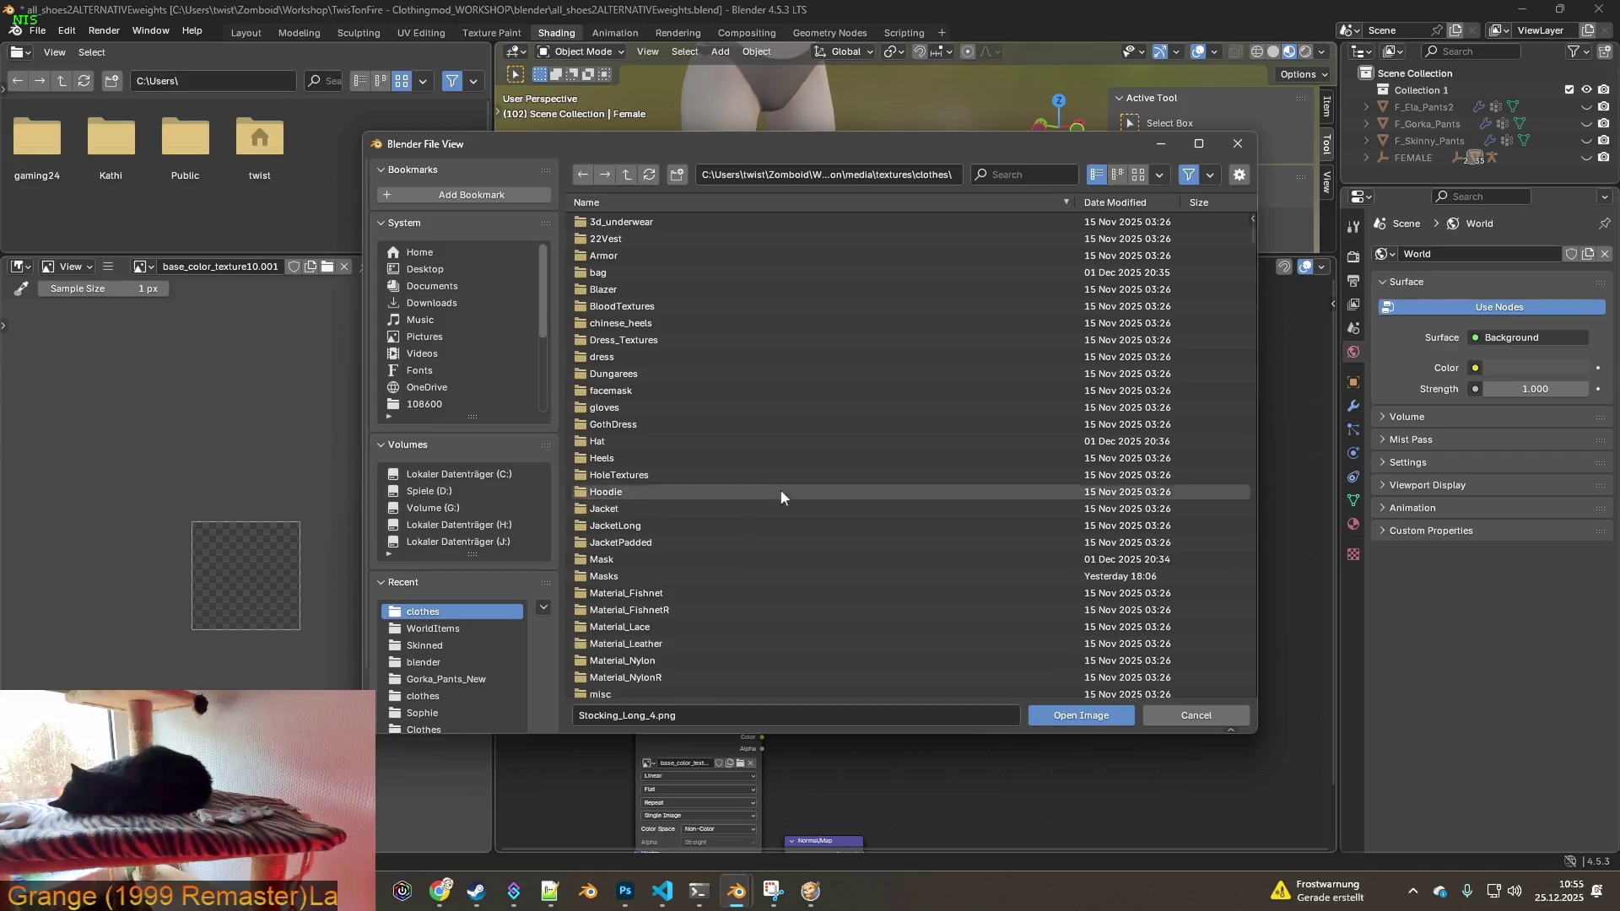
- Sort the files by date modified and open Stocking_Long.png into the stocking image node
{"action": "left_click", "coordinate": [1104, 205]}
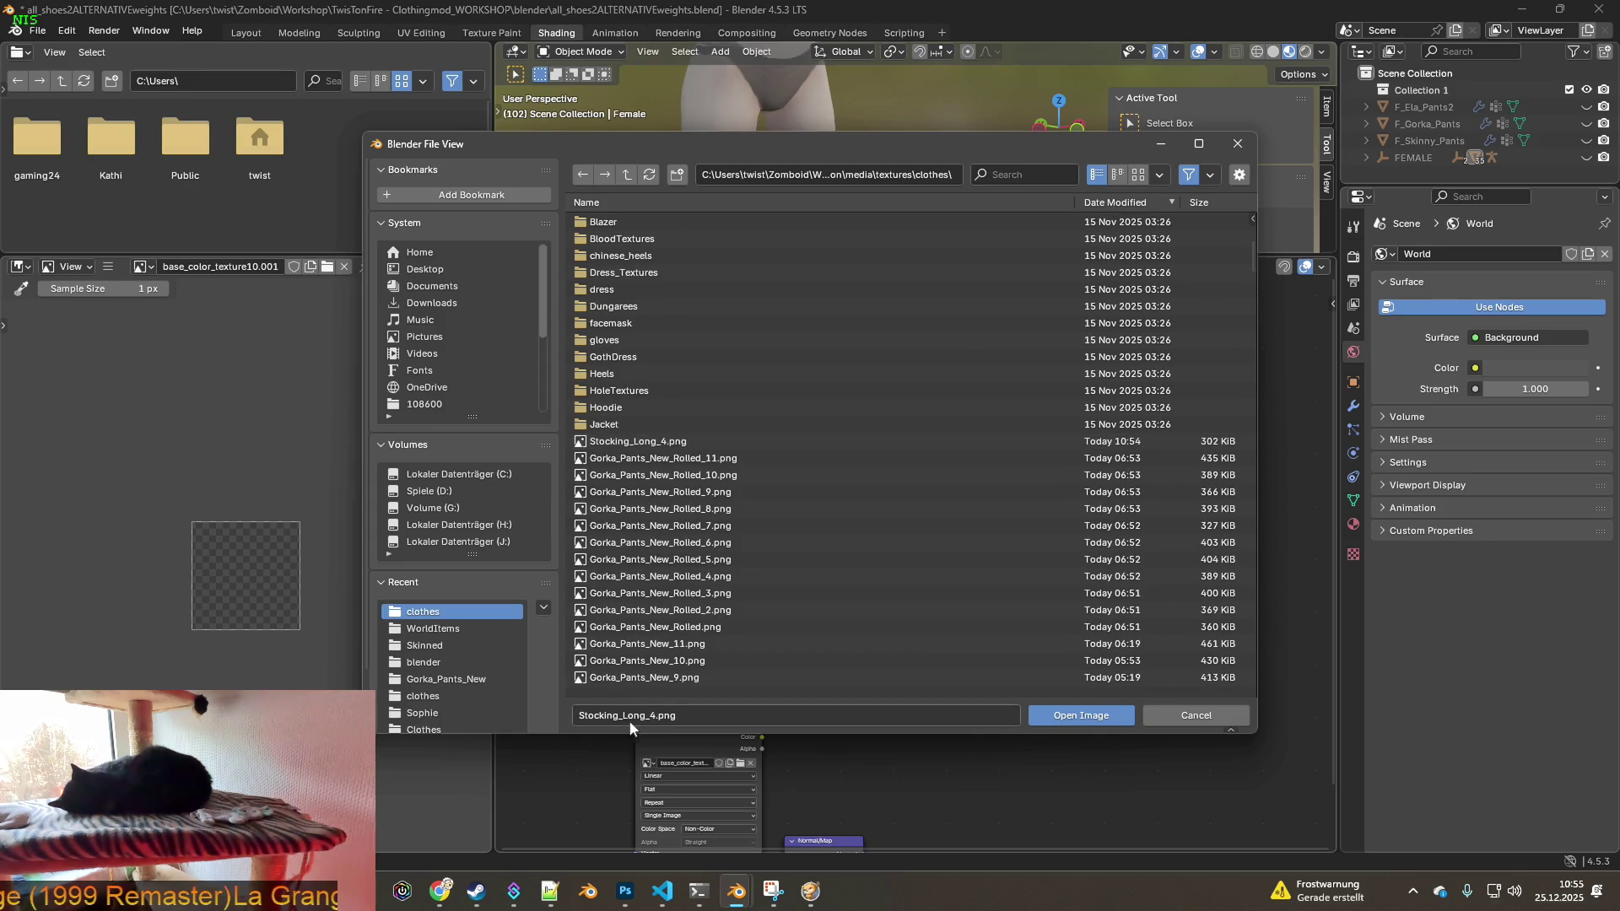
{"action": "left_click", "coordinate": [654, 717]}
{"action": "left_click", "coordinate": [655, 717]}
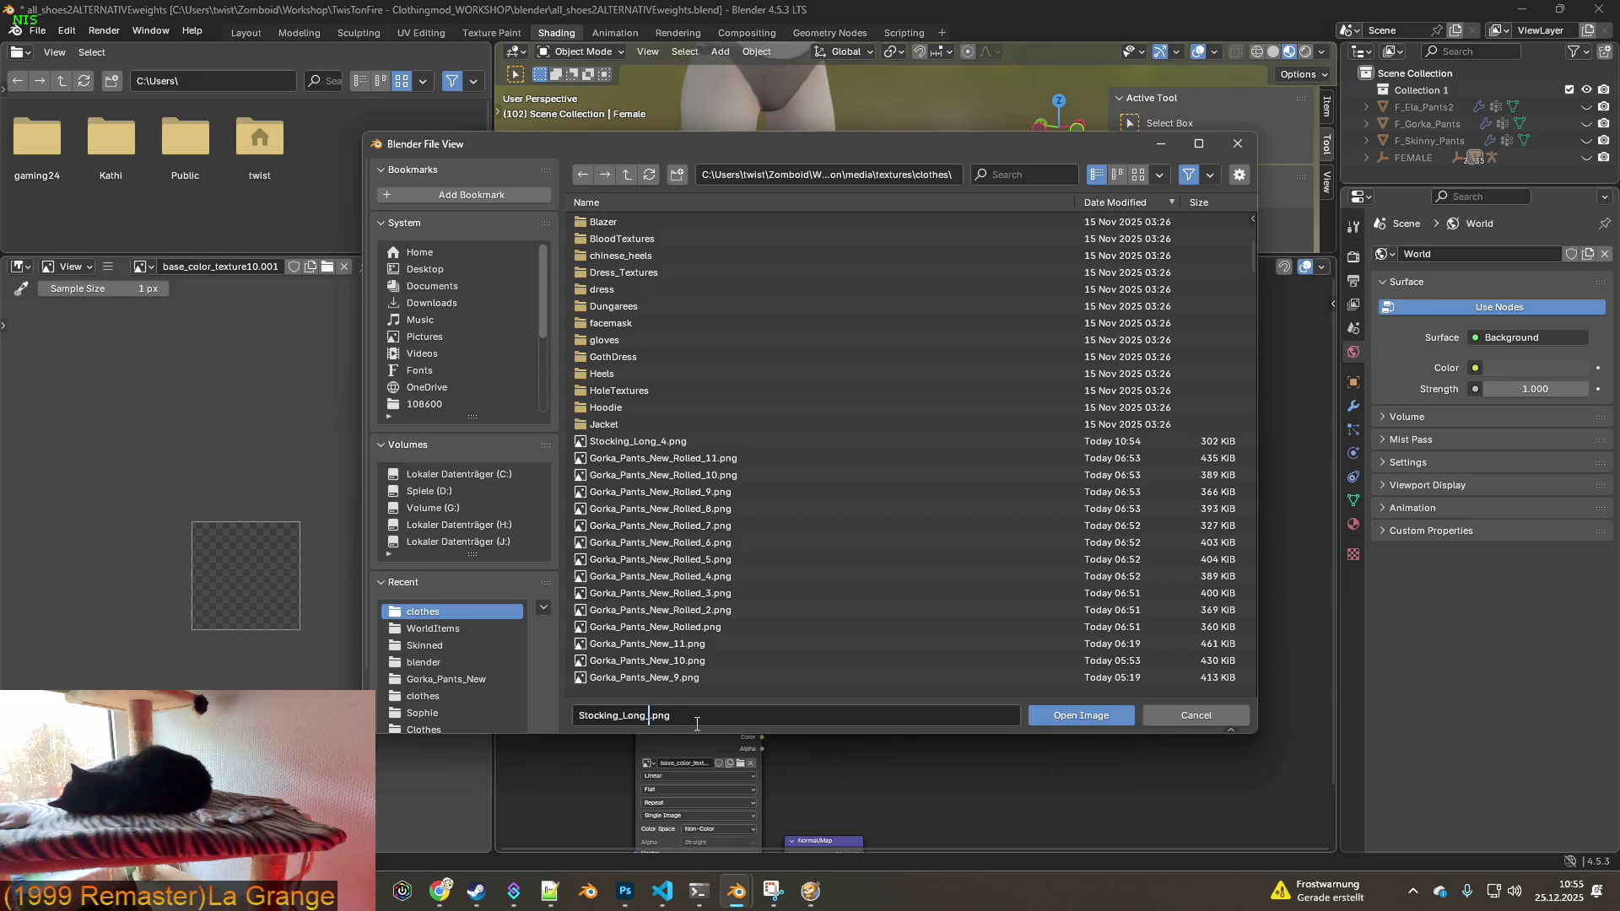
{"action": "left_click", "coordinate": [1080, 717]}
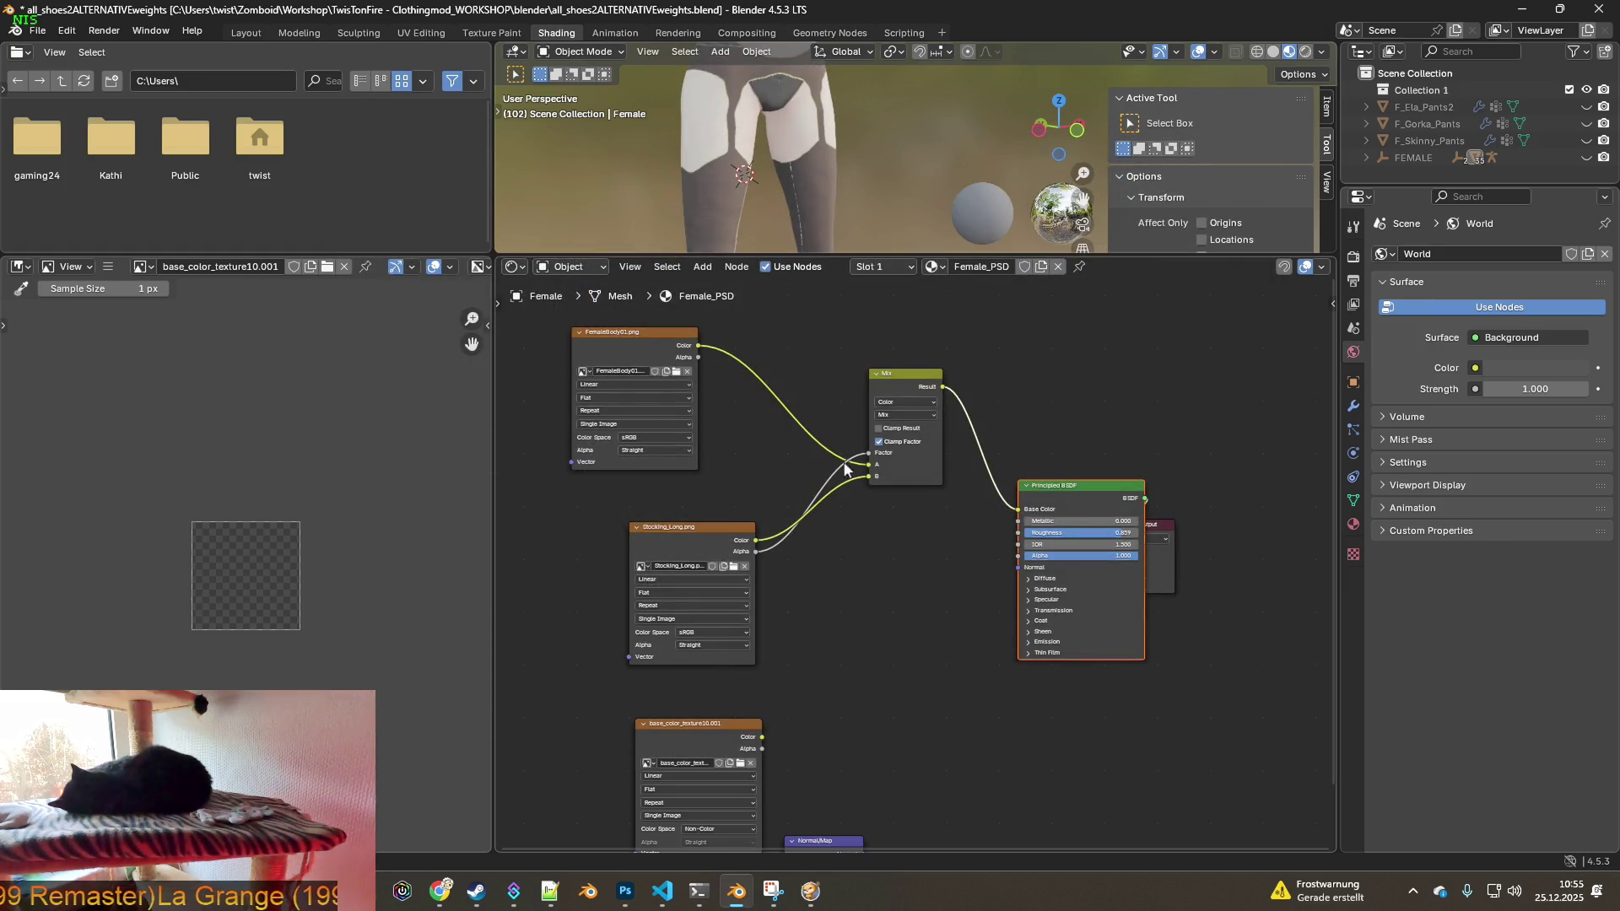
- Switch to the Texture Paint workspace and set the Smear brush radius to 62 px
{"action": "left_click", "coordinate": [504, 33]}
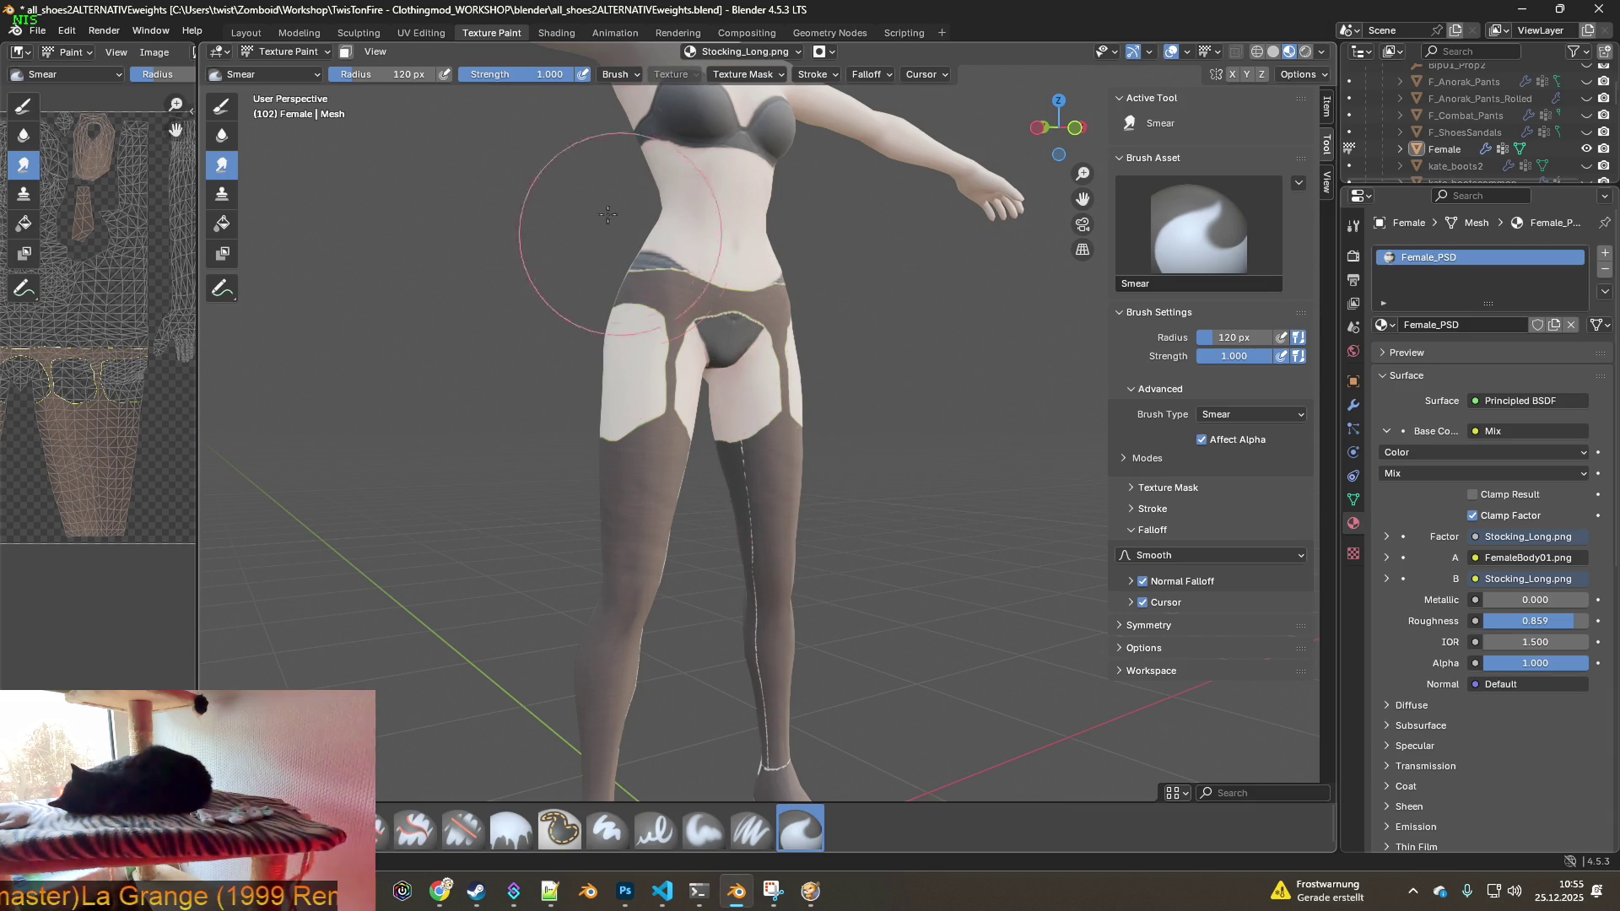
{"action": "key", "text": "bracketleft"}
{"action": "scroll", "coordinate": [838, 378], "scroll_direction": "up", "scroll_amount": 5}
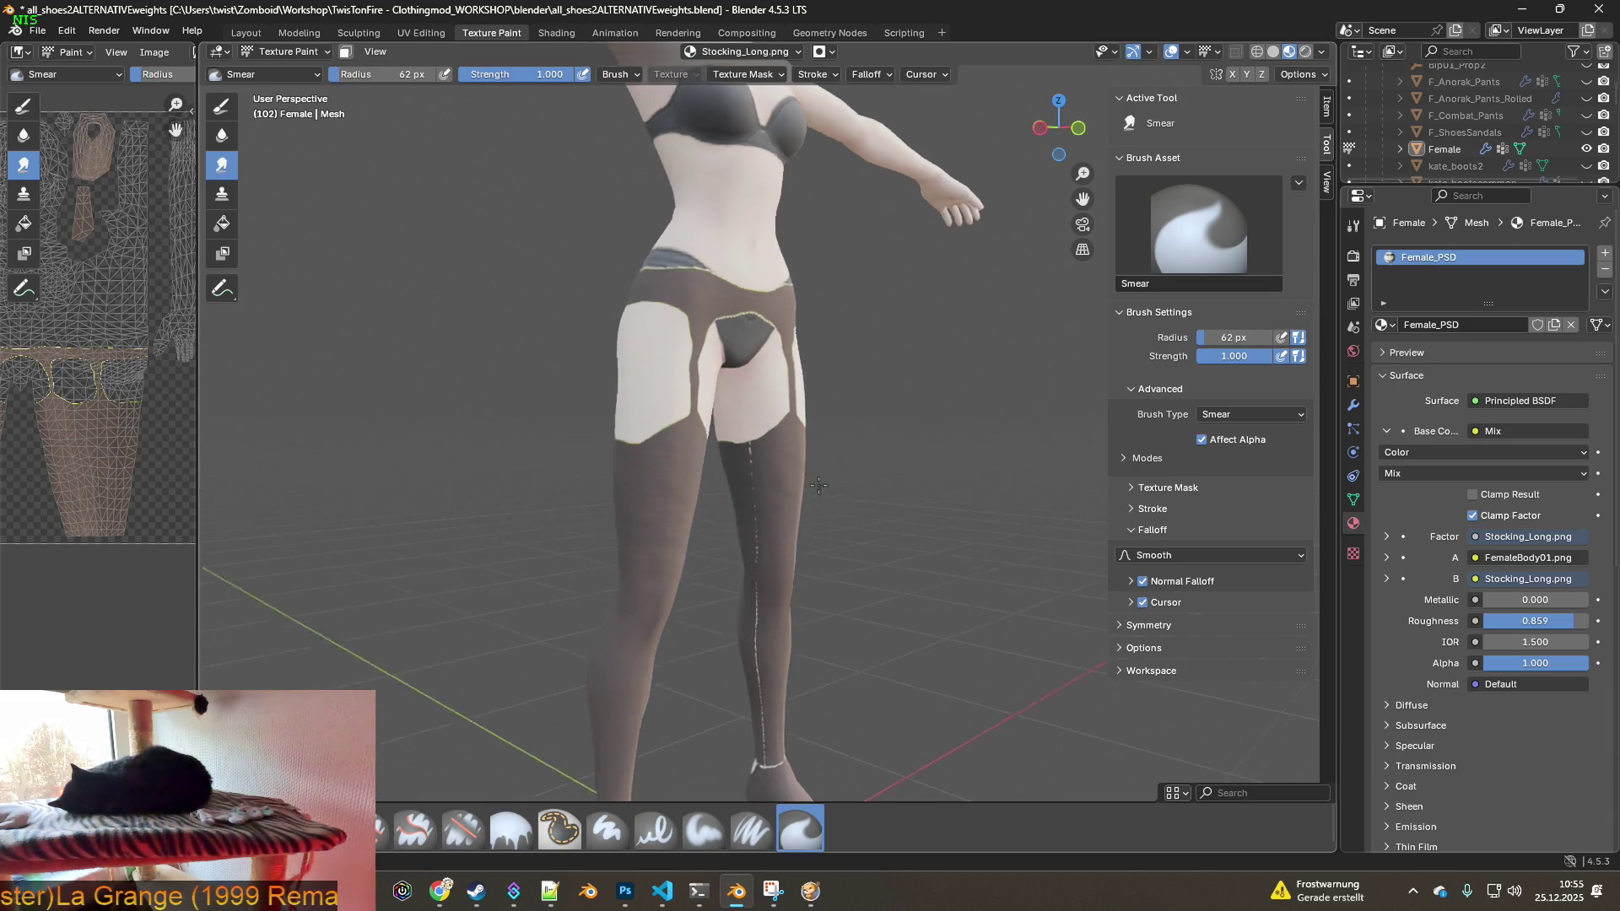
{"action": "scroll", "coordinate": [838, 378], "scroll_direction": "up", "scroll_amount": 3}
- Smear the white seam down the leg, then orbit to view the ankles and feet
{"action": "mouse_move", "coordinate": [790, 355]}
{"action": "left_mouse_down"}
{"action": "mouse_move", "coordinate": [760, 499]}
{"action": "mouse_move", "coordinate": [766, 579]}
{"action": "left_mouse_up"}
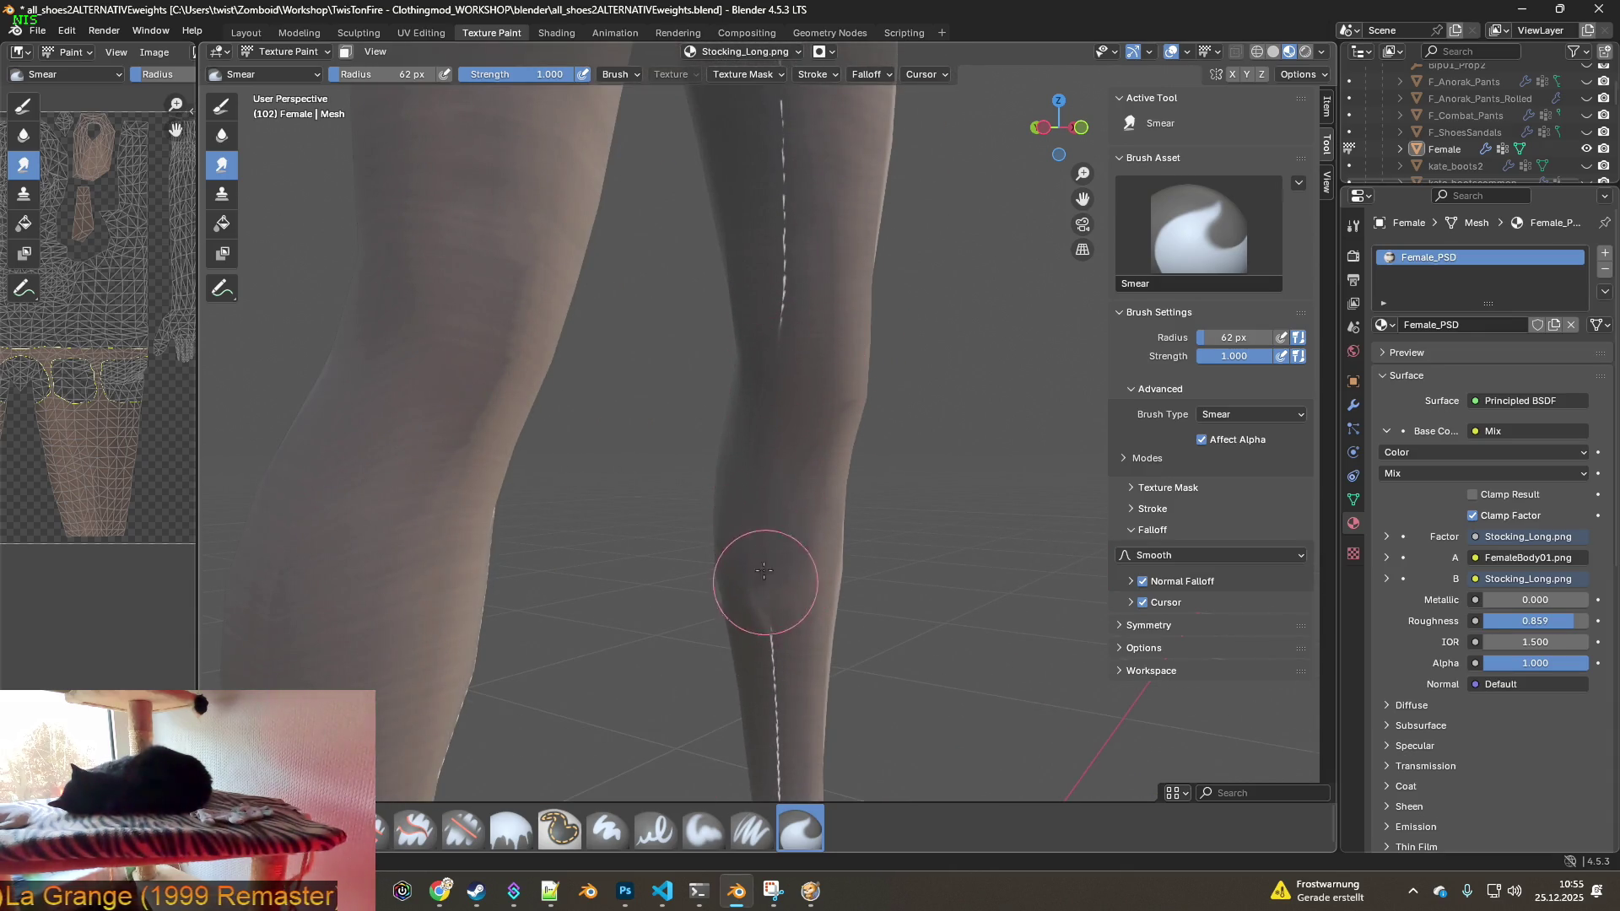
{"action": "mouse_move", "coordinate": [842, 579]}
{"action": "middle_mouse_down"}
{"action": "mouse_move", "coordinate": [802, 481]}
{"action": "mouse_move", "coordinate": [818, 441]}
{"action": "mouse_move", "coordinate": [838, 509]}
{"action": "mouse_move", "coordinate": [812, 523]}
{"action": "middle_mouse_up"}
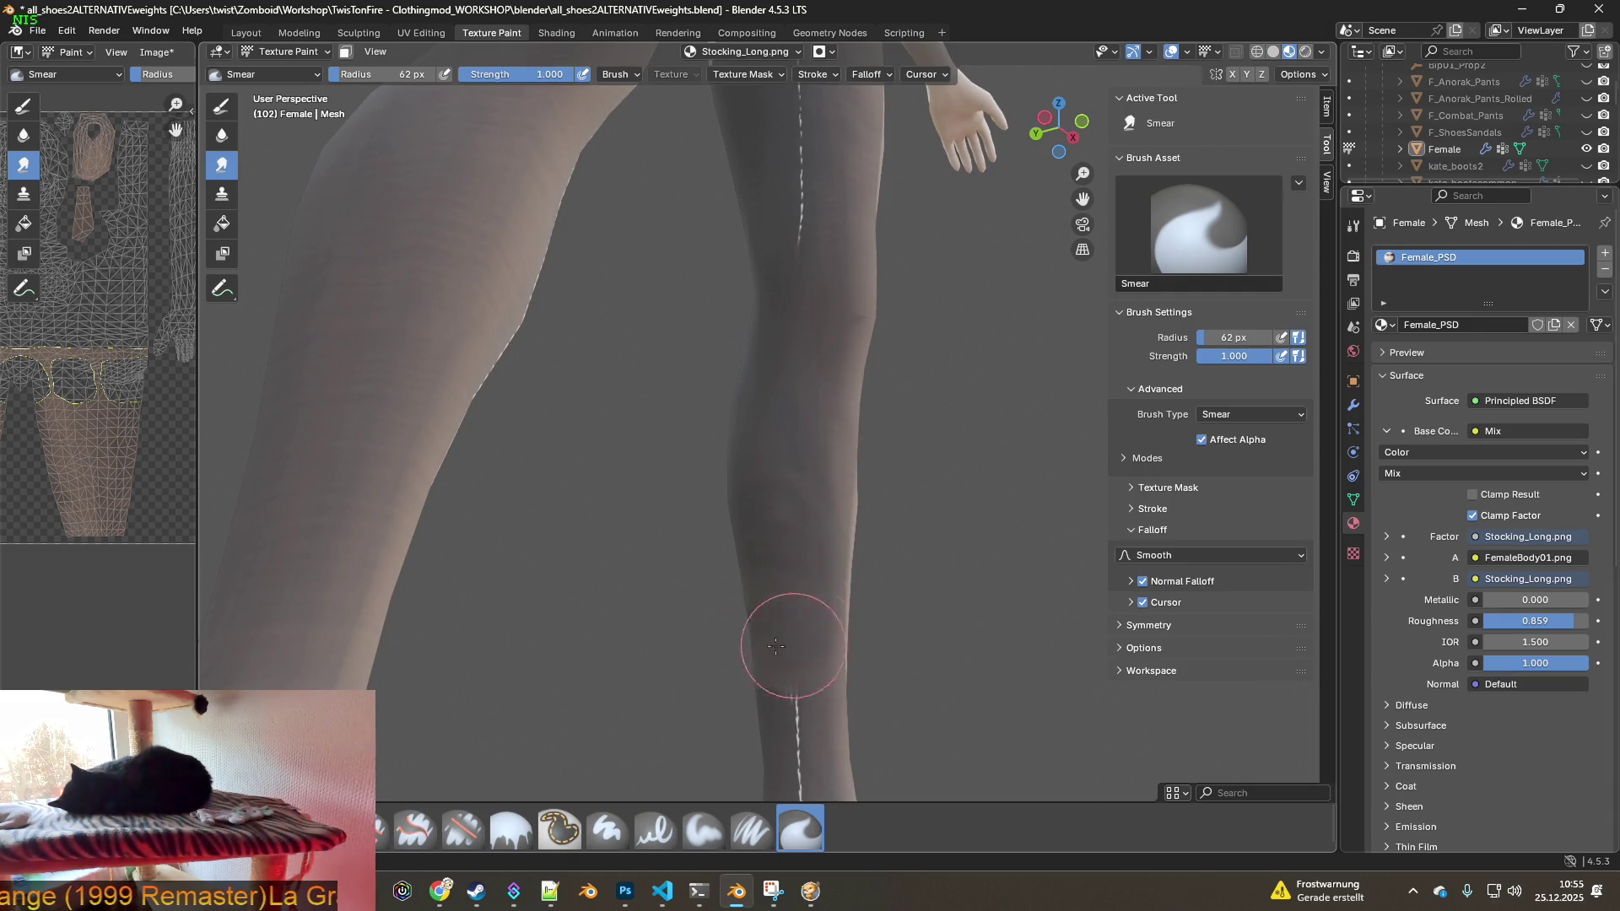
{"action": "middle_click_drag", "start_coordinate": [893, 591], "coordinate": [862, 430], "text": "shift"}
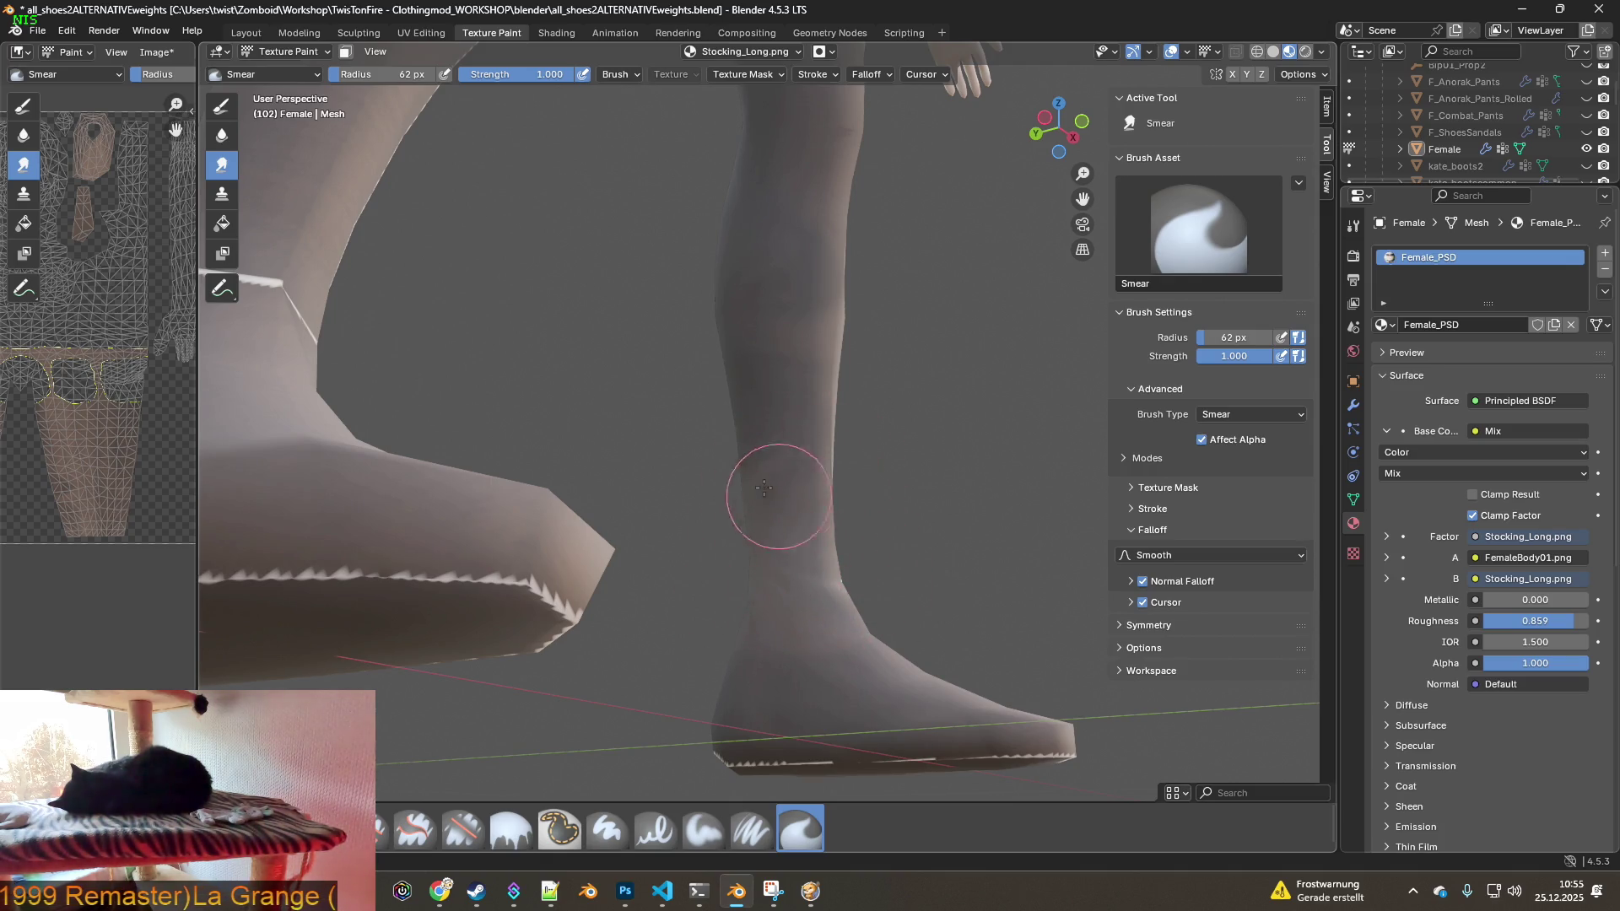
{"action": "mouse_move", "coordinate": [762, 433]}
{"action": "middle_mouse_down"}
{"action": "mouse_move", "coordinate": [759, 362]}
{"action": "mouse_move", "coordinate": [785, 597]}
{"action": "mouse_move", "coordinate": [714, 601]}
{"action": "mouse_move", "coordinate": [778, 613]}
{"action": "middle_mouse_up"}
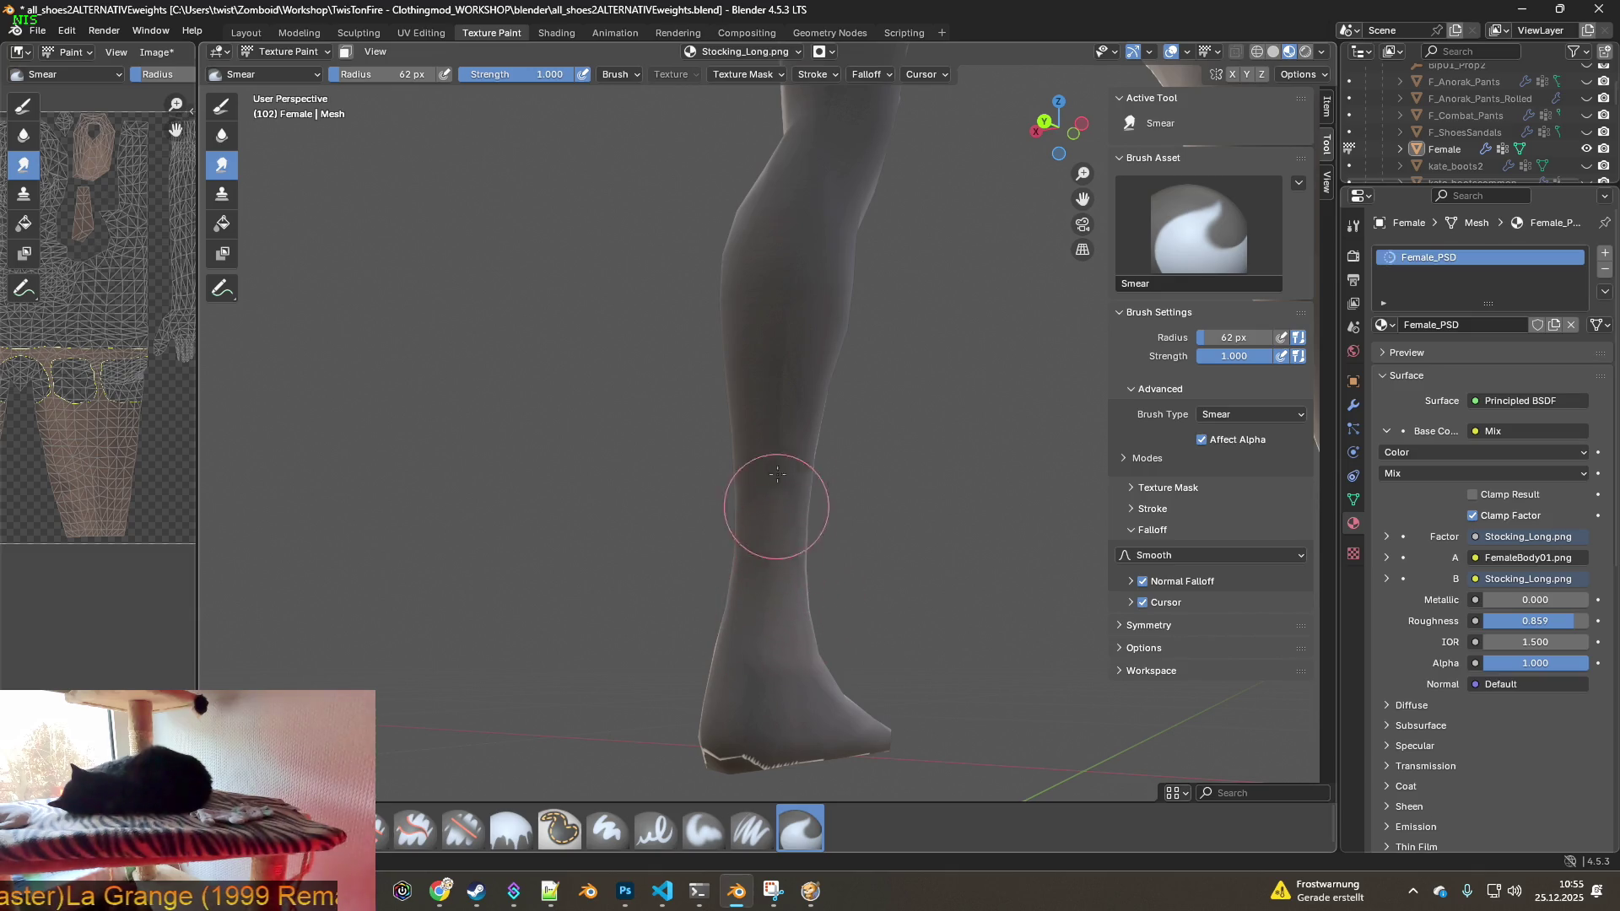
{"action": "middle_click_drag", "start_coordinate": [864, 440], "coordinate": [862, 409]}
- Smear out the white band around the ankle from a side view of the lower leg
{"action": "middle_click_drag", "start_coordinate": [832, 588], "coordinate": [751, 376], "text": "shift"}
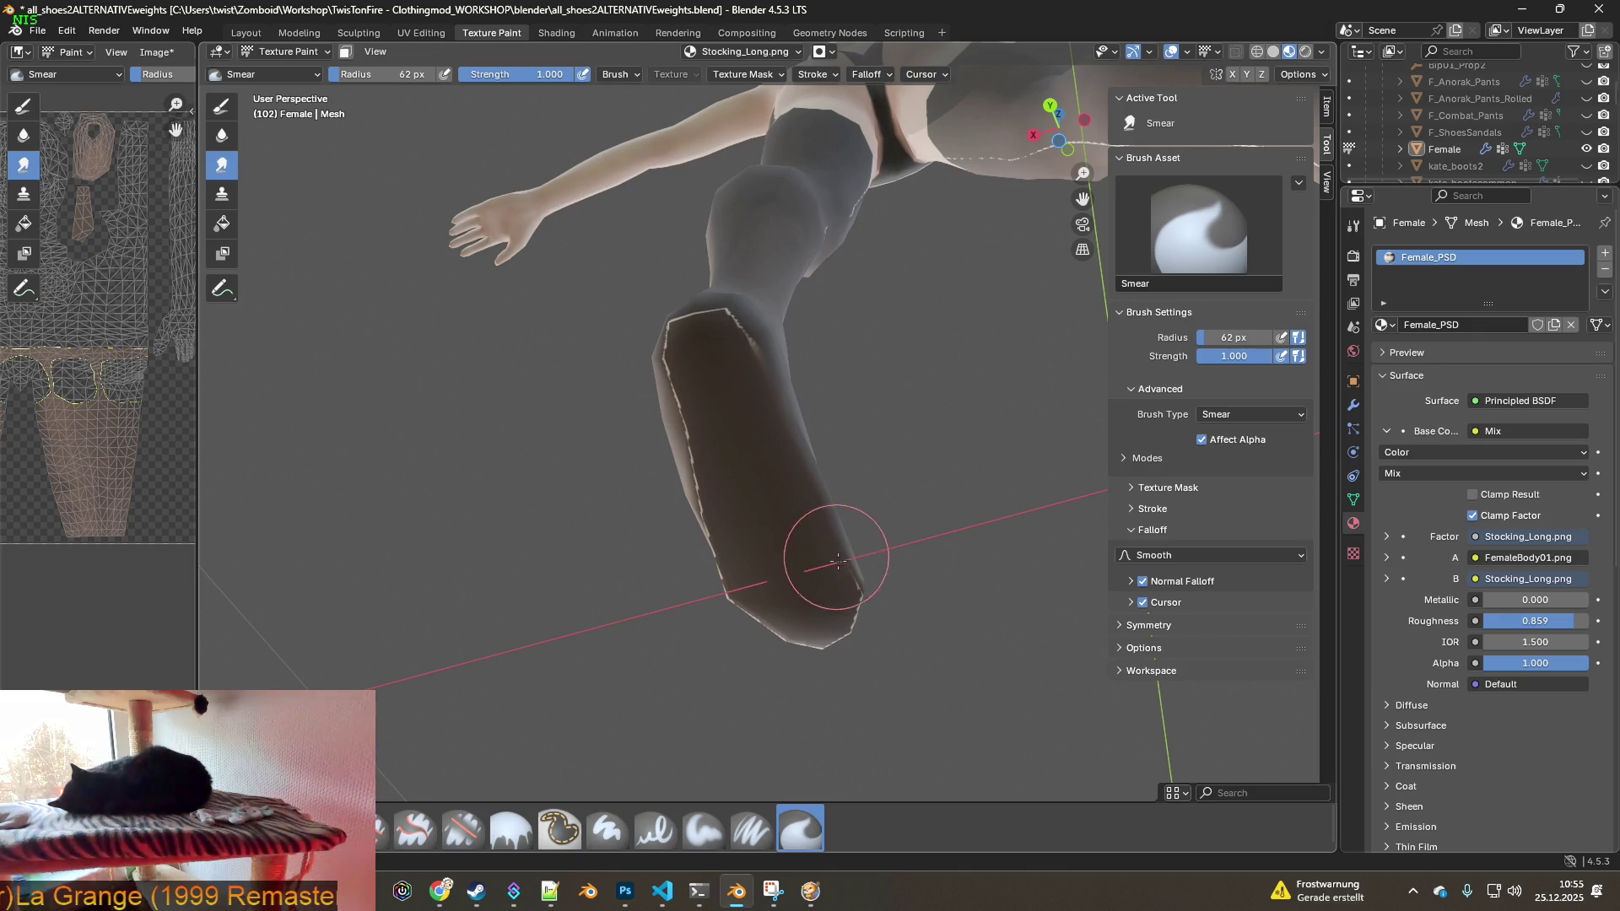
{"action": "mouse_move", "coordinate": [783, 635]}
{"action": "middle_mouse_down"}
{"action": "mouse_move", "coordinate": [658, 538]}
{"action": "mouse_move", "coordinate": [795, 595]}
{"action": "middle_mouse_up"}
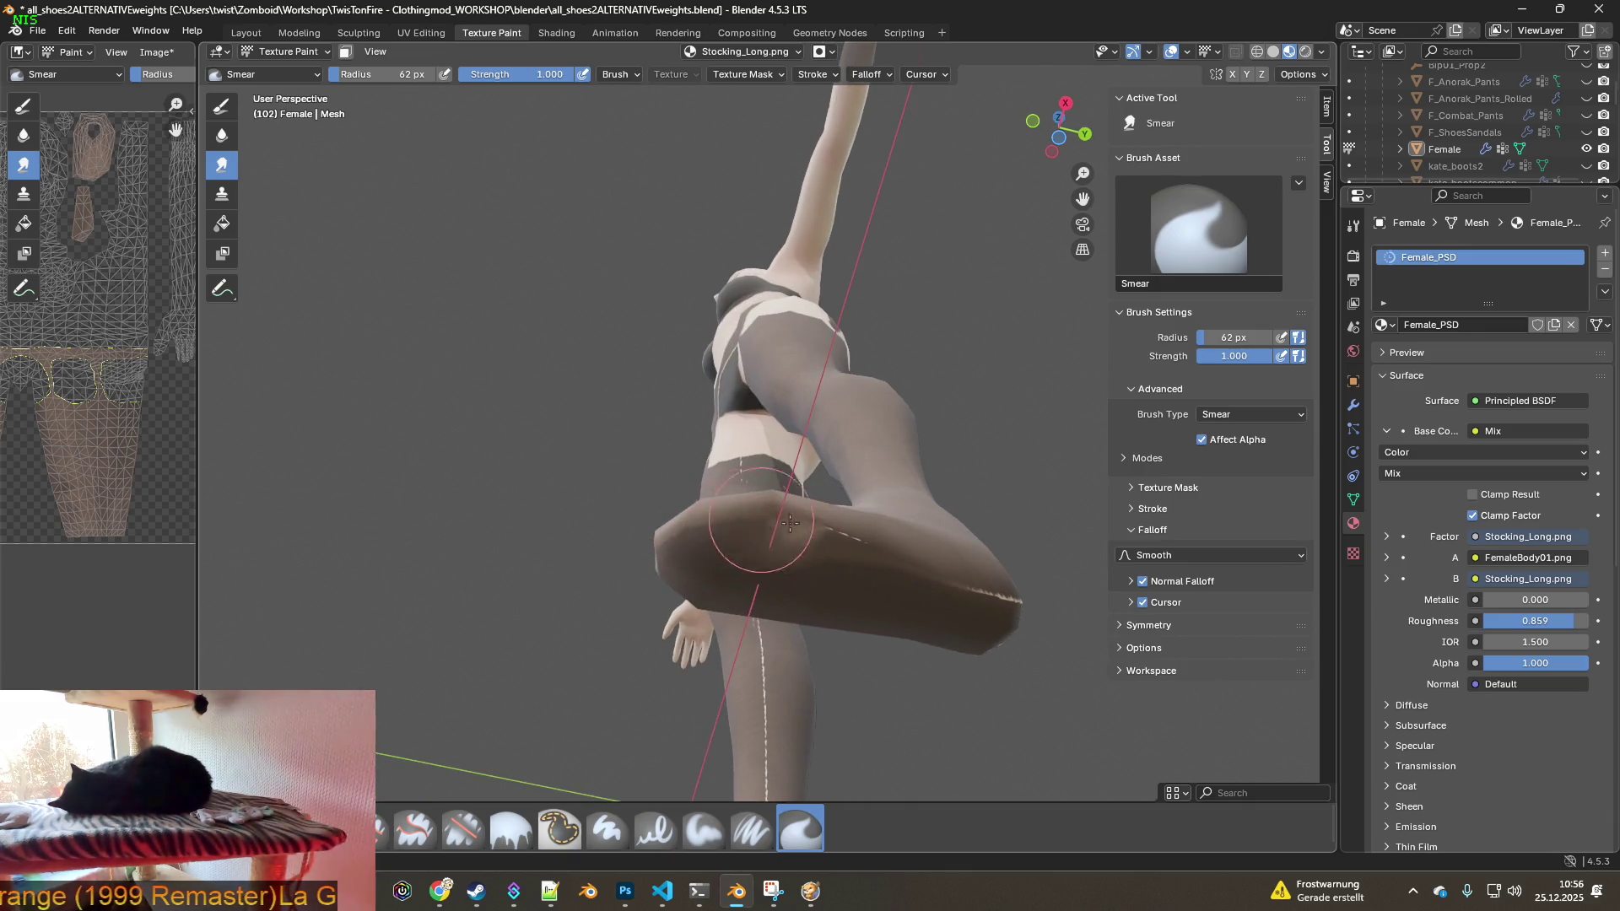
{"action": "mouse_move", "coordinate": [768, 538]}
{"action": "middle_mouse_down"}
{"action": "mouse_move", "coordinate": [713, 536]}
{"action": "mouse_move", "coordinate": [868, 559]}
{"action": "middle_mouse_up"}
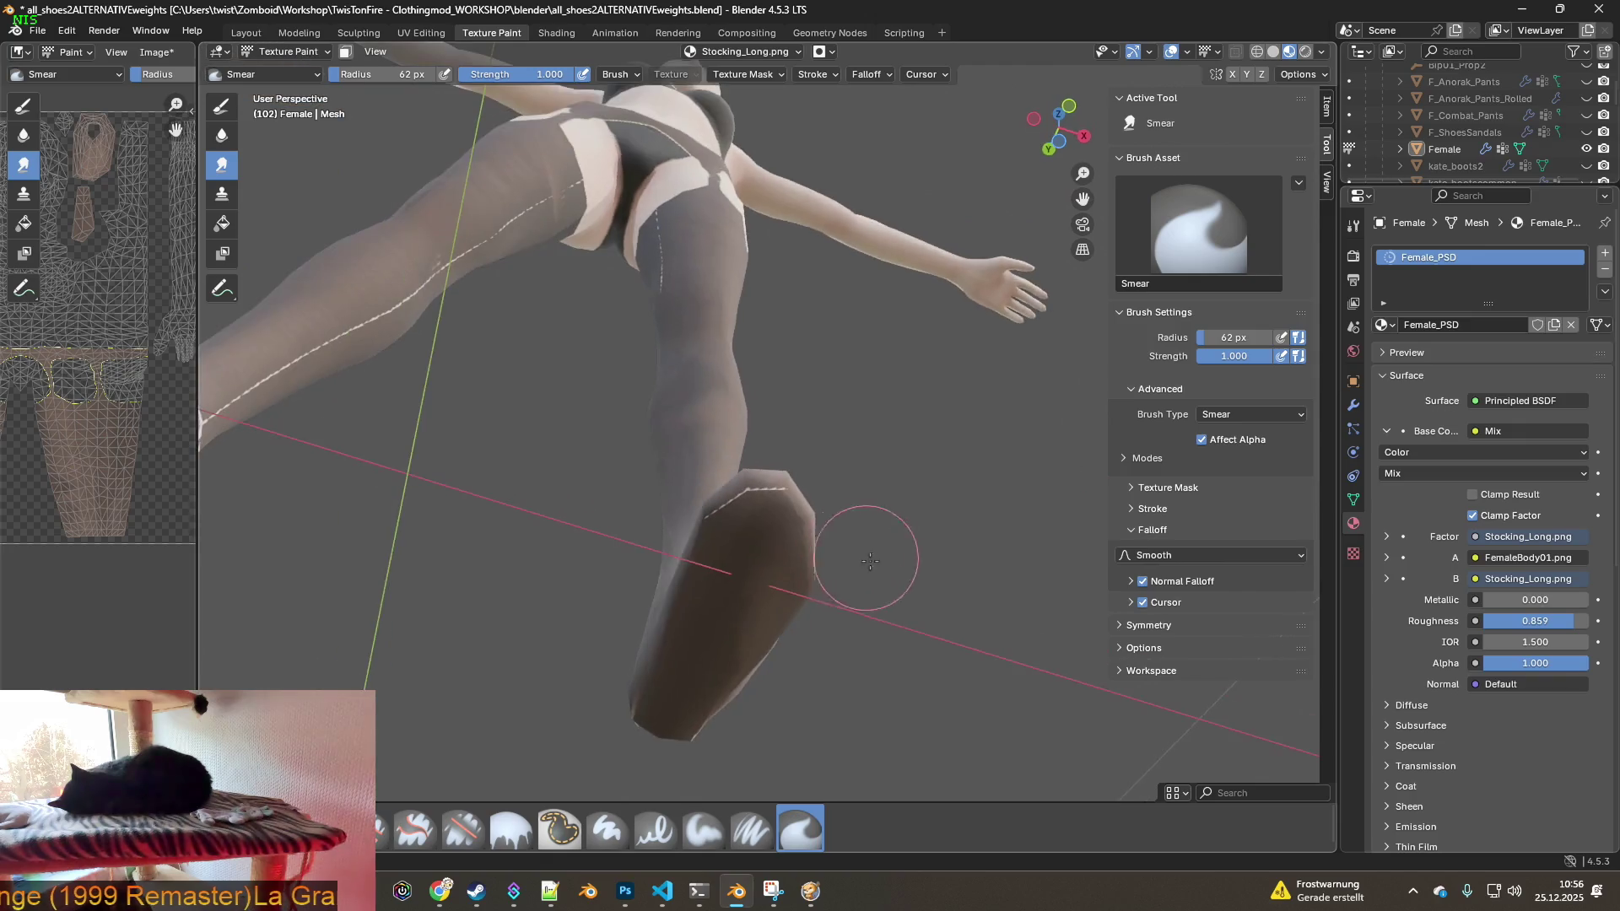
{"action": "middle_click_drag", "start_coordinate": [782, 527], "coordinate": [806, 639]}
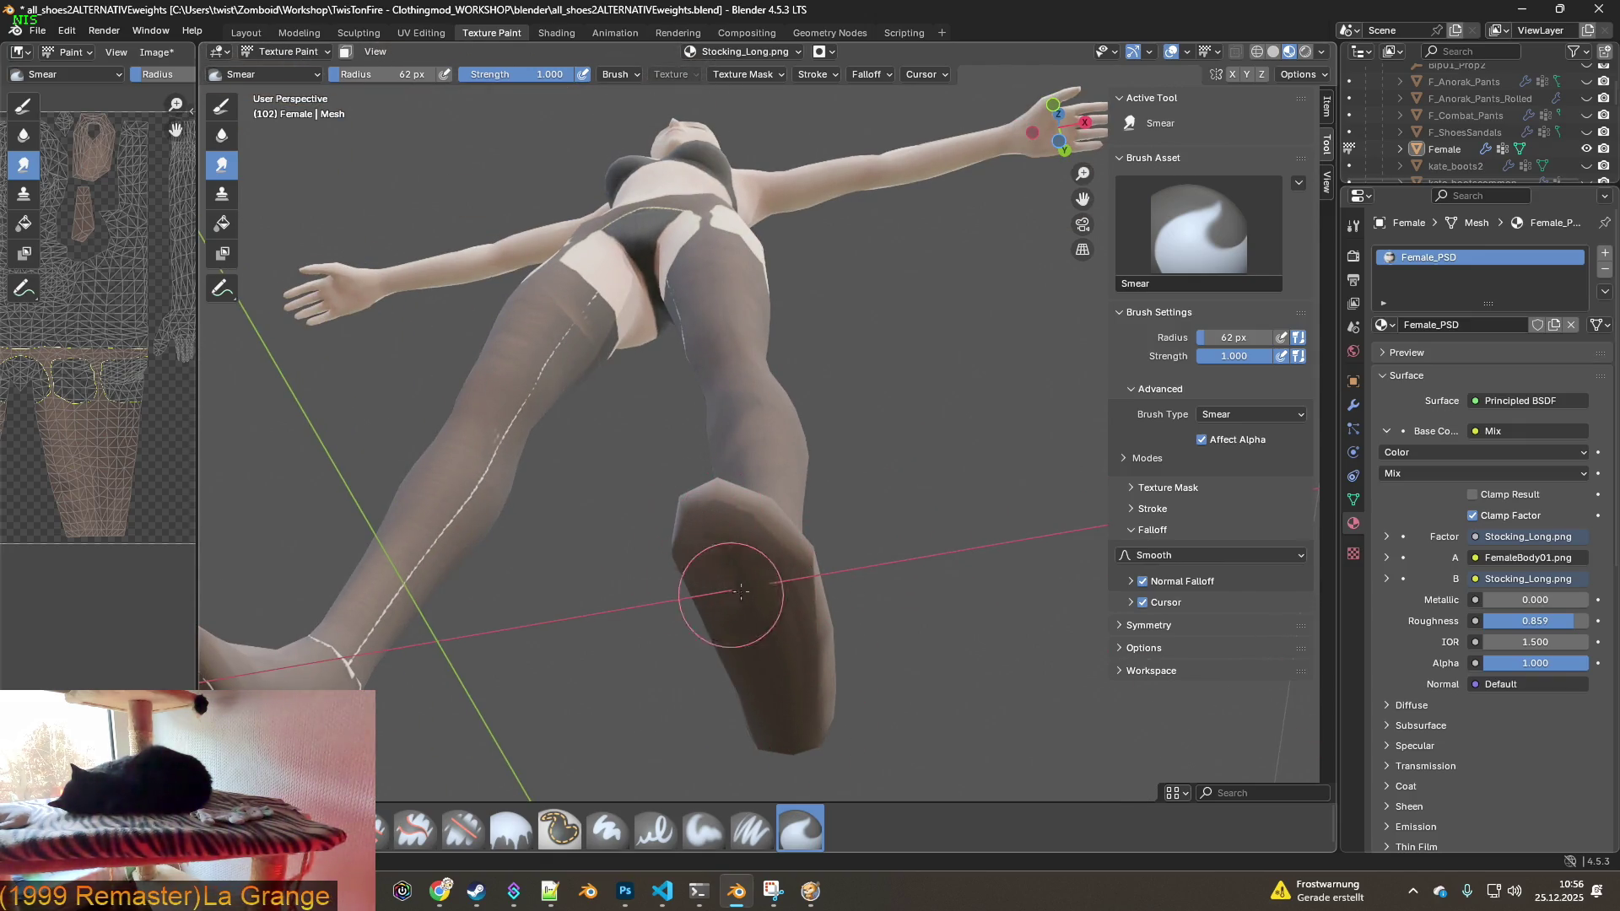
{"action": "mouse_move", "coordinate": [753, 618]}
{"action": "middle_mouse_down"}
{"action": "mouse_move", "coordinate": [785, 633]}
{"action": "mouse_move", "coordinate": [744, 565]}
{"action": "mouse_move", "coordinate": [571, 542]}
{"action": "mouse_move", "coordinate": [713, 504]}
{"action": "middle_mouse_up"}
{"action": "mouse_move", "coordinate": [549, 536]}
{"action": "left_mouse_down"}
{"action": "mouse_move", "coordinate": [507, 542]}
{"action": "mouse_move", "coordinate": [452, 506]}
{"action": "left_mouse_up"}
{"action": "mouse_move", "coordinate": [453, 506]}
{"action": "middle_mouse_down"}
{"action": "mouse_move", "coordinate": [886, 596]}
{"action": "mouse_move", "coordinate": [768, 579]}
{"action": "middle_mouse_up"}
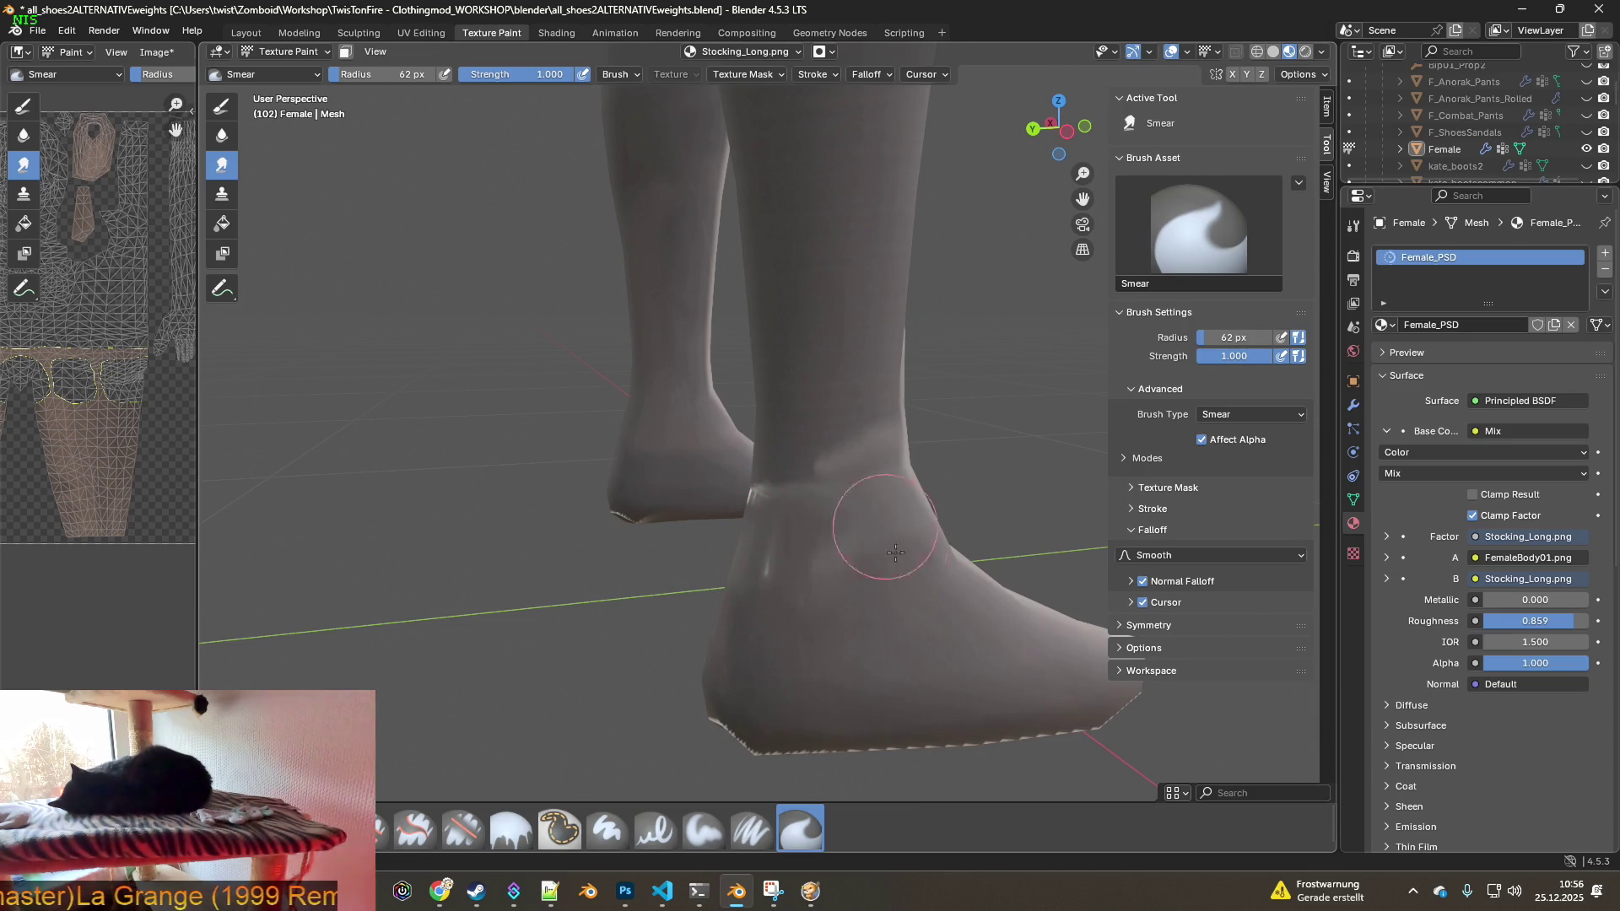
- Smear away the heel seam on the right foot
{"action": "mouse_move", "coordinate": [855, 519]}
{"action": "middle_mouse_down"}
{"action": "mouse_move", "coordinate": [976, 596]}
{"action": "mouse_move", "coordinate": [912, 554]}
{"action": "middle_mouse_up"}
{"action": "mouse_move", "coordinate": [1012, 535]}
{"action": "middle_mouse_down"}
{"action": "mouse_move", "coordinate": [1031, 470]}
{"action": "mouse_move", "coordinate": [807, 618]}
{"action": "middle_mouse_up"}
{"action": "scroll", "coordinate": [807, 619], "scroll_direction": "up", "scroll_amount": 2}
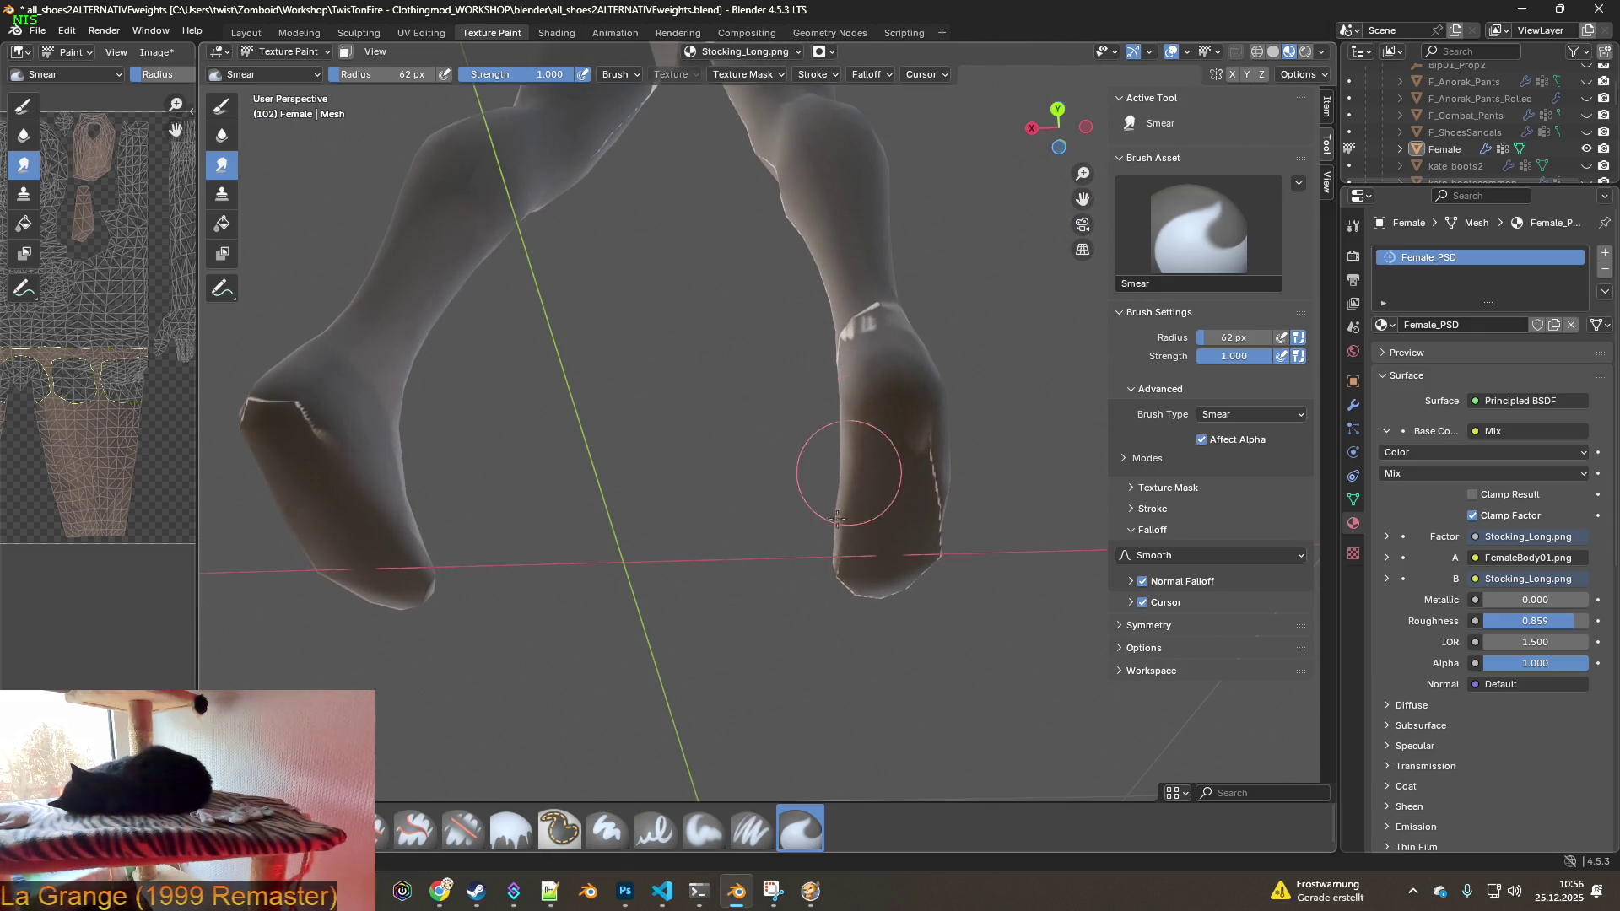
{"action": "mouse_move", "coordinate": [934, 515]}
{"action": "left_mouse_down"}
{"action": "mouse_move", "coordinate": [929, 427]}
{"action": "mouse_move", "coordinate": [901, 600]}
{"action": "mouse_move", "coordinate": [903, 582]}
{"action": "left_mouse_up"}
{"action": "middle_click_drag", "start_coordinate": [932, 571], "coordinate": [700, 557]}
{"action": "scroll", "coordinate": [694, 560], "scroll_direction": "up", "scroll_amount": 2}
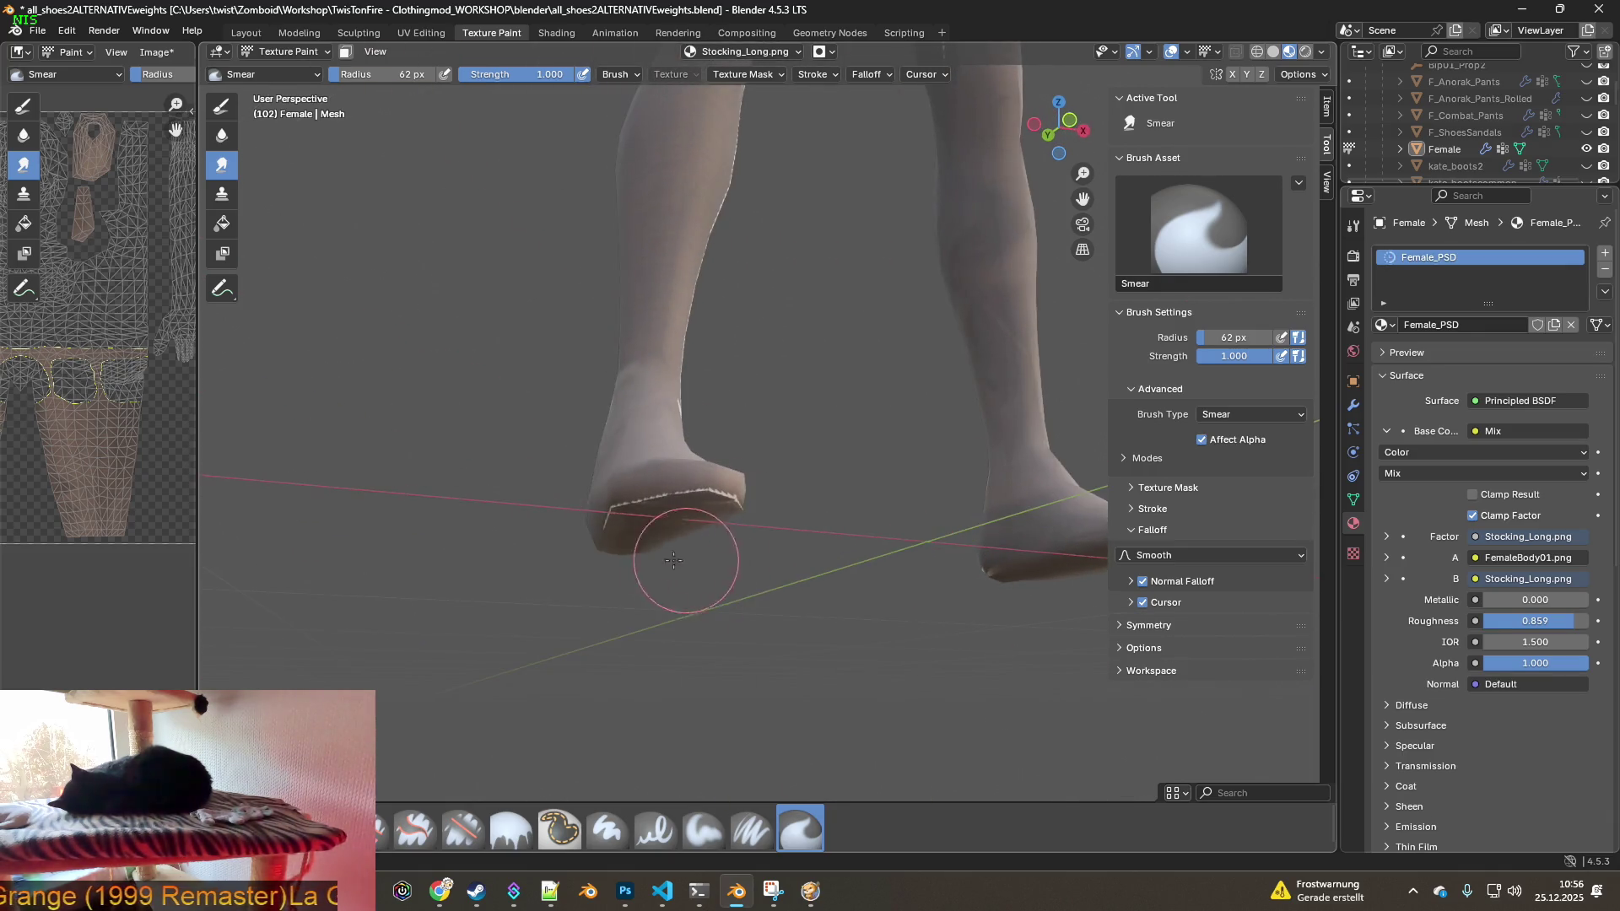
- Smear away the white seam dashes along the shin and up the calf
{"action": "middle_click_drag", "start_coordinate": [718, 502], "coordinate": [650, 518]}
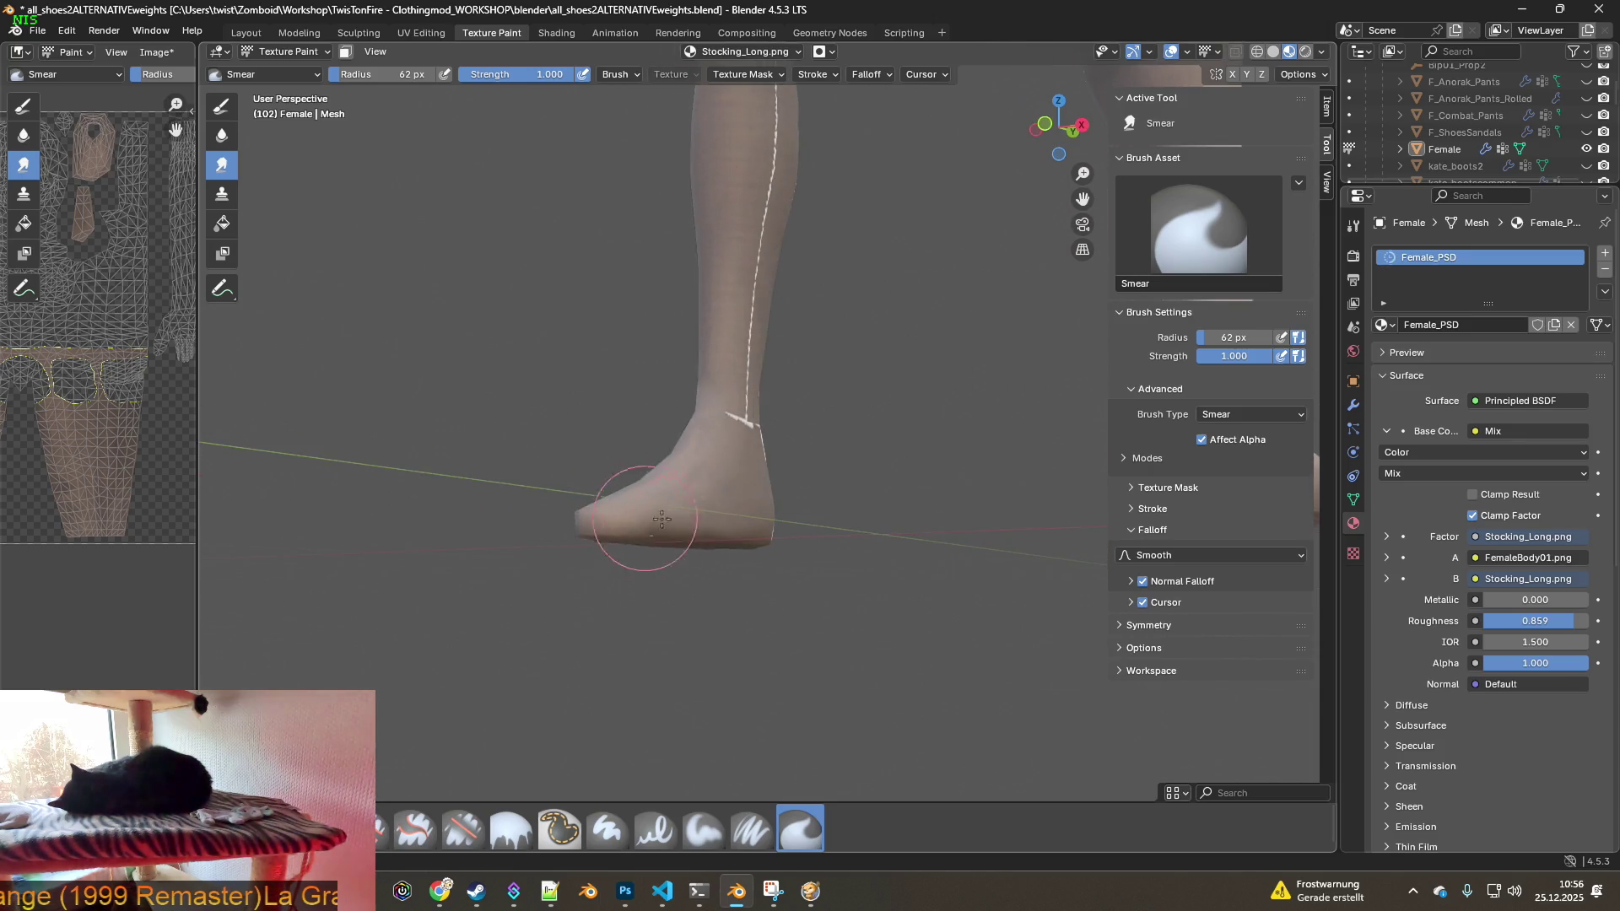
{"action": "mouse_move", "coordinate": [802, 518]}
{"action": "middle_mouse_down"}
{"action": "mouse_move", "coordinate": [932, 537]}
{"action": "mouse_move", "coordinate": [858, 431]}
{"action": "middle_mouse_up"}
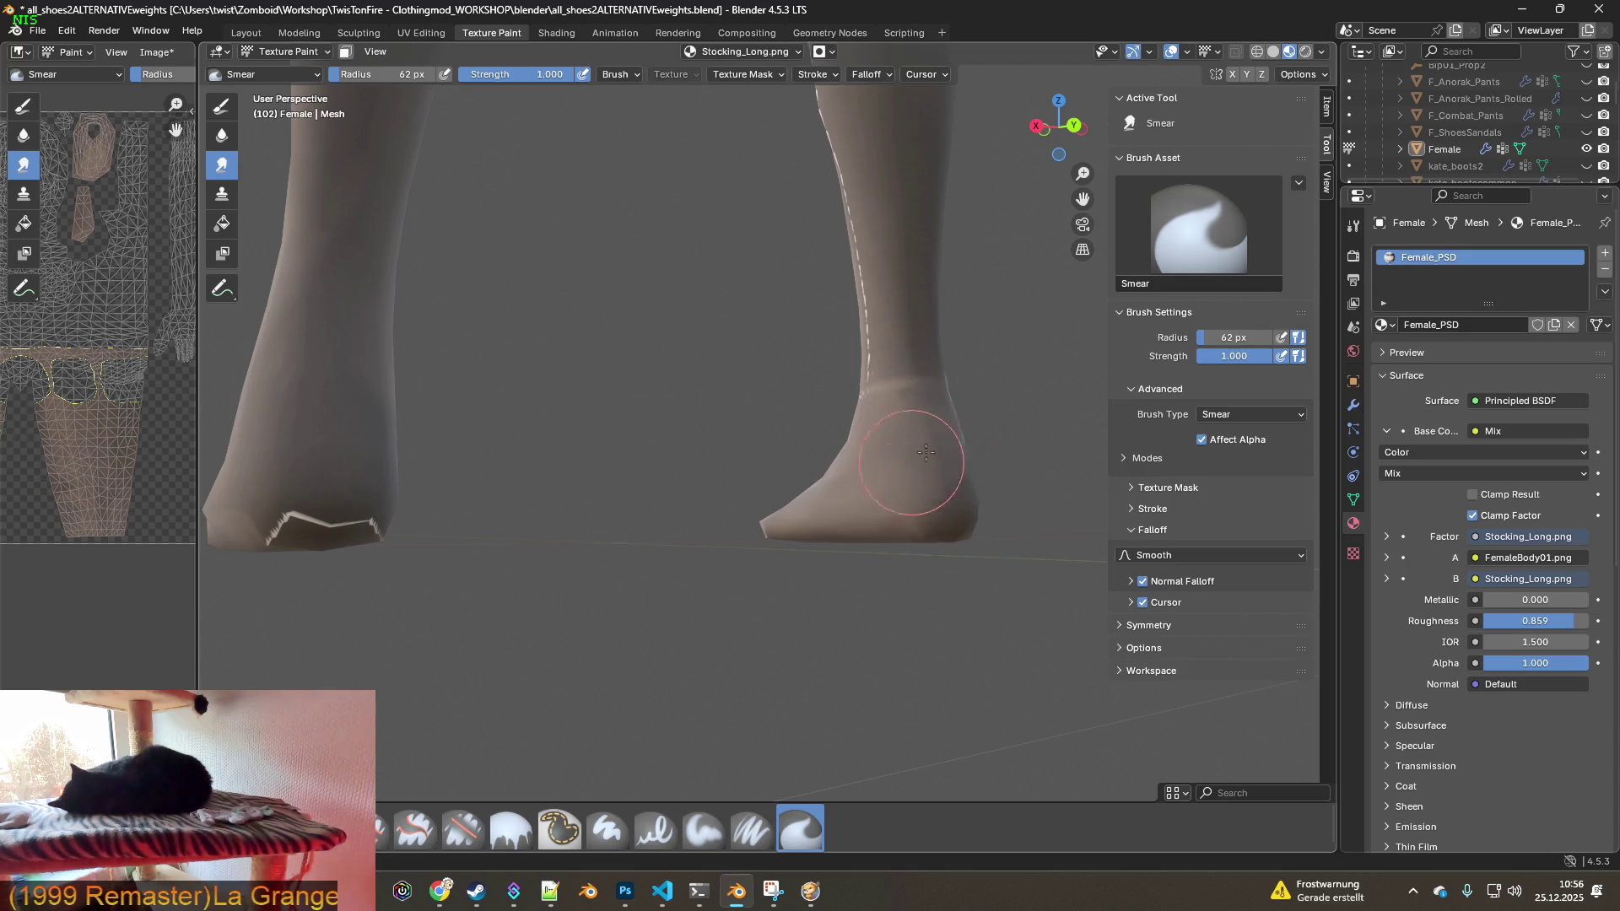
{"action": "mouse_move", "coordinate": [929, 475]}
{"action": "middle_mouse_down"}
{"action": "mouse_move", "coordinate": [752, 506]}
{"action": "mouse_move", "coordinate": [741, 271]}
{"action": "middle_mouse_up"}
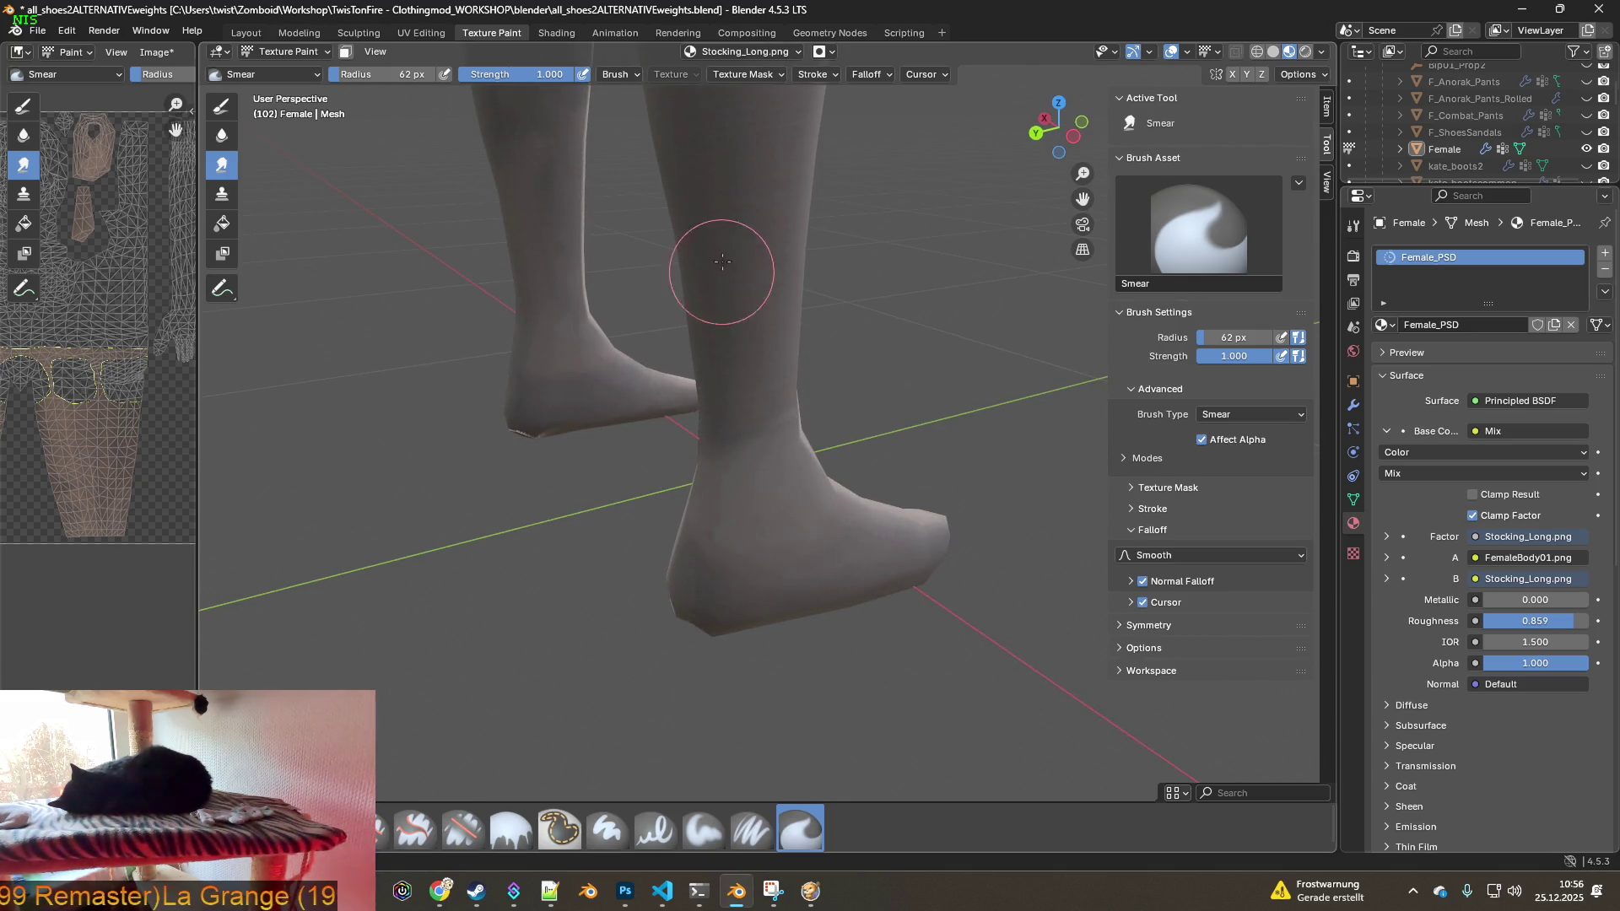
{"action": "middle_click_drag", "start_coordinate": [792, 433], "coordinate": [882, 400]}
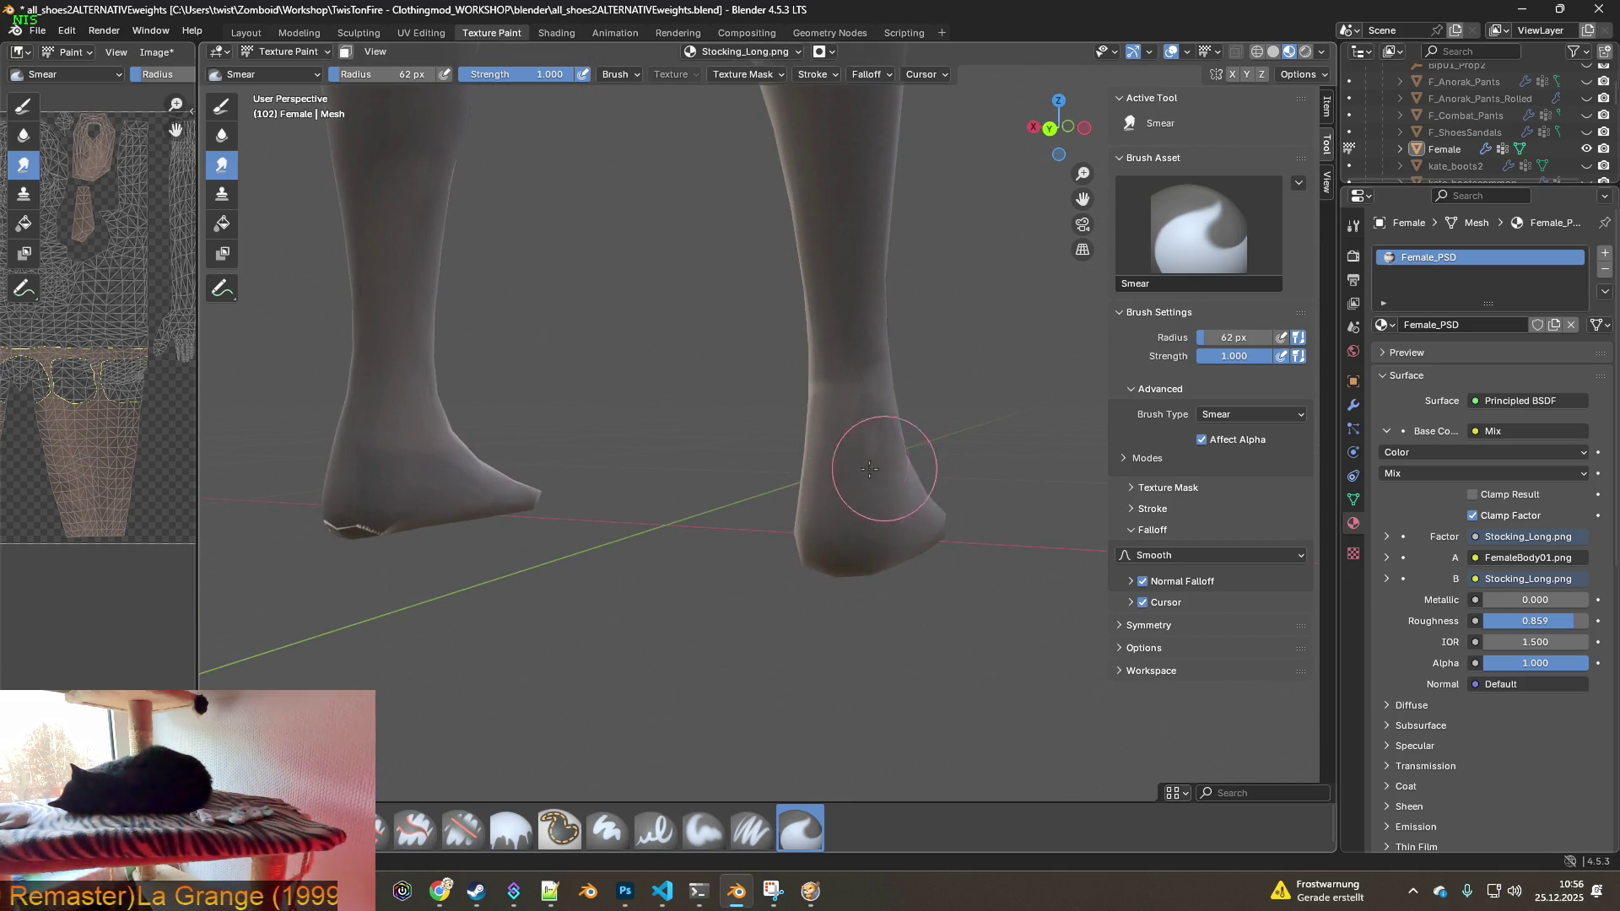
{"action": "mouse_move", "coordinate": [664, 561]}
{"action": "middle_mouse_down", "text": "shift"}
{"action": "mouse_move", "coordinate": [632, 506]}
{"action": "mouse_move", "coordinate": [748, 481]}
{"action": "middle_mouse_up", "text": "shift"}
{"action": "scroll", "coordinate": [633, 470], "scroll_direction": "up", "scroll_amount": 3}
{"action": "mouse_move", "coordinate": [633, 470]}
{"action": "middle_mouse_down"}
{"action": "mouse_move", "coordinate": [910, 504]}
{"action": "mouse_move", "coordinate": [825, 517]}
{"action": "middle_mouse_up"}
{"action": "scroll", "coordinate": [591, 473], "scroll_direction": "up", "scroll_amount": 2}
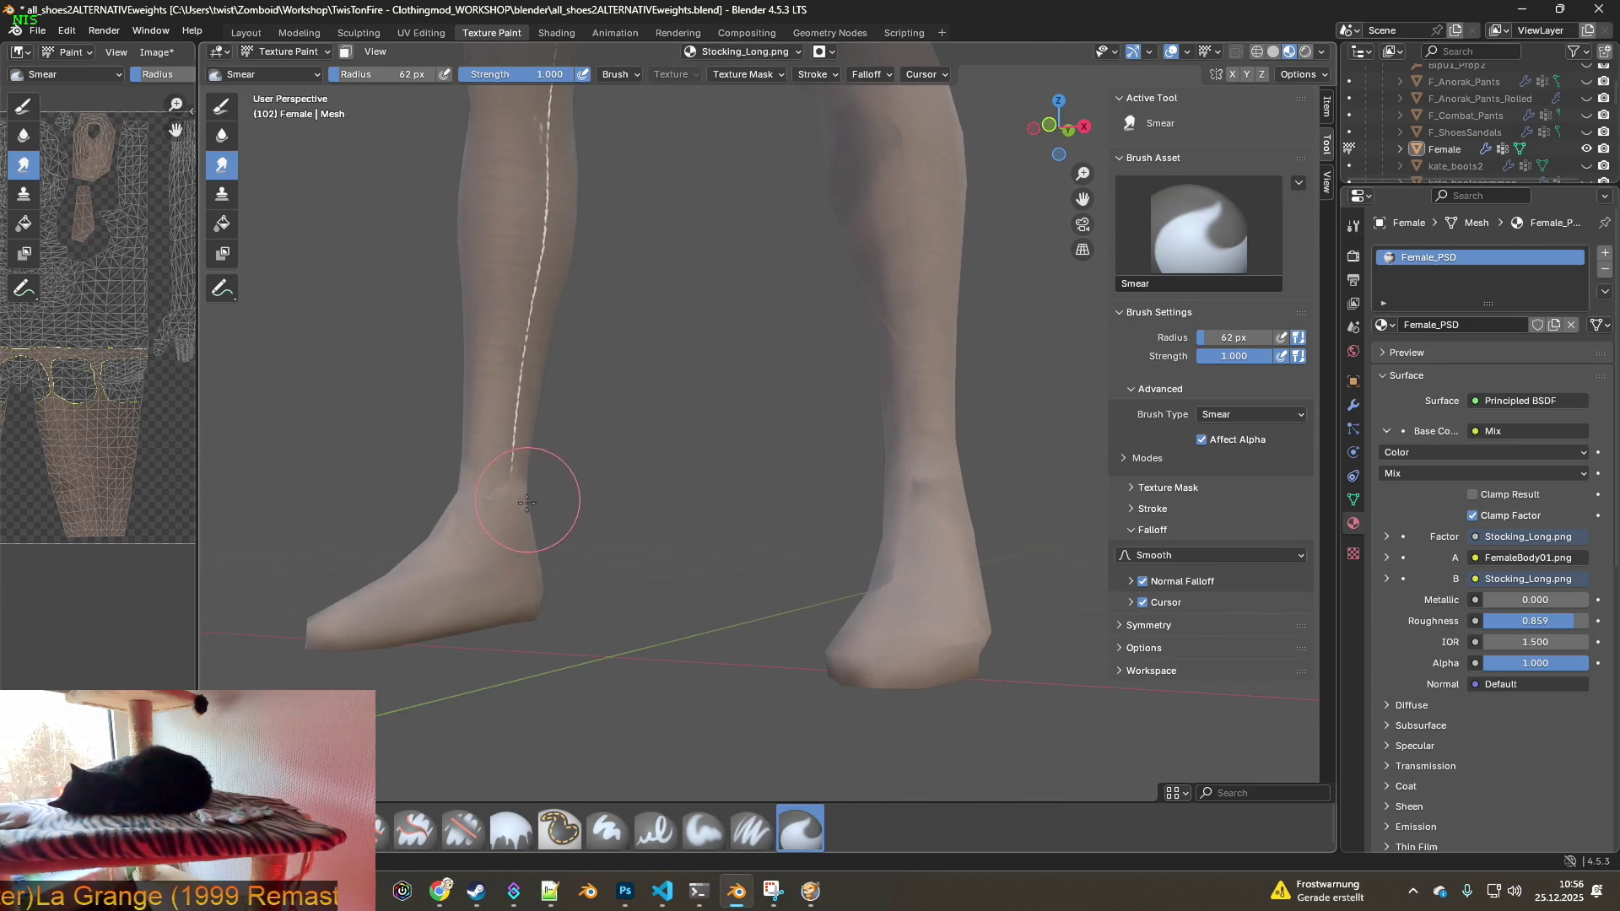
{"action": "mouse_move", "coordinate": [612, 473]}
{"action": "middle_mouse_down"}
{"action": "mouse_move", "coordinate": [543, 488]}
{"action": "mouse_move", "coordinate": [722, 478]}
{"action": "middle_mouse_up"}
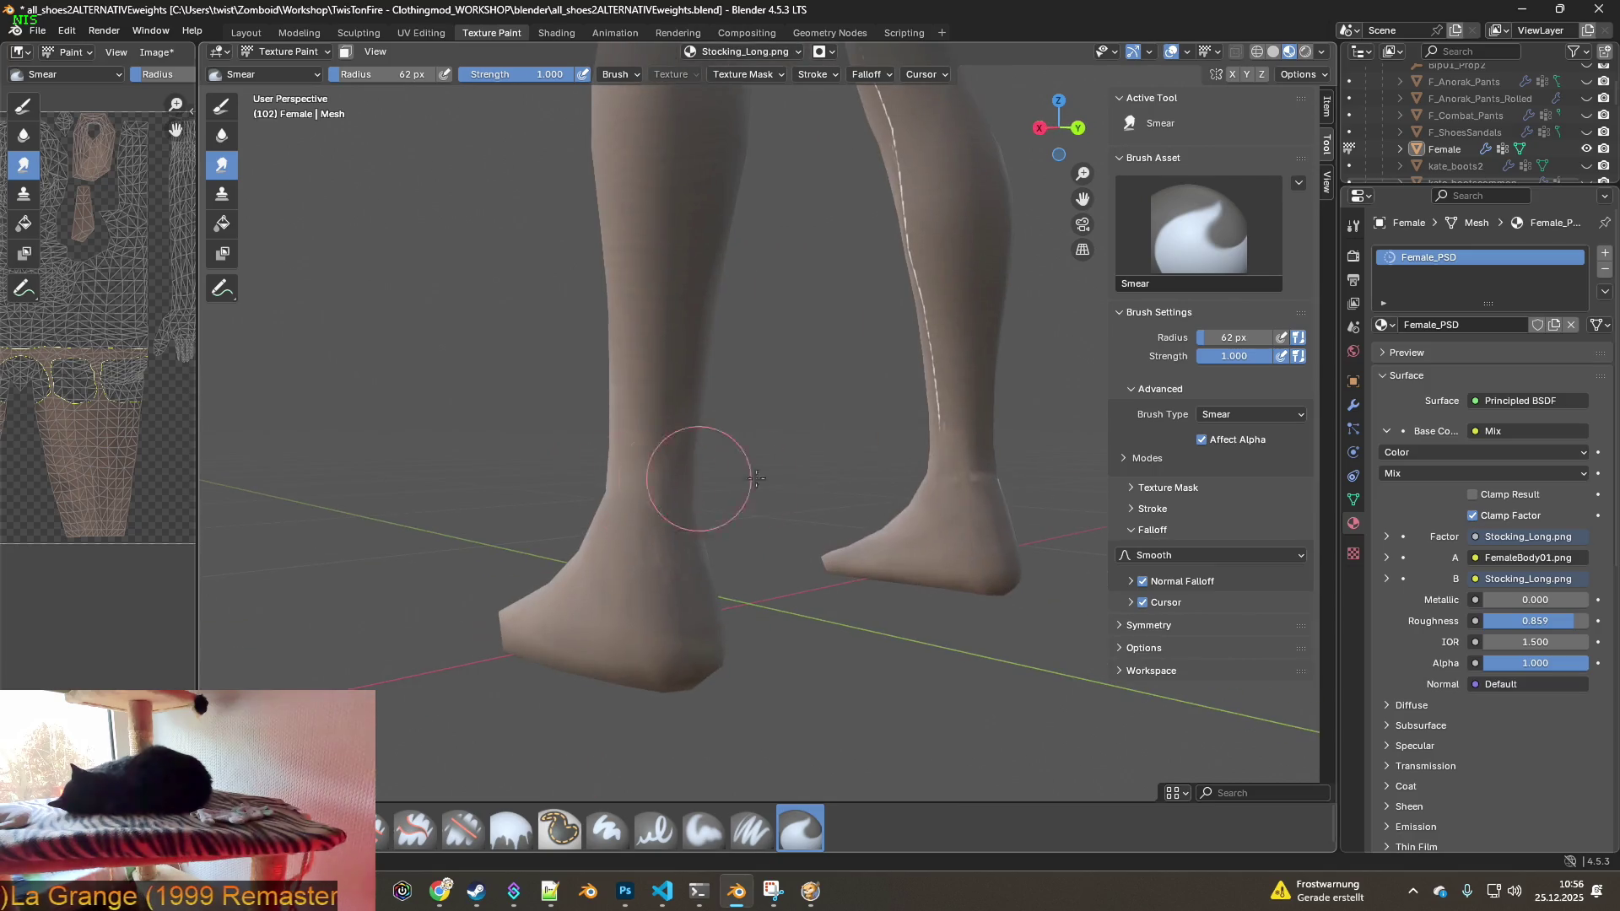
{"action": "mouse_move", "coordinate": [954, 486]}
{"action": "middle_mouse_down"}
{"action": "mouse_move", "coordinate": [984, 579]}
{"action": "mouse_move", "coordinate": [962, 564]}
{"action": "middle_mouse_up"}
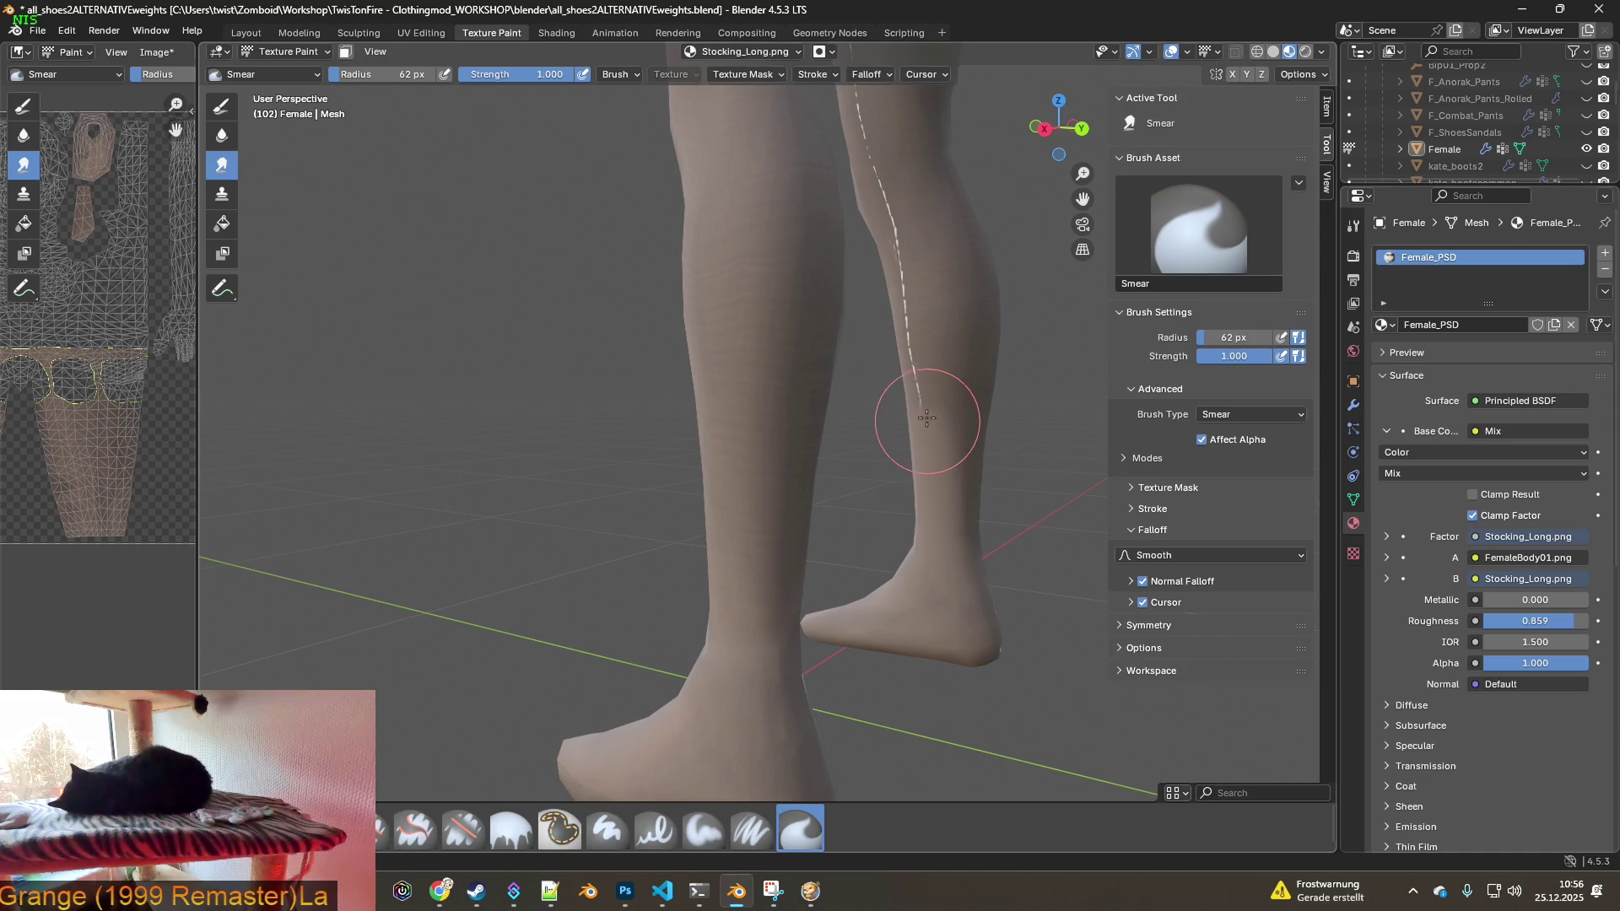
{"action": "left_click_drag", "start_coordinate": [923, 474], "coordinate": [920, 376]}
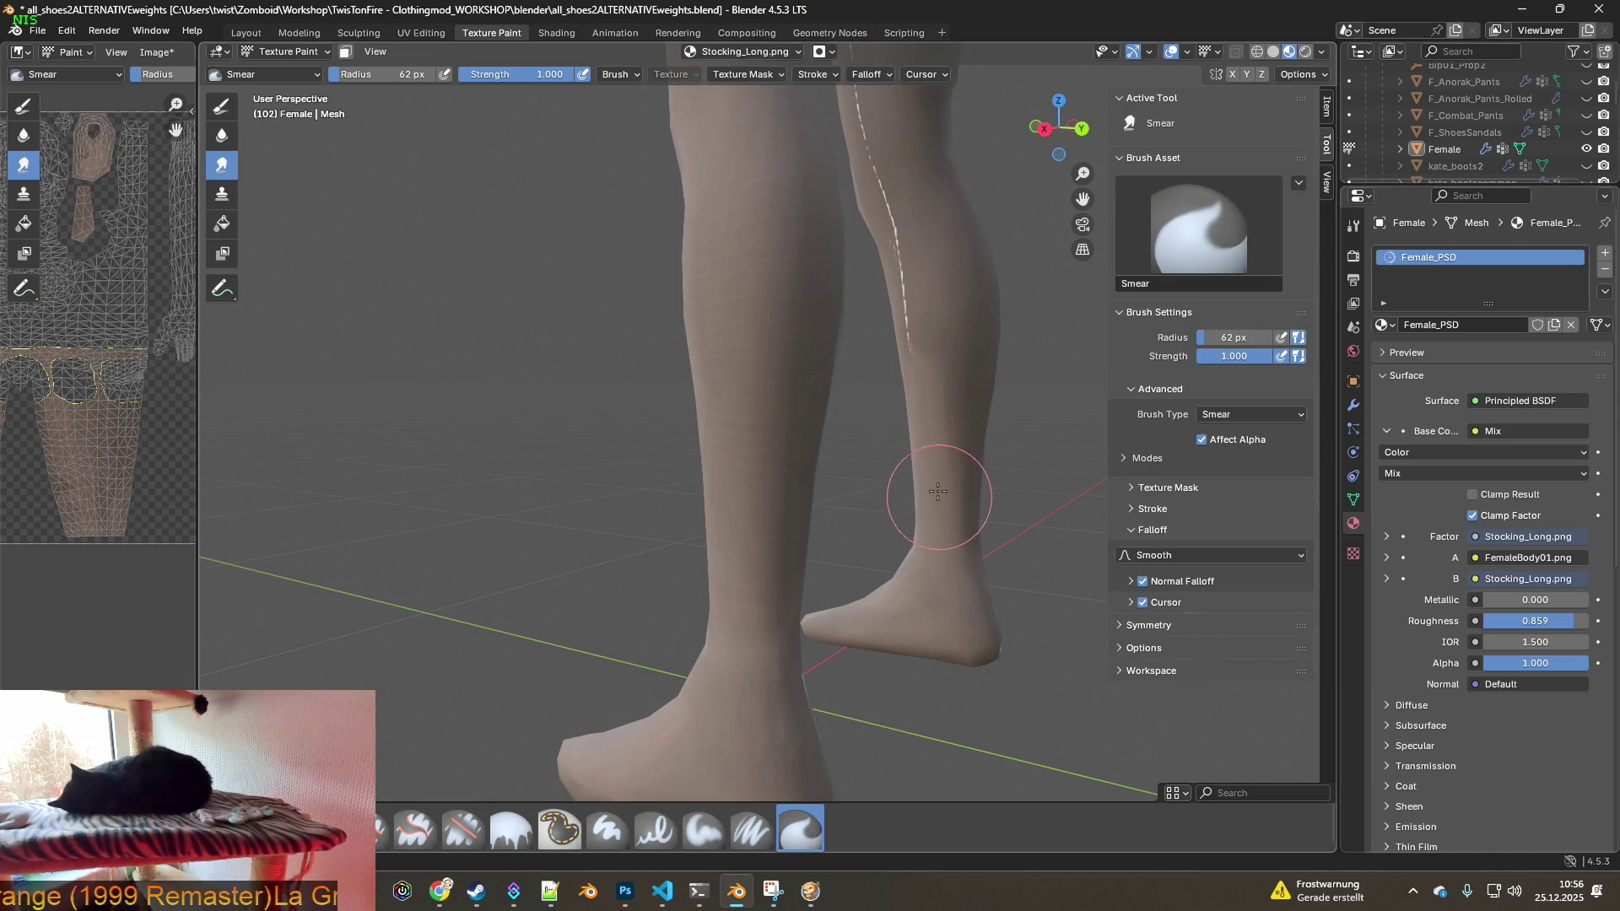
{"action": "middle_click_drag", "start_coordinate": [928, 362], "coordinate": [922, 516], "text": "shift"}
{"action": "left_click_drag", "start_coordinate": [922, 516], "coordinate": [857, 233]}
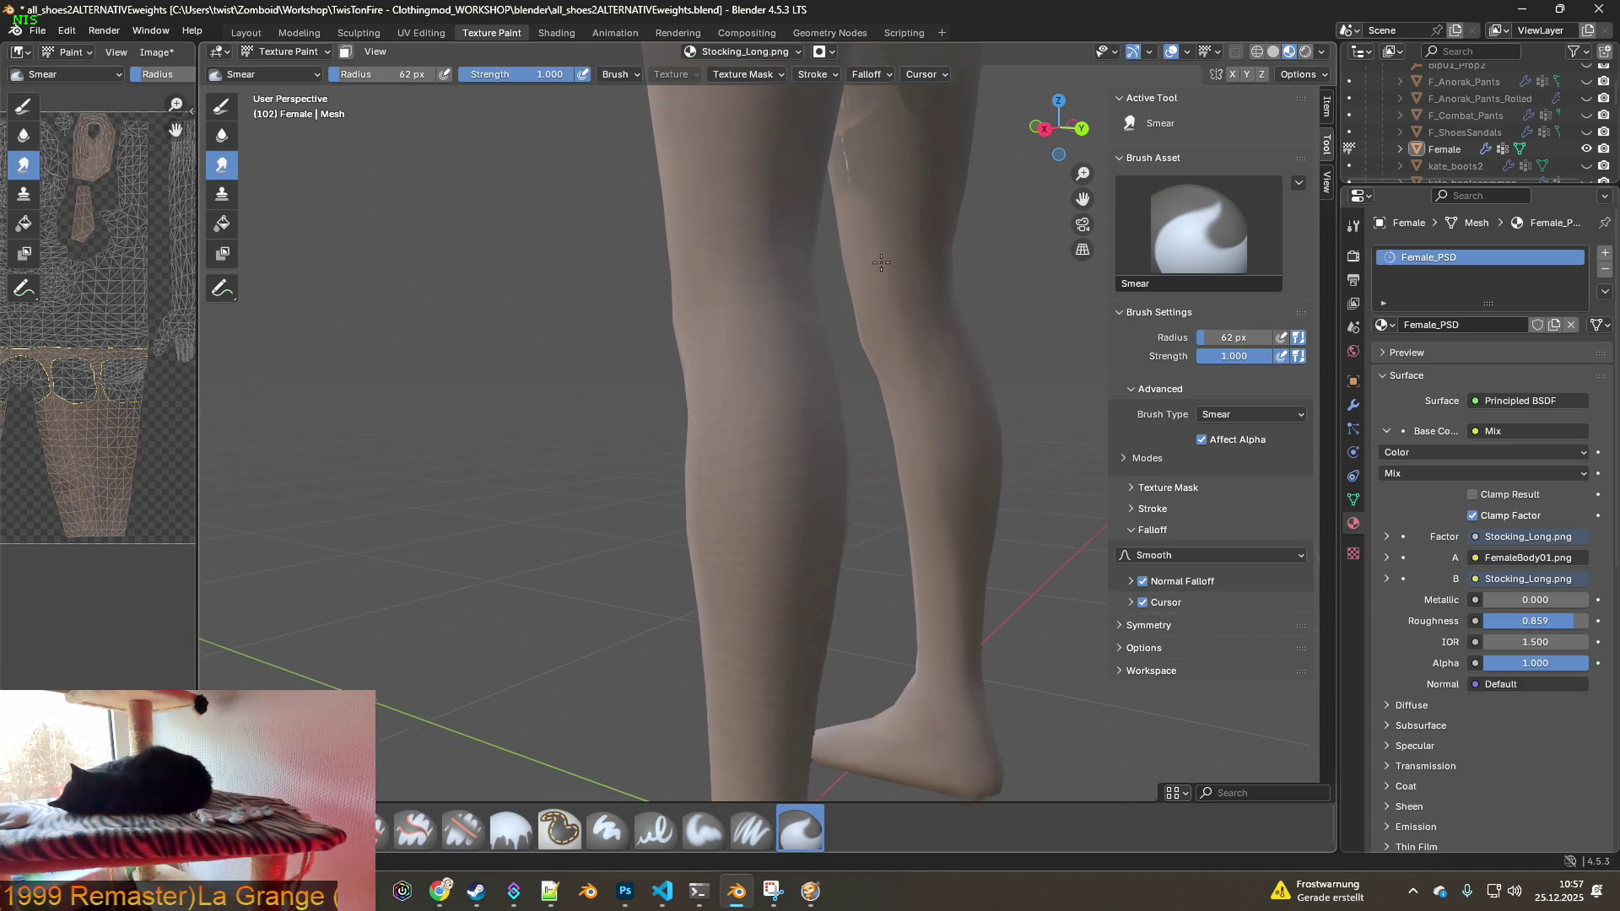
- Smear the remaining white seam up the stocking to its top edge on the thigh
{"action": "scroll", "coordinate": [868, 517], "scroll_direction": "up", "scroll_amount": 5}
{"action": "scroll", "coordinate": [894, 441], "scroll_direction": "up", "scroll_amount": 2}
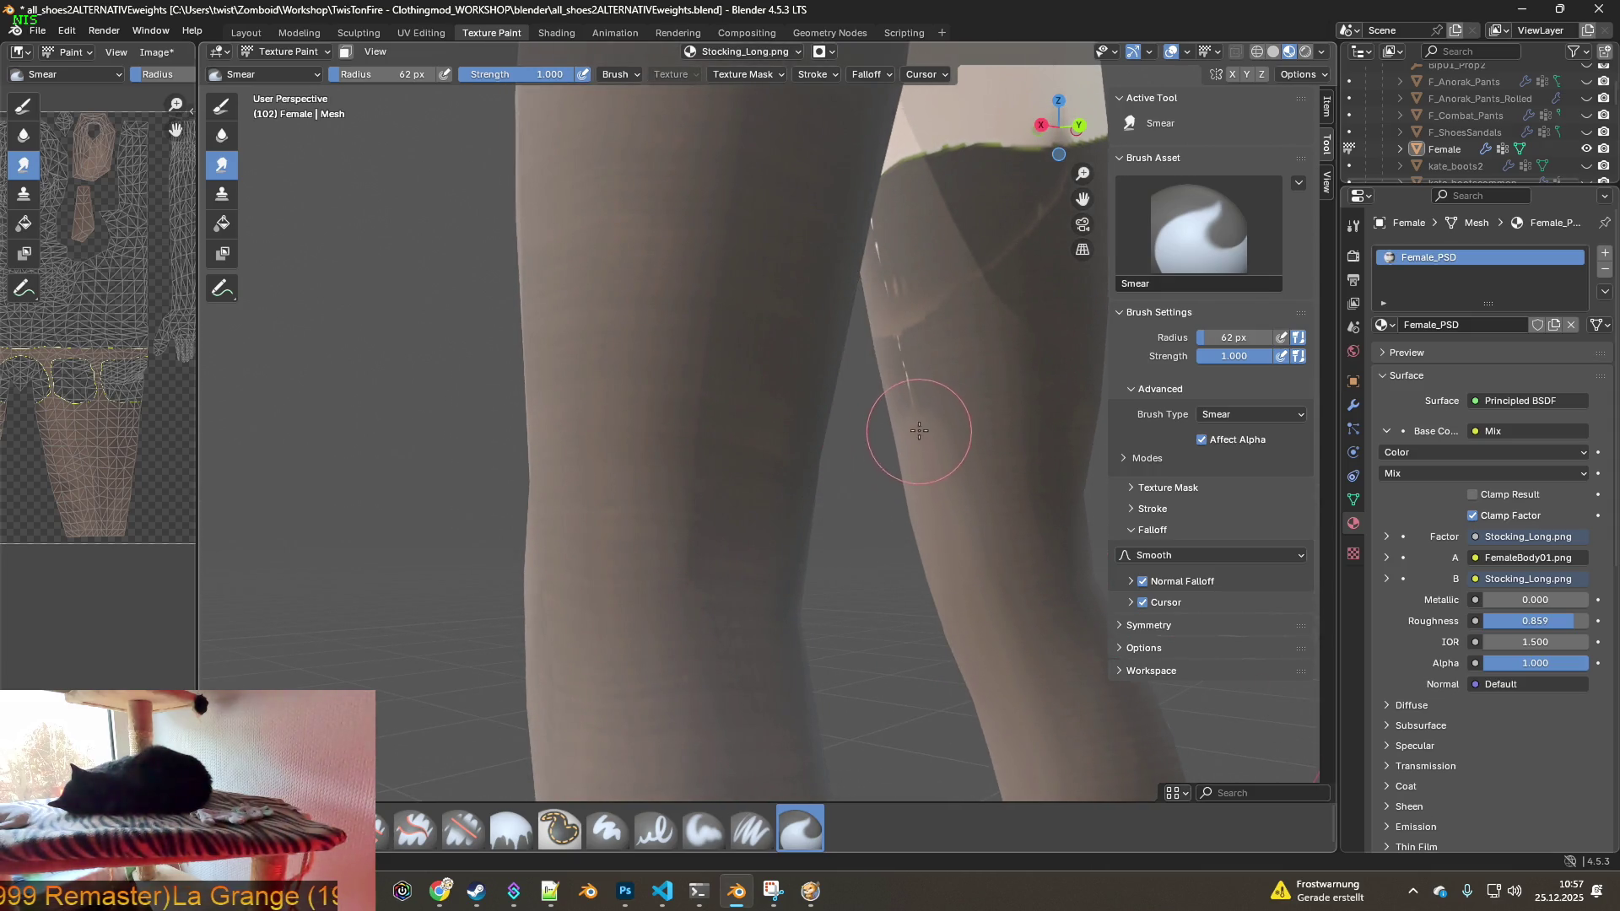
{"action": "mouse_move", "coordinate": [933, 354]}
{"action": "middle_mouse_down"}
{"action": "mouse_move", "coordinate": [892, 373]}
{"action": "mouse_move", "coordinate": [1038, 343]}
{"action": "mouse_move", "coordinate": [734, 473]}
{"action": "middle_mouse_up"}
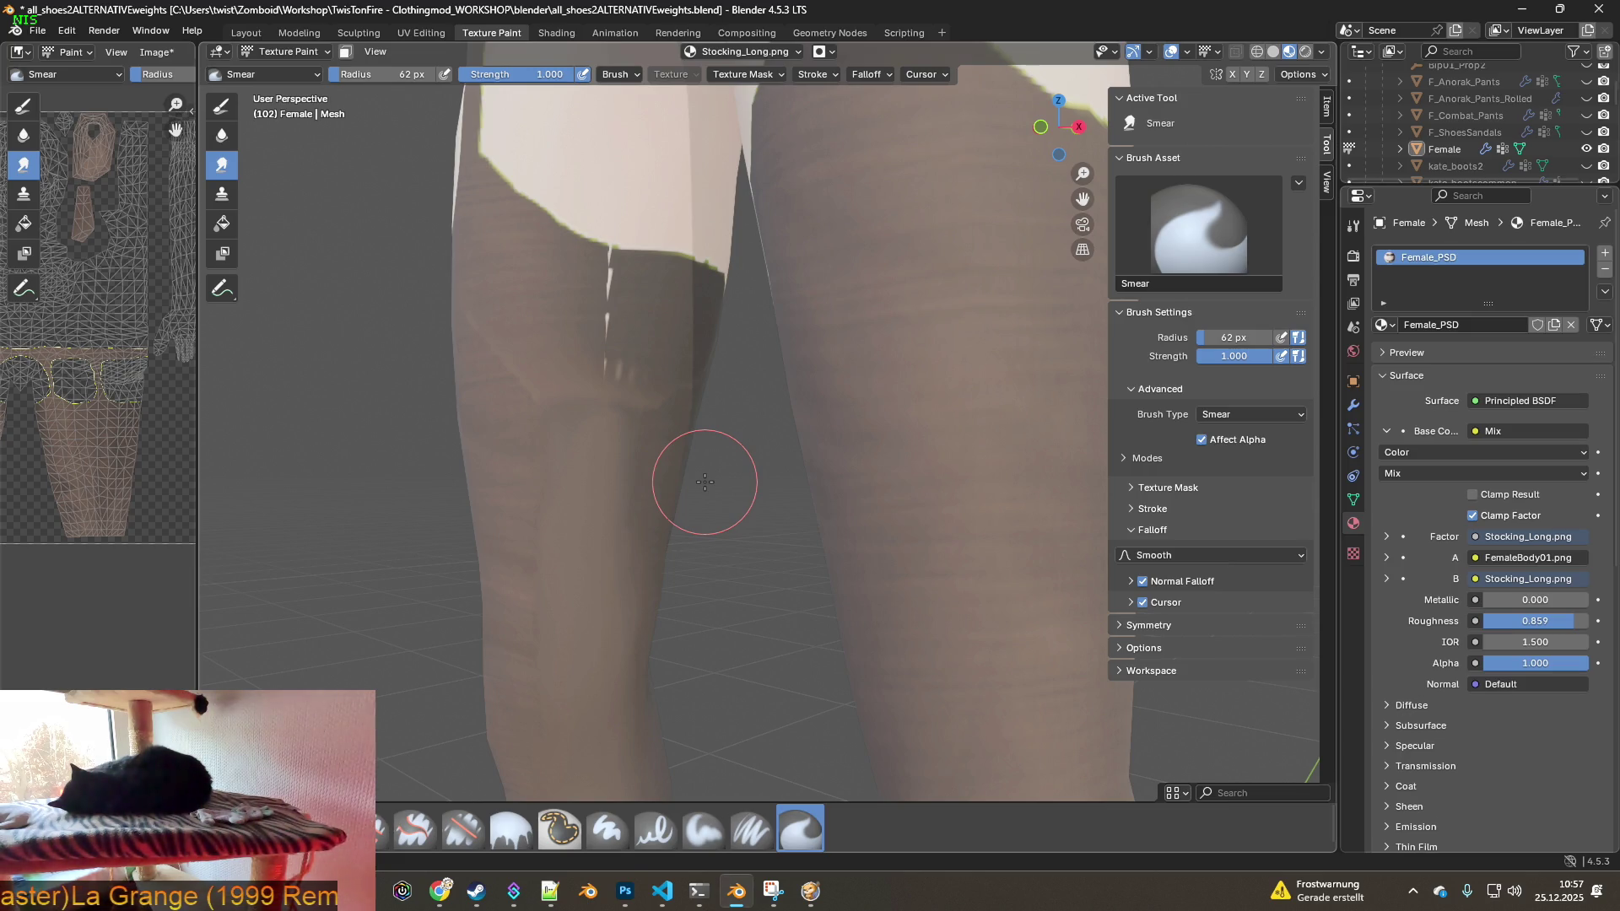
{"action": "middle_click_drag", "start_coordinate": [650, 409], "coordinate": [640, 433], "text": "shift"}
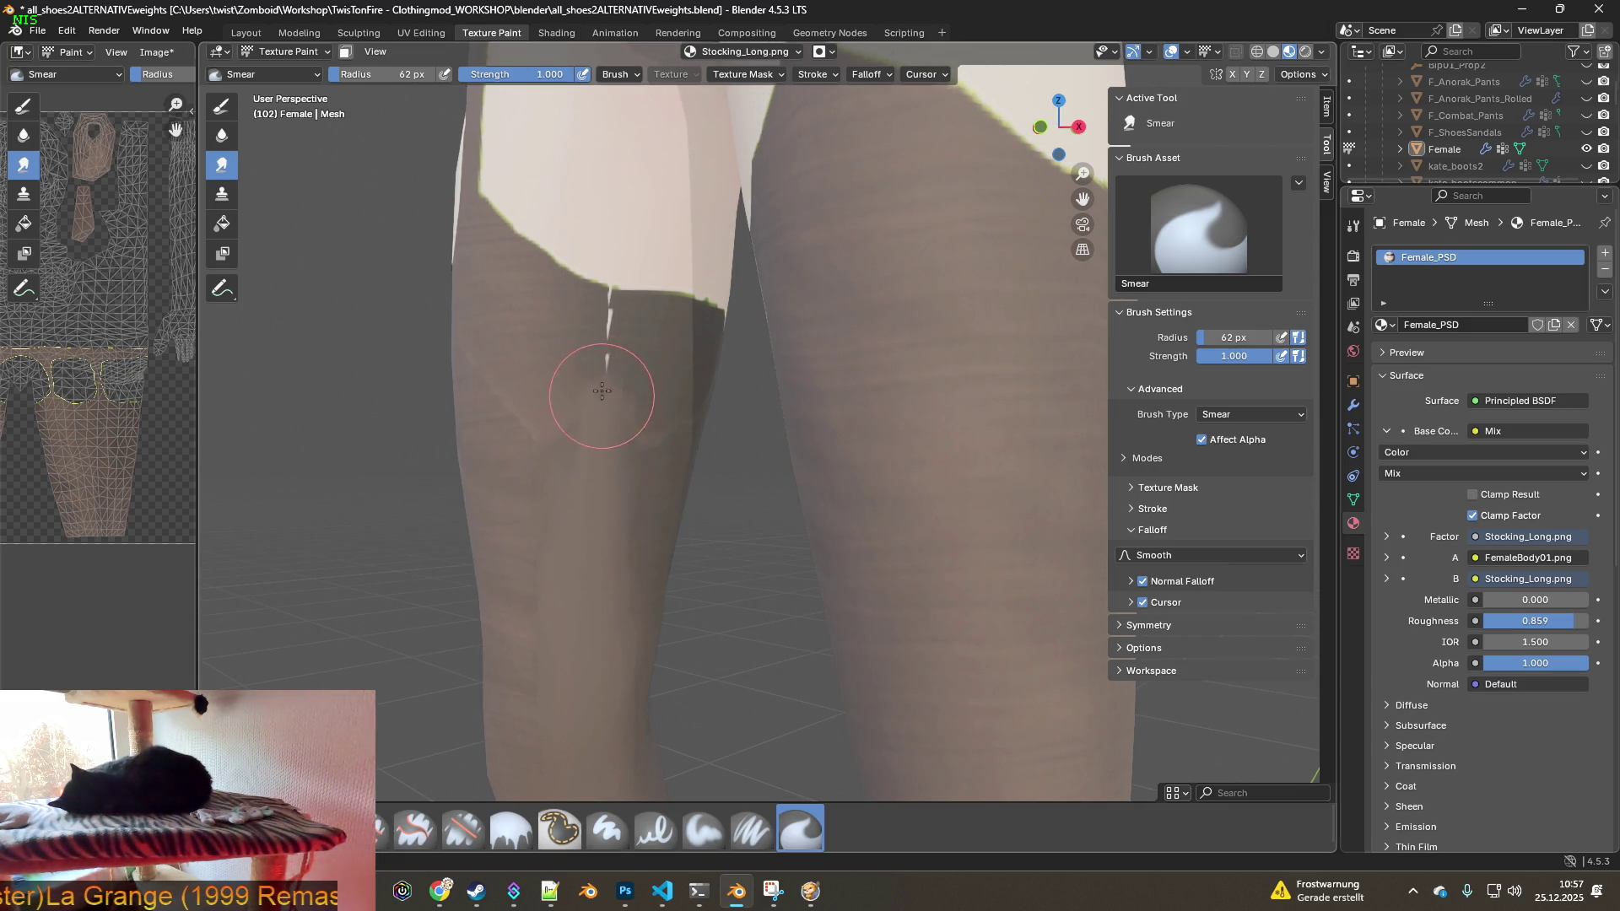
{"action": "middle_click_drag", "start_coordinate": [631, 395], "coordinate": [803, 514]}
{"action": "left_click_drag", "start_coordinate": [780, 635], "coordinate": [783, 284]}
- Zoom out and orbit around both stocking legs and the hips to check the result
{"action": "mouse_move", "coordinate": [774, 474]}
{"action": "middle_mouse_down"}
{"action": "mouse_move", "coordinate": [590, 441]}
{"action": "mouse_move", "coordinate": [813, 456]}
{"action": "middle_mouse_up"}
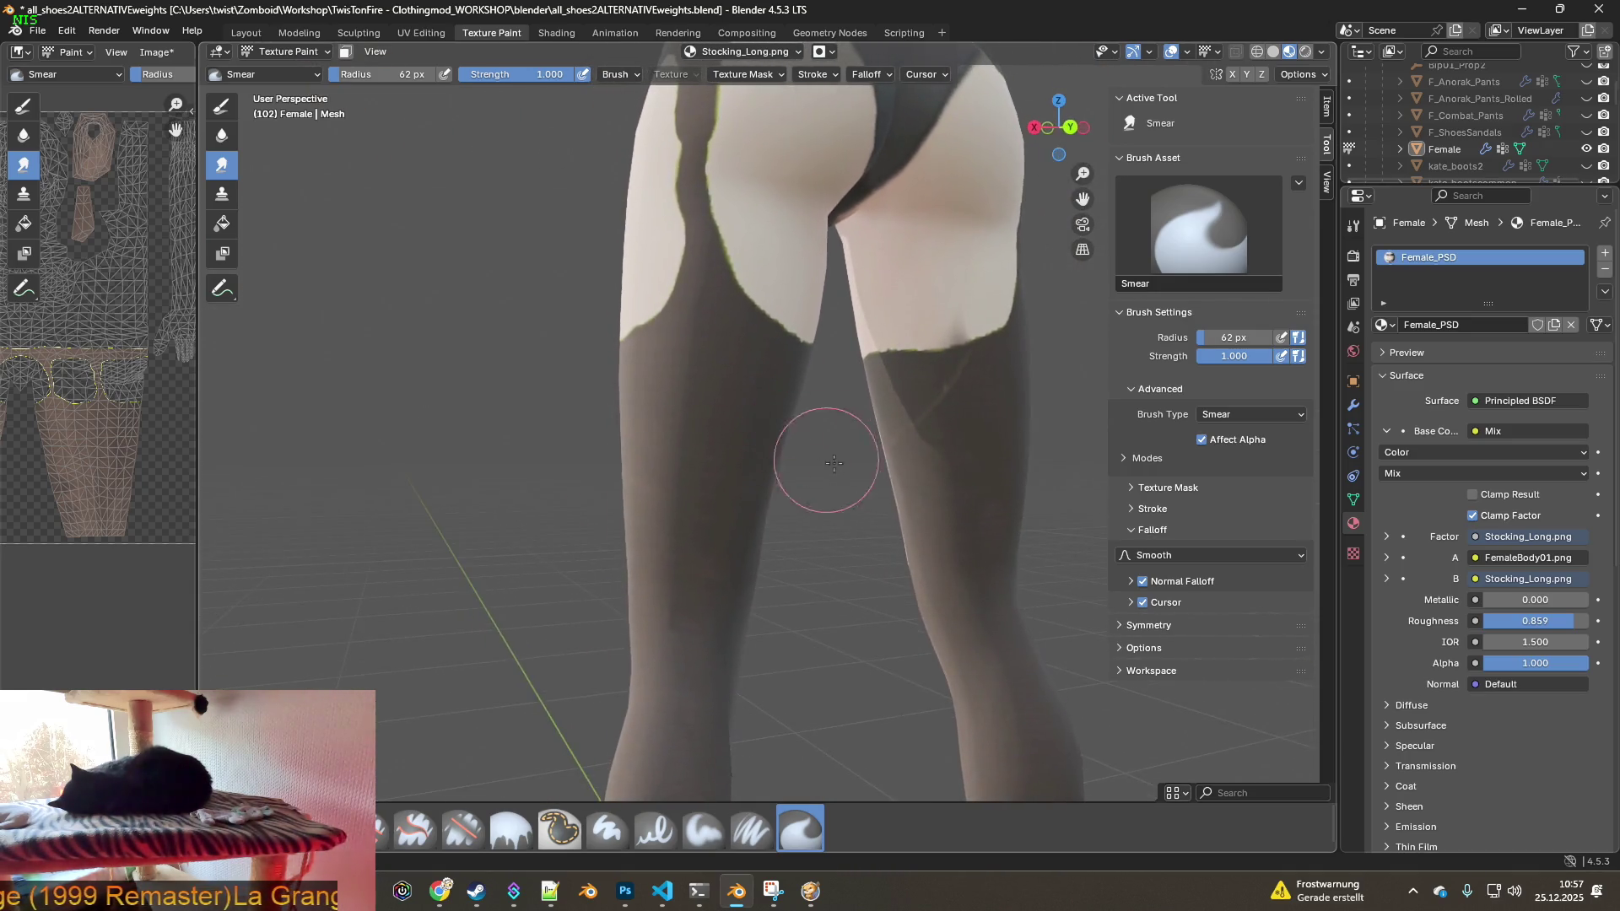
{"action": "scroll", "coordinate": [814, 455], "scroll_direction": "up", "scroll_amount": 4}
{"action": "mouse_move", "coordinate": [715, 515]}
{"action": "middle_mouse_down"}
{"action": "mouse_move", "coordinate": [788, 488]}
{"action": "mouse_move", "coordinate": [731, 504]}
{"action": "middle_mouse_up"}
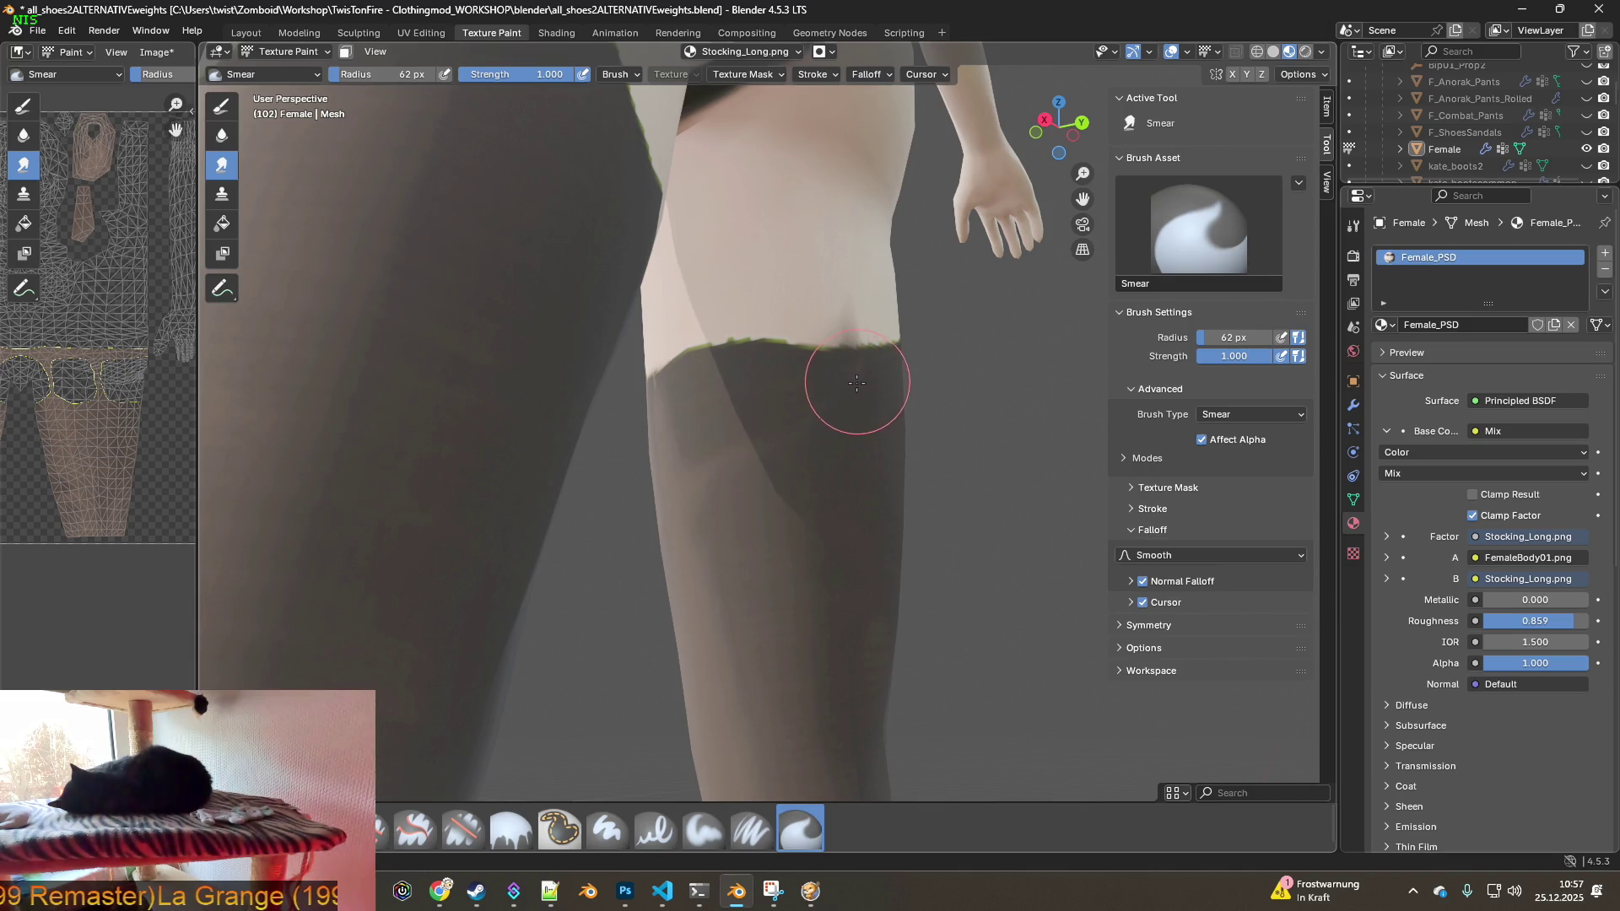
{"action": "mouse_move", "coordinate": [740, 471]}
{"action": "middle_mouse_down"}
{"action": "mouse_move", "coordinate": [684, 494]}
{"action": "mouse_move", "coordinate": [697, 385]}
{"action": "middle_mouse_up"}
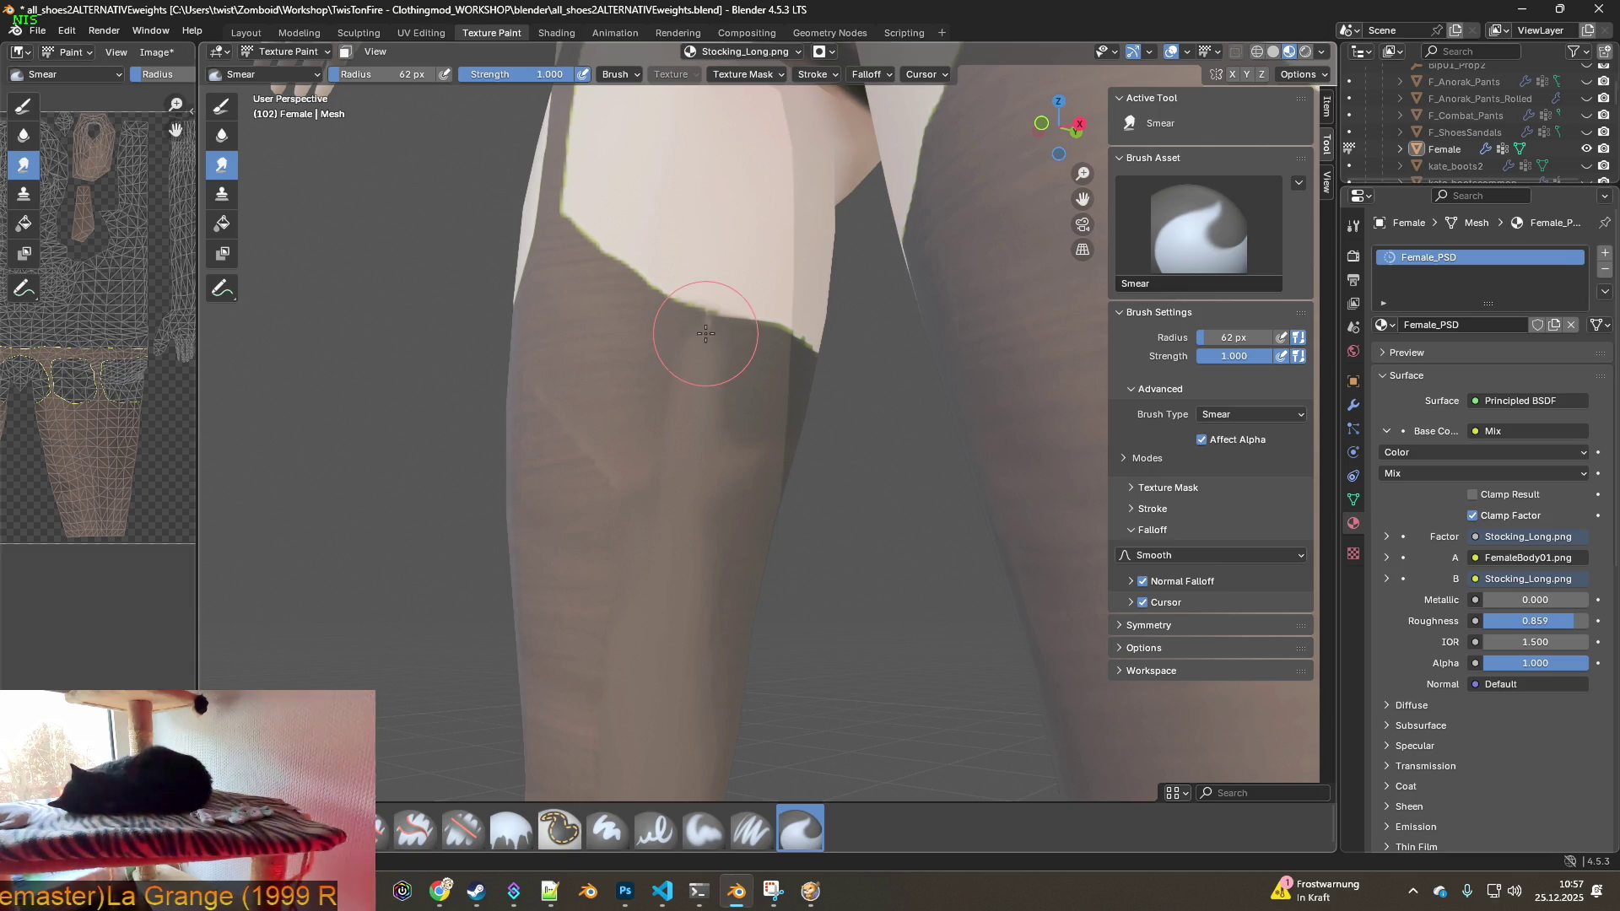
{"action": "scroll", "coordinate": [676, 422], "scroll_direction": "down", "scroll_amount": 5}
{"action": "mouse_move", "coordinate": [717, 472]}
{"action": "middle_mouse_down"}
{"action": "mouse_move", "coordinate": [852, 515]}
{"action": "mouse_move", "coordinate": [633, 517]}
{"action": "mouse_move", "coordinate": [802, 482]}
{"action": "middle_mouse_up"}
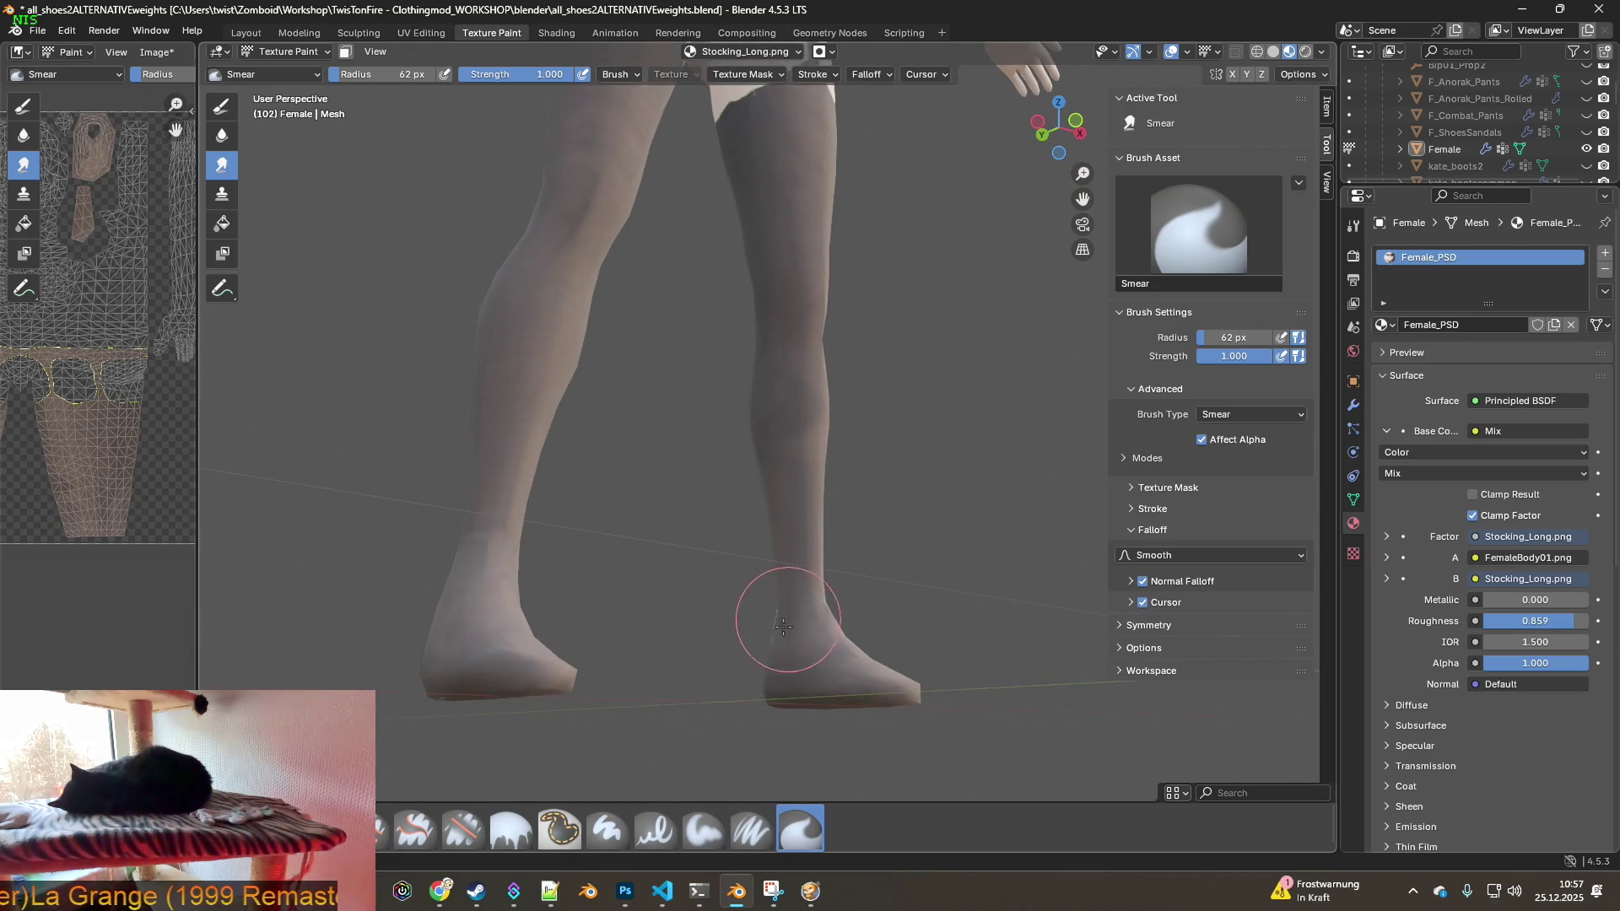
- Inspect the seam-free legs and feet from several angles, then select the Clone brush
{"action": "mouse_move", "coordinate": [778, 615]}
{"action": "middle_mouse_down"}
{"action": "mouse_move", "coordinate": [673, 640]}
{"action": "mouse_move", "coordinate": [626, 615]}
{"action": "mouse_move", "coordinate": [604, 652]}
{"action": "mouse_move", "coordinate": [622, 629]}
{"action": "middle_mouse_up"}
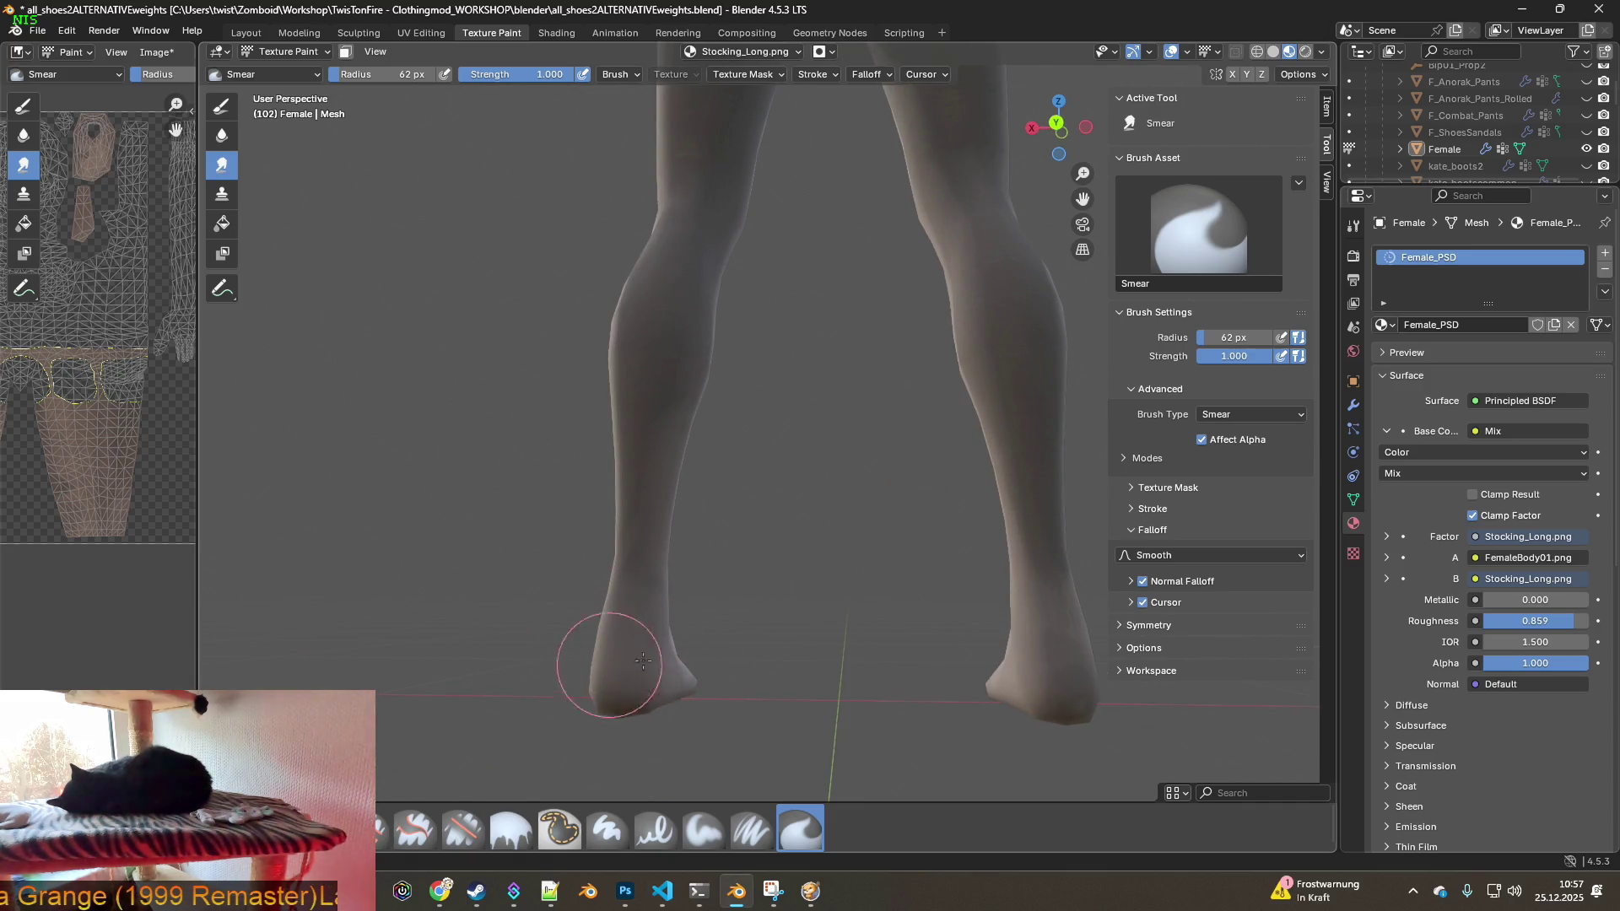
{"action": "middle_click_drag", "start_coordinate": [891, 687], "coordinate": [788, 622]}
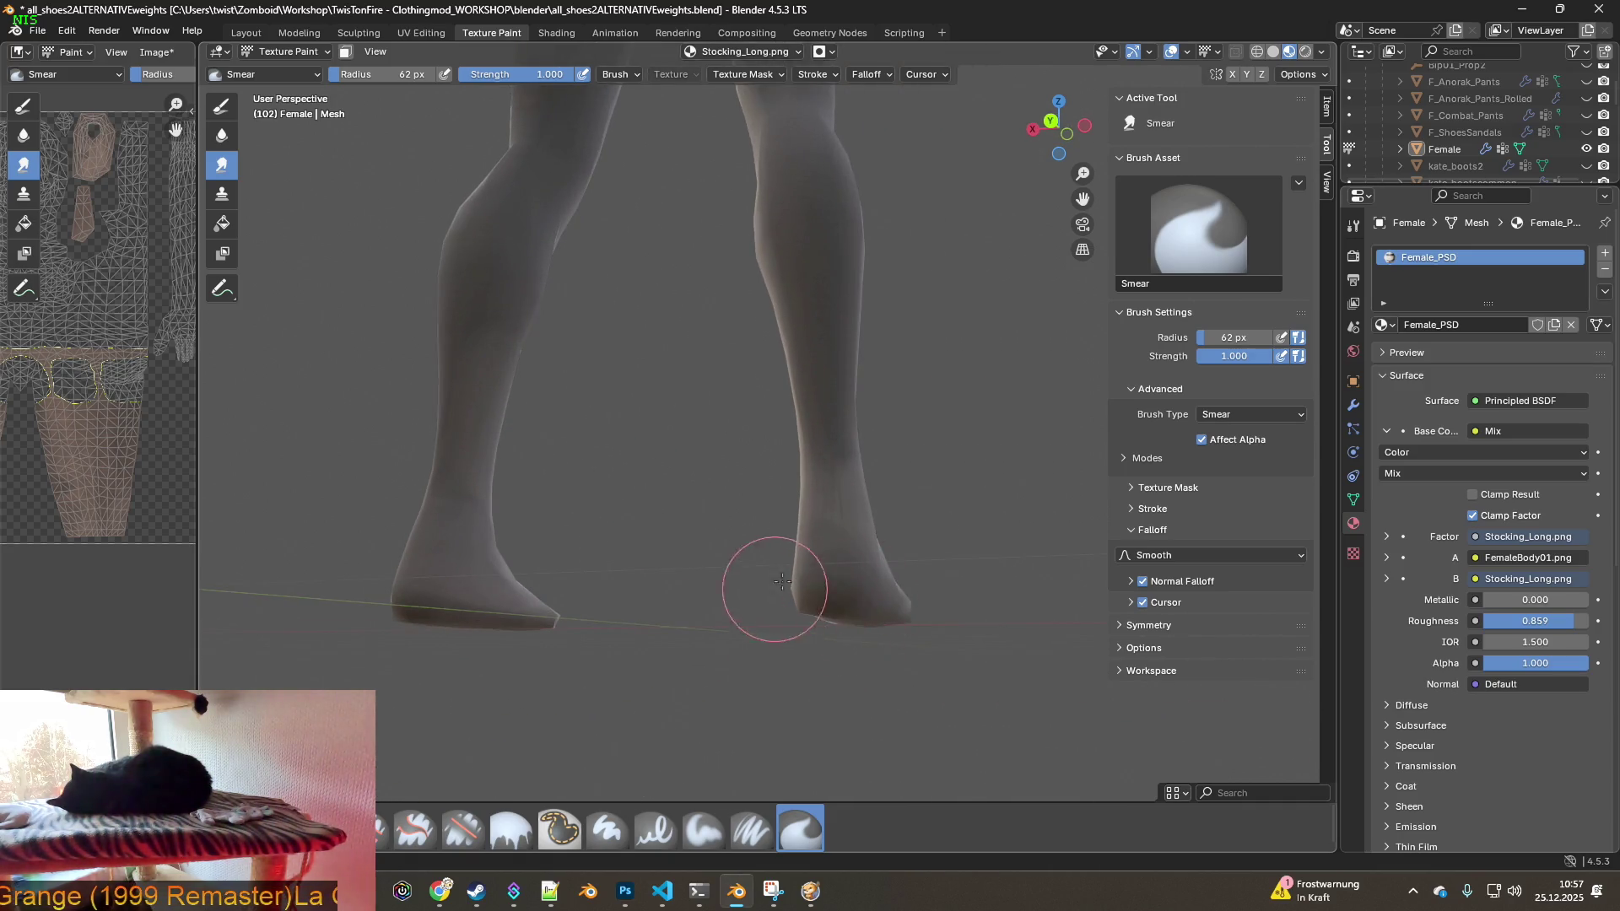
{"action": "middle_click_drag", "start_coordinate": [943, 638], "coordinate": [858, 459]}
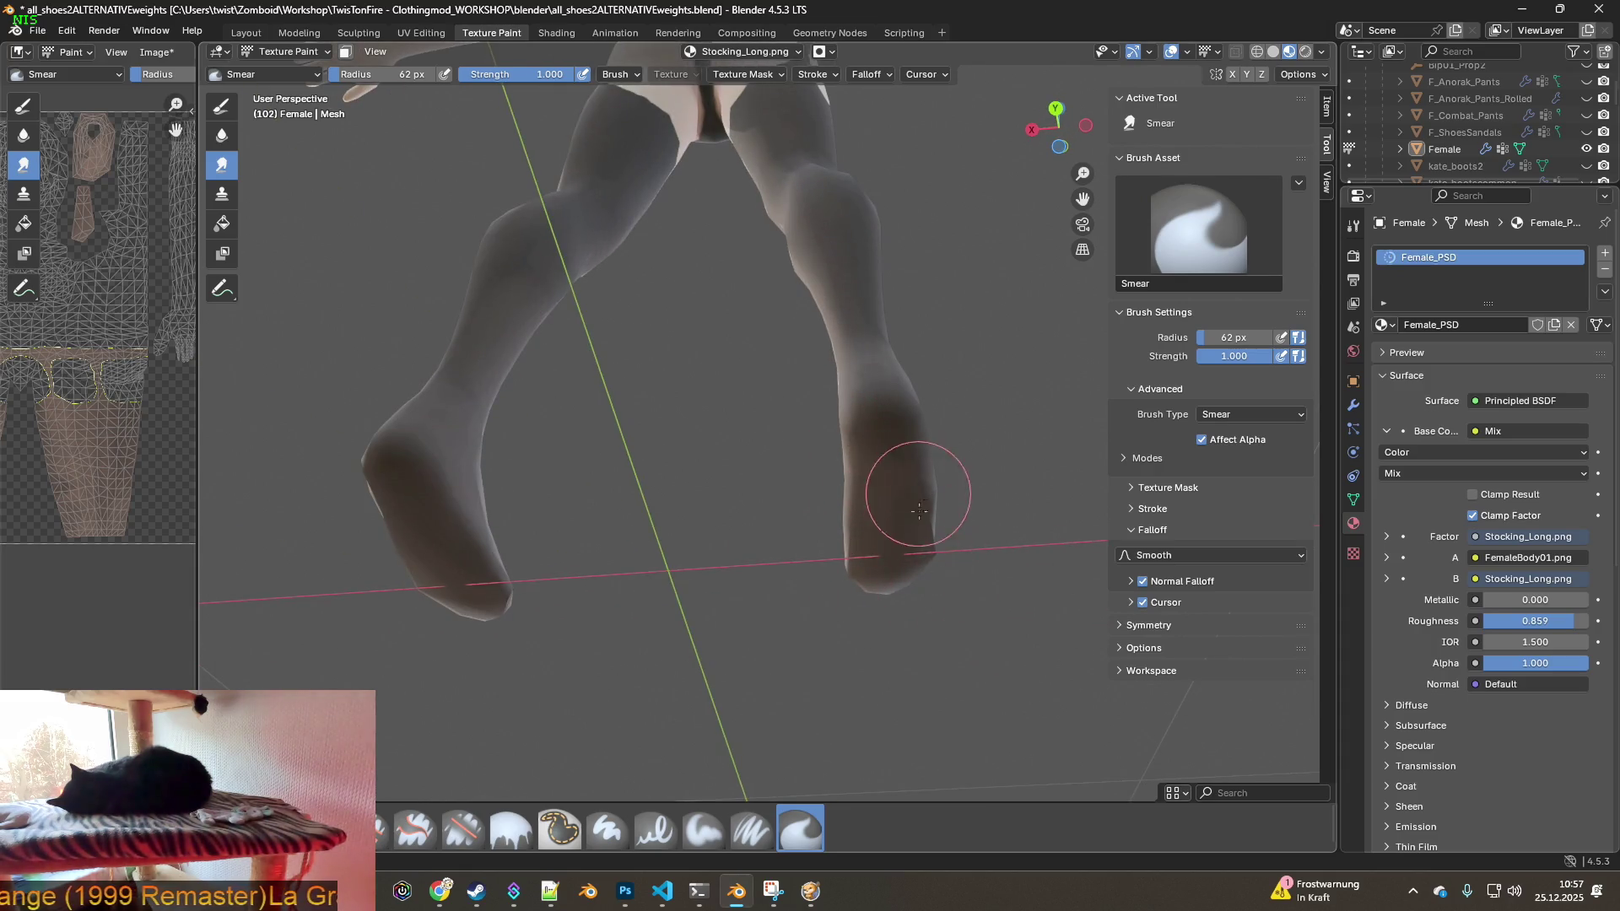
{"action": "mouse_move", "coordinate": [857, 514]}
{"action": "middle_mouse_down"}
{"action": "mouse_move", "coordinate": [734, 612]}
{"action": "mouse_move", "coordinate": [639, 629]}
{"action": "middle_mouse_up"}
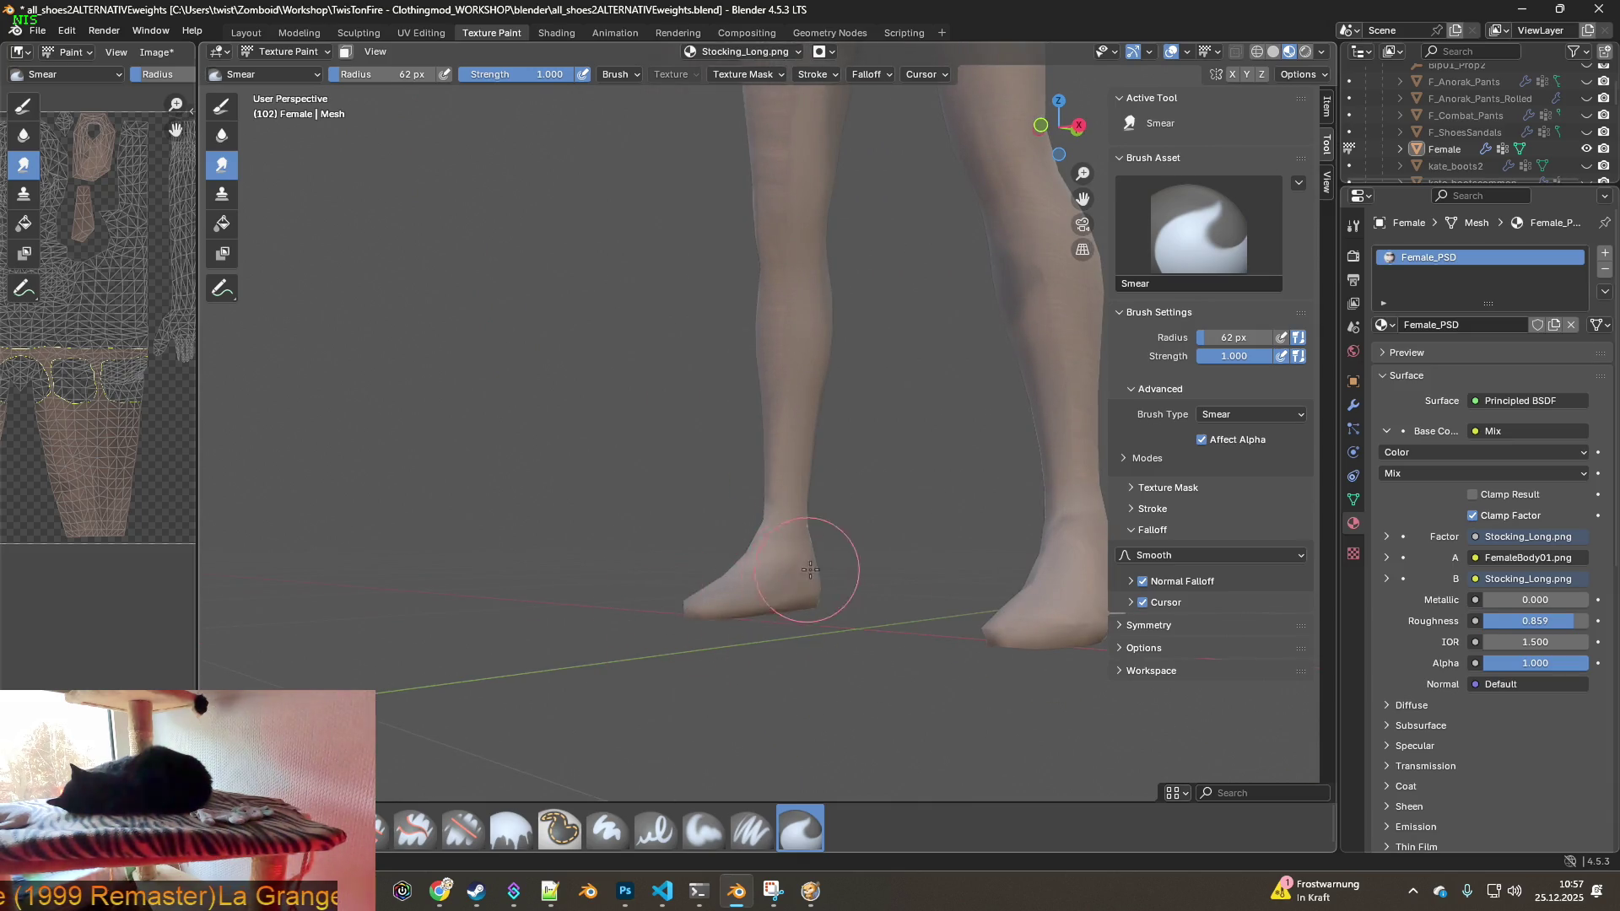
{"action": "middle_click_drag", "start_coordinate": [810, 534], "coordinate": [949, 567]}
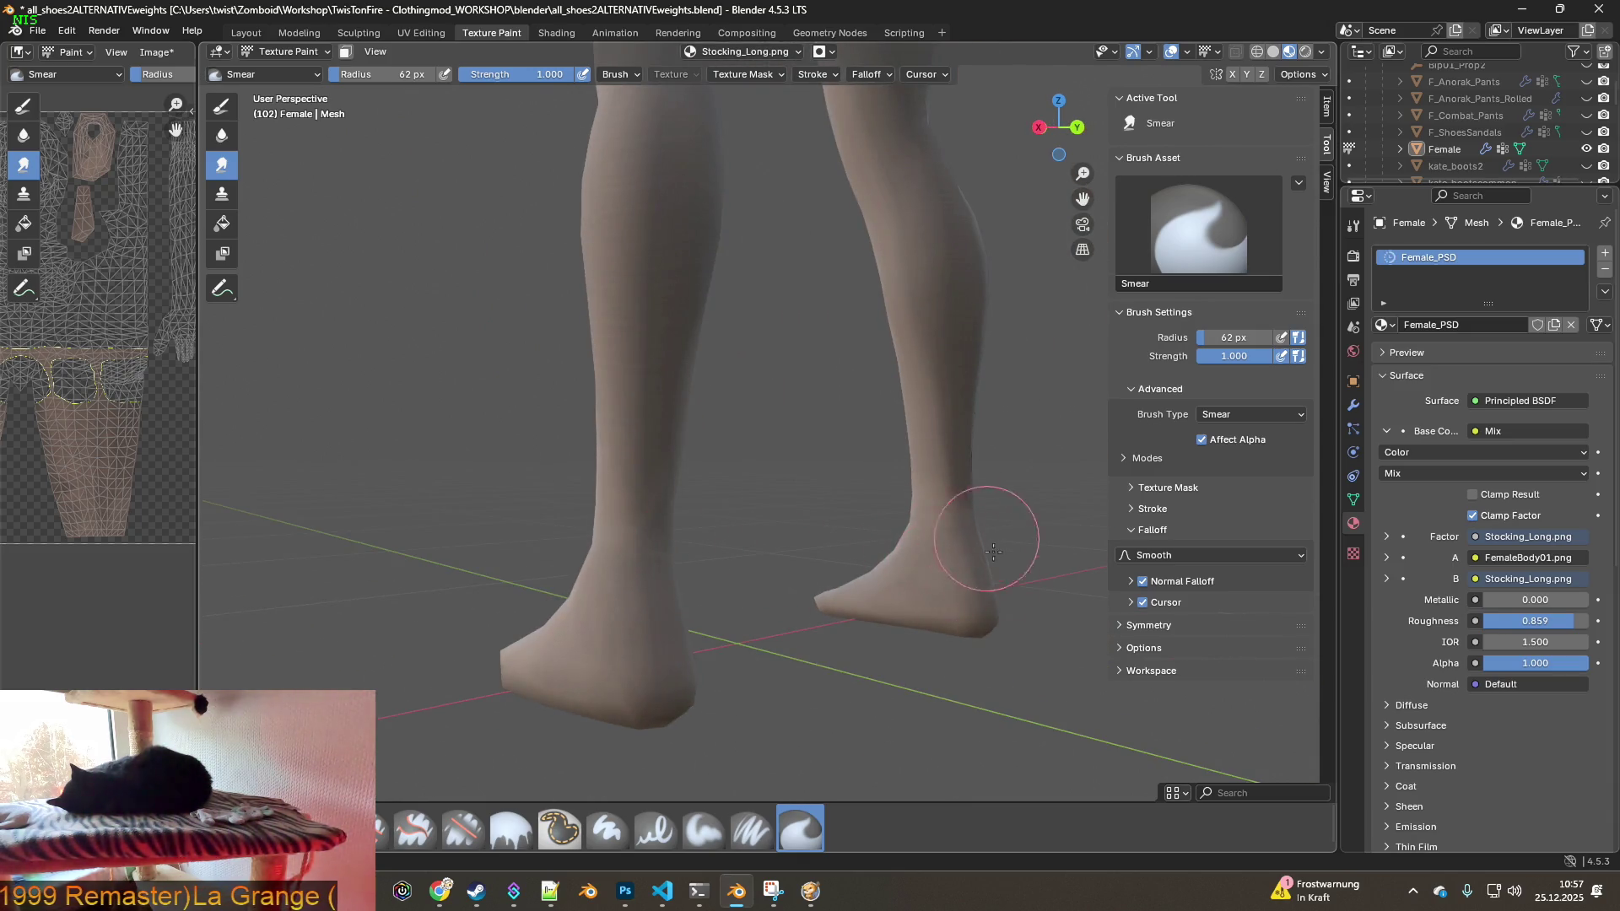
{"action": "middle_click_drag", "start_coordinate": [805, 554], "coordinate": [636, 558]}
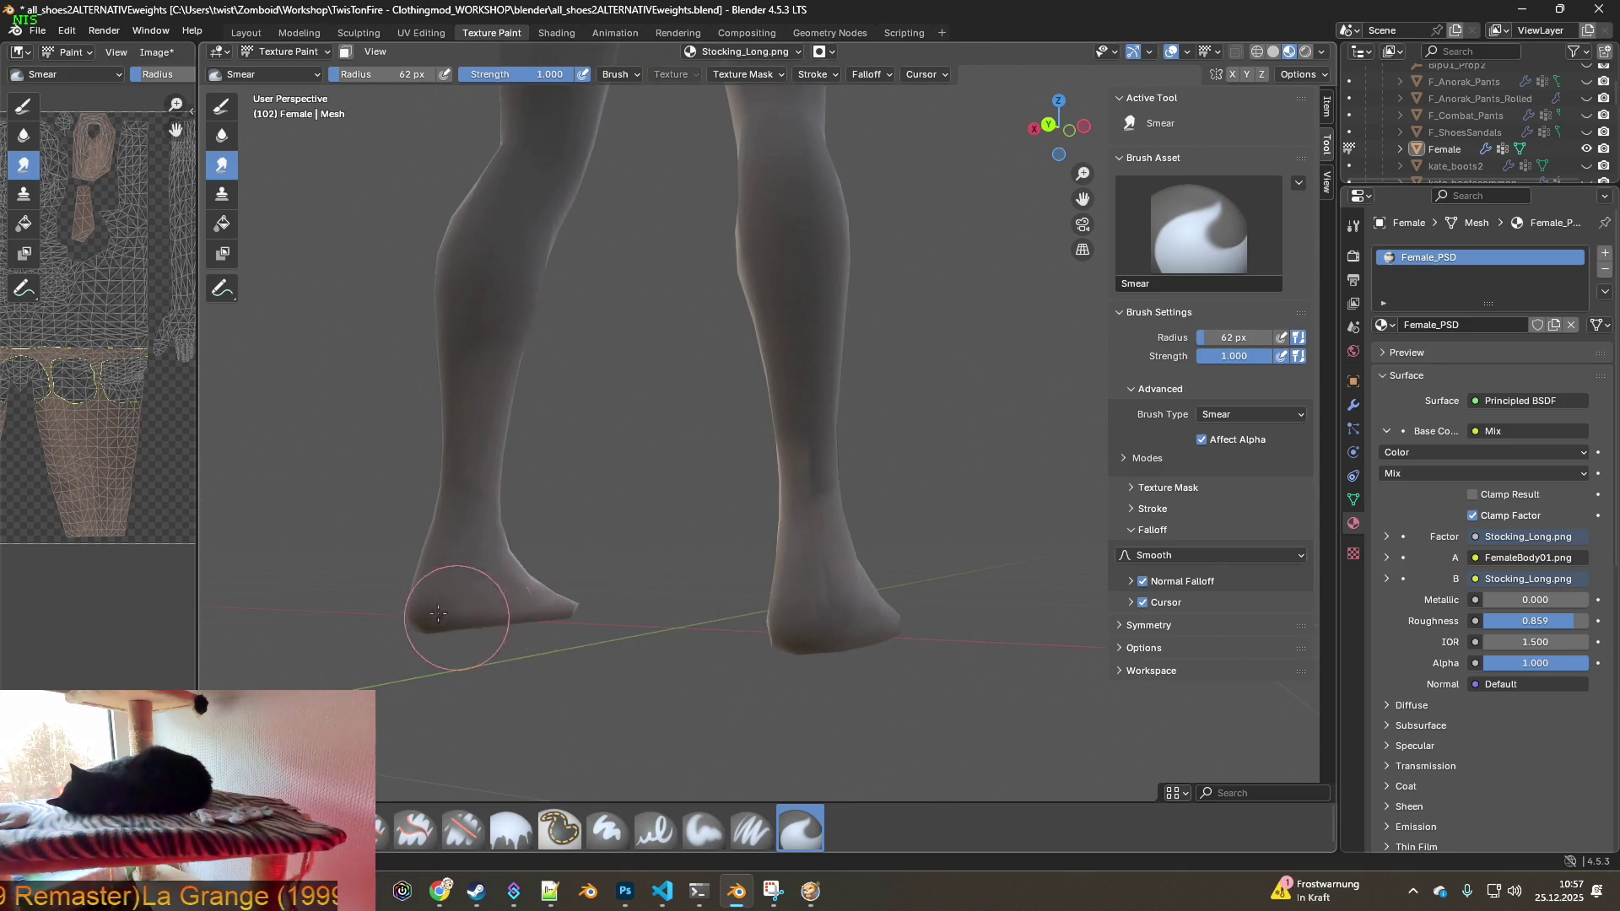
{"action": "middle_click_drag", "start_coordinate": [517, 590], "coordinate": [643, 620]}
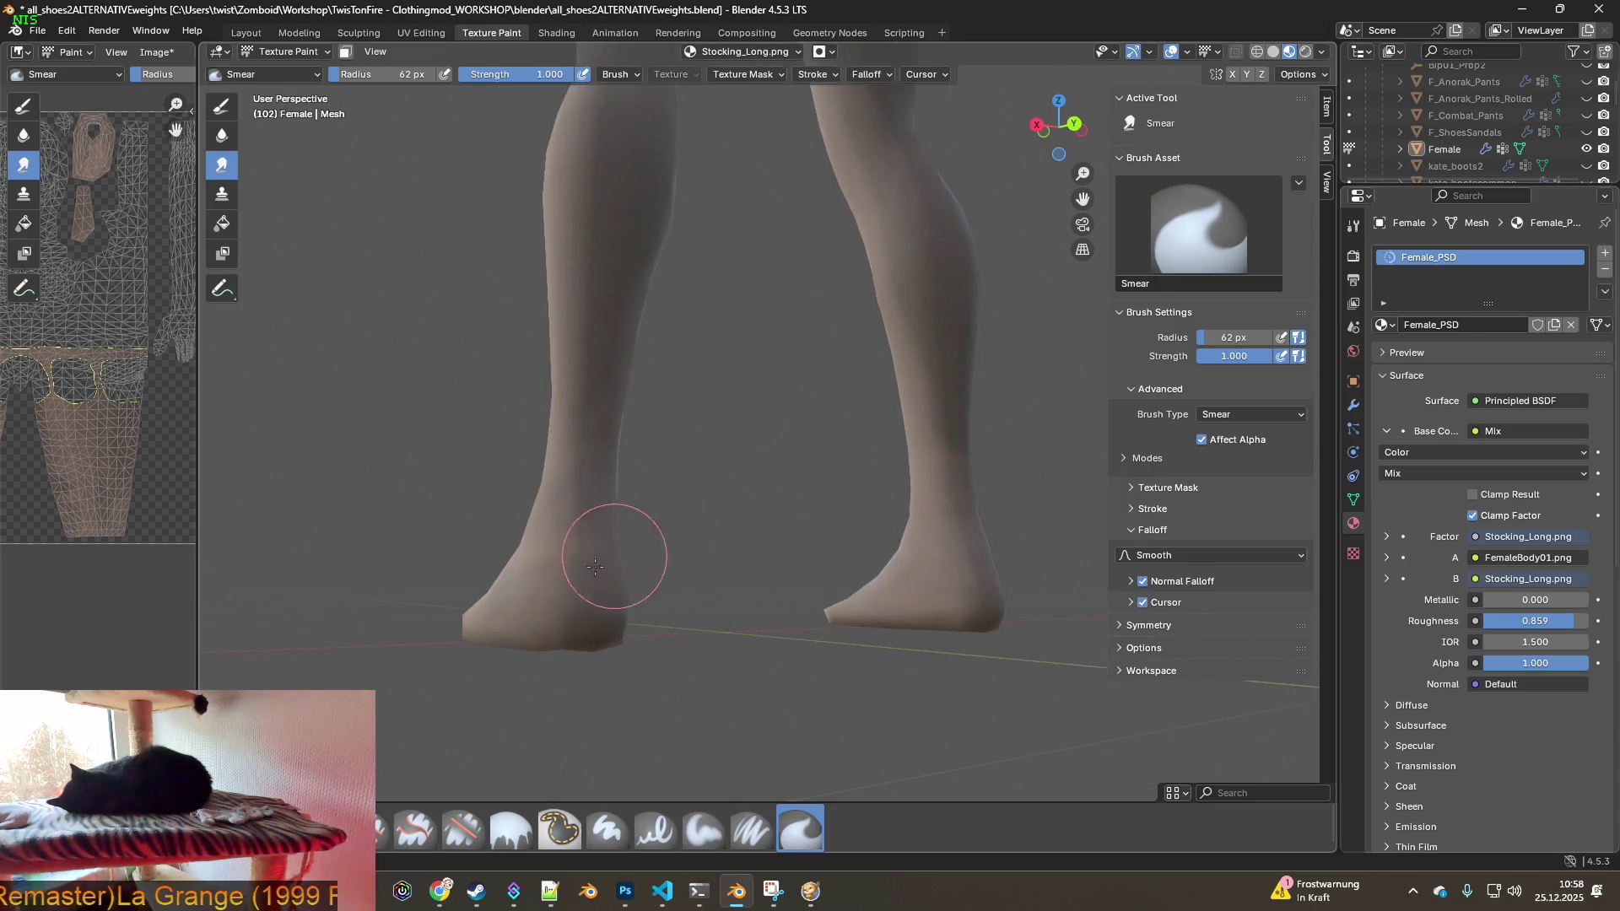
{"action": "middle_click_drag", "start_coordinate": [633, 470], "coordinate": [789, 485]}
{"action": "mouse_move", "coordinate": [788, 416]}
{"action": "middle_mouse_down"}
{"action": "mouse_move", "coordinate": [643, 504]}
{"action": "mouse_move", "coordinate": [658, 444]}
{"action": "mouse_move", "coordinate": [601, 441]}
{"action": "middle_mouse_up"}
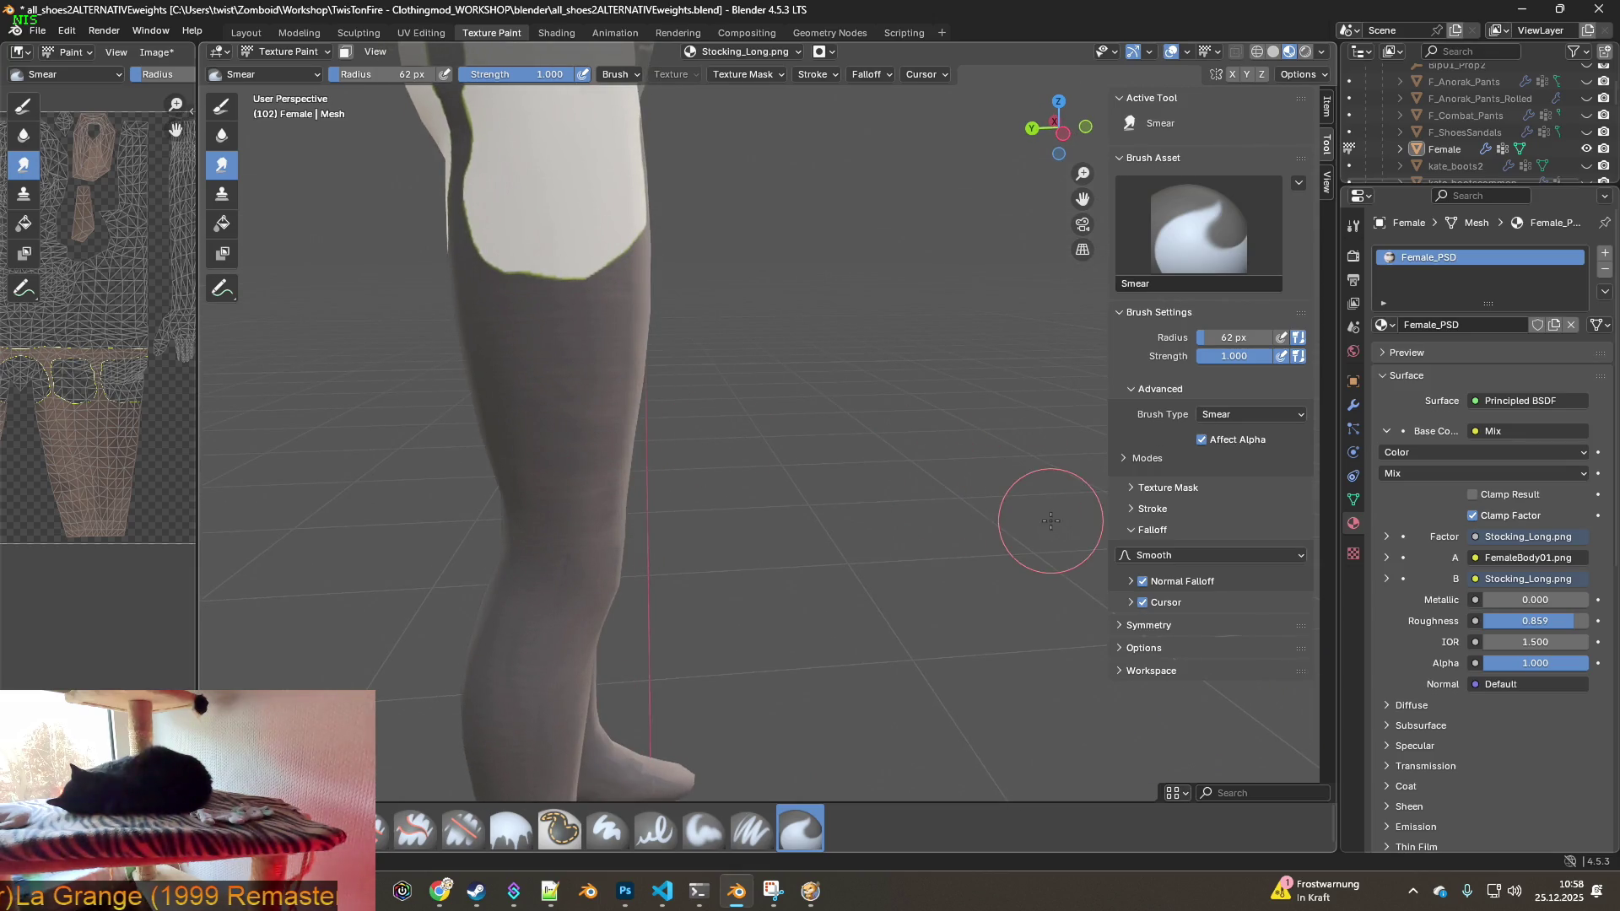
{"action": "left_click", "coordinate": [411, 835]}
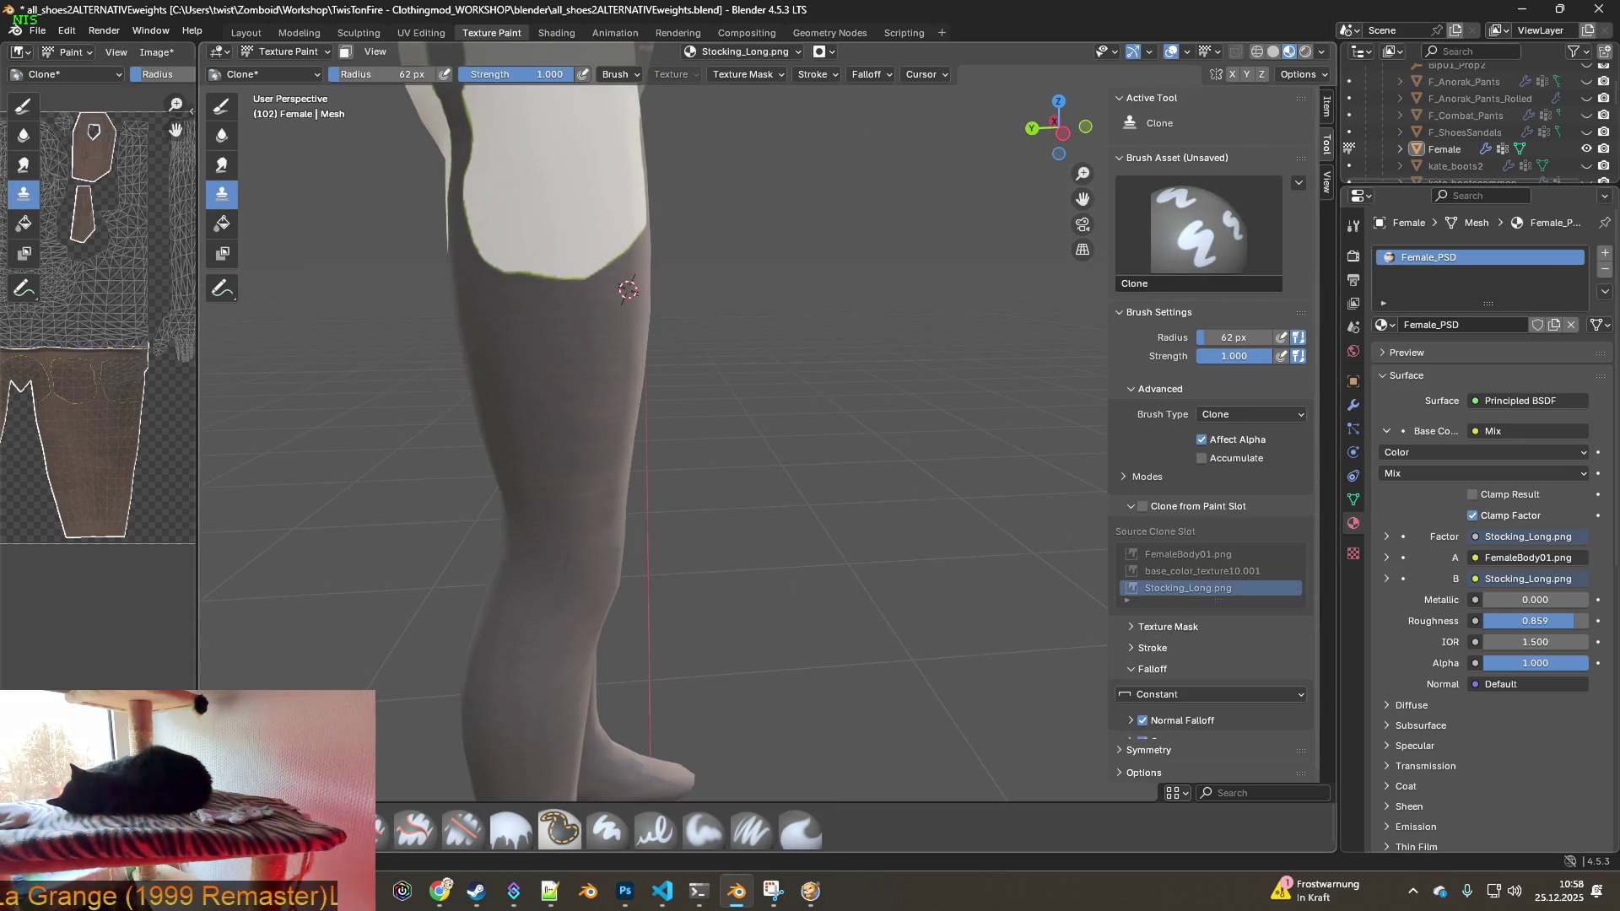
- Give the Clone brush the Smooth falloff curve preset
{"action": "mouse_move", "coordinate": [810, 473]}
{"action": "middle_mouse_down"}
{"action": "mouse_move", "coordinate": [616, 501]}
{"action": "mouse_move", "coordinate": [706, 493]}
{"action": "middle_mouse_up"}
{"action": "scroll", "coordinate": [649, 473], "scroll_direction": "up", "scroll_amount": 3}
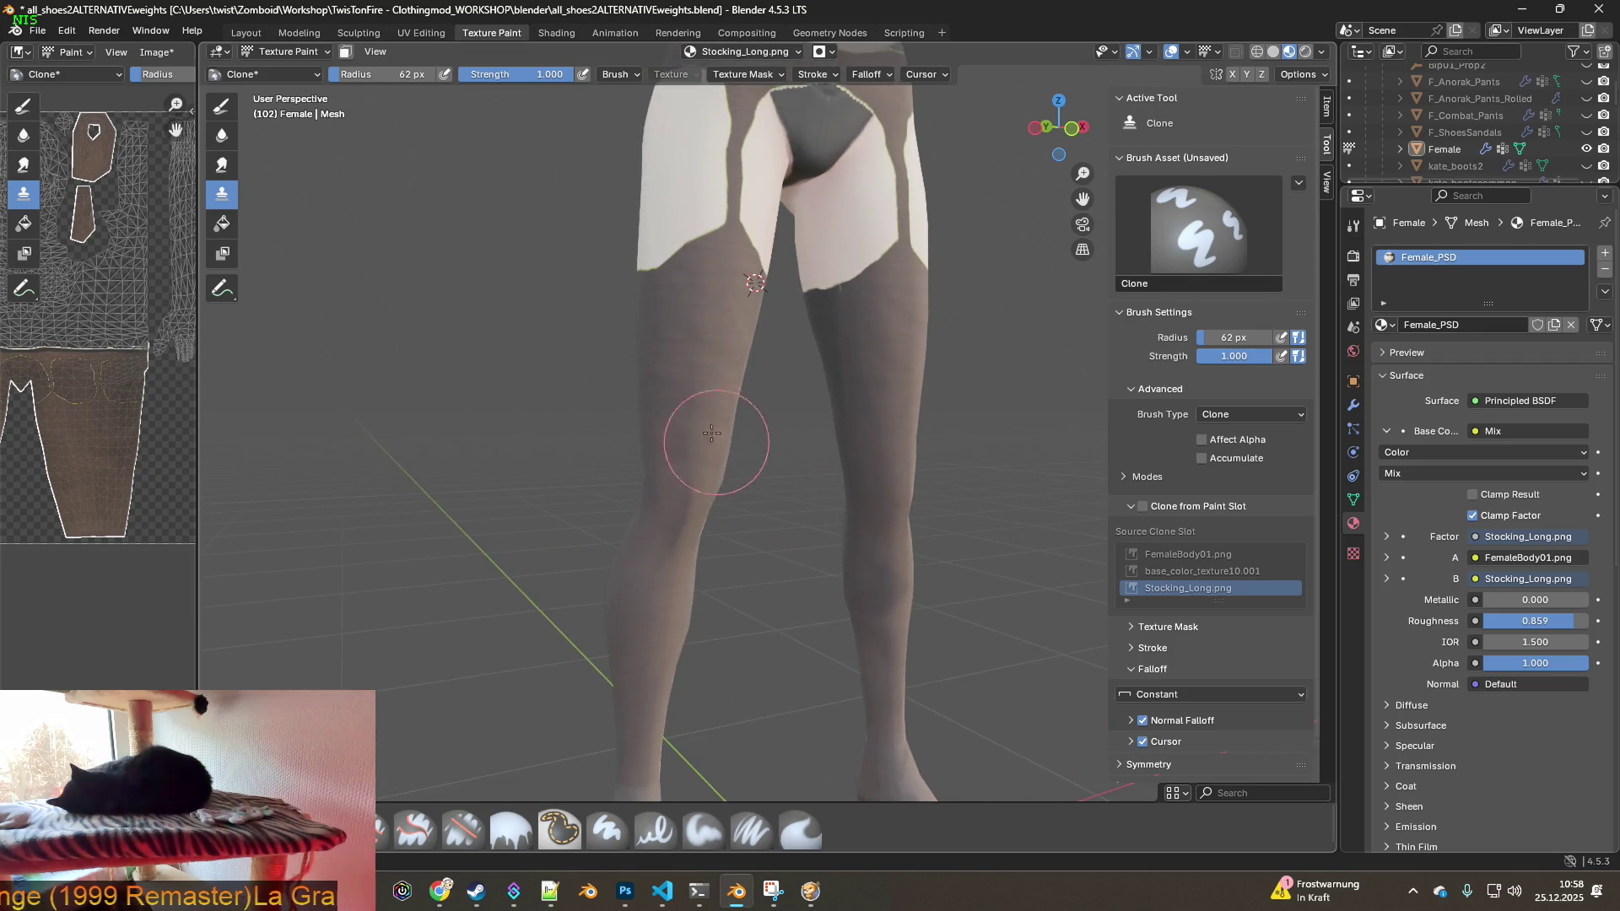
{"action": "mouse_move", "coordinate": [788, 423]}
{"action": "middle_mouse_down"}
{"action": "mouse_move", "coordinate": [658, 448]}
{"action": "mouse_move", "coordinate": [879, 409]}
{"action": "middle_mouse_up"}
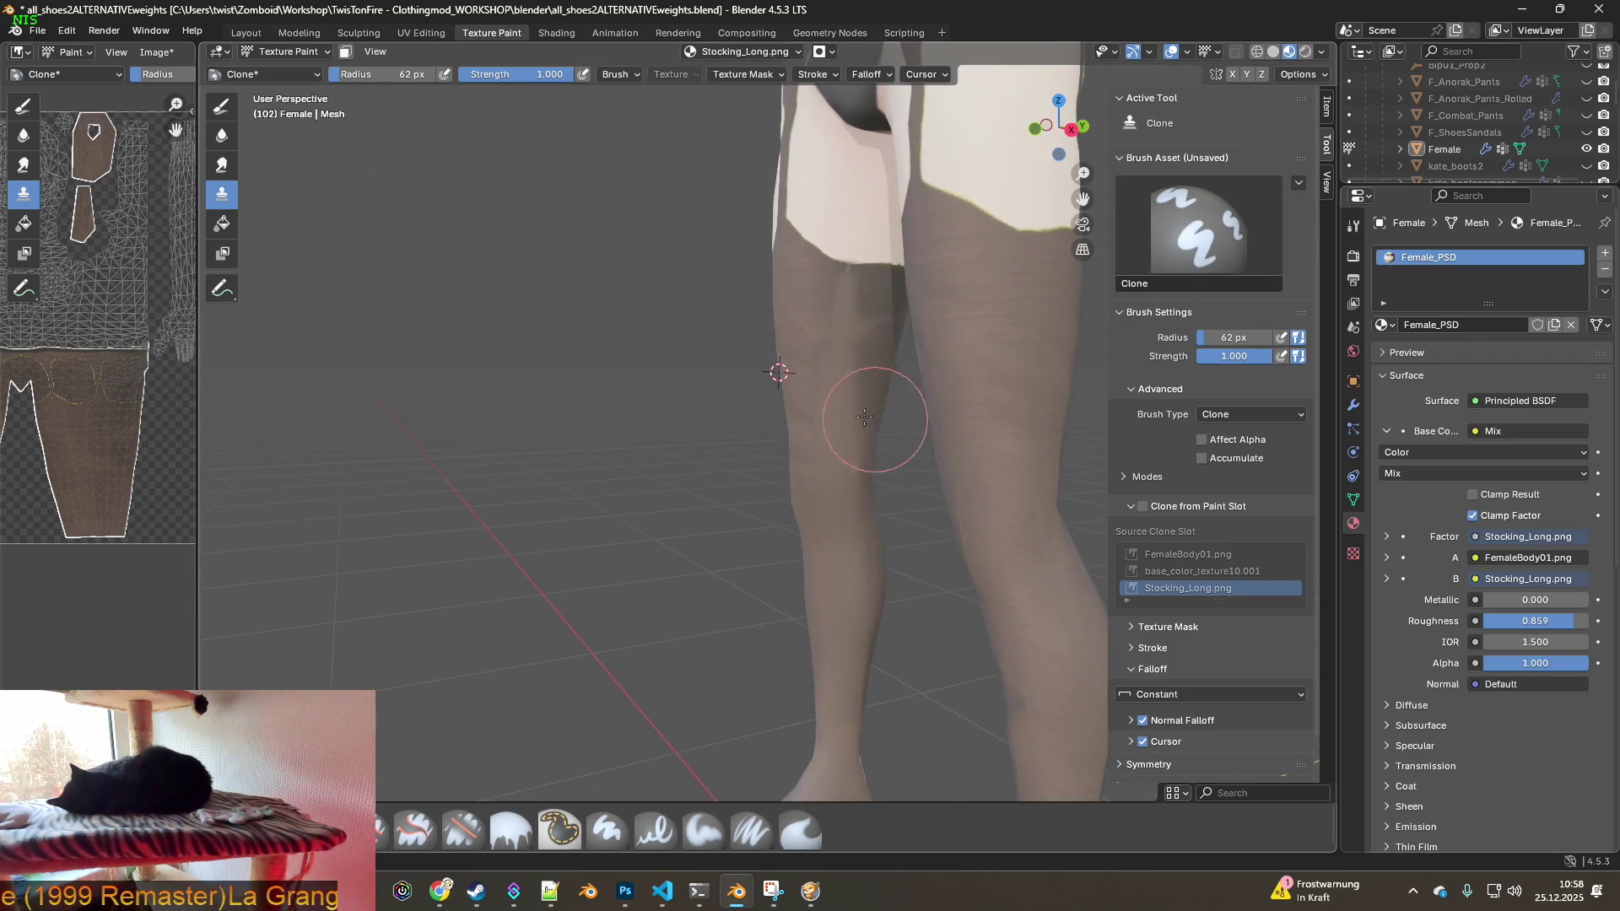
{"action": "middle_click_drag", "start_coordinate": [827, 508], "coordinate": [829, 525]}
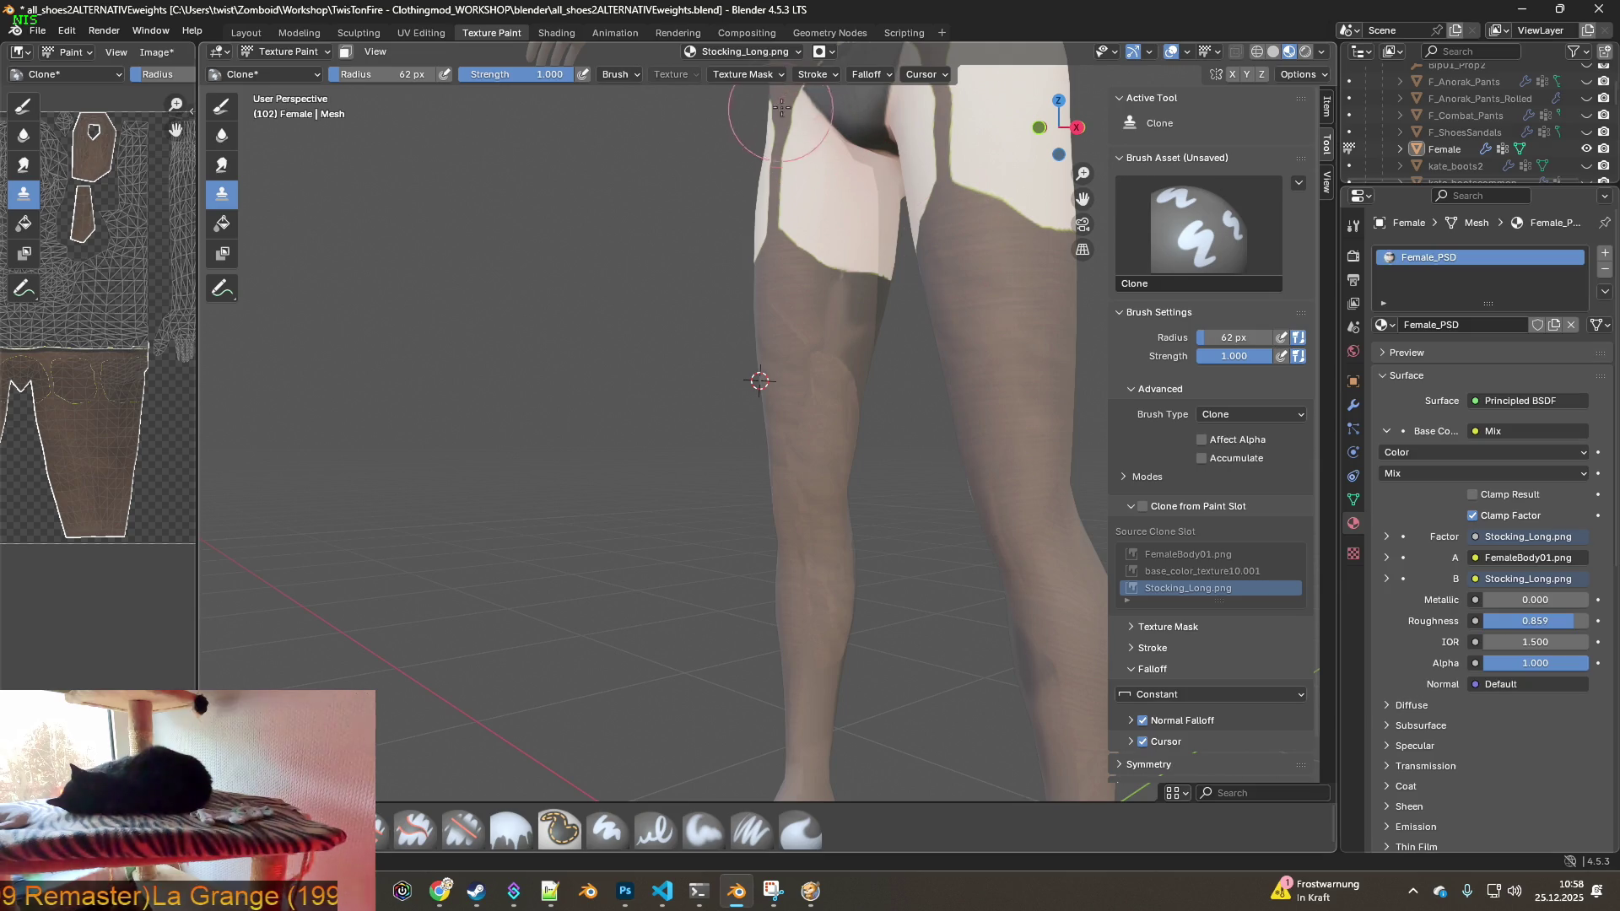
{"action": "left_click", "coordinate": [1191, 691]}
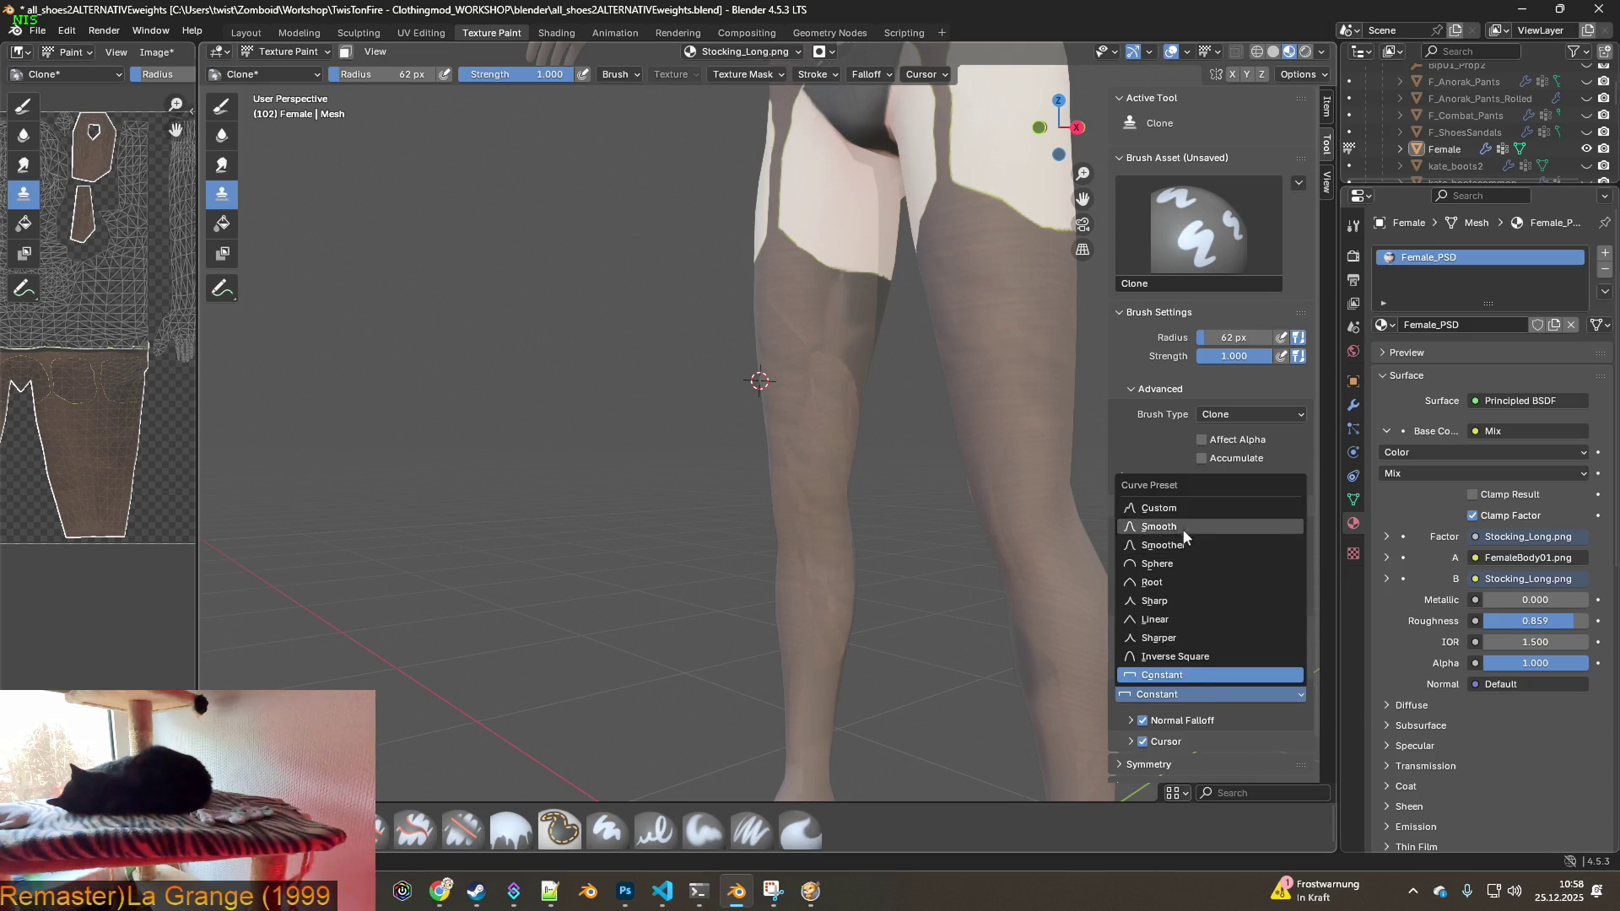
{"action": "left_click", "coordinate": [1177, 504]}
- Orbit and zoom around the hips and legs to inspect the stockings
{"action": "scroll", "coordinate": [962, 527], "scroll_direction": "up", "scroll_amount": 1}
{"action": "middle_click_drag", "start_coordinate": [904, 361], "coordinate": [836, 377]}
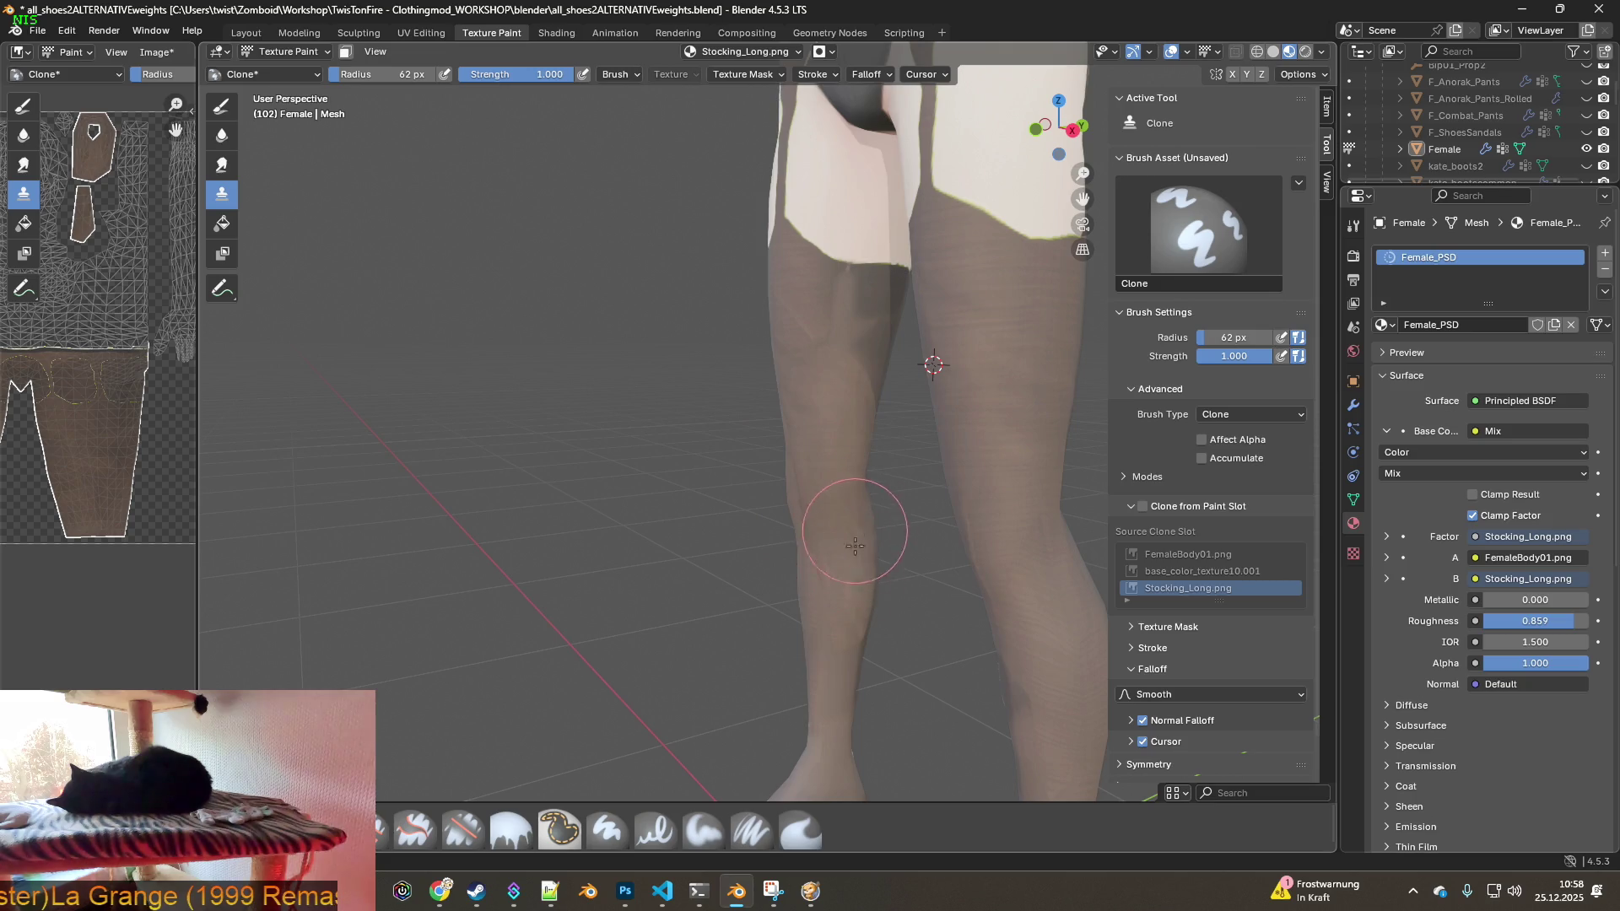
{"action": "scroll", "coordinate": [802, 531], "scroll_direction": "down", "scroll_amount": 2}
{"action": "middle_click_drag", "start_coordinate": [760, 615], "coordinate": [824, 561]}
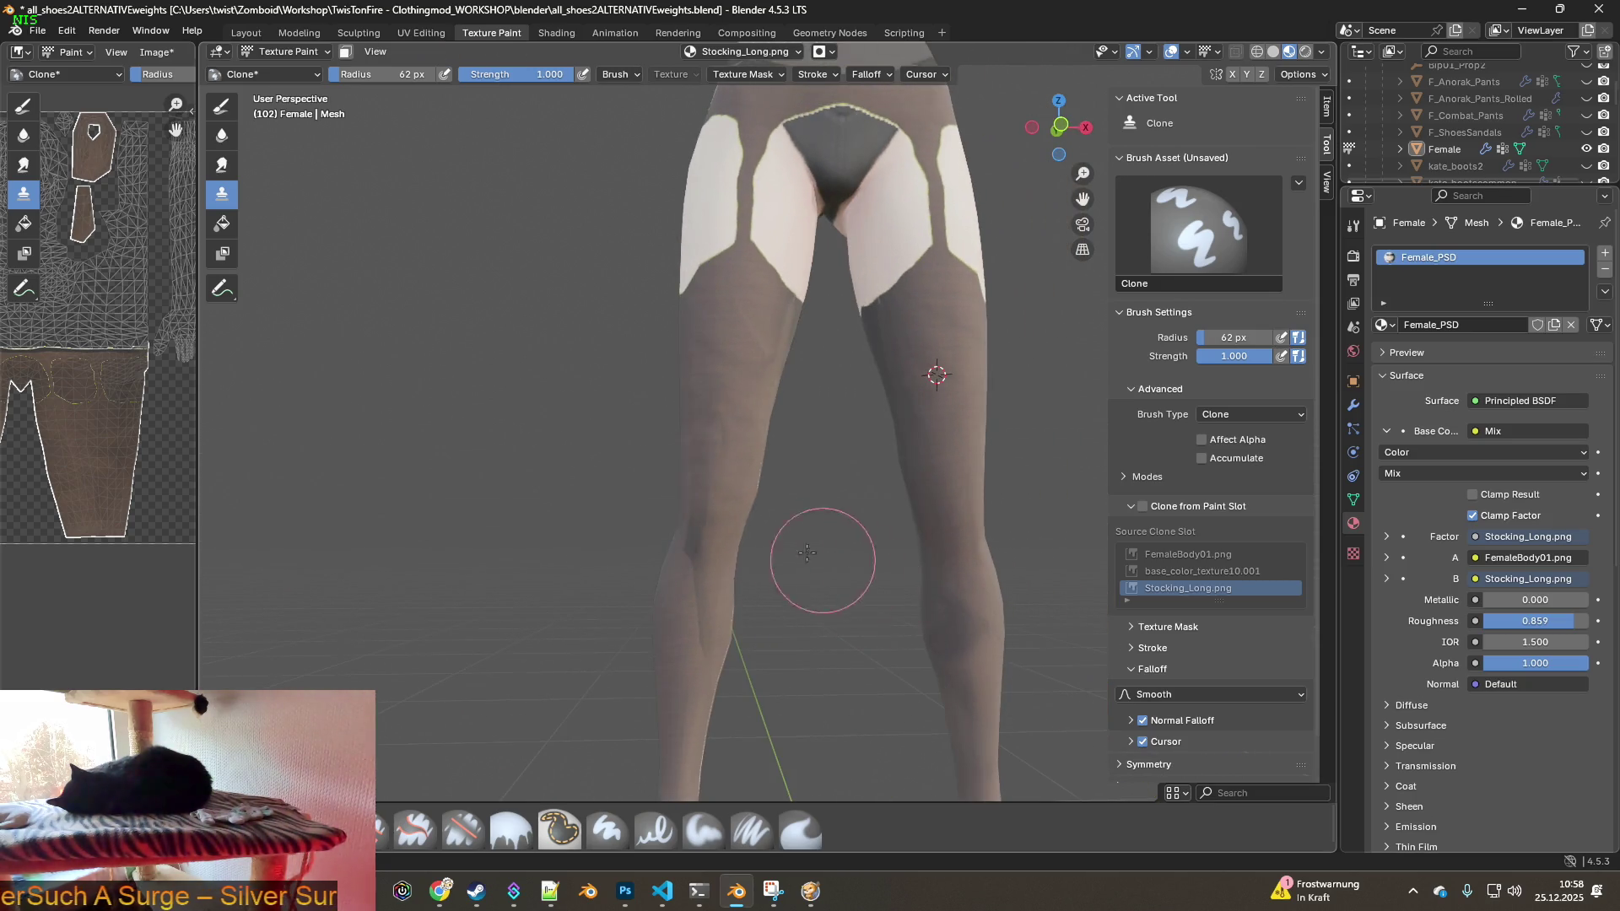
{"action": "scroll", "coordinate": [692, 607], "scroll_direction": "down", "scroll_amount": 2}
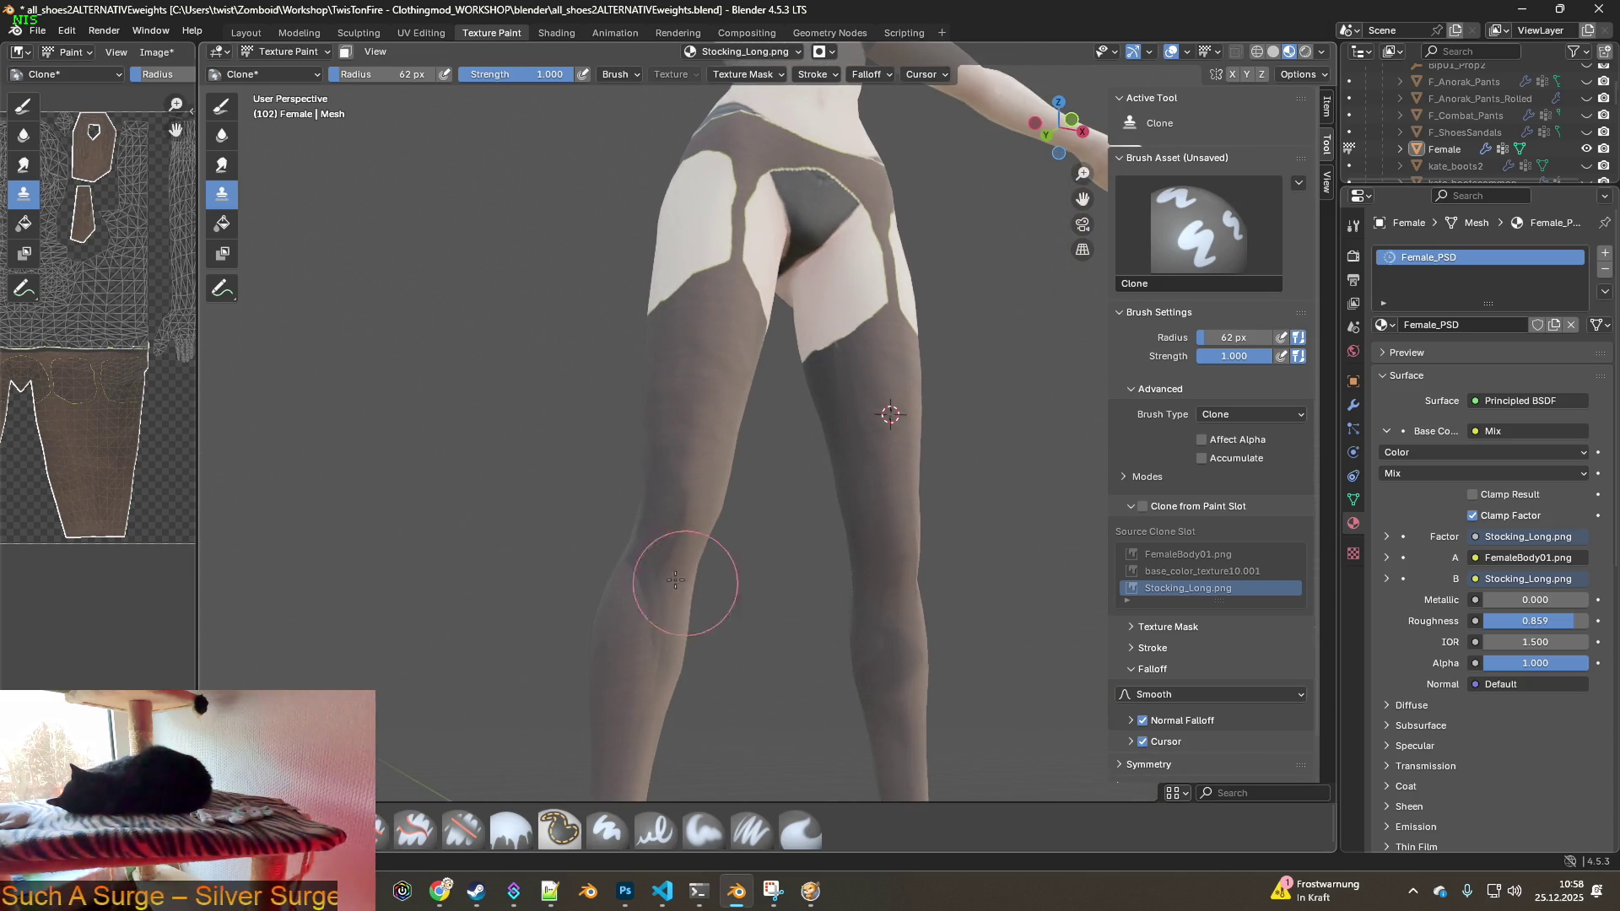
{"action": "scroll", "coordinate": [633, 687], "scroll_direction": "up", "scroll_amount": 3}
{"action": "middle_click_drag", "start_coordinate": [632, 687], "coordinate": [924, 612]}
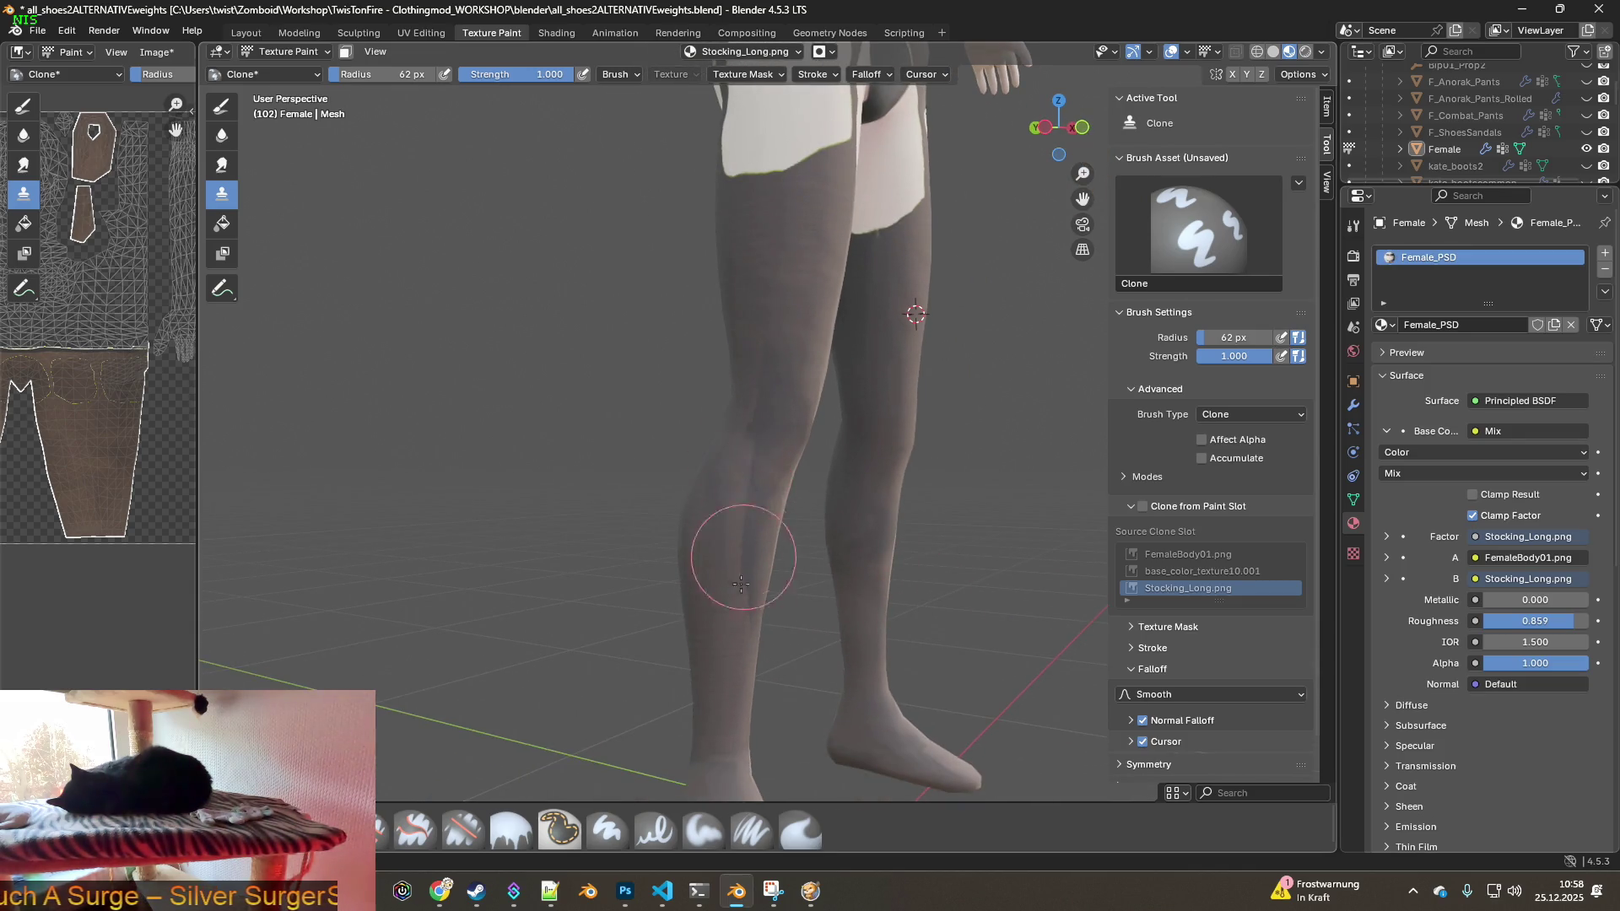
{"action": "middle_click_drag", "start_coordinate": [760, 586], "coordinate": [808, 608]}
{"action": "mouse_move", "coordinate": [741, 434]}
{"action": "middle_mouse_down"}
{"action": "mouse_move", "coordinate": [827, 470]}
{"action": "mouse_move", "coordinate": [796, 354]}
{"action": "middle_mouse_up"}
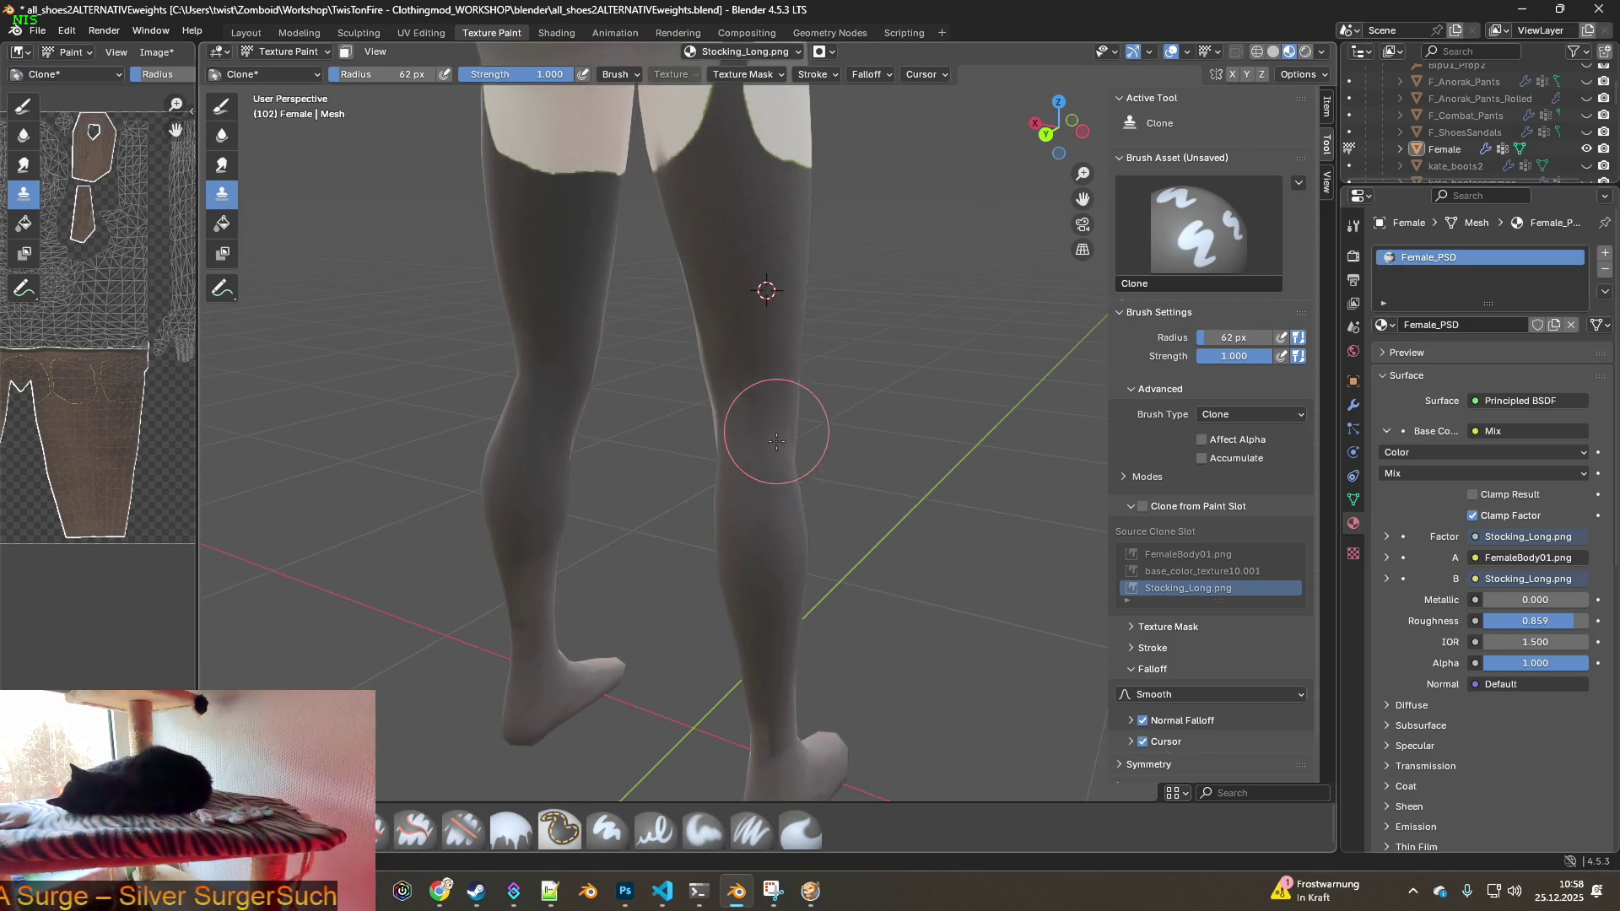
{"action": "middle_click_drag", "start_coordinate": [791, 439], "coordinate": [784, 294]}
{"action": "mouse_move", "coordinate": [802, 571]}
{"action": "middle_mouse_down"}
{"action": "mouse_move", "coordinate": [750, 561]}
{"action": "mouse_move", "coordinate": [762, 372]}
{"action": "middle_mouse_up"}
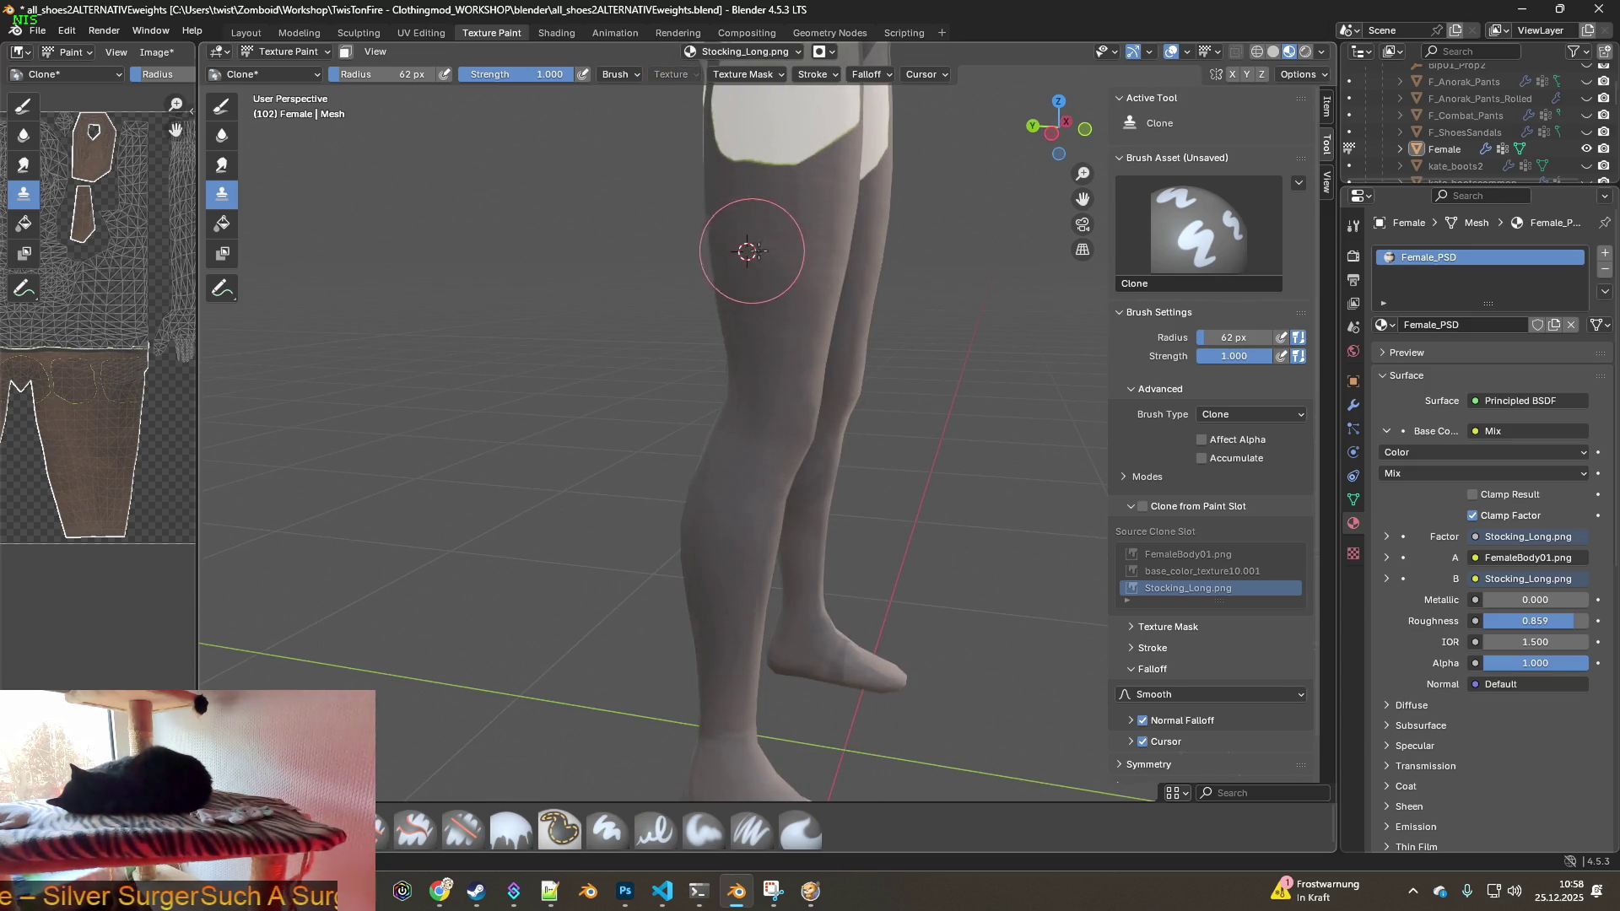
- Set the clone source point on the right stocking leg
{"action": "middle_click_drag", "start_coordinate": [821, 425], "coordinate": [717, 456]}
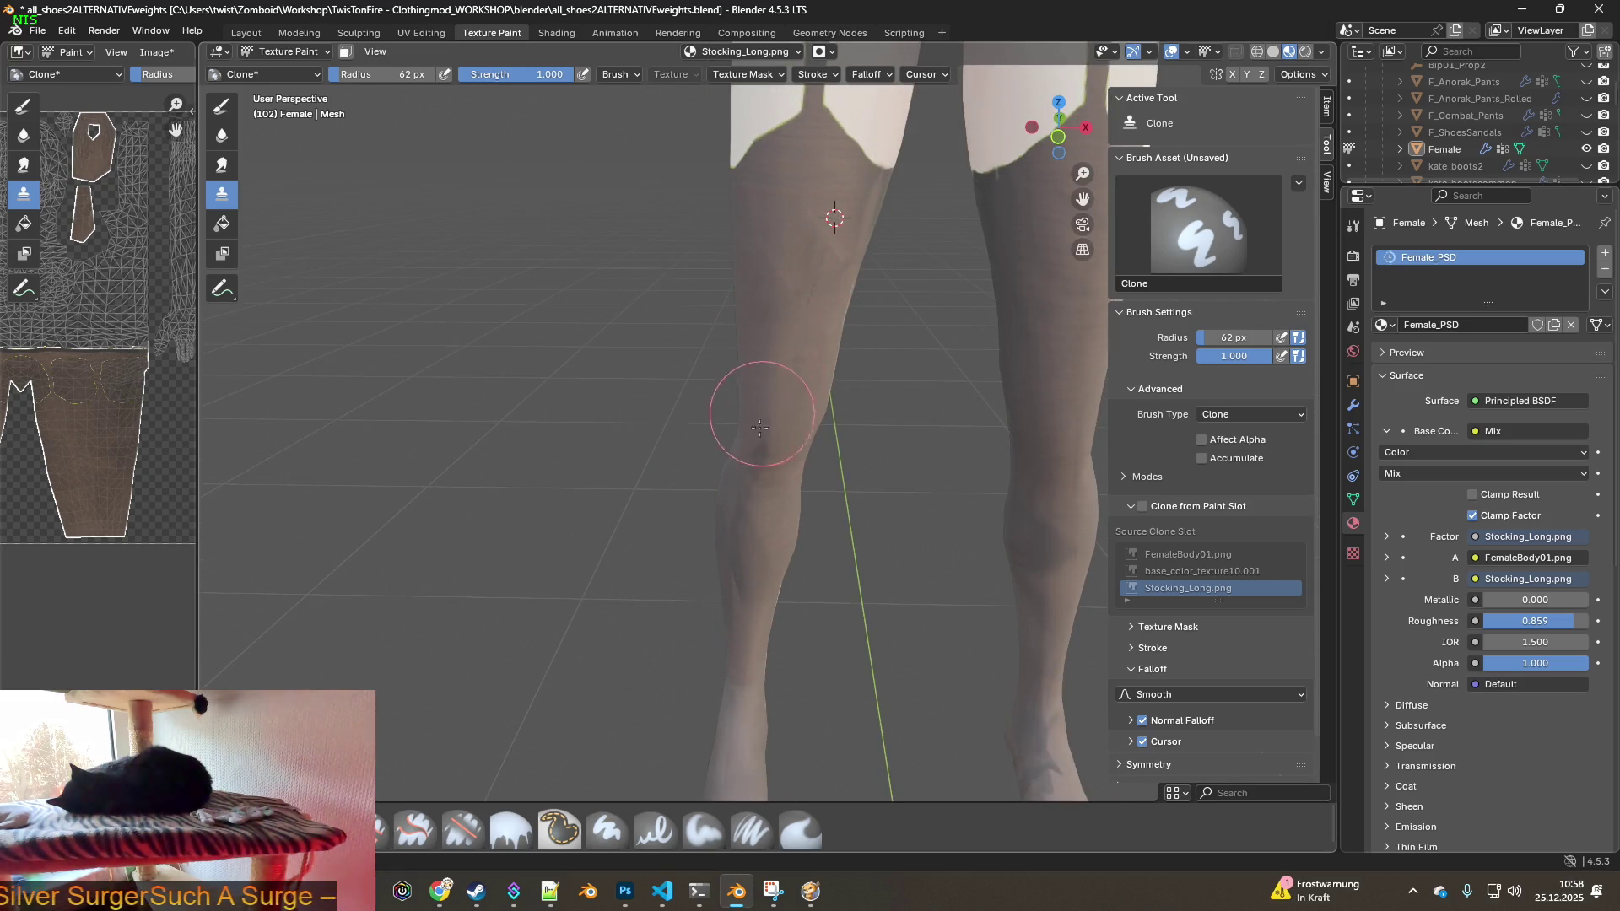
{"action": "middle_click_drag", "start_coordinate": [786, 396], "coordinate": [747, 281]}
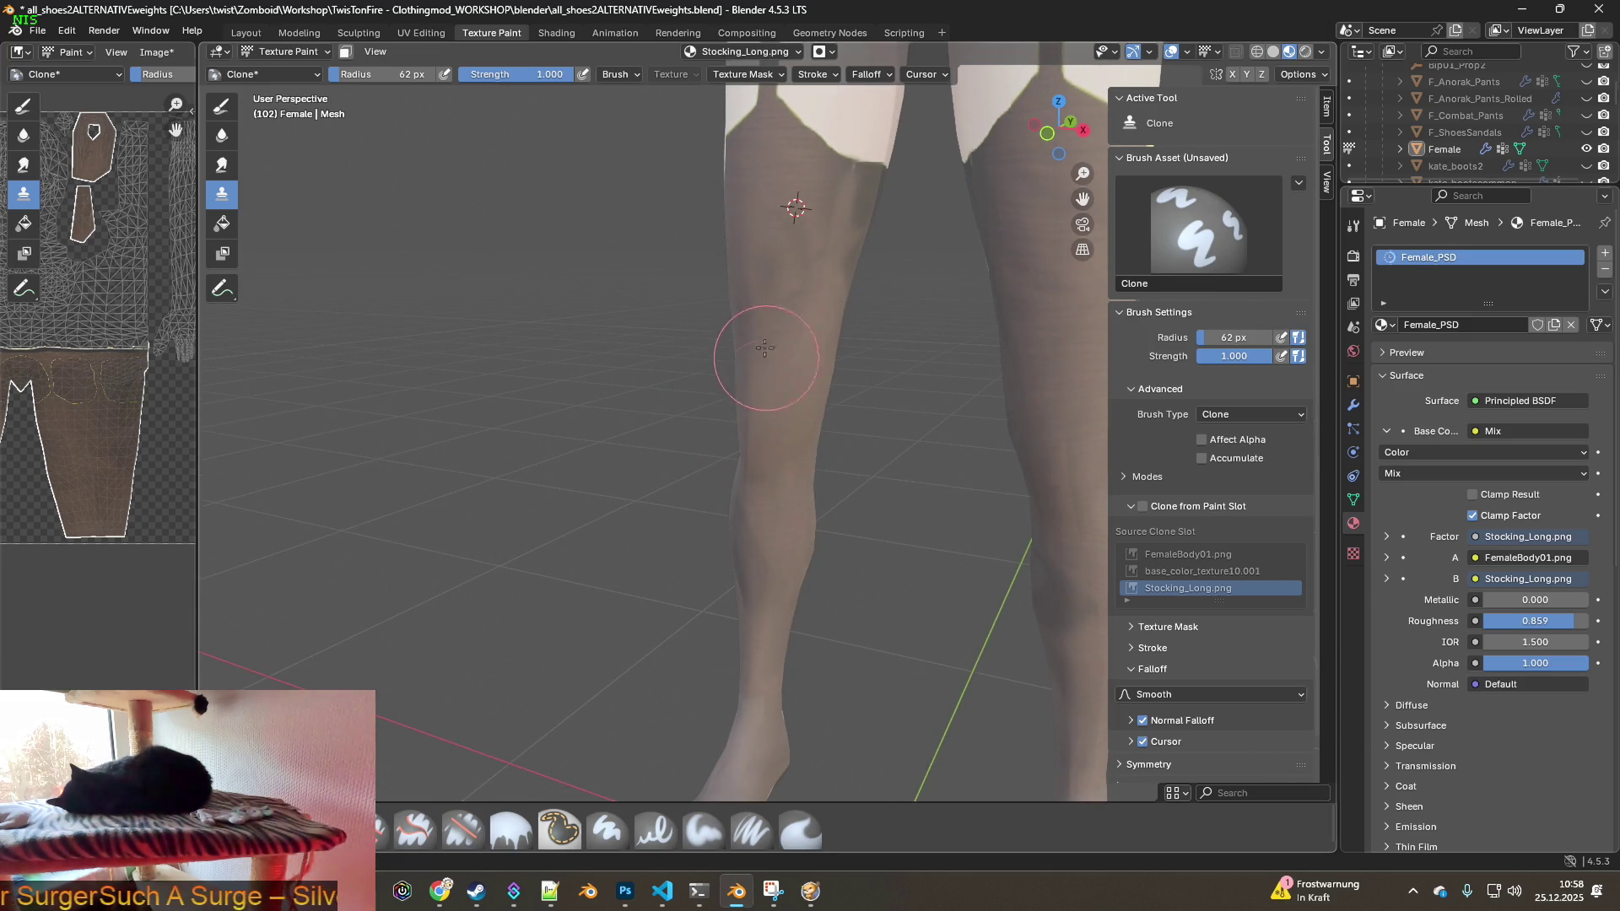
{"action": "middle_click_drag", "start_coordinate": [766, 357], "coordinate": [815, 347]}
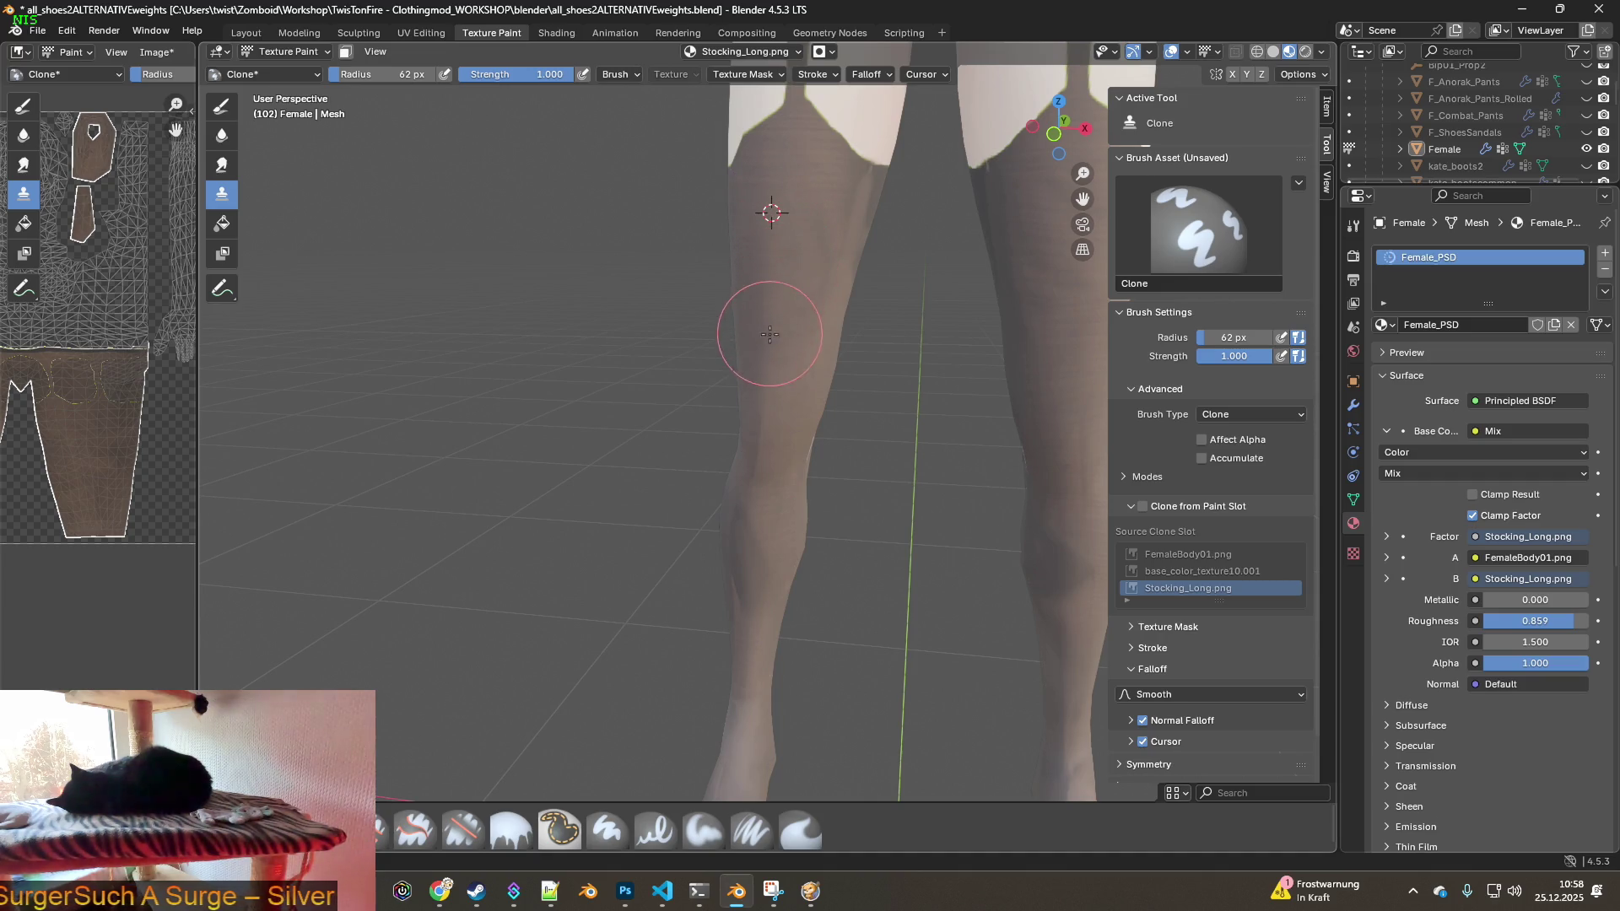
{"action": "mouse_move", "coordinate": [808, 294]}
{"action": "middle_mouse_down"}
{"action": "mouse_move", "coordinate": [784, 319]}
{"action": "mouse_move", "coordinate": [759, 252]}
{"action": "middle_mouse_up"}
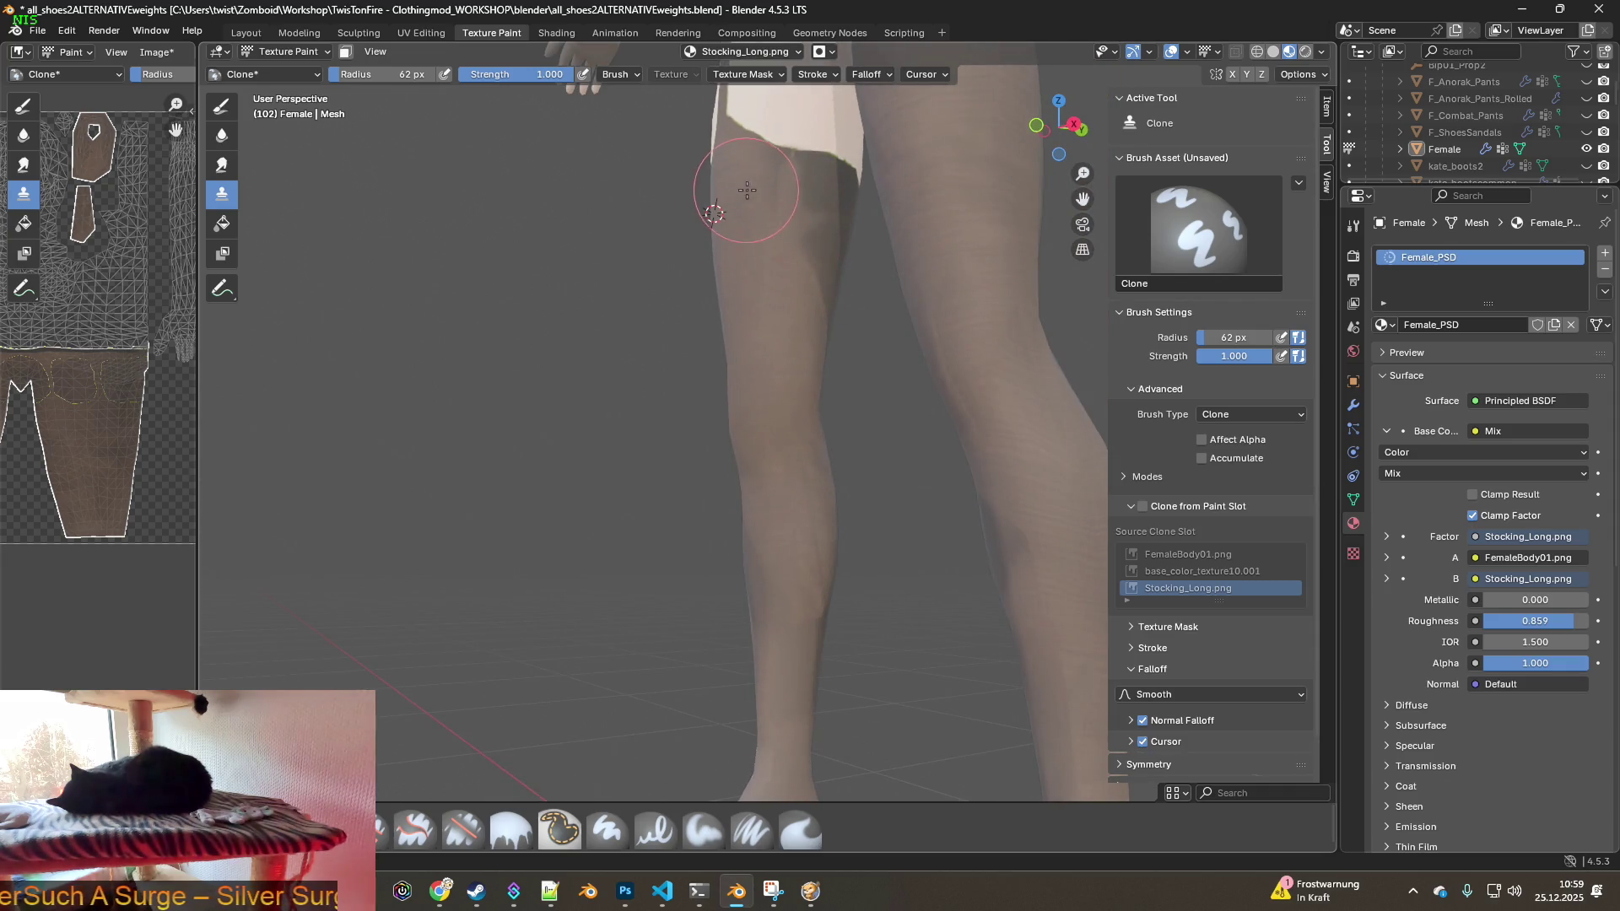
{"action": "mouse_move", "coordinate": [763, 195]}
{"action": "middle_mouse_down"}
{"action": "mouse_move", "coordinate": [844, 254]}
{"action": "mouse_move", "coordinate": [1030, 318]}
{"action": "mouse_move", "coordinate": [914, 380]}
{"action": "mouse_move", "coordinate": [948, 289]}
{"action": "mouse_move", "coordinate": [832, 344]}
{"action": "middle_mouse_up"}
{"action": "left_click", "coordinate": [947, 289], "text": "ctrl"}
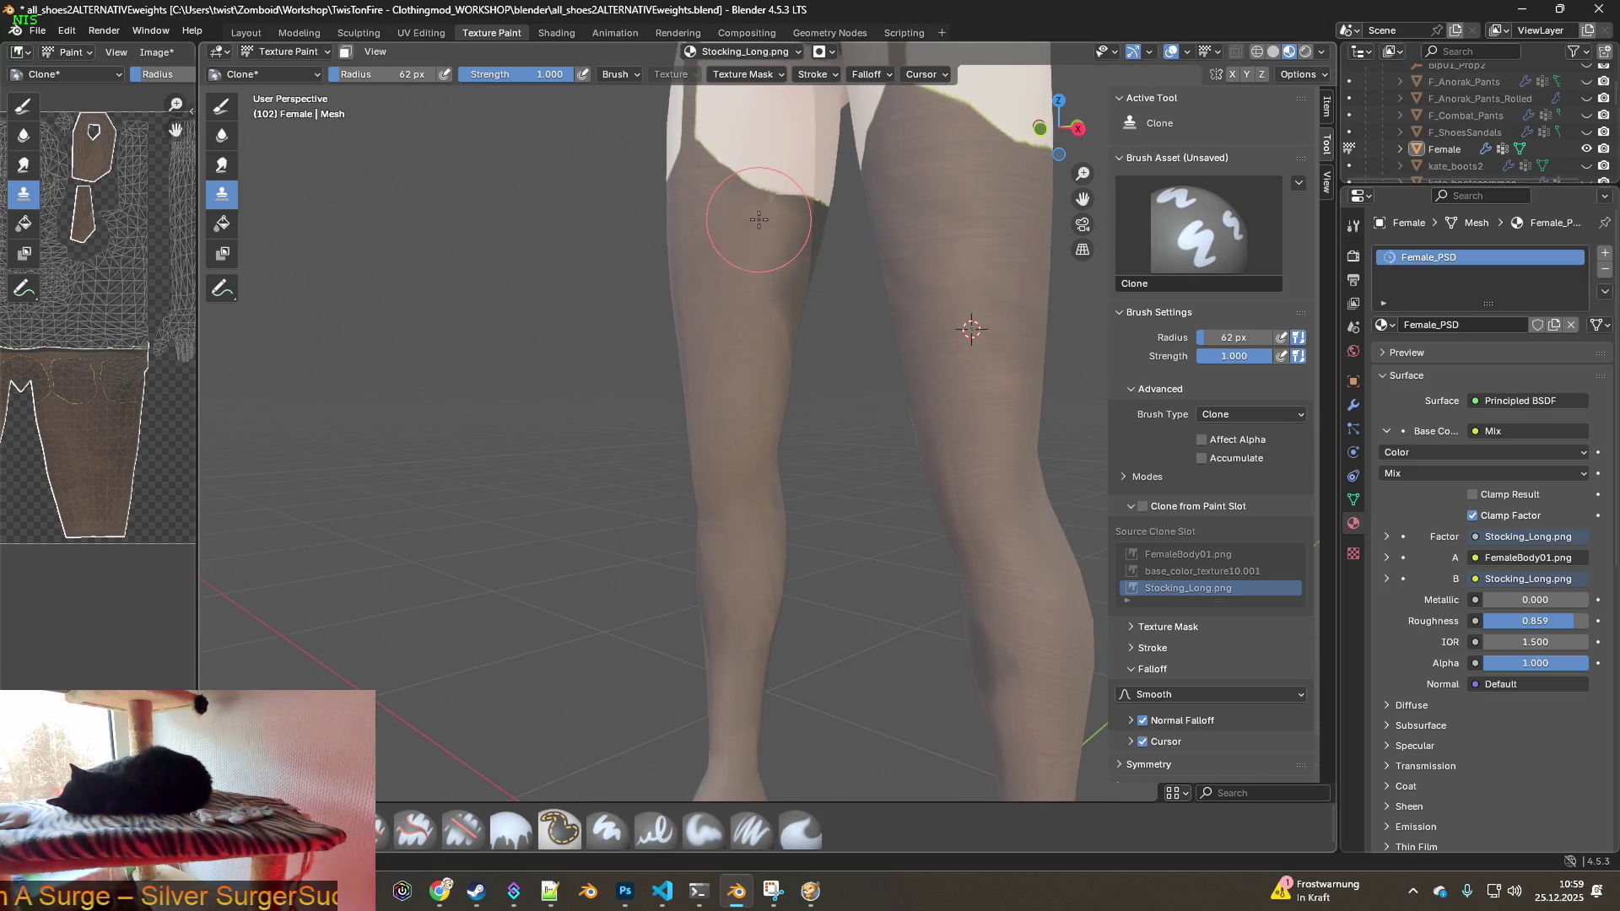
- Orbit to a front-on view and check the brush radius 62 px and strength 1.0
{"action": "mouse_move", "coordinate": [778, 336]}
{"action": "middle_mouse_down"}
{"action": "mouse_move", "coordinate": [734, 351]}
{"action": "mouse_move", "coordinate": [743, 281]}
{"action": "middle_mouse_up"}
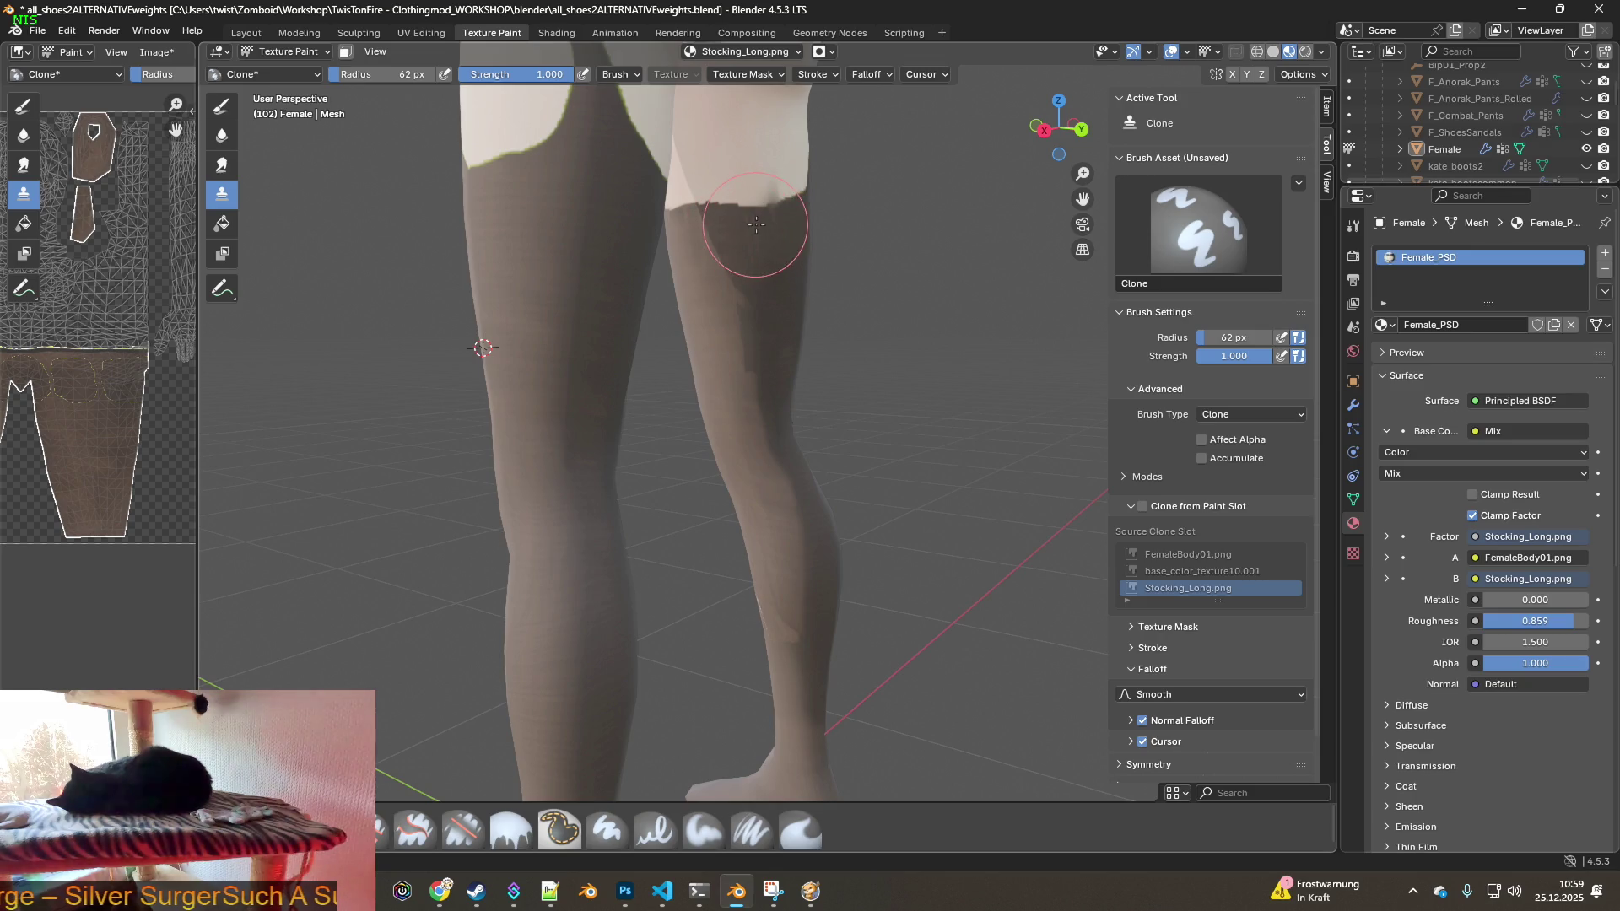
{"action": "middle_click_drag", "start_coordinate": [760, 349], "coordinate": [727, 313]}
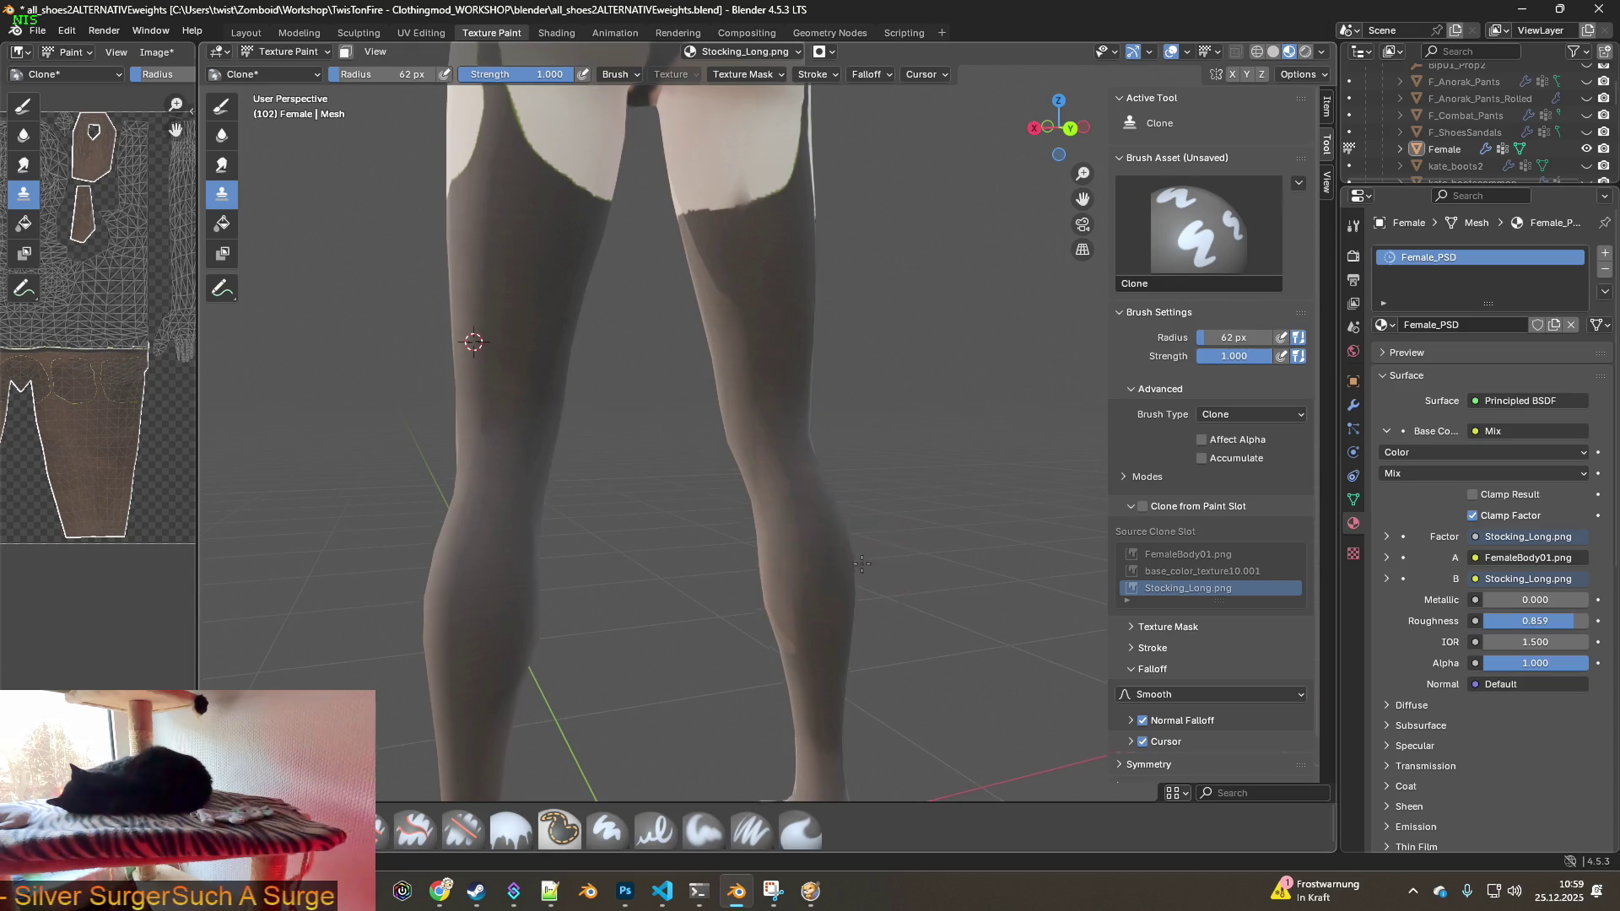
{"action": "middle_click_drag", "start_coordinate": [857, 568], "coordinate": [796, 489]}
{"action": "mouse_move", "coordinate": [813, 633]}
{"action": "middle_mouse_down"}
{"action": "mouse_move", "coordinate": [818, 537]}
{"action": "mouse_move", "coordinate": [747, 293]}
{"action": "middle_mouse_up"}
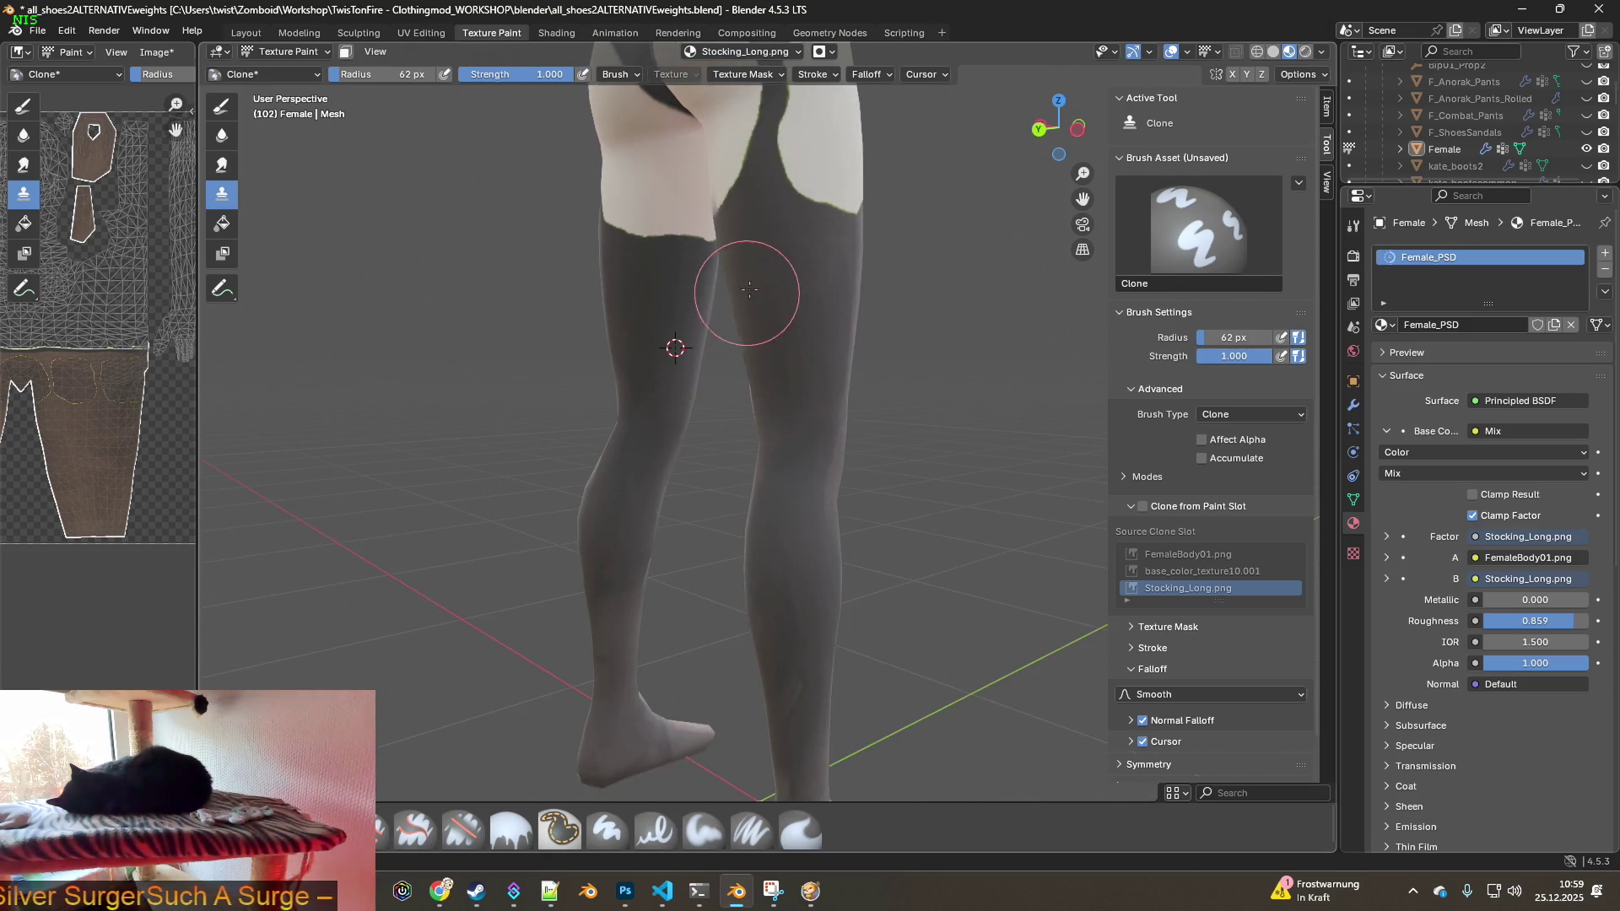
{"action": "mouse_move", "coordinate": [817, 408]}
{"action": "middle_mouse_down"}
{"action": "mouse_move", "coordinate": [778, 351]}
{"action": "mouse_move", "coordinate": [673, 372]}
{"action": "middle_mouse_up"}
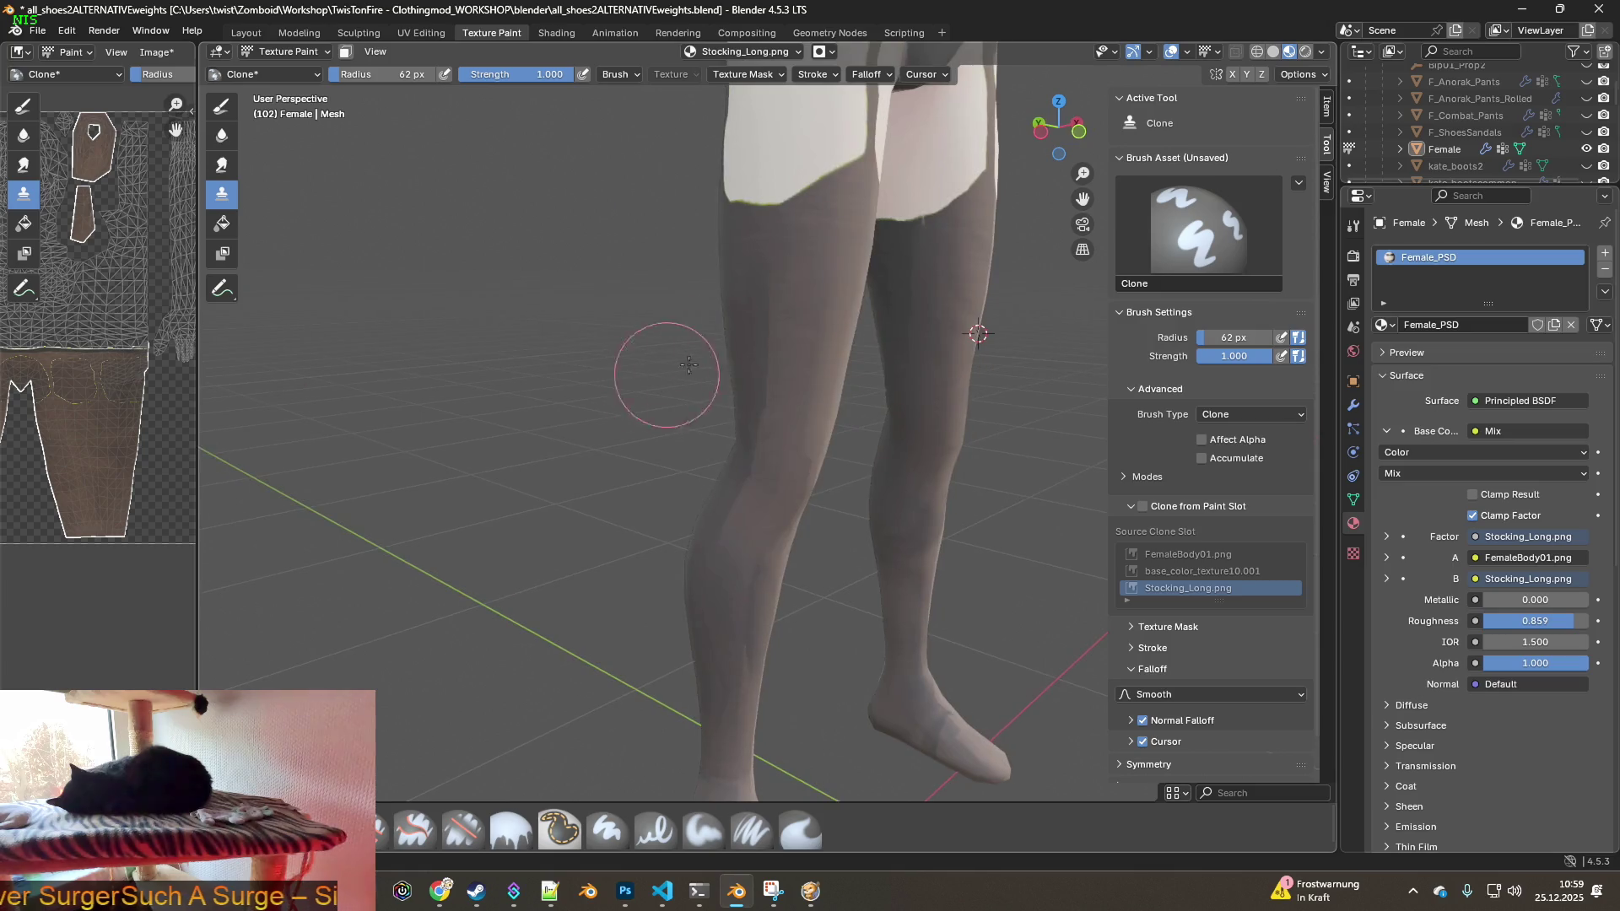
{"action": "mouse_move", "coordinate": [830, 290]}
{"action": "middle_mouse_down"}
{"action": "mouse_move", "coordinate": [757, 251]}
{"action": "mouse_move", "coordinate": [801, 324]}
{"action": "mouse_move", "coordinate": [777, 278]}
{"action": "mouse_move", "coordinate": [784, 232]}
{"action": "middle_mouse_up"}
{"action": "right_click", "coordinate": [779, 221]}
{"action": "mouse_move", "coordinate": [802, 318]}
{"action": "middle_mouse_down"}
{"action": "mouse_move", "coordinate": [810, 330]}
{"action": "mouse_move", "coordinate": [775, 284]}
{"action": "middle_mouse_up"}
{"action": "right_click", "coordinate": [808, 210]}
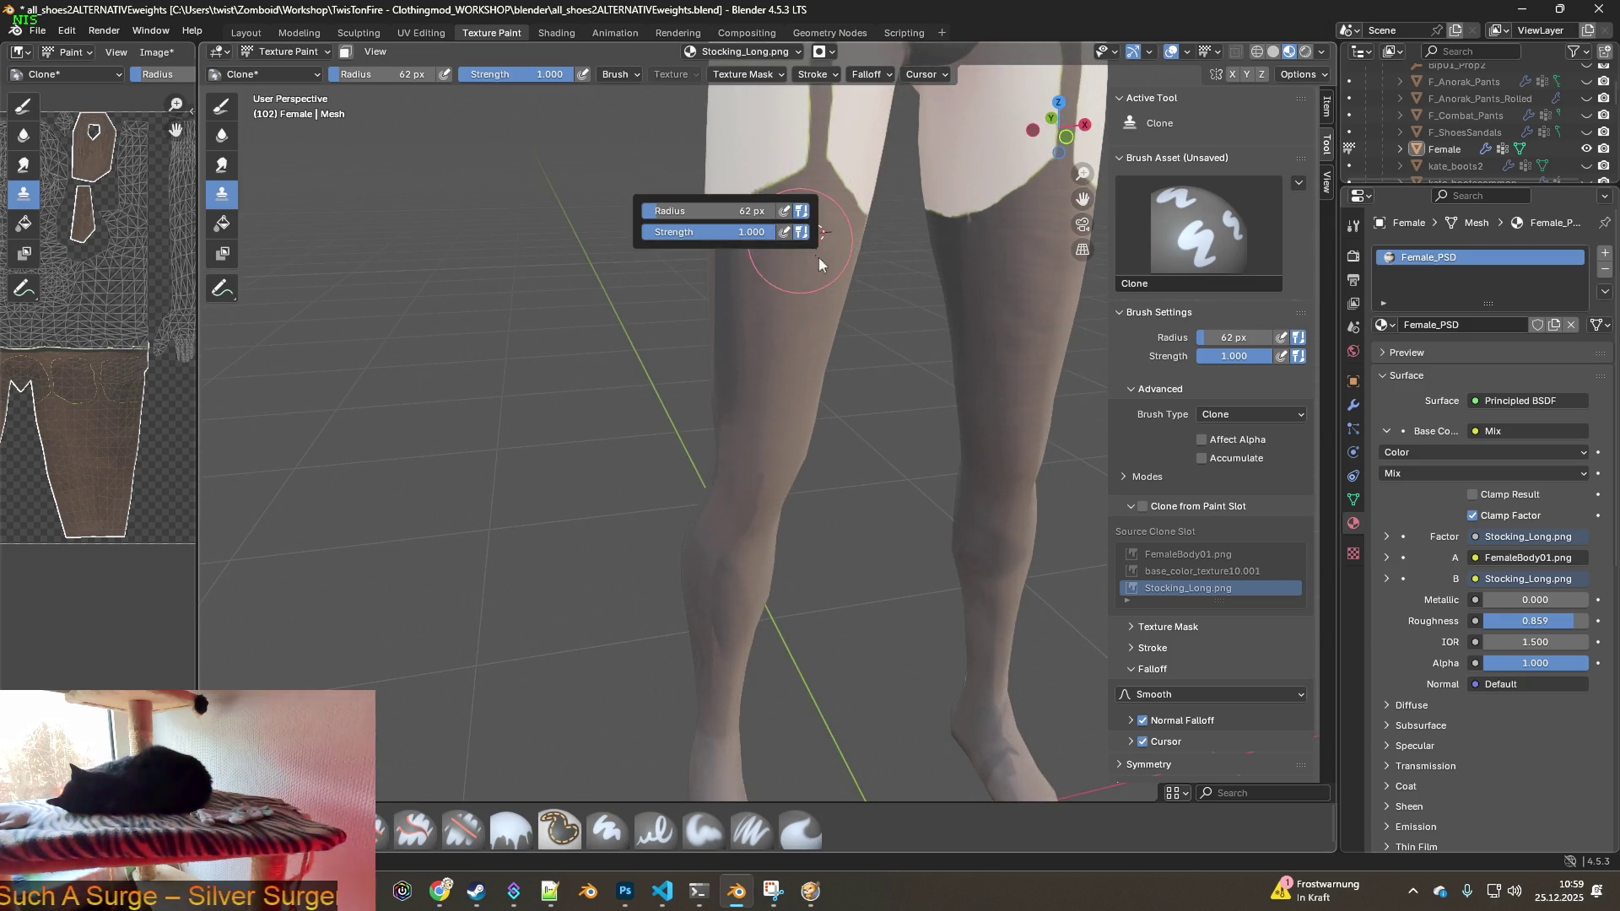
- Review the quick brush settings and orbit to view the backs of the legs
{"action": "mouse_move", "coordinate": [813, 232]}
{"action": "middle_mouse_down"}
{"action": "mouse_move", "coordinate": [843, 264]}
{"action": "mouse_move", "coordinate": [755, 270]}
{"action": "mouse_move", "coordinate": [789, 272]}
{"action": "mouse_move", "coordinate": [793, 248]}
{"action": "middle_mouse_up"}
{"action": "right_click", "coordinate": [755, 283]}
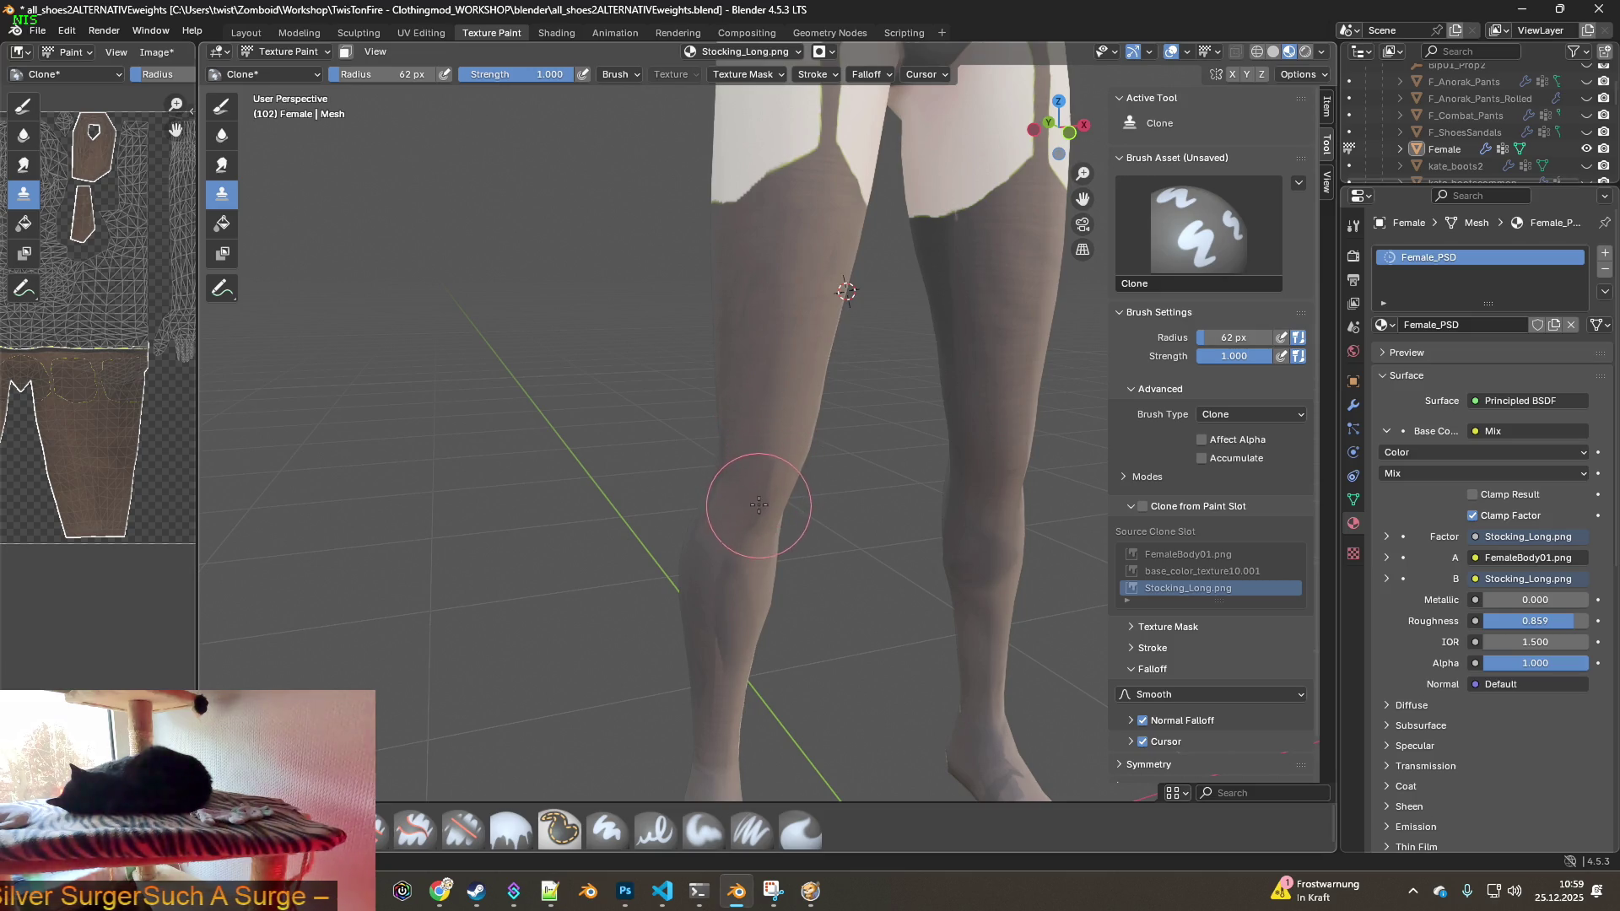
{"action": "middle_click_drag", "start_coordinate": [758, 505], "coordinate": [846, 470]}
{"action": "middle_click_drag", "start_coordinate": [824, 376], "coordinate": [783, 289]}
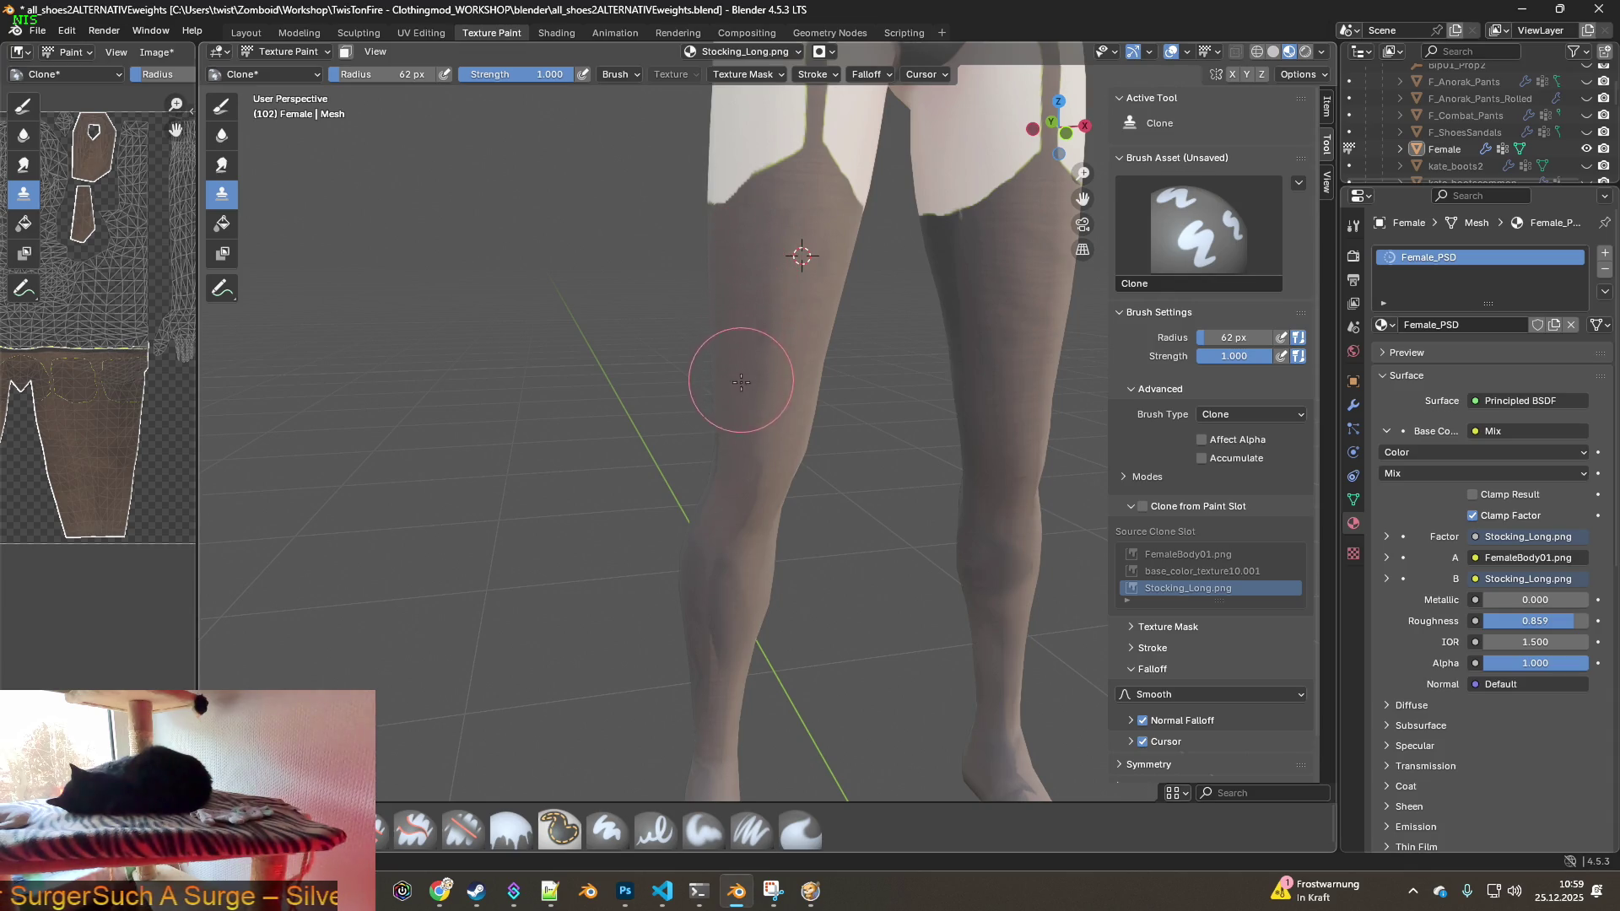
{"action": "middle_click_drag", "start_coordinate": [724, 560], "coordinate": [764, 427]}
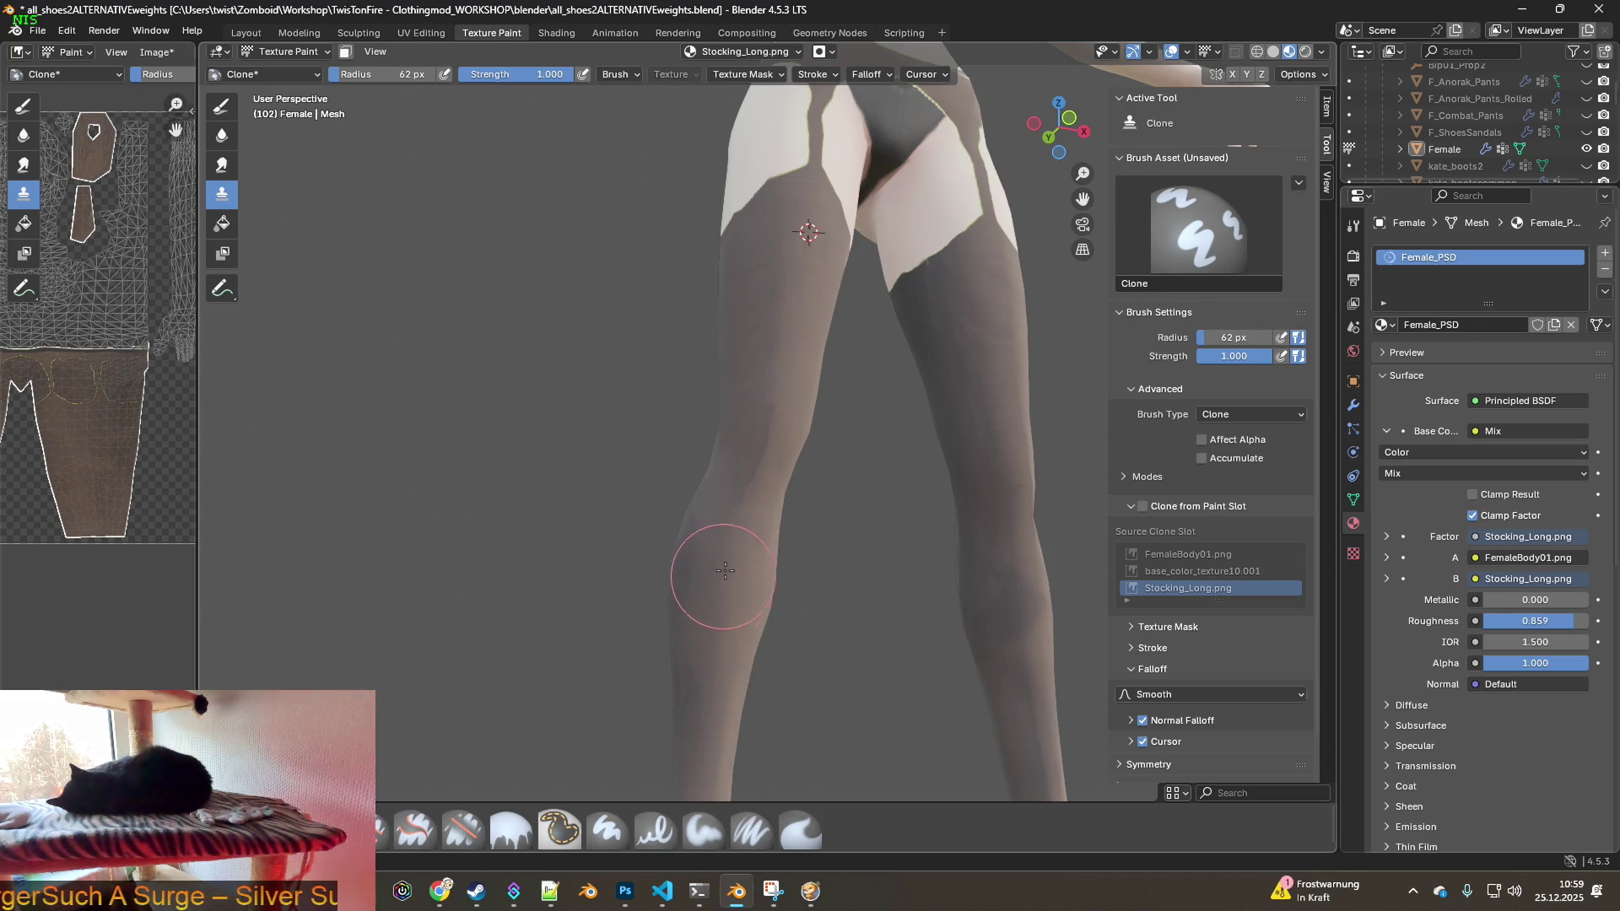
{"action": "middle_click_drag", "start_coordinate": [760, 622], "coordinate": [753, 499], "text": "shift"}
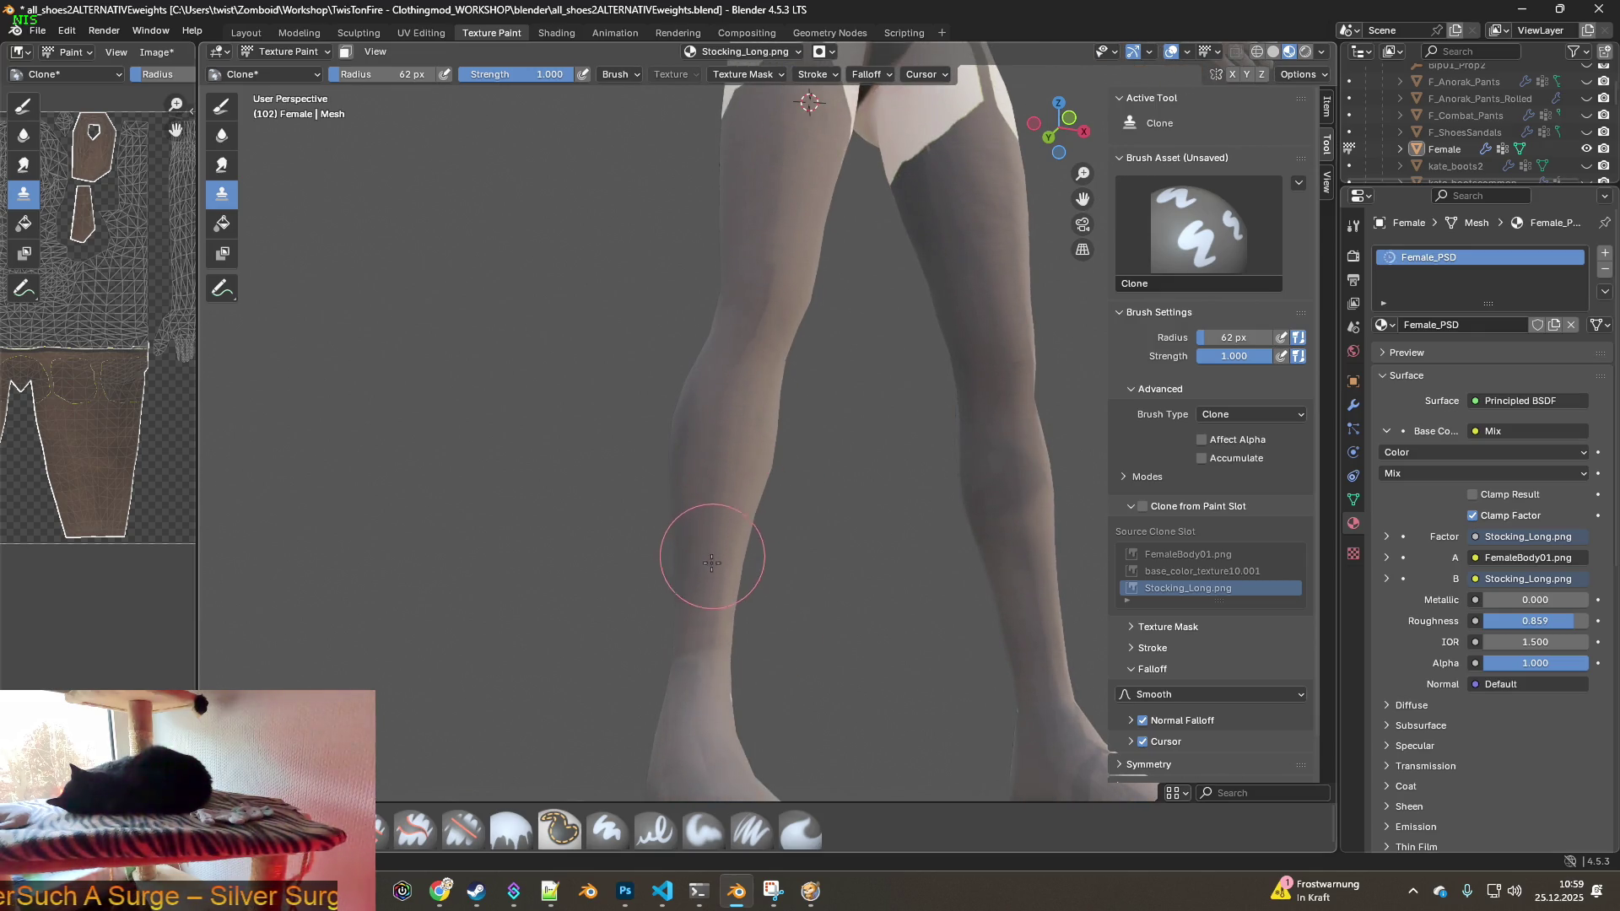
{"action": "mouse_move", "coordinate": [704, 603]}
{"action": "middle_mouse_down"}
{"action": "mouse_move", "coordinate": [785, 473]}
{"action": "mouse_move", "coordinate": [842, 426]}
{"action": "mouse_move", "coordinate": [765, 451]}
{"action": "mouse_move", "coordinate": [619, 456]}
{"action": "mouse_move", "coordinate": [795, 470]}
{"action": "middle_mouse_up"}
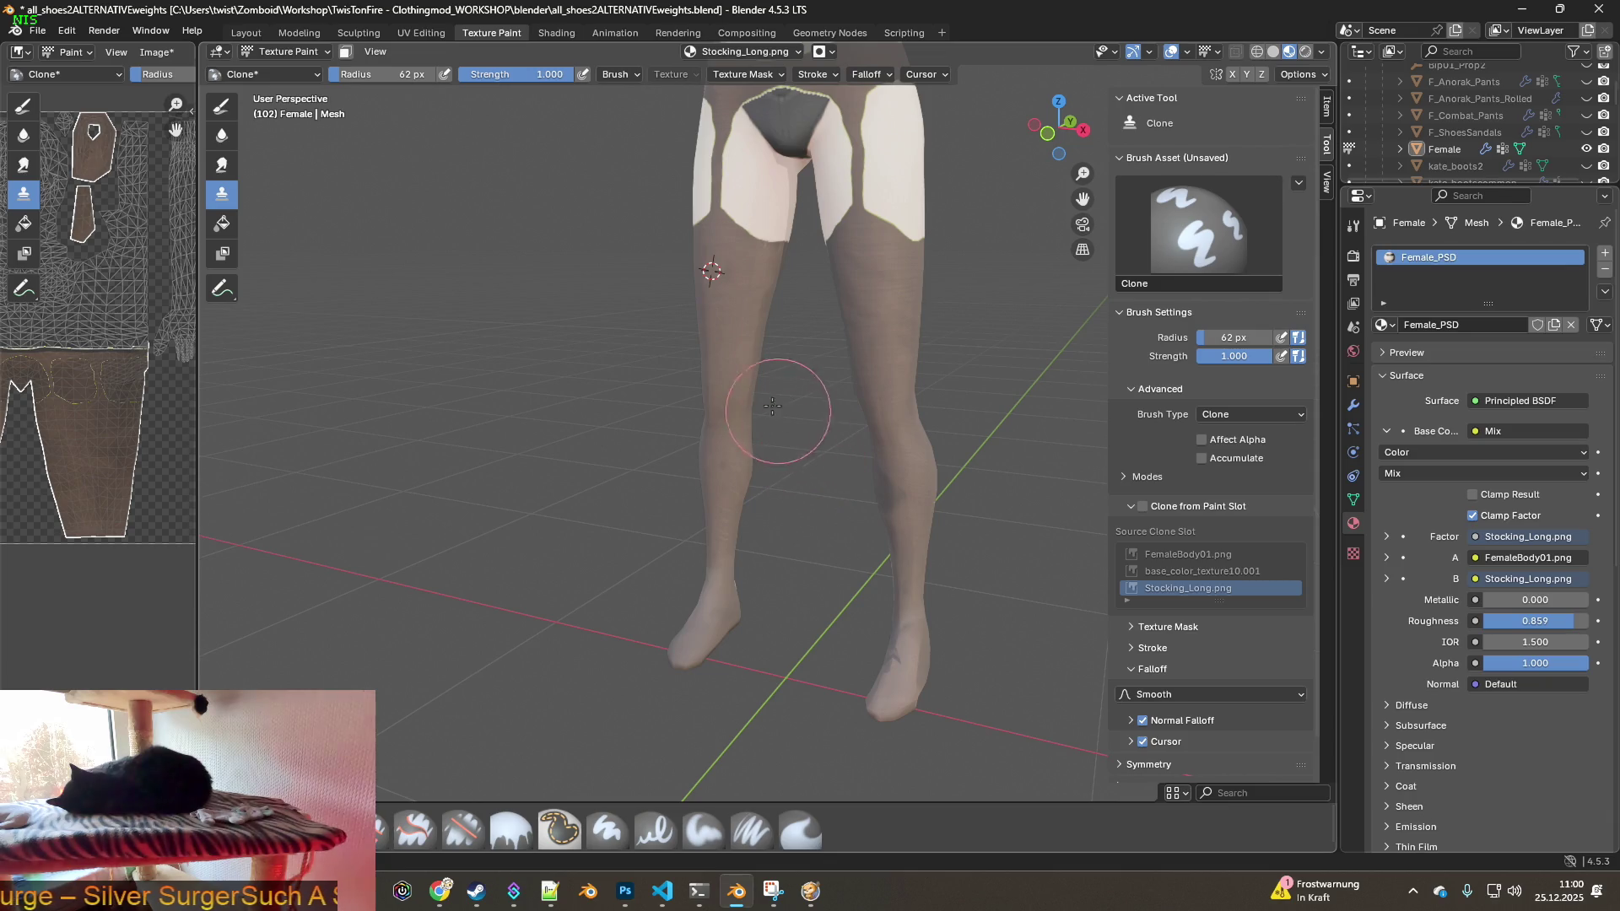
{"action": "mouse_move", "coordinate": [742, 372]}
{"action": "middle_mouse_down"}
{"action": "mouse_move", "coordinate": [886, 372]}
{"action": "mouse_move", "coordinate": [769, 438]}
{"action": "mouse_move", "coordinate": [743, 406]}
{"action": "mouse_move", "coordinate": [705, 391]}
{"action": "mouse_move", "coordinate": [695, 404]}
{"action": "mouse_move", "coordinate": [732, 400]}
{"action": "middle_mouse_up"}
{"action": "scroll", "coordinate": [769, 438], "scroll_direction": "up", "scroll_amount": 3}
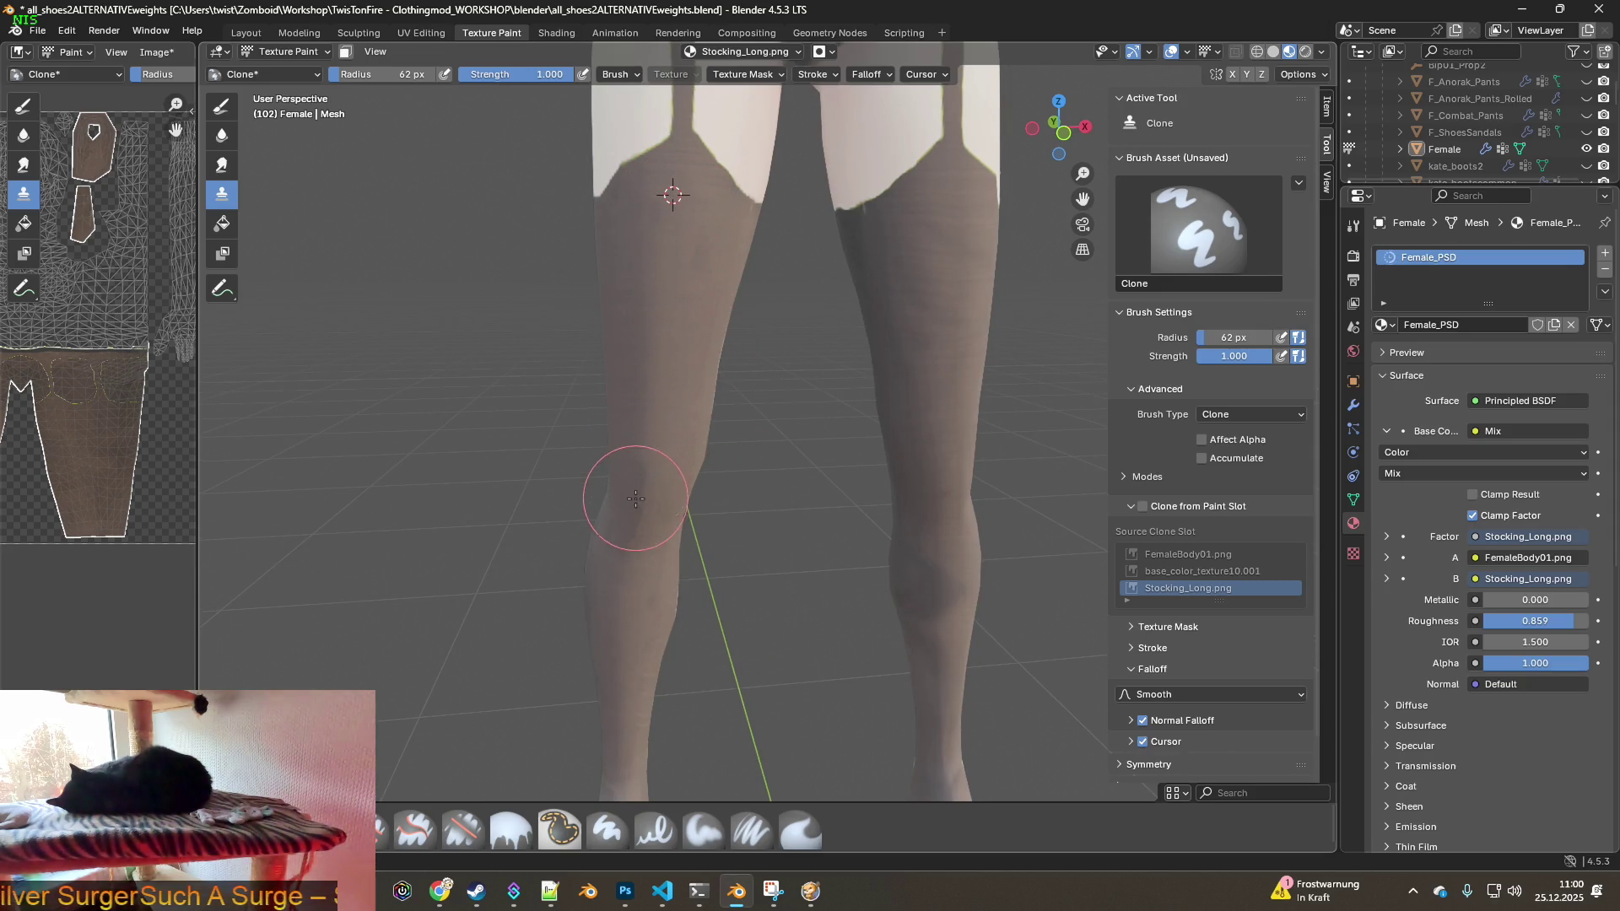
- Set the clone source on the left knee and clone-paint over the left calf
{"action": "middle_click_drag", "start_coordinate": [662, 568], "coordinate": [637, 453]}
{"action": "left_click_drag", "start_coordinate": [637, 452], "coordinate": [616, 530]}
{"action": "middle_click_drag", "start_coordinate": [641, 493], "coordinate": [629, 397]}
{"action": "left_click", "coordinate": [623, 371], "text": "ctrl"}
{"action": "left_click_drag", "start_coordinate": [625, 443], "coordinate": [606, 449]}
{"action": "mouse_move", "coordinate": [615, 560]}
{"action": "middle_mouse_down"}
{"action": "mouse_move", "coordinate": [676, 386]}
{"action": "mouse_move", "coordinate": [735, 424]}
{"action": "middle_mouse_up"}
{"action": "left_click", "coordinate": [779, 227], "text": "ctrl"}
{"action": "scroll", "coordinate": [799, 358], "scroll_direction": "down", "scroll_amount": 3}
{"action": "mouse_move", "coordinate": [825, 321]}
{"action": "middle_mouse_down"}
{"action": "mouse_move", "coordinate": [655, 340]}
{"action": "mouse_move", "coordinate": [560, 373]}
{"action": "mouse_move", "coordinate": [658, 351]}
{"action": "mouse_move", "coordinate": [959, 362]}
{"action": "middle_mouse_up"}
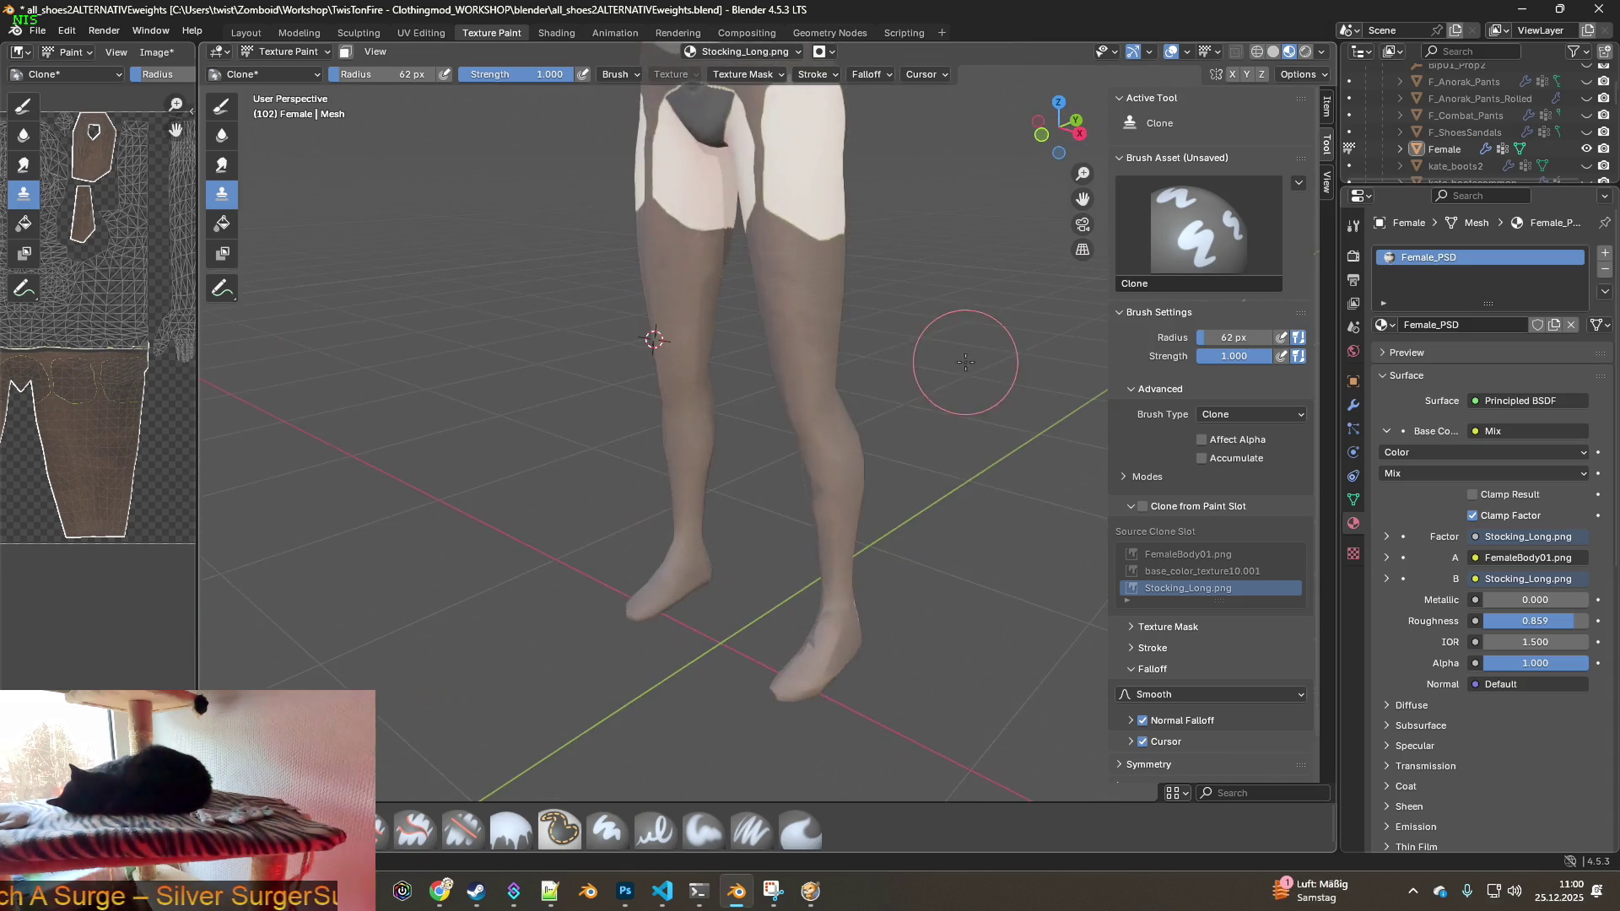
{"action": "mouse_move", "coordinate": [802, 361]}
{"action": "middle_mouse_down"}
{"action": "mouse_move", "coordinate": [875, 348]}
{"action": "mouse_move", "coordinate": [840, 405]}
{"action": "mouse_move", "coordinate": [949, 415]}
{"action": "mouse_move", "coordinate": [839, 442]}
{"action": "mouse_move", "coordinate": [846, 495]}
{"action": "middle_mouse_up"}
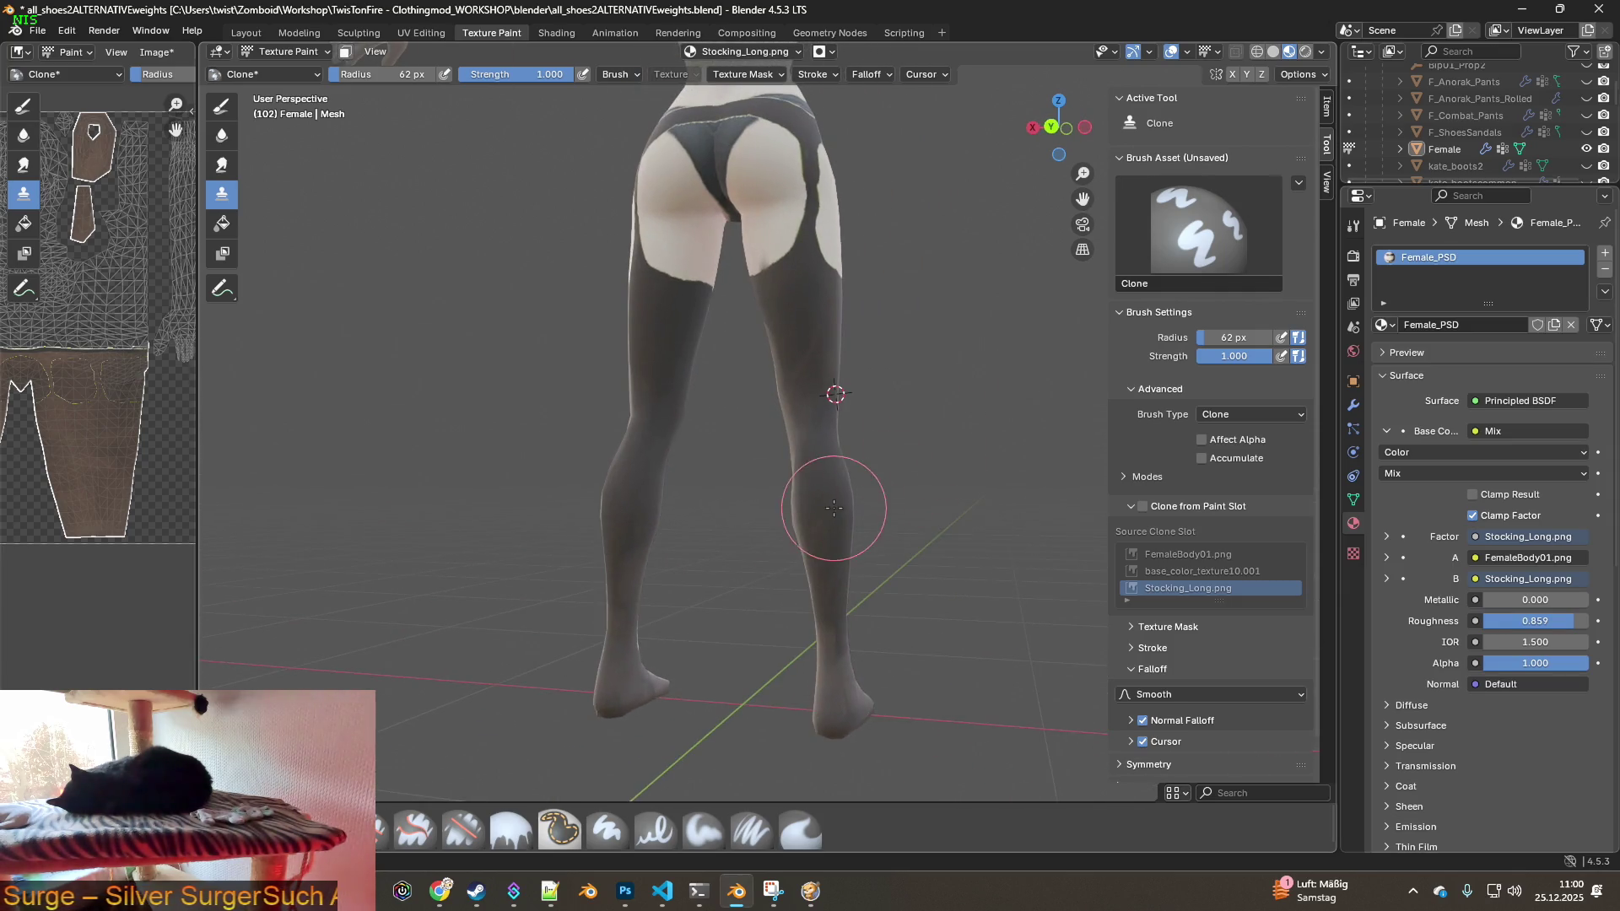
{"action": "mouse_move", "coordinate": [840, 603]}
{"action": "middle_mouse_down"}
{"action": "mouse_move", "coordinate": [771, 542]}
{"action": "mouse_move", "coordinate": [845, 466]}
{"action": "middle_mouse_up"}
{"action": "mouse_move", "coordinate": [814, 608]}
{"action": "middle_mouse_down"}
{"action": "mouse_move", "coordinate": [878, 542]}
{"action": "mouse_move", "coordinate": [832, 463]}
{"action": "mouse_move", "coordinate": [774, 464]}
{"action": "mouse_move", "coordinate": [752, 494]}
{"action": "mouse_move", "coordinate": [723, 372]}
{"action": "mouse_move", "coordinate": [860, 412]}
{"action": "middle_mouse_up"}
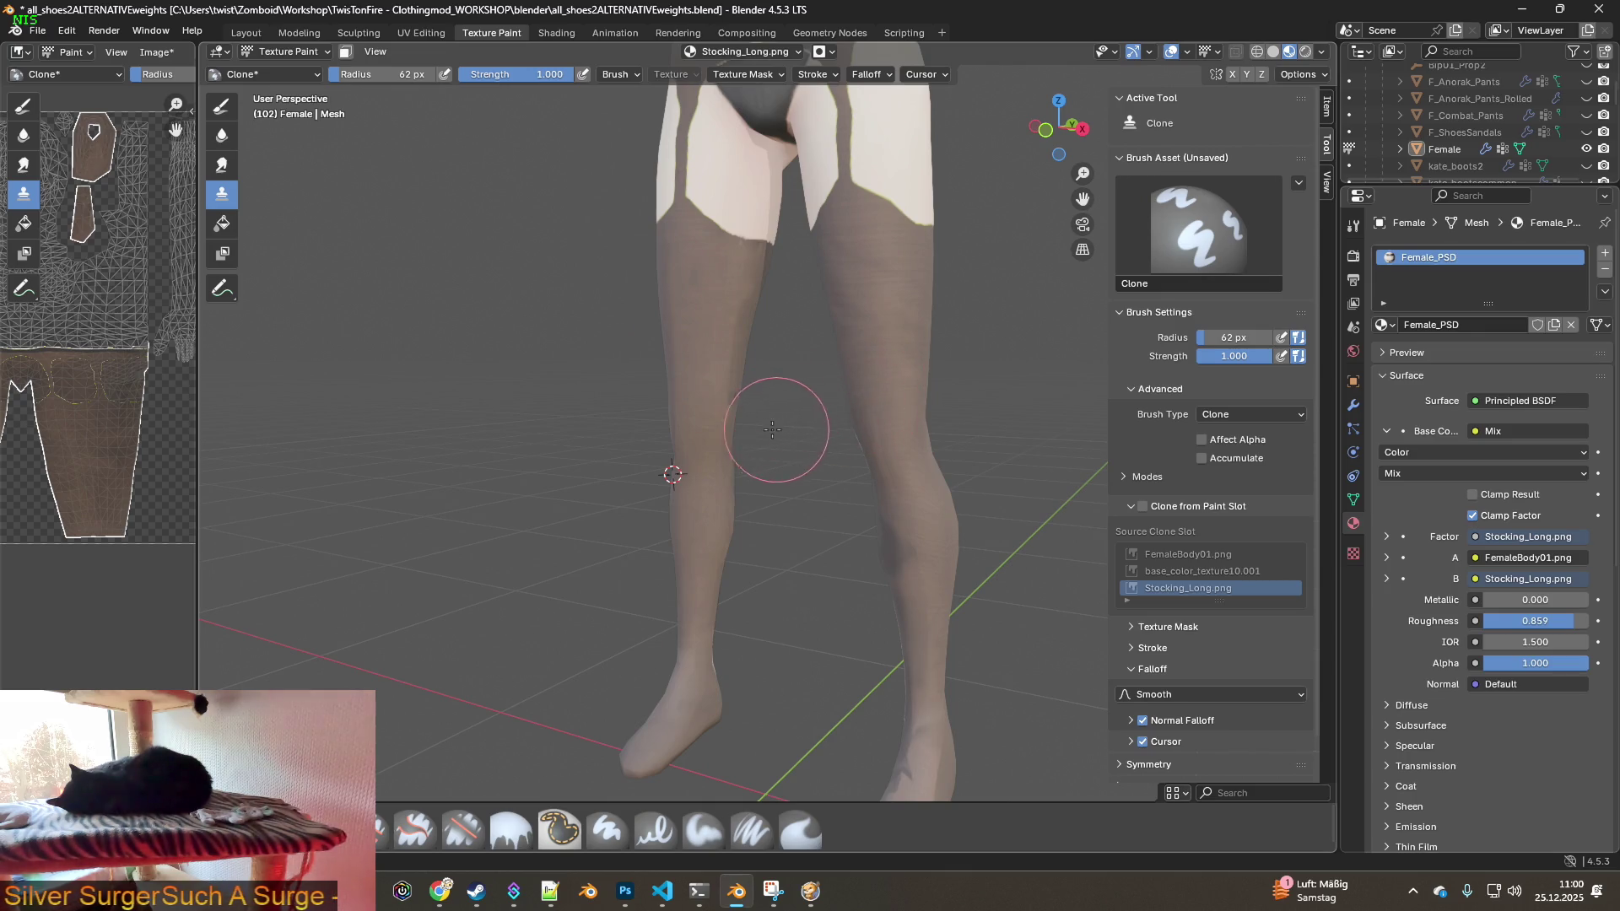
{"action": "middle_click_drag", "start_coordinate": [699, 324], "coordinate": [760, 343]}
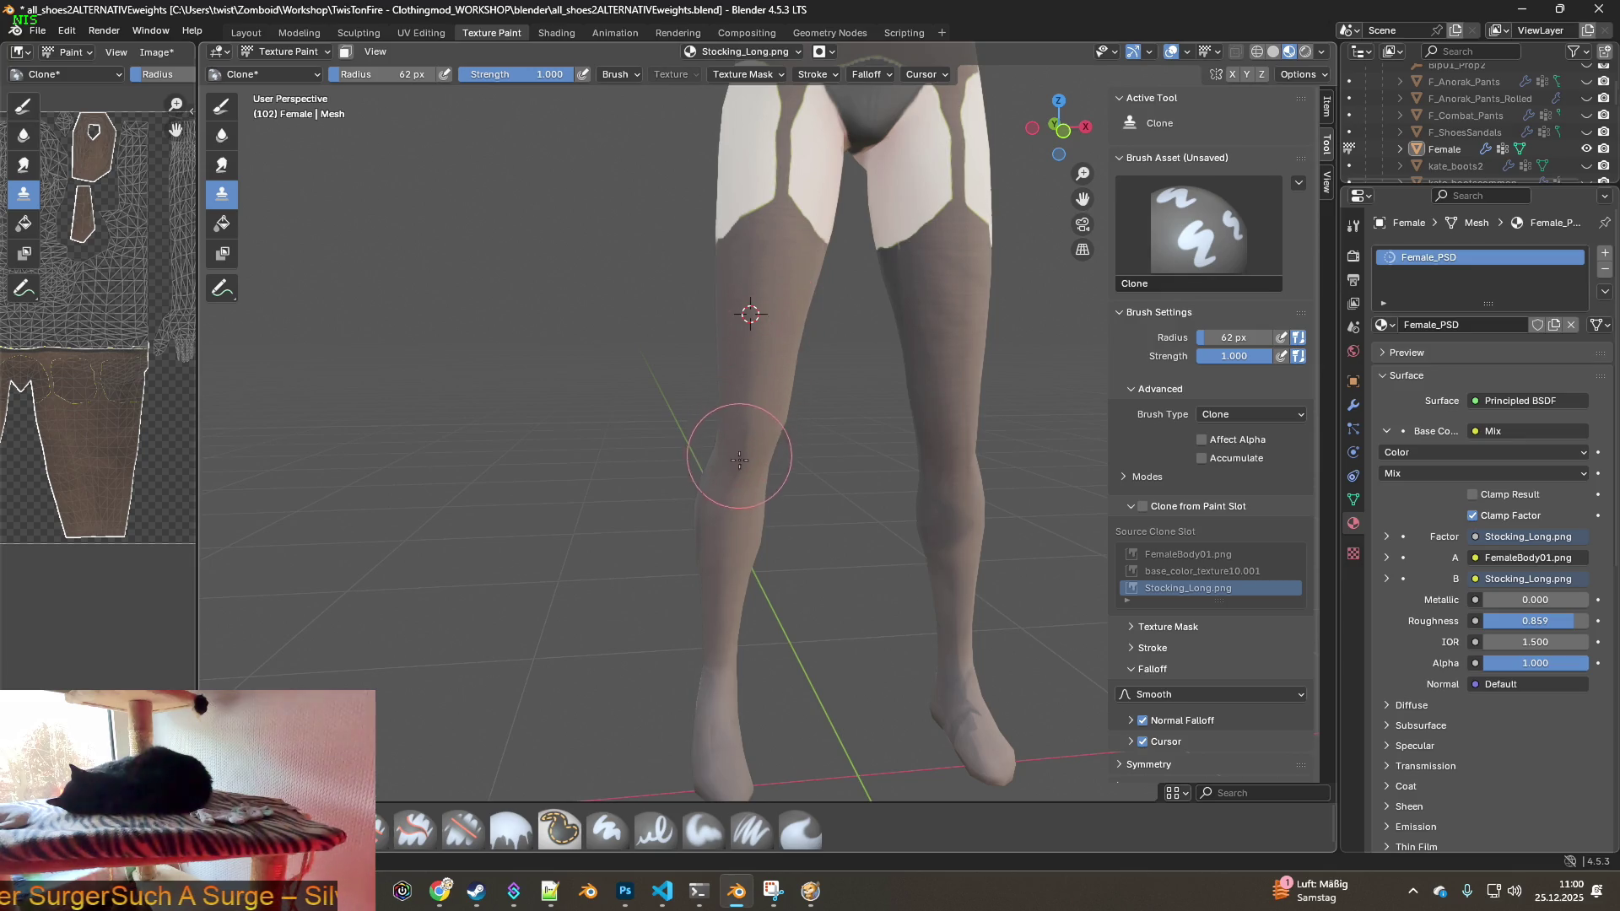
{"action": "middle_click_drag", "start_coordinate": [888, 513], "coordinate": [918, 452]}
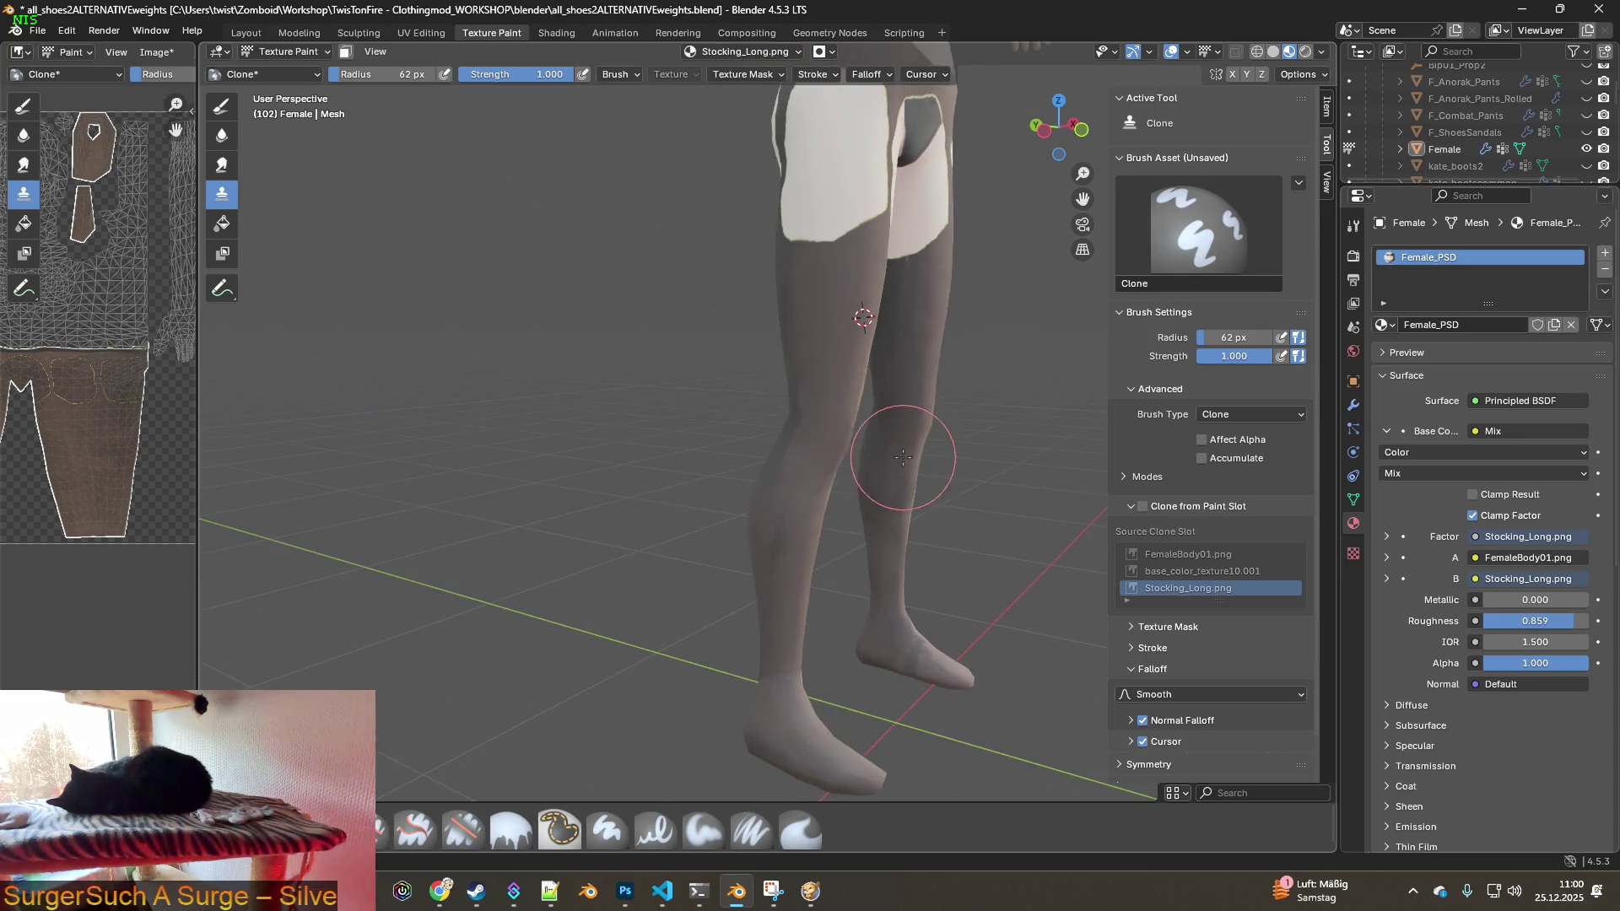
{"action": "middle_click_drag", "start_coordinate": [824, 372], "coordinate": [861, 325]}
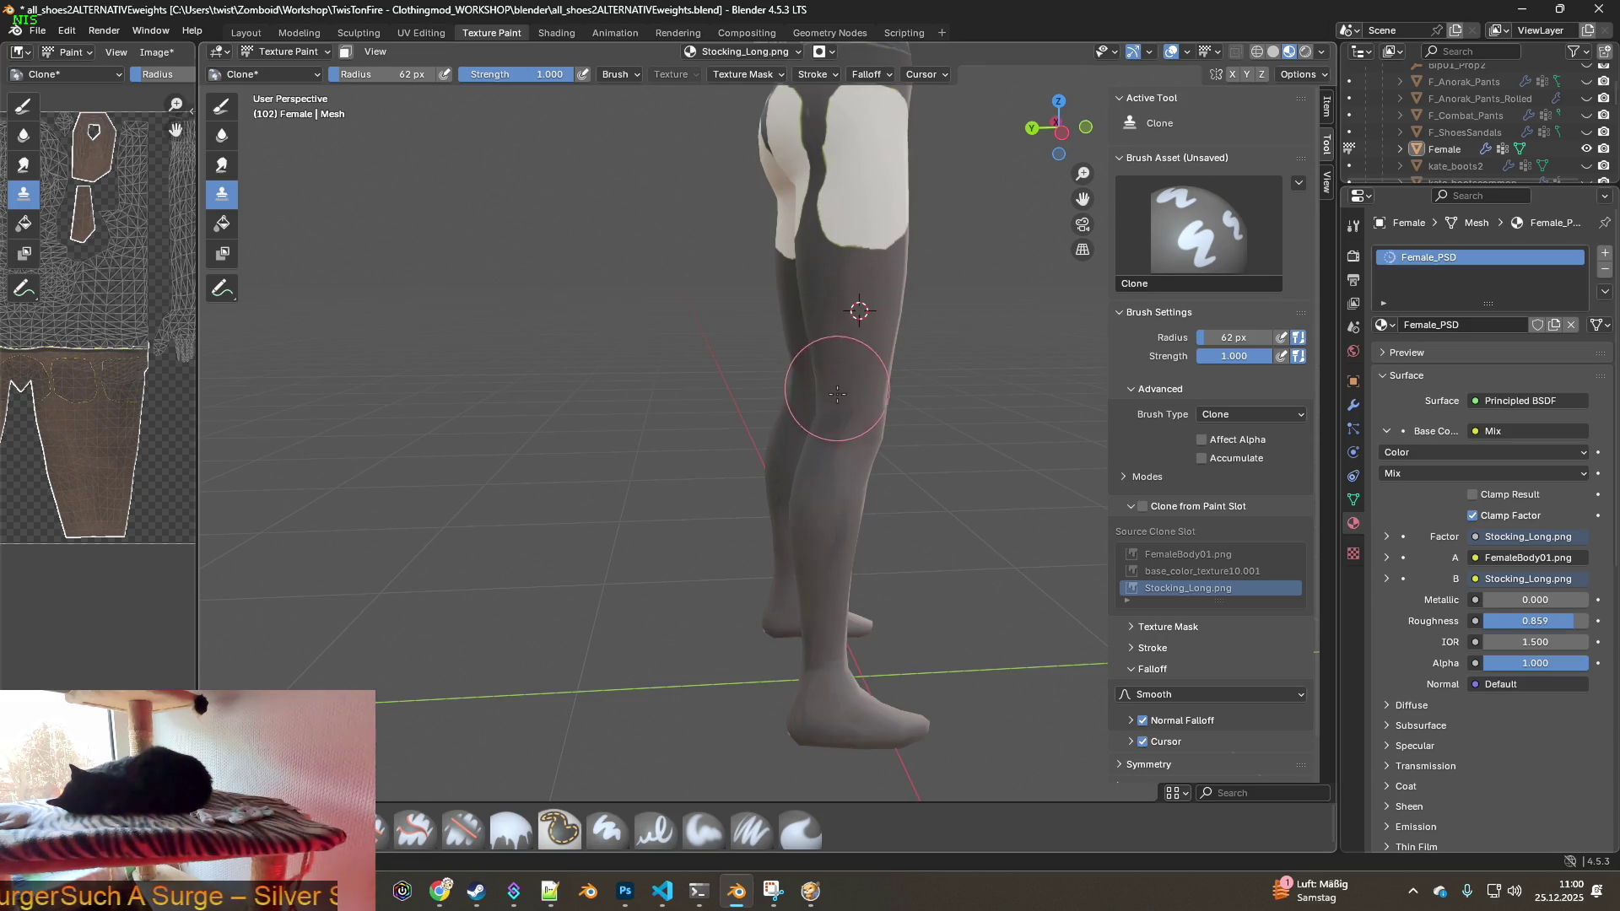
{"action": "mouse_move", "coordinate": [841, 516]}
{"action": "middle_mouse_down"}
{"action": "mouse_move", "coordinate": [860, 422]}
{"action": "mouse_move", "coordinate": [852, 329]}
{"action": "middle_mouse_up"}
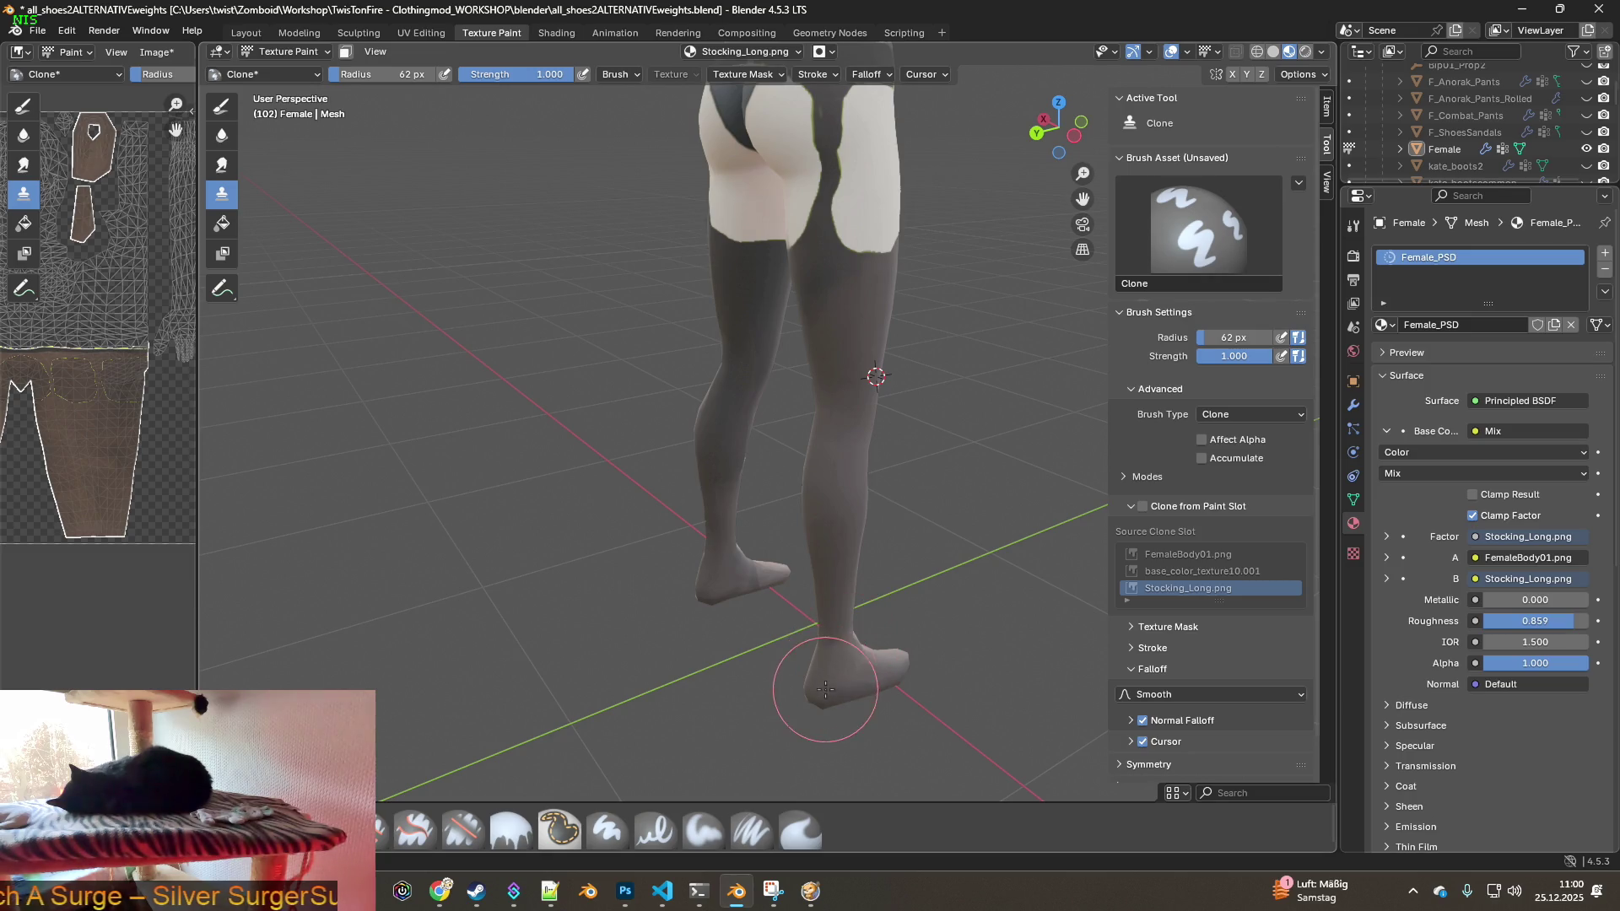
{"action": "middle_click_drag", "start_coordinate": [870, 654], "coordinate": [723, 596]}
{"action": "mouse_move", "coordinate": [723, 506]}
{"action": "middle_mouse_down"}
{"action": "mouse_move", "coordinate": [559, 488]}
{"action": "mouse_move", "coordinate": [734, 372]}
{"action": "mouse_move", "coordinate": [770, 297]}
{"action": "mouse_move", "coordinate": [818, 355]}
{"action": "mouse_move", "coordinate": [615, 343]}
{"action": "middle_mouse_up"}
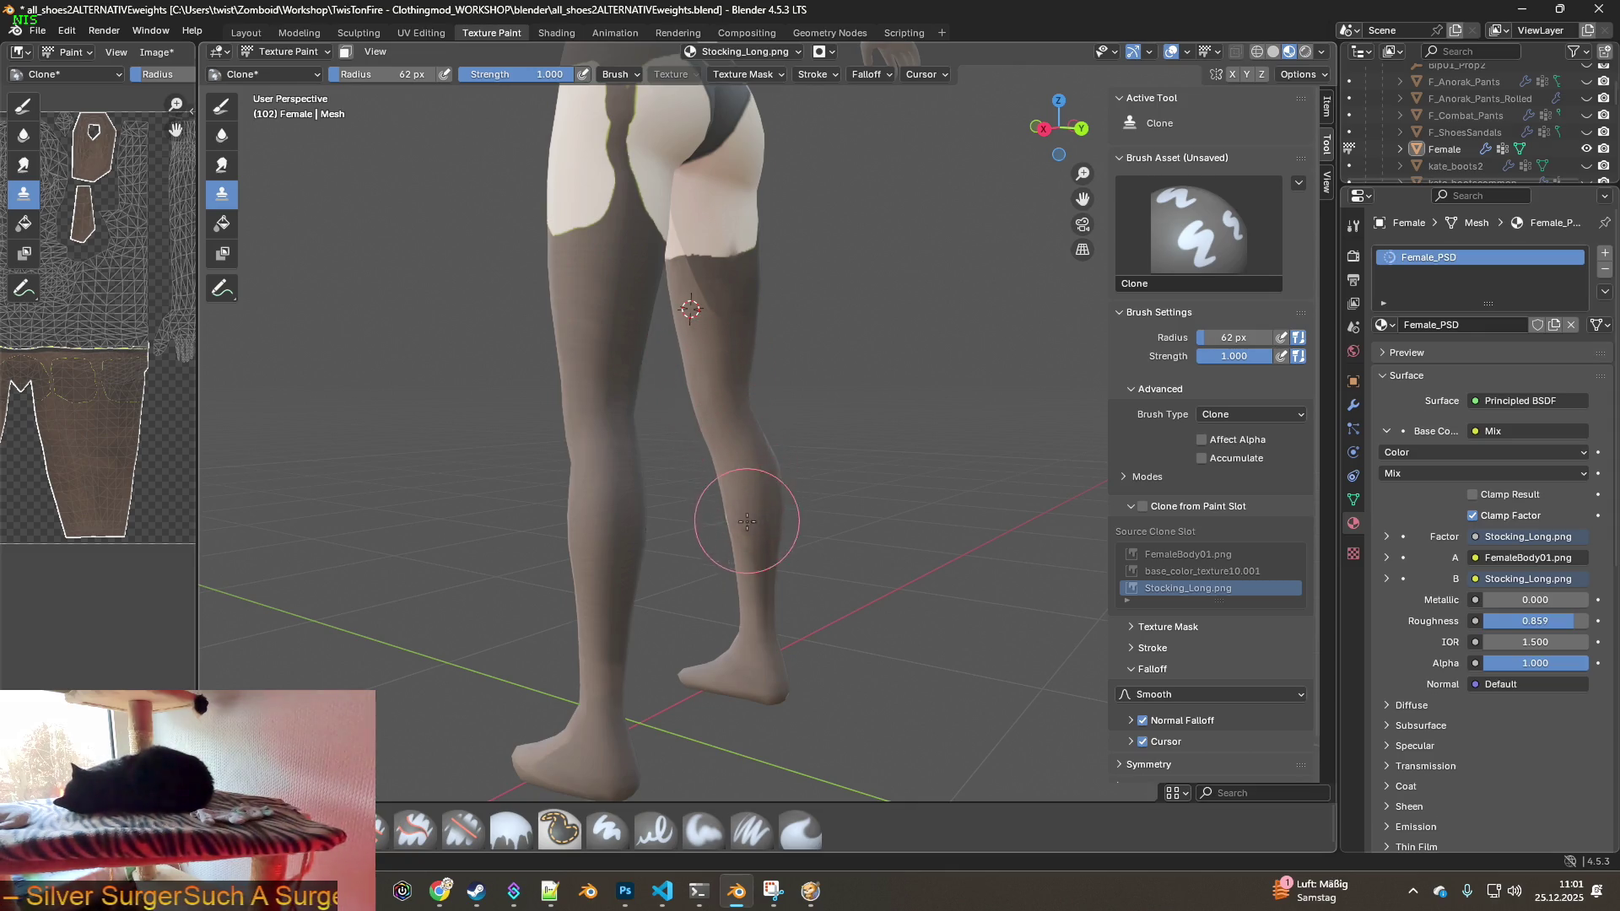
{"action": "middle_click_drag", "start_coordinate": [771, 644], "coordinate": [778, 417]}
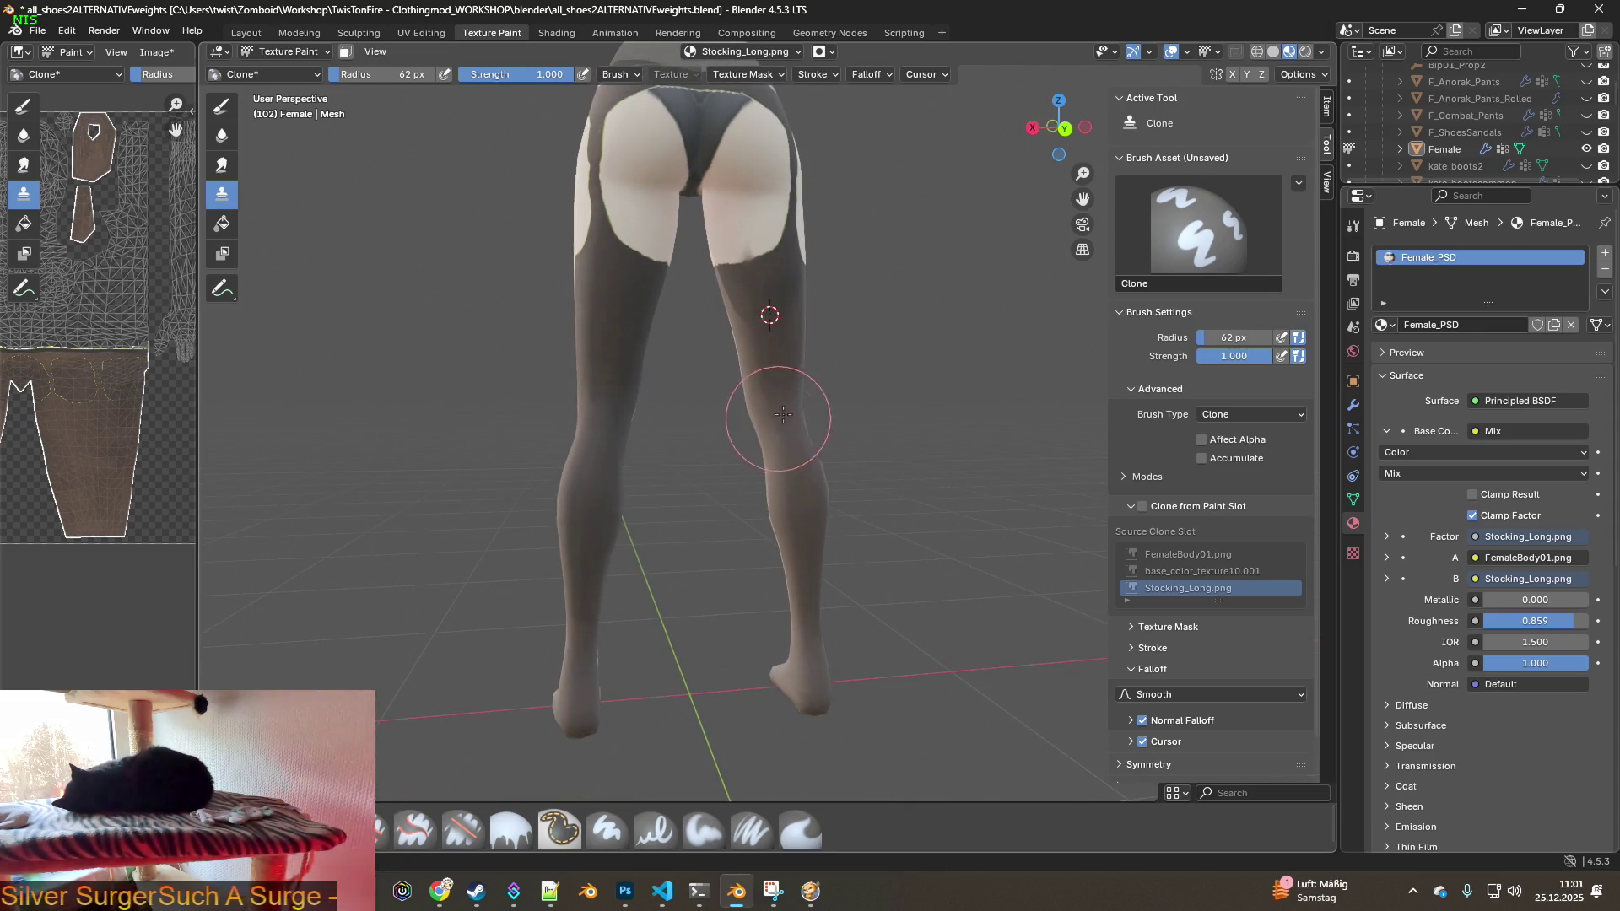
{"action": "scroll", "coordinate": [760, 354], "scroll_direction": "up", "scroll_amount": 5}
{"action": "mouse_move", "coordinate": [719, 474]}
{"action": "middle_mouse_down"}
{"action": "mouse_move", "coordinate": [713, 515]}
{"action": "mouse_move", "coordinate": [831, 540]}
{"action": "middle_mouse_up"}
{"action": "scroll", "coordinate": [831, 540], "scroll_direction": "up", "scroll_amount": 3}
{"action": "scroll", "coordinate": [831, 540], "scroll_direction": "down", "scroll_amount": 3}
{"action": "scroll", "coordinate": [543, 506], "scroll_direction": "down", "scroll_amount": 2}
{"action": "mouse_move", "coordinate": [543, 506]}
{"action": "middle_mouse_down"}
{"action": "mouse_move", "coordinate": [857, 510]}
{"action": "mouse_move", "coordinate": [861, 535]}
{"action": "middle_mouse_up"}
{"action": "scroll", "coordinate": [857, 510], "scroll_direction": "up", "scroll_amount": 6}
{"action": "scroll", "coordinate": [928, 544], "scroll_direction": "down", "scroll_amount": 3}
{"action": "scroll", "coordinate": [888, 537], "scroll_direction": "up", "scroll_amount": 3}
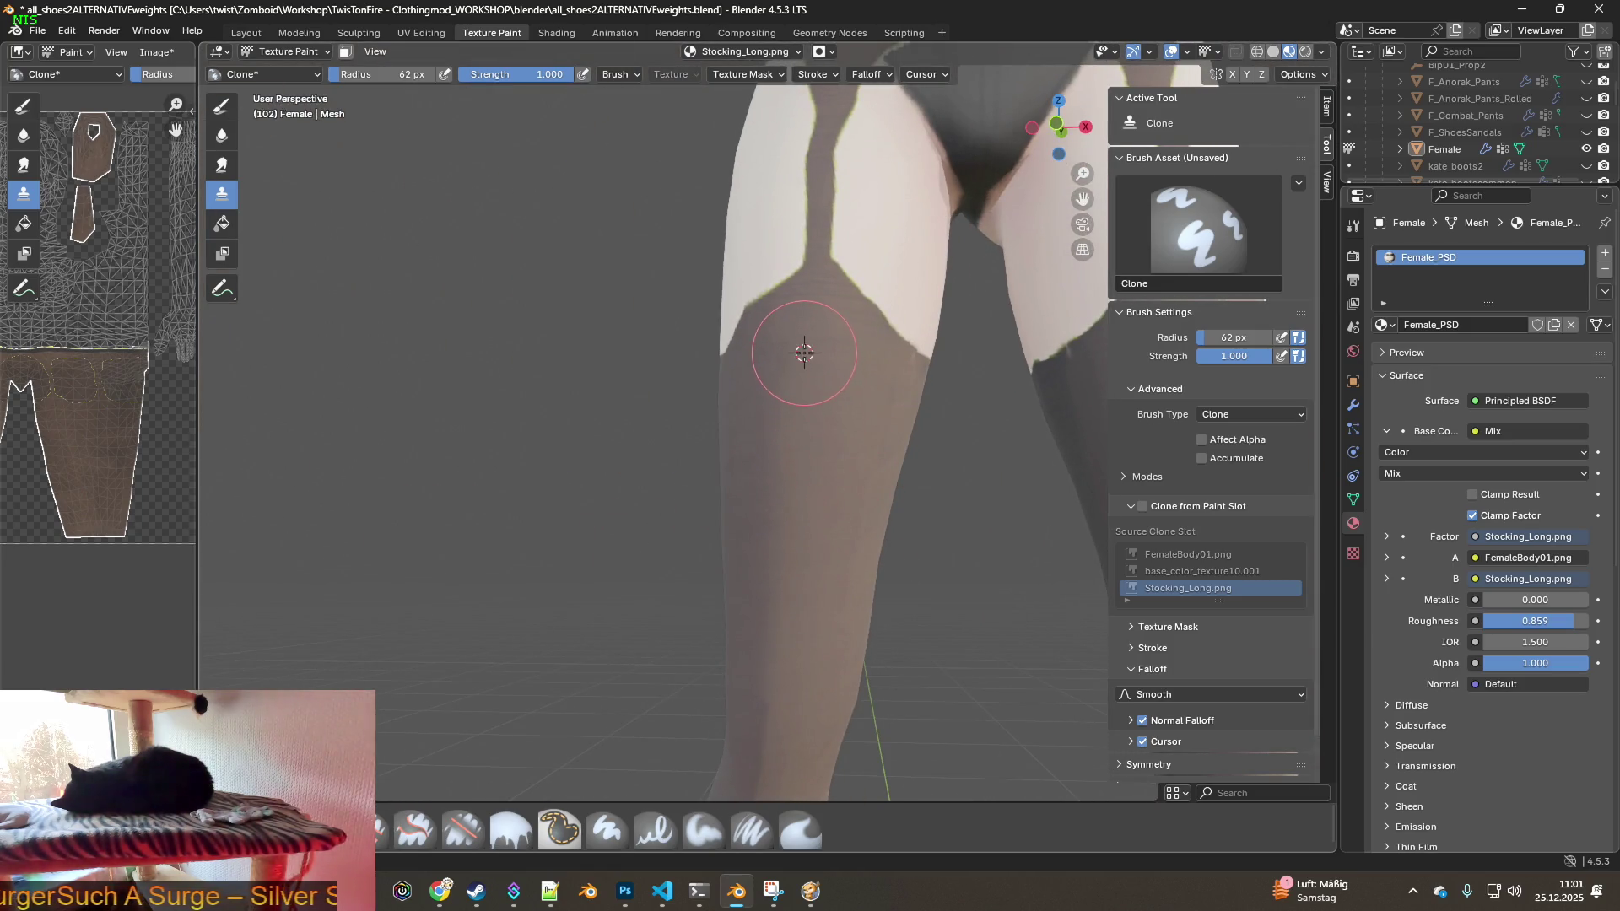
{"action": "scroll", "coordinate": [804, 352], "scroll_direction": "down", "scroll_amount": 3}
{"action": "middle_click_drag", "start_coordinate": [804, 353], "coordinate": [672, 410]}
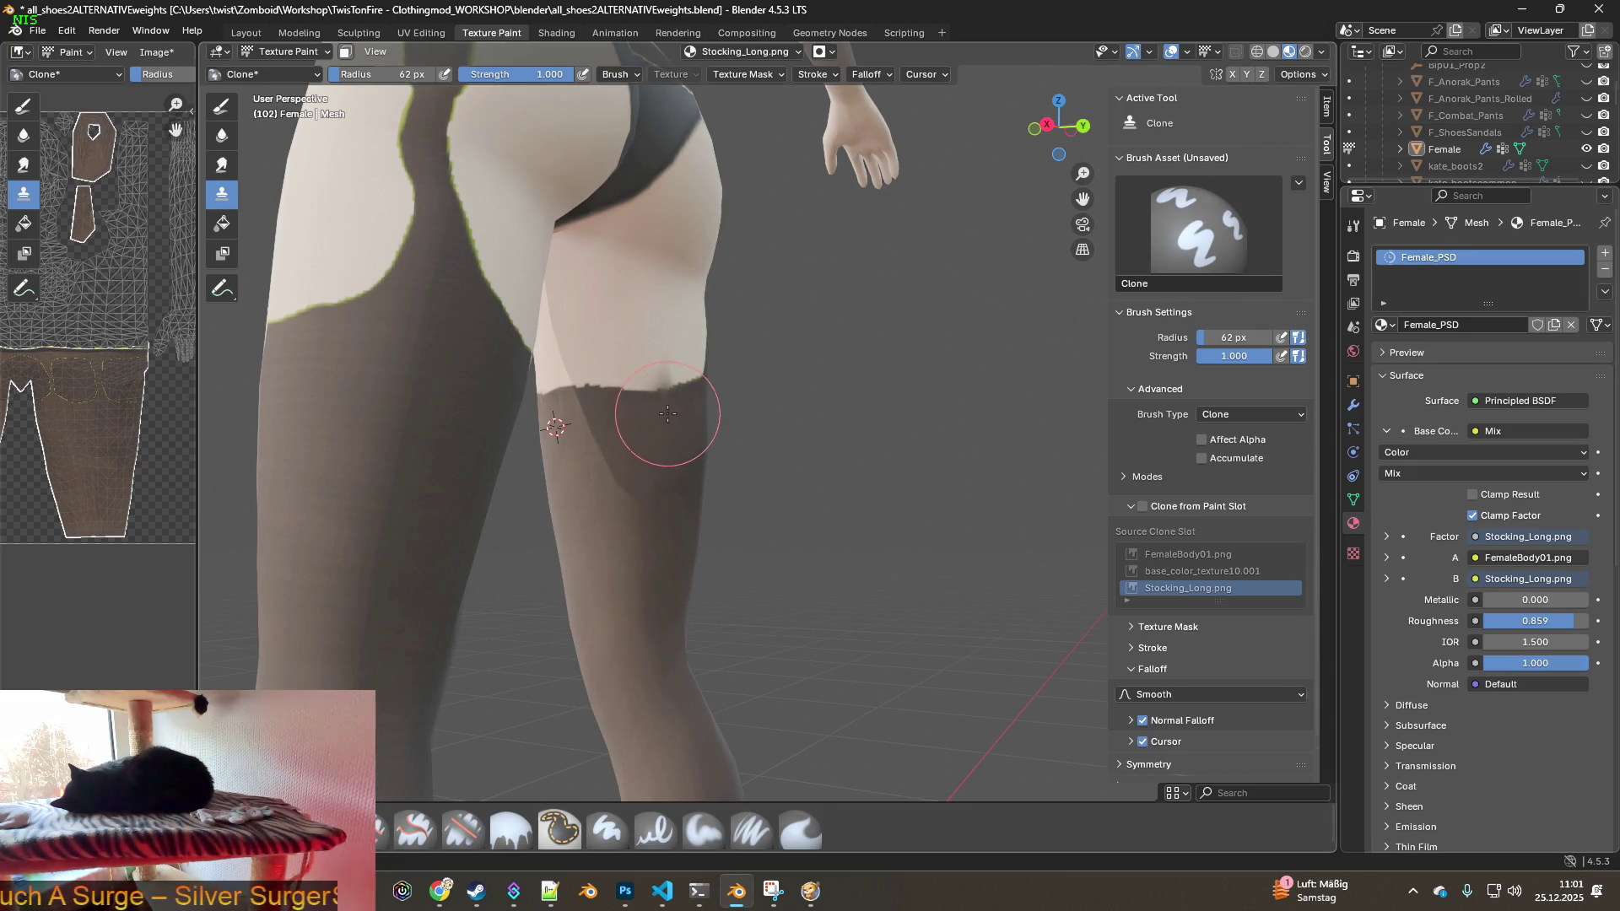
{"action": "middle_click_drag", "start_coordinate": [668, 414], "coordinate": [685, 425]}
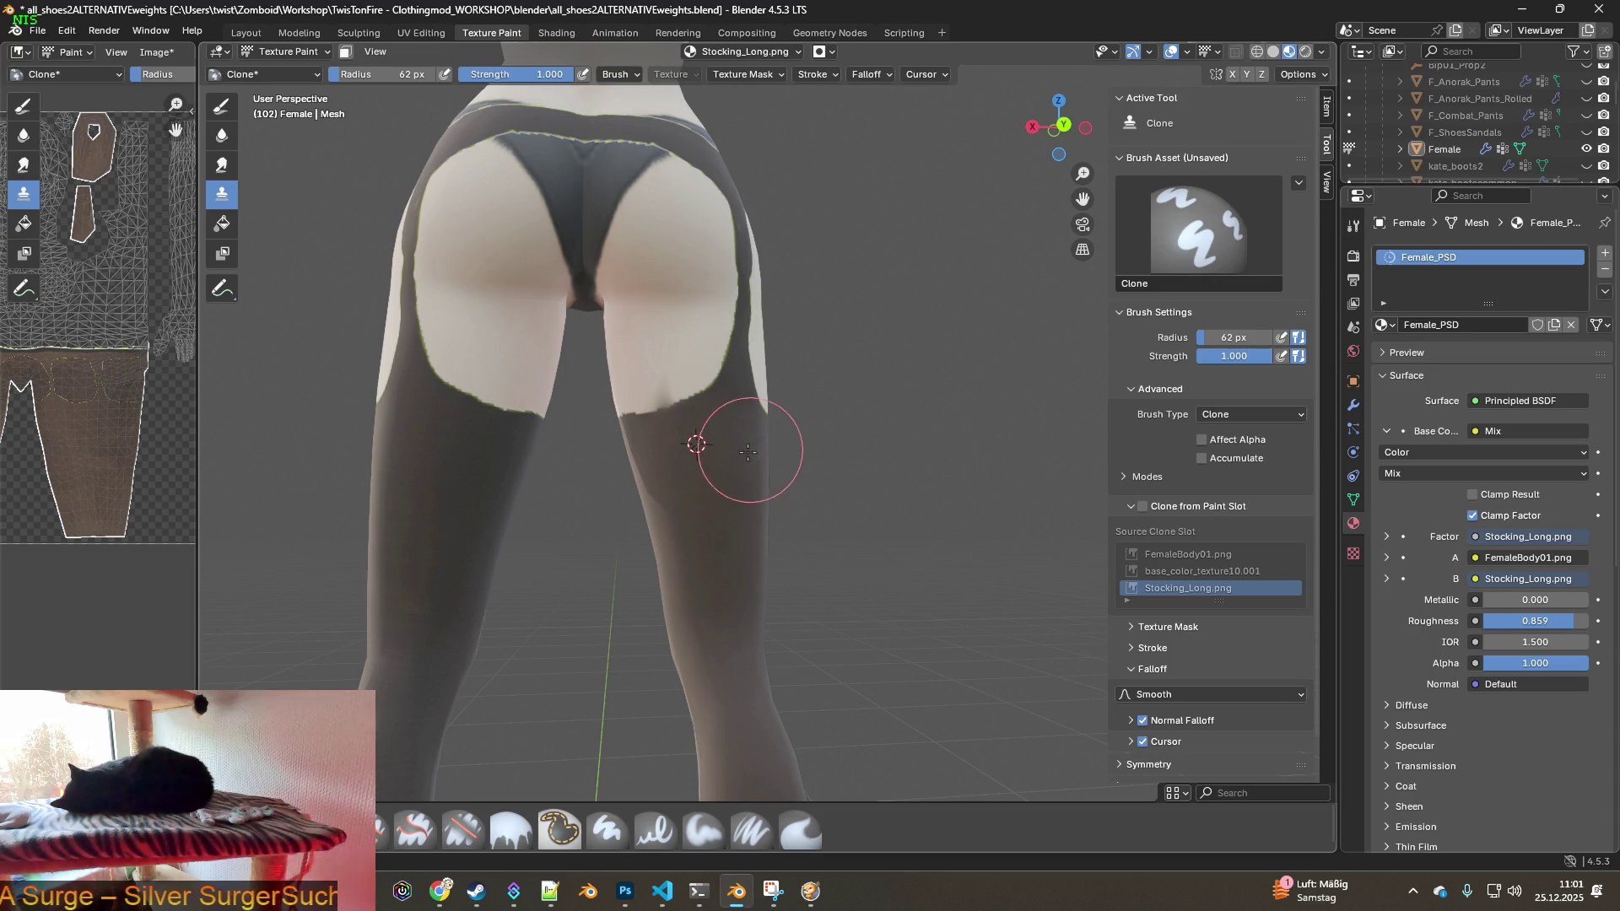
{"action": "middle_click_drag", "start_coordinate": [749, 450], "coordinate": [802, 459]}
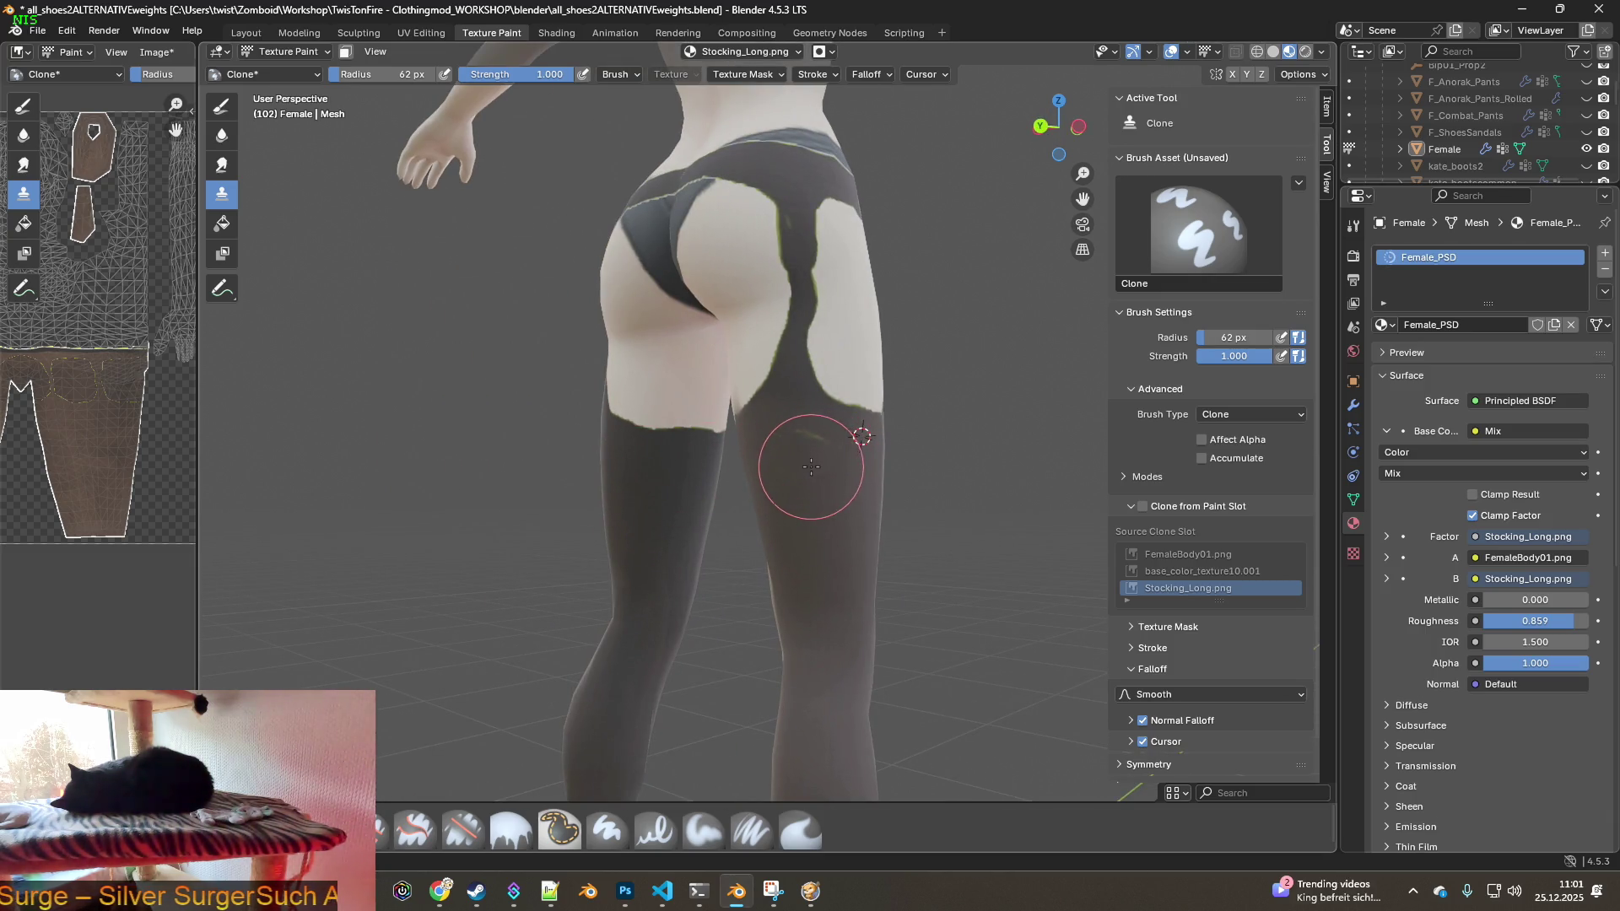
{"action": "scroll", "coordinate": [861, 434], "scroll_direction": "up", "scroll_amount": 3}
{"action": "mouse_move", "coordinate": [904, 470]}
{"action": "middle_mouse_down"}
{"action": "mouse_move", "coordinate": [894, 447]}
{"action": "mouse_move", "coordinate": [840, 442]}
{"action": "middle_mouse_up"}
{"action": "scroll", "coordinate": [956, 451], "scroll_direction": "down", "scroll_amount": 3}
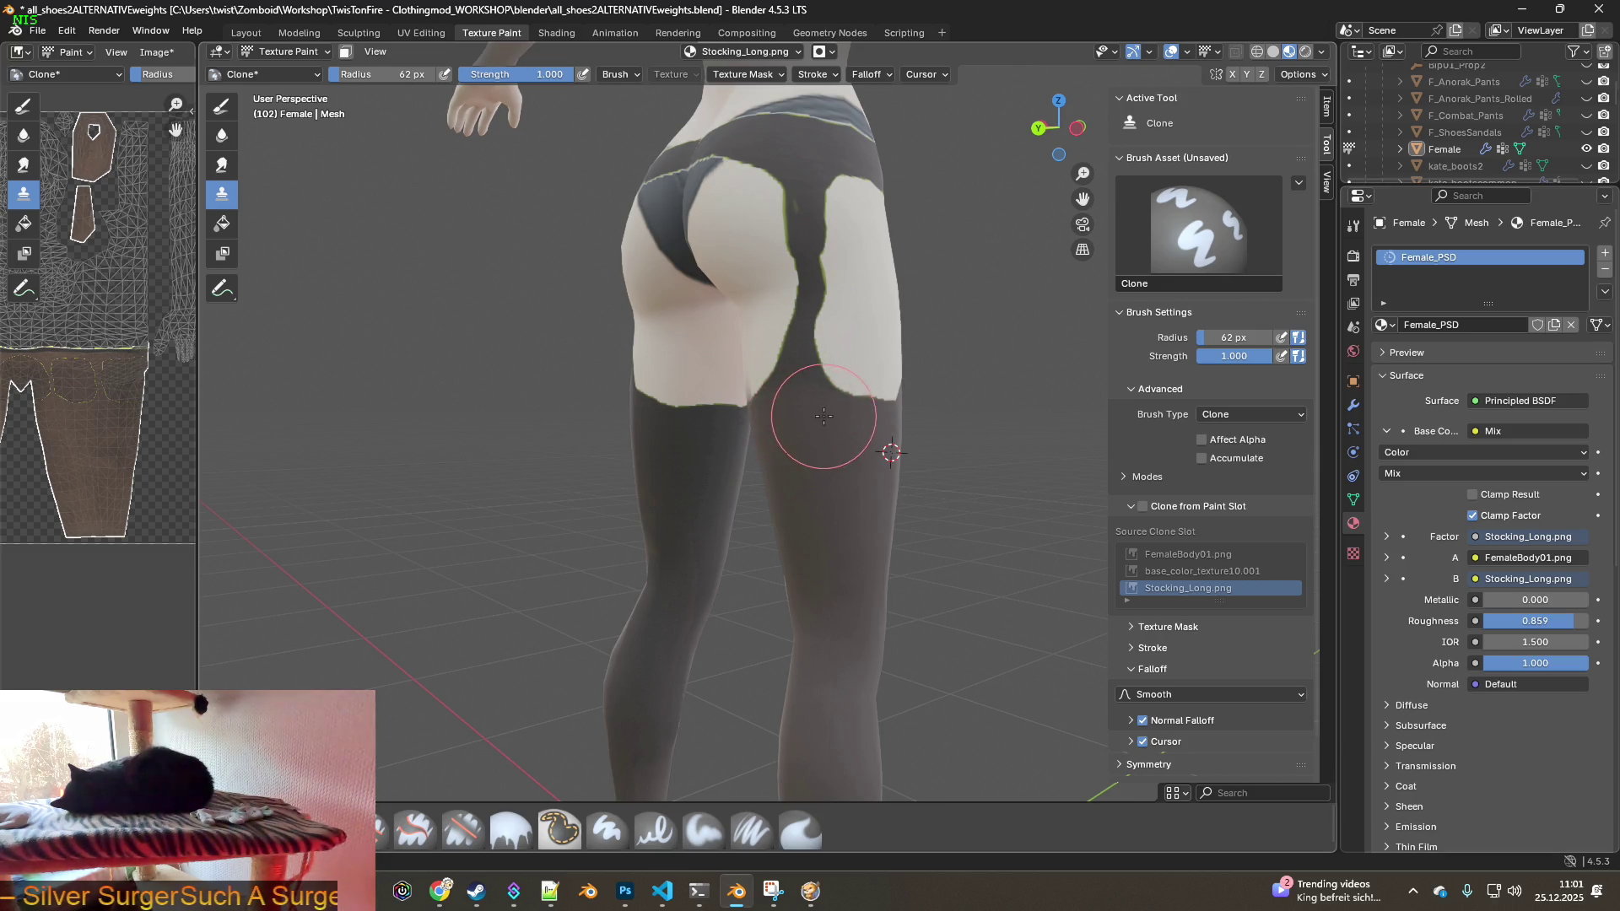
{"action": "mouse_move", "coordinate": [839, 561]}
{"action": "middle_mouse_down"}
{"action": "mouse_move", "coordinate": [844, 506]}
{"action": "mouse_move", "coordinate": [800, 572]}
{"action": "middle_mouse_up"}
{"action": "scroll", "coordinate": [800, 572], "scroll_direction": "up", "scroll_amount": 3}
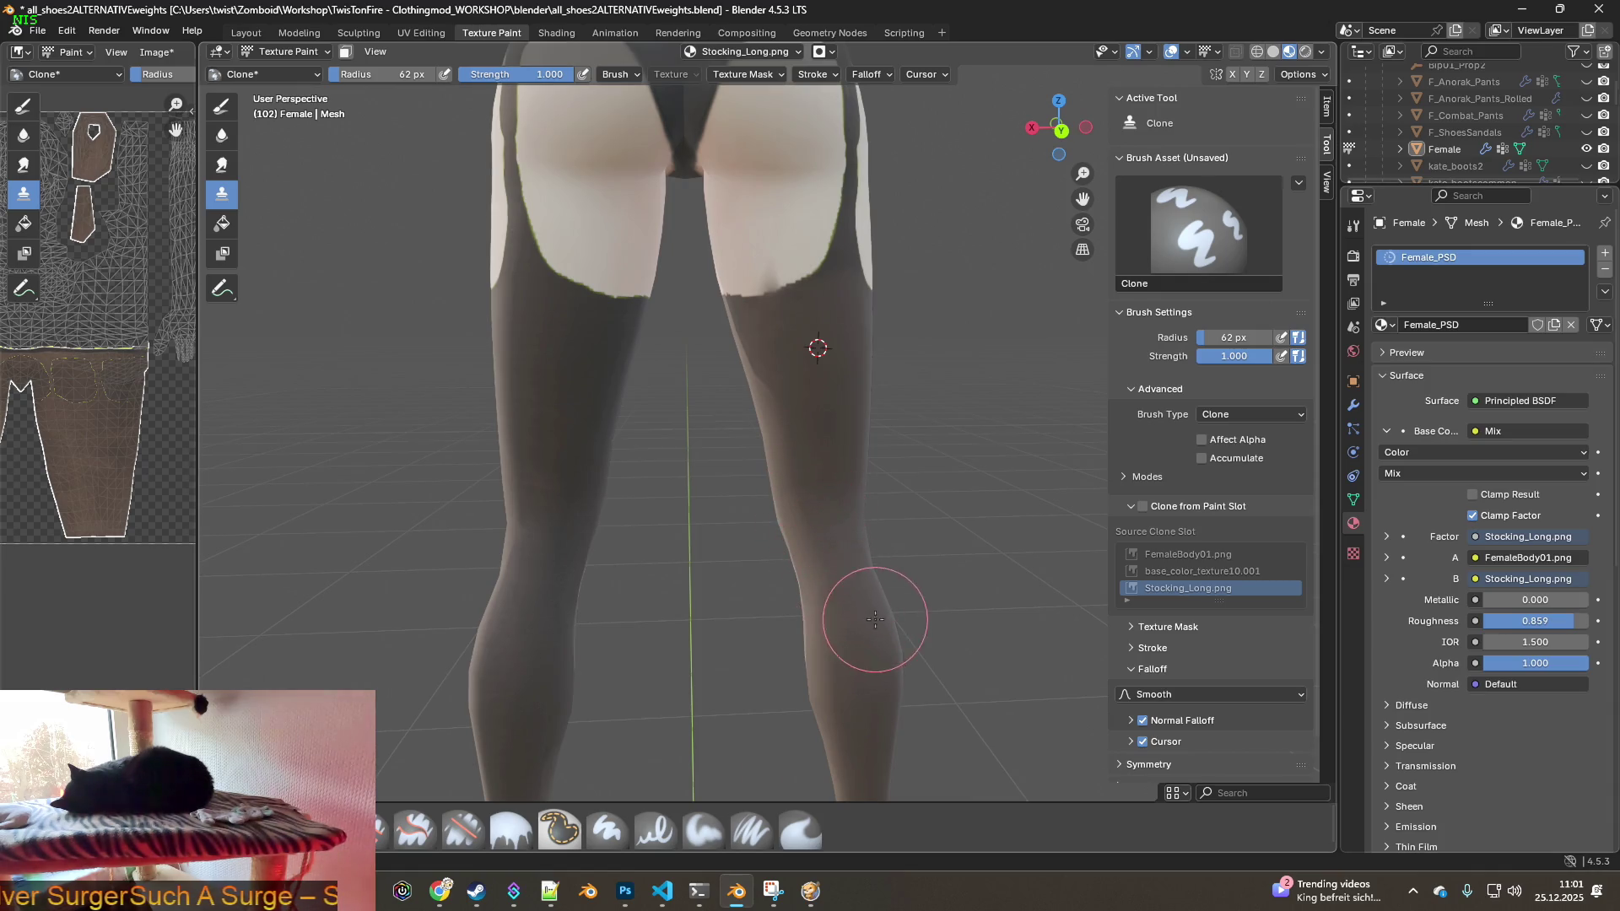
{"action": "middle_click_drag", "start_coordinate": [869, 616], "coordinate": [886, 578]}
{"action": "scroll", "coordinate": [886, 578], "scroll_direction": "up", "scroll_amount": 3}
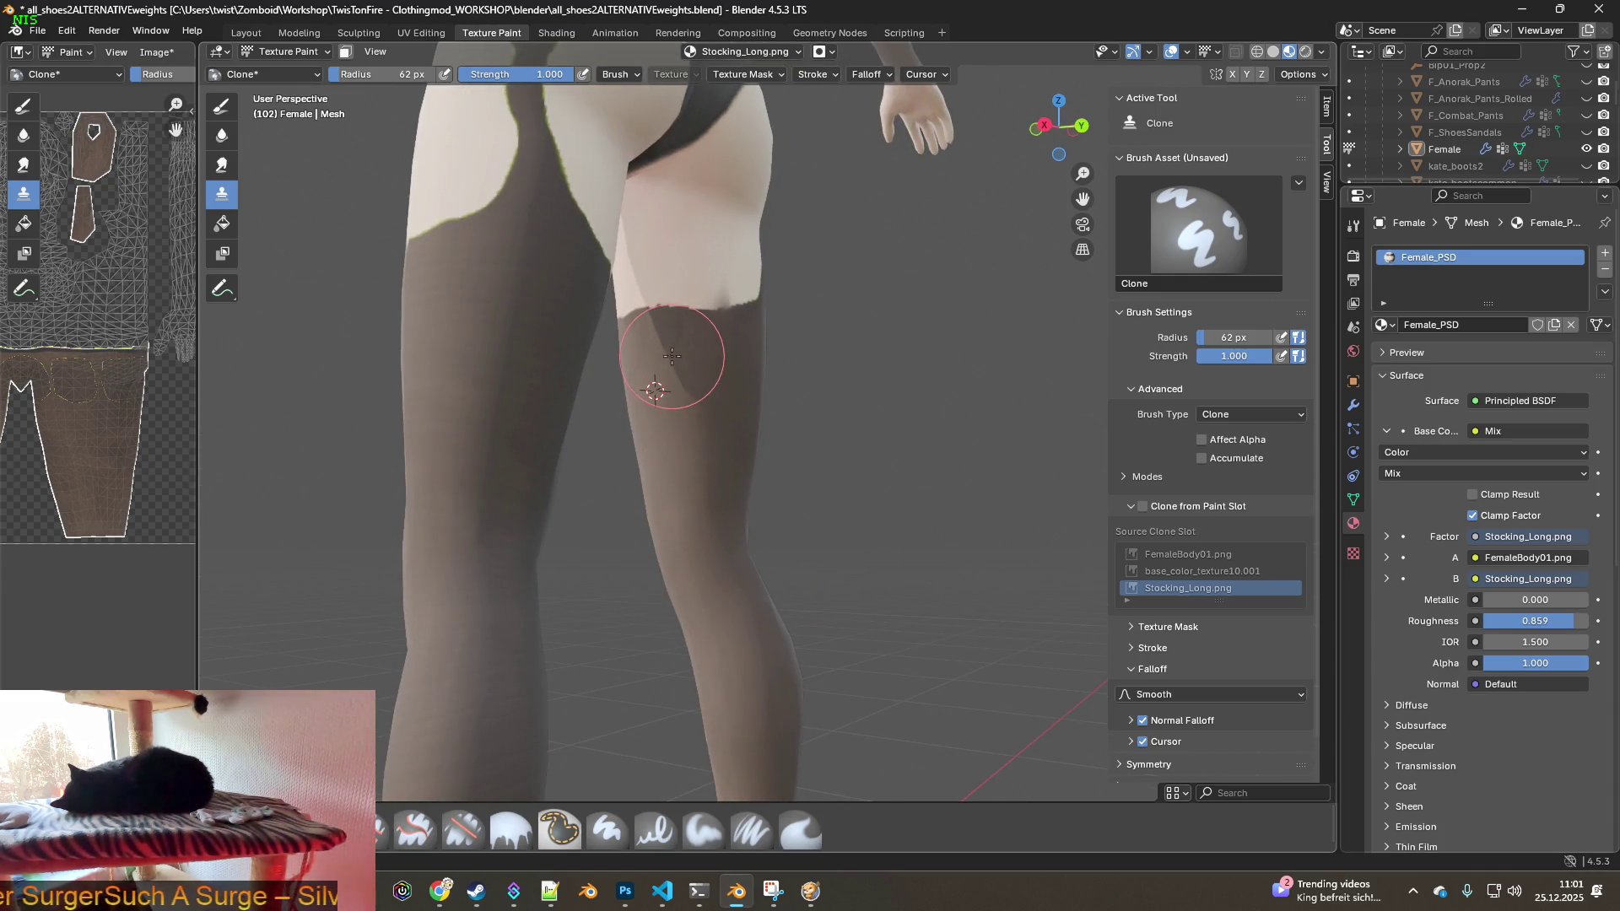
{"action": "mouse_move", "coordinate": [715, 343]}
{"action": "middle_mouse_down"}
{"action": "mouse_move", "coordinate": [763, 388]}
{"action": "mouse_move", "coordinate": [786, 455]}
{"action": "middle_mouse_up"}
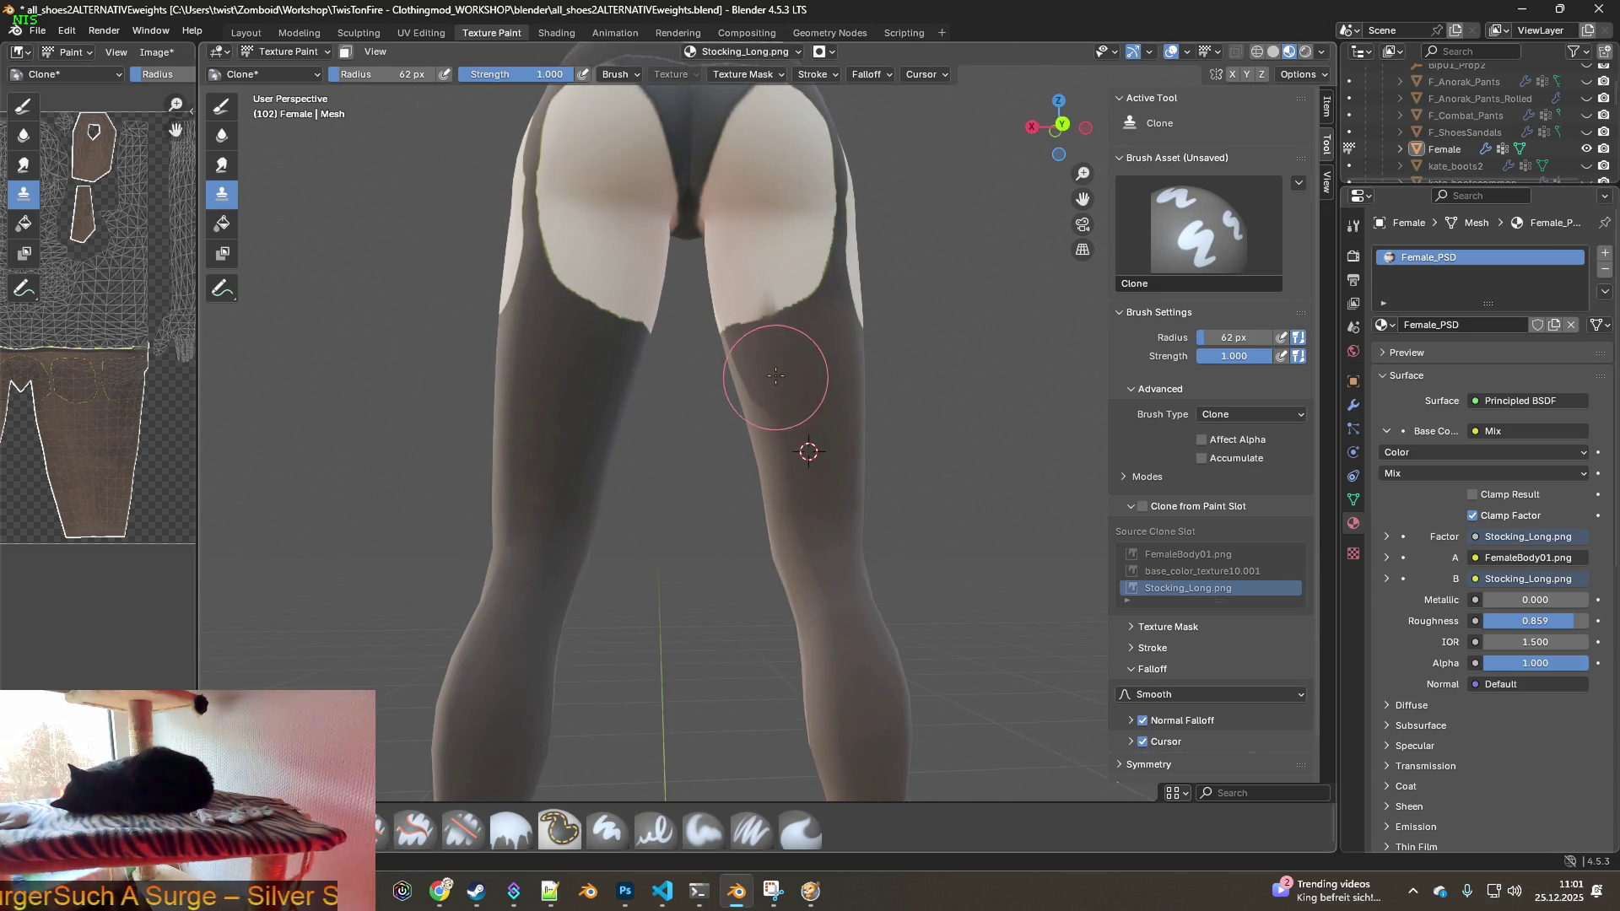
{"action": "mouse_move", "coordinate": [771, 373]}
{"action": "middle_mouse_down"}
{"action": "mouse_move", "coordinate": [686, 373]}
{"action": "mouse_move", "coordinate": [734, 472]}
{"action": "mouse_move", "coordinate": [713, 444]}
{"action": "mouse_move", "coordinate": [688, 463]}
{"action": "mouse_move", "coordinate": [699, 488]}
{"action": "middle_mouse_up"}
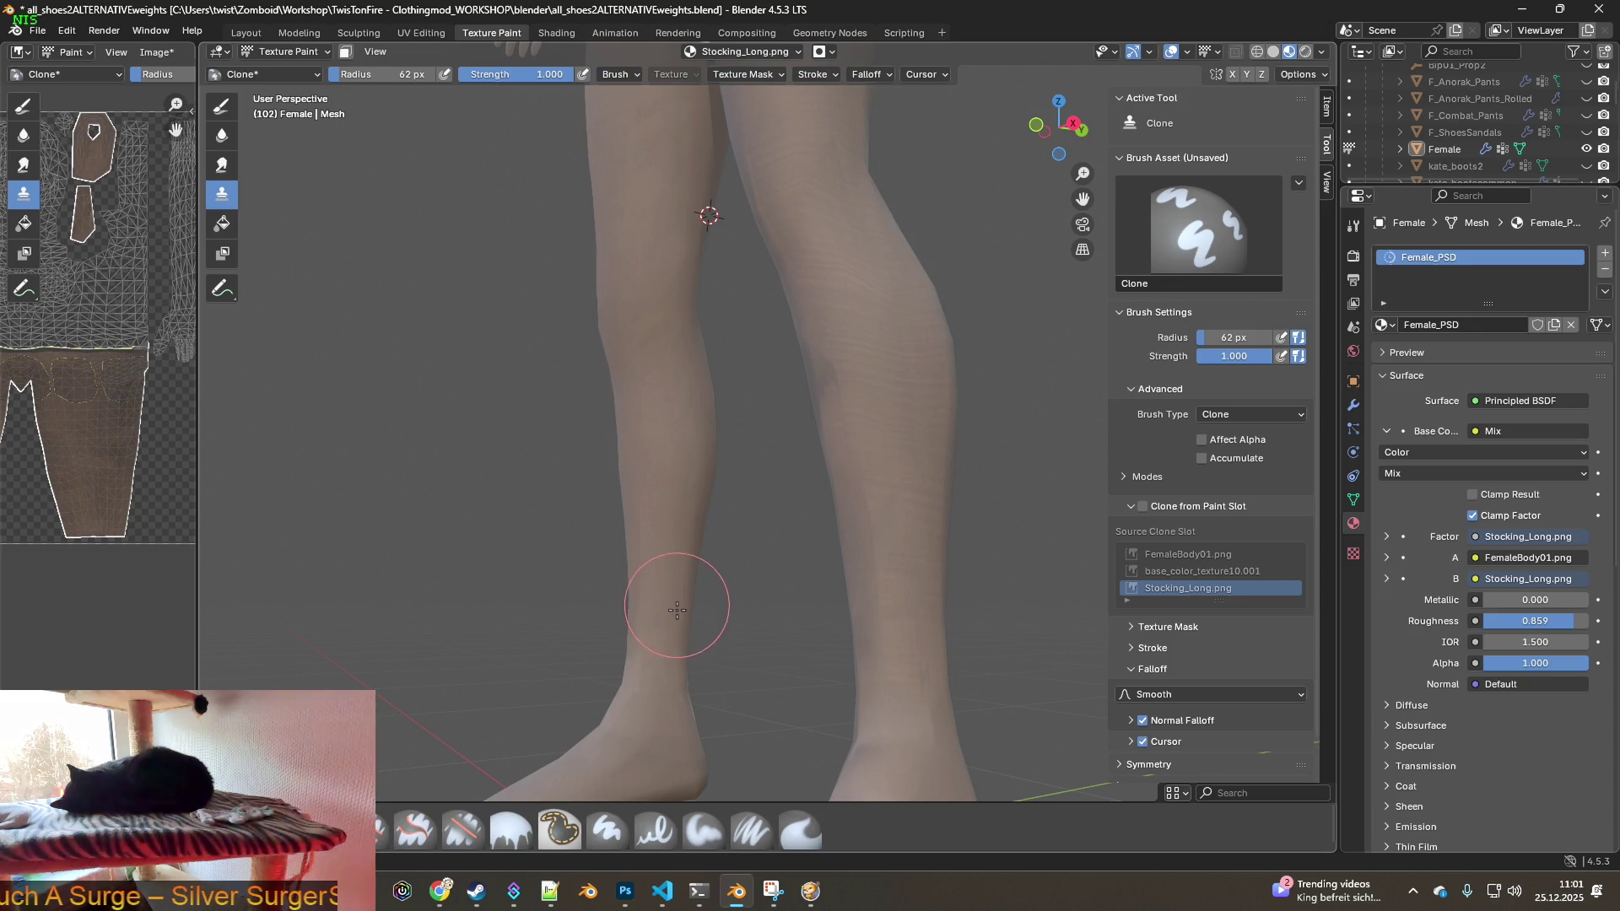
{"action": "mouse_move", "coordinate": [659, 557]}
{"action": "middle_mouse_down"}
{"action": "mouse_move", "coordinate": [998, 543]}
{"action": "mouse_move", "coordinate": [672, 517]}
{"action": "mouse_move", "coordinate": [777, 510]}
{"action": "middle_mouse_up"}
{"action": "scroll", "coordinate": [676, 476], "scroll_direction": "down", "scroll_amount": 3}
{"action": "middle_click_drag", "start_coordinate": [864, 364], "coordinate": [561, 349]}
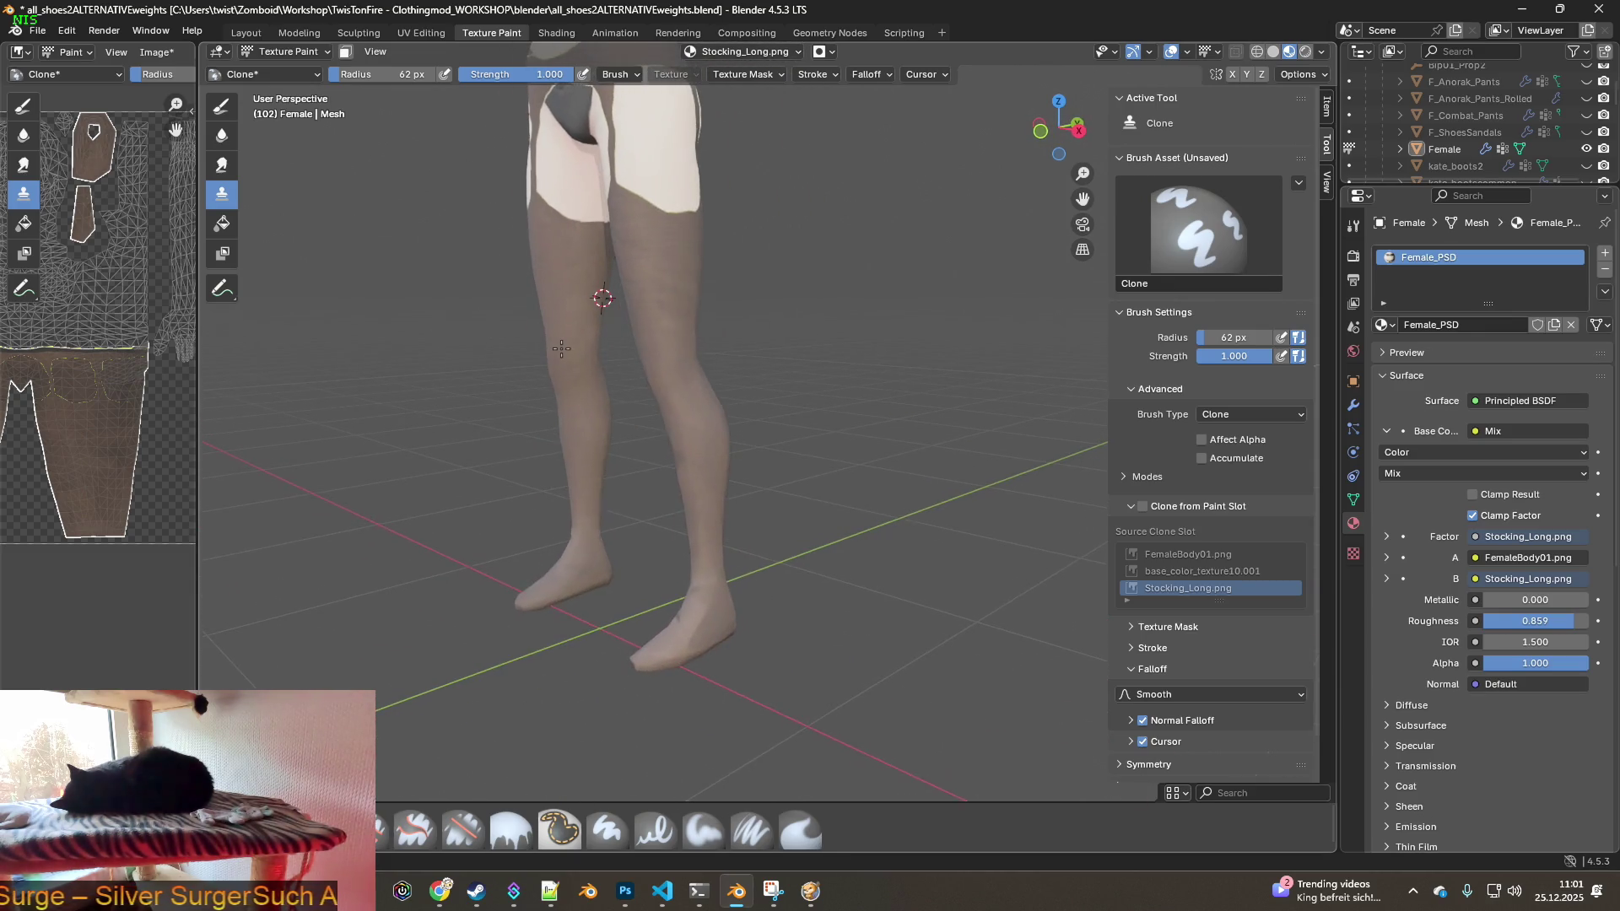
{"action": "scroll", "coordinate": [561, 348], "scroll_direction": "up", "scroll_amount": 4}
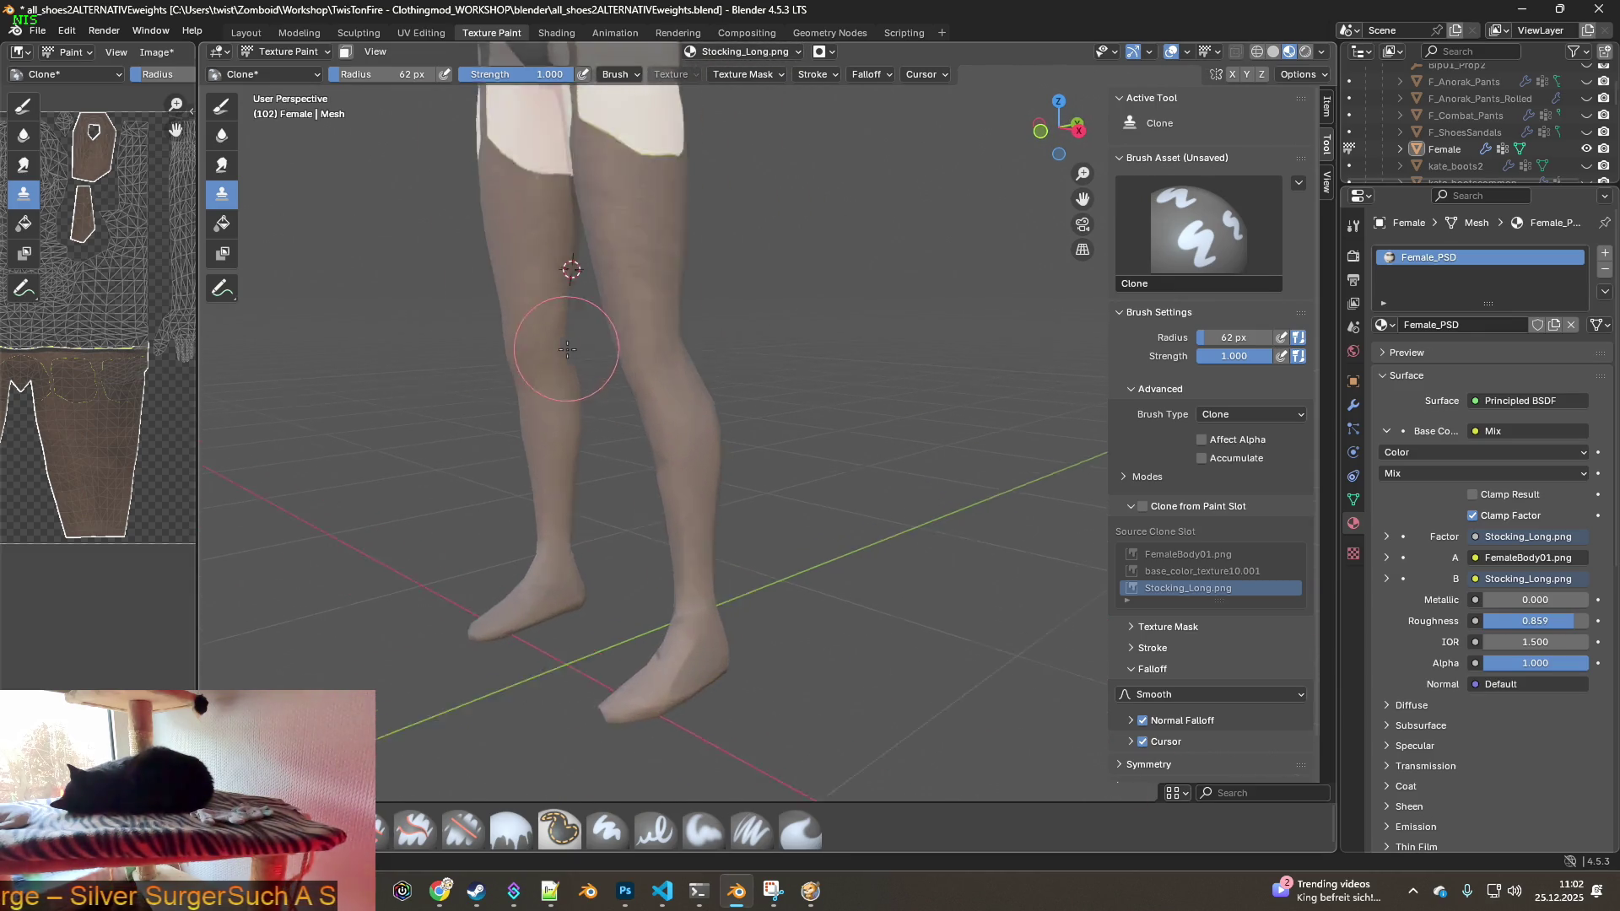
{"action": "middle_click_drag", "start_coordinate": [503, 313], "coordinate": [669, 341], "text": "shift"}
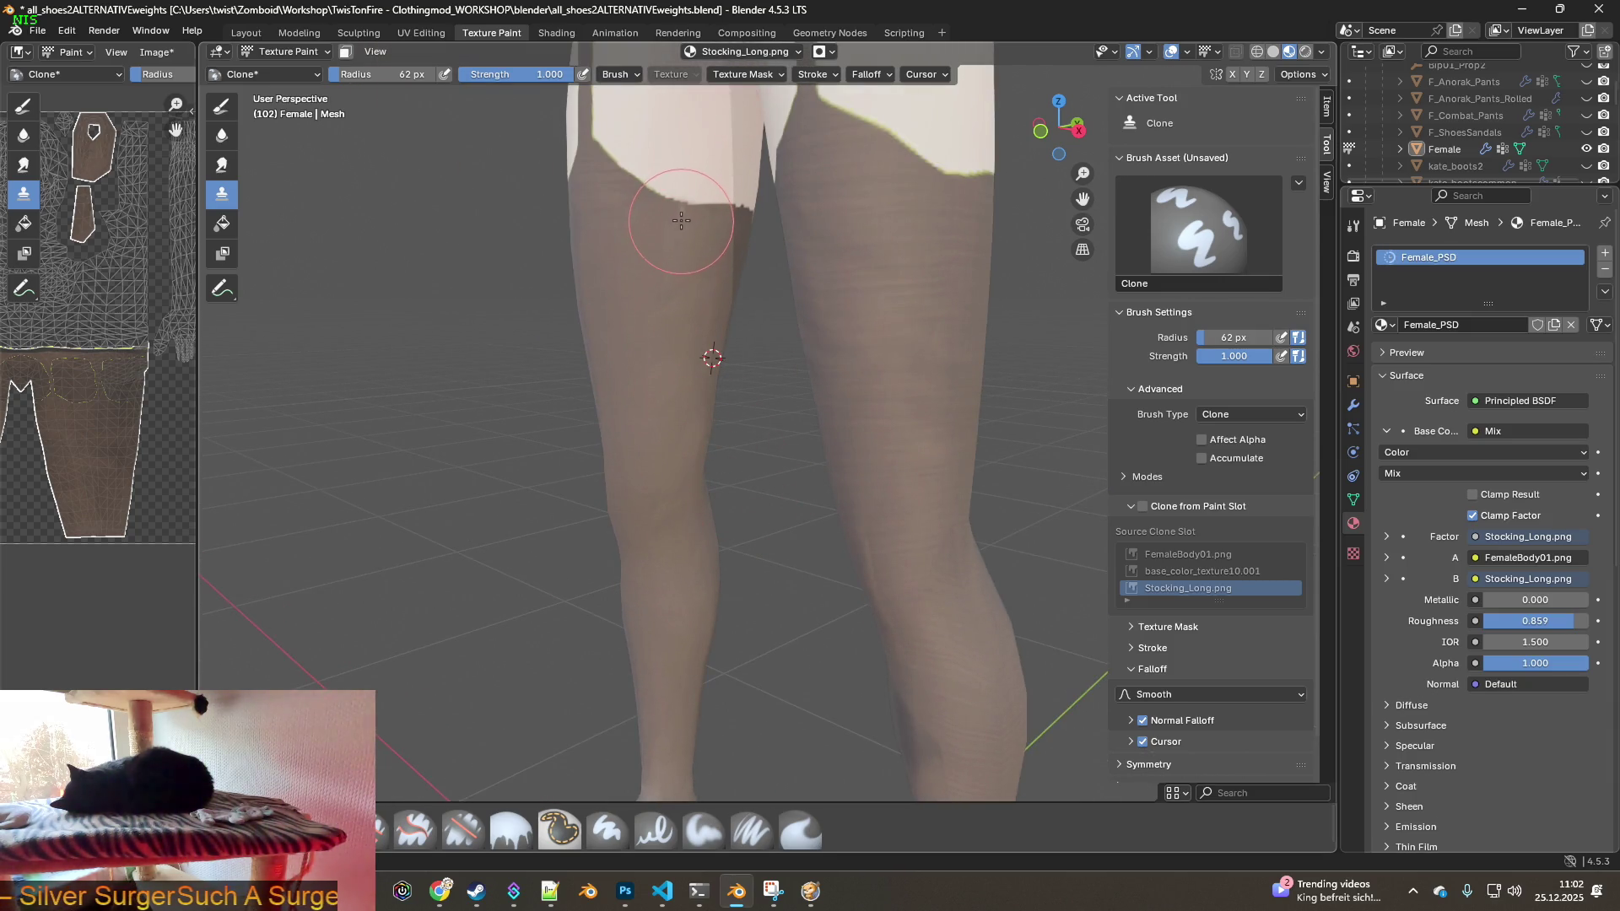
{"action": "scroll", "coordinate": [684, 284], "scroll_direction": "up", "scroll_amount": 2}
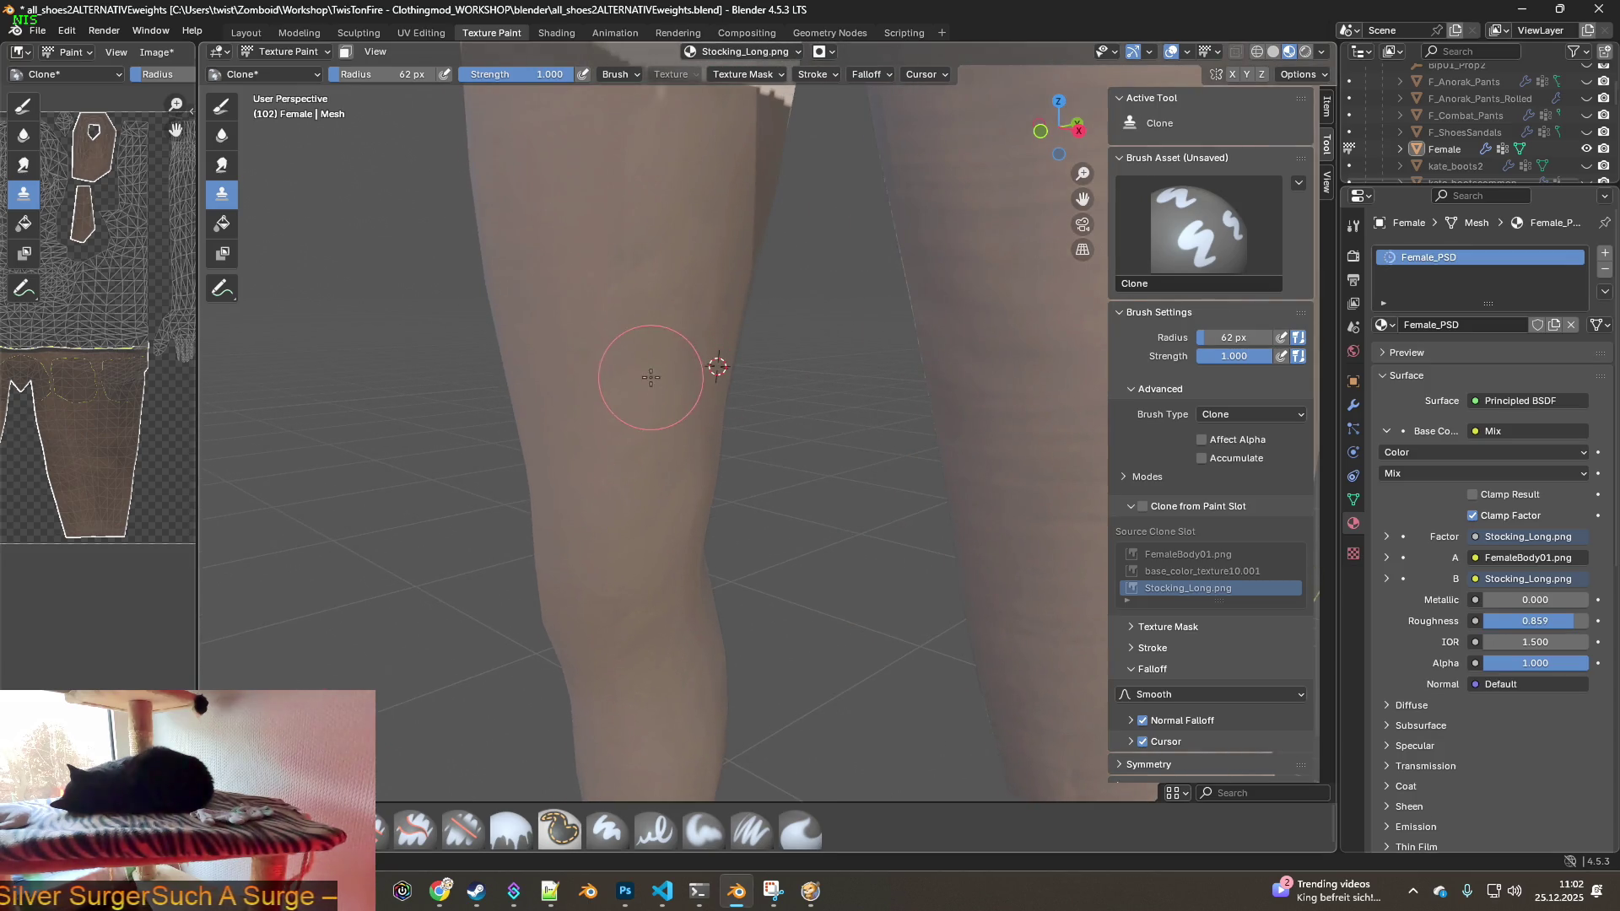
{"action": "mouse_move", "coordinate": [654, 243]}
{"action": "middle_mouse_down", "text": "shift"}
{"action": "mouse_move", "coordinate": [652, 283]}
{"action": "mouse_move", "coordinate": [706, 362]}
{"action": "mouse_move", "coordinate": [734, 373]}
{"action": "mouse_move", "coordinate": [693, 372]}
{"action": "mouse_move", "coordinate": [927, 375]}
{"action": "middle_mouse_up", "text": "shift"}
{"action": "scroll", "coordinate": [927, 375], "scroll_direction": "down", "scroll_amount": 6}
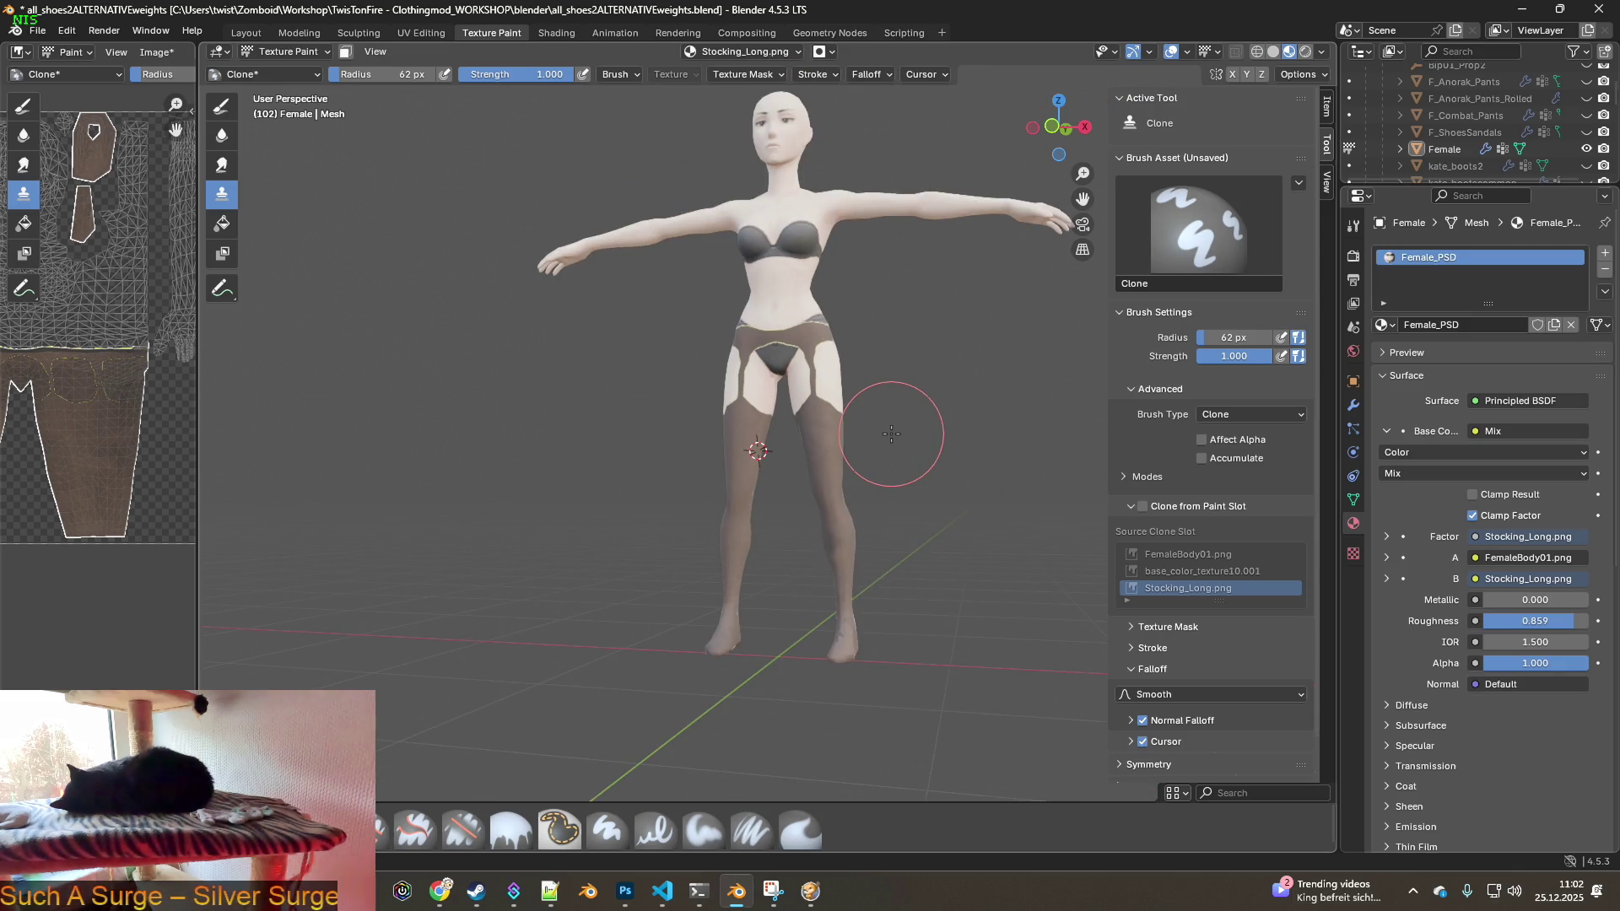
{"action": "middle_click_drag", "start_coordinate": [800, 451], "coordinate": [889, 457]}
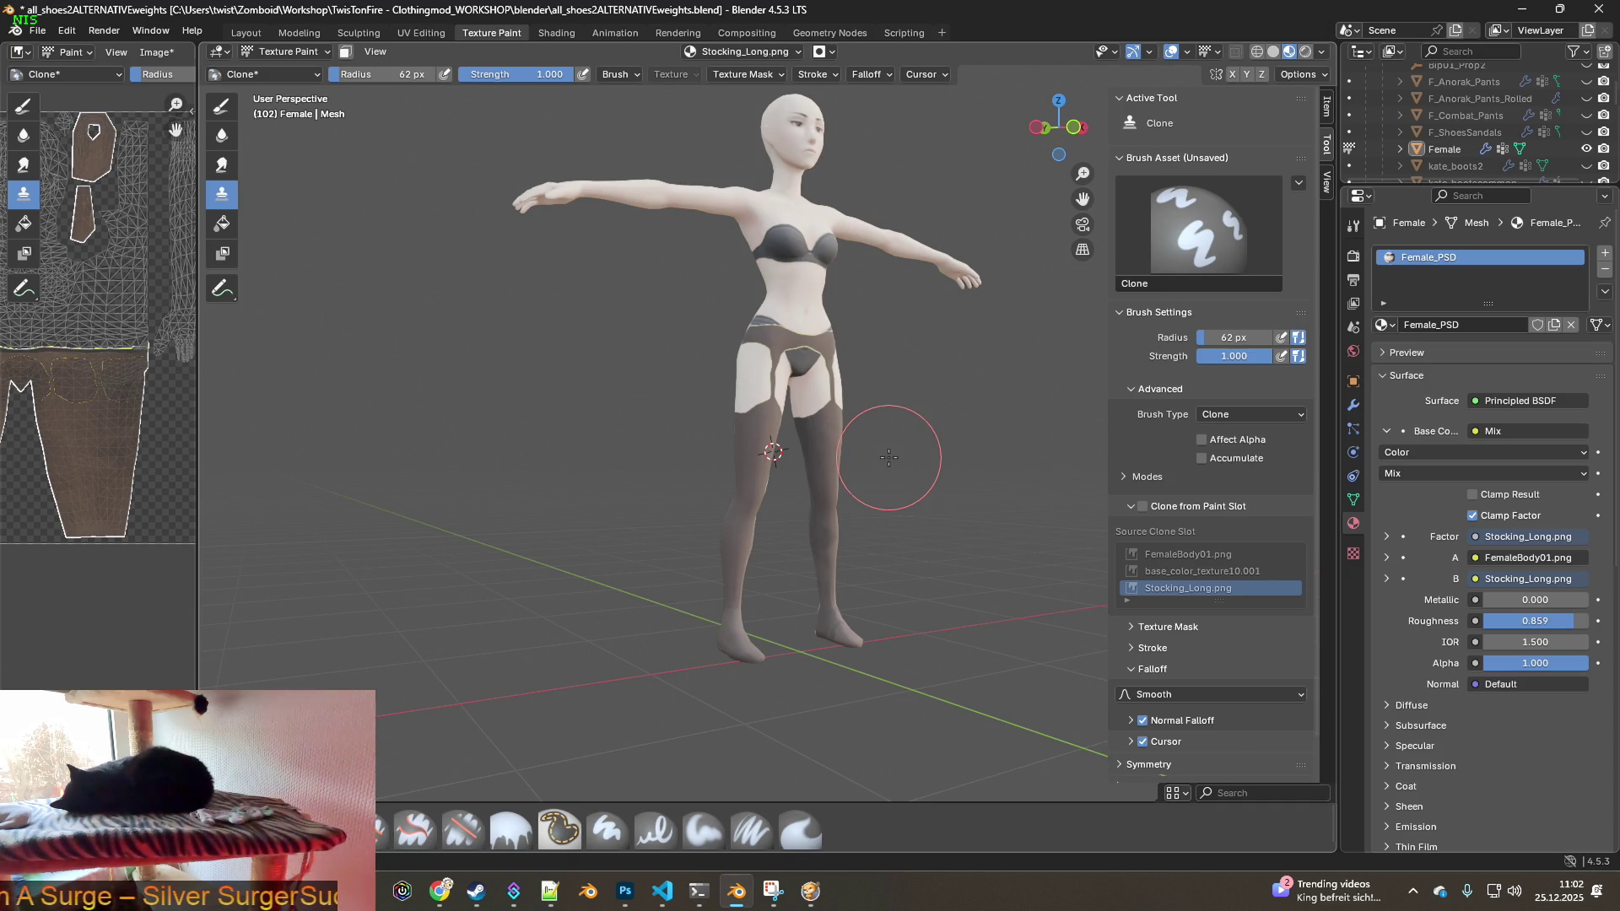
{"action": "scroll", "coordinate": [889, 456], "scroll_direction": "up", "scroll_amount": 2}
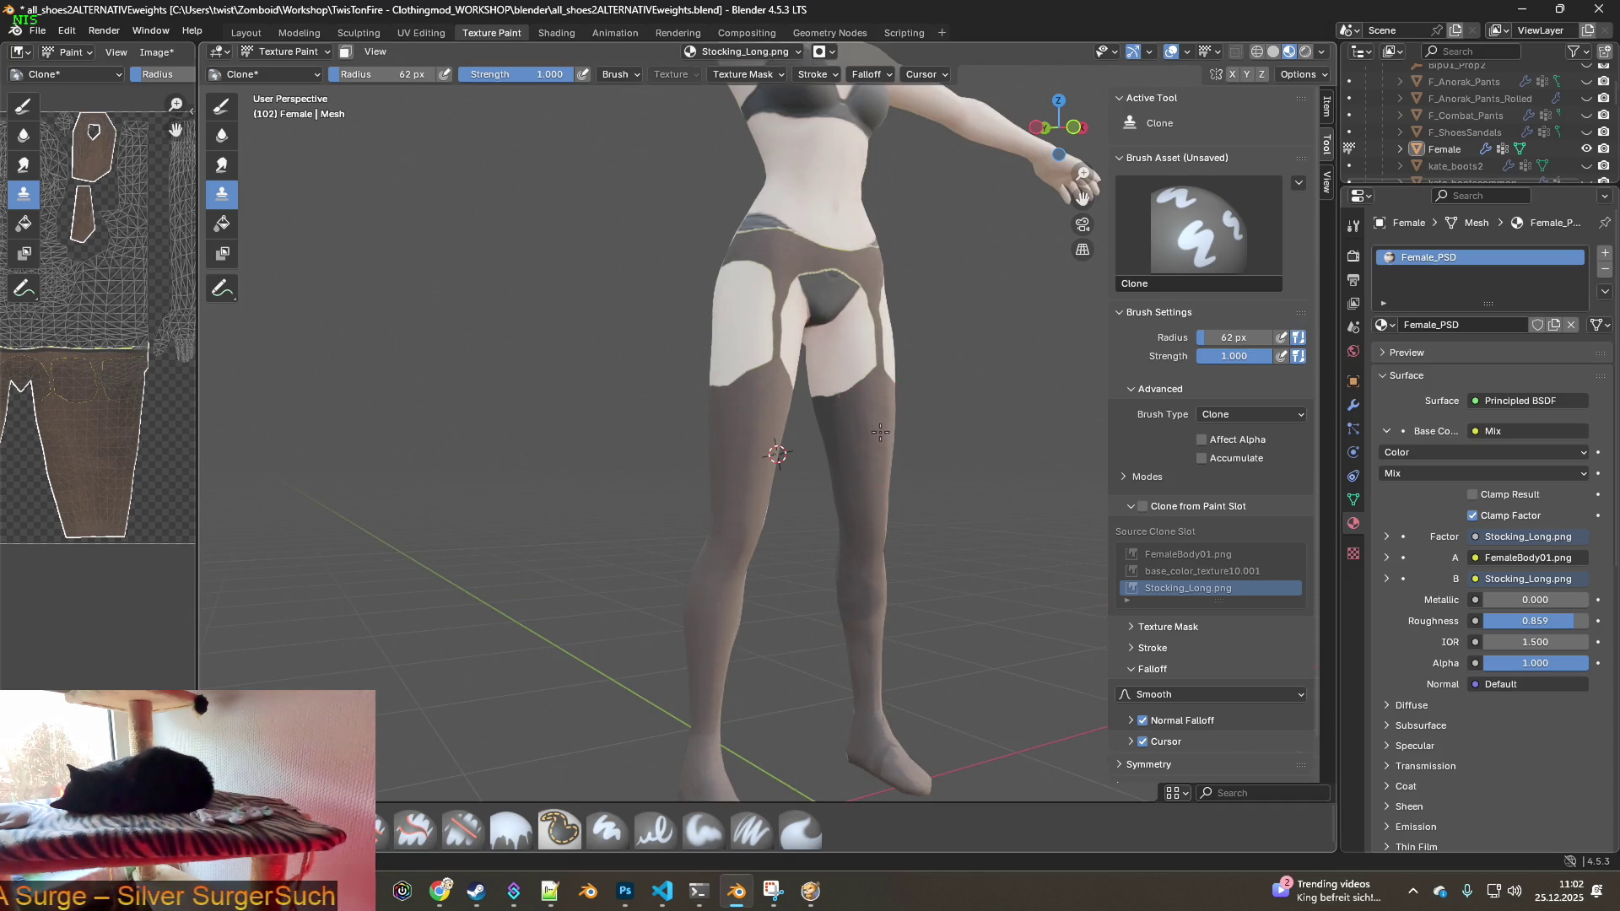
{"action": "middle_click_drag", "start_coordinate": [880, 432], "coordinate": [777, 470]}
{"action": "scroll", "coordinate": [777, 470], "scroll_direction": "down", "scroll_amount": 2}
{"action": "scroll", "coordinate": [759, 524], "scroll_direction": "up", "scroll_amount": 5}
{"action": "mouse_move", "coordinate": [748, 532]}
{"action": "middle_mouse_down"}
{"action": "mouse_move", "coordinate": [644, 377]}
{"action": "mouse_move", "coordinate": [506, 524]}
{"action": "mouse_move", "coordinate": [698, 489]}
{"action": "mouse_move", "coordinate": [838, 492]}
{"action": "mouse_move", "coordinate": [741, 481]}
{"action": "middle_mouse_up"}
{"action": "scroll", "coordinate": [741, 481], "scroll_direction": "up", "scroll_amount": 4}
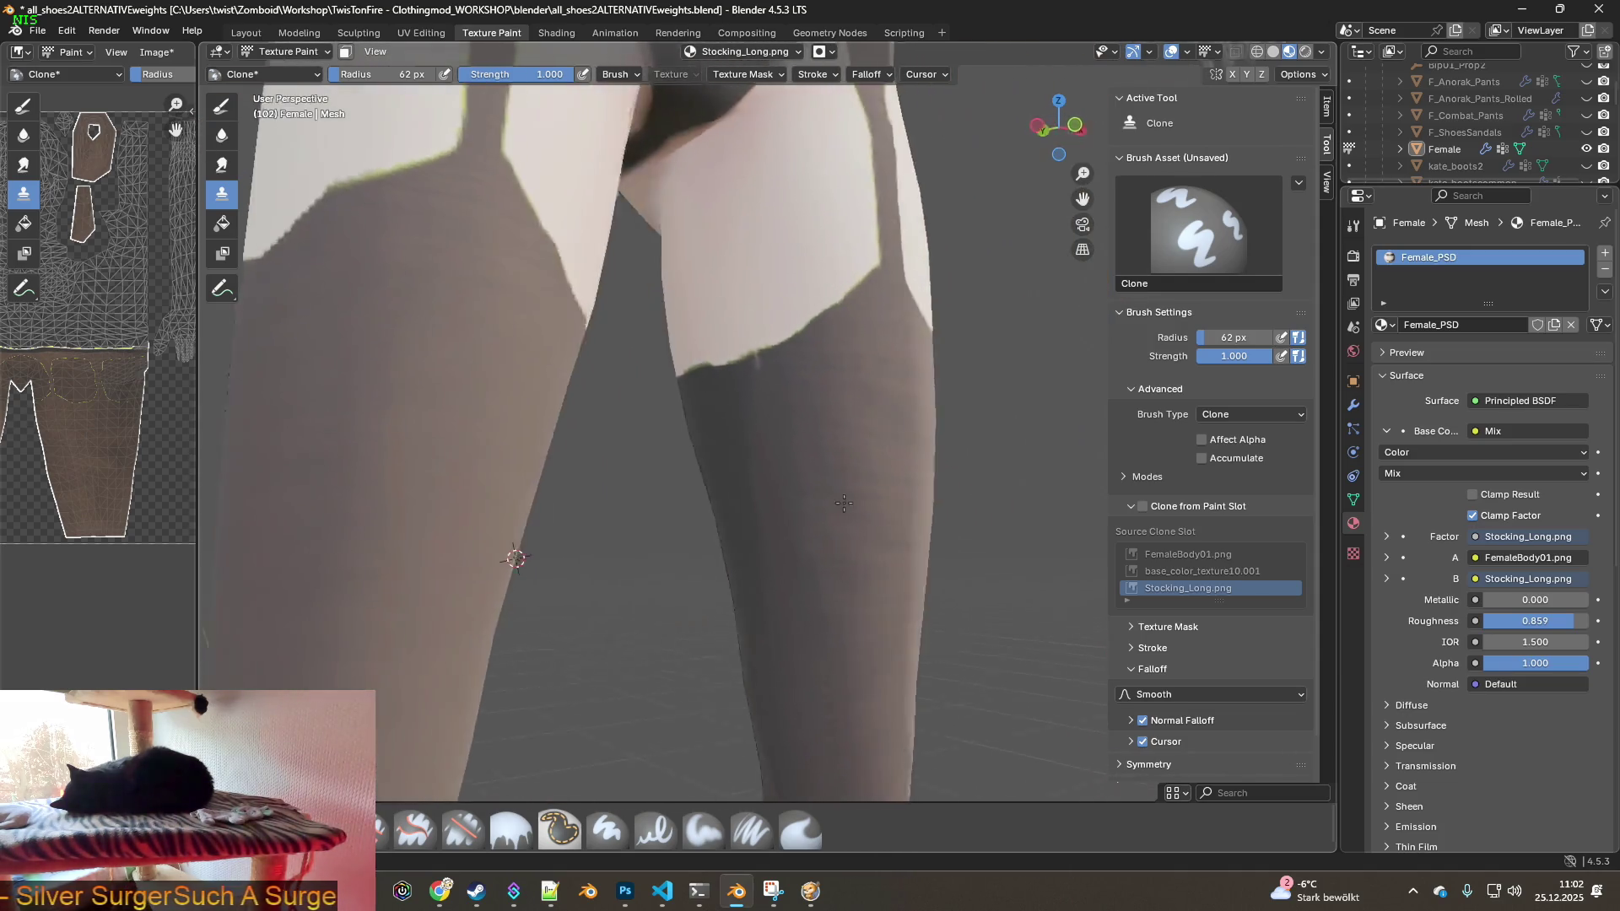
{"action": "middle_click_drag", "start_coordinate": [848, 503], "coordinate": [787, 507]}
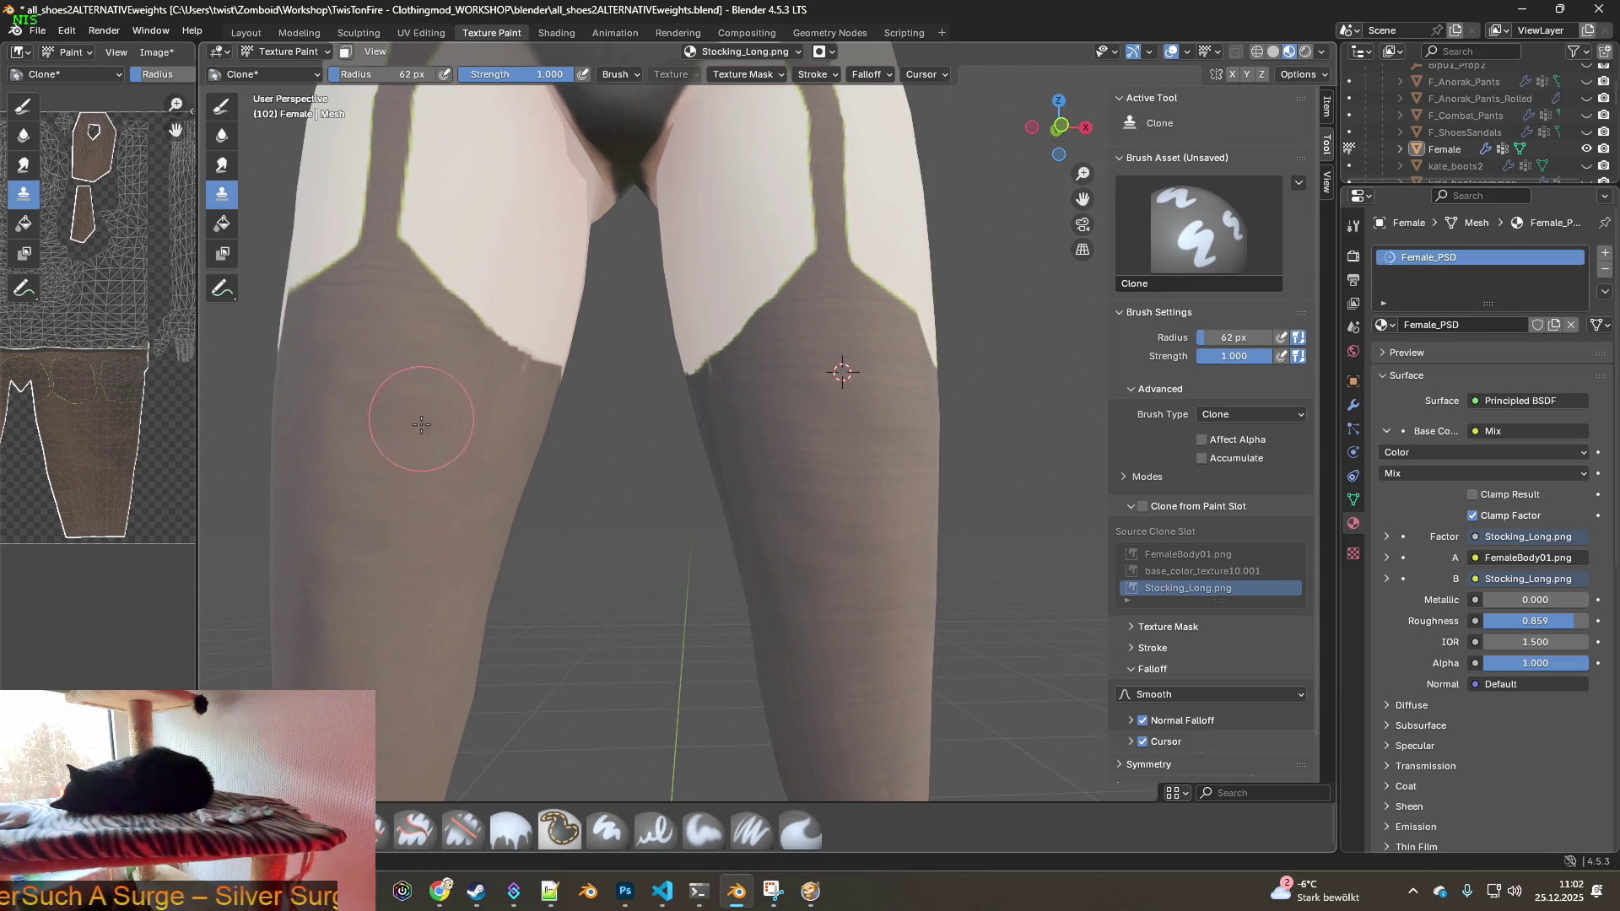
- Clone stocking texture over the knee shading and the thigh crease
{"action": "mouse_move", "coordinate": [388, 710]}
{"action": "middle_mouse_down"}
{"action": "mouse_move", "coordinate": [495, 459]}
{"action": "mouse_move", "coordinate": [563, 507]}
{"action": "mouse_move", "coordinate": [548, 472]}
{"action": "middle_mouse_up"}
{"action": "scroll", "coordinate": [495, 464], "scroll_direction": "down", "scroll_amount": 3}
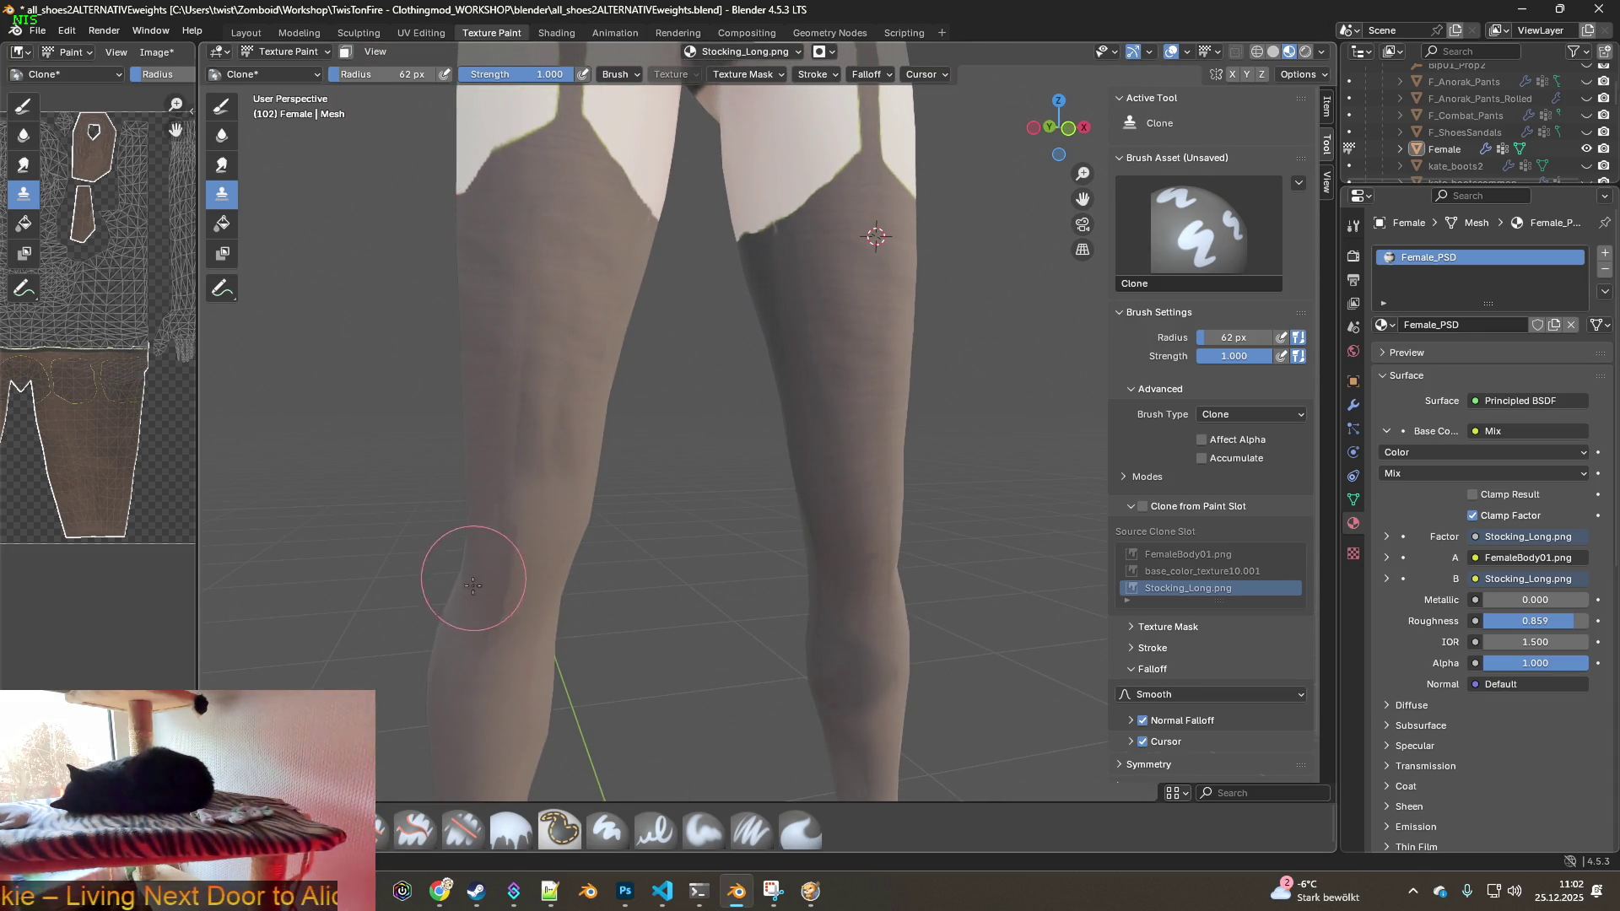
{"action": "left_click_drag", "start_coordinate": [473, 580], "coordinate": [455, 695]}
{"action": "left_click_drag", "start_coordinate": [518, 371], "coordinate": [506, 541]}
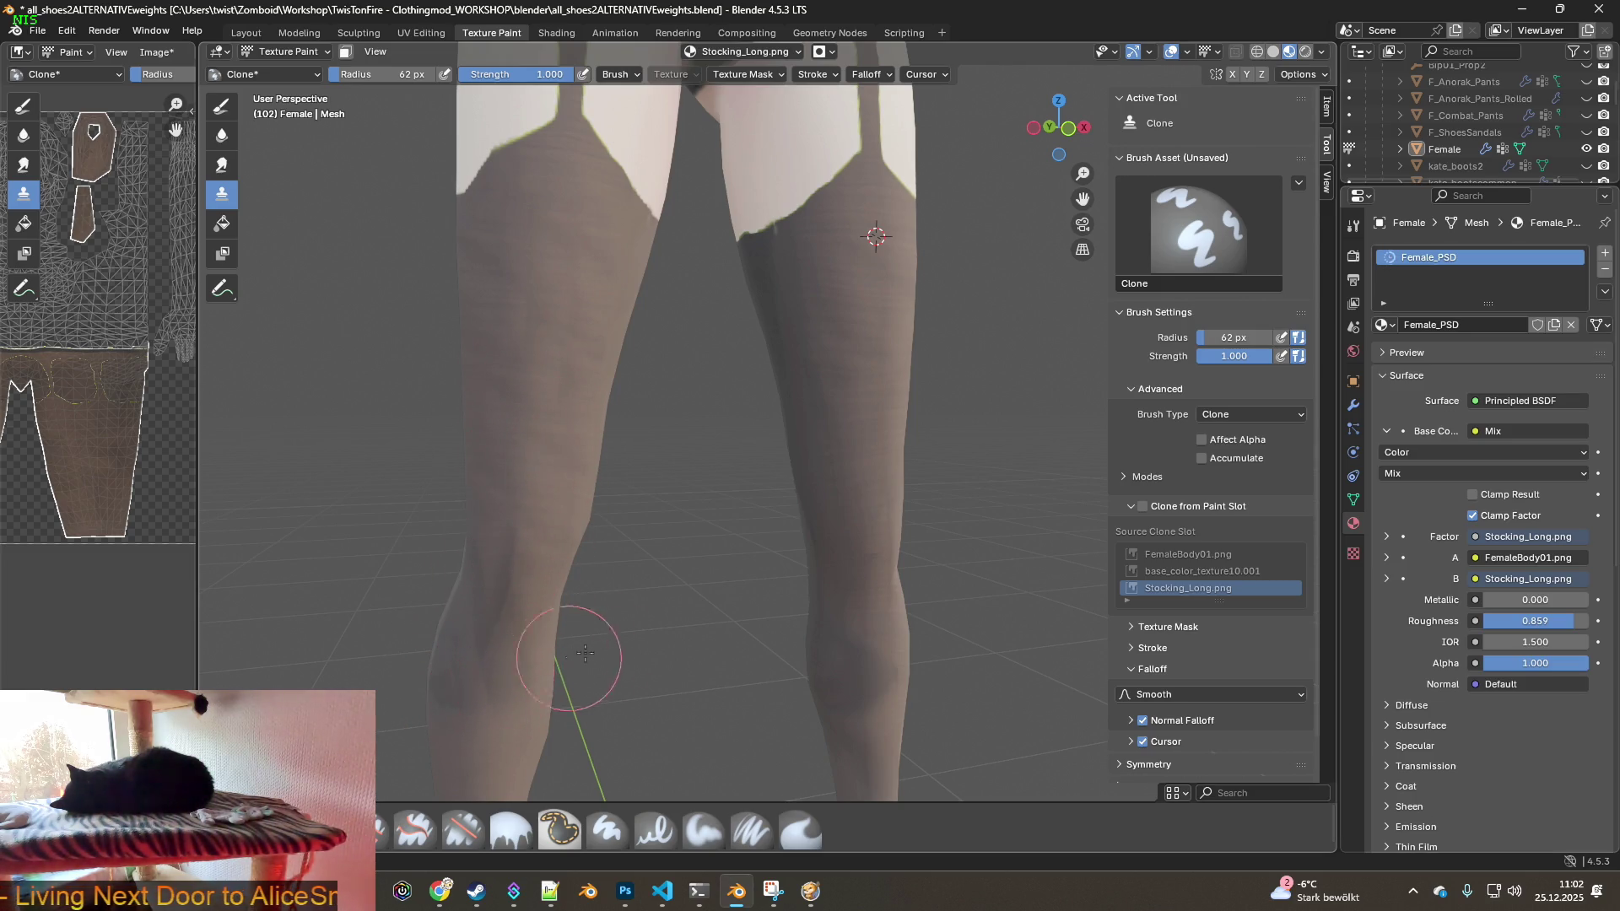
{"action": "middle_click_drag", "start_coordinate": [574, 657], "coordinate": [566, 515]}
{"action": "left_click_drag", "start_coordinate": [488, 517], "coordinate": [472, 608]}
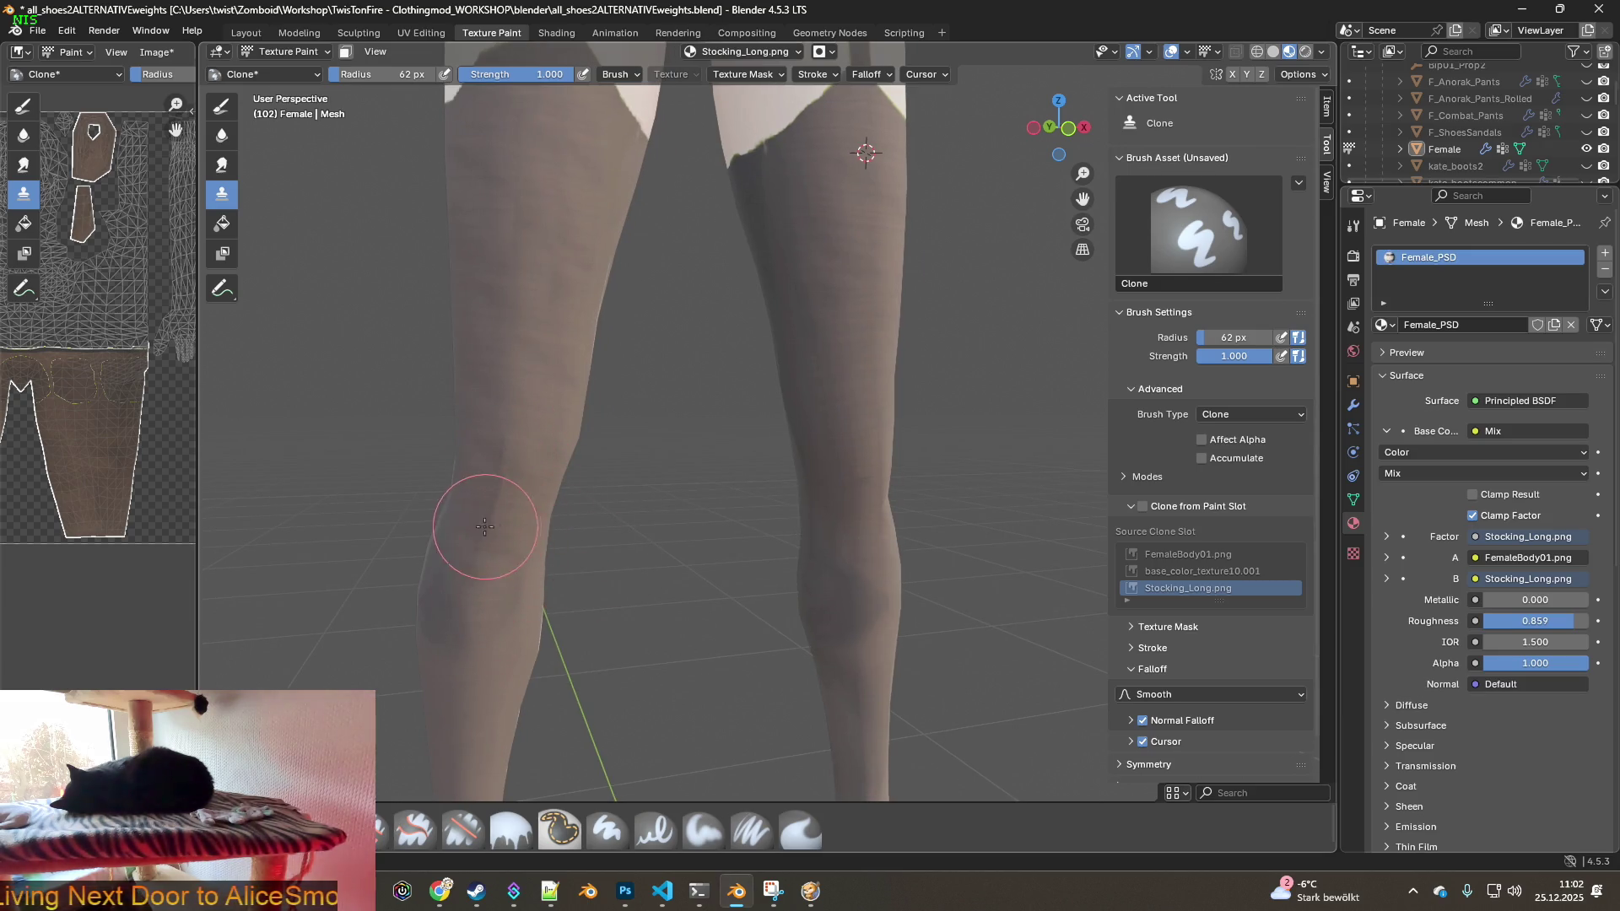
- Zoom out to a front view of both legs and select the Airbrush
{"action": "middle_click_drag", "start_coordinate": [486, 526], "coordinate": [544, 488]}
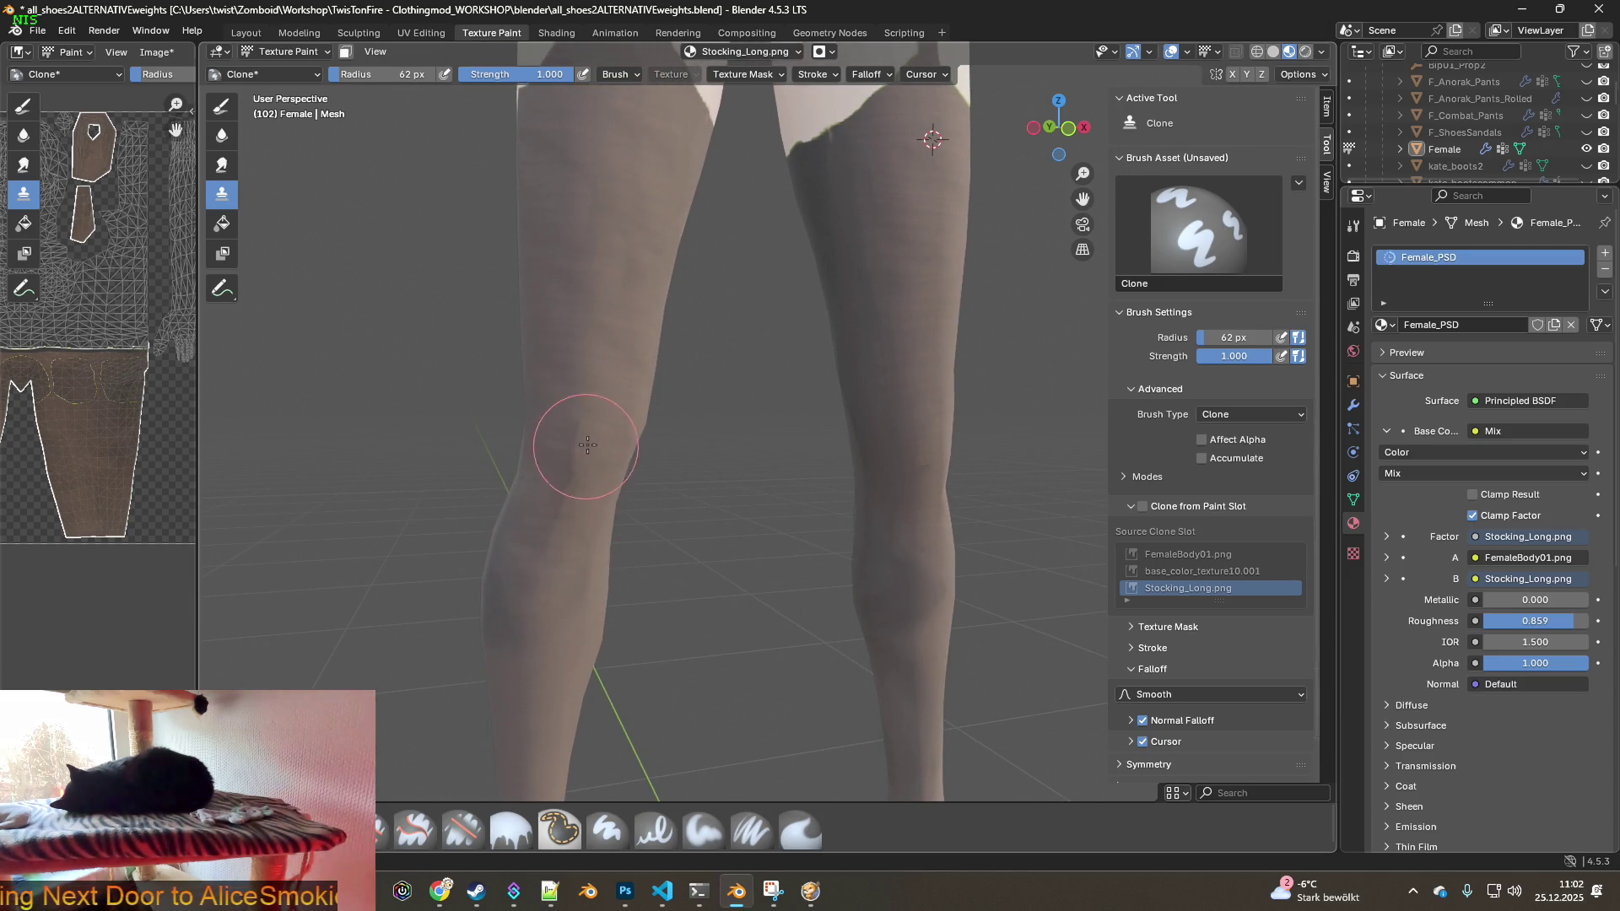
{"action": "middle_click_drag", "start_coordinate": [547, 419], "coordinate": [672, 396]}
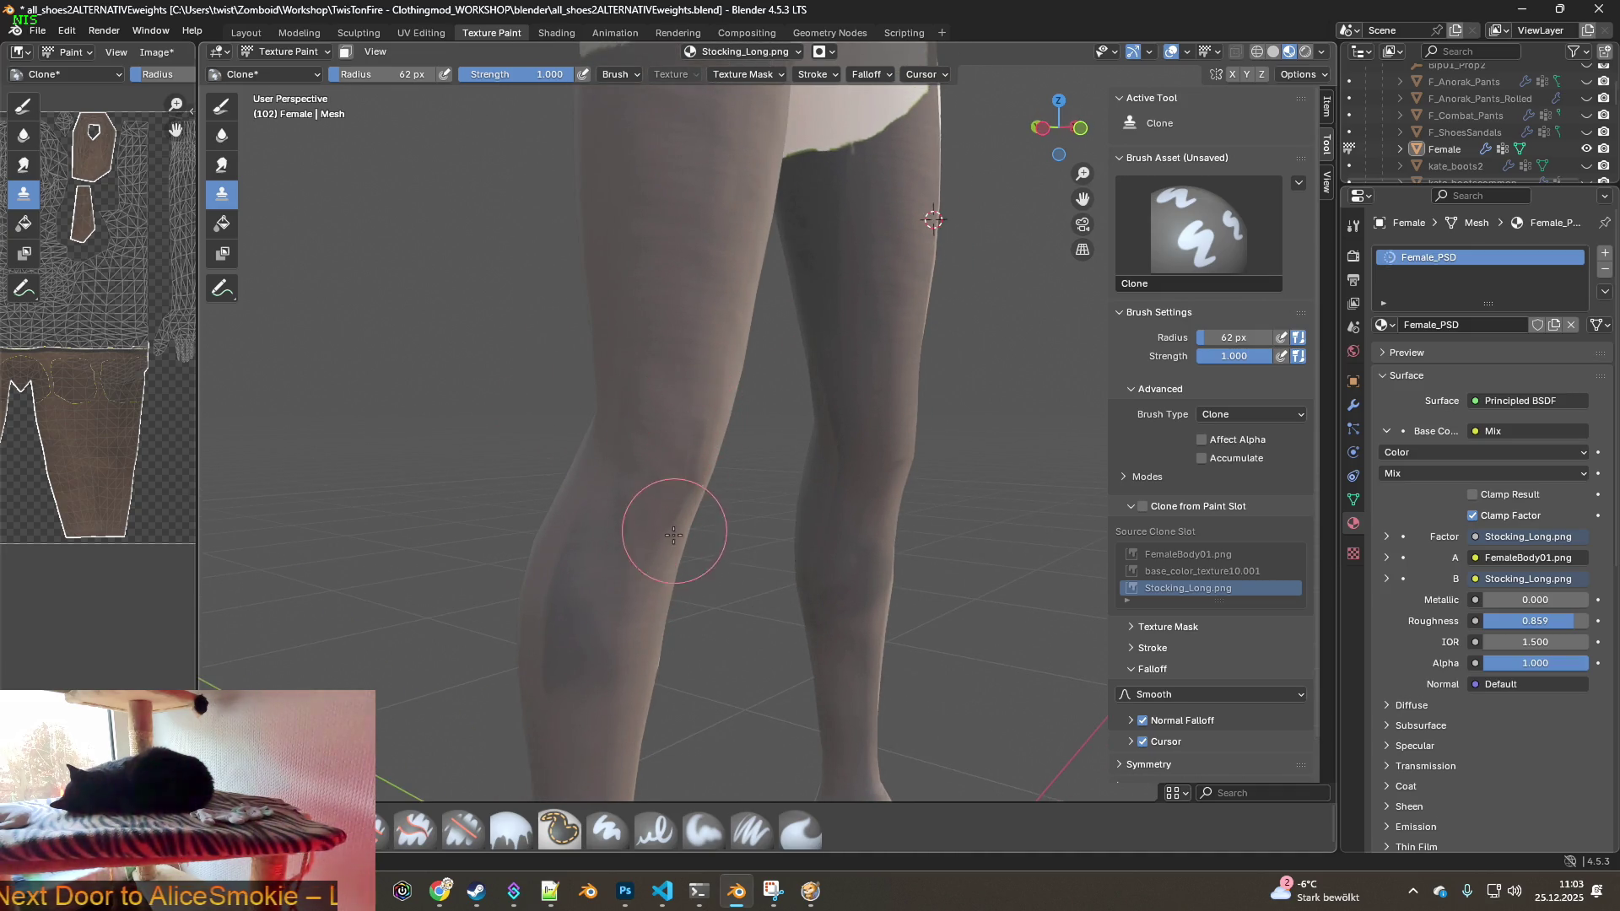
{"action": "scroll", "coordinate": [677, 488], "scroll_direction": "down", "scroll_amount": 3}
{"action": "middle_click_drag", "start_coordinate": [560, 463], "coordinate": [490, 447]}
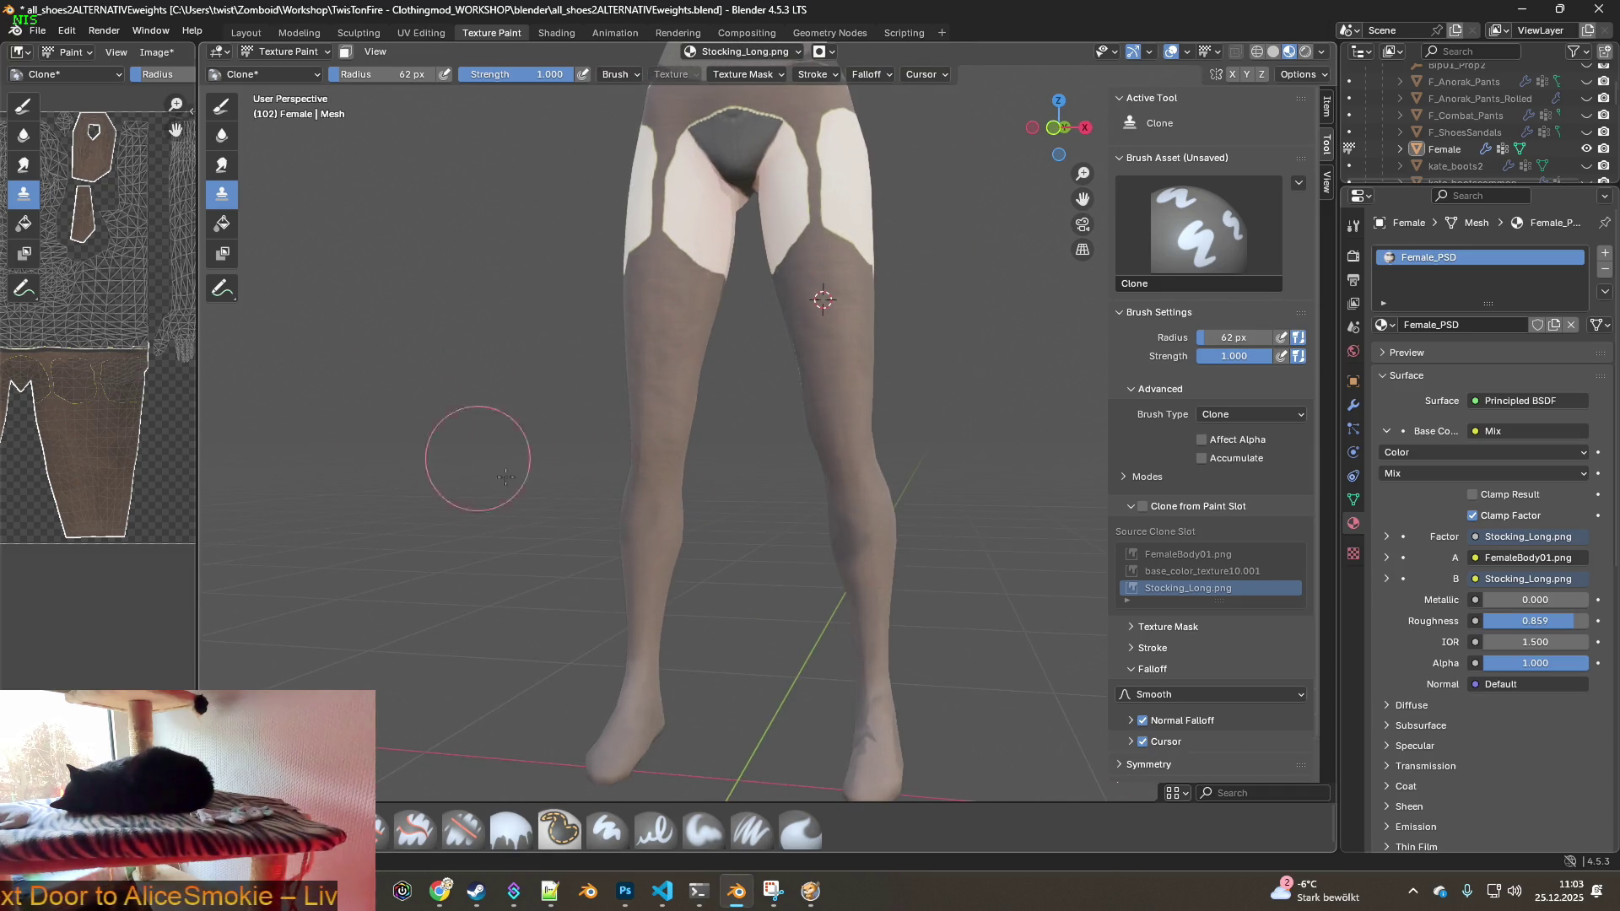
{"action": "left_click", "coordinate": [321, 832]}
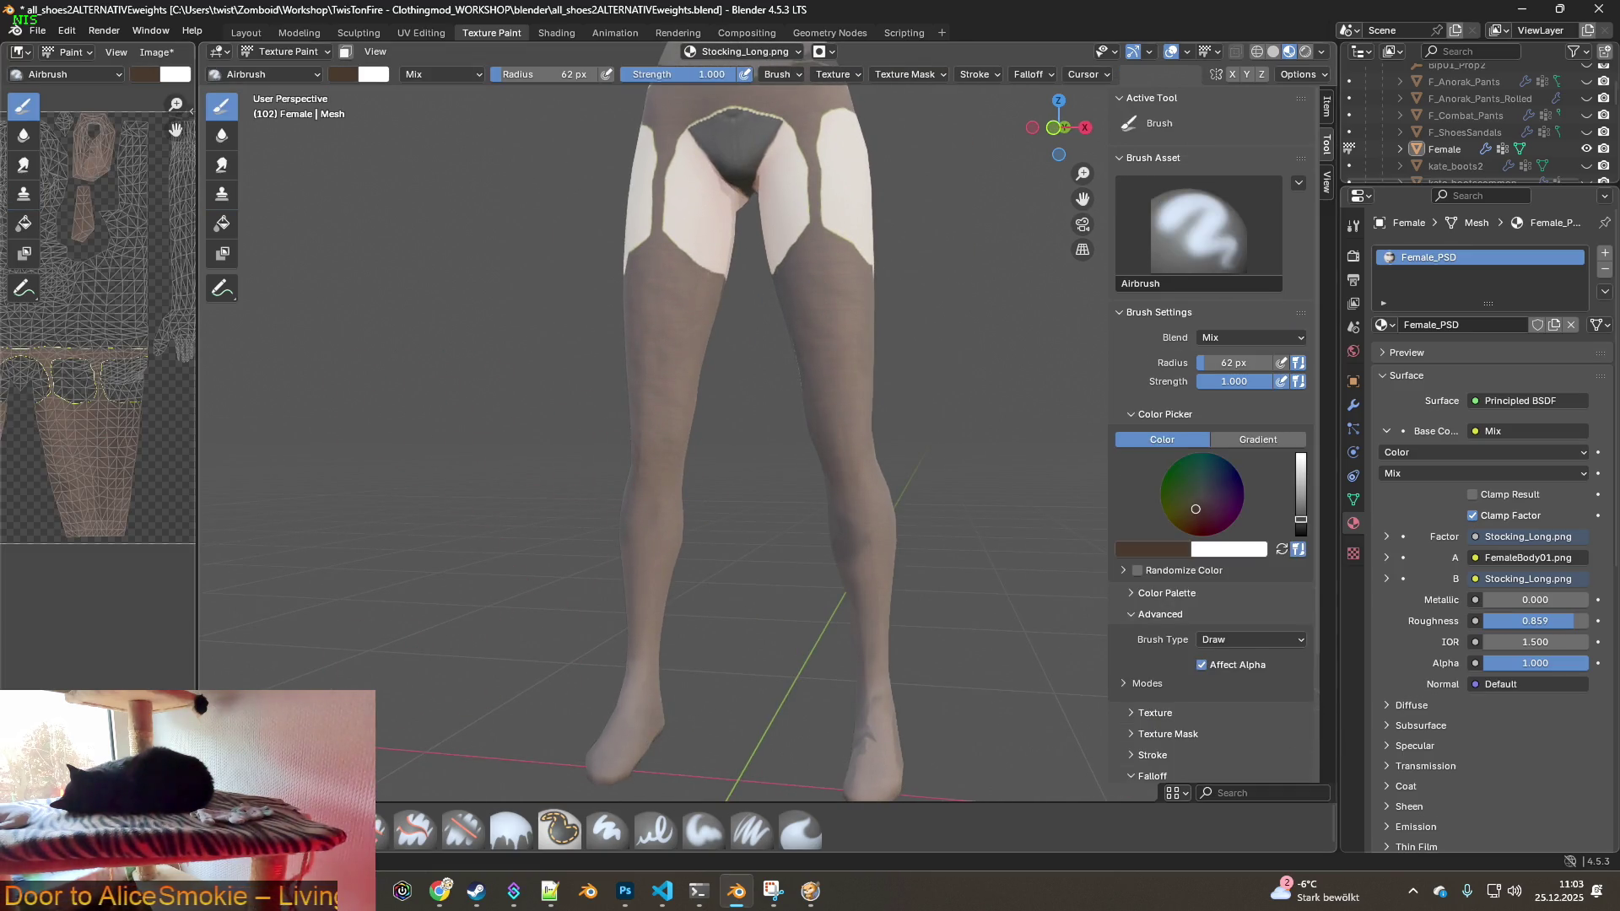
- Switch to the Smear brush and set its radius to 132 px
{"action": "left_click", "coordinate": [800, 829]}
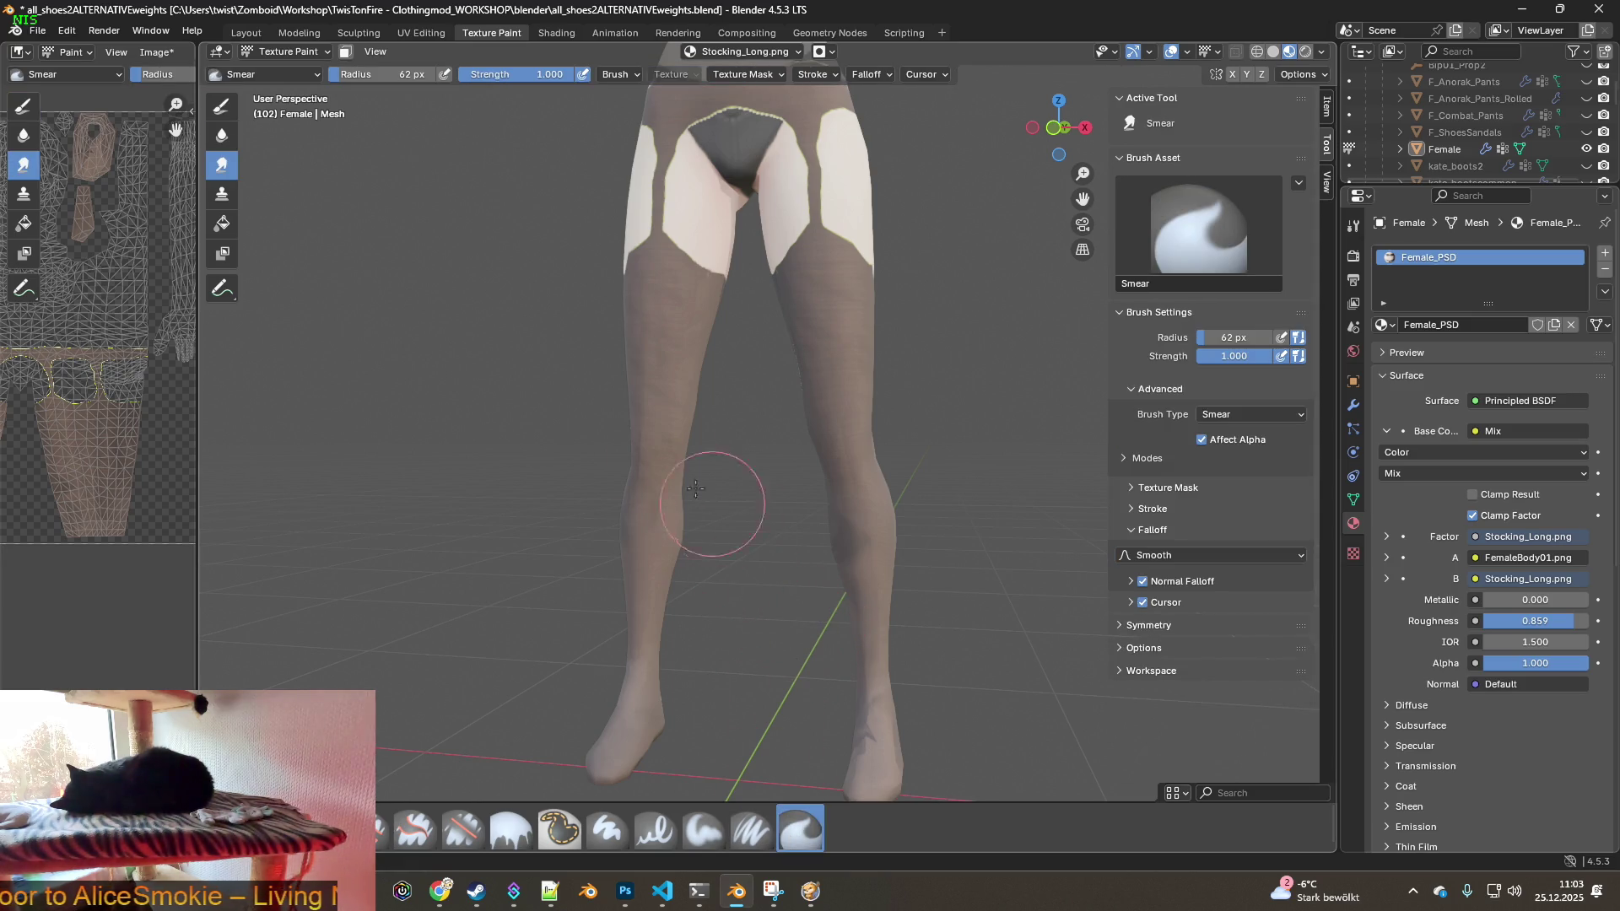
{"action": "scroll", "coordinate": [447, 193], "scroll_direction": "up", "scroll_amount": 2}
{"action": "left_click_drag", "start_coordinate": [360, 82], "coordinate": [419, 81]}
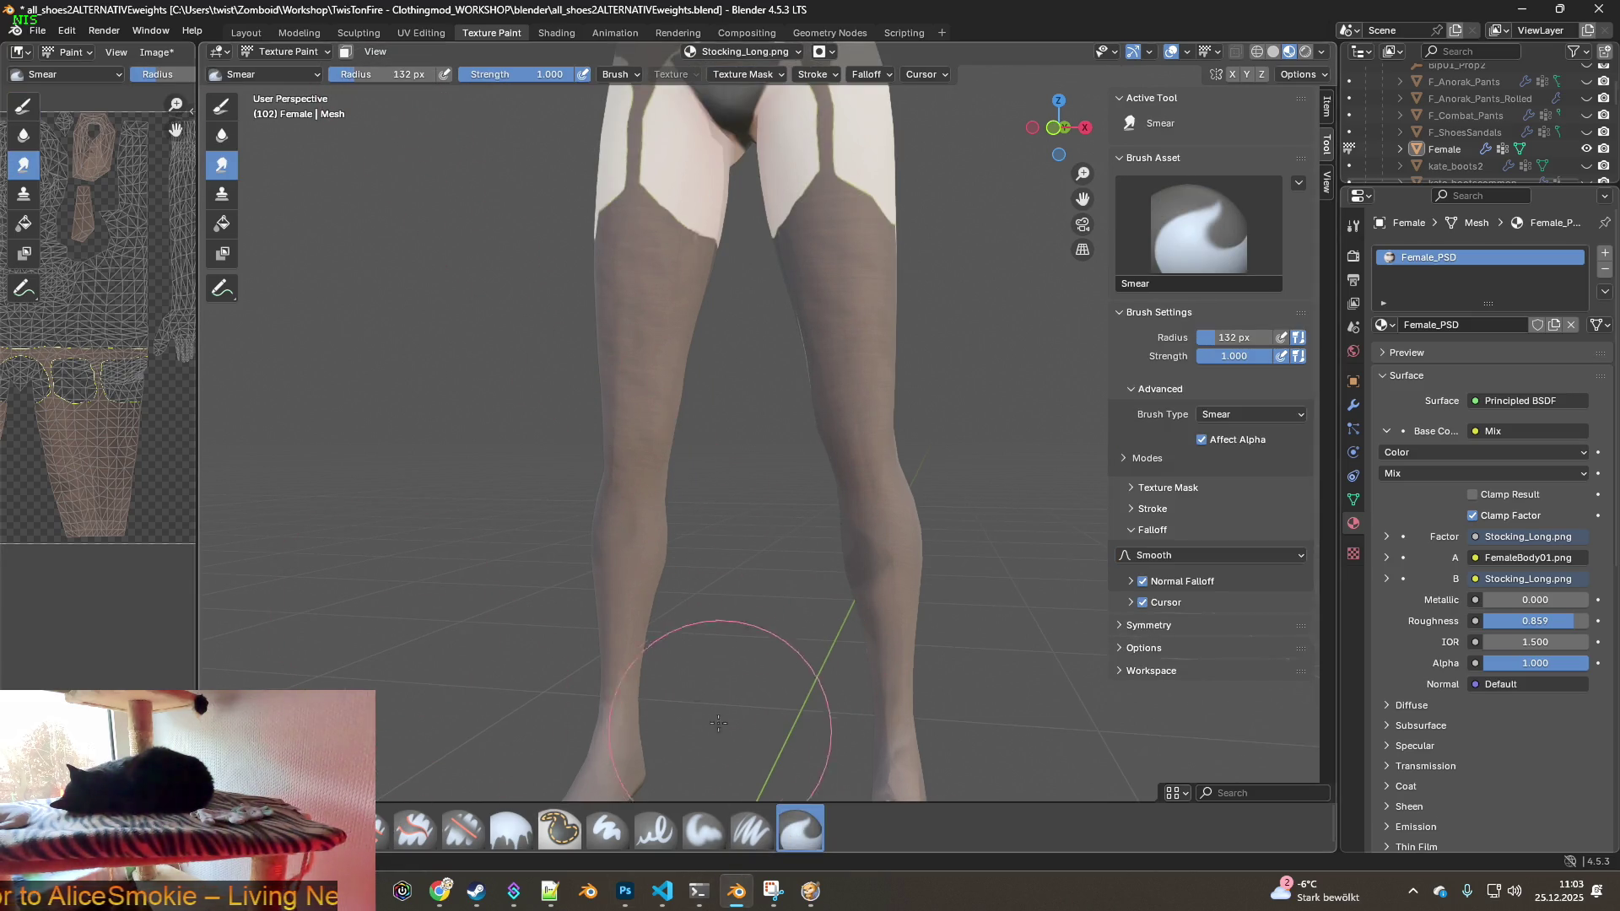
- Smear the stocking texture along the lower leg, checking it from side and front views
{"action": "middle_click_drag", "start_coordinate": [604, 735], "coordinate": [668, 668]}
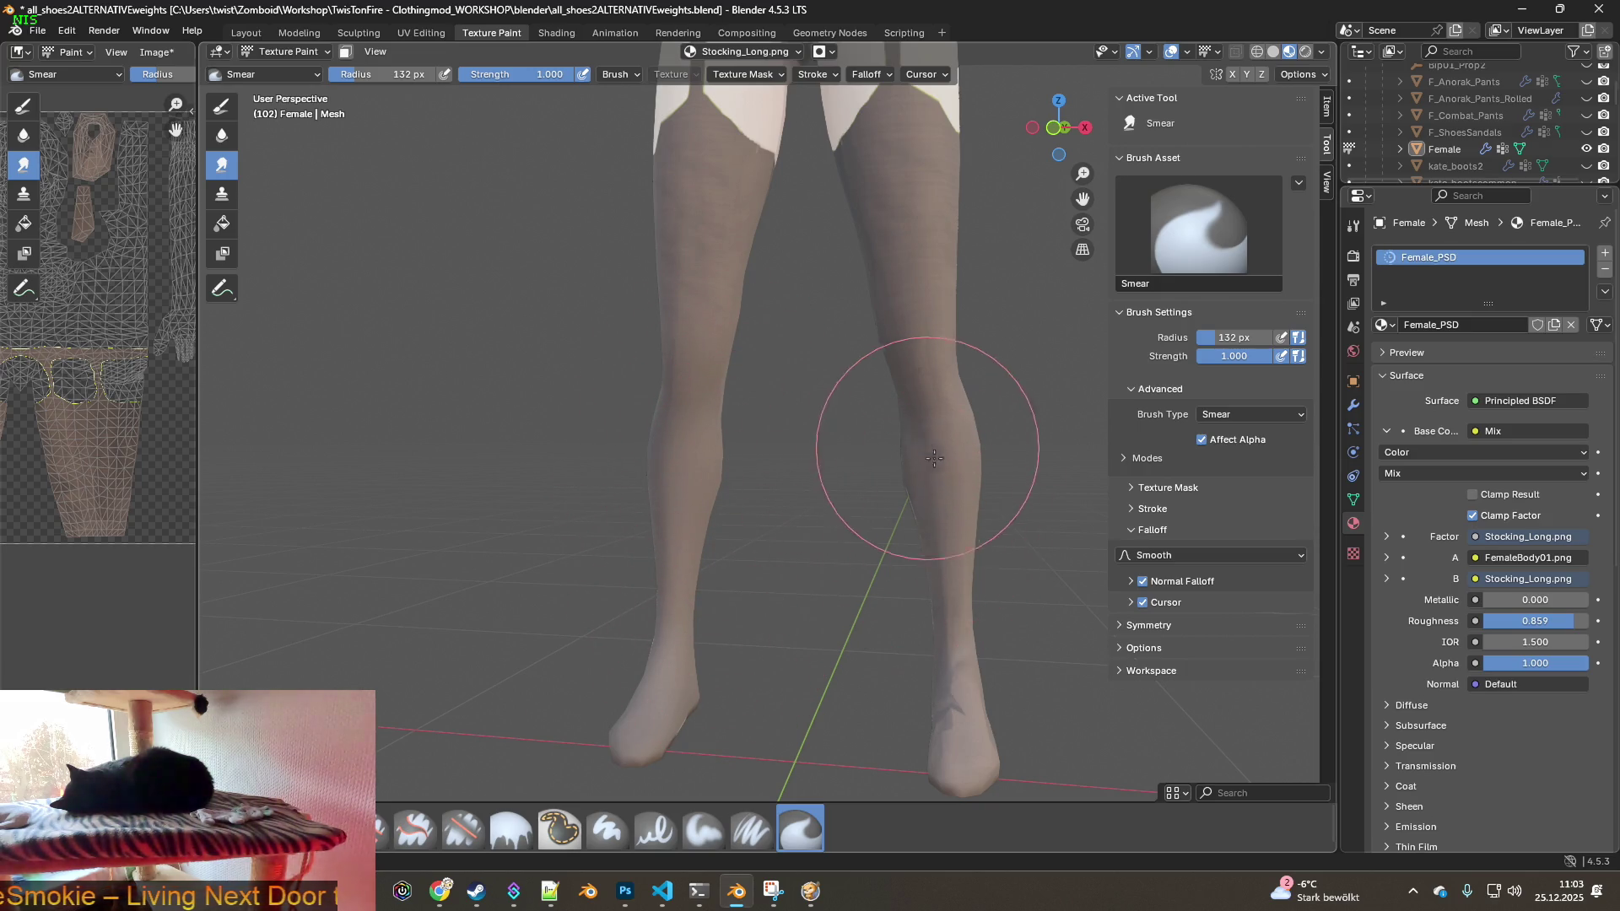
{"action": "left_click_drag", "start_coordinate": [932, 549], "coordinate": [940, 635]}
{"action": "middle_click_drag", "start_coordinate": [940, 635], "coordinate": [945, 675]}
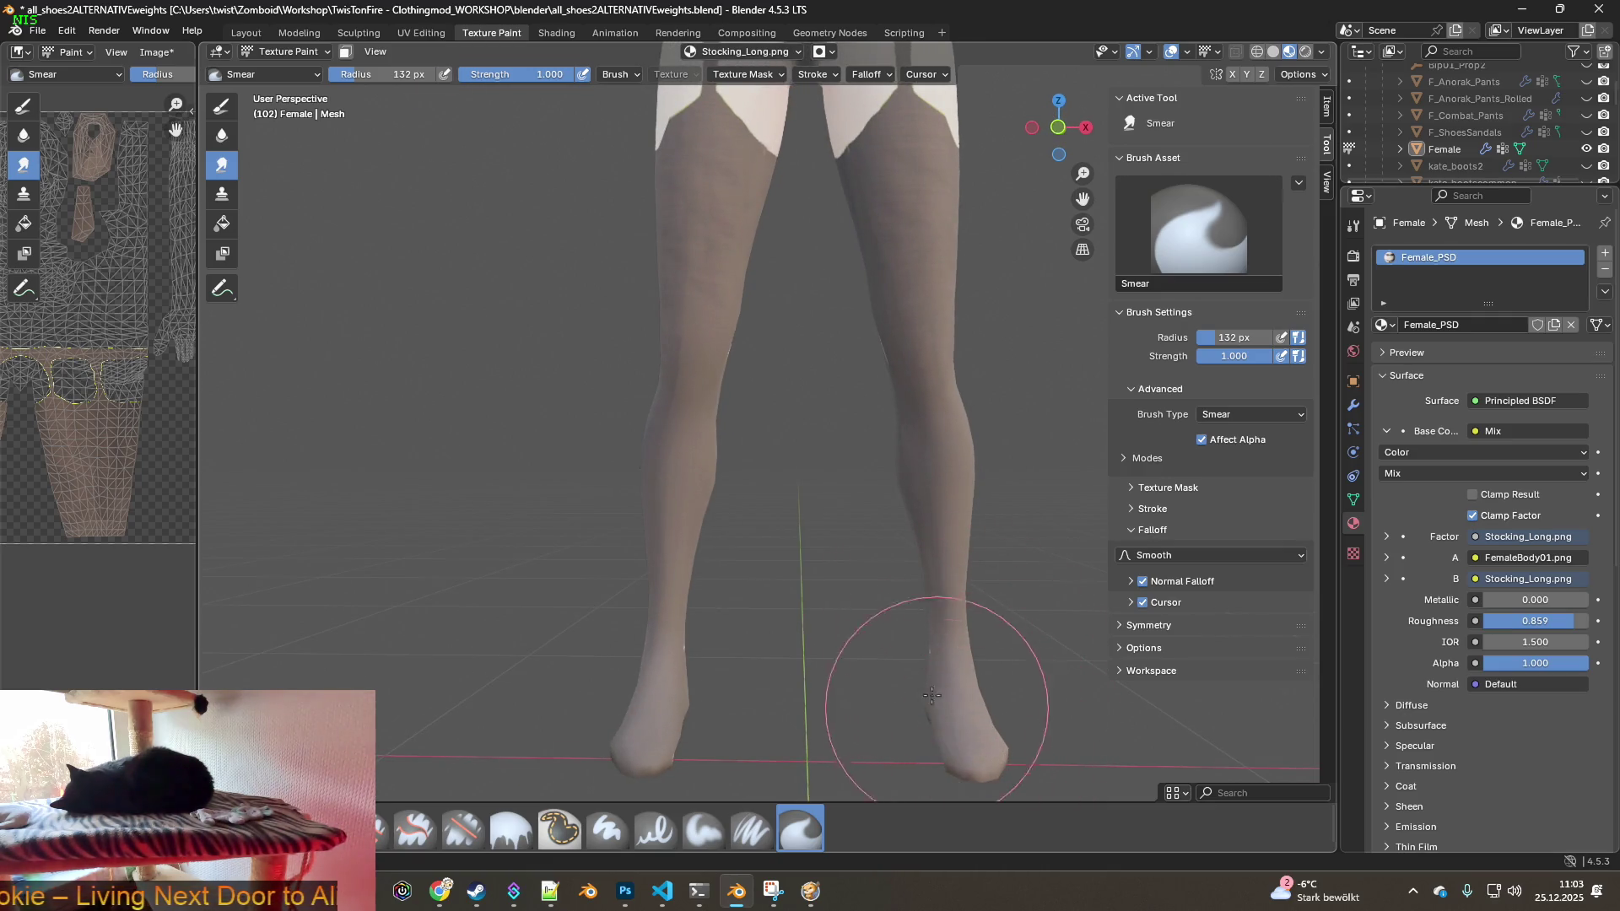
{"action": "middle_click_drag", "start_coordinate": [983, 671], "coordinate": [597, 669]}
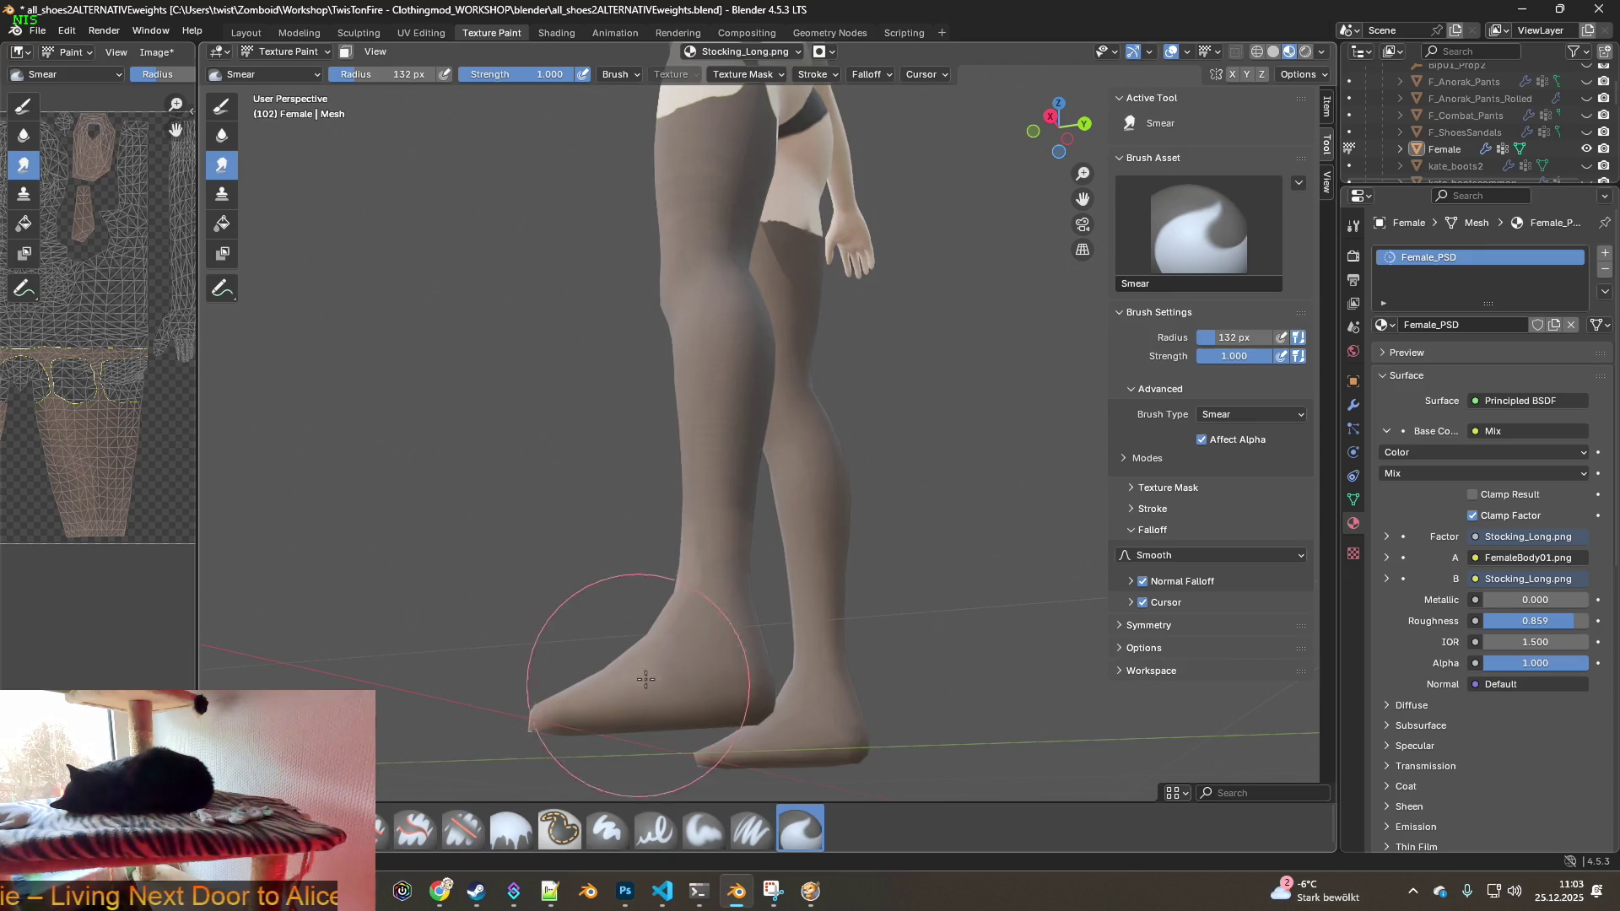
{"action": "middle_click_drag", "start_coordinate": [707, 694], "coordinate": [615, 687]}
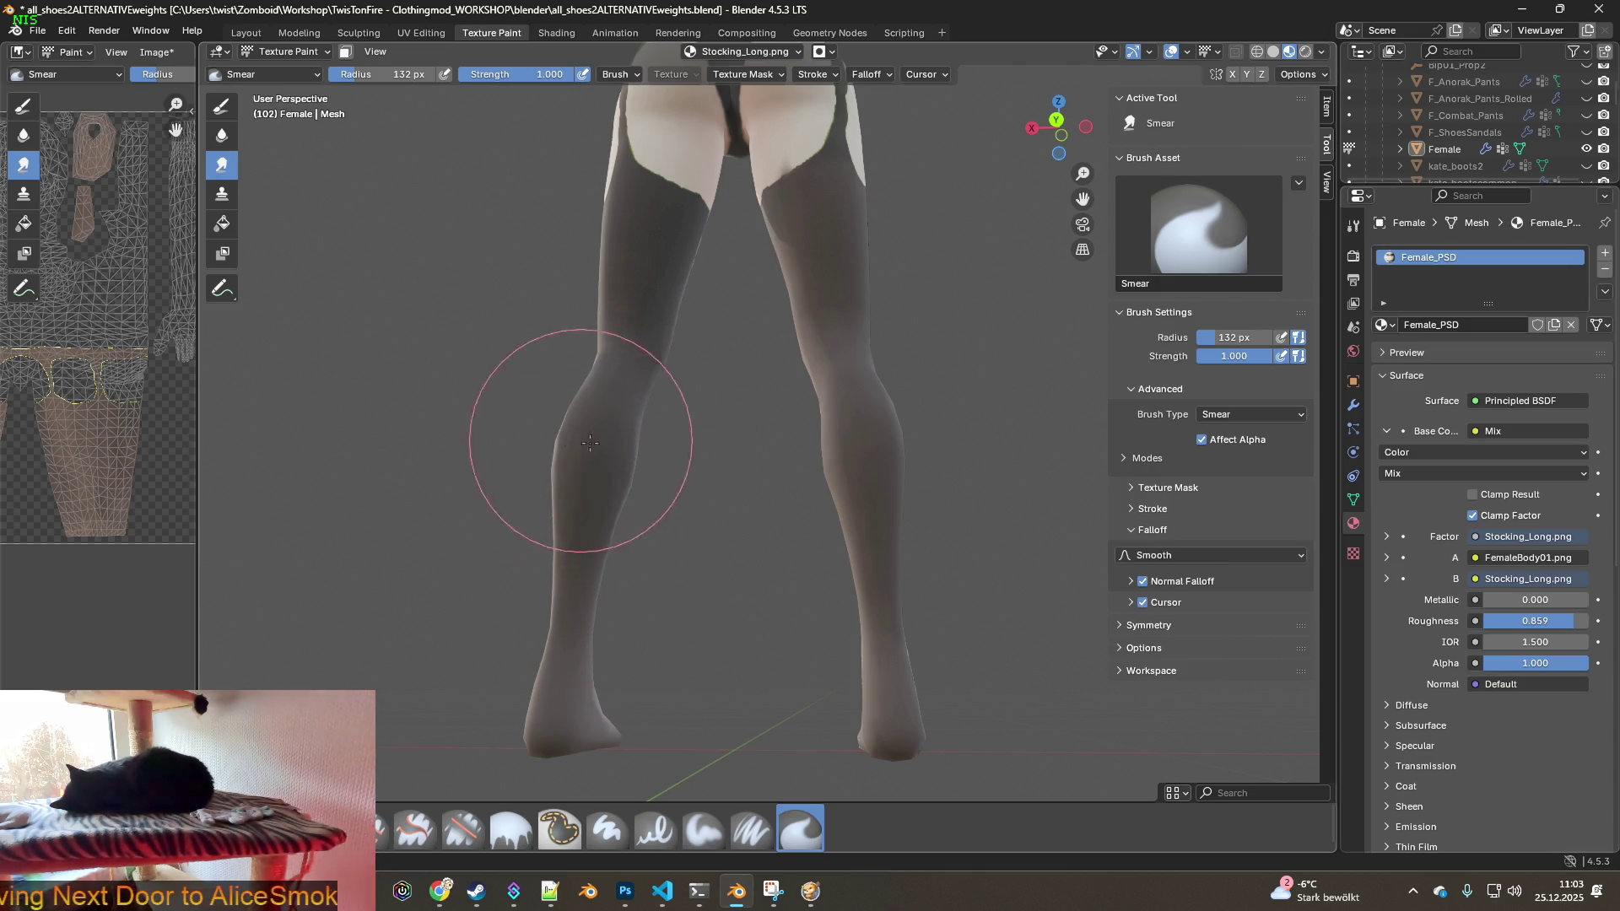
{"action": "mouse_move", "coordinate": [641, 449]}
{"action": "middle_mouse_down"}
{"action": "mouse_move", "coordinate": [545, 540]}
{"action": "mouse_move", "coordinate": [667, 438]}
{"action": "middle_mouse_up"}
{"action": "middle_click_drag", "start_coordinate": [676, 507], "coordinate": [717, 547]}
{"action": "scroll", "coordinate": [756, 481], "scroll_direction": "up", "scroll_amount": 4}
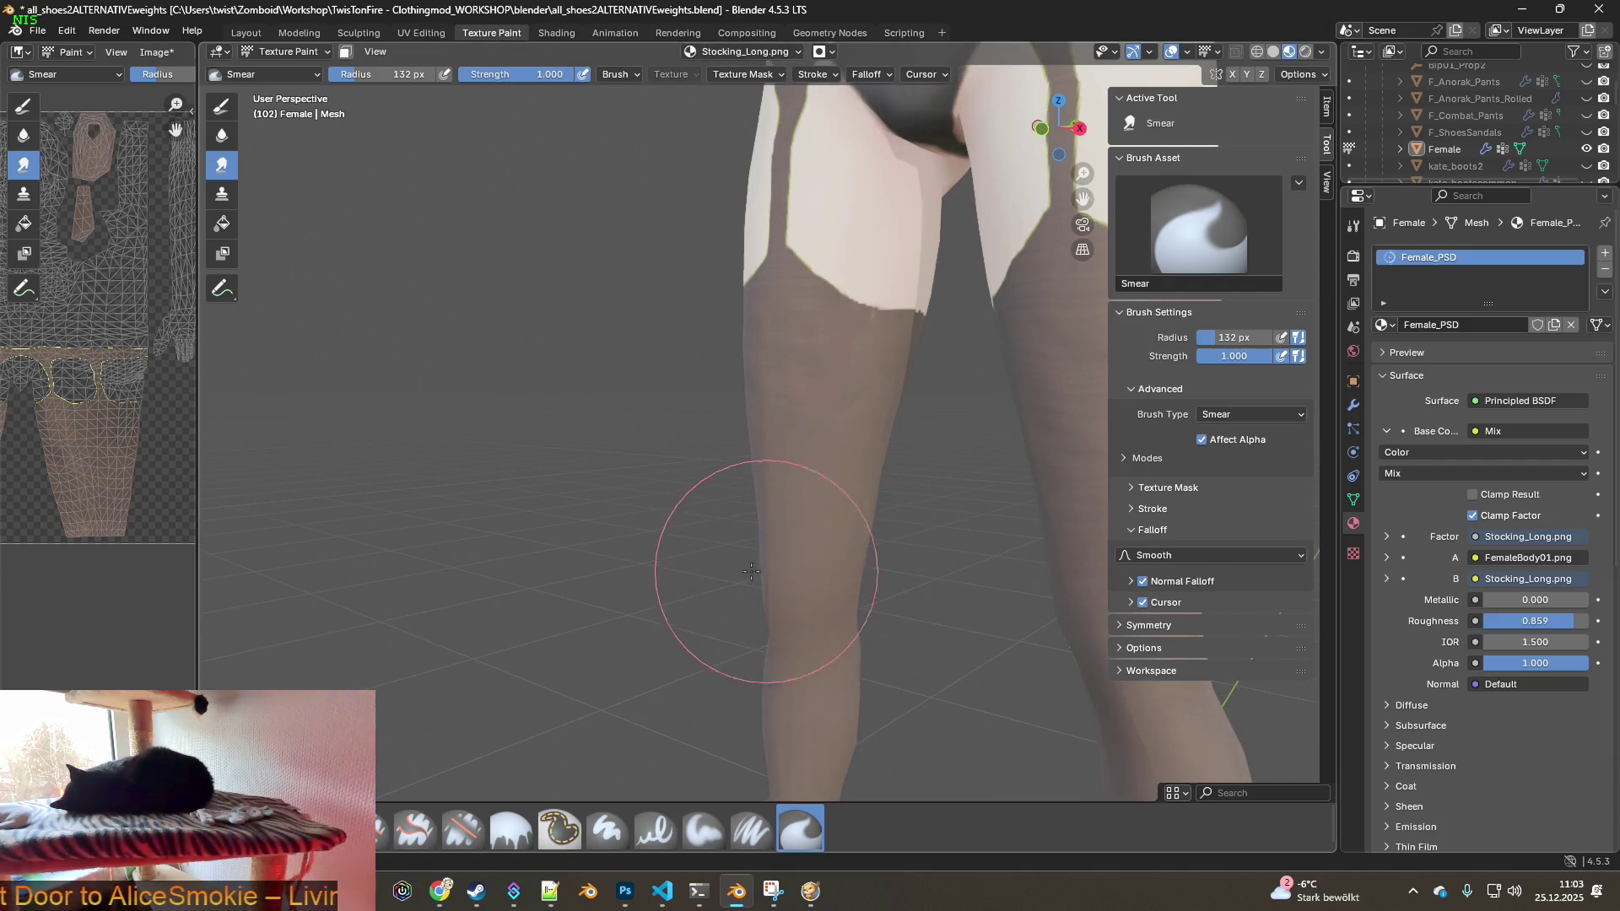
{"action": "middle_click_drag", "start_coordinate": [761, 571], "coordinate": [891, 564]}
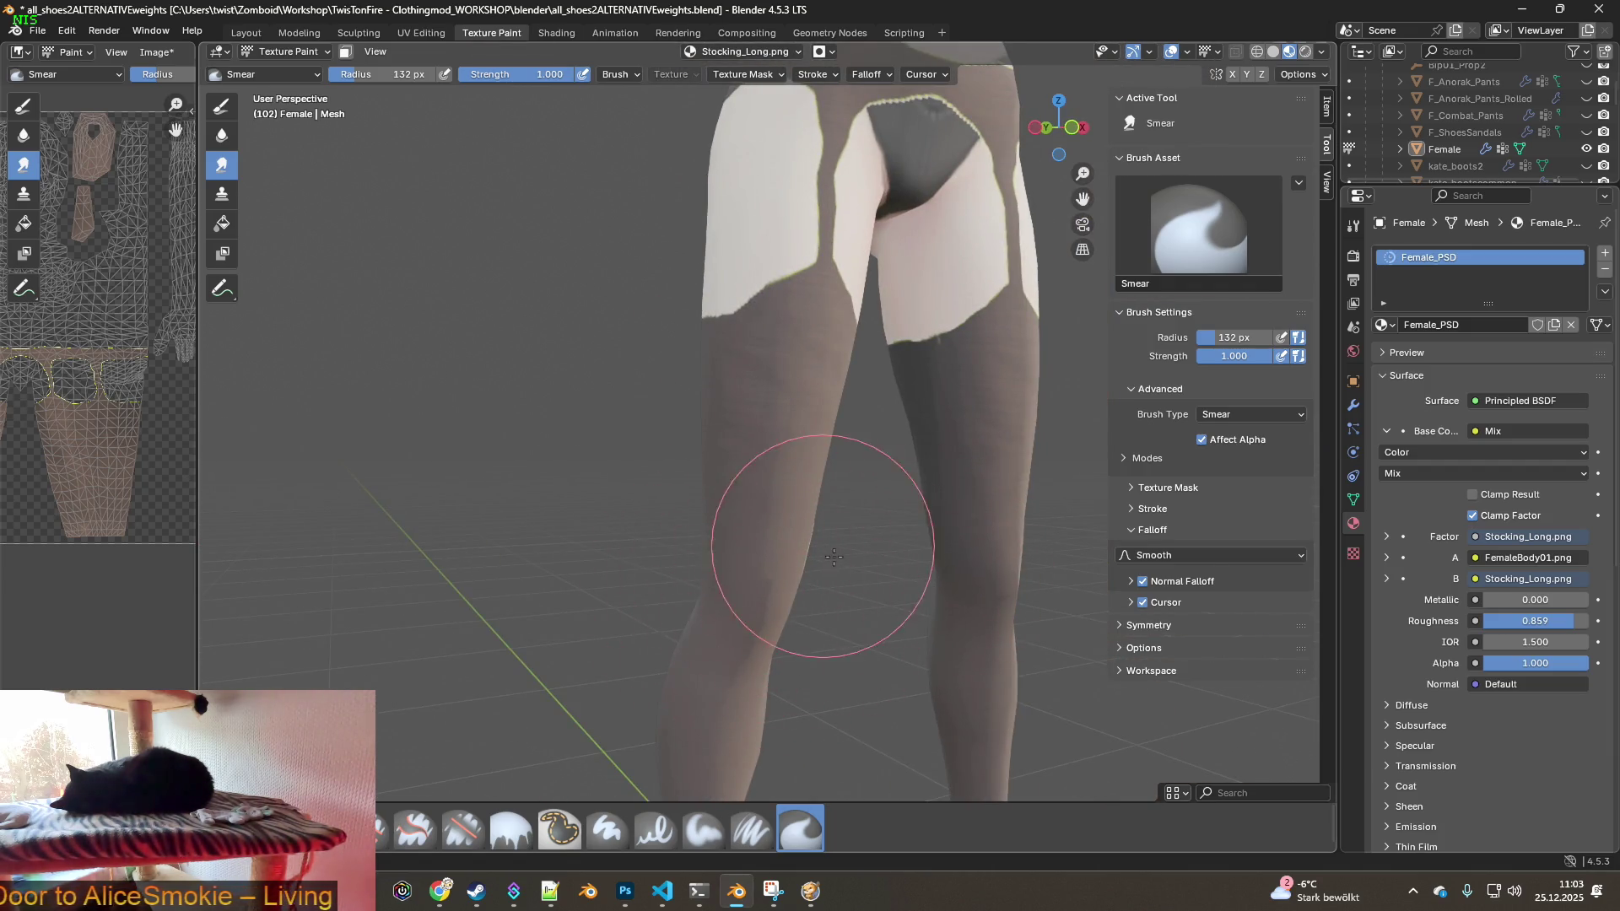
{"action": "middle_click_drag", "start_coordinate": [721, 502], "coordinate": [807, 544]}
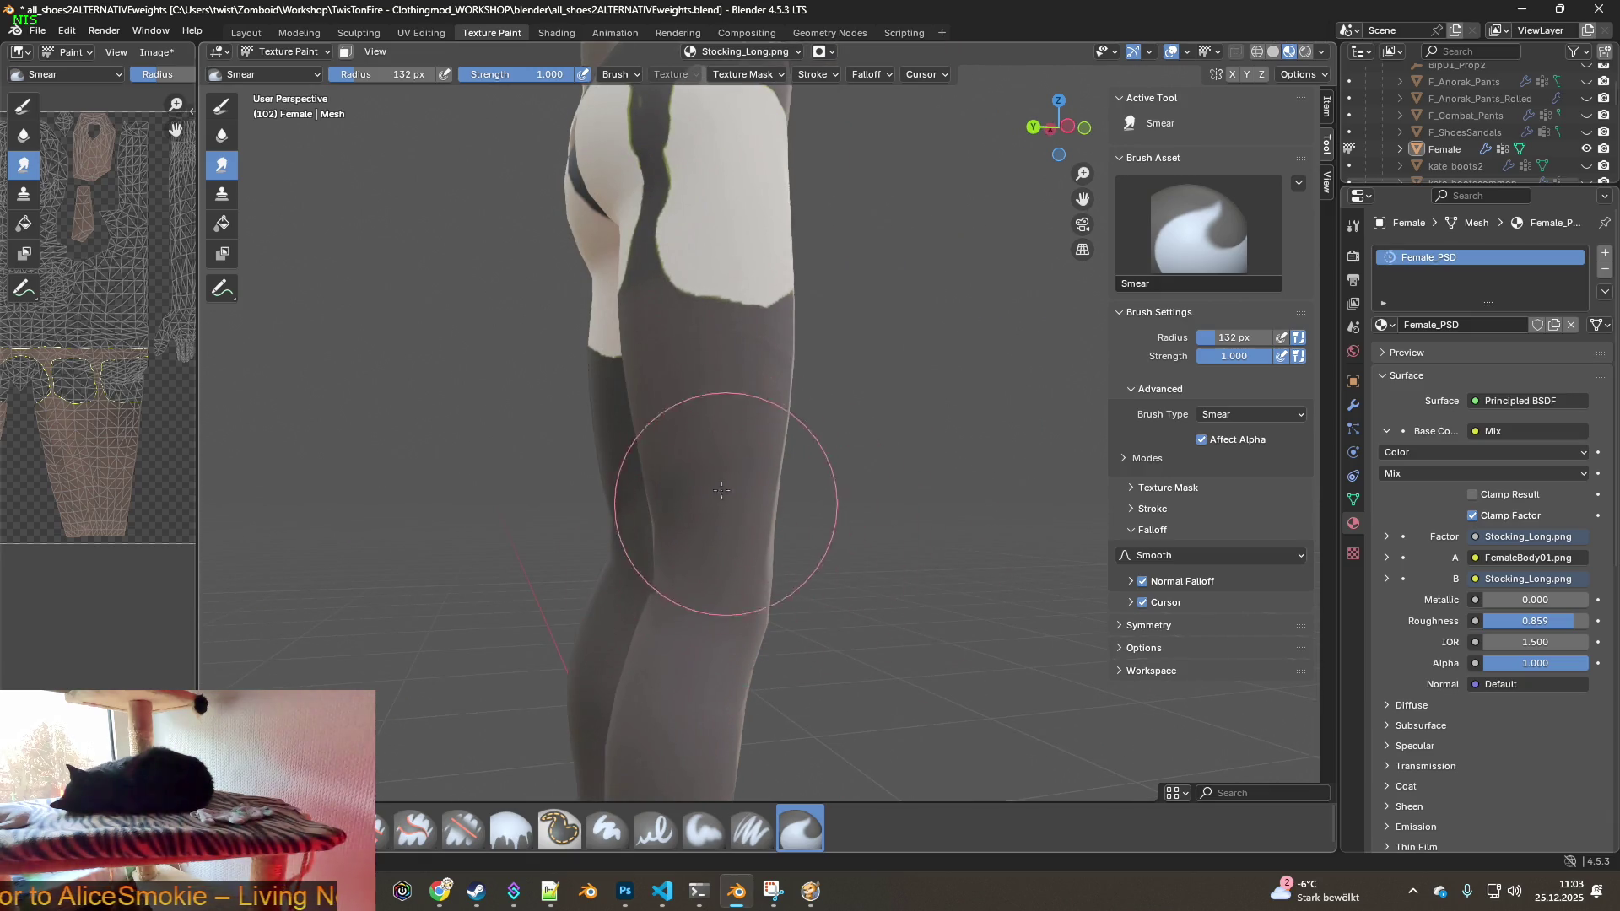
{"action": "mouse_move", "coordinate": [796, 427]}
{"action": "middle_mouse_down"}
{"action": "mouse_move", "coordinate": [843, 571]}
{"action": "mouse_move", "coordinate": [616, 582]}
{"action": "mouse_move", "coordinate": [633, 629]}
{"action": "mouse_move", "coordinate": [488, 506]}
{"action": "middle_mouse_up"}
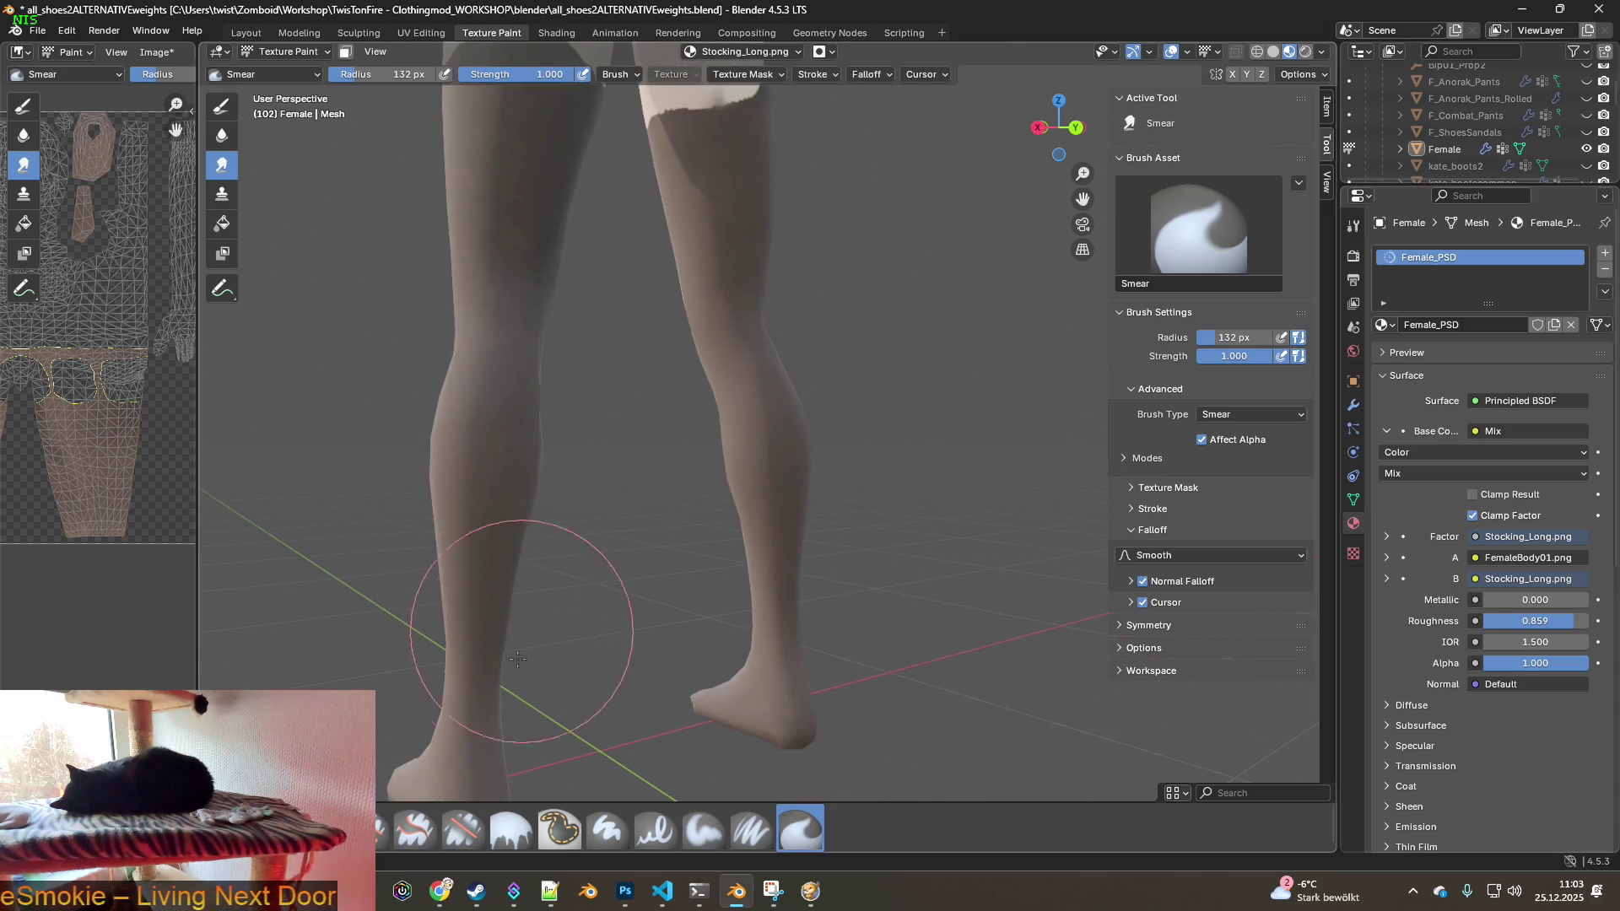
{"action": "middle_click_drag", "start_coordinate": [570, 701], "coordinate": [549, 597], "text": "shift"}
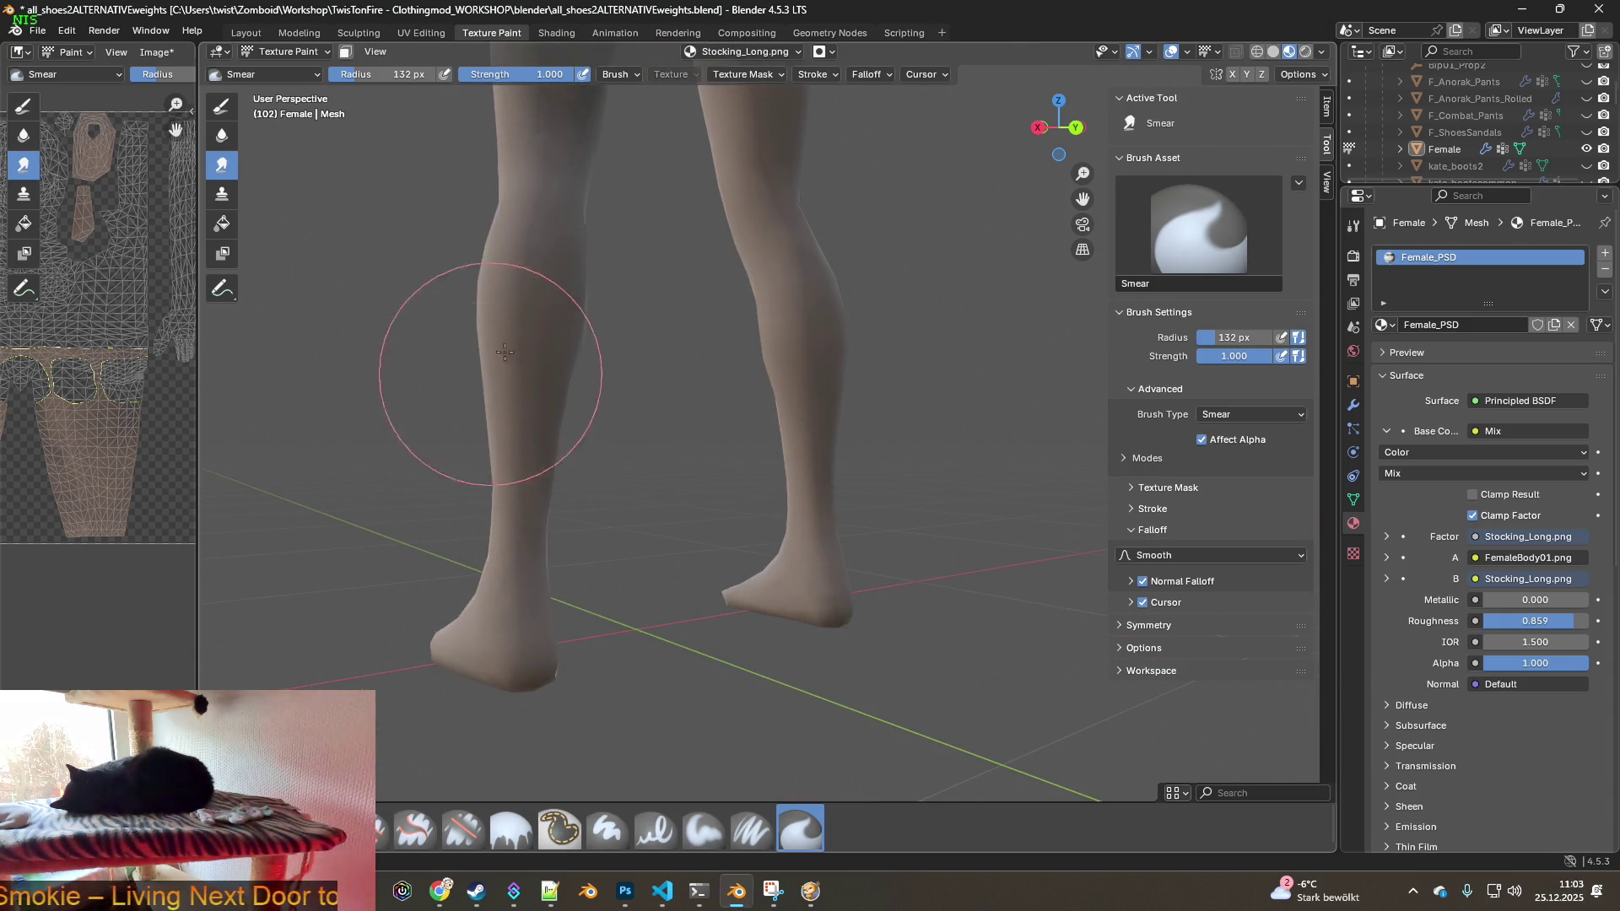
{"action": "mouse_move", "coordinate": [571, 434]}
{"action": "middle_mouse_down"}
{"action": "mouse_move", "coordinate": [795, 507]}
{"action": "mouse_move", "coordinate": [603, 529]}
{"action": "middle_mouse_up"}
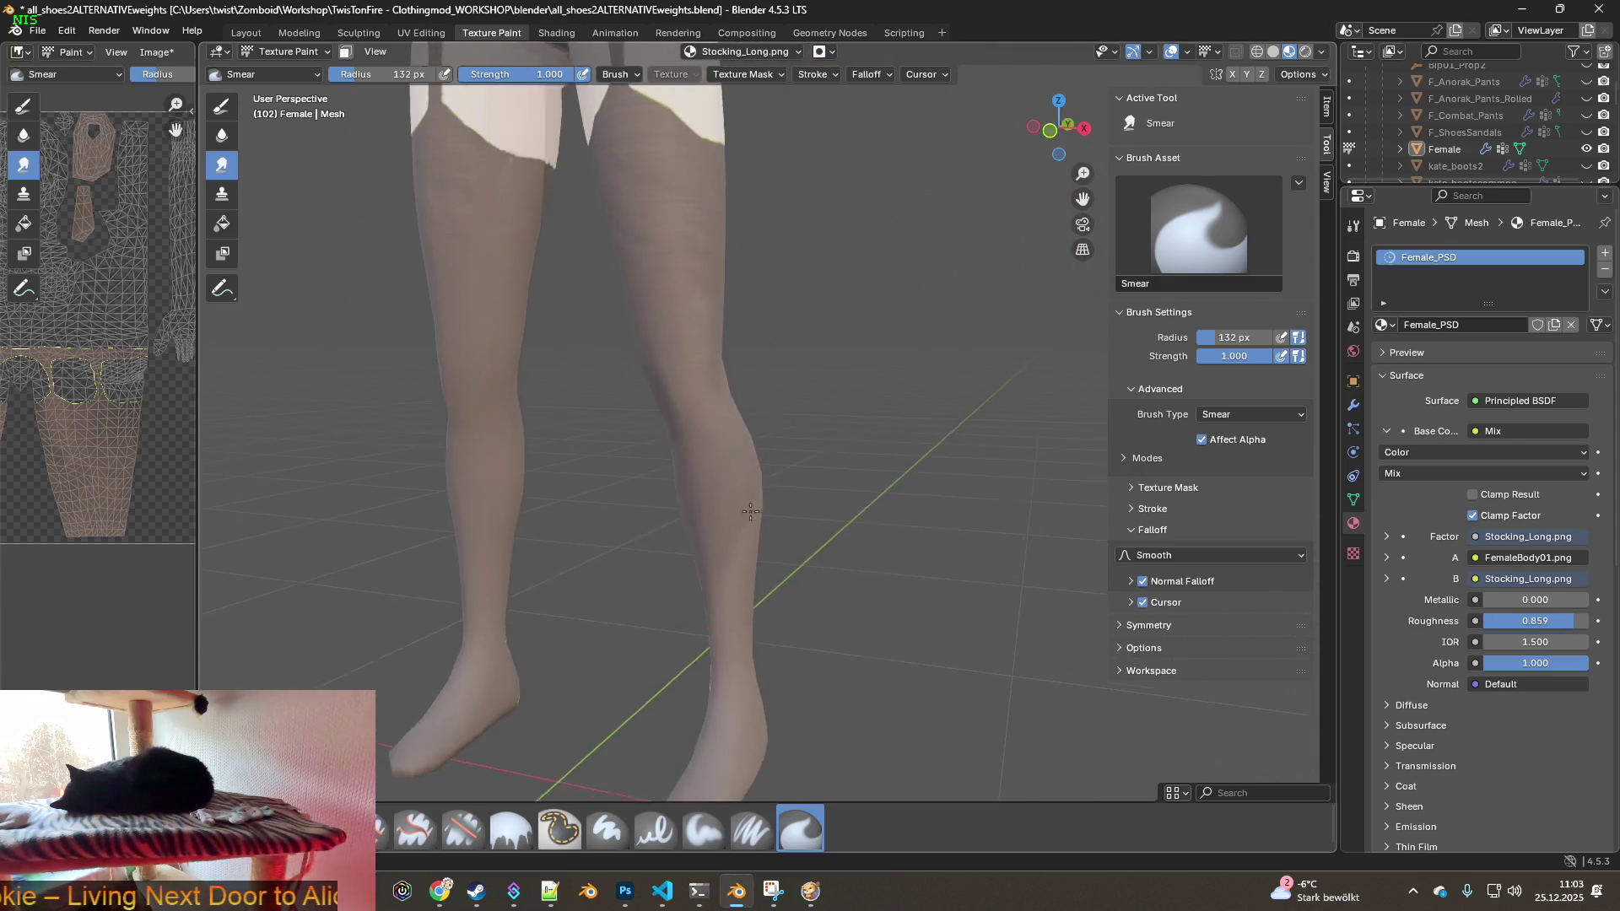
- Smear the stocking from knee to inner thigh, then undo the smear that blurred the garter edge
{"action": "mouse_move", "coordinate": [750, 511]}
{"action": "left_mouse_down"}
{"action": "mouse_move", "coordinate": [695, 524]}
{"action": "mouse_move", "coordinate": [748, 495]}
{"action": "mouse_move", "coordinate": [748, 362]}
{"action": "mouse_move", "coordinate": [671, 348]}
{"action": "left_mouse_up"}
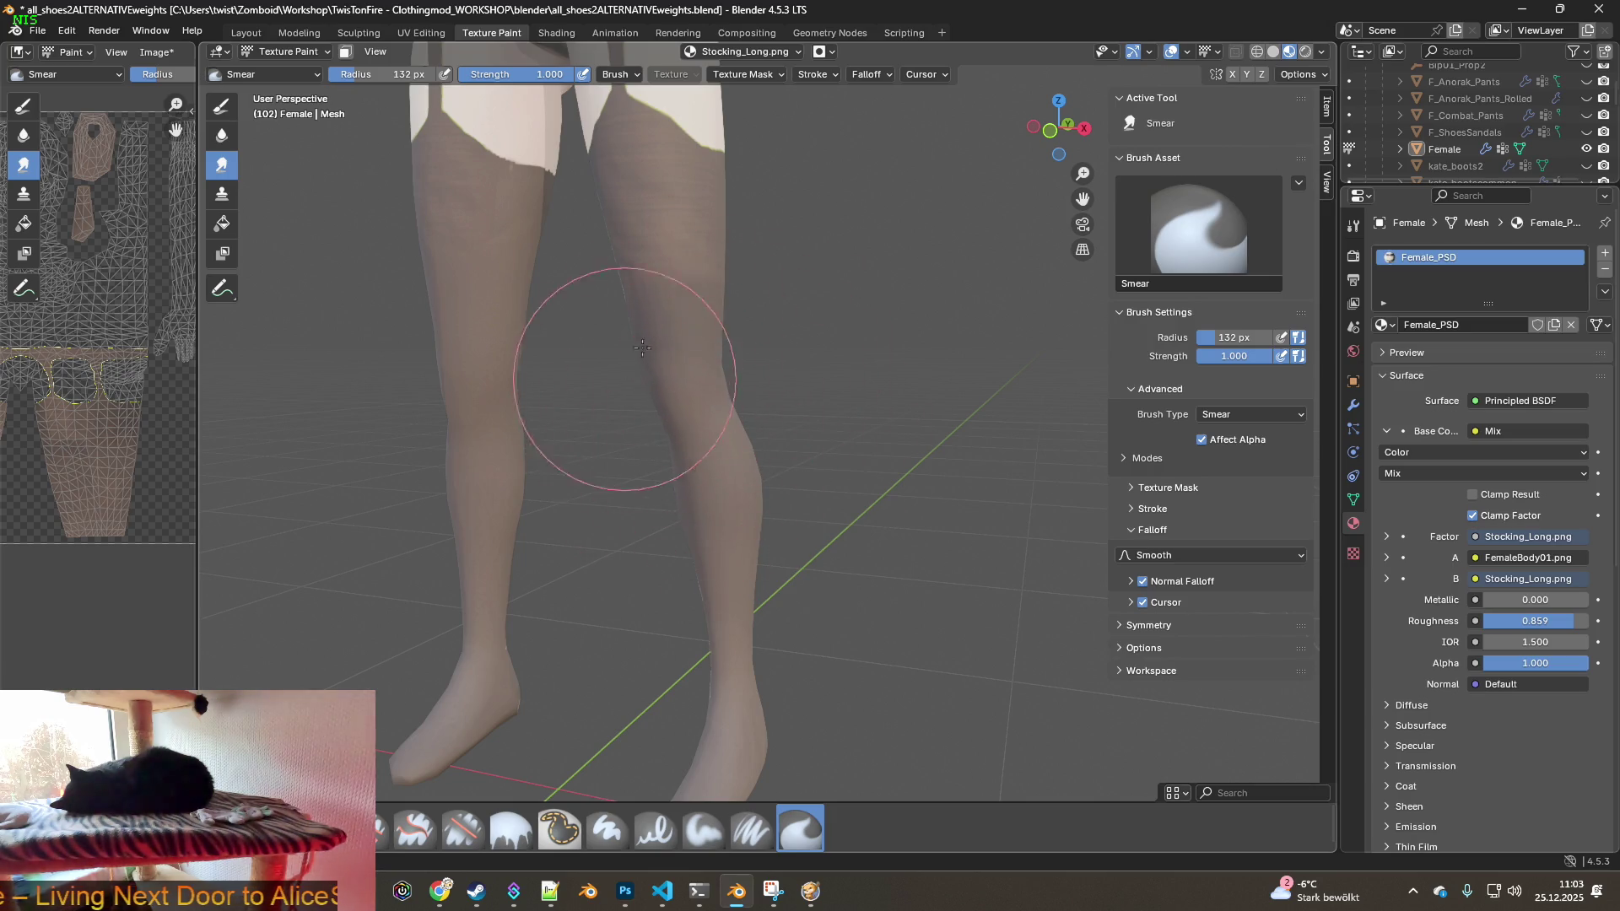
{"action": "mouse_move", "coordinate": [732, 518]}
{"action": "left_mouse_down"}
{"action": "mouse_move", "coordinate": [740, 417]}
{"action": "mouse_move", "coordinate": [638, 349]}
{"action": "mouse_move", "coordinate": [676, 289]}
{"action": "mouse_move", "coordinate": [713, 315]}
{"action": "left_mouse_up"}
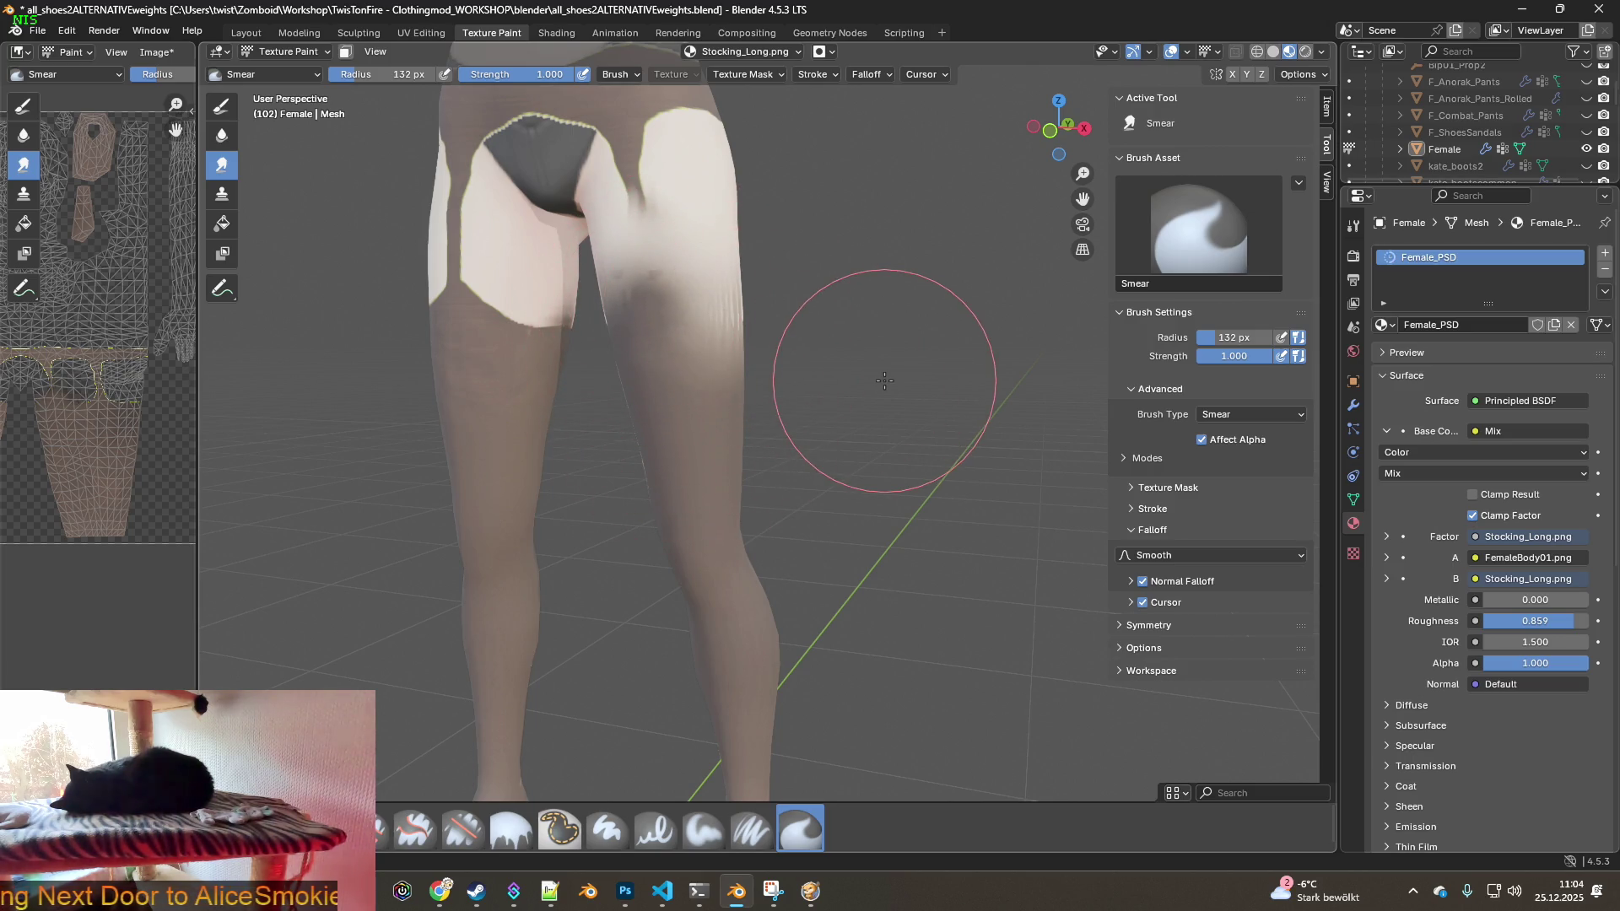
{"action": "left_click", "coordinate": [68, 30]}
{"action": "left_click", "coordinate": [91, 50]}
{"action": "left_click", "coordinate": [68, 31]}
{"action": "left_click", "coordinate": [91, 50]}
- Shrink the Smear brush radius to 59 px after reviewing the lower legs
{"action": "middle_click_drag", "start_coordinate": [691, 472], "coordinate": [743, 481]}
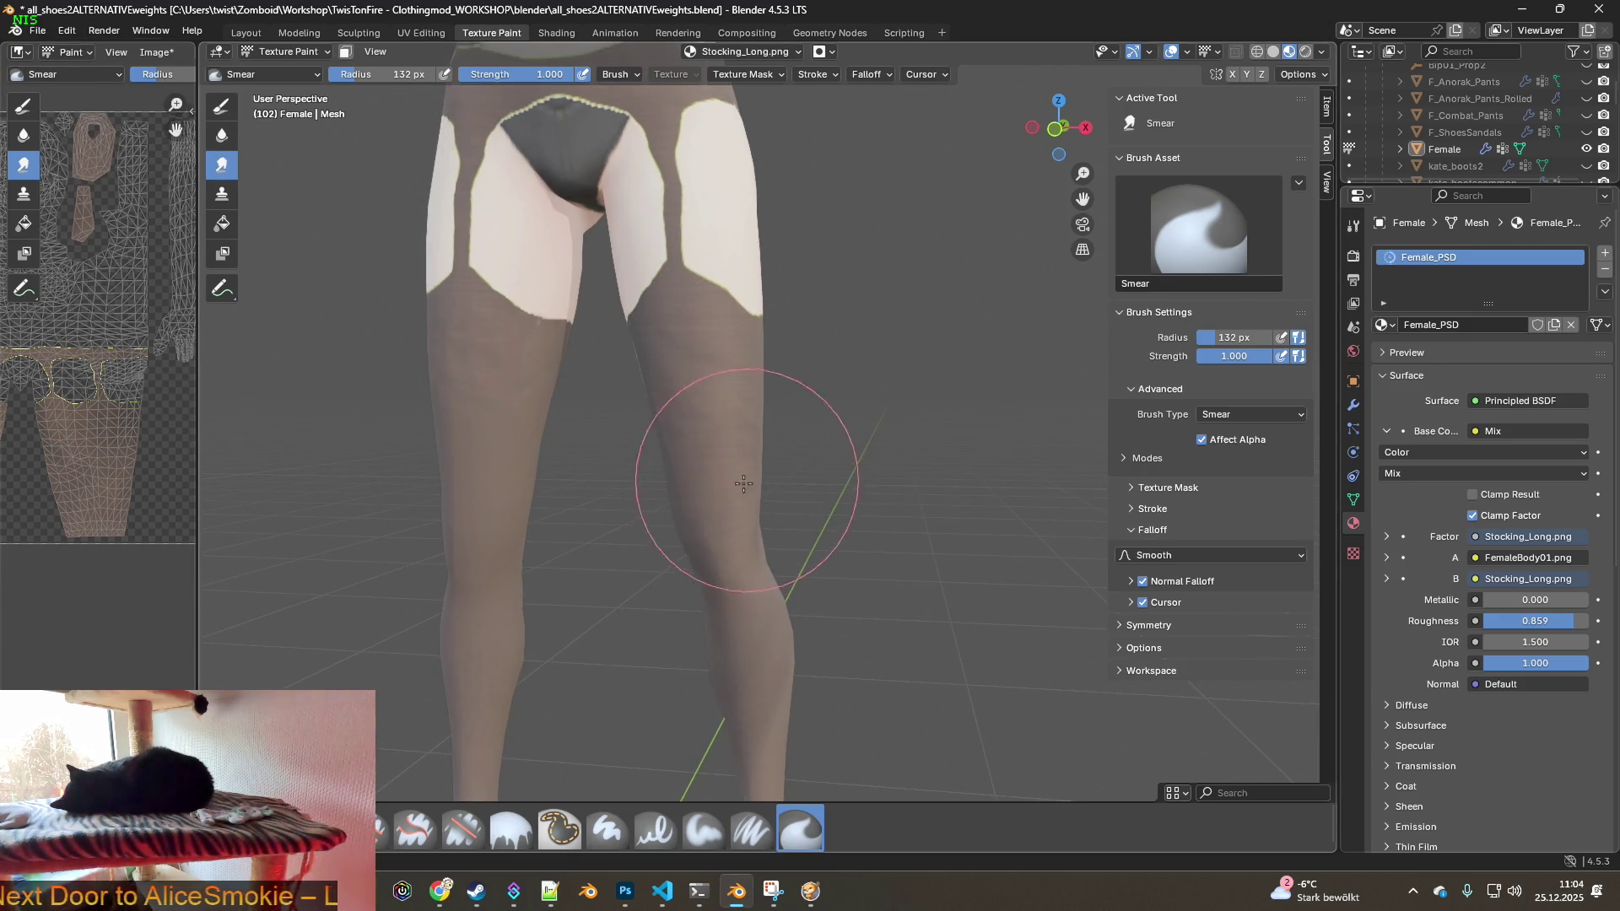
{"action": "middle_click_drag", "start_coordinate": [724, 582], "coordinate": [604, 414]}
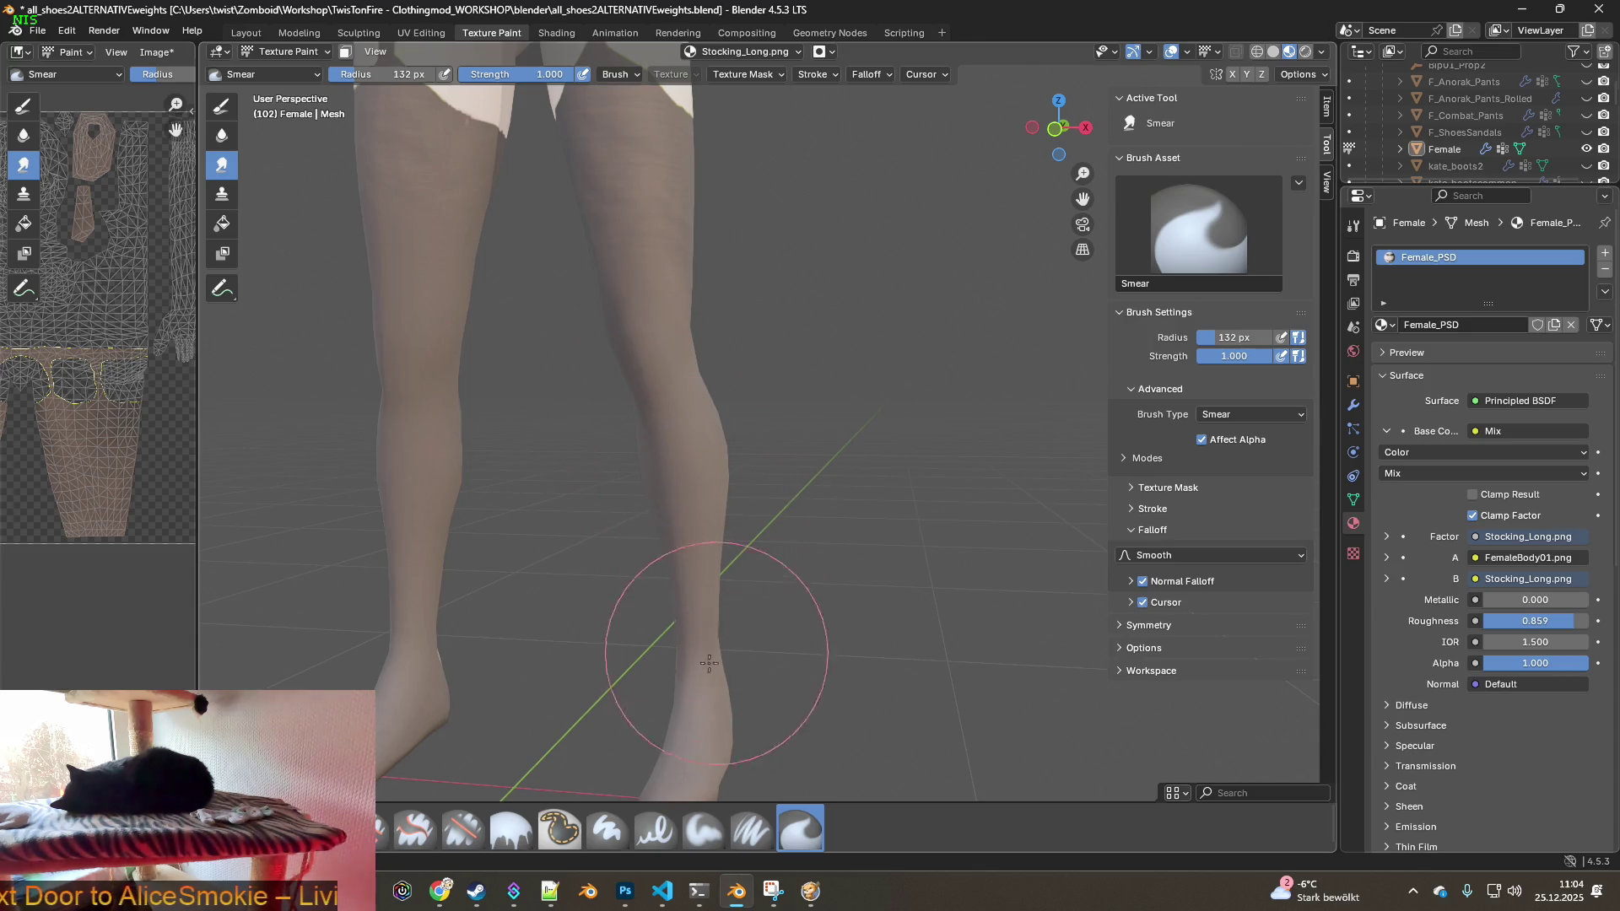
{"action": "middle_click_drag", "start_coordinate": [658, 361], "coordinate": [579, 397]}
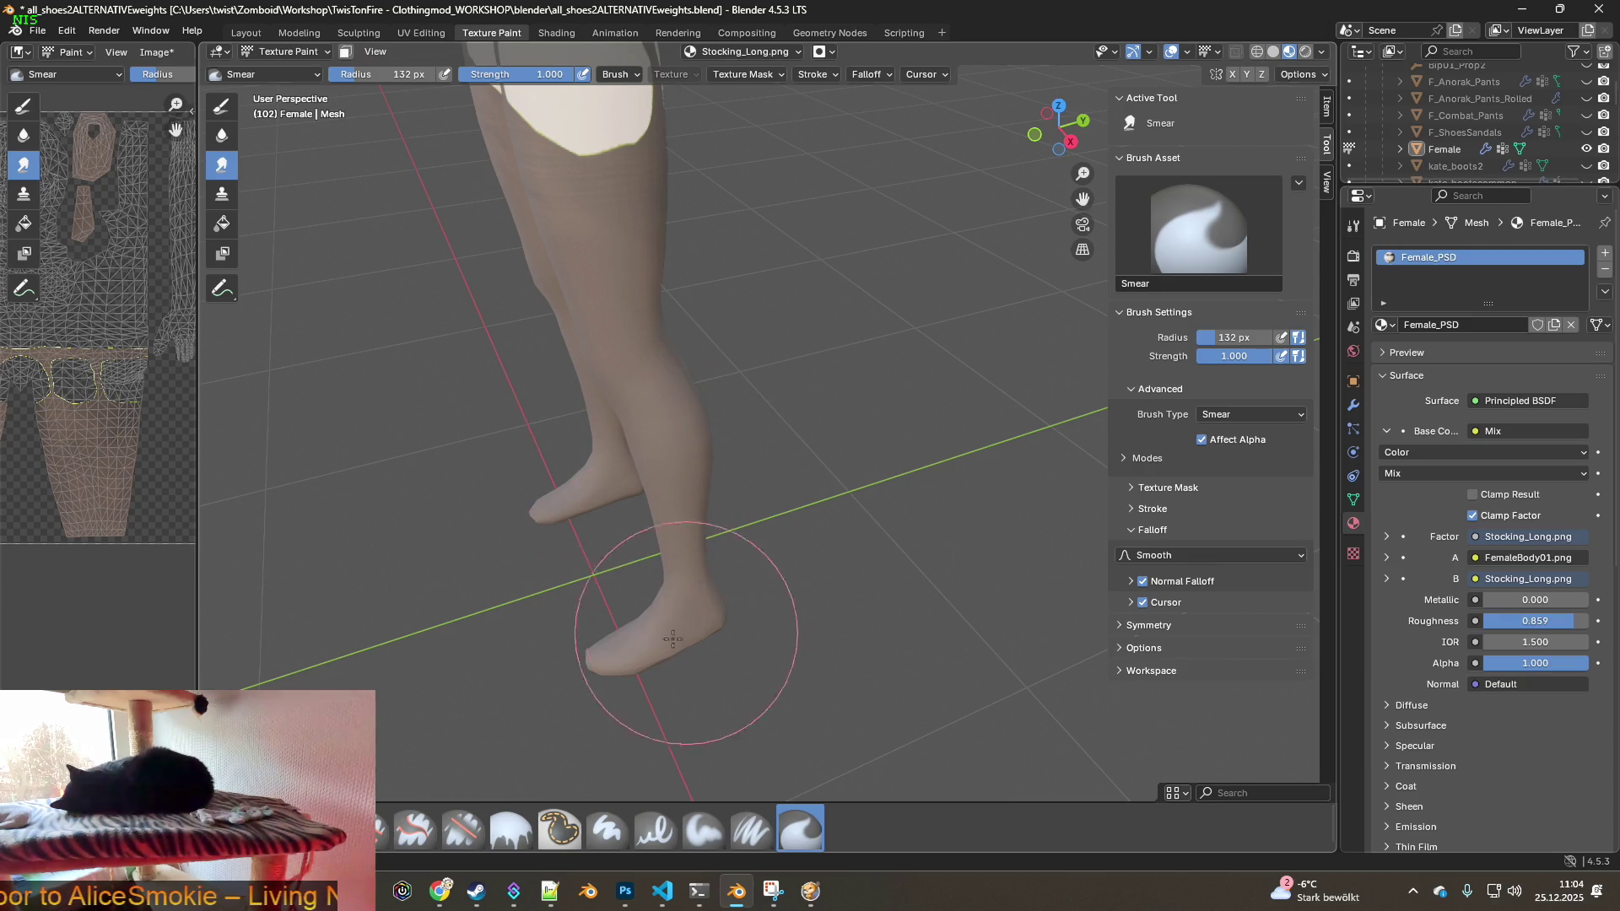
{"action": "mouse_move", "coordinate": [709, 380]}
{"action": "middle_mouse_down"}
{"action": "mouse_move", "coordinate": [669, 362]}
{"action": "mouse_move", "coordinate": [669, 336]}
{"action": "middle_mouse_up"}
{"action": "scroll", "coordinate": [669, 337], "scroll_direction": "up", "scroll_amount": 3}
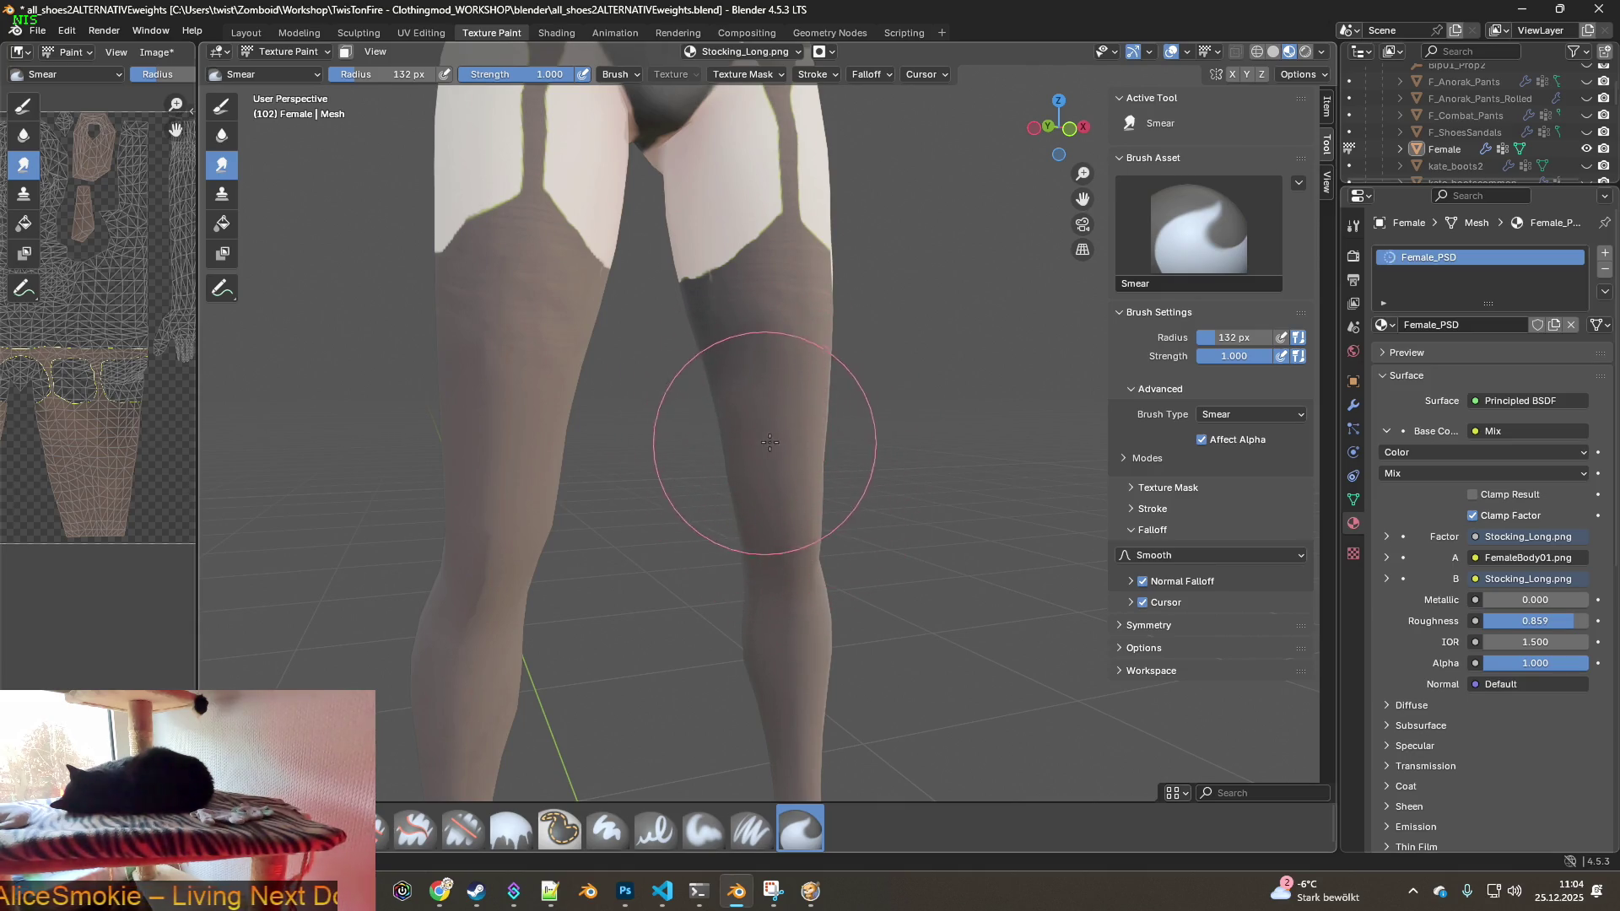
{"action": "left_click_drag", "start_coordinate": [426, 74], "coordinate": [405, 75]}
{"action": "scroll", "coordinate": [672, 350], "scroll_direction": "up", "scroll_amount": 3}
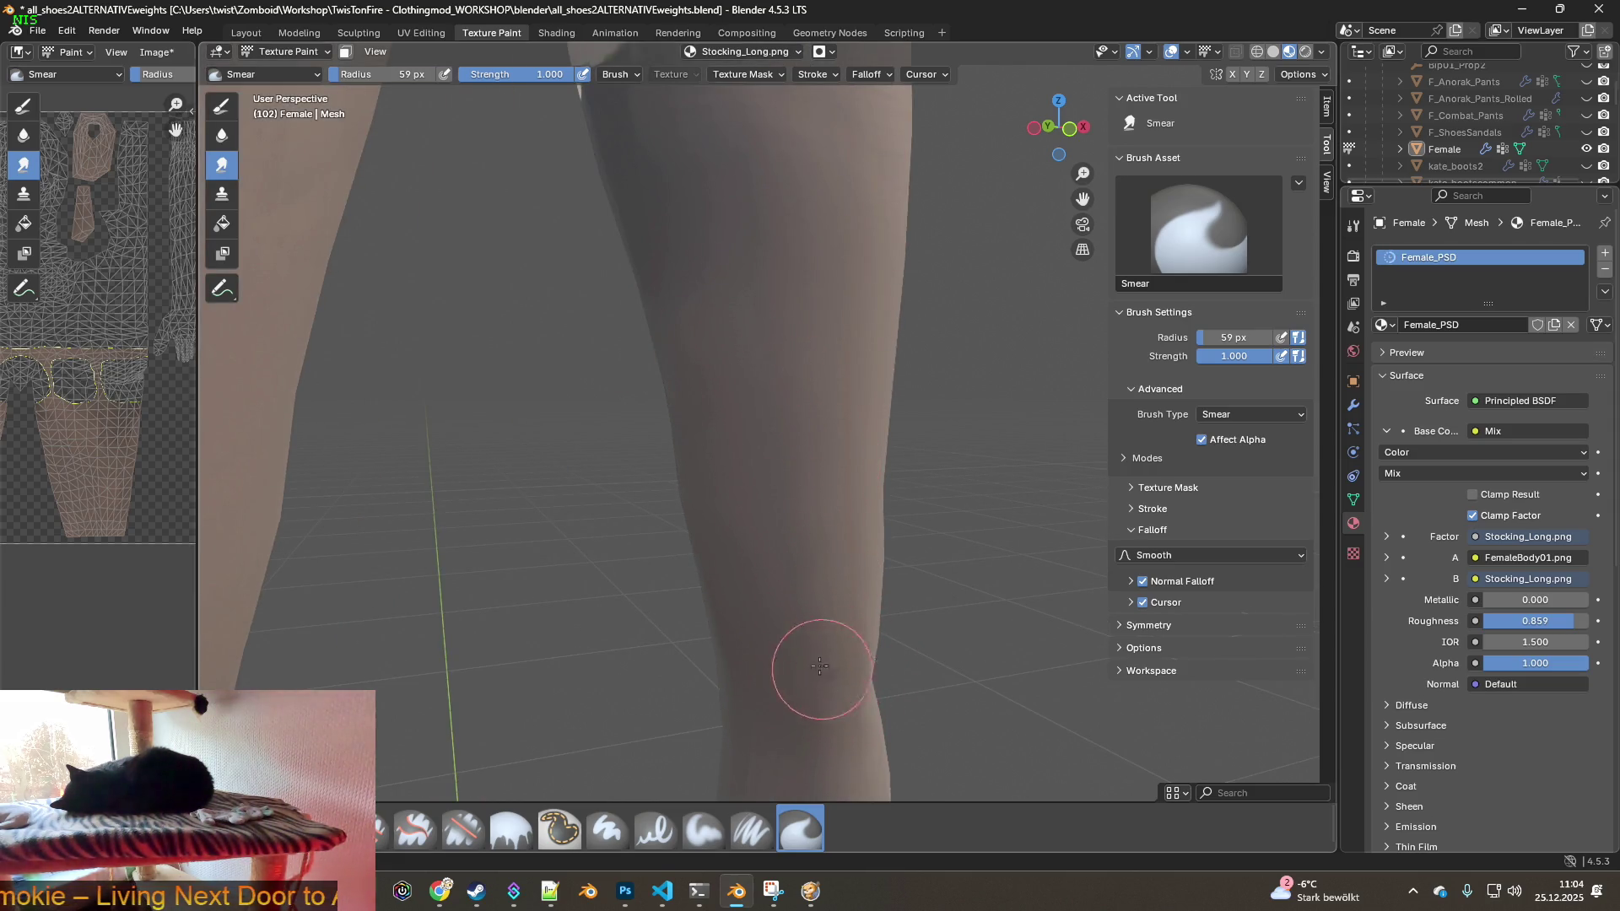
- Orbit and pan around both legs to inspect the stocking tops against the bare thighs
{"action": "middle_click_drag", "start_coordinate": [821, 669], "coordinate": [895, 619]}
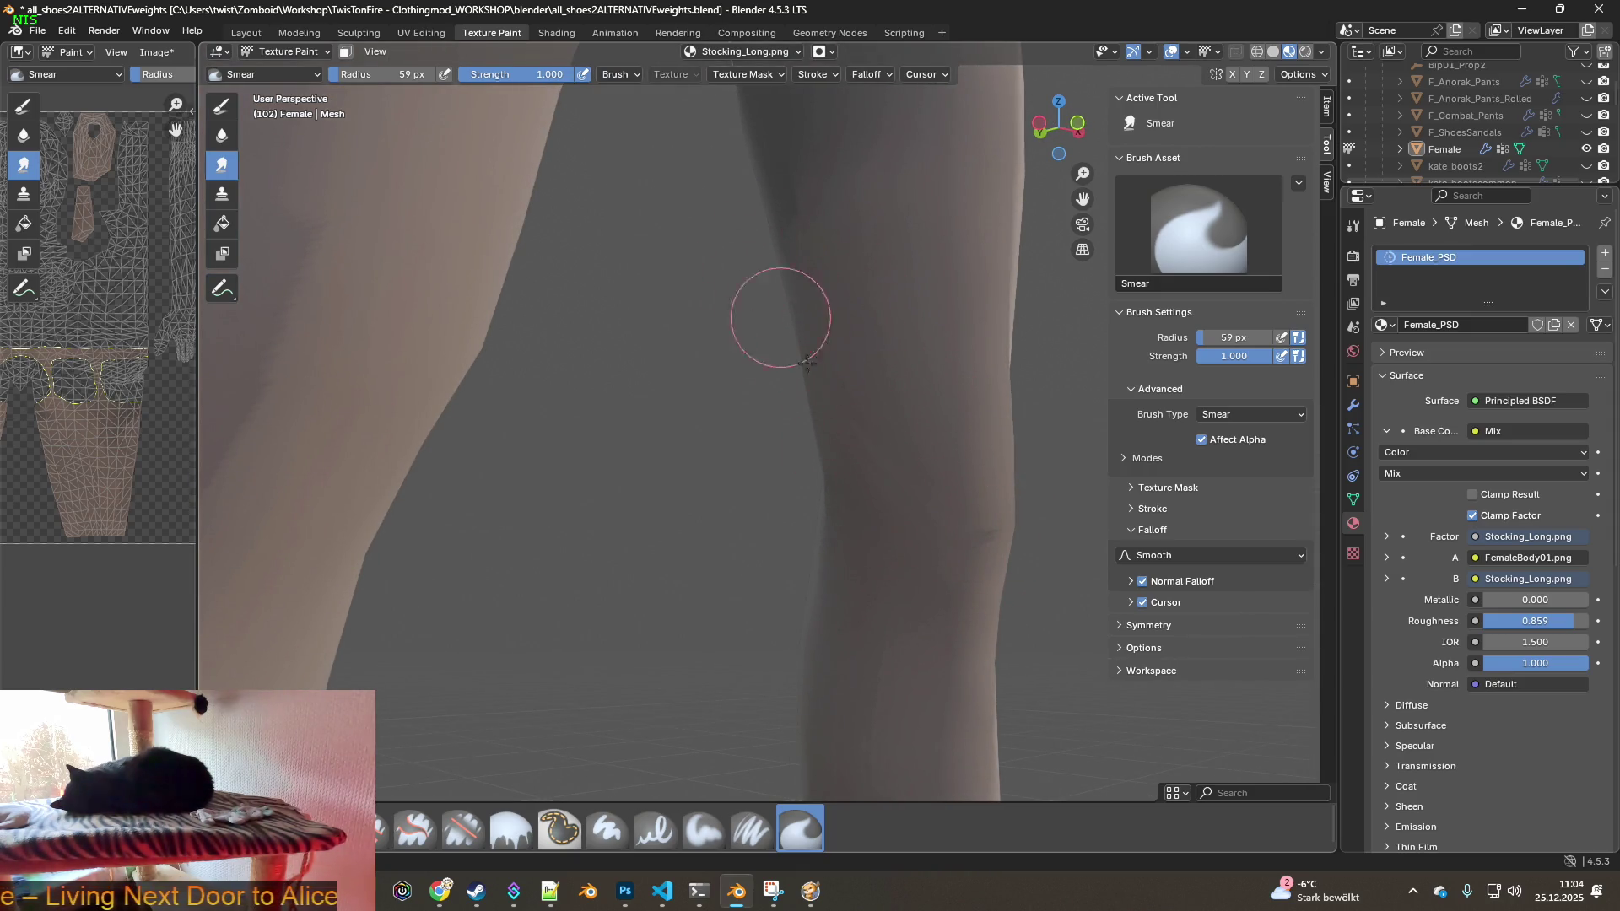
{"action": "mouse_move", "coordinate": [865, 414]}
{"action": "middle_mouse_down"}
{"action": "mouse_move", "coordinate": [900, 438]}
{"action": "mouse_move", "coordinate": [889, 565]}
{"action": "middle_mouse_up"}
{"action": "mouse_move", "coordinate": [876, 682]}
{"action": "middle_mouse_down"}
{"action": "mouse_move", "coordinate": [897, 567]}
{"action": "mouse_move", "coordinate": [687, 472]}
{"action": "mouse_move", "coordinate": [779, 380]}
{"action": "middle_mouse_up"}
{"action": "mouse_move", "coordinate": [767, 528]}
{"action": "middle_mouse_down"}
{"action": "mouse_move", "coordinate": [806, 365]}
{"action": "mouse_move", "coordinate": [835, 351]}
{"action": "mouse_move", "coordinate": [846, 397]}
{"action": "middle_mouse_up"}
{"action": "mouse_move", "coordinate": [844, 330]}
{"action": "middle_mouse_down"}
{"action": "mouse_move", "coordinate": [904, 343]}
{"action": "mouse_move", "coordinate": [758, 246]}
{"action": "mouse_move", "coordinate": [772, 524]}
{"action": "middle_mouse_up"}
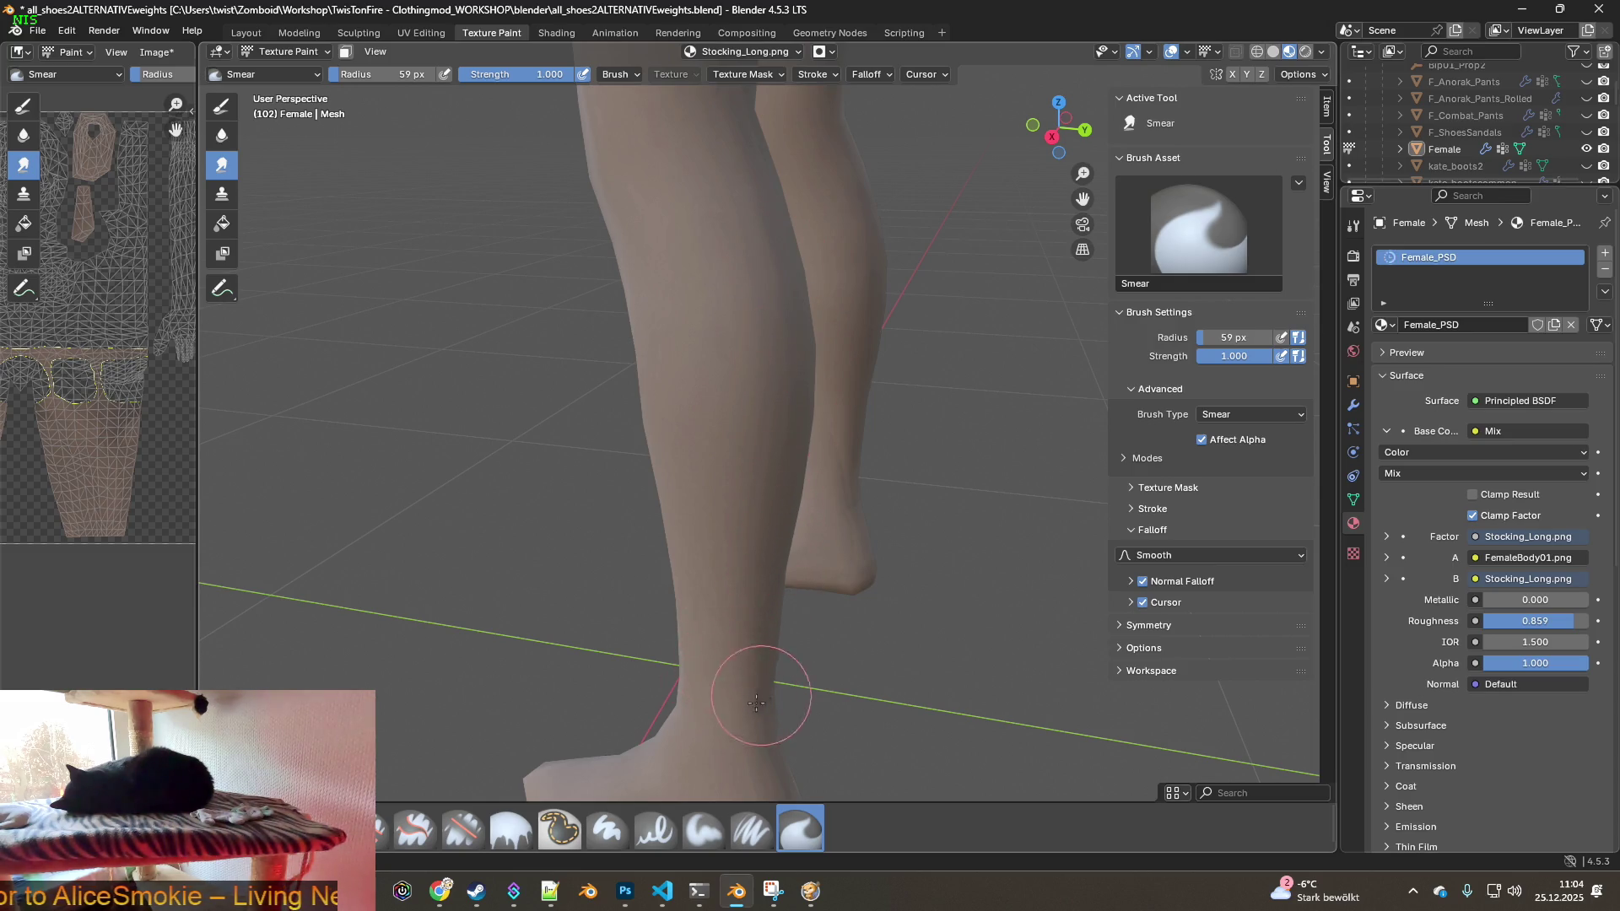
{"action": "mouse_move", "coordinate": [815, 581]}
{"action": "middle_mouse_down"}
{"action": "mouse_move", "coordinate": [742, 363]}
{"action": "mouse_move", "coordinate": [654, 362]}
{"action": "mouse_move", "coordinate": [649, 503]}
{"action": "middle_mouse_up"}
{"action": "middle_click_drag", "start_coordinate": [657, 366], "coordinate": [631, 562], "text": "shift"}
{"action": "middle_click_drag", "start_coordinate": [629, 503], "coordinate": [927, 462]}
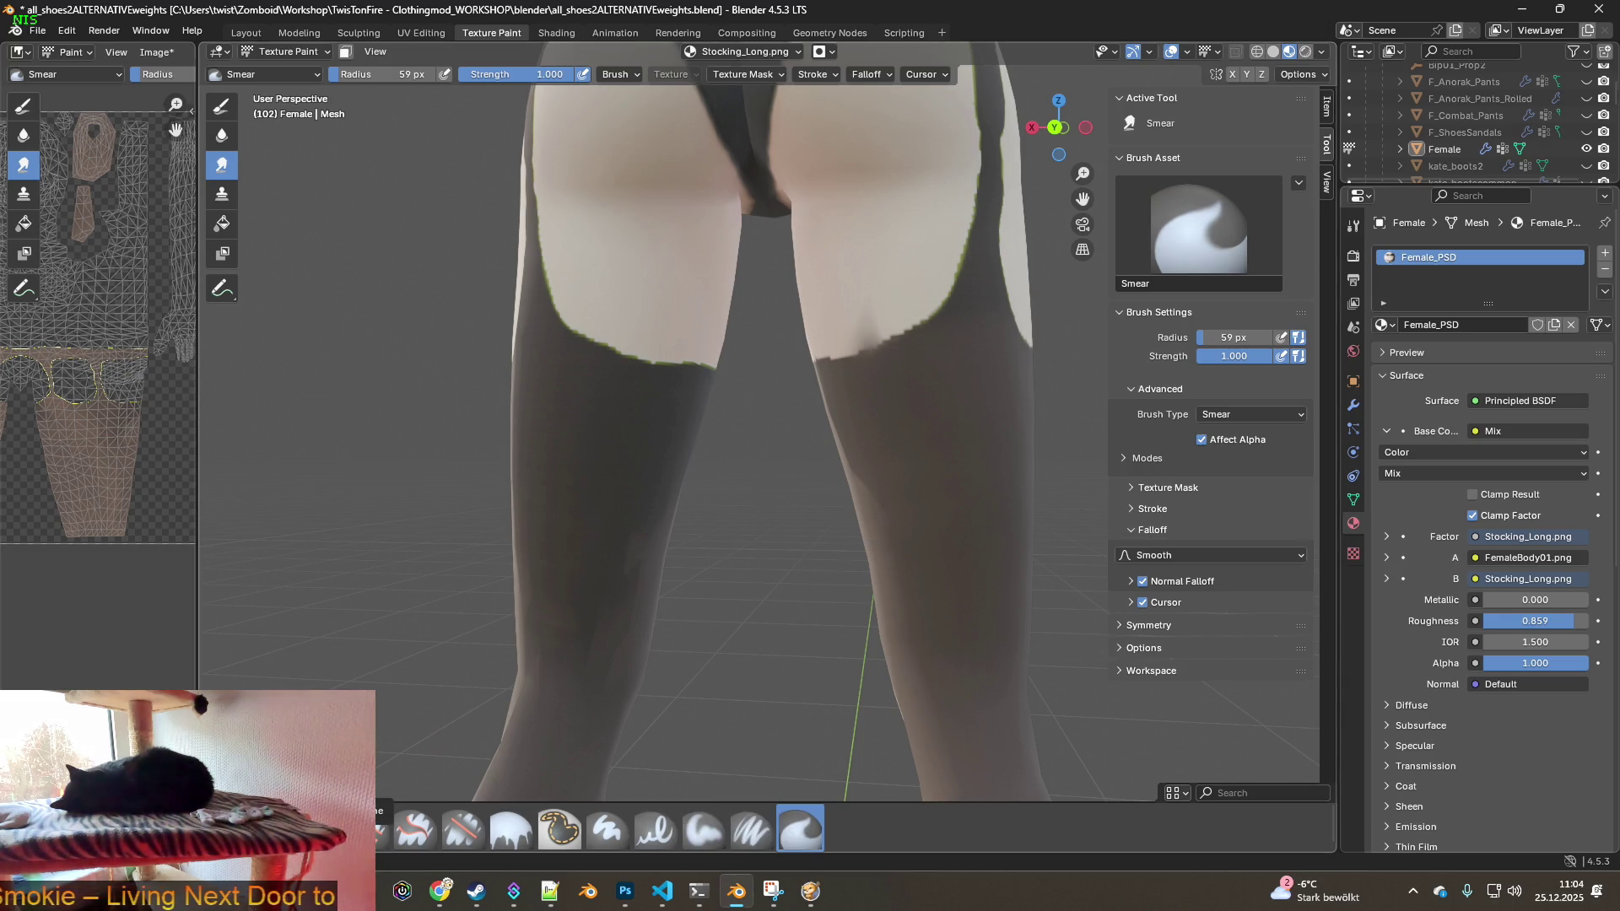
{"action": "left_click", "coordinate": [222, 193]}
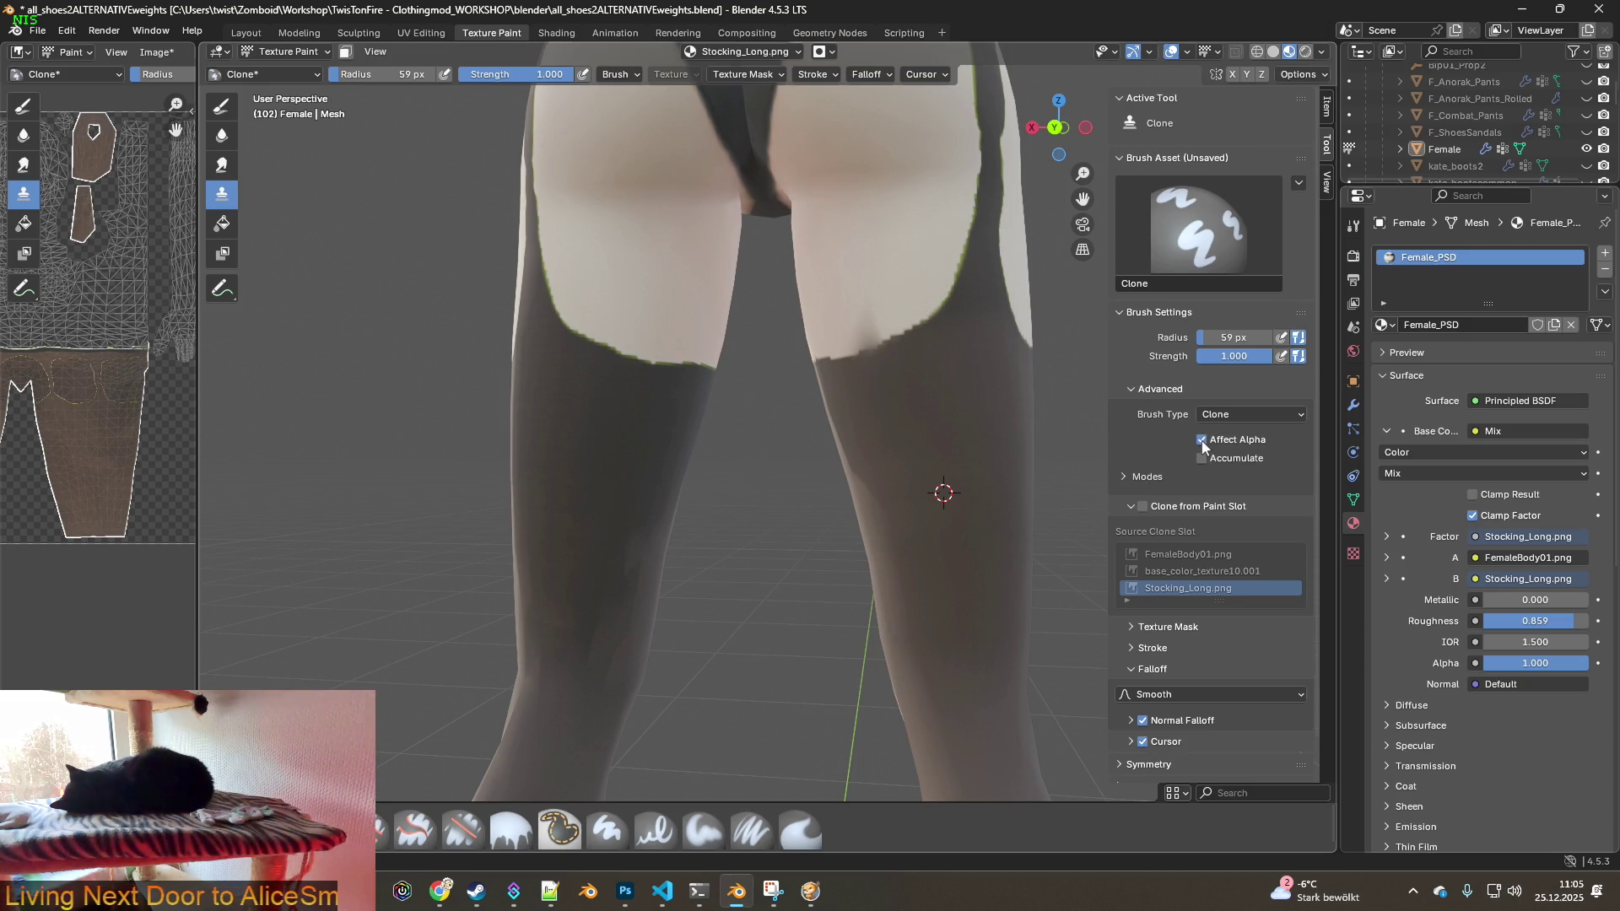
{"action": "scroll", "coordinate": [868, 452], "scroll_direction": "up", "scroll_amount": 2}
{"action": "scroll", "coordinate": [945, 350], "scroll_direction": "up", "scroll_amount": 2}
{"action": "middle_click_drag", "start_coordinate": [972, 342], "coordinate": [933, 636]}
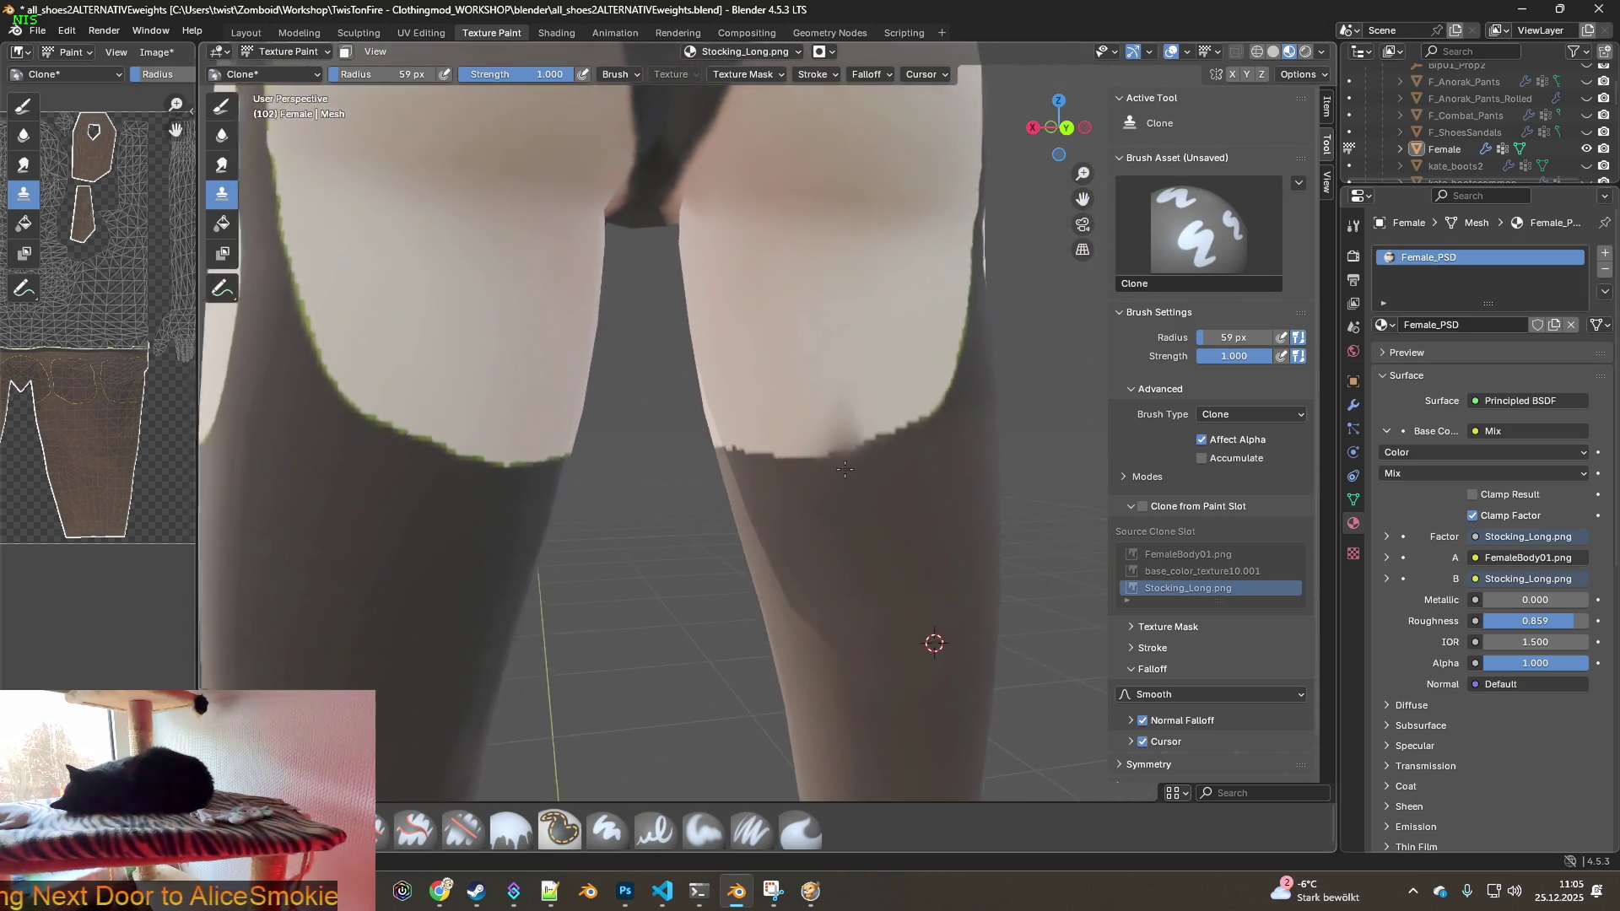
{"action": "scroll", "coordinate": [894, 472], "scroll_direction": "up", "scroll_amount": 5}
{"action": "middle_click_drag", "start_coordinate": [928, 507], "coordinate": [839, 489], "text": "shift"}
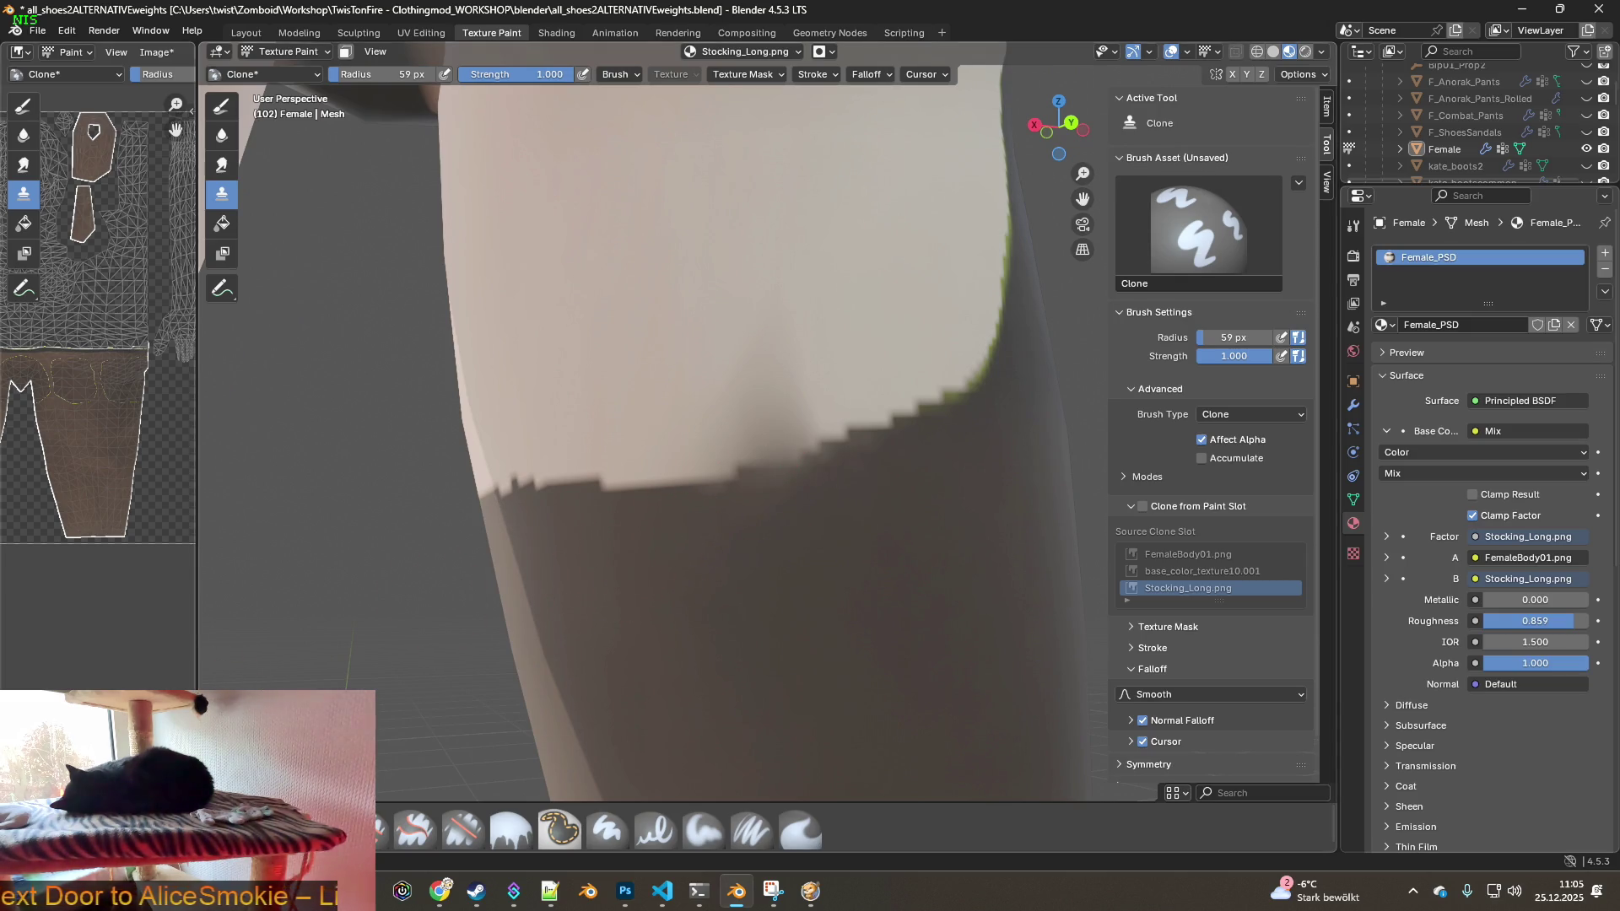
- Use the Erase Soft brush to remove the dark smudge along the stocking's top edge
{"action": "left_click", "coordinate": [462, 832]}
{"action": "mouse_move", "coordinate": [734, 442]}
{"action": "left_mouse_down"}
{"action": "mouse_move", "coordinate": [802, 421]}
{"action": "mouse_move", "coordinate": [813, 434]}
{"action": "mouse_move", "coordinate": [827, 408]}
{"action": "left_mouse_up"}
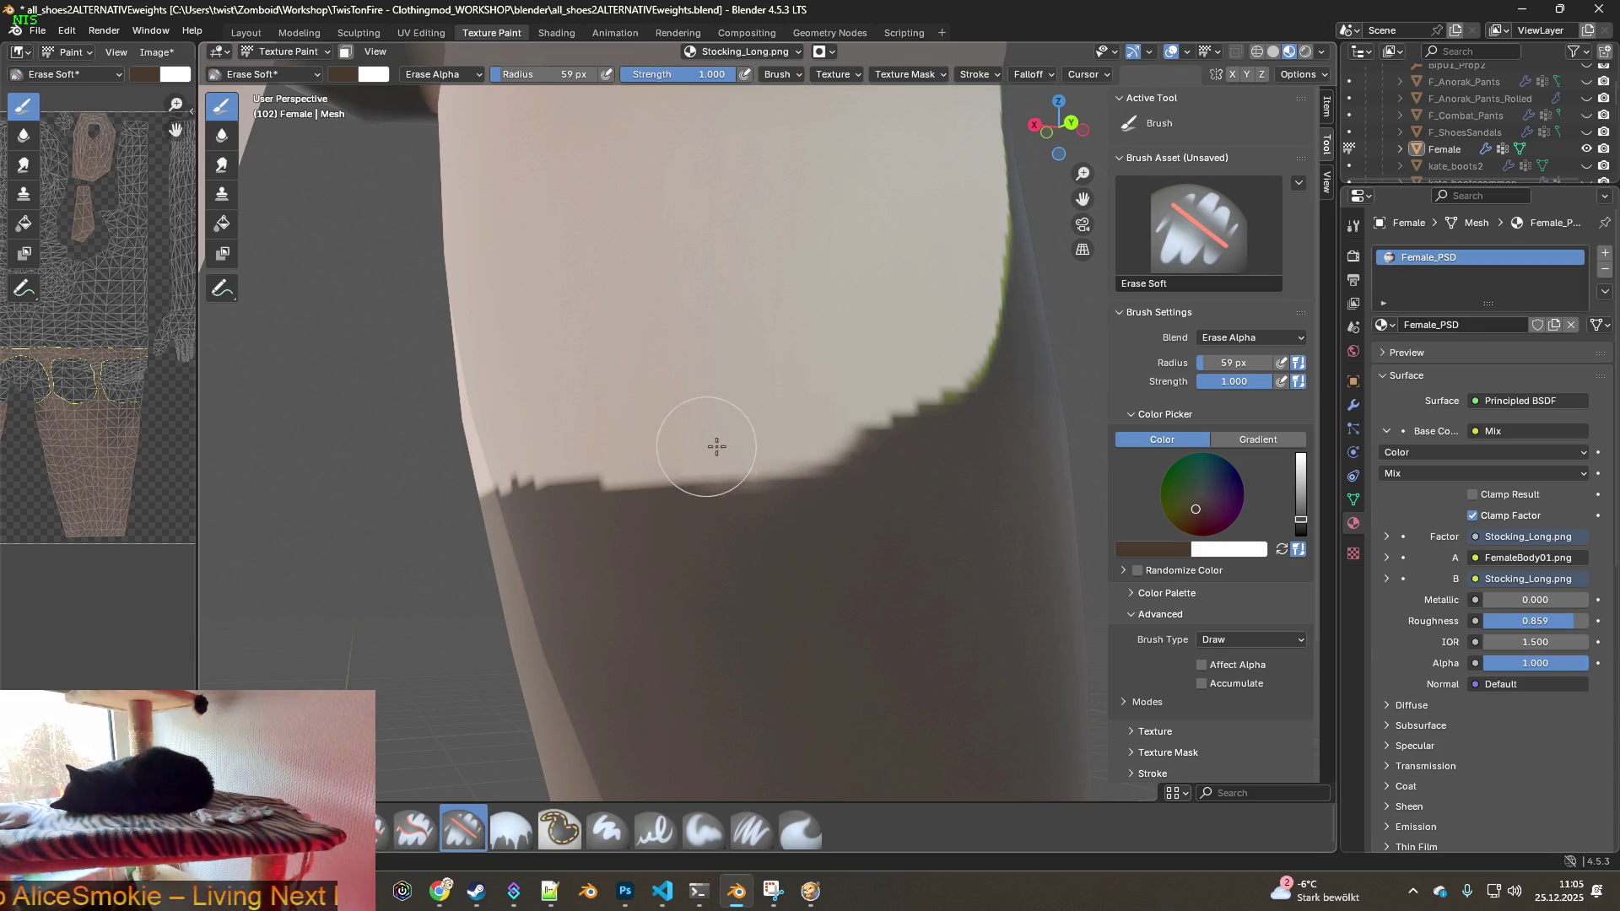
{"action": "scroll", "coordinate": [656, 425], "scroll_direction": "down", "scroll_amount": 6}
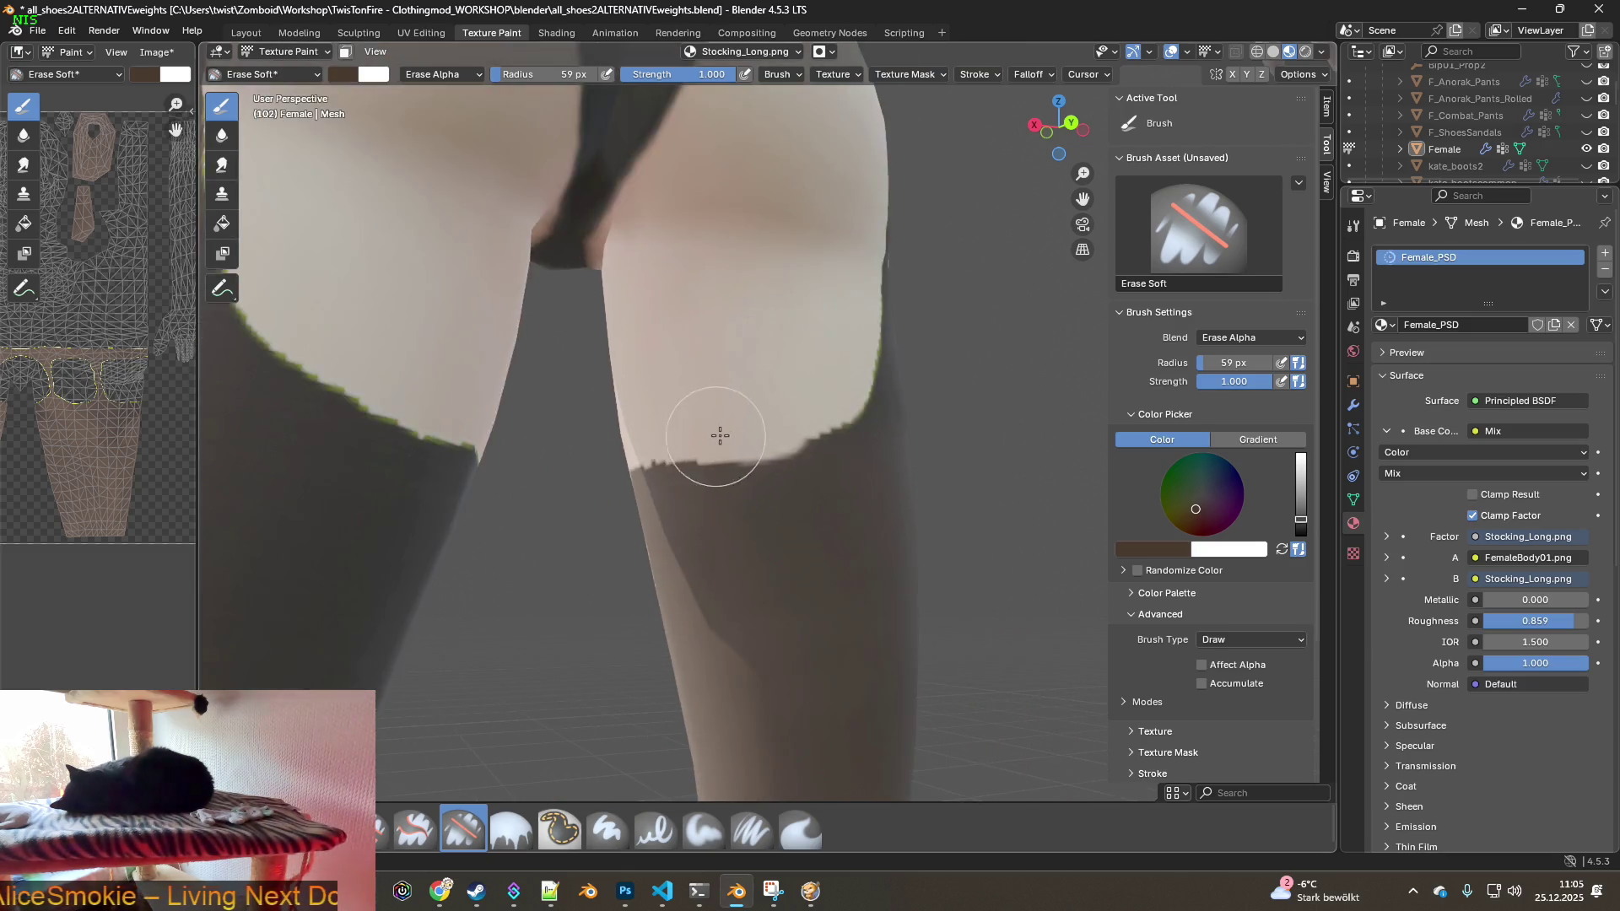
{"action": "mouse_move", "coordinate": [748, 423]}
{"action": "middle_mouse_down"}
{"action": "mouse_move", "coordinate": [585, 453]}
{"action": "mouse_move", "coordinate": [764, 450]}
{"action": "mouse_move", "coordinate": [650, 470]}
{"action": "mouse_move", "coordinate": [810, 464]}
{"action": "mouse_move", "coordinate": [926, 503]}
{"action": "mouse_move", "coordinate": [673, 495]}
{"action": "mouse_move", "coordinate": [666, 320]}
{"action": "middle_mouse_up"}
{"action": "scroll", "coordinate": [651, 470], "scroll_direction": "up", "scroll_amount": 5}
{"action": "scroll", "coordinate": [810, 463], "scroll_direction": "down", "scroll_amount": 3}
{"action": "scroll", "coordinate": [651, 481], "scroll_direction": "up", "scroll_amount": 2}
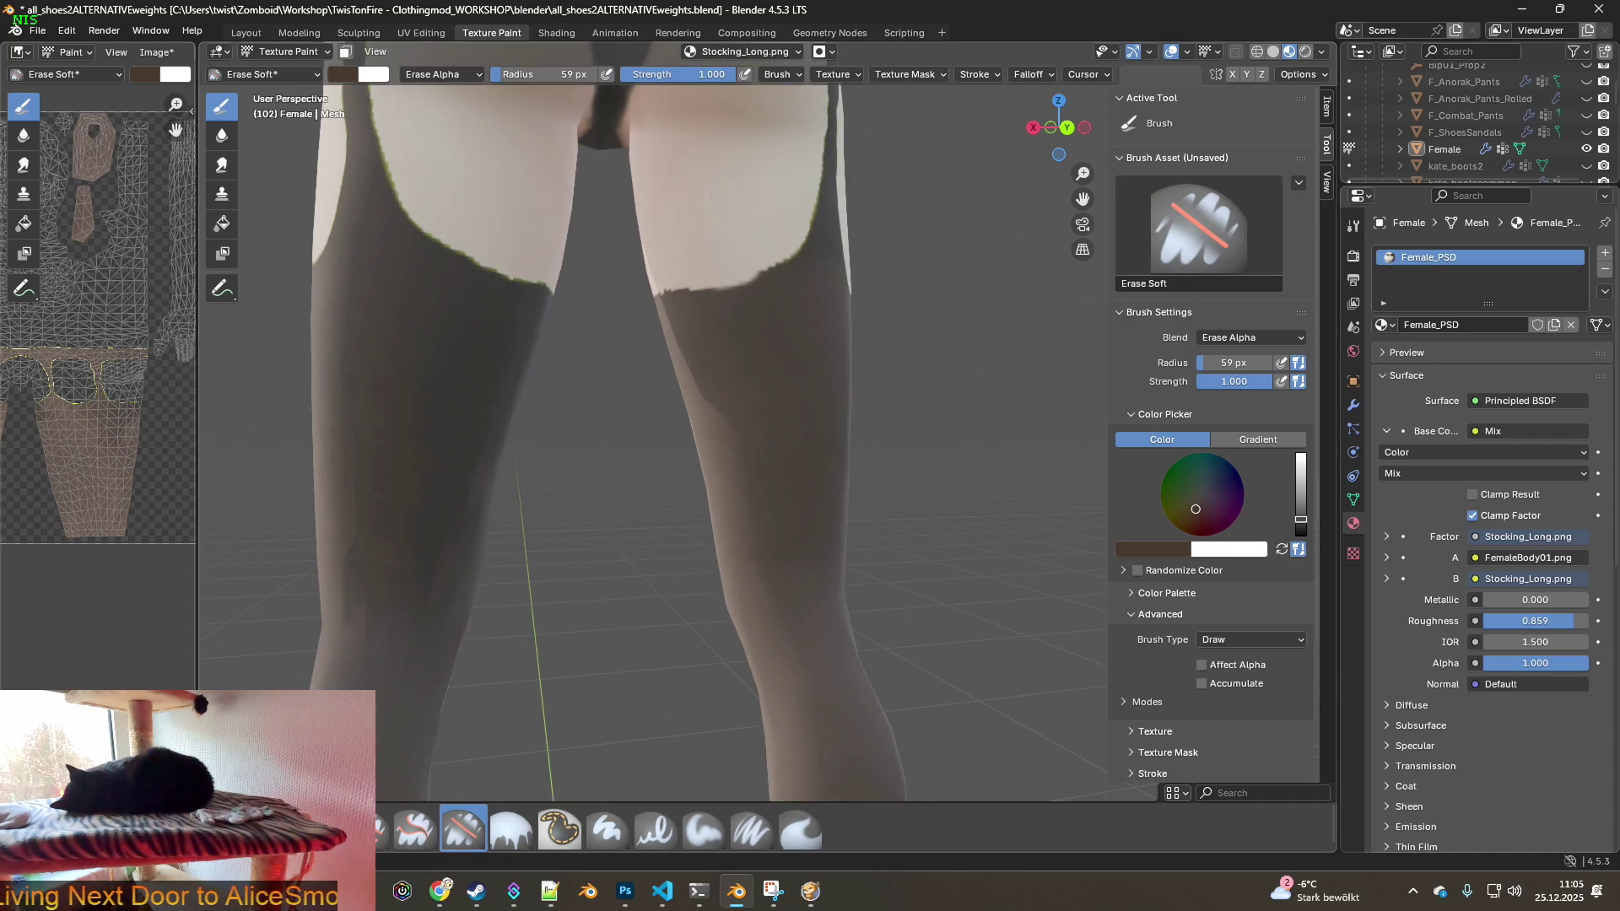
- Switch to the Smear brush and toggle pen pressure for its Strength
{"action": "left_click", "coordinate": [798, 830]}
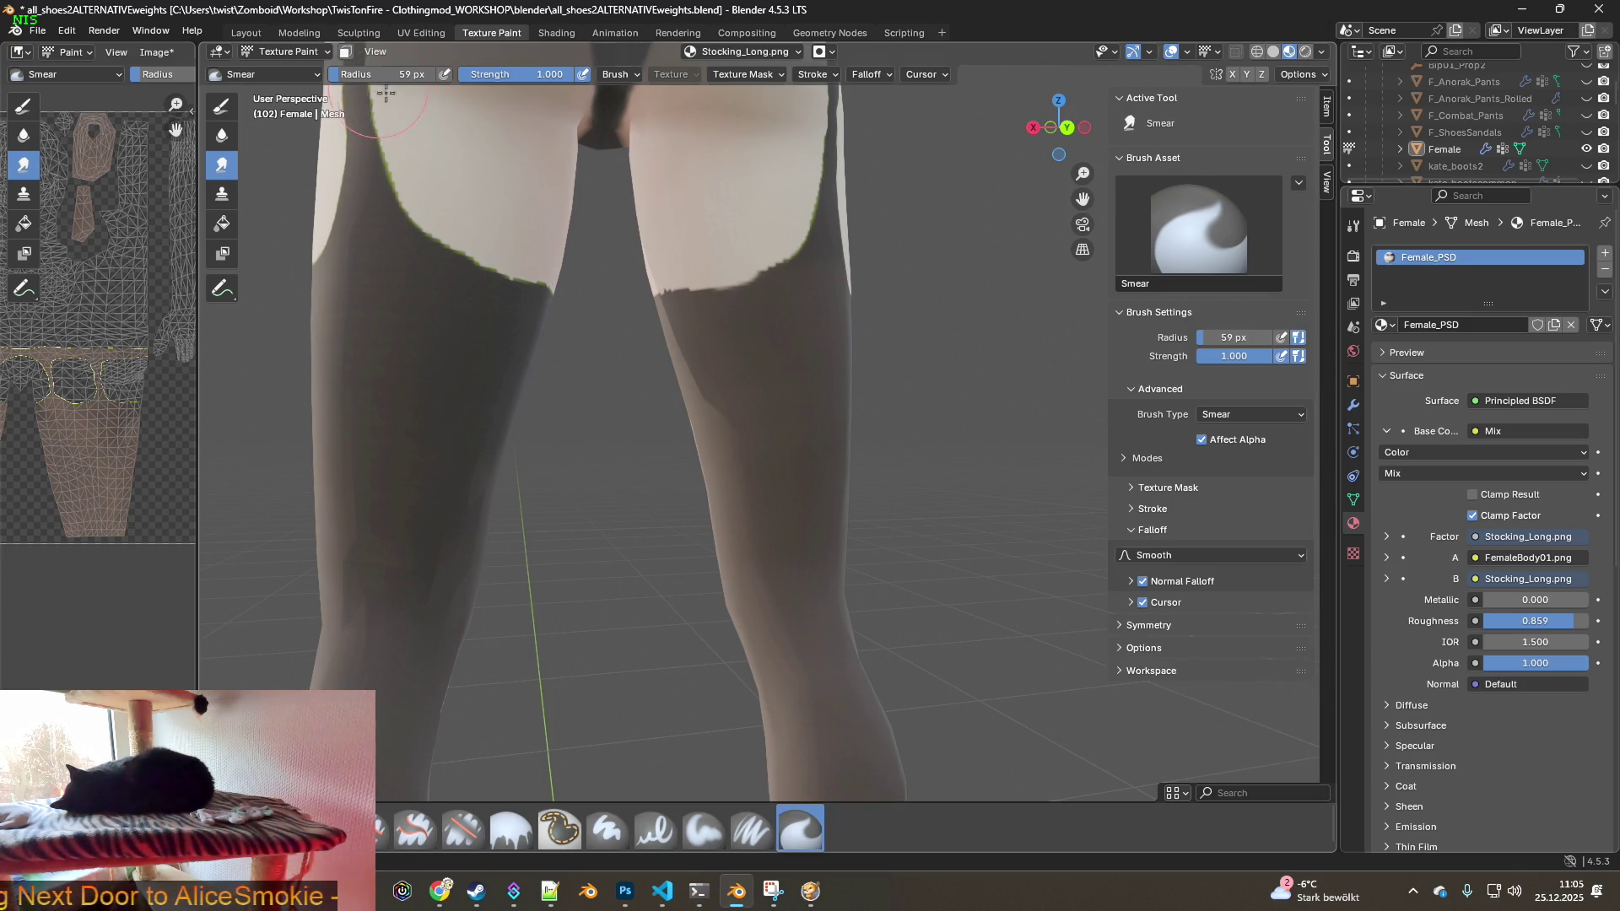
{"action": "middle_click_drag", "start_coordinate": [512, 331], "coordinate": [669, 344], "text": "shift"}
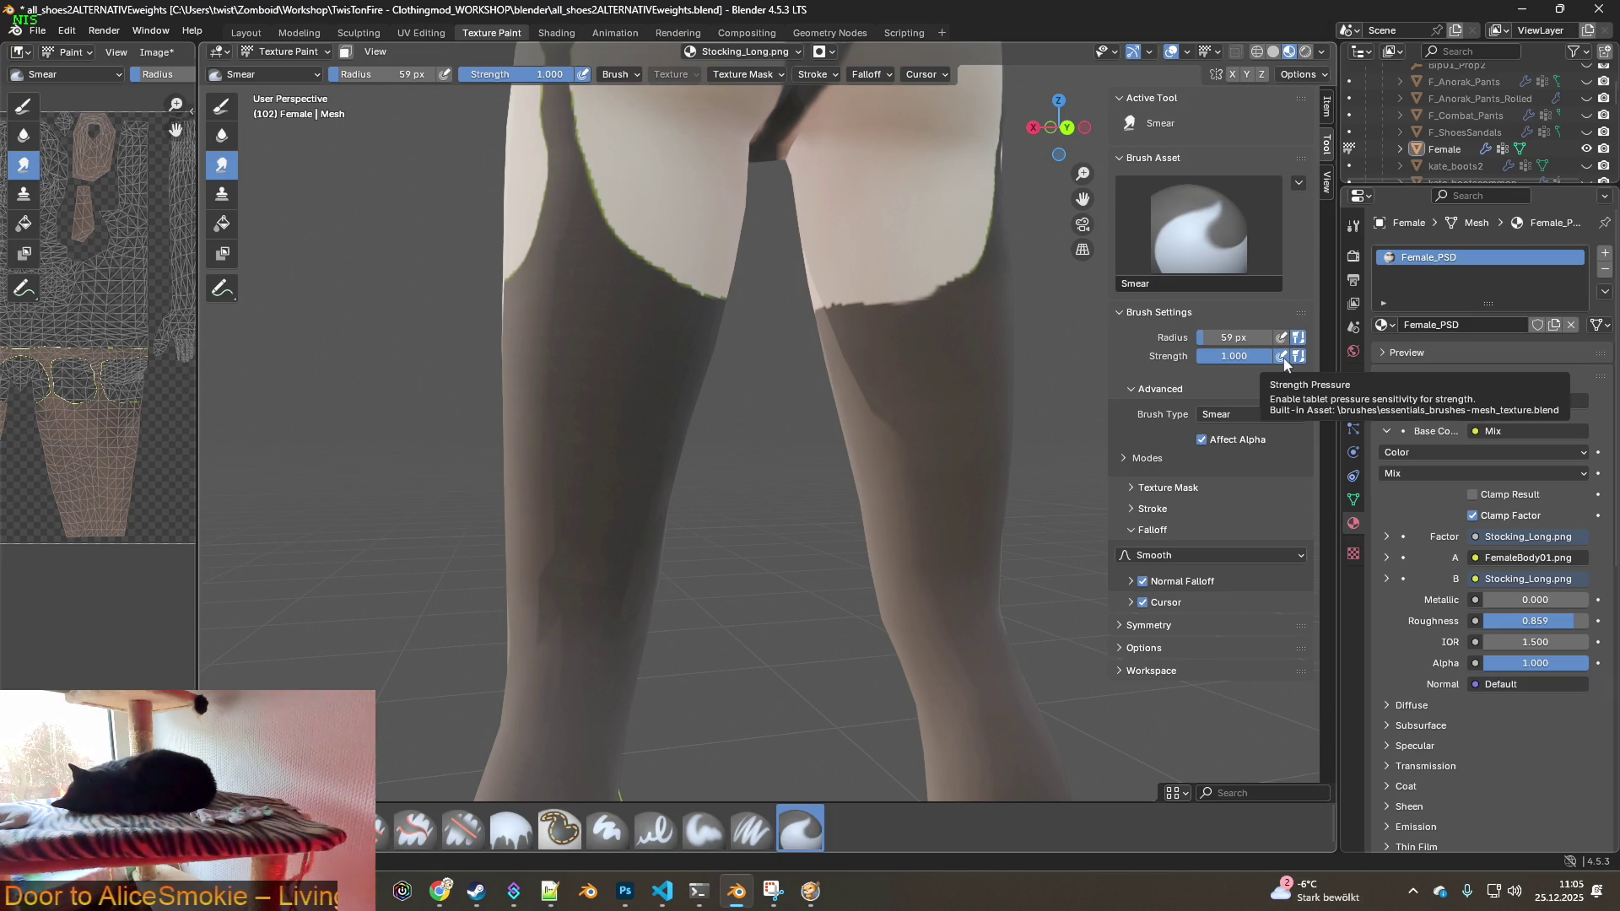
{"action": "left_click", "coordinate": [1283, 358]}
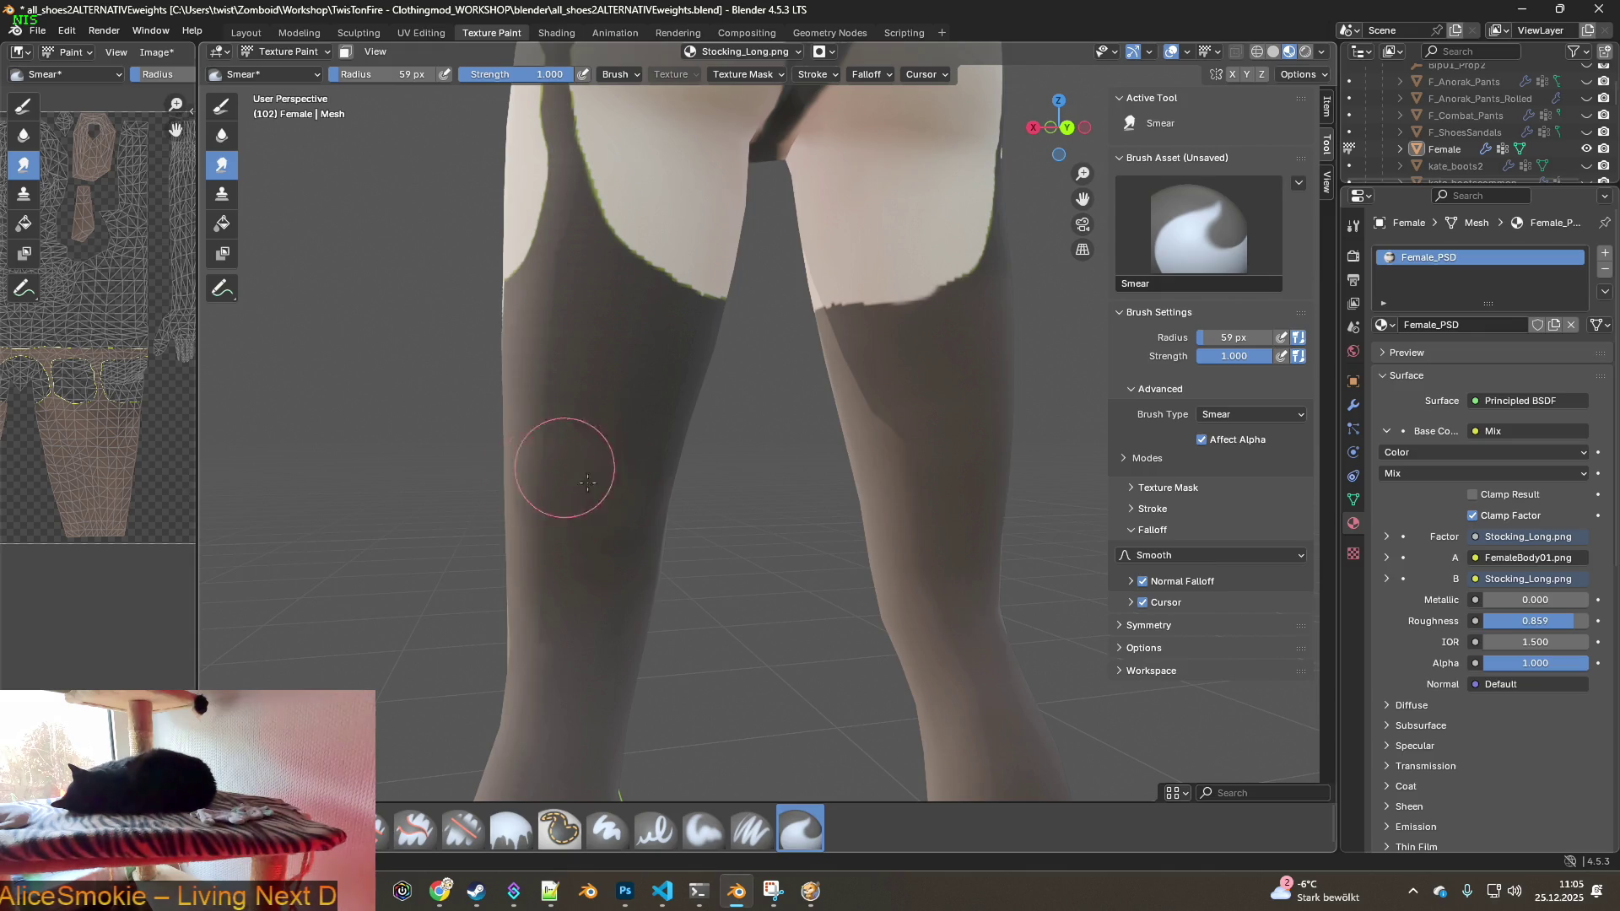
- Orbit around the legs to find the dark blotchy patches on the stockings
{"action": "mouse_move", "coordinate": [684, 507]}
{"action": "middle_mouse_down"}
{"action": "mouse_move", "coordinate": [738, 528]}
{"action": "mouse_move", "coordinate": [644, 553]}
{"action": "mouse_move", "coordinate": [643, 453]}
{"action": "middle_mouse_up"}
{"action": "middle_click_drag", "start_coordinate": [789, 528], "coordinate": [837, 516]}
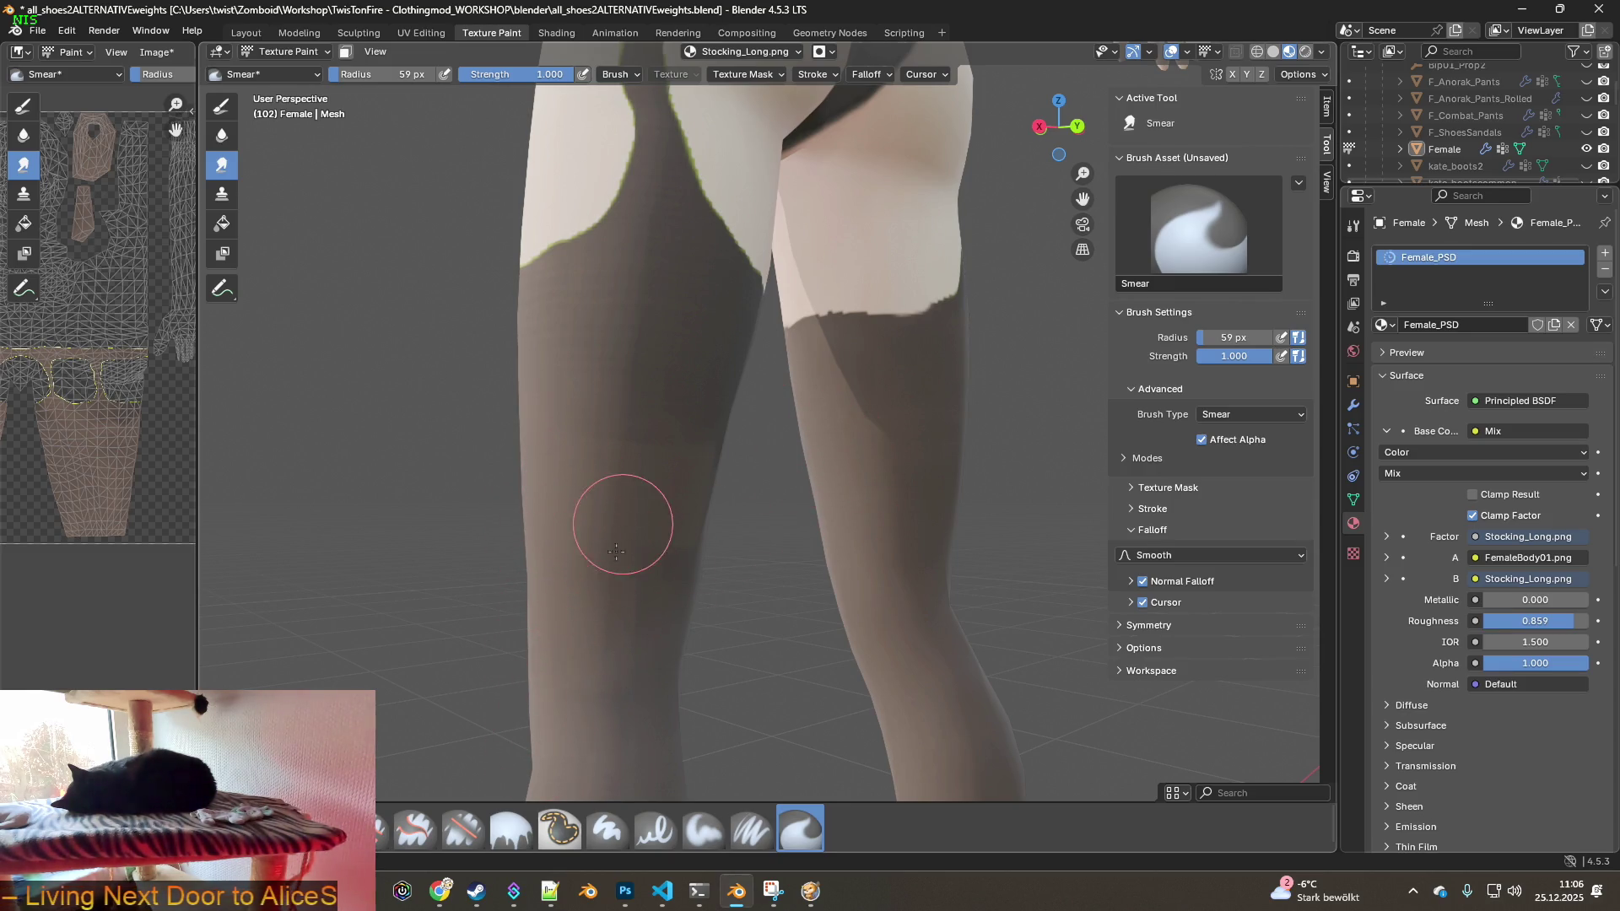
{"action": "mouse_move", "coordinate": [646, 697]}
{"action": "middle_mouse_down"}
{"action": "mouse_move", "coordinate": [571, 658]}
{"action": "mouse_move", "coordinate": [672, 749]}
{"action": "mouse_move", "coordinate": [641, 579]}
{"action": "mouse_move", "coordinate": [641, 704]}
{"action": "mouse_move", "coordinate": [589, 555]}
{"action": "middle_mouse_up"}
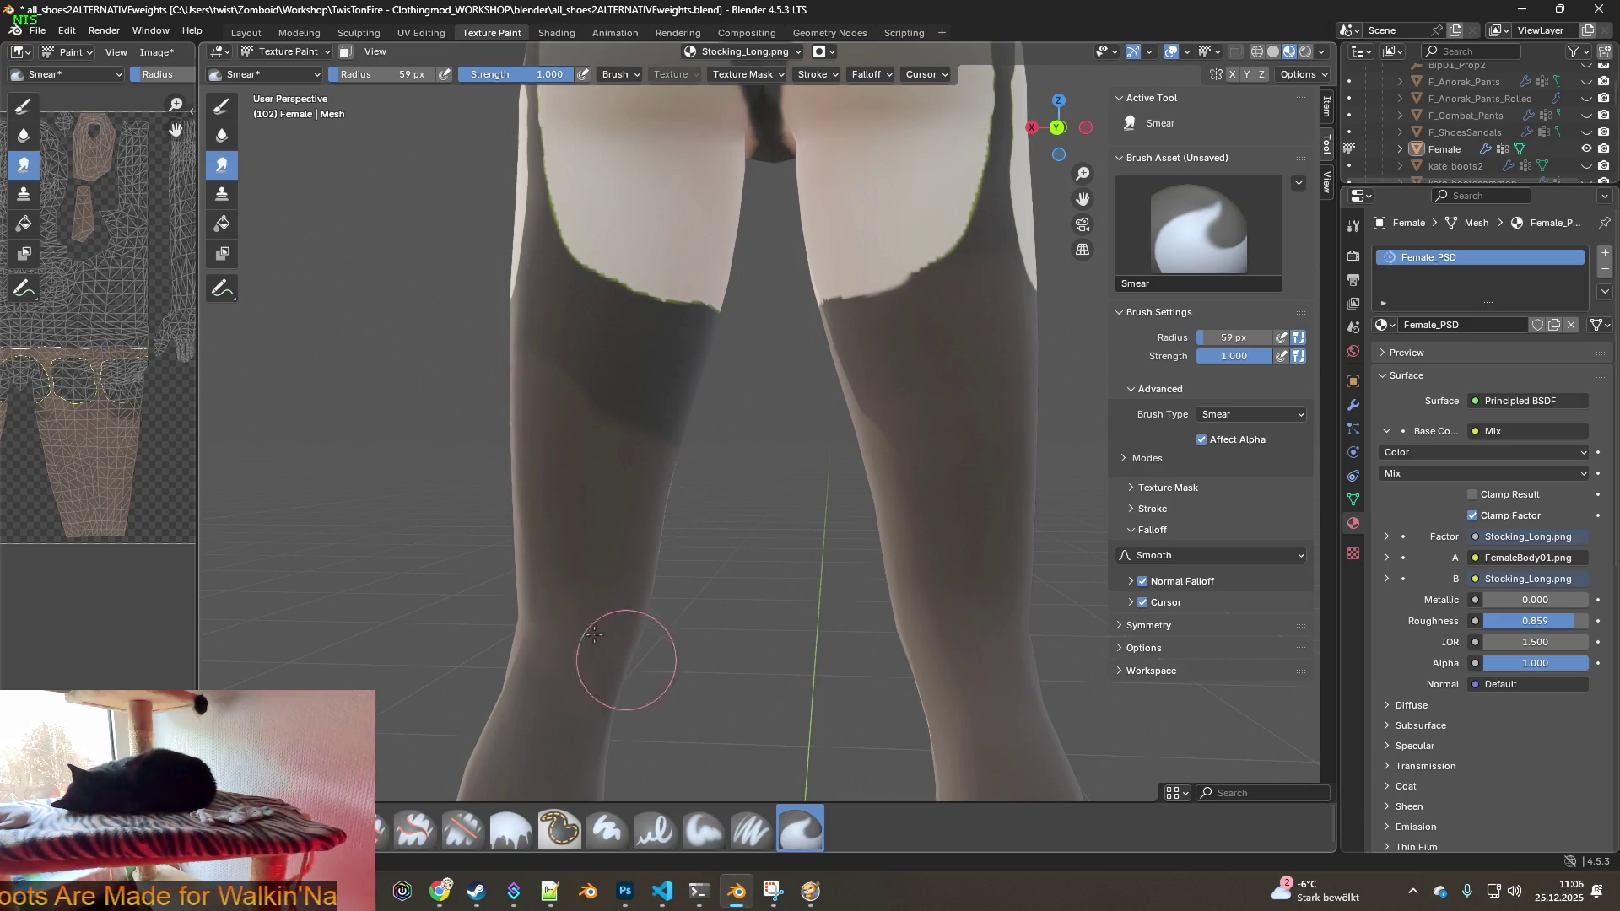
{"action": "mouse_move", "coordinate": [679, 752]}
{"action": "middle_mouse_down"}
{"action": "mouse_move", "coordinate": [615, 586]}
{"action": "mouse_move", "coordinate": [675, 735]}
{"action": "mouse_move", "coordinate": [624, 590]}
{"action": "mouse_move", "coordinate": [678, 698]}
{"action": "mouse_move", "coordinate": [708, 510]}
{"action": "mouse_move", "coordinate": [709, 651]}
{"action": "mouse_move", "coordinate": [743, 726]}
{"action": "mouse_move", "coordinate": [661, 461]}
{"action": "middle_mouse_up"}
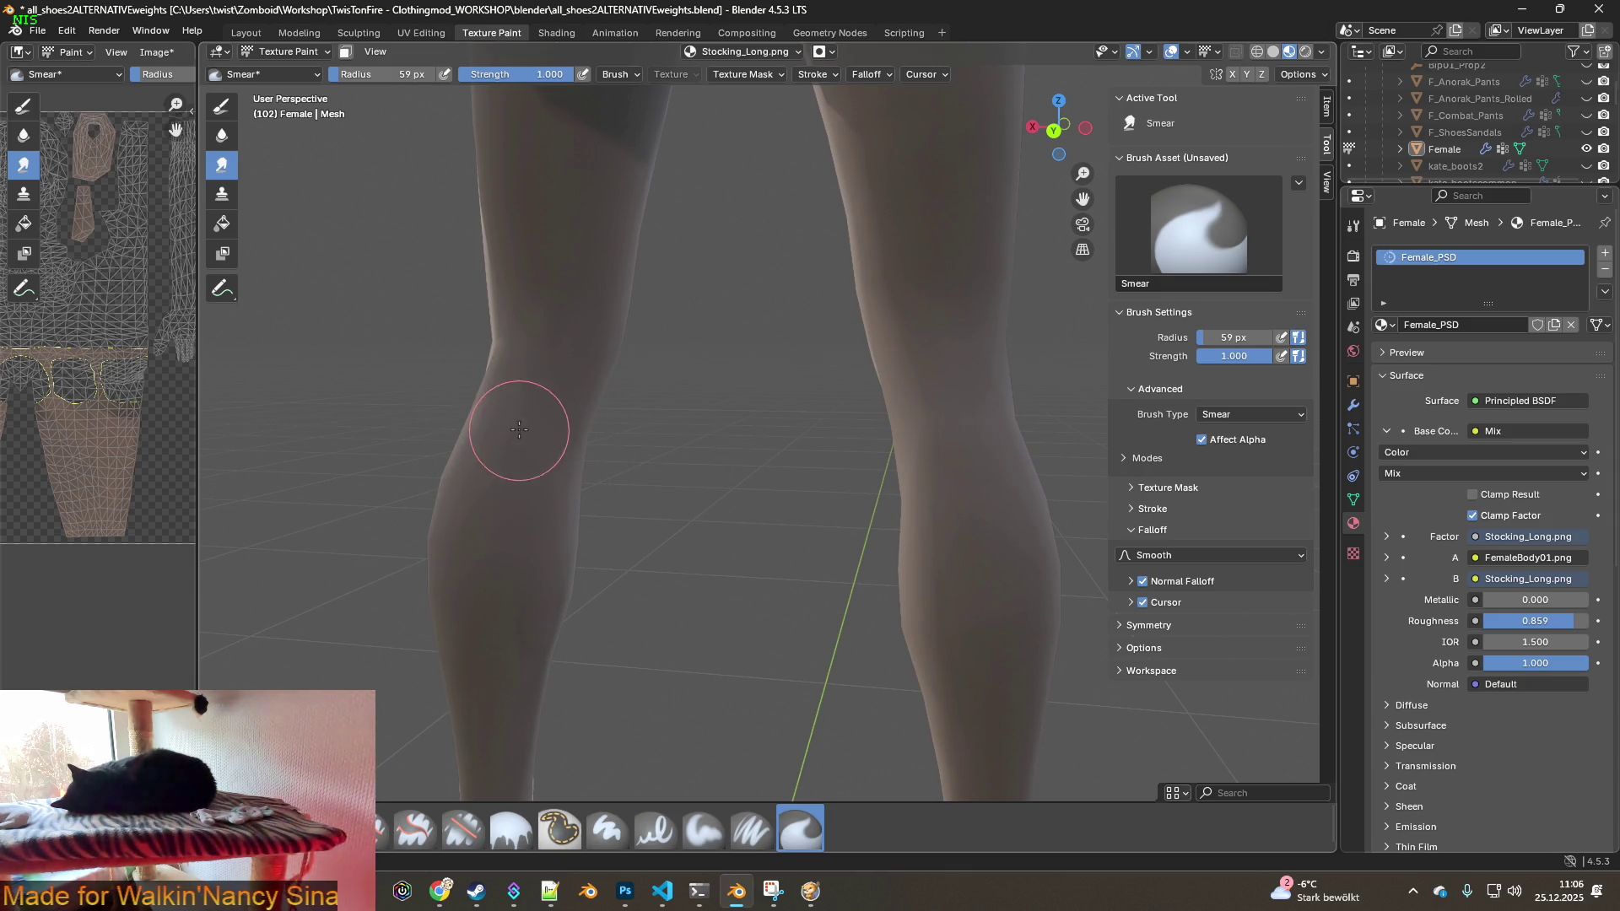
{"action": "middle_click_drag", "start_coordinate": [496, 542], "coordinate": [622, 579]}
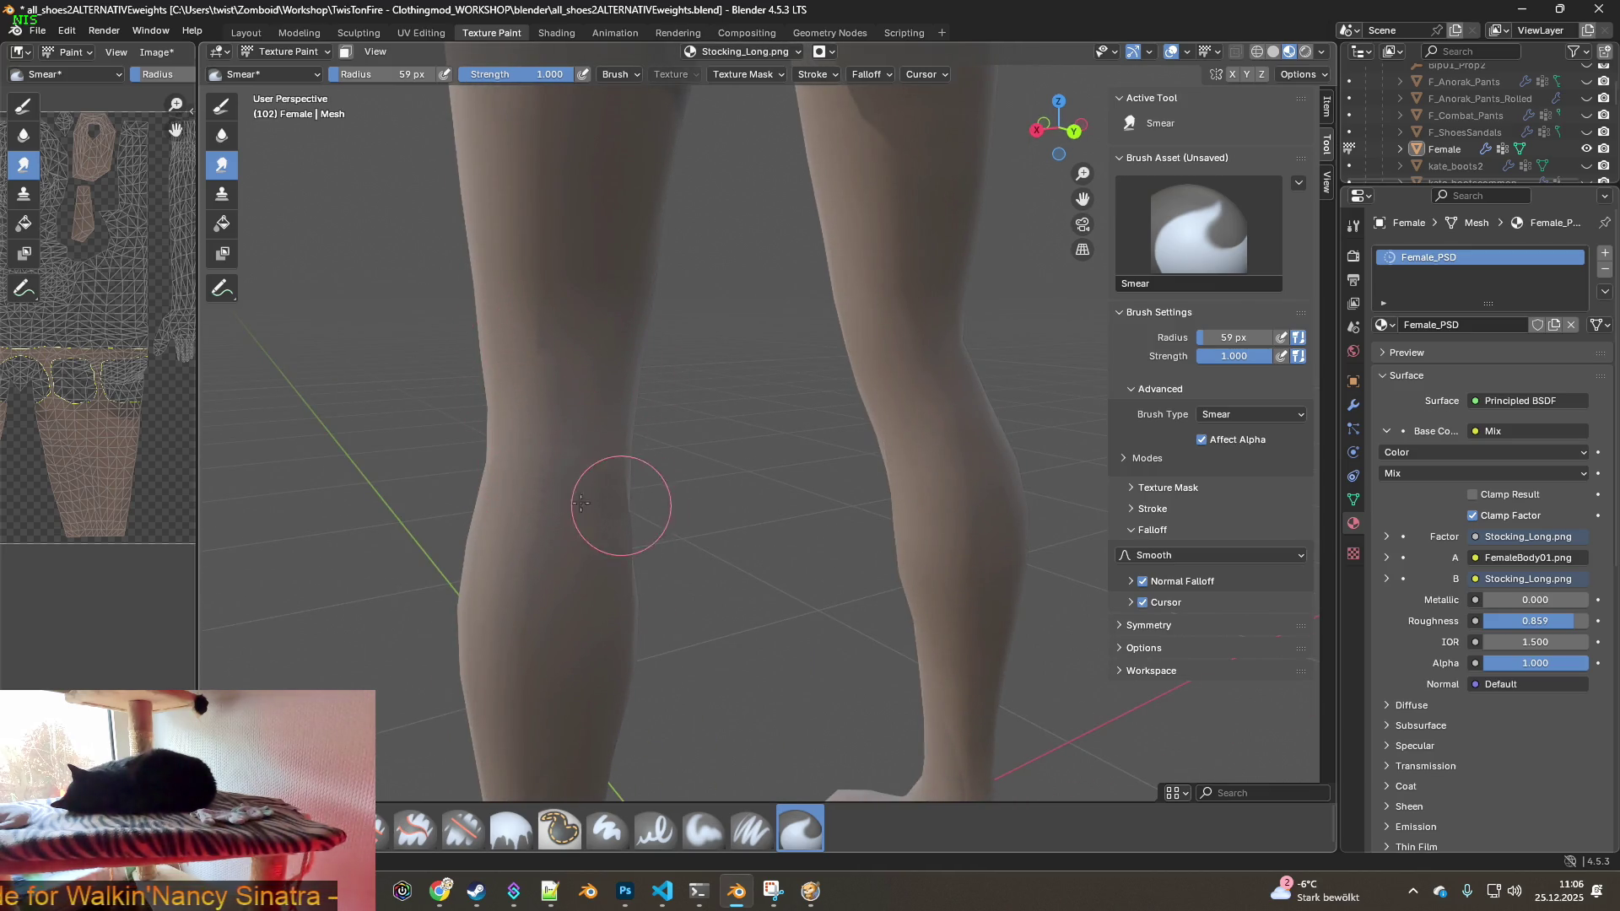
{"action": "mouse_move", "coordinate": [516, 445]}
{"action": "middle_mouse_down"}
{"action": "mouse_move", "coordinate": [723, 644]}
{"action": "mouse_move", "coordinate": [694, 550]}
{"action": "middle_mouse_up"}
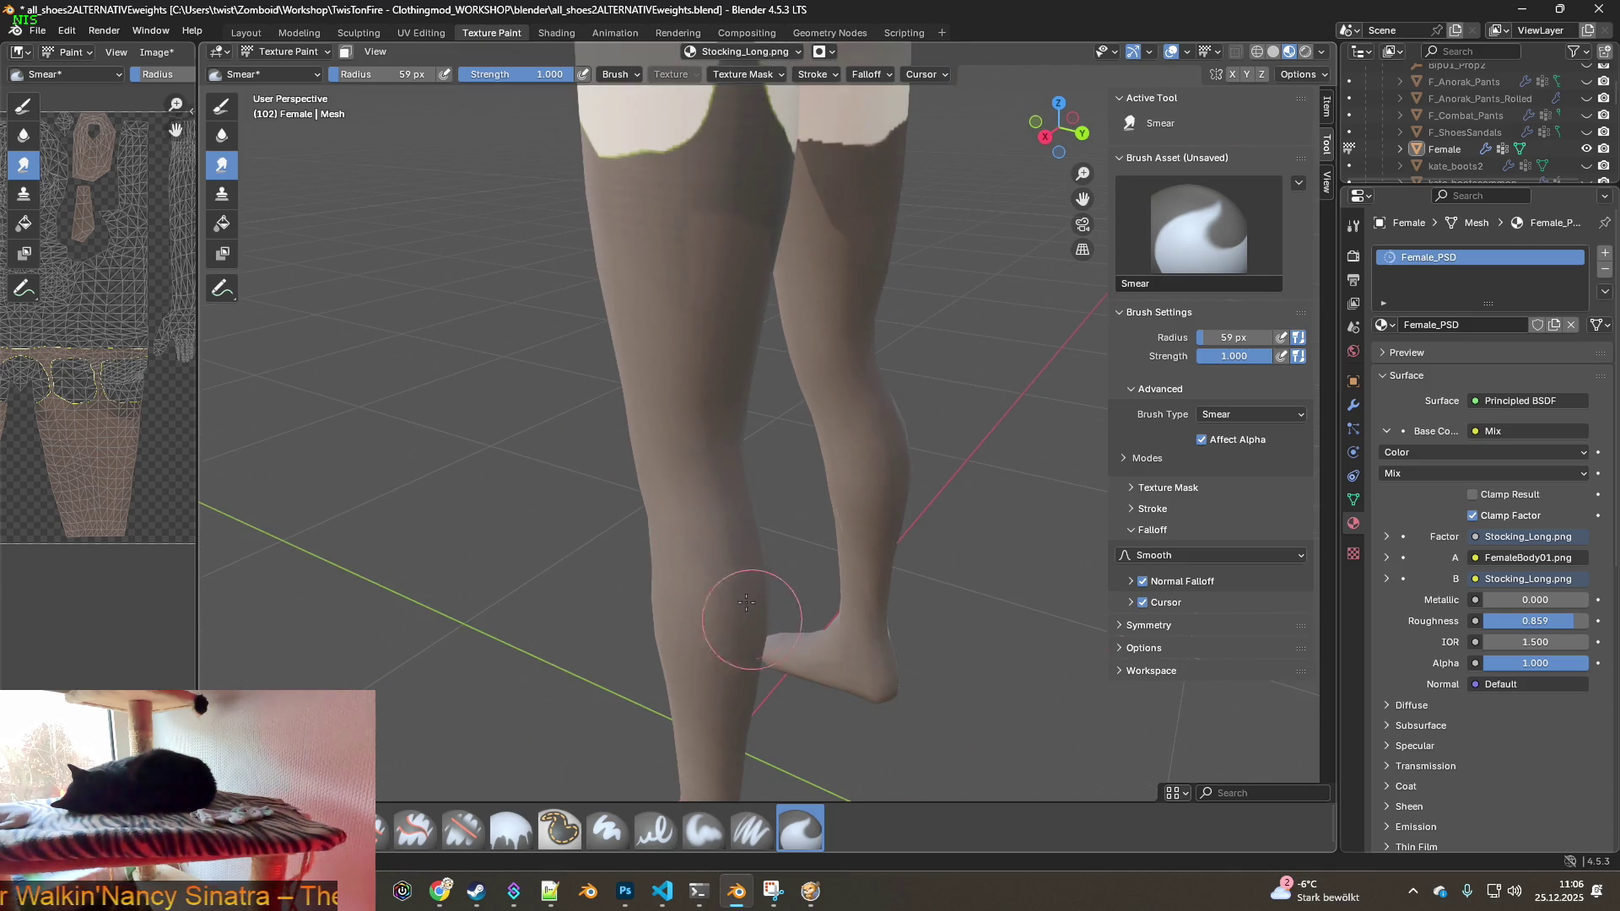
{"action": "middle_click_drag", "start_coordinate": [750, 614], "coordinate": [633, 559]}
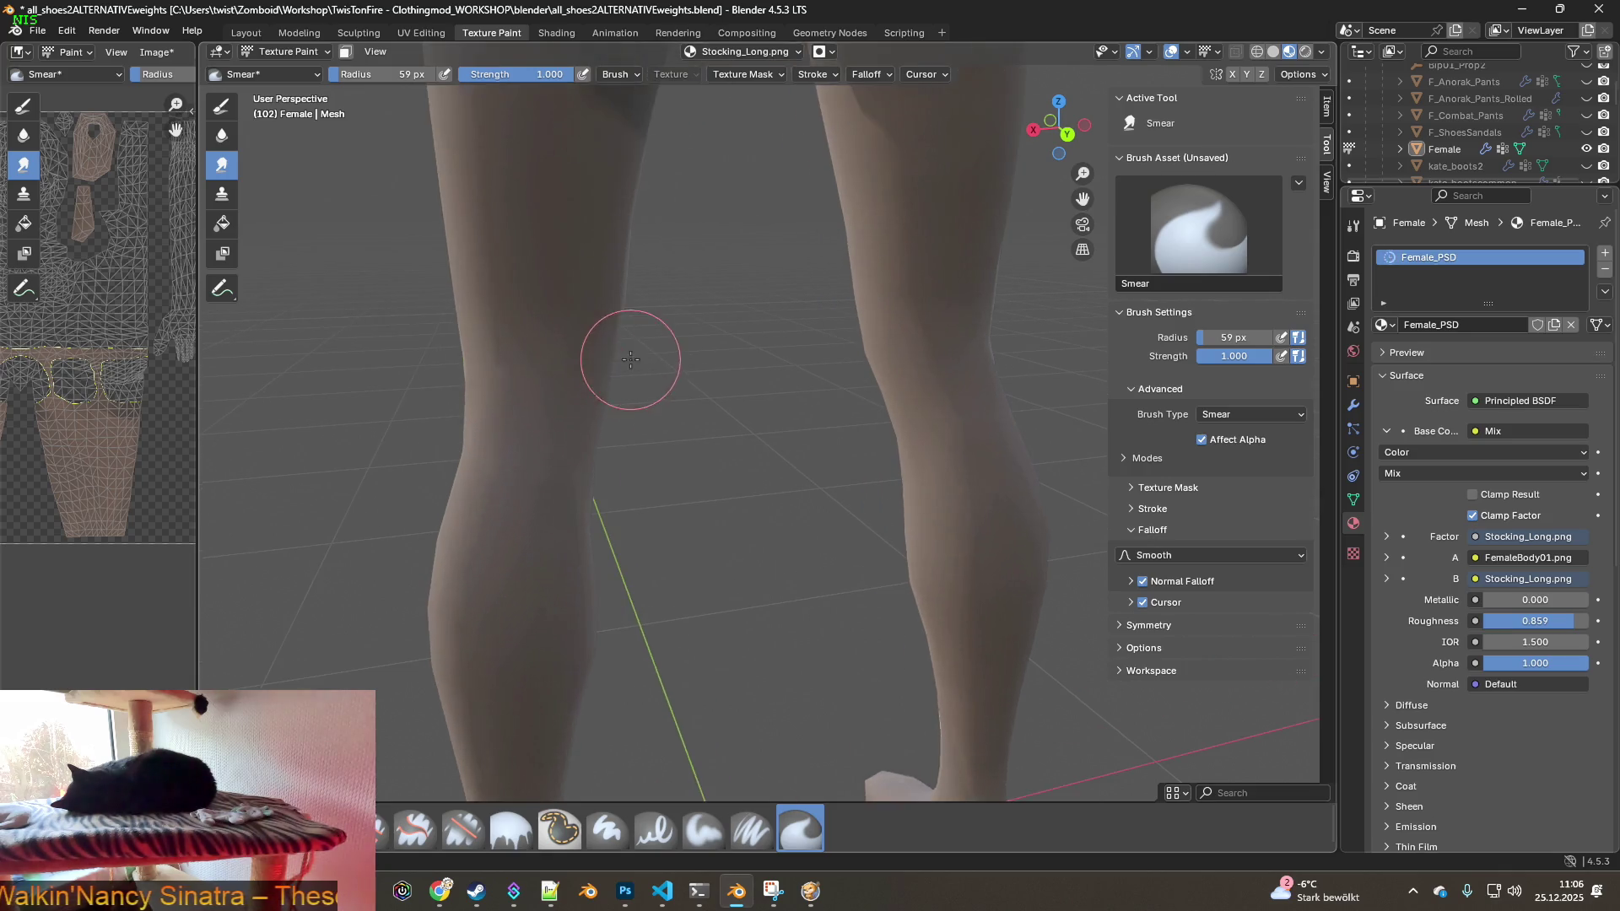
{"action": "scroll", "coordinate": [630, 361], "scroll_direction": "up", "scroll_amount": 3}
{"action": "scroll", "coordinate": [590, 397], "scroll_direction": "down", "scroll_amount": 2}
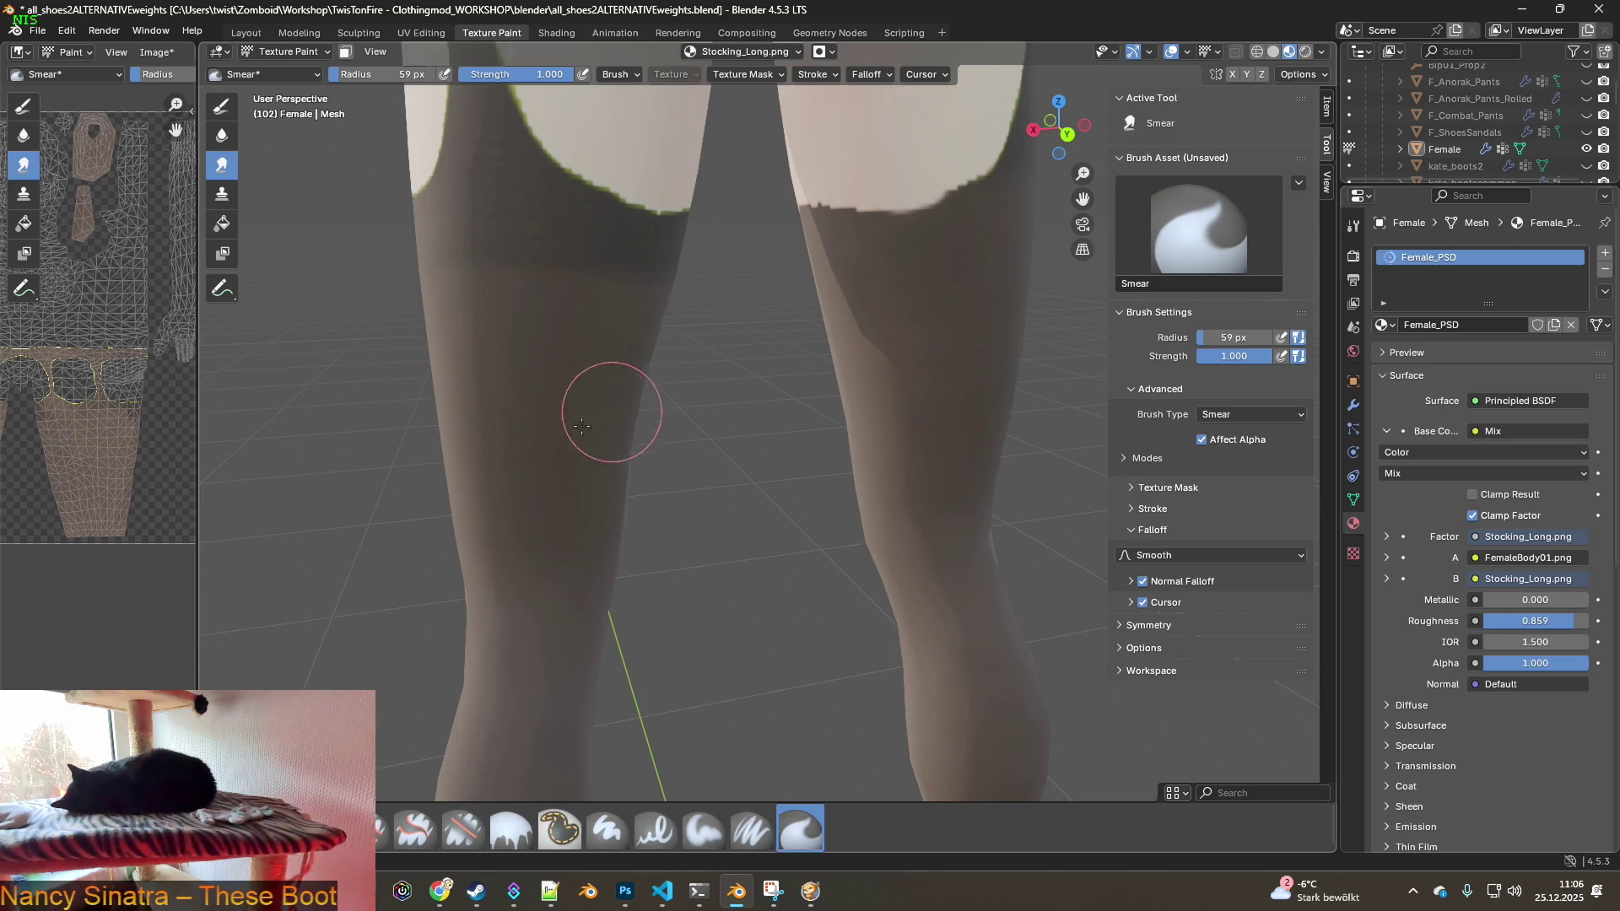
{"action": "middle_click_drag", "start_coordinate": [562, 416], "coordinate": [595, 511]}
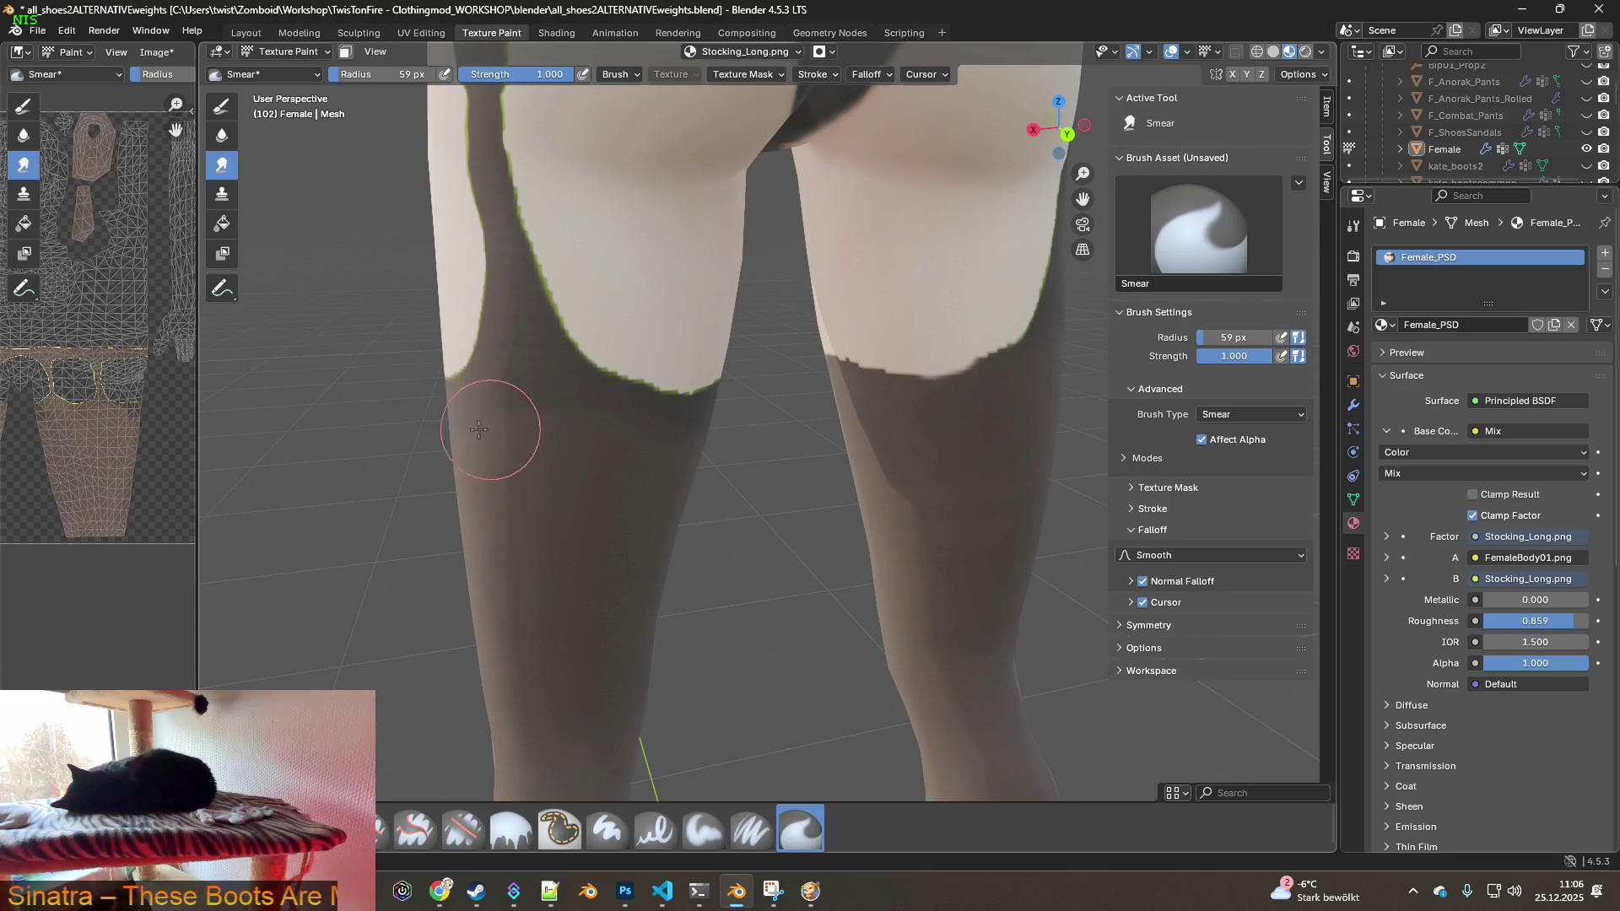
- Smear the dark rectangular patch on the shin and soften the patch near the knee
{"action": "mouse_move", "coordinate": [687, 568]}
{"action": "middle_mouse_down"}
{"action": "mouse_move", "coordinate": [737, 532]}
{"action": "mouse_move", "coordinate": [776, 621]}
{"action": "mouse_move", "coordinate": [767, 560]}
{"action": "mouse_move", "coordinate": [734, 540]}
{"action": "middle_mouse_up"}
{"action": "scroll", "coordinate": [708, 530], "scroll_direction": "up", "scroll_amount": 3}
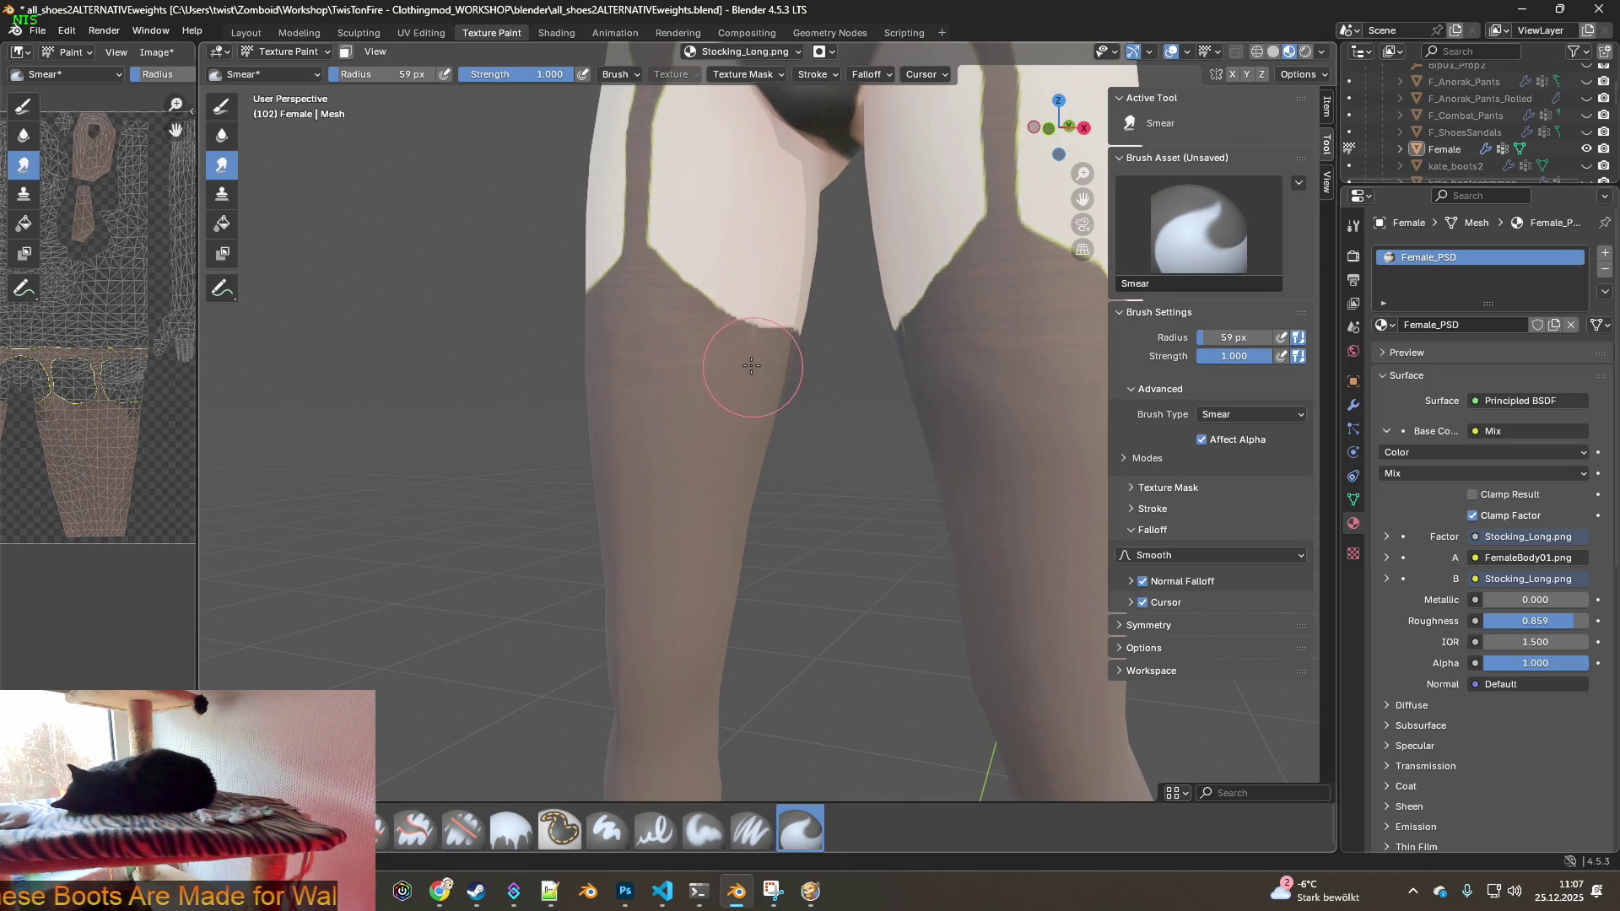
{"action": "middle_click_drag", "start_coordinate": [734, 434], "coordinate": [676, 443]}
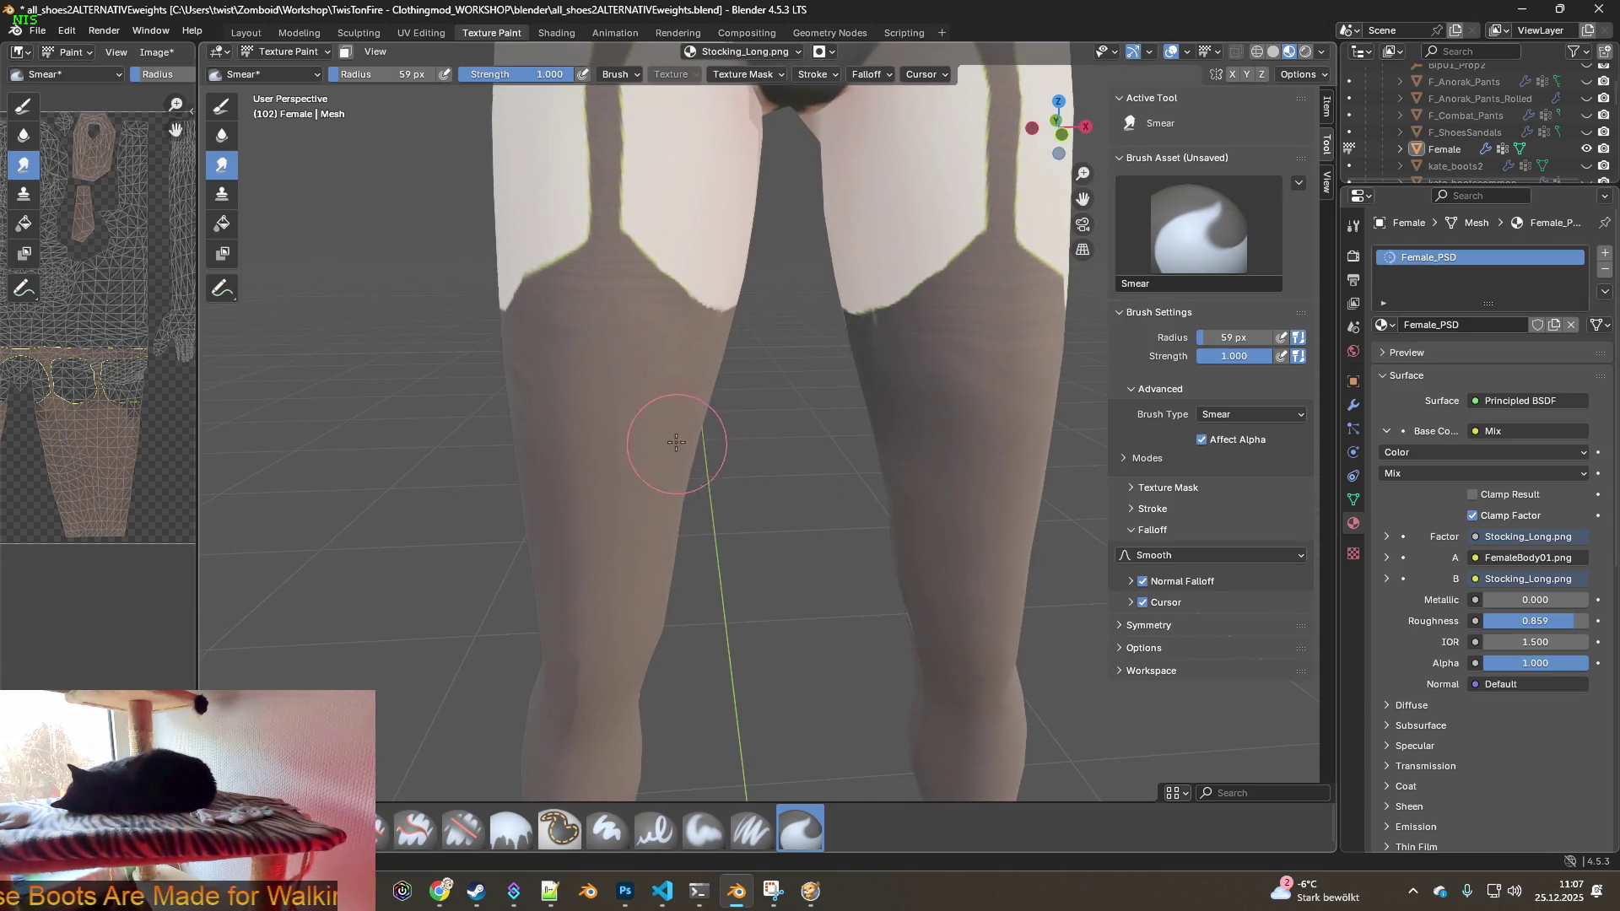
{"action": "middle_click_drag", "start_coordinate": [535, 381], "coordinate": [643, 412]}
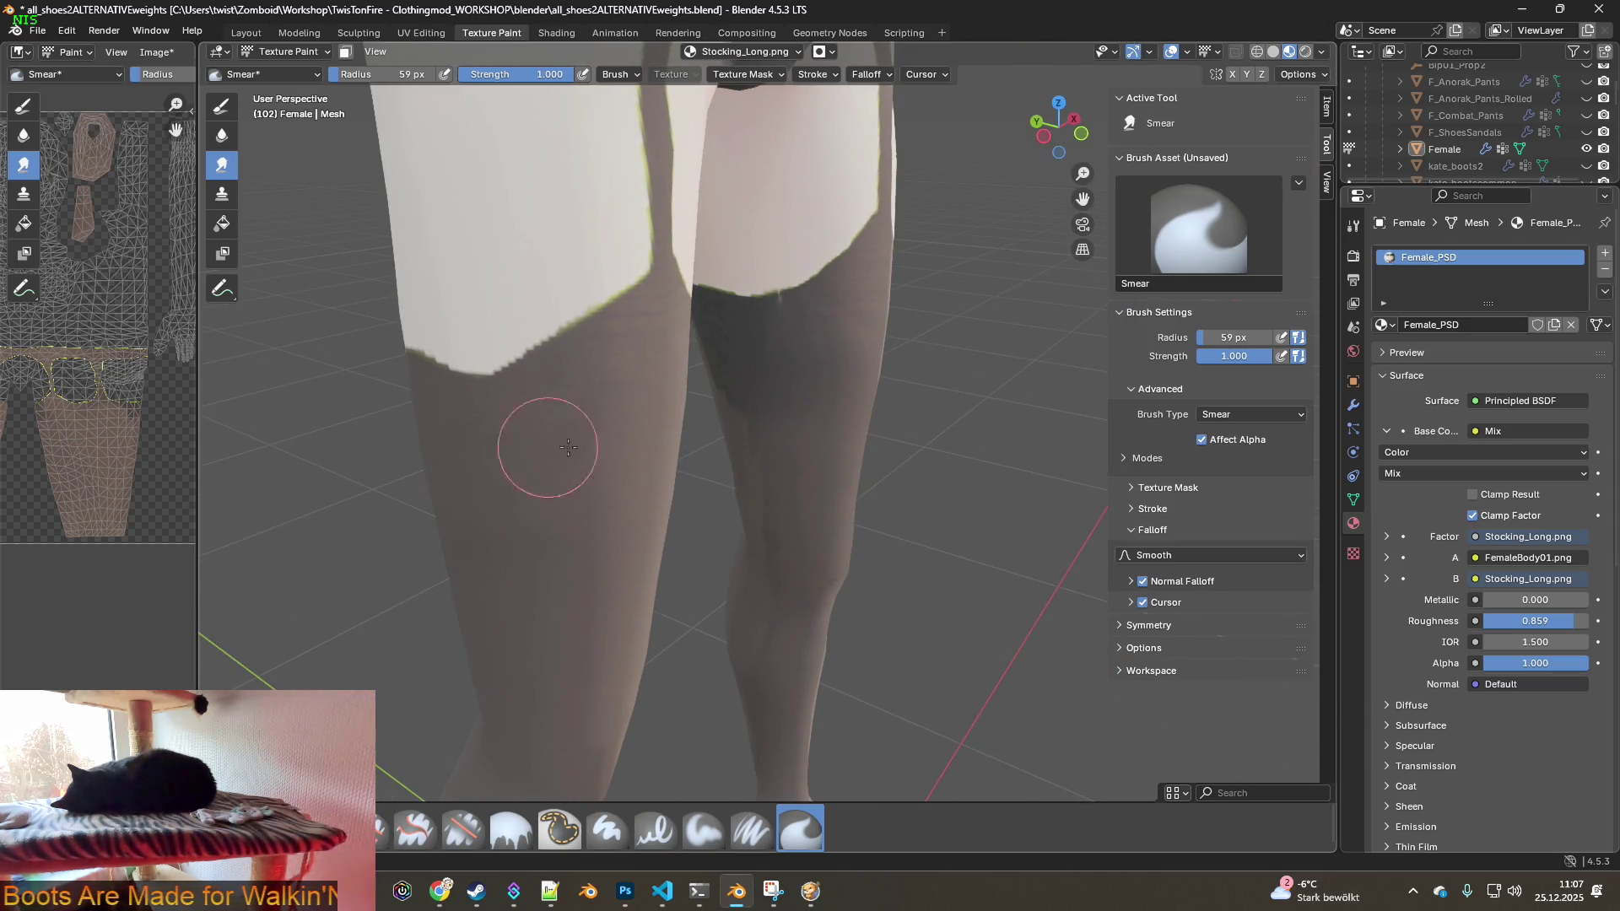
{"action": "middle_click_drag", "start_coordinate": [595, 485], "coordinate": [526, 435]}
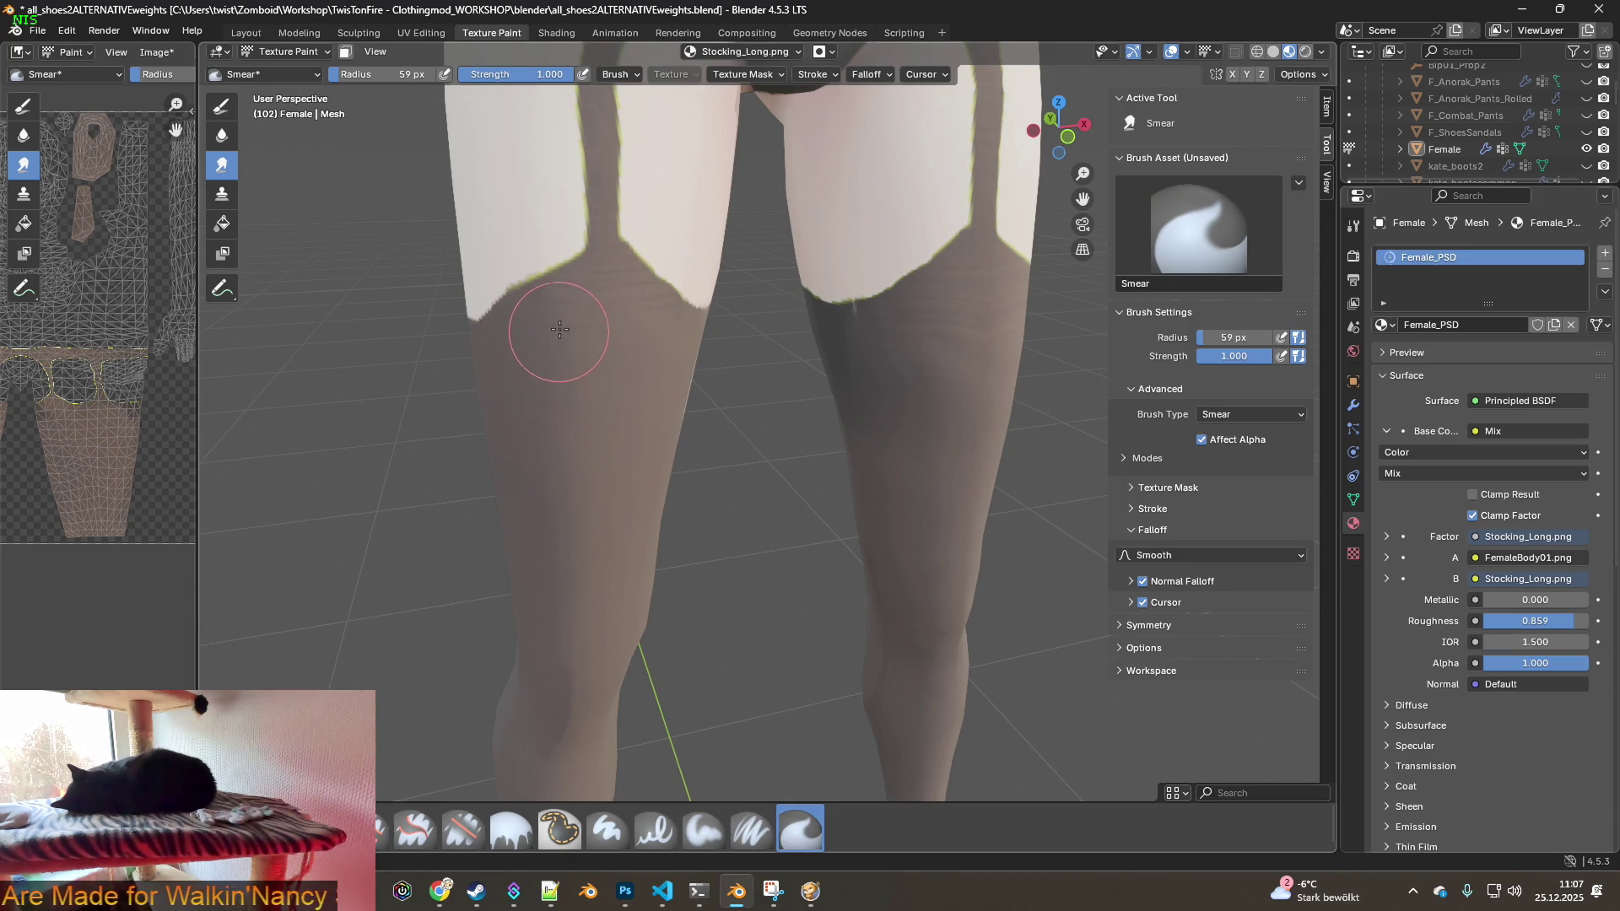
{"action": "middle_click_drag", "start_coordinate": [496, 453], "coordinate": [669, 549]}
{"action": "scroll", "coordinate": [669, 550], "scroll_direction": "up", "scroll_amount": 2}
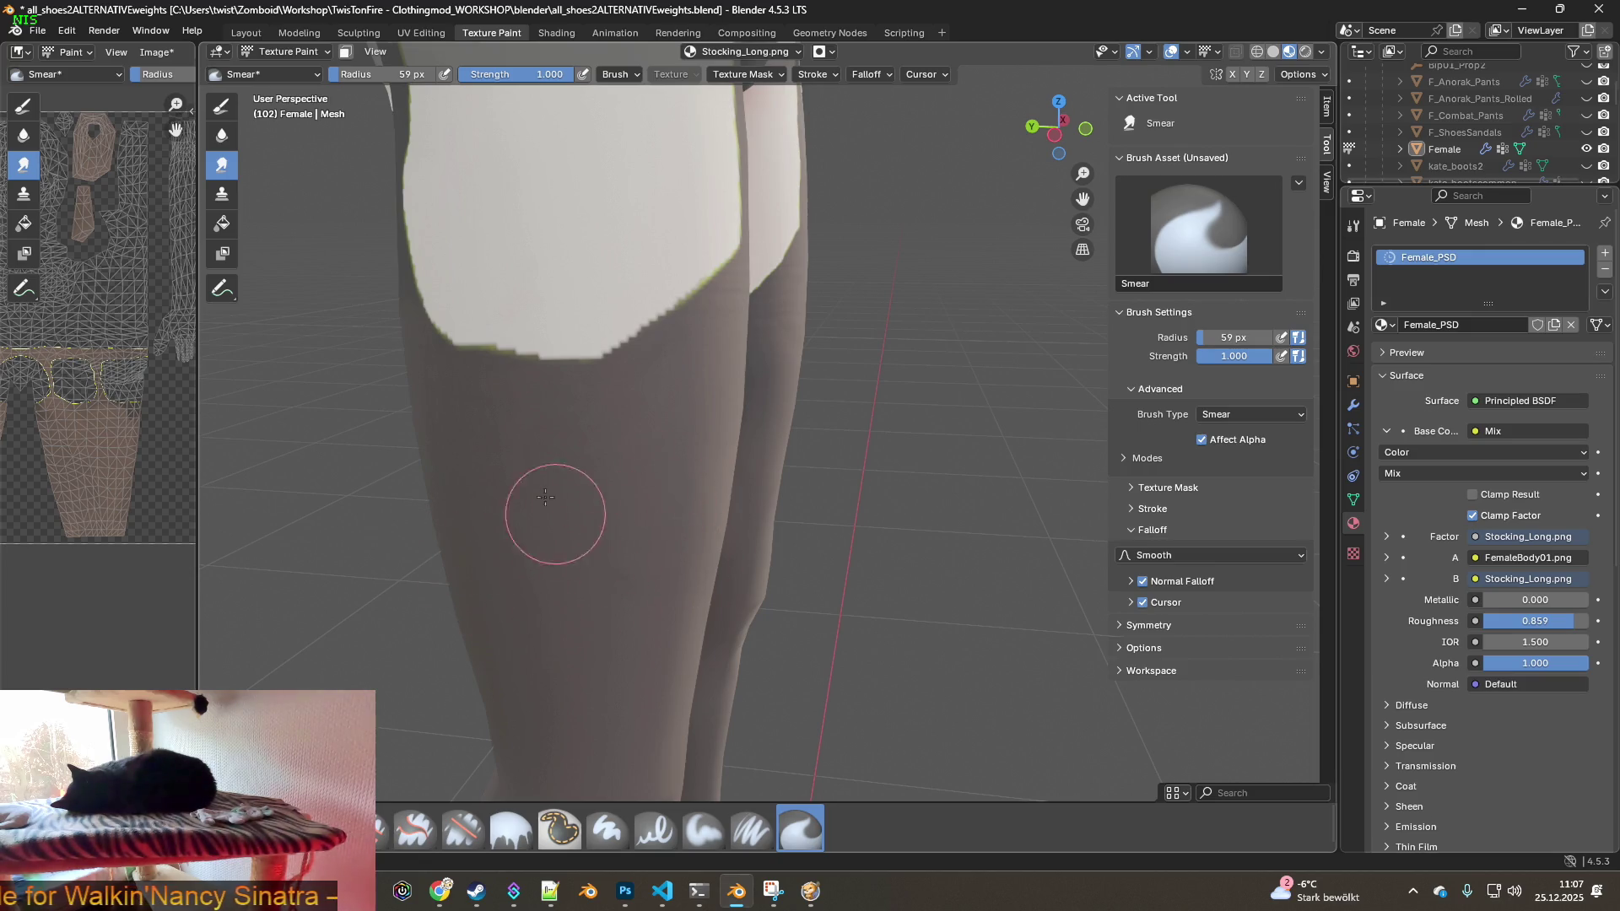
{"action": "middle_click_drag", "start_coordinate": [524, 524], "coordinate": [886, 579]}
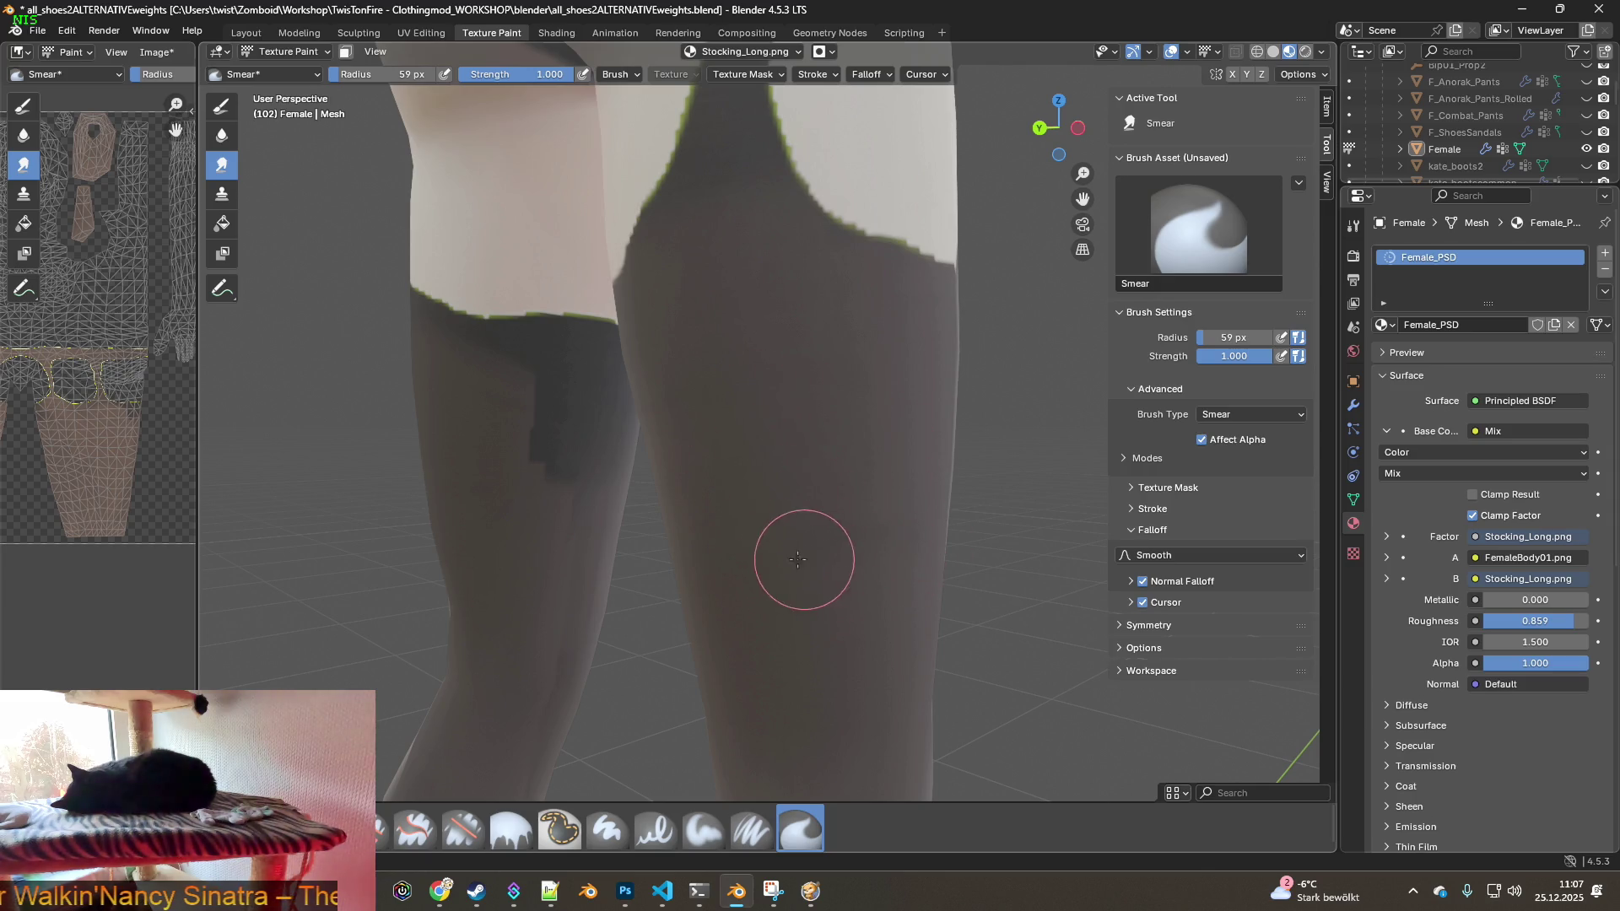
{"action": "mouse_move", "coordinate": [551, 506]}
{"action": "left_mouse_down"}
{"action": "mouse_move", "coordinate": [543, 449]}
{"action": "mouse_move", "coordinate": [590, 506]}
{"action": "mouse_move", "coordinate": [579, 597]}
{"action": "mouse_move", "coordinate": [537, 660]}
{"action": "left_mouse_up"}
{"action": "mouse_move", "coordinate": [506, 579]}
{"action": "left_mouse_down"}
{"action": "mouse_move", "coordinate": [571, 433]}
{"action": "mouse_move", "coordinate": [582, 441]}
{"action": "mouse_move", "coordinate": [524, 421]}
{"action": "mouse_move", "coordinate": [549, 470]}
{"action": "mouse_move", "coordinate": [478, 397]}
{"action": "mouse_move", "coordinate": [568, 387]}
{"action": "mouse_move", "coordinate": [593, 458]}
{"action": "mouse_move", "coordinate": [528, 380]}
{"action": "mouse_move", "coordinate": [557, 372]}
{"action": "mouse_move", "coordinate": [493, 365]}
{"action": "left_mouse_up"}
- Smear the remaining dark stocking texture on the other leg
{"action": "mouse_move", "coordinate": [495, 542]}
{"action": "middle_mouse_down"}
{"action": "mouse_move", "coordinate": [579, 579]}
{"action": "mouse_move", "coordinate": [542, 623]}
{"action": "mouse_move", "coordinate": [832, 670]}
{"action": "middle_mouse_up"}
{"action": "scroll", "coordinate": [541, 591], "scroll_direction": "down", "scroll_amount": 4}
{"action": "scroll", "coordinate": [759, 654], "scroll_direction": "up", "scroll_amount": 2}
{"action": "mouse_move", "coordinate": [723, 644]}
{"action": "middle_mouse_down"}
{"action": "mouse_move", "coordinate": [590, 549]}
{"action": "mouse_move", "coordinate": [602, 578]}
{"action": "mouse_move", "coordinate": [759, 615]}
{"action": "middle_mouse_up"}
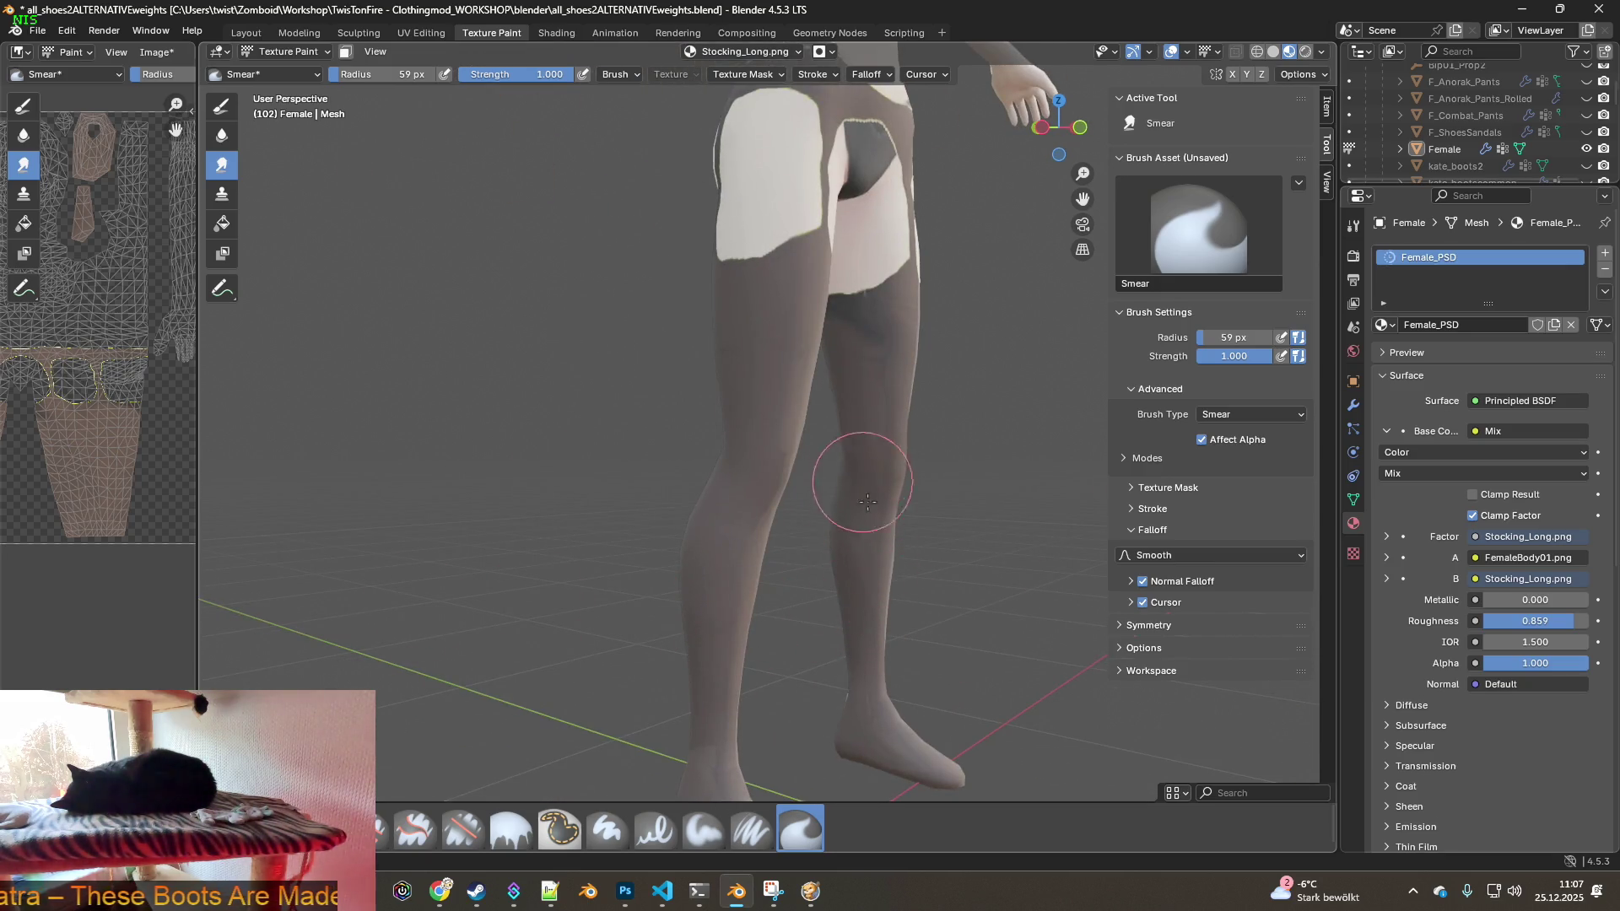
{"action": "mouse_move", "coordinate": [851, 590]}
{"action": "left_mouse_down"}
{"action": "mouse_move", "coordinate": [894, 550]}
{"action": "mouse_move", "coordinate": [767, 448]}
{"action": "mouse_move", "coordinate": [767, 470]}
{"action": "mouse_move", "coordinate": [891, 486]}
{"action": "left_mouse_up"}
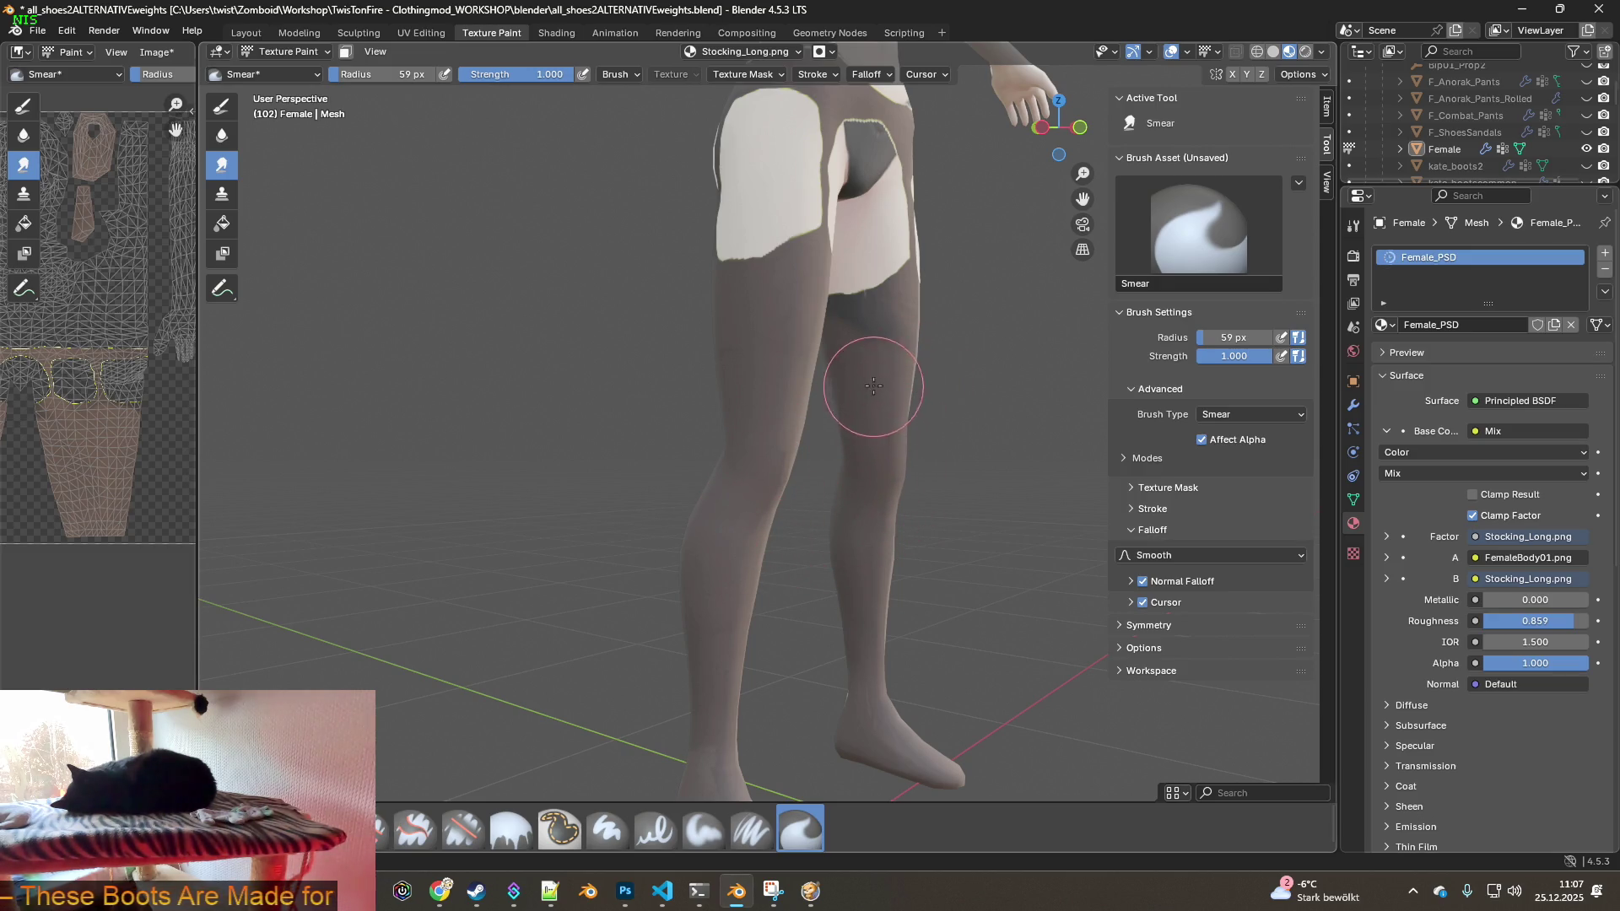
{"action": "scroll", "coordinate": [857, 596], "scroll_direction": "up", "scroll_amount": 5}
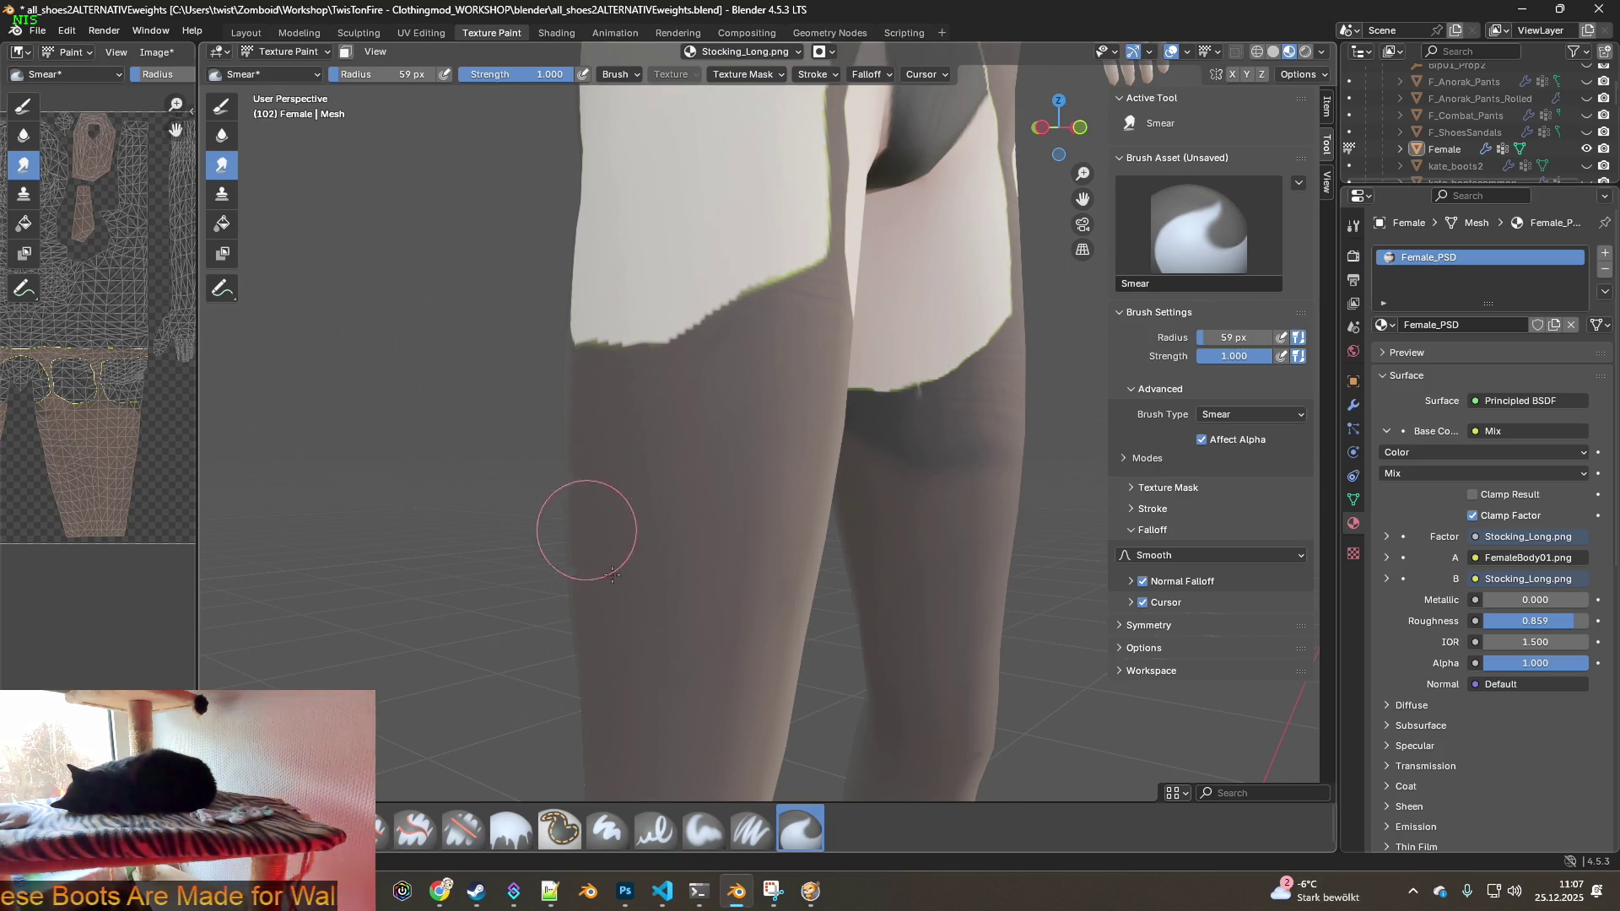
{"action": "middle_click_drag", "start_coordinate": [855, 599], "coordinate": [862, 596]}
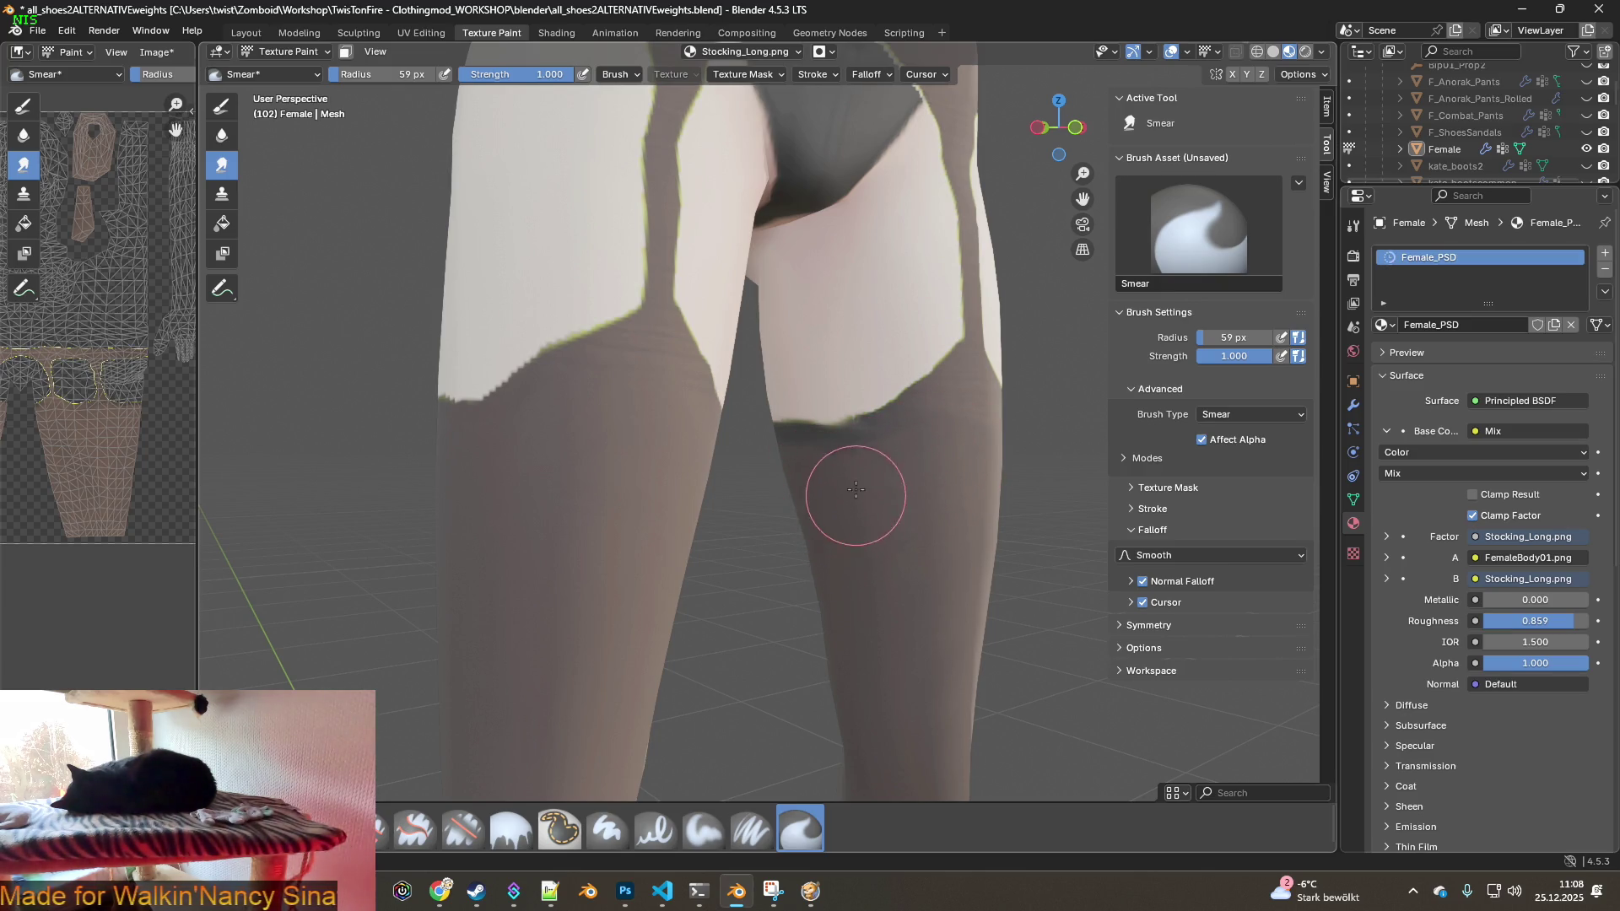
{"action": "mouse_move", "coordinate": [943, 498]}
{"action": "middle_mouse_down"}
{"action": "mouse_move", "coordinate": [933, 535]}
{"action": "mouse_move", "coordinate": [788, 535]}
{"action": "mouse_move", "coordinate": [854, 530]}
{"action": "middle_mouse_up"}
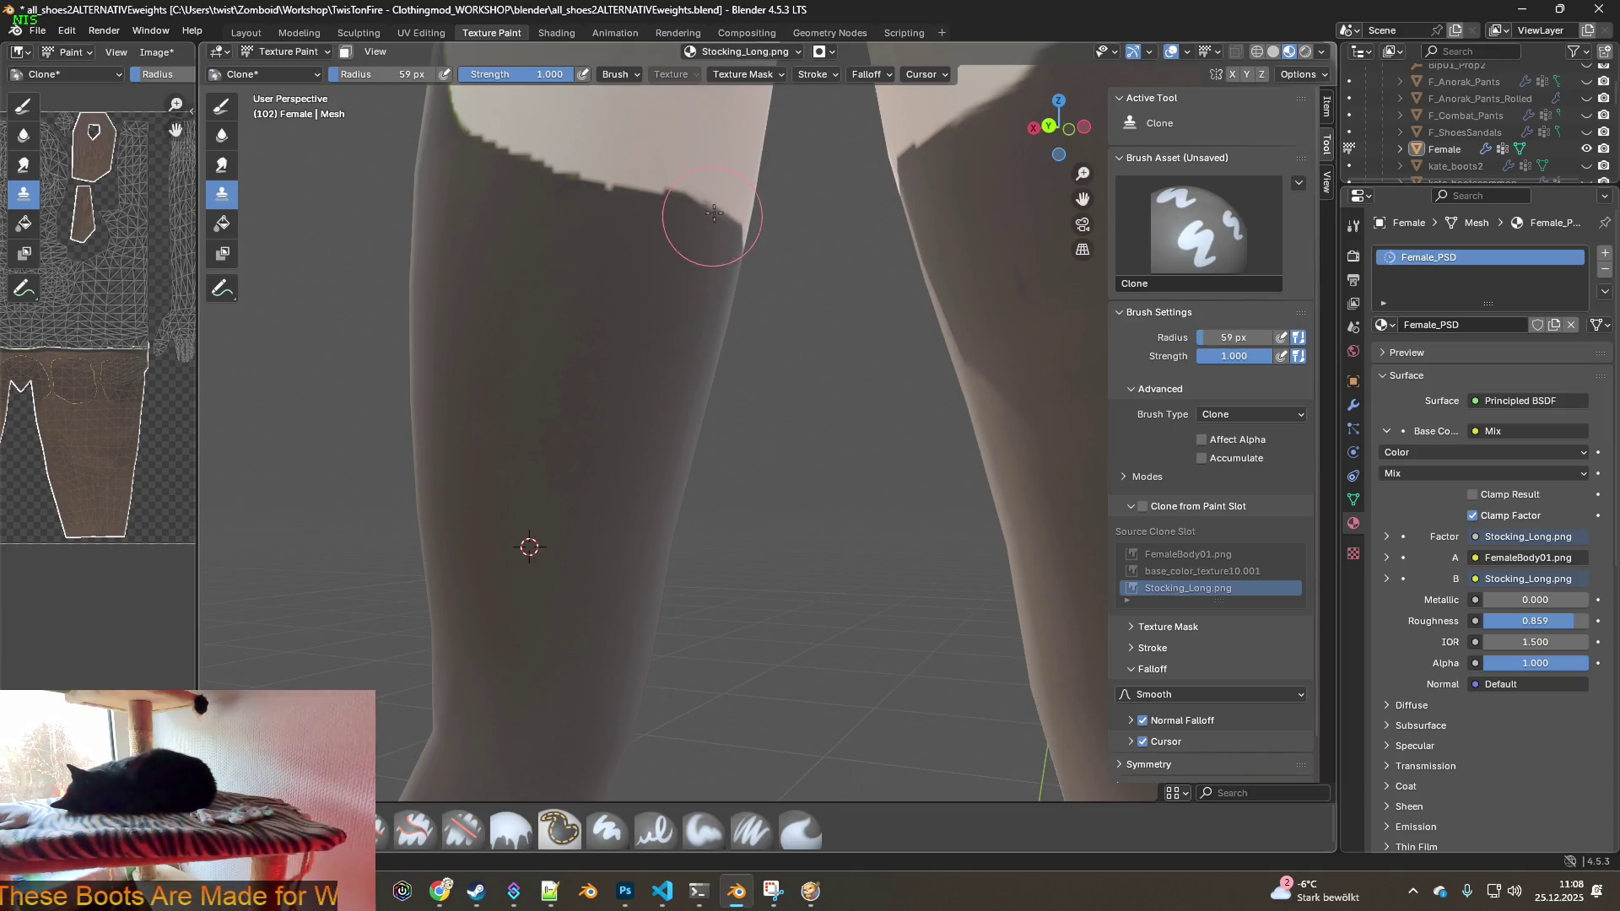
- Clone-paint the stocking texture down the leg and frame both feet
{"action": "mouse_move", "coordinate": [624, 228]}
{"action": "middle_mouse_down"}
{"action": "mouse_move", "coordinate": [501, 319]}
{"action": "mouse_move", "coordinate": [519, 329]}
{"action": "middle_mouse_up"}
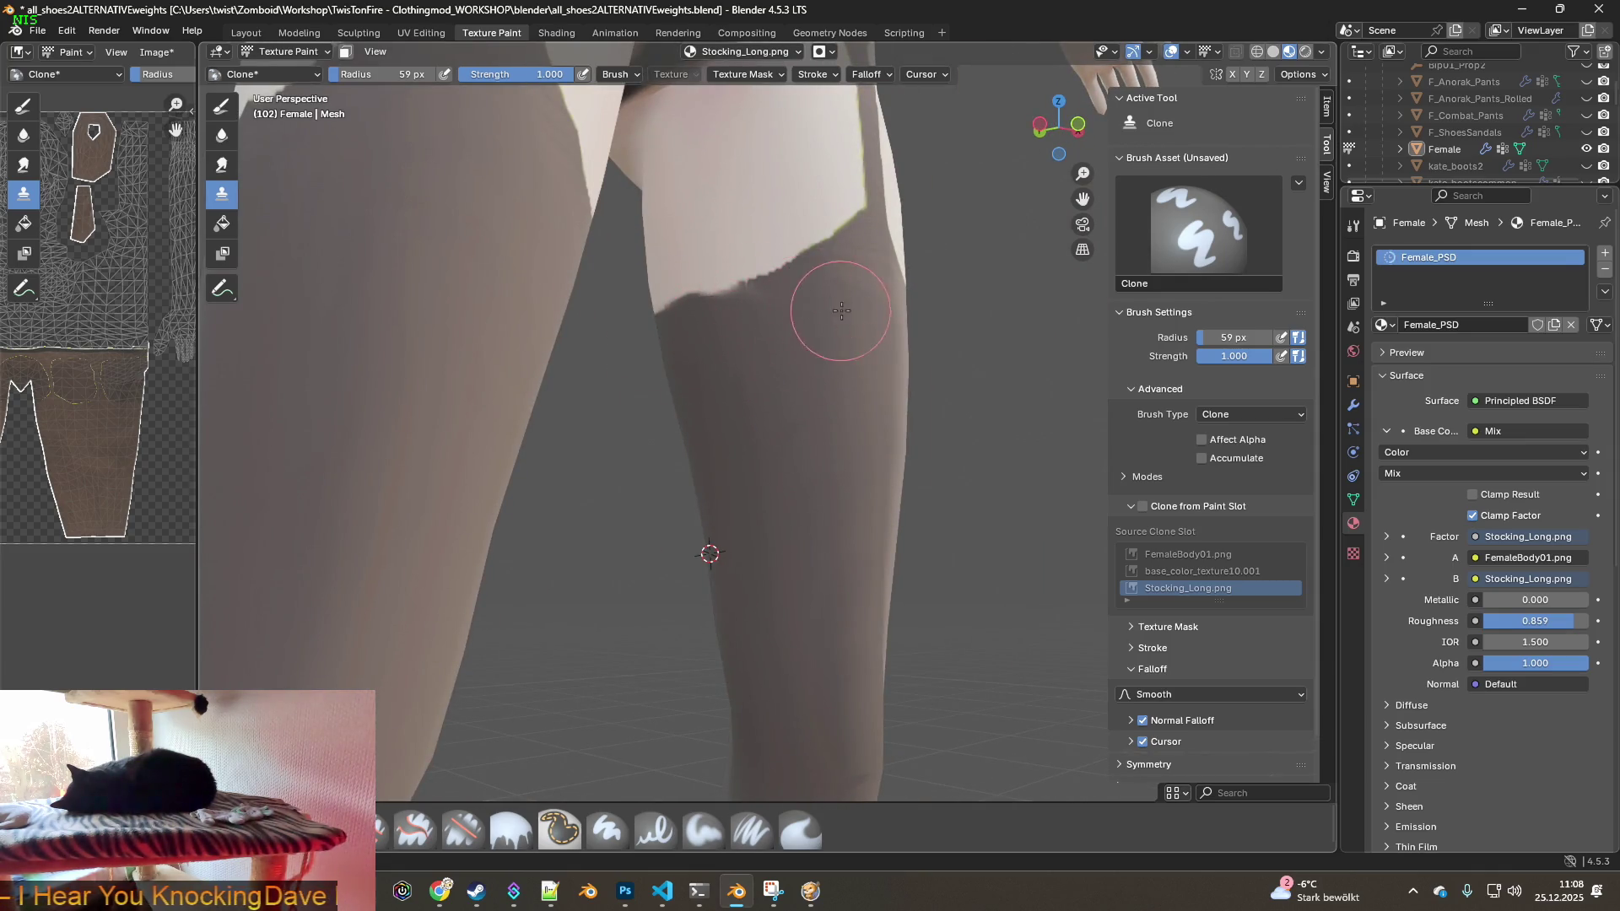
{"action": "middle_click_drag", "start_coordinate": [828, 307], "coordinate": [894, 395]}
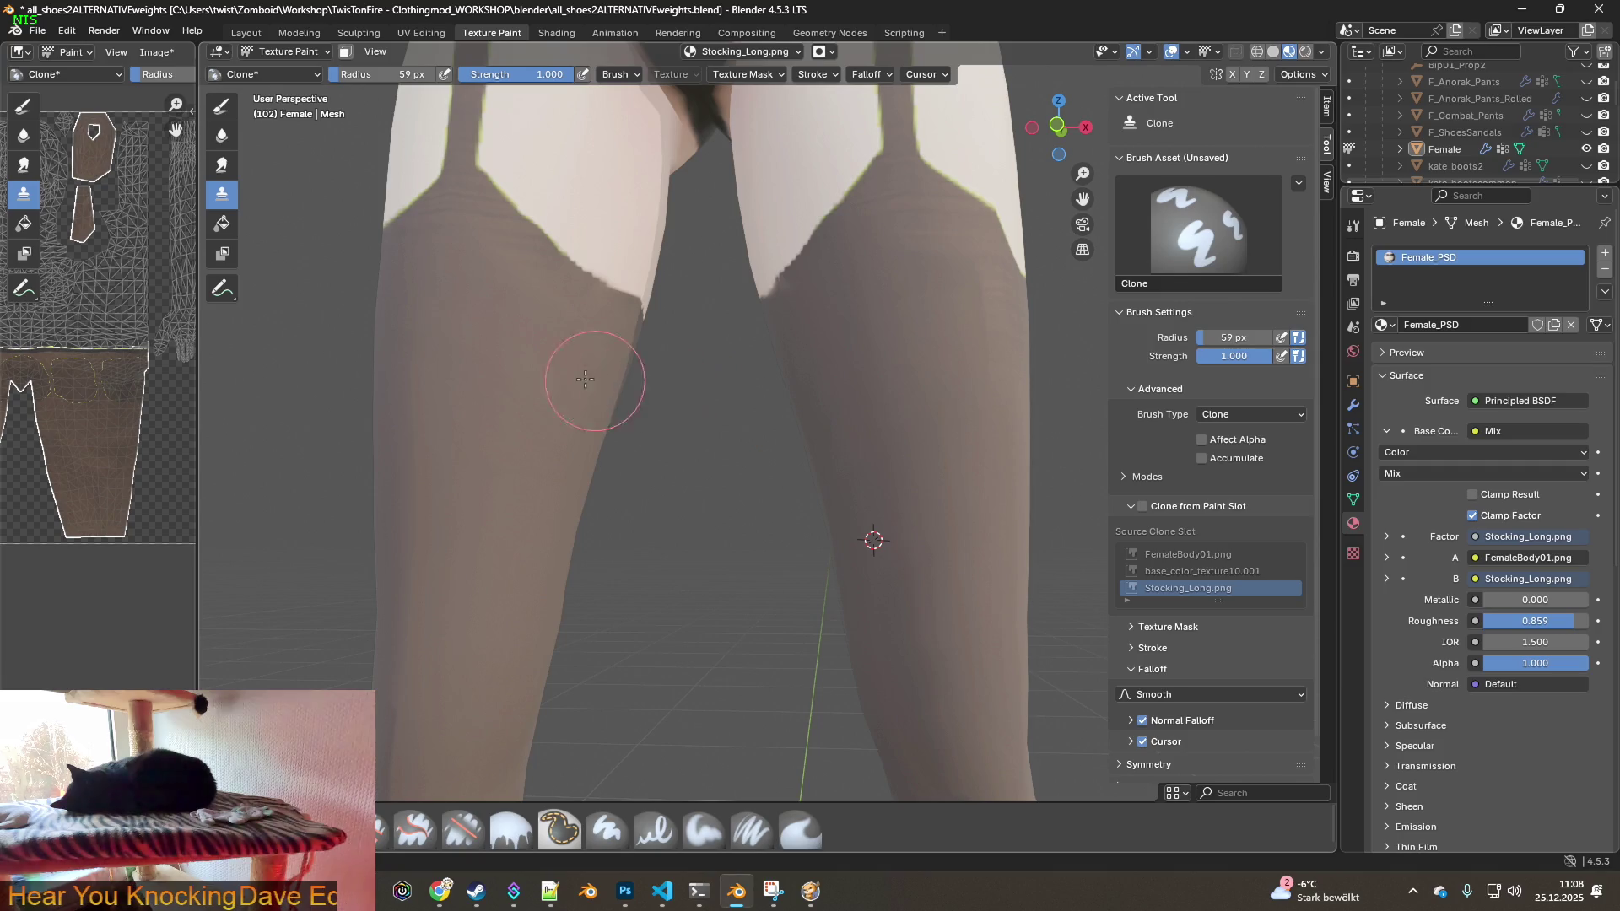
{"action": "scroll", "coordinate": [731, 417], "scroll_direction": "down", "scroll_amount": 5}
{"action": "mouse_move", "coordinate": [923, 622]}
{"action": "middle_mouse_down"}
{"action": "mouse_move", "coordinate": [933, 590]}
{"action": "mouse_move", "coordinate": [1004, 651]}
{"action": "mouse_move", "coordinate": [890, 403]}
{"action": "middle_mouse_up"}
{"action": "mouse_move", "coordinate": [760, 372]}
{"action": "left_mouse_down"}
{"action": "mouse_move", "coordinate": [749, 326]}
{"action": "mouse_move", "coordinate": [742, 633]}
{"action": "mouse_move", "coordinate": [724, 669]}
{"action": "mouse_move", "coordinate": [767, 706]}
{"action": "mouse_move", "coordinate": [795, 676]}
{"action": "left_mouse_up"}
{"action": "mouse_move", "coordinate": [795, 676]}
{"action": "middle_mouse_down"}
{"action": "mouse_move", "coordinate": [533, 453]}
{"action": "mouse_move", "coordinate": [770, 470]}
{"action": "middle_mouse_up"}
- Place the clone source point on the shin, repositioning it until it sits right
{"action": "scroll", "coordinate": [760, 463], "scroll_direction": "up", "scroll_amount": 6}
{"action": "mouse_move", "coordinate": [573, 470]}
{"action": "middle_mouse_down", "text": "shift"}
{"action": "mouse_move", "coordinate": [543, 318]}
{"action": "mouse_move", "coordinate": [492, 270]}
{"action": "middle_mouse_up", "text": "shift"}
{"action": "left_click", "coordinate": [492, 260], "text": "ctrl"}
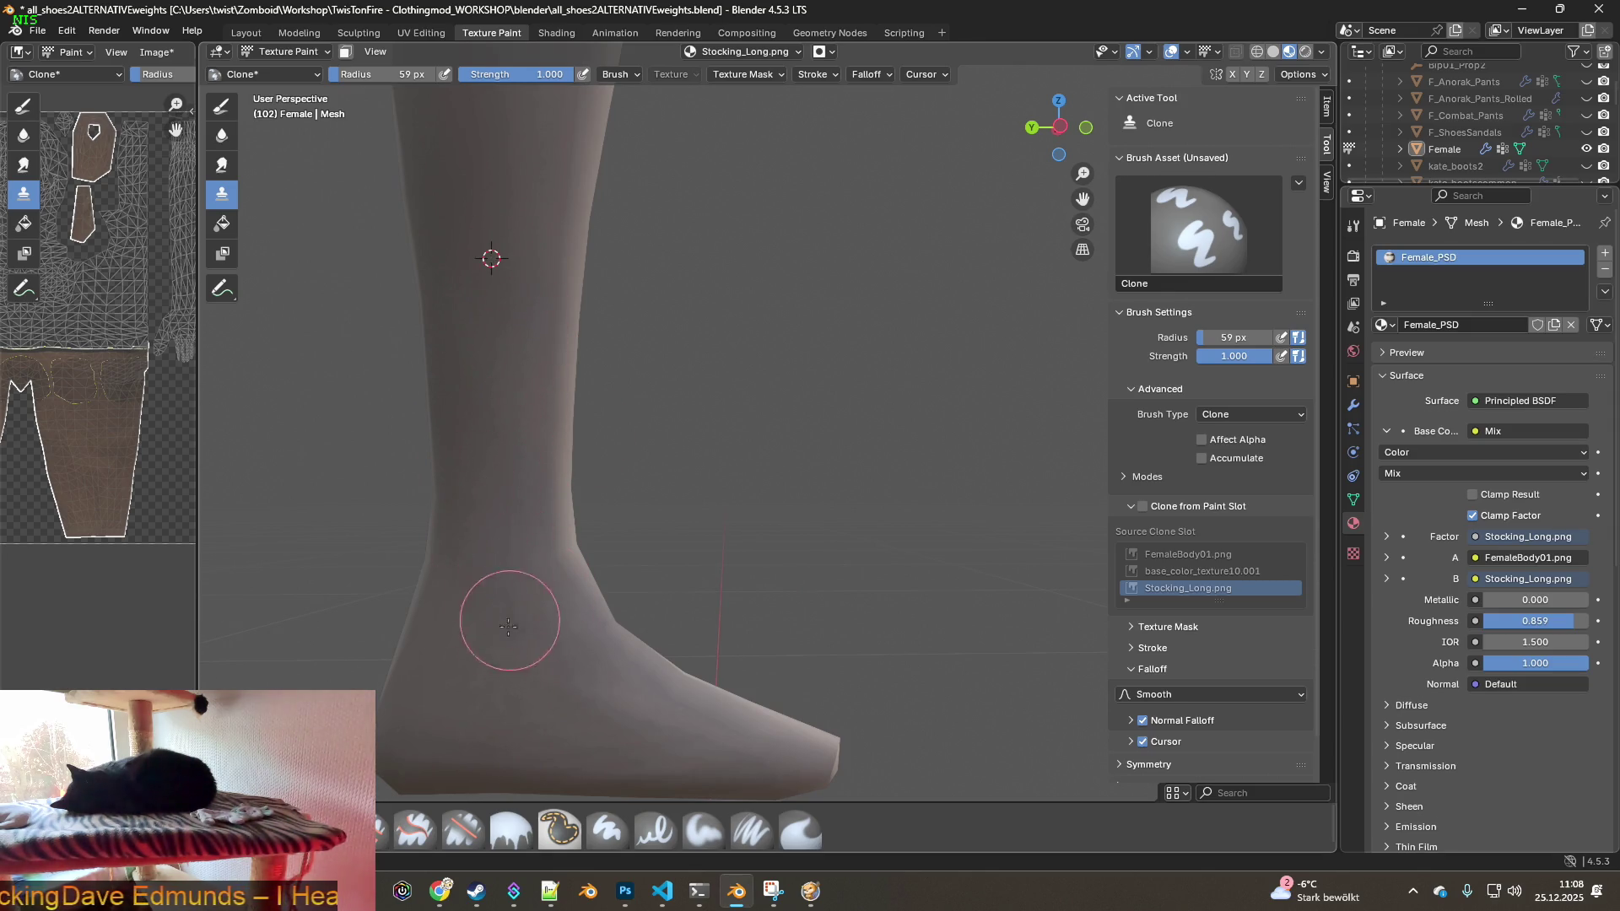
{"action": "mouse_move", "coordinate": [496, 540]}
{"action": "middle_mouse_down"}
{"action": "mouse_move", "coordinate": [525, 531]}
{"action": "mouse_move", "coordinate": [470, 333]}
{"action": "middle_mouse_up"}
{"action": "left_click", "coordinate": [457, 296], "text": "ctrl"}
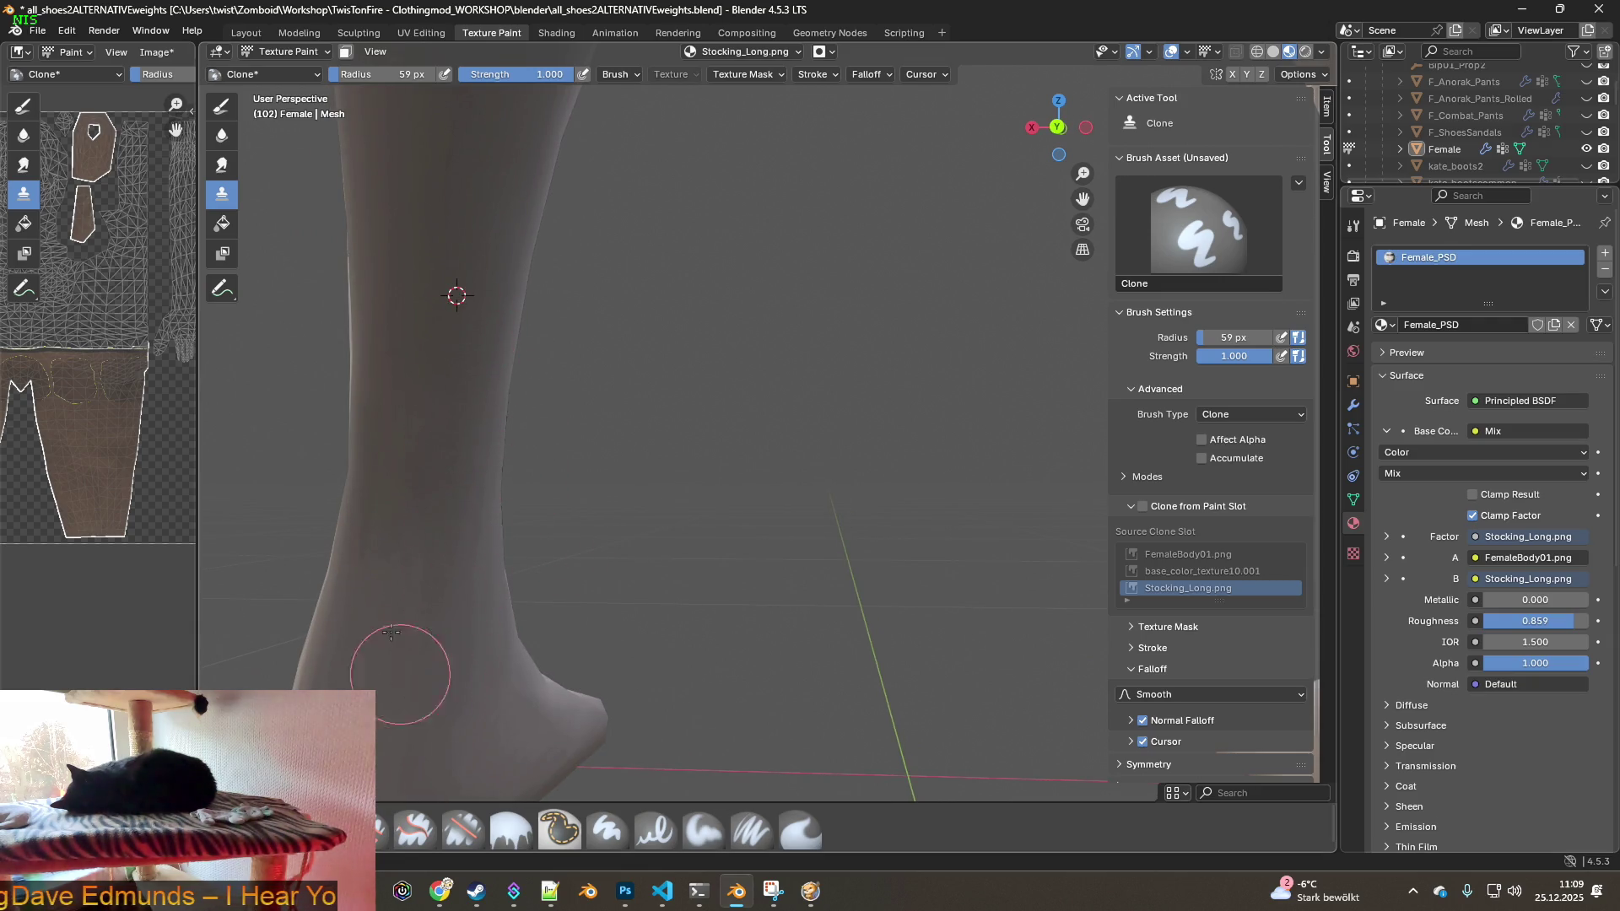
{"action": "middle_click_drag", "start_coordinate": [489, 568], "coordinate": [641, 575]}
{"action": "scroll", "coordinate": [642, 576], "scroll_direction": "down", "scroll_amount": 2}
{"action": "left_click", "coordinate": [725, 392], "text": "ctrl"}
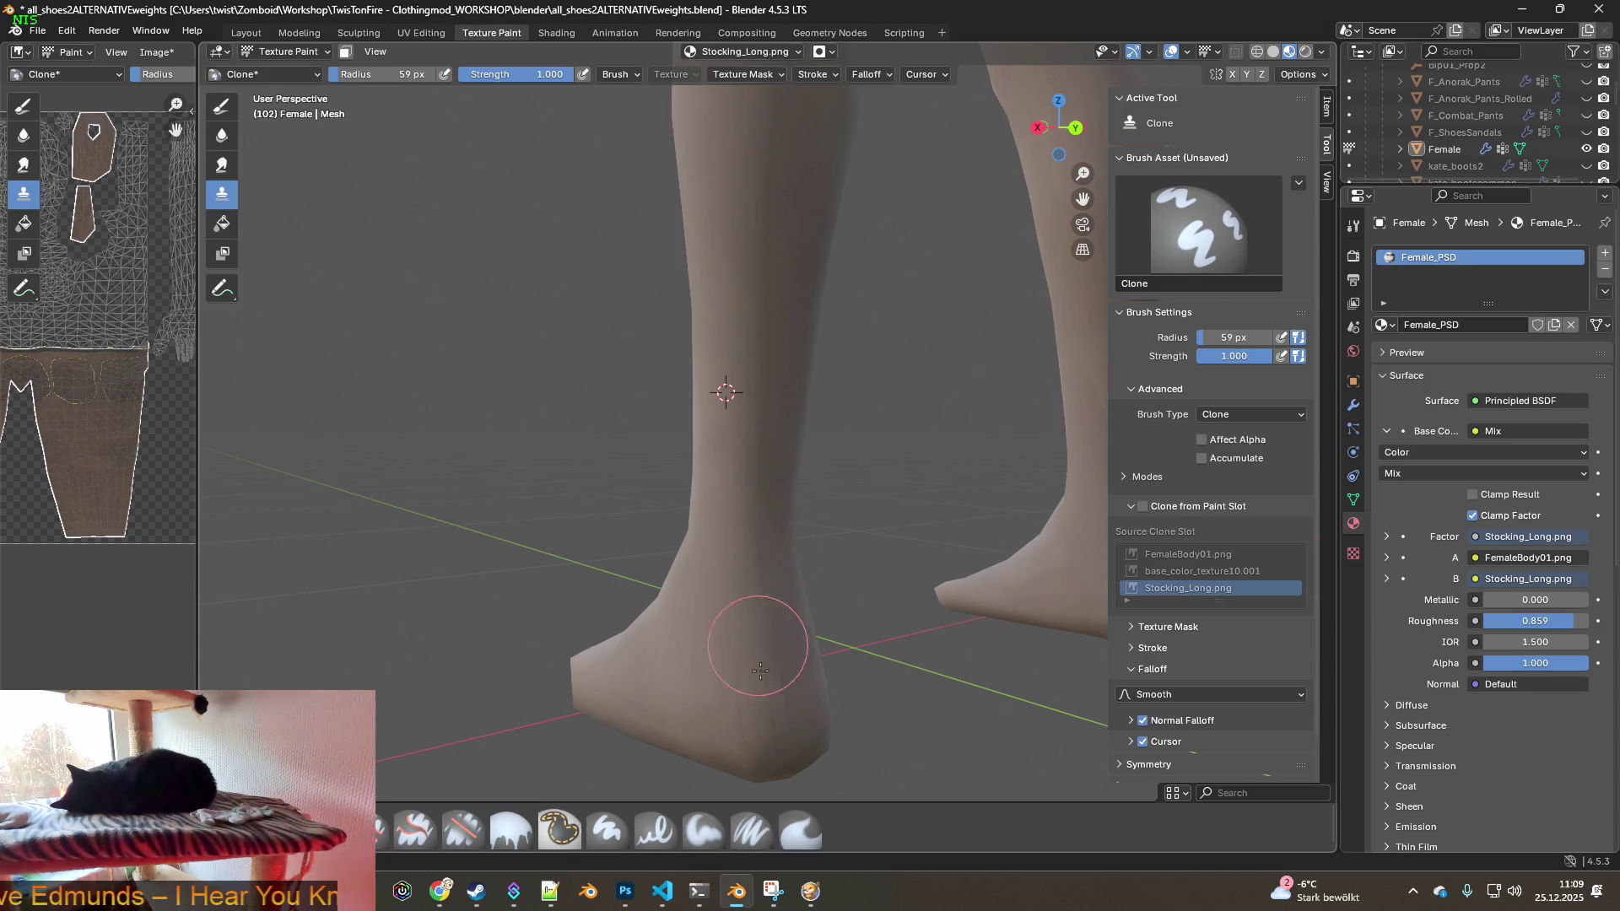
{"action": "scroll", "coordinate": [762, 677], "scroll_direction": "down", "scroll_amount": 2}
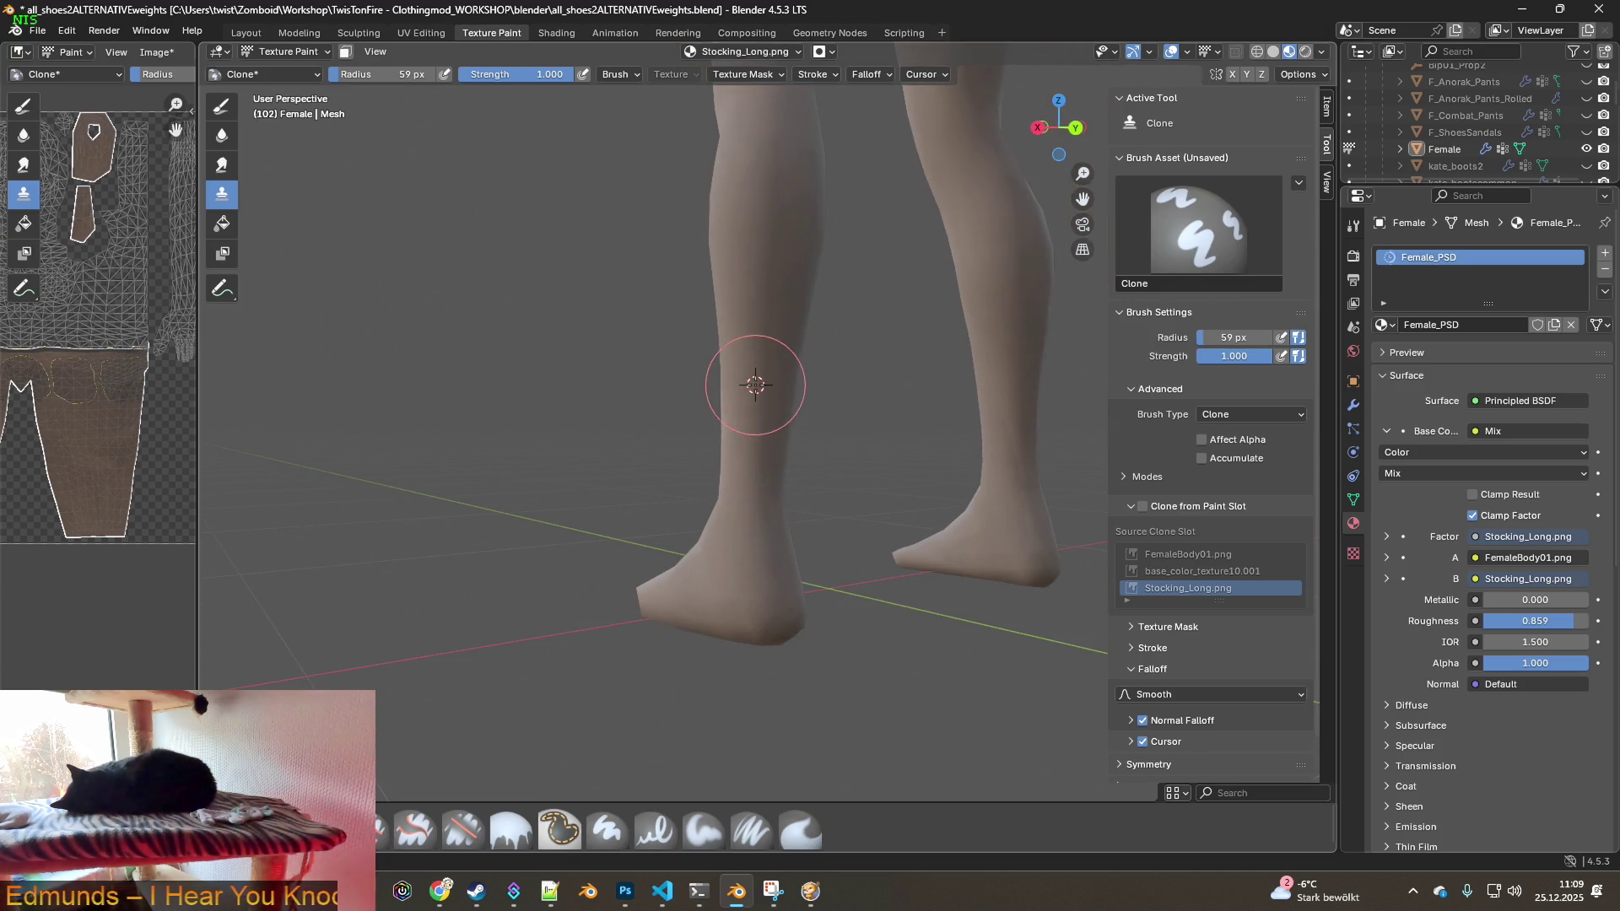
- Enlarge the Clone brush to cover the leg and view the legs and feet side-on
{"action": "left_click_drag", "start_coordinate": [384, 74], "coordinate": [489, 75]}
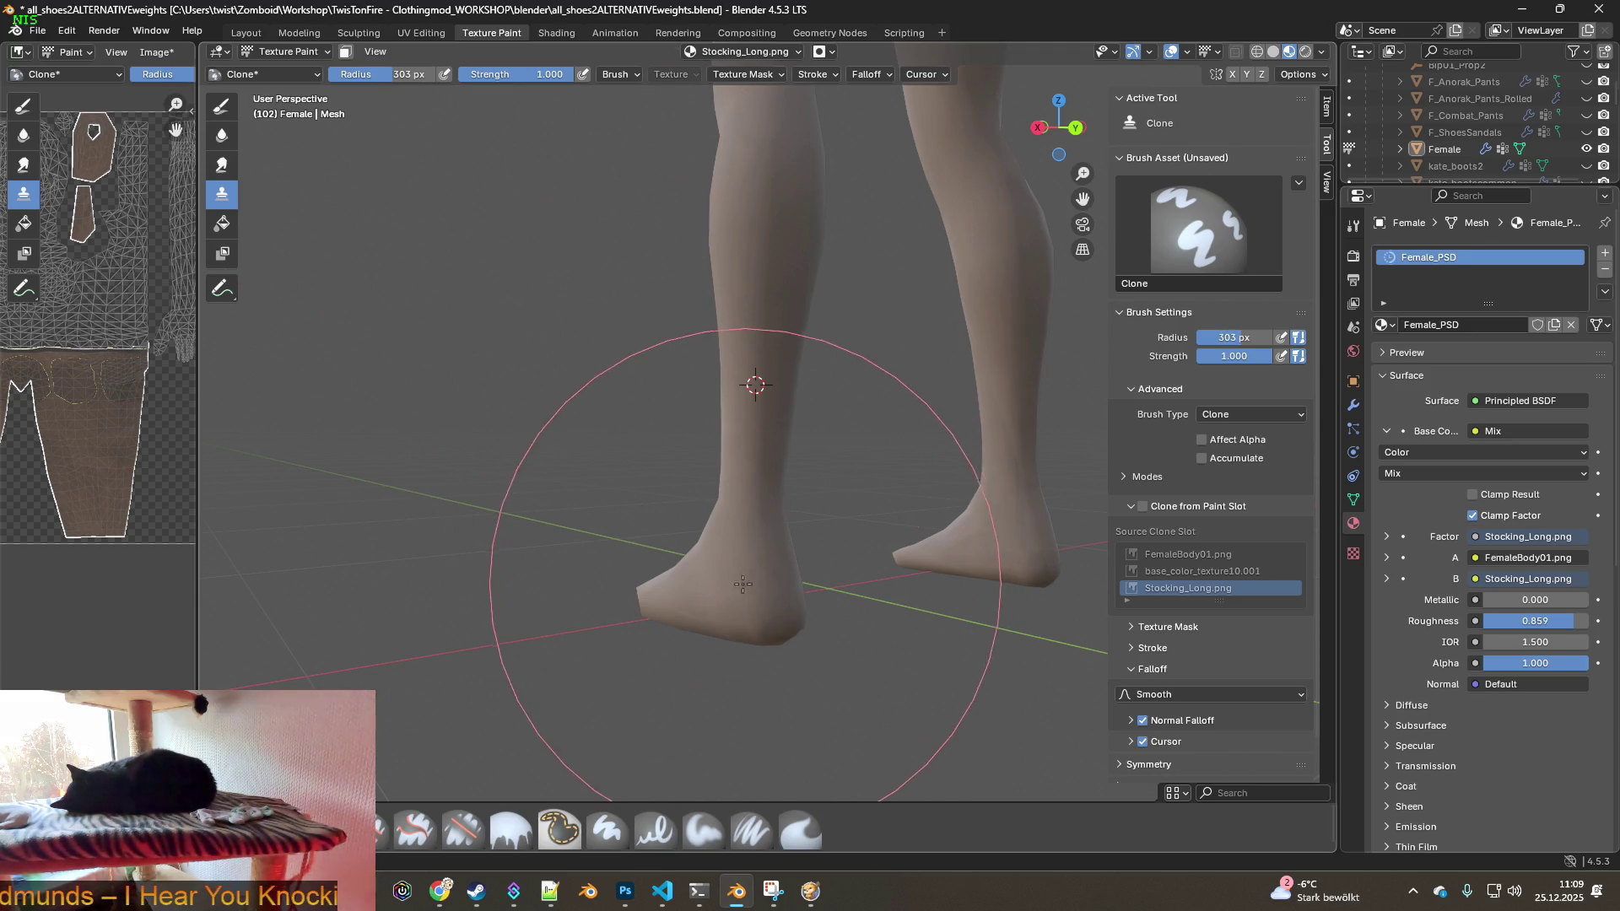
{"action": "middle_click_drag", "start_coordinate": [637, 608], "coordinate": [844, 573]}
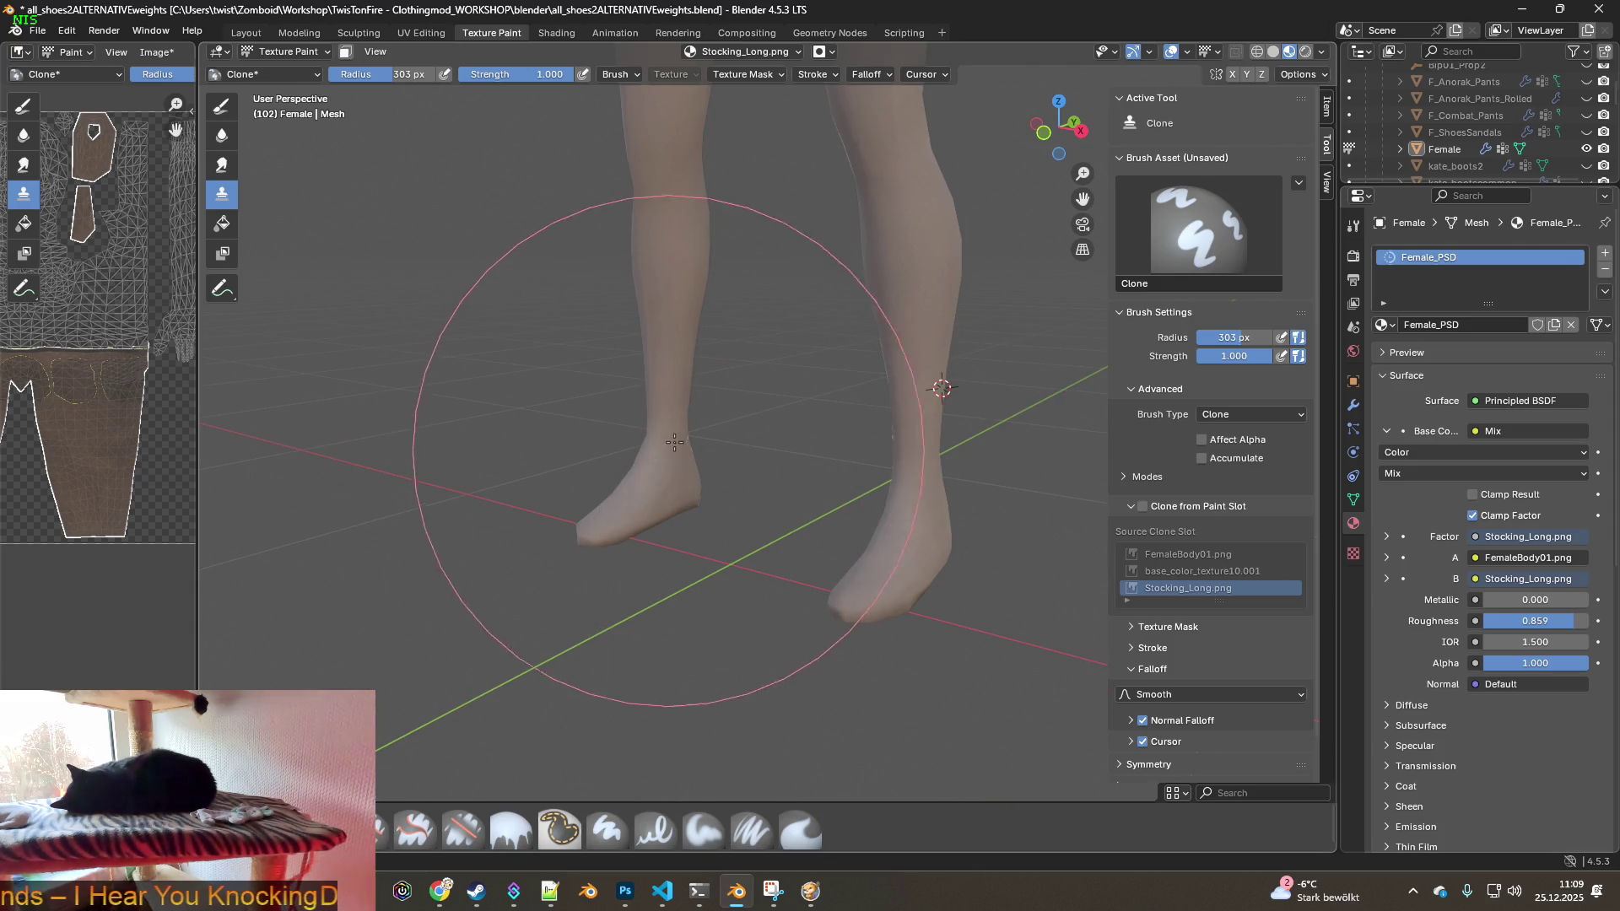
{"action": "mouse_move", "coordinate": [658, 481]}
{"action": "middle_mouse_down"}
{"action": "mouse_move", "coordinate": [937, 383]}
{"action": "mouse_move", "coordinate": [702, 416]}
{"action": "middle_mouse_up"}
{"action": "scroll", "coordinate": [937, 383], "scroll_direction": "up", "scroll_amount": 2}
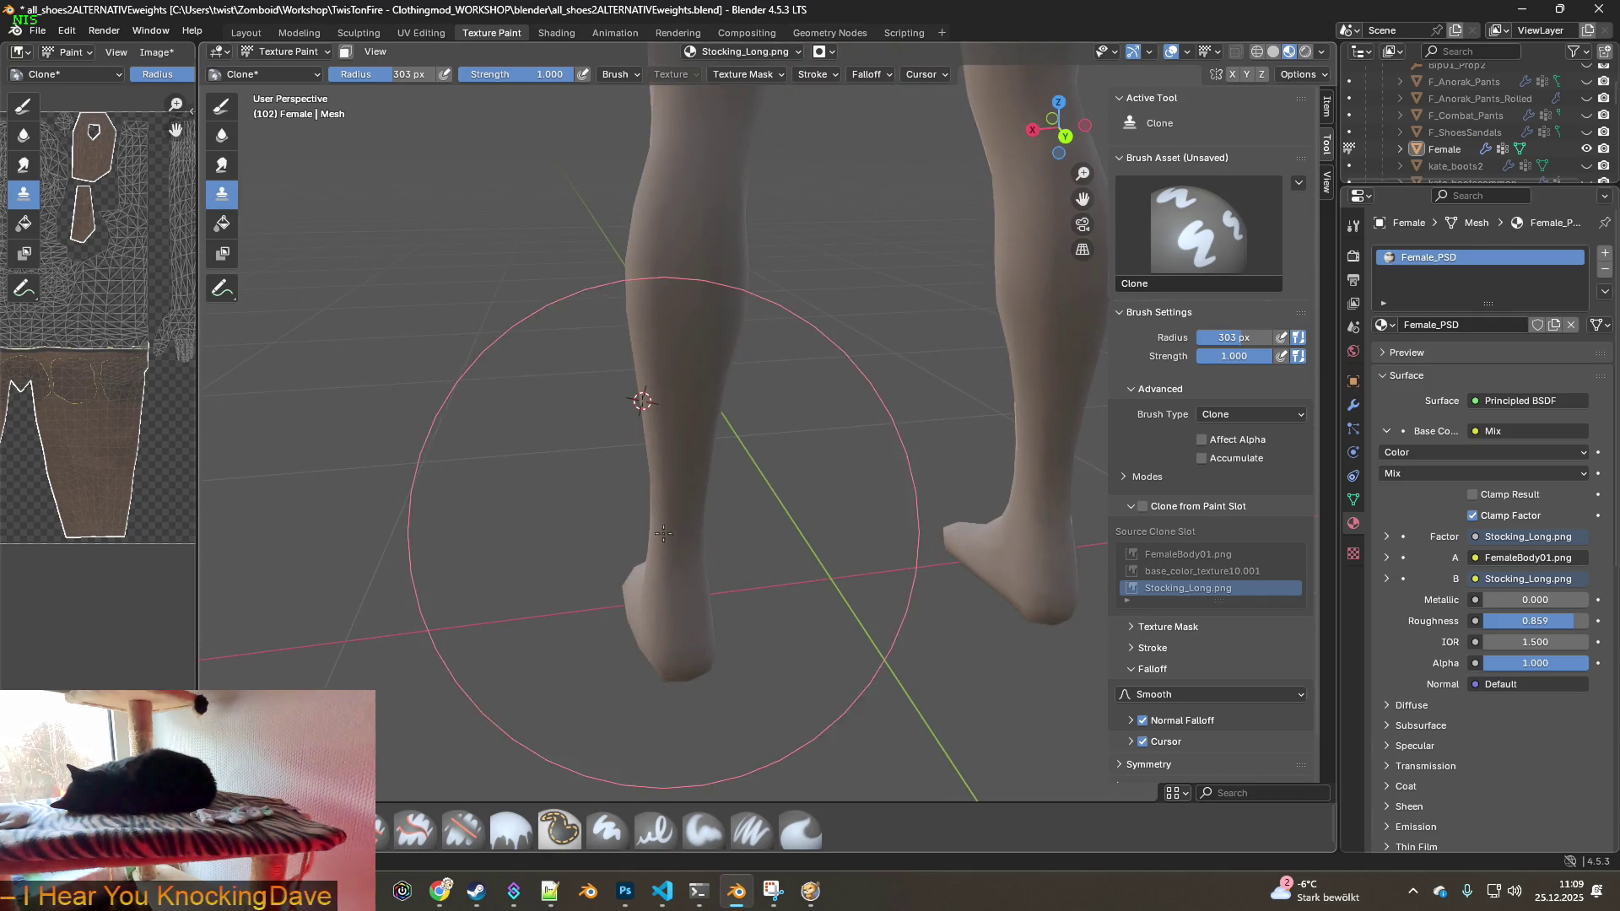
{"action": "middle_click_drag", "start_coordinate": [651, 507], "coordinate": [627, 563]}
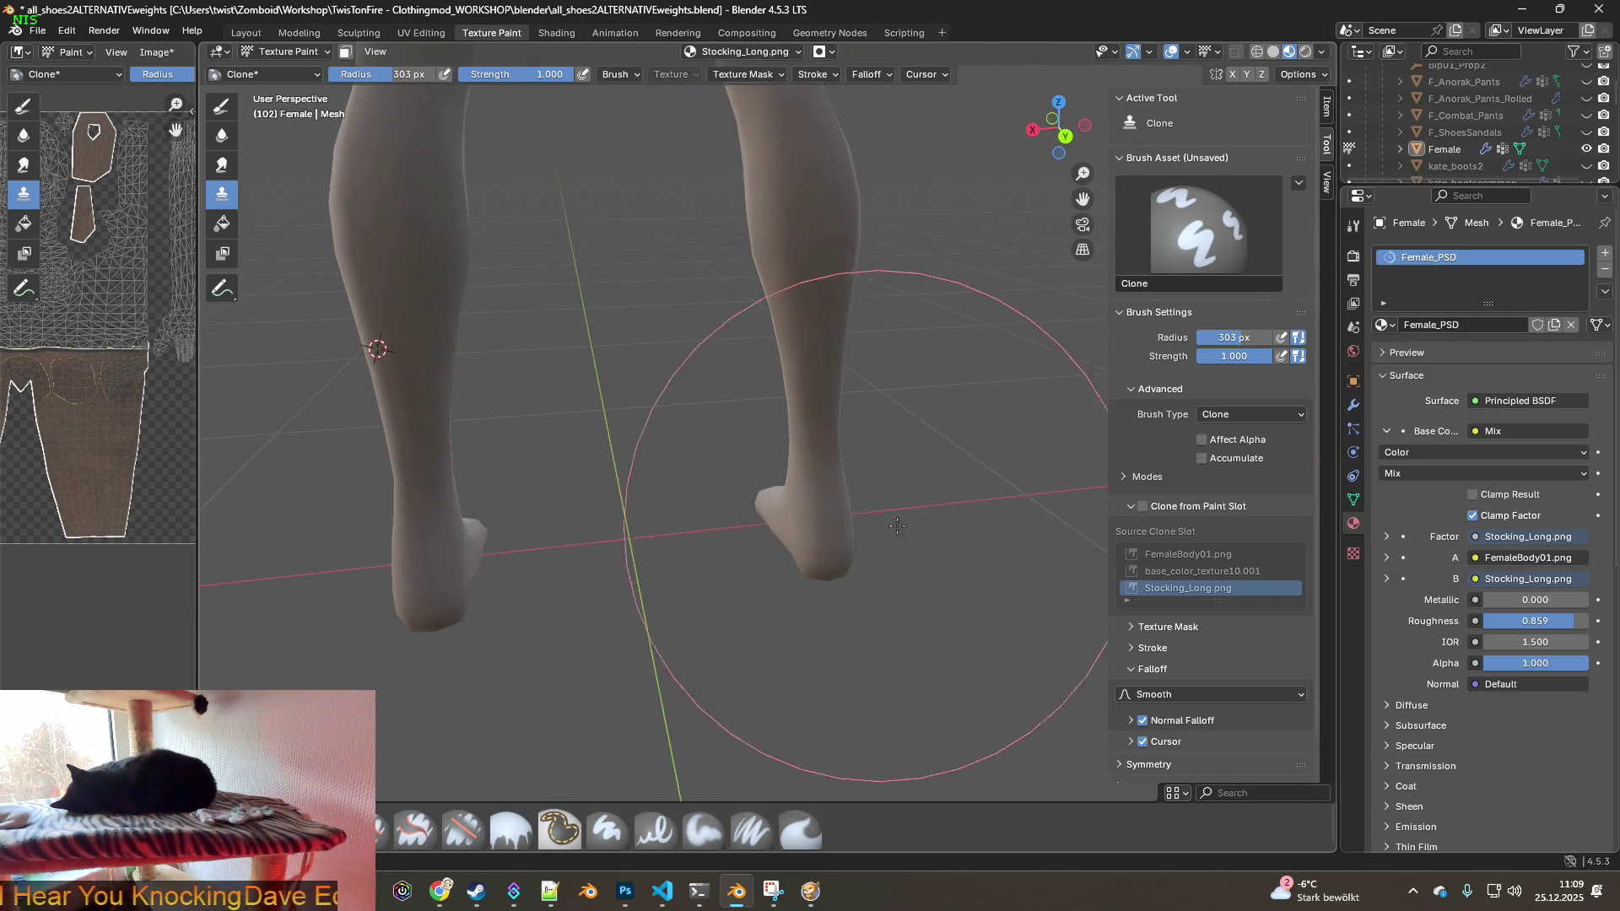
{"action": "middle_click_drag", "start_coordinate": [759, 542], "coordinate": [632, 560]}
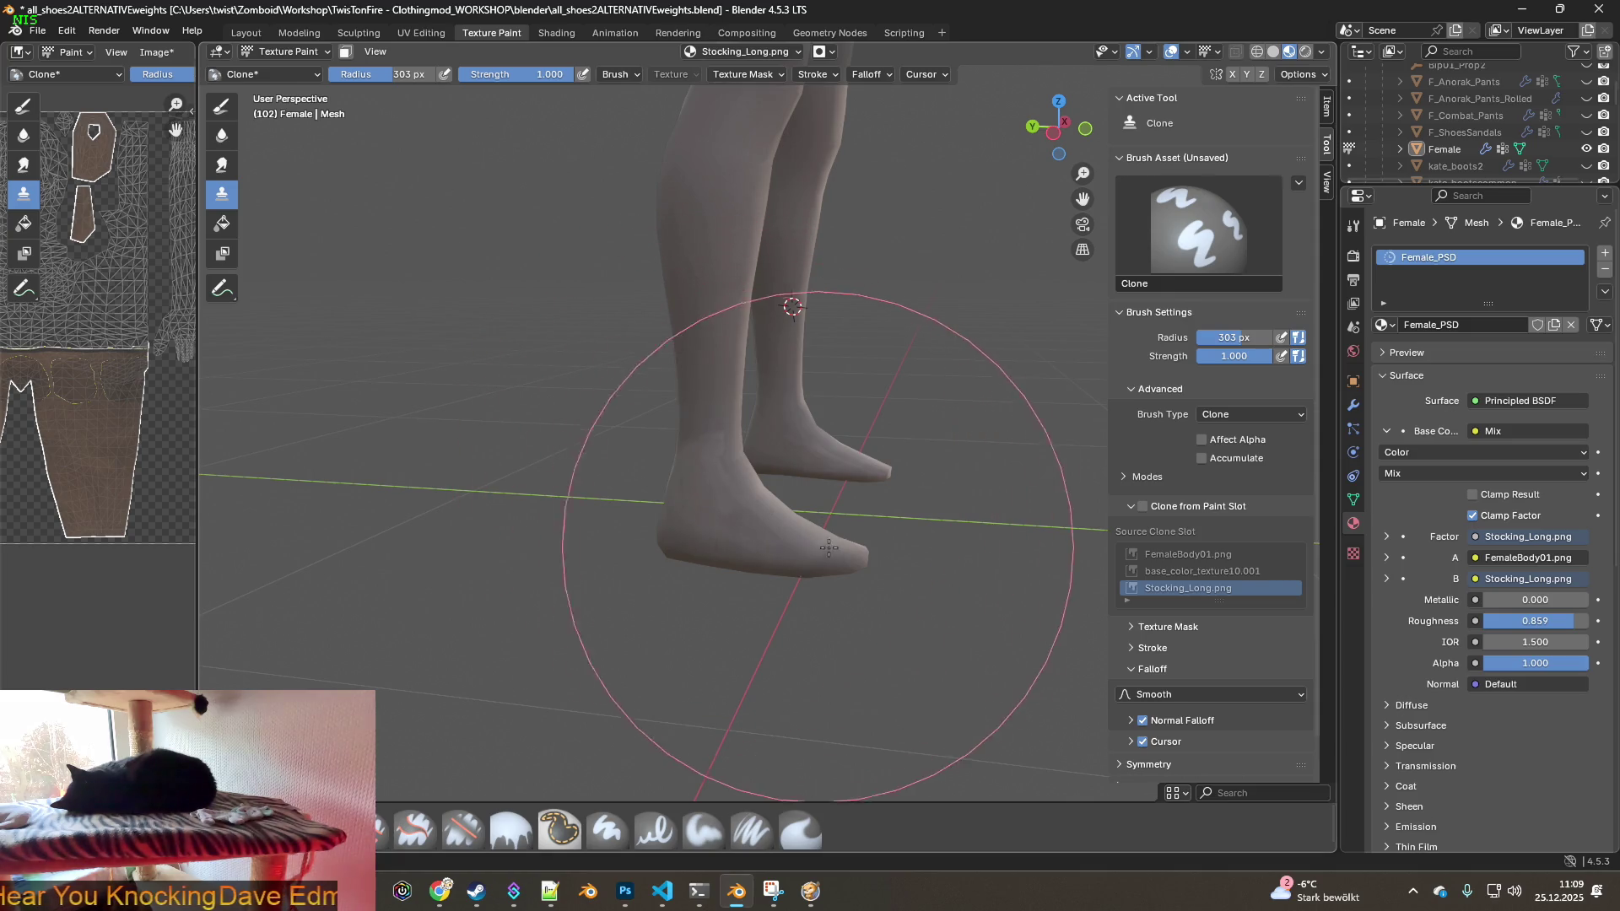
{"action": "middle_click_drag", "start_coordinate": [713, 498], "coordinate": [736, 477]}
- Source from the upper left leg and clone the stocking texture onto the lower legs and feet
{"action": "left_click", "coordinate": [697, 242], "text": "ctrl"}
{"action": "mouse_move", "coordinate": [716, 477]}
{"action": "middle_mouse_down"}
{"action": "mouse_move", "coordinate": [698, 543]}
{"action": "mouse_move", "coordinate": [566, 506]}
{"action": "middle_mouse_up"}
{"action": "mouse_move", "coordinate": [854, 550]}
{"action": "middle_mouse_down"}
{"action": "mouse_move", "coordinate": [752, 496]}
{"action": "mouse_move", "coordinate": [741, 532]}
{"action": "mouse_move", "coordinate": [686, 506]}
{"action": "mouse_move", "coordinate": [785, 459]}
{"action": "mouse_move", "coordinate": [802, 506]}
{"action": "mouse_move", "coordinate": [751, 544]}
{"action": "middle_mouse_up"}
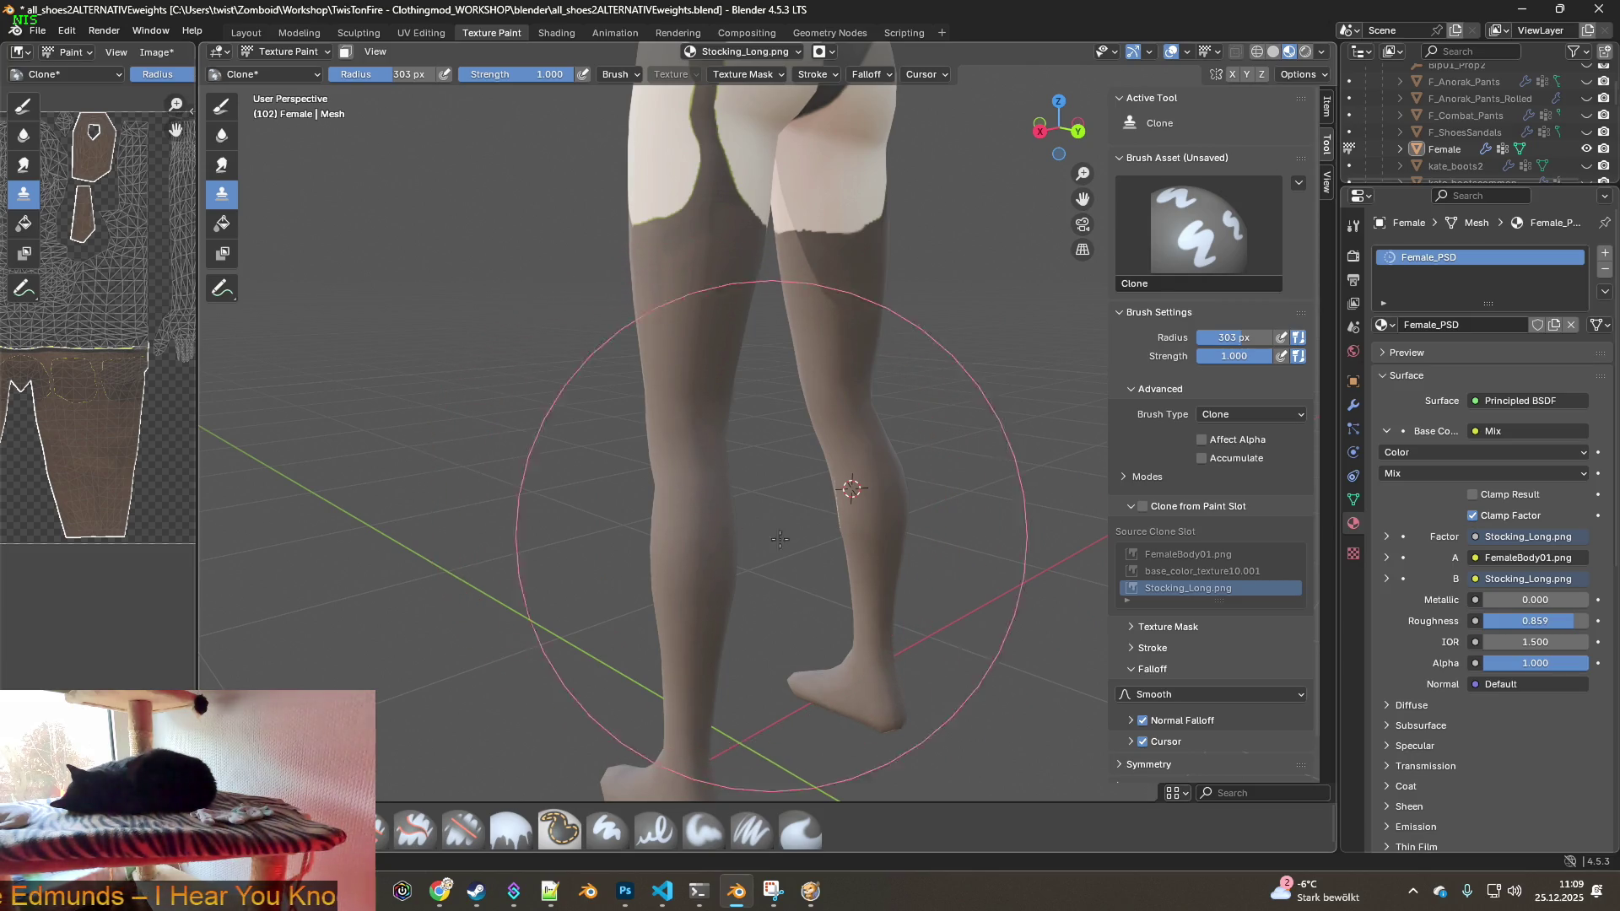
- Review the stockings from behind and shrink the Clone brush to 32 px
{"action": "middle_click_drag", "start_coordinate": [827, 523], "coordinate": [696, 523]}
{"action": "mouse_move", "coordinate": [797, 538]}
{"action": "middle_mouse_down"}
{"action": "mouse_move", "coordinate": [852, 557]}
{"action": "mouse_move", "coordinate": [816, 535]}
{"action": "mouse_move", "coordinate": [683, 564]}
{"action": "middle_mouse_up"}
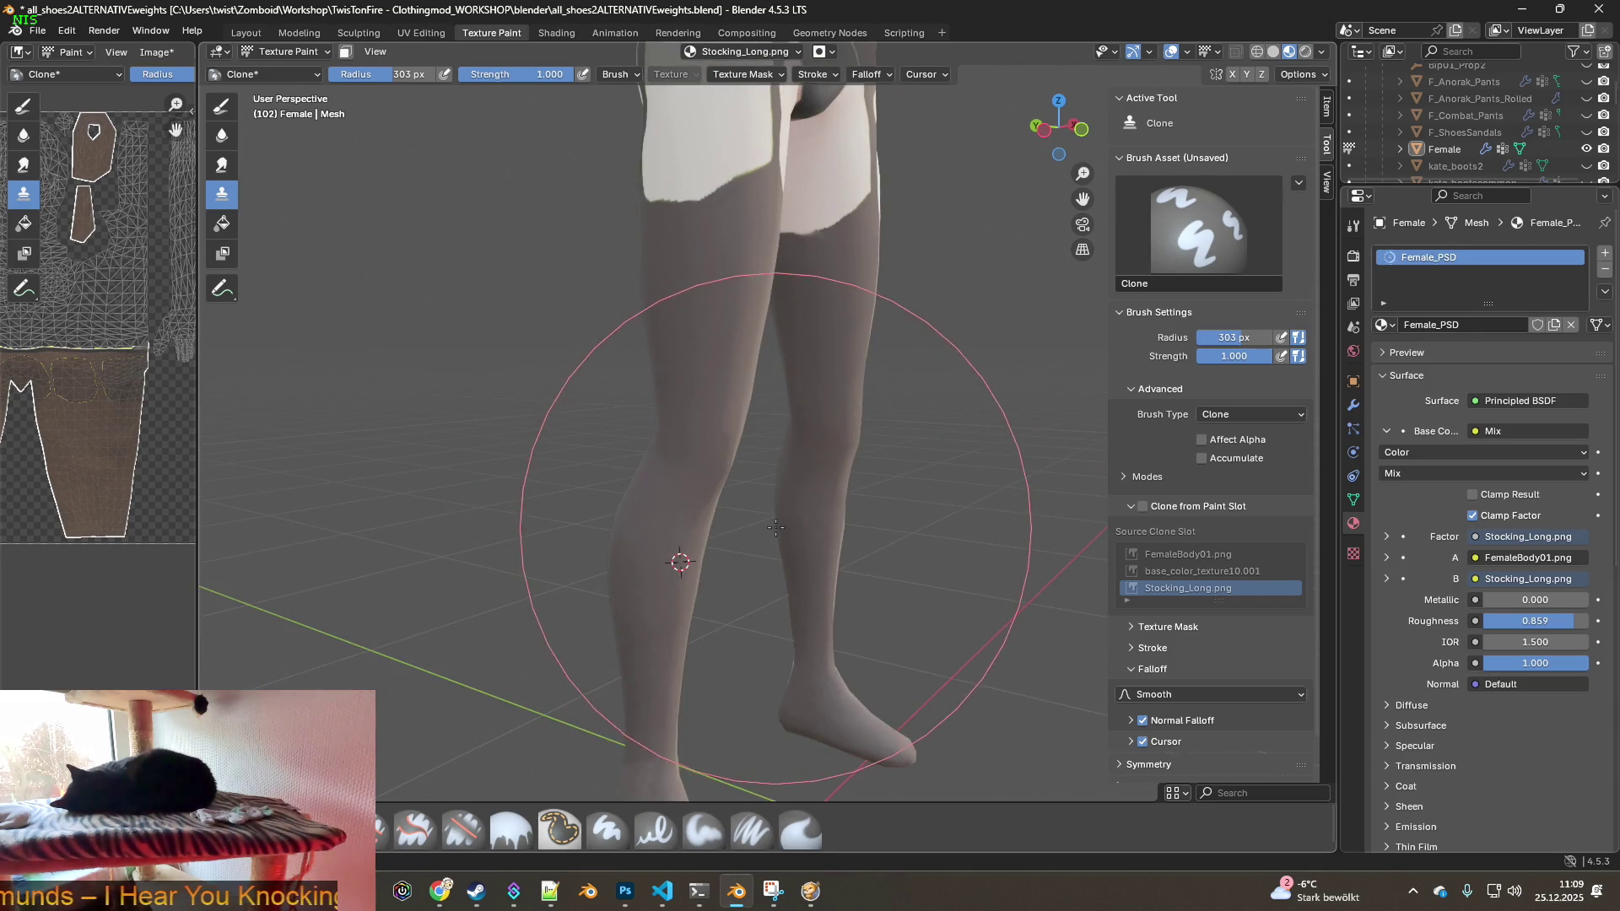
{"action": "middle_click_drag", "start_coordinate": [796, 578], "coordinate": [659, 518]}
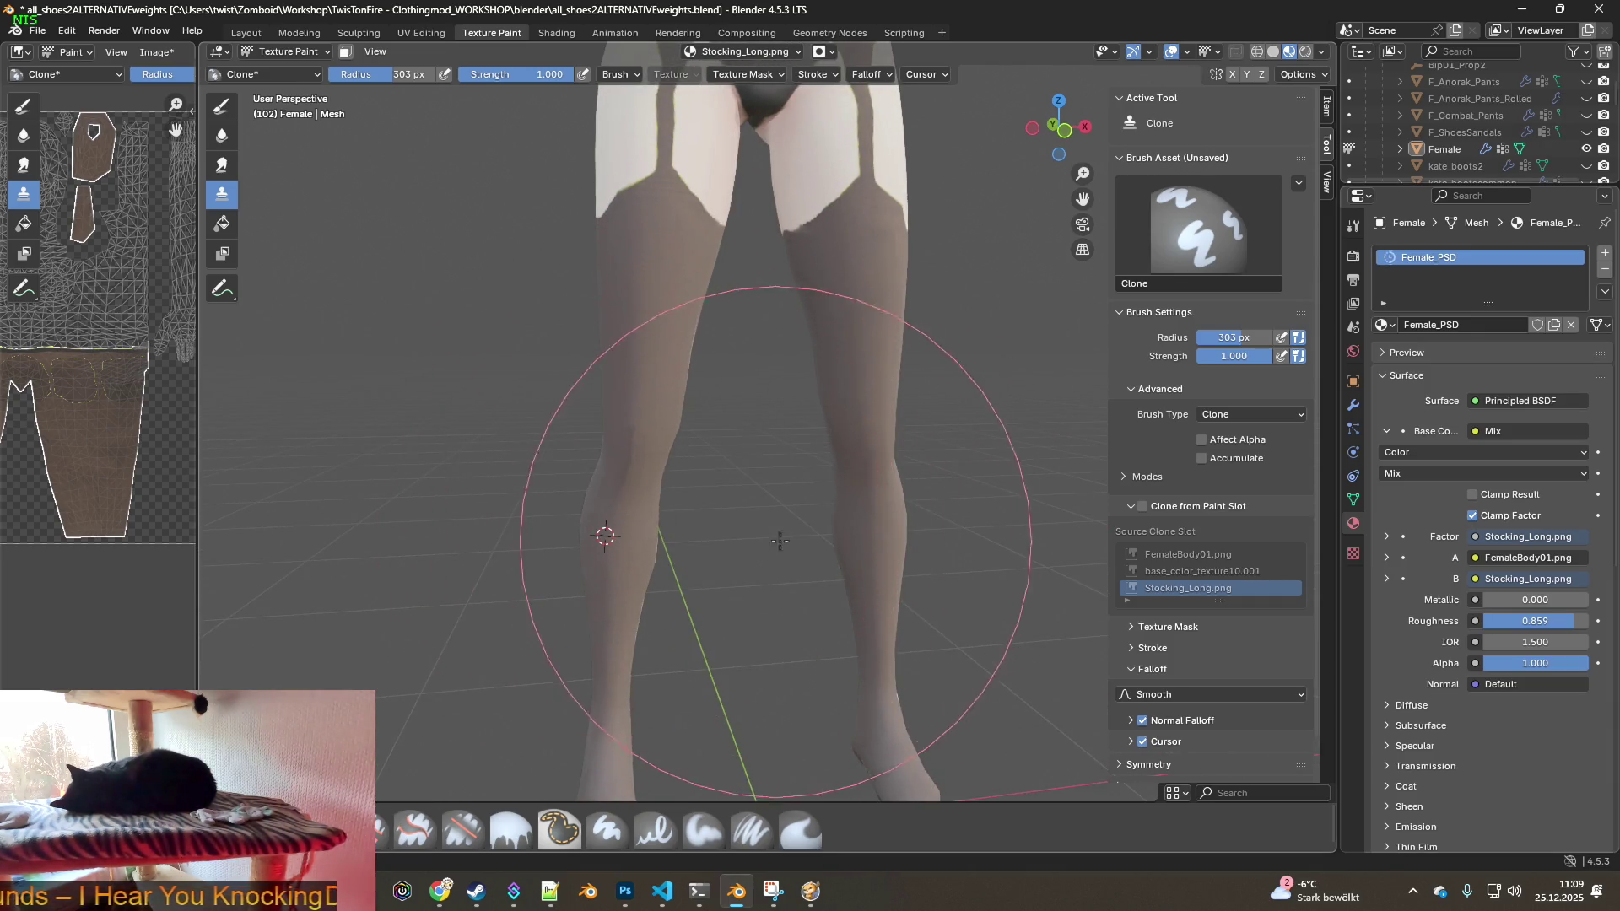
{"action": "middle_click_drag", "start_coordinate": [793, 507], "coordinate": [764, 679]}
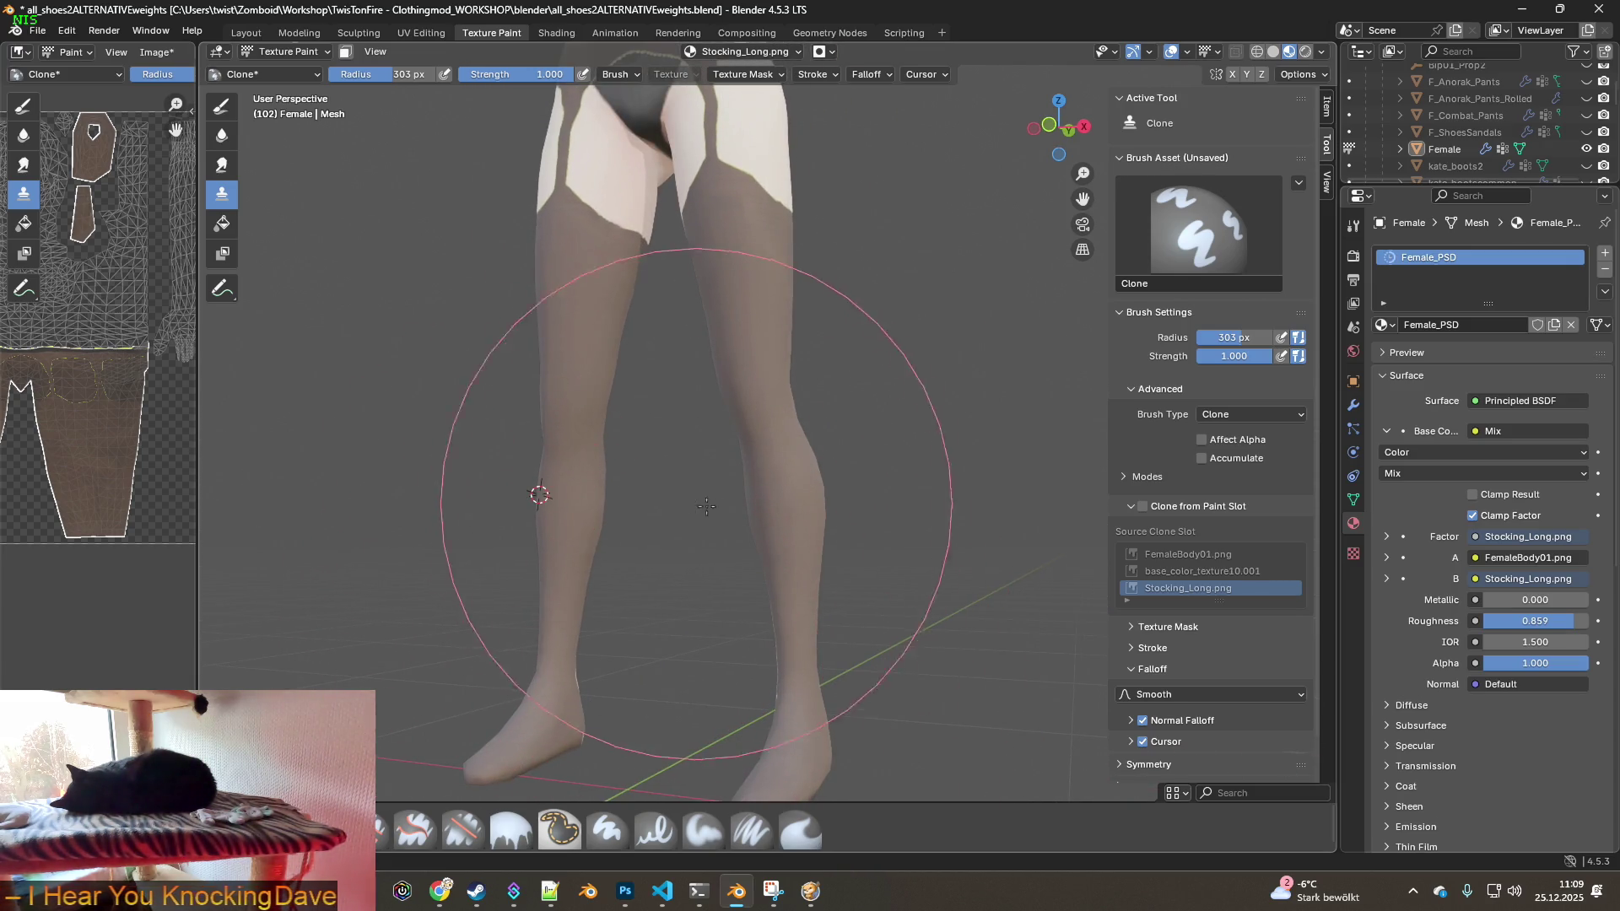
{"action": "mouse_move", "coordinate": [741, 498]}
{"action": "middle_mouse_down"}
{"action": "mouse_move", "coordinate": [718, 469]}
{"action": "mouse_move", "coordinate": [792, 443]}
{"action": "mouse_move", "coordinate": [759, 447]}
{"action": "mouse_move", "coordinate": [764, 490]}
{"action": "mouse_move", "coordinate": [800, 390]}
{"action": "mouse_move", "coordinate": [835, 422]}
{"action": "mouse_move", "coordinate": [872, 590]}
{"action": "middle_mouse_up"}
{"action": "scroll", "coordinate": [719, 469], "scroll_direction": "down", "scroll_amount": 3}
{"action": "key", "text": "Return"}
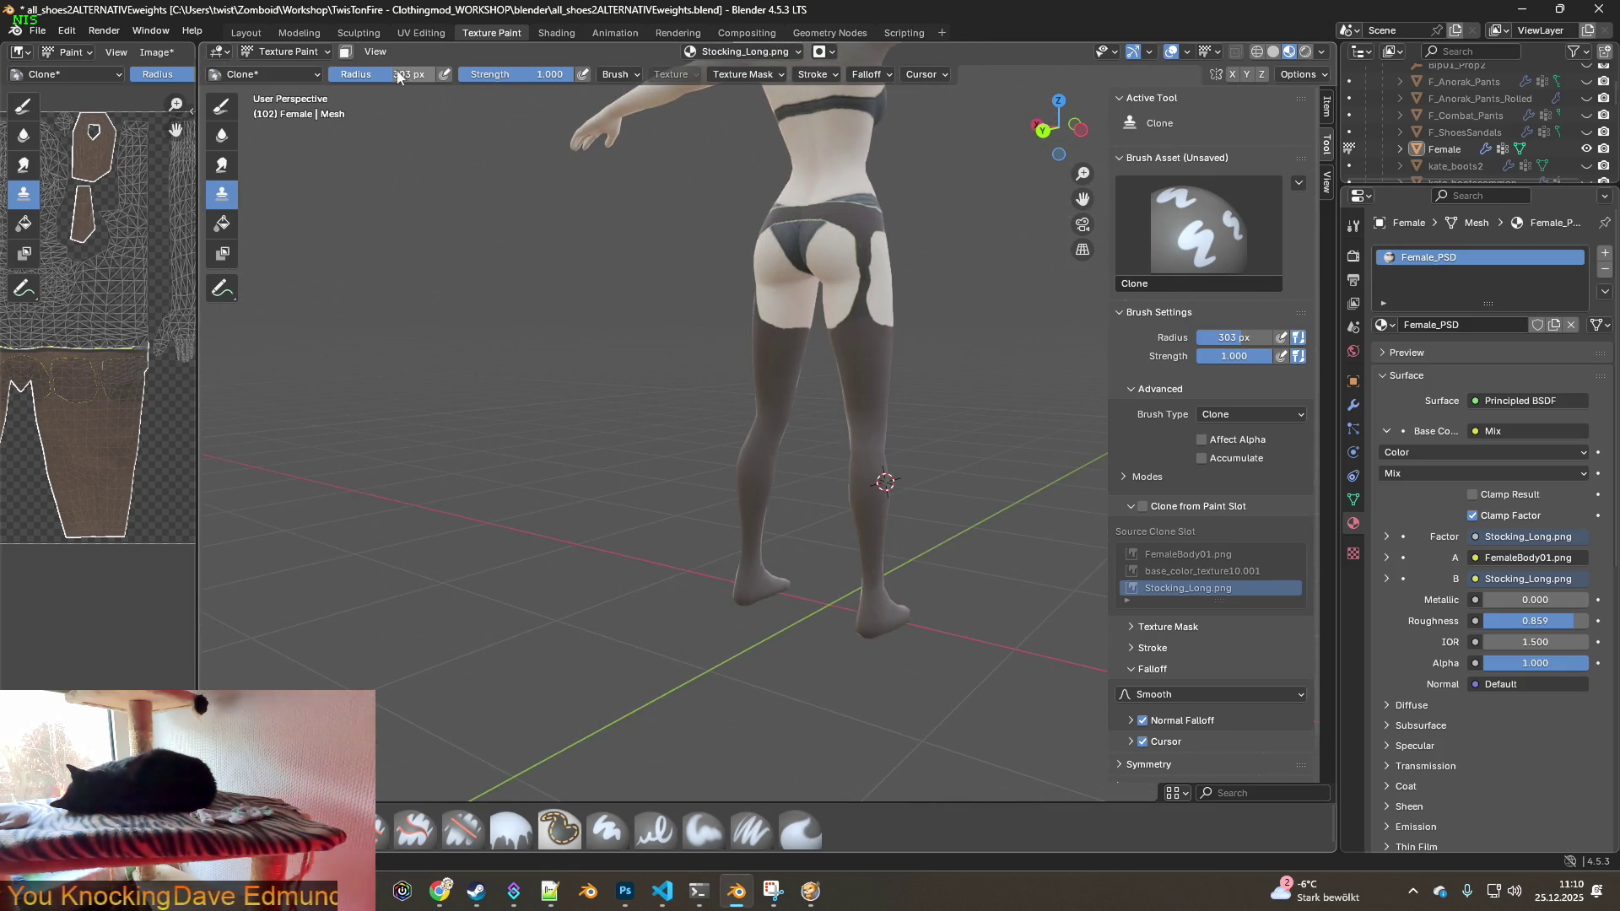
{"action": "scroll", "coordinate": [845, 343], "scroll_direction": "up", "scroll_amount": 5}
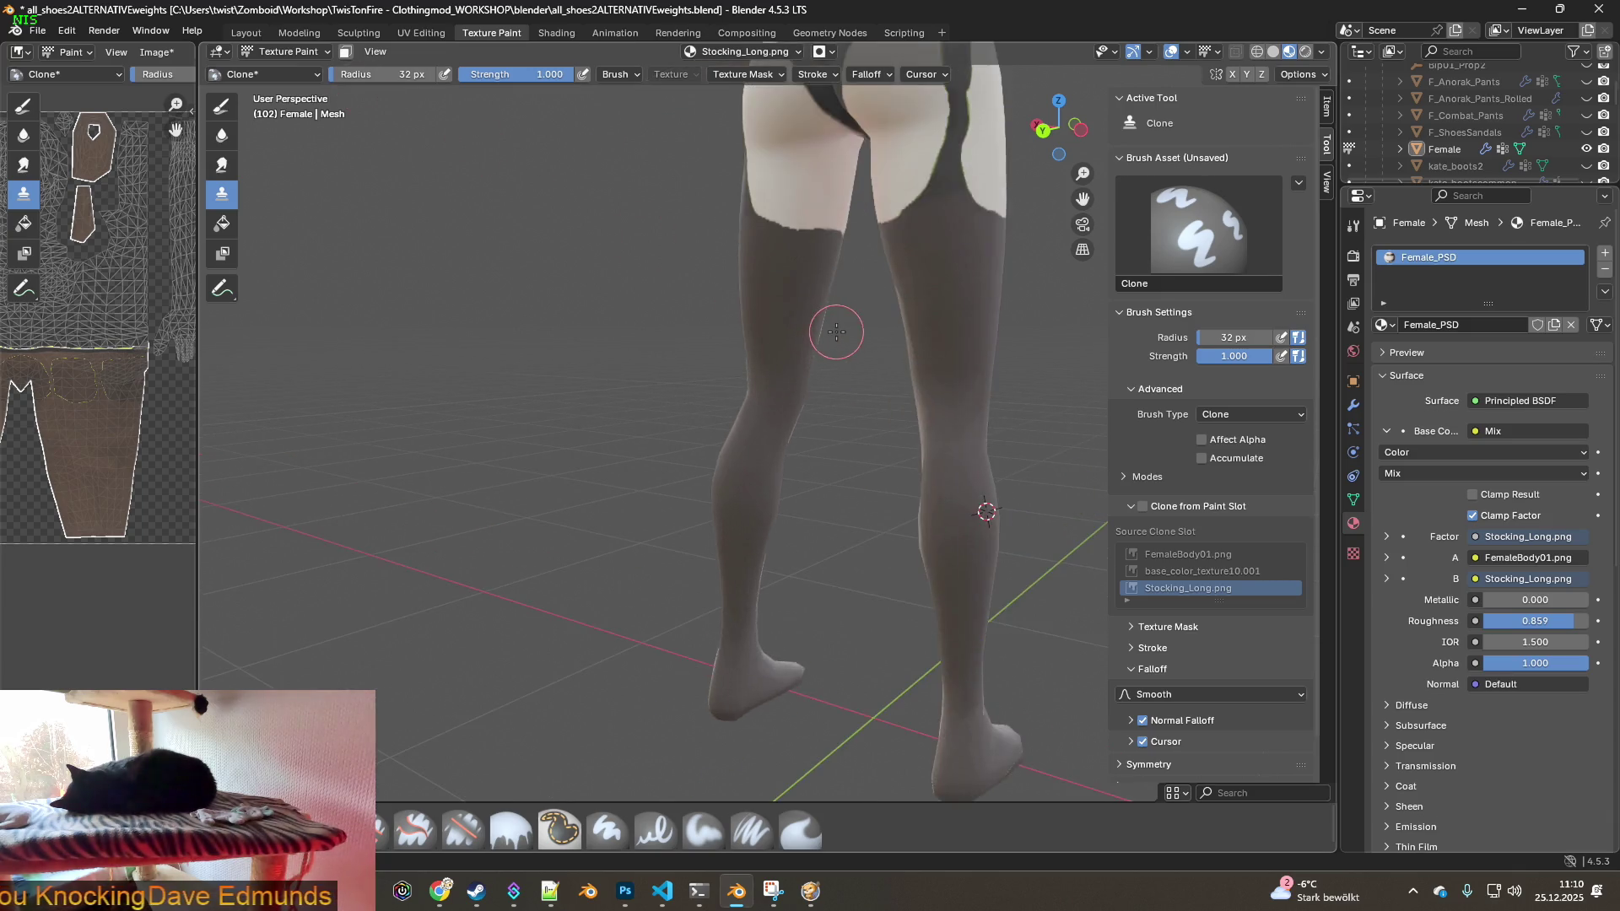
{"action": "middle_click_drag", "start_coordinate": [929, 233], "coordinate": [788, 498]}
{"action": "scroll", "coordinate": [813, 459], "scroll_direction": "up", "scroll_amount": 3}
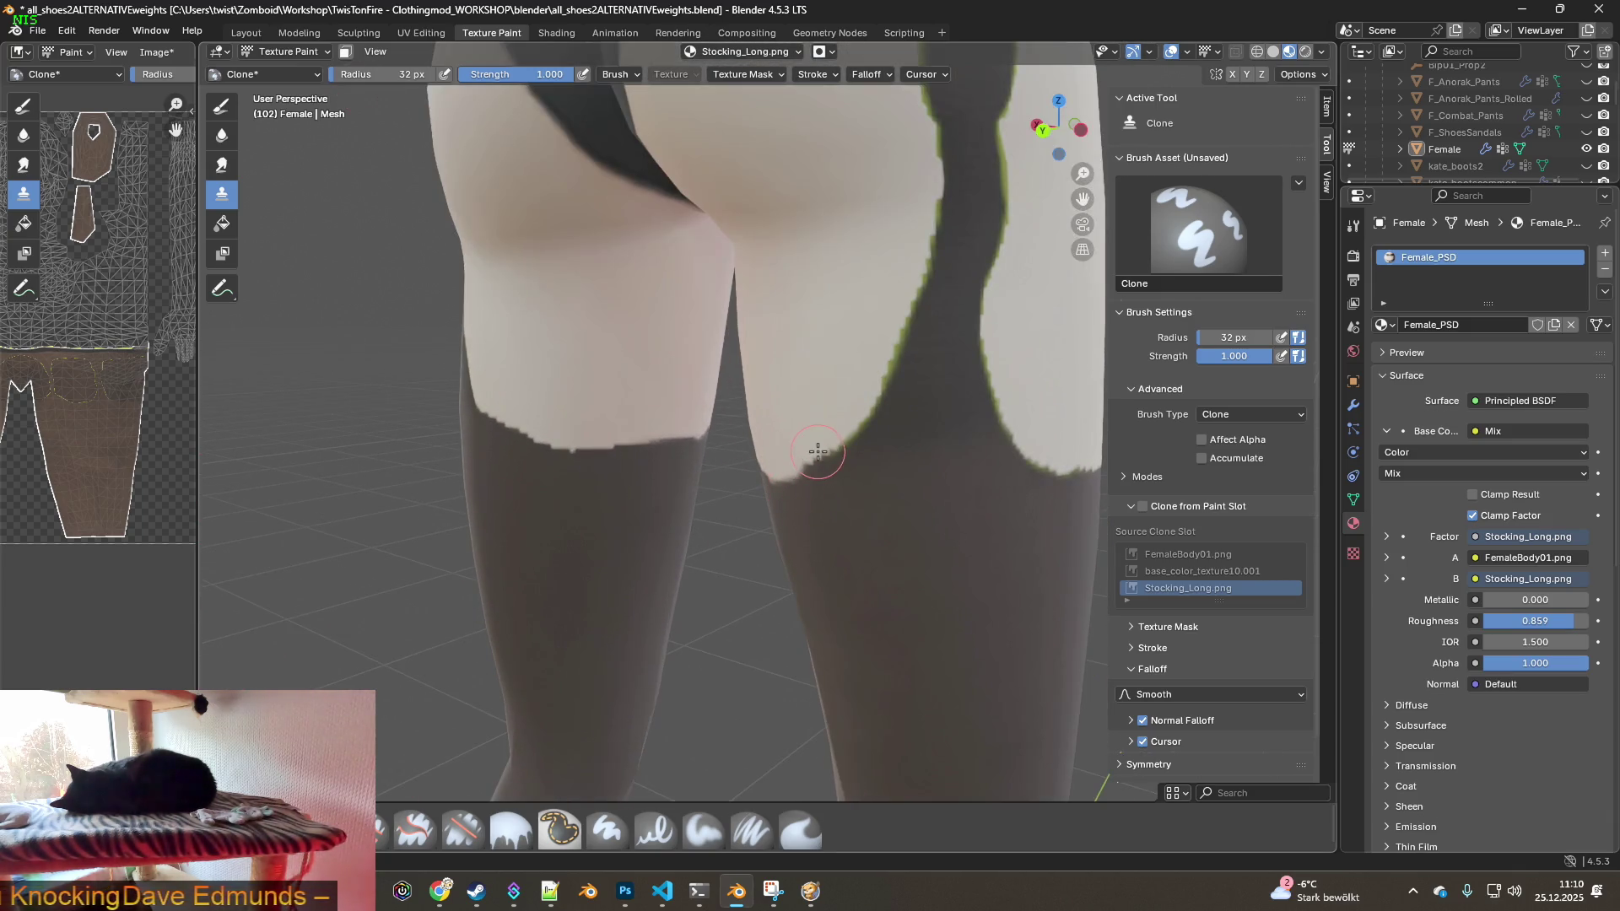
- Switch to the Erase Soft brush and turn the view so the stocking band lies across the screen
{"action": "left_click", "coordinate": [463, 830]}
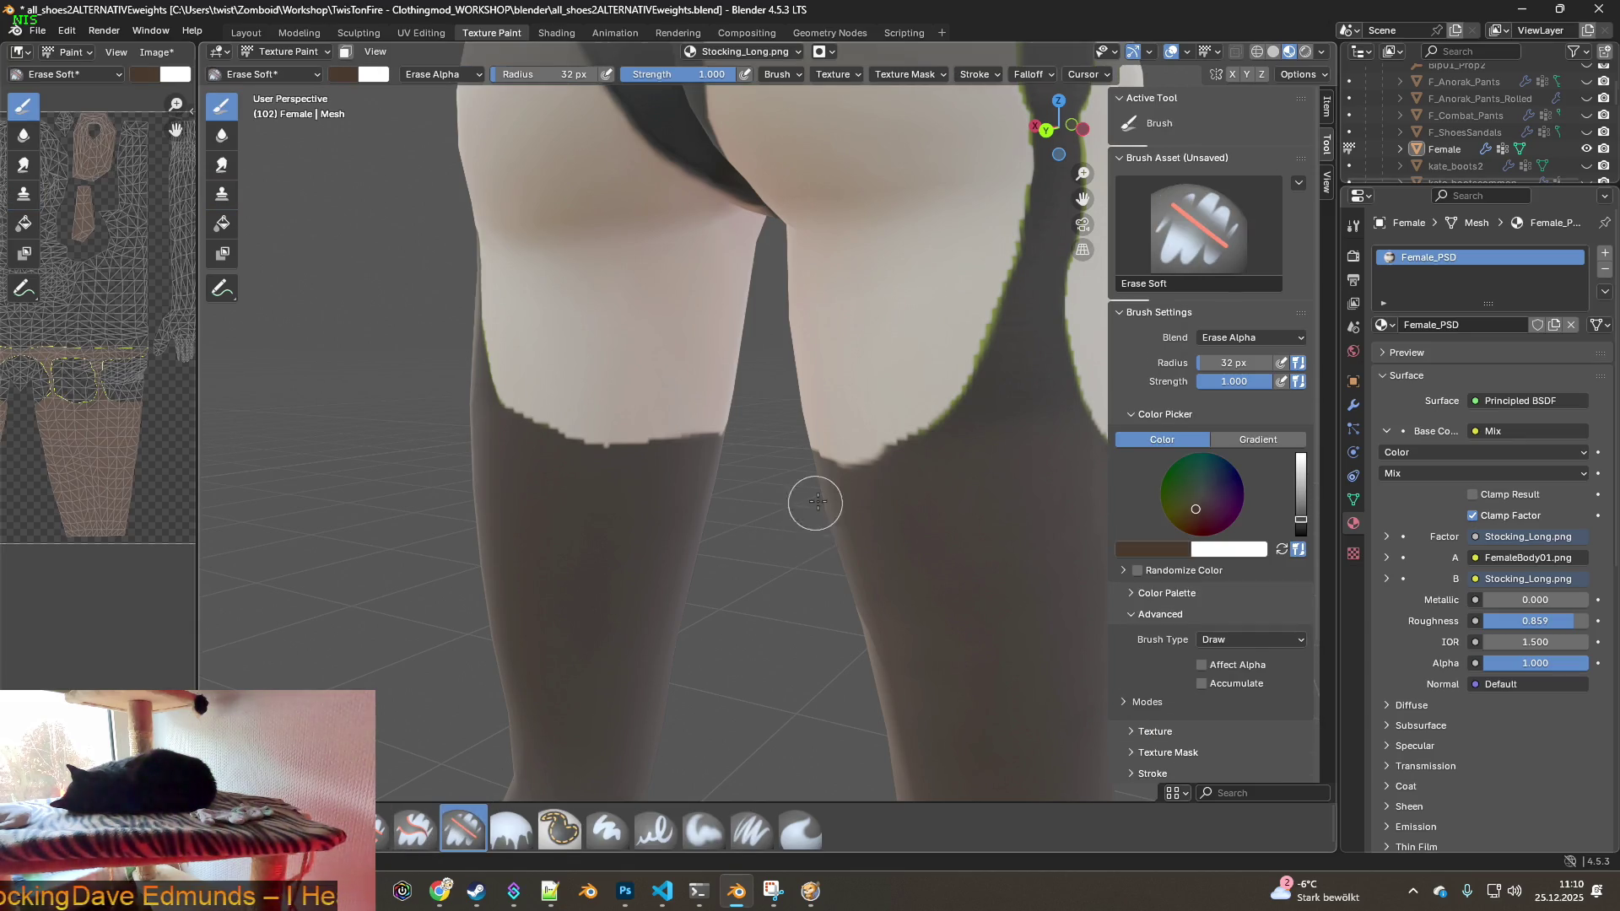
{"action": "scroll", "coordinate": [815, 504], "scroll_direction": "up", "scroll_amount": 3}
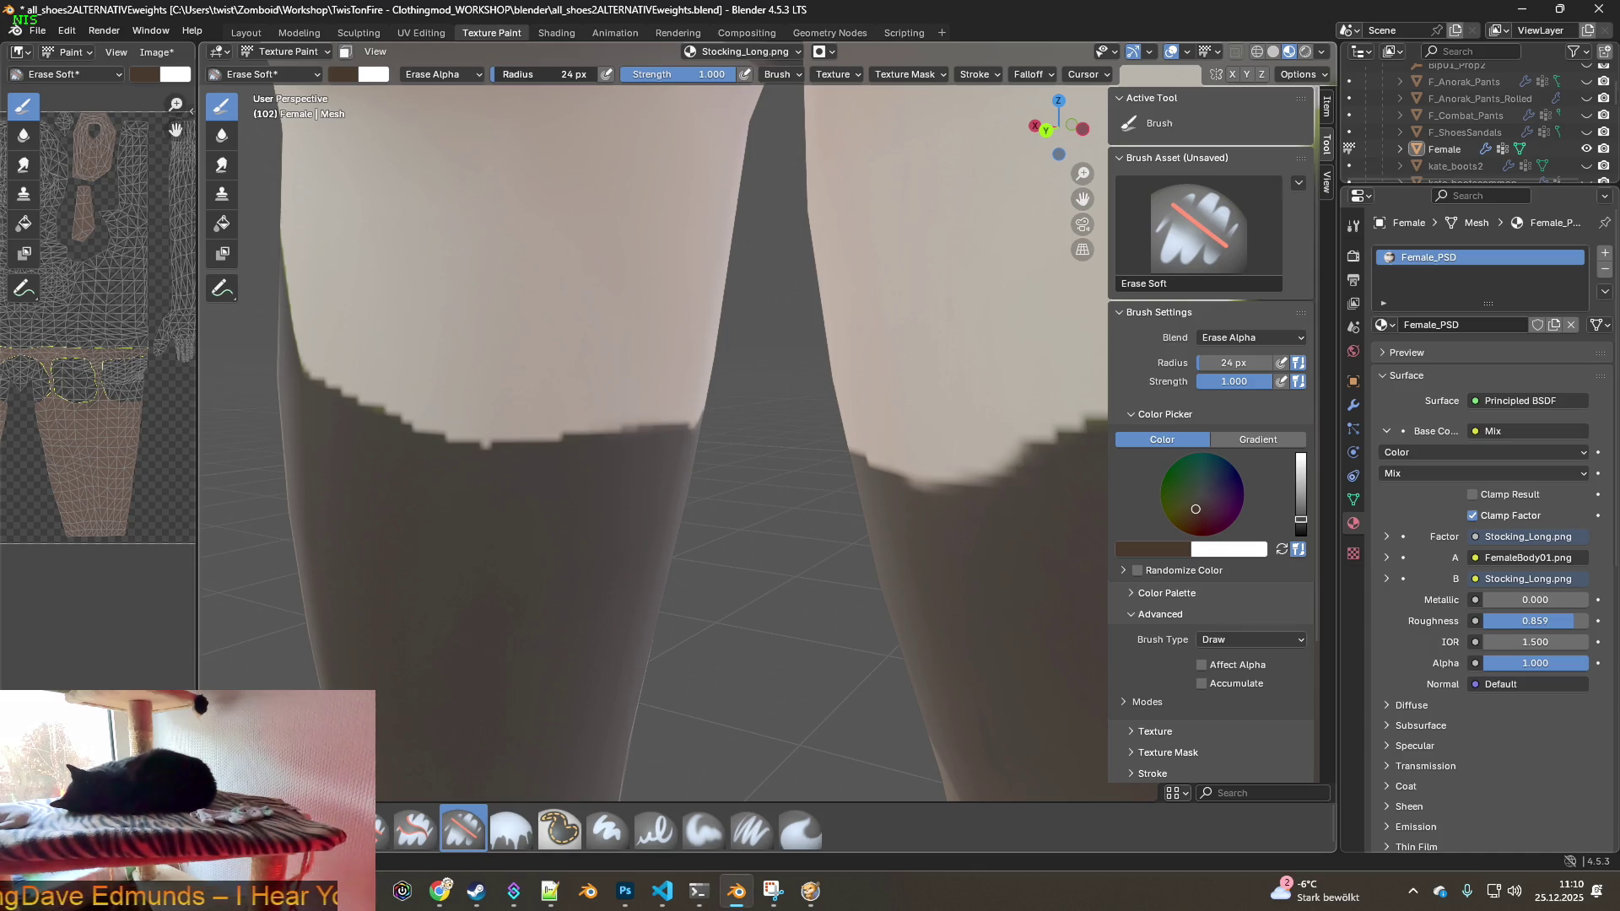
{"action": "scroll", "coordinate": [771, 312], "scroll_direction": "up", "scroll_amount": 4}
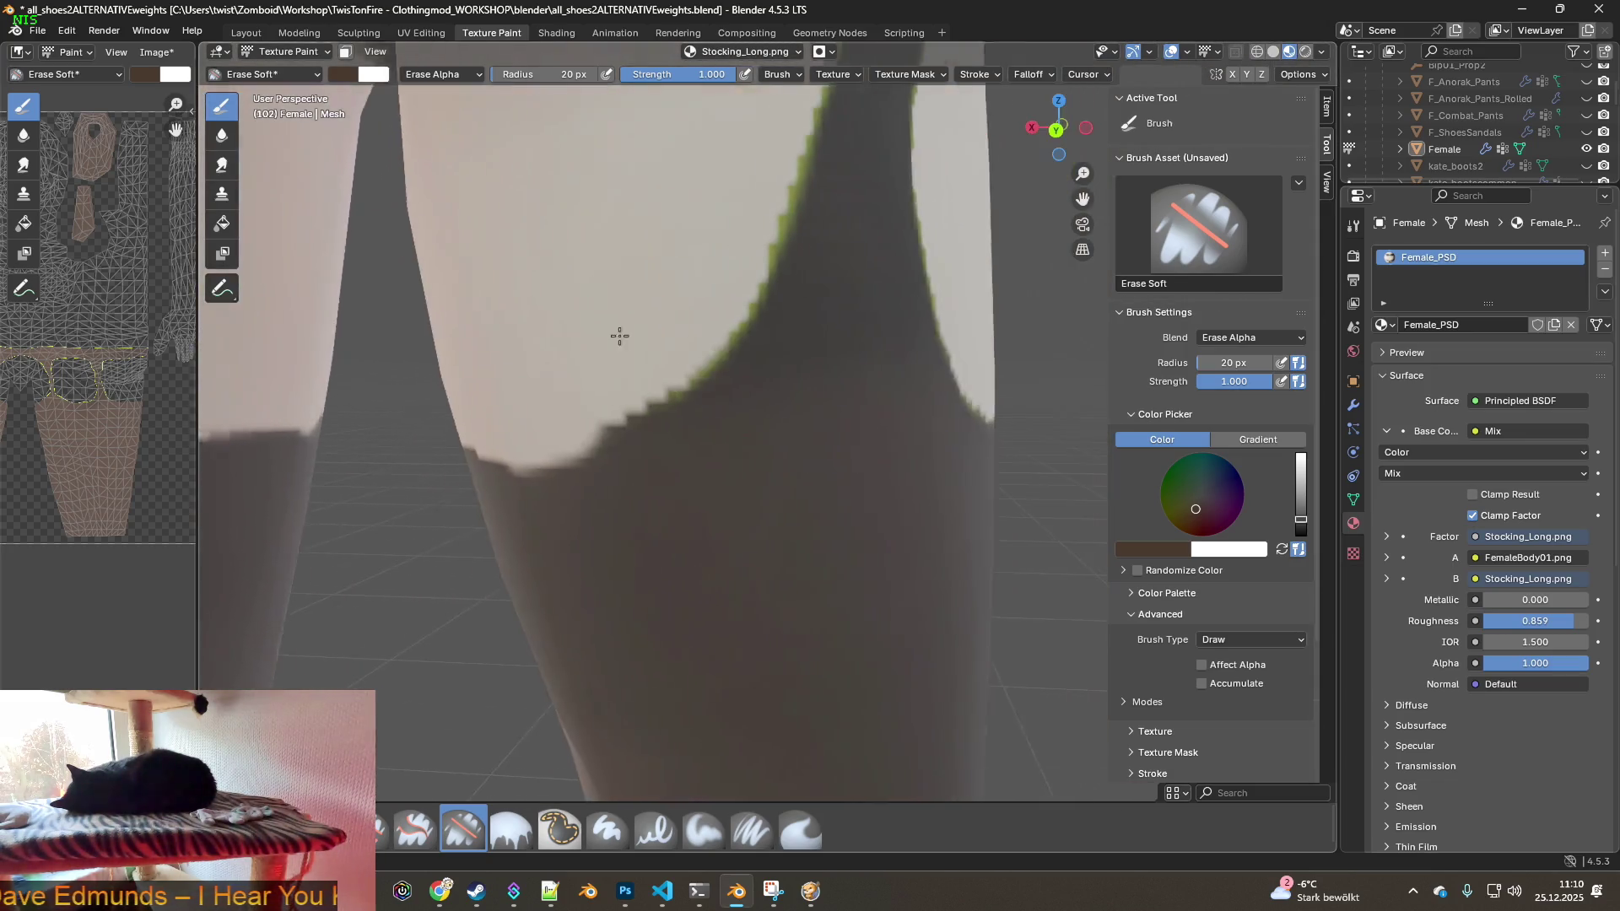
{"action": "mouse_move", "coordinate": [620, 336]}
{"action": "middle_mouse_down"}
{"action": "mouse_move", "coordinate": [726, 347]}
{"action": "mouse_move", "coordinate": [656, 348]}
{"action": "middle_mouse_up"}
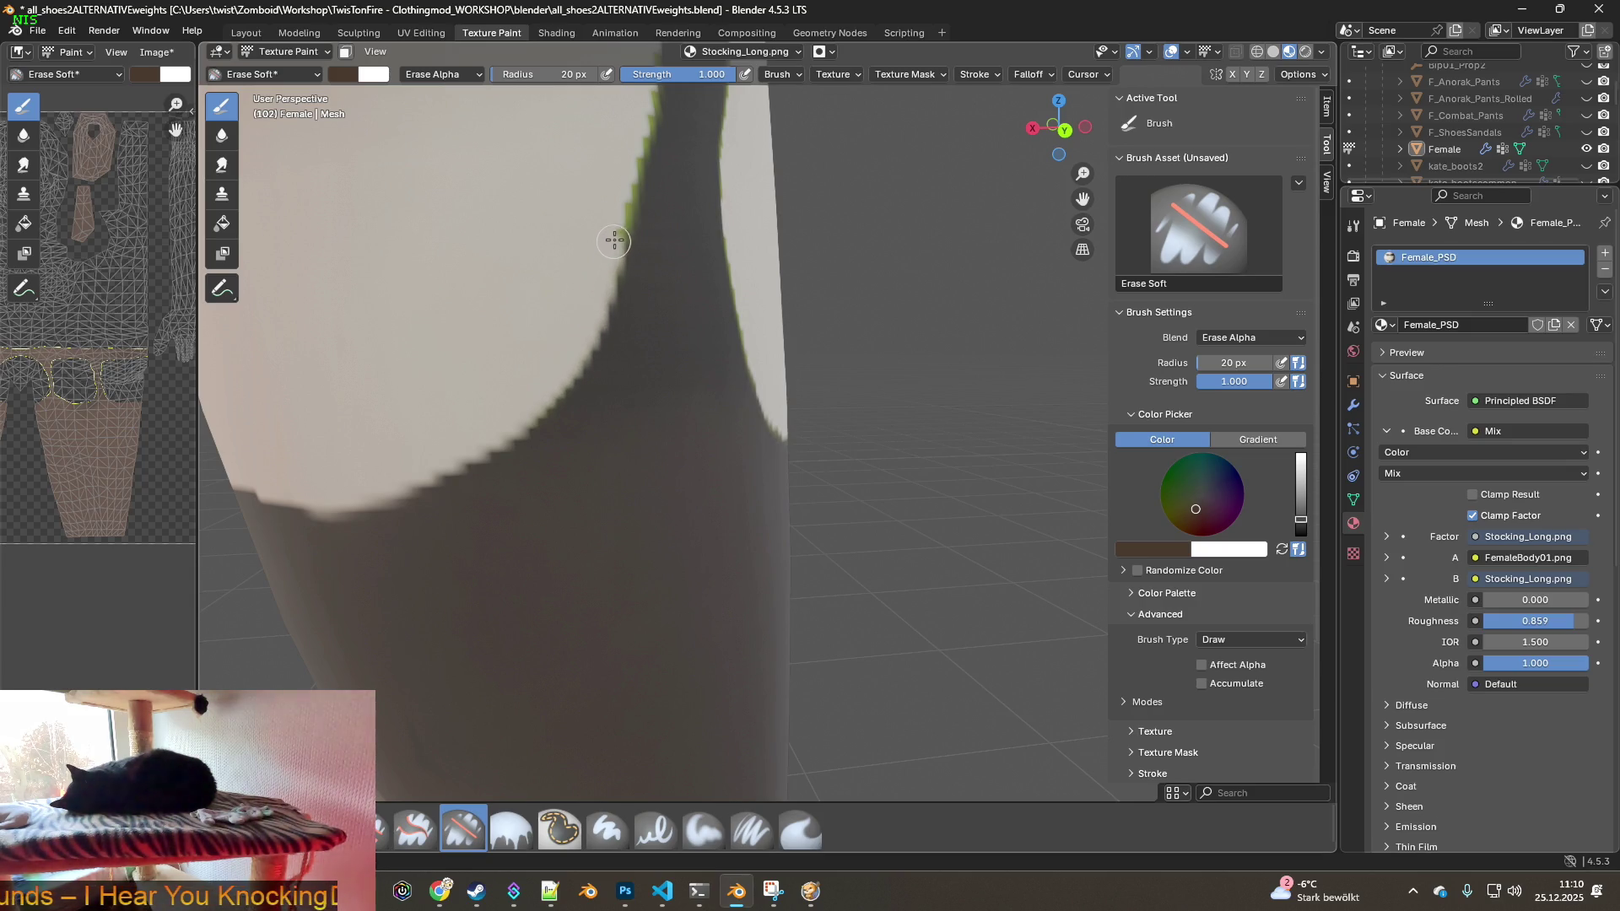
{"action": "middle_click_drag", "start_coordinate": [628, 171], "coordinate": [496, 507]}
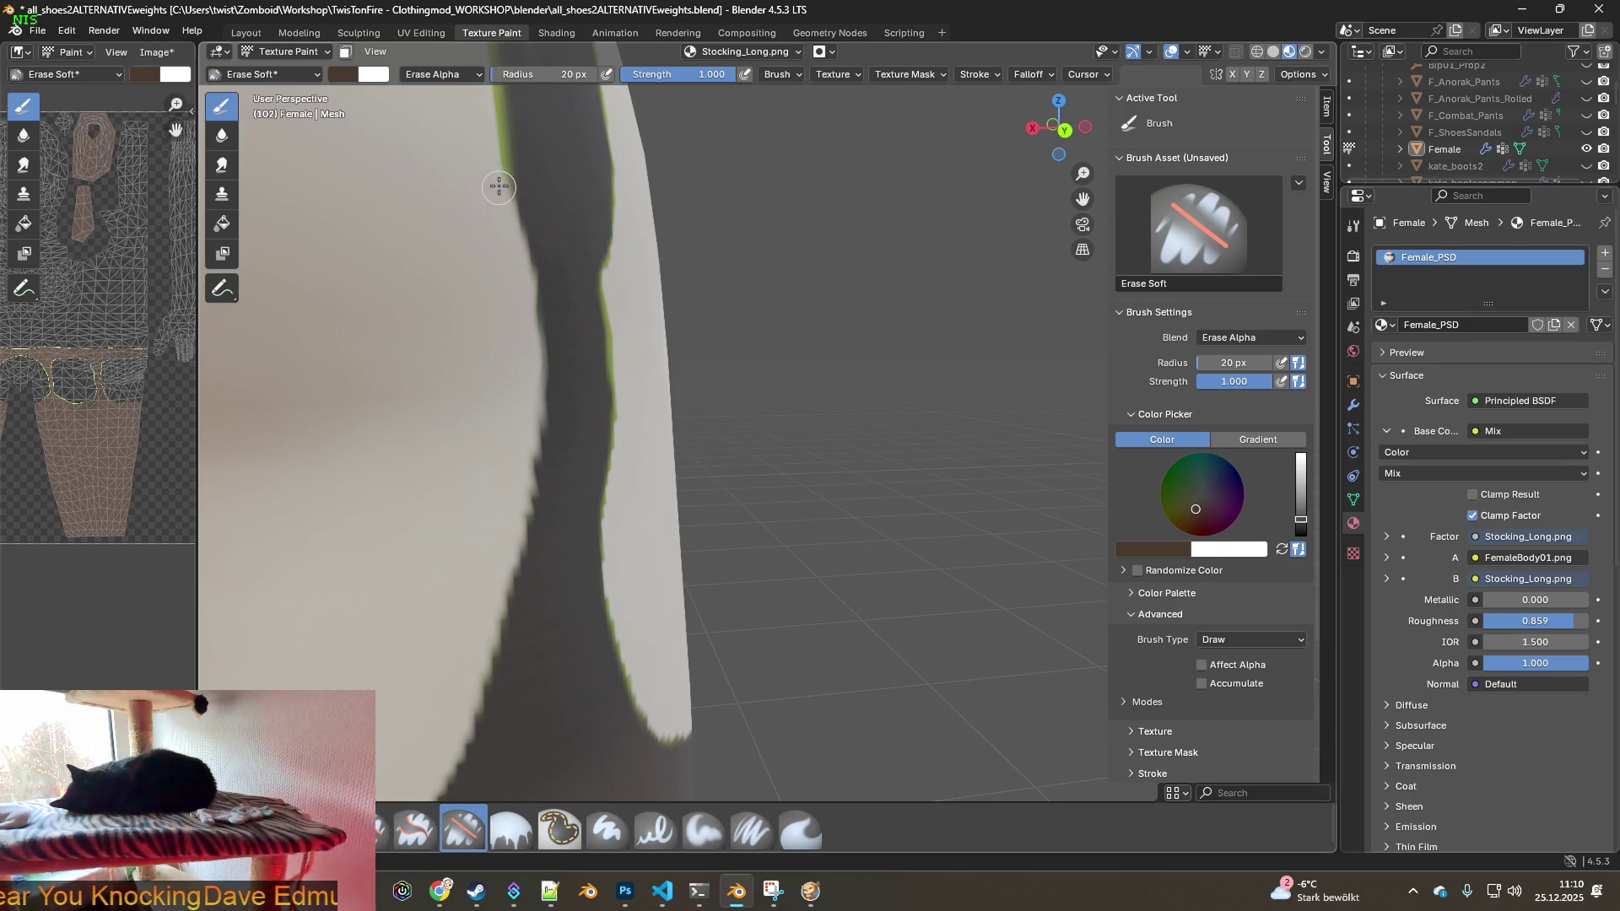
{"action": "middle_click_drag", "start_coordinate": [495, 203], "coordinate": [488, 553]}
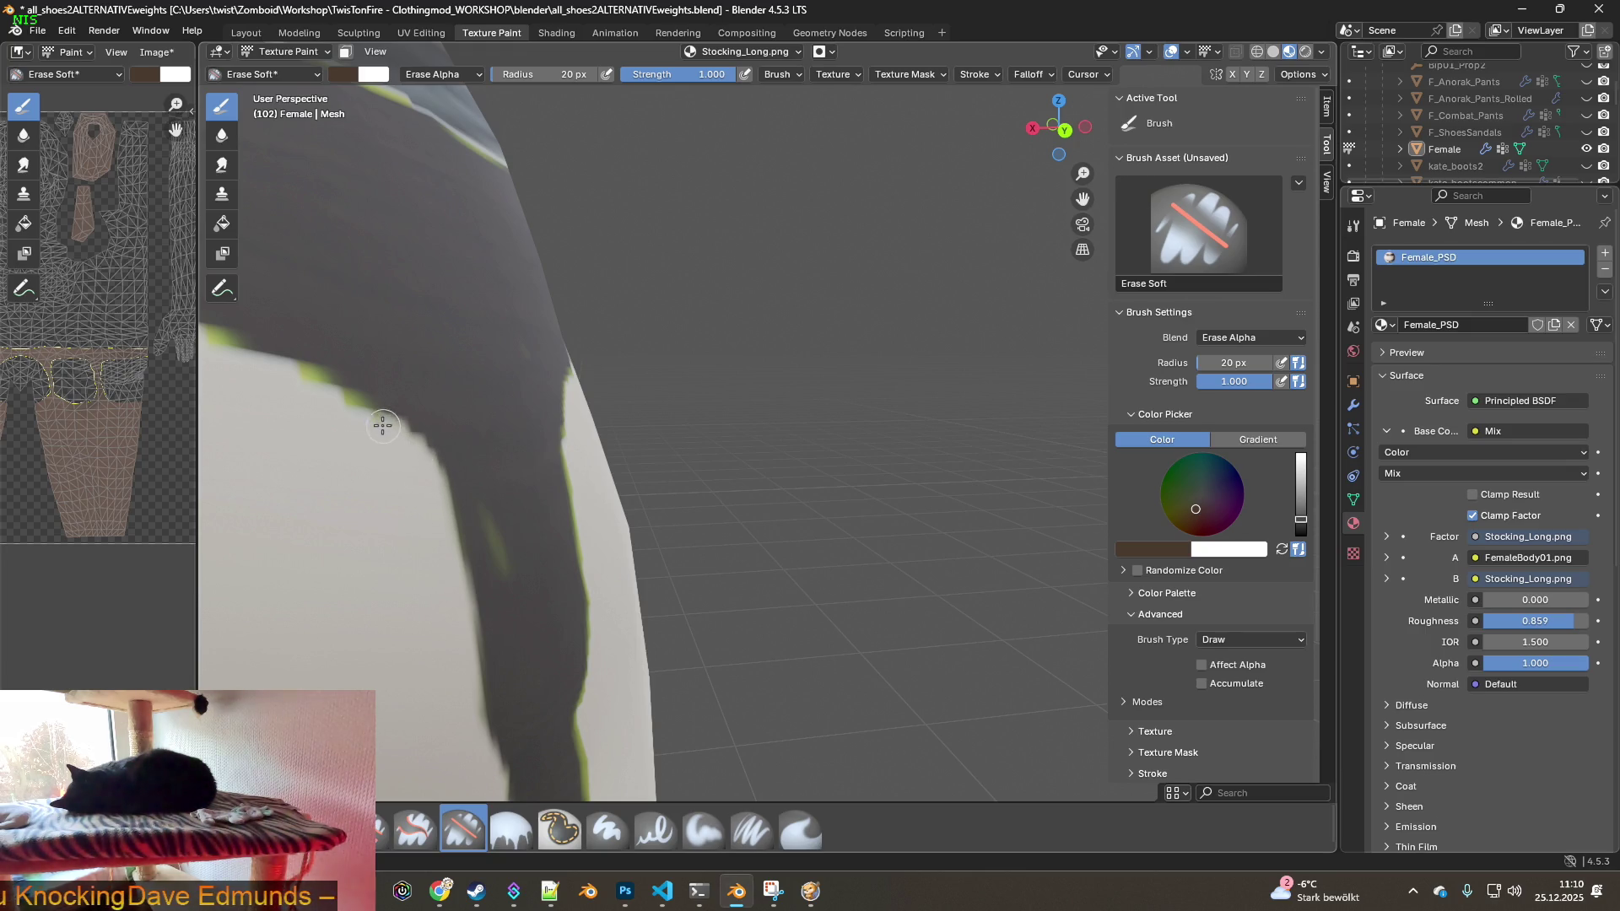
{"action": "mouse_move", "coordinate": [288, 377]}
{"action": "middle_mouse_down"}
{"action": "mouse_move", "coordinate": [329, 438]}
{"action": "mouse_move", "coordinate": [521, 530]}
{"action": "middle_mouse_up"}
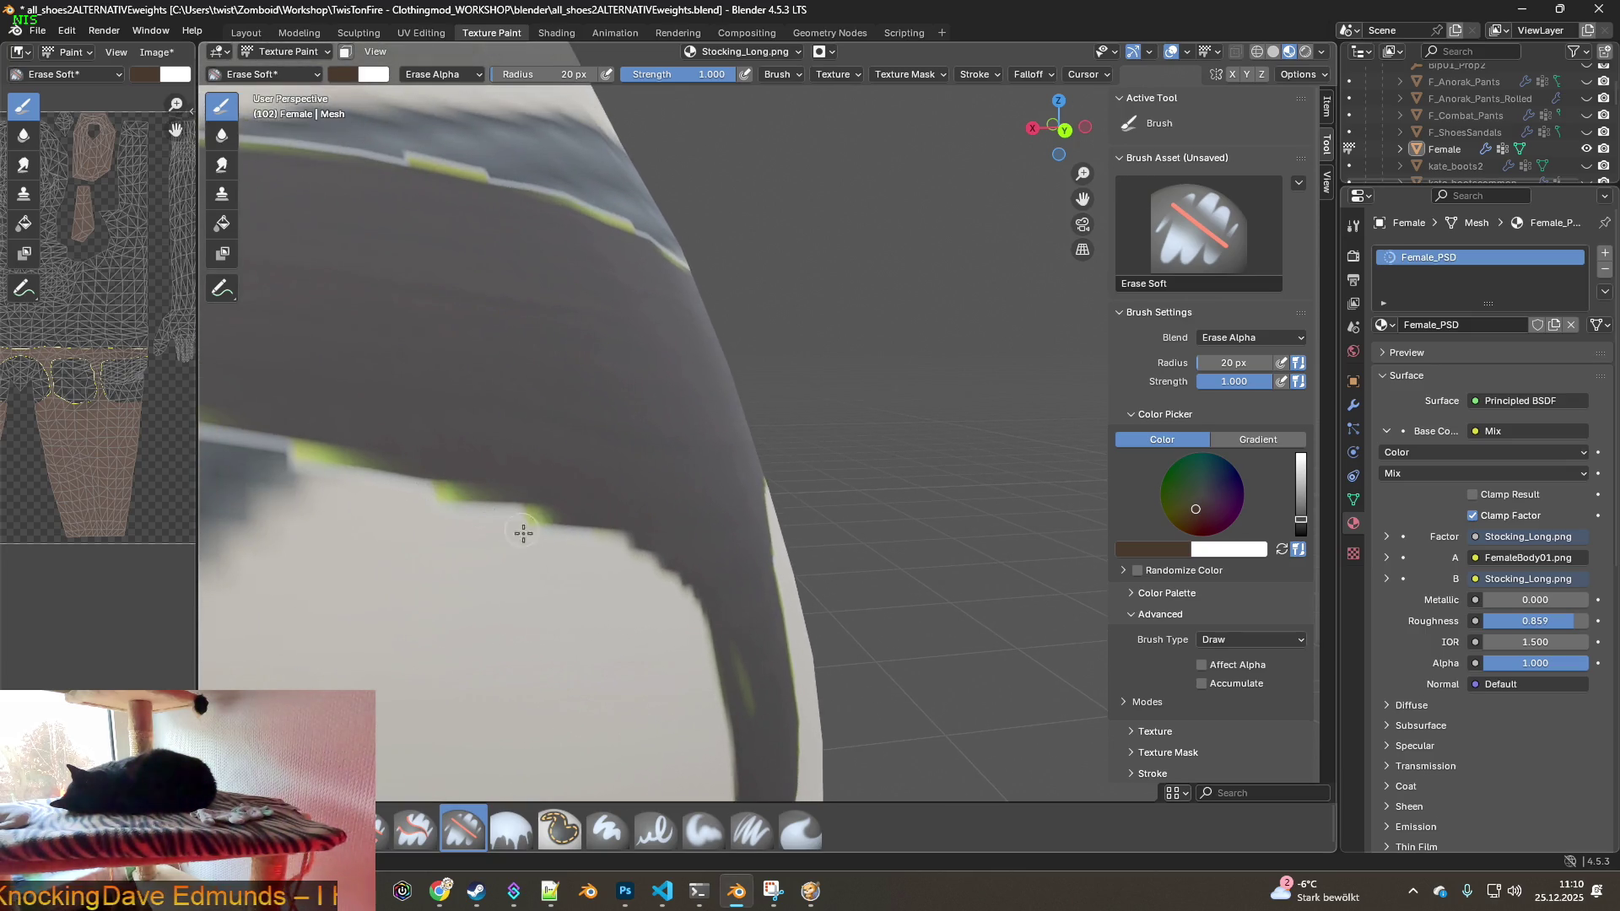
- Erase the green zigzag along the stocking band edge, undoing one bad stroke and redoing it
{"action": "left_click_drag", "start_coordinate": [420, 489], "coordinate": [322, 465]}
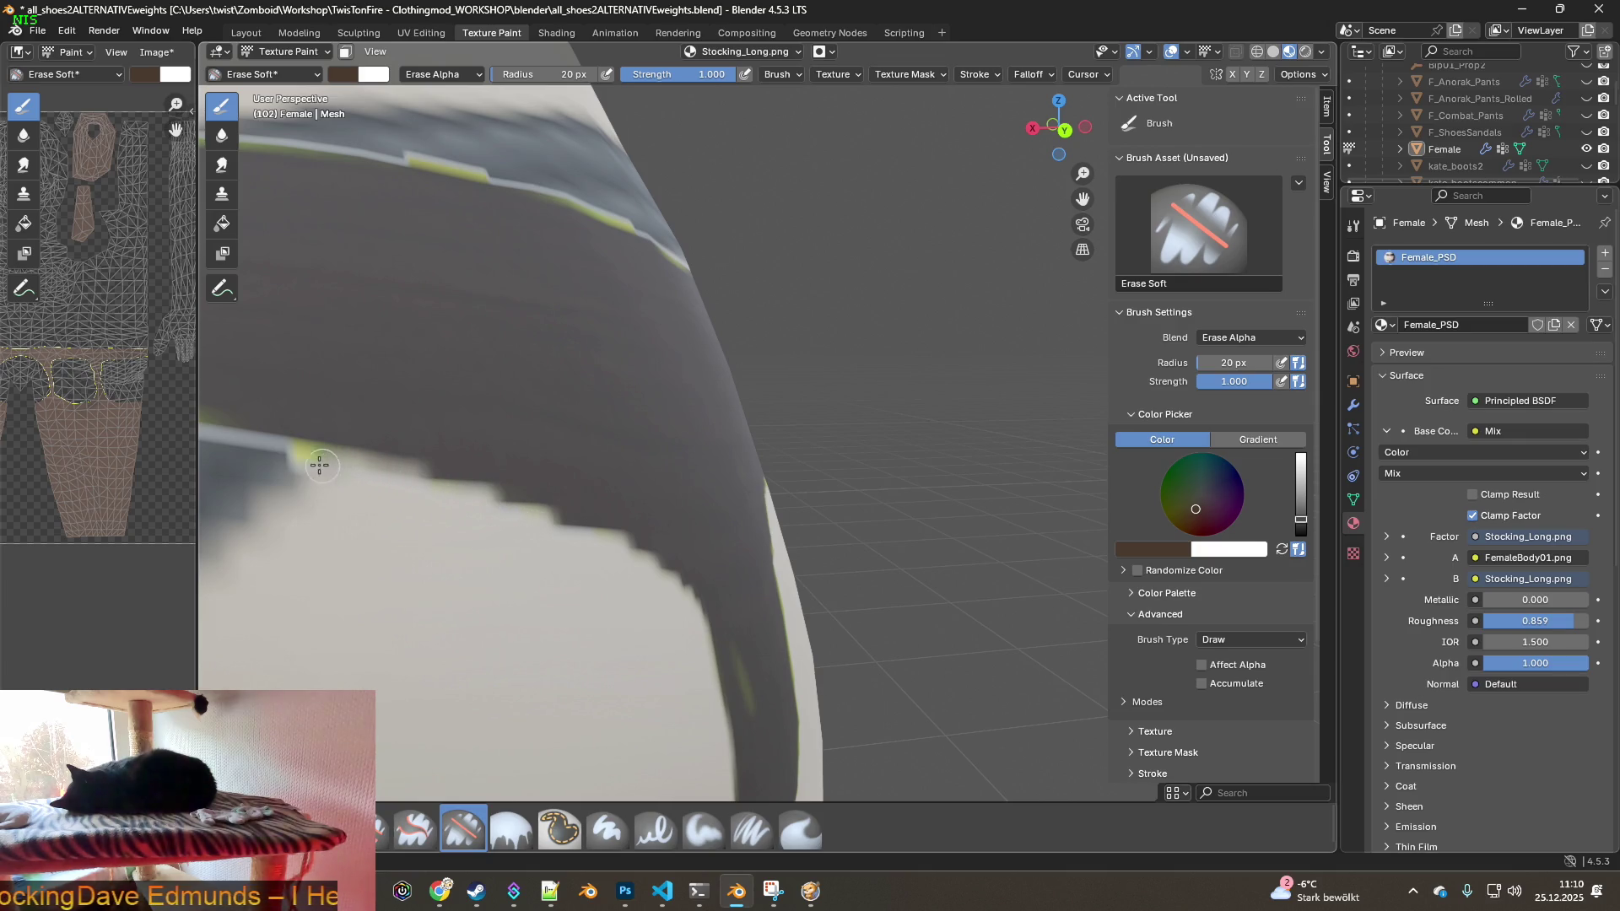
{"action": "scroll", "coordinate": [625, 472], "scroll_direction": "up", "scroll_amount": 3}
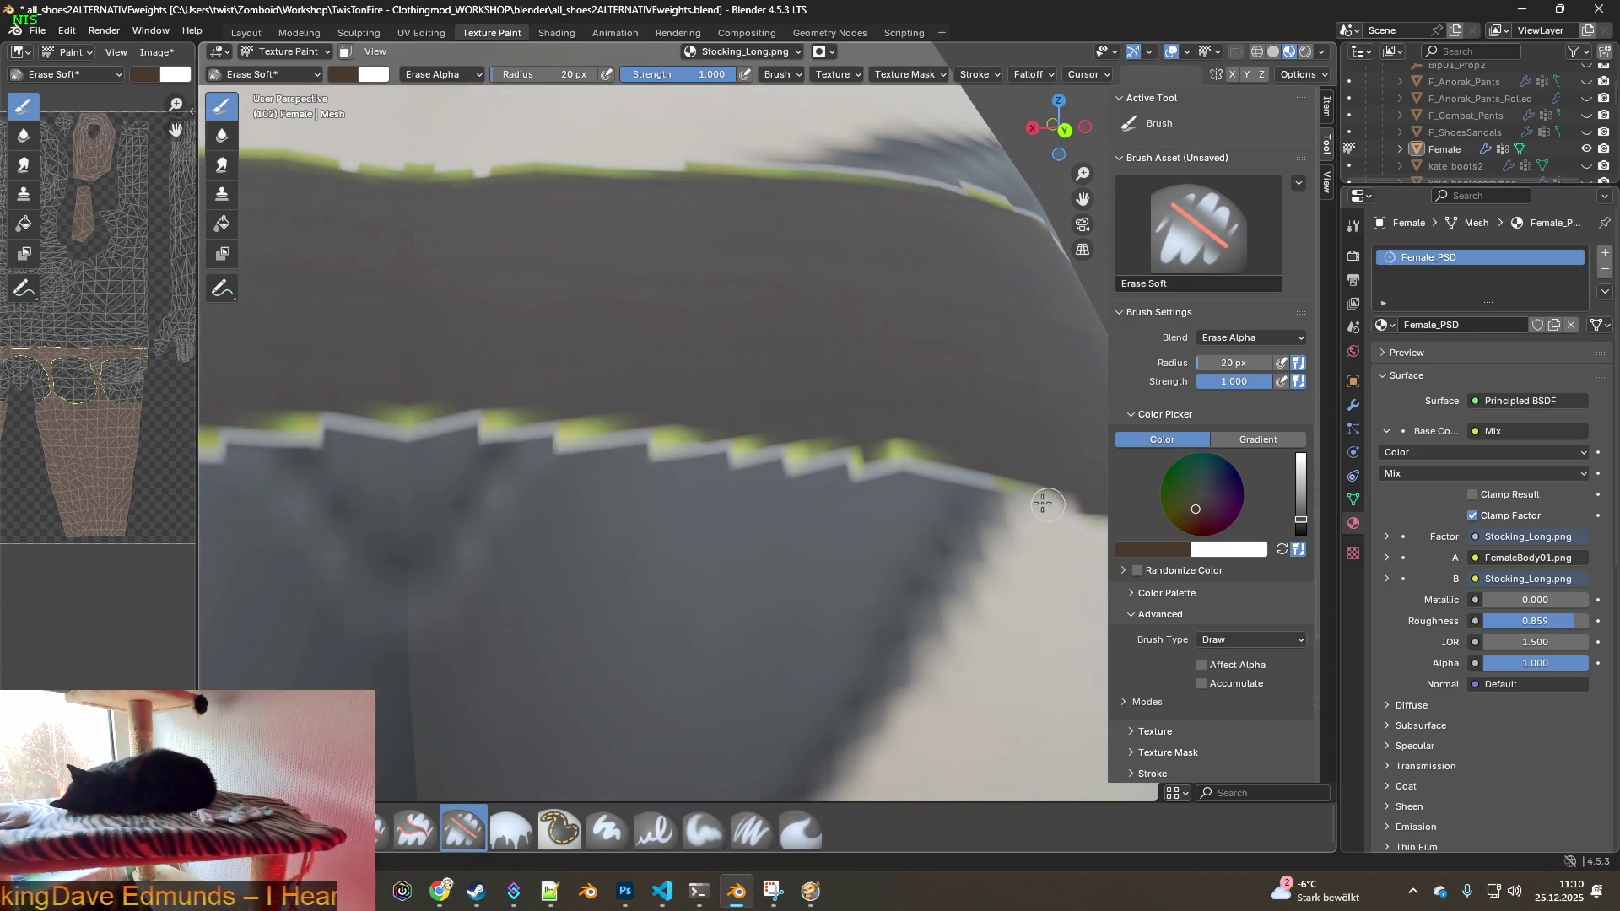
{"action": "mouse_move", "coordinate": [935, 477]}
{"action": "left_mouse_down"}
{"action": "mouse_move", "coordinate": [547, 426]}
{"action": "mouse_move", "coordinate": [318, 429]}
{"action": "left_mouse_up"}
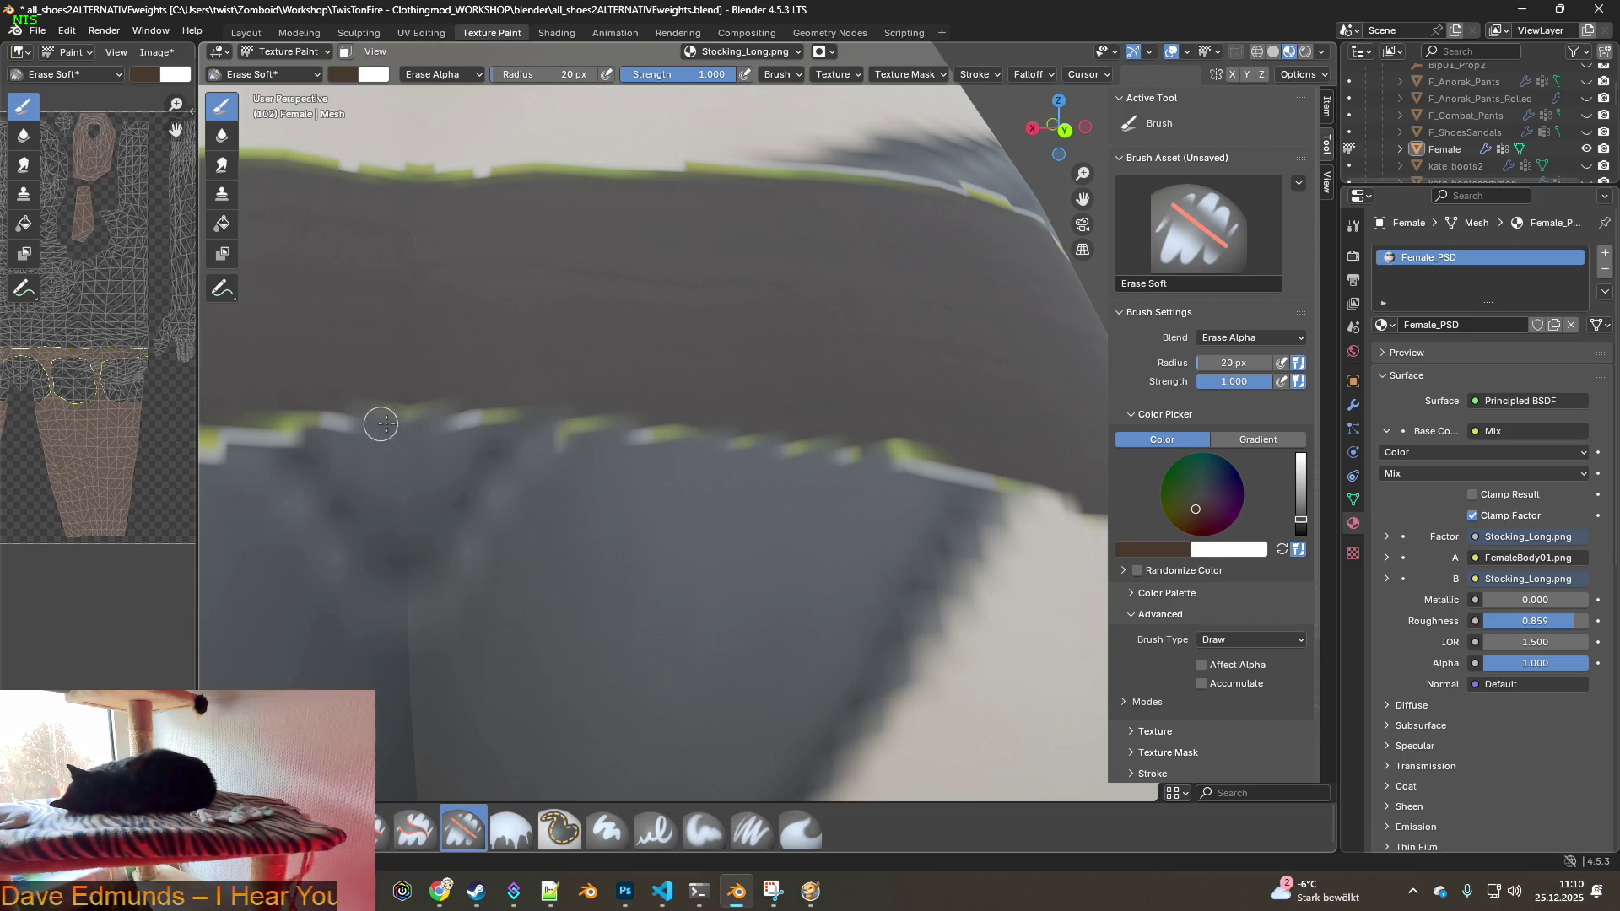
{"action": "left_click_drag", "start_coordinate": [647, 433], "coordinate": [1011, 481]}
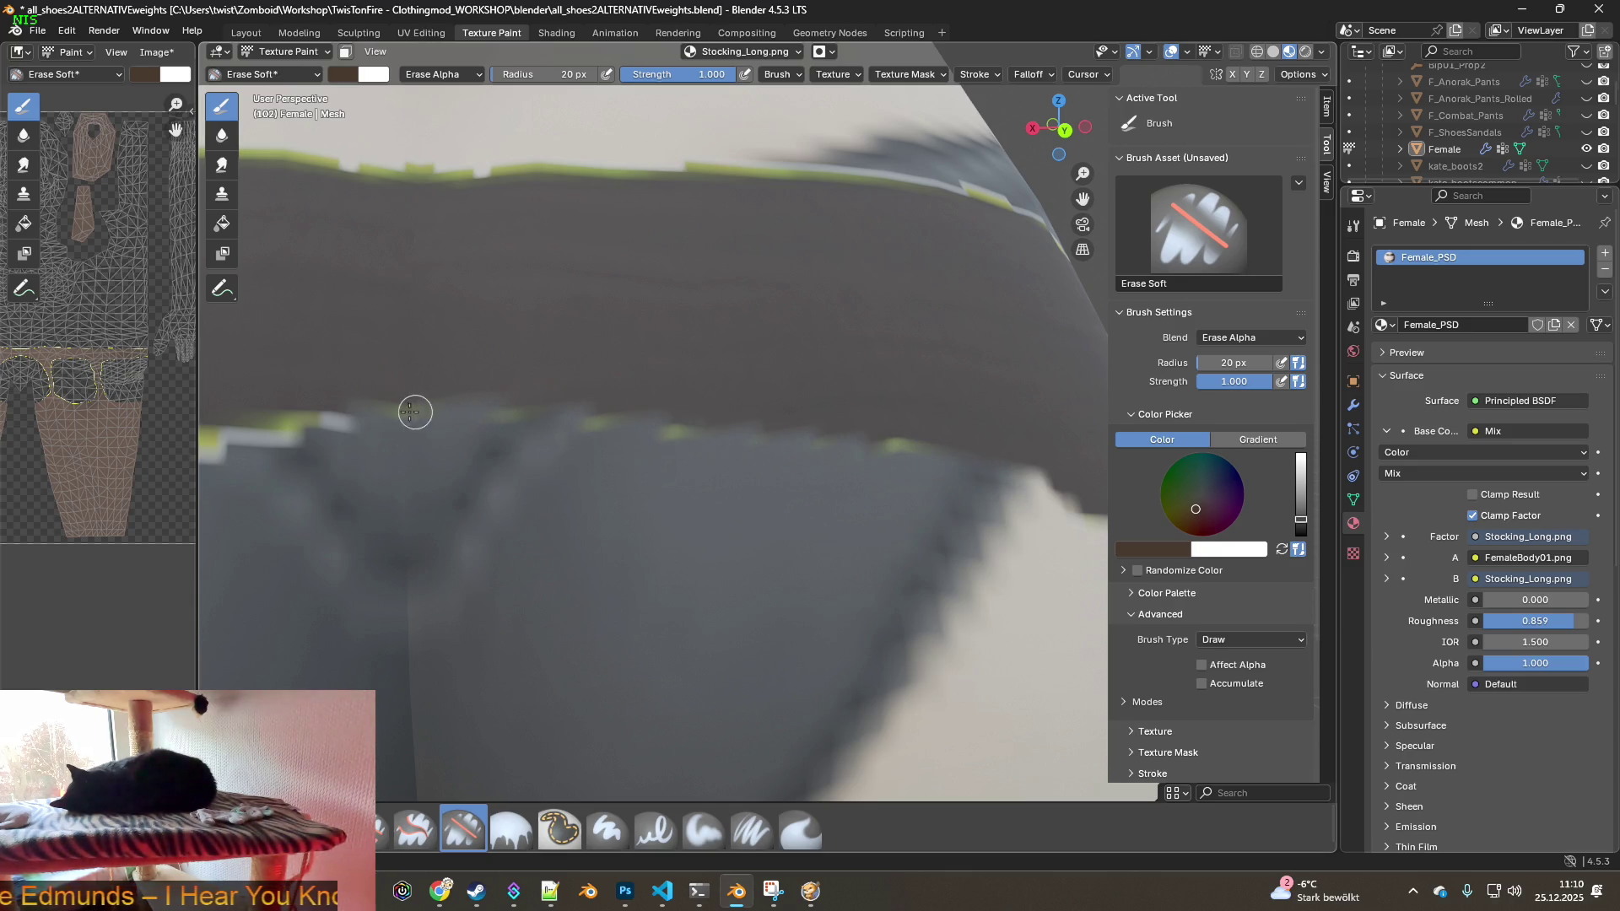
{"action": "mouse_move", "coordinate": [315, 467]}
{"action": "middle_mouse_down"}
{"action": "mouse_move", "coordinate": [770, 499]}
{"action": "mouse_move", "coordinate": [798, 523]}
{"action": "mouse_move", "coordinate": [885, 435]}
{"action": "middle_mouse_up"}
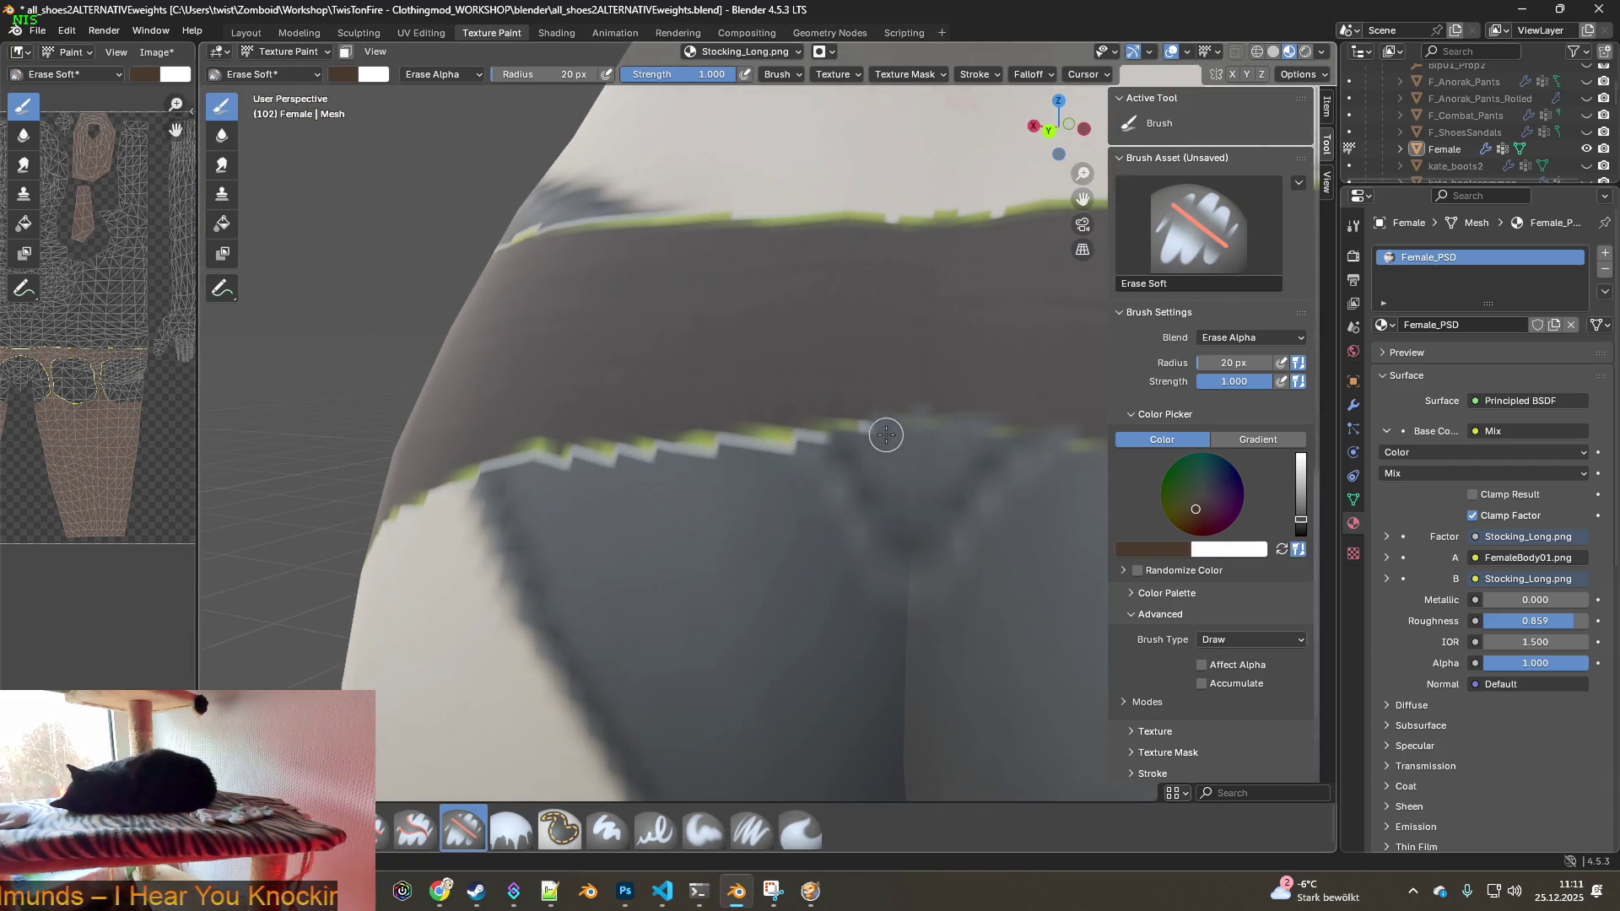
{"action": "left_click_drag", "start_coordinate": [789, 430], "coordinate": [541, 458]}
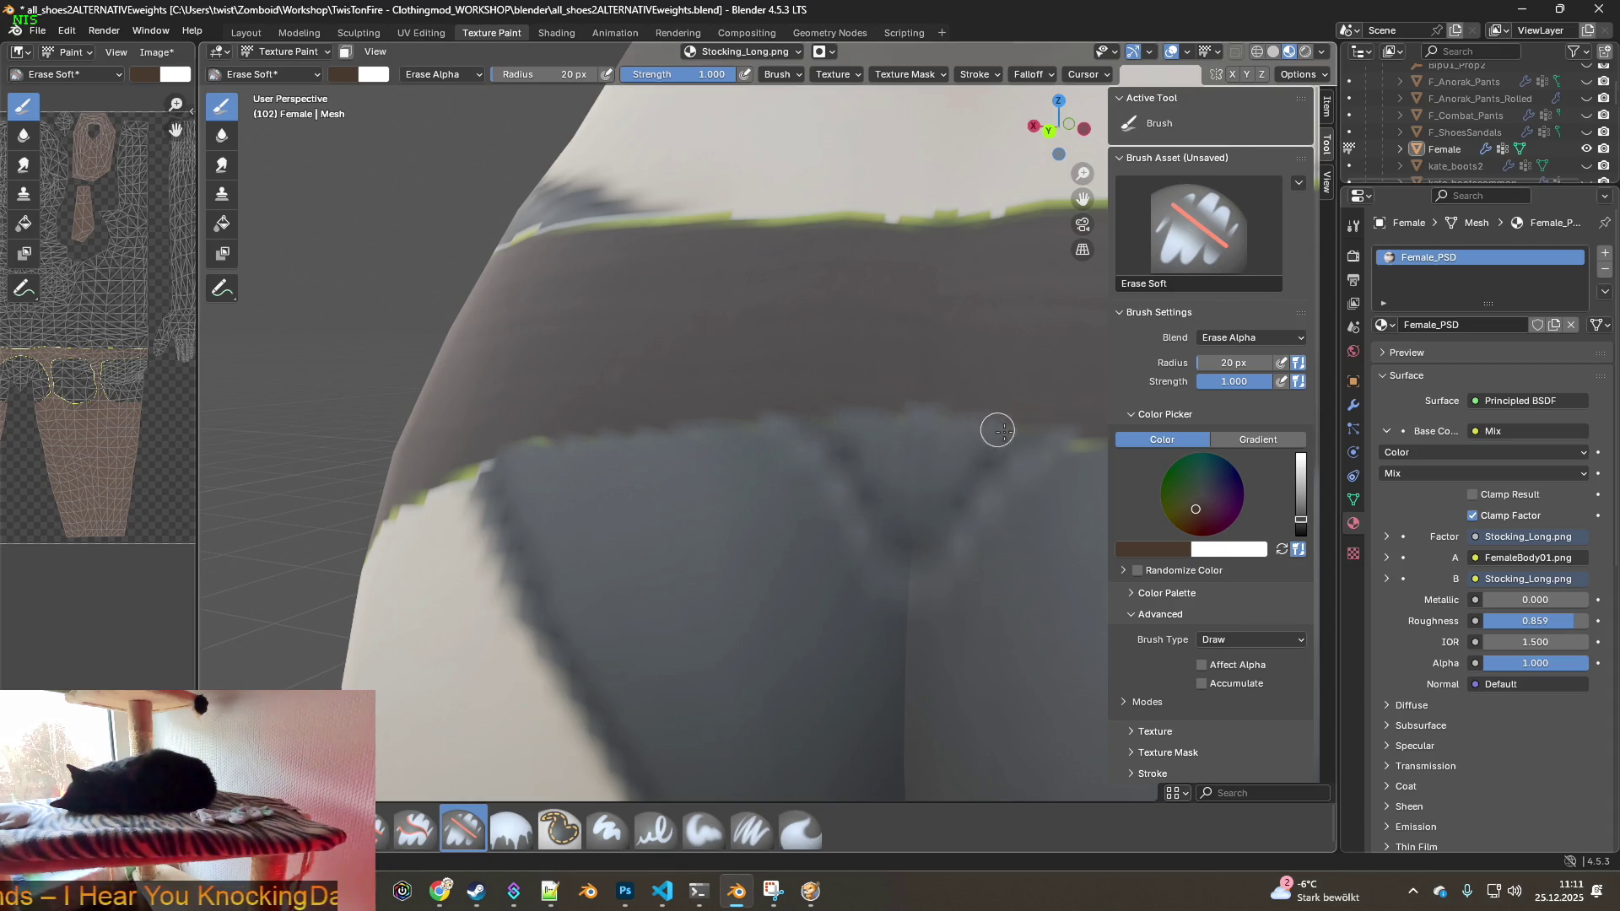
{"action": "left_click_drag", "start_coordinate": [478, 467], "coordinate": [432, 489]}
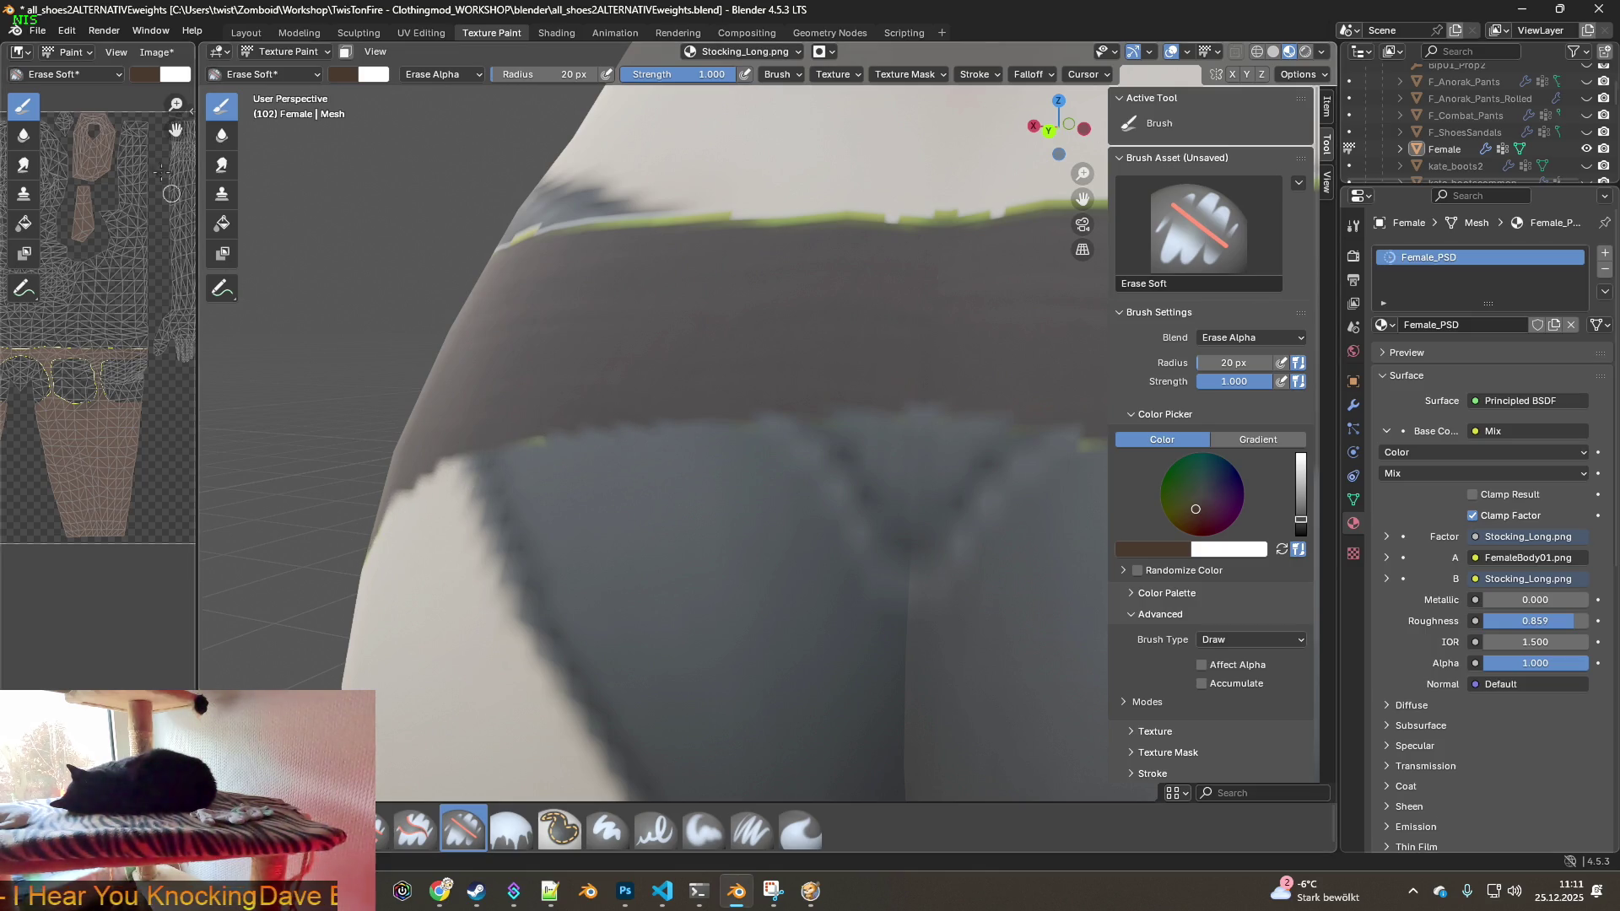
{"action": "left_click", "coordinate": [70, 32]}
{"action": "left_click", "coordinate": [84, 52]}
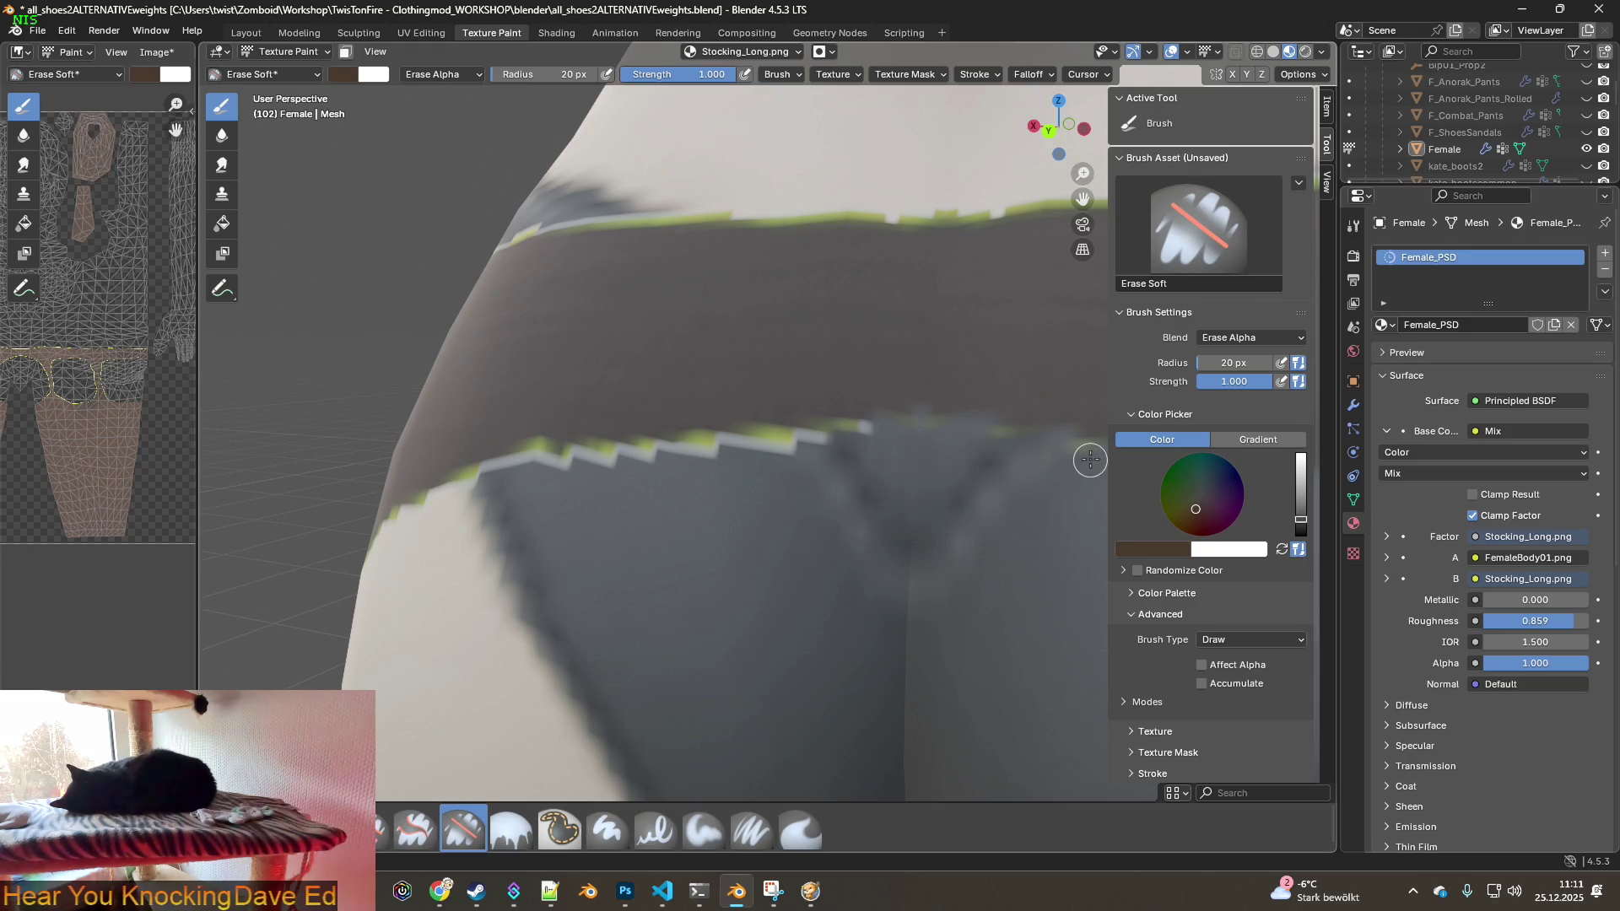
{"action": "mouse_move", "coordinate": [937, 426]}
{"action": "left_mouse_down"}
{"action": "mouse_move", "coordinate": [572, 455]}
{"action": "mouse_move", "coordinate": [821, 428]}
{"action": "left_mouse_up"}
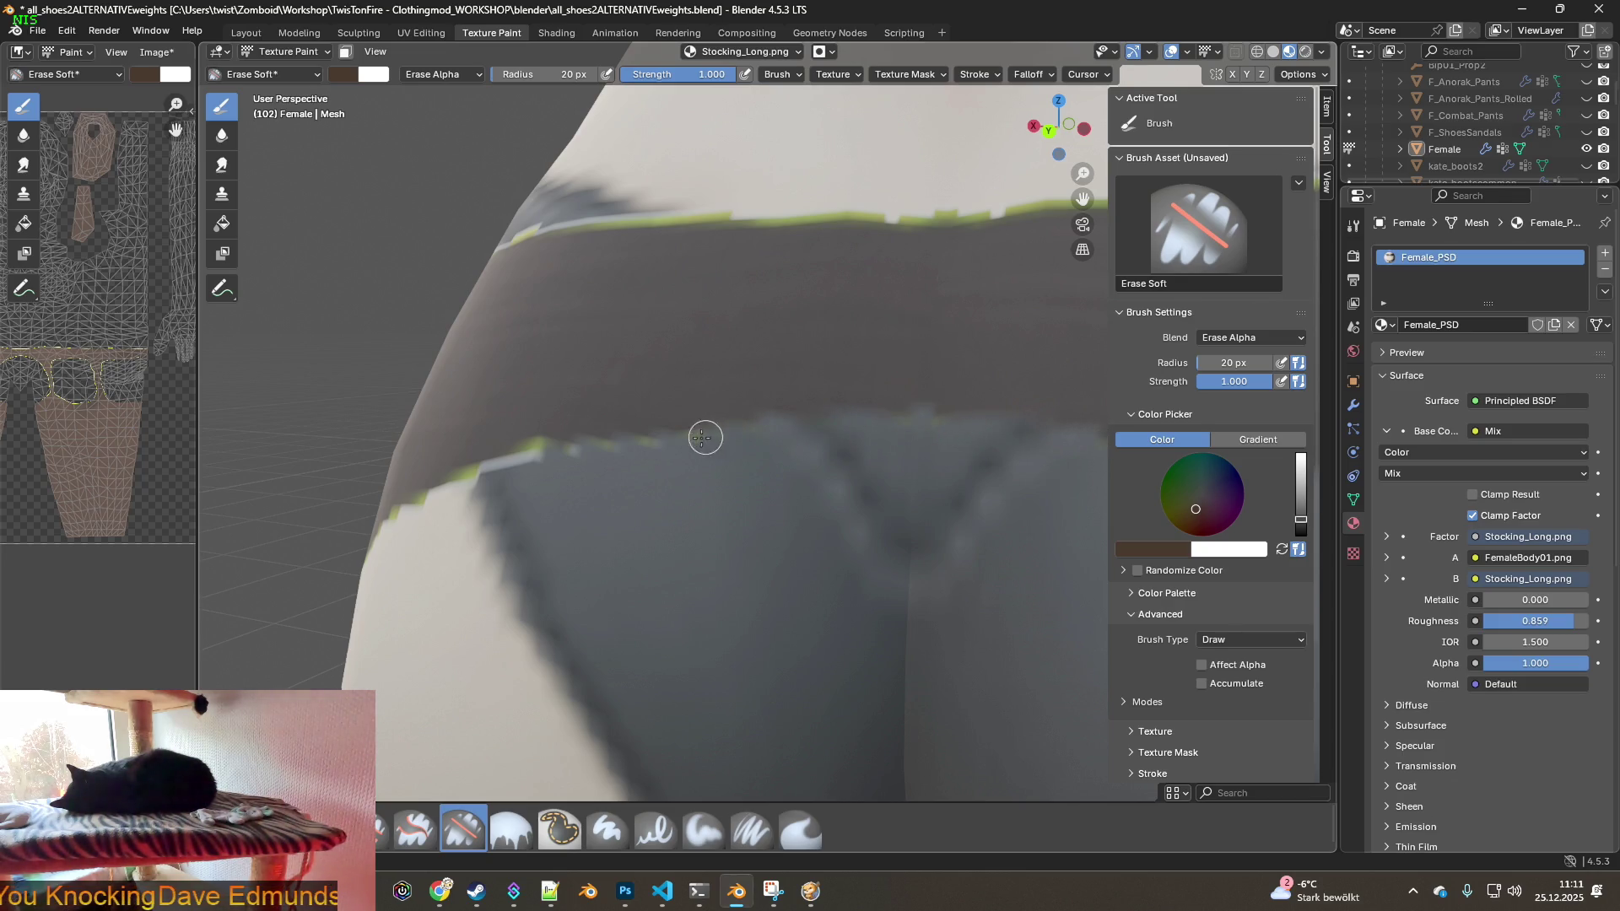
- Erase the green fringe along the jagged lower stocking edge down the leg
{"action": "mouse_move", "coordinate": [514, 461]}
{"action": "middle_mouse_down"}
{"action": "mouse_move", "coordinate": [795, 560]}
{"action": "mouse_move", "coordinate": [769, 550]}
{"action": "middle_mouse_up"}
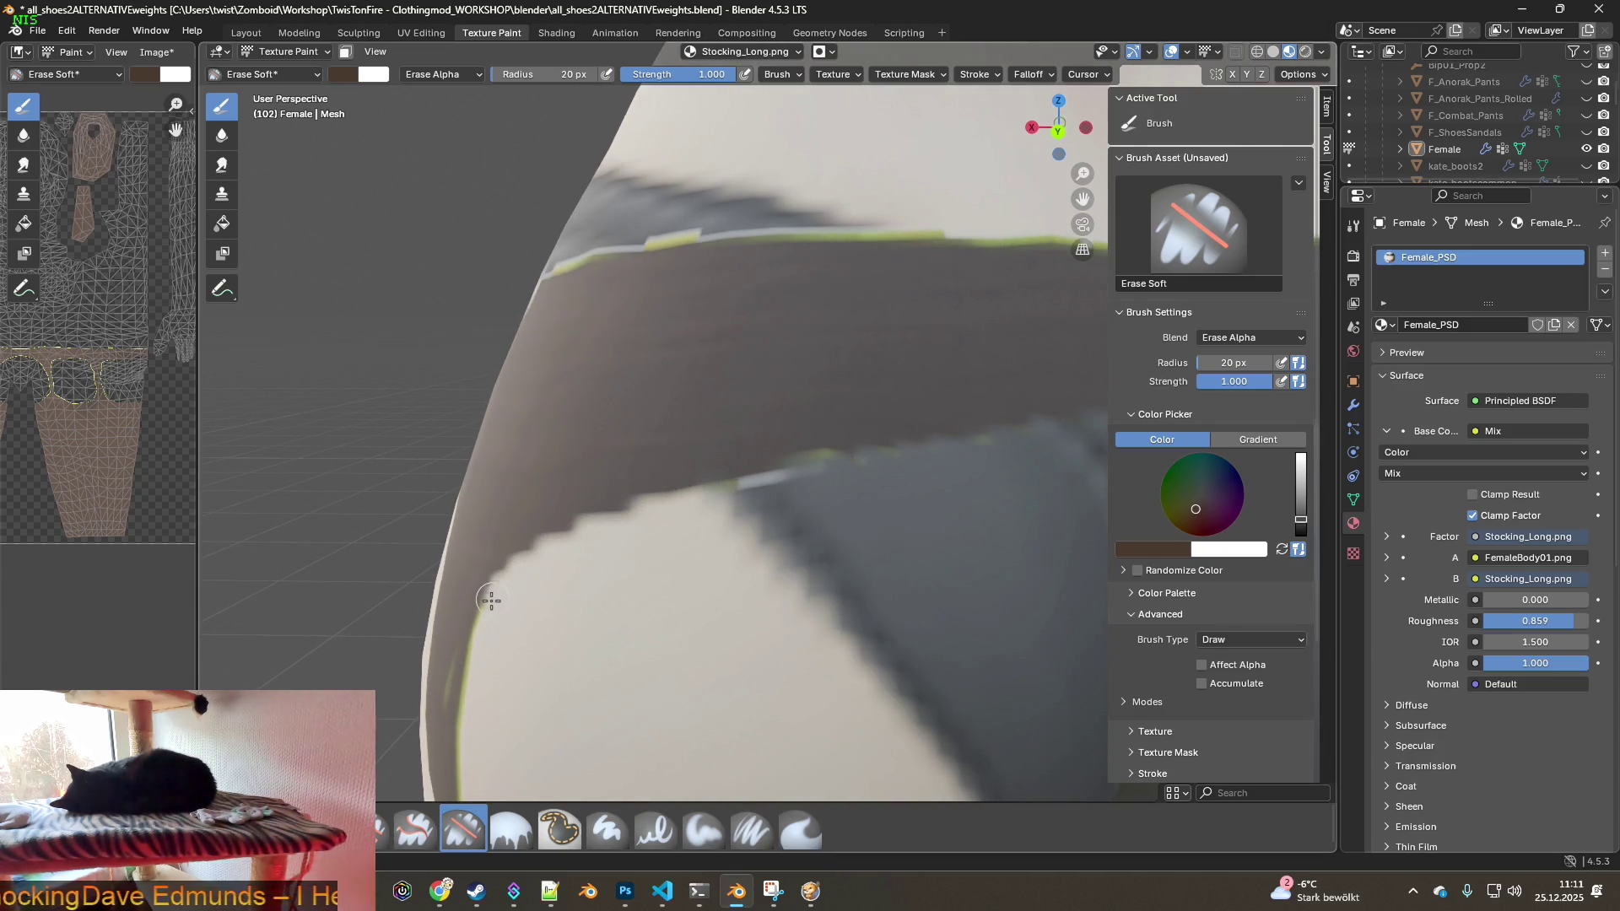
{"action": "middle_click_drag", "start_coordinate": [498, 680], "coordinate": [739, 566], "text": "shift"}
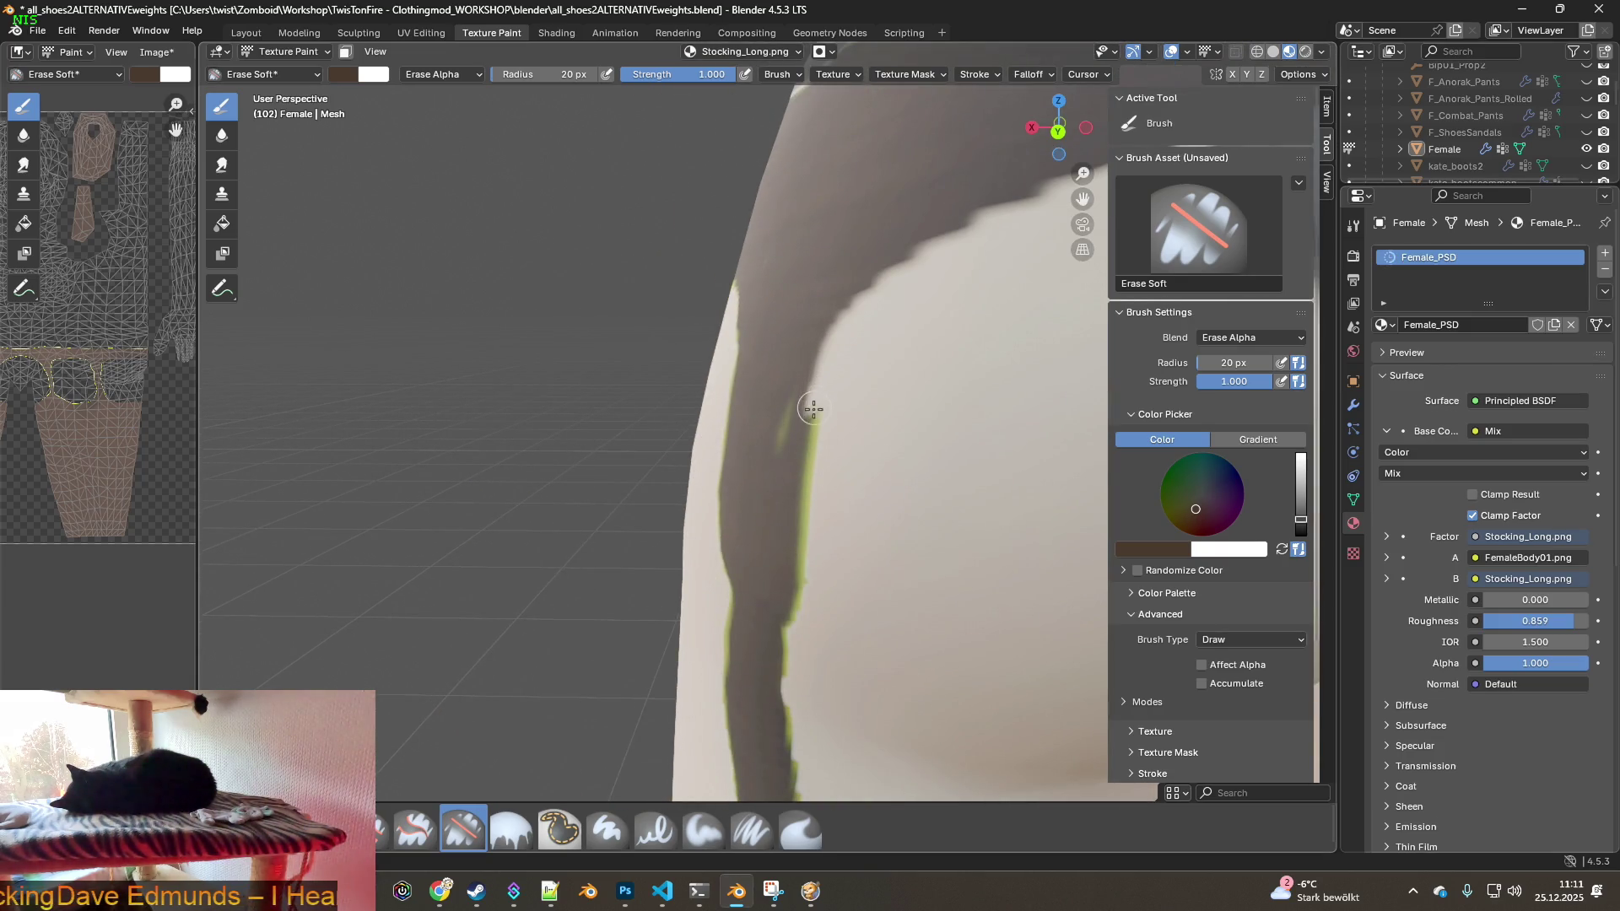
{"action": "left_click", "coordinate": [67, 31]}
{"action": "left_click", "coordinate": [84, 52]}
{"action": "middle_click_drag", "start_coordinate": [726, 439], "coordinate": [844, 510]}
{"action": "scroll", "coordinate": [844, 510], "scroll_direction": "up", "scroll_amount": 5}
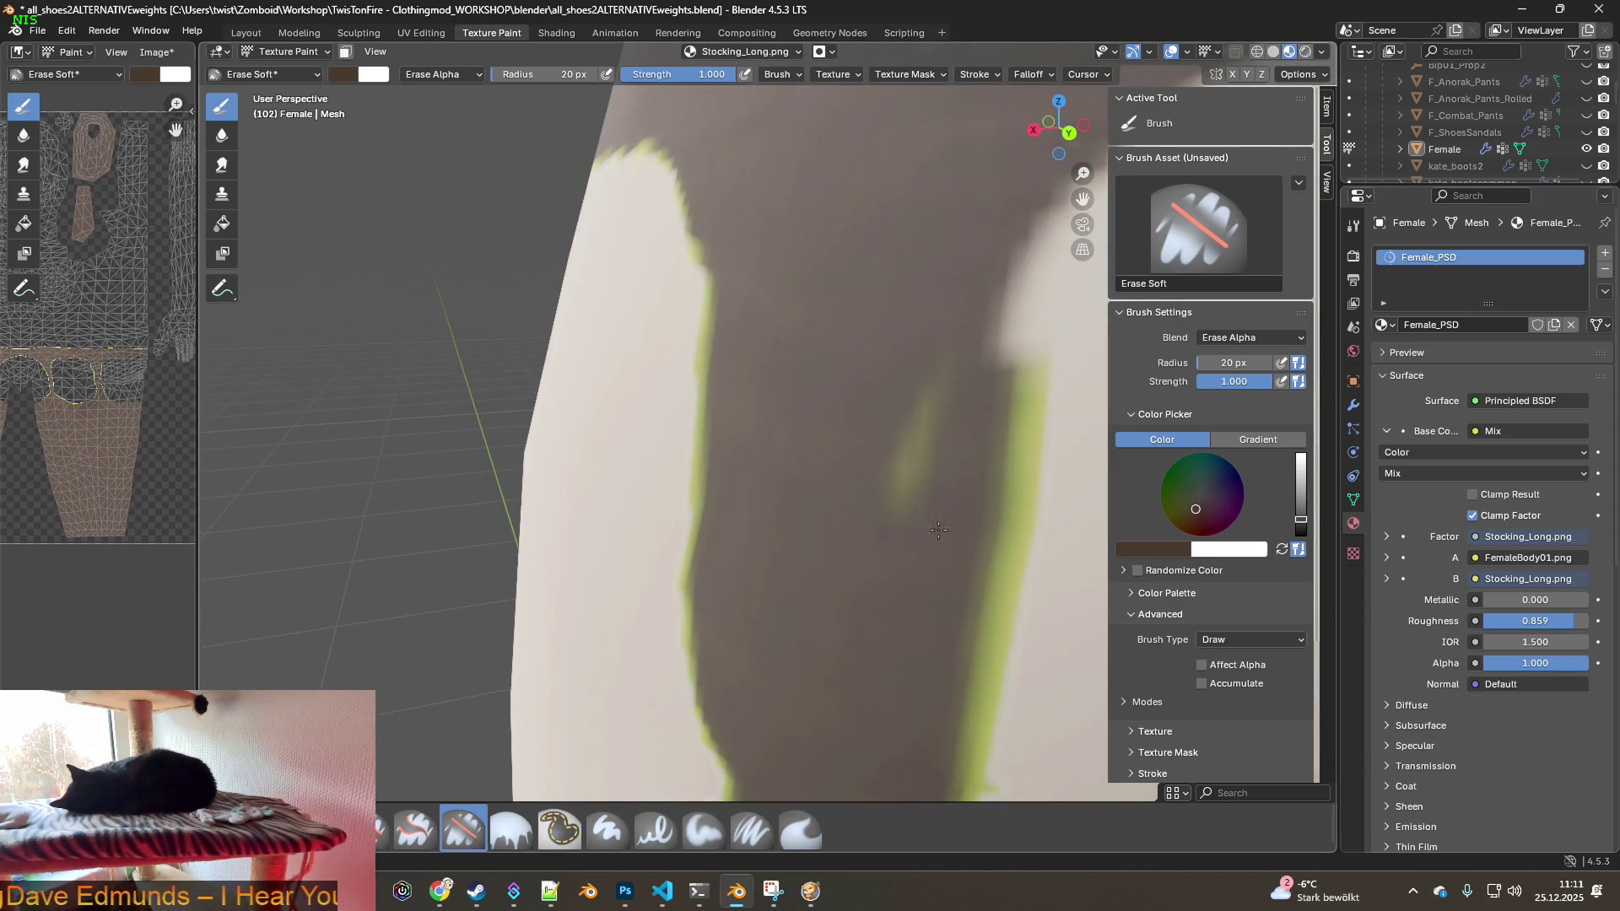
{"action": "middle_click_drag", "start_coordinate": [940, 531], "coordinate": [854, 339], "text": "shift"}
{"action": "left_click_drag", "start_coordinate": [825, 318], "coordinate": [772, 717]}
{"action": "scroll", "coordinate": [775, 638], "scroll_direction": "down", "scroll_amount": 3}
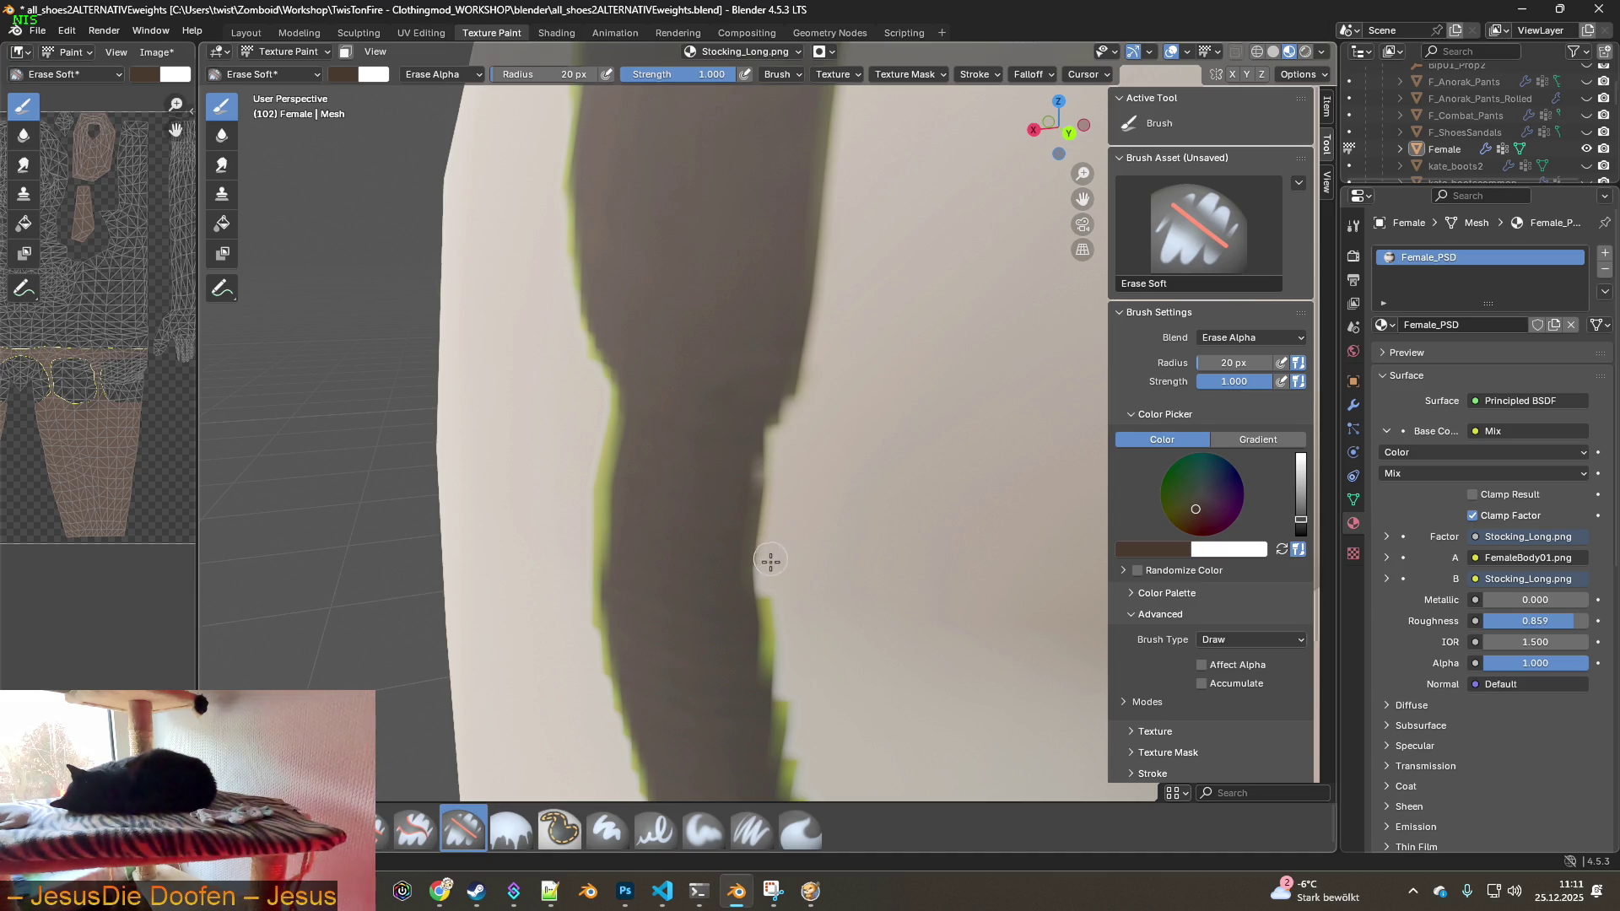
{"action": "mouse_move", "coordinate": [775, 629]}
{"action": "middle_mouse_down", "text": "shift"}
{"action": "mouse_move", "coordinate": [839, 622]}
{"action": "mouse_move", "coordinate": [749, 362]}
{"action": "middle_mouse_up", "text": "shift"}
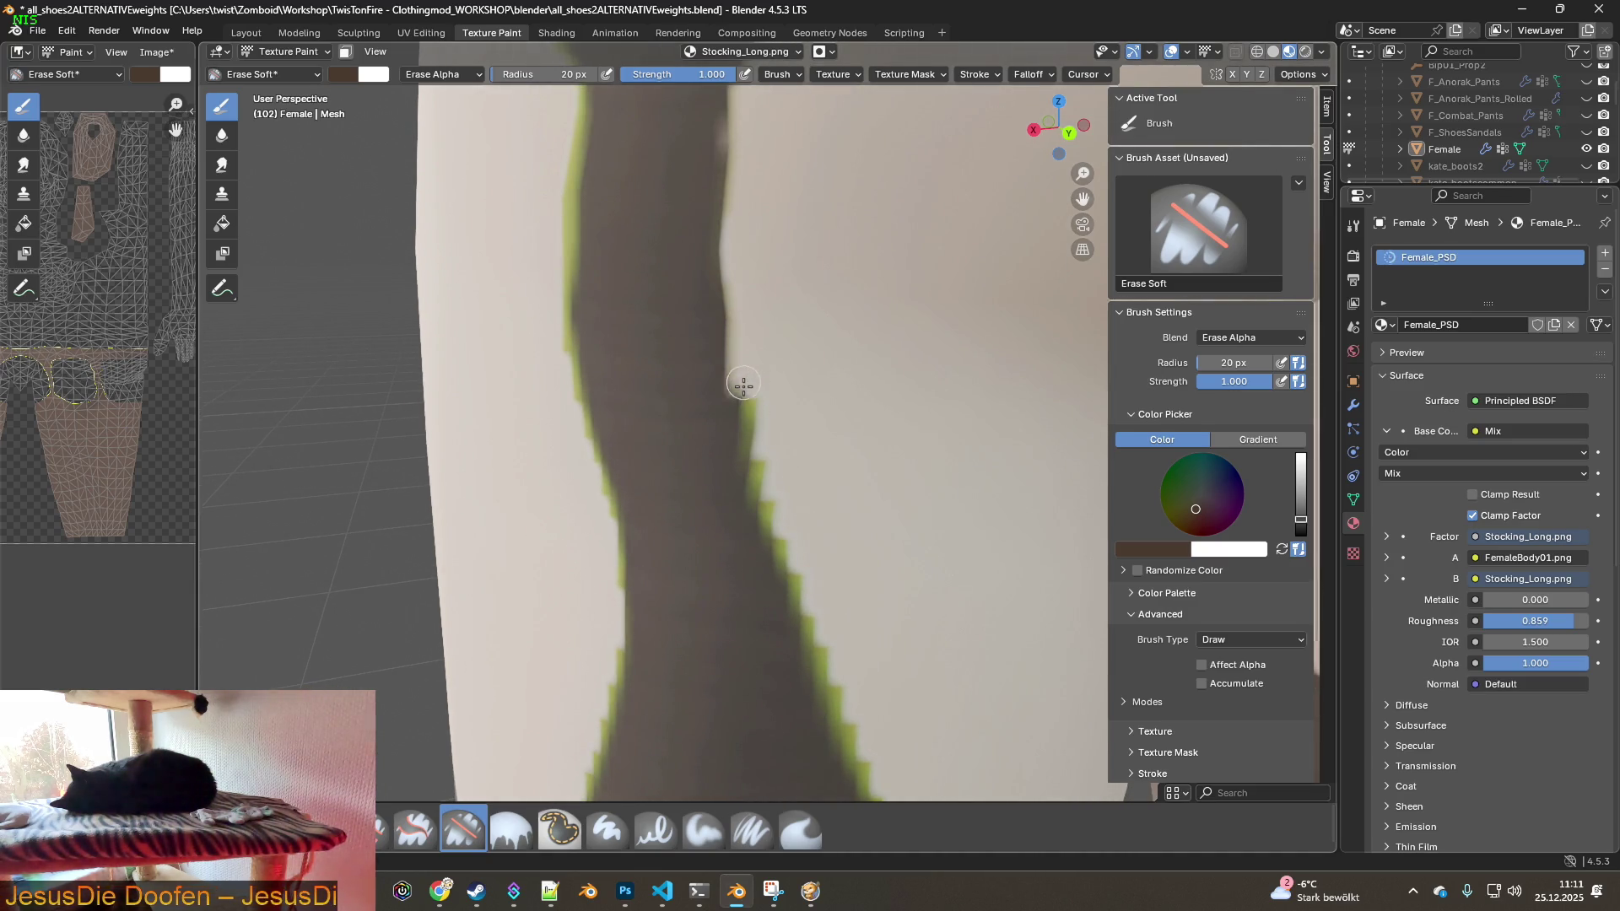
{"action": "left_click_drag", "start_coordinate": [743, 381], "coordinate": [752, 439]}
{"action": "left_click_drag", "start_coordinate": [766, 496], "coordinate": [824, 656]}
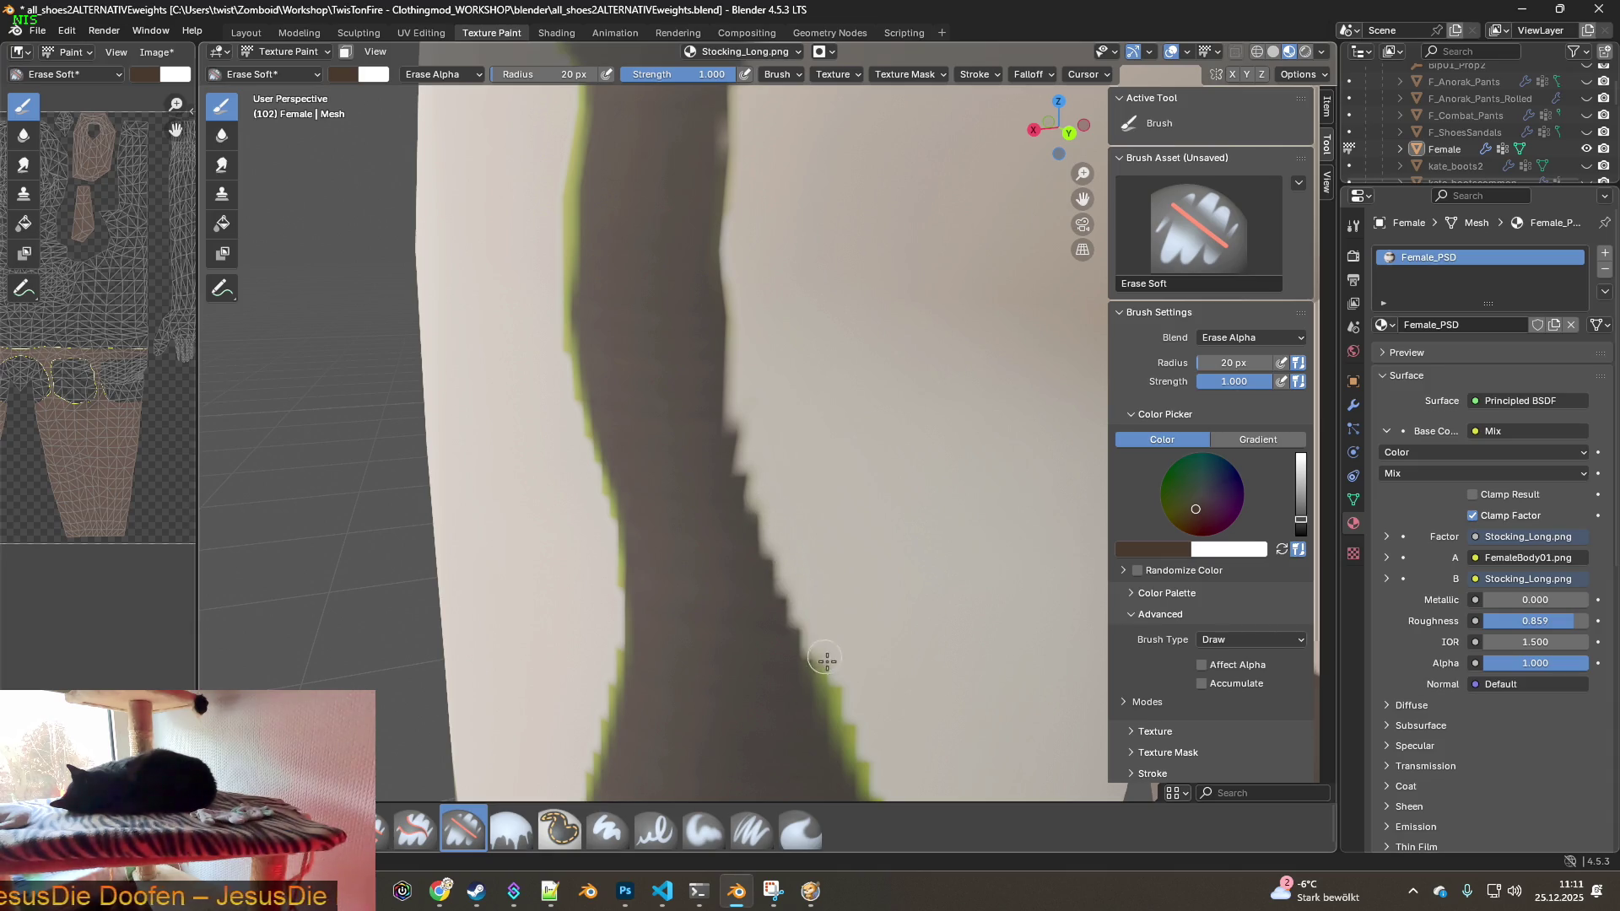
- Erase the green fringe along further stretches and the left edge of the stocking
{"action": "middle_click_drag", "start_coordinate": [849, 709], "coordinate": [714, 267], "text": "shift"}
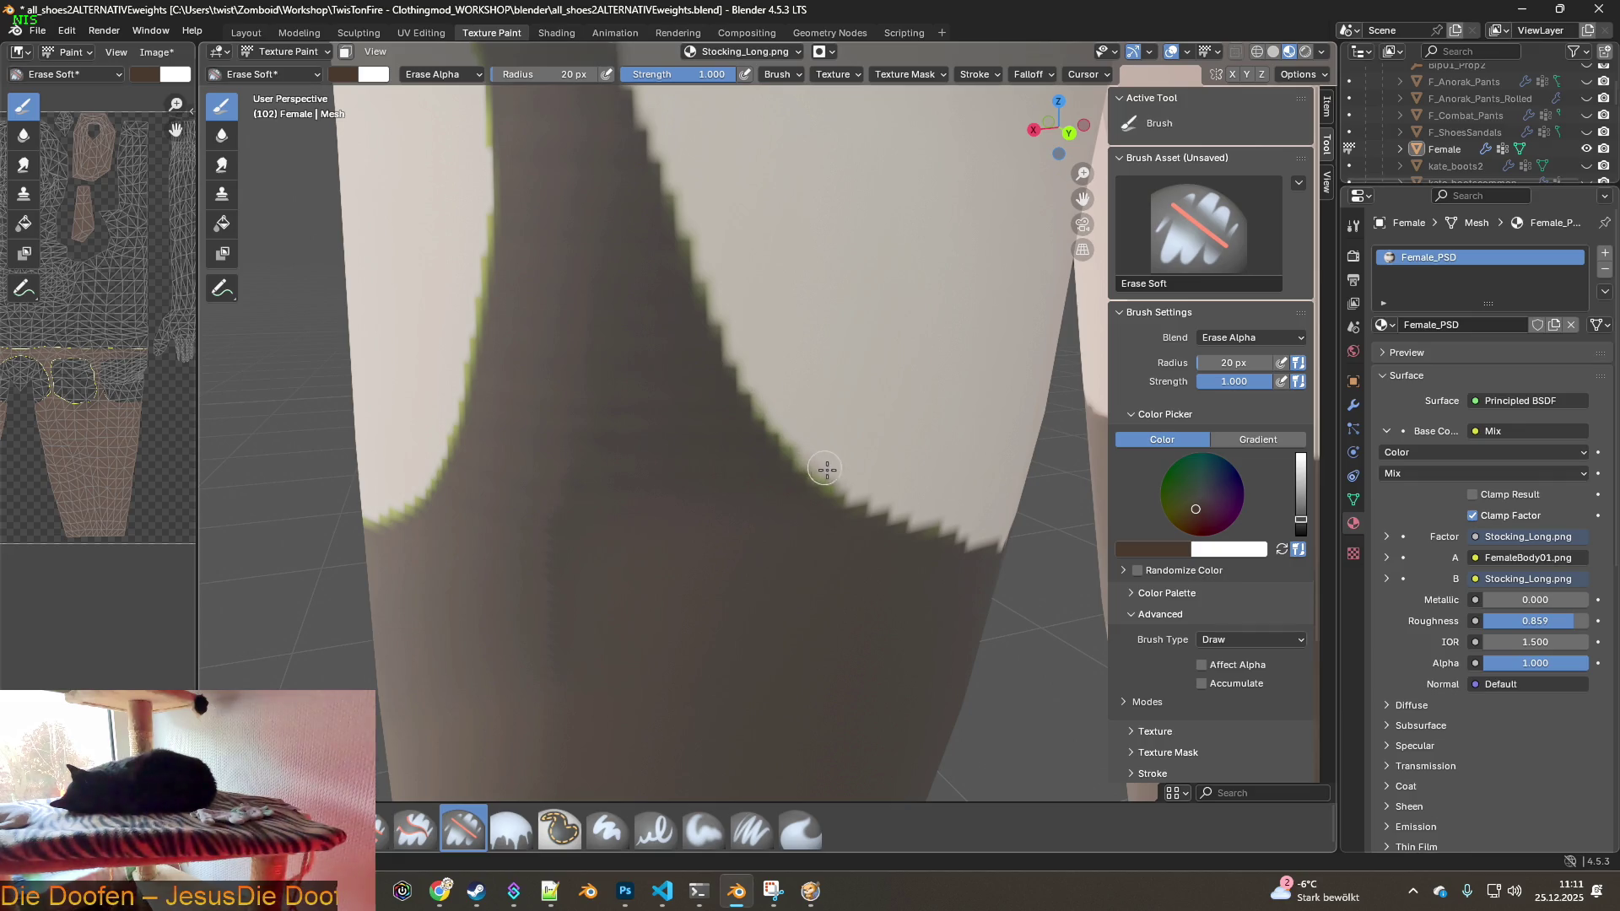
{"action": "middle_click_drag", "start_coordinate": [781, 431], "coordinate": [813, 455]}
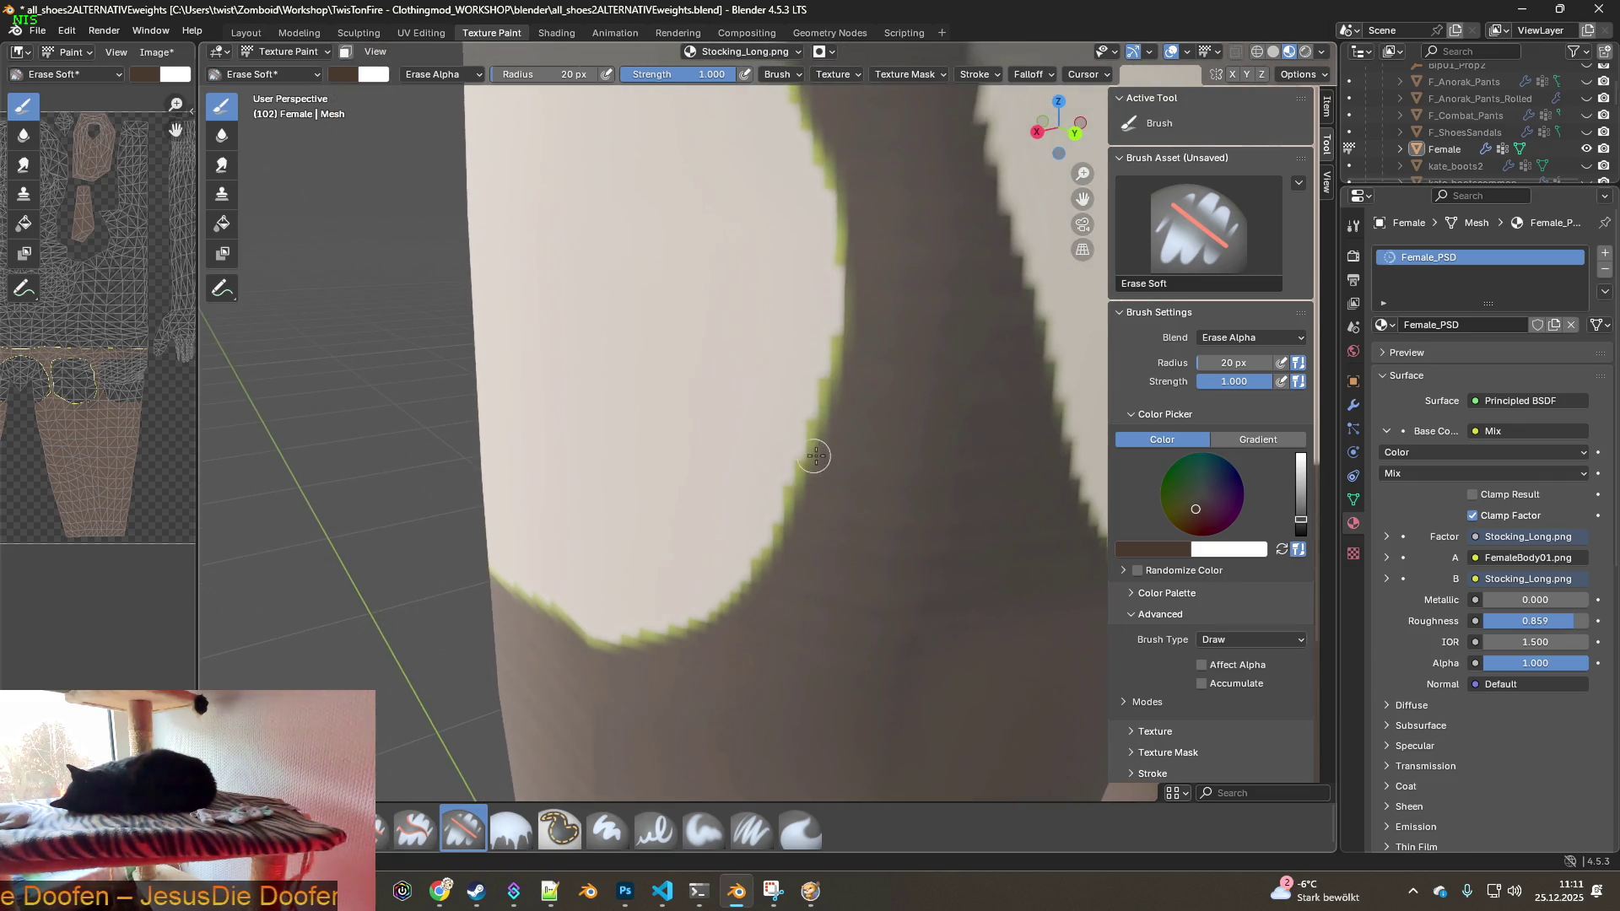
{"action": "middle_click_drag", "start_coordinate": [824, 347], "coordinate": [849, 273], "text": "shift"}
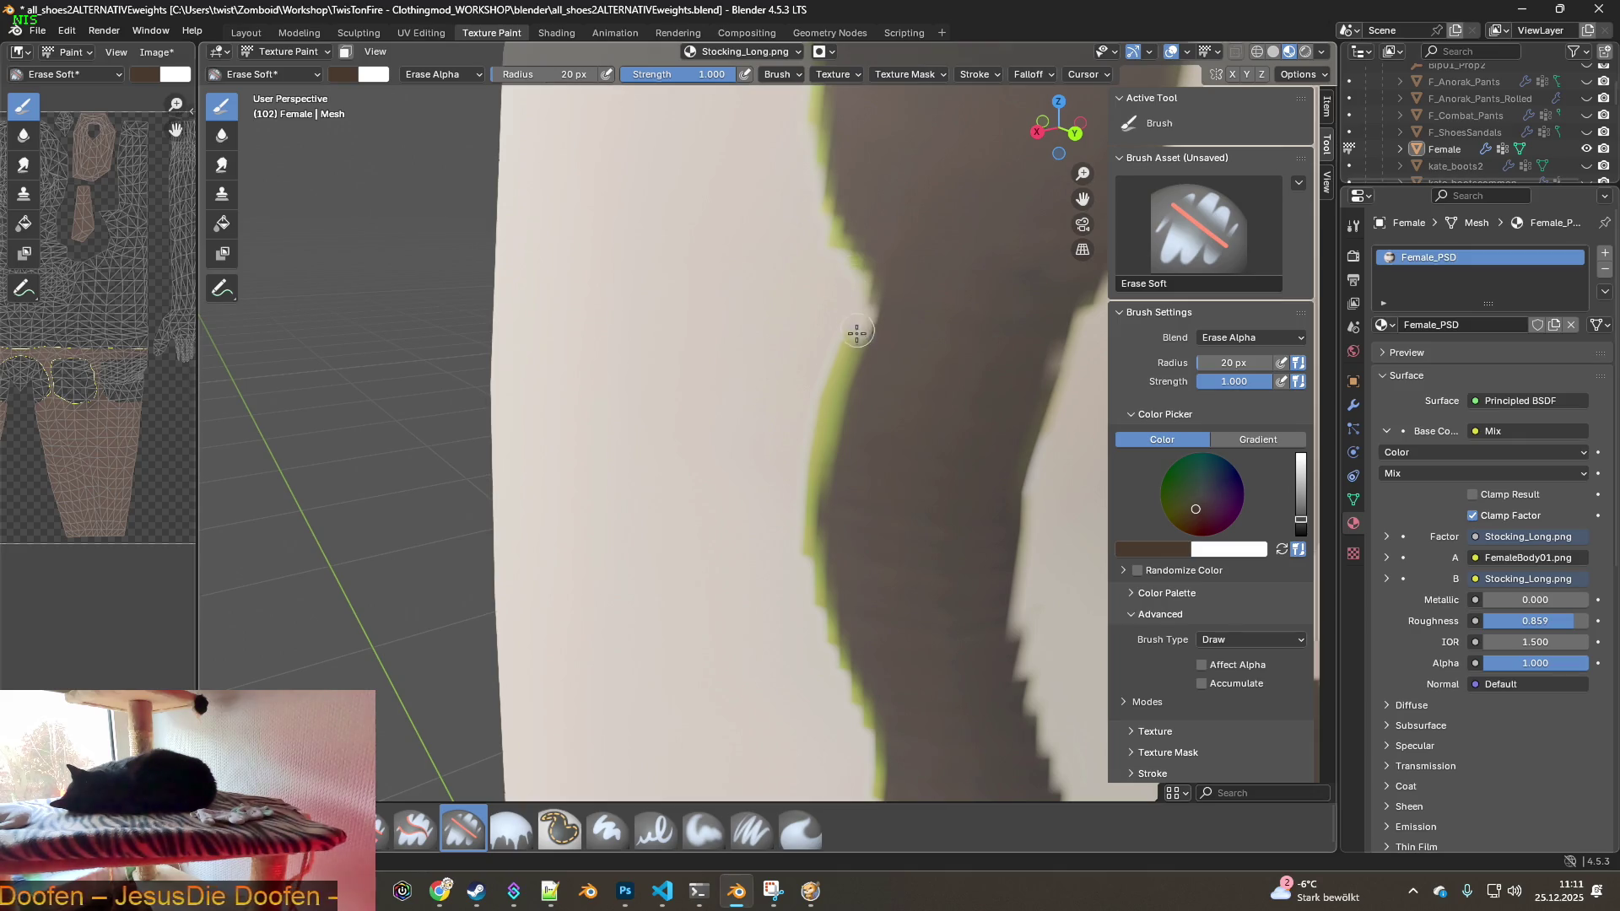
{"action": "left_click_drag", "start_coordinate": [817, 467], "coordinate": [834, 640]}
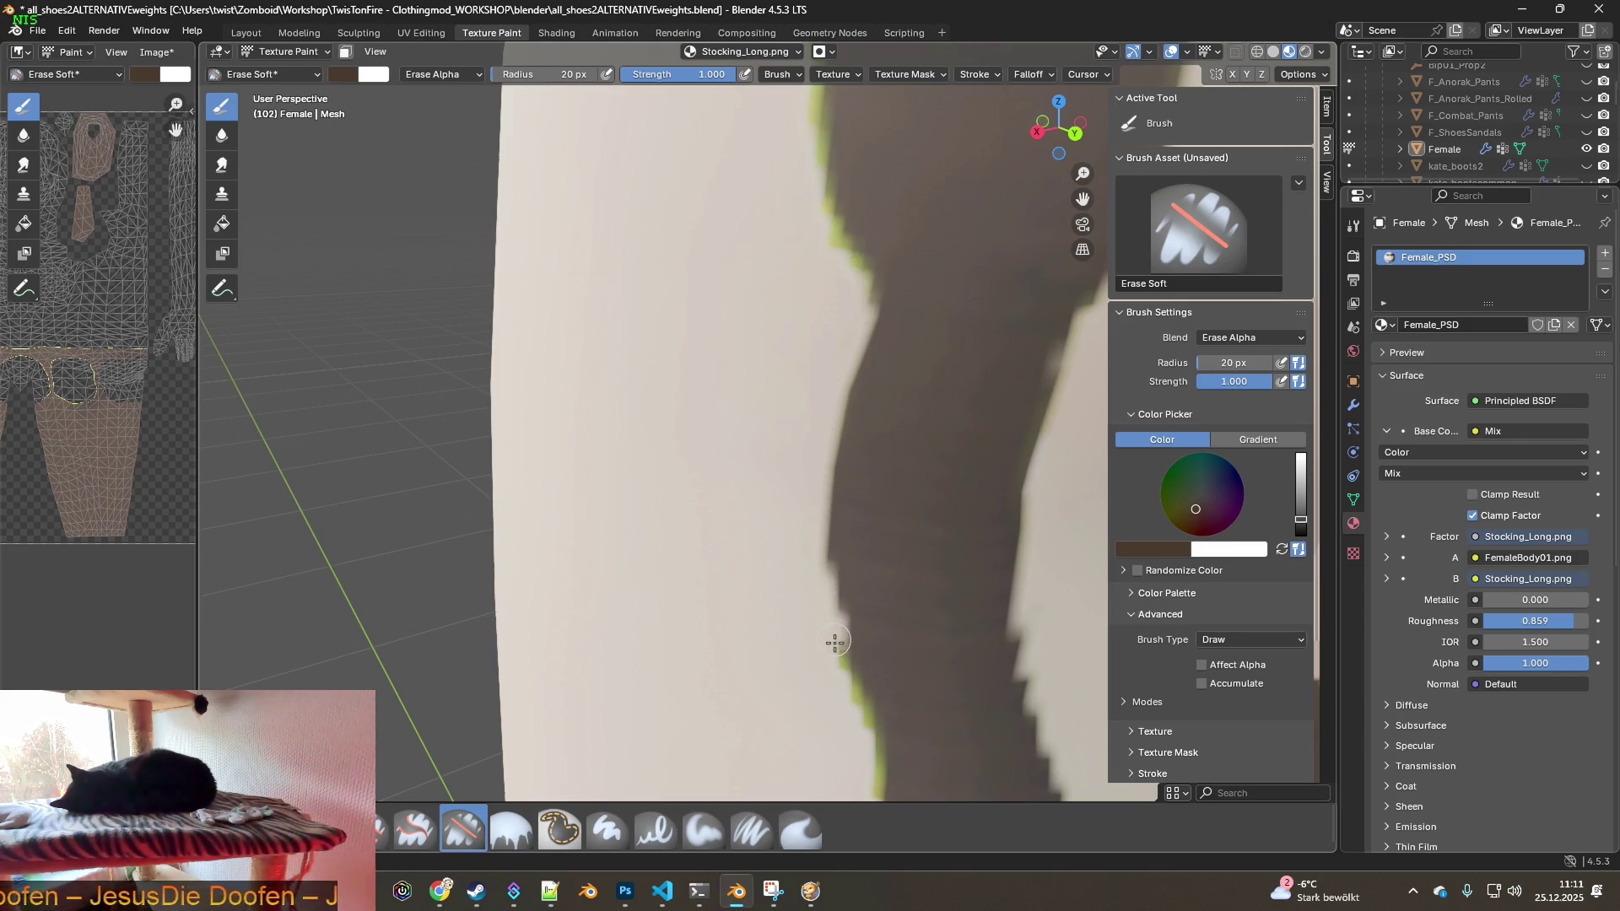
{"action": "middle_click_drag", "start_coordinate": [842, 690], "coordinate": [823, 553], "text": "shift"}
{"action": "middle_click_drag", "start_coordinate": [816, 688], "coordinate": [813, 409], "text": "shift"}
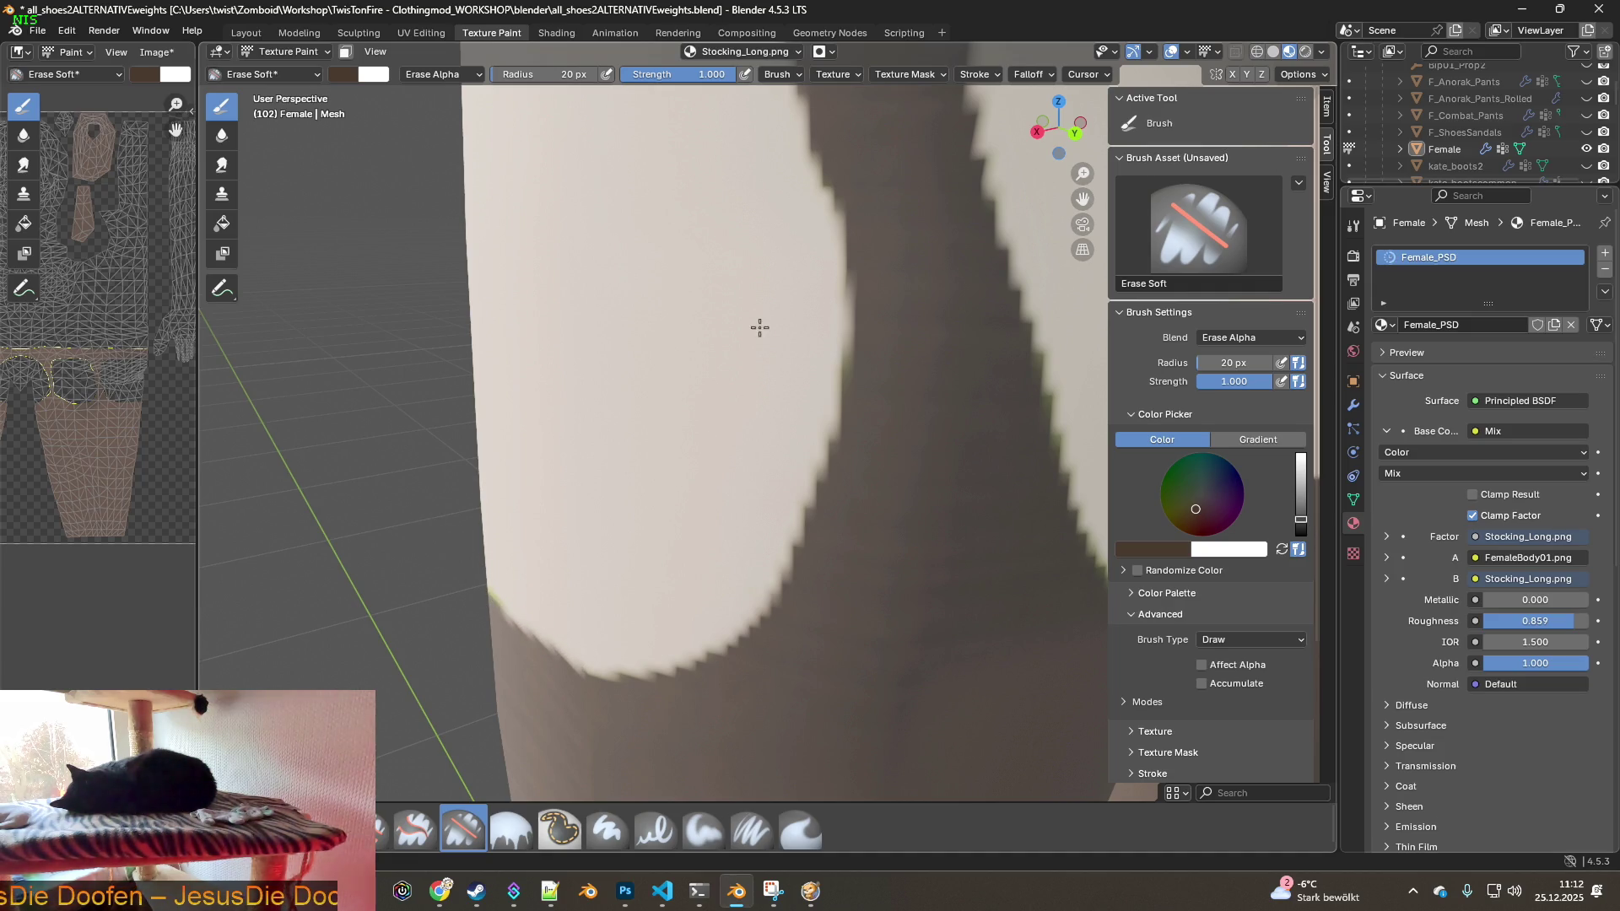
{"action": "middle_click_drag", "start_coordinate": [759, 327], "coordinate": [730, 614], "text": "shift"}
{"action": "left_click_drag", "start_coordinate": [689, 533], "coordinate": [665, 245]}
{"action": "middle_click_drag", "start_coordinate": [648, 295], "coordinate": [645, 392]}
{"action": "mouse_move", "coordinate": [657, 590]}
{"action": "left_mouse_down"}
{"action": "mouse_move", "coordinate": [654, 310]}
{"action": "mouse_move", "coordinate": [615, 217]}
{"action": "left_mouse_up"}
- Undo the bad stroke, then re-erase the green fringe along the stocking top and down the thigh
{"action": "left_click", "coordinate": [67, 30]}
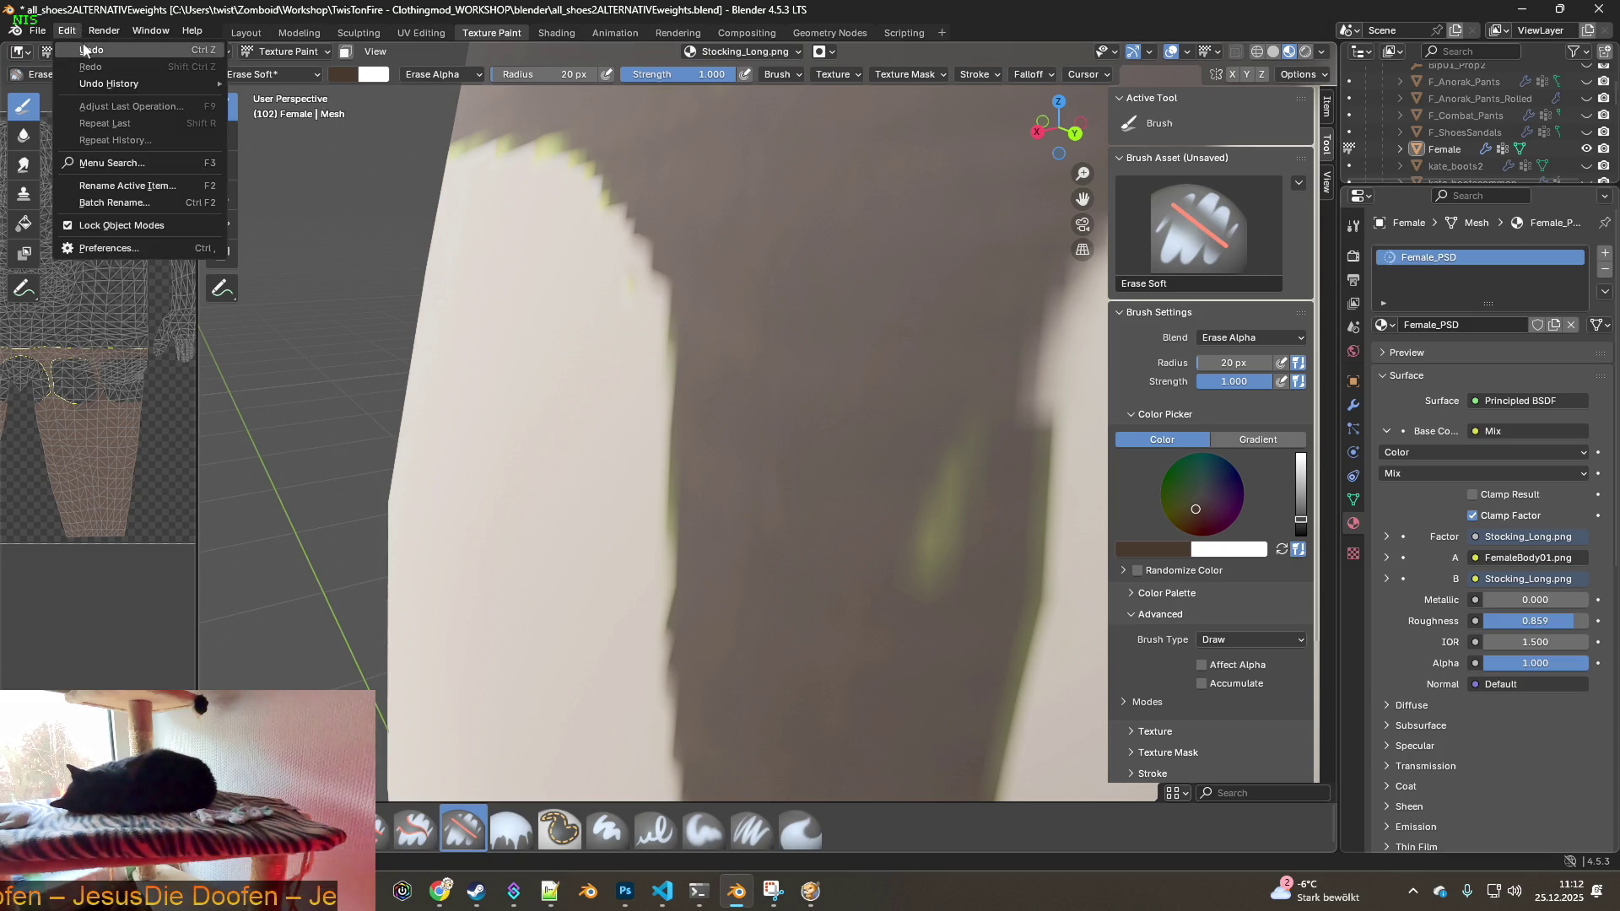
{"action": "left_click", "coordinate": [93, 50]}
{"action": "mouse_move", "coordinate": [661, 582]}
{"action": "left_mouse_down"}
{"action": "mouse_move", "coordinate": [650, 347]}
{"action": "mouse_move", "coordinate": [617, 247]}
{"action": "mouse_move", "coordinate": [554, 152]}
{"action": "mouse_move", "coordinate": [464, 148]}
{"action": "left_mouse_up"}
{"action": "mouse_move", "coordinate": [641, 434]}
{"action": "middle_mouse_down"}
{"action": "mouse_move", "coordinate": [596, 408]}
{"action": "mouse_move", "coordinate": [784, 425]}
{"action": "mouse_move", "coordinate": [911, 470]}
{"action": "mouse_move", "coordinate": [582, 456]}
{"action": "mouse_move", "coordinate": [730, 460]}
{"action": "middle_mouse_up"}
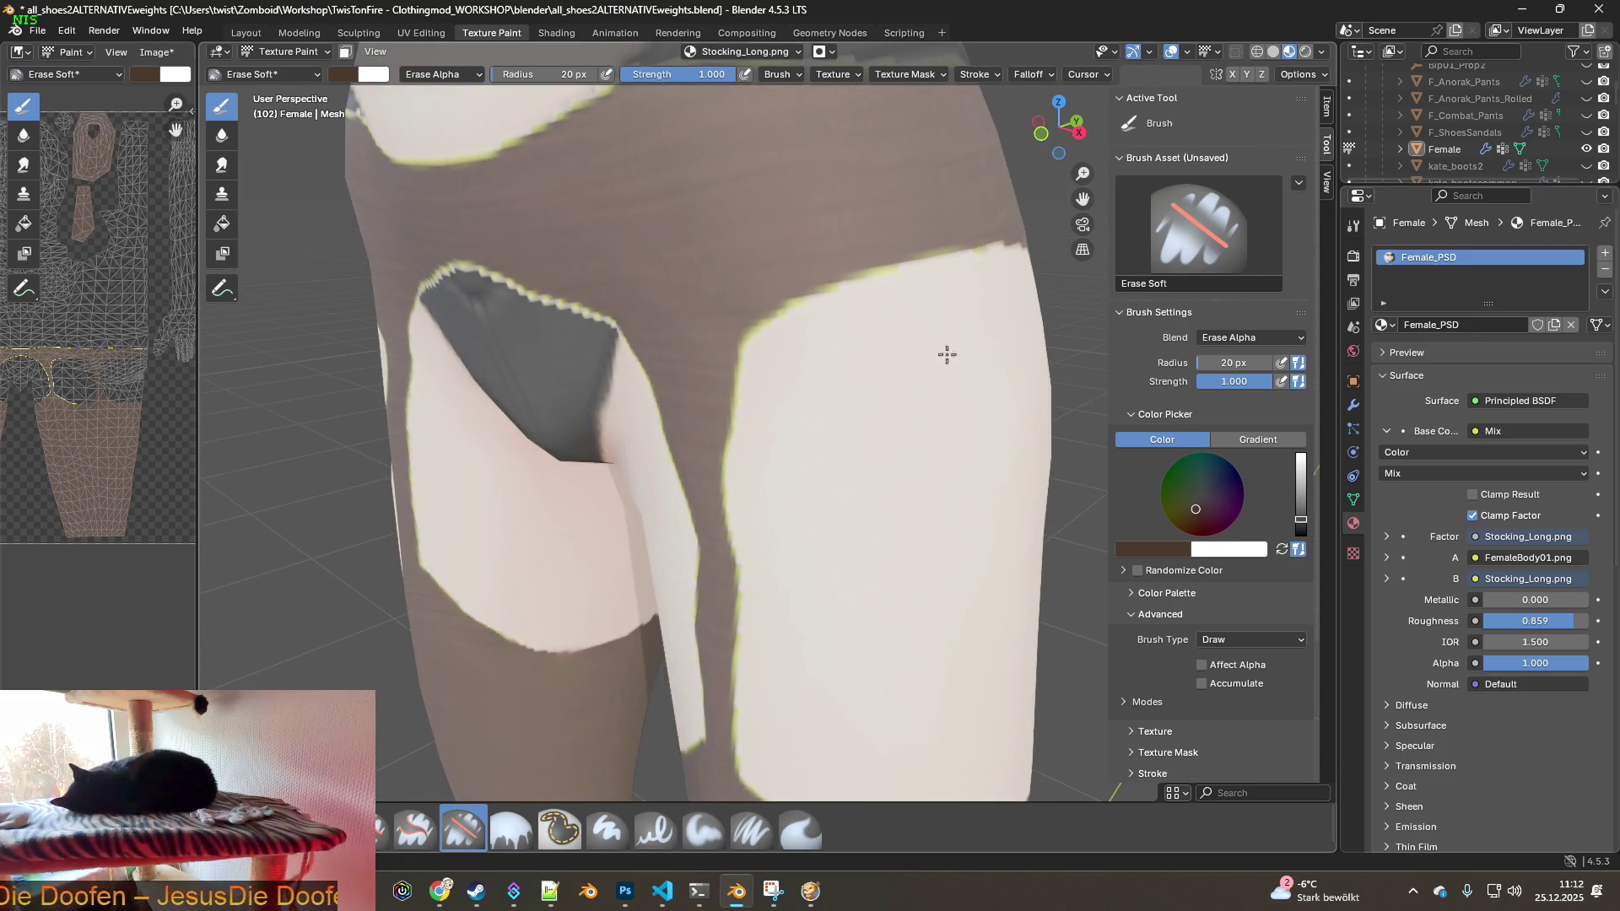
{"action": "scroll", "coordinate": [943, 362], "scroll_direction": "up", "scroll_amount": 5}
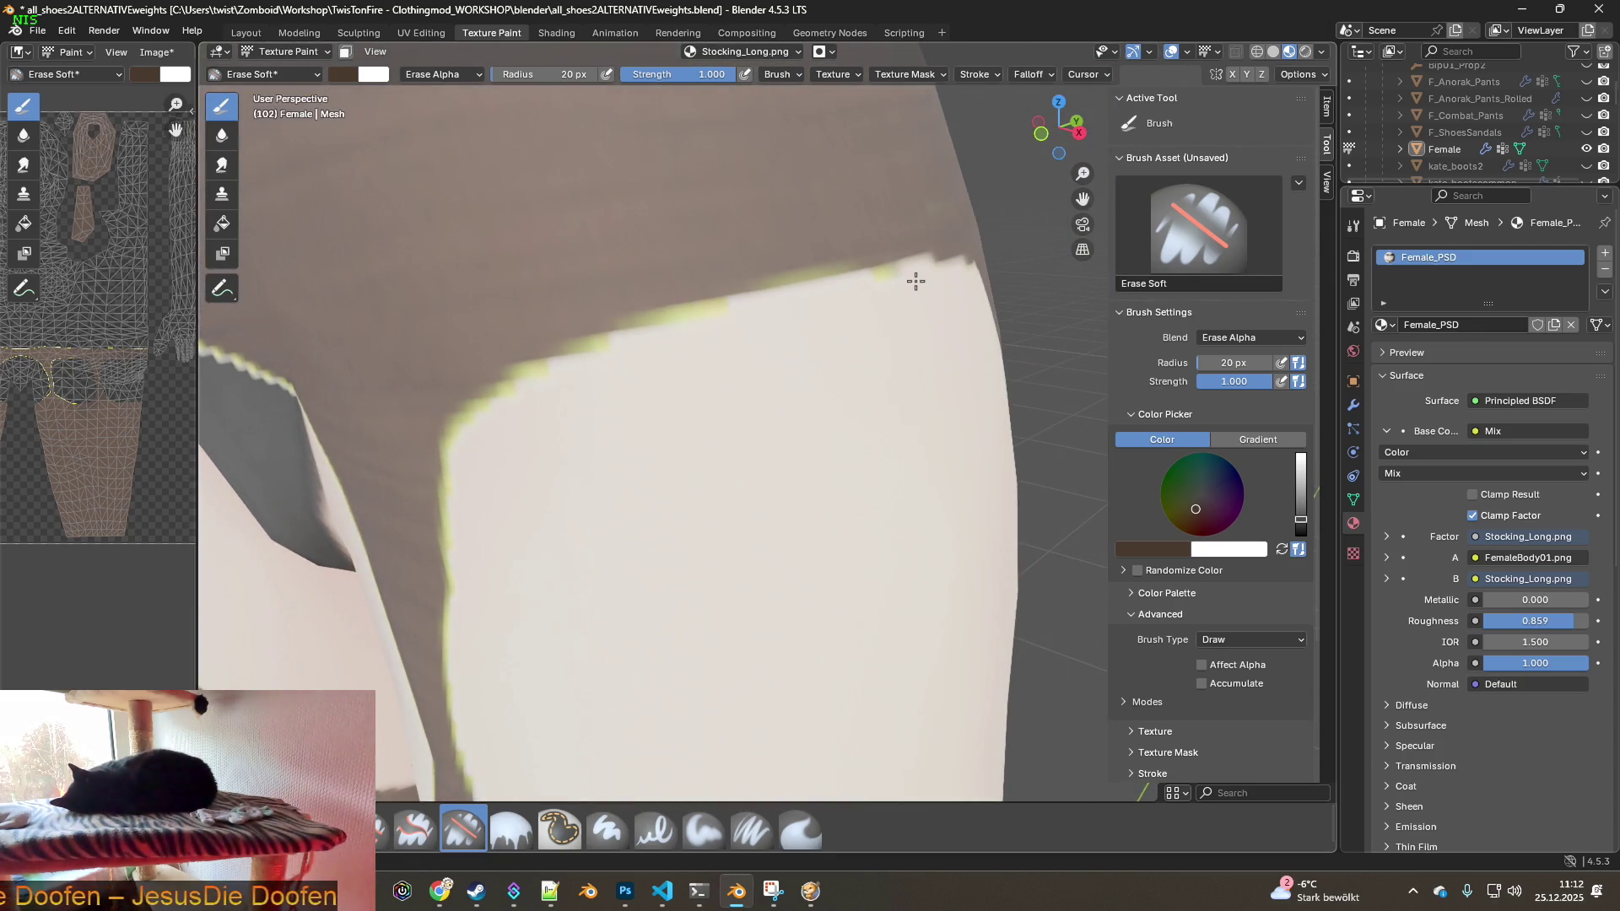
{"action": "left_click_drag", "start_coordinate": [876, 281], "coordinate": [771, 297]}
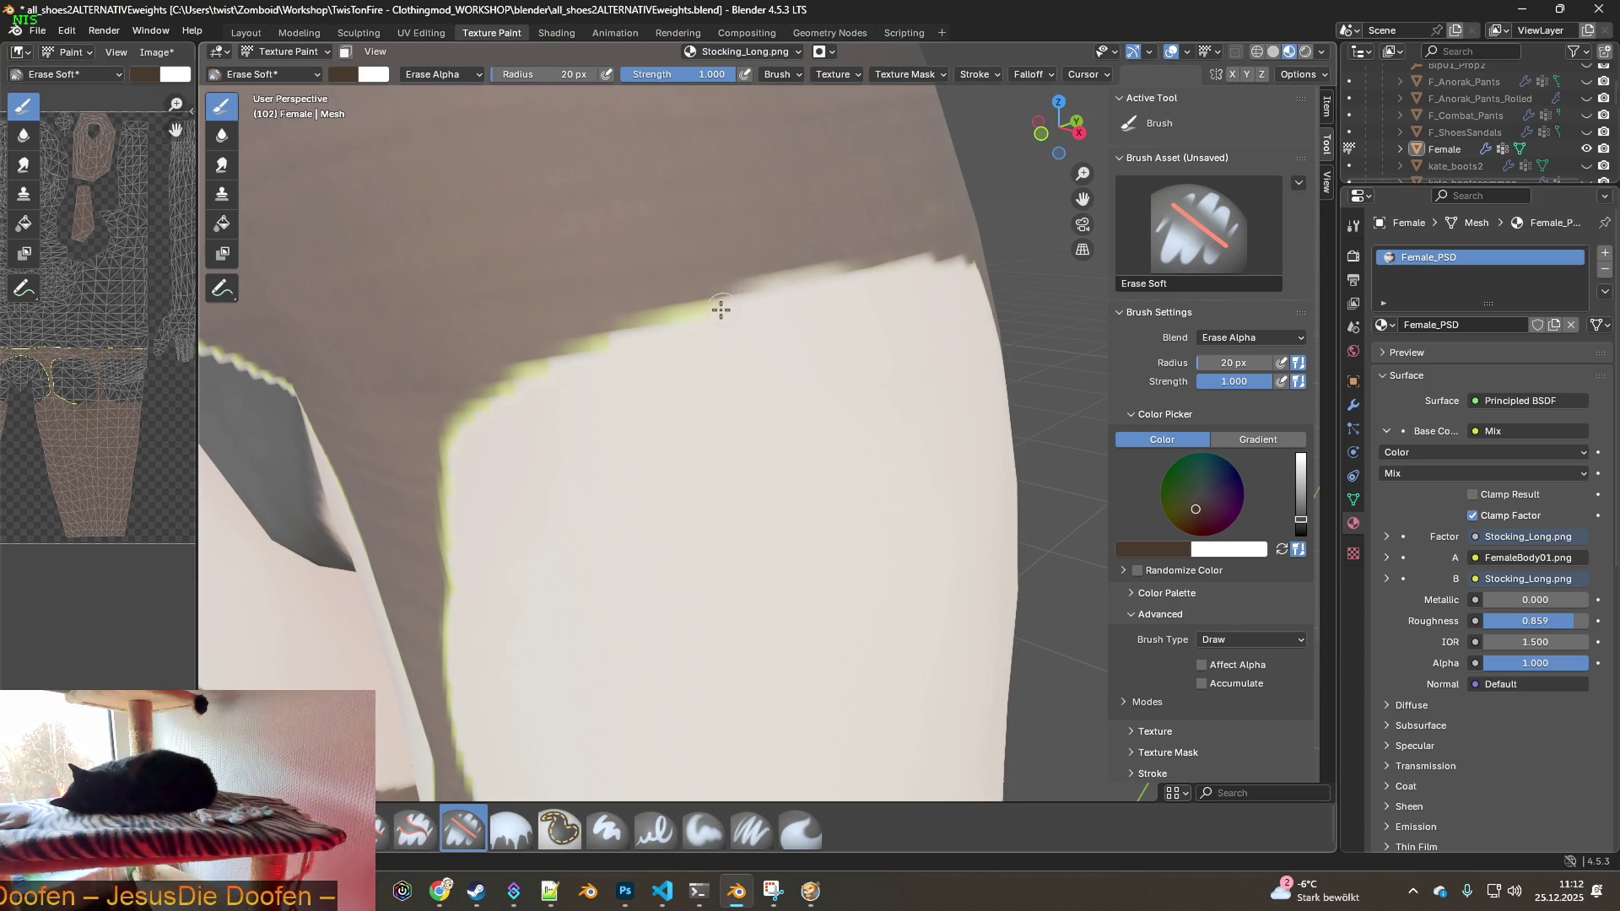
{"action": "left_click_drag", "start_coordinate": [666, 323], "coordinate": [527, 383]}
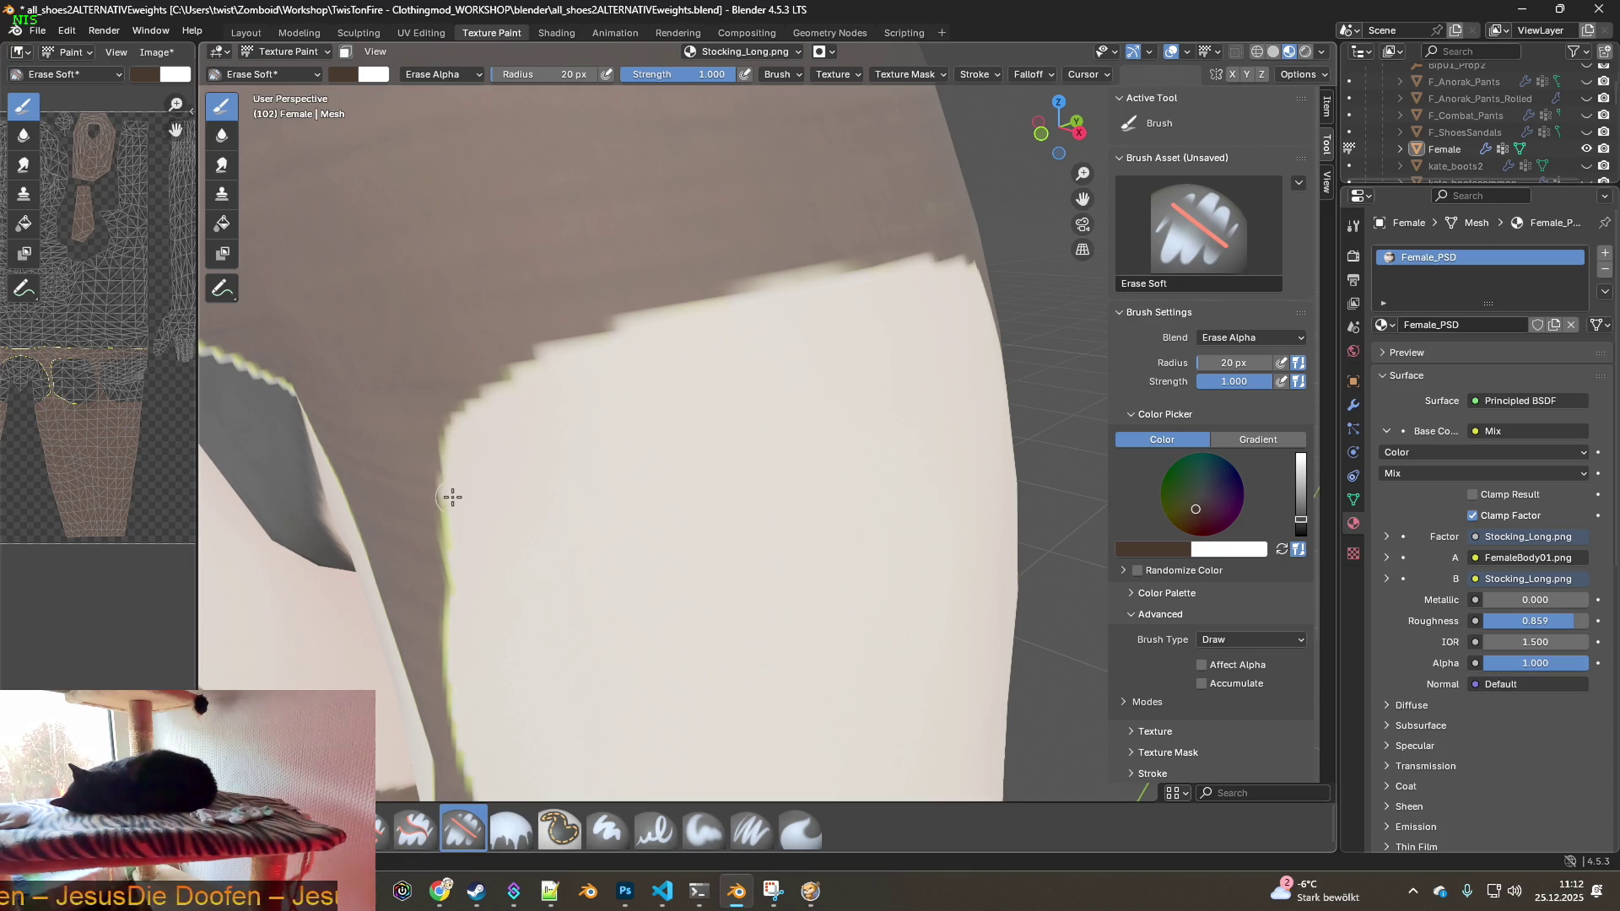
{"action": "left_click_drag", "start_coordinate": [448, 509], "coordinate": [451, 600]}
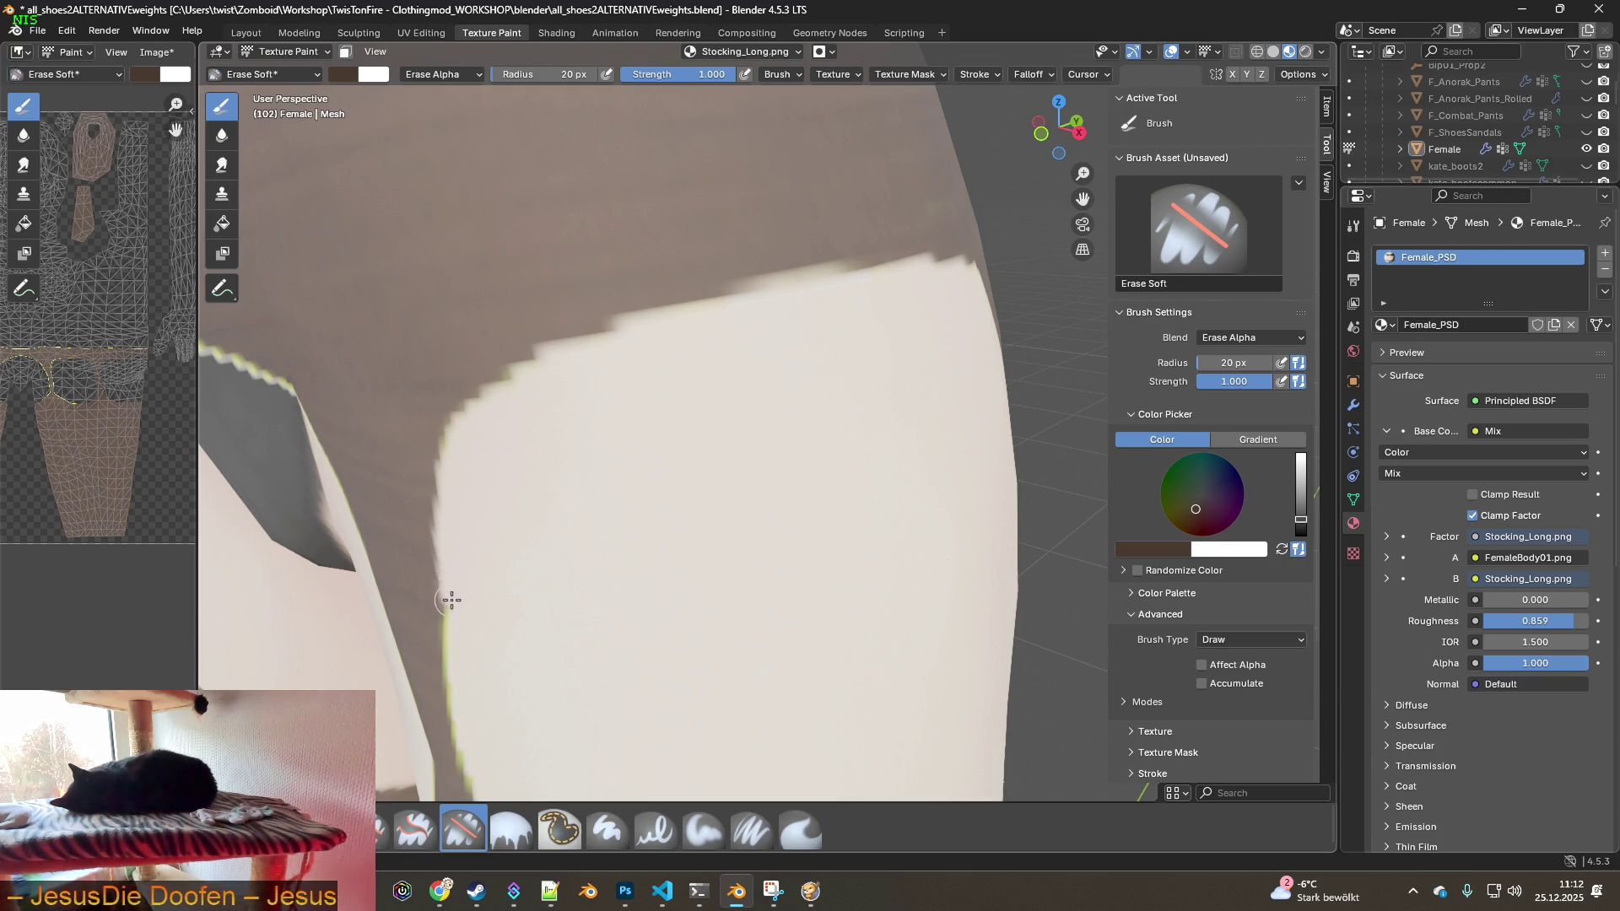
- Erase the stocking's green edge on the thigh and undo the last stroke that went wrong
{"action": "mouse_move", "coordinate": [456, 648]}
{"action": "middle_mouse_down"}
{"action": "mouse_move", "coordinate": [633, 651]}
{"action": "mouse_move", "coordinate": [785, 503]}
{"action": "mouse_move", "coordinate": [766, 416]}
{"action": "middle_mouse_up"}
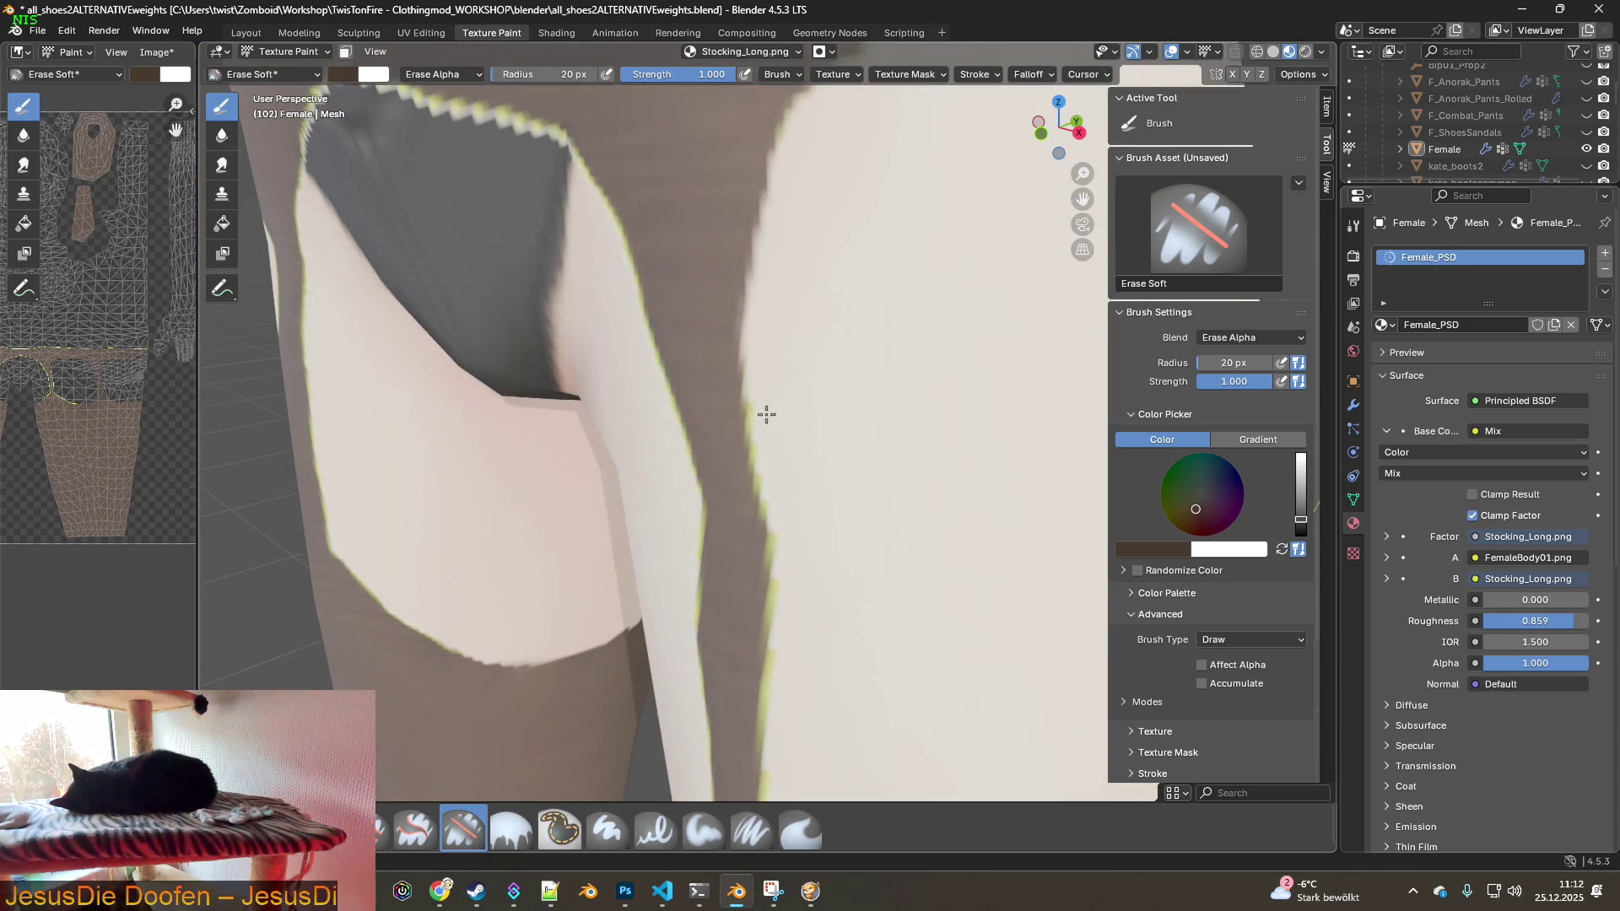
{"action": "mouse_move", "coordinate": [752, 415]}
{"action": "left_mouse_down"}
{"action": "mouse_move", "coordinate": [777, 536]}
{"action": "mouse_move", "coordinate": [770, 646]}
{"action": "left_mouse_up"}
{"action": "mouse_move", "coordinate": [769, 645]}
{"action": "middle_mouse_down", "text": "shift"}
{"action": "mouse_move", "coordinate": [868, 535]}
{"action": "mouse_move", "coordinate": [855, 400]}
{"action": "middle_mouse_up", "text": "shift"}
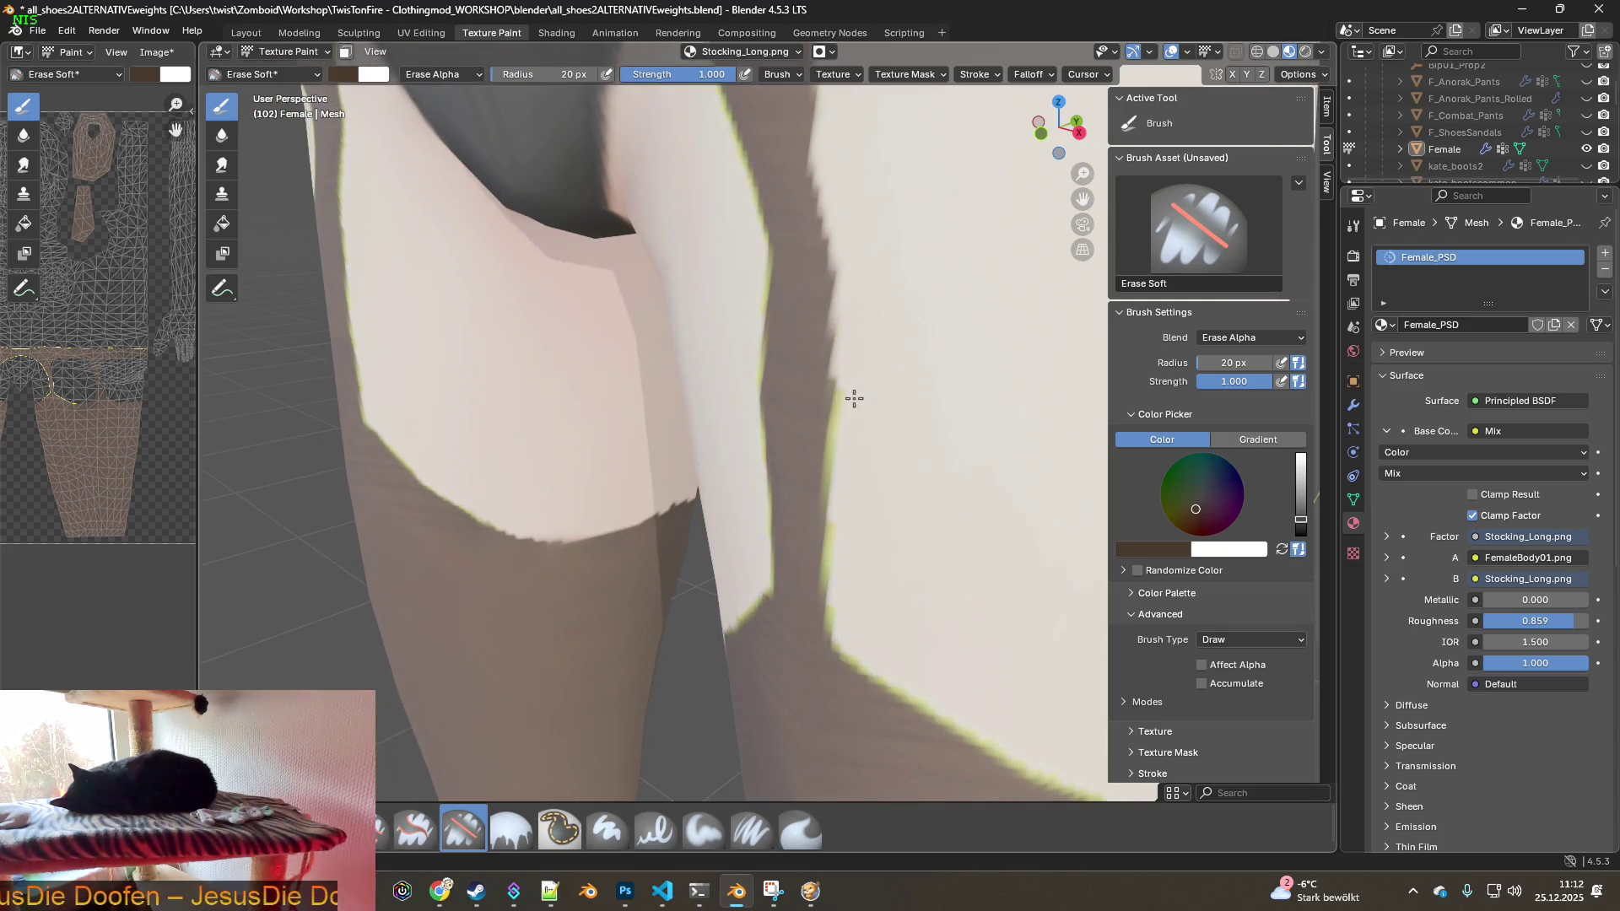
{"action": "left_click_drag", "start_coordinate": [838, 445], "coordinate": [832, 488]}
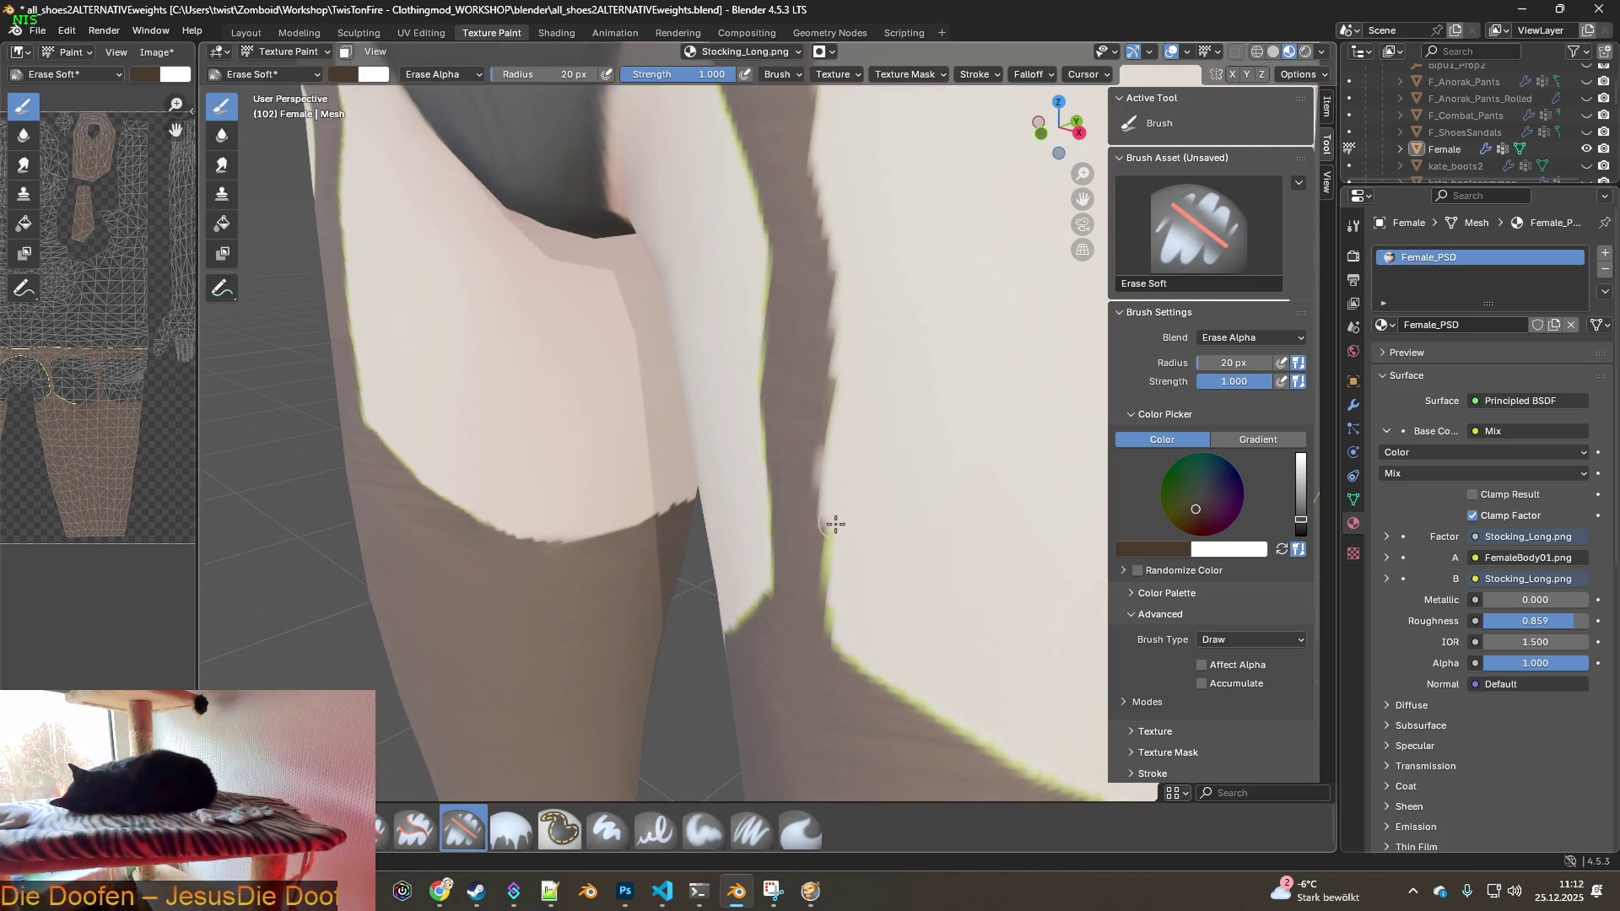
{"action": "left_click", "coordinate": [66, 31]}
{"action": "left_click", "coordinate": [88, 53]}
- Erase the green fringe along the stocking border on the inner thigh
{"action": "mouse_move", "coordinate": [651, 423]}
{"action": "middle_mouse_down"}
{"action": "mouse_move", "coordinate": [967, 524]}
{"action": "mouse_move", "coordinate": [802, 398]}
{"action": "middle_mouse_up"}
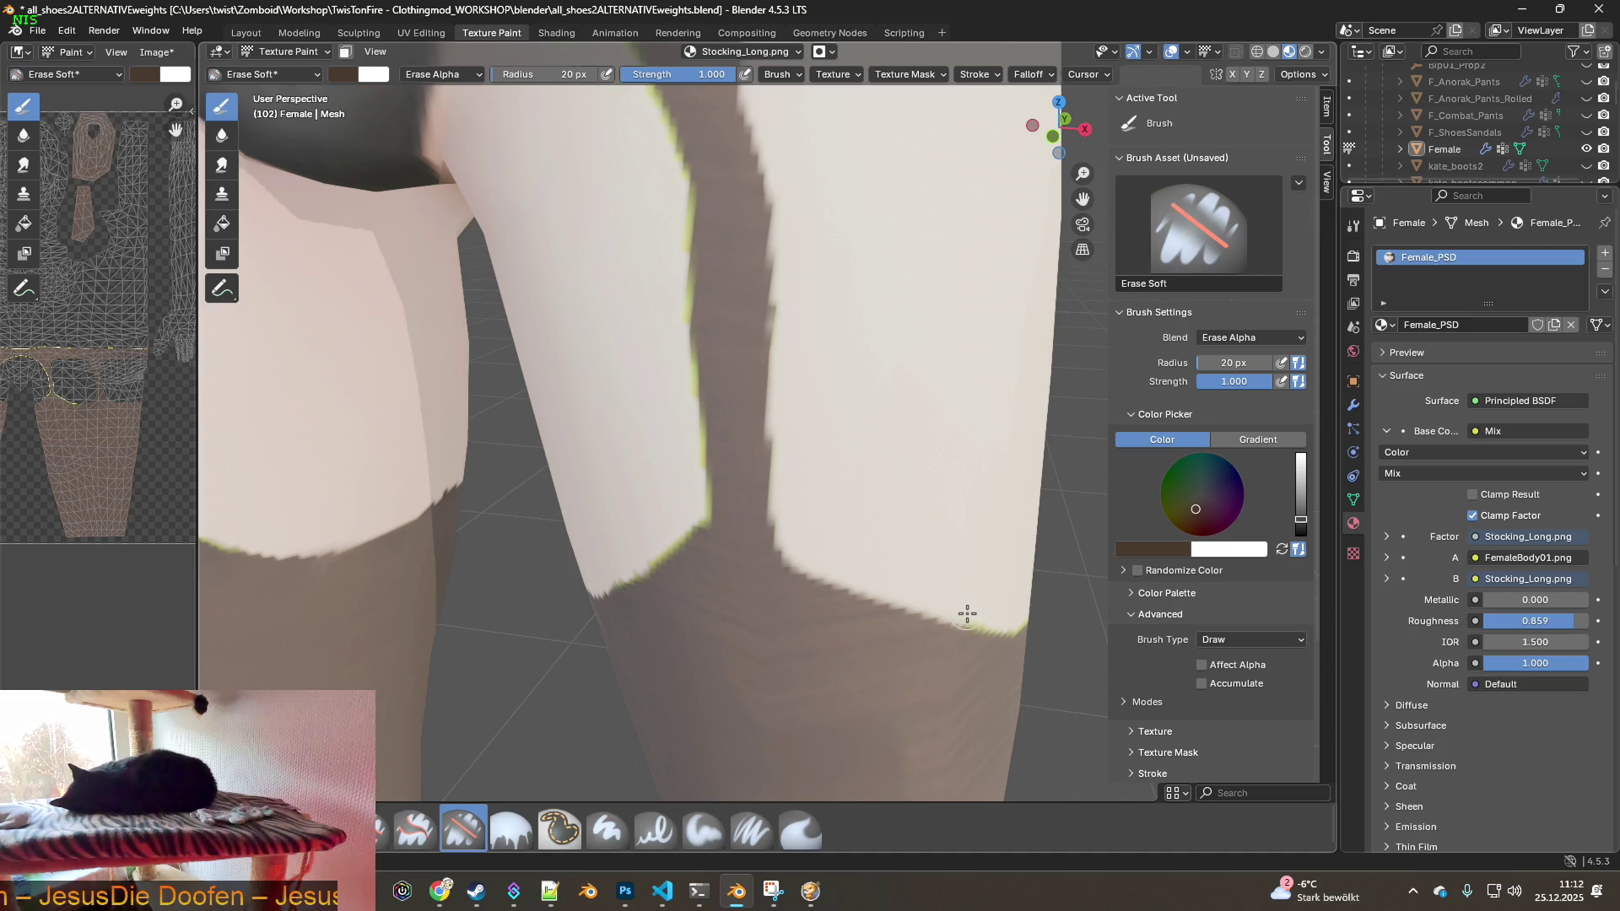
{"action": "mouse_move", "coordinate": [993, 620]}
{"action": "middle_mouse_down"}
{"action": "mouse_move", "coordinate": [962, 586]}
{"action": "mouse_move", "coordinate": [896, 601]}
{"action": "middle_mouse_up"}
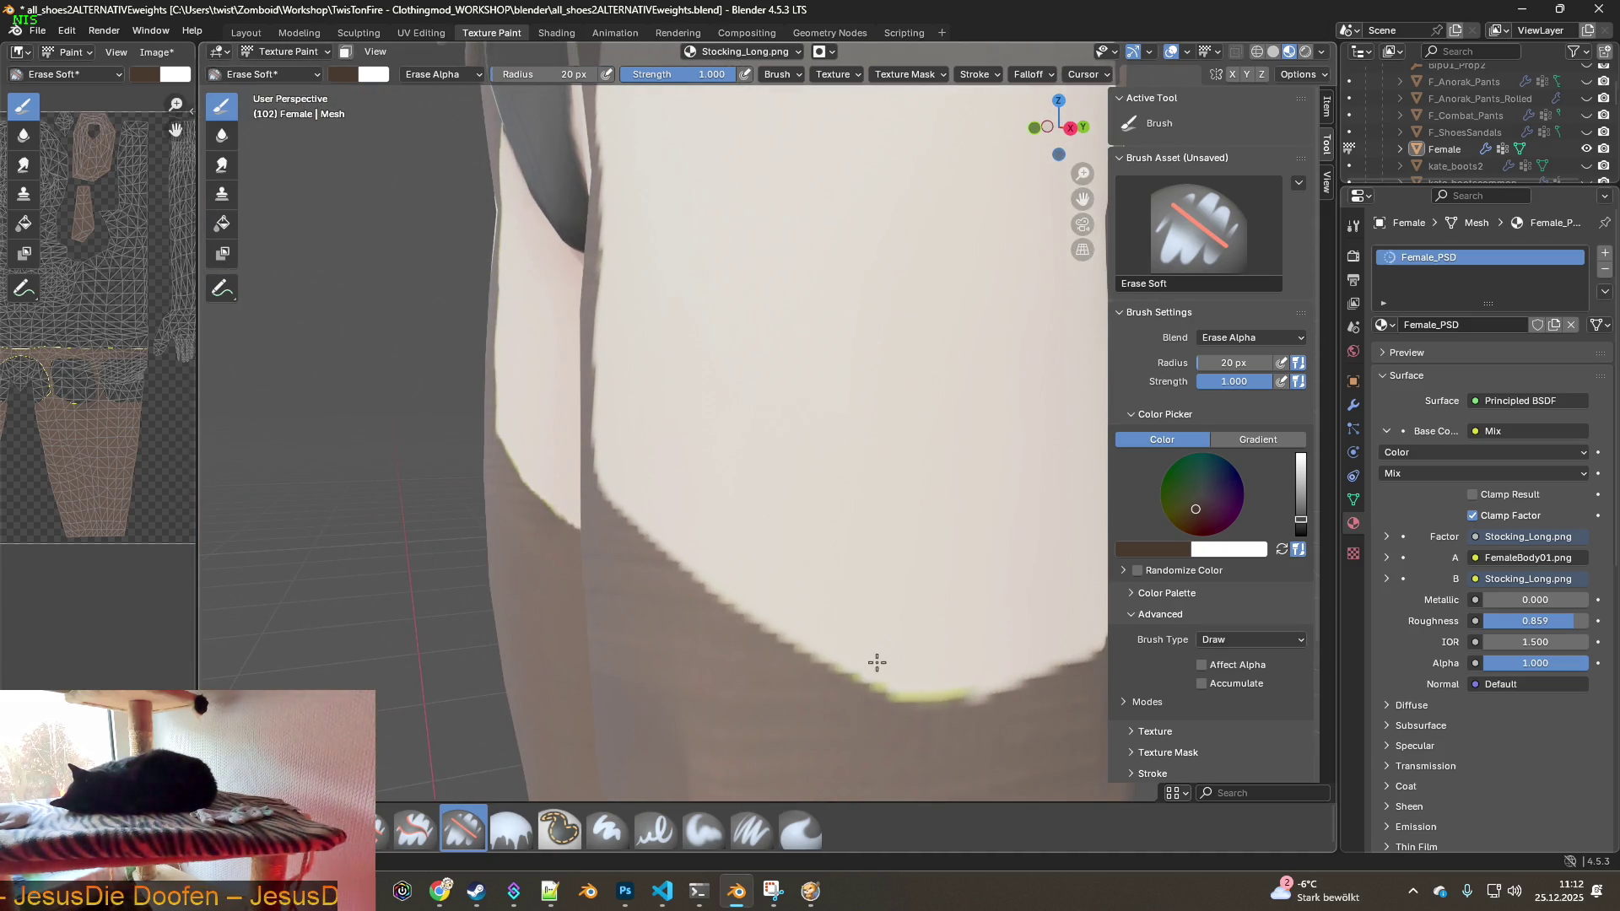
{"action": "mouse_move", "coordinate": [982, 677]}
{"action": "middle_mouse_down"}
{"action": "mouse_move", "coordinate": [940, 607]}
{"action": "mouse_move", "coordinate": [691, 528]}
{"action": "mouse_move", "coordinate": [816, 490]}
{"action": "mouse_move", "coordinate": [818, 590]}
{"action": "mouse_move", "coordinate": [694, 456]}
{"action": "middle_mouse_up"}
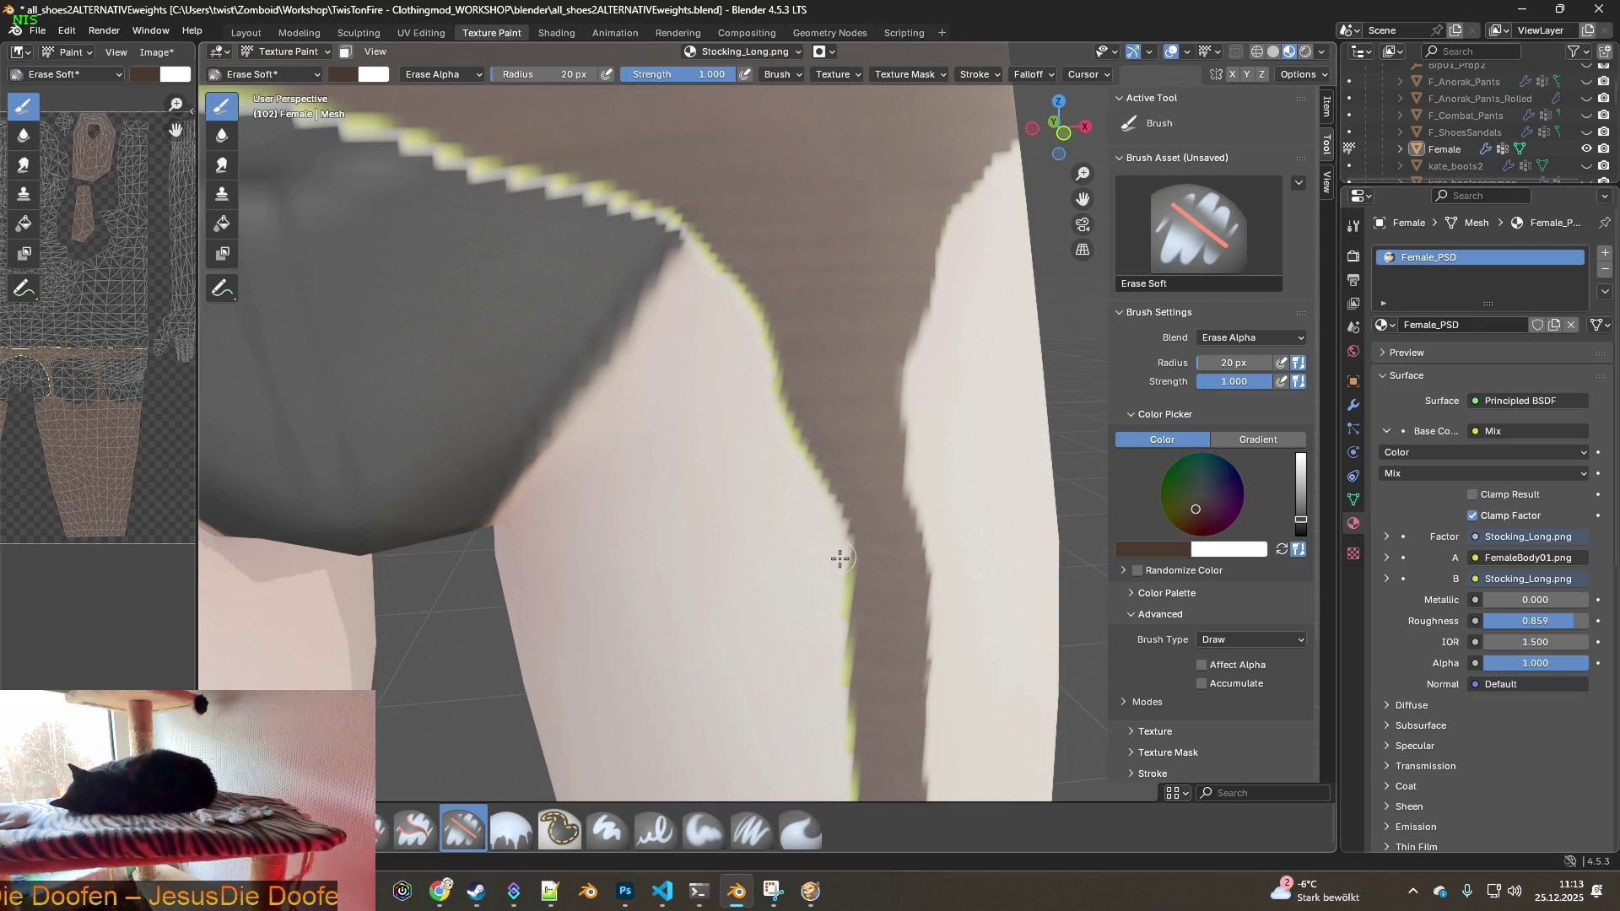
{"action": "left_click_drag", "start_coordinate": [841, 599], "coordinate": [842, 703]}
{"action": "middle_click_drag", "start_coordinate": [832, 694], "coordinate": [802, 395], "text": "shift"}
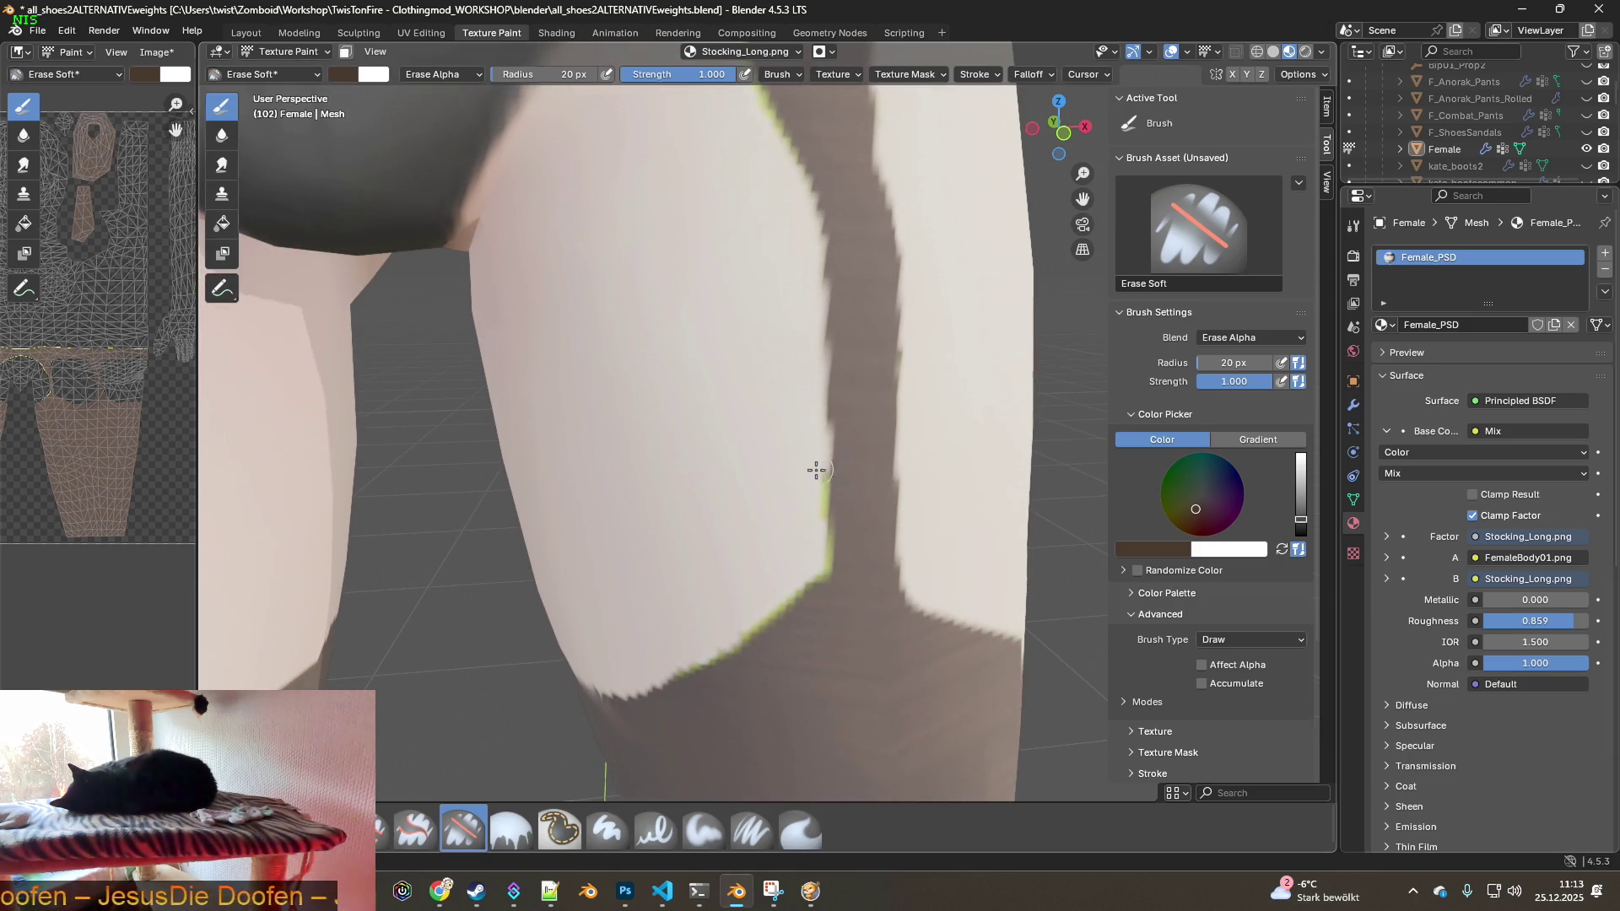
{"action": "left_click_drag", "start_coordinate": [819, 545], "coordinate": [783, 598]}
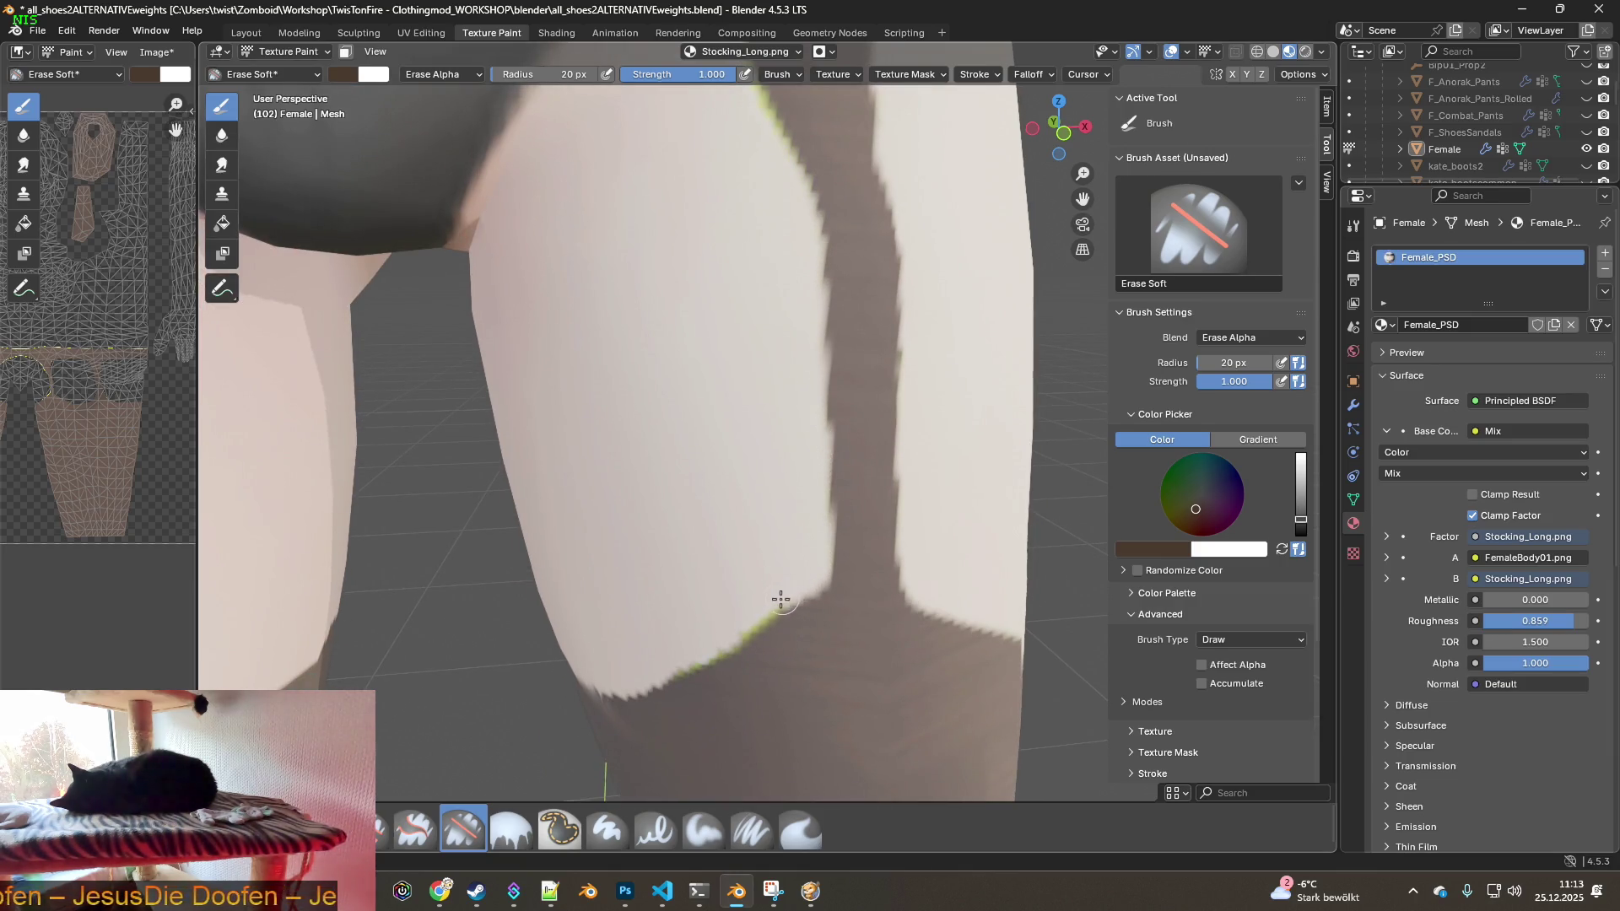
{"action": "mouse_move", "coordinate": [650, 669]}
{"action": "middle_mouse_down"}
{"action": "mouse_move", "coordinate": [647, 561]}
{"action": "mouse_move", "coordinate": [782, 546]}
{"action": "mouse_move", "coordinate": [760, 521]}
{"action": "mouse_move", "coordinate": [761, 392]}
{"action": "mouse_move", "coordinate": [745, 586]}
{"action": "mouse_move", "coordinate": [839, 615]}
{"action": "mouse_move", "coordinate": [706, 470]}
{"action": "mouse_move", "coordinate": [857, 456]}
{"action": "mouse_move", "coordinate": [658, 531]}
{"action": "mouse_move", "coordinate": [448, 459]}
{"action": "middle_mouse_up"}
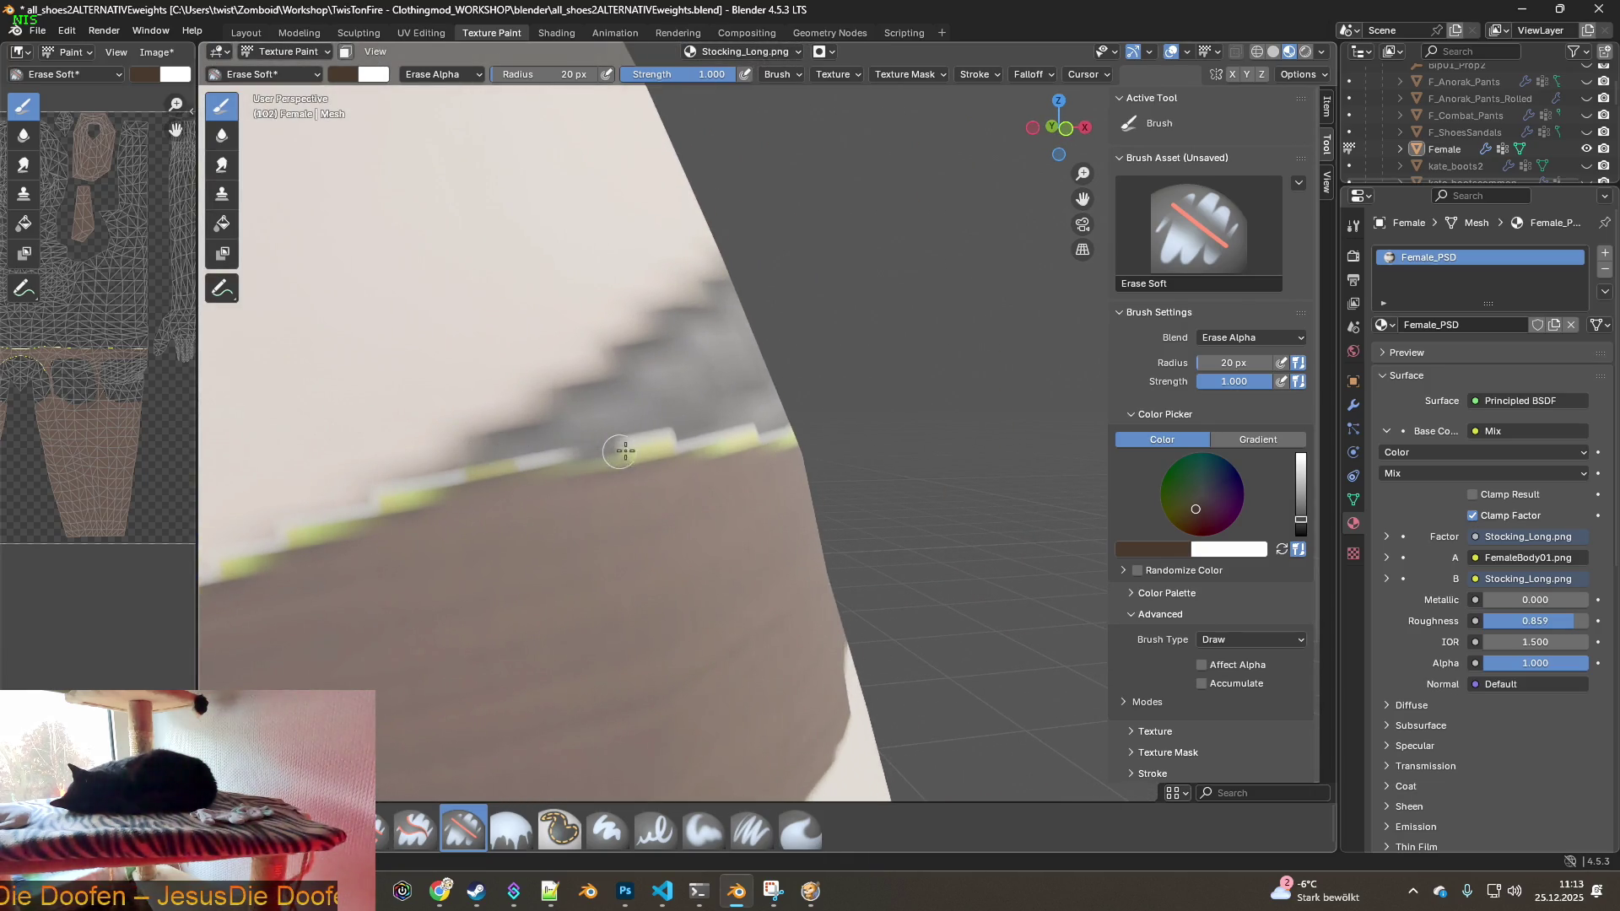
- Erase the first stretch of green seam along the stocking waistband edge
{"action": "middle_click_drag", "start_coordinate": [784, 427], "coordinate": [617, 427]}
{"action": "left_click_drag", "start_coordinate": [618, 427], "coordinate": [931, 398]}
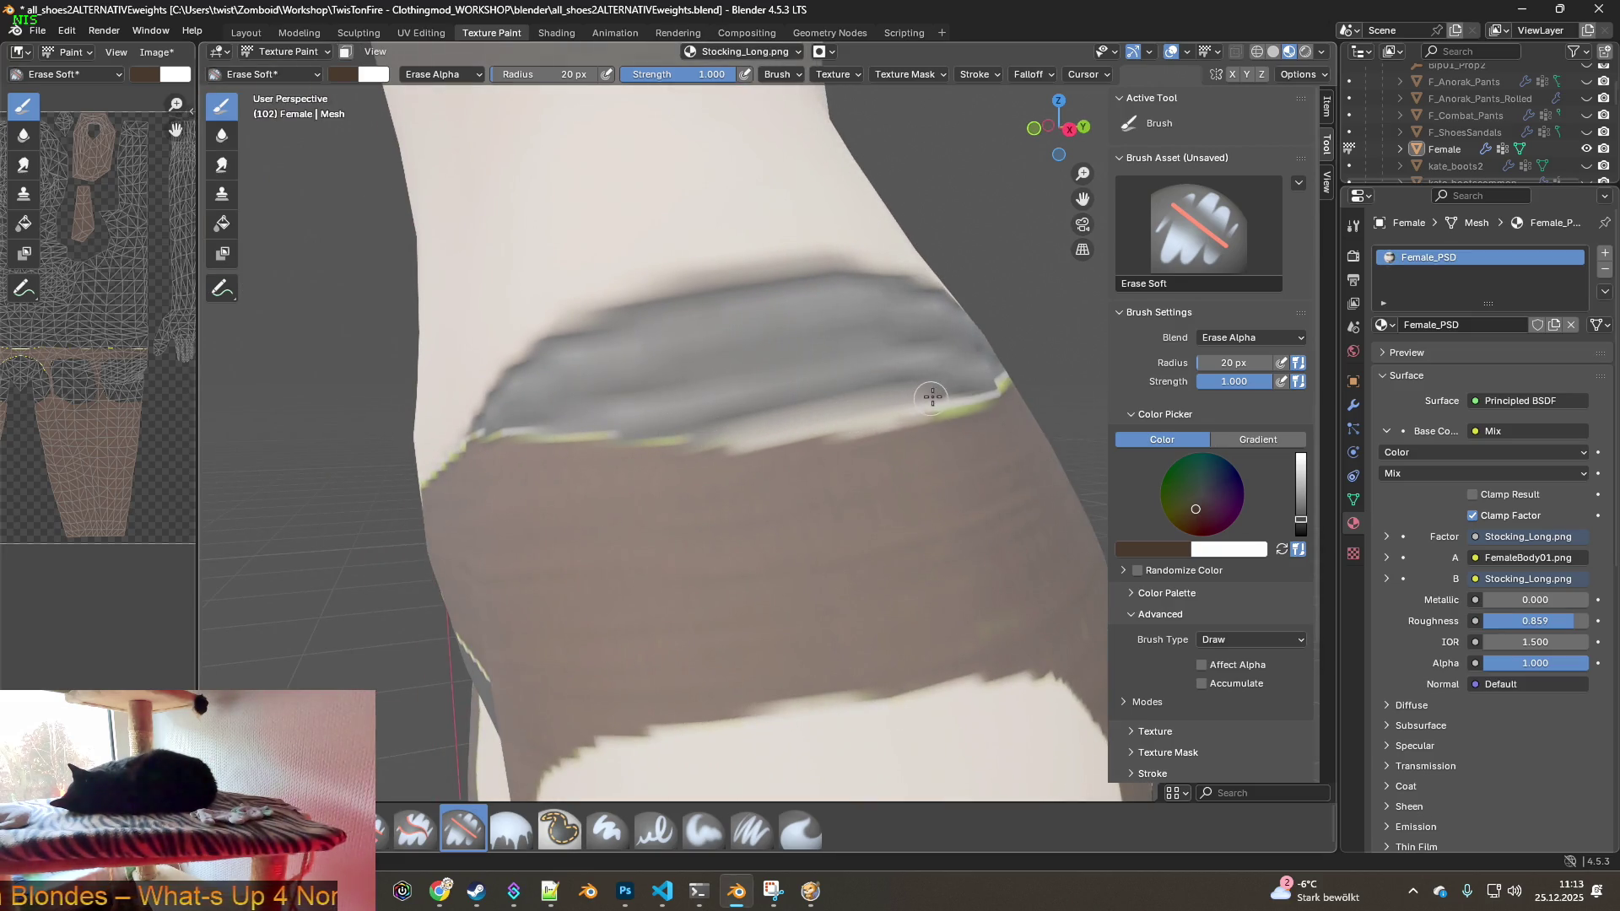
{"action": "middle_click_drag", "start_coordinate": [931, 397], "coordinate": [824, 419]}
{"action": "scroll", "coordinate": [825, 419], "scroll_direction": "down", "scroll_amount": 2}
{"action": "scroll", "coordinate": [655, 397], "scroll_direction": "up", "scroll_amount": 3}
{"action": "left_click_drag", "start_coordinate": [593, 424], "coordinate": [1049, 351]}
{"action": "left_click_drag", "start_coordinate": [768, 398], "coordinate": [1038, 355]}
- Continue erasing the waistband seam line across to its end
{"action": "middle_click_drag", "start_coordinate": [1038, 355], "coordinate": [561, 335]}
{"action": "mouse_move", "coordinate": [702, 342]}
{"action": "left_mouse_down"}
{"action": "mouse_move", "coordinate": [883, 340]}
{"action": "mouse_move", "coordinate": [868, 351]}
{"action": "left_mouse_up"}
{"action": "middle_click_drag", "start_coordinate": [868, 351], "coordinate": [448, 337], "text": "shift"}
{"action": "left_click_drag", "start_coordinate": [448, 336], "coordinate": [998, 320]}
{"action": "mouse_move", "coordinate": [998, 320]}
{"action": "middle_mouse_down", "text": "shift"}
{"action": "mouse_move", "coordinate": [962, 336]}
{"action": "mouse_move", "coordinate": [452, 363]}
{"action": "middle_mouse_up", "text": "shift"}
{"action": "left_click_drag", "start_coordinate": [267, 355], "coordinate": [775, 329]}
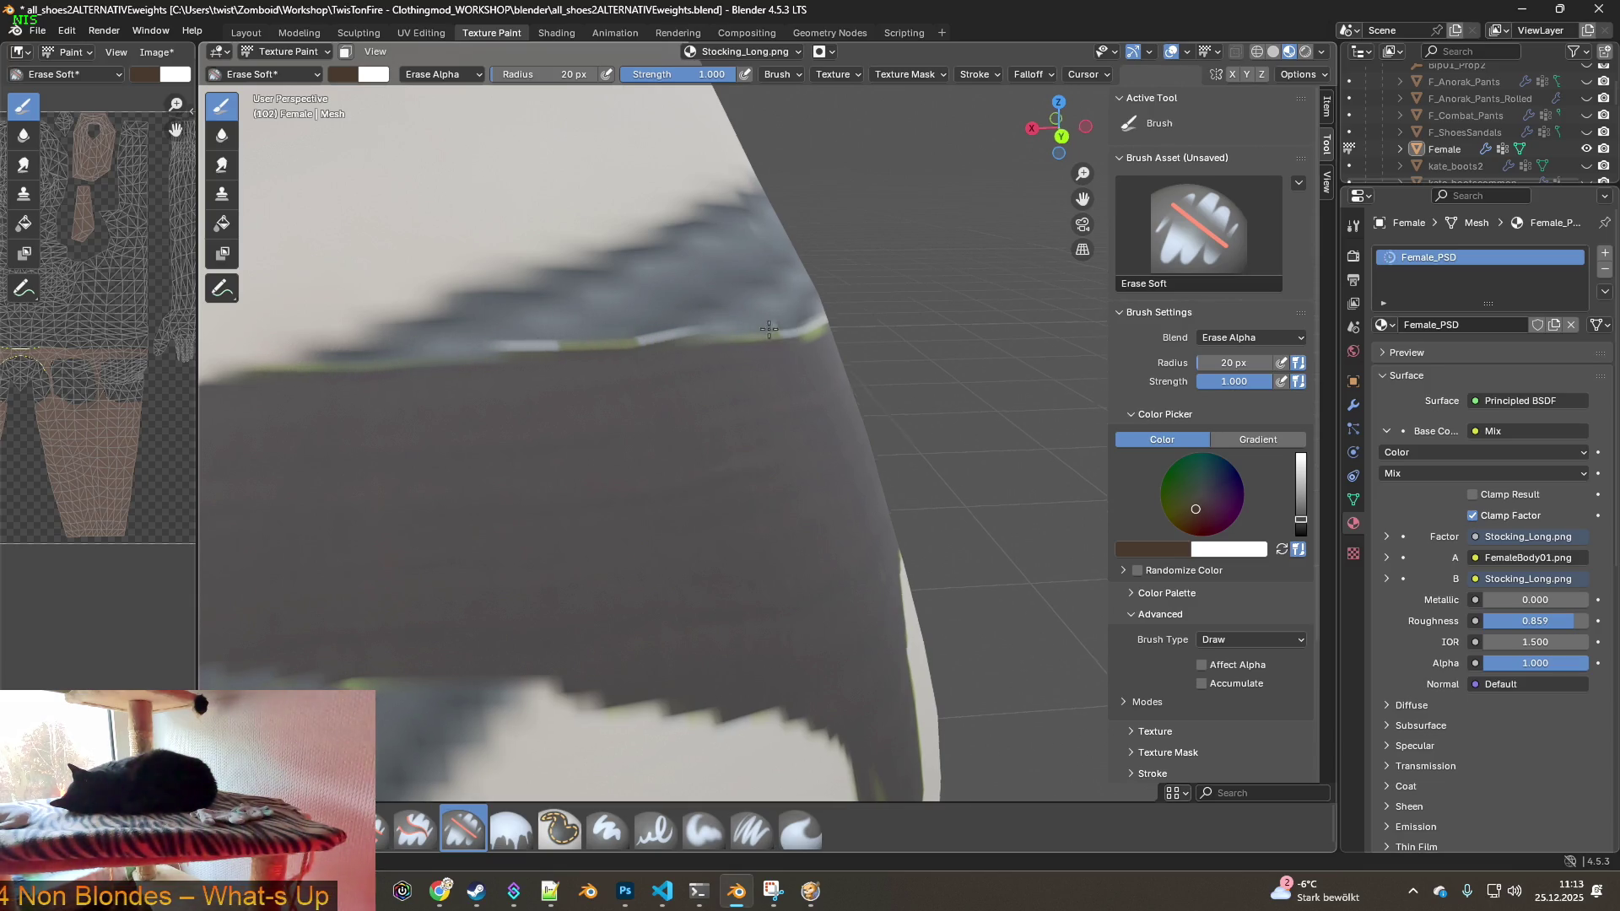
{"action": "middle_click_drag", "start_coordinate": [775, 329], "coordinate": [688, 355]}
{"action": "left_click_drag", "start_coordinate": [817, 364], "coordinate": [911, 336]}
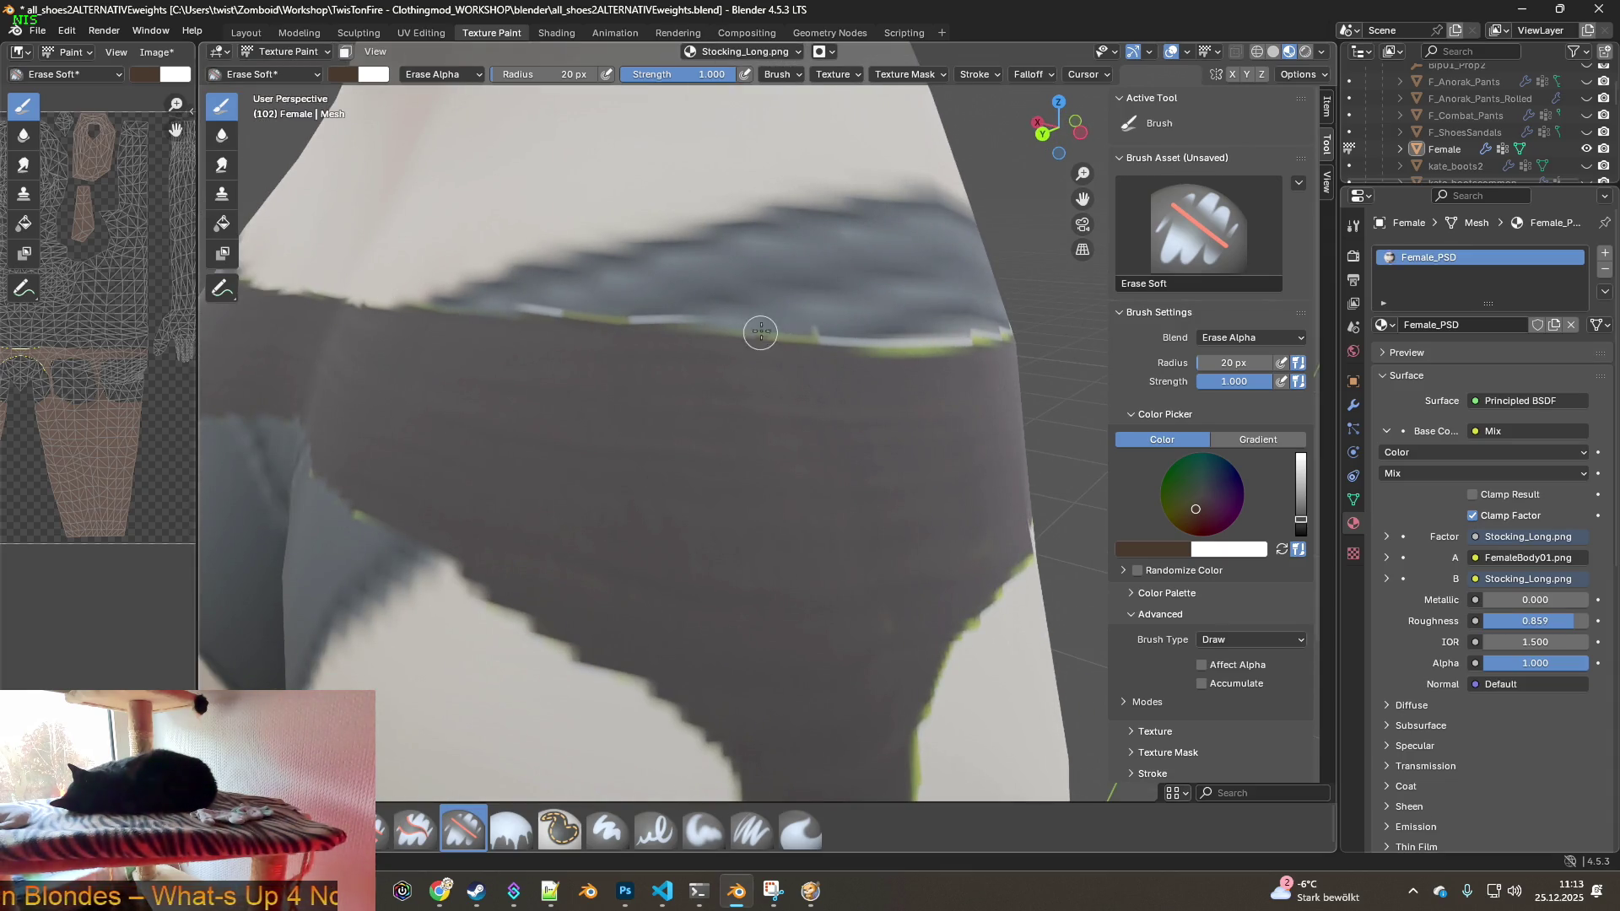
- Undo a stray erase smear on the seam and erase the fringe rightwards along it
{"action": "scroll", "coordinate": [767, 326], "scroll_direction": "up", "scroll_amount": 1}
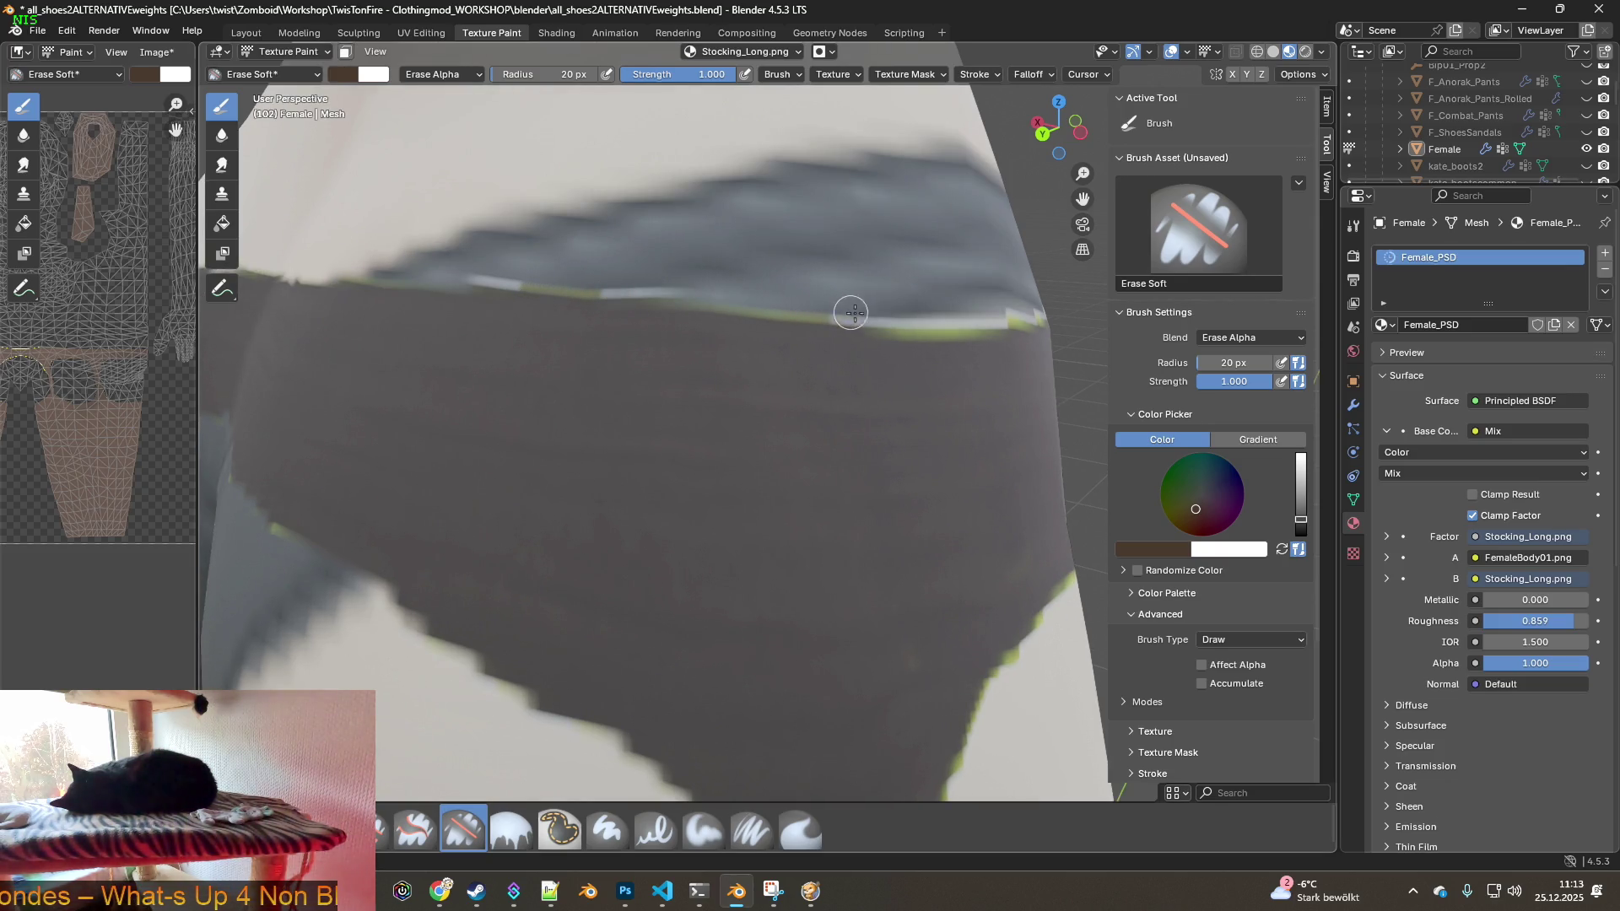
{"action": "mouse_move", "coordinate": [915, 318]}
{"action": "middle_mouse_down"}
{"action": "mouse_move", "coordinate": [933, 343]}
{"action": "mouse_move", "coordinate": [619, 318]}
{"action": "middle_mouse_up"}
{"action": "left_click_drag", "start_coordinate": [619, 319], "coordinate": [661, 329]}
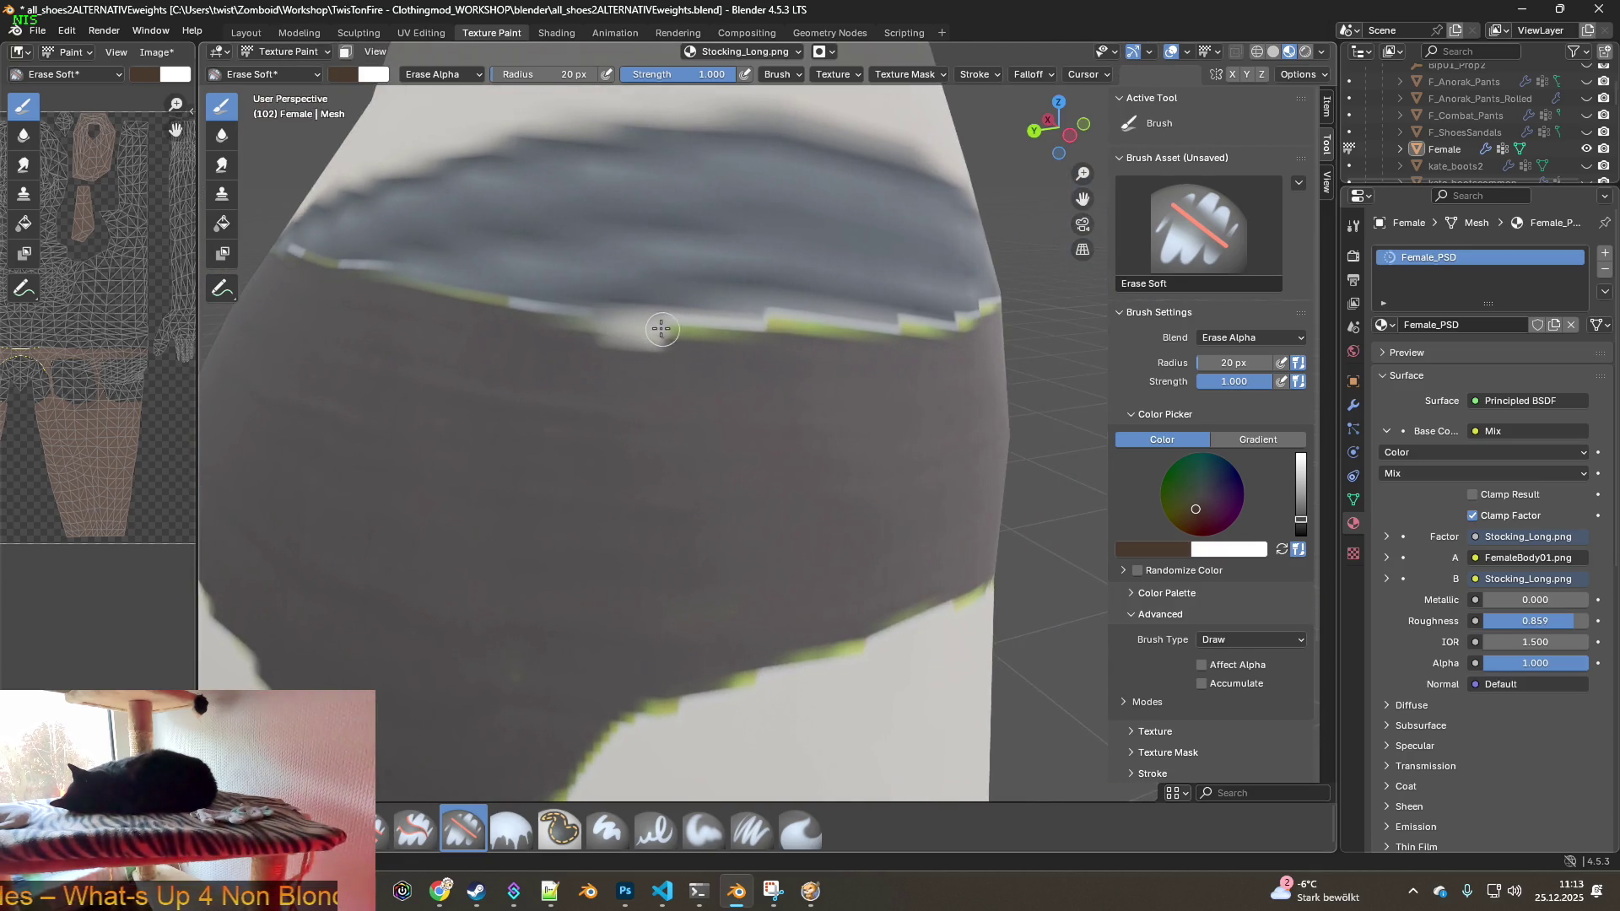
{"action": "left_click", "coordinate": [67, 32]}
{"action": "left_click", "coordinate": [89, 52]}
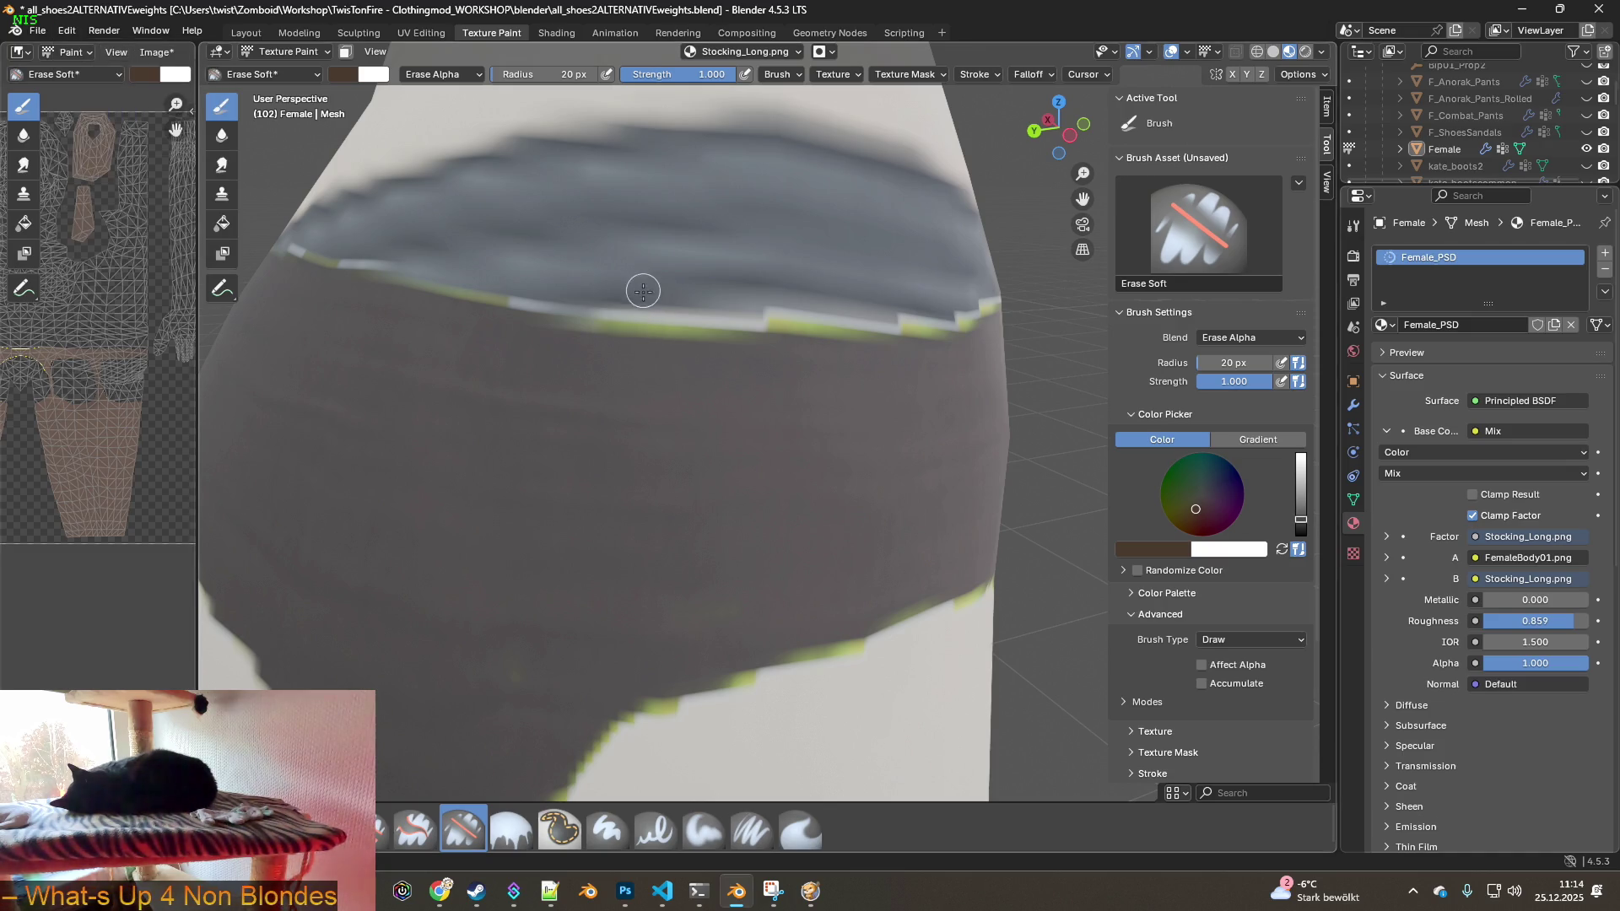
{"action": "middle_click_drag", "start_coordinate": [643, 282], "coordinate": [581, 296]}
{"action": "left_click_drag", "start_coordinate": [582, 296], "coordinate": [708, 299]}
{"action": "left_click_drag", "start_coordinate": [574, 288], "coordinate": [873, 305]}
- Erase the light yellow-green band along the seam, undoing the last bad stroke
{"action": "mouse_move", "coordinate": [873, 305]}
{"action": "middle_mouse_down"}
{"action": "mouse_move", "coordinate": [788, 290]}
{"action": "mouse_move", "coordinate": [1010, 333]}
{"action": "mouse_move", "coordinate": [615, 264]}
{"action": "middle_mouse_up"}
{"action": "left_click_drag", "start_coordinate": [662, 283], "coordinate": [969, 278]}
{"action": "mouse_move", "coordinate": [970, 279]}
{"action": "middle_mouse_down"}
{"action": "mouse_move", "coordinate": [848, 295]}
{"action": "mouse_move", "coordinate": [506, 216]}
{"action": "middle_mouse_up"}
{"action": "left_click_drag", "start_coordinate": [506, 217], "coordinate": [784, 269]}
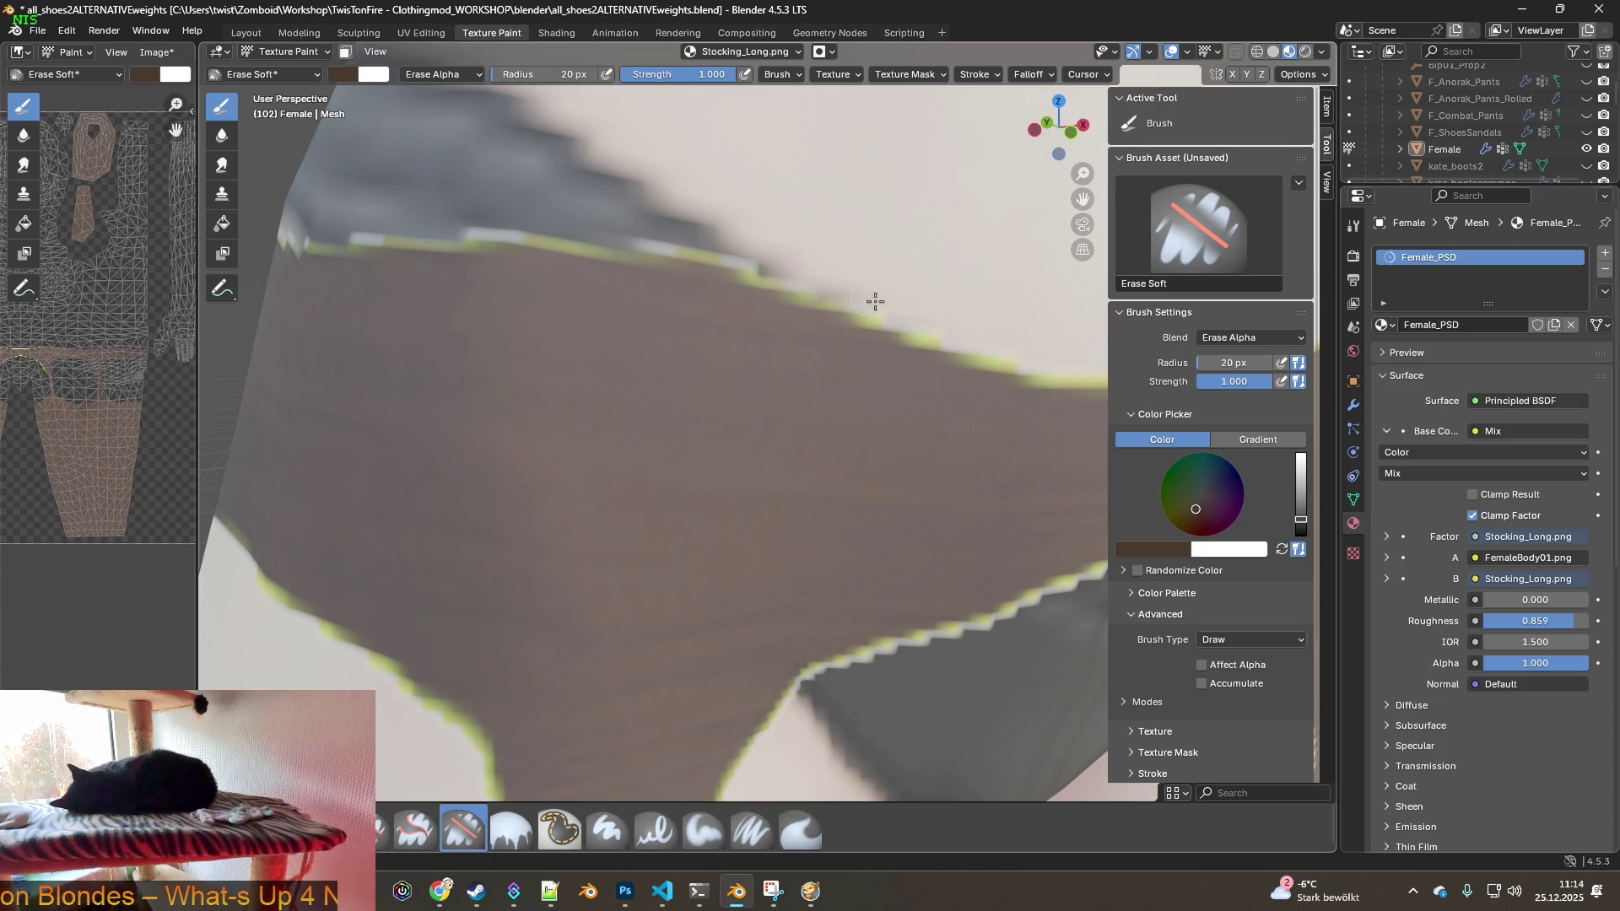
{"action": "middle_click_drag", "start_coordinate": [931, 330], "coordinate": [522, 235], "text": "shift"}
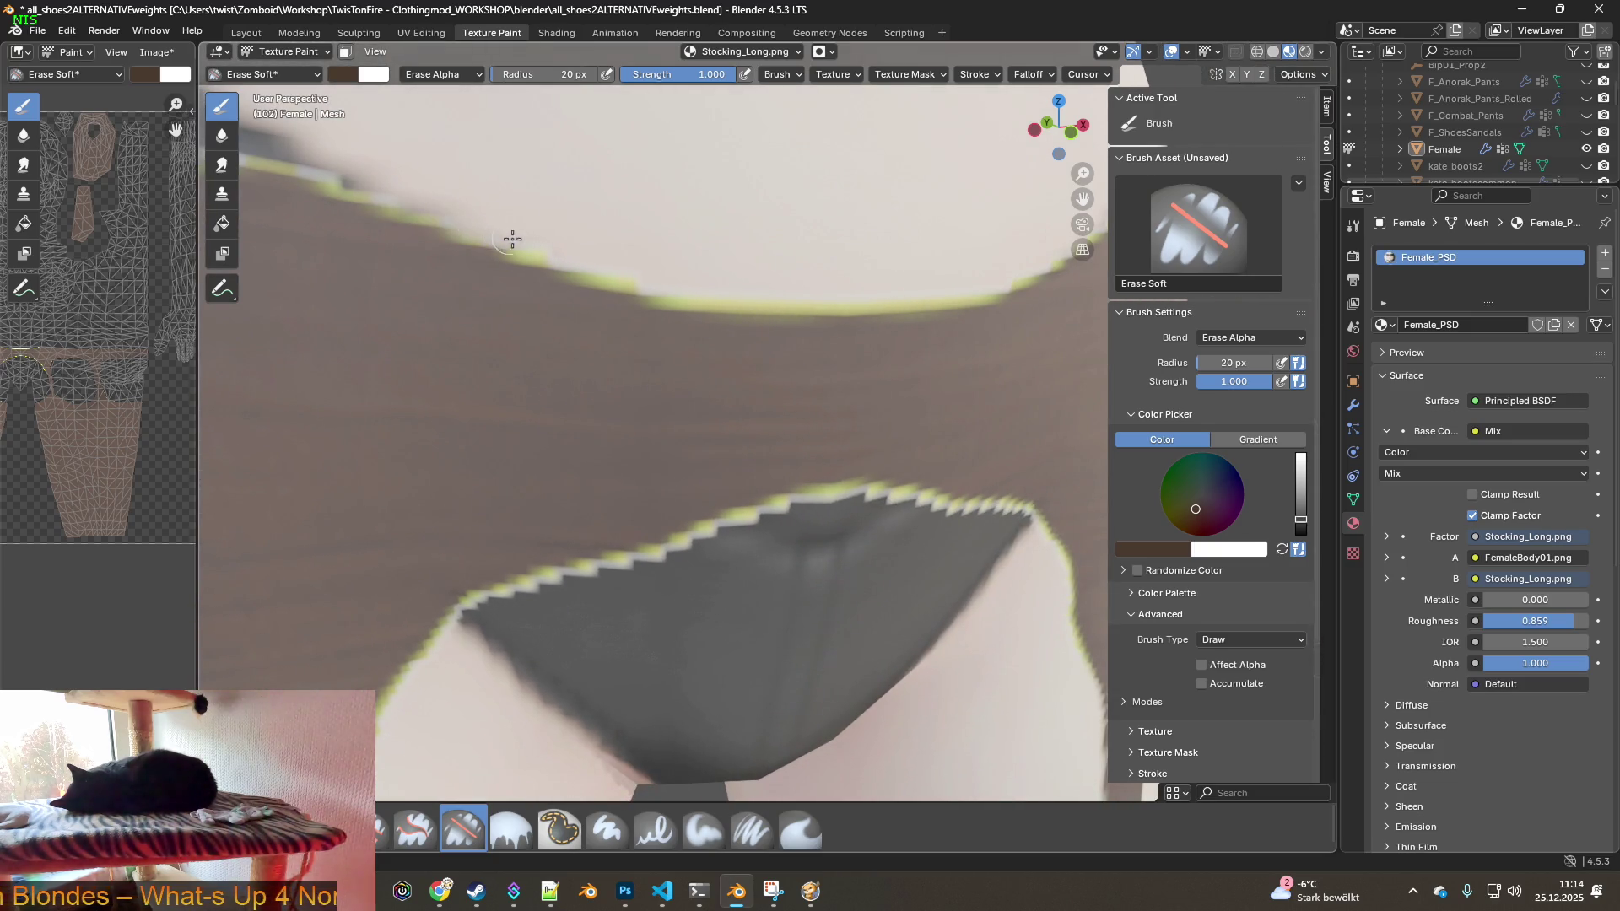
{"action": "left_click_drag", "start_coordinate": [648, 287], "coordinate": [946, 294]}
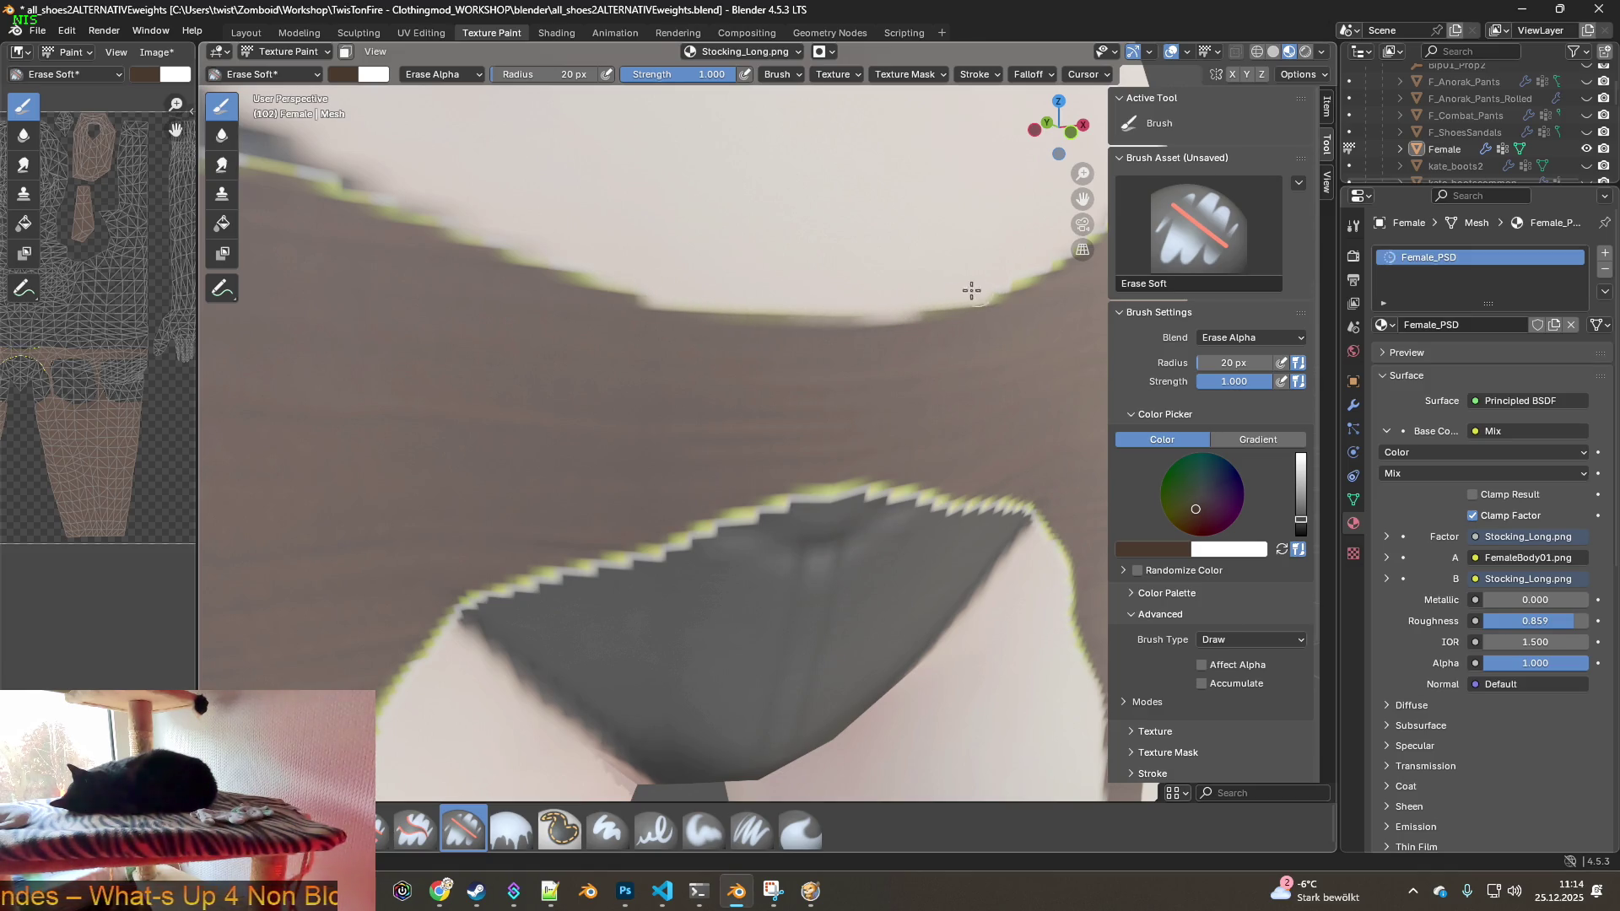
{"action": "left_click", "coordinate": [67, 31]}
{"action": "left_click", "coordinate": [85, 44]}
- Finish erasing the yellow-green fringe along the upper seam
{"action": "mouse_move", "coordinate": [543, 235]}
{"action": "middle_mouse_down"}
{"action": "mouse_move", "coordinate": [770, 312]}
{"action": "mouse_move", "coordinate": [405, 217]}
{"action": "middle_mouse_up"}
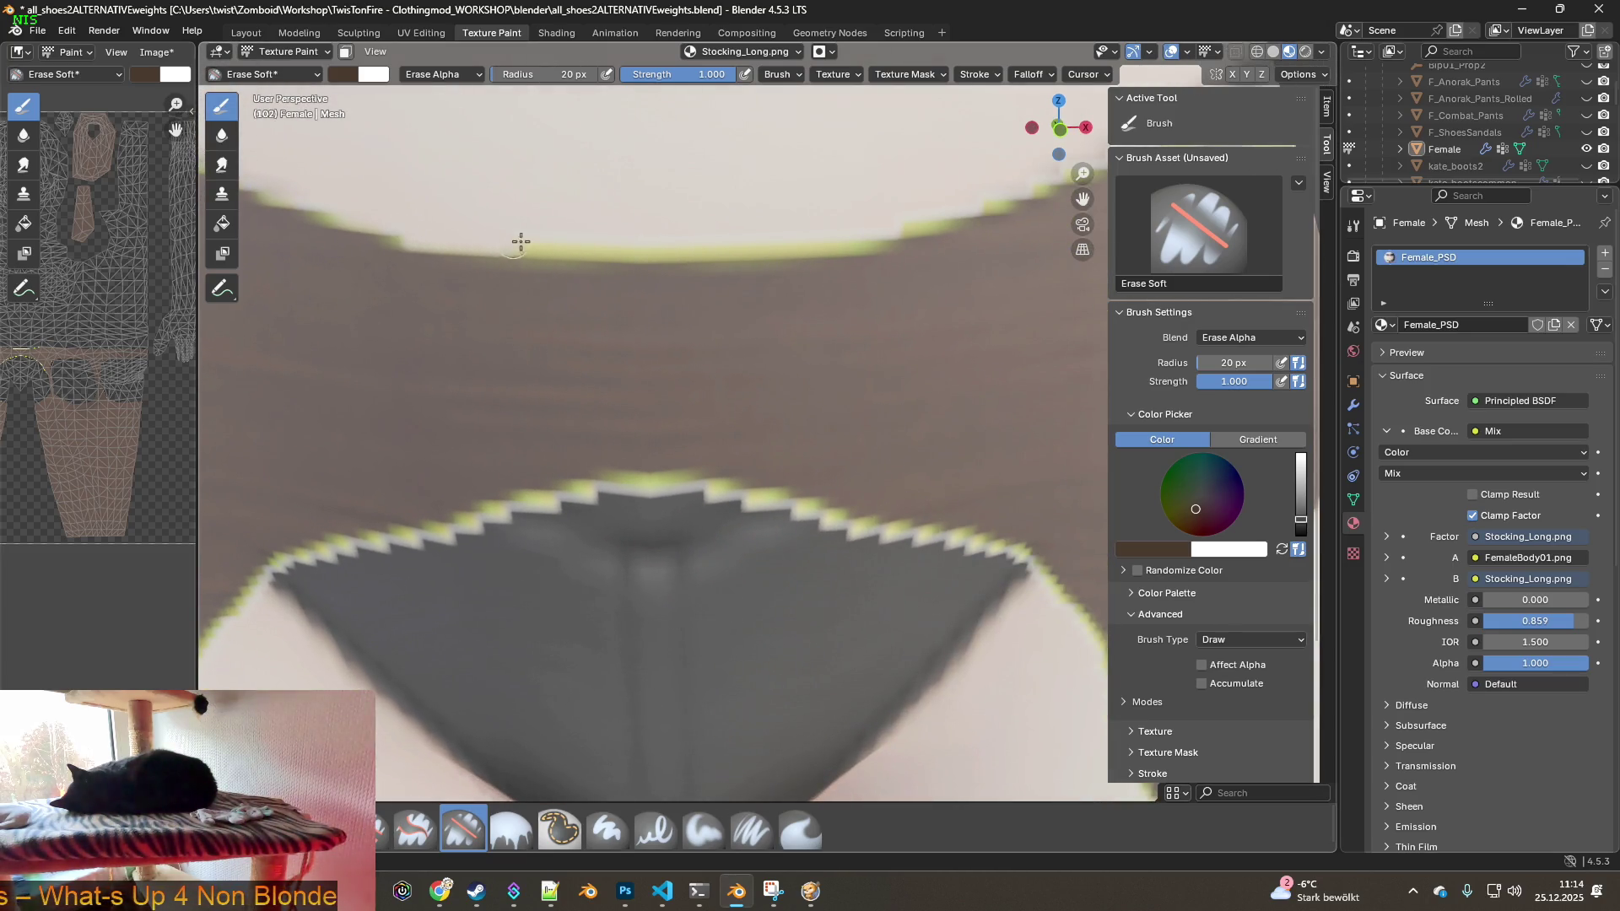
{"action": "left_click_drag", "start_coordinate": [630, 244], "coordinate": [904, 227]}
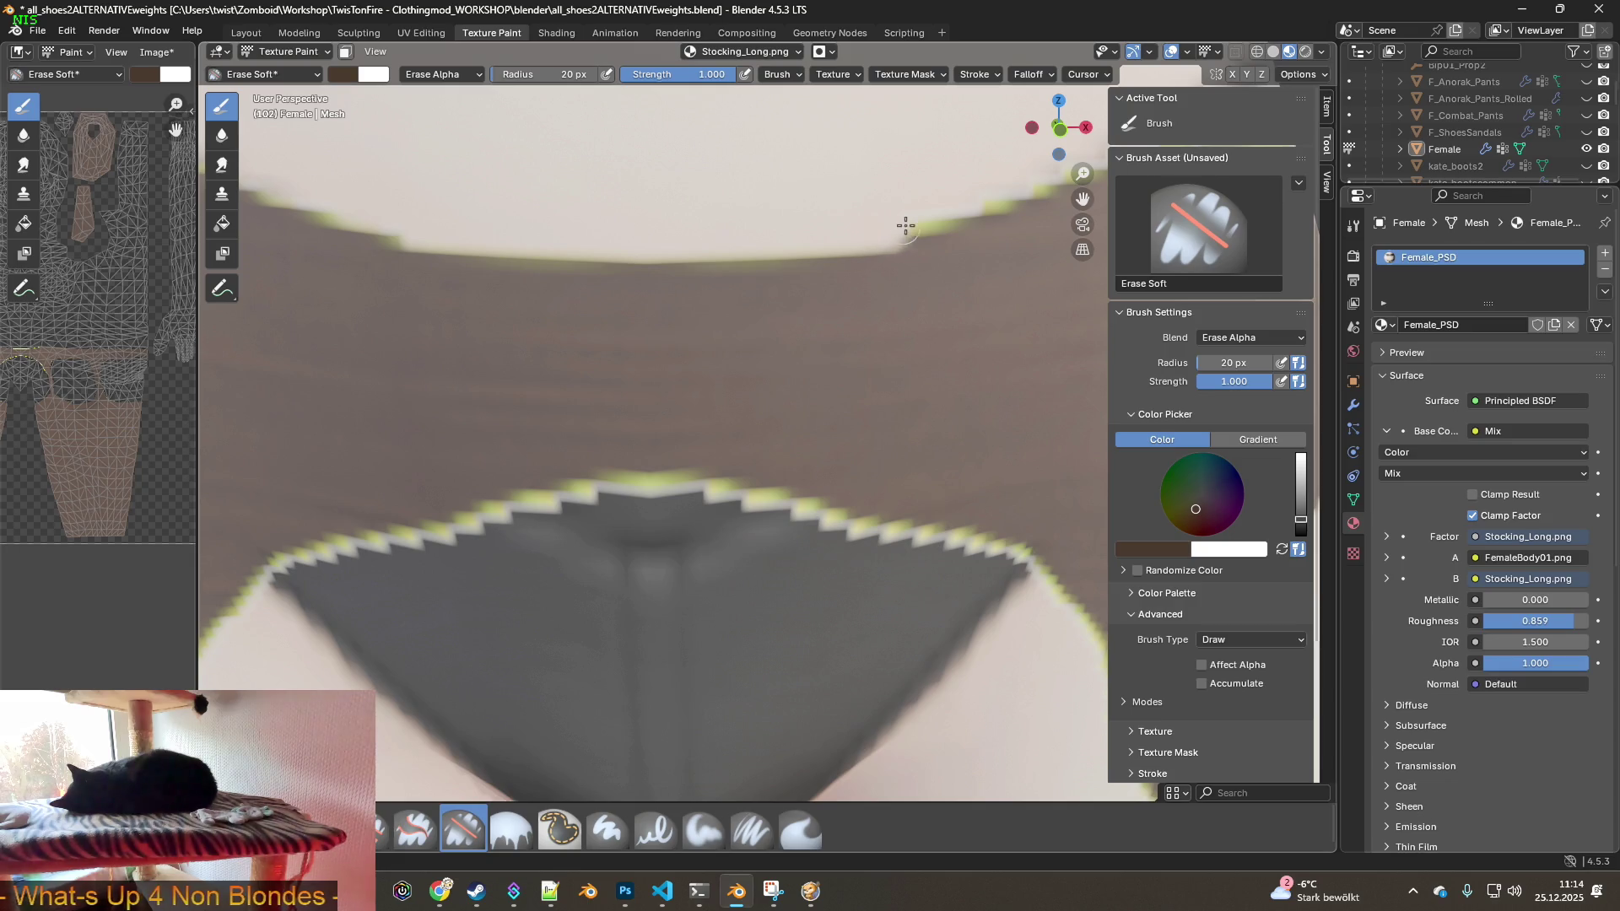
{"action": "mouse_move", "coordinate": [945, 213]}
{"action": "middle_mouse_down", "text": "shift"}
{"action": "mouse_move", "coordinate": [619, 270]}
{"action": "mouse_move", "coordinate": [610, 250]}
{"action": "middle_mouse_up", "text": "shift"}
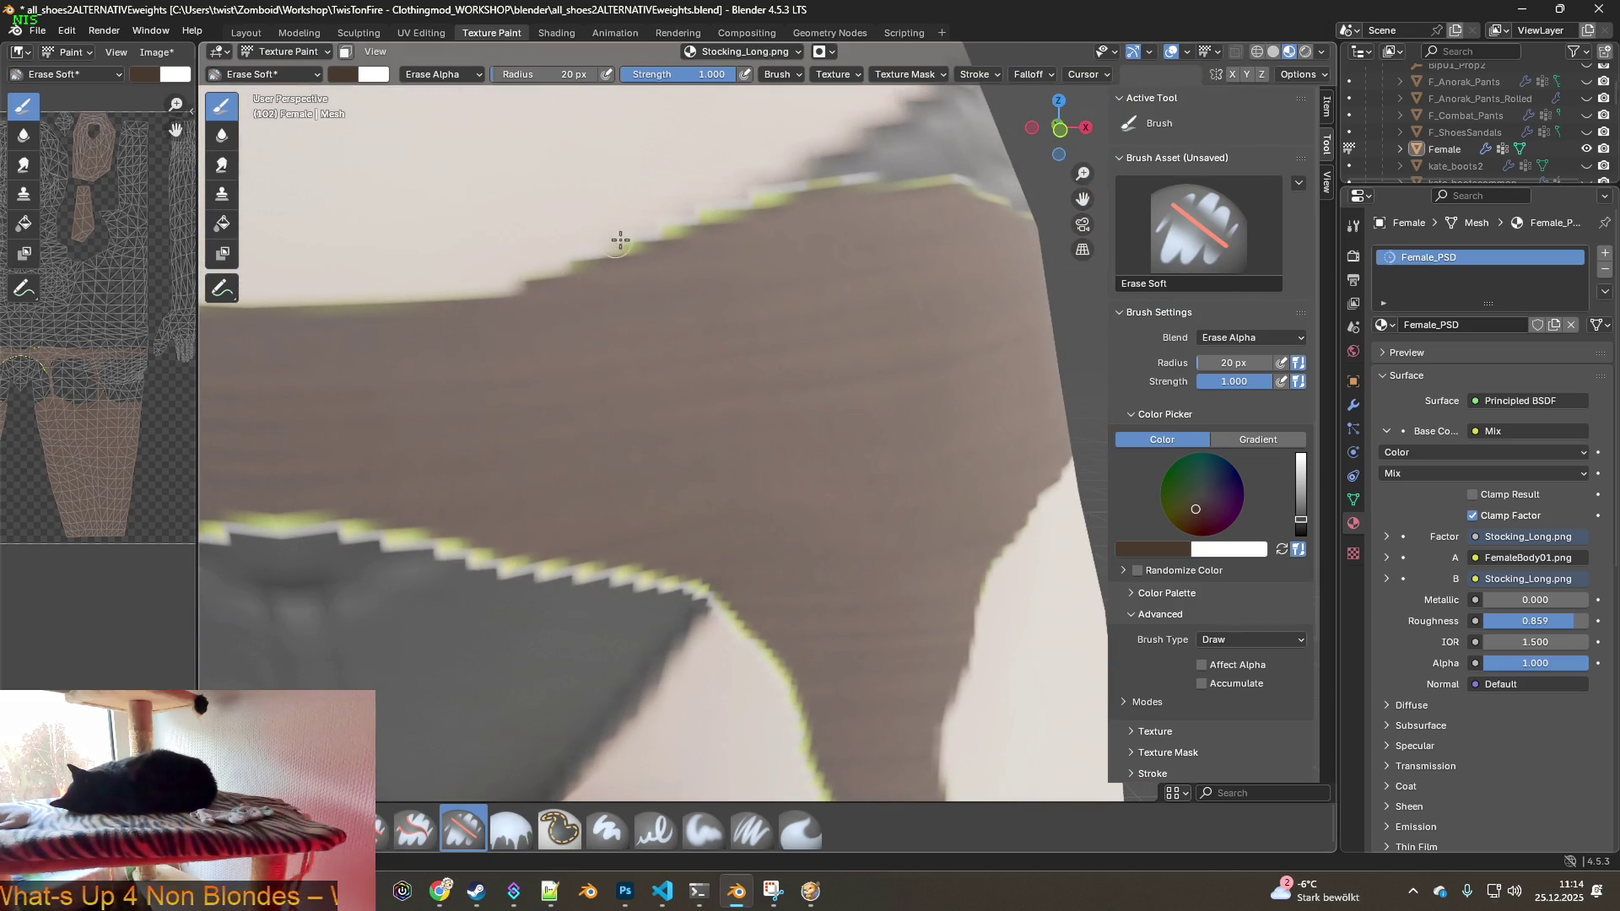
{"action": "mouse_move", "coordinate": [685, 223]}
{"action": "left_mouse_down"}
{"action": "mouse_move", "coordinate": [868, 170]}
{"action": "mouse_move", "coordinate": [1013, 181]}
{"action": "left_mouse_up"}
{"action": "mouse_move", "coordinate": [1012, 182]}
{"action": "middle_mouse_down"}
{"action": "mouse_move", "coordinate": [975, 218]}
{"action": "mouse_move", "coordinate": [751, 304]}
{"action": "middle_mouse_up"}
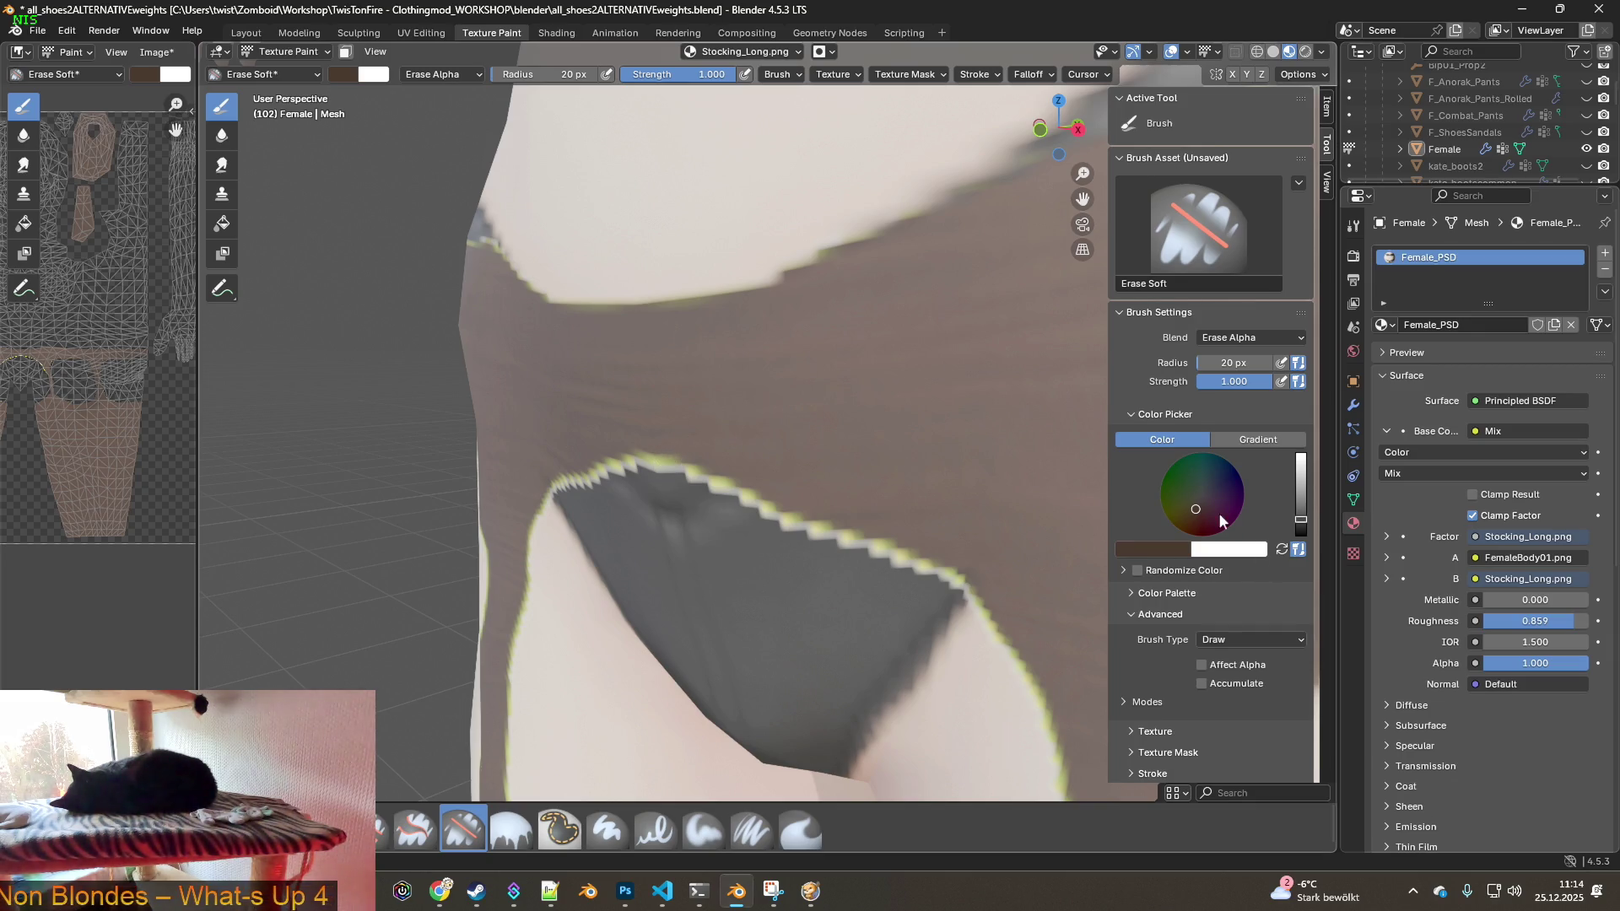
{"action": "scroll", "coordinate": [742, 391], "scroll_direction": "up", "scroll_amount": 3}
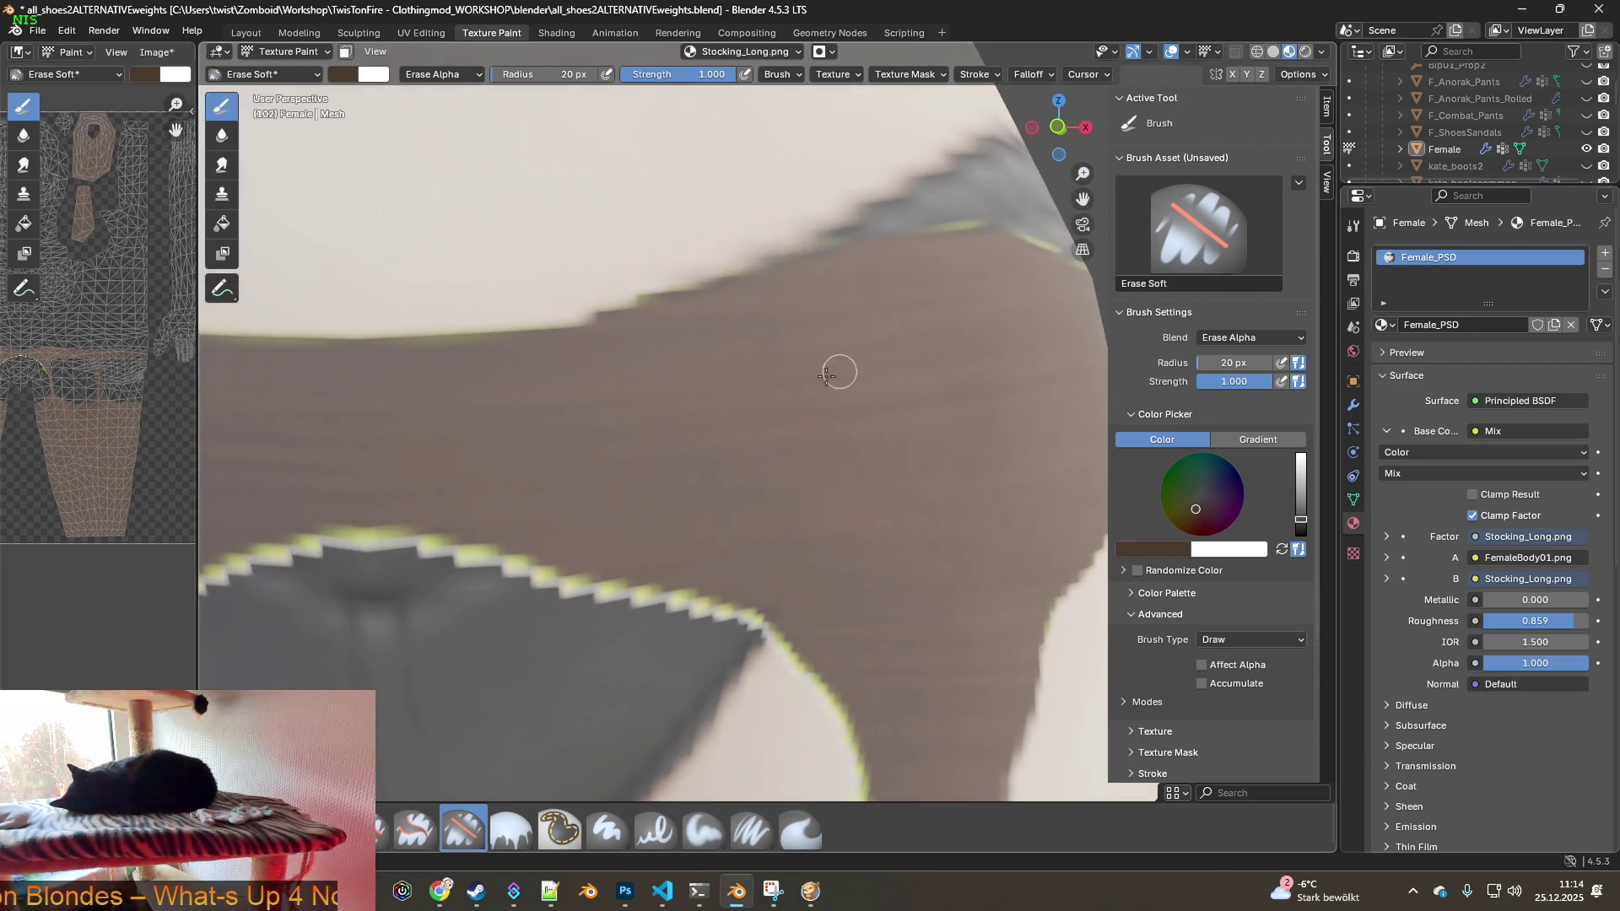
{"action": "scroll", "coordinate": [853, 368], "scroll_direction": "up", "scroll_amount": 2}
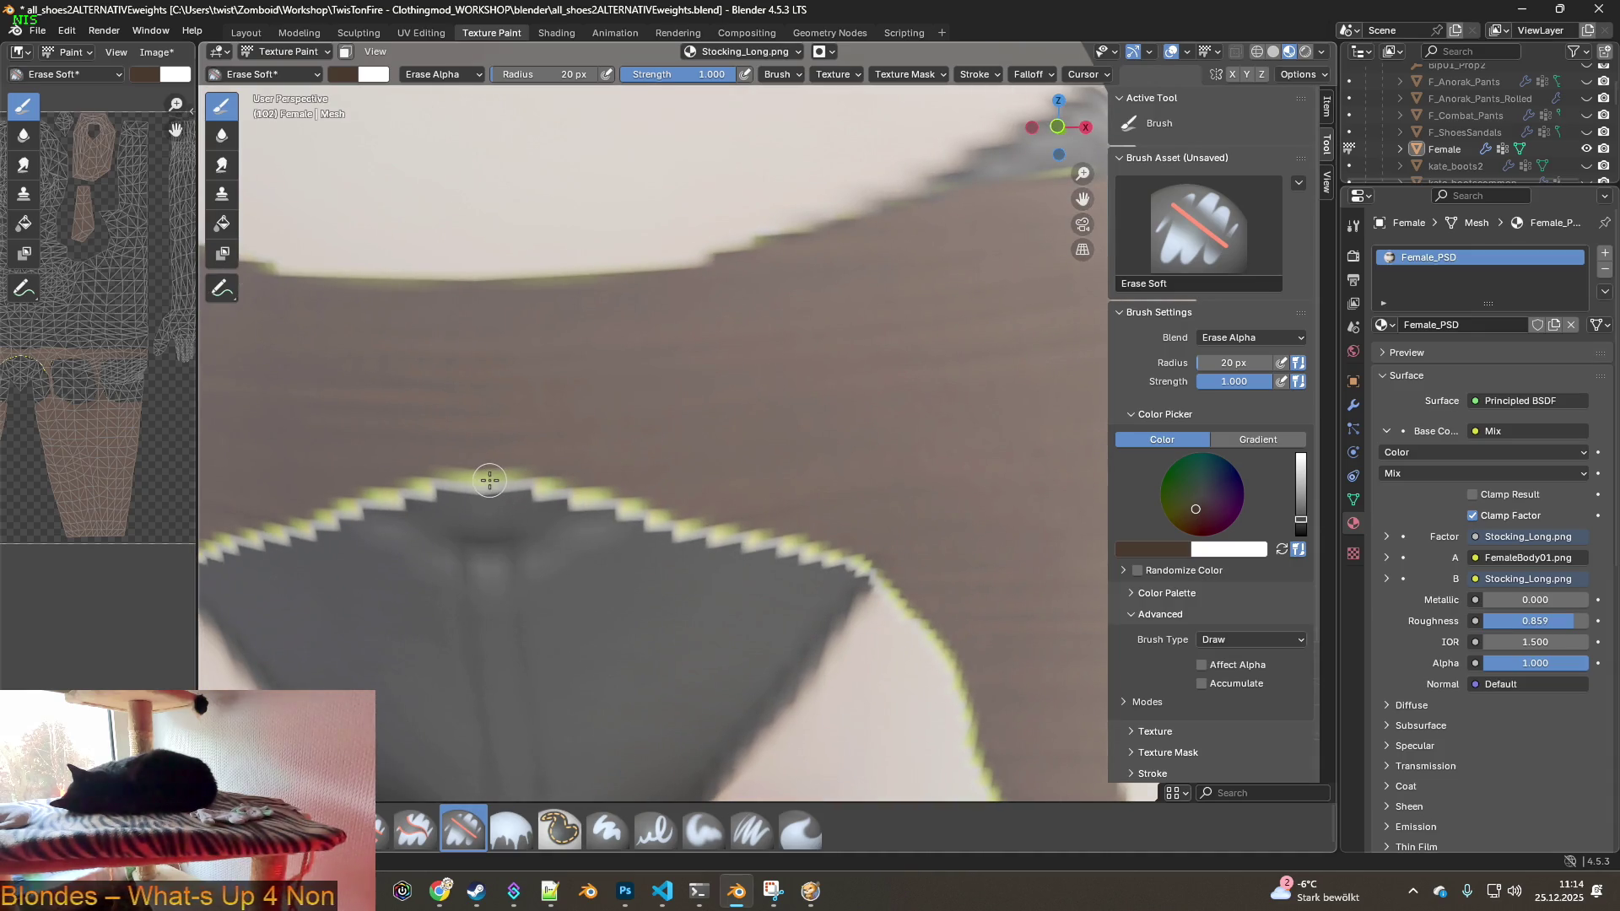
- Sample dark brown as the brush colour with S, then undo the test stroke on the hip
{"action": "key", "text": "s"}
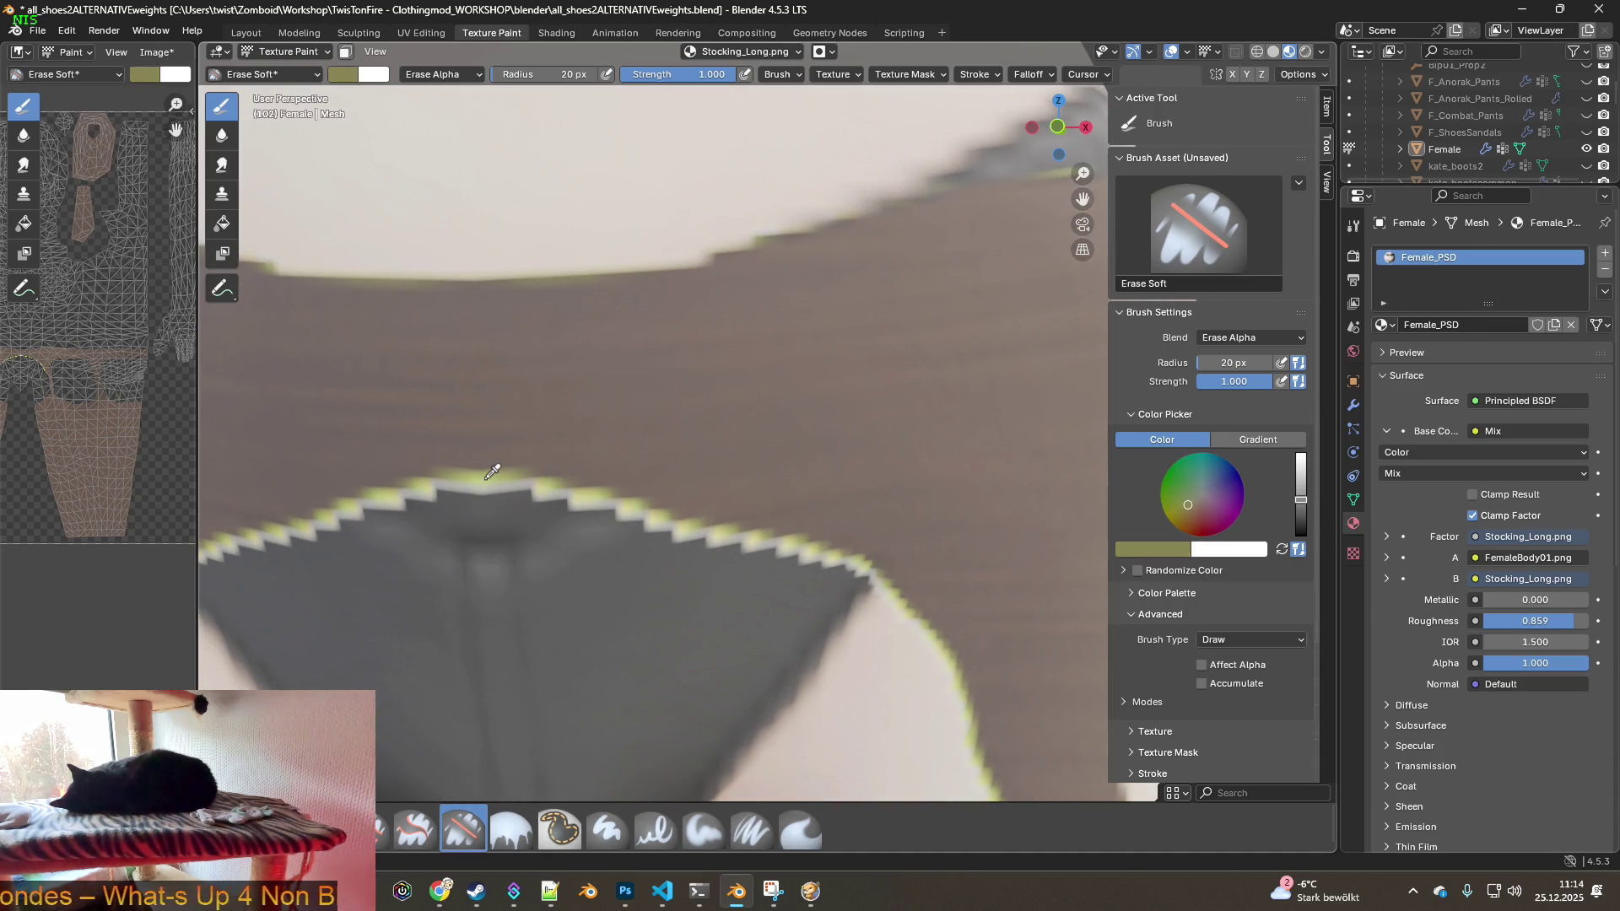
{"action": "left_click", "coordinate": [485, 477]}
{"action": "mouse_move", "coordinate": [486, 478]}
{"action": "left_mouse_down"}
{"action": "mouse_move", "coordinate": [495, 445]}
{"action": "mouse_move", "coordinate": [604, 439]}
{"action": "left_mouse_up"}
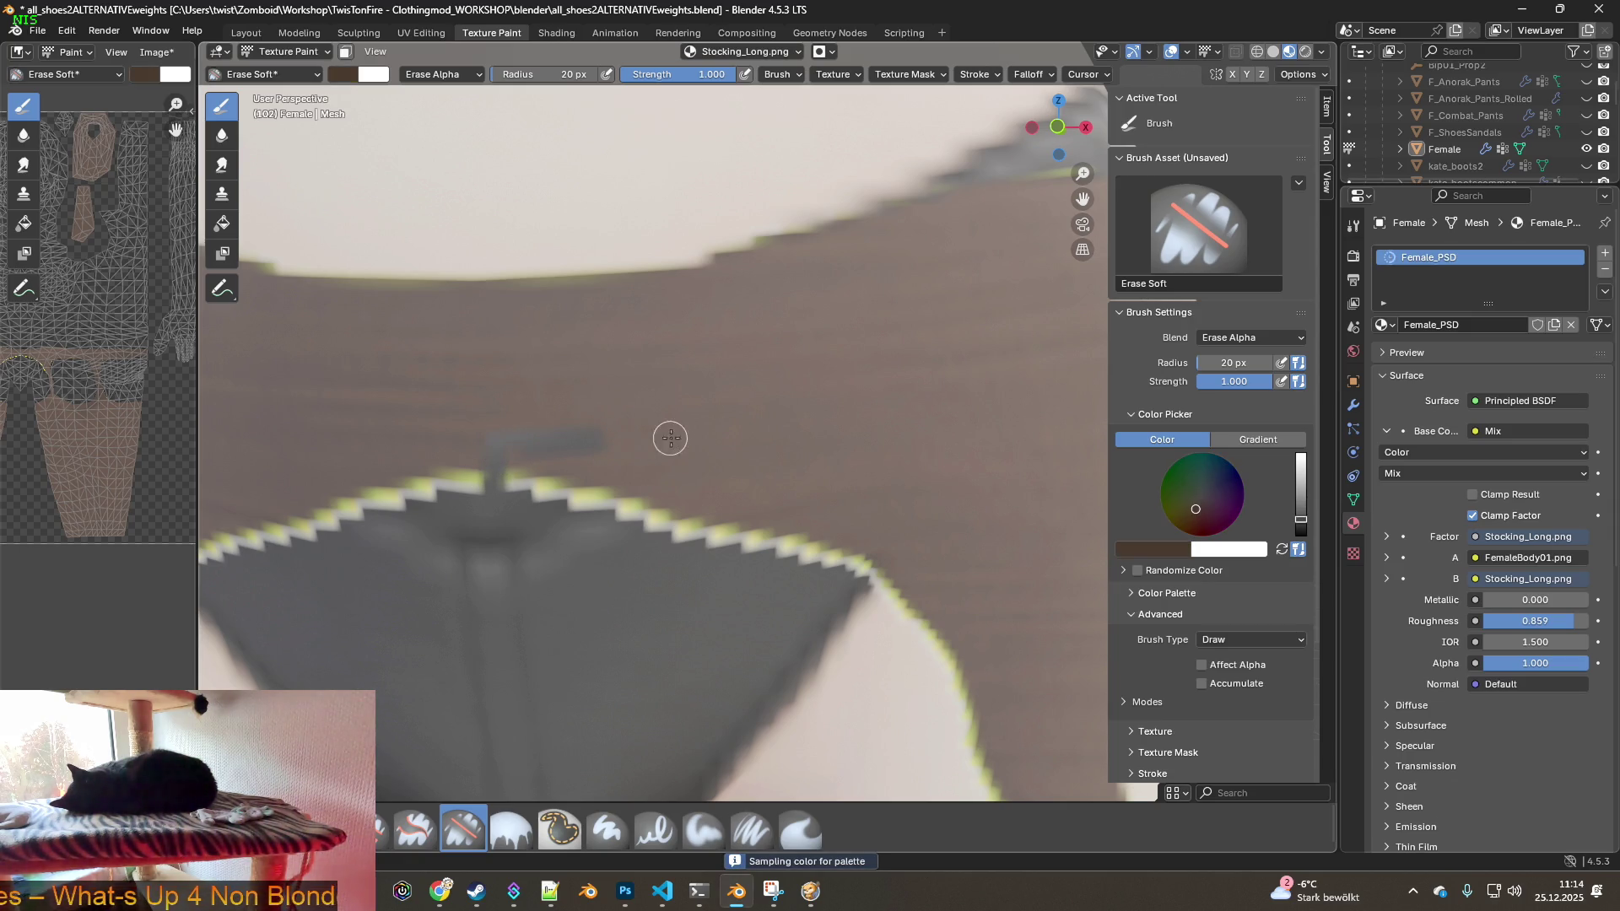
{"action": "left_click", "coordinate": [66, 31]}
{"action": "left_click", "coordinate": [82, 49]}
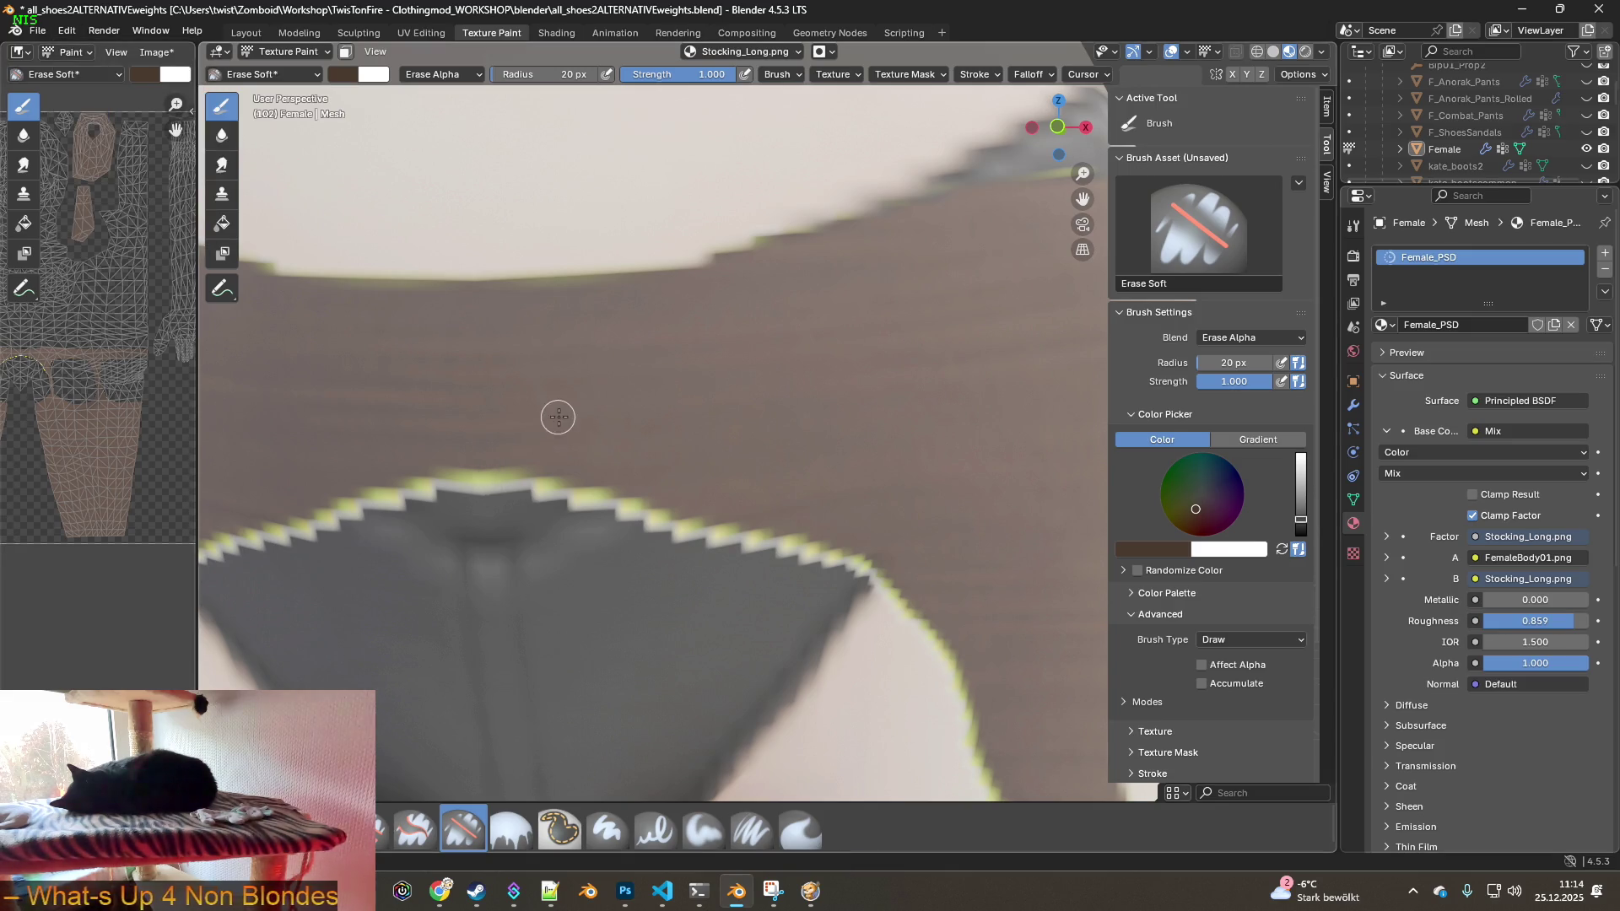
{"action": "middle_click_drag", "start_coordinate": [558, 416], "coordinate": [588, 398]}
{"action": "middle_click_drag", "start_coordinate": [640, 444], "coordinate": [803, 400]}
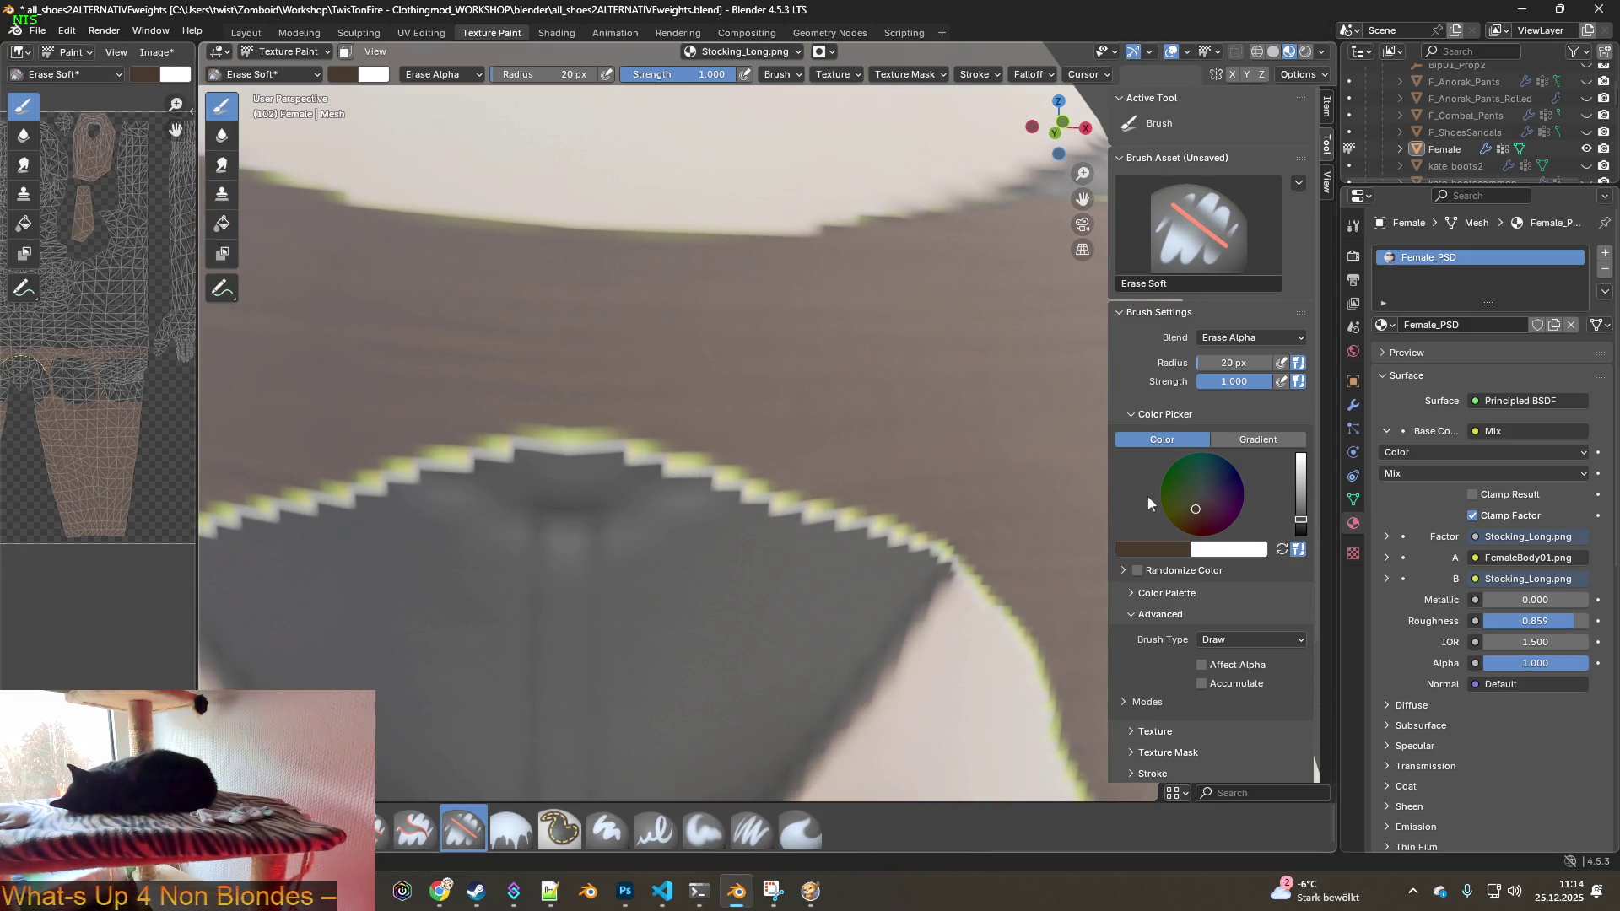
- Check the Color Palette and Brush Type list, and resample the brown brush colour from the model
{"action": "left_click", "coordinate": [1132, 594]}
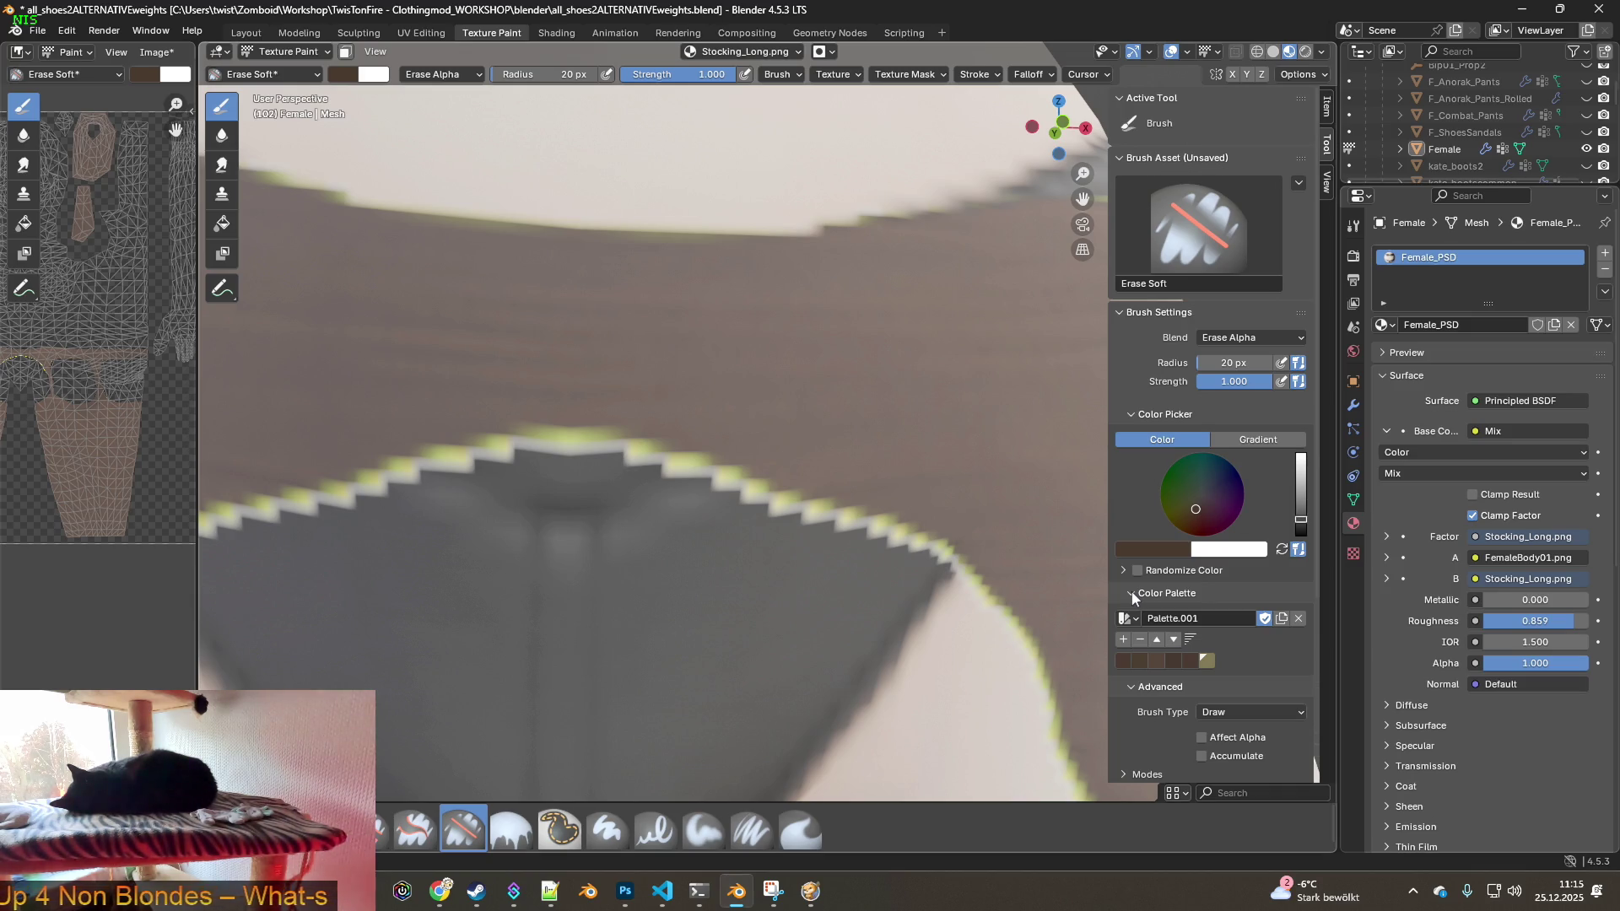
{"action": "left_click", "coordinate": [1133, 595]}
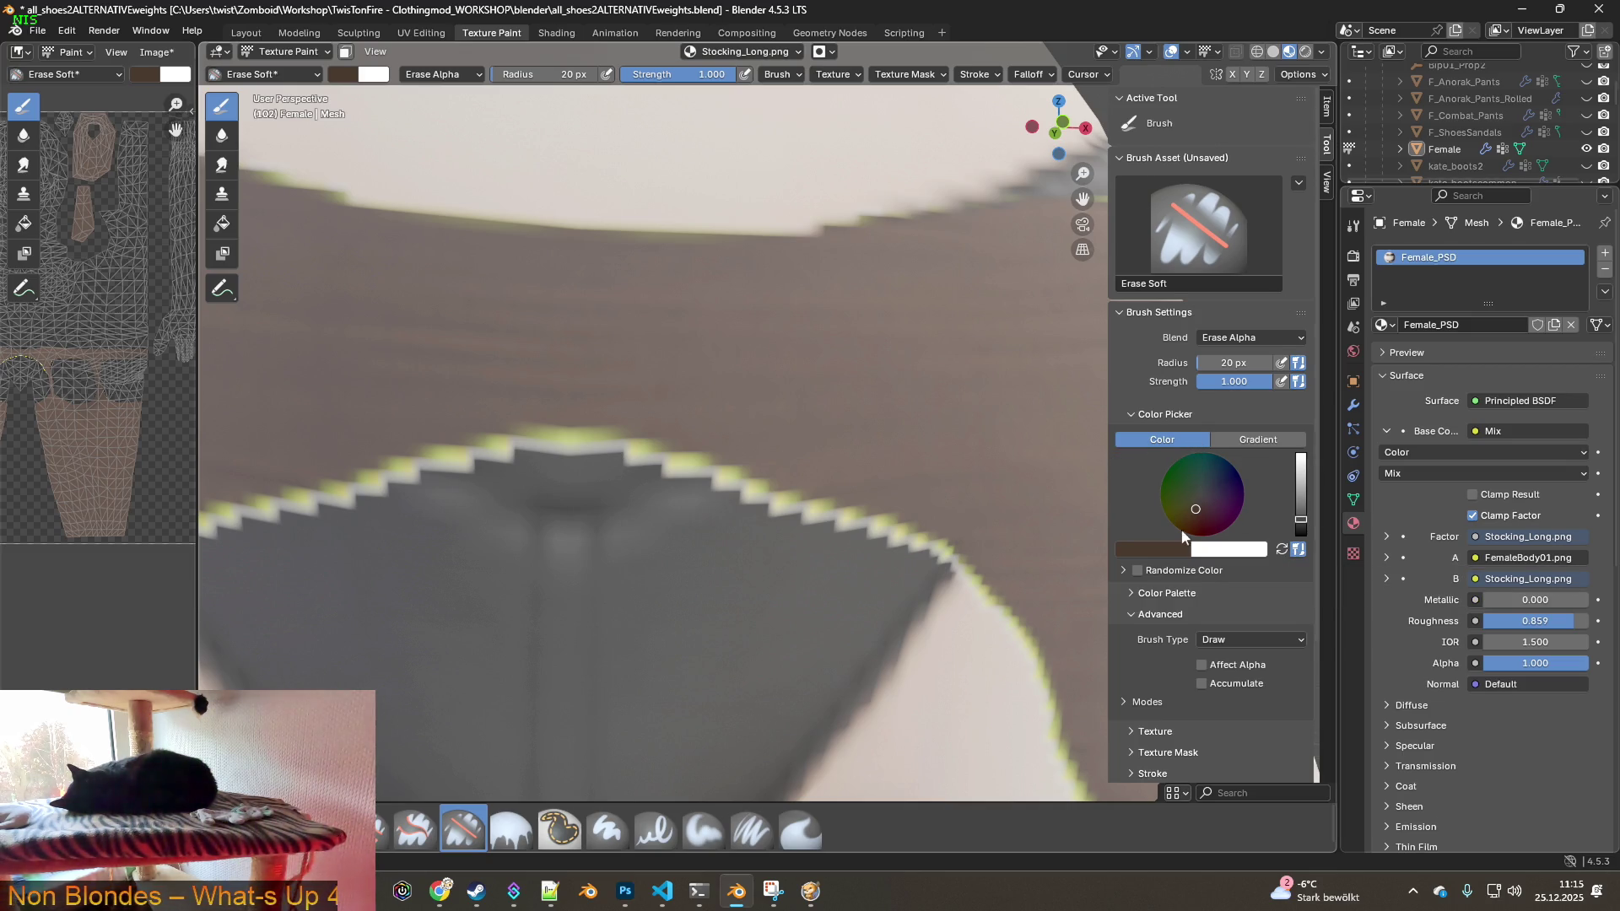
{"action": "scroll", "coordinate": [1183, 545], "scroll_direction": "down", "scroll_amount": 2}
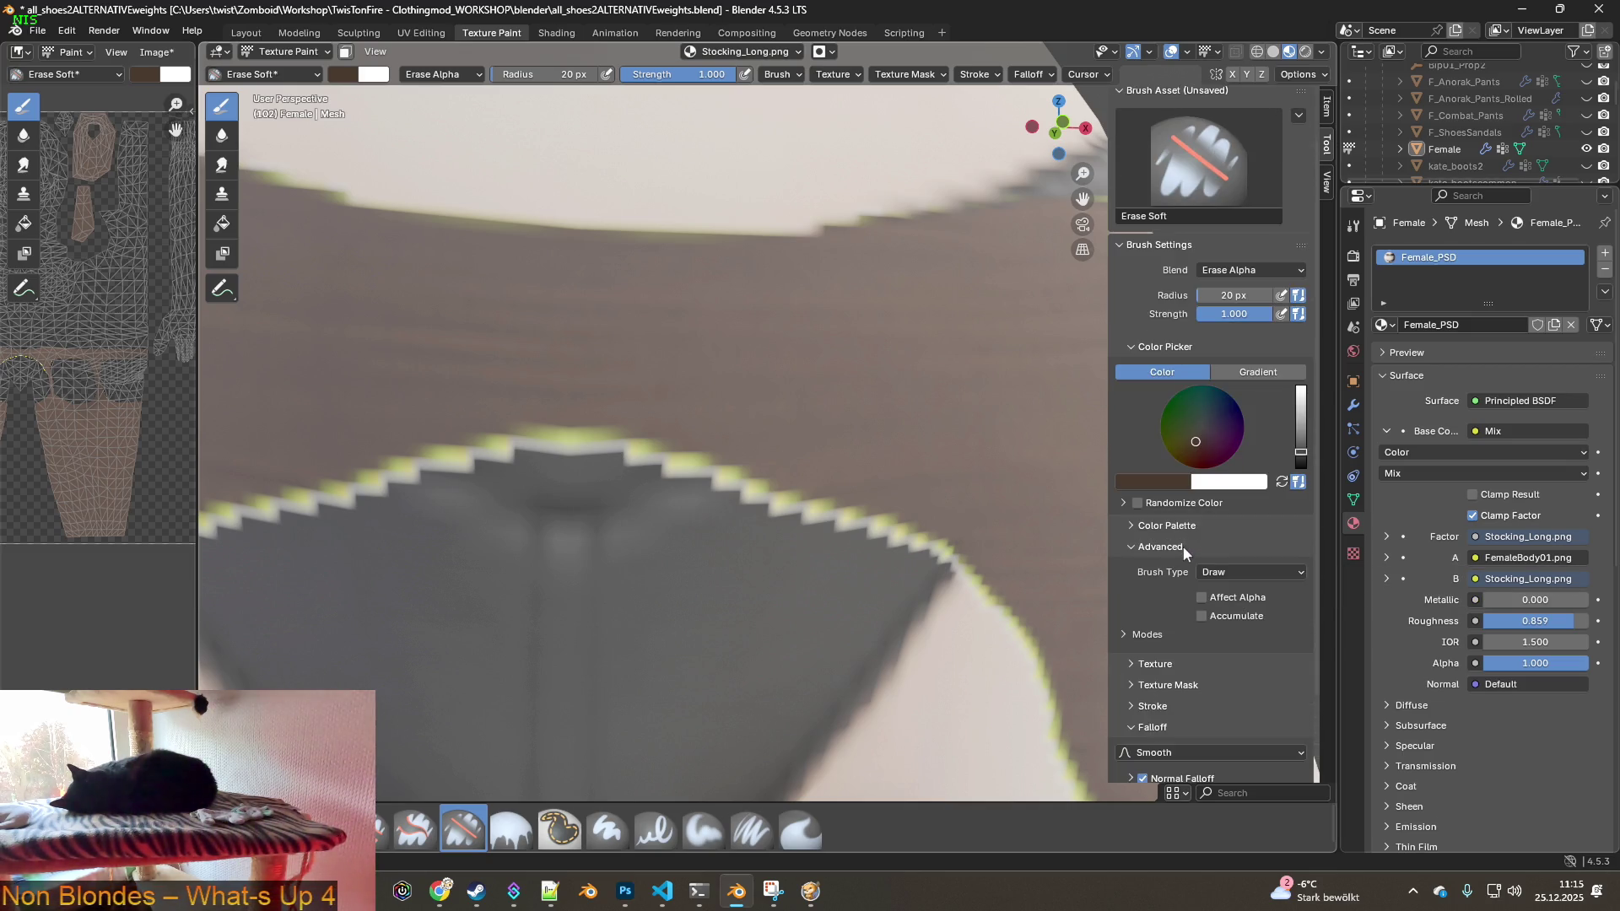
{"action": "left_click", "coordinate": [1245, 574]}
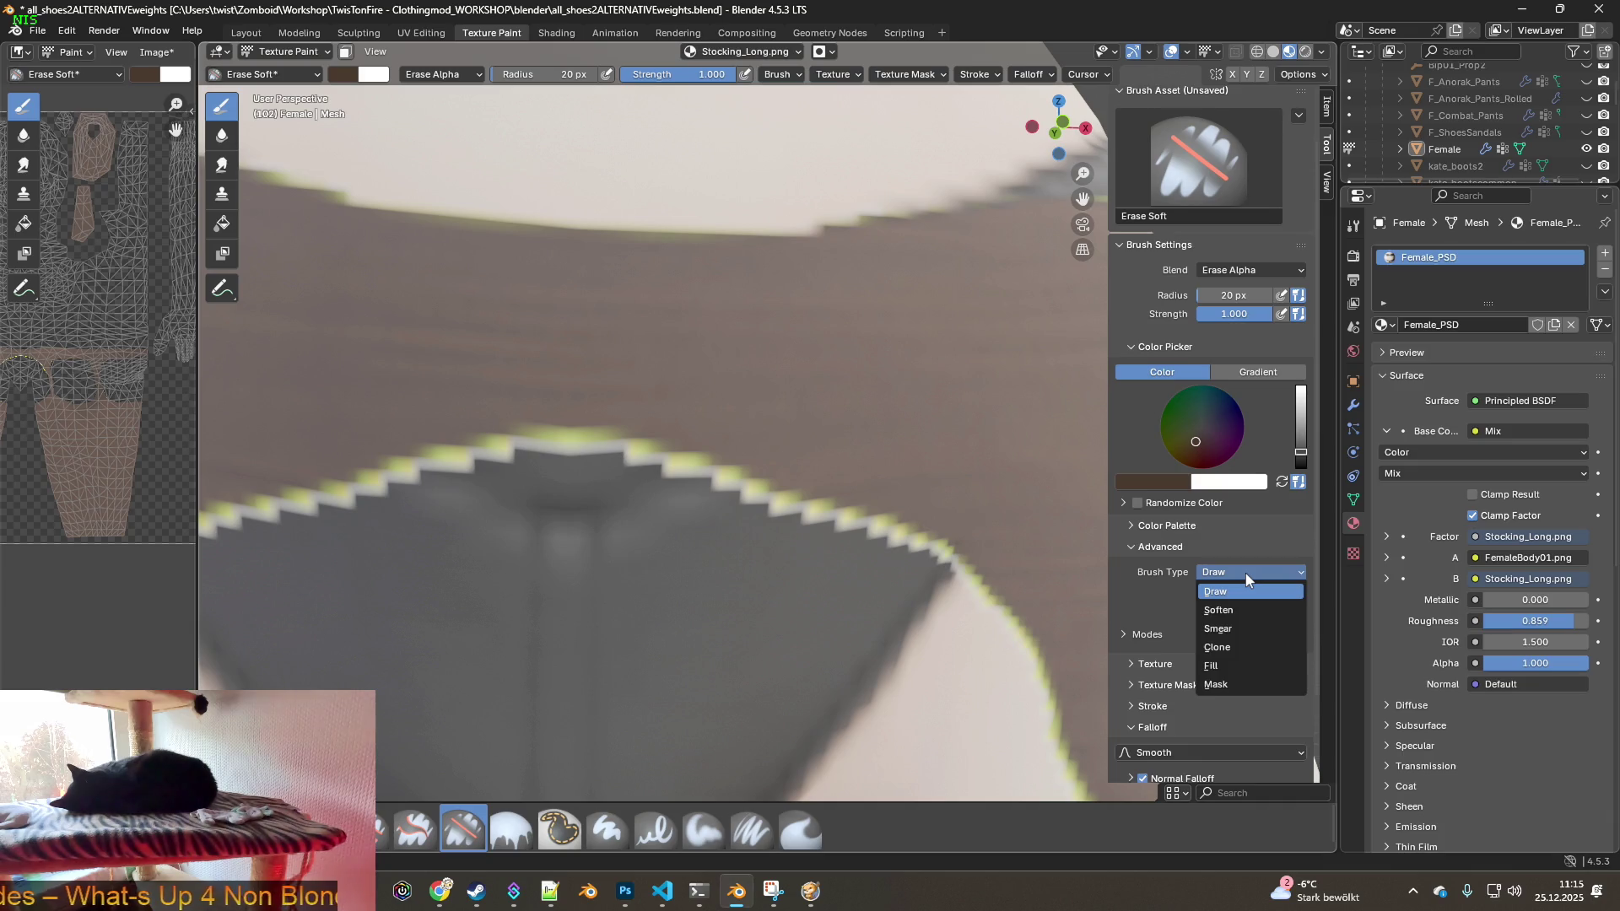
{"action": "middle_click_drag", "start_coordinate": [724, 431], "coordinate": [792, 389], "text": "shift"}
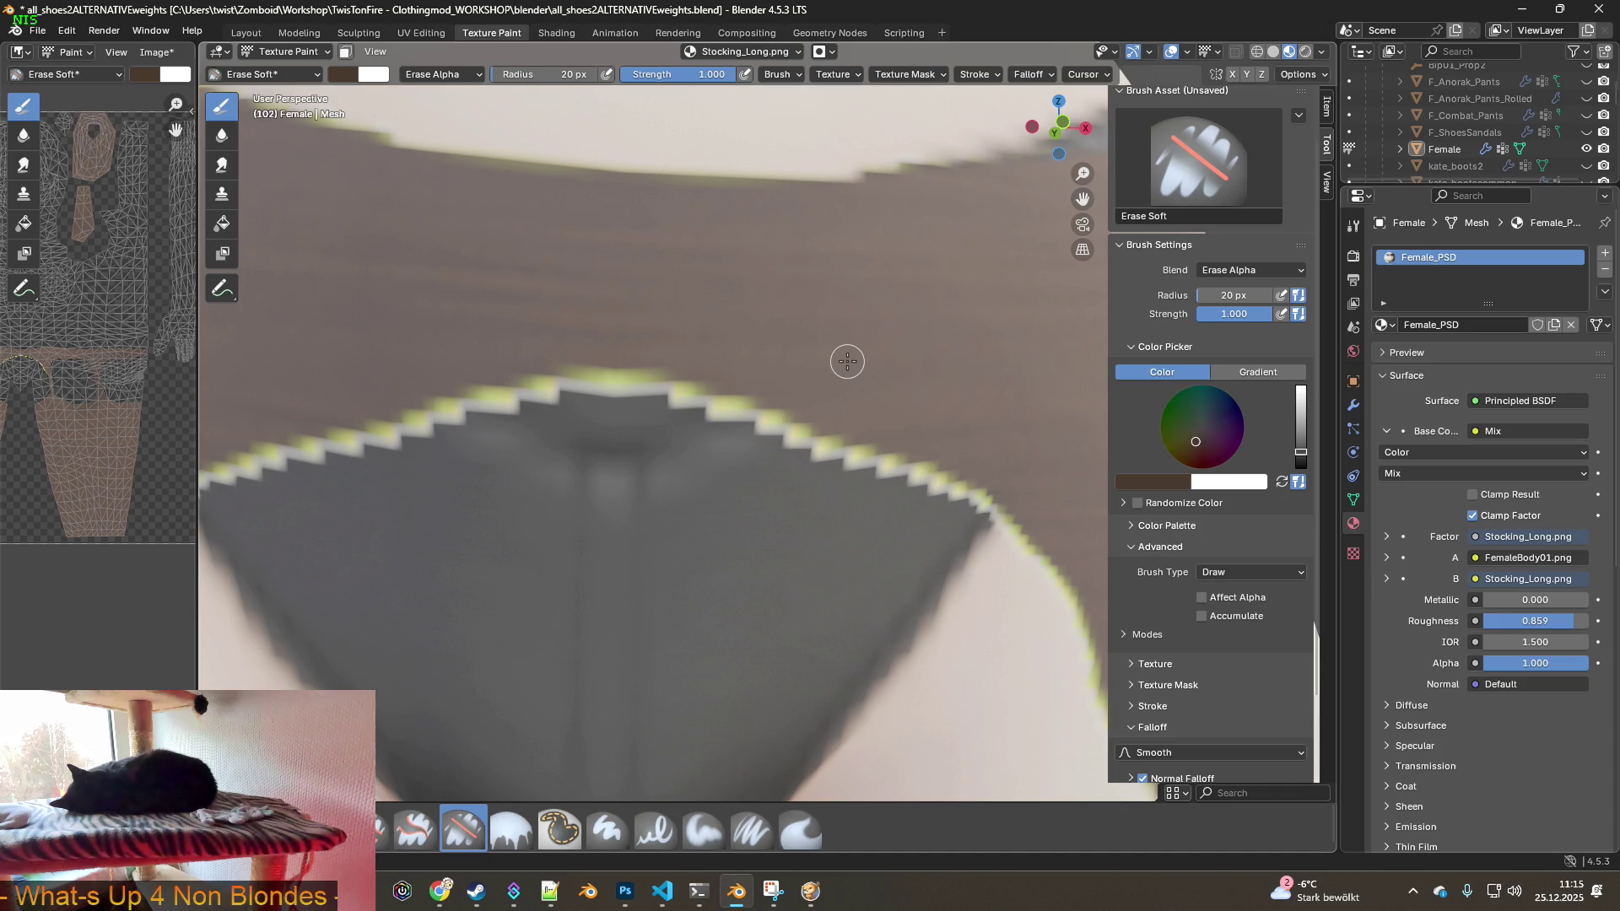
{"action": "key", "text": "s"}
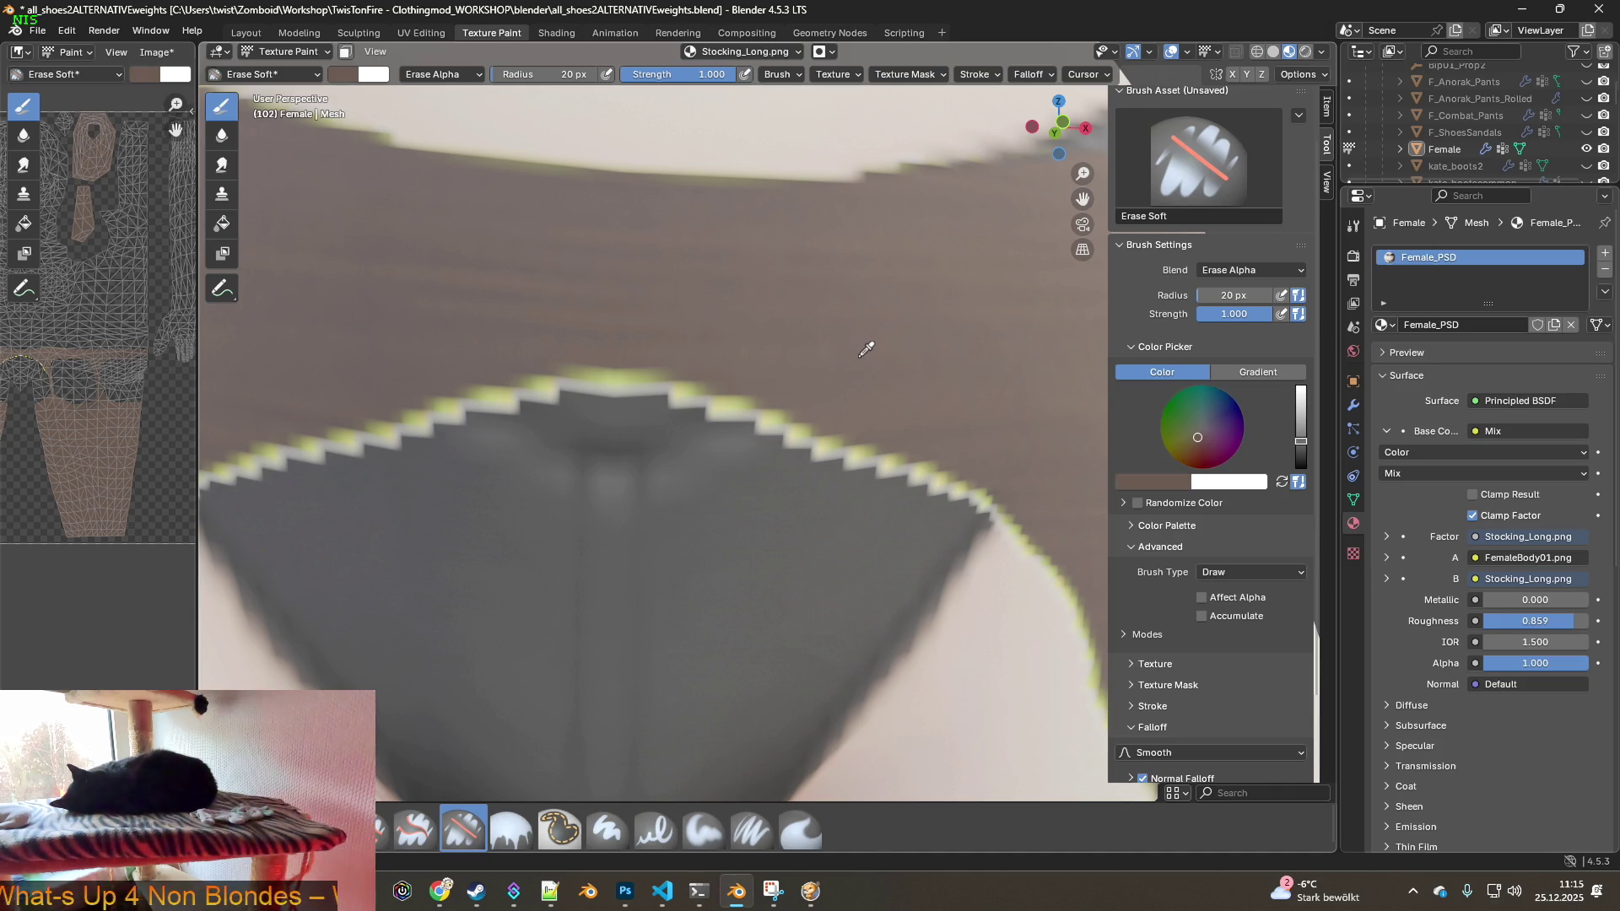
{"action": "key", "text": "s"}
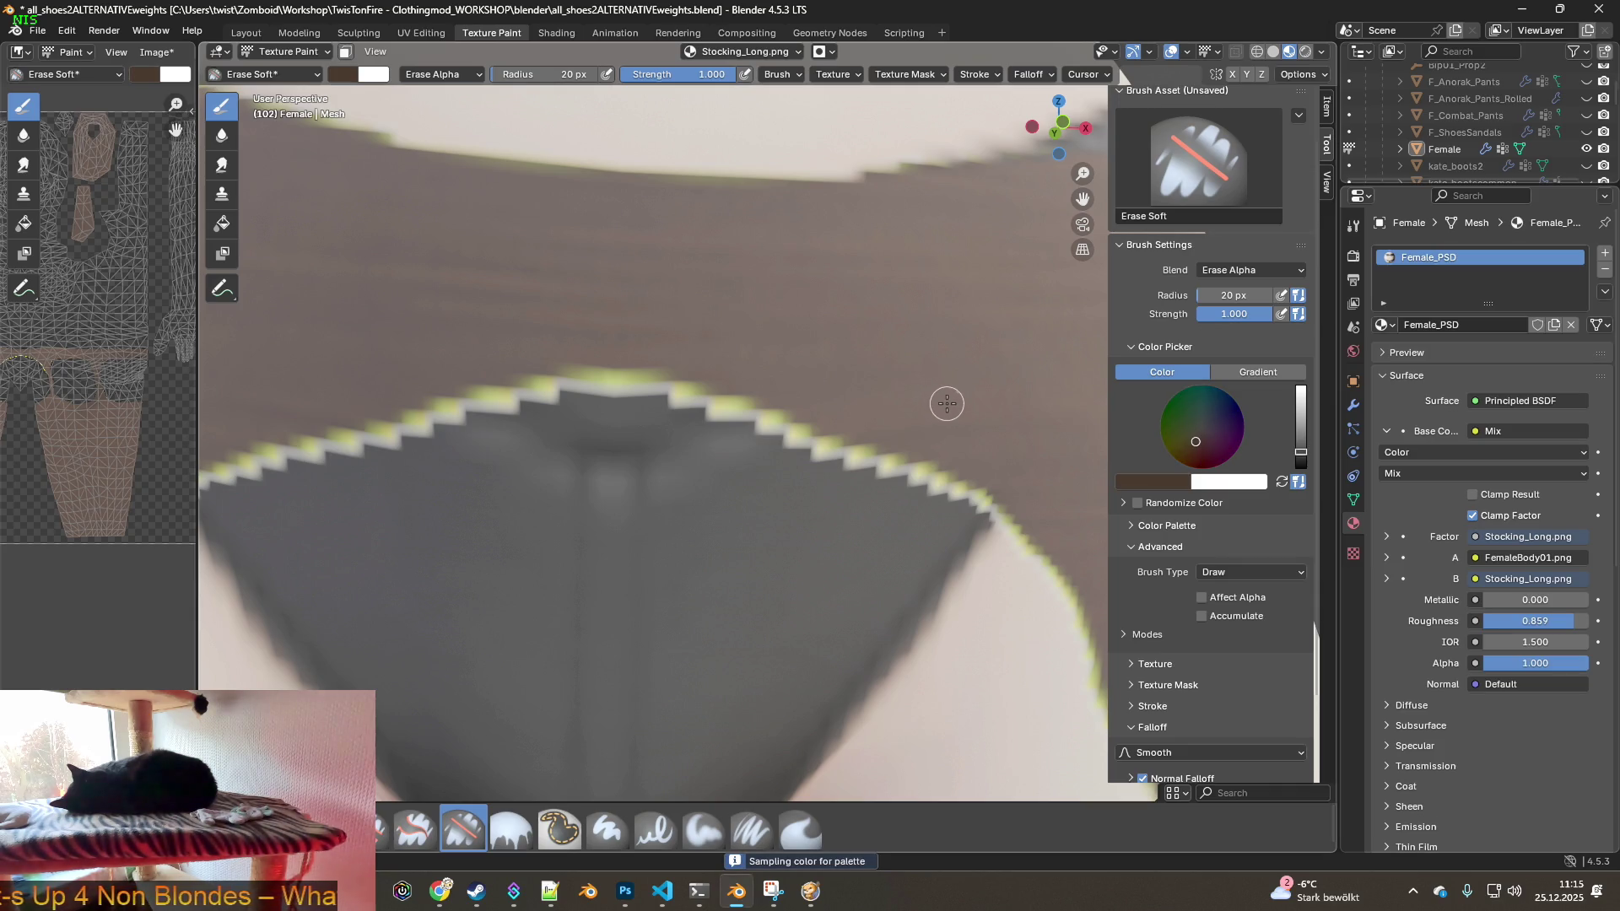
{"action": "key", "text": "s"}
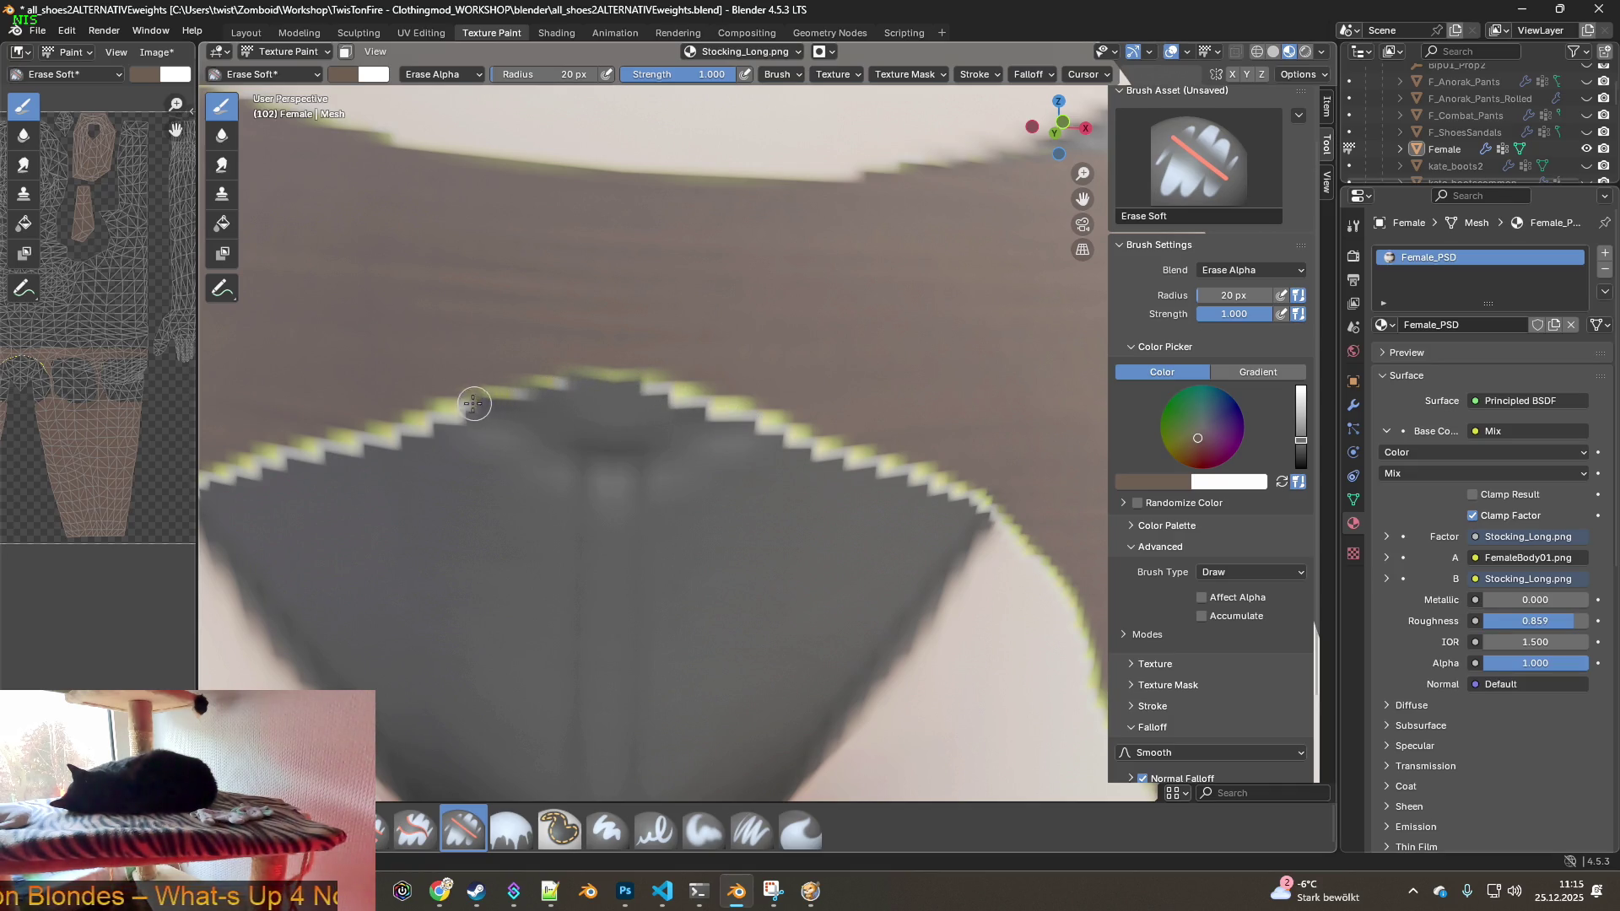
- Erase the pale yellow-green pixels along the stocking's jagged edge
{"action": "left_click_drag", "start_coordinate": [635, 387], "coordinate": [1005, 527]}
{"action": "mouse_move", "coordinate": [552, 418]}
{"action": "left_mouse_down"}
{"action": "mouse_move", "coordinate": [464, 406]}
{"action": "mouse_move", "coordinate": [347, 448]}
{"action": "left_mouse_up"}
{"action": "middle_click_drag", "start_coordinate": [346, 448], "coordinate": [488, 444]}
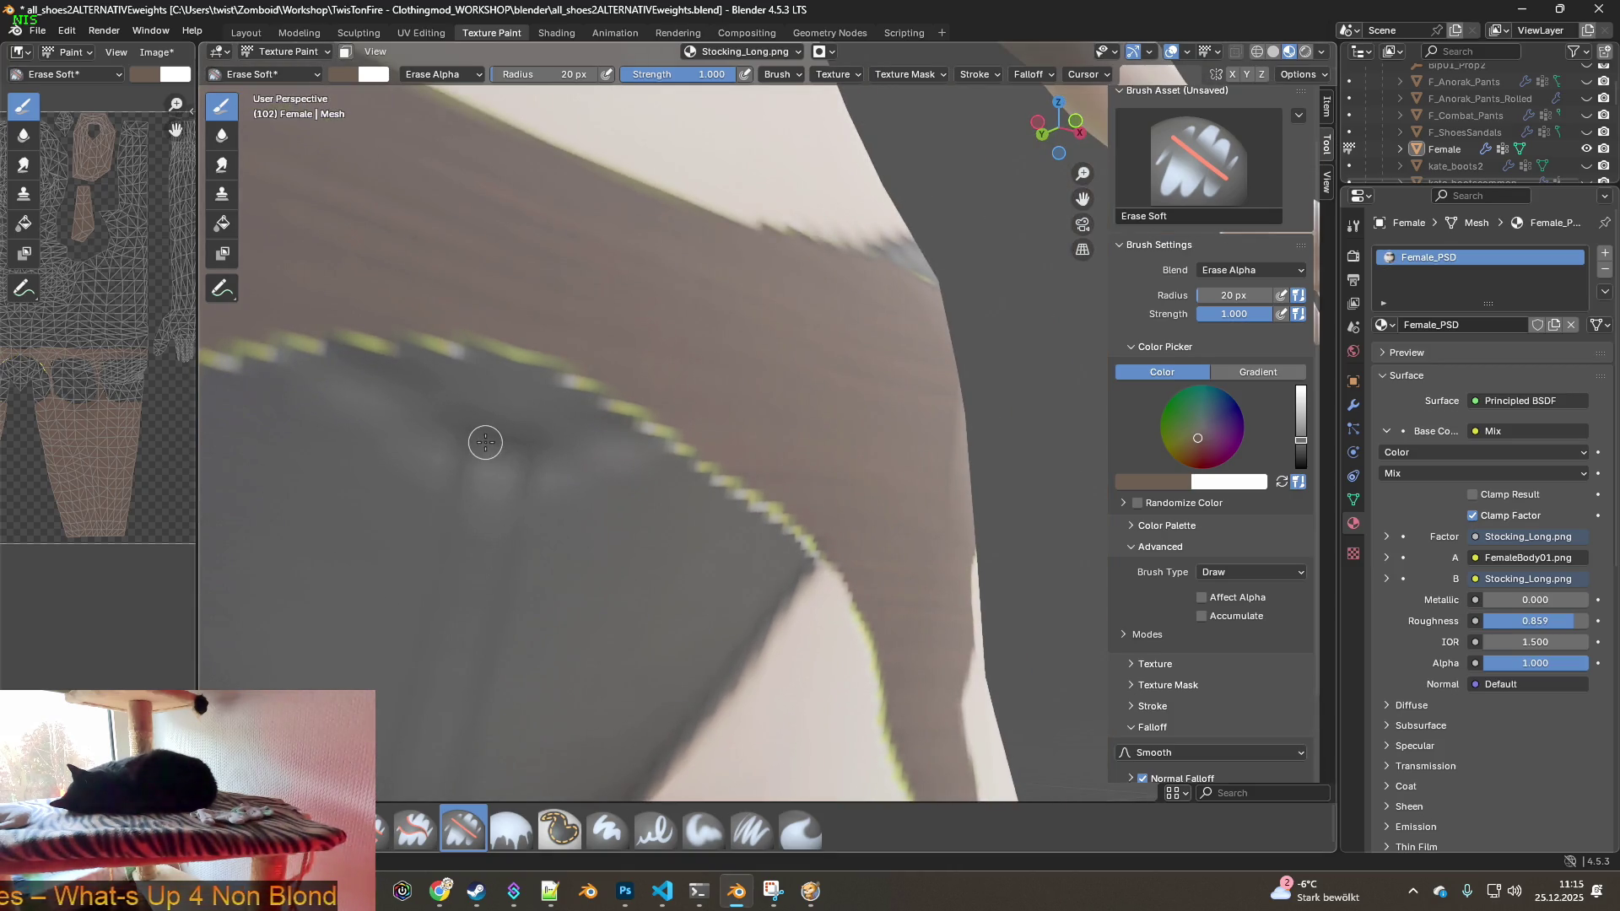
{"action": "middle_click_drag", "start_coordinate": [377, 434], "coordinate": [795, 409]}
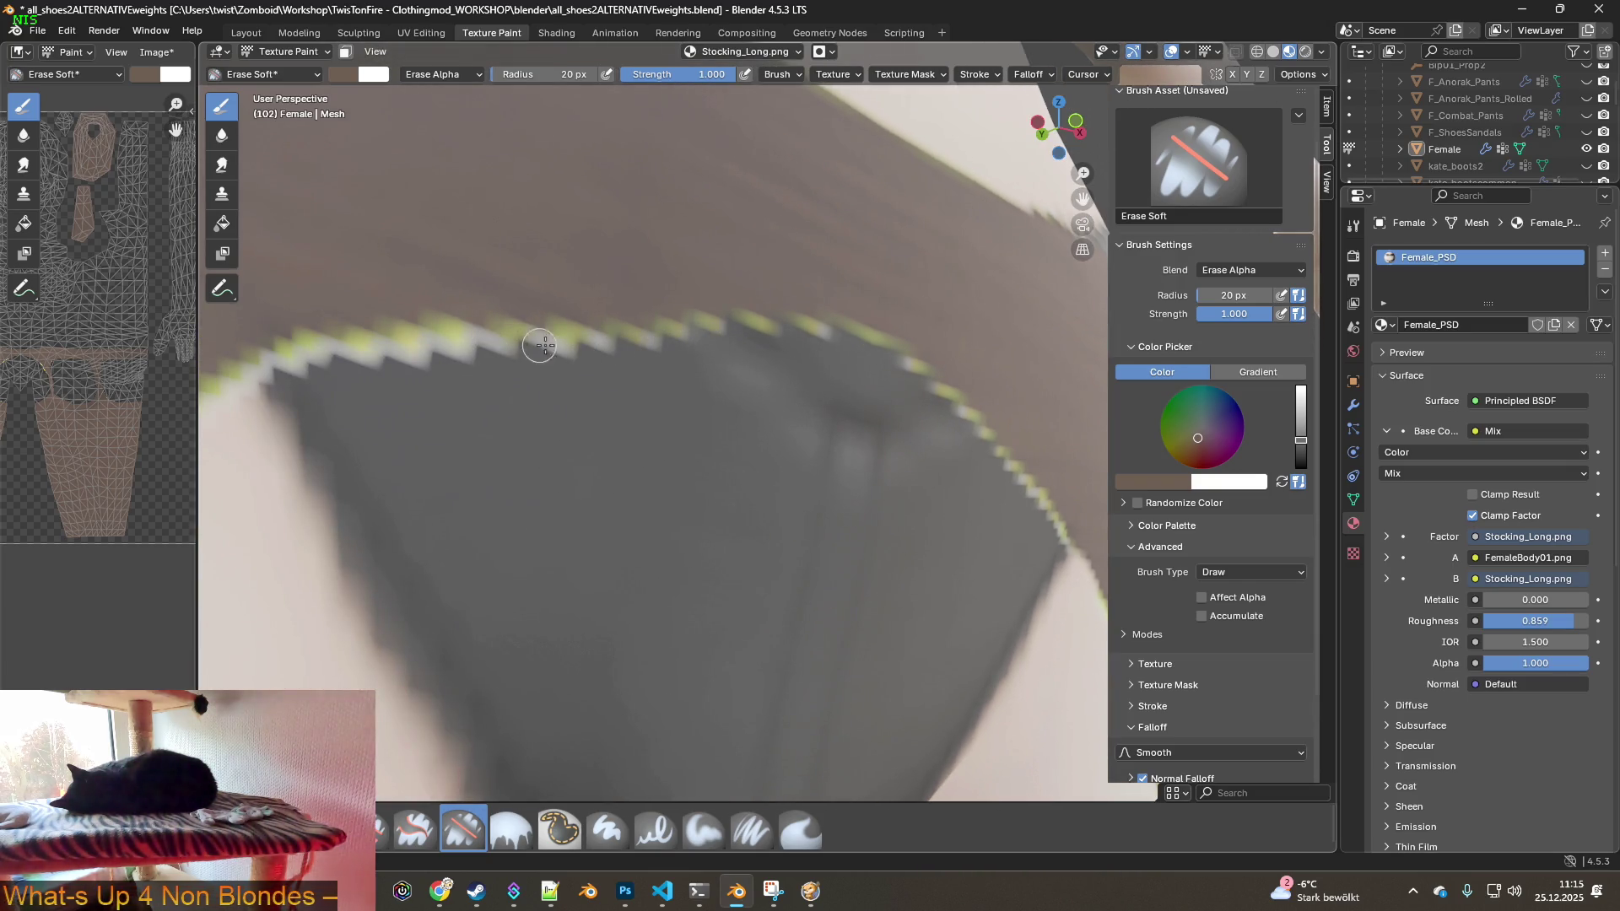
{"action": "mouse_move", "coordinate": [468, 349]}
{"action": "left_mouse_down"}
{"action": "mouse_move", "coordinate": [354, 350]}
{"action": "mouse_move", "coordinate": [336, 384]}
{"action": "left_mouse_up"}
{"action": "middle_click_drag", "start_coordinate": [336, 384], "coordinate": [658, 391]}
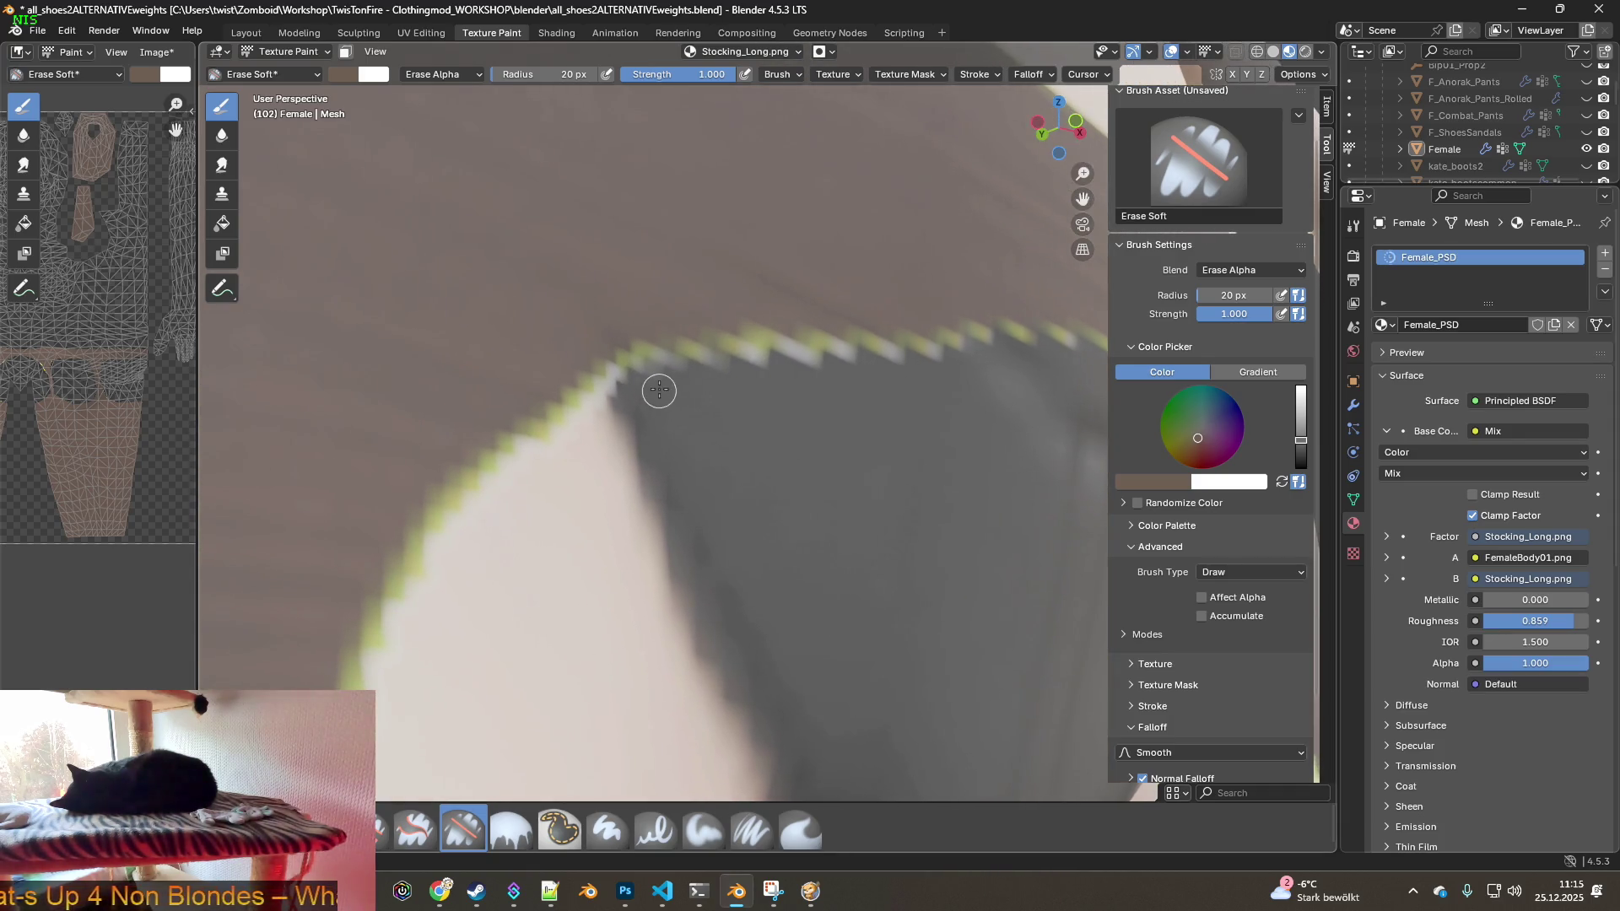
{"action": "left_click", "coordinate": [70, 52]}
- Erase the yellow-green fringe along the jagged top edge of the stocking around the briefs
{"action": "middle_click_drag", "start_coordinate": [635, 466], "coordinate": [686, 388]}
{"action": "mouse_move", "coordinate": [683, 311]}
{"action": "left_mouse_down"}
{"action": "mouse_move", "coordinate": [622, 318]}
{"action": "mouse_move", "coordinate": [570, 354]}
{"action": "mouse_move", "coordinate": [459, 506]}
{"action": "mouse_move", "coordinate": [400, 647]}
{"action": "mouse_move", "coordinate": [408, 619]}
{"action": "mouse_move", "coordinate": [424, 641]}
{"action": "left_mouse_up"}
{"action": "left_click_drag", "start_coordinate": [477, 482], "coordinate": [515, 430]}
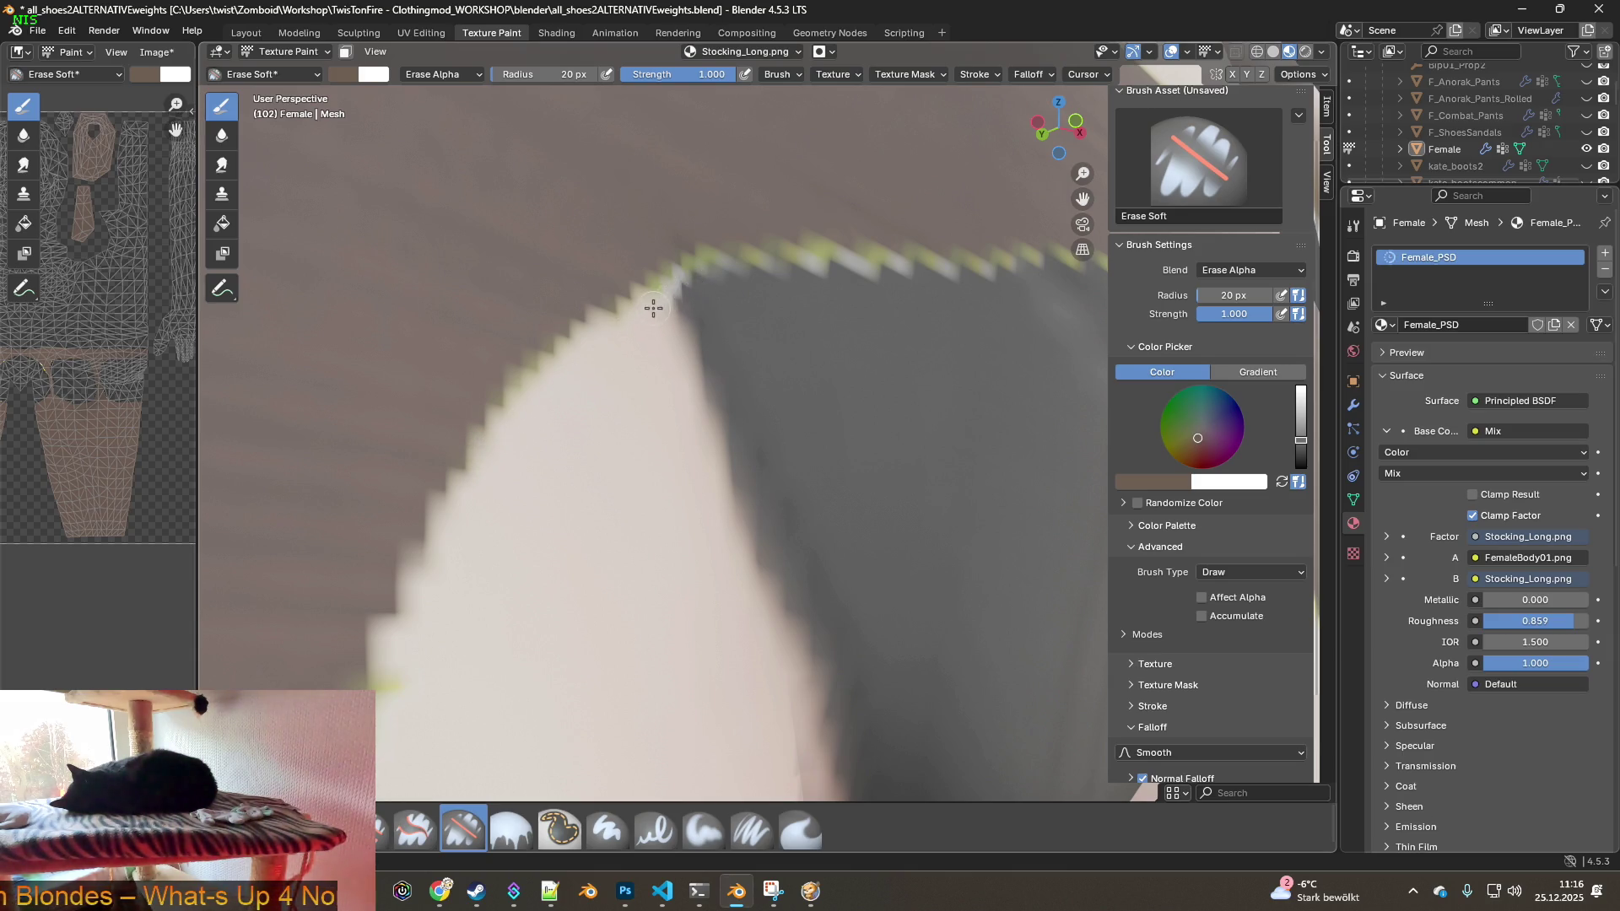
{"action": "mouse_move", "coordinate": [682, 280]}
{"action": "left_mouse_down"}
{"action": "mouse_move", "coordinate": [742, 264]}
{"action": "mouse_move", "coordinate": [746, 282]}
{"action": "mouse_move", "coordinate": [698, 269]}
{"action": "mouse_move", "coordinate": [759, 258]}
{"action": "mouse_move", "coordinate": [900, 260]}
{"action": "mouse_move", "coordinate": [770, 256]}
{"action": "mouse_move", "coordinate": [858, 260]}
{"action": "left_mouse_up"}
{"action": "middle_click_drag", "start_coordinate": [937, 347], "coordinate": [514, 451]}
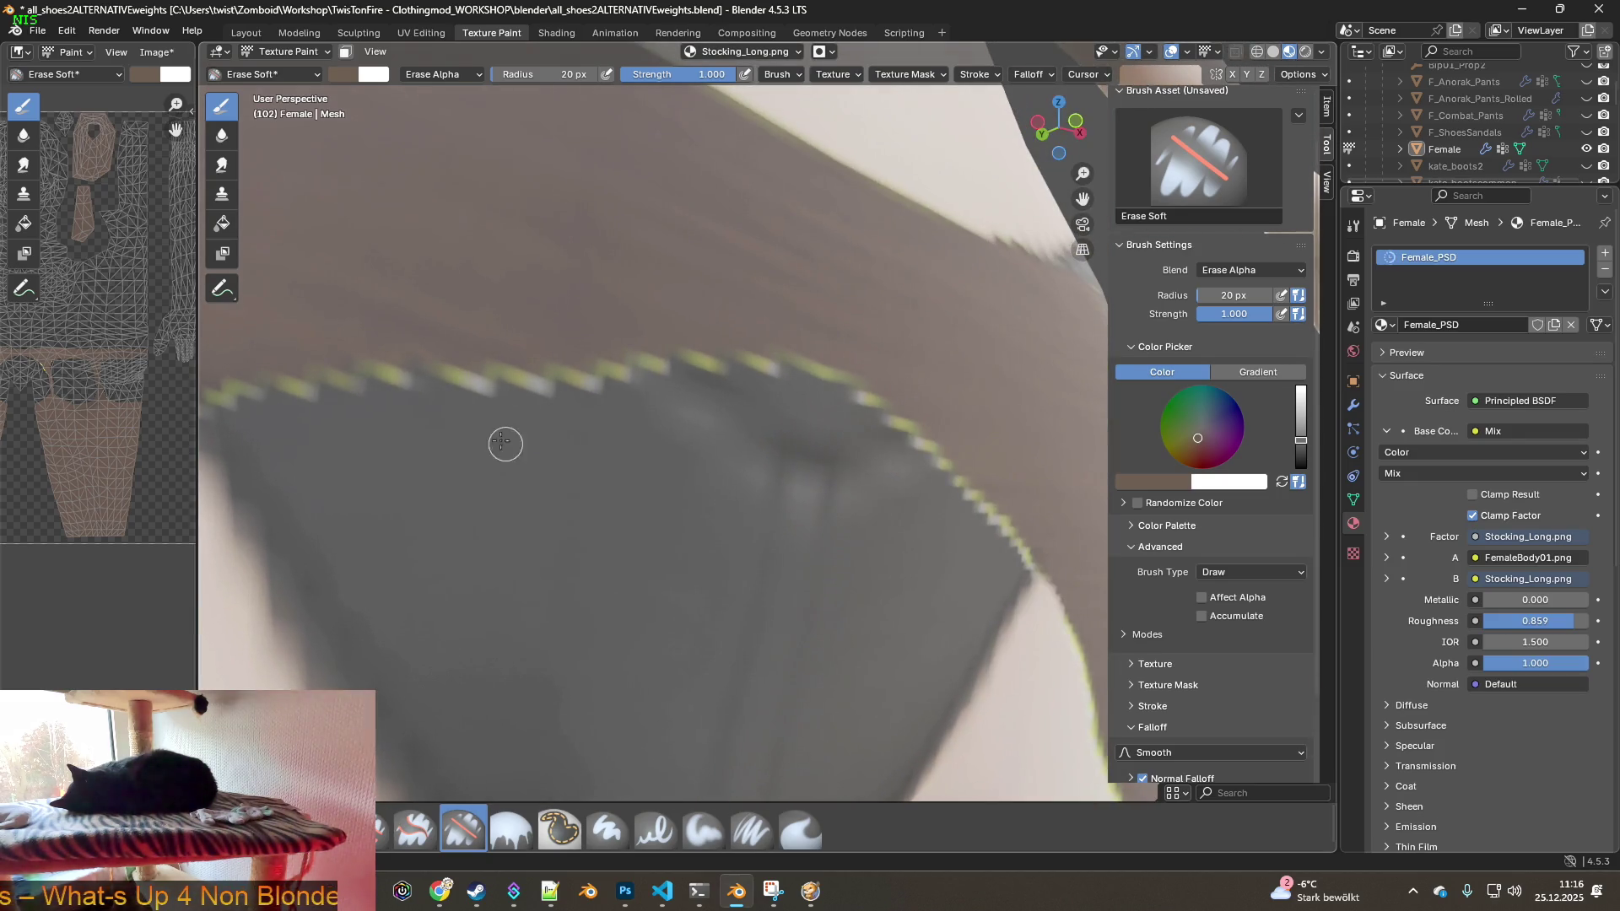
{"action": "mouse_move", "coordinate": [453, 390]}
{"action": "left_mouse_down"}
{"action": "mouse_move", "coordinate": [713, 371]}
{"action": "mouse_move", "coordinate": [811, 390]}
{"action": "mouse_move", "coordinate": [948, 470]}
{"action": "mouse_move", "coordinate": [1027, 572]}
{"action": "mouse_move", "coordinate": [1022, 603]}
{"action": "left_mouse_up"}
{"action": "middle_click_drag", "start_coordinate": [1022, 603], "coordinate": [666, 393]}
{"action": "mouse_move", "coordinate": [666, 392]}
{"action": "left_mouse_down"}
{"action": "mouse_move", "coordinate": [701, 367]}
{"action": "mouse_move", "coordinate": [777, 449]}
{"action": "left_mouse_up"}
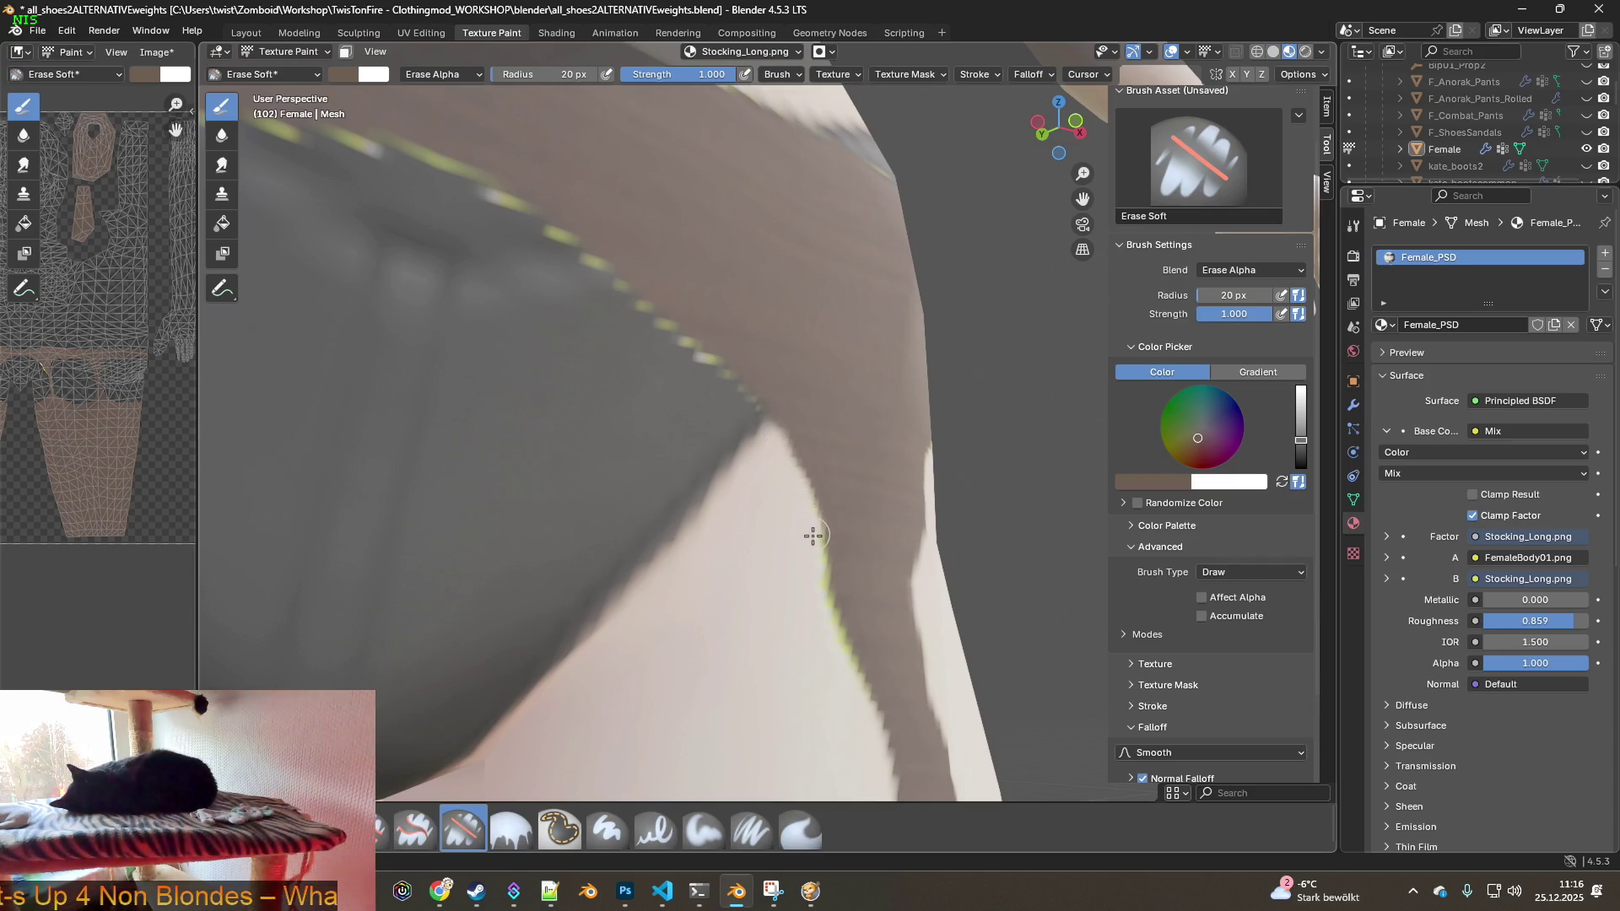
{"action": "left_click_drag", "start_coordinate": [819, 581], "coordinate": [832, 631]}
{"action": "mouse_move", "coordinate": [852, 704]}
{"action": "middle_mouse_down"}
{"action": "mouse_move", "coordinate": [756, 633]}
{"action": "mouse_move", "coordinate": [760, 655]}
{"action": "mouse_move", "coordinate": [915, 630]}
{"action": "mouse_move", "coordinate": [548, 420]}
{"action": "mouse_move", "coordinate": [542, 507]}
{"action": "mouse_move", "coordinate": [618, 296]}
{"action": "middle_mouse_up"}
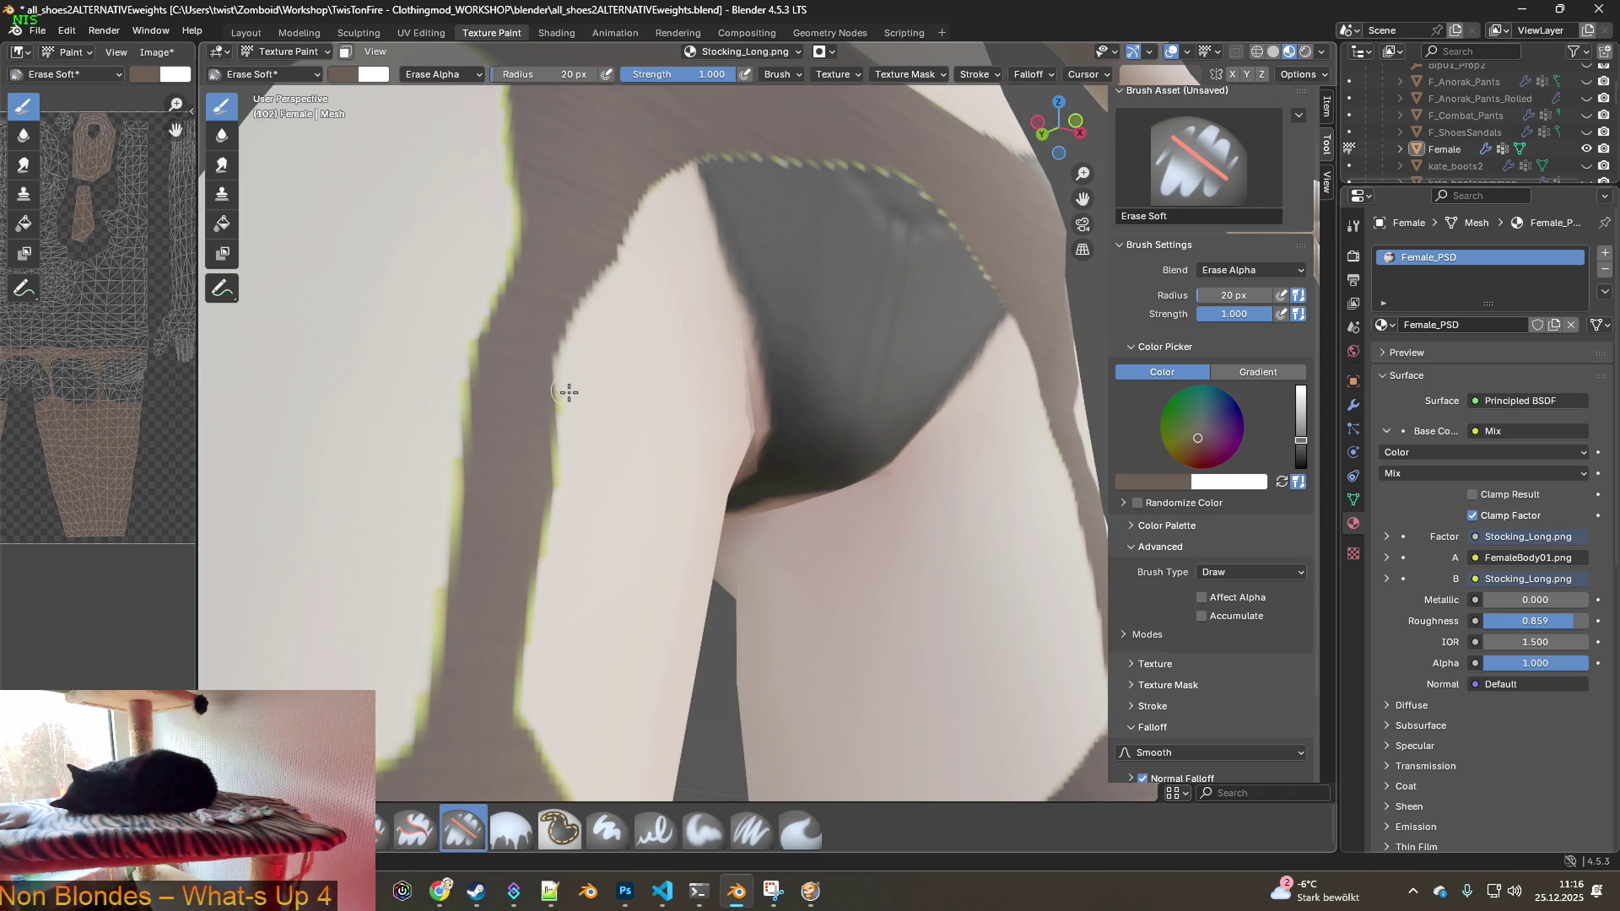
- Erase the green fringe along the left leg's stocking edge with the Erase Soft brush
{"action": "mouse_move", "coordinate": [545, 588]}
{"action": "middle_mouse_down"}
{"action": "mouse_move", "coordinate": [604, 463]}
{"action": "mouse_move", "coordinate": [518, 282]}
{"action": "middle_mouse_up"}
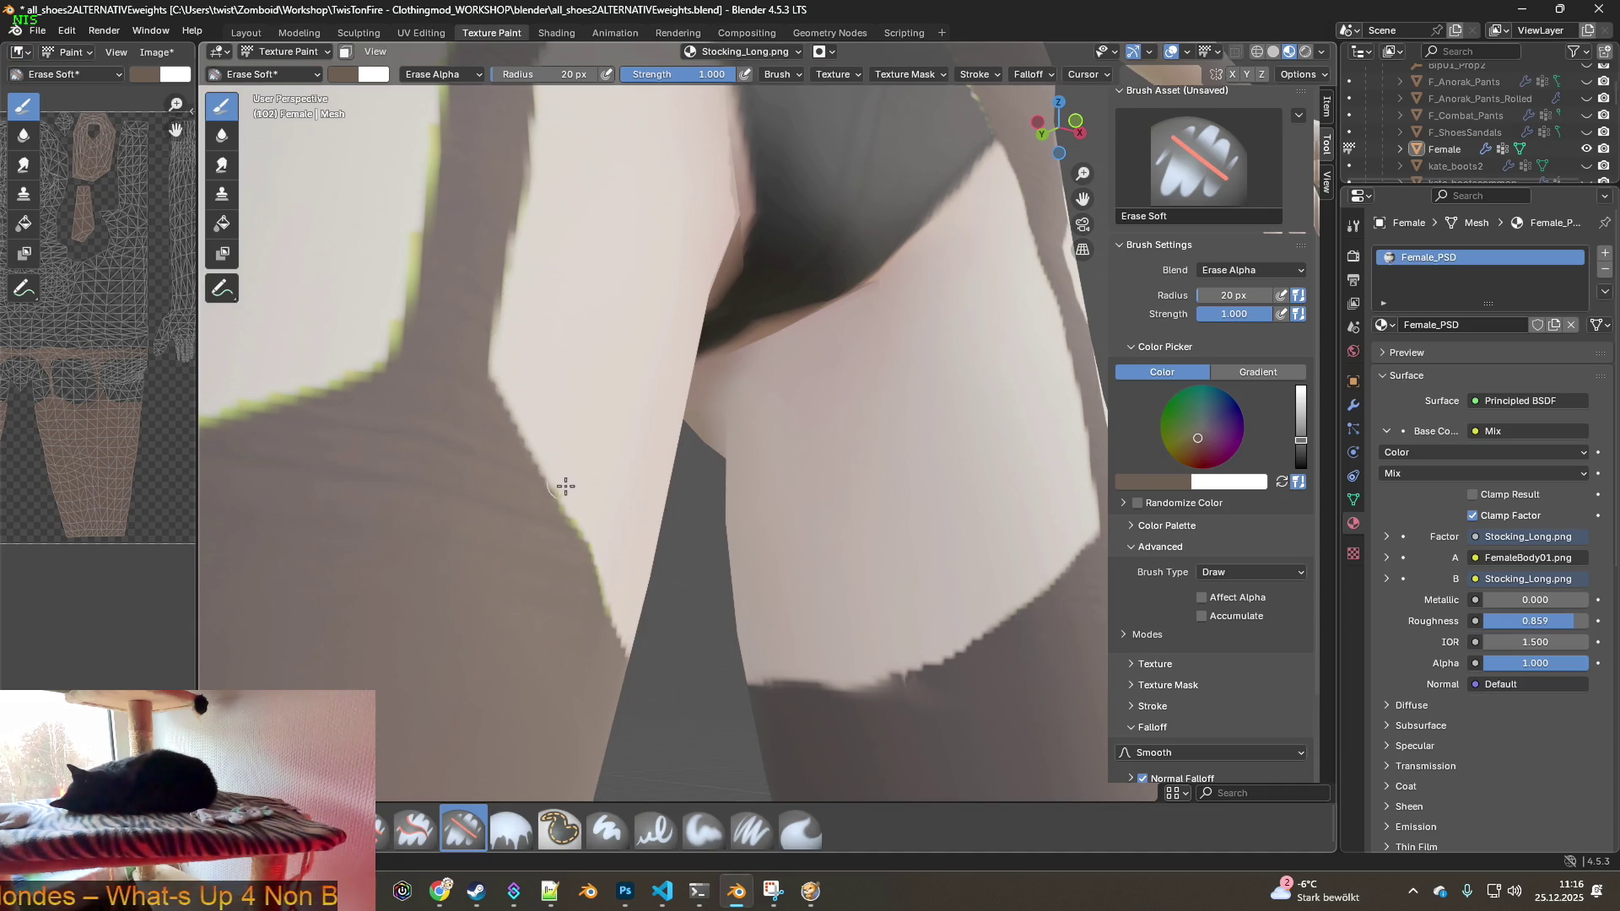
{"action": "mouse_move", "coordinate": [614, 554]}
{"action": "middle_mouse_down"}
{"action": "mouse_move", "coordinate": [514, 422]}
{"action": "mouse_move", "coordinate": [491, 520]}
{"action": "middle_mouse_up"}
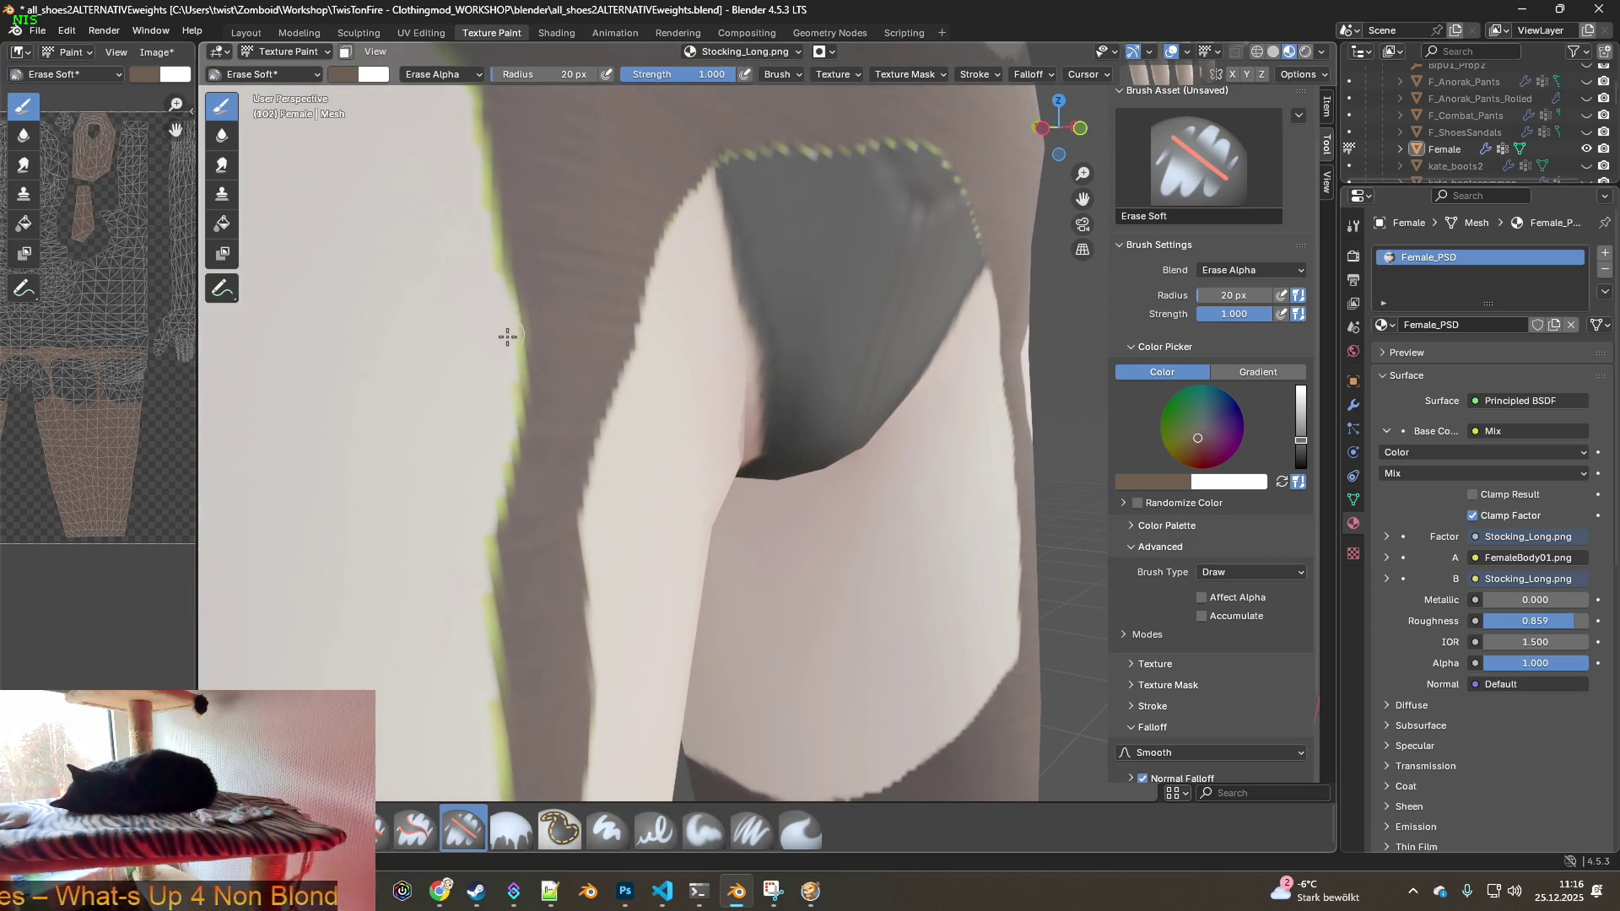
{"action": "left_click_drag", "start_coordinate": [512, 392], "coordinate": [484, 563]}
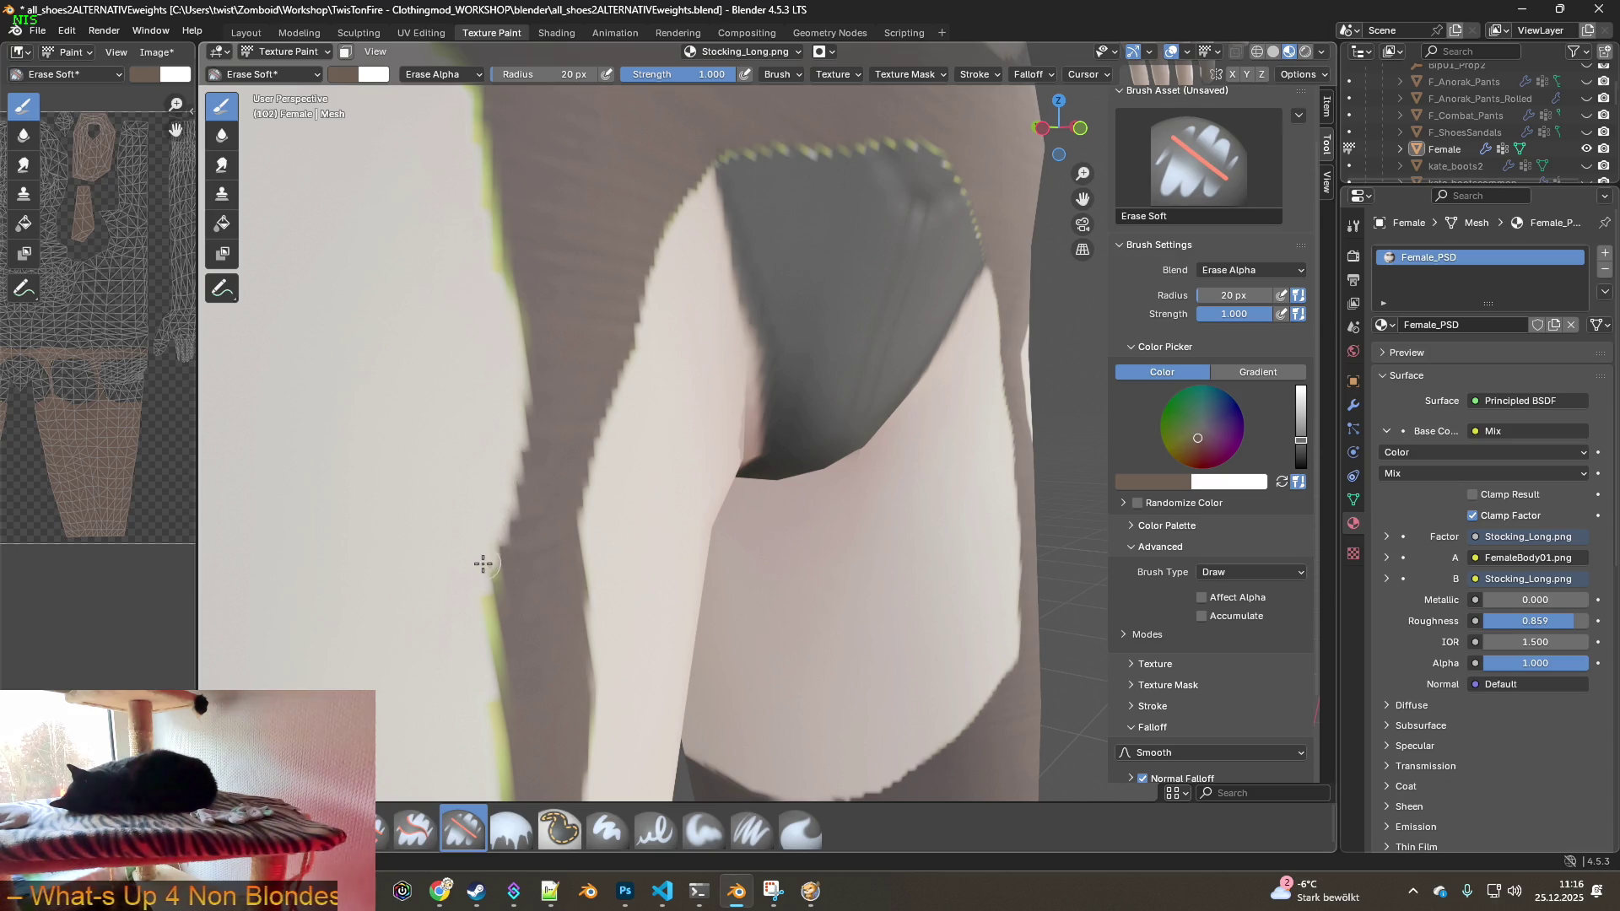
{"action": "middle_click_drag", "start_coordinate": [494, 589], "coordinate": [495, 342], "text": "shift"}
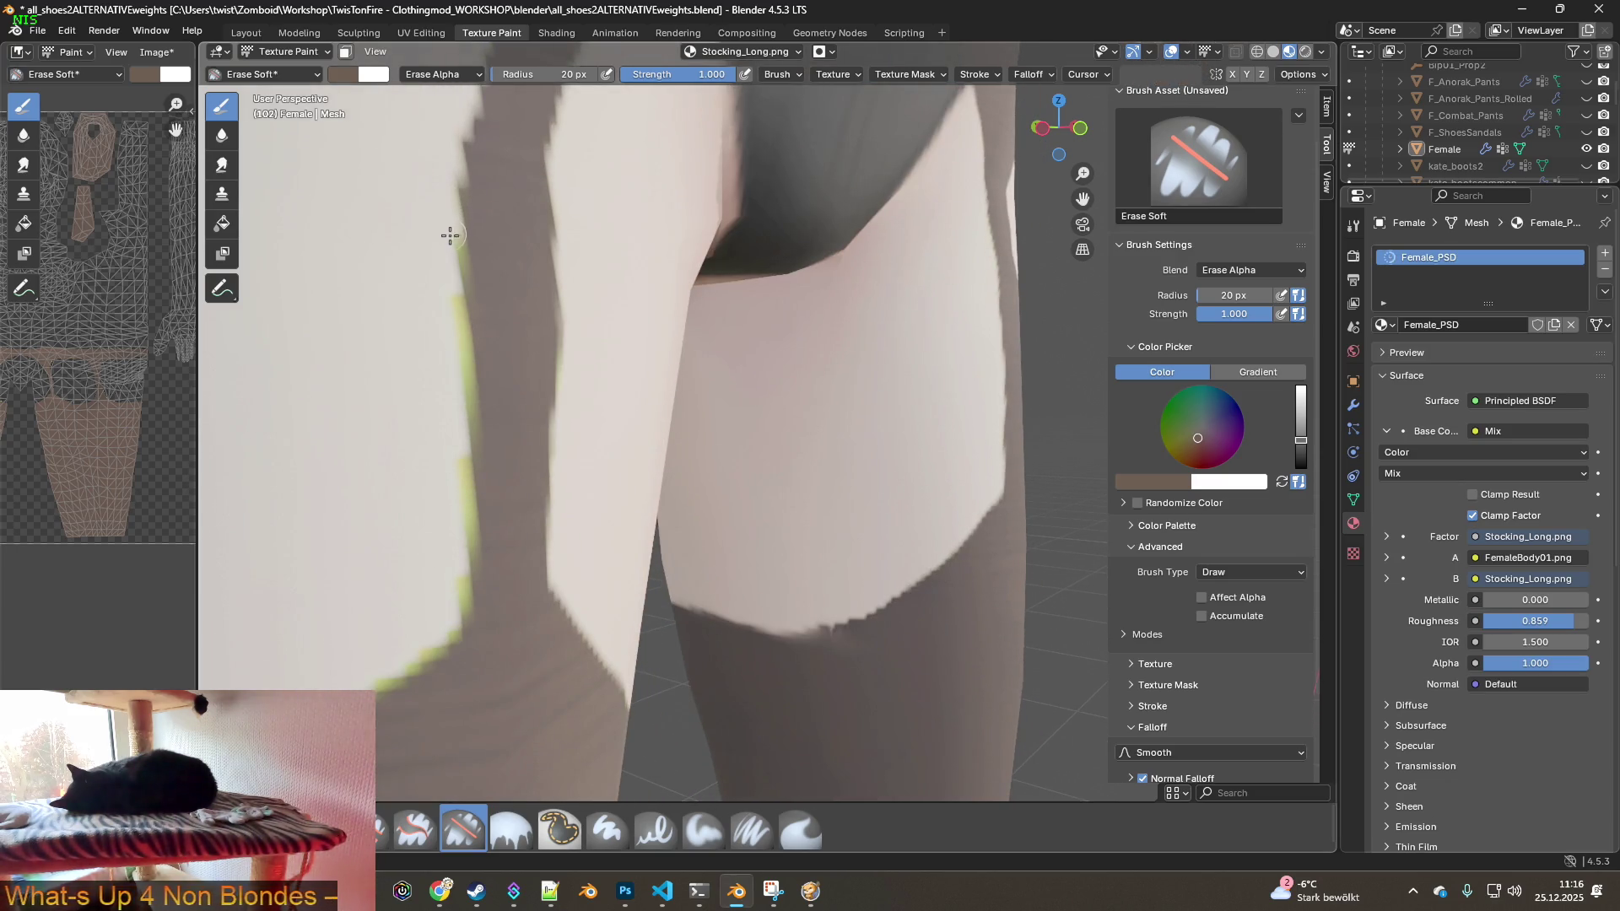
{"action": "left_click_drag", "start_coordinate": [456, 288], "coordinate": [455, 606]}
{"action": "scroll", "coordinate": [470, 586], "scroll_direction": "up", "scroll_amount": 3}
{"action": "middle_click_drag", "start_coordinate": [470, 587], "coordinate": [557, 393], "text": "shift"}
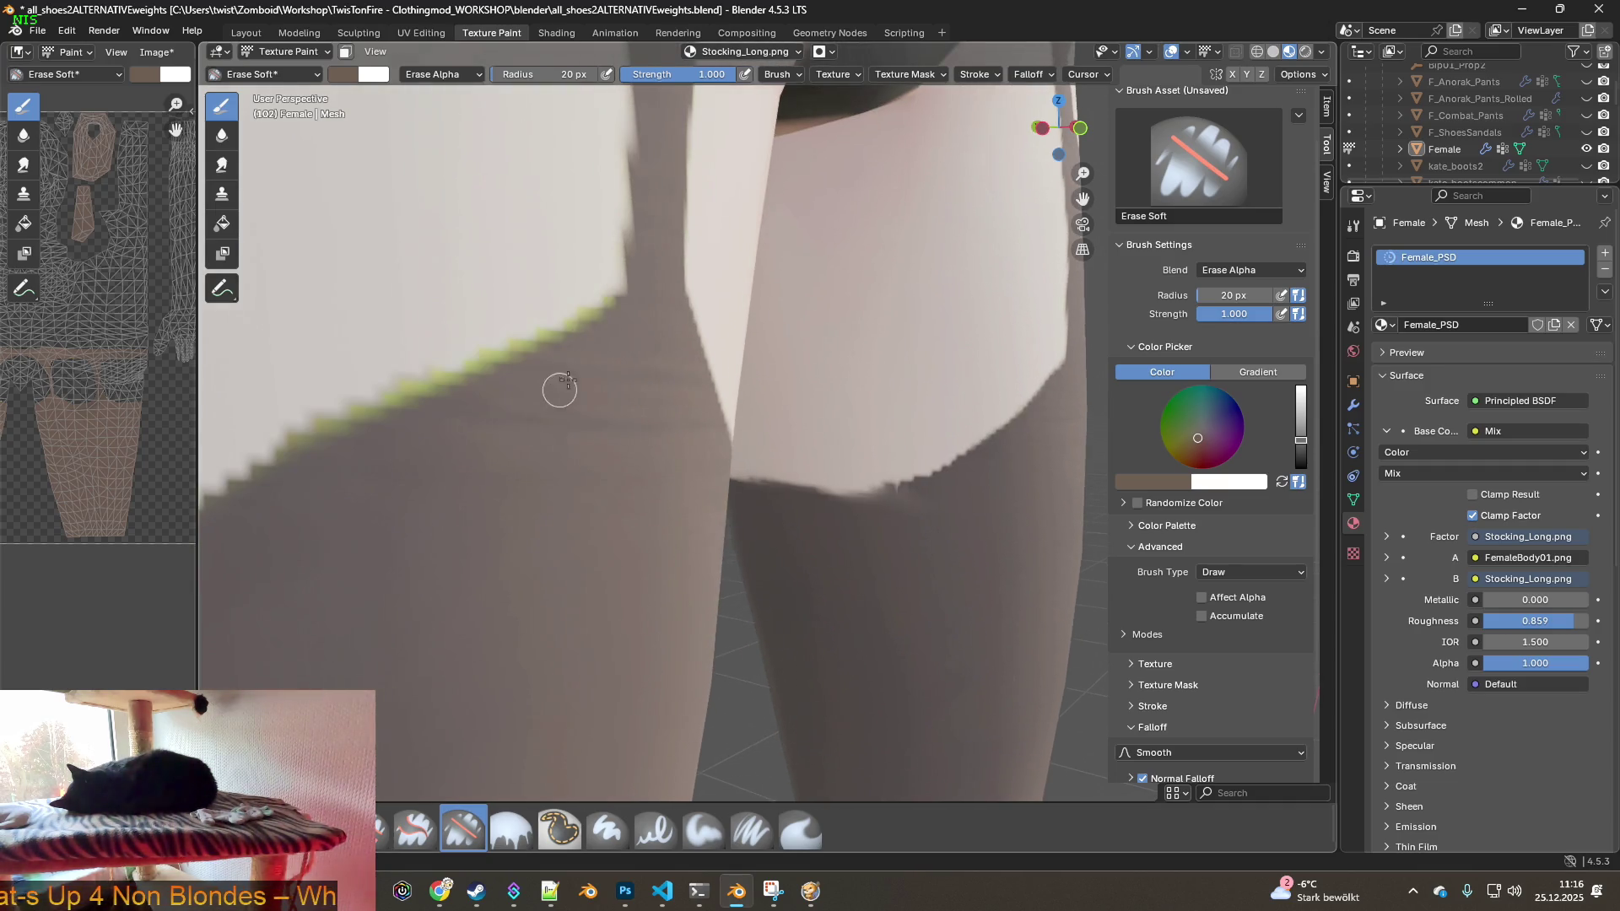
{"action": "left_click_drag", "start_coordinate": [577, 312], "coordinate": [275, 437]}
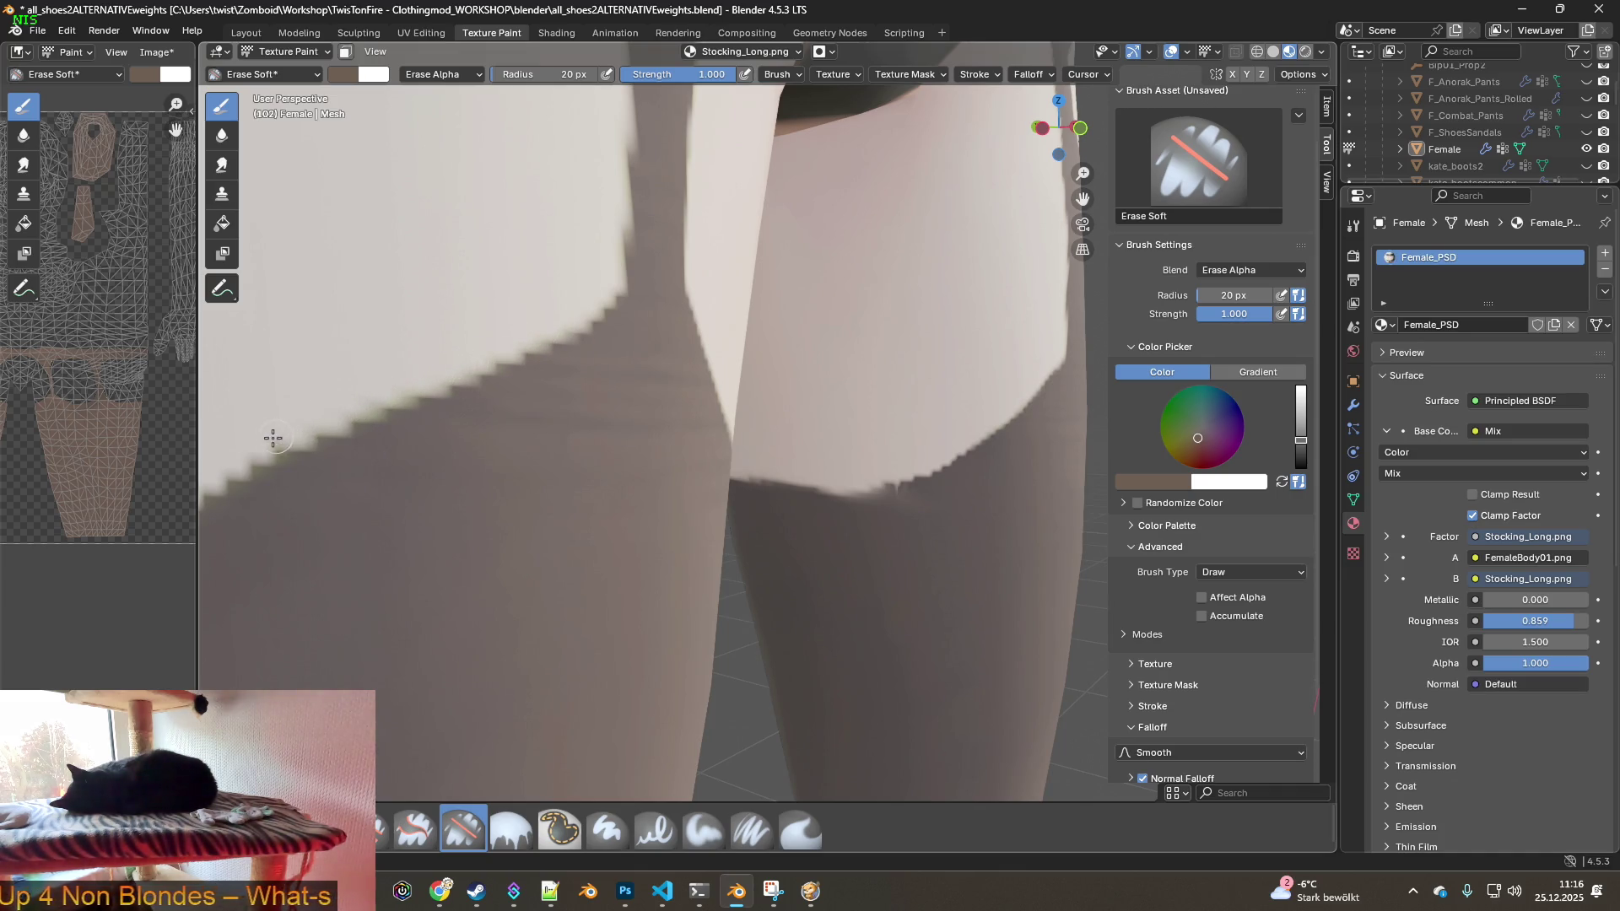
- Erase the yellow-green fringe along the stocking top beside the briefs
{"action": "scroll", "coordinate": [560, 376], "scroll_direction": "down", "scroll_amount": 3}
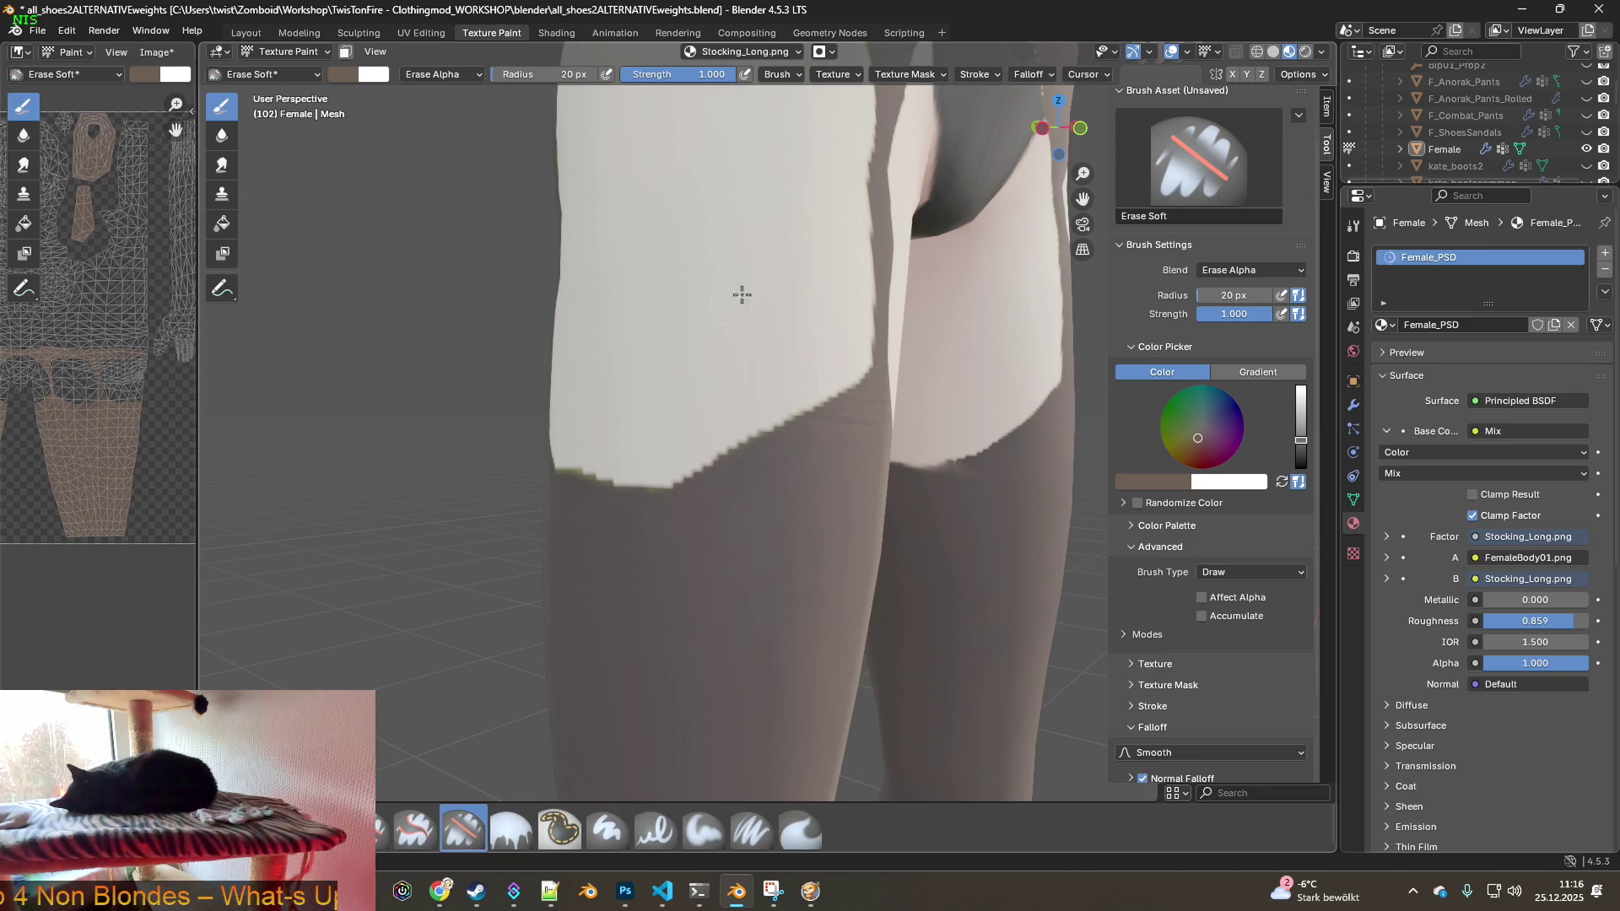
{"action": "middle_click_drag", "start_coordinate": [735, 300], "coordinate": [599, 542], "text": "shift"}
{"action": "scroll", "coordinate": [633, 411], "scroll_direction": "up", "scroll_amount": 2}
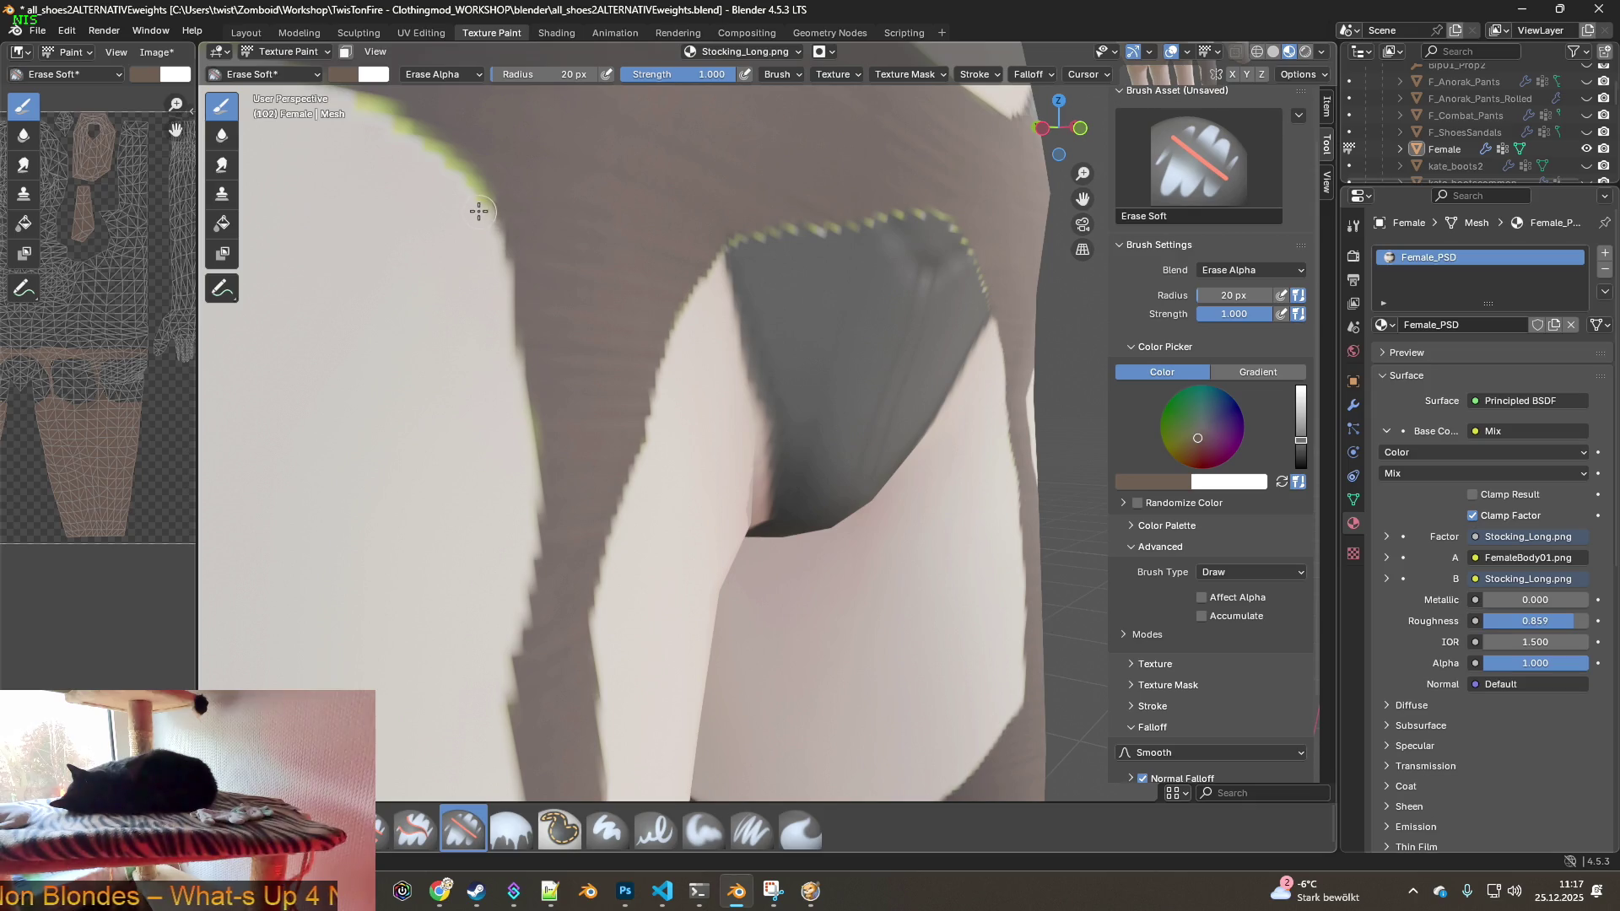
{"action": "middle_click_drag", "start_coordinate": [441, 225], "coordinate": [537, 394], "text": "shift"}
{"action": "mouse_move", "coordinate": [523, 387]}
{"action": "left_mouse_down"}
{"action": "mouse_move", "coordinate": [474, 351]}
{"action": "mouse_move", "coordinate": [270, 287]}
{"action": "left_mouse_up"}
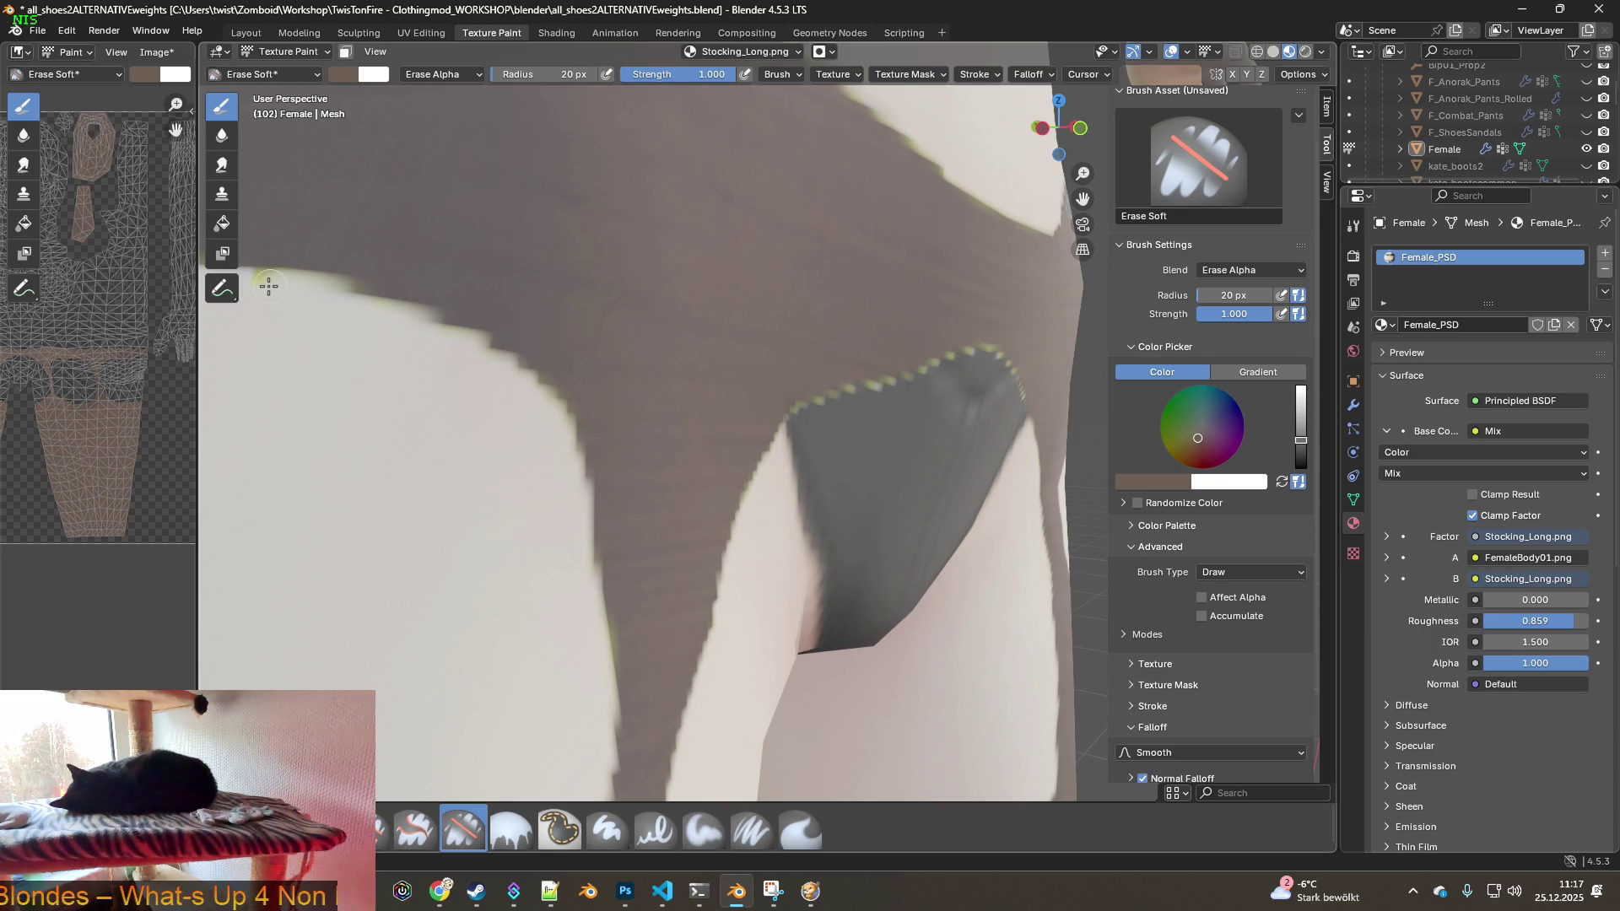
{"action": "scroll", "coordinate": [590, 442], "scroll_direction": "up", "scroll_amount": 3}
{"action": "mouse_move", "coordinate": [611, 379]}
{"action": "left_mouse_down"}
{"action": "mouse_move", "coordinate": [535, 354]}
{"action": "mouse_move", "coordinate": [358, 377]}
{"action": "left_mouse_up"}
{"action": "mouse_move", "coordinate": [358, 376]}
{"action": "middle_mouse_down"}
{"action": "mouse_move", "coordinate": [922, 462]}
{"action": "mouse_move", "coordinate": [837, 452]}
{"action": "middle_mouse_up"}
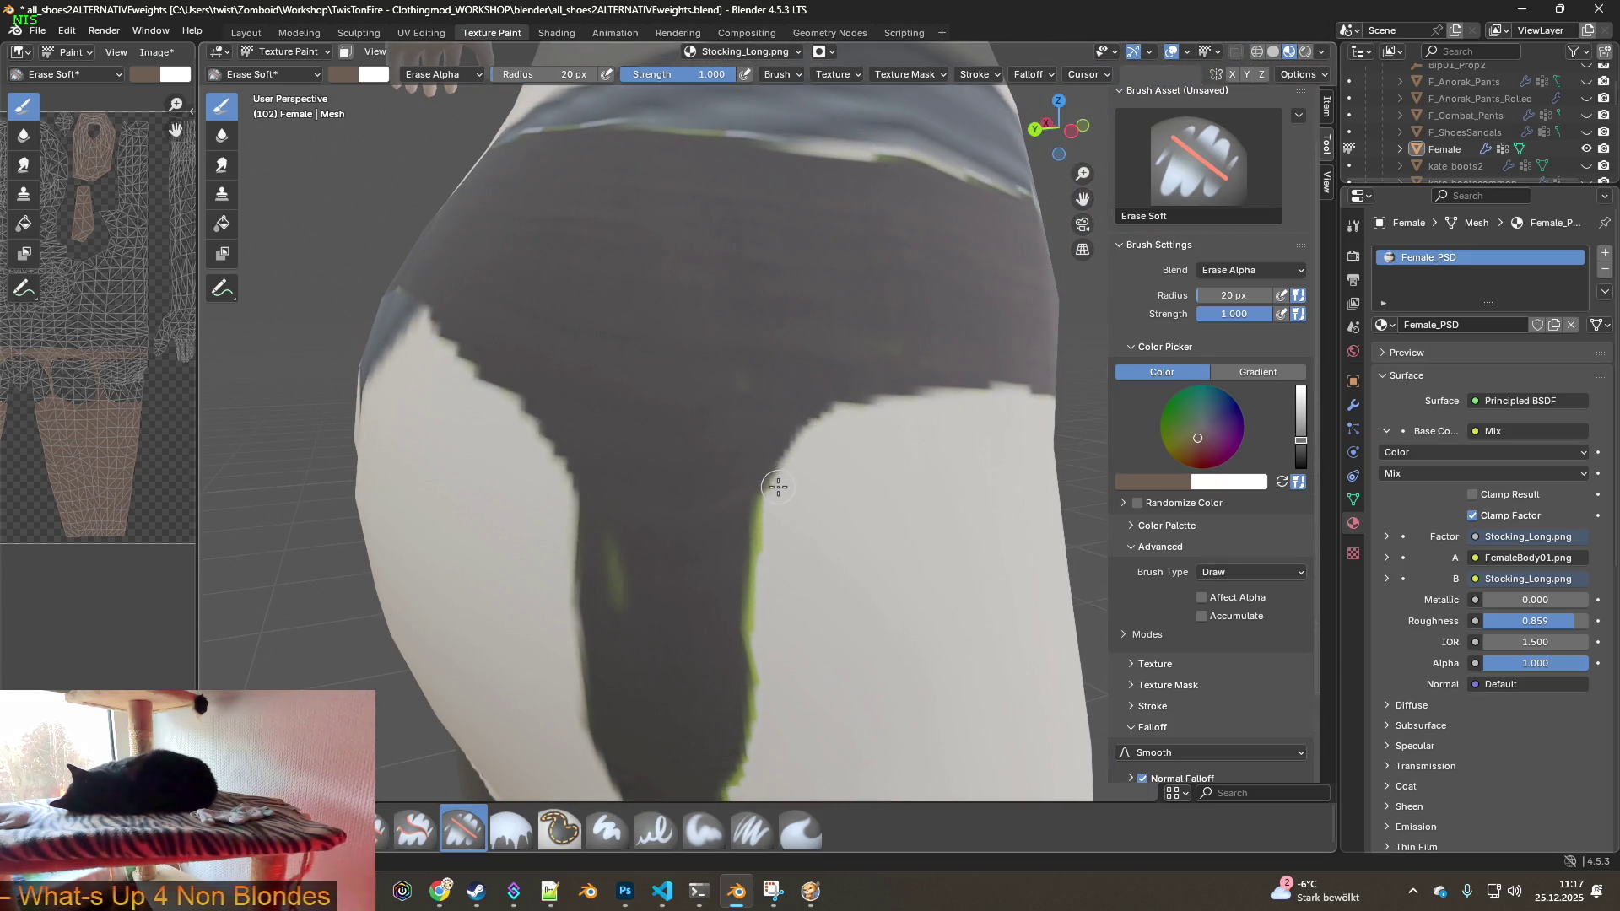
- Clean the fringe off the garter strap and stocking bottom edge, then select the Clone brush
{"action": "left_click_drag", "start_coordinate": [766, 514], "coordinate": [759, 561]}
{"action": "mouse_move", "coordinate": [759, 560]}
{"action": "middle_mouse_down", "text": "shift"}
{"action": "mouse_move", "coordinate": [799, 445]}
{"action": "mouse_move", "coordinate": [720, 323]}
{"action": "middle_mouse_up", "text": "shift"}
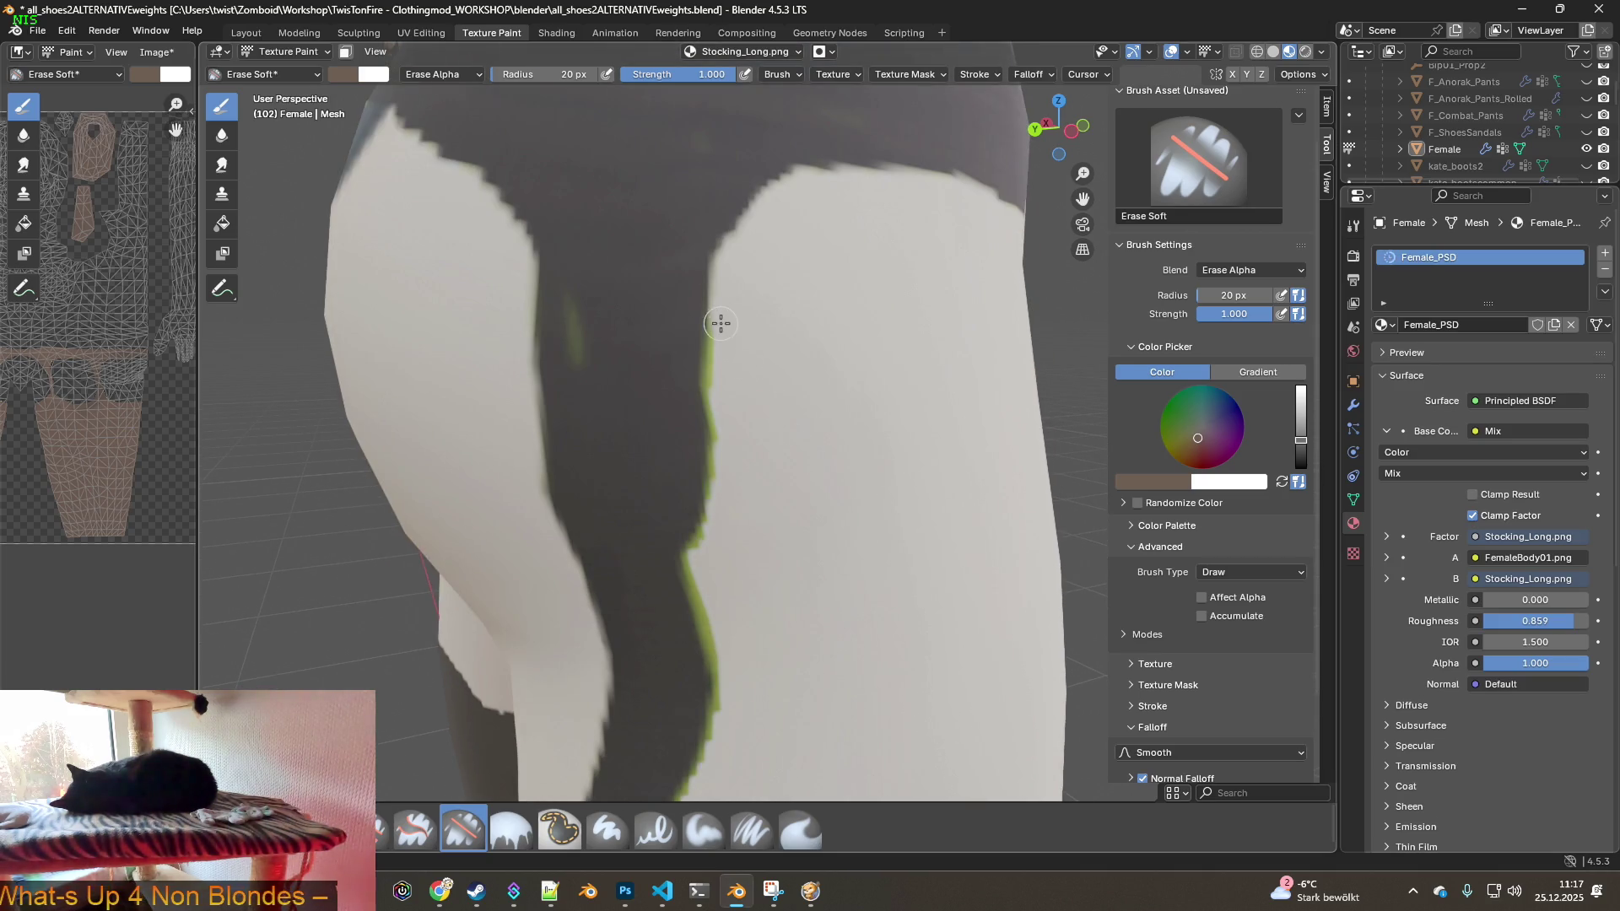
{"action": "mouse_move", "coordinate": [715, 478]}
{"action": "left_mouse_down"}
{"action": "mouse_move", "coordinate": [694, 582]}
{"action": "mouse_move", "coordinate": [719, 669]}
{"action": "left_mouse_up"}
{"action": "mouse_move", "coordinate": [727, 707]}
{"action": "middle_mouse_down", "text": "shift"}
{"action": "mouse_move", "coordinate": [806, 615]}
{"action": "mouse_move", "coordinate": [817, 317]}
{"action": "middle_mouse_up", "text": "shift"}
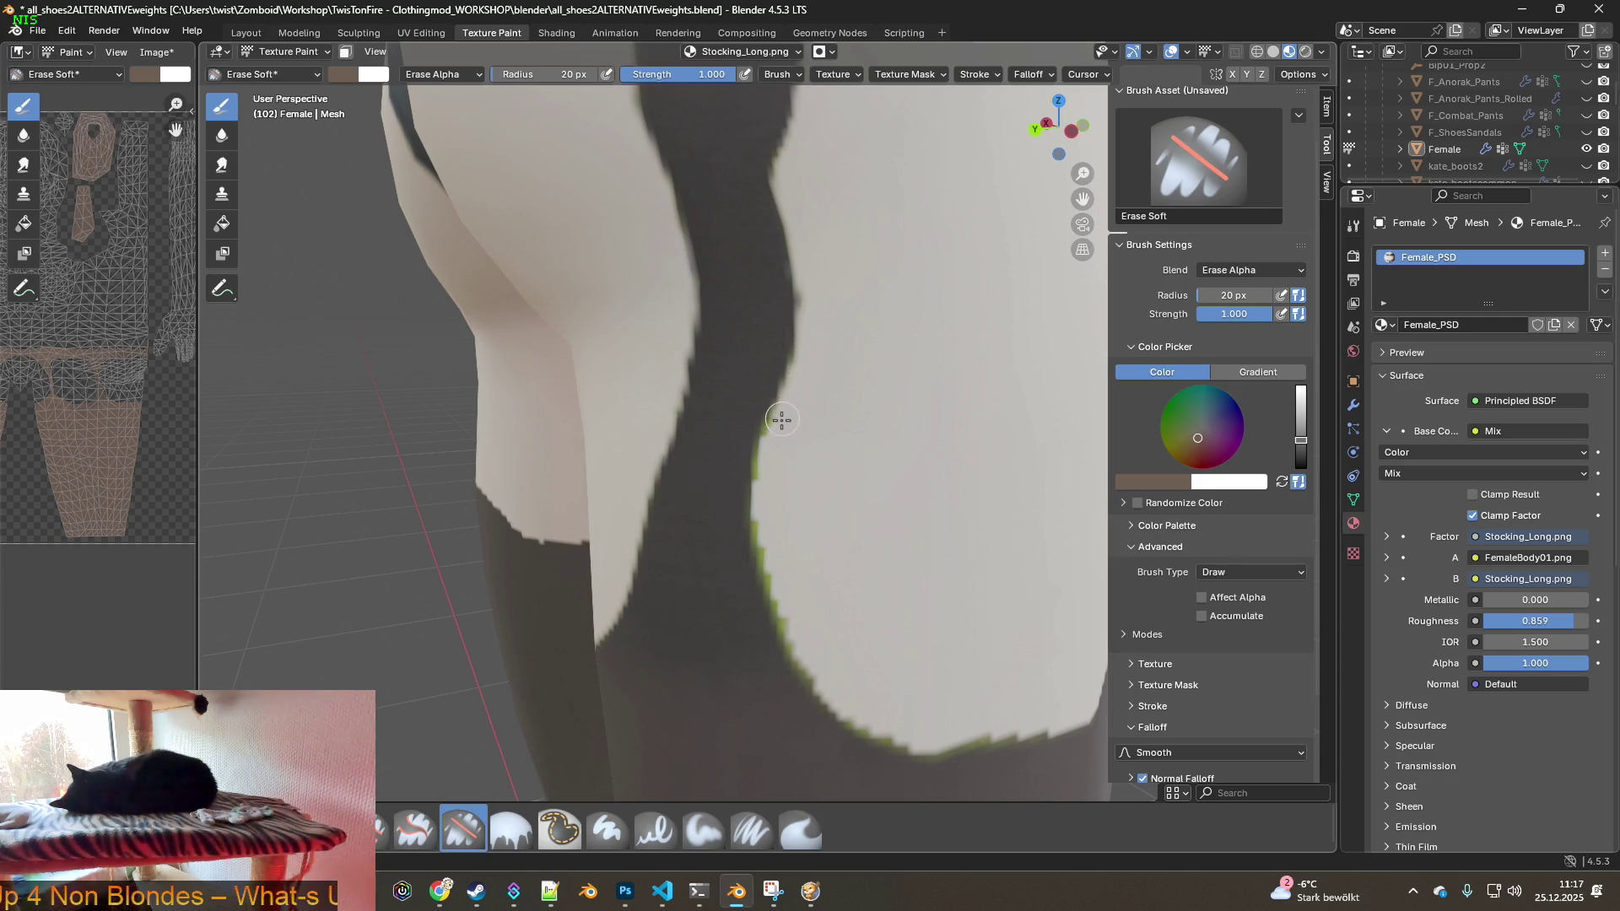
{"action": "mouse_move", "coordinate": [765, 455]}
{"action": "left_mouse_down"}
{"action": "mouse_move", "coordinate": [774, 615]}
{"action": "mouse_move", "coordinate": [842, 704]}
{"action": "left_mouse_up"}
{"action": "mouse_move", "coordinate": [922, 734]}
{"action": "middle_mouse_down", "text": "shift"}
{"action": "mouse_move", "coordinate": [929, 629]}
{"action": "mouse_move", "coordinate": [682, 415]}
{"action": "middle_mouse_up", "text": "shift"}
{"action": "left_click_drag", "start_coordinate": [688, 468], "coordinate": [778, 471]}
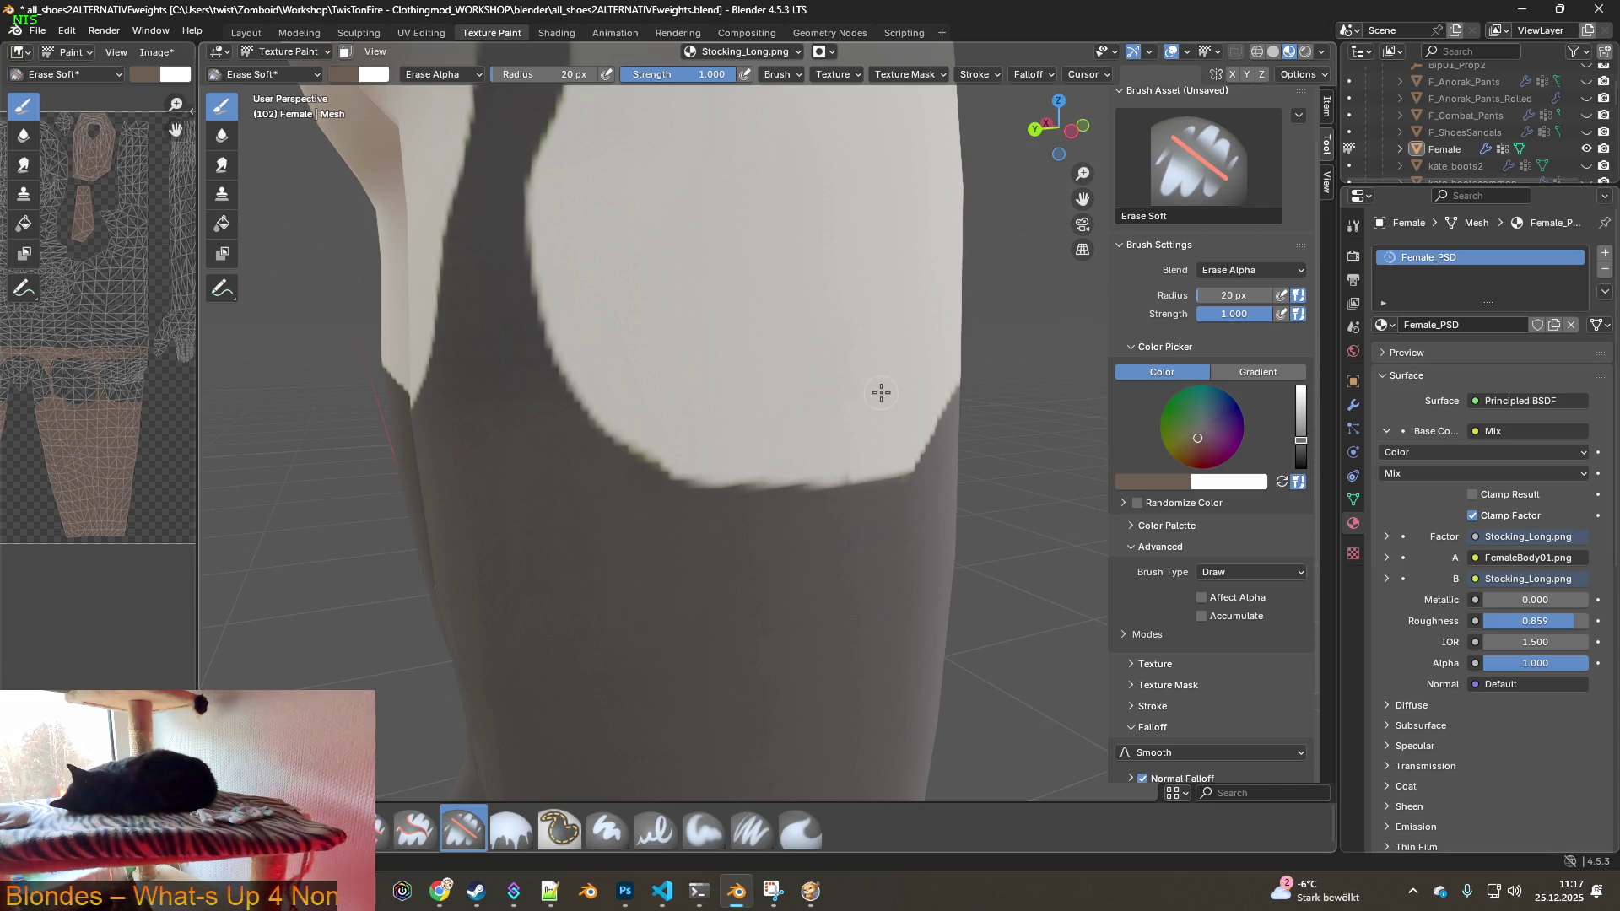
{"action": "scroll", "coordinate": [767, 397], "scroll_direction": "down", "scroll_amount": 8}
{"action": "middle_click_drag", "start_coordinate": [810, 372], "coordinate": [757, 413]}
{"action": "scroll", "coordinate": [773, 408], "scroll_direction": "up", "scroll_amount": 1}
{"action": "left_click", "coordinate": [396, 831]}
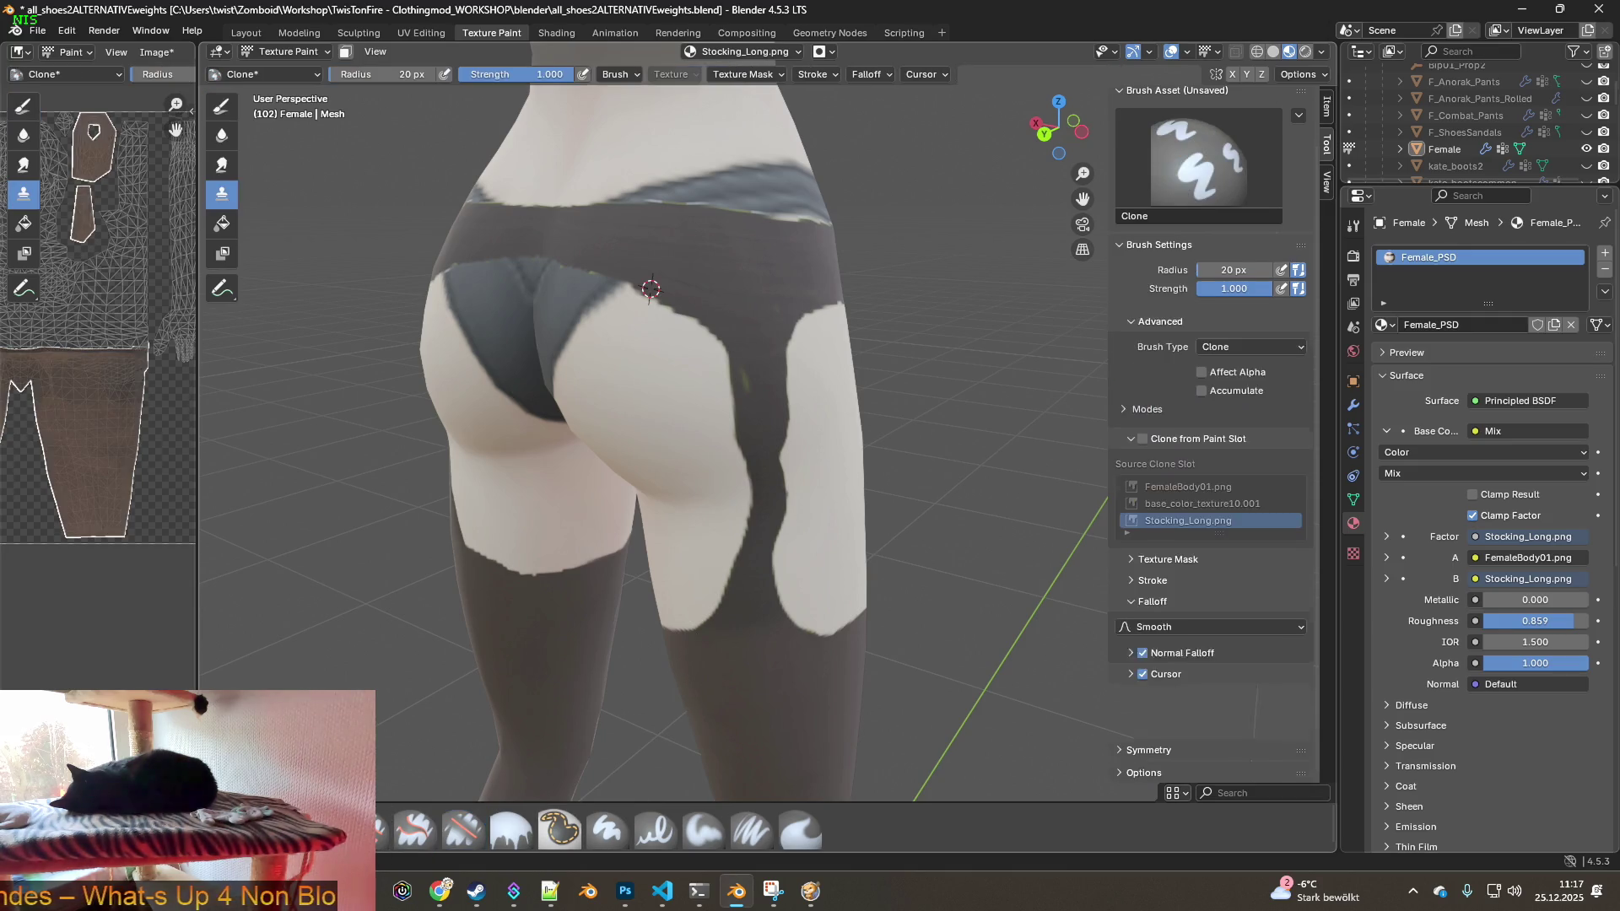
- Inspect the waistband and hips from behind and then from the front
{"action": "scroll", "coordinate": [747, 338], "scroll_direction": "up", "scroll_amount": 2}
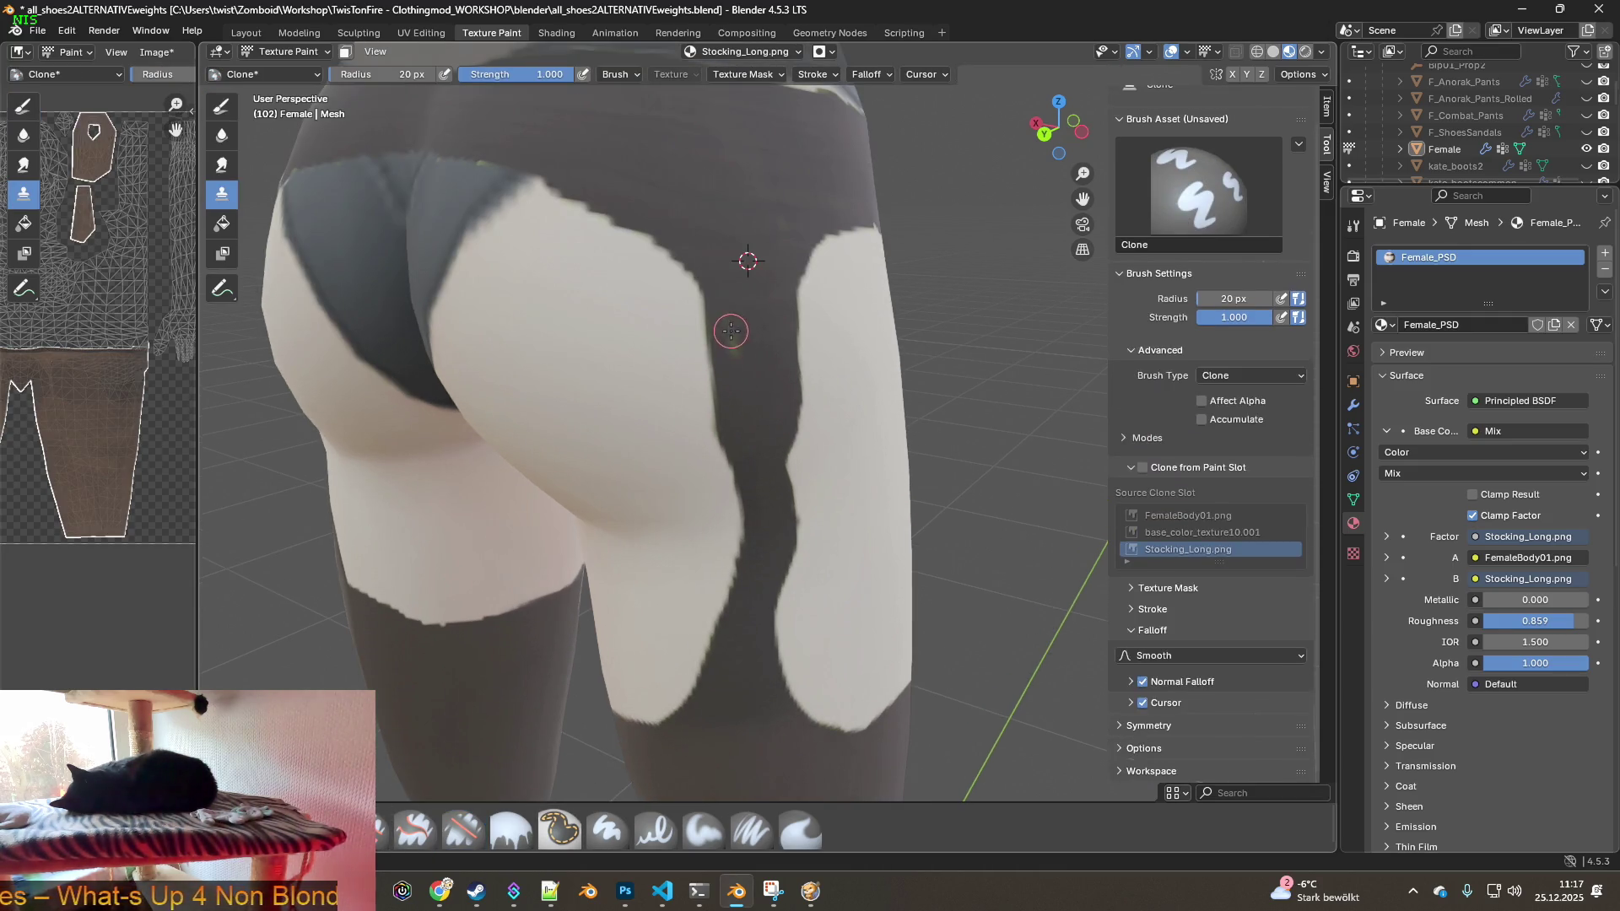
{"action": "middle_click_drag", "start_coordinate": [742, 352], "coordinate": [719, 402], "text": "shift"}
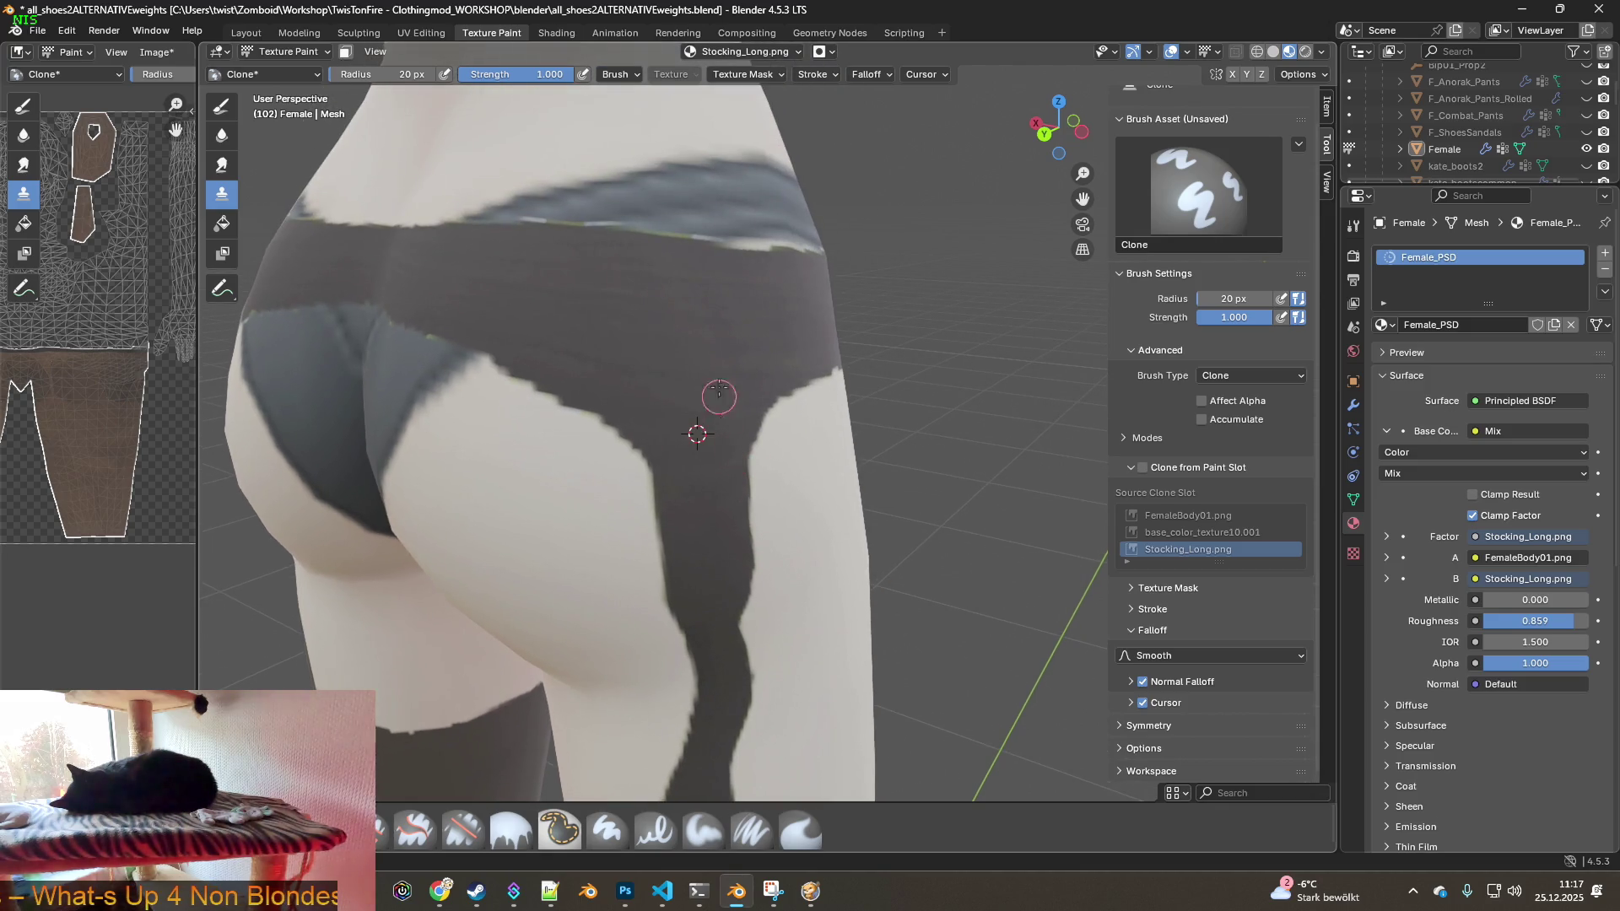
{"action": "scroll", "coordinate": [597, 361], "scroll_direction": "down", "scroll_amount": 2}
{"action": "scroll", "coordinate": [661, 358], "scroll_direction": "down", "scroll_amount": 2}
{"action": "middle_click_drag", "start_coordinate": [666, 354], "coordinate": [708, 348]}
{"action": "scroll", "coordinate": [708, 348], "scroll_direction": "up", "scroll_amount": 2}
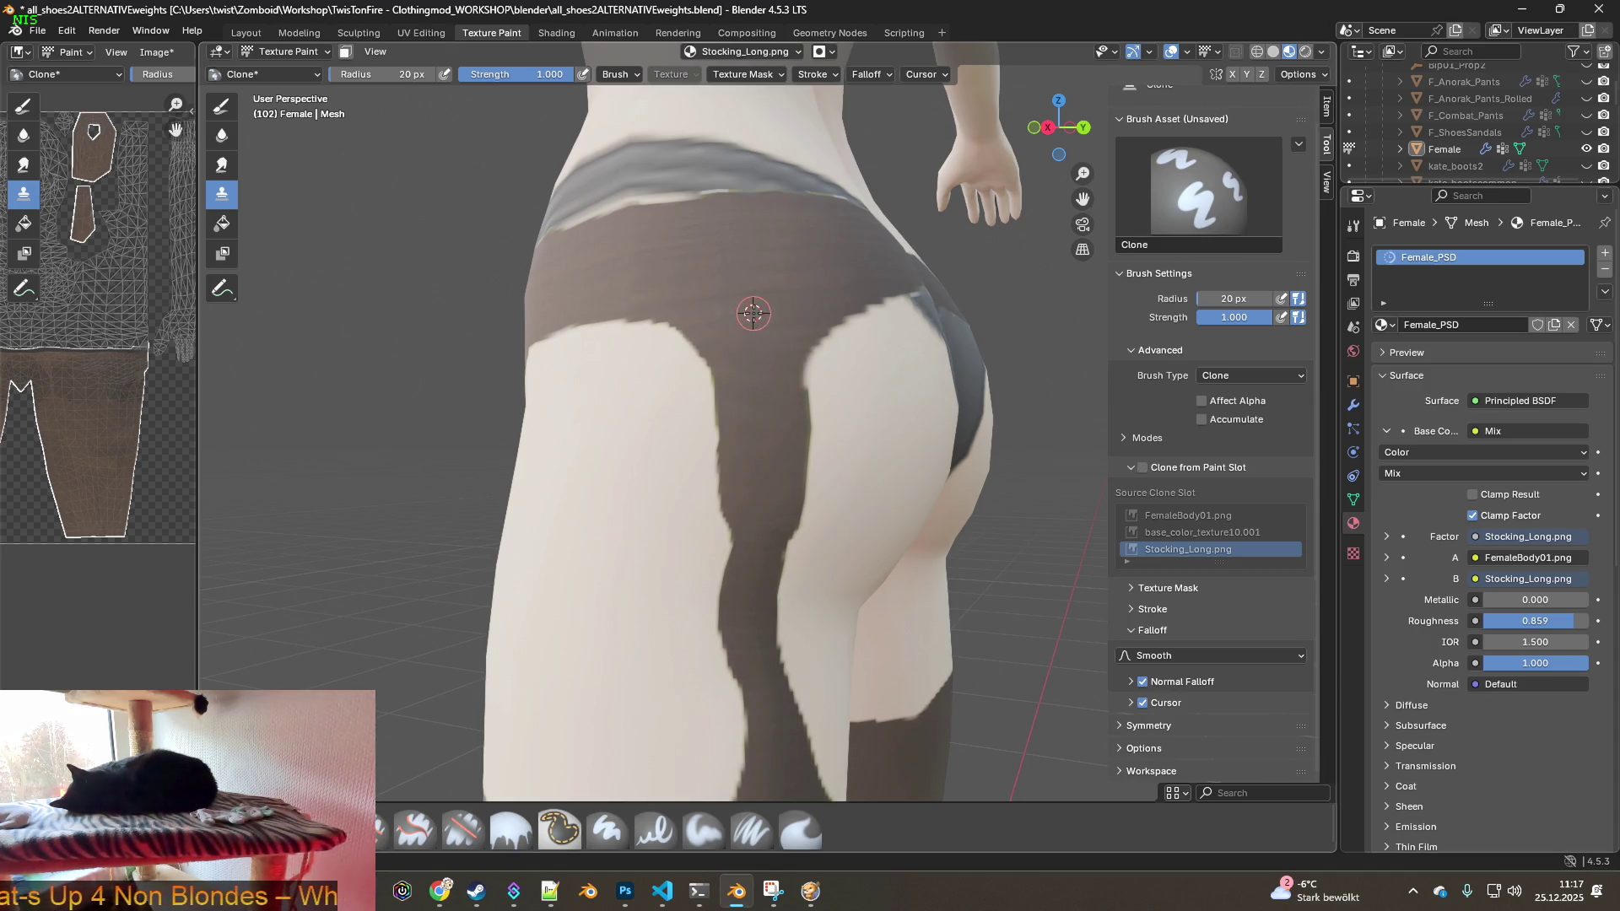
{"action": "mouse_move", "coordinate": [719, 375]}
{"action": "middle_mouse_down"}
{"action": "mouse_move", "coordinate": [743, 414]}
{"action": "mouse_move", "coordinate": [880, 441]}
{"action": "mouse_move", "coordinate": [640, 527]}
{"action": "mouse_move", "coordinate": [883, 515]}
{"action": "middle_mouse_up"}
- Check the stockings around the hips and from the back, ending on the bare feet
{"action": "scroll", "coordinate": [866, 447], "scroll_direction": "down", "scroll_amount": 6}
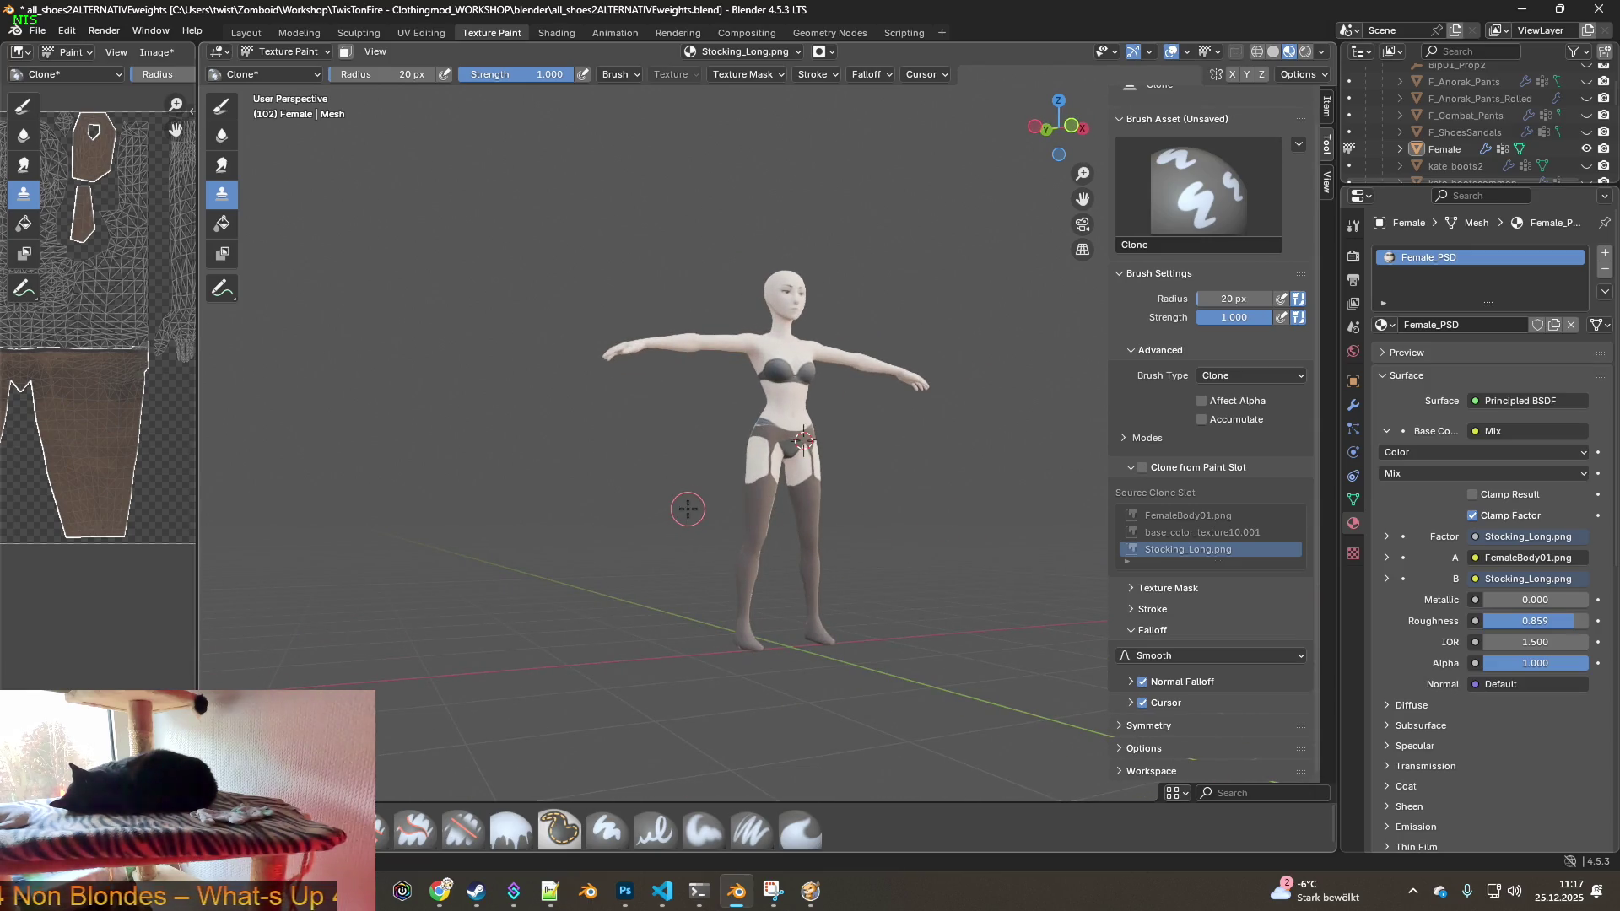
{"action": "scroll", "coordinate": [693, 507], "scroll_direction": "up", "scroll_amount": 6}
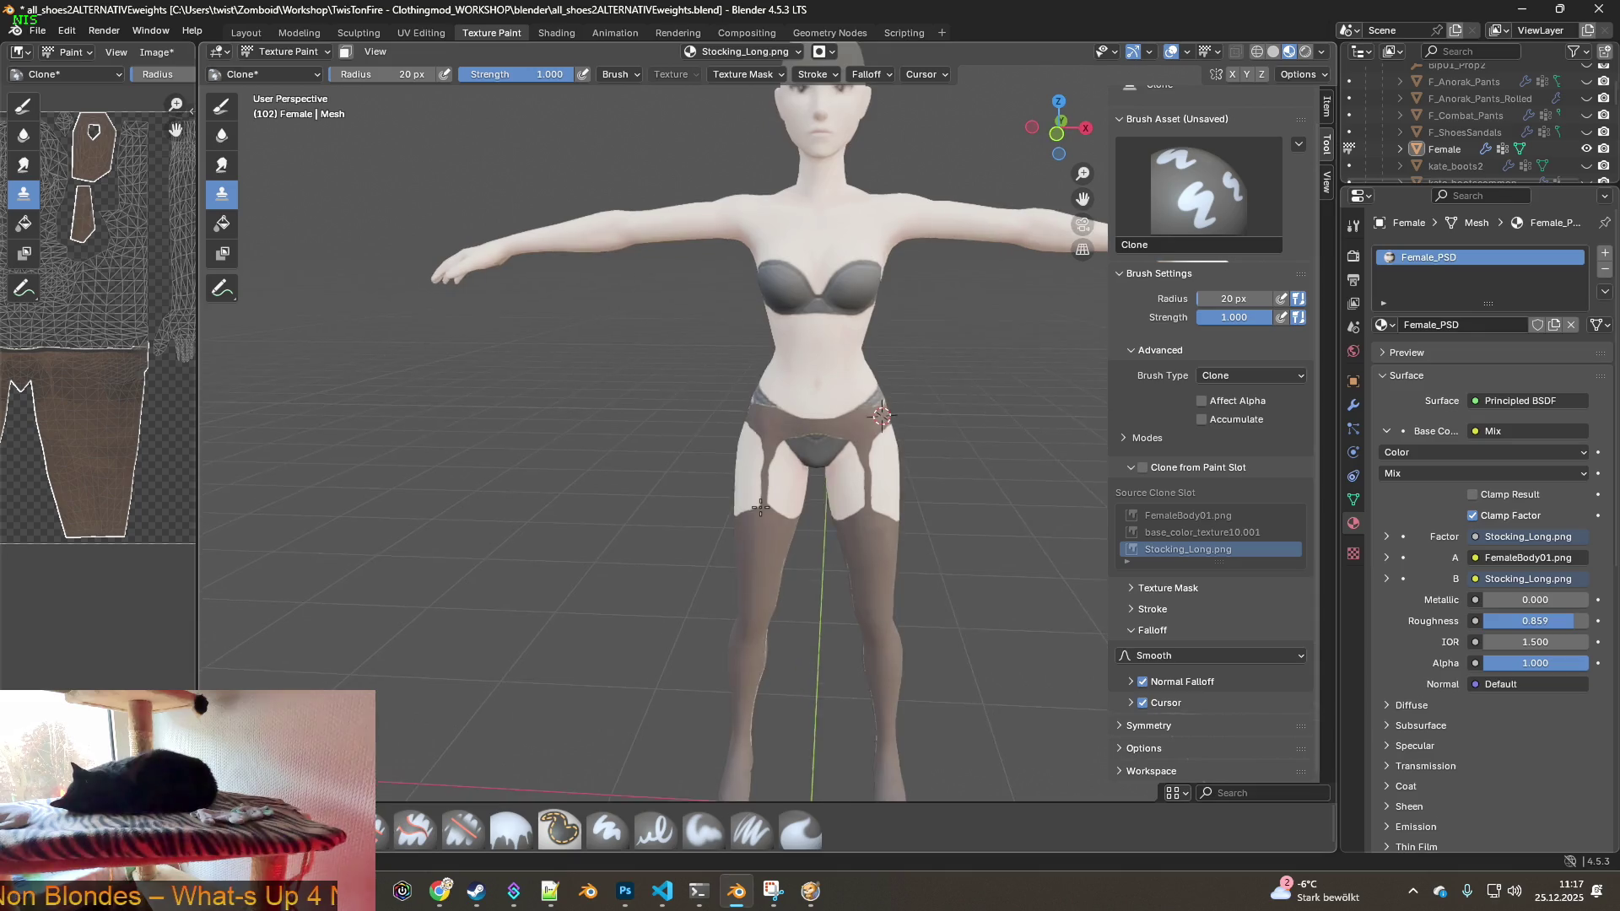
{"action": "scroll", "coordinate": [758, 442], "scroll_direction": "up", "scroll_amount": 3}
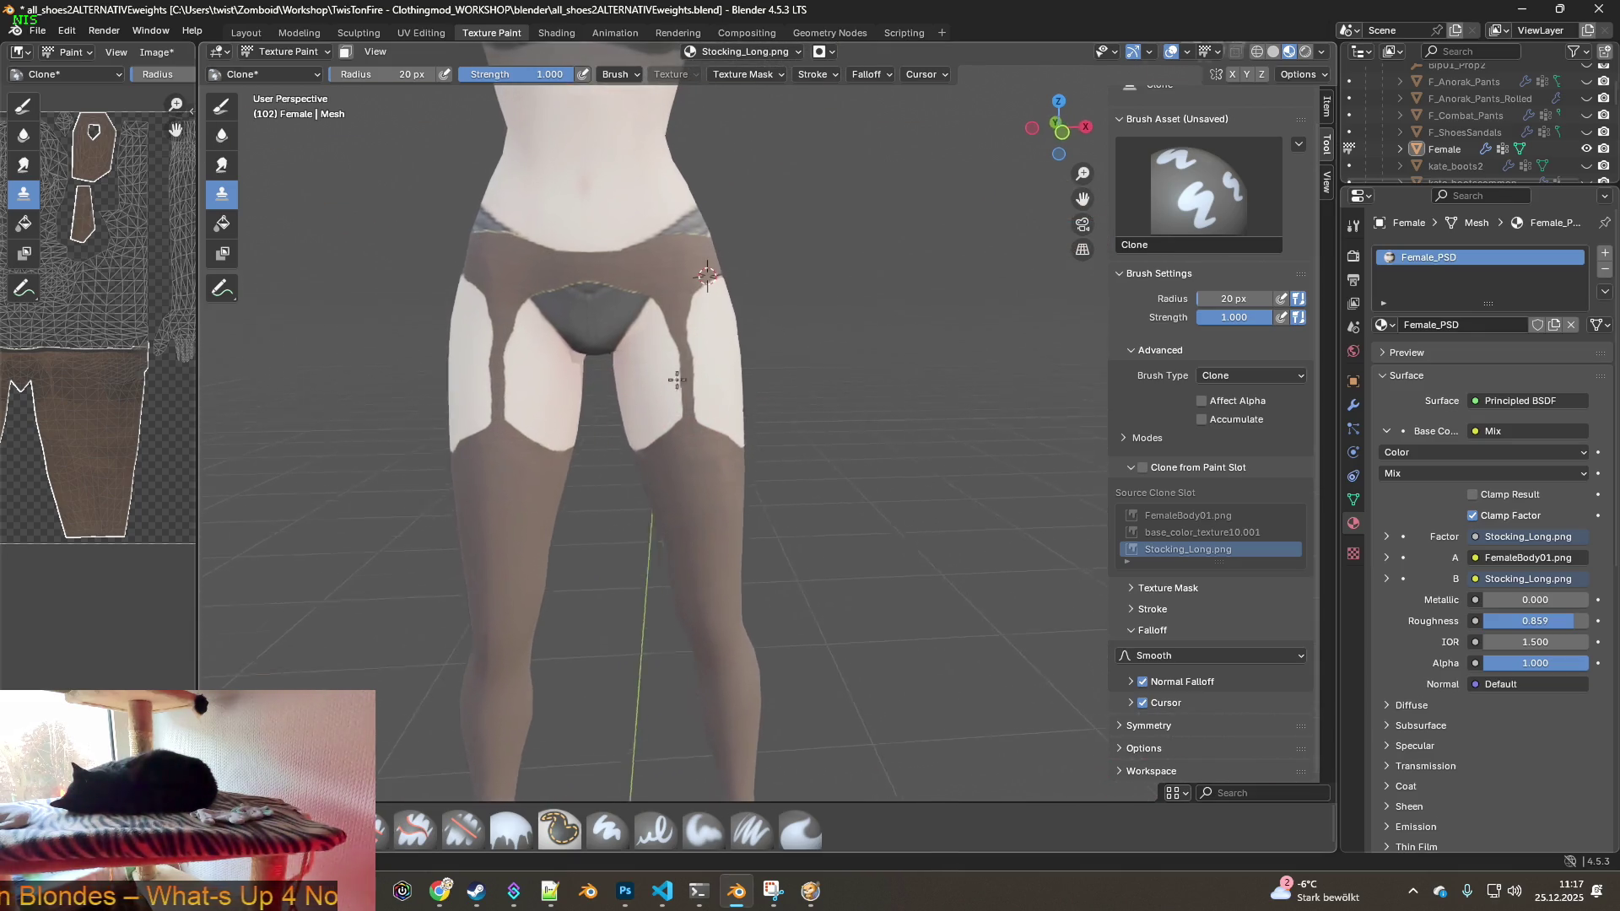
{"action": "scroll", "coordinate": [654, 384], "scroll_direction": "up", "scroll_amount": 2}
{"action": "scroll", "coordinate": [641, 387], "scroll_direction": "up", "scroll_amount": 6}
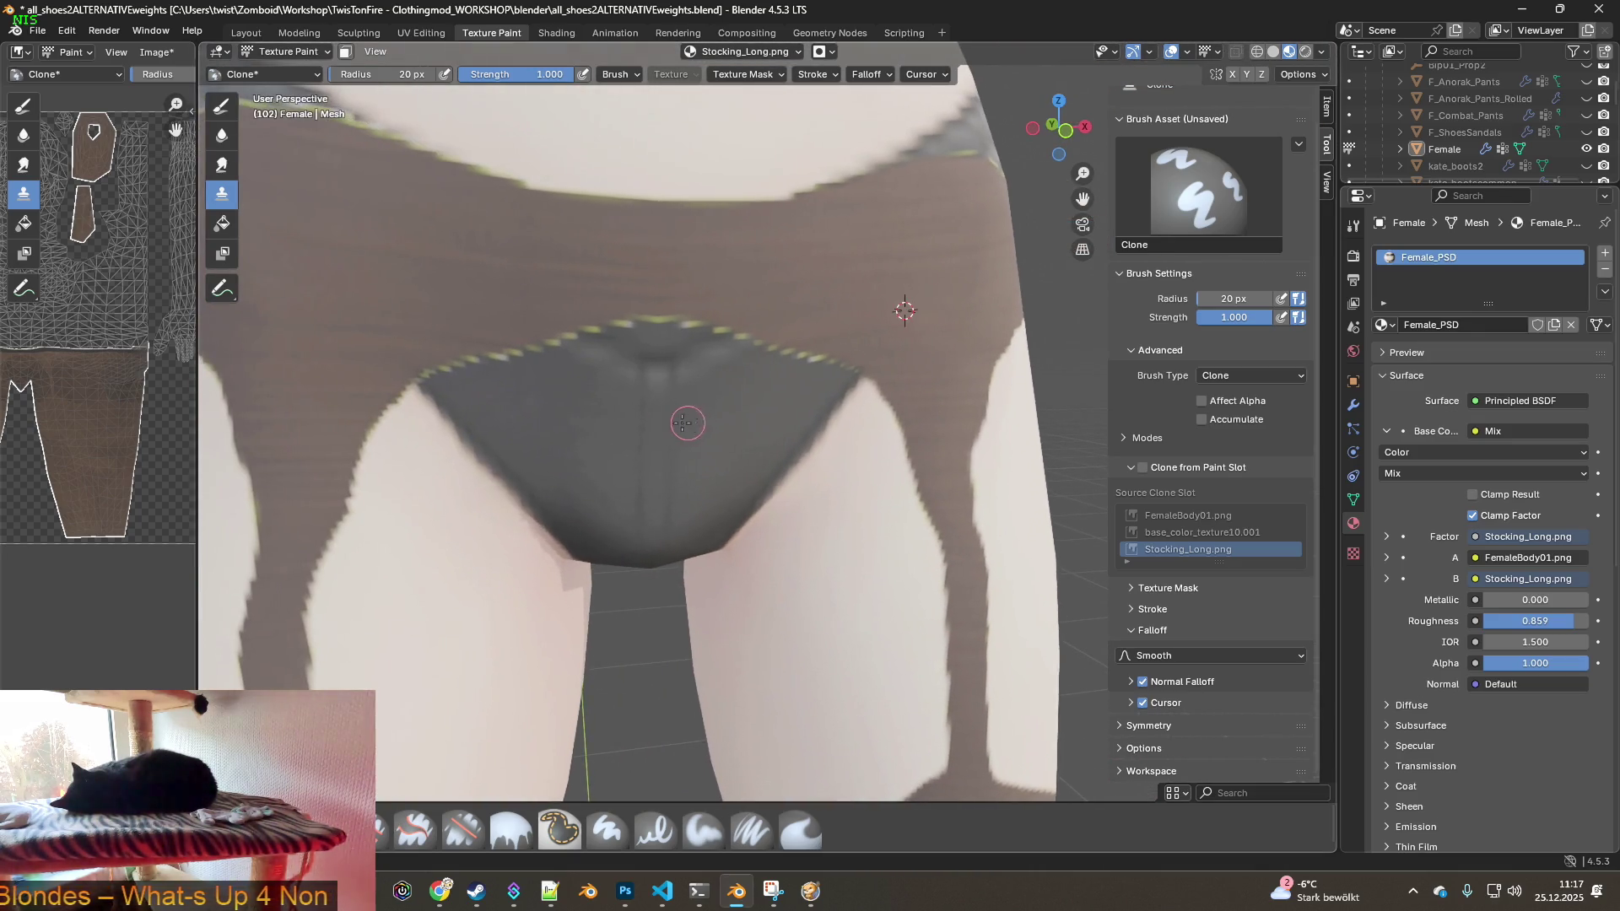
{"action": "scroll", "coordinate": [579, 420], "scroll_direction": "down", "scroll_amount": 5}
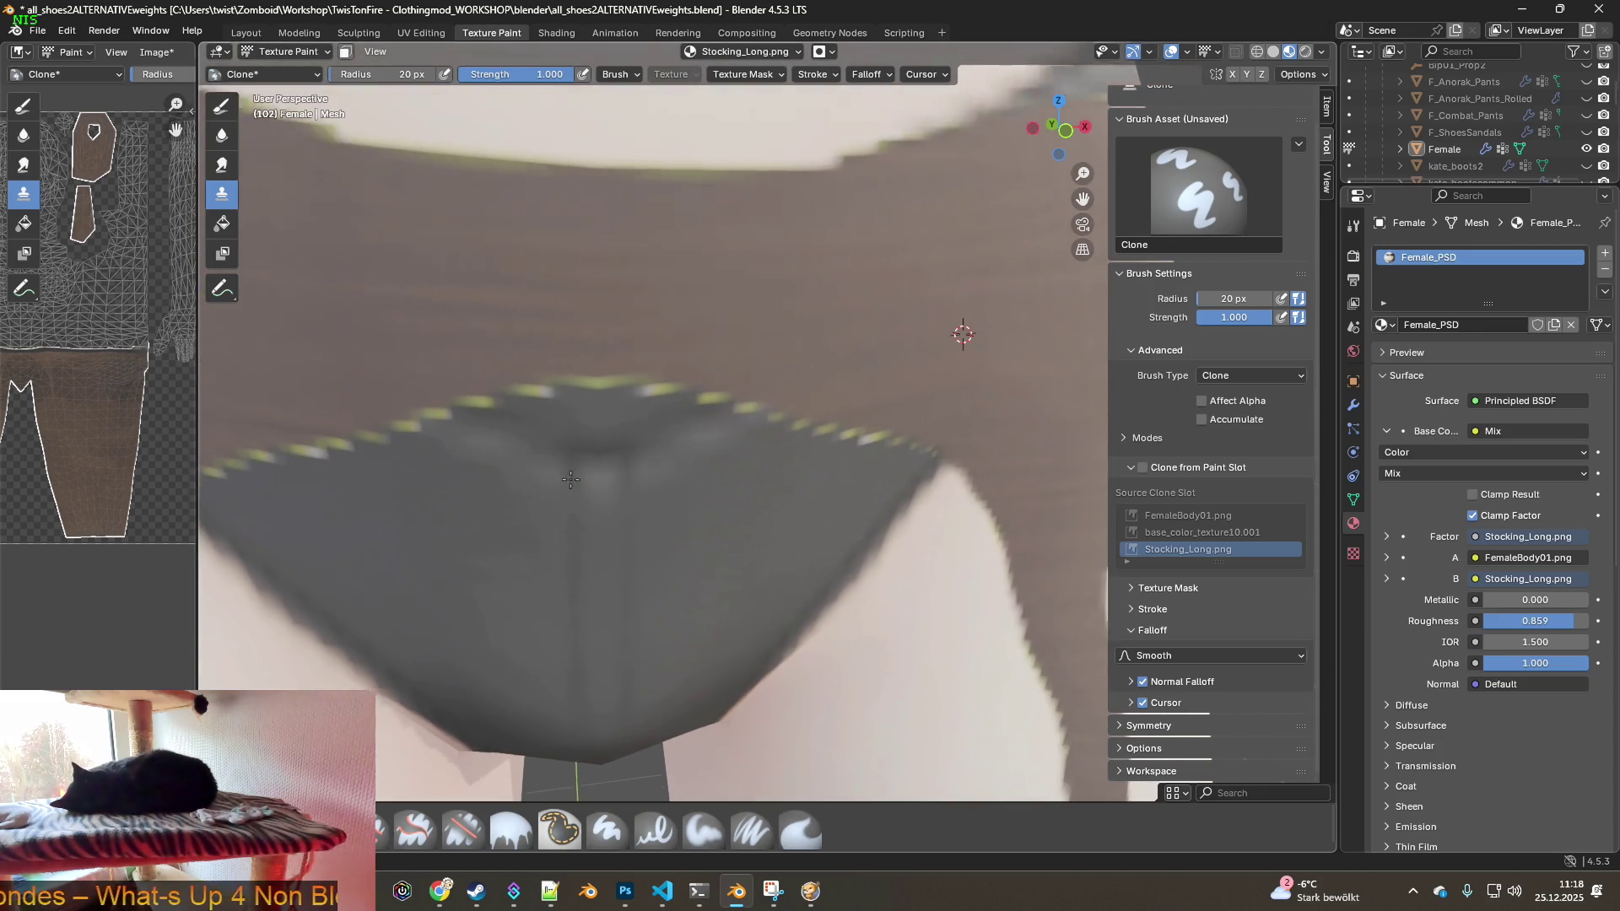
{"action": "scroll", "coordinate": [578, 503], "scroll_direction": "down", "scroll_amount": 1}
{"action": "middle_click_drag", "start_coordinate": [582, 496], "coordinate": [604, 454]}
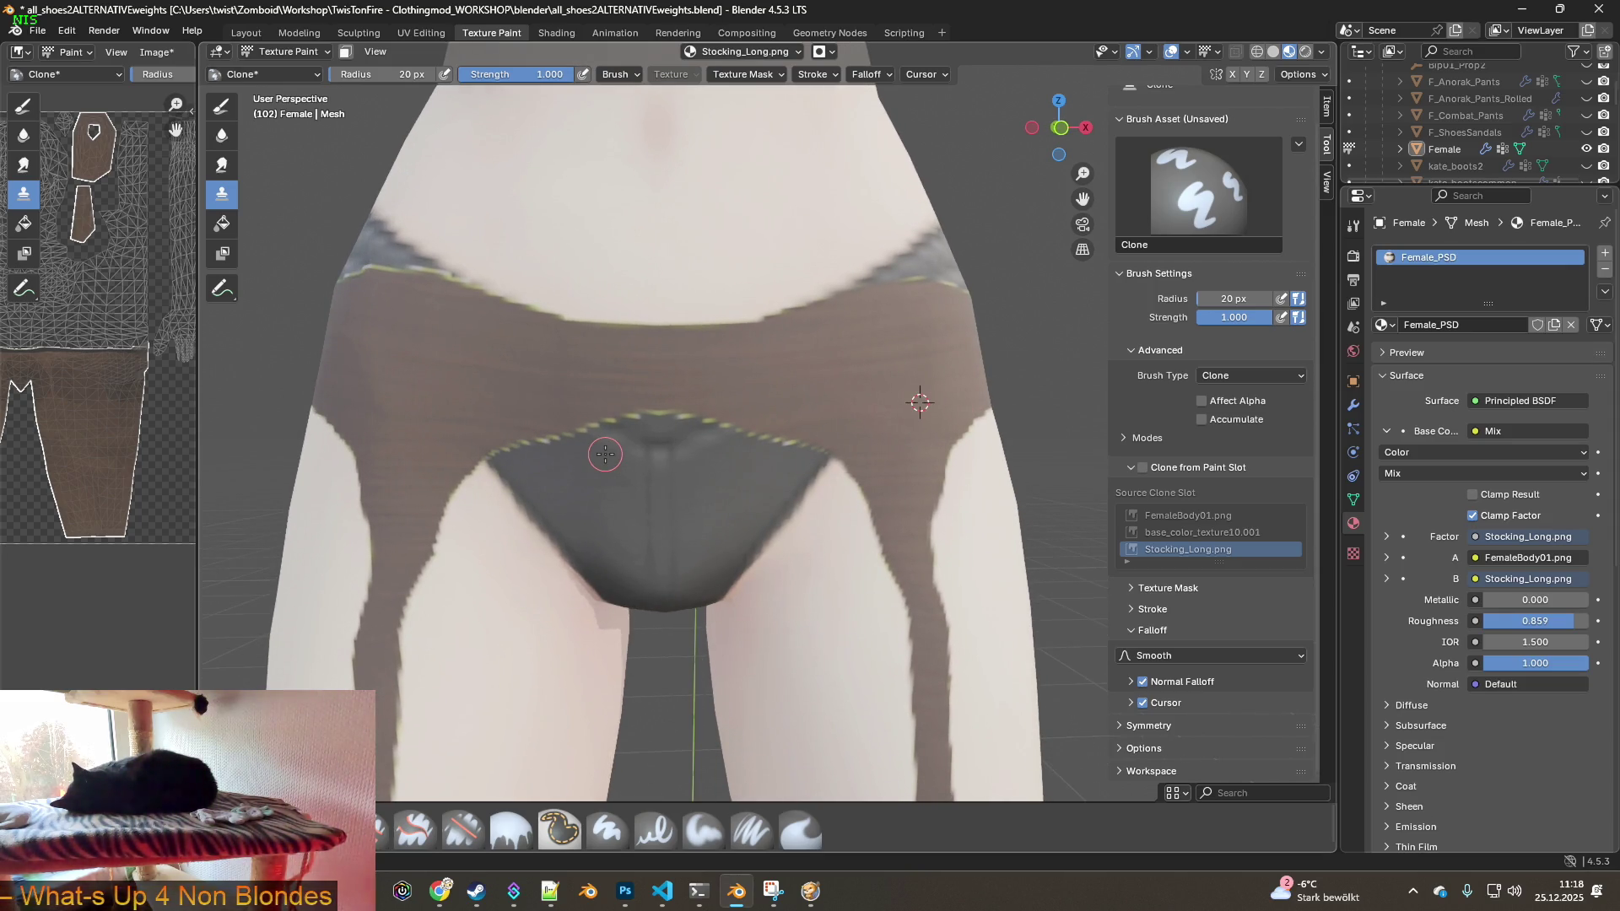
{"action": "scroll", "coordinate": [756, 514], "scroll_direction": "down", "scroll_amount": 5}
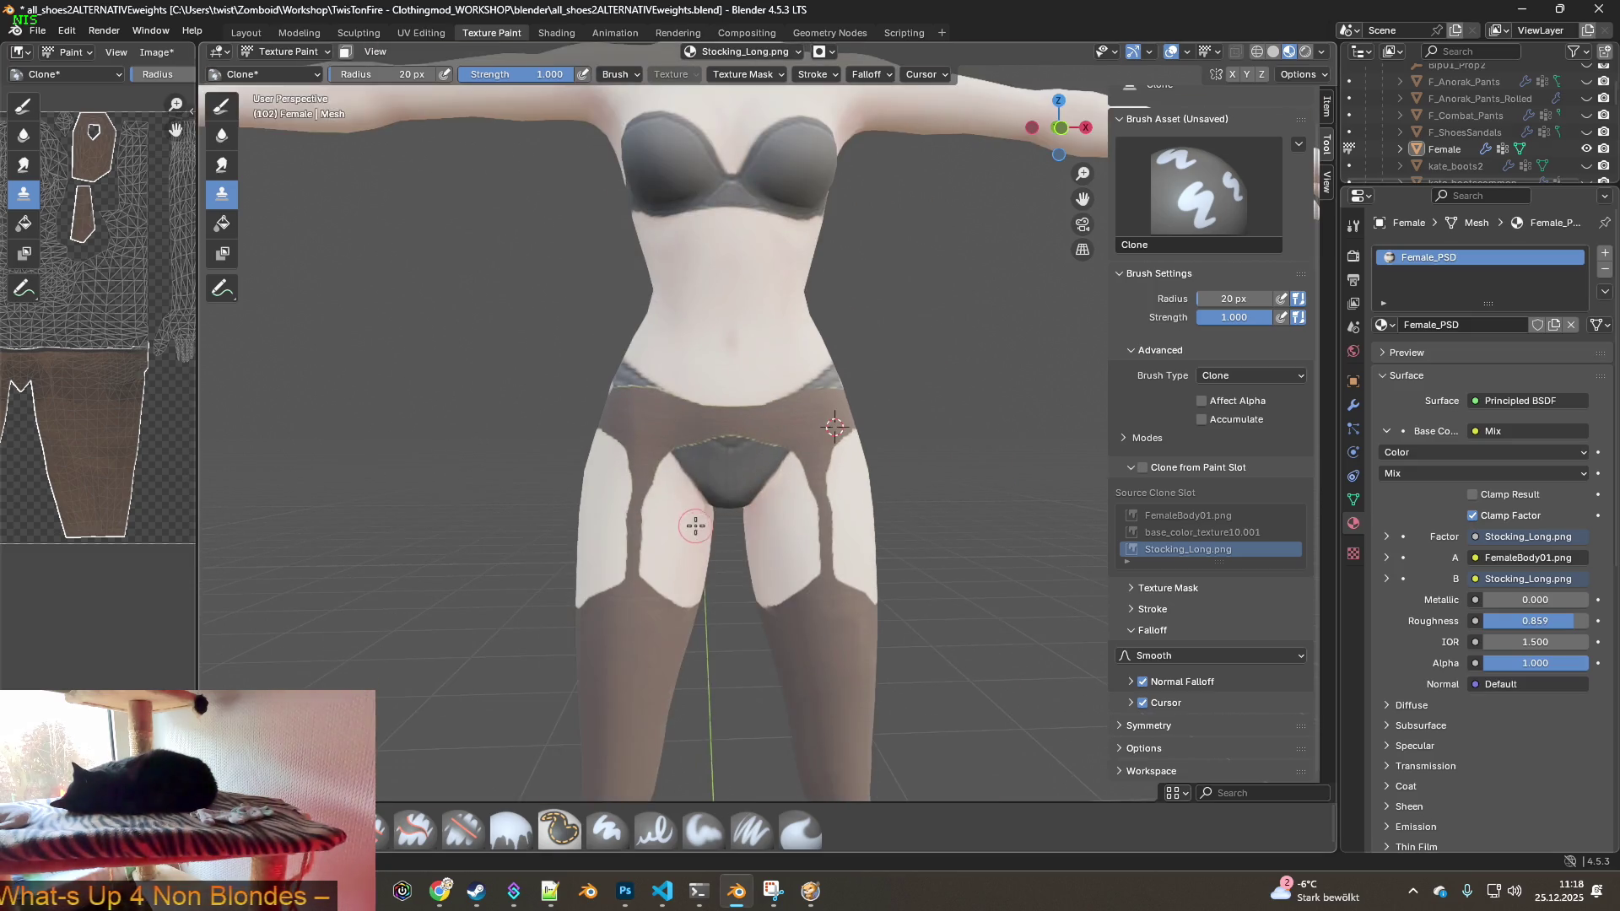
{"action": "mouse_move", "coordinate": [669, 507]}
{"action": "middle_mouse_down"}
{"action": "mouse_move", "coordinate": [979, 501]}
{"action": "mouse_move", "coordinate": [673, 495]}
{"action": "middle_mouse_up"}
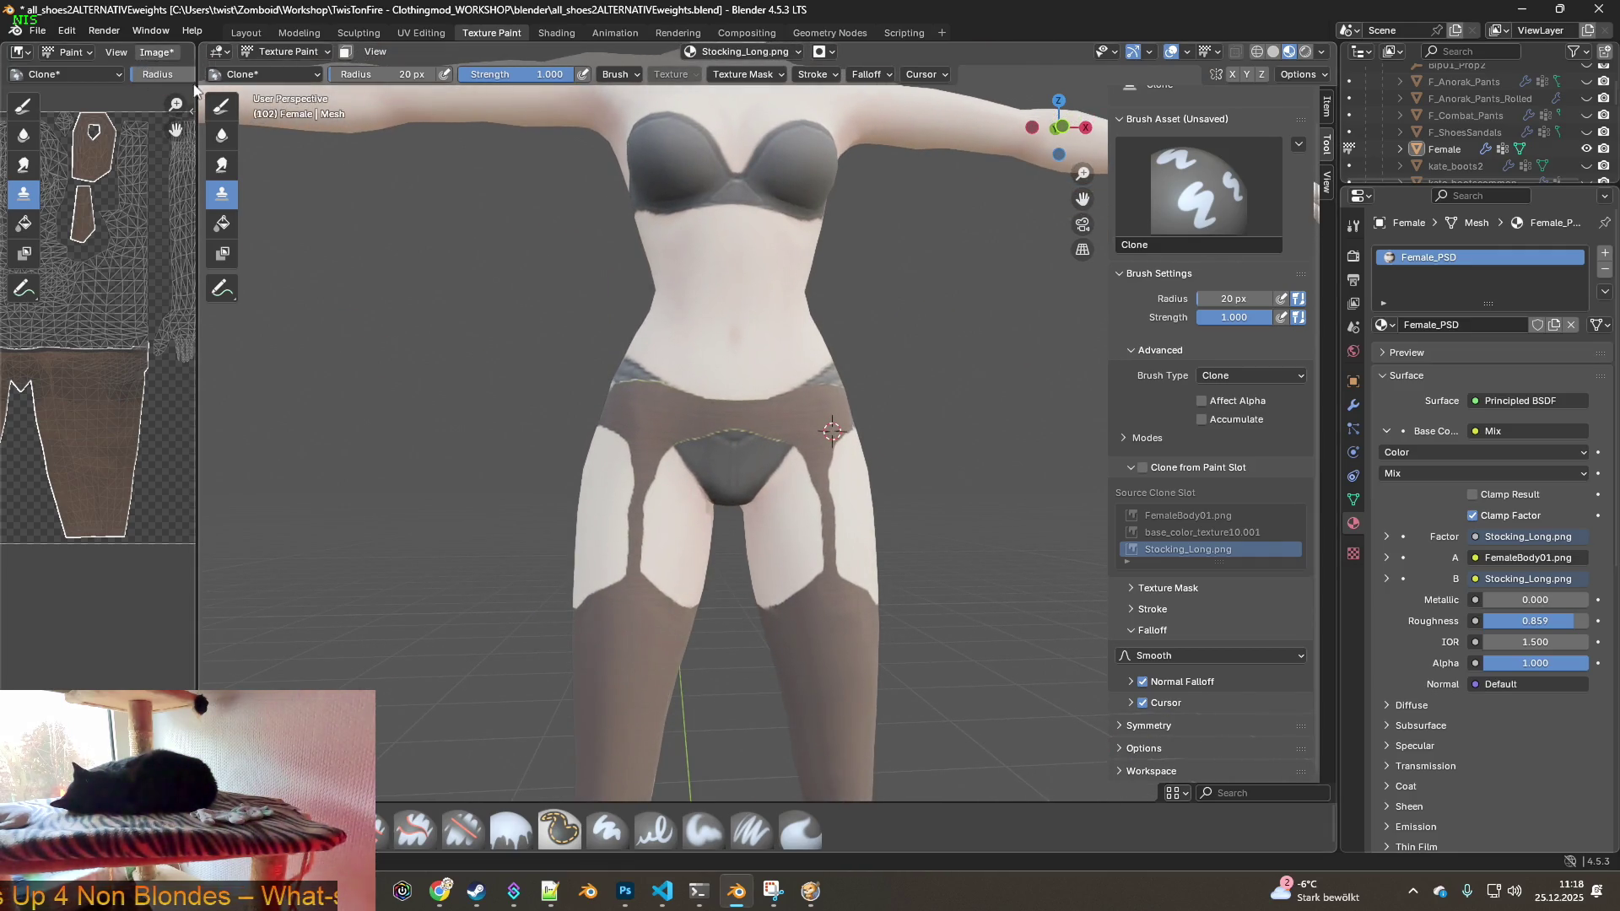
{"action": "scroll", "coordinate": [559, 360], "scroll_direction": "down", "scroll_amount": 4}
{"action": "mouse_move", "coordinate": [657, 392]}
{"action": "middle_mouse_down"}
{"action": "mouse_move", "coordinate": [748, 325]}
{"action": "mouse_move", "coordinate": [701, 242]}
{"action": "mouse_move", "coordinate": [742, 253]}
{"action": "mouse_move", "coordinate": [616, 351]}
{"action": "mouse_move", "coordinate": [795, 342]}
{"action": "middle_mouse_up"}
{"action": "scroll", "coordinate": [726, 346], "scroll_direction": "up", "scroll_amount": 3}
{"action": "scroll", "coordinate": [798, 334], "scroll_direction": "up", "scroll_amount": 1}
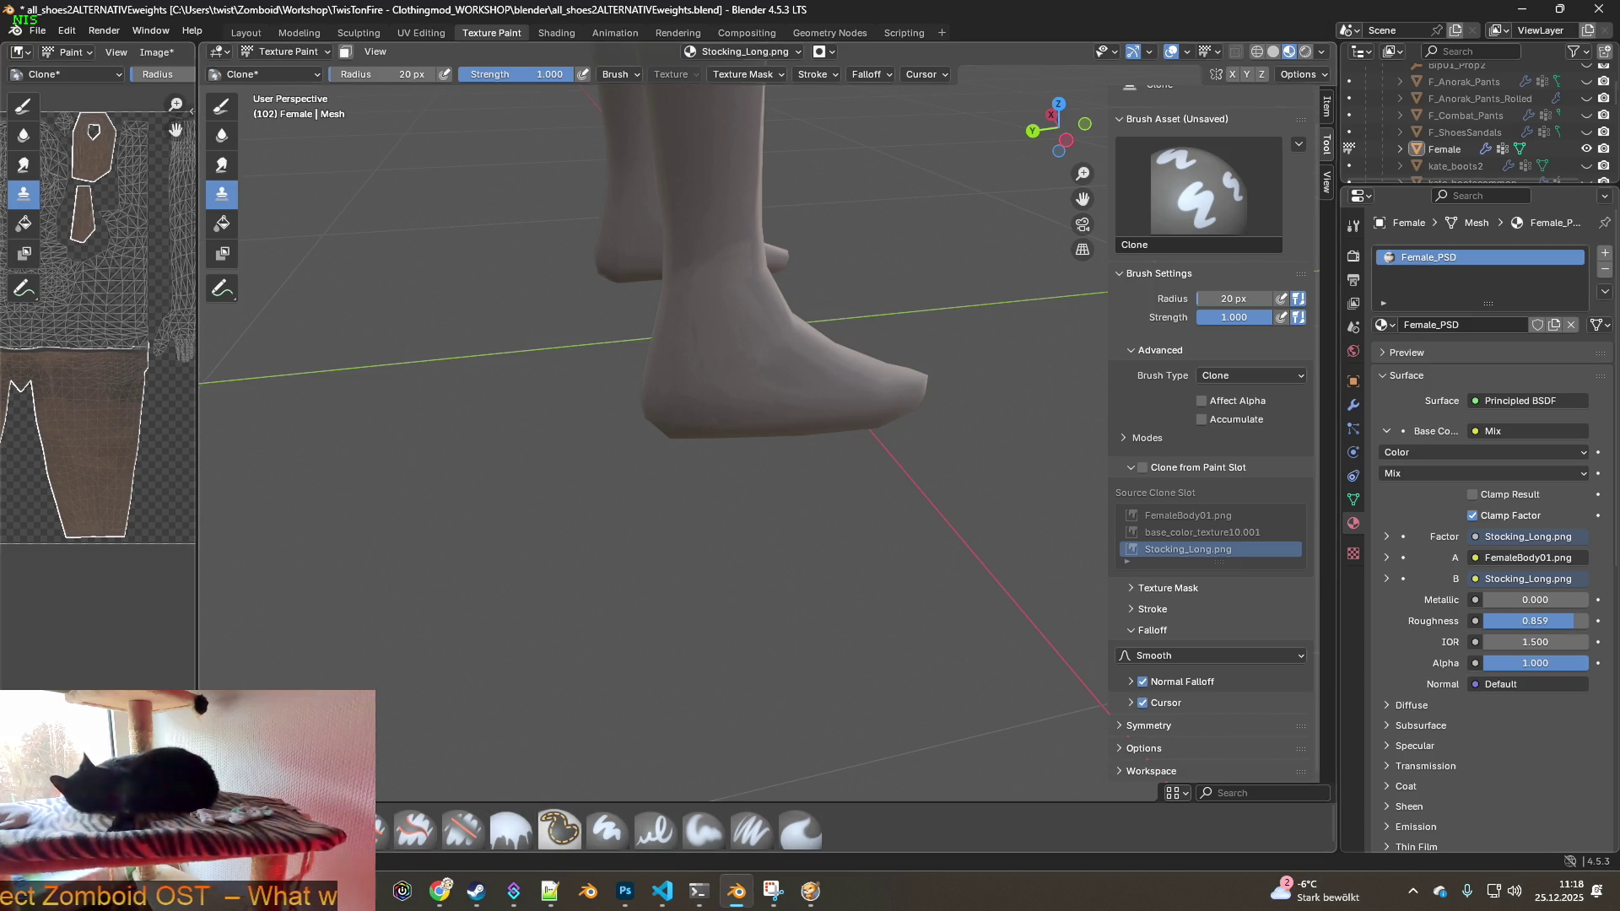
- Set the Clone brush radius to 287 px and inspect the pale feet from several sides
{"action": "middle_click_drag", "start_coordinate": [749, 460], "coordinate": [747, 598], "text": "shift"}
{"action": "left_click_drag", "start_coordinate": [388, 74], "coordinate": [430, 75]}
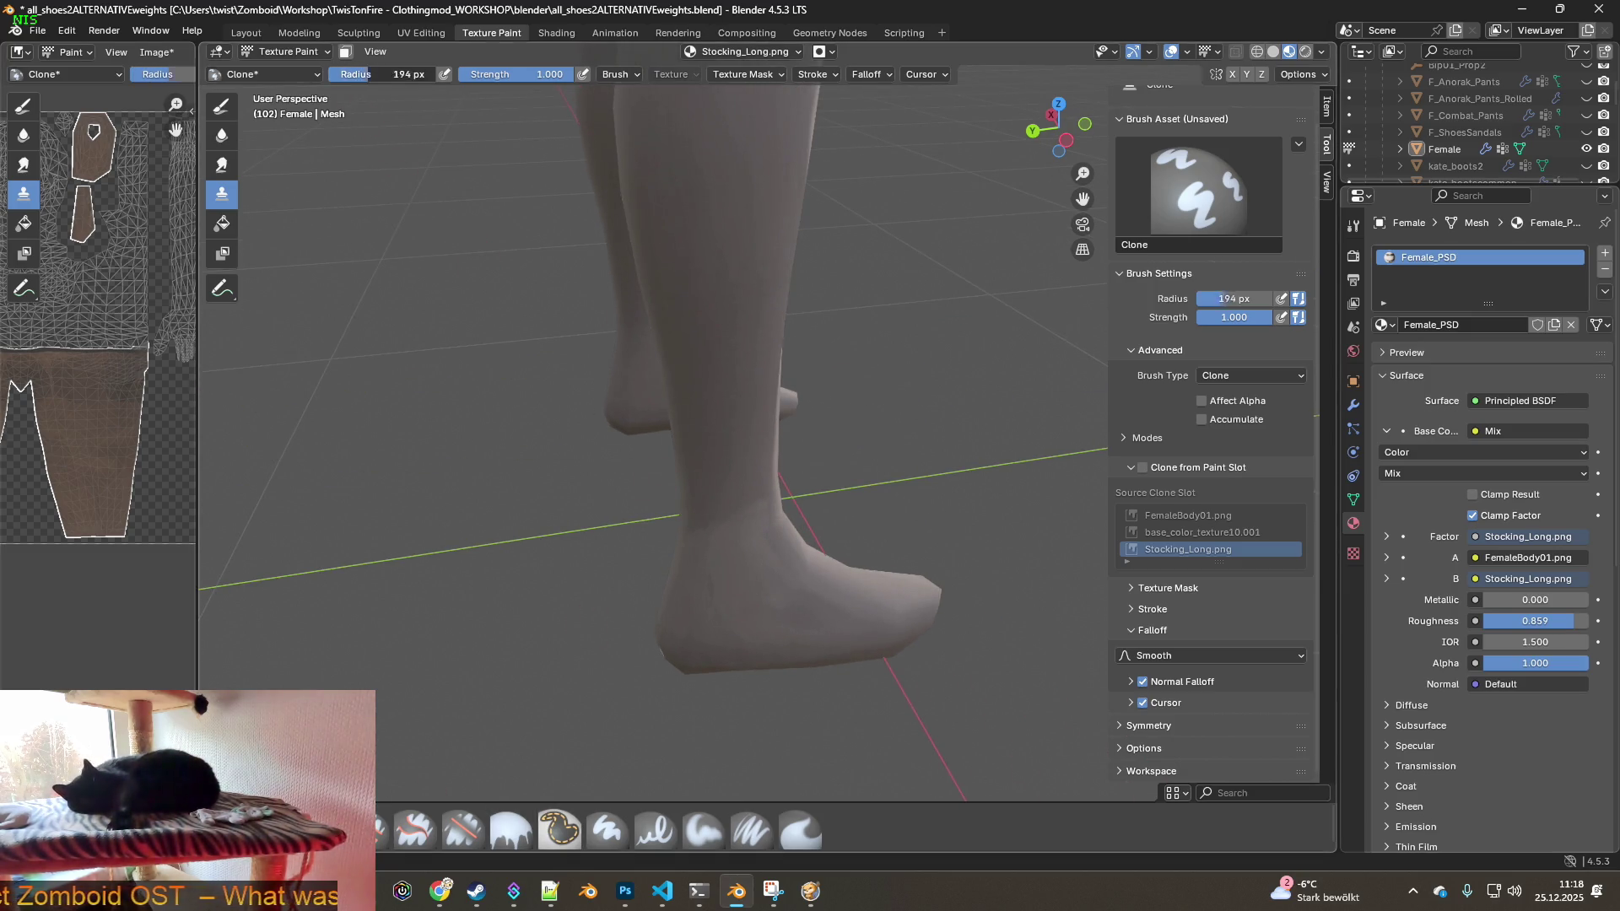
{"action": "mouse_move", "coordinate": [724, 616]}
{"action": "middle_mouse_down"}
{"action": "mouse_move", "coordinate": [824, 567]}
{"action": "mouse_move", "coordinate": [838, 434]}
{"action": "mouse_move", "coordinate": [868, 686]}
{"action": "mouse_move", "coordinate": [875, 549]}
{"action": "mouse_move", "coordinate": [688, 667]}
{"action": "middle_mouse_up"}
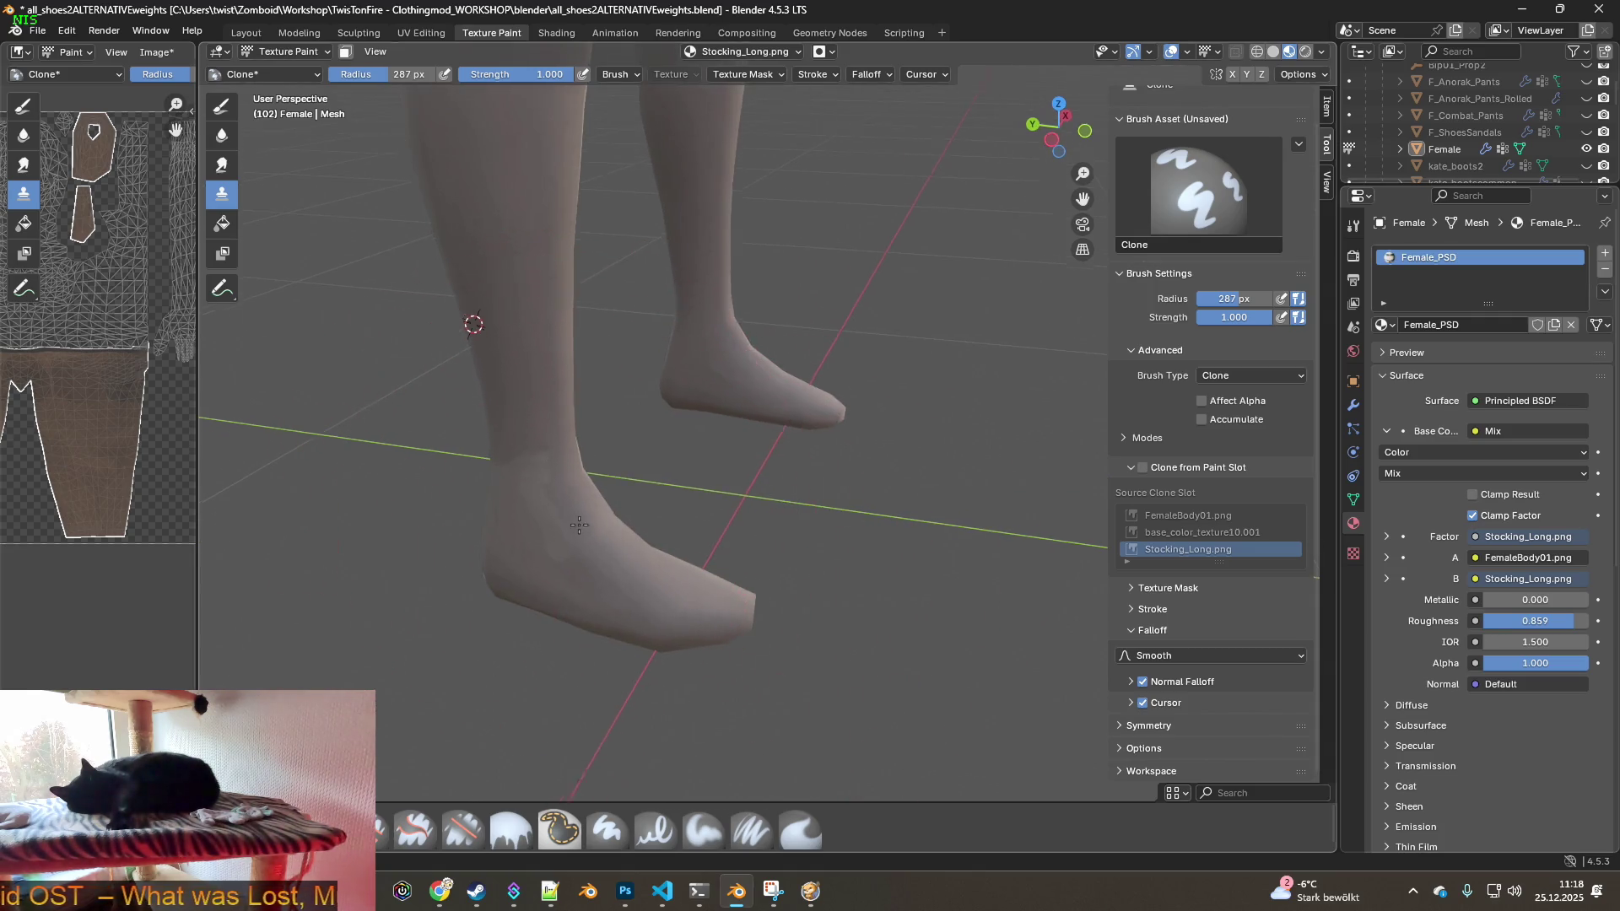
{"action": "middle_click_drag", "start_coordinate": [470, 466], "coordinate": [698, 453]}
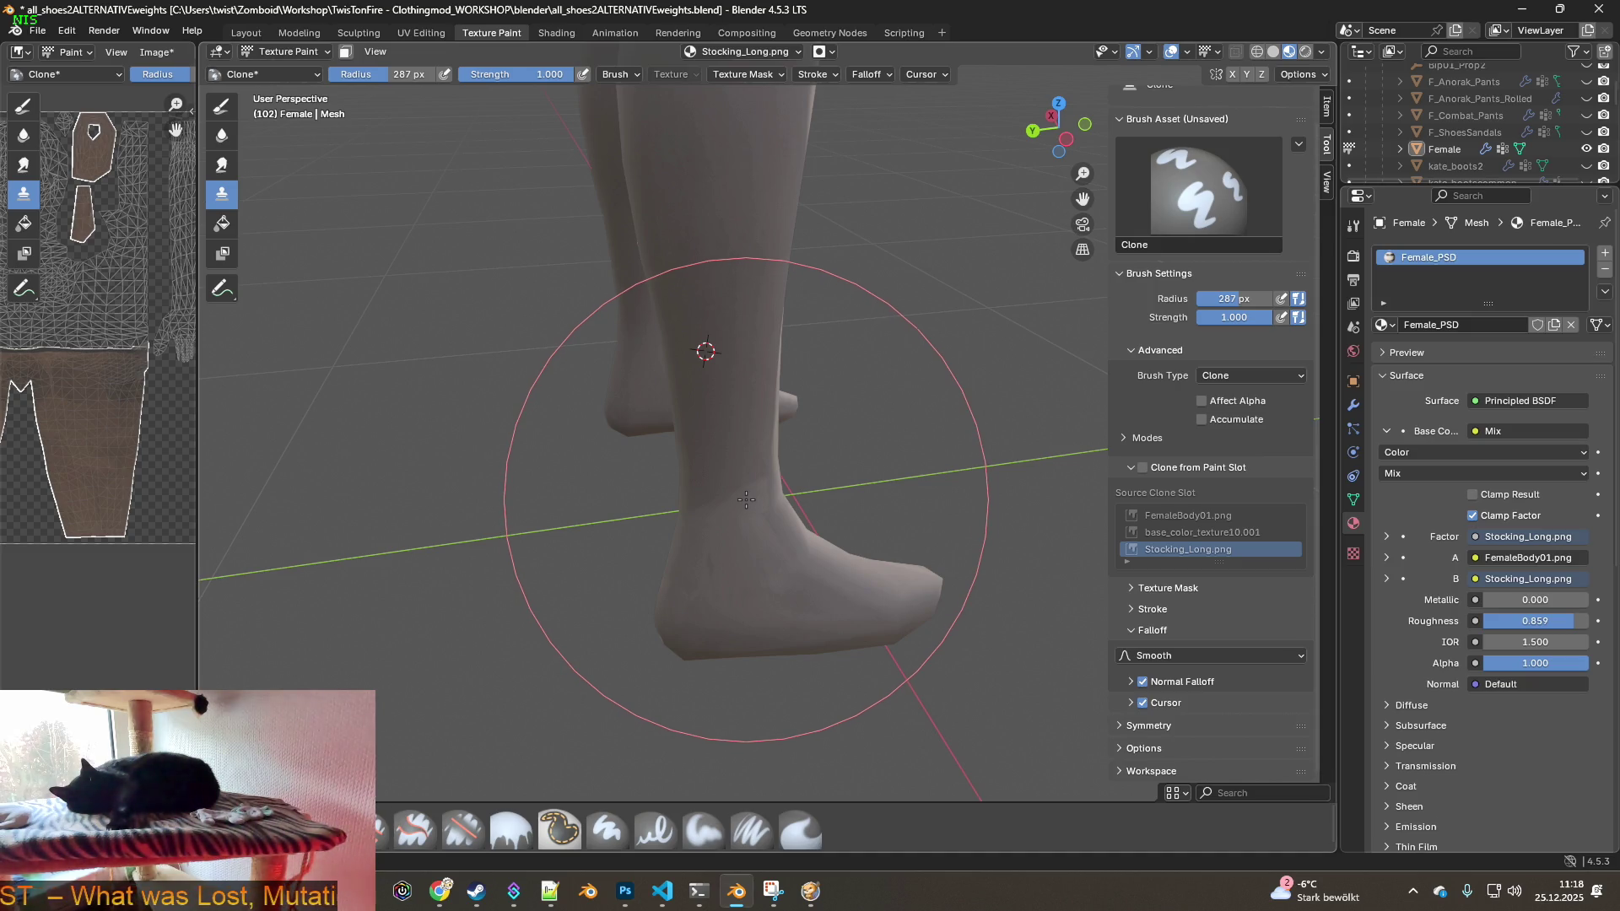
{"action": "middle_click_drag", "start_coordinate": [712, 534], "coordinate": [907, 459]}
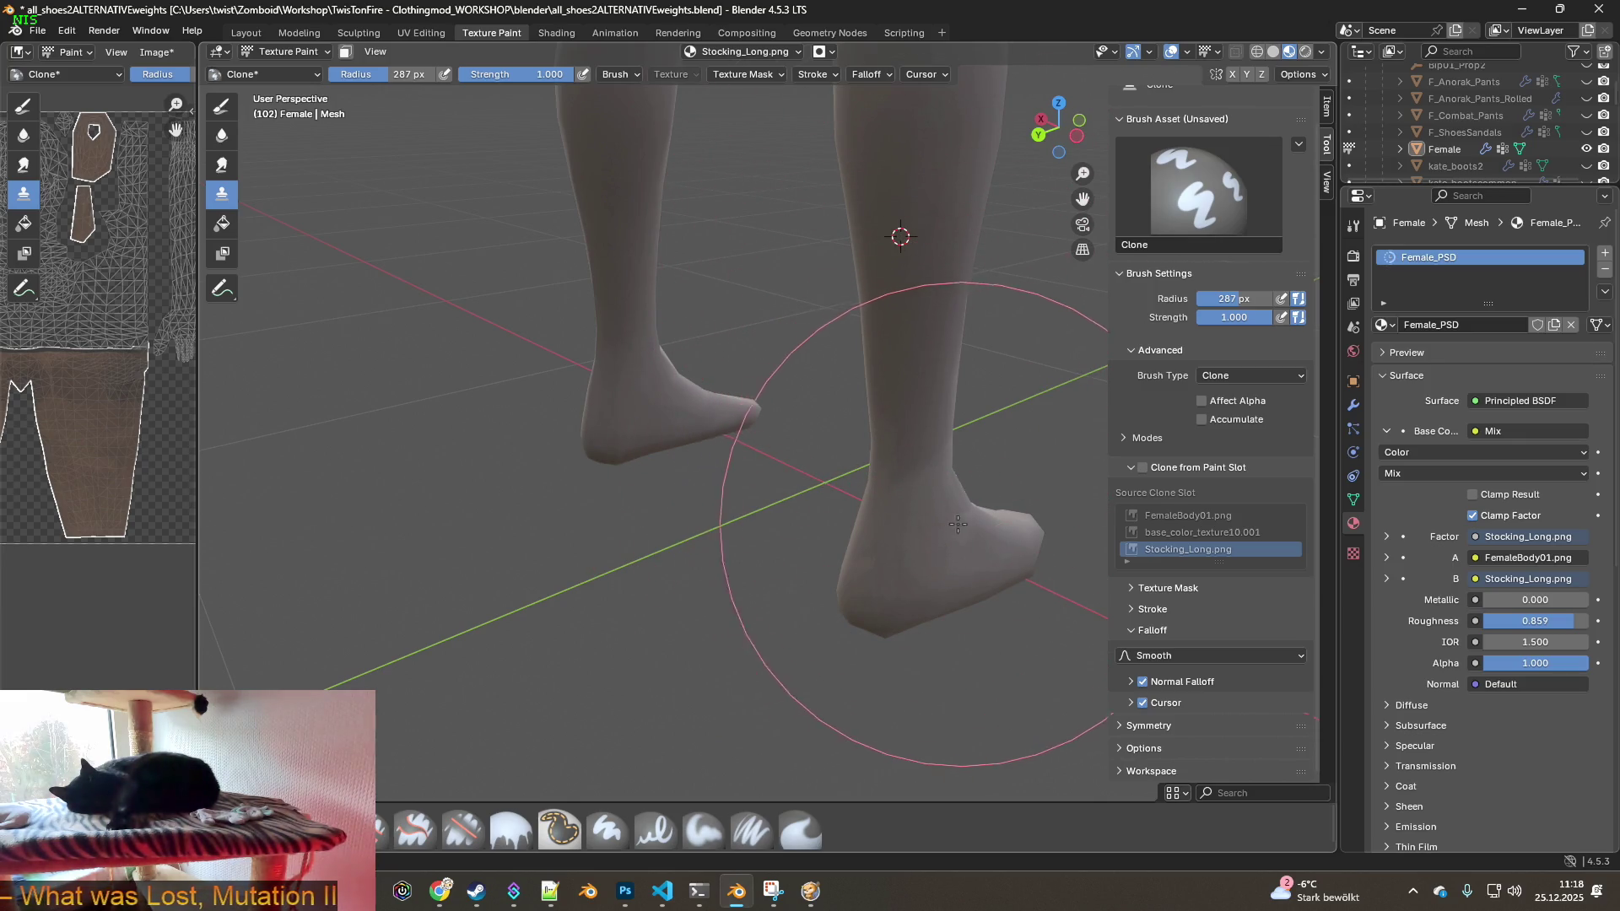
{"action": "mouse_move", "coordinate": [931, 478]}
{"action": "middle_mouse_down"}
{"action": "mouse_move", "coordinate": [543, 452]}
{"action": "mouse_move", "coordinate": [759, 543]}
{"action": "middle_mouse_up"}
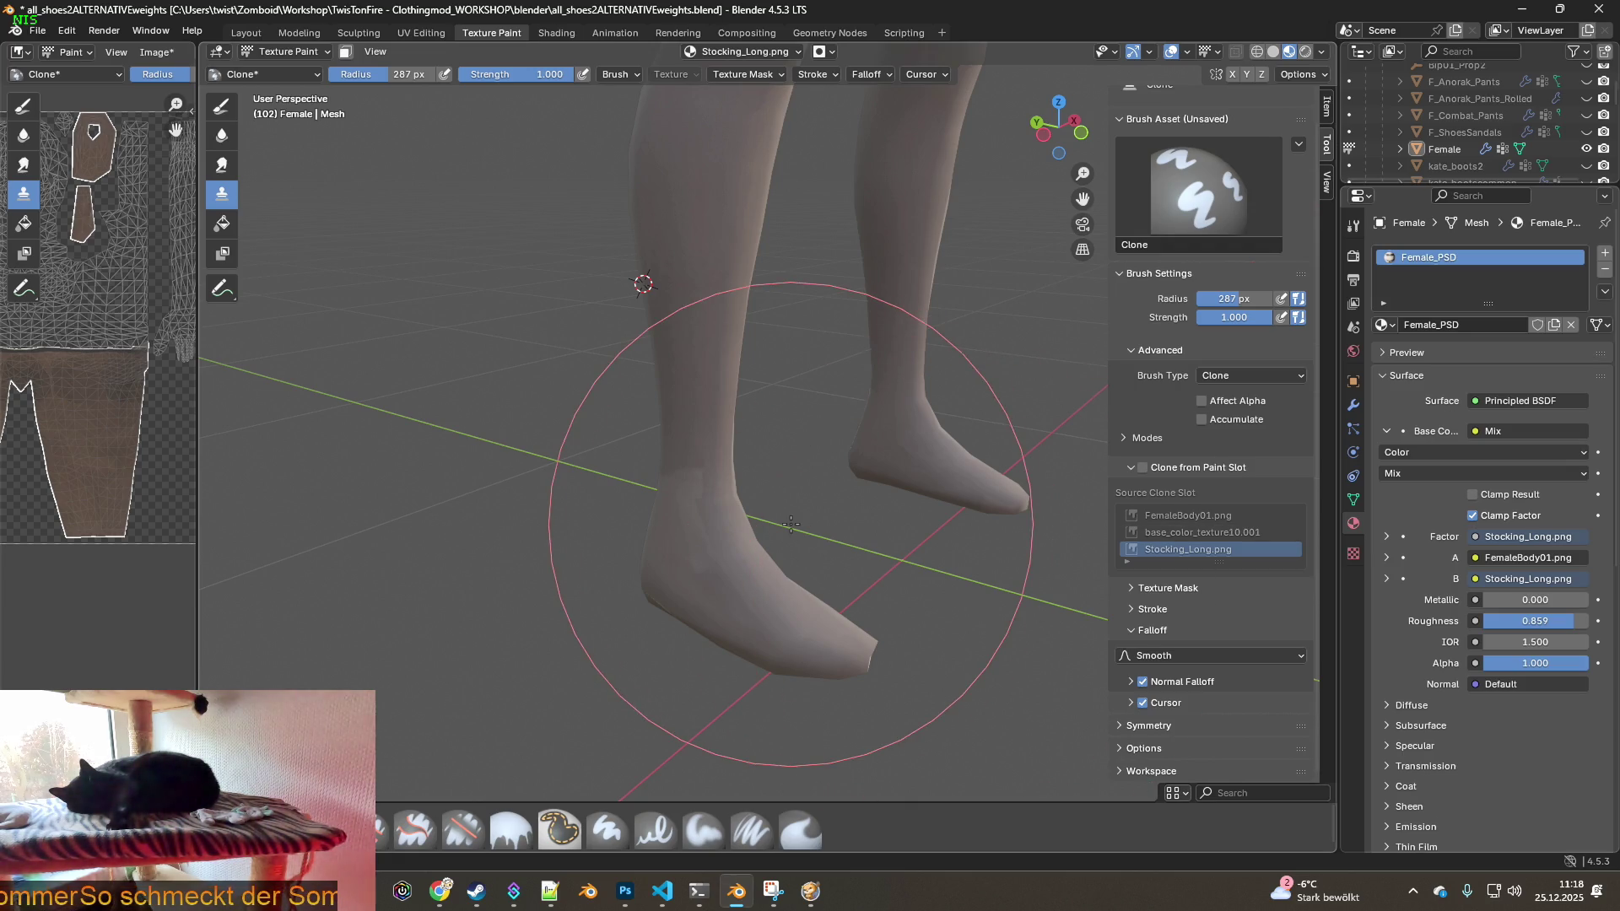
{"action": "middle_click_drag", "start_coordinate": [794, 530], "coordinate": [850, 650]}
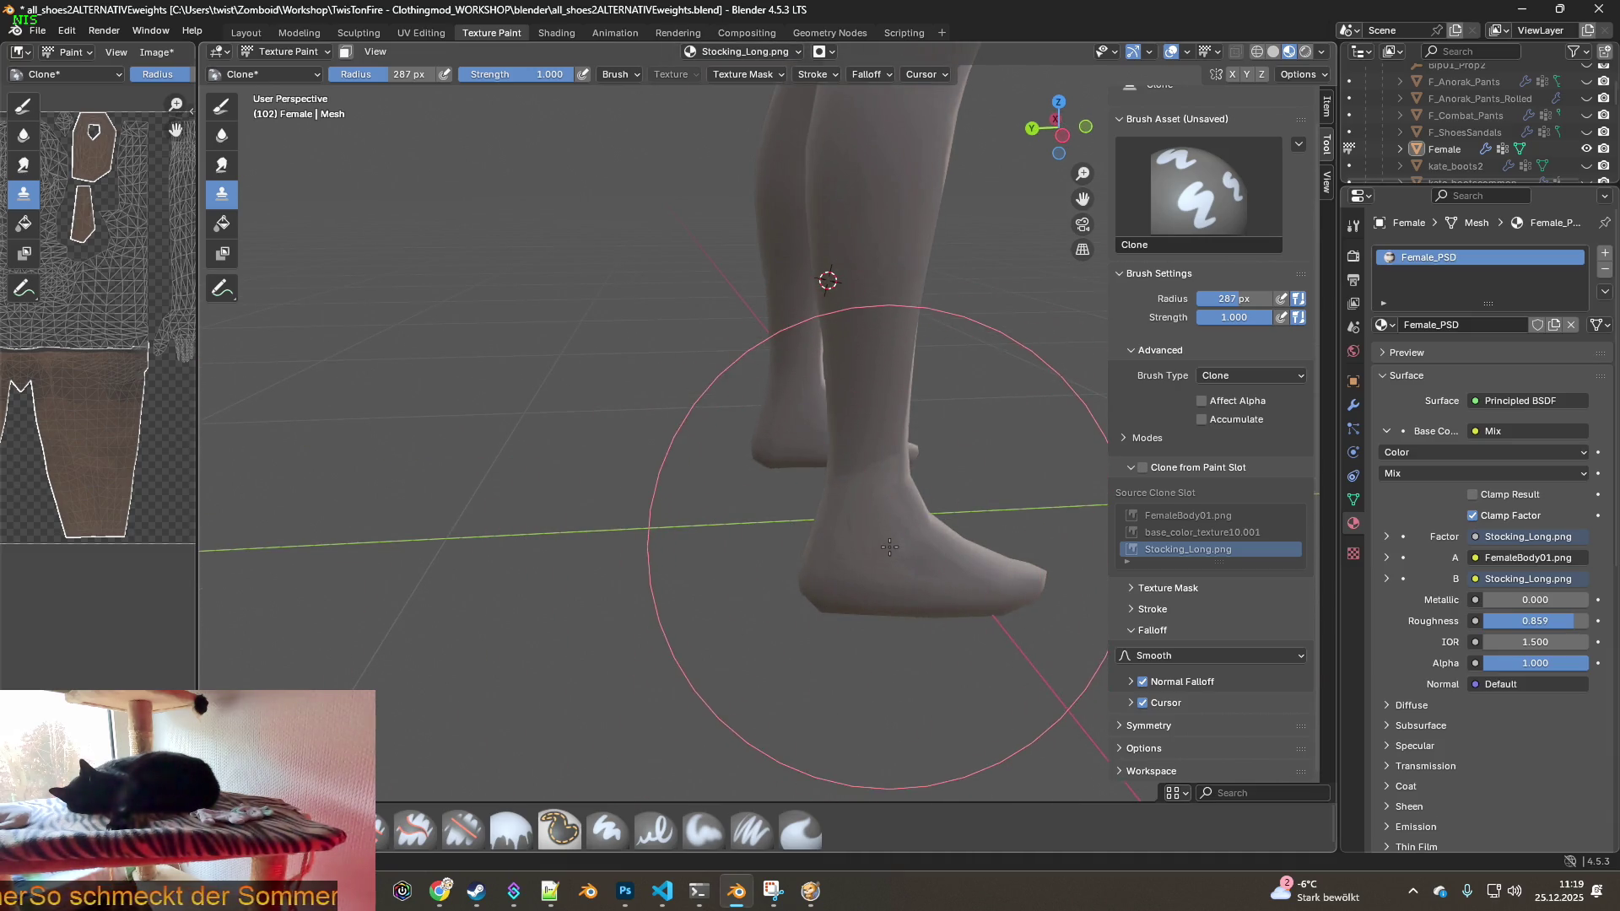
{"action": "scroll", "coordinate": [832, 535], "scroll_direction": "up", "scroll_amount": 3}
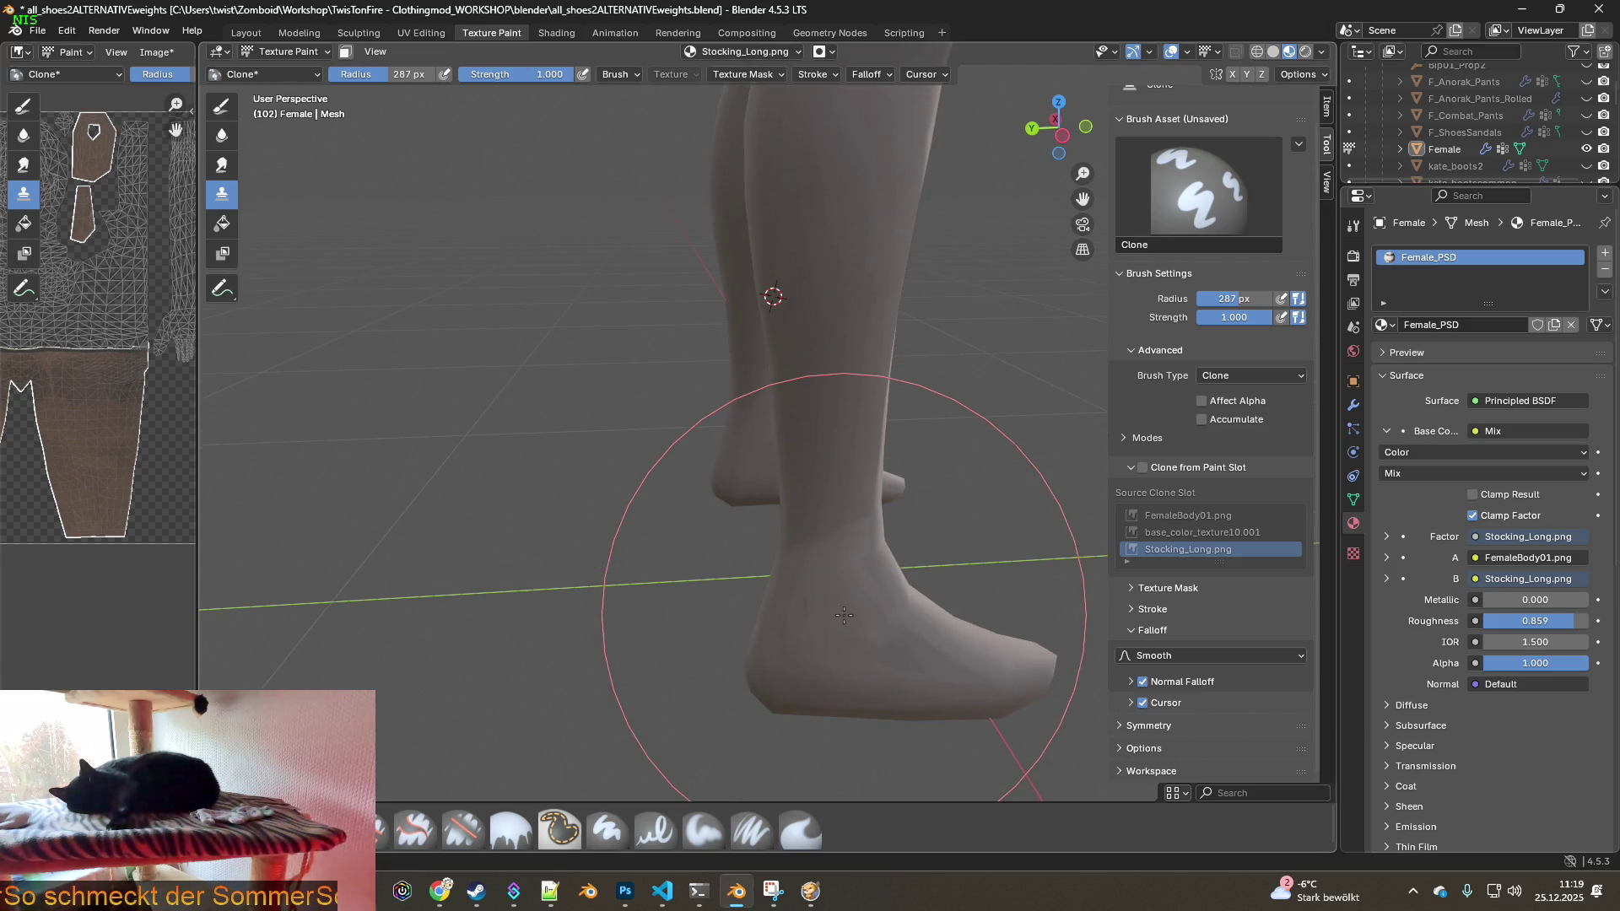
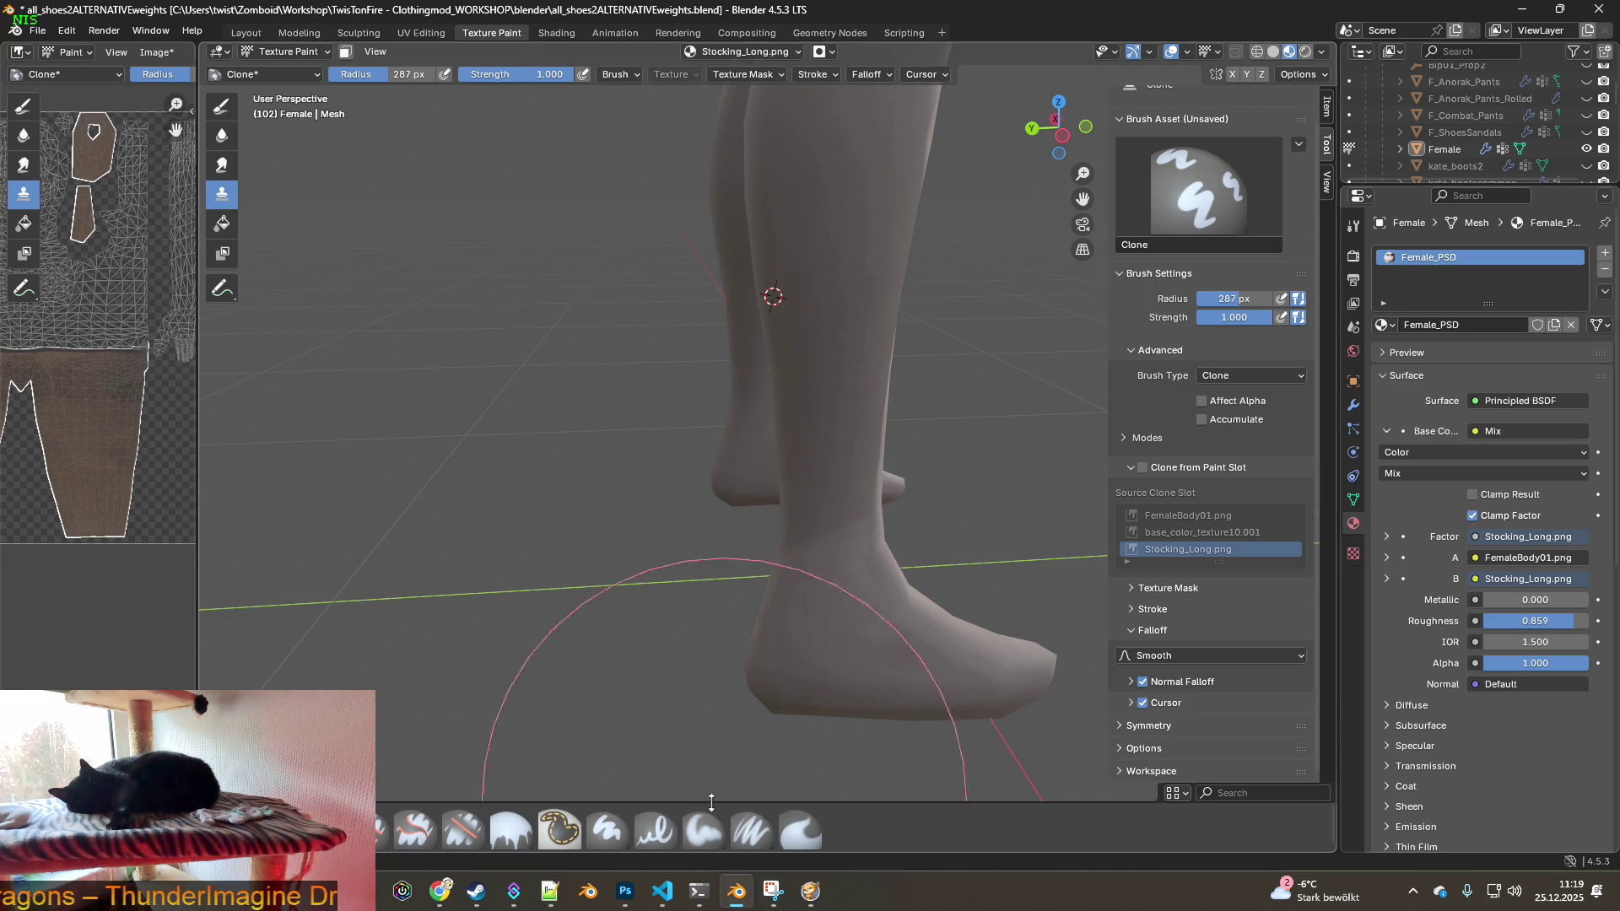
- With the Smear brush, smooth the stocking seams around the lower legs and feet, then frame the body
{"action": "left_click", "coordinate": [800, 831]}
{"action": "mouse_move", "coordinate": [862, 645]}
{"action": "middle_mouse_down"}
{"action": "mouse_move", "coordinate": [877, 652]}
{"action": "mouse_move", "coordinate": [914, 596]}
{"action": "middle_mouse_up"}
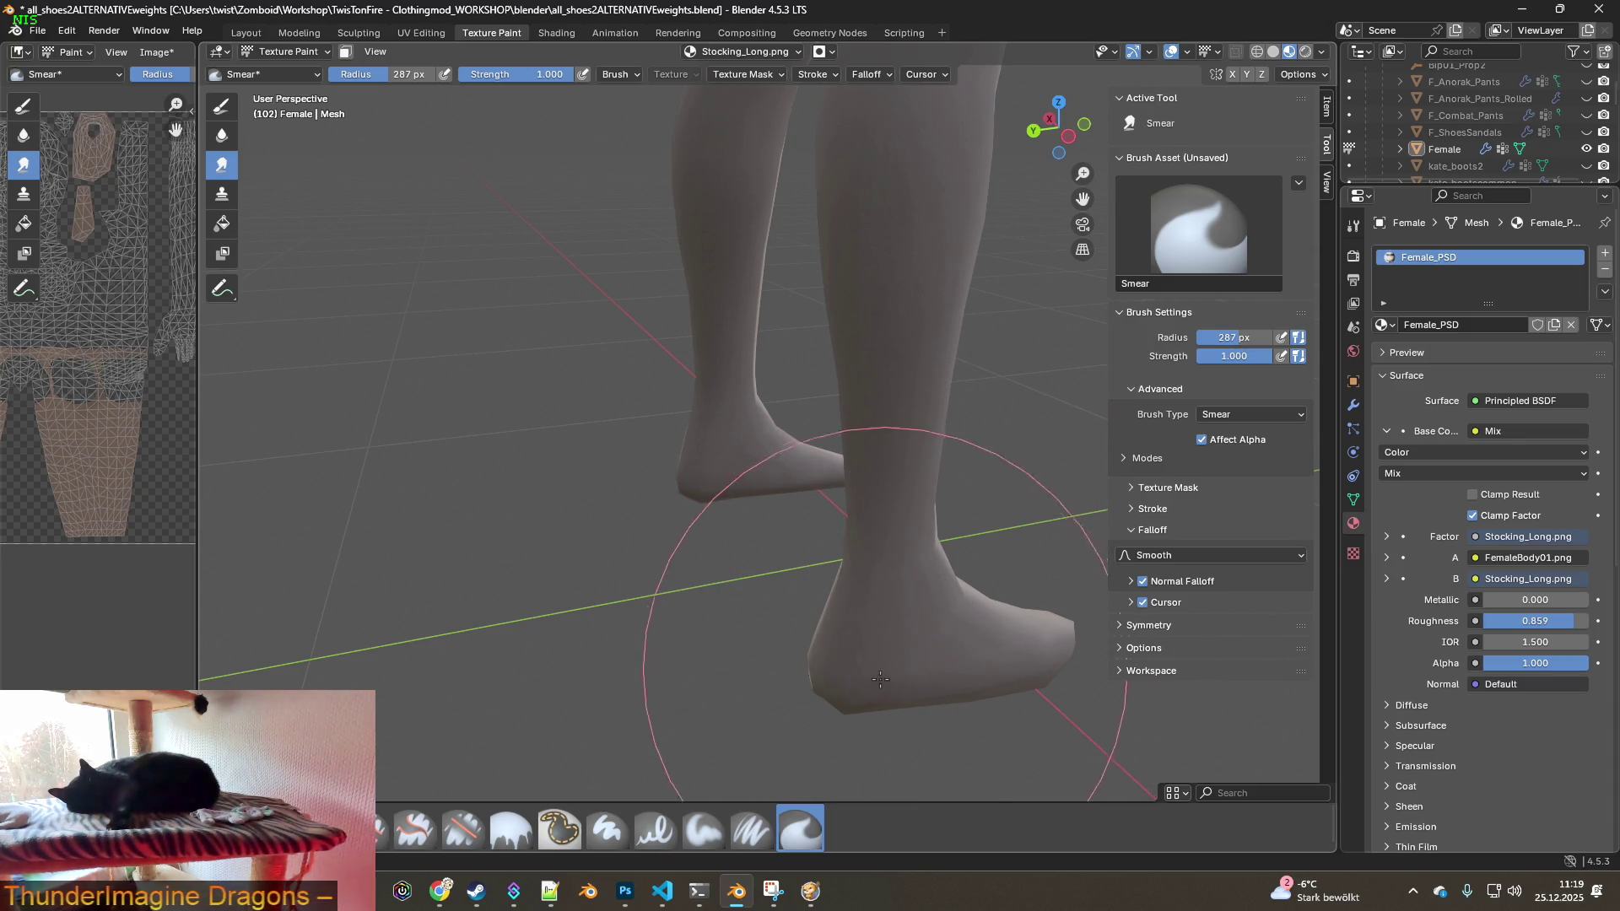
{"action": "middle_click_drag", "start_coordinate": [913, 589], "coordinate": [568, 585]}
{"action": "mouse_move", "coordinate": [637, 730]}
{"action": "middle_mouse_down"}
{"action": "mouse_move", "coordinate": [571, 591]}
{"action": "mouse_move", "coordinate": [633, 507]}
{"action": "middle_mouse_up"}
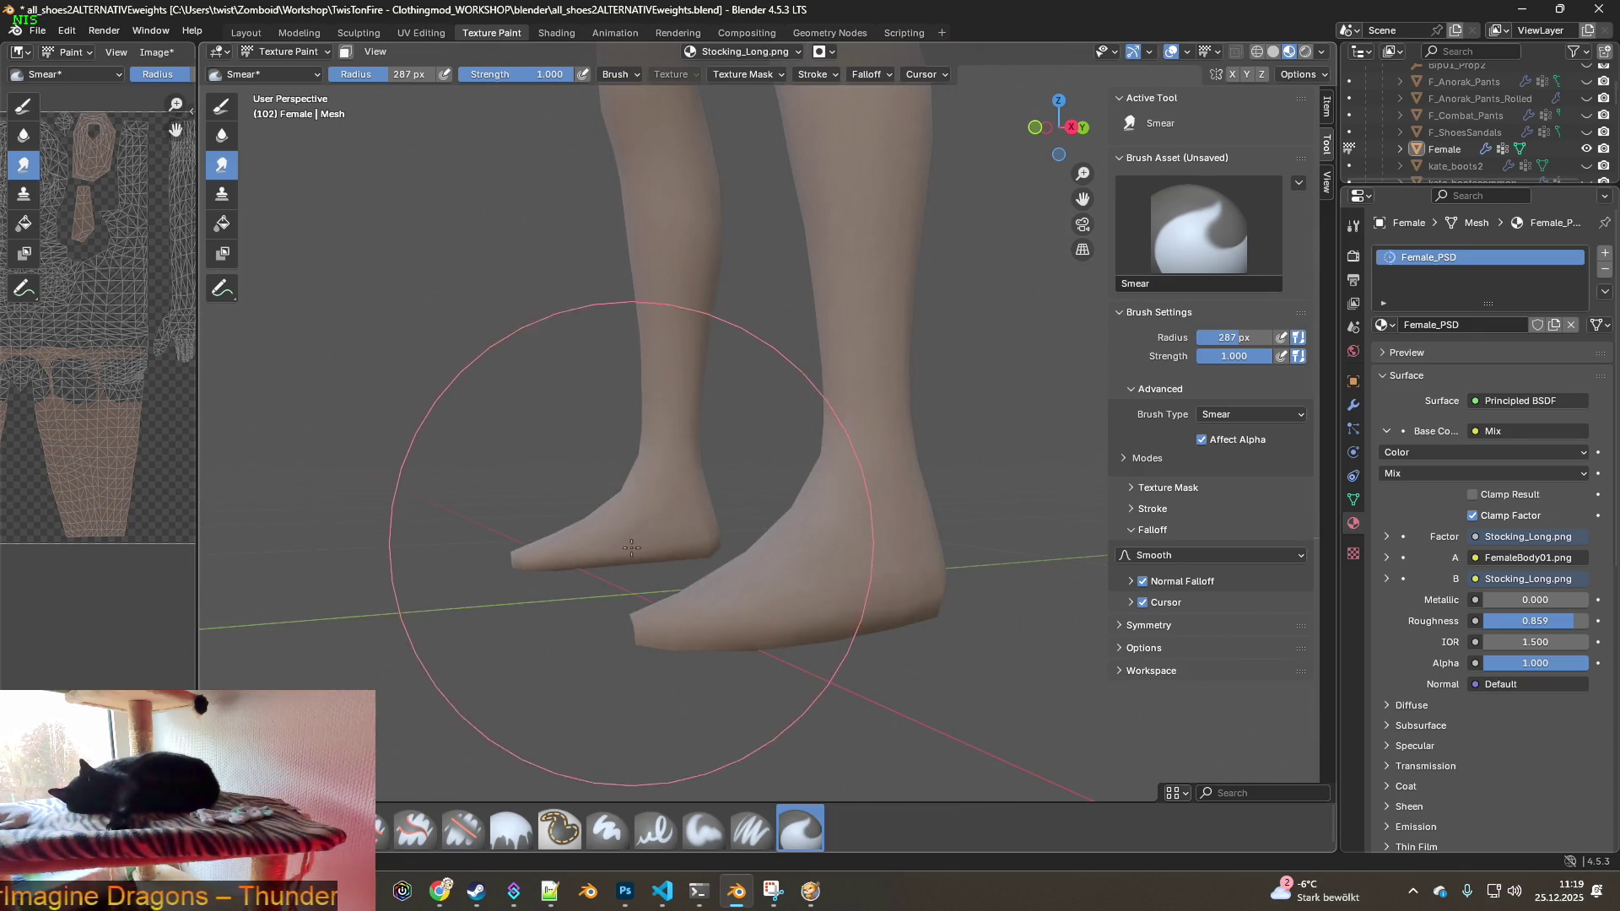
{"action": "middle_click_drag", "start_coordinate": [549, 566], "coordinate": [535, 574]}
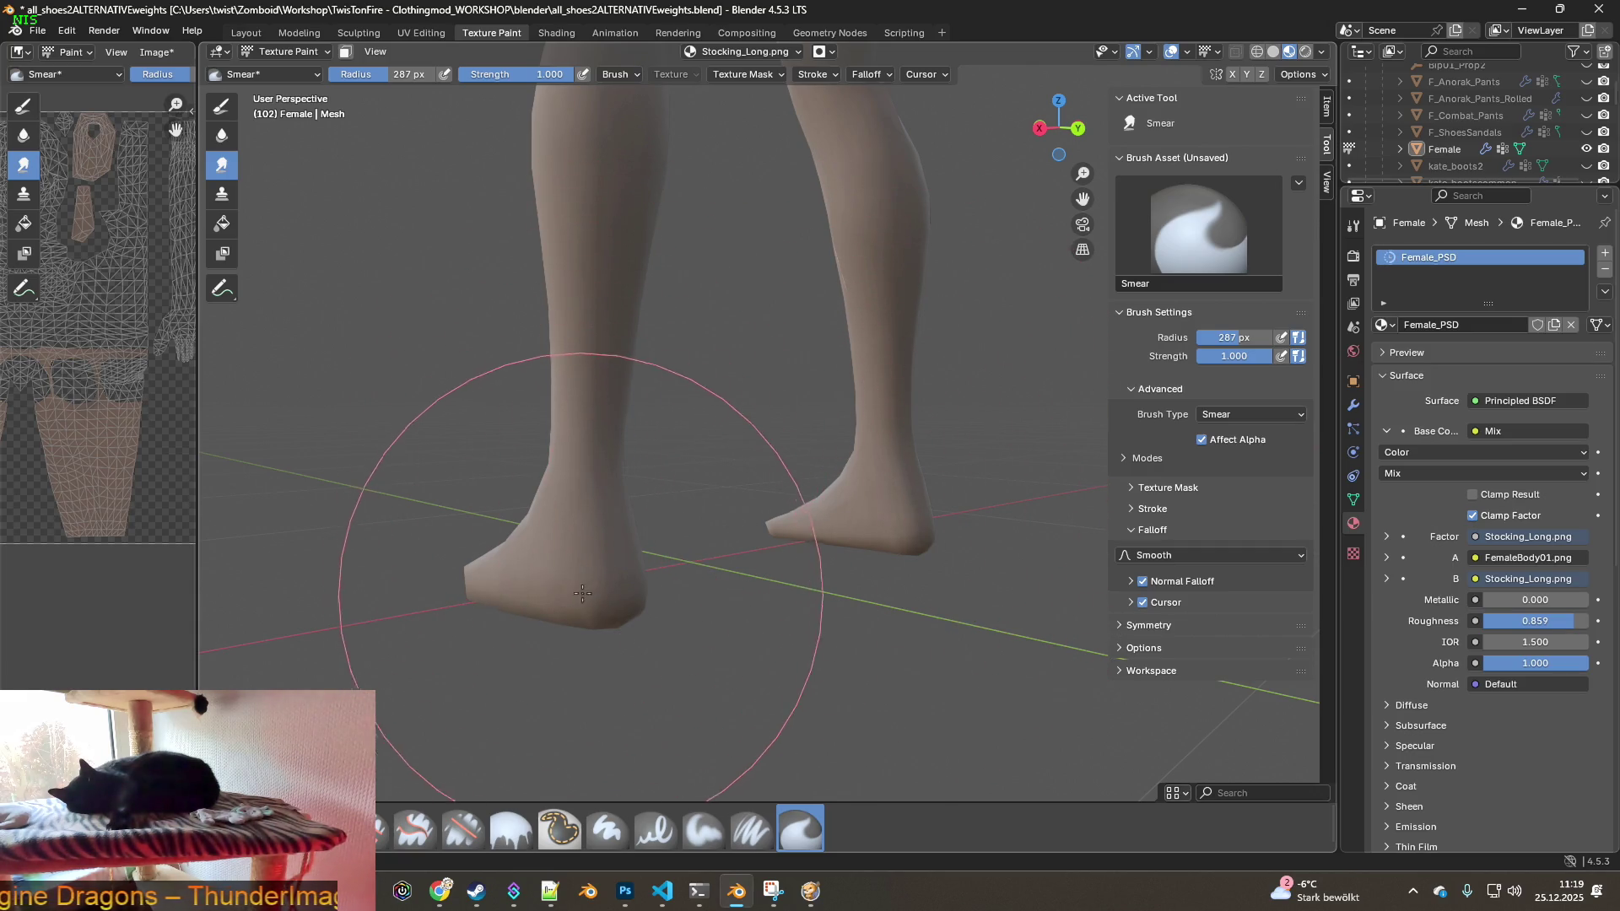
{"action": "middle_click_drag", "start_coordinate": [580, 595], "coordinate": [756, 590]}
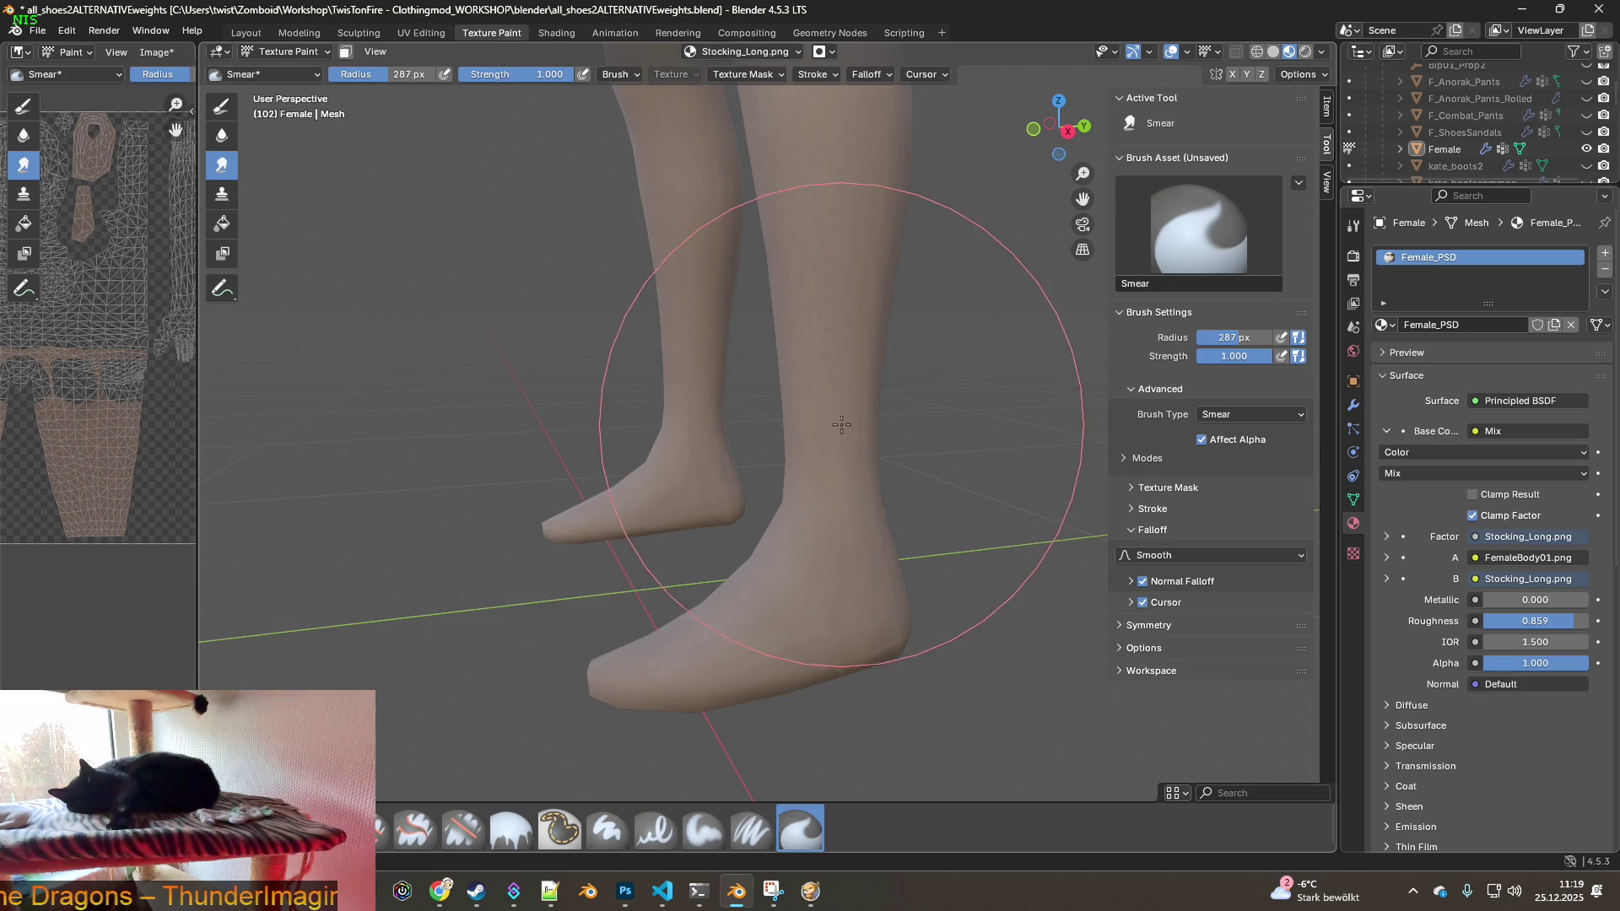
{"action": "middle_click_drag", "start_coordinate": [741, 669], "coordinate": [965, 578]}
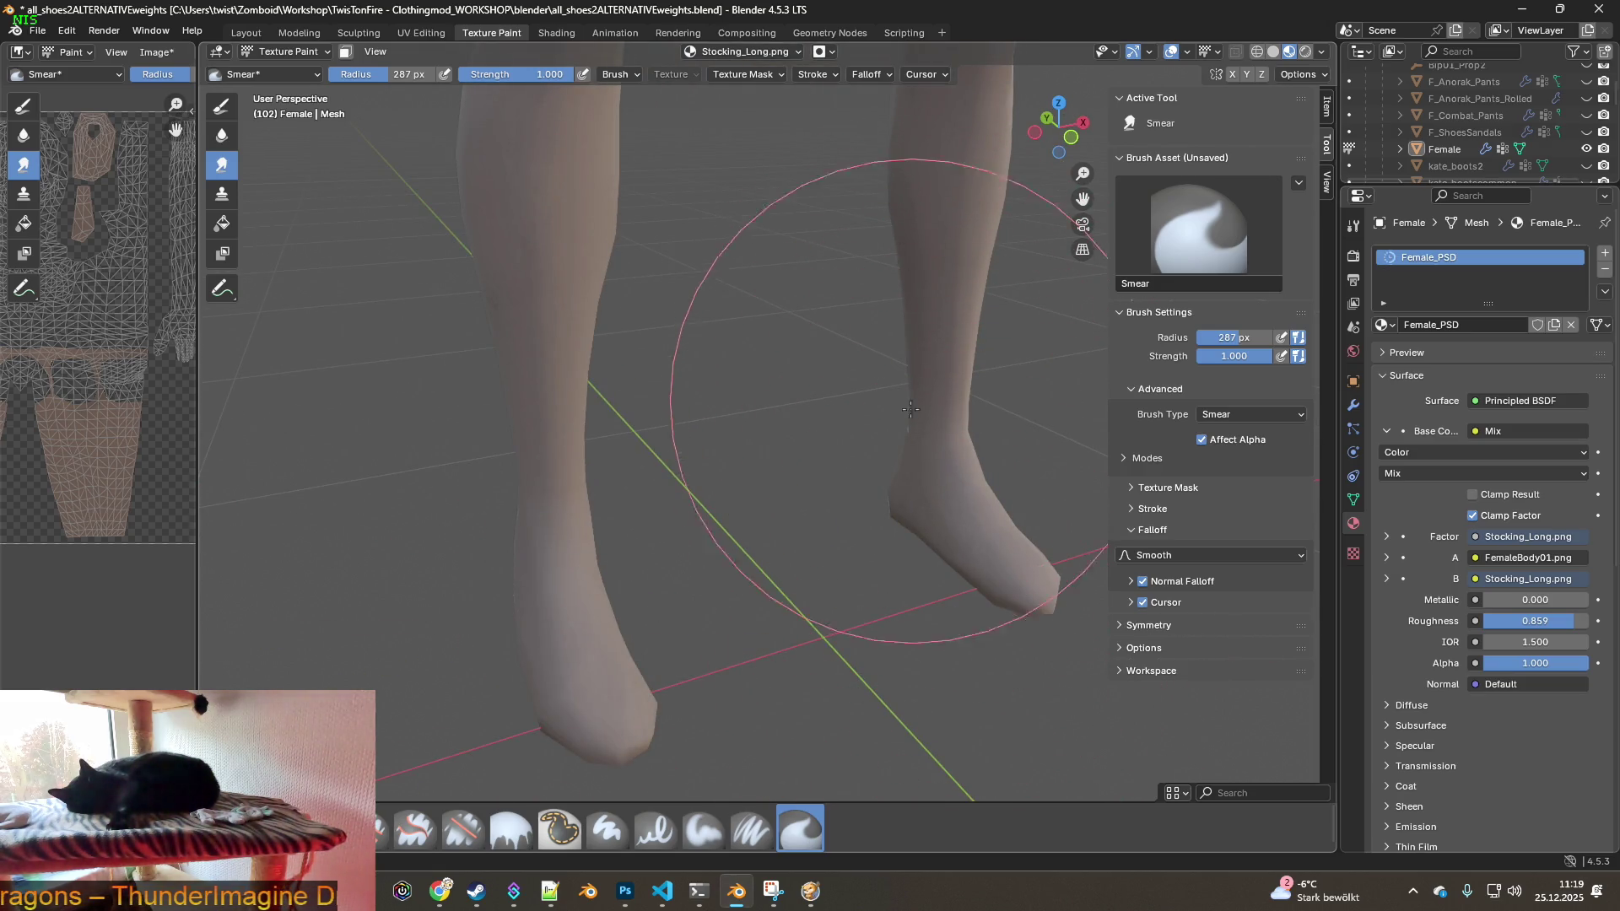
{"action": "middle_click_drag", "start_coordinate": [886, 507], "coordinate": [808, 478]}
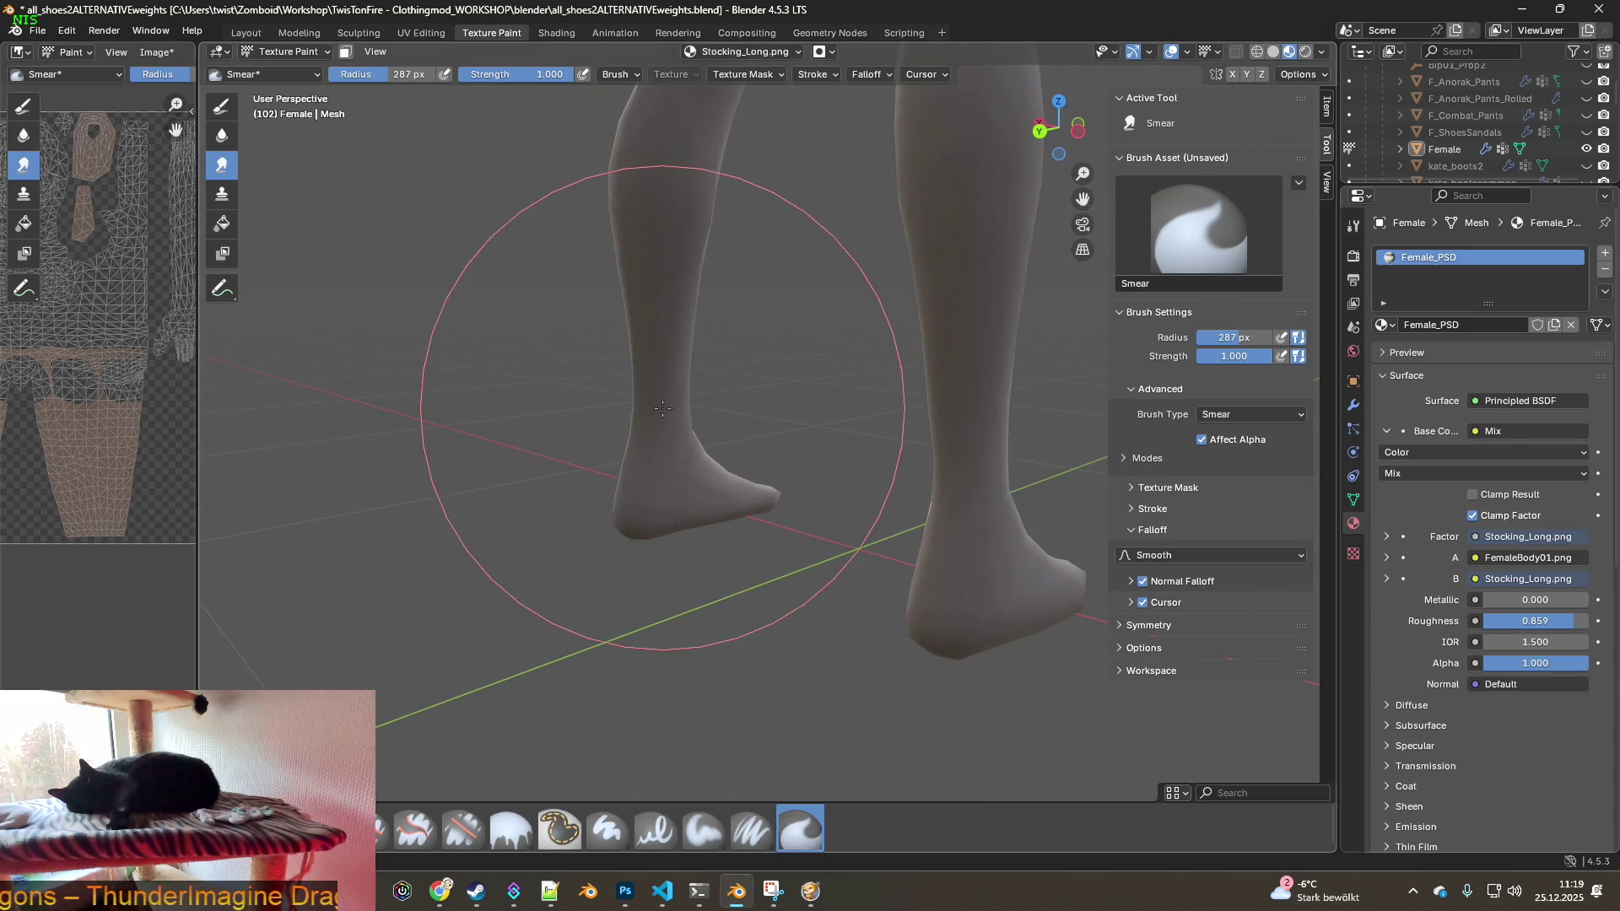
{"action": "mouse_move", "coordinate": [676, 586]}
{"action": "middle_mouse_down"}
{"action": "mouse_move", "coordinate": [723, 390]}
{"action": "mouse_move", "coordinate": [695, 344]}
{"action": "mouse_move", "coordinate": [790, 322]}
{"action": "middle_mouse_up"}
{"action": "key", "text": "KP_Decimal"}
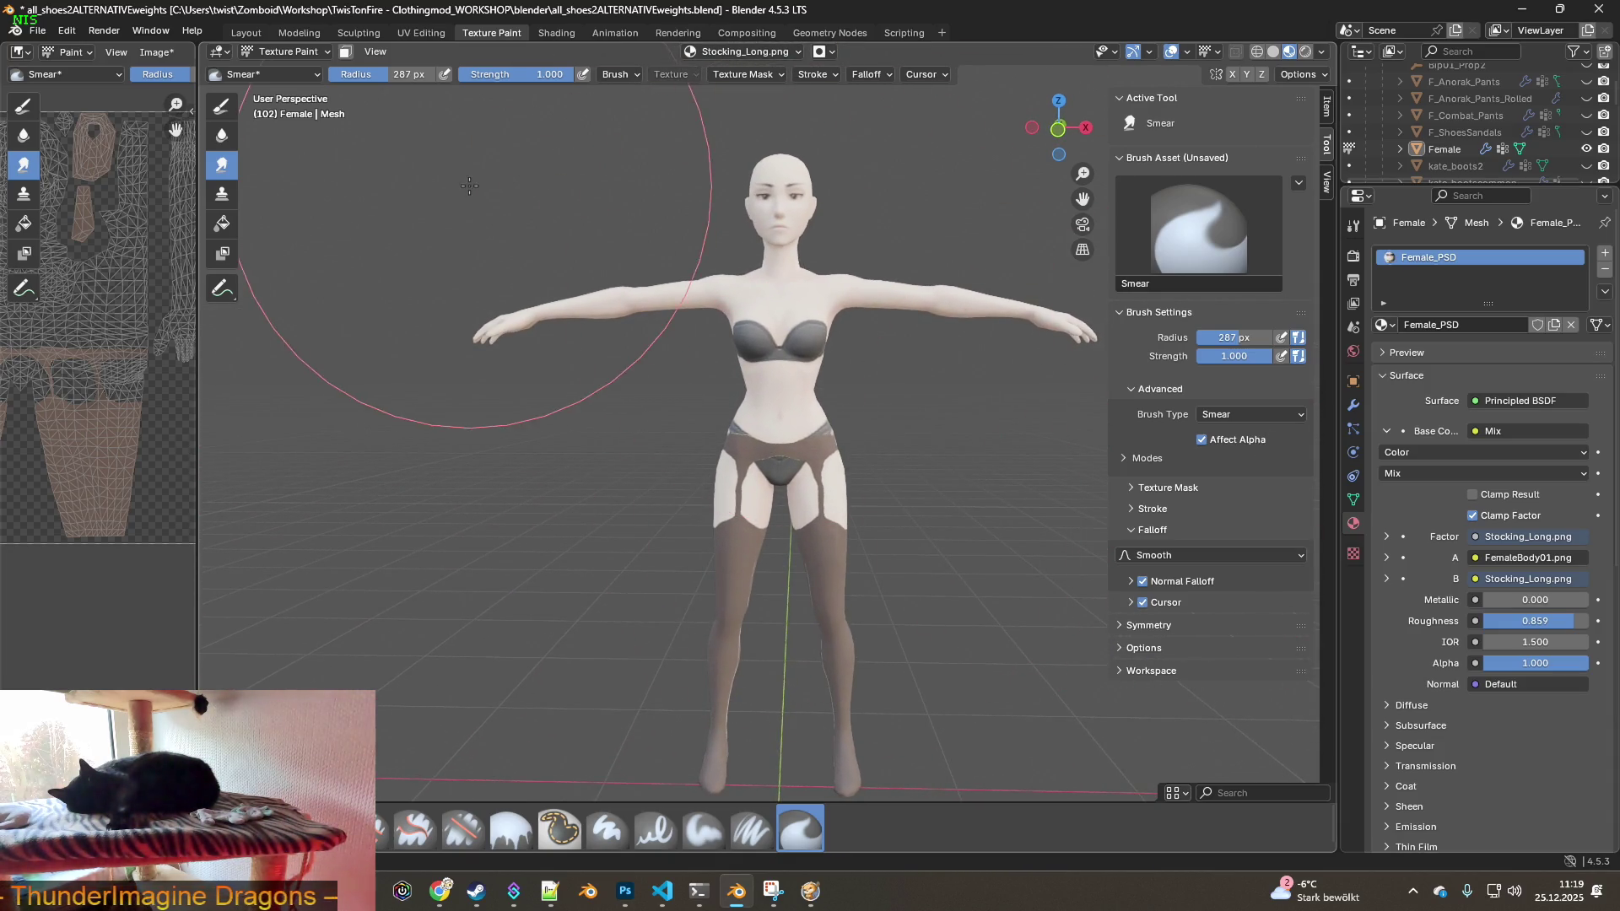
- Save the painted Stocking_Long.png image and switch over to Project Zomboid
{"action": "left_click", "coordinate": [155, 52]}
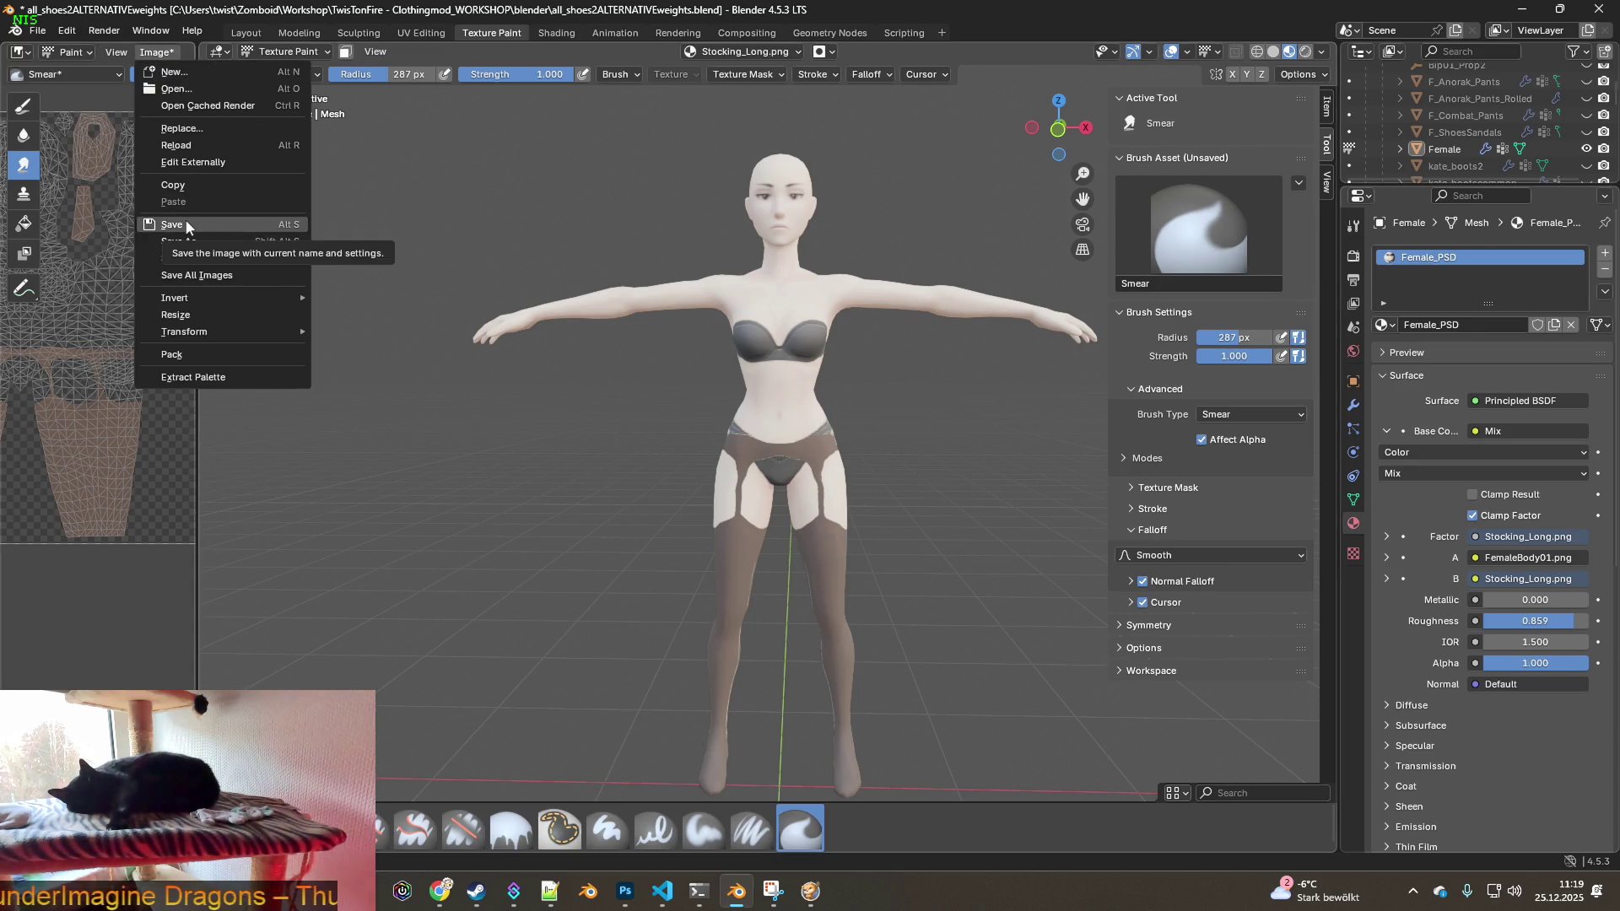
{"action": "left_click", "coordinate": [189, 227]}
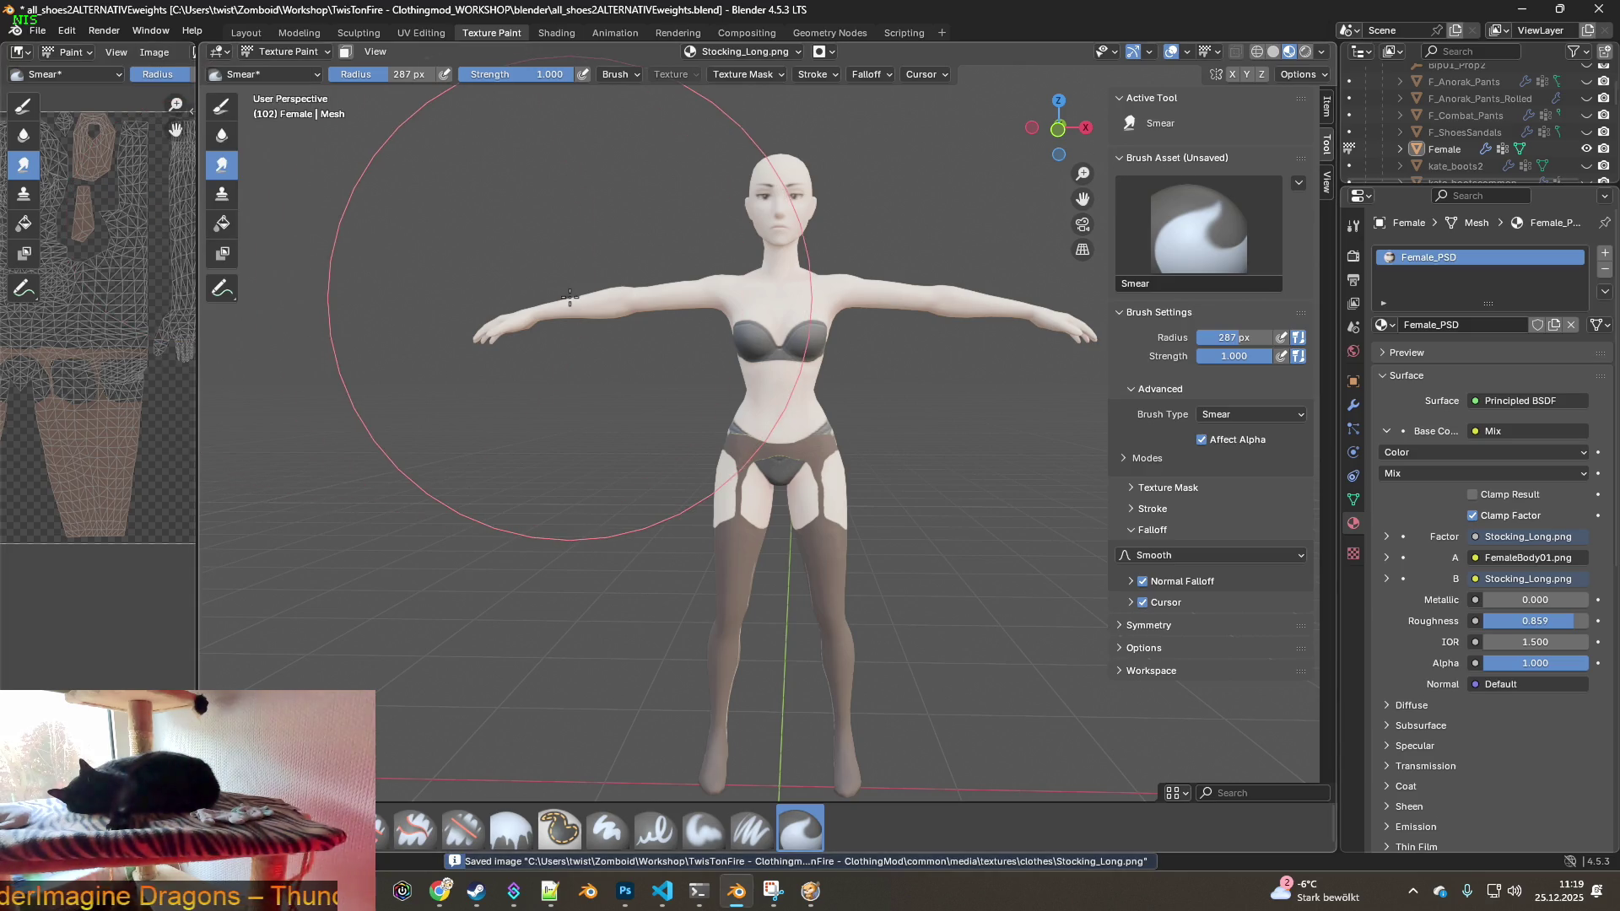
{"action": "key", "text": "alt+Tab"}
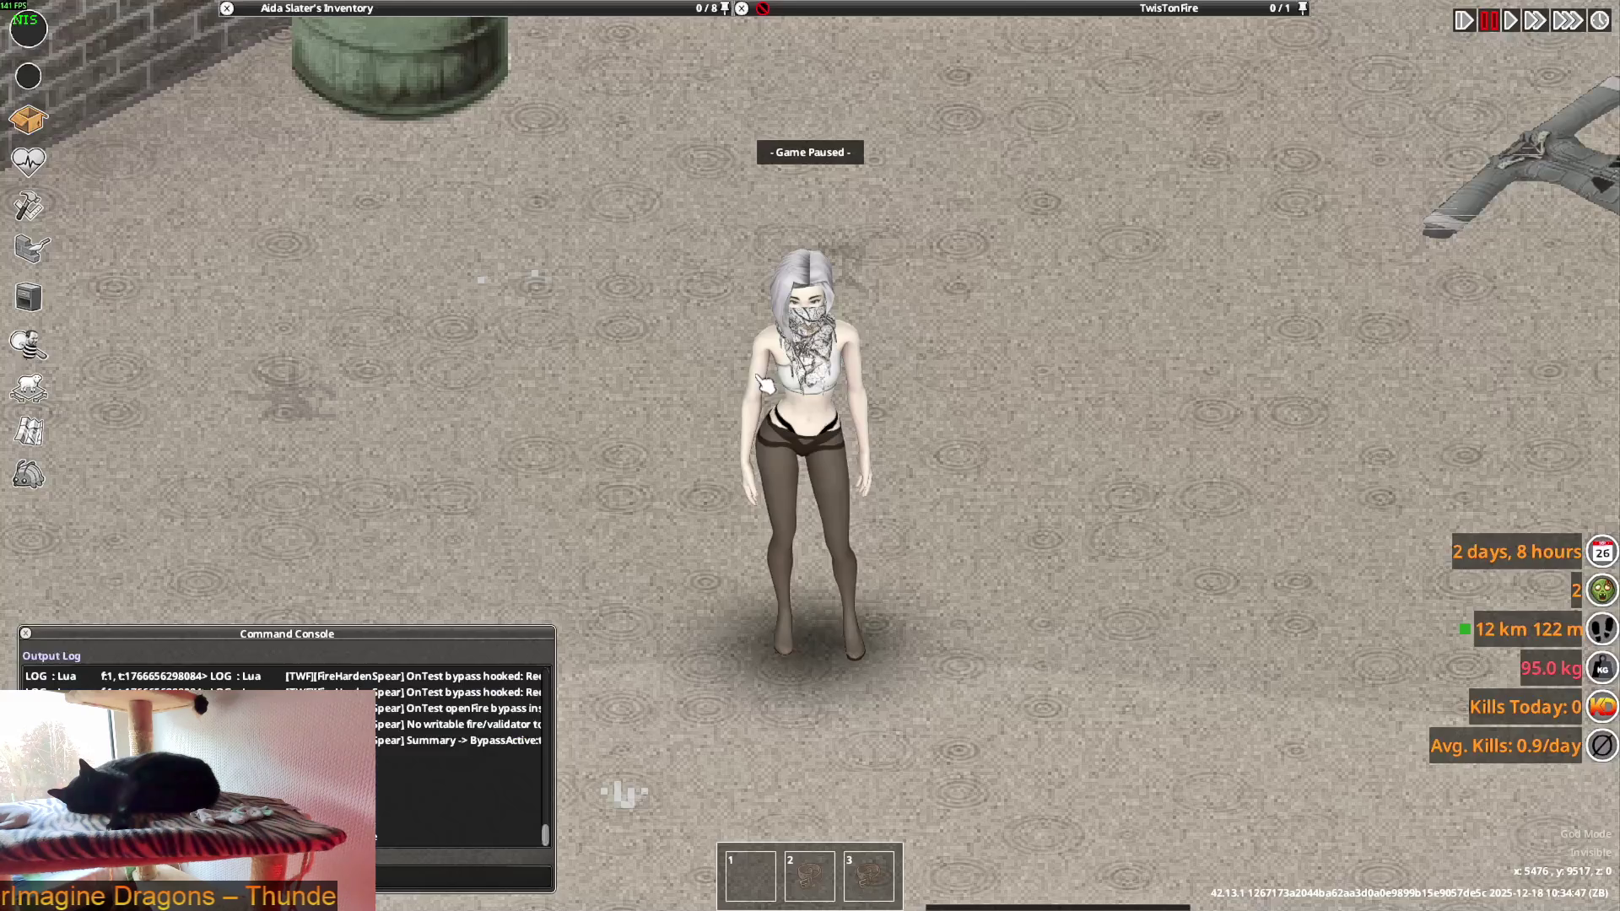
- Unpause the game and take off the Lingerie Tights the character is wearing
{"action": "key", "text": "space"}
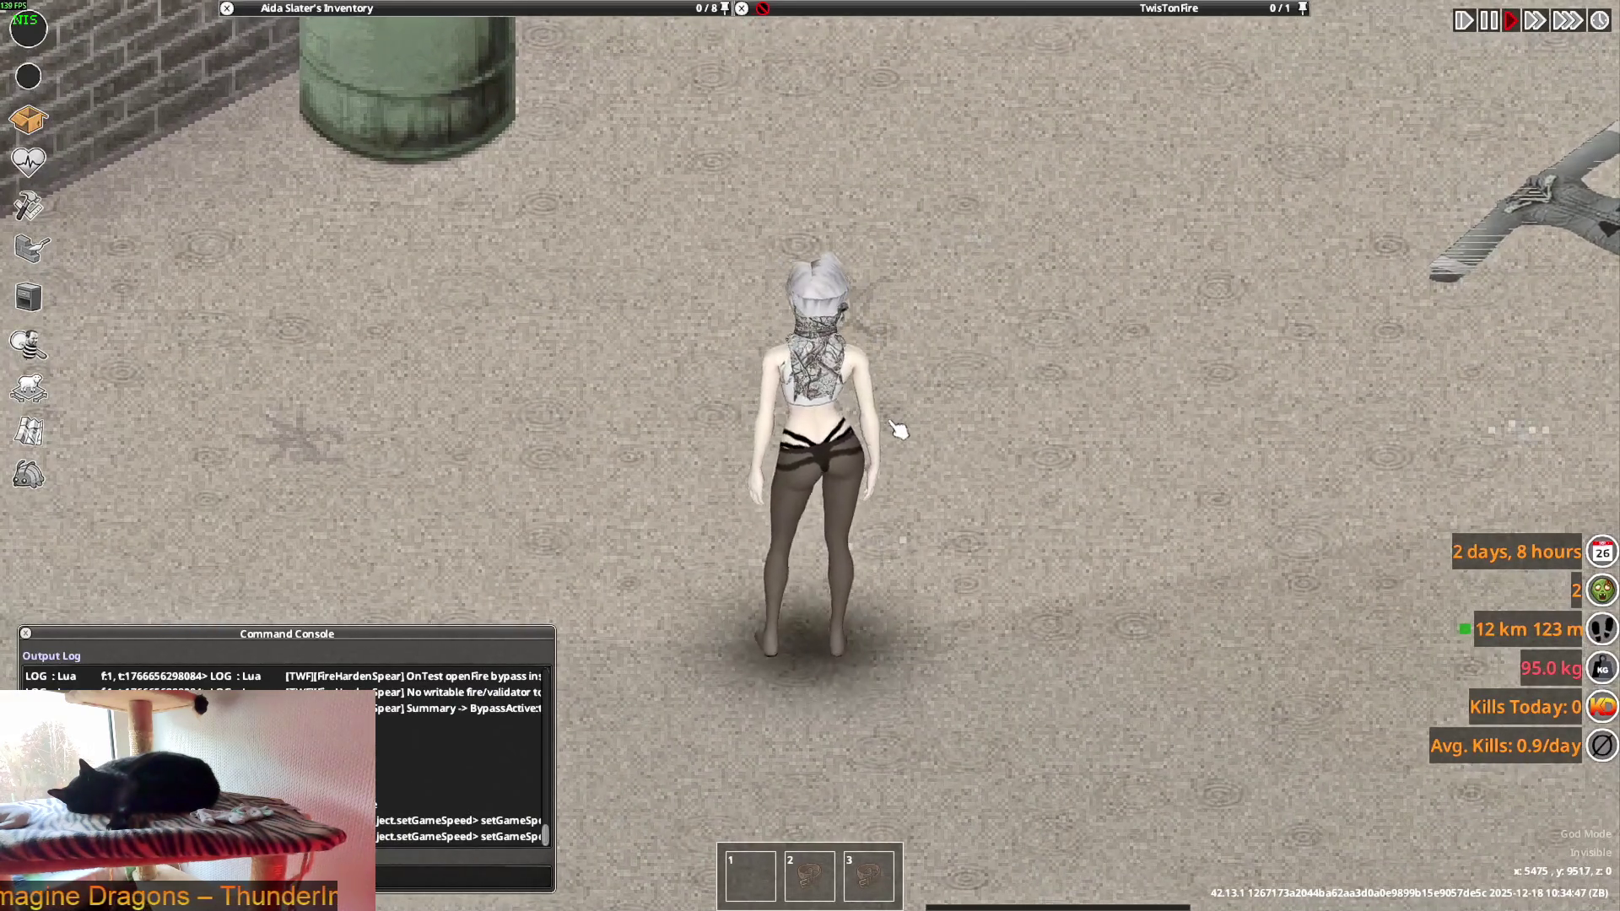
{"action": "key", "text": "w"}
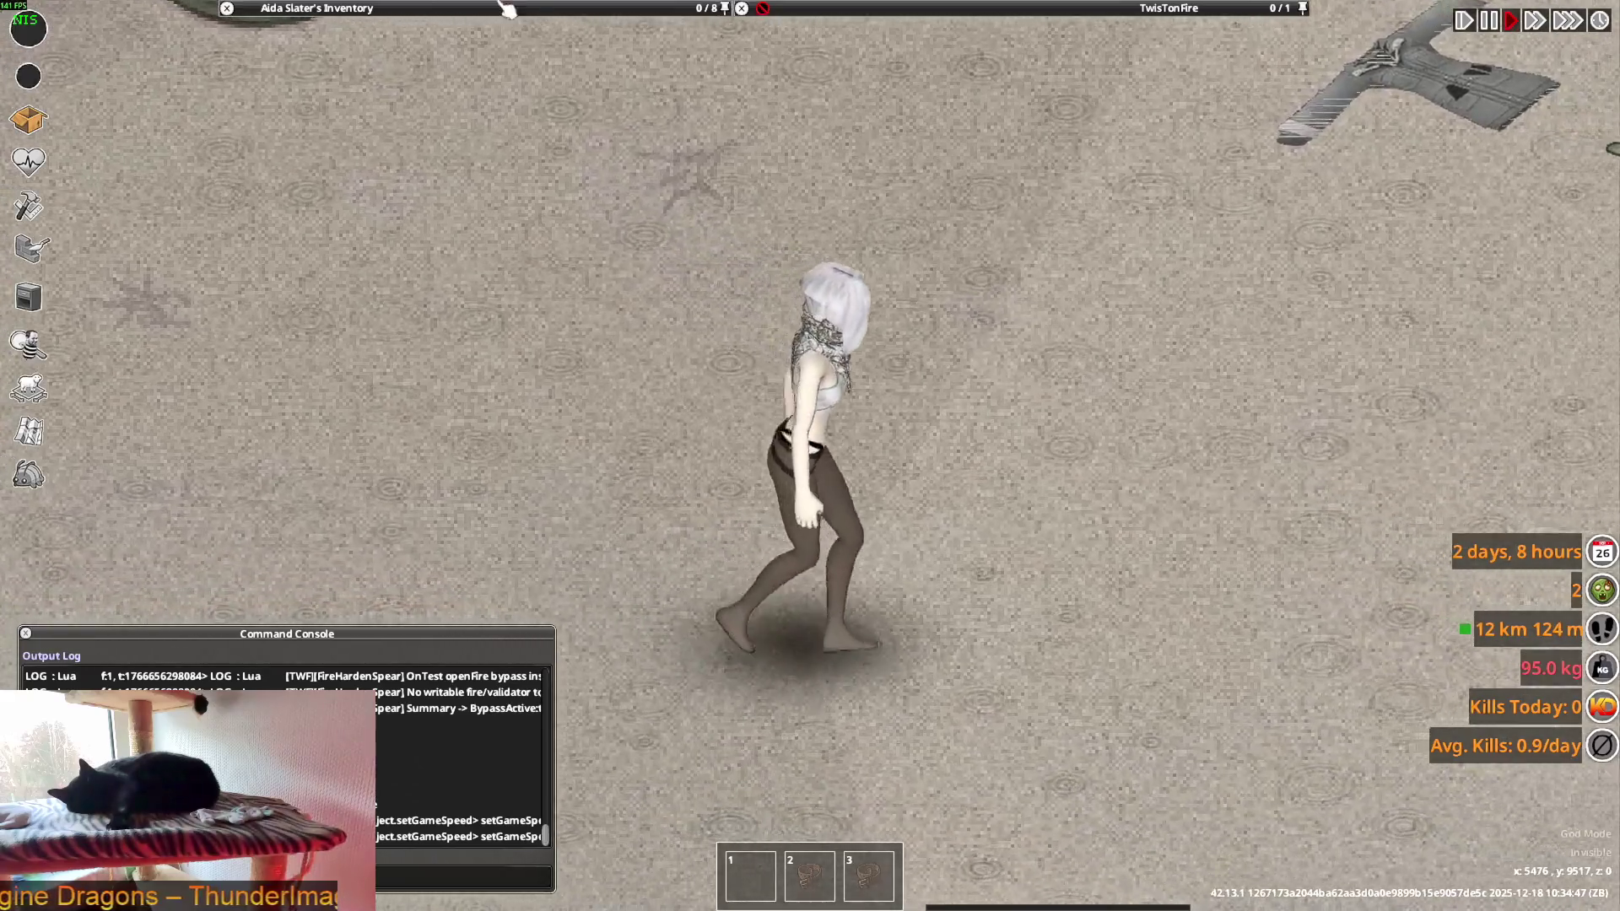
{"action": "mouse_move", "coordinate": [507, 8]}
{"action": "scroll", "coordinate": [372, 205], "scroll_direction": "down", "scroll_amount": 3}
{"action": "scroll", "coordinate": [365, 230], "scroll_direction": "up", "scroll_amount": 3}
{"action": "scroll", "coordinate": [355, 232], "scroll_direction": "down", "scroll_amount": 5}
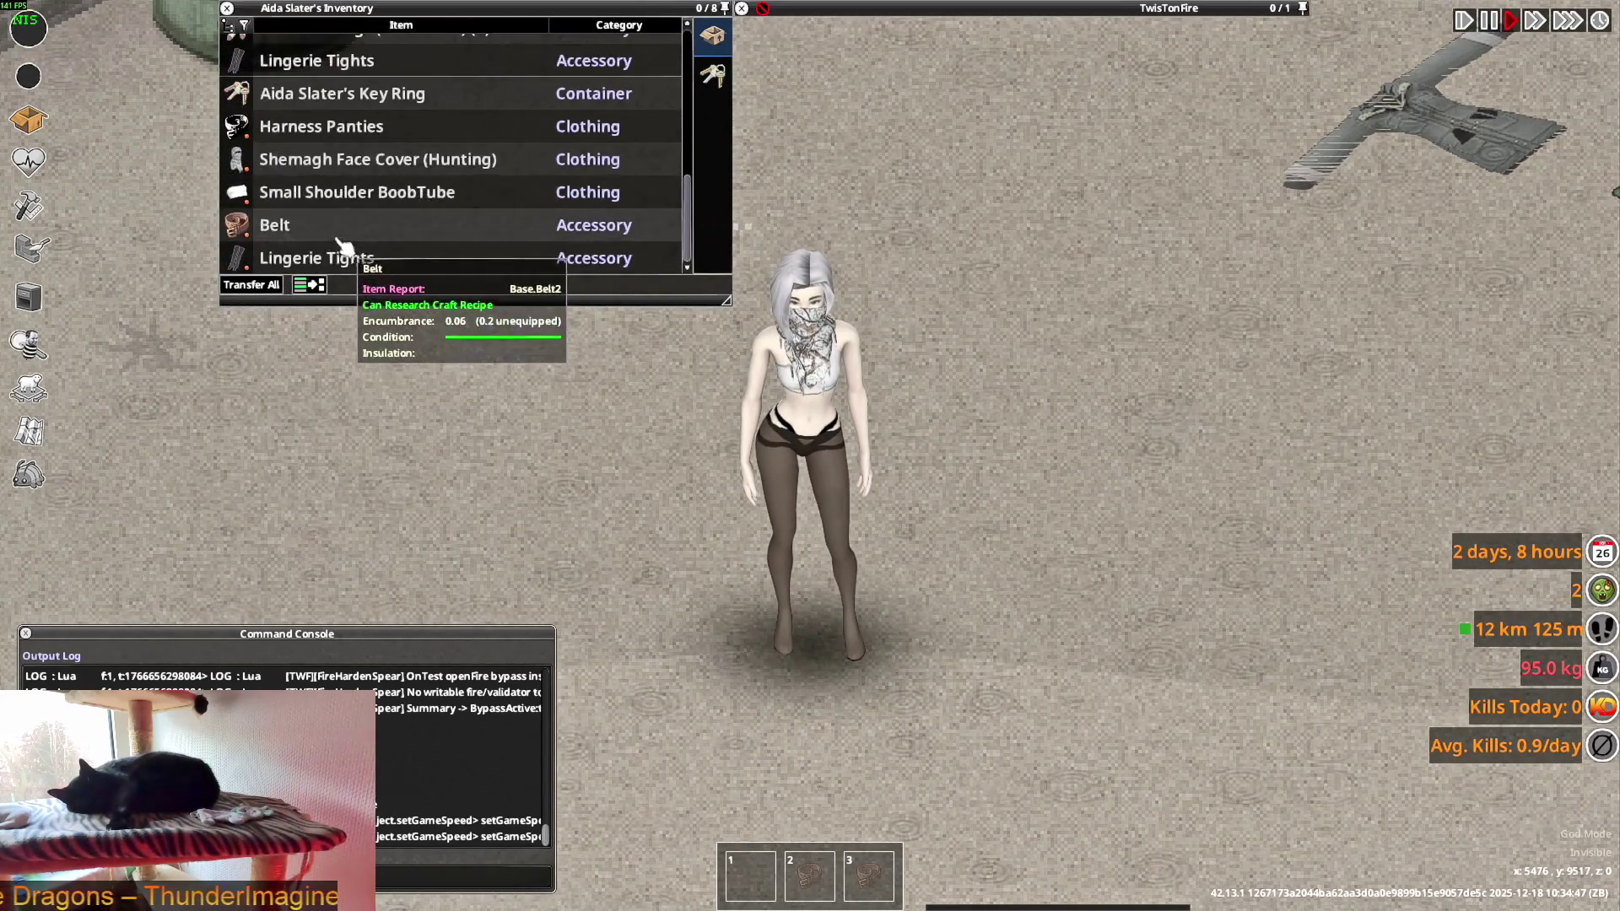
{"action": "double_click", "coordinate": [320, 263]}
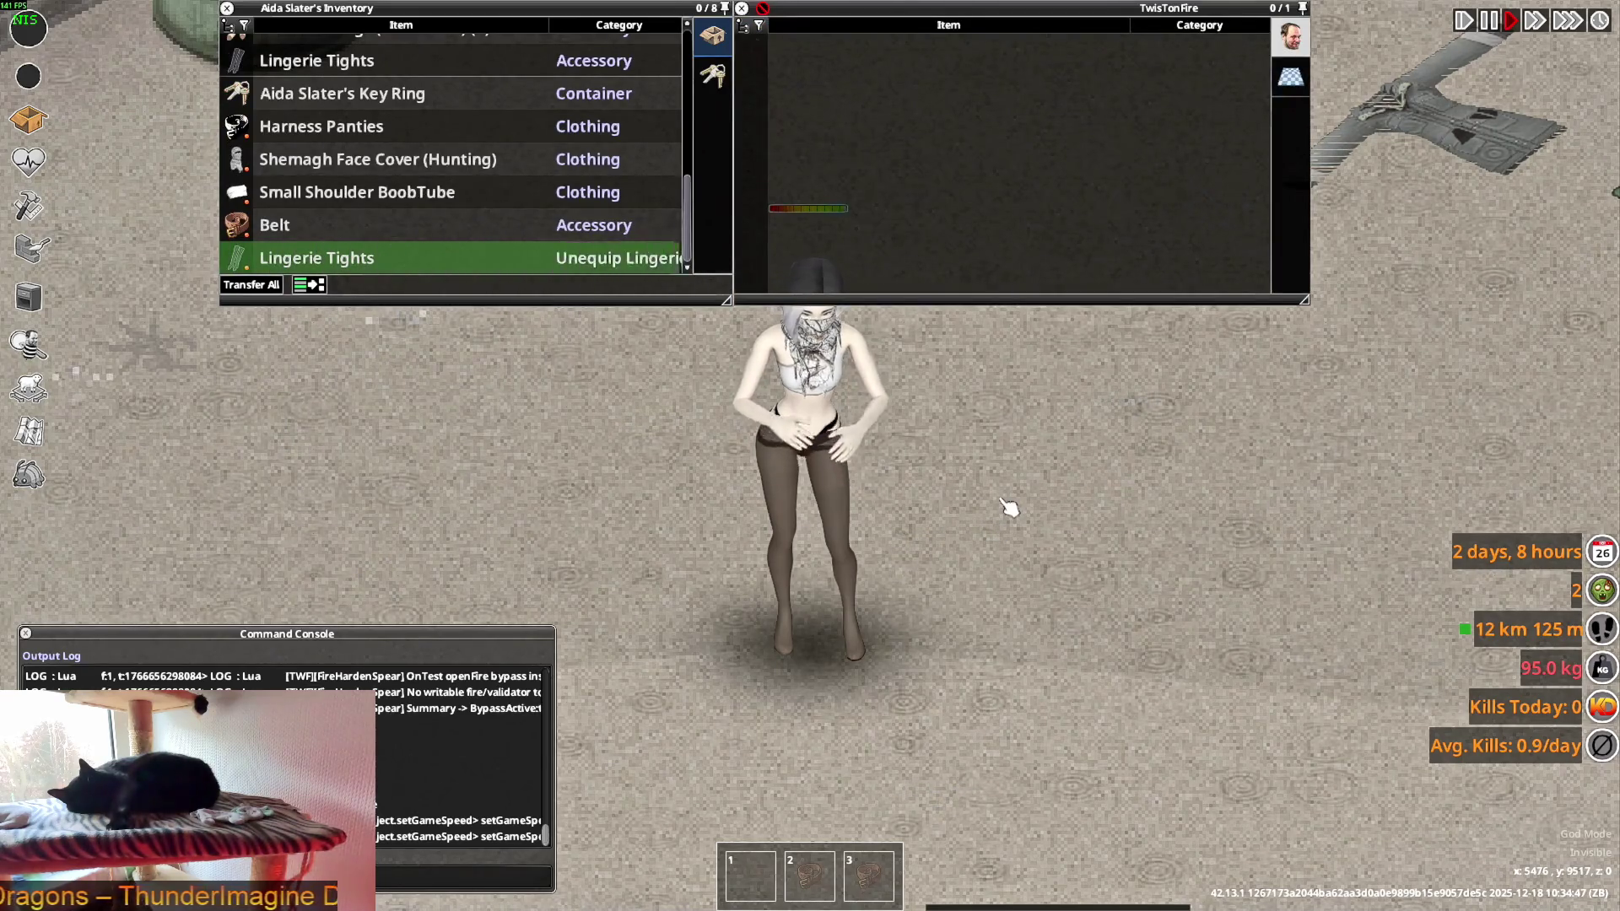
- Walk along the brick wall and delete the old tights lying on the ground
{"action": "key", "text": "a"}
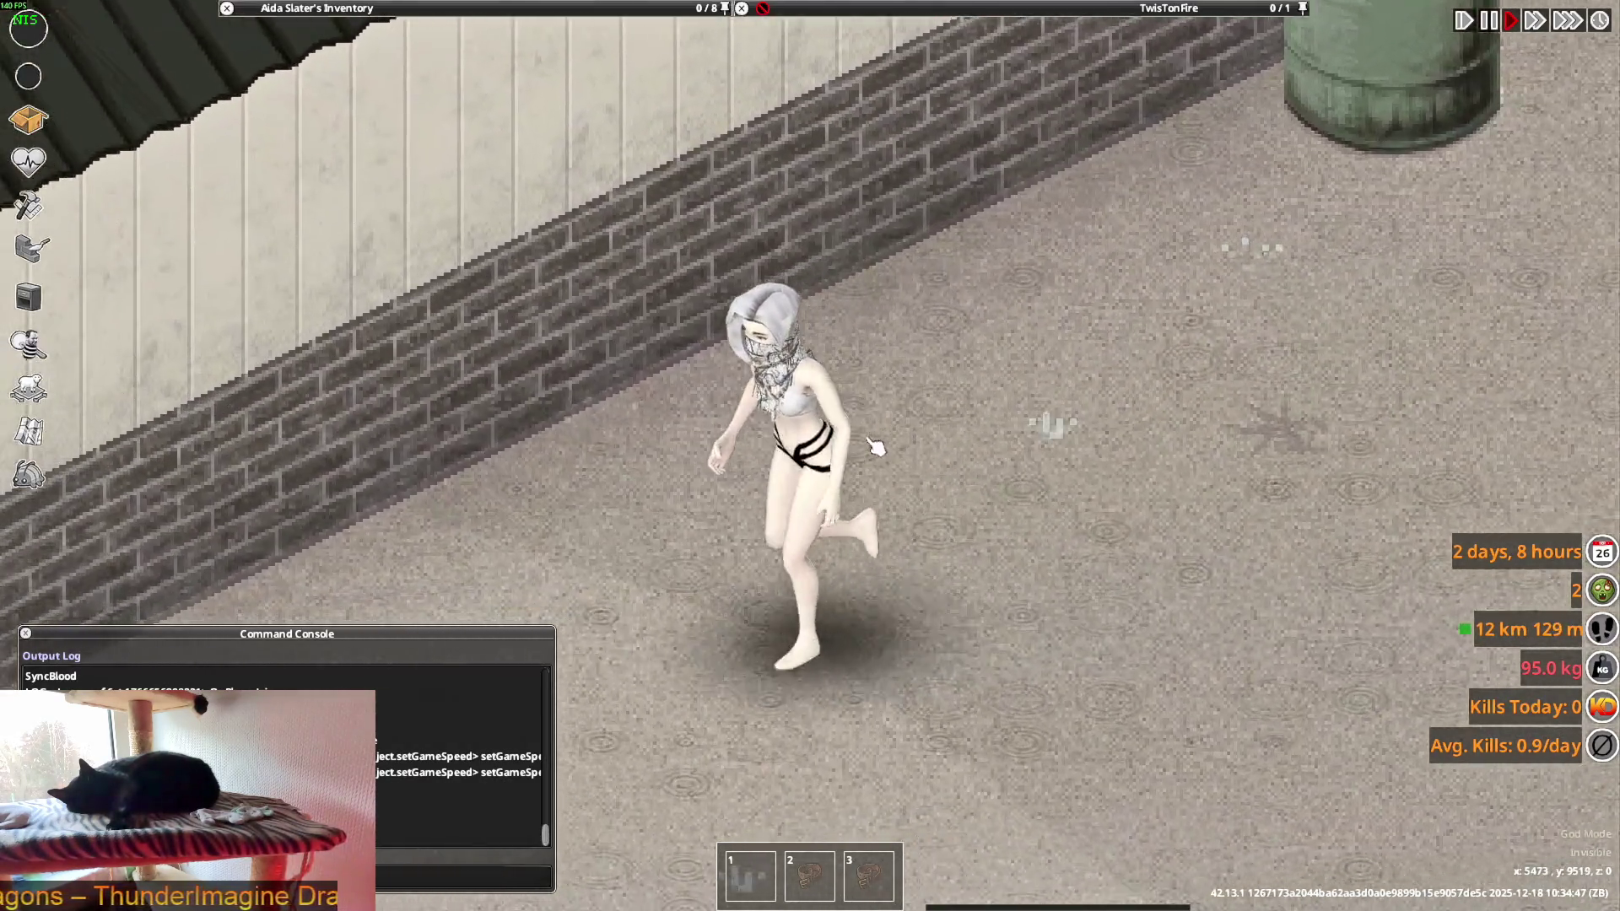
{"action": "scroll", "coordinate": [875, 445], "scroll_direction": "down", "scroll_amount": 3}
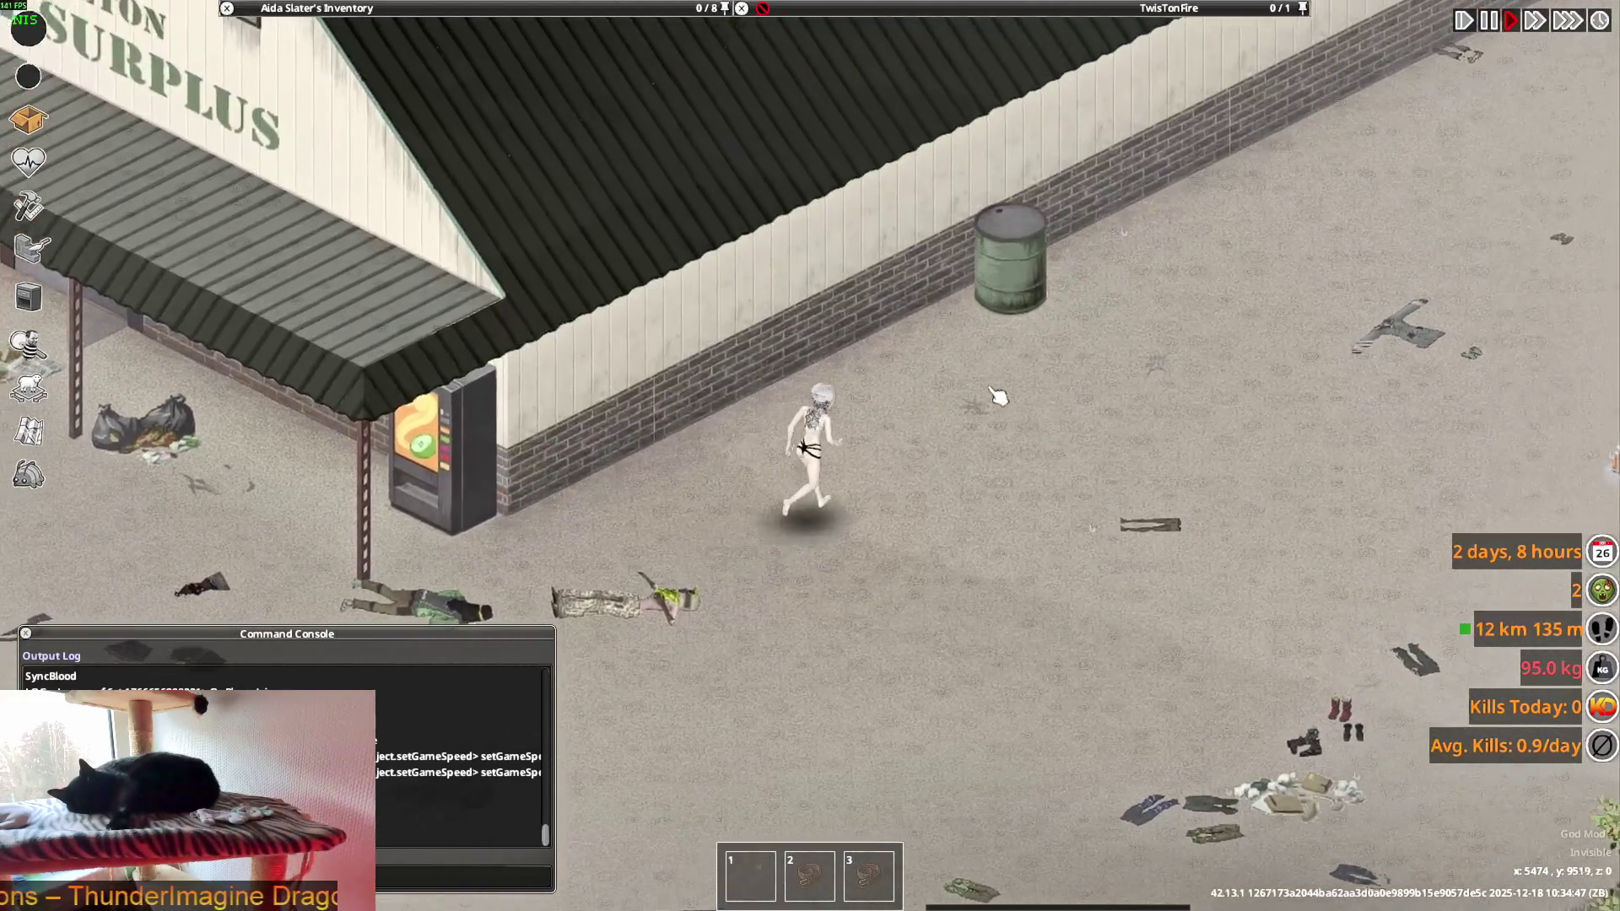
{"action": "key", "text": "w"}
{"action": "scroll", "coordinate": [1021, 402], "scroll_direction": "up", "scroll_amount": 1}
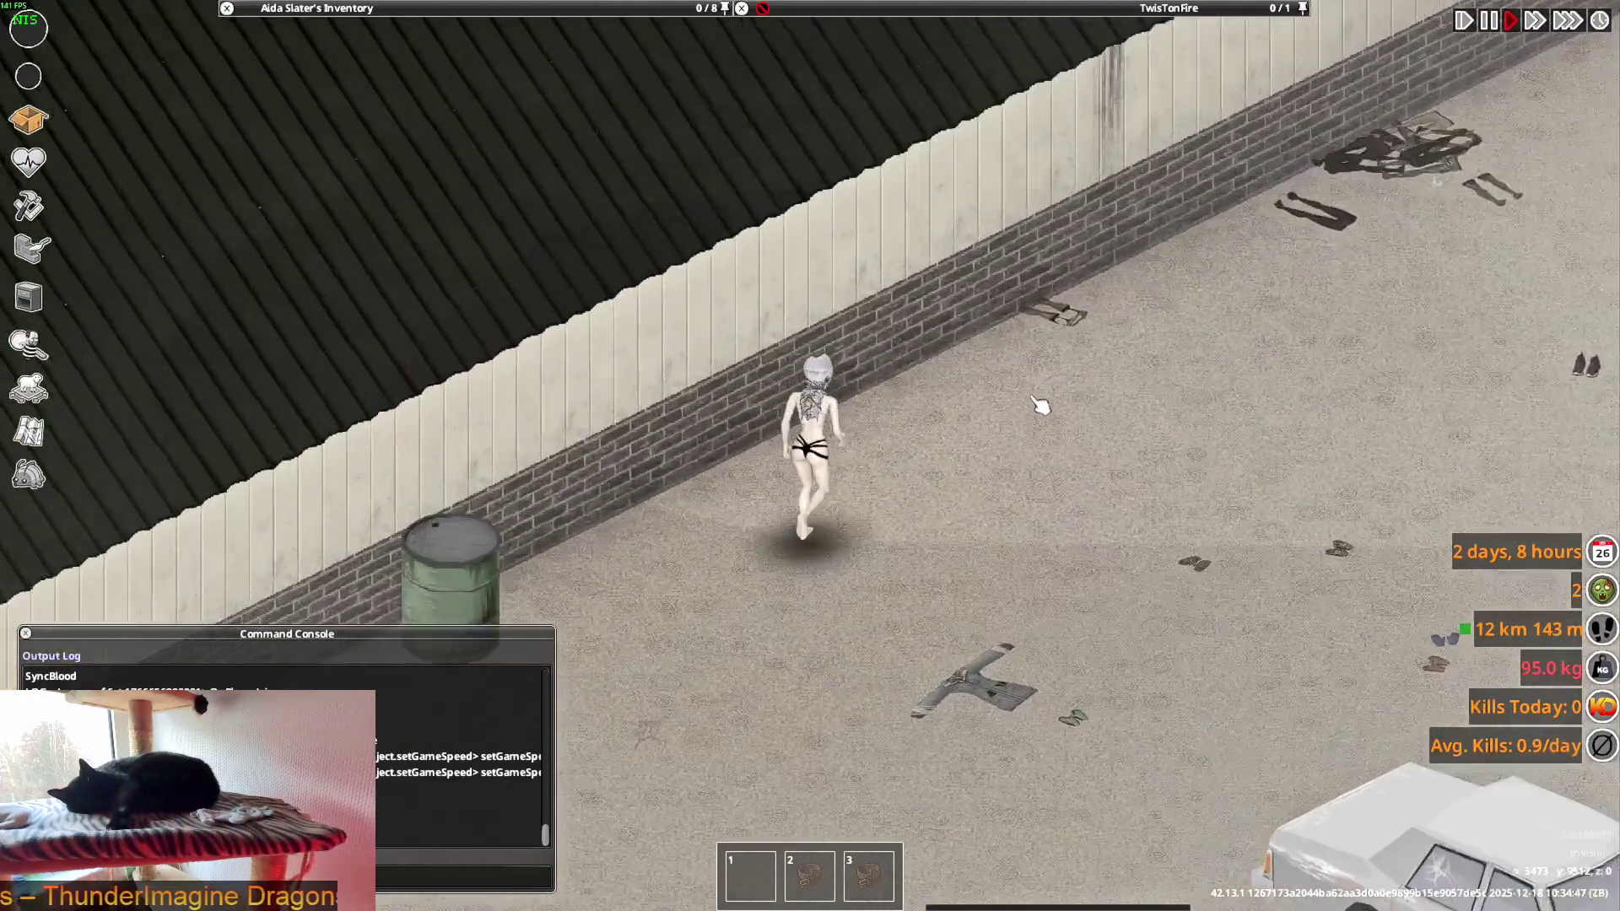
{"action": "scroll", "coordinate": [1036, 406], "scroll_direction": "up", "scroll_amount": 2}
{"action": "right_click", "coordinate": [827, 59]}
{"action": "left_click", "coordinate": [1050, 343]}
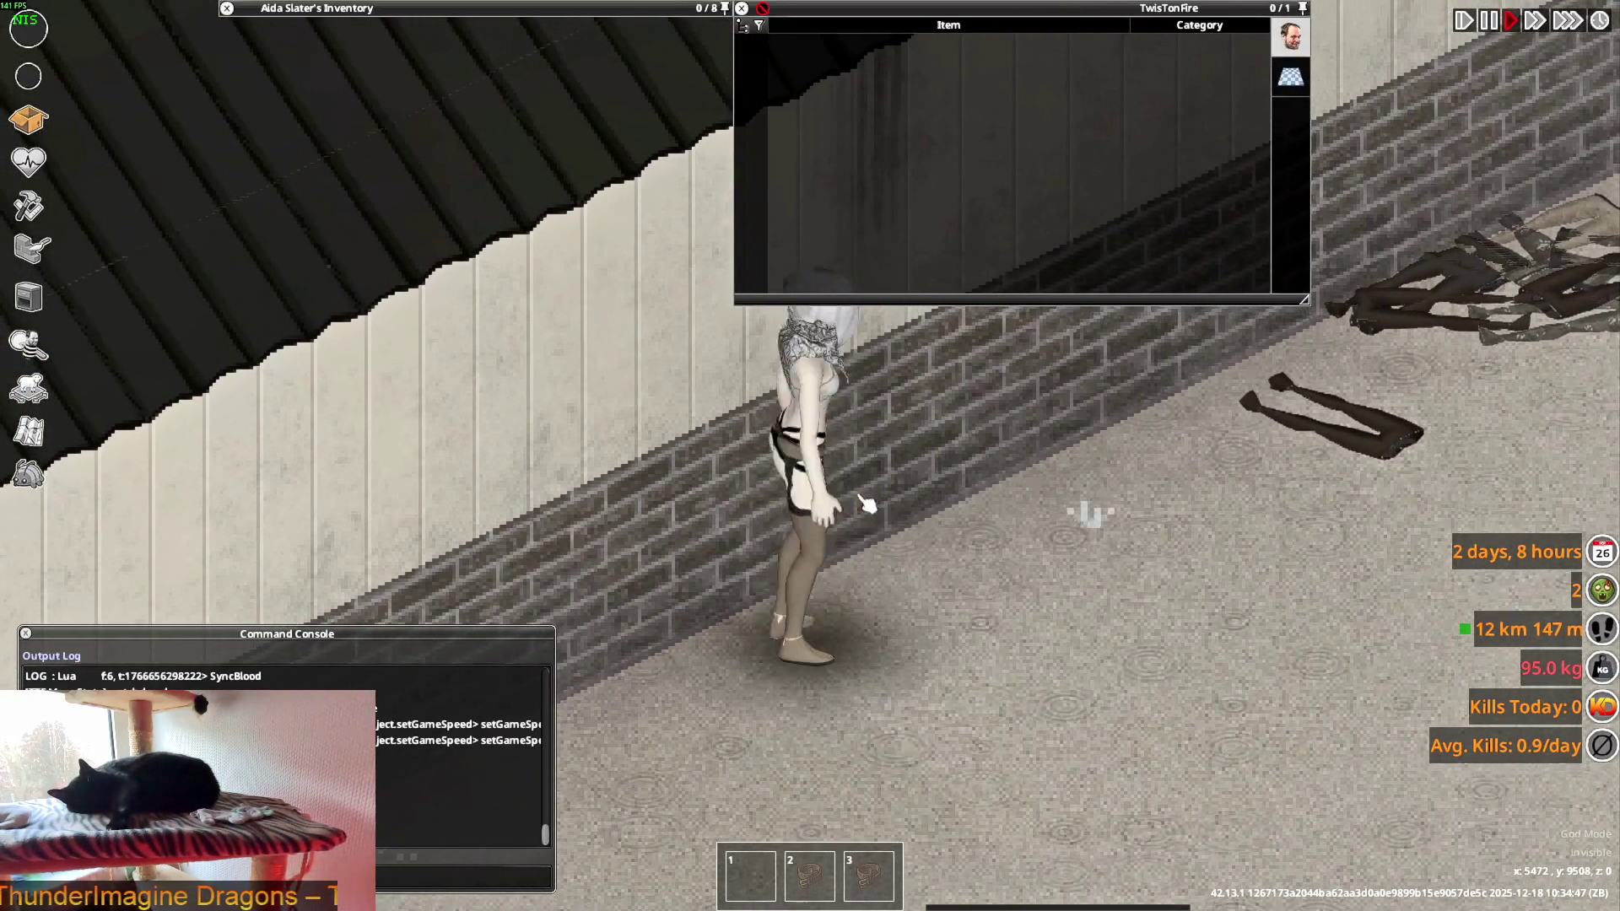
- Wear the Lingerie Tights from the inventory, then take them off again
{"action": "mouse_move", "coordinate": [453, 112]}
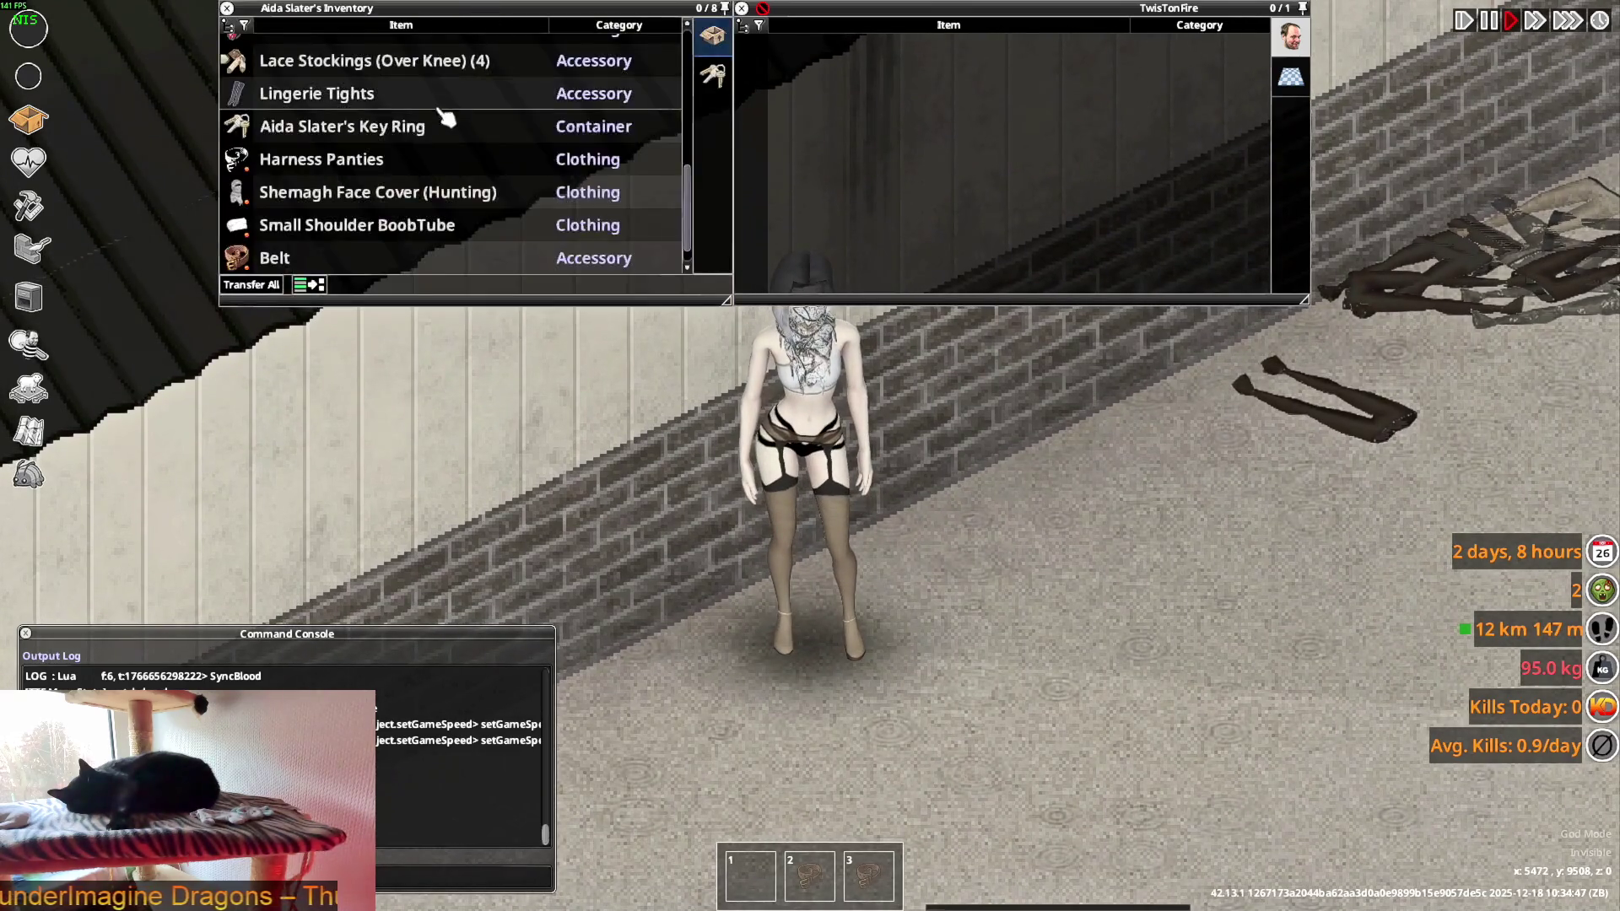
{"action": "scroll", "coordinate": [335, 212], "scroll_direction": "down", "scroll_amount": 1}
{"action": "scroll", "coordinate": [354, 186], "scroll_direction": "up", "scroll_amount": 3}
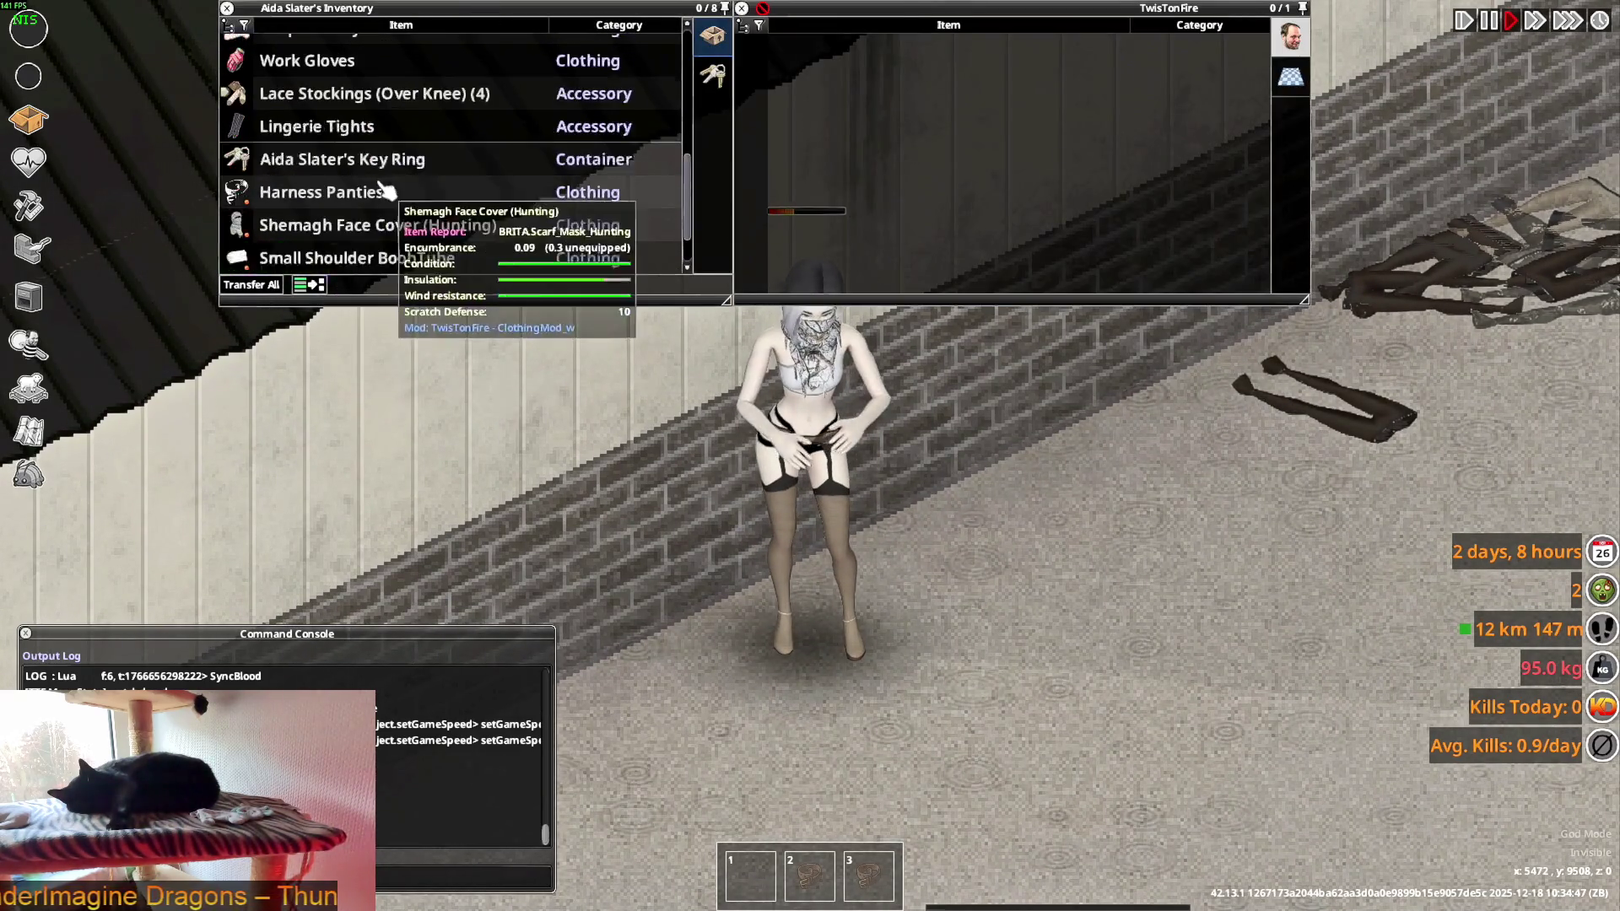
{"action": "right_click", "coordinate": [300, 147]}
{"action": "left_click", "coordinate": [355, 199]}
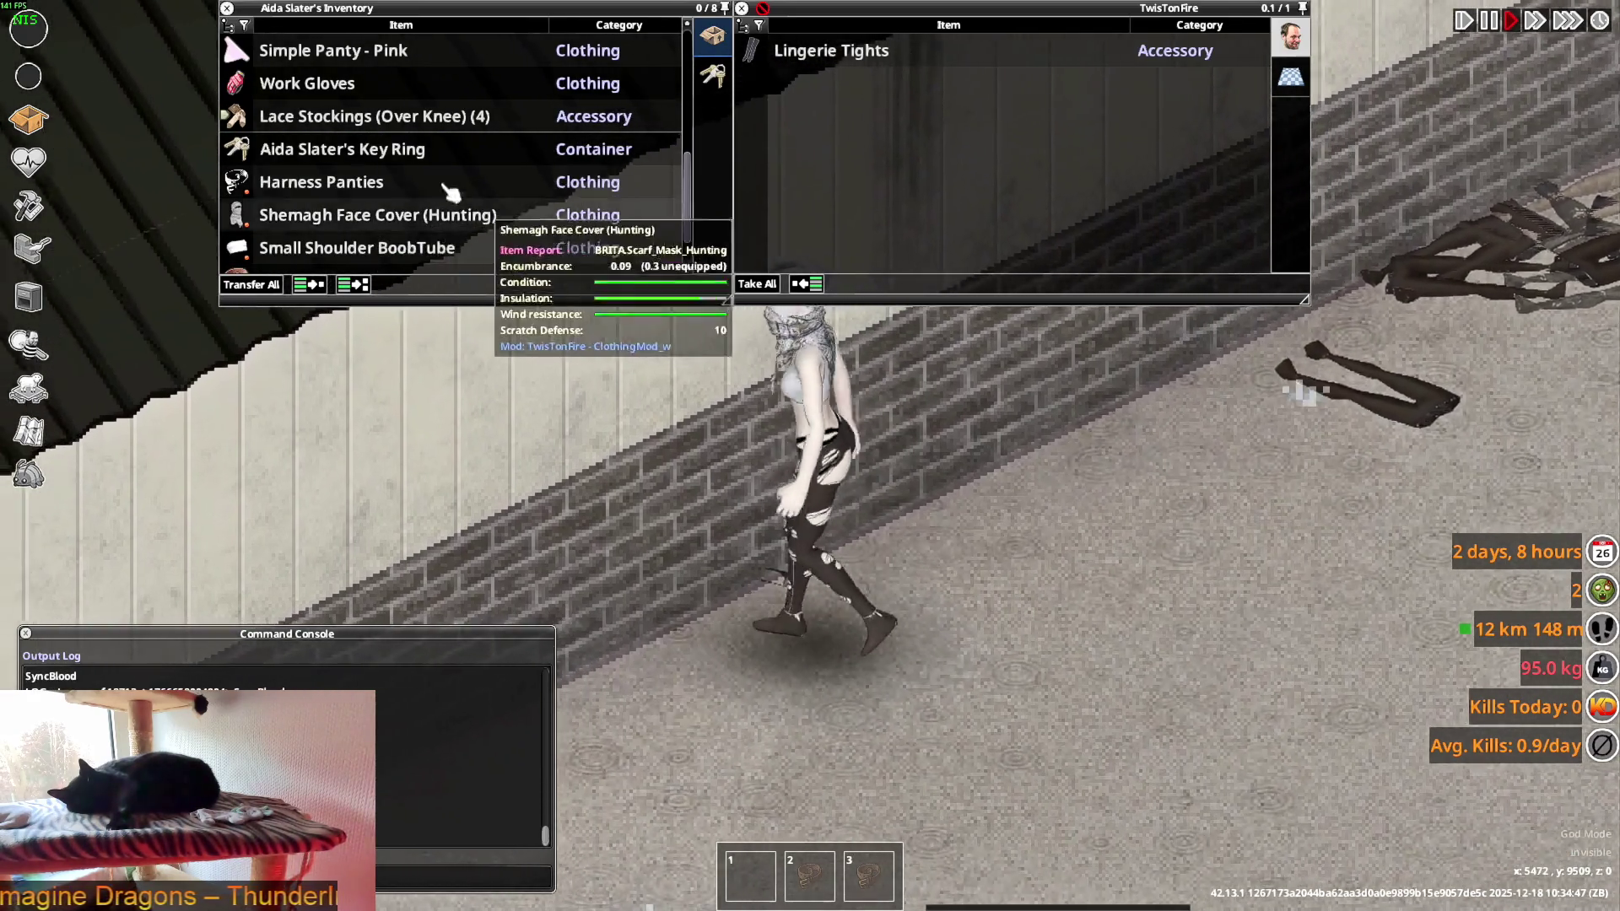
{"action": "scroll", "coordinate": [371, 253], "scroll_direction": "down", "scroll_amount": 2}
{"action": "double_click", "coordinate": [321, 258]}
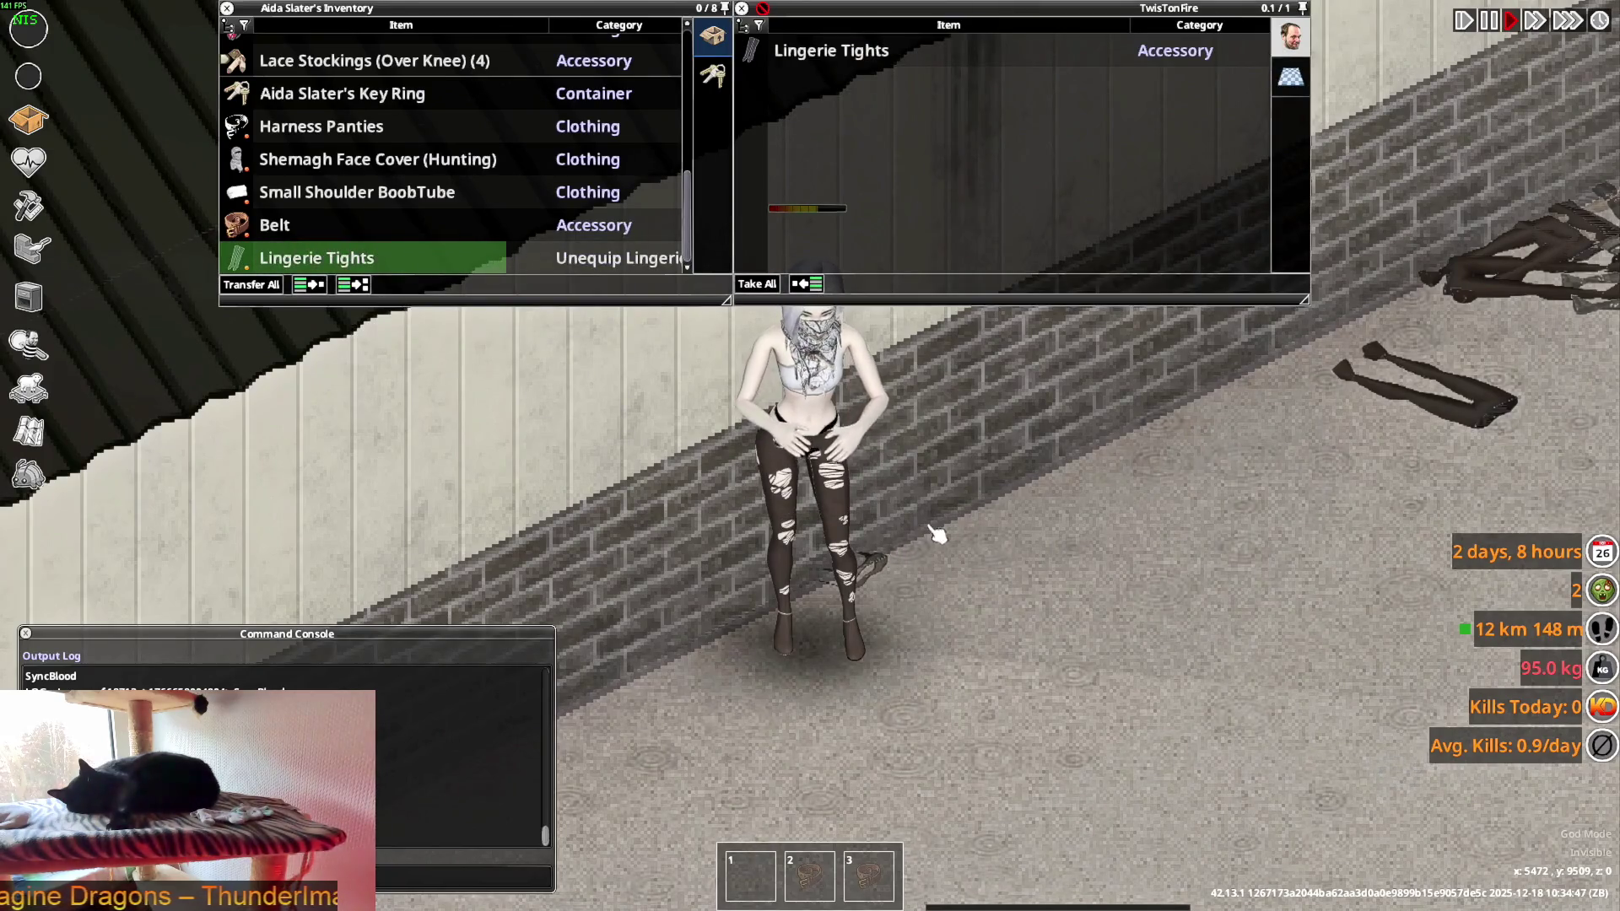
{"action": "key", "text": "w"}
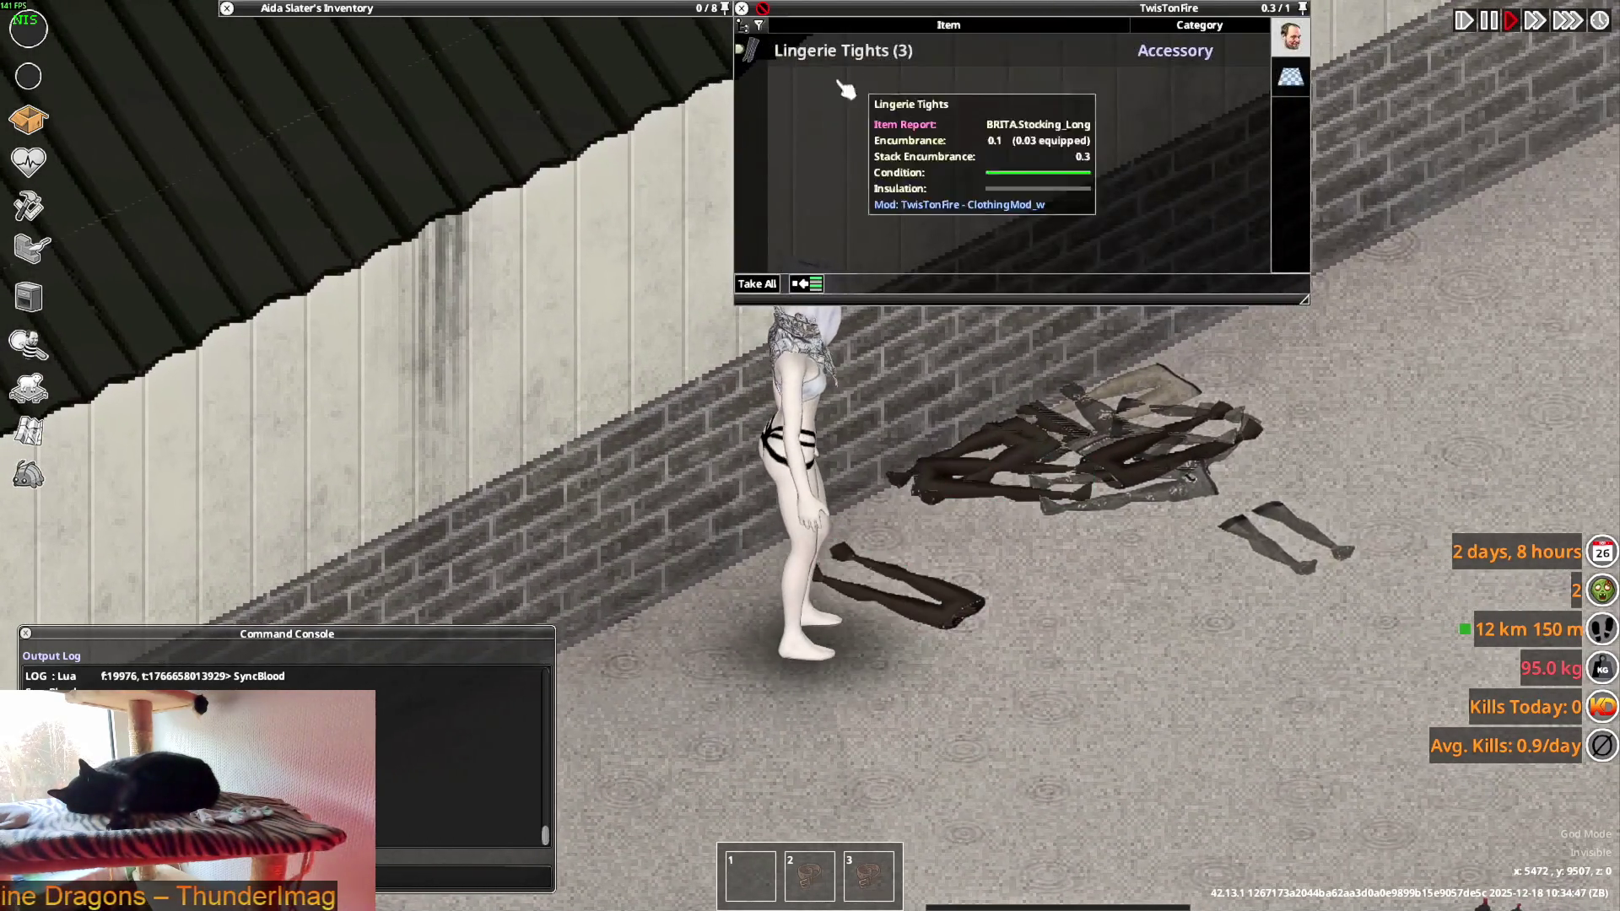
- Put on a pair of Lingerie Tights picked from the floor pile
{"action": "left_click", "coordinate": [846, 50]}
{"action": "right_click", "coordinate": [816, 83]}
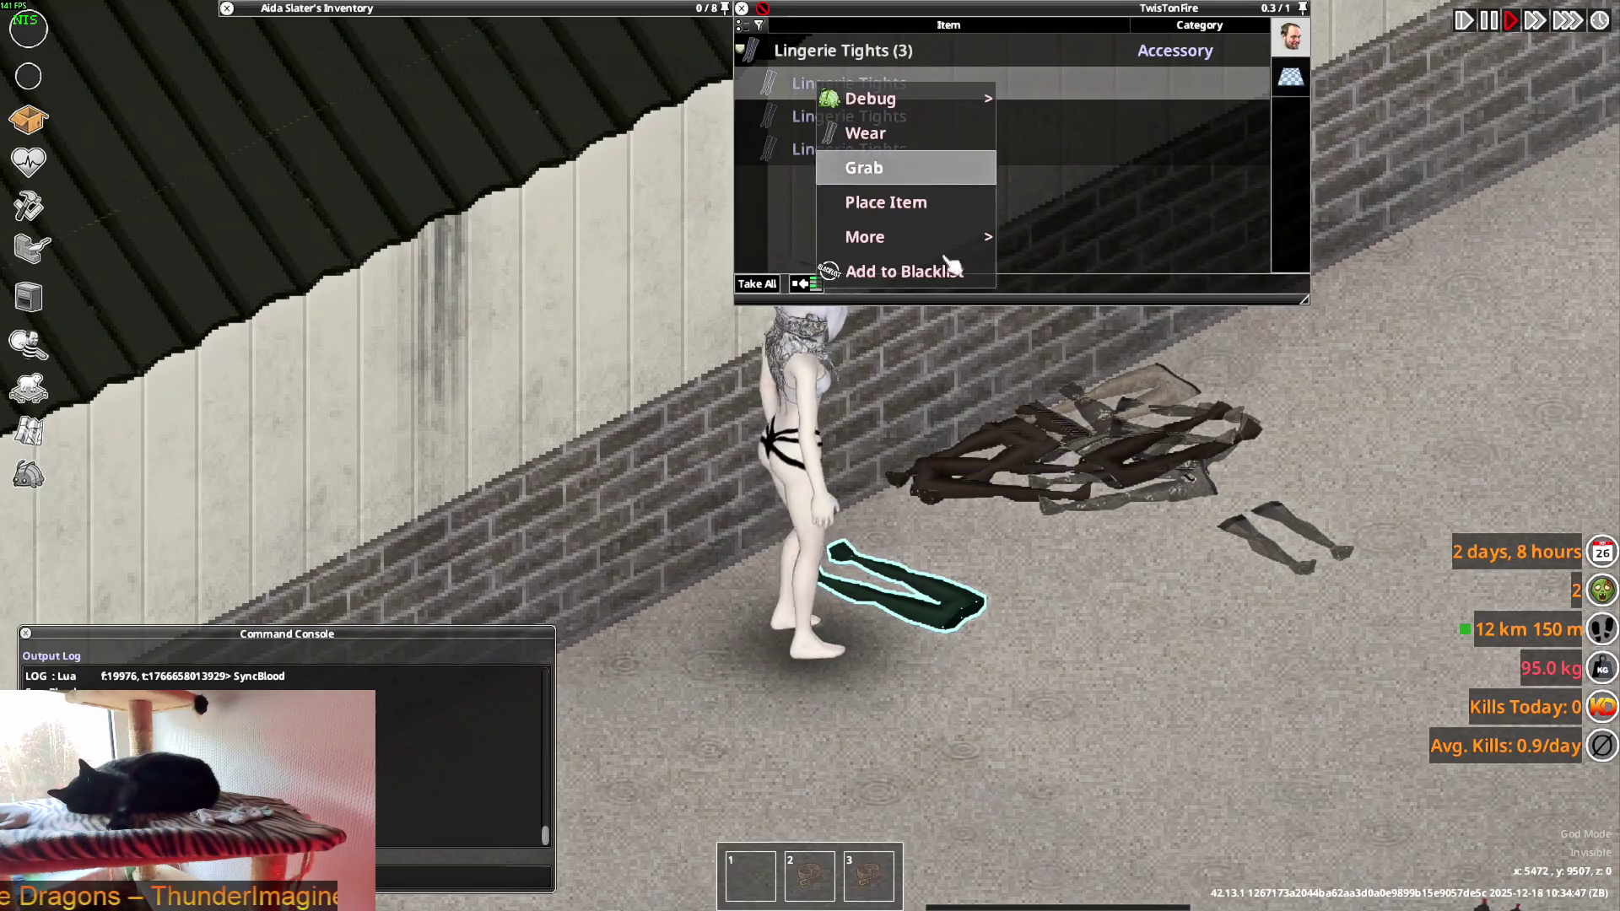
{"action": "key", "text": "w"}
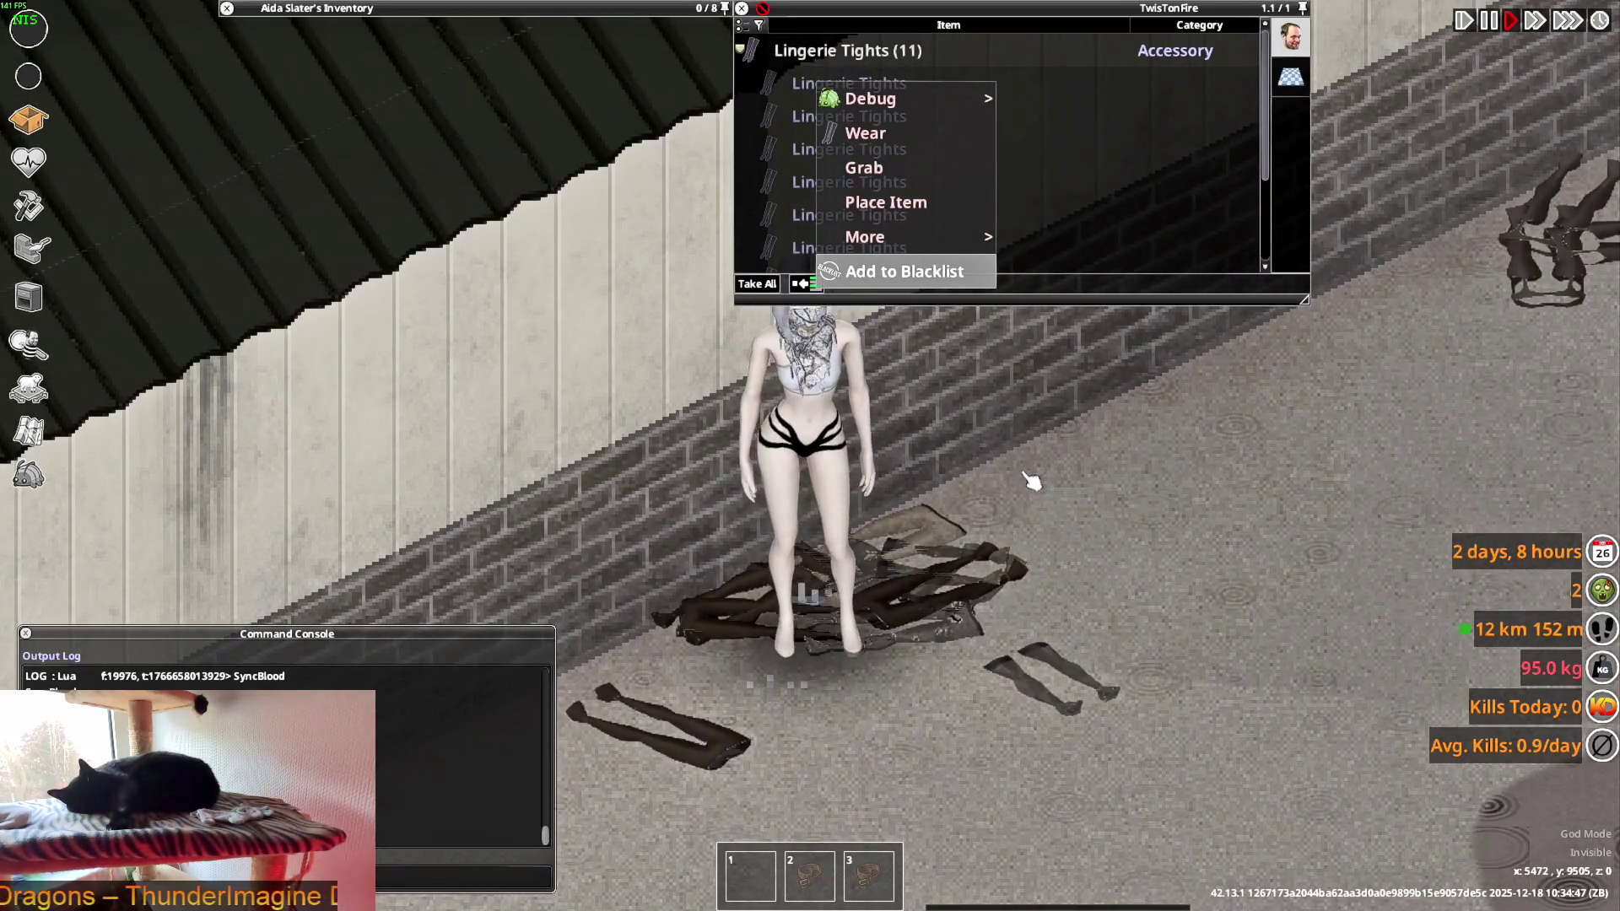
{"action": "left_click", "coordinate": [813, 127]}
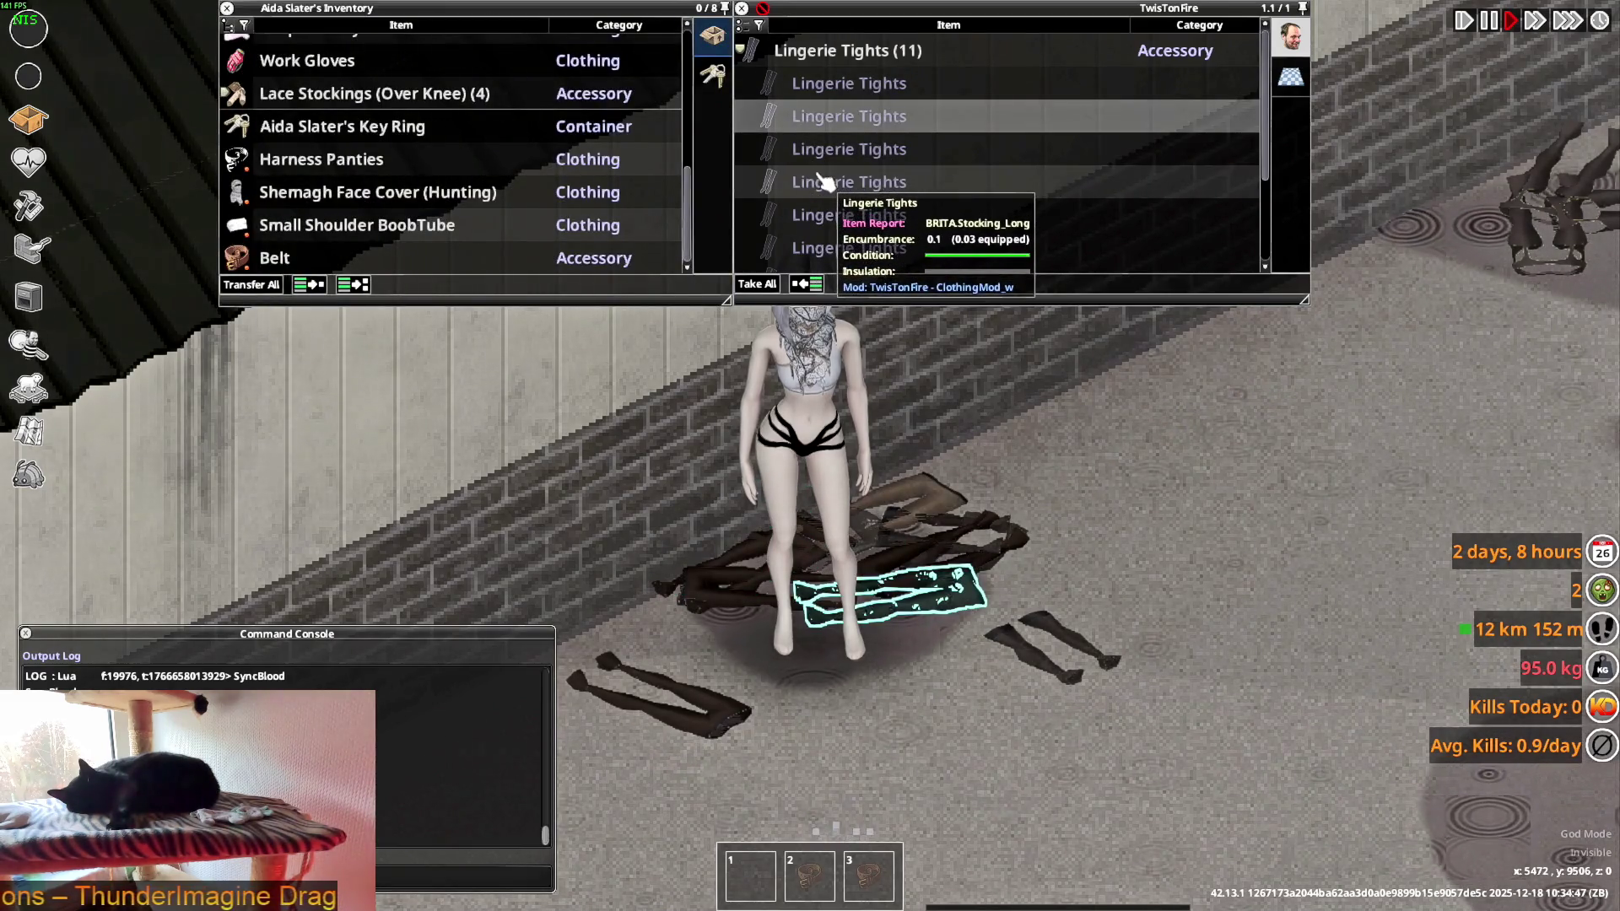
{"action": "scroll", "coordinate": [822, 201], "scroll_direction": "down", "scroll_amount": 3}
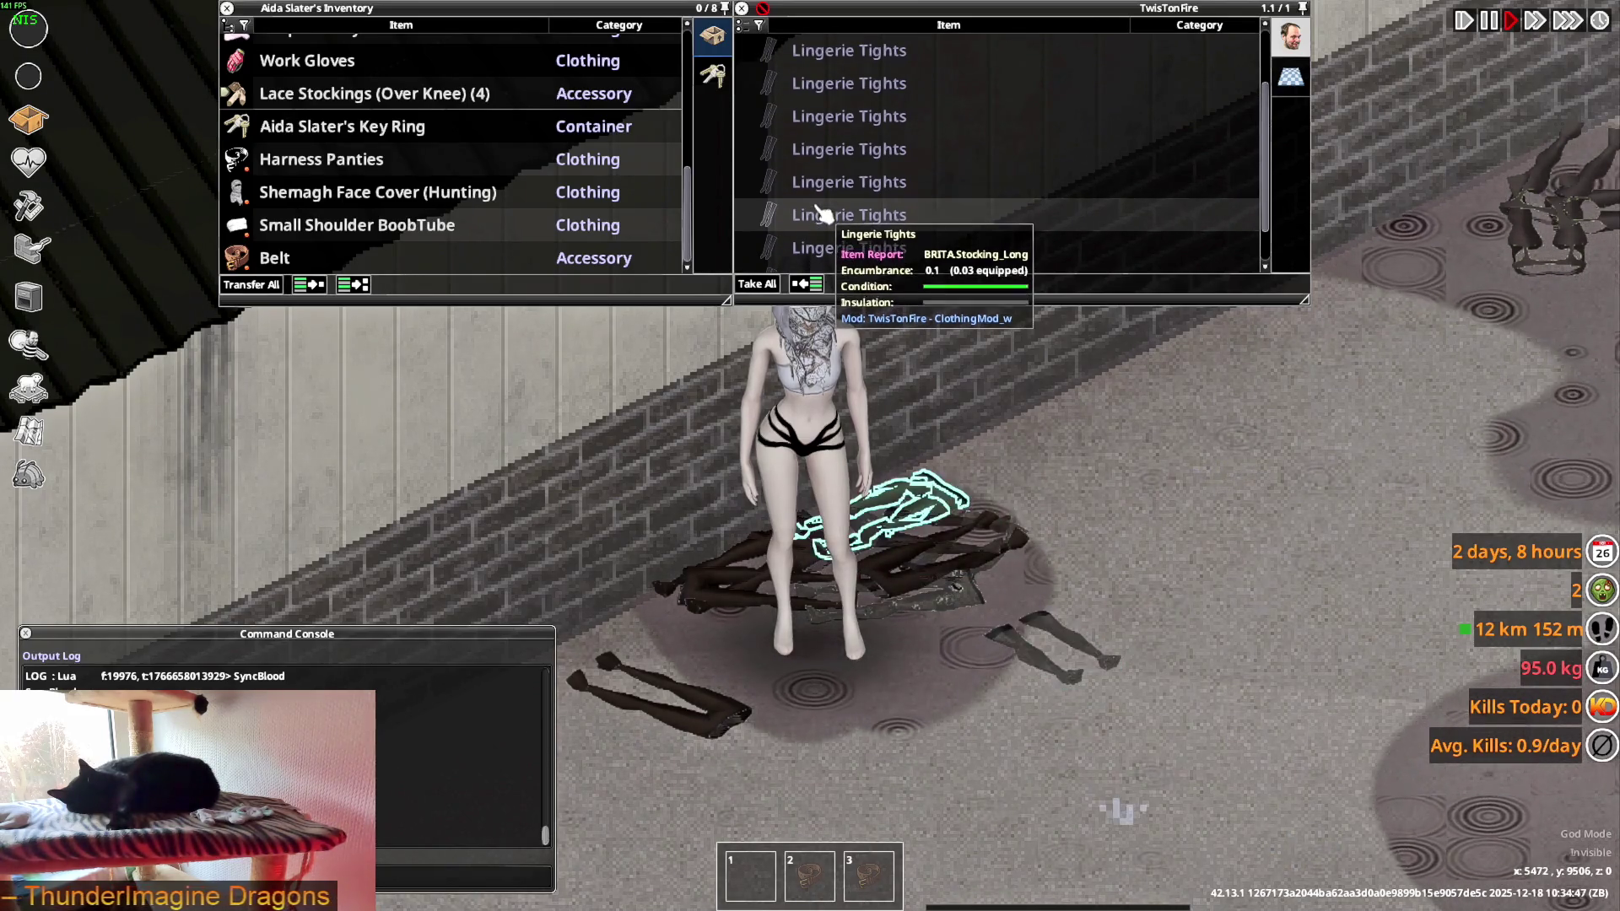
{"action": "right_click", "coordinate": [822, 215]}
{"action": "left_click", "coordinate": [853, 257]}
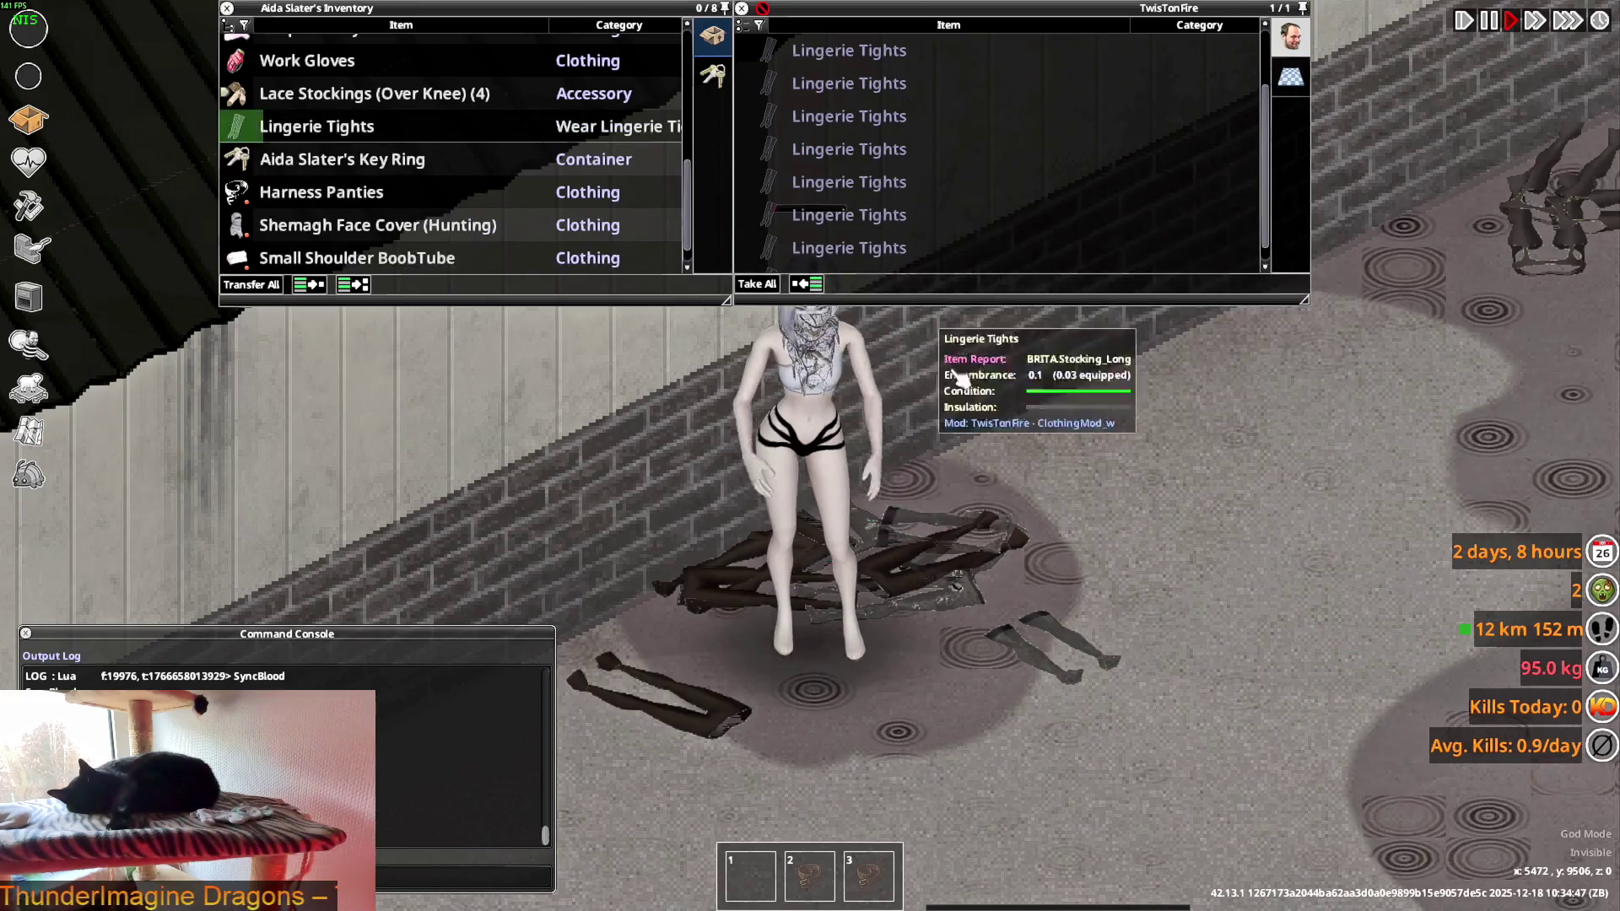
- Drop the worn Lingerie Tights onto the floor
{"action": "key", "text": "a"}
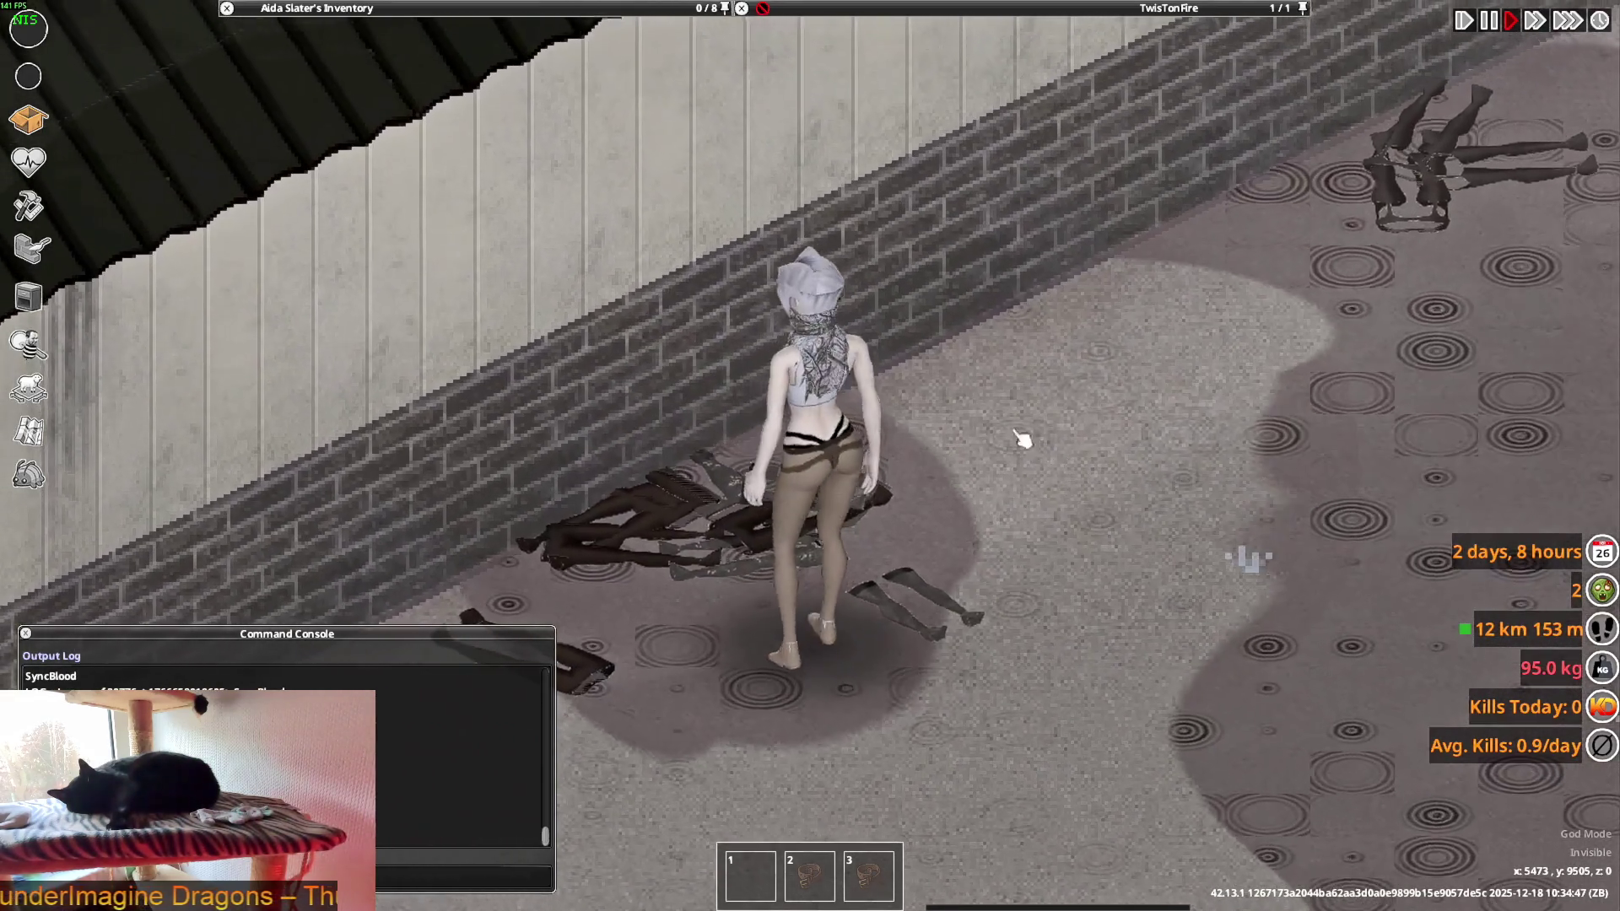
{"action": "mouse_move", "coordinate": [559, 133]}
{"action": "scroll", "coordinate": [350, 166], "scroll_direction": "up", "scroll_amount": 2}
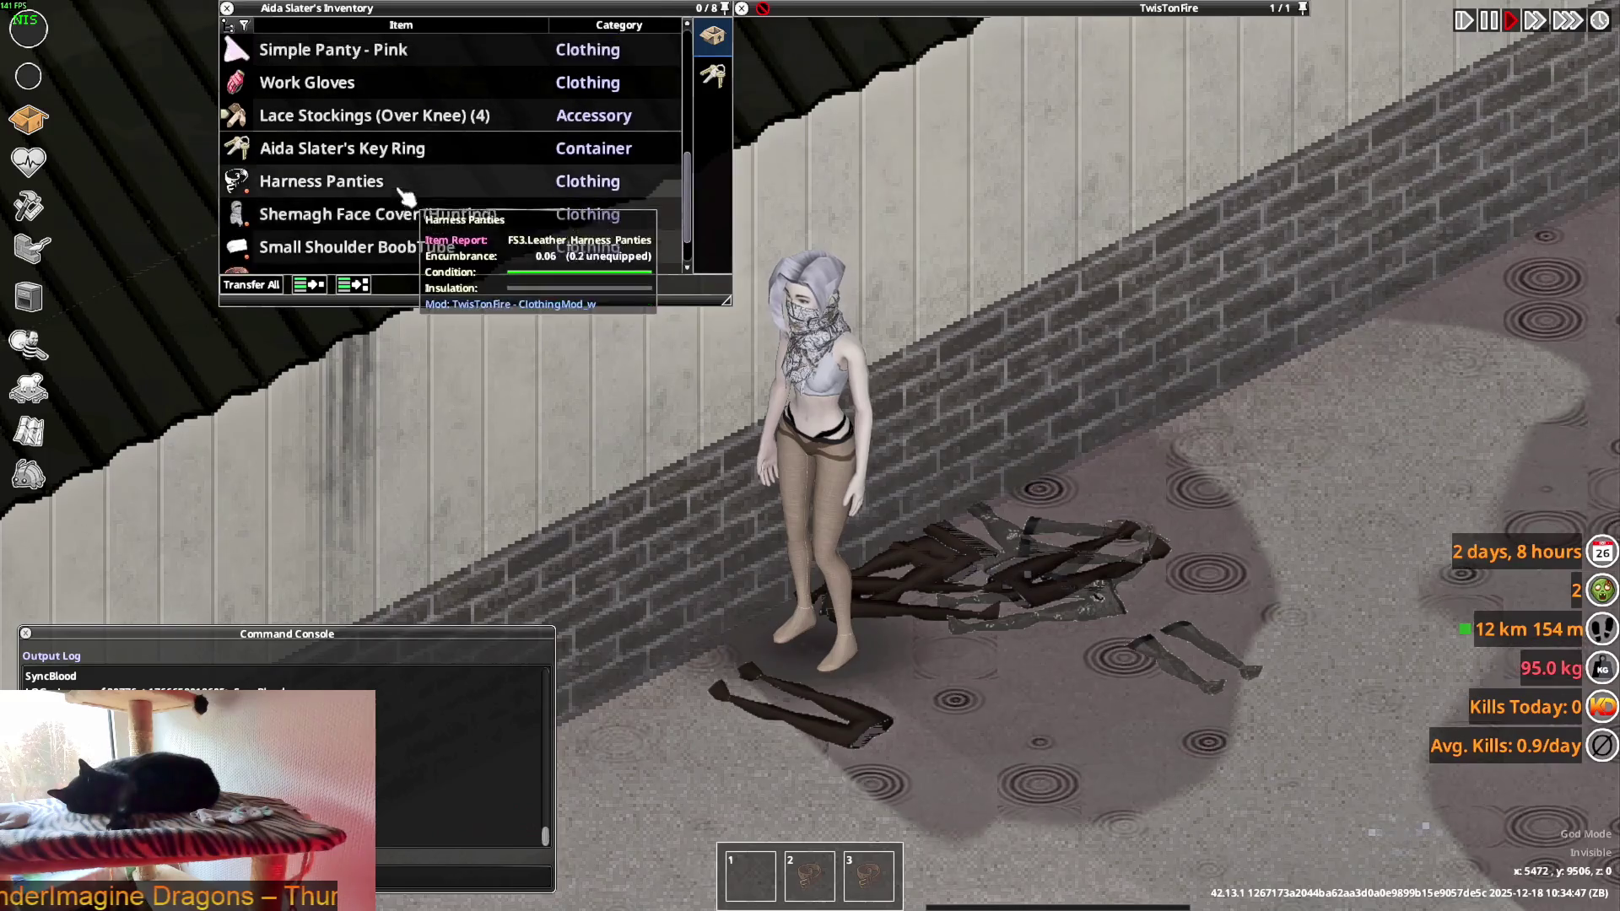
{"action": "scroll", "coordinate": [333, 165], "scroll_direction": "down", "scroll_amount": 3}
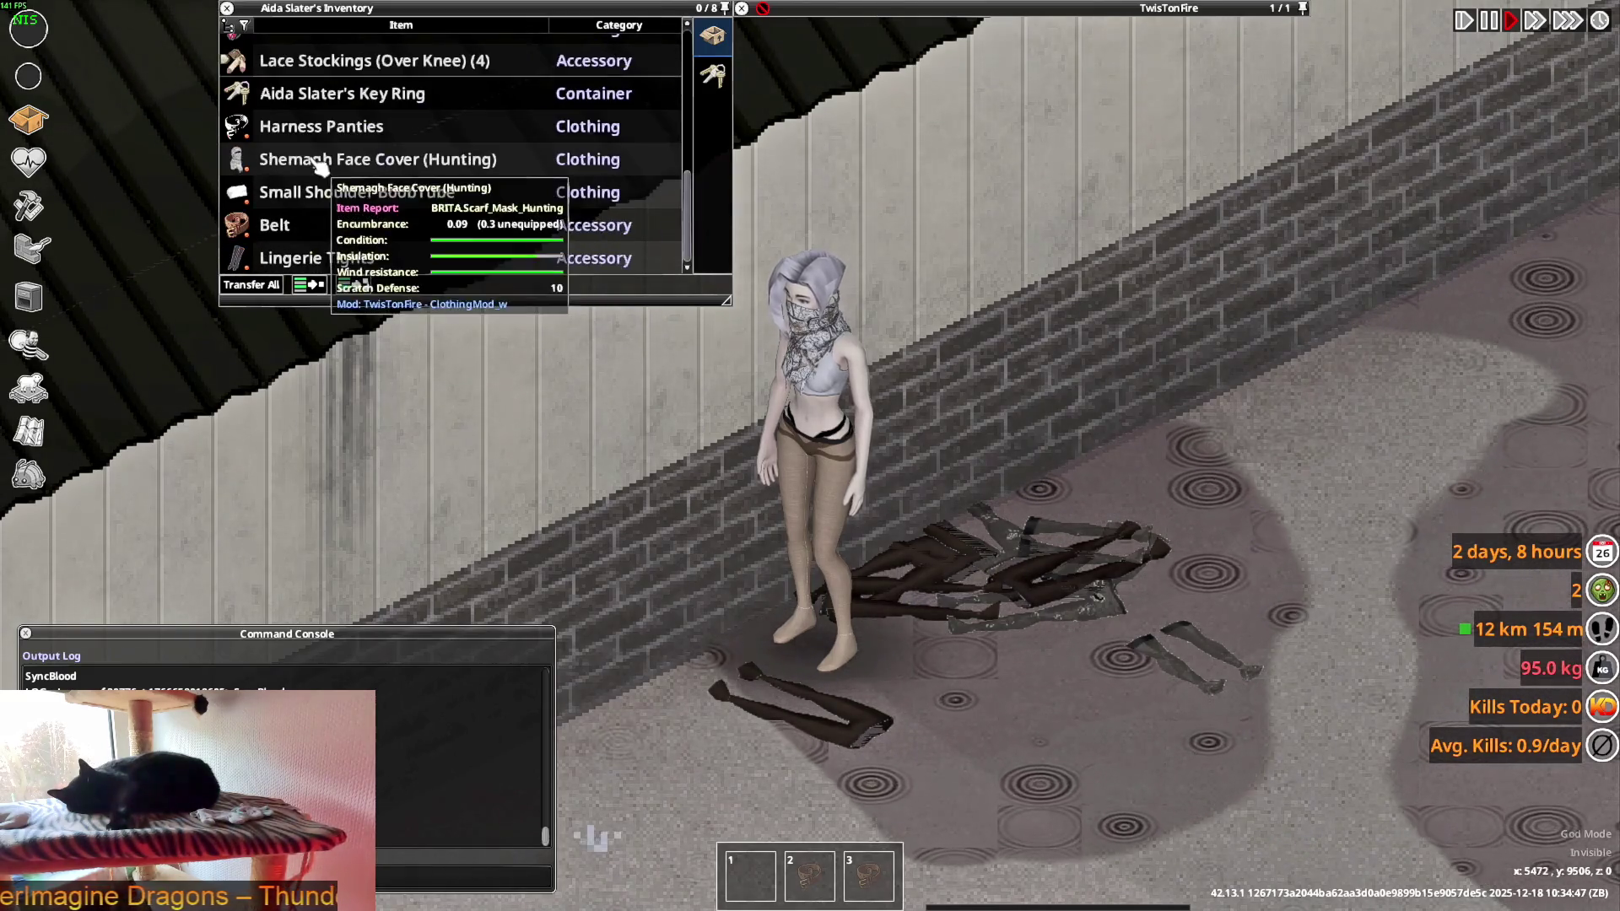
{"action": "left_click_drag", "start_coordinate": [328, 271], "coordinate": [928, 582]}
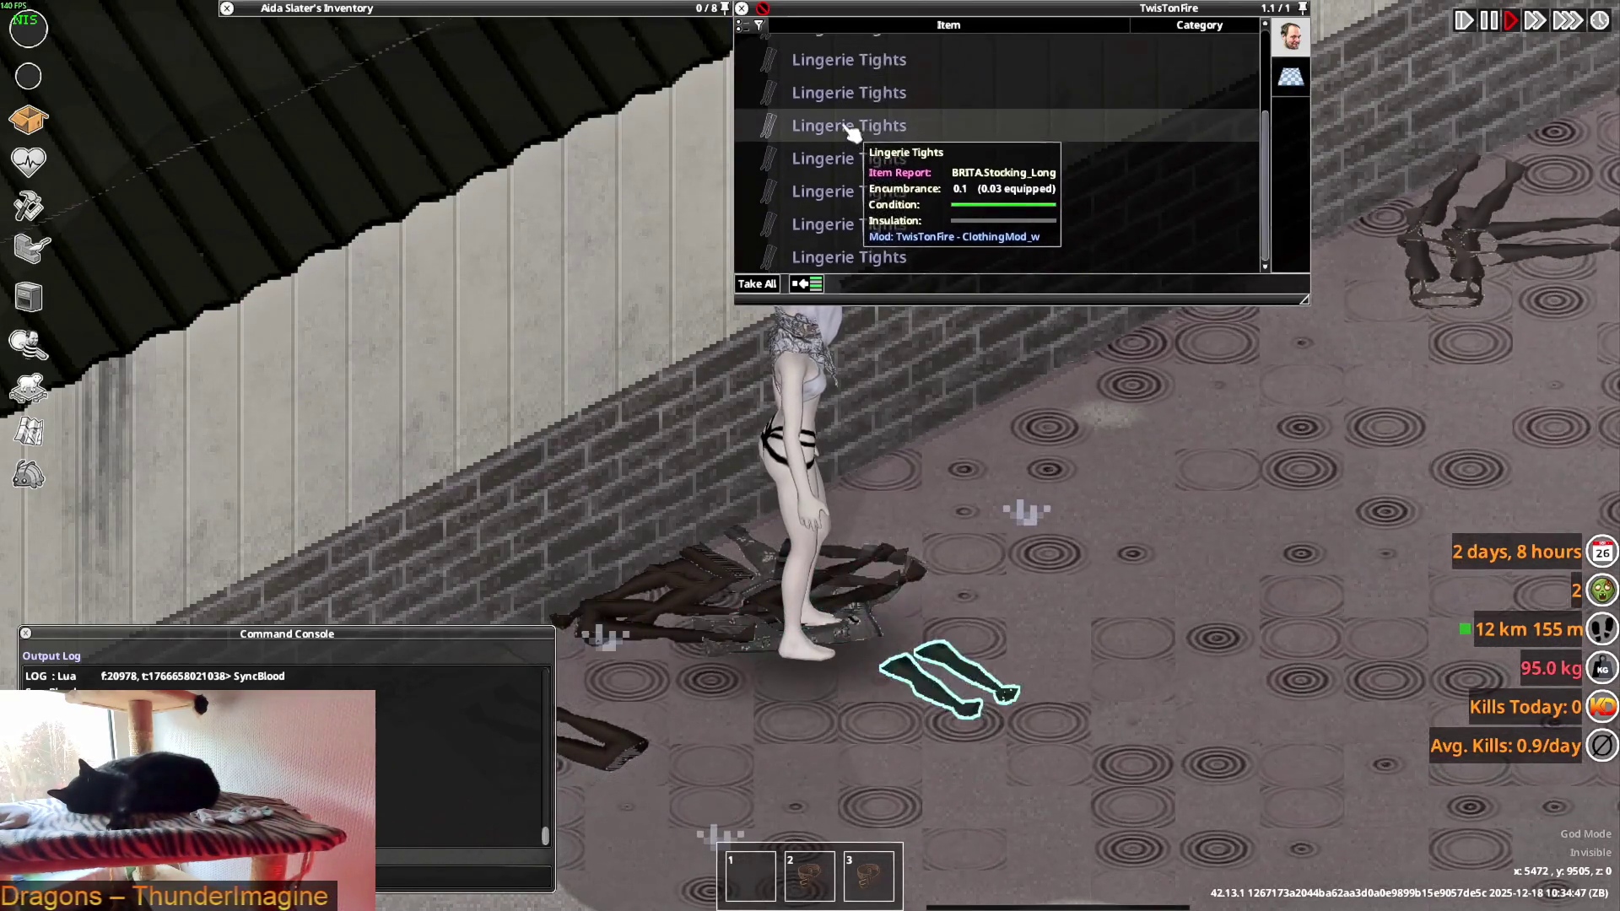
- Walk to another dropped pair of Lingerie Tights, wear it, and pause the game
{"action": "scroll", "coordinate": [857, 130], "scroll_direction": "up", "scroll_amount": 2}
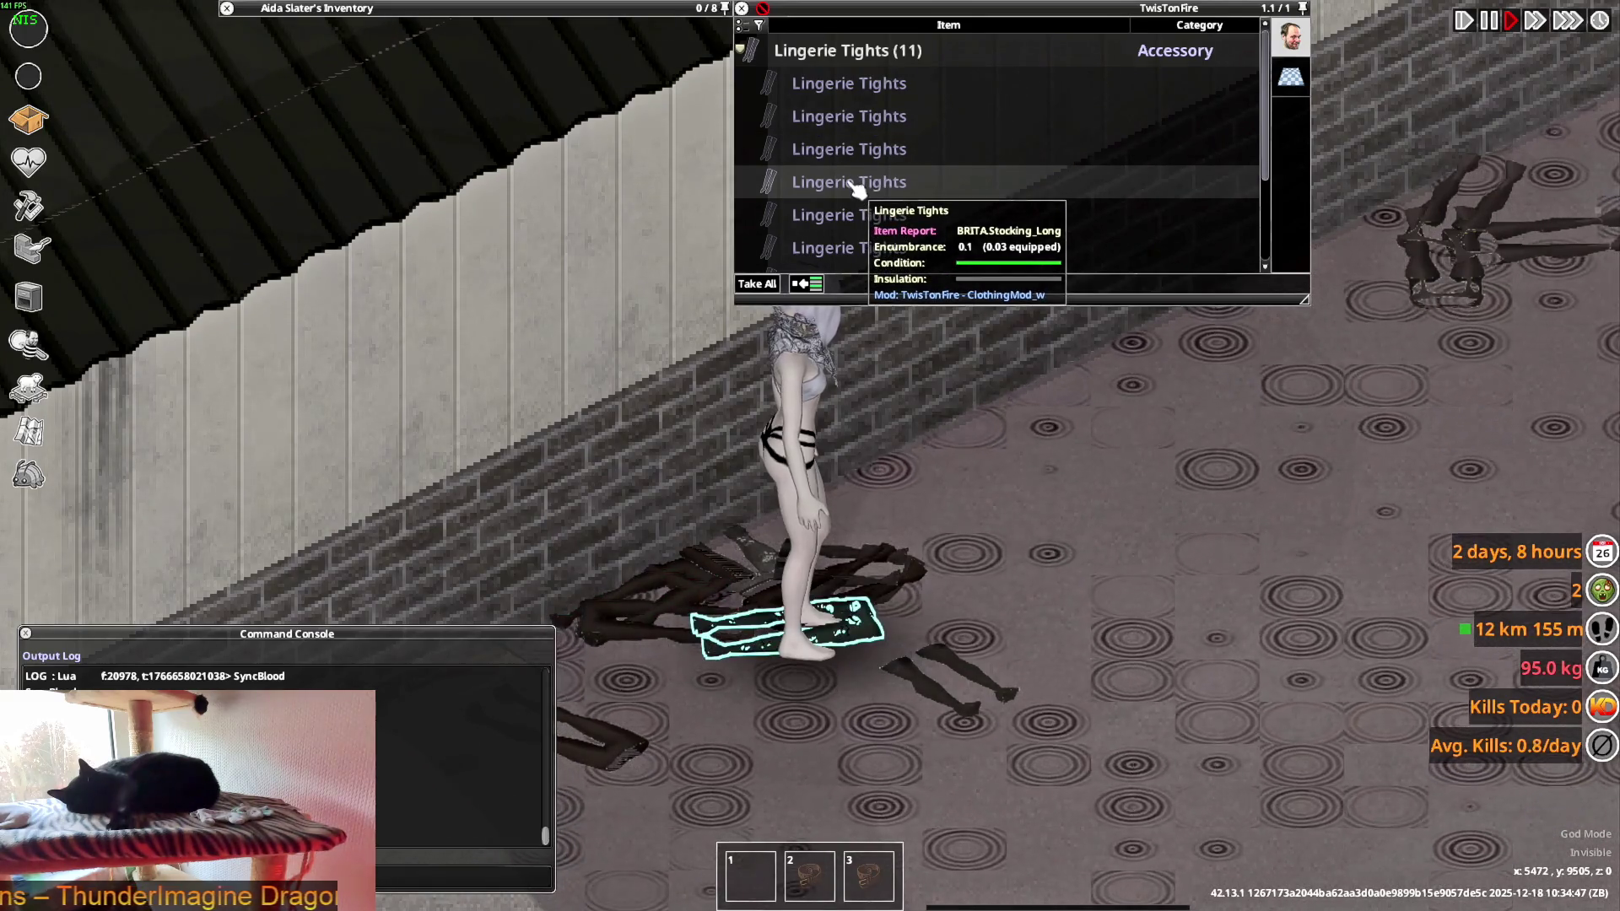
{"action": "scroll", "coordinate": [858, 189], "scroll_direction": "down", "scroll_amount": 1}
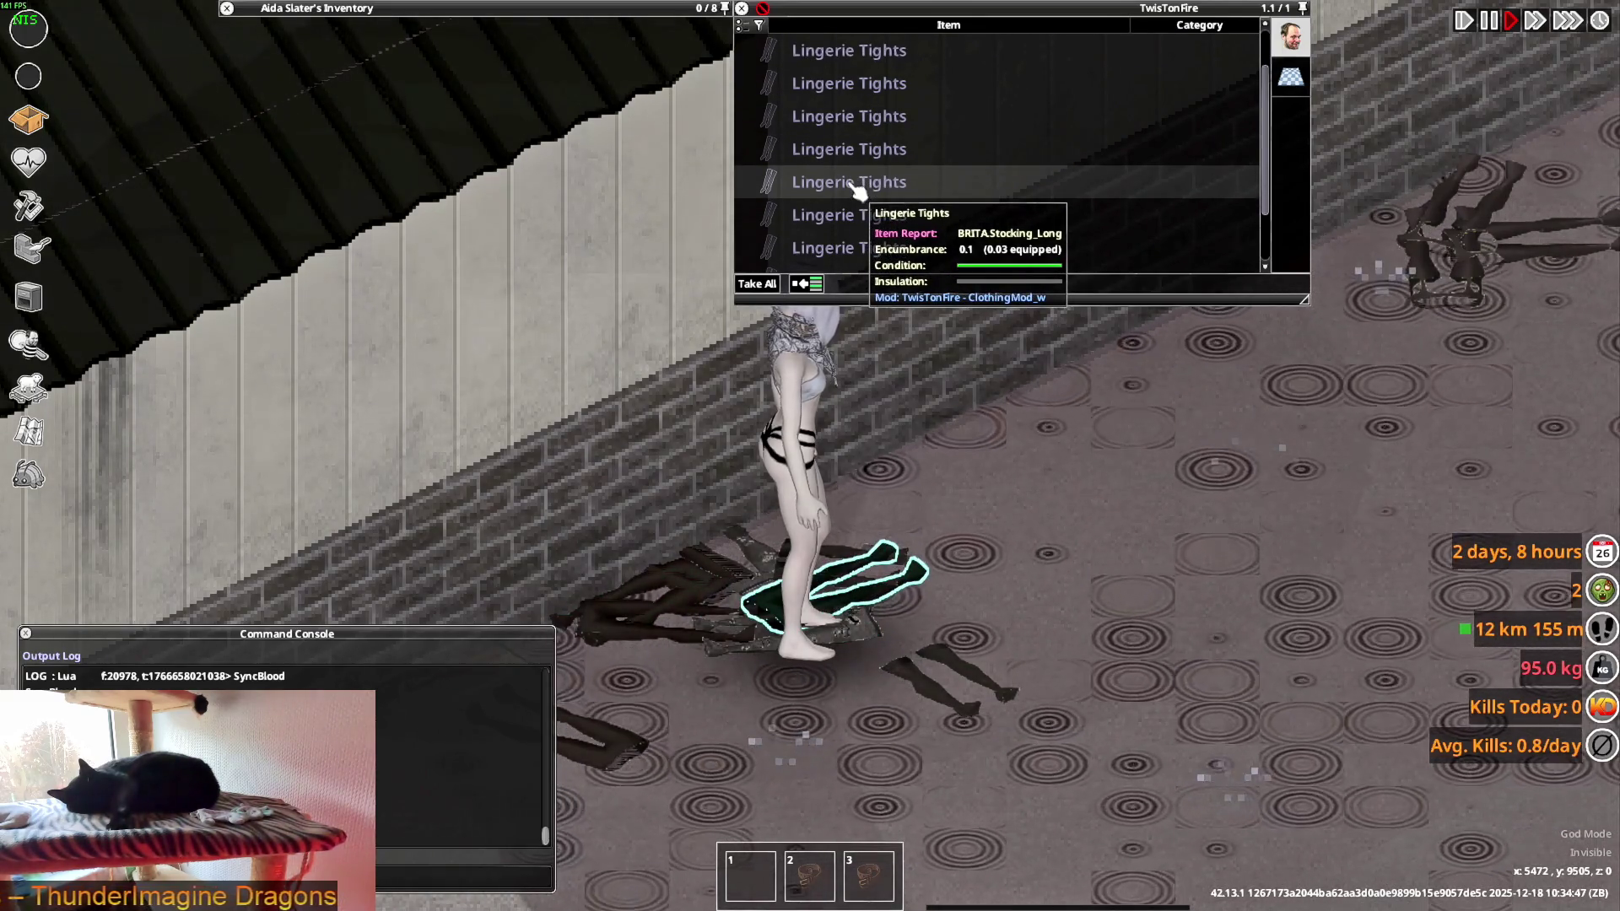
{"action": "scroll", "coordinate": [857, 189], "scroll_direction": "down", "scroll_amount": 2}
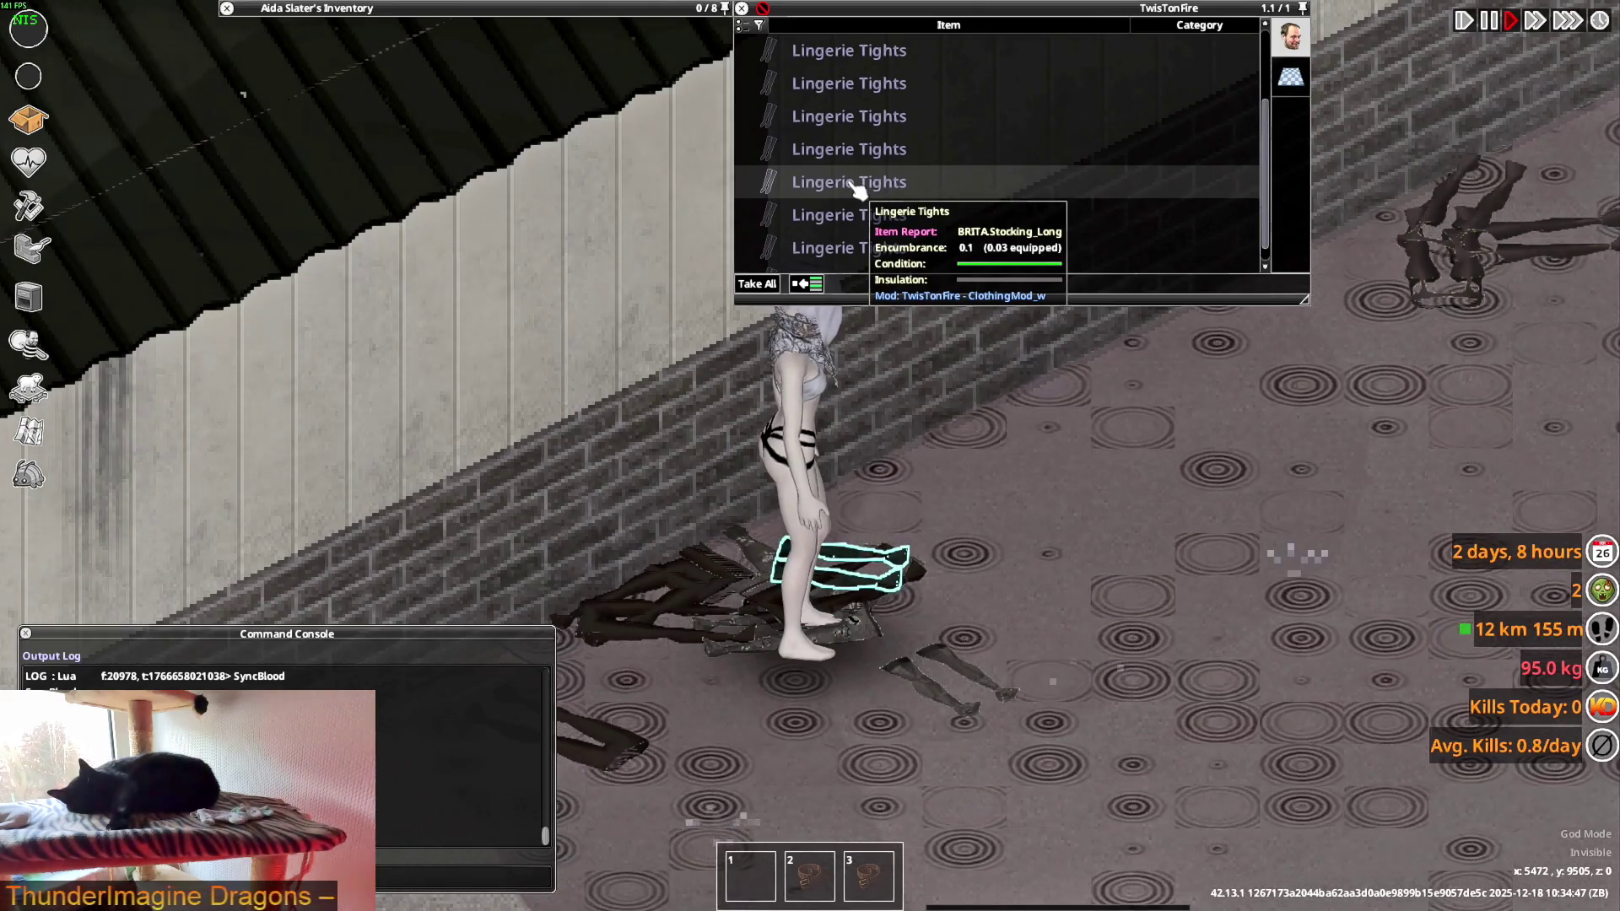
{"action": "key", "text": "w"}
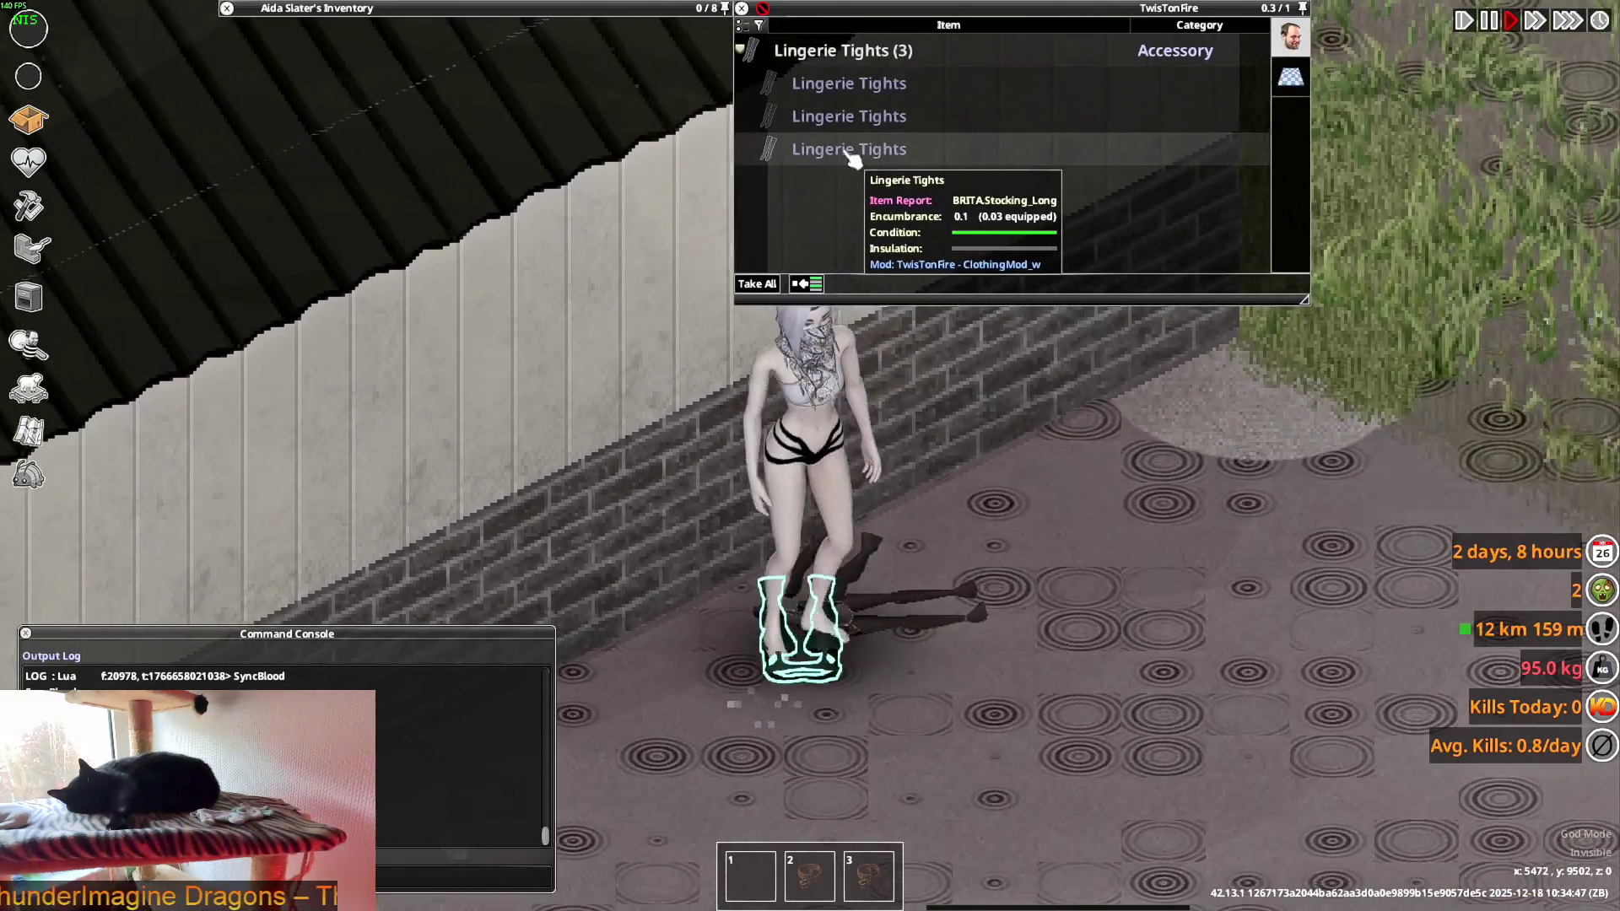
{"action": "right_click", "coordinate": [852, 155]}
{"action": "left_click", "coordinate": [888, 199]}
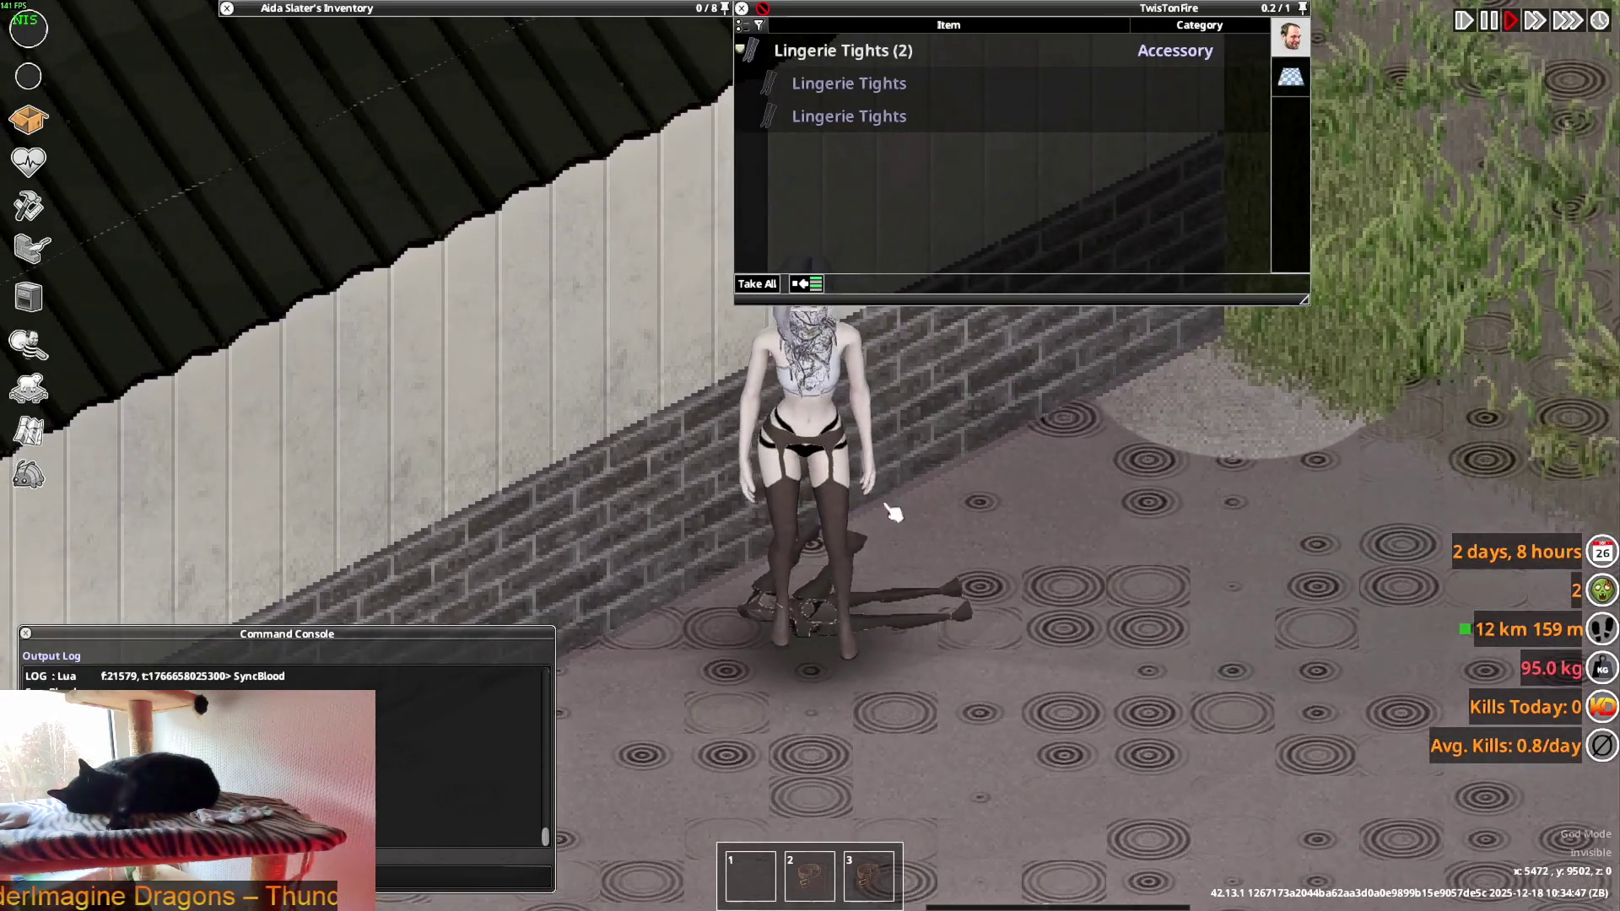
{"action": "key", "text": "Escape"}
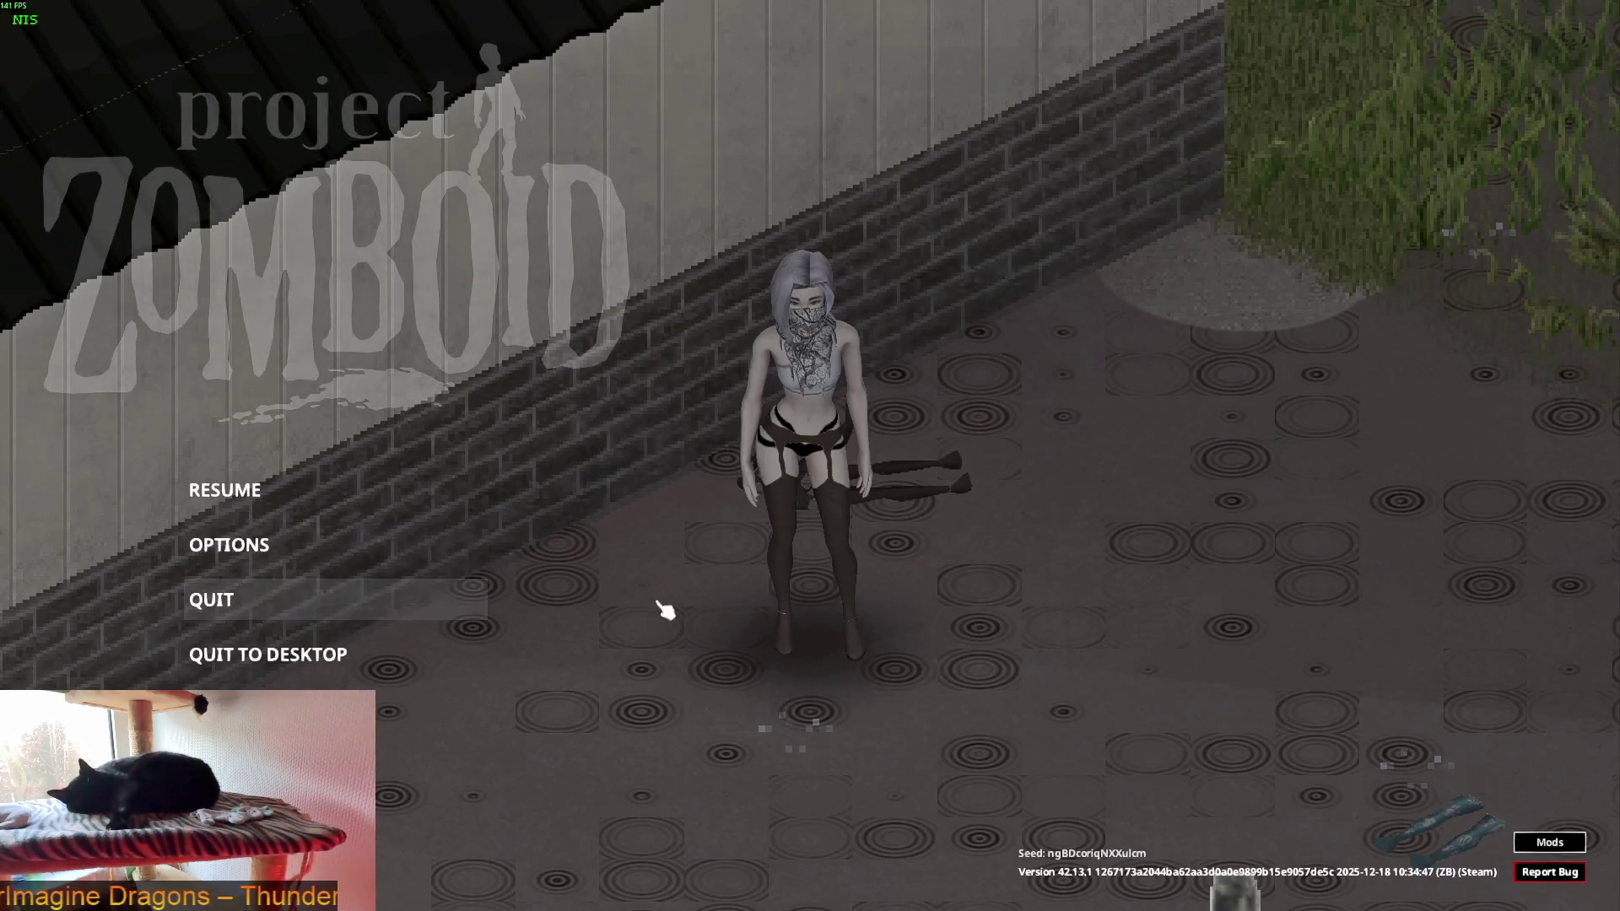
- Resume the game and turn the character to view her stockings from another side
{"action": "left_click", "coordinate": [302, 506]}
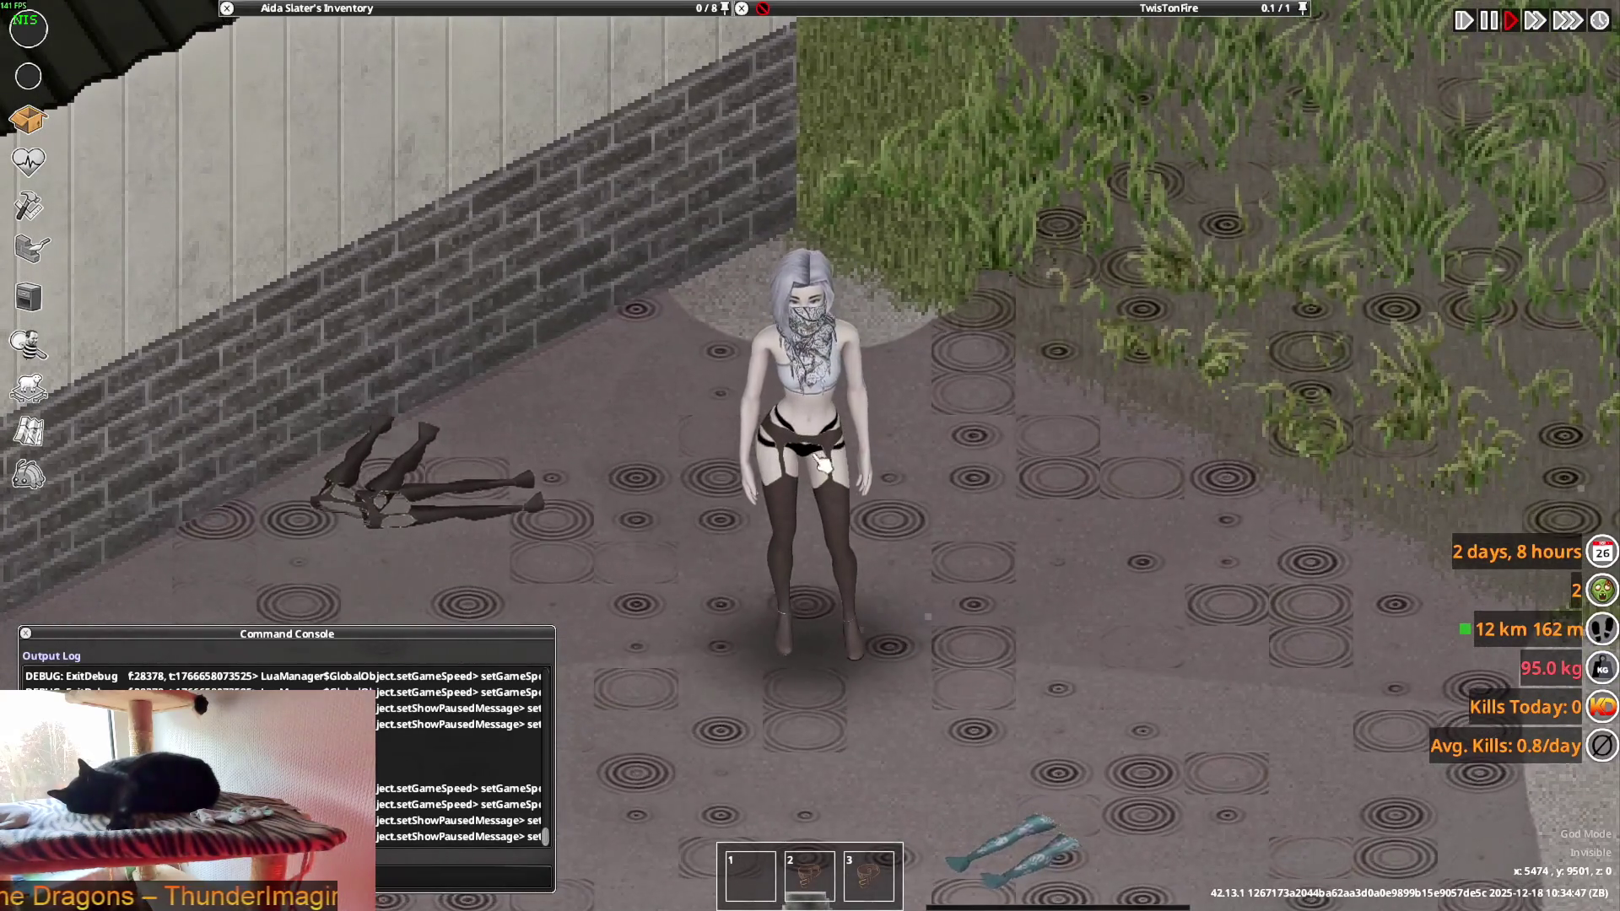
{"action": "key", "text": "w"}
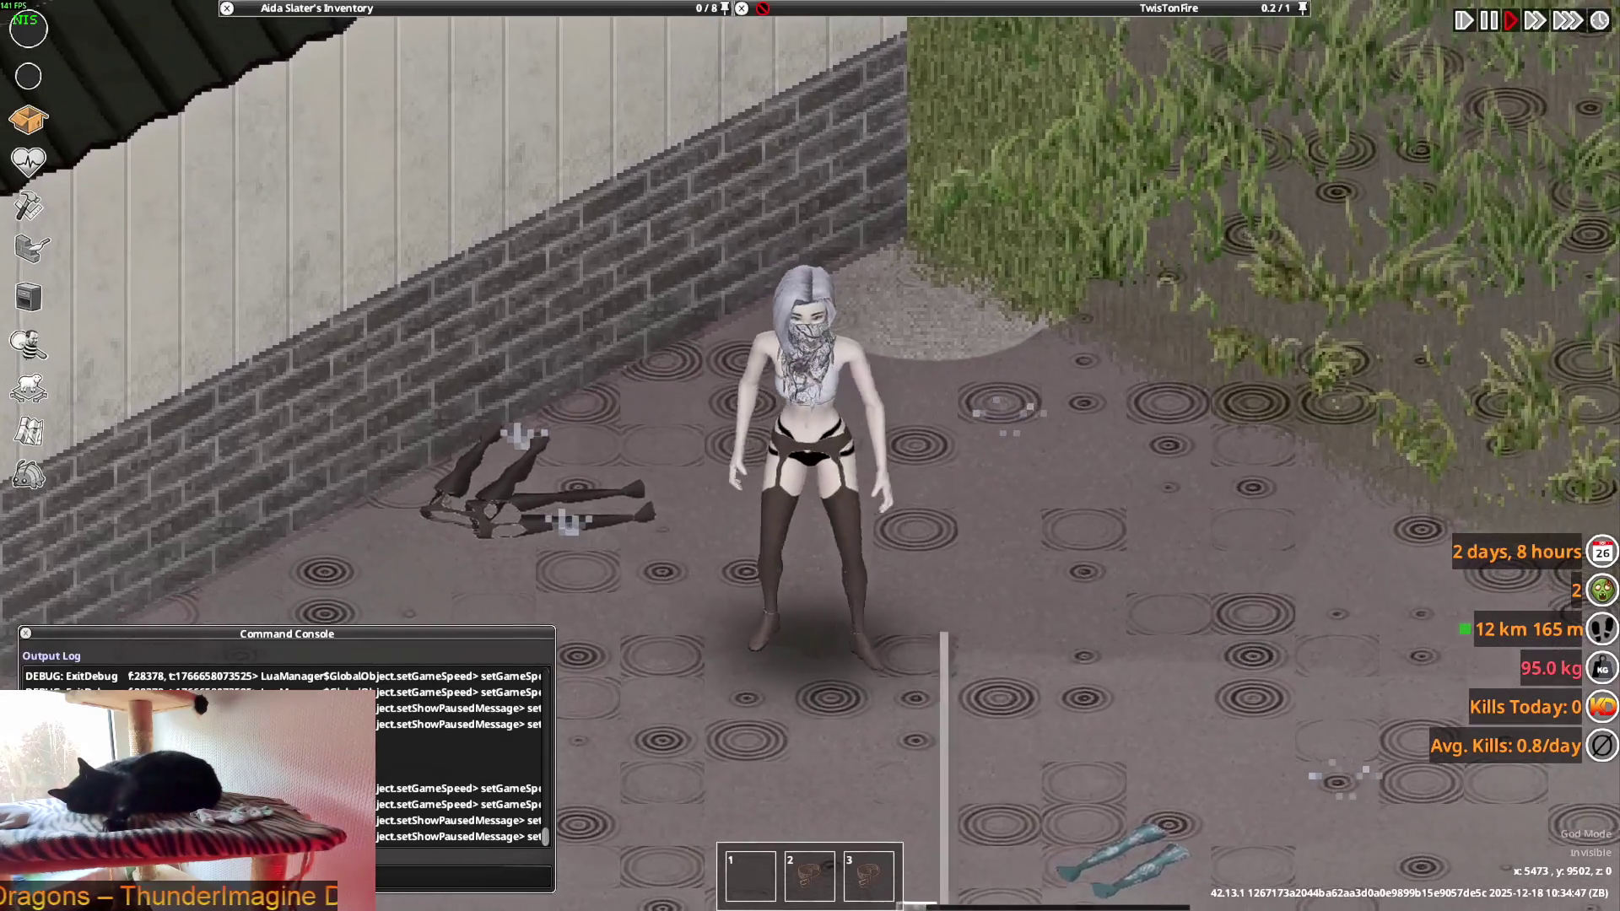
{"action": "mouse_move", "coordinate": [922, 878]}
{"action": "right_mouse_down"}
{"action": "mouse_move", "coordinate": [1165, 759]}
{"action": "mouse_move", "coordinate": [1137, 582]}
{"action": "mouse_move", "coordinate": [1060, 731]}
{"action": "mouse_move", "coordinate": [687, 741]}
{"action": "mouse_move", "coordinate": [608, 658]}
{"action": "mouse_move", "coordinate": [969, 712]}
{"action": "mouse_move", "coordinate": [1056, 615]}
{"action": "mouse_move", "coordinate": [869, 449]}
{"action": "mouse_move", "coordinate": [651, 504]}
{"action": "mouse_move", "coordinate": [749, 687]}
{"action": "mouse_move", "coordinate": [948, 637]}
{"action": "mouse_move", "coordinate": [947, 734]}
{"action": "mouse_move", "coordinate": [824, 748]}
{"action": "mouse_move", "coordinate": [590, 622]}
{"action": "mouse_move", "coordinate": [843, 506]}
{"action": "mouse_move", "coordinate": [1050, 553]}
{"action": "mouse_move", "coordinate": [969, 742]}
{"action": "mouse_move", "coordinate": [929, 743]}
{"action": "right_mouse_up"}
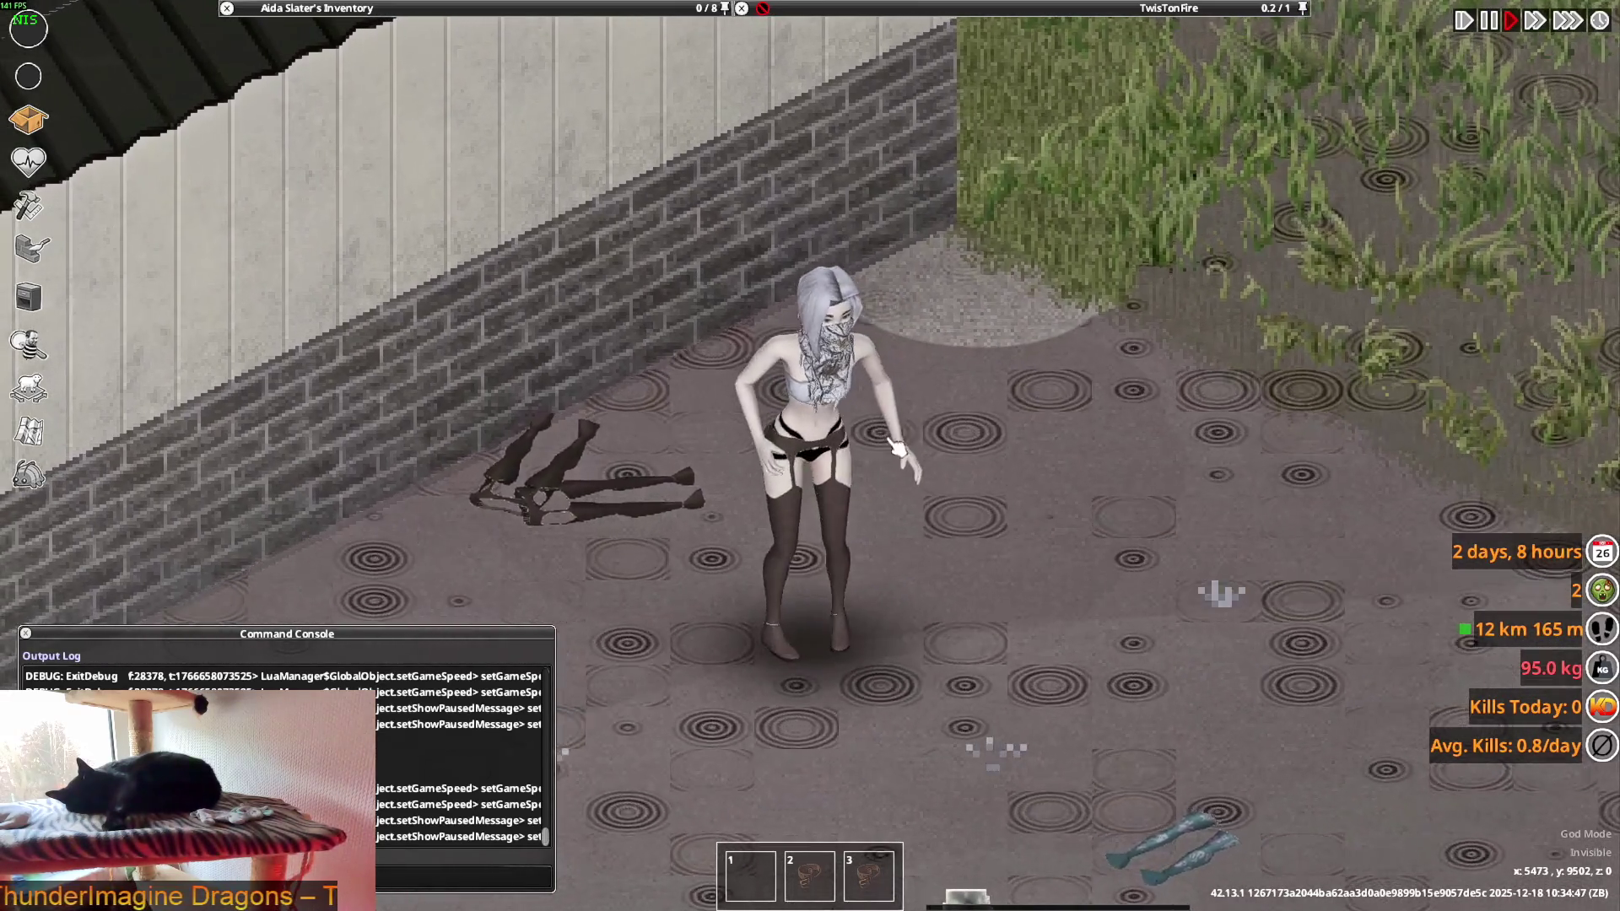
- Quit Project Zomboid to the desktop, confirming with Yes
{"action": "key", "text": "Escape"}
{"action": "left_click", "coordinate": [337, 654]}
{"action": "left_click", "coordinate": [772, 489]}
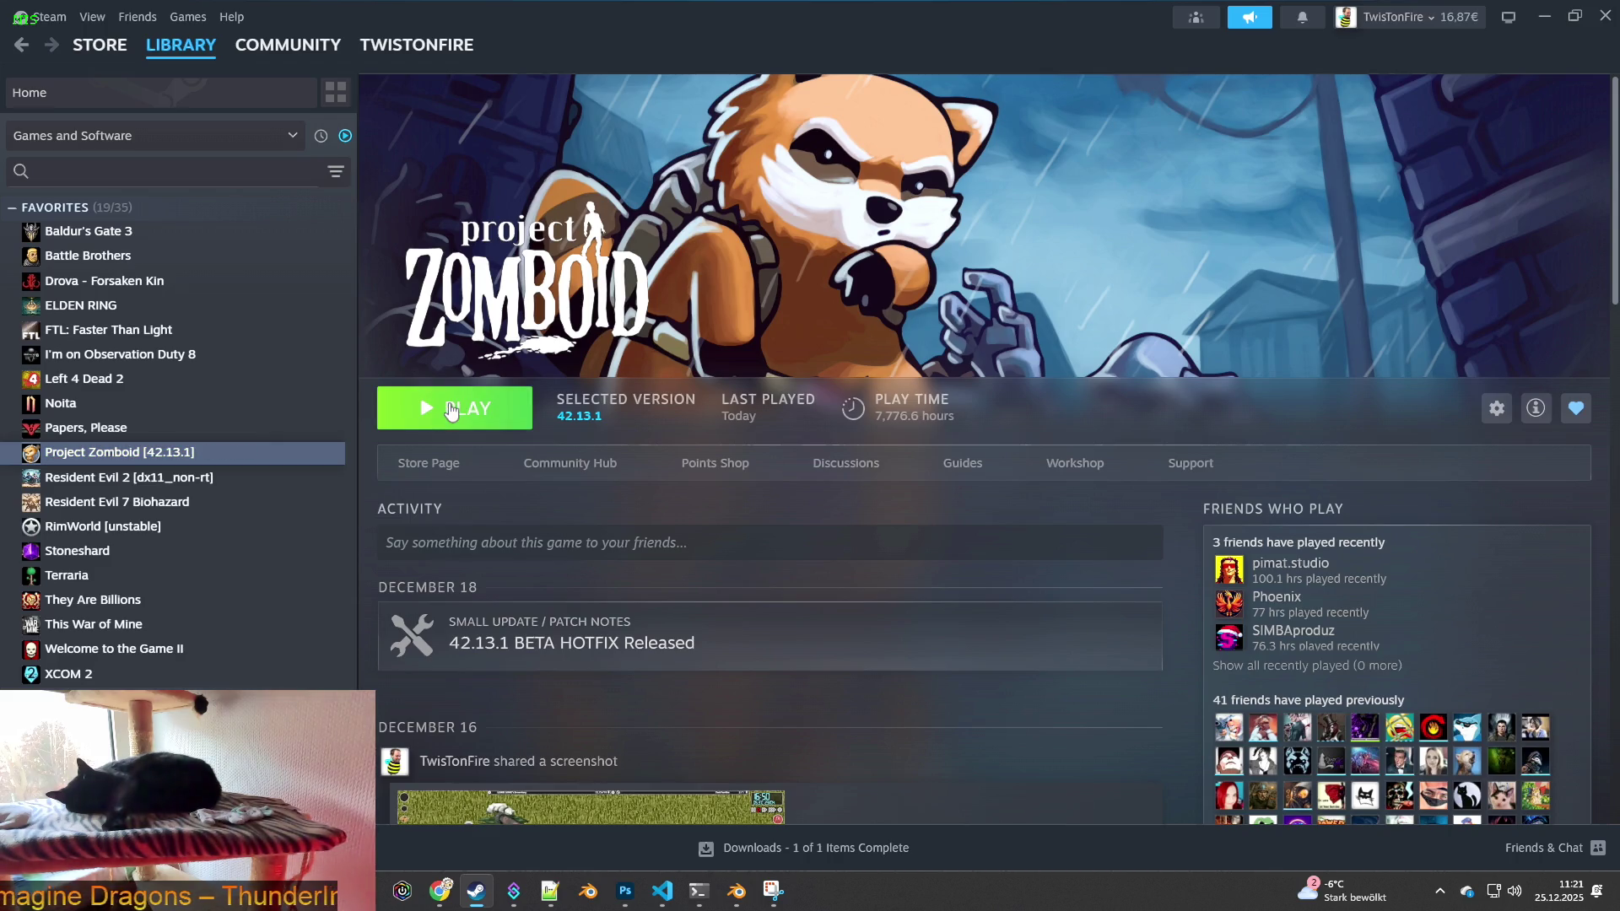
- Start Project Zomboid from its Steam library page and confirm the launch option
{"action": "left_click", "coordinate": [451, 411]}
{"action": "left_click", "coordinate": [842, 624]}
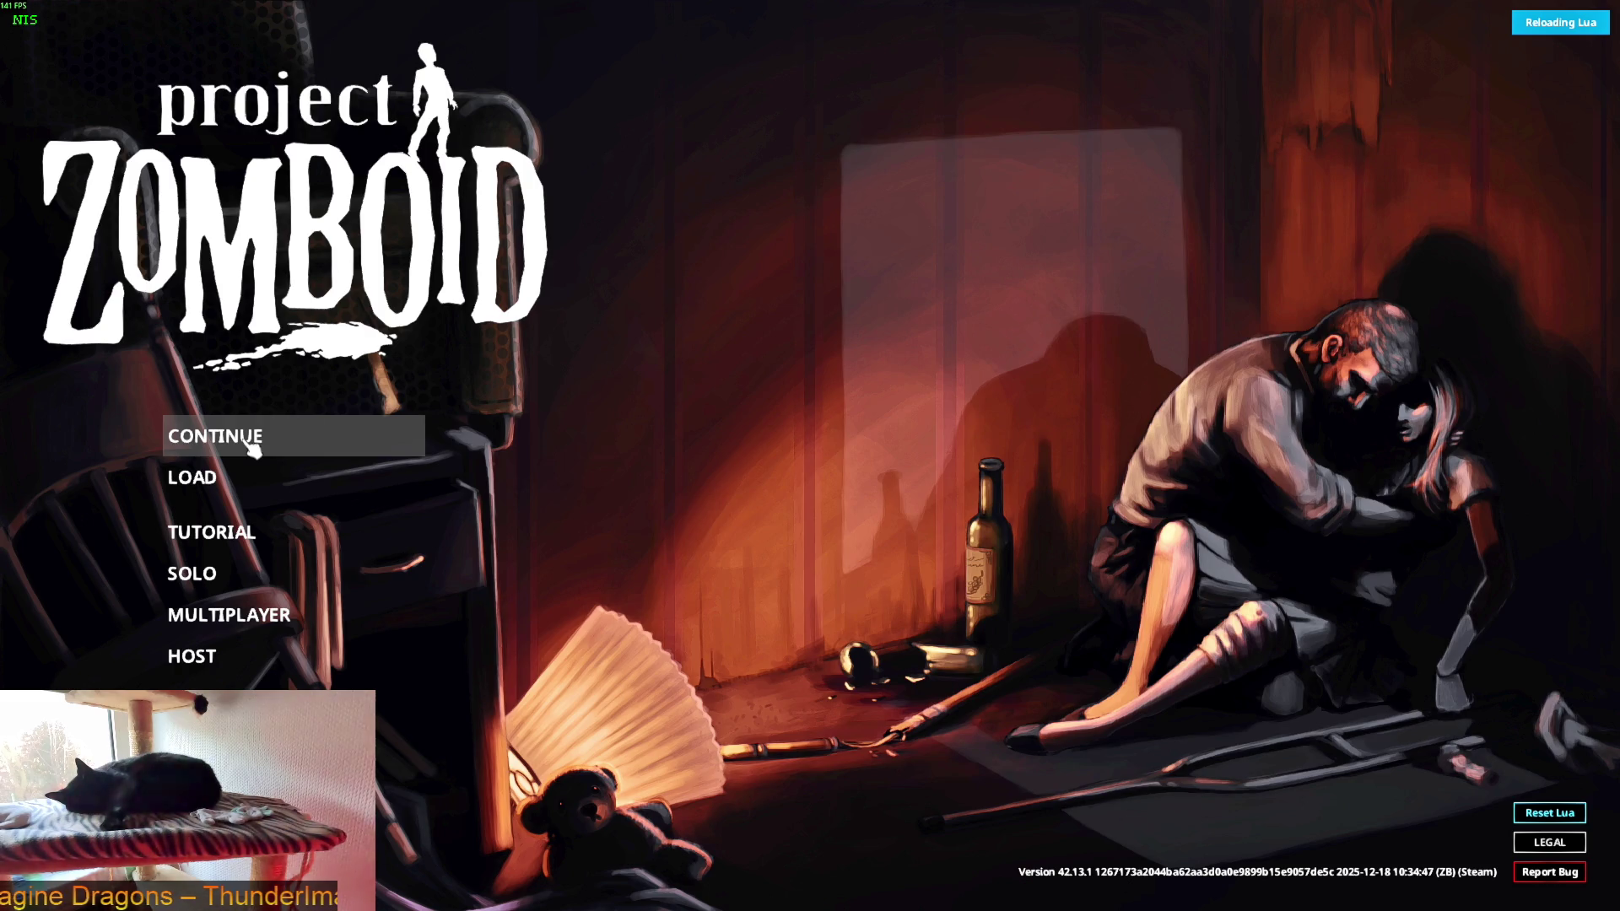
- Continue the most recent save and run the character along the building wall
{"action": "left_click", "coordinate": [252, 444]}
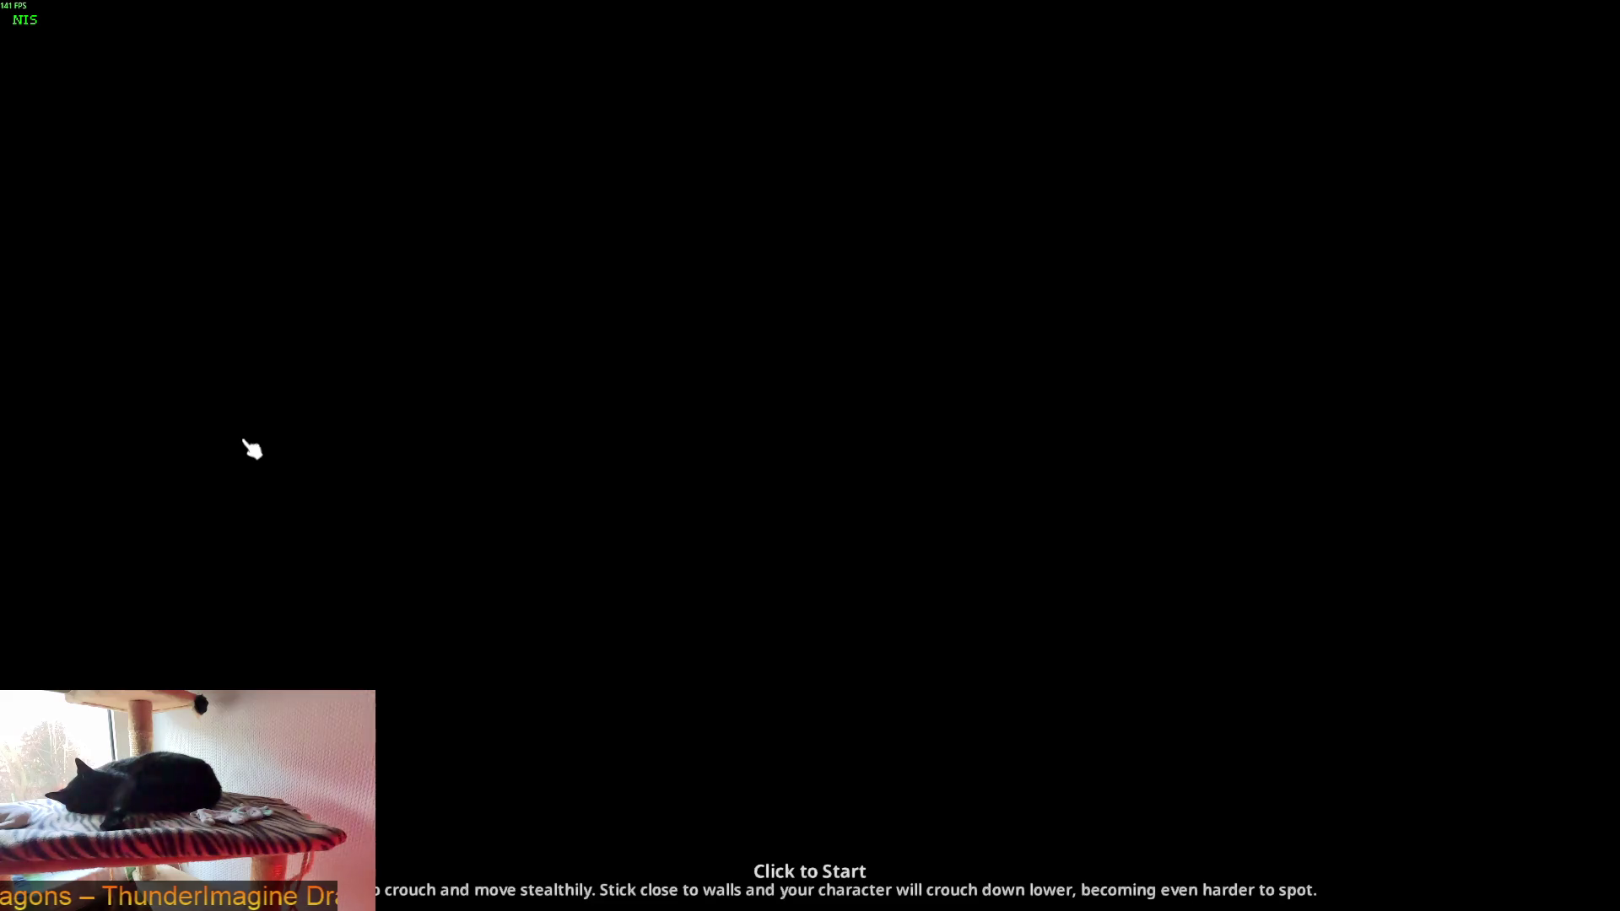
{"action": "left_click", "coordinate": [354, 464]}
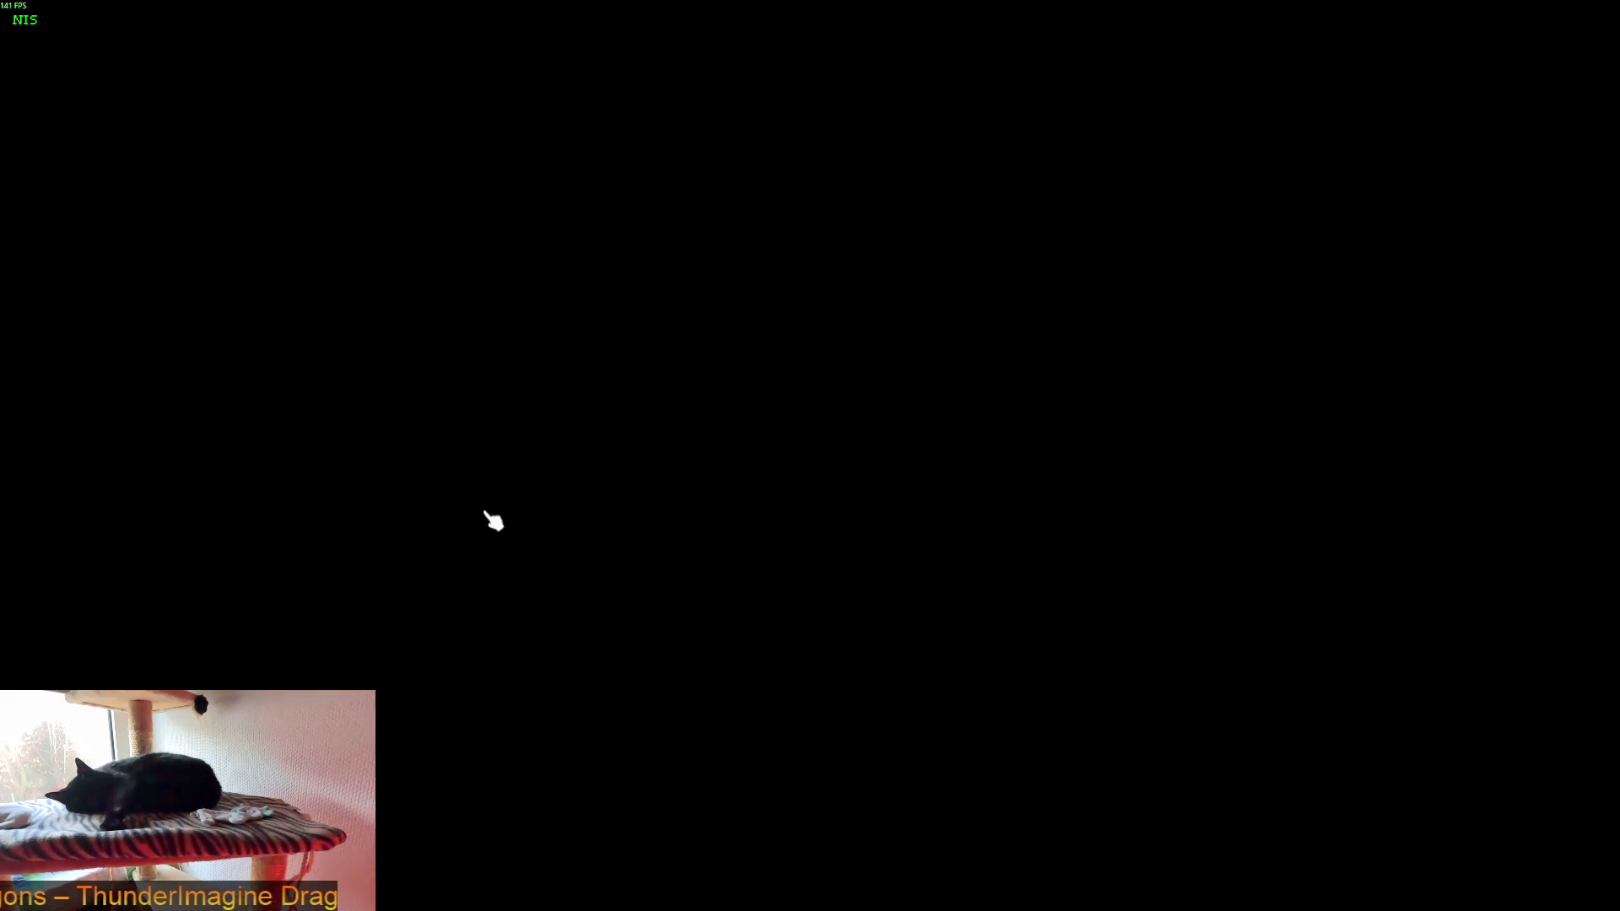
{"action": "scroll", "coordinate": [687, 549], "scroll_direction": "up", "scroll_amount": 3}
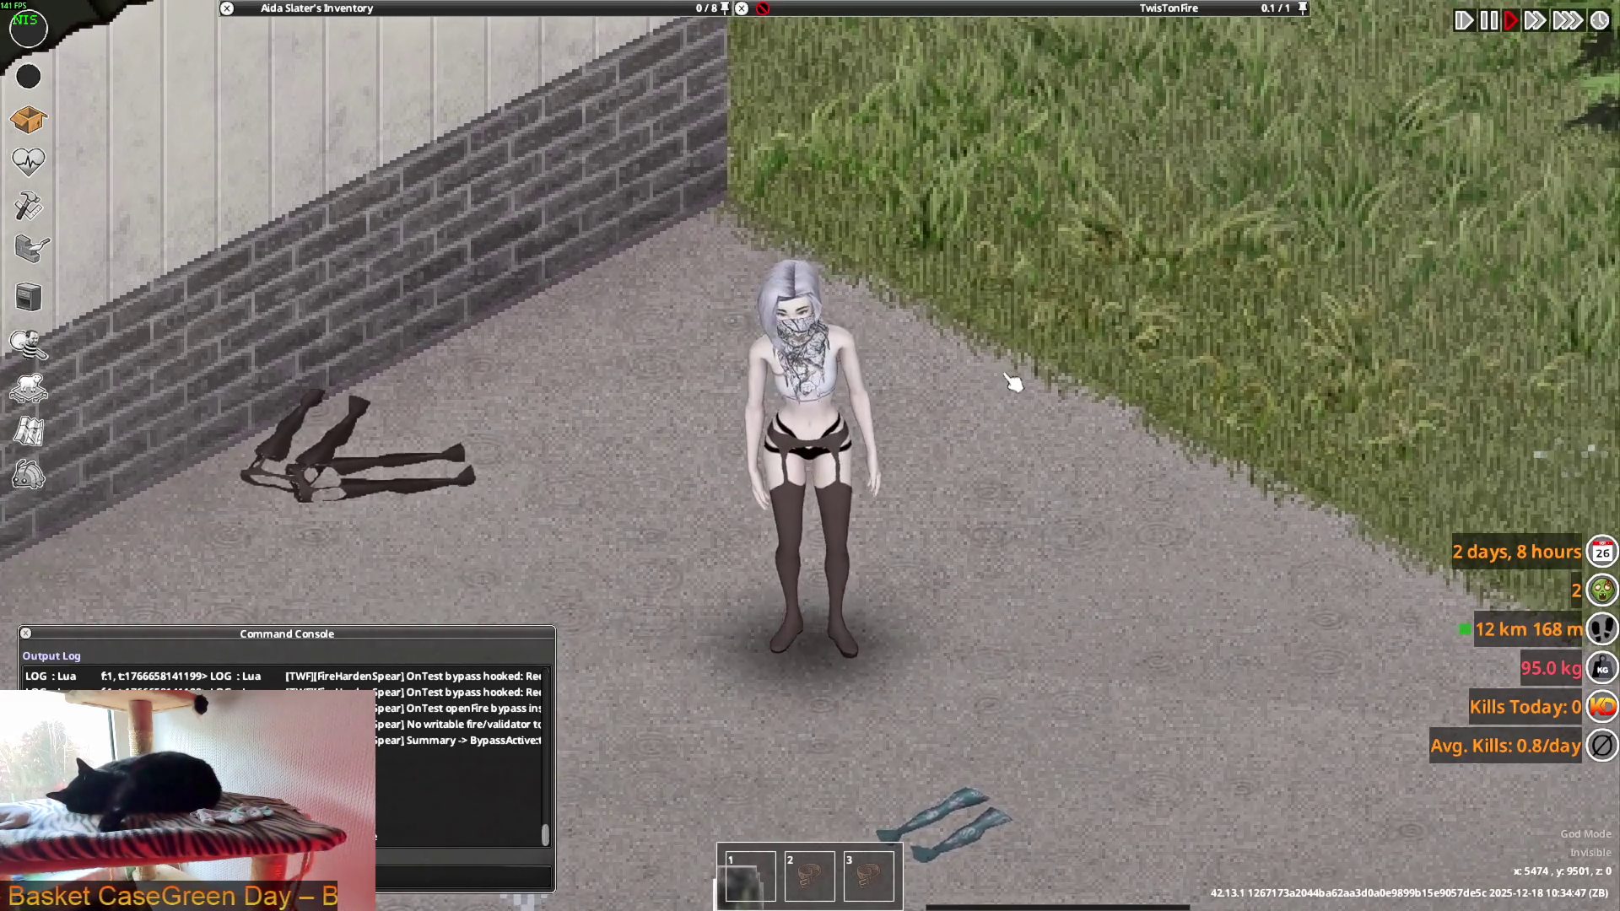
{"action": "scroll", "coordinate": [1012, 382], "scroll_direction": "down", "scroll_amount": 4}
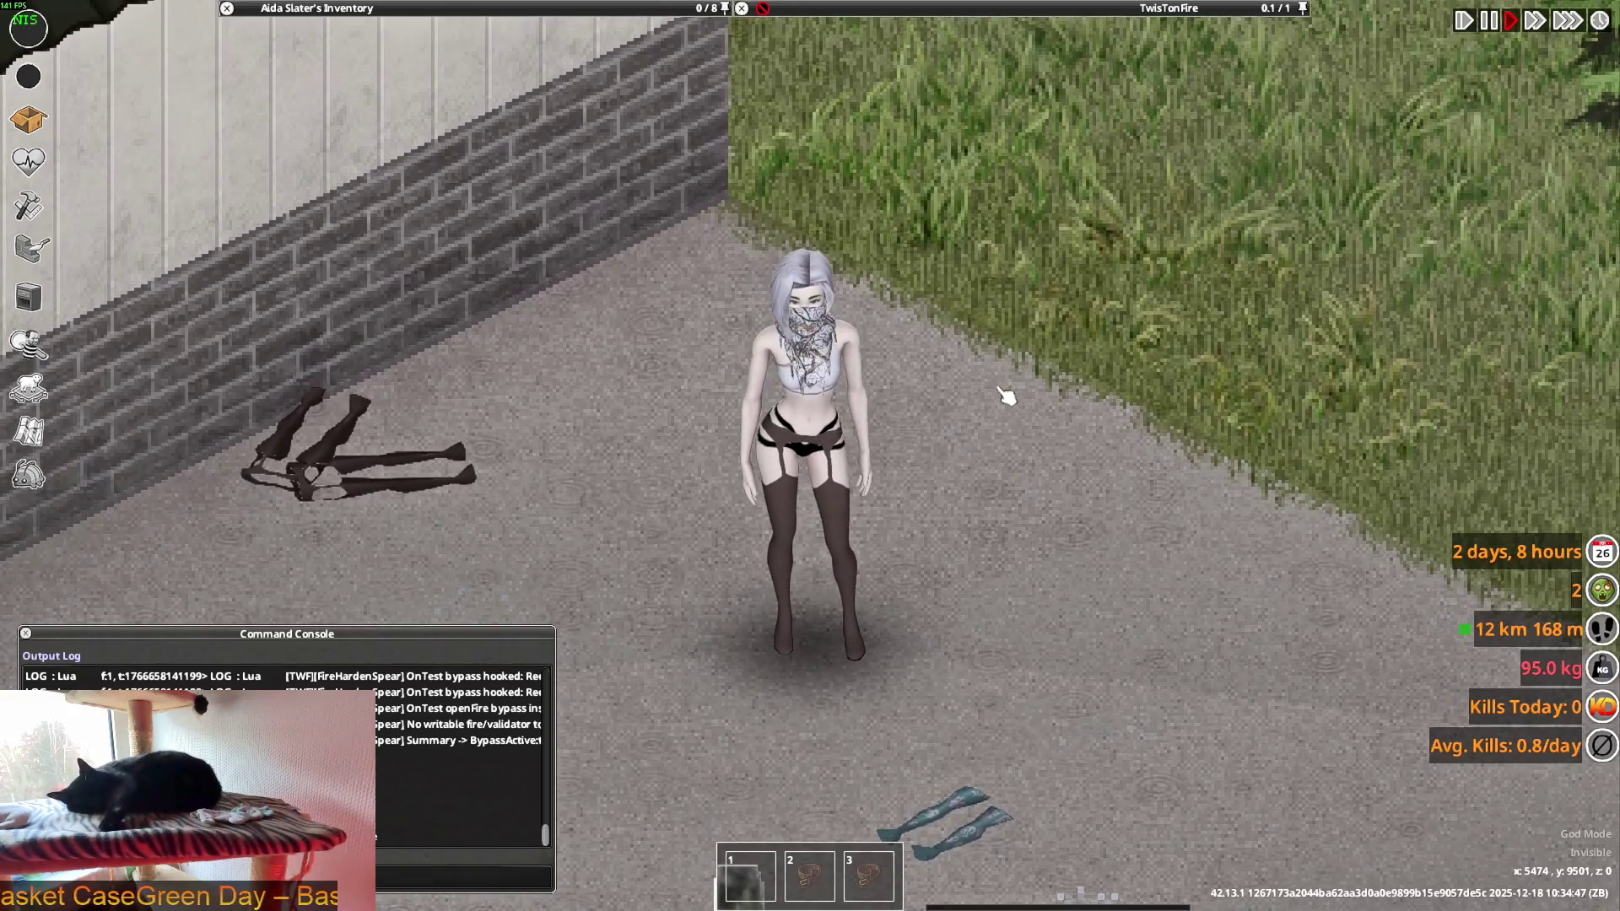
{"action": "key", "text": "s+a"}
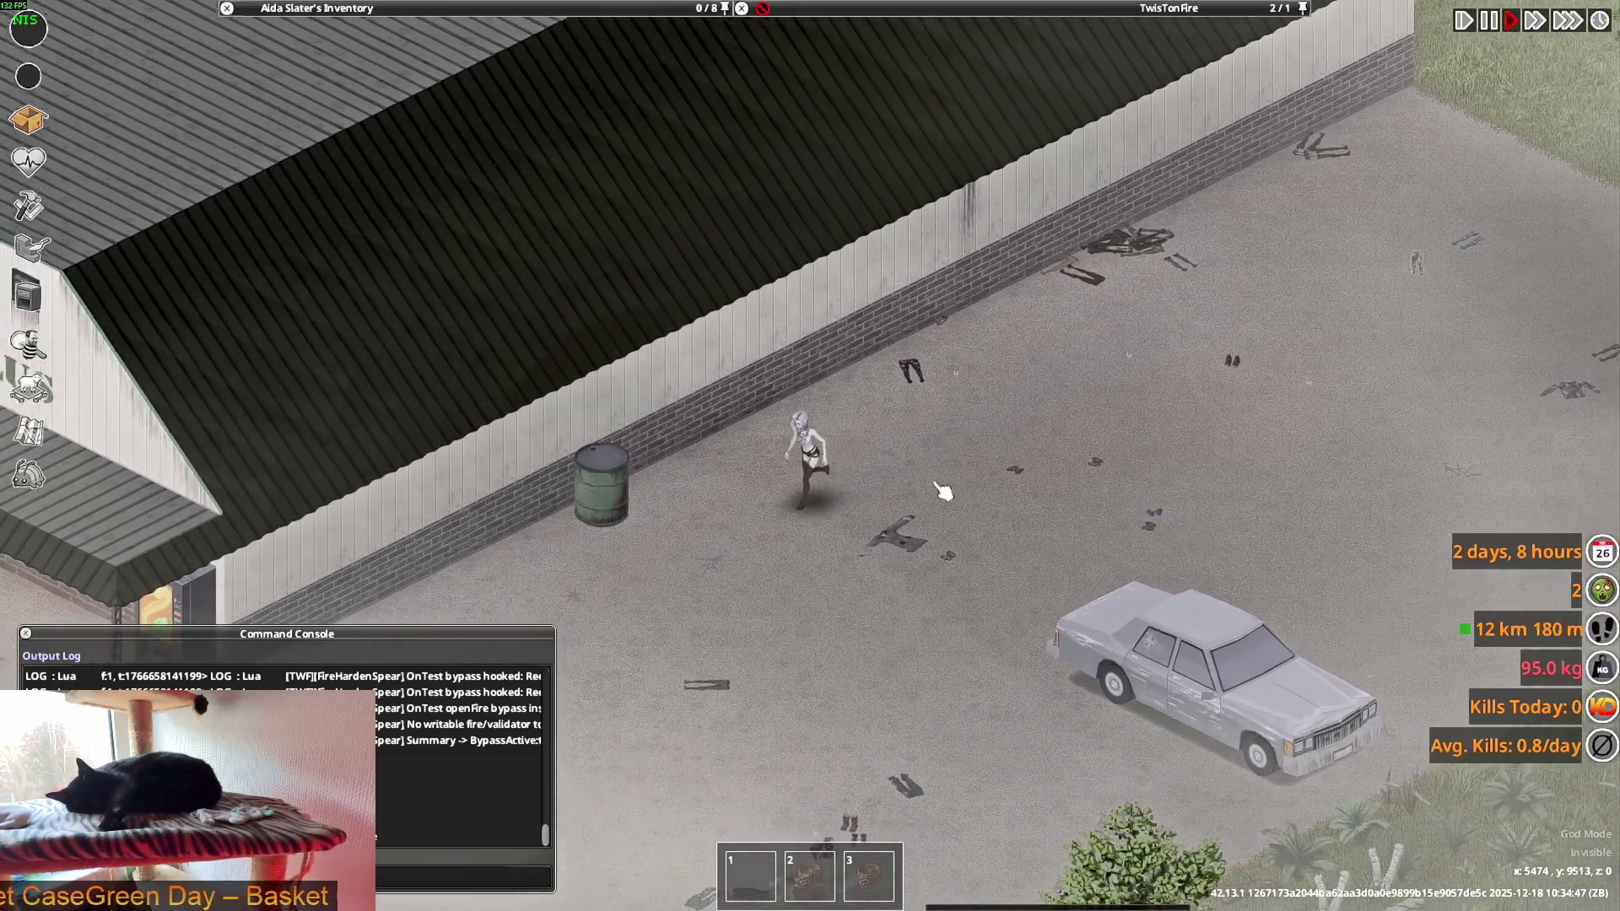
{"action": "scroll", "coordinate": [943, 492], "scroll_direction": "up", "scroll_amount": 4}
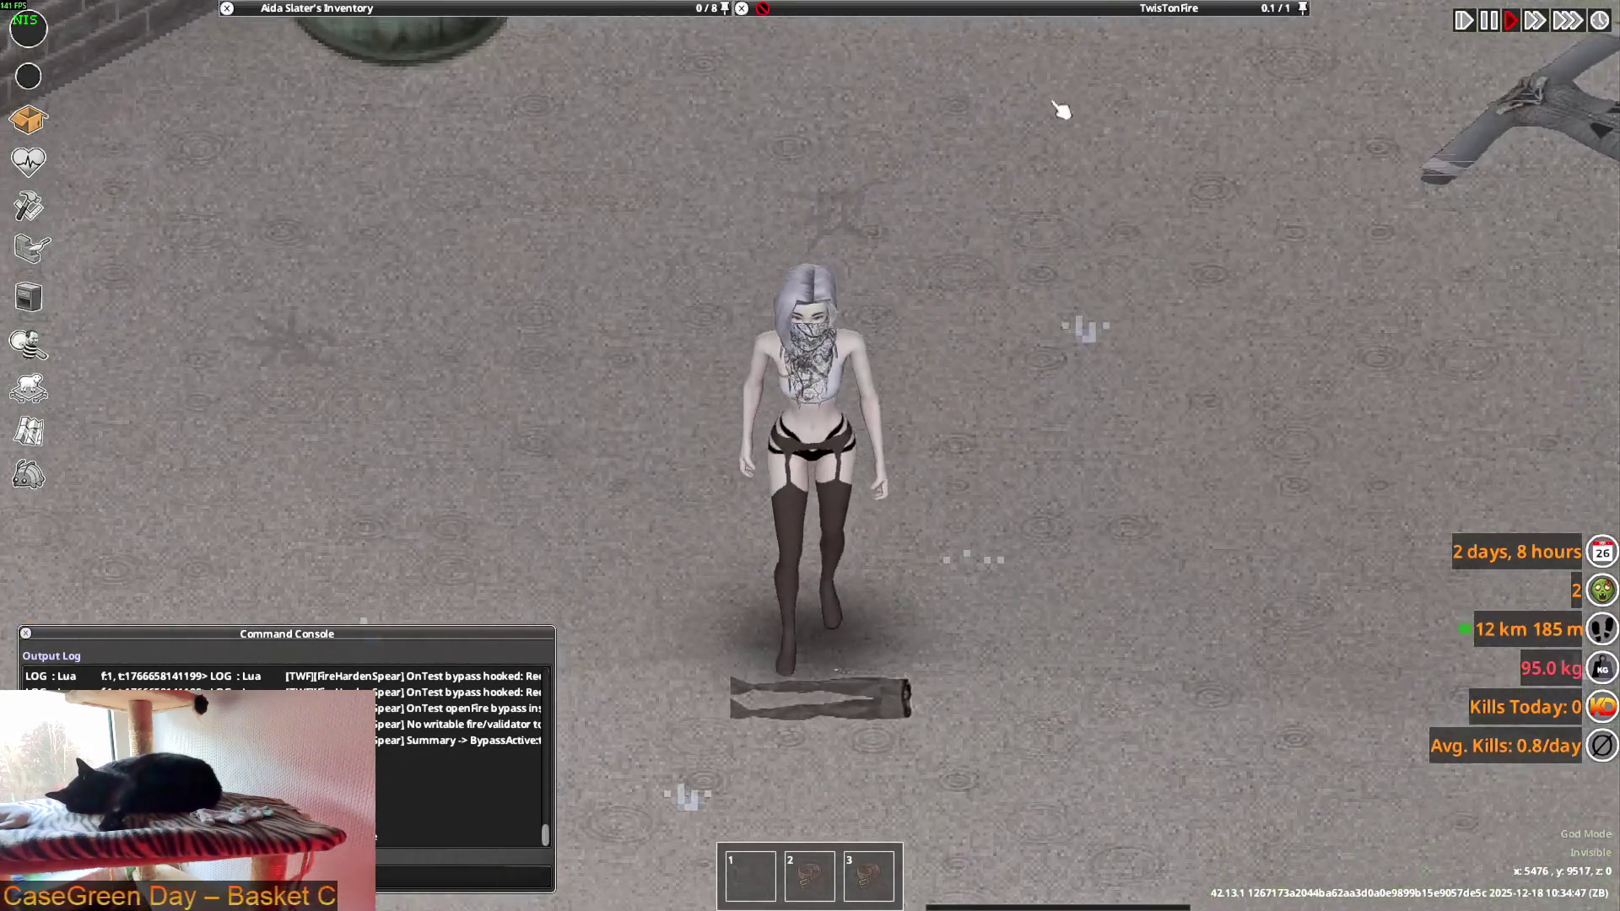
{"action": "mouse_move", "coordinate": [913, 70]}
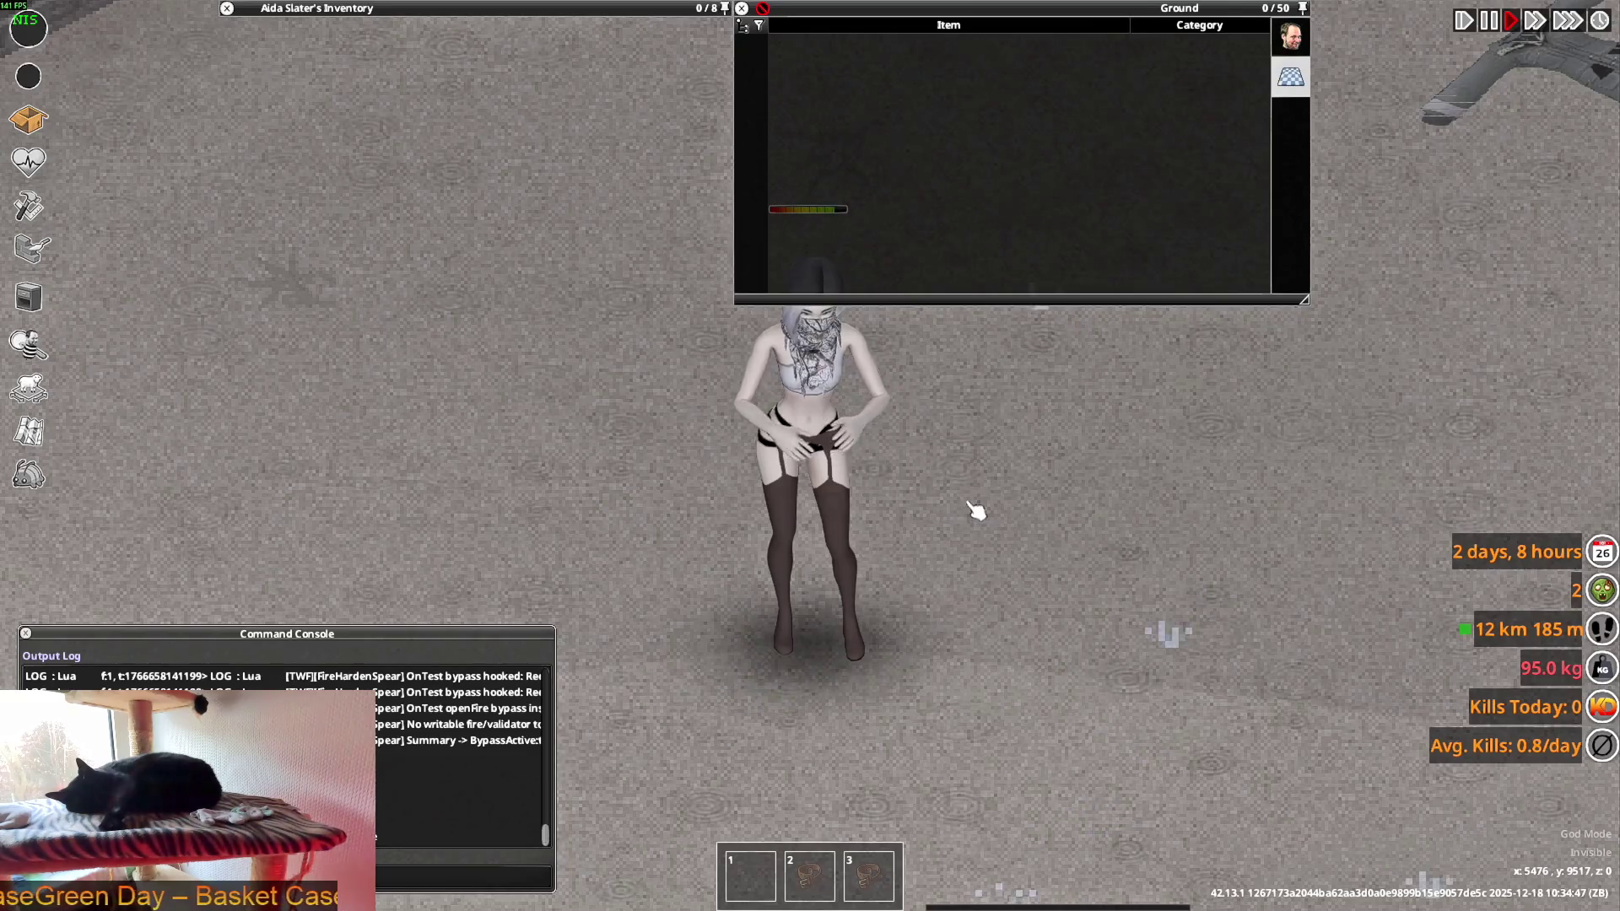
- Drop the worn tights and put on the Lingerie Tights from the floor
{"action": "key", "text": "w"}
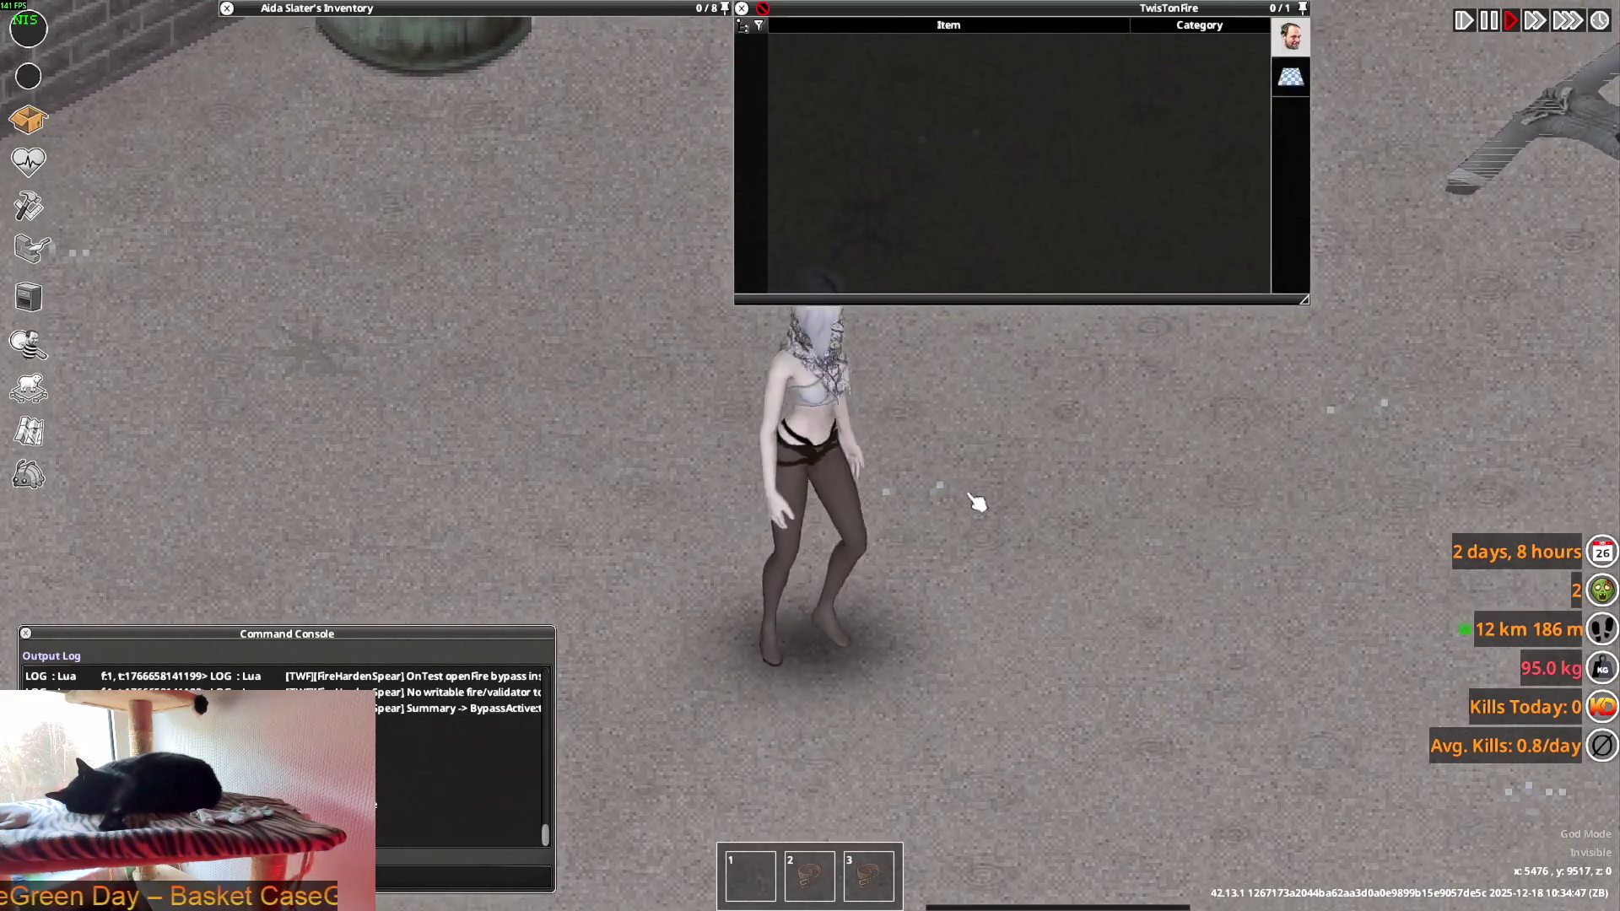
{"action": "mouse_move", "coordinate": [422, 49]}
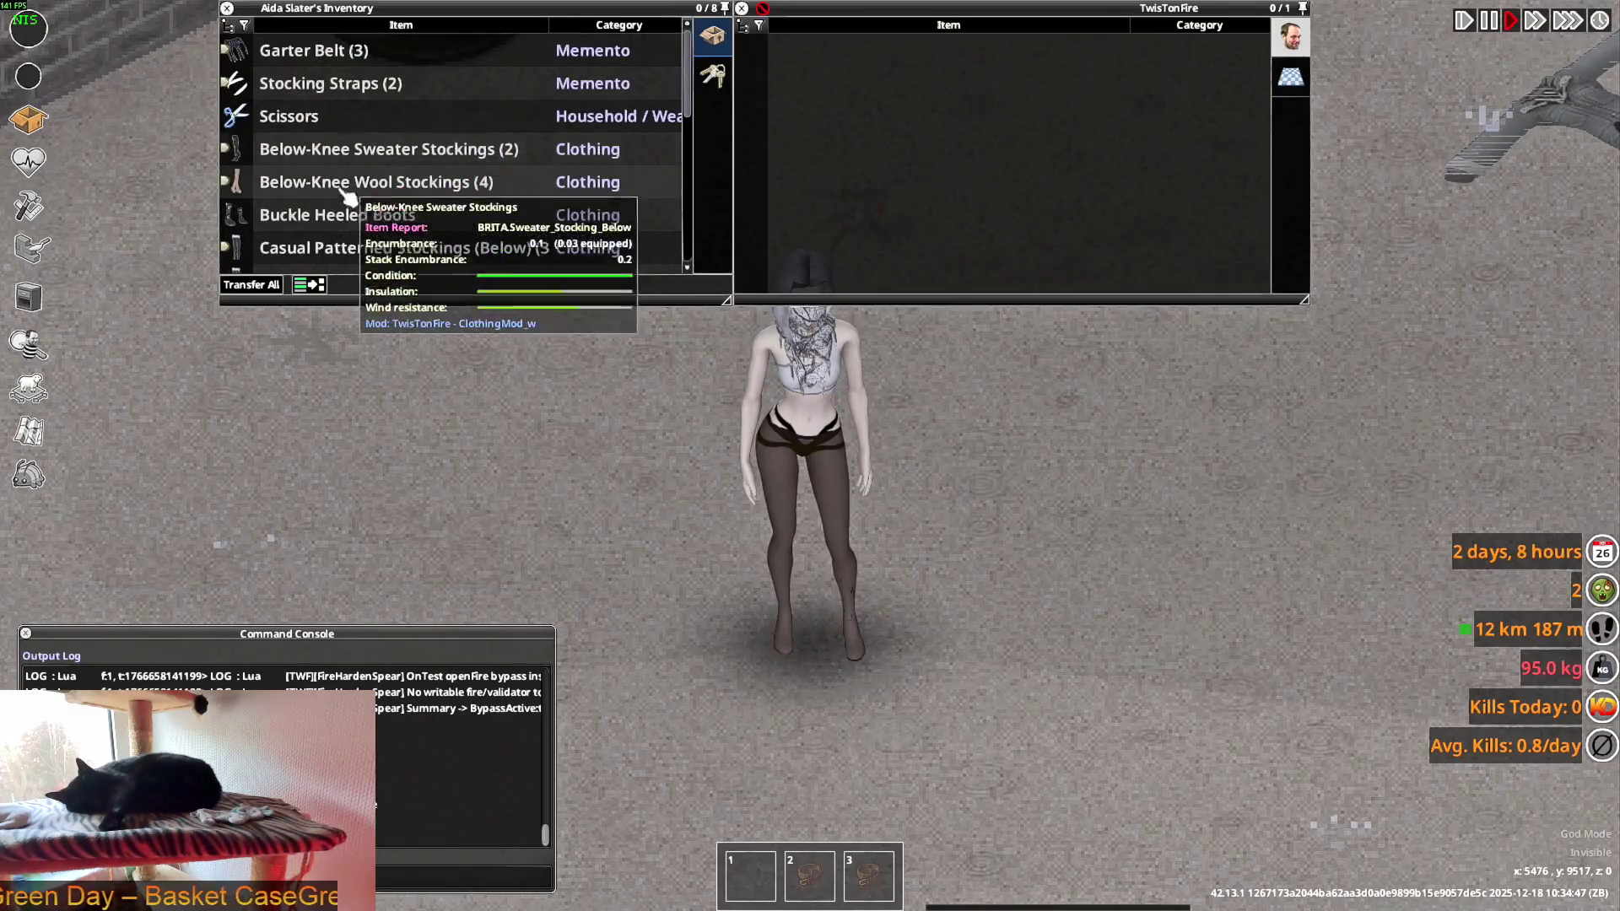
{"action": "scroll", "coordinate": [349, 195], "scroll_direction": "down", "scroll_amount": 8}
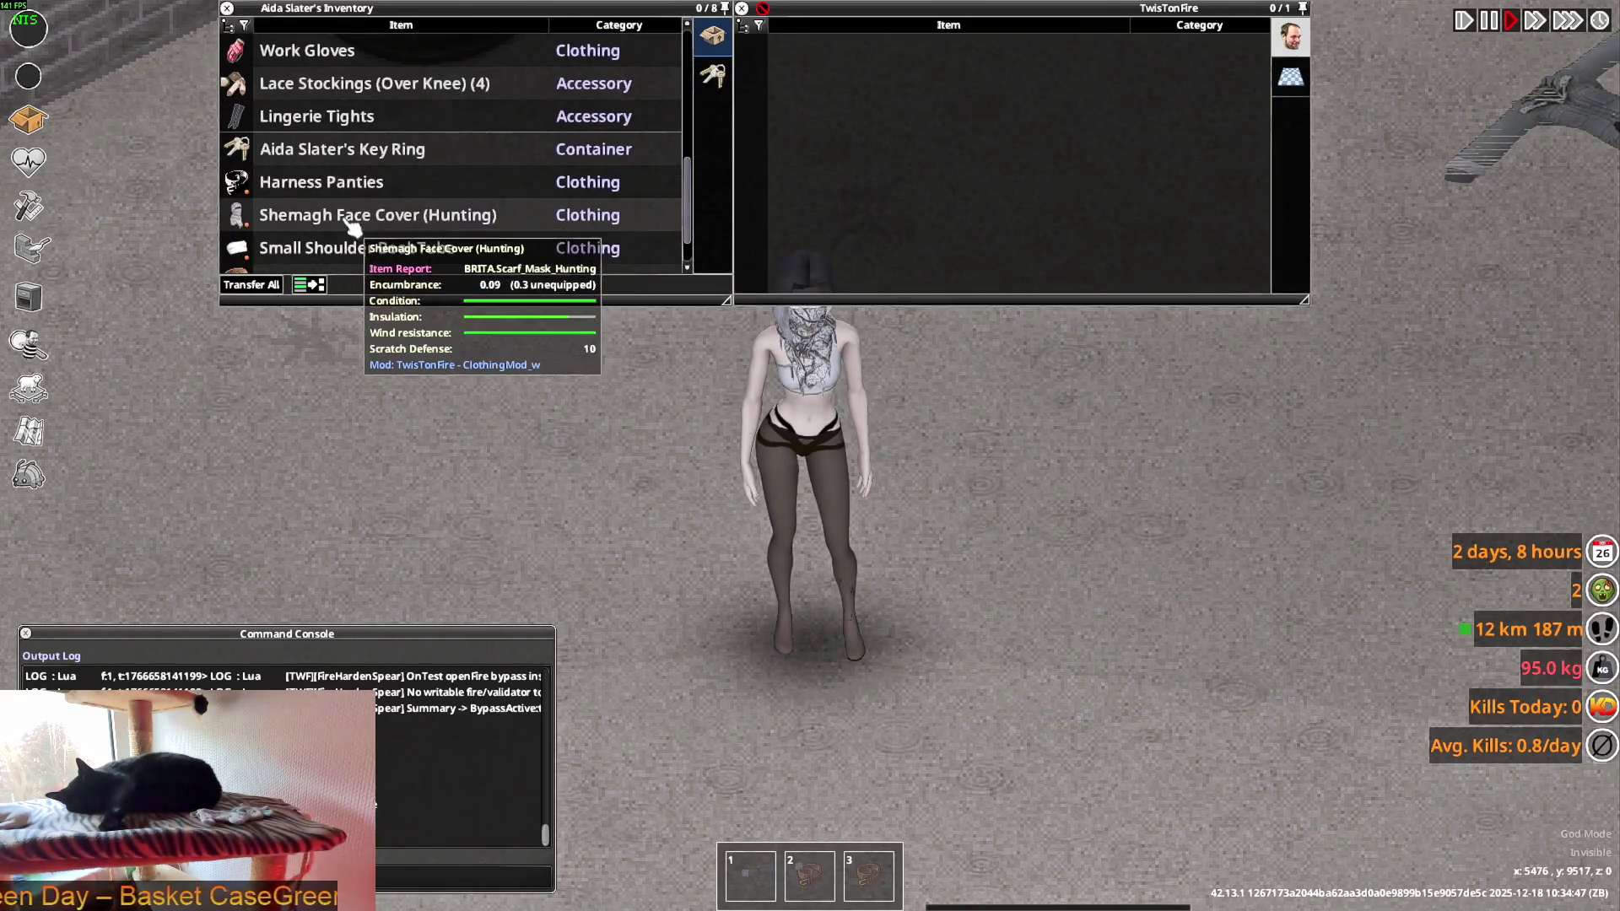
{"action": "scroll", "coordinate": [325, 168], "scroll_direction": "down", "scroll_amount": 2}
{"action": "left_click_drag", "start_coordinate": [323, 257], "coordinate": [928, 553]}
{"action": "scroll", "coordinate": [354, 211], "scroll_direction": "up", "scroll_amount": 4}
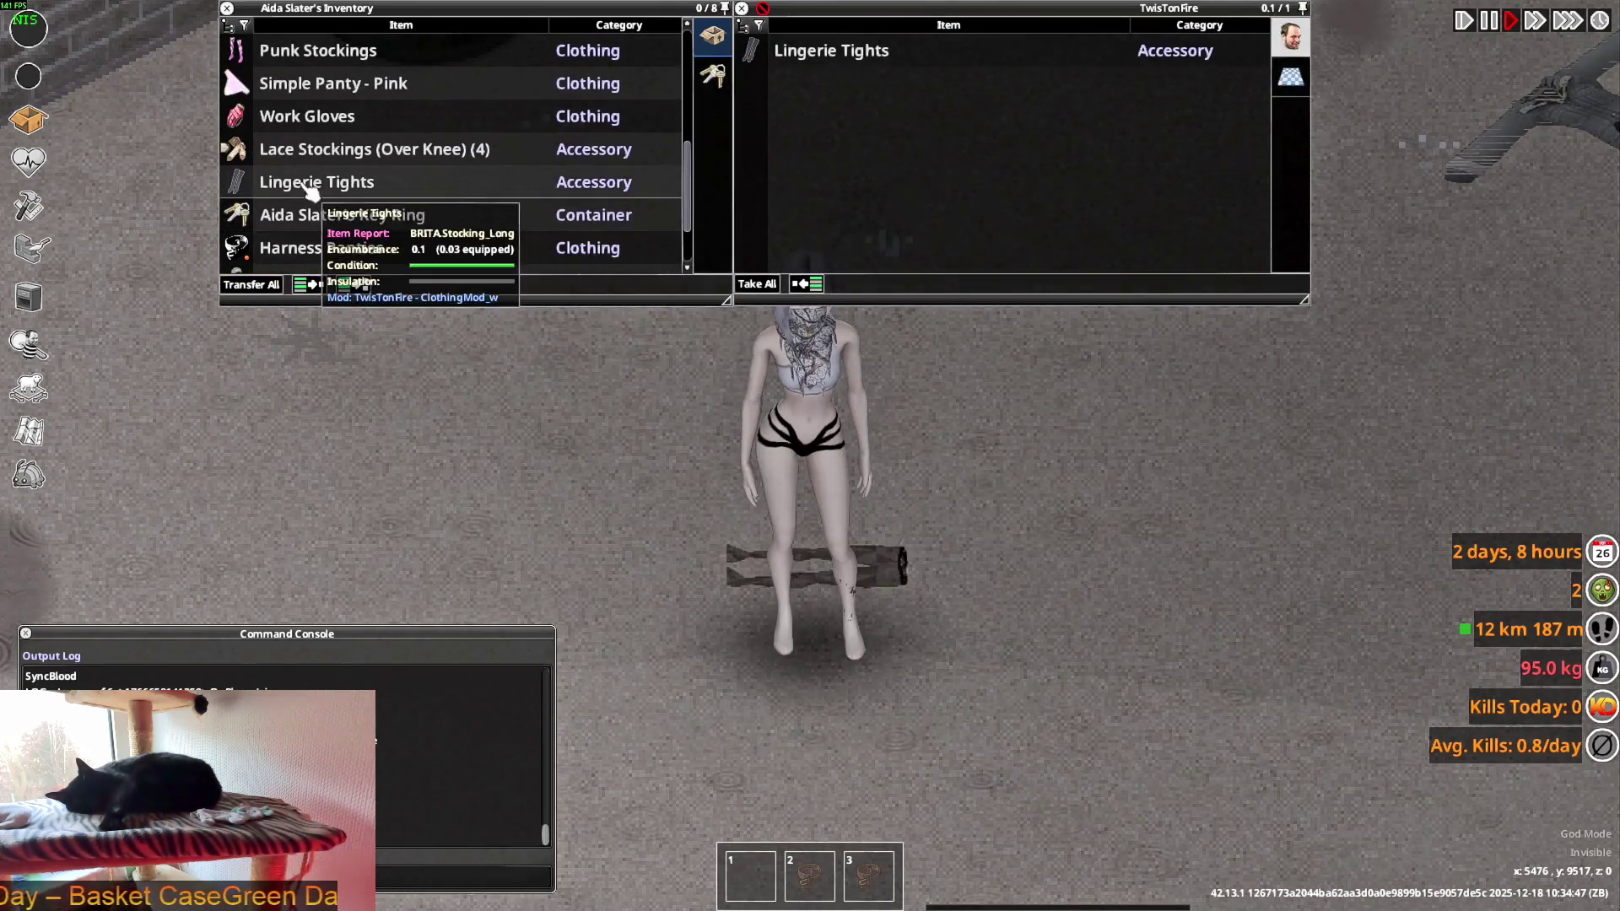
{"action": "right_click", "coordinate": [307, 188]}
{"action": "left_click", "coordinate": [359, 234]}
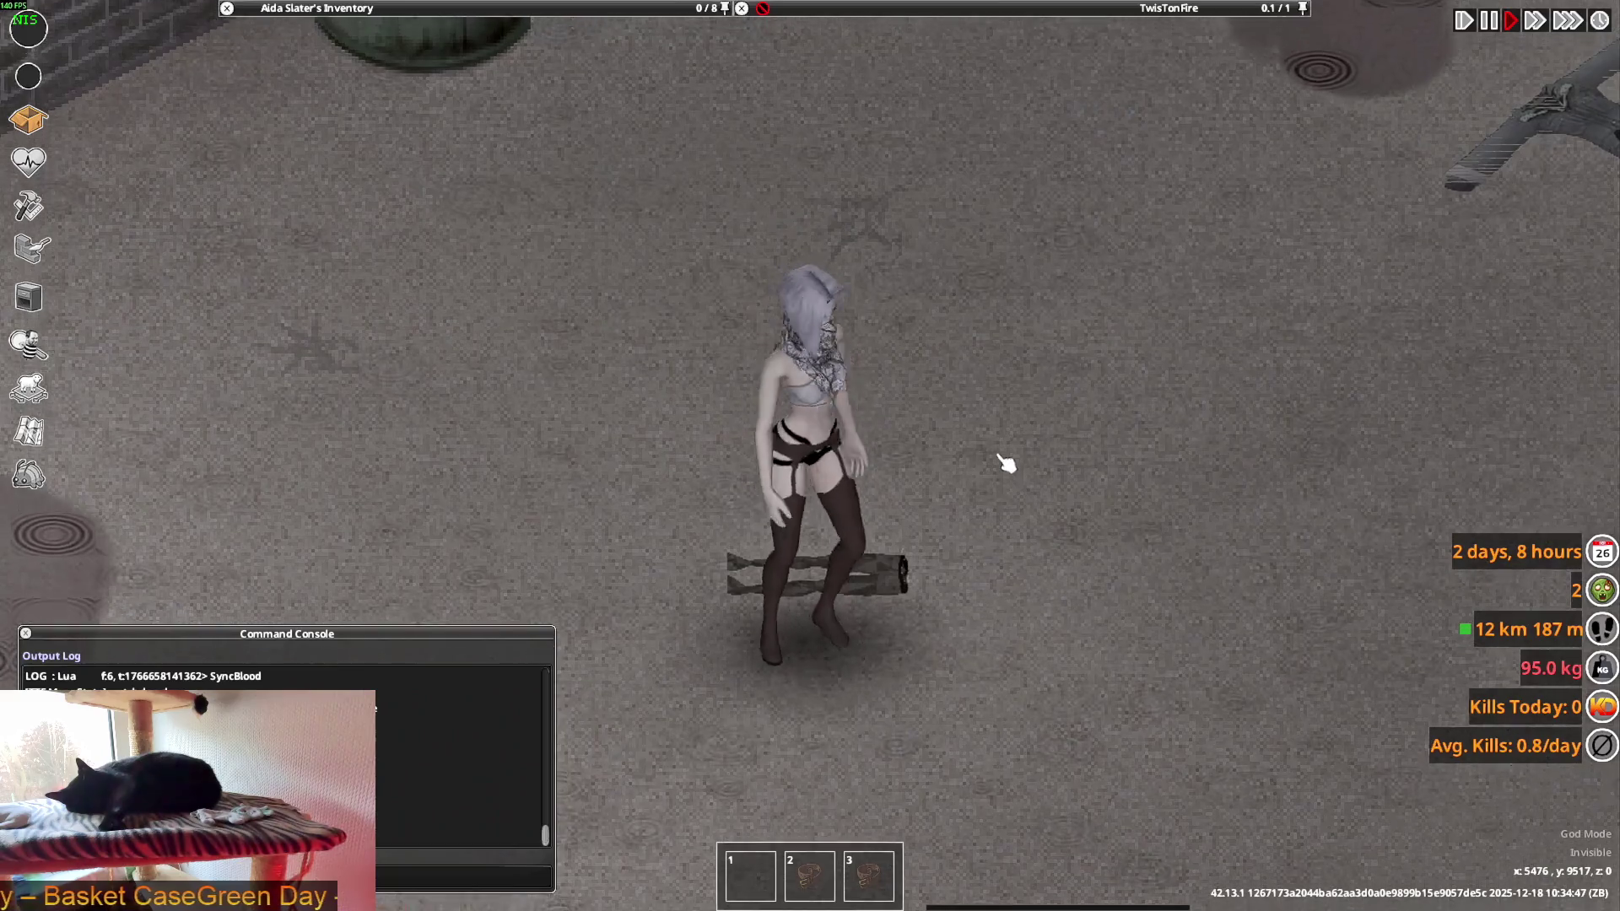
- Unequip the Lingerie Tights the character just put on
{"action": "mouse_move", "coordinate": [413, 50]}
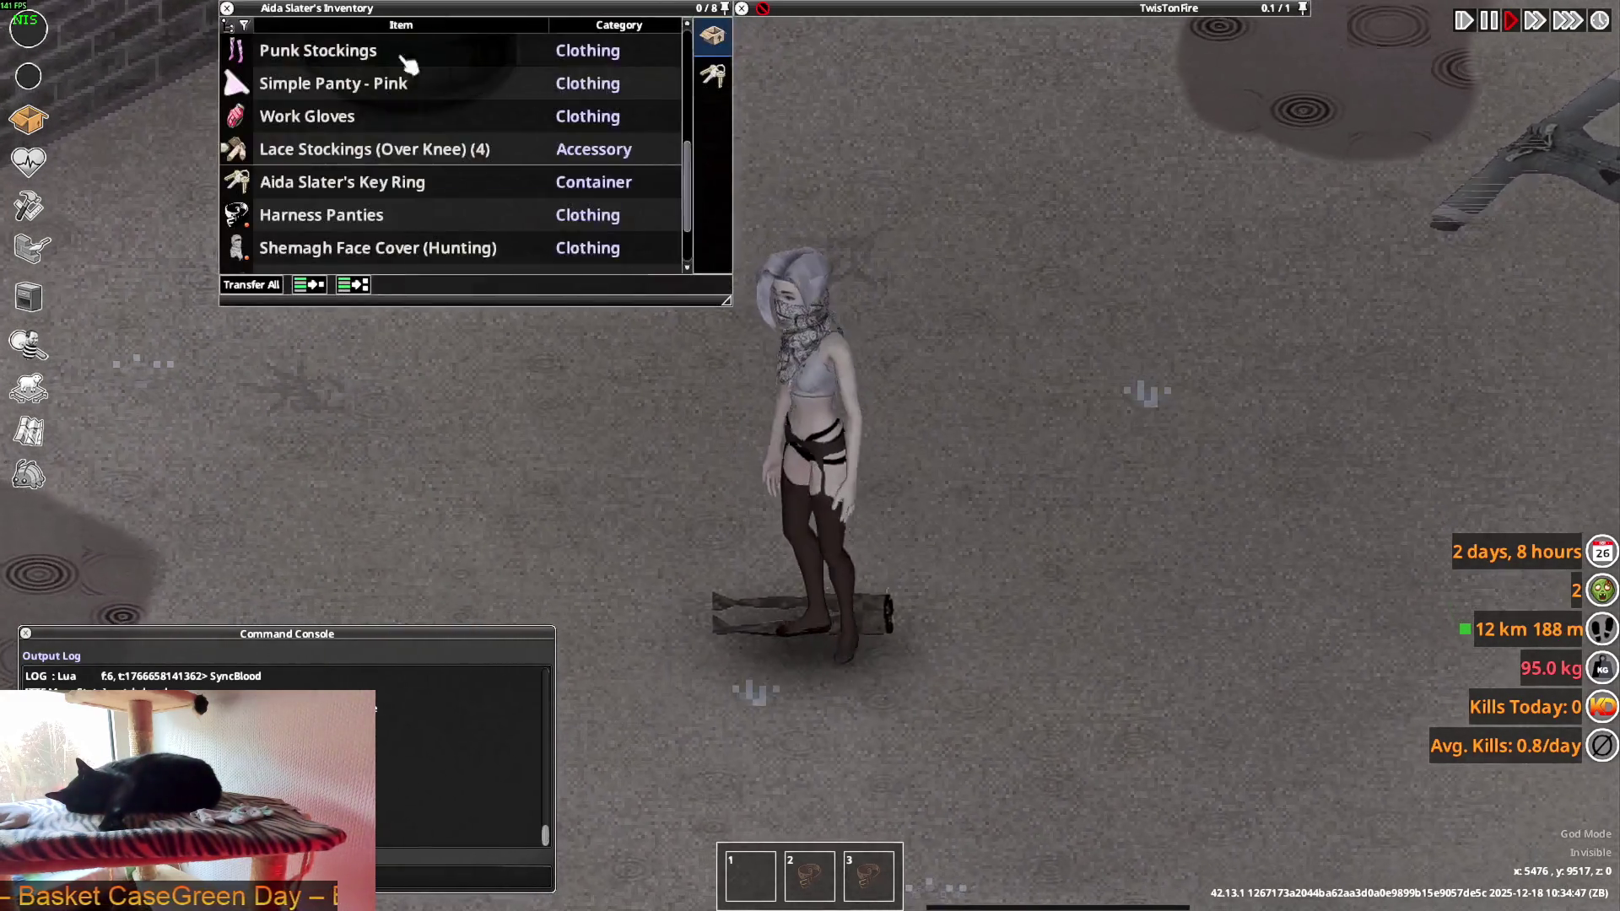
{"action": "scroll", "coordinate": [362, 169], "scroll_direction": "down", "scroll_amount": 2}
{"action": "right_click", "coordinate": [310, 256]}
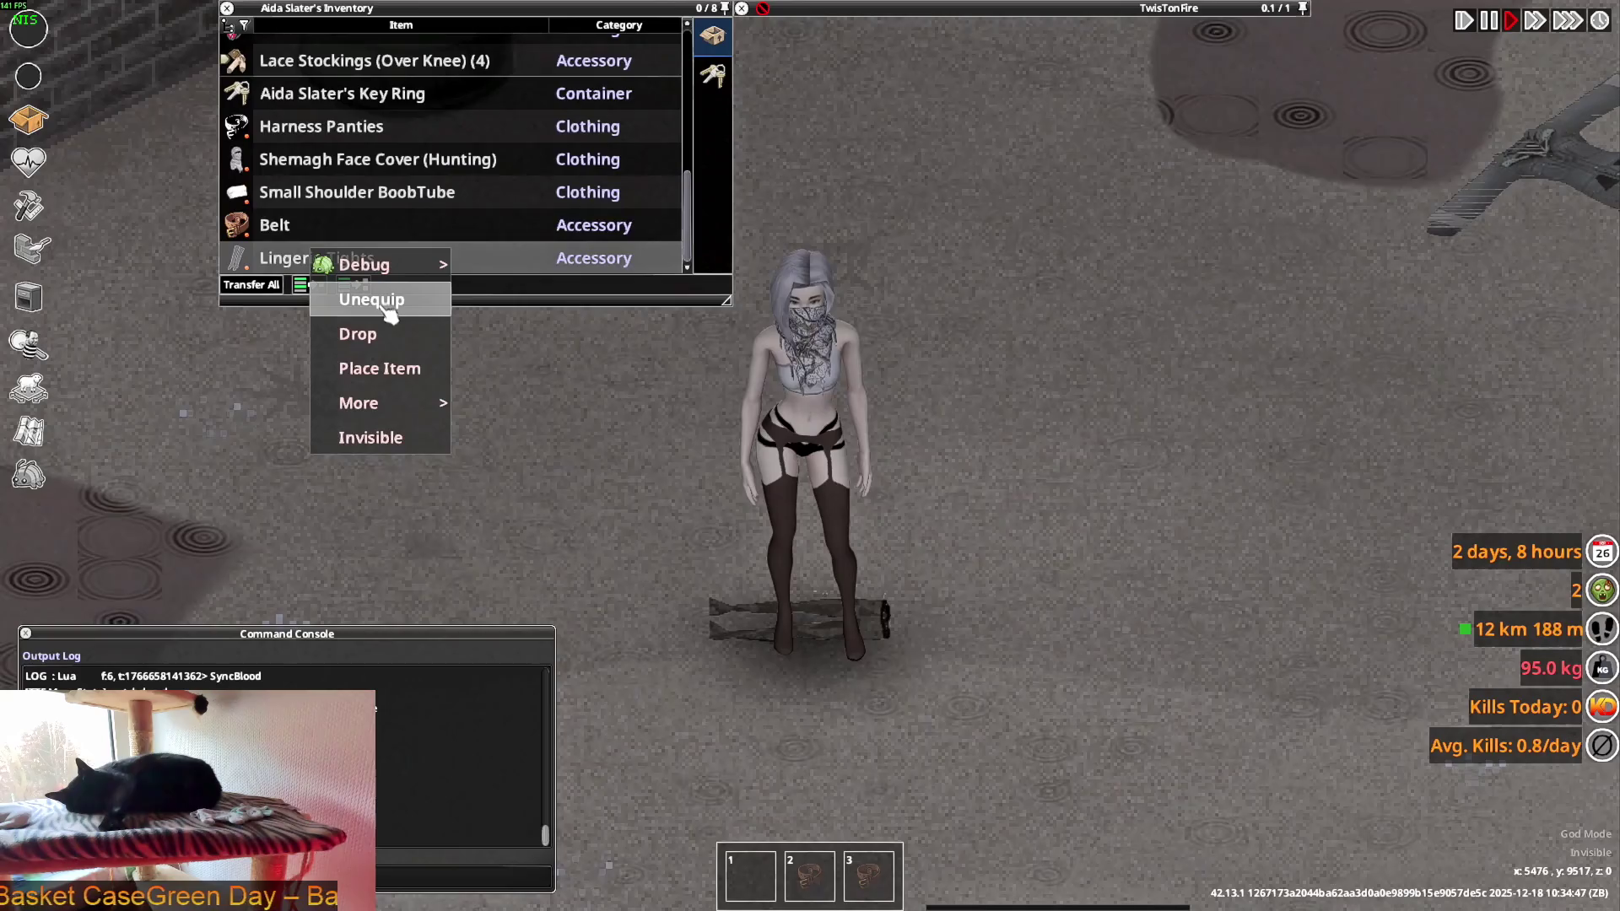
{"action": "left_click", "coordinate": [371, 300]}
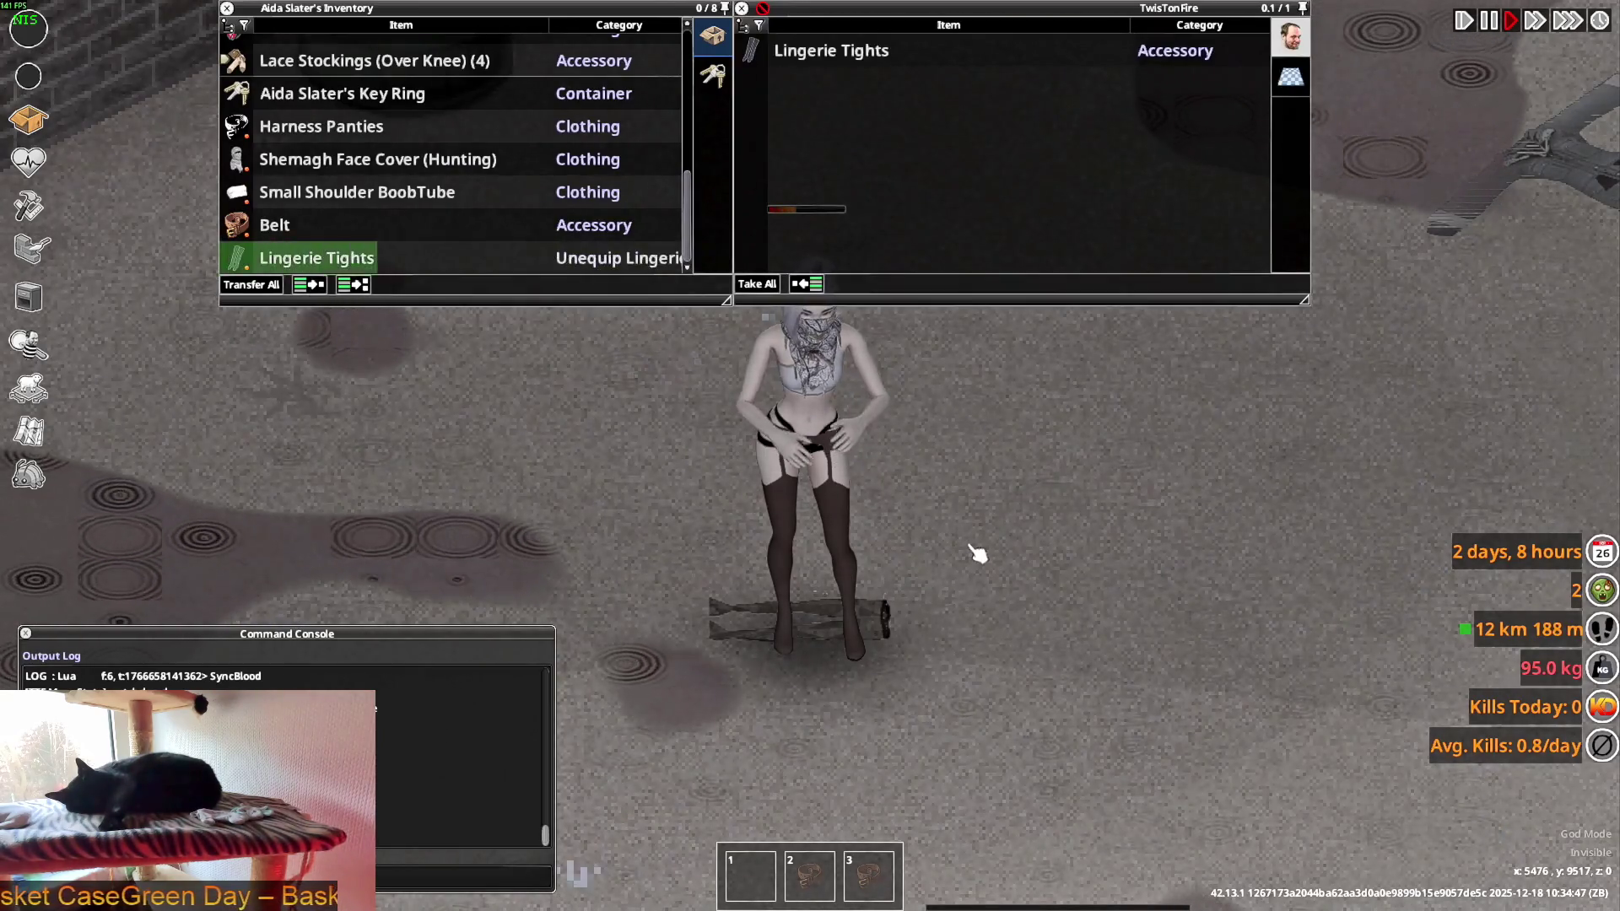
{"action": "key", "text": "w"}
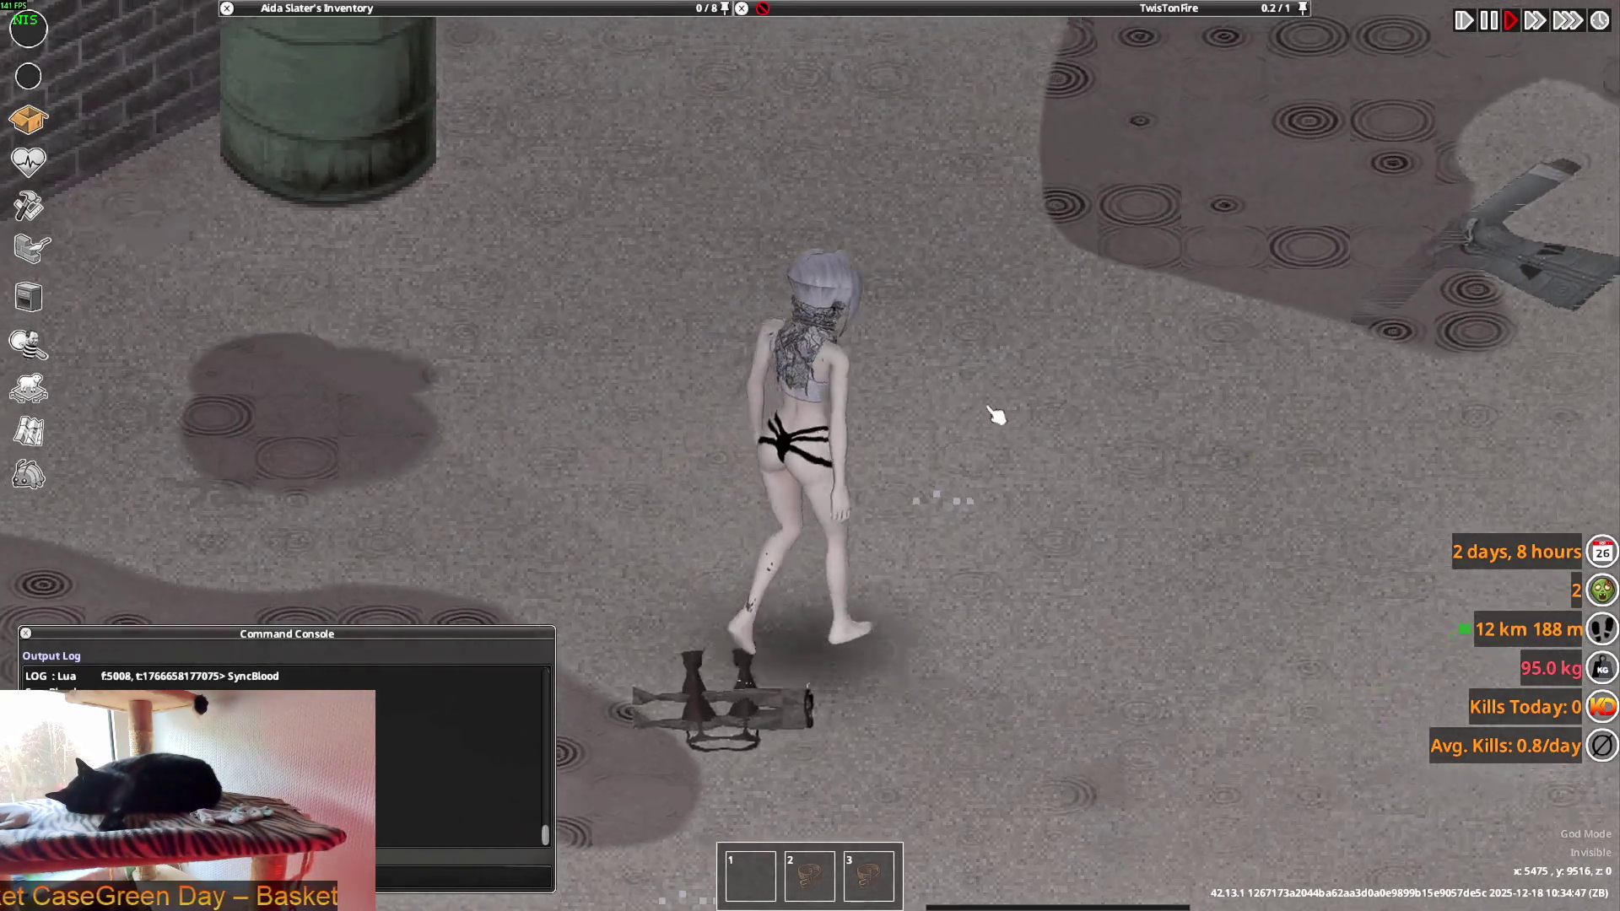
- Walk to the dropped Lingerie Tights, bring up their actions, and turn the character toward the camera
{"action": "scroll", "coordinate": [996, 414], "scroll_direction": "down", "scroll_amount": 4}
{"action": "mouse_move", "coordinate": [1072, 10]}
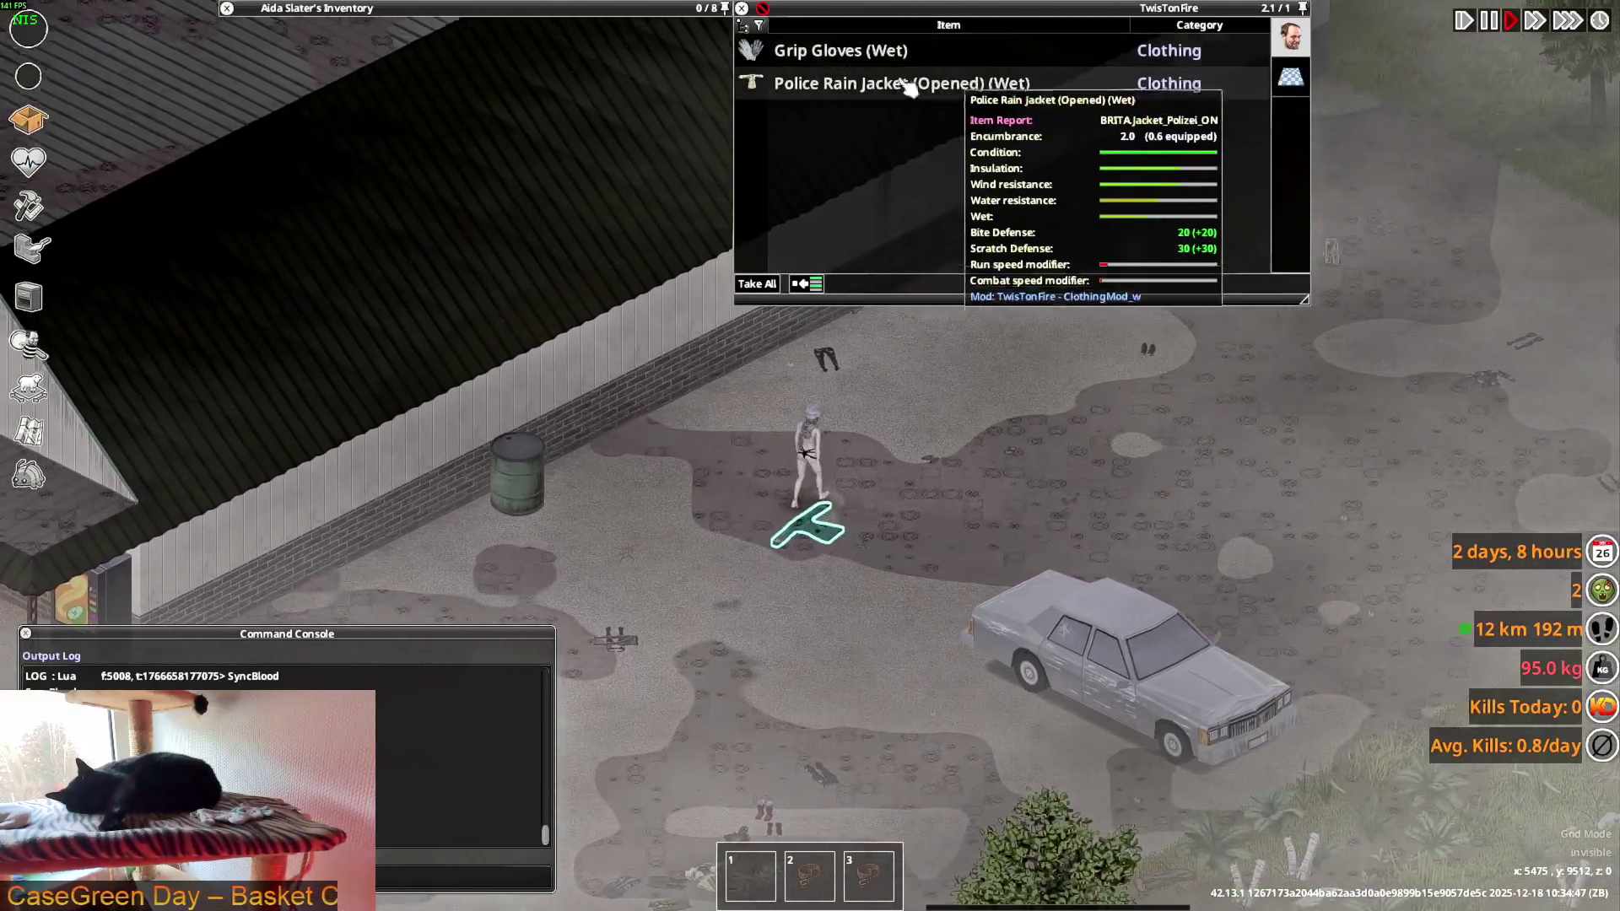
{"action": "scroll", "coordinate": [914, 362], "scroll_direction": "up", "scroll_amount": 5}
{"action": "key", "text": "w"}
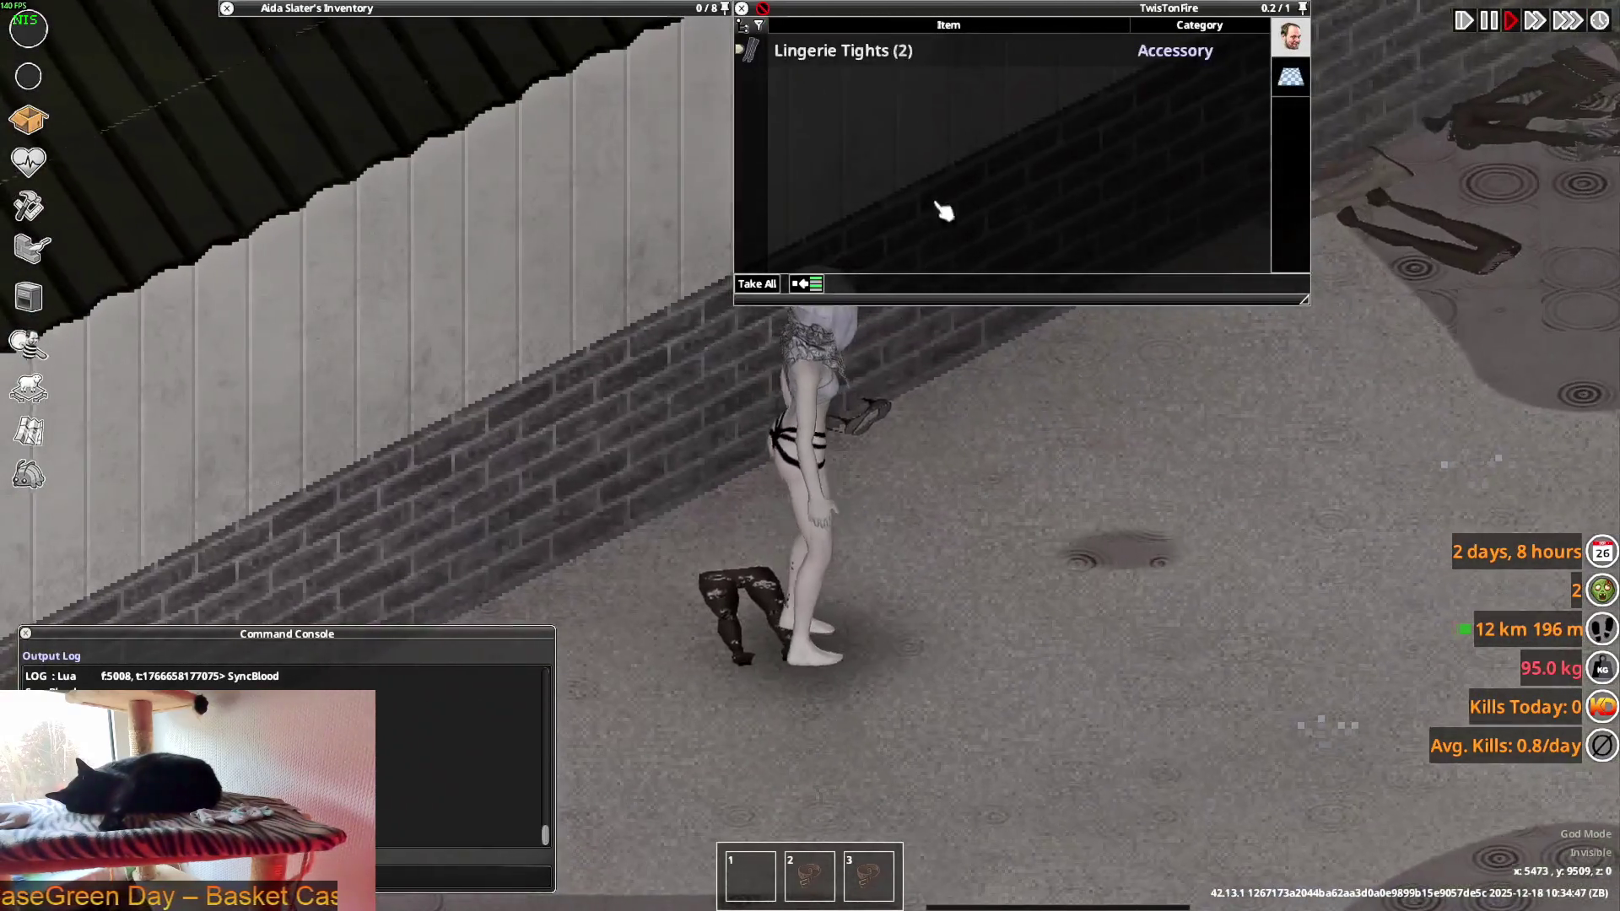
{"action": "mouse_move", "coordinate": [777, 57]}
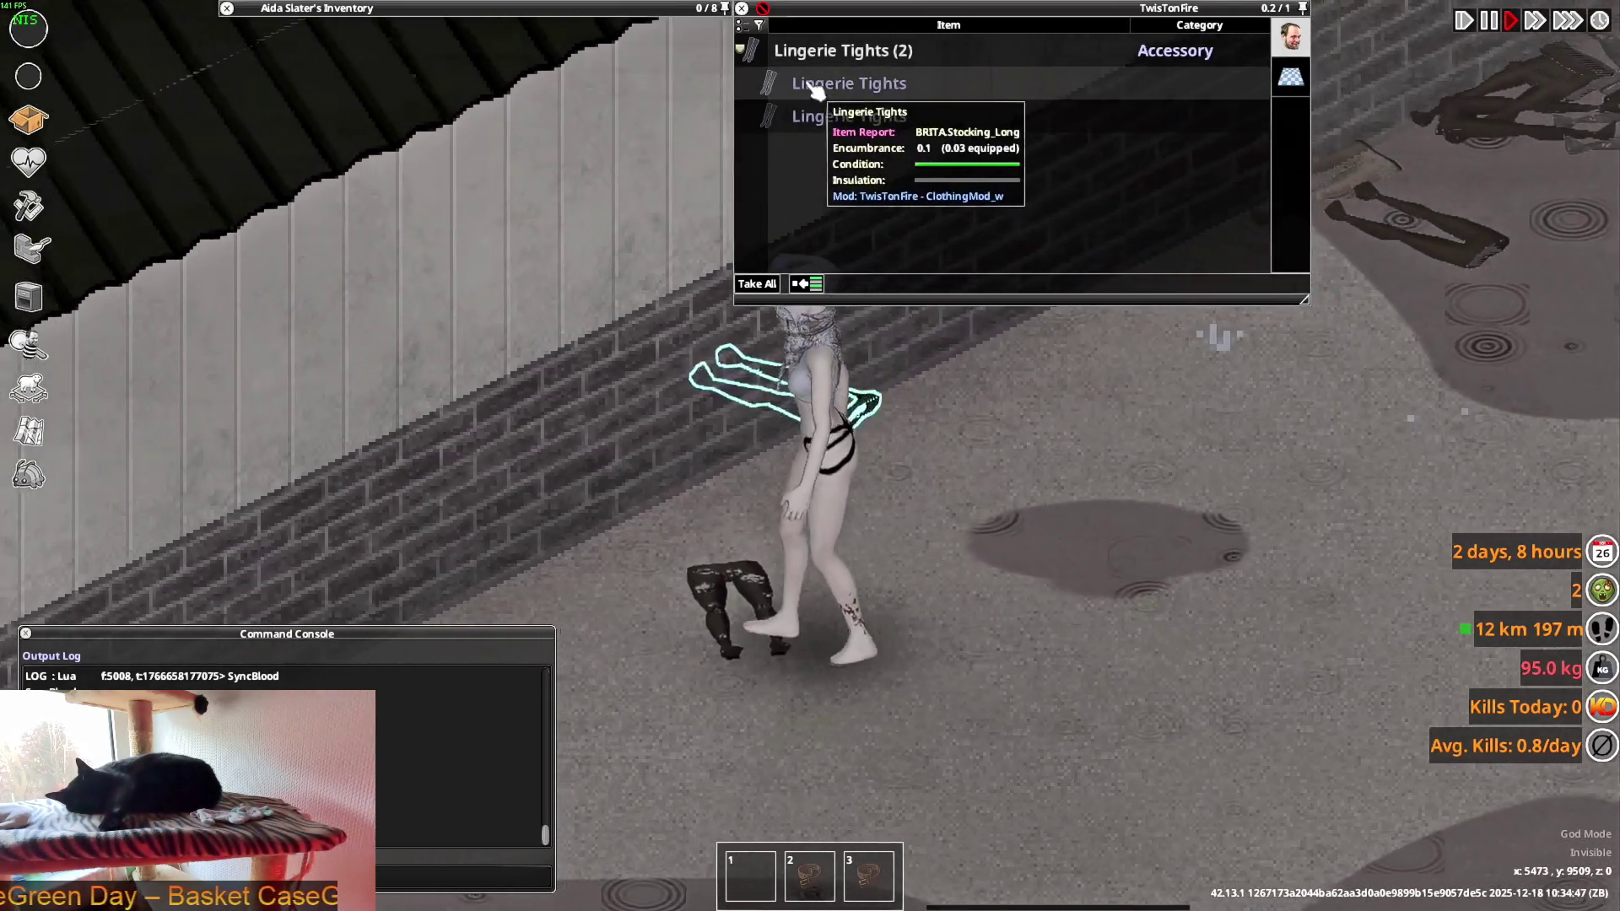
{"action": "right_click", "coordinate": [812, 84]}
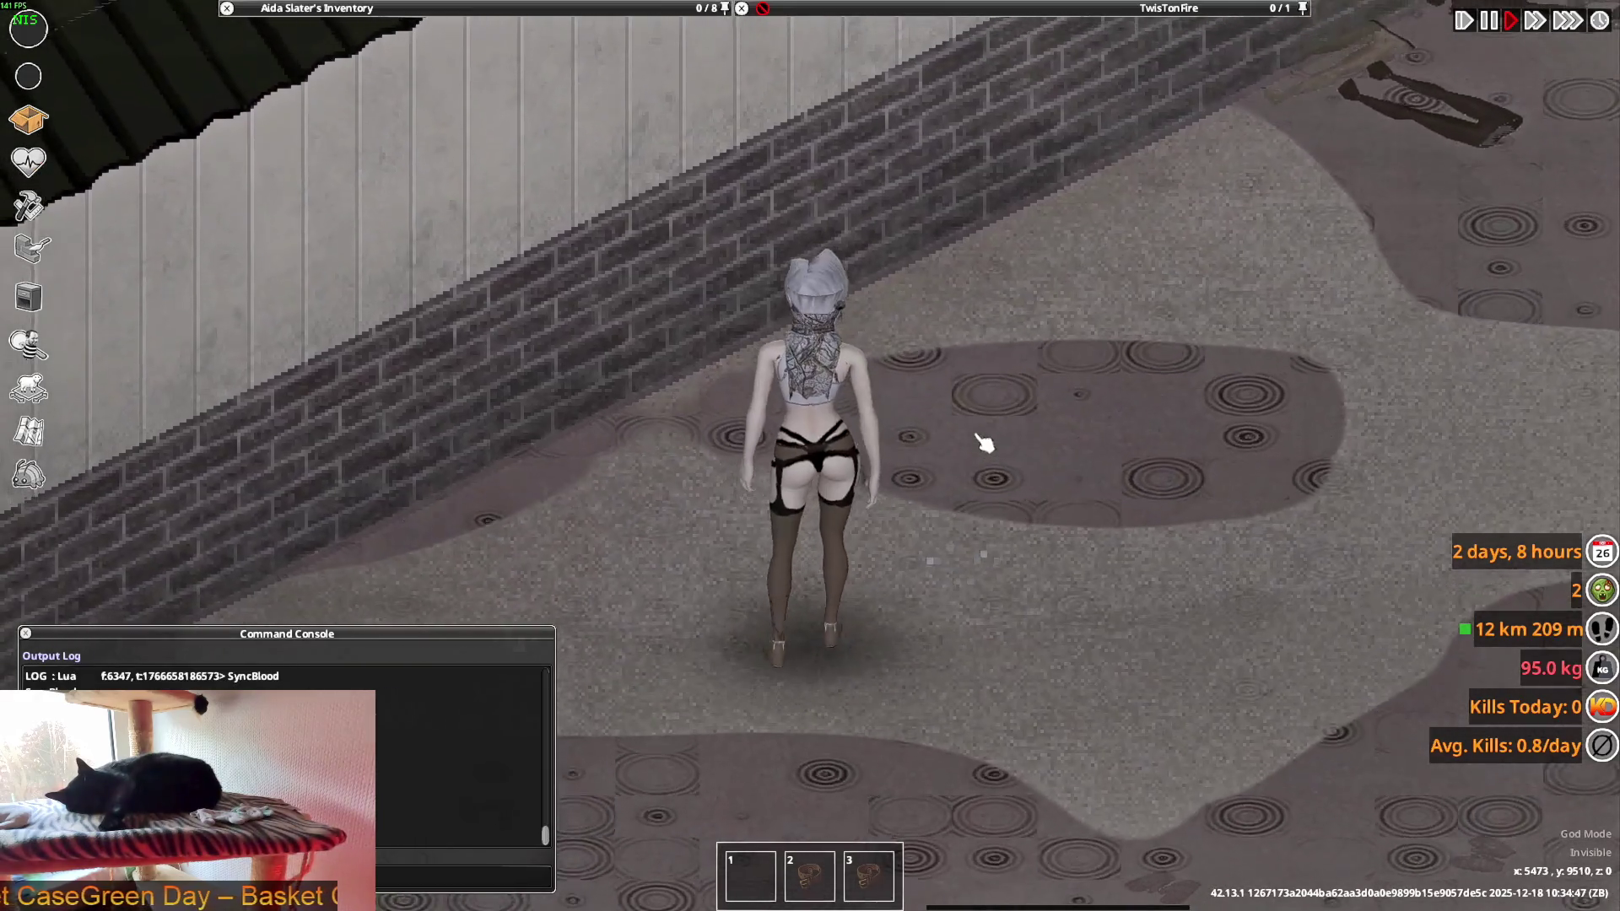
{"action": "mouse_move", "coordinate": [976, 459]}
{"action": "right_mouse_down"}
{"action": "mouse_move", "coordinate": [940, 495]}
{"action": "mouse_move", "coordinate": [771, 470]}
{"action": "mouse_move", "coordinate": [1052, 413]}
{"action": "mouse_move", "coordinate": [774, 452]}
{"action": "mouse_move", "coordinate": [691, 405]}
{"action": "mouse_move", "coordinate": [902, 386]}
{"action": "mouse_move", "coordinate": [977, 349]}
{"action": "mouse_move", "coordinate": [1029, 246]}
{"action": "right_mouse_up"}
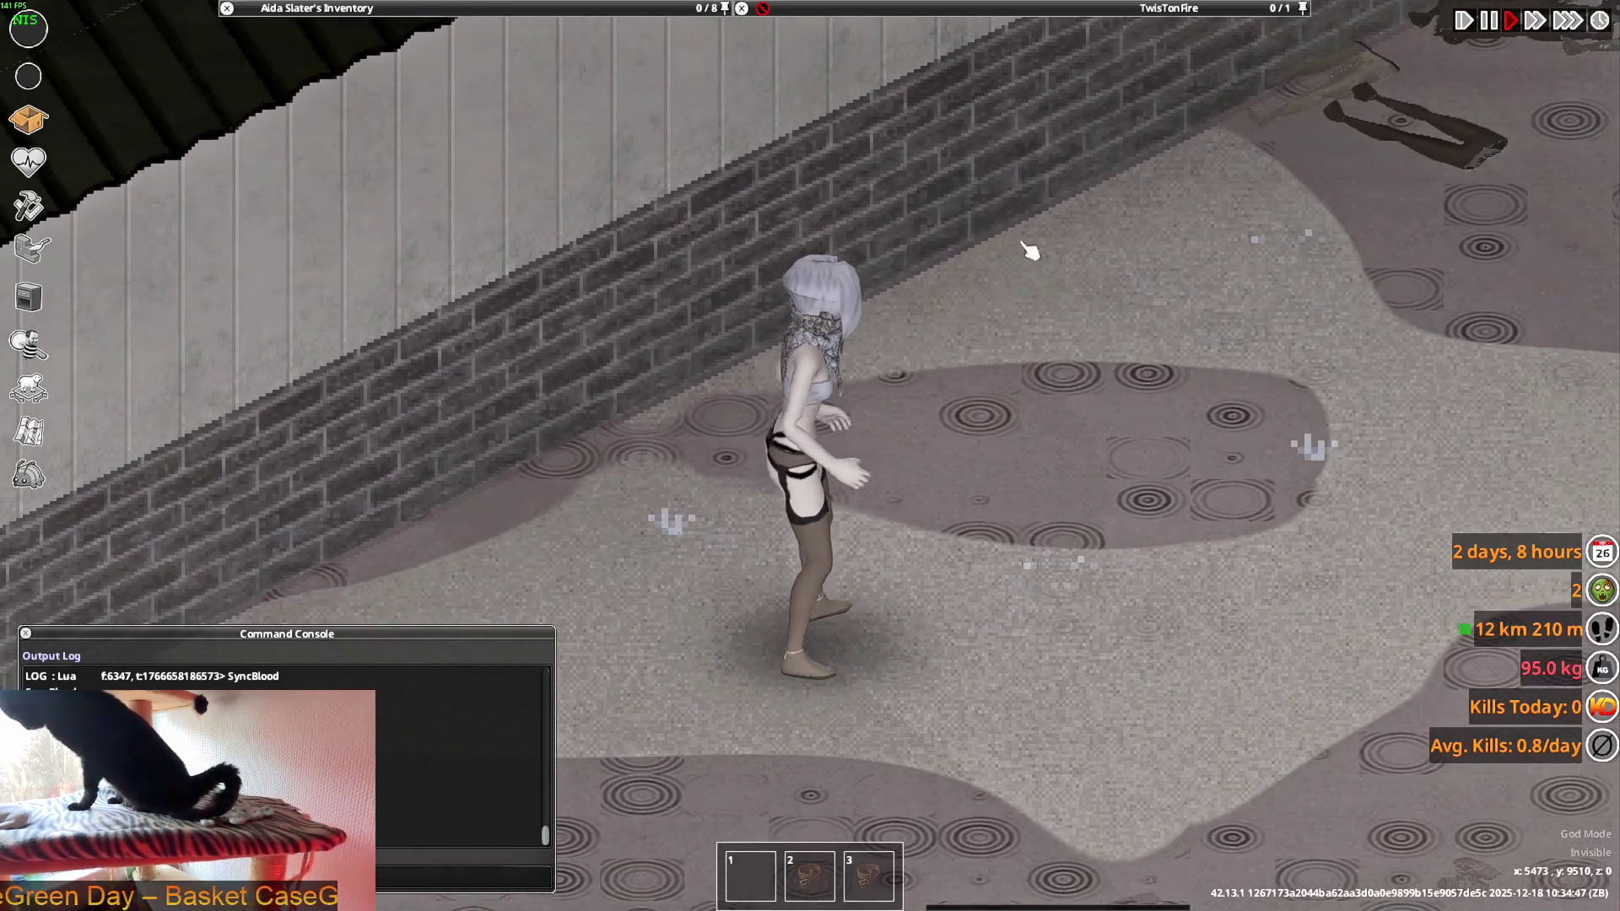
- Drop the worn Lingerie Tights and wear a ripped pair from the corpse pile
{"action": "key", "text": "Tab"}
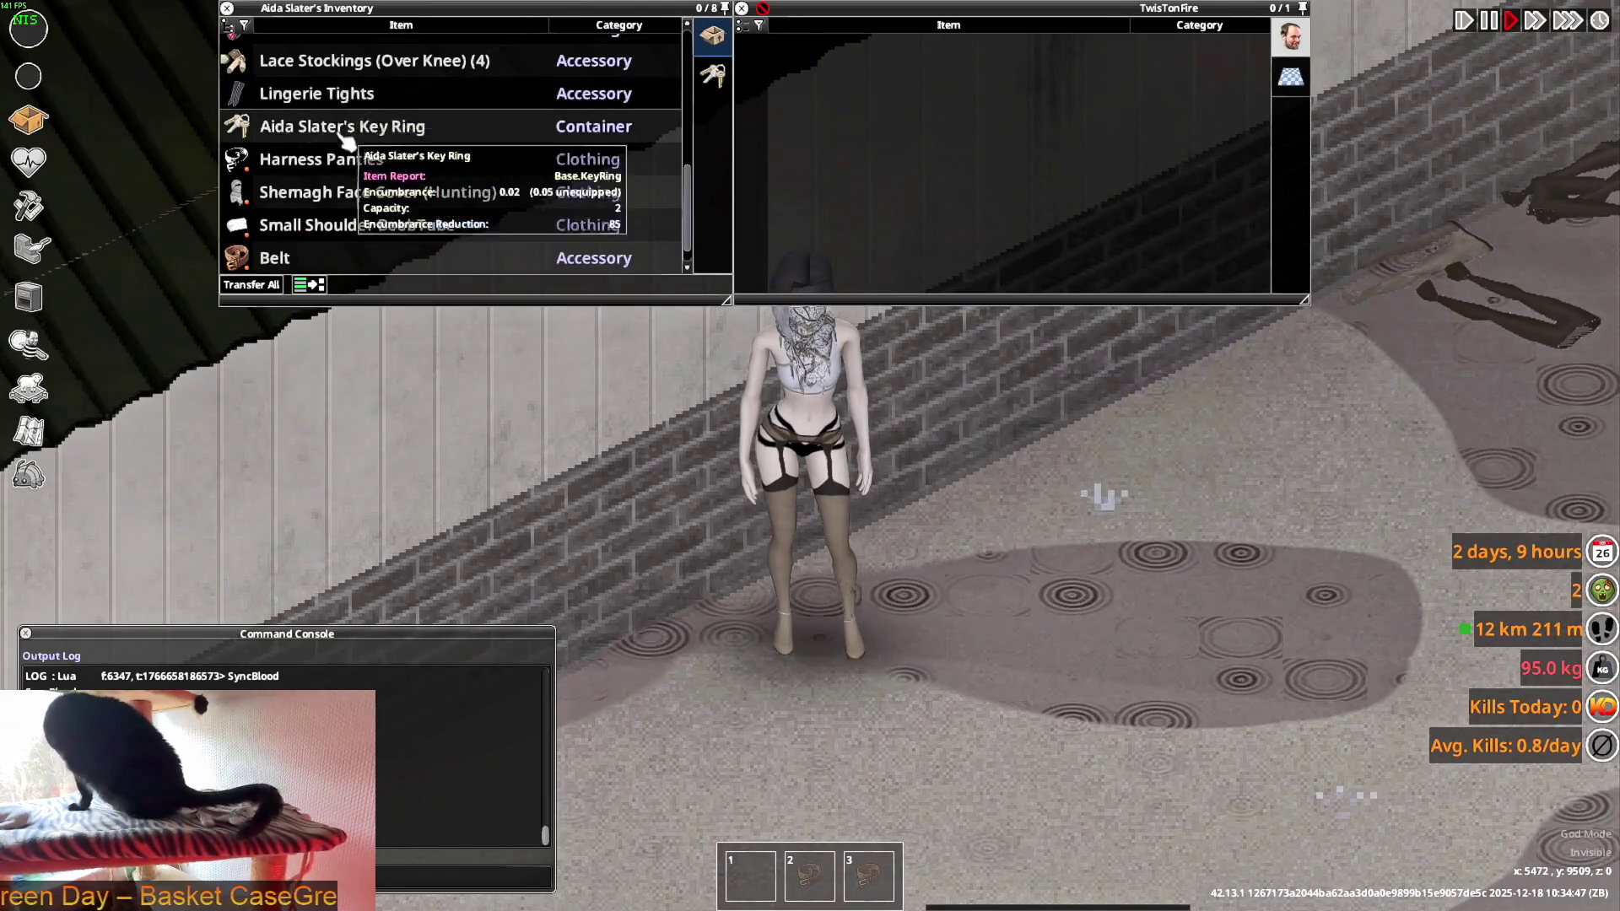
{"action": "mouse_move", "coordinate": [336, 277]}
{"action": "left_mouse_down"}
{"action": "mouse_move", "coordinate": [844, 557]}
{"action": "mouse_move", "coordinate": [872, 531]}
{"action": "left_mouse_up"}
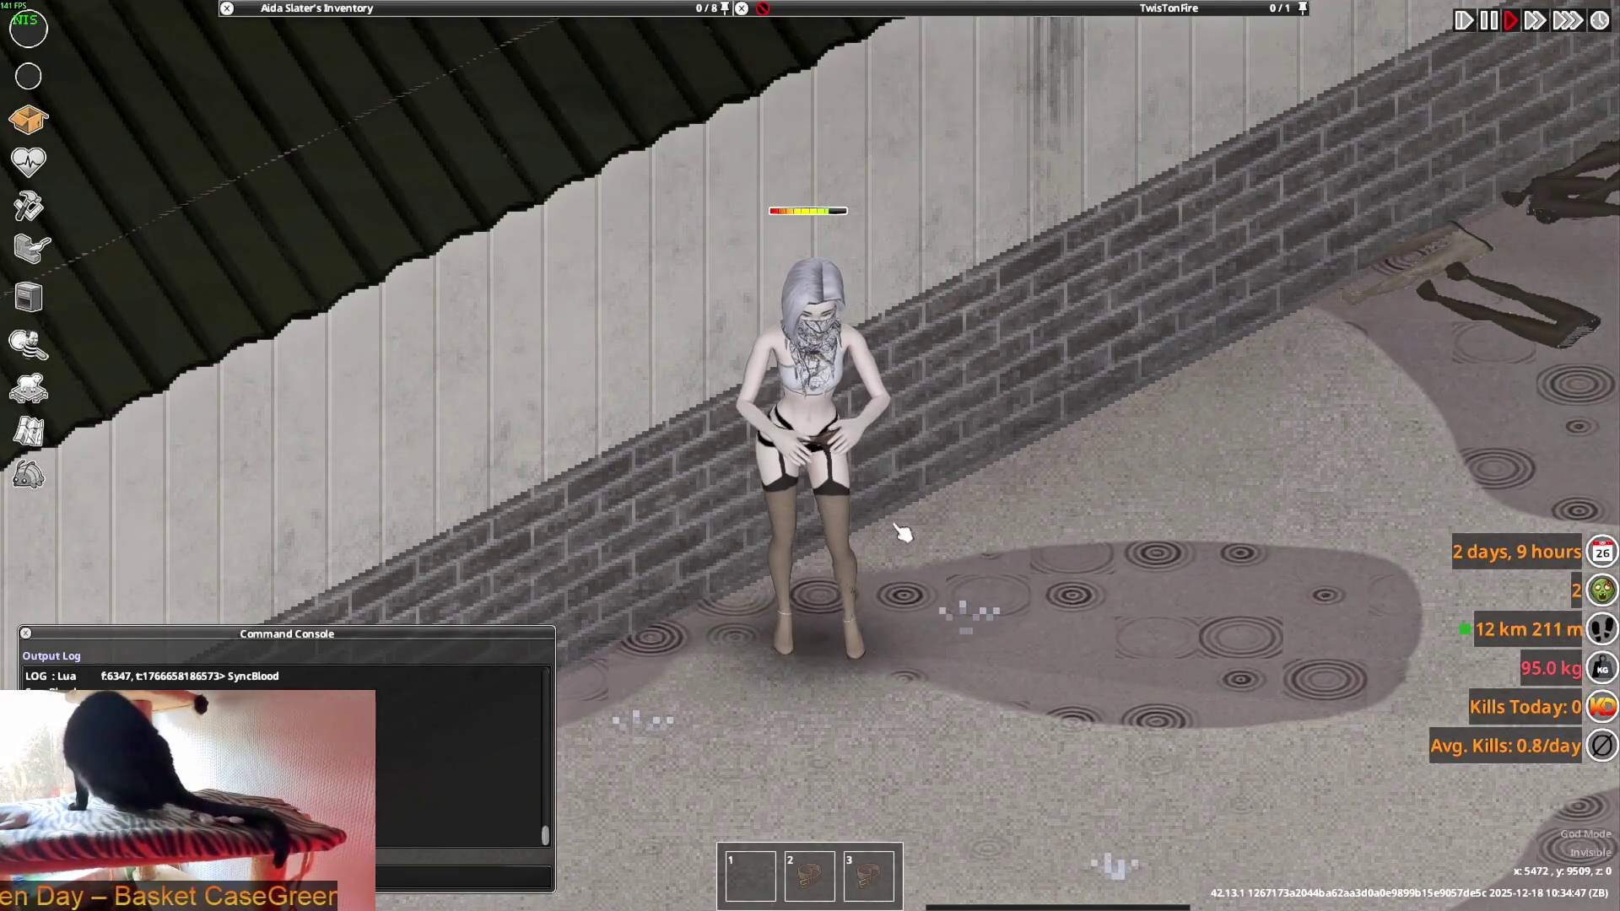
{"action": "key", "text": "w+d"}
{"action": "mouse_move", "coordinate": [858, 179]}
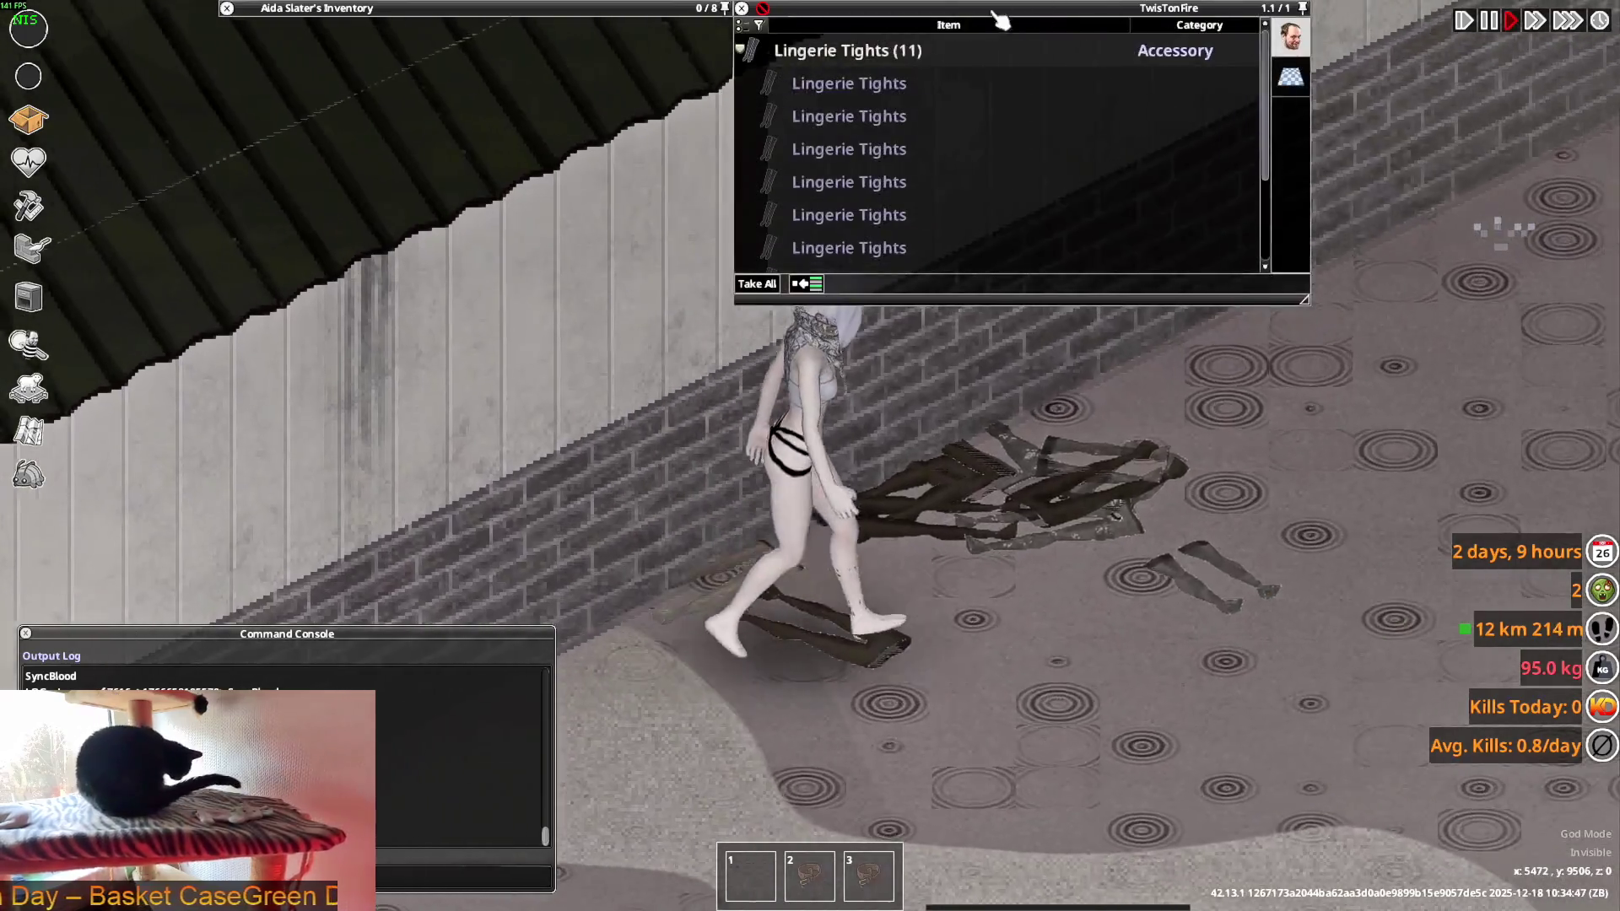
{"action": "right_click", "coordinate": [840, 82]}
{"action": "left_click", "coordinate": [878, 128]}
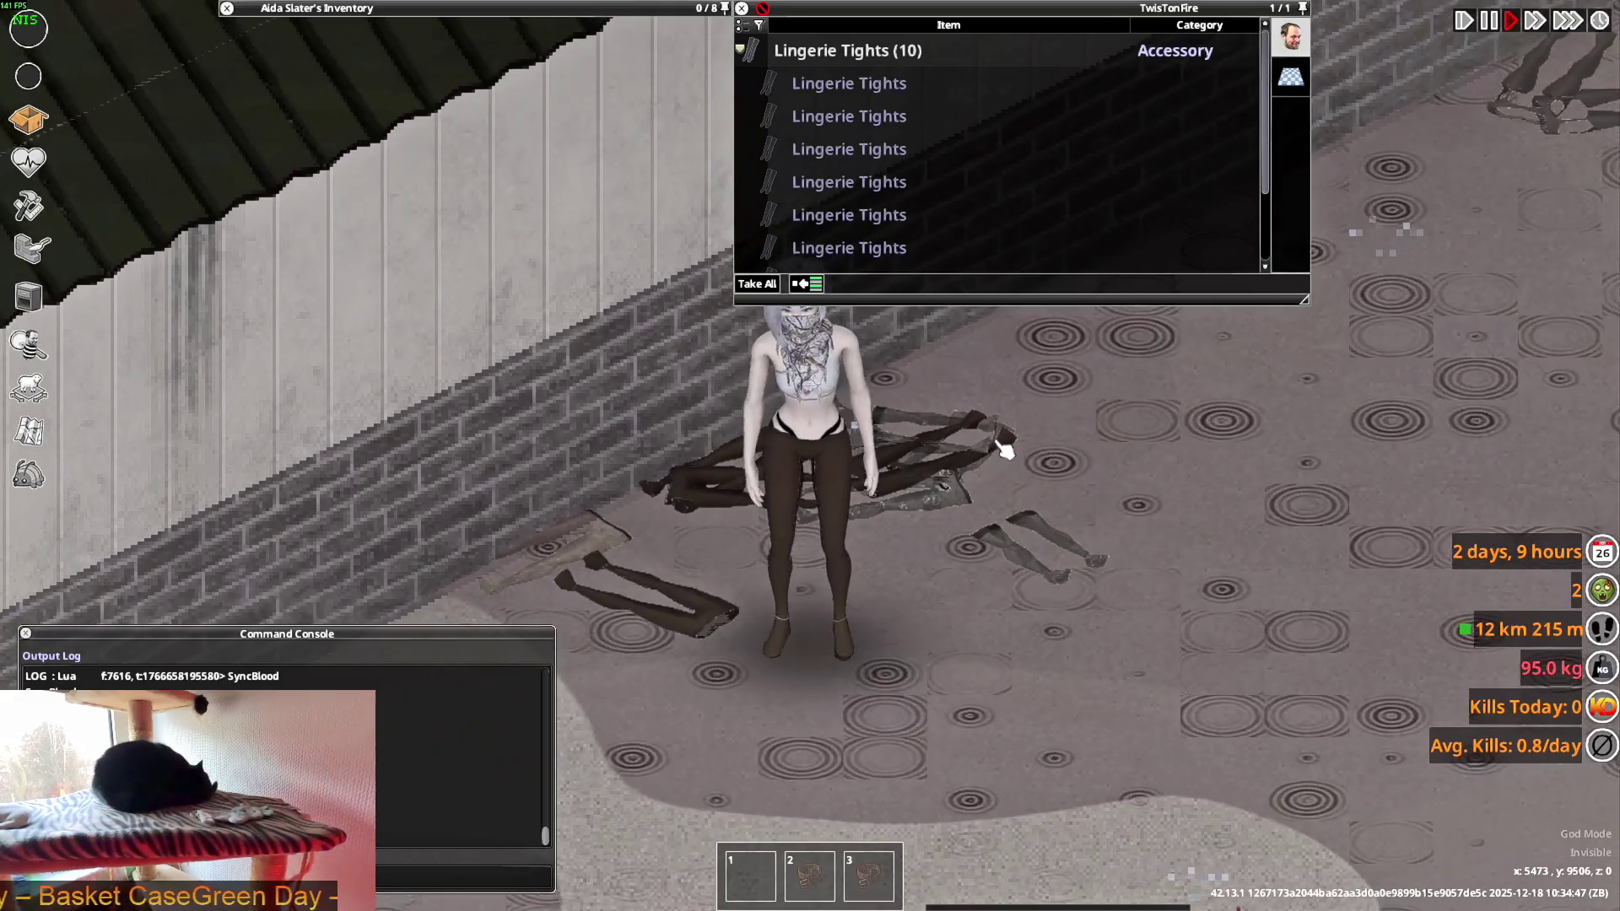
- Walk the character around the floor to inspect the tights, then switch back to Blender
{"action": "key", "text": "w+a"}
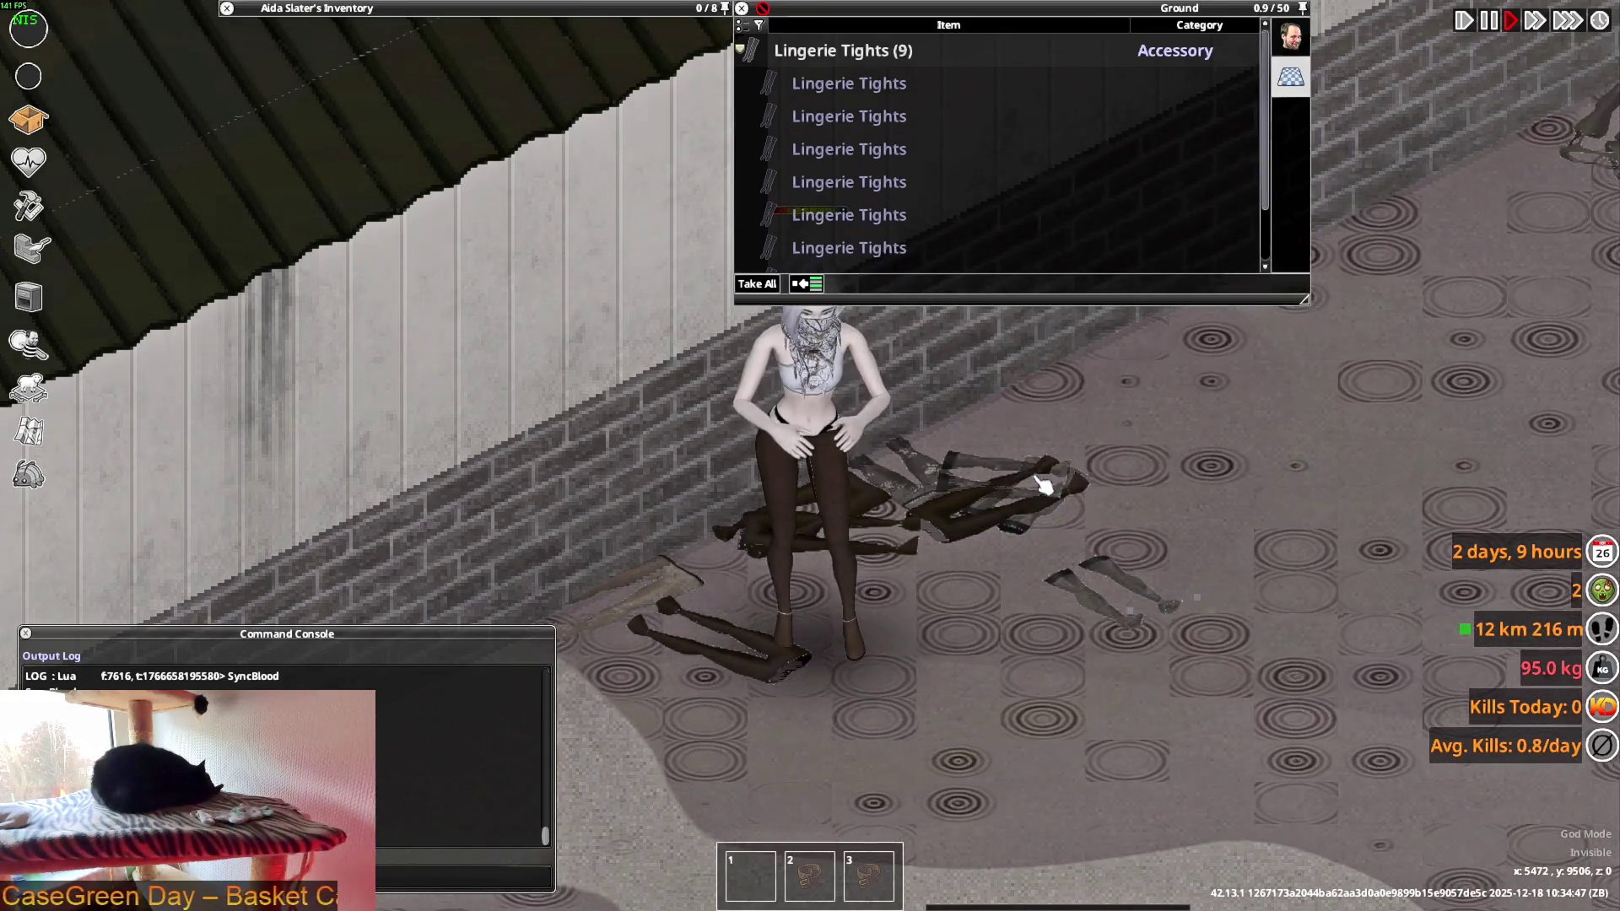
{"action": "key", "text": "s"}
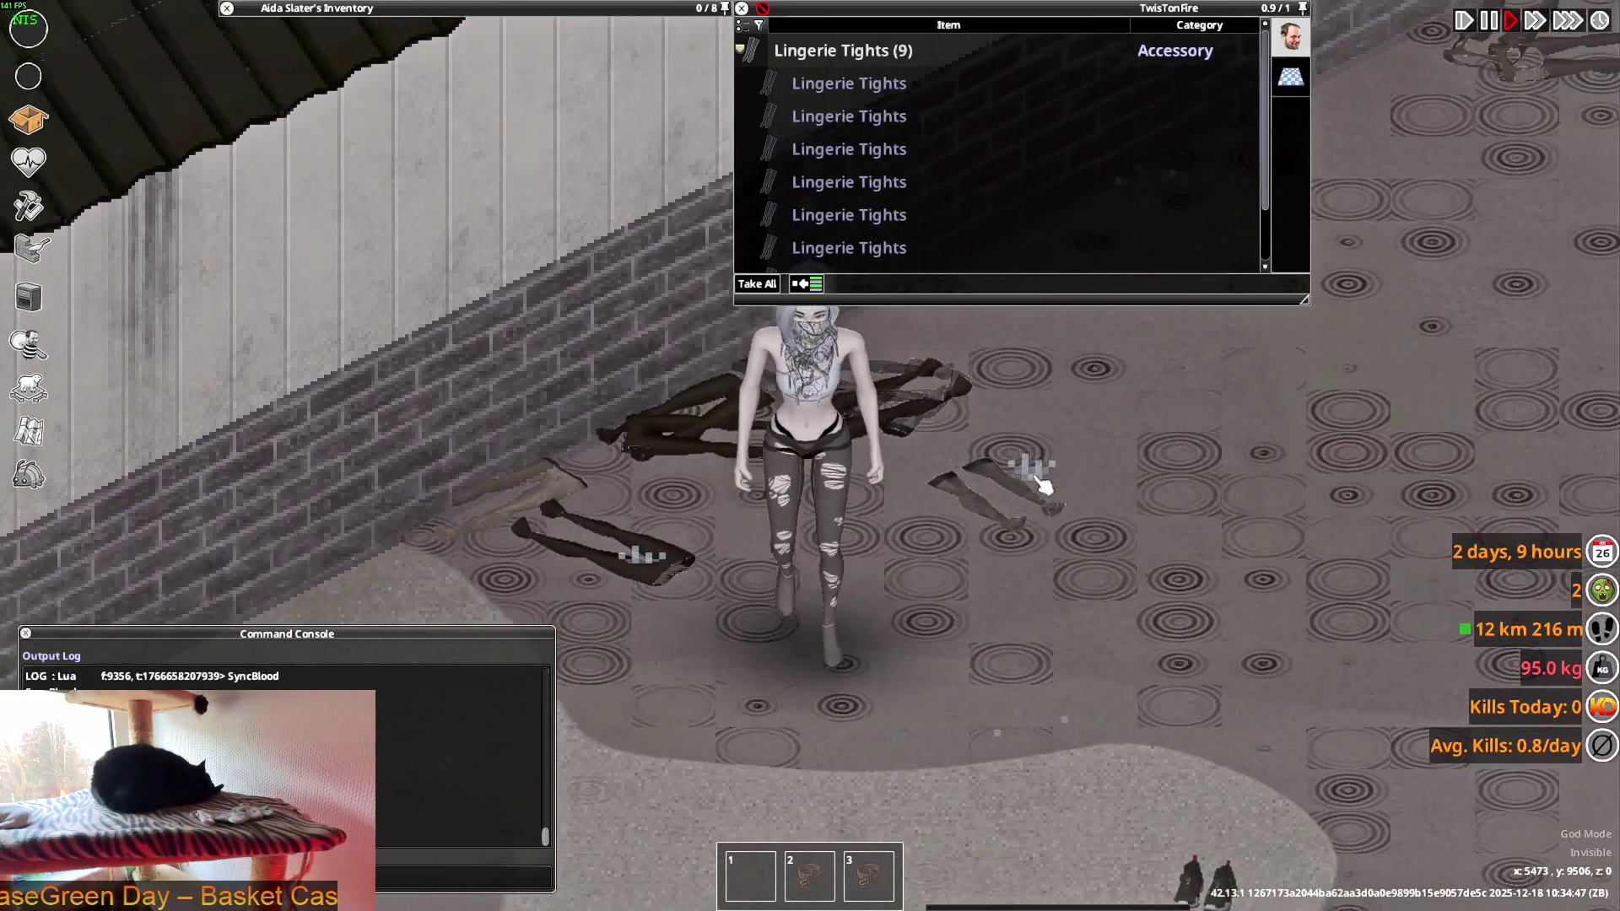
{"action": "key", "text": "s"}
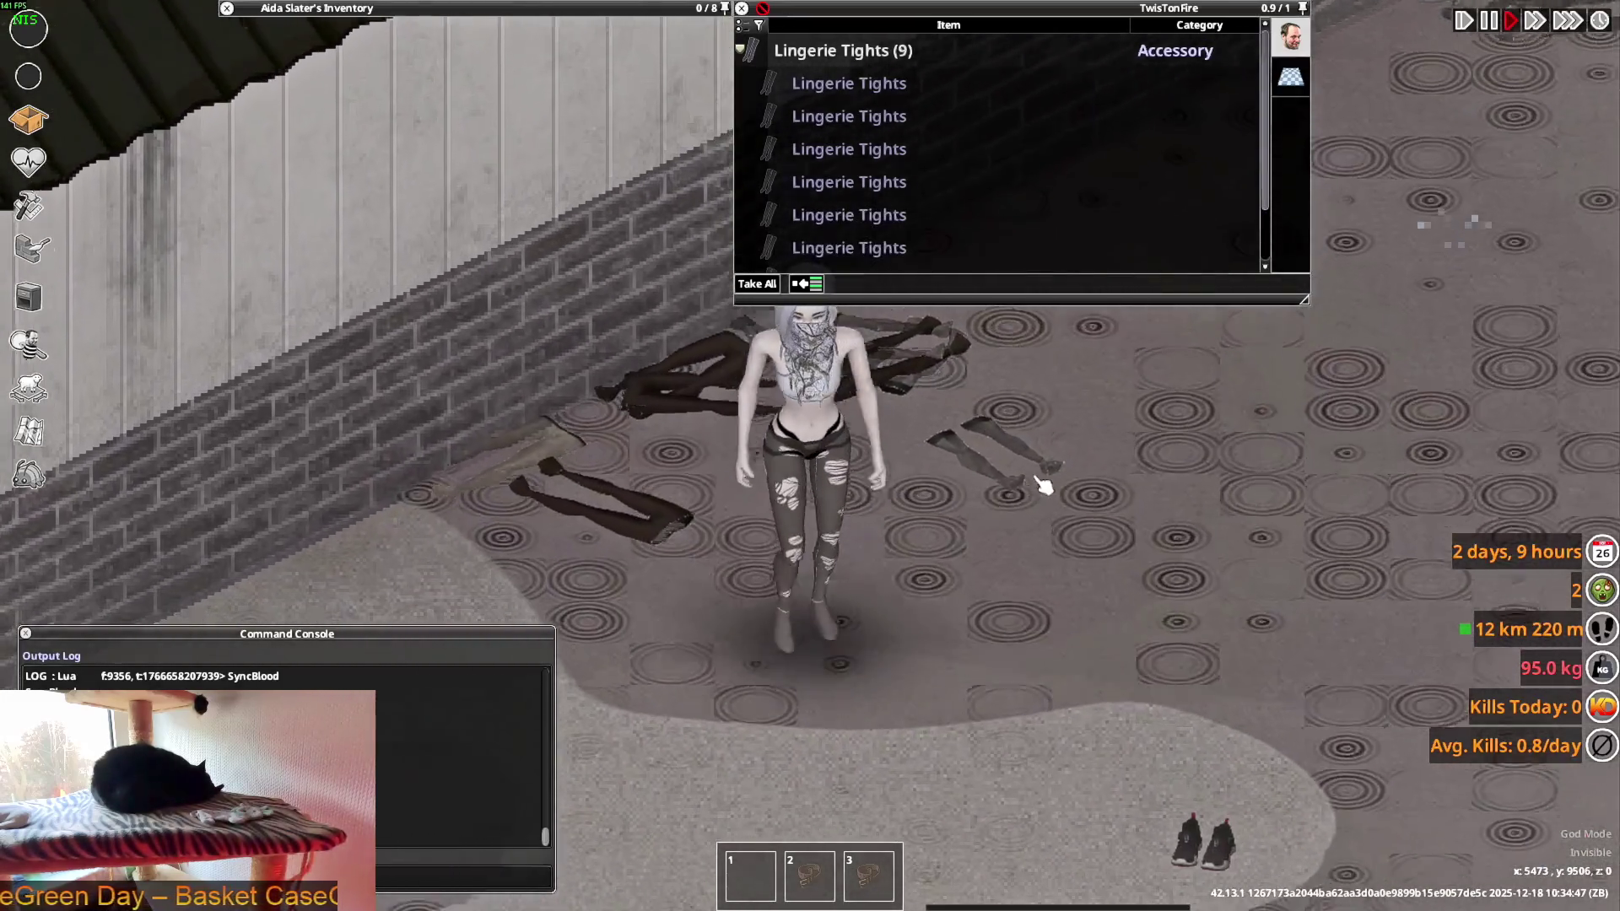
{"action": "key", "text": "w"}
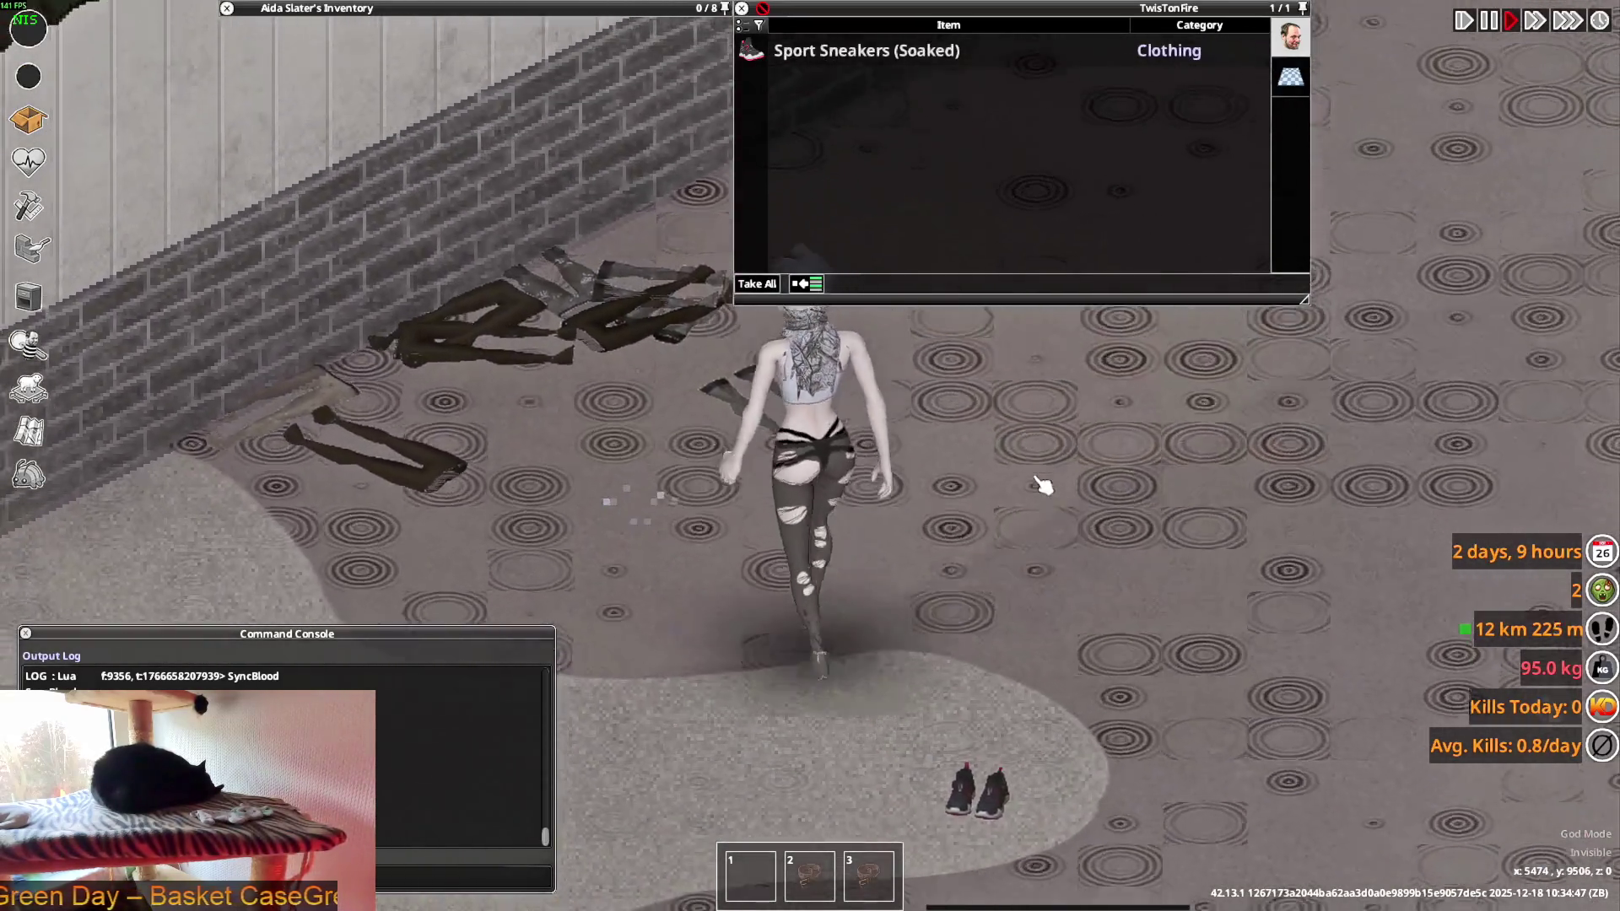
{"action": "key", "text": "w"}
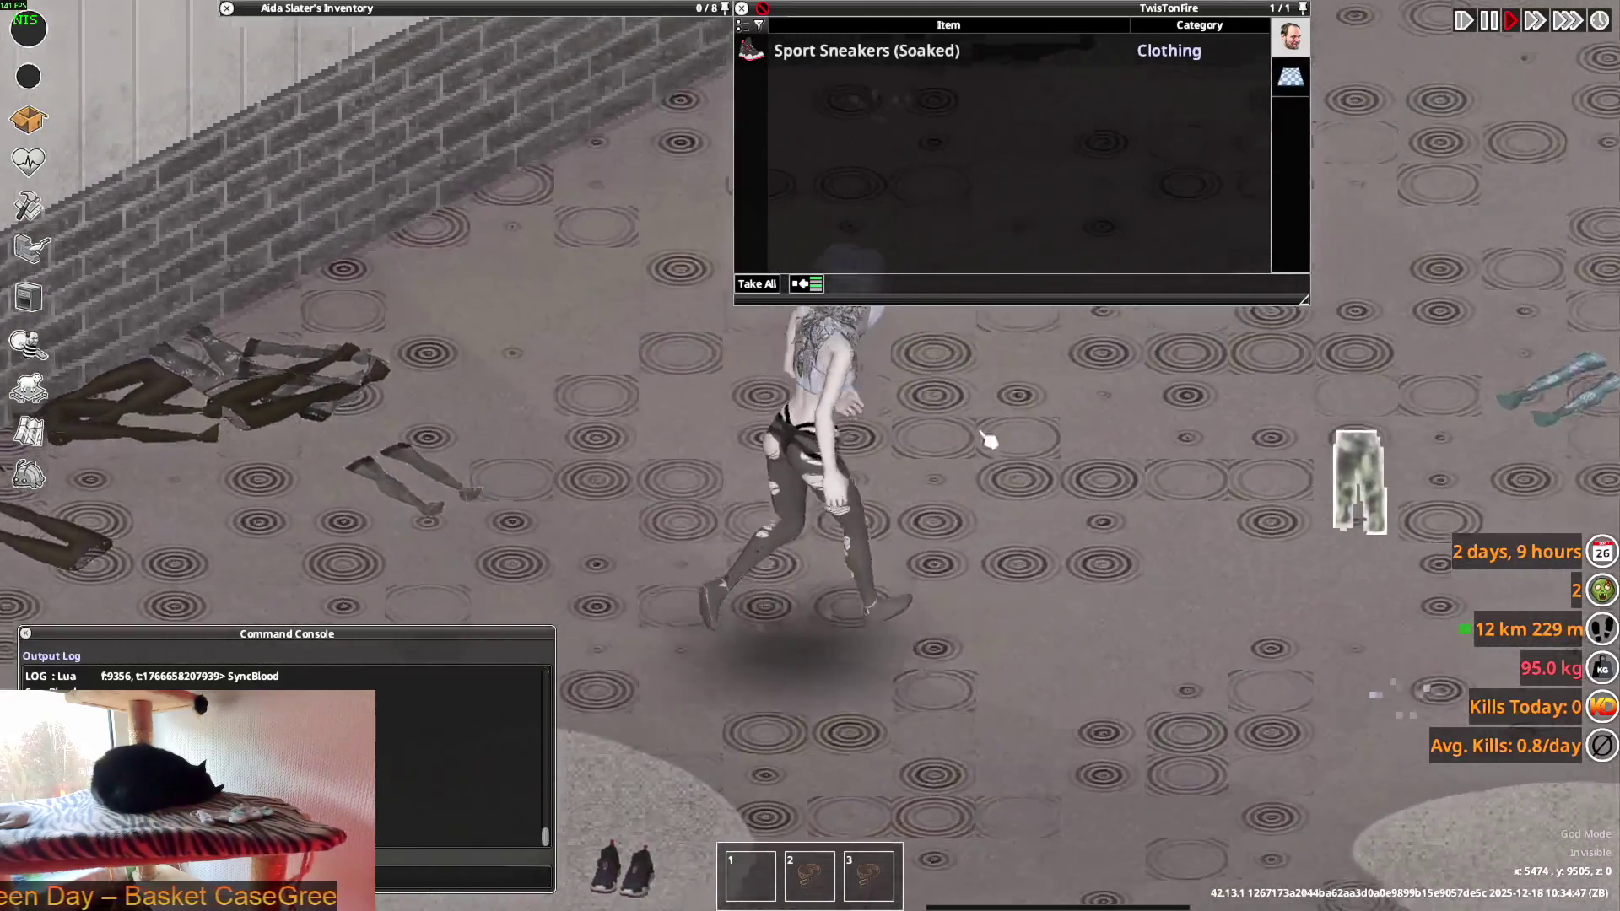
{"action": "key", "text": "s"}
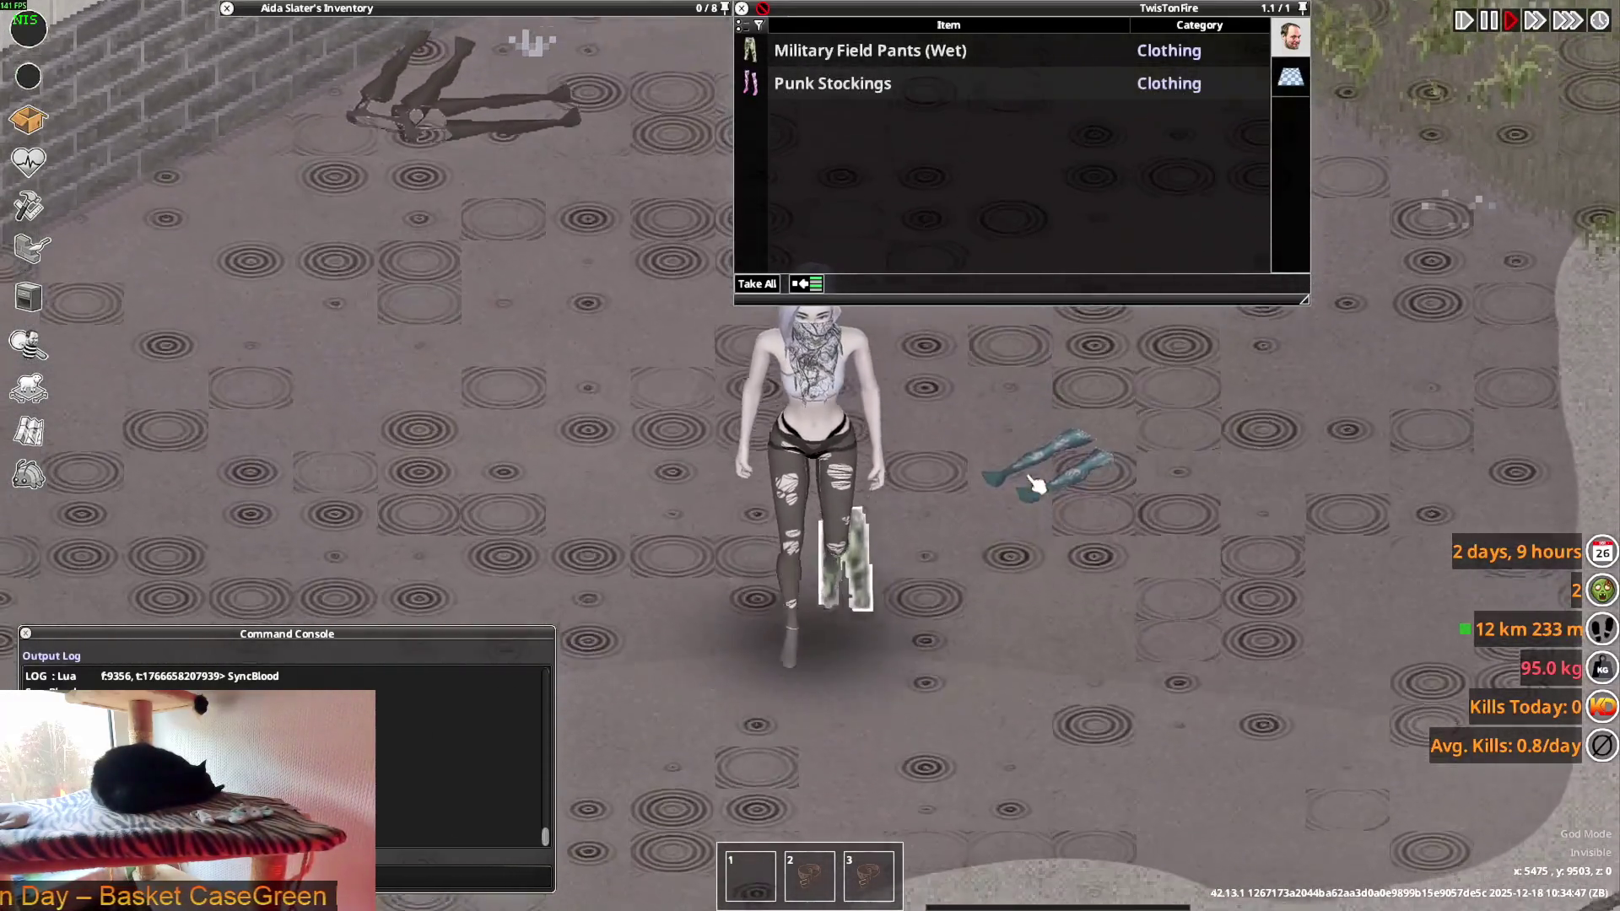
{"action": "key", "text": "s"}
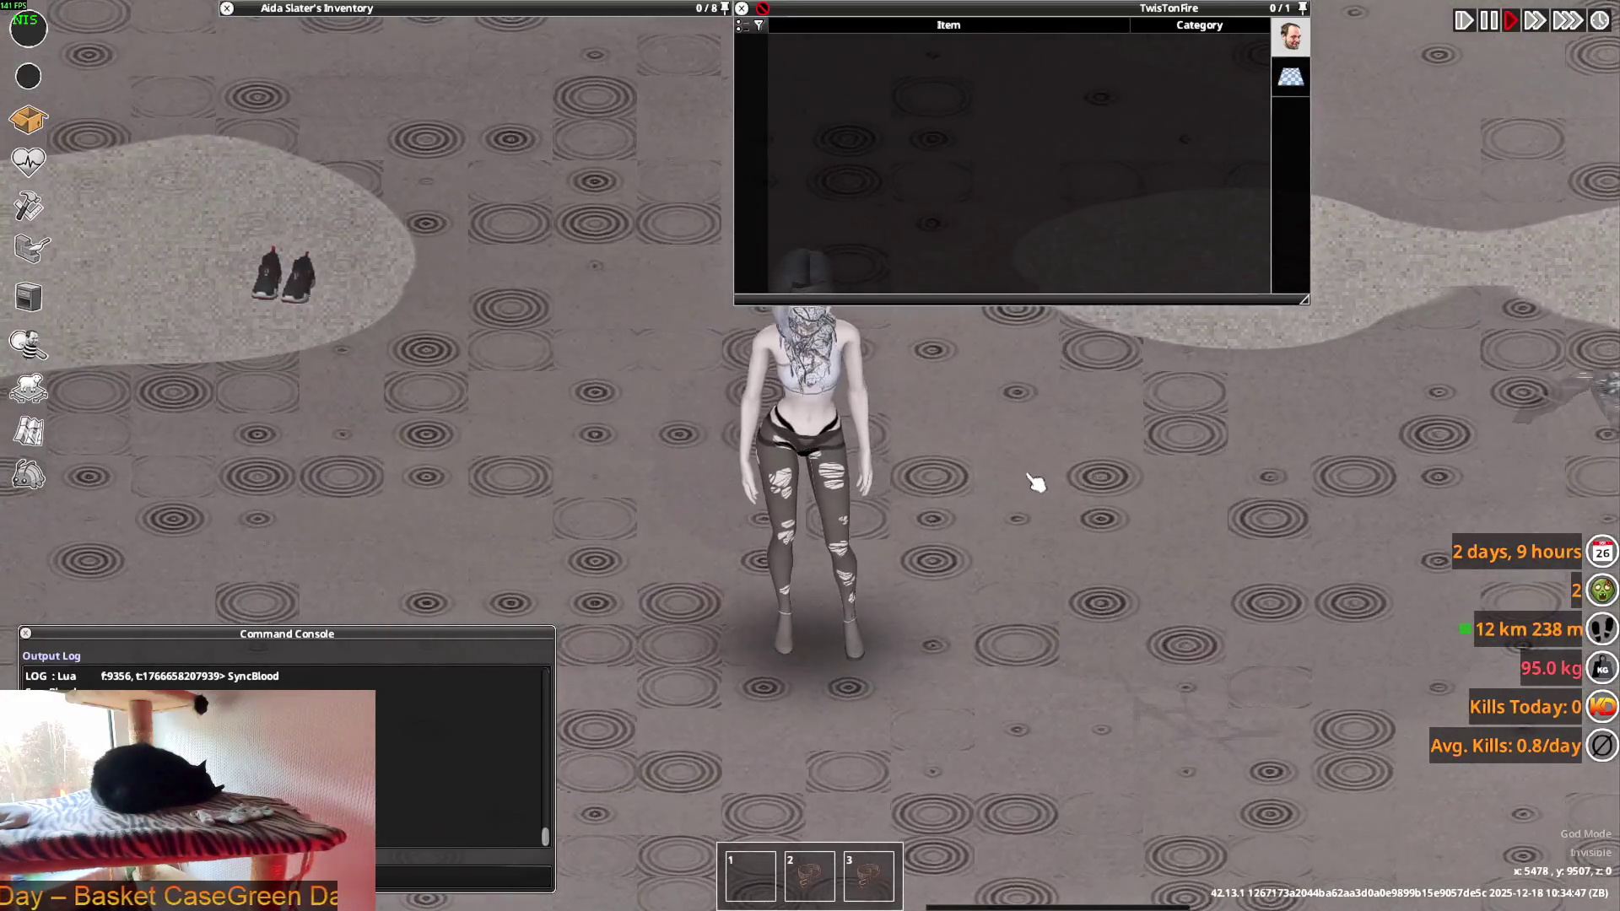
{"action": "key", "text": "s"}
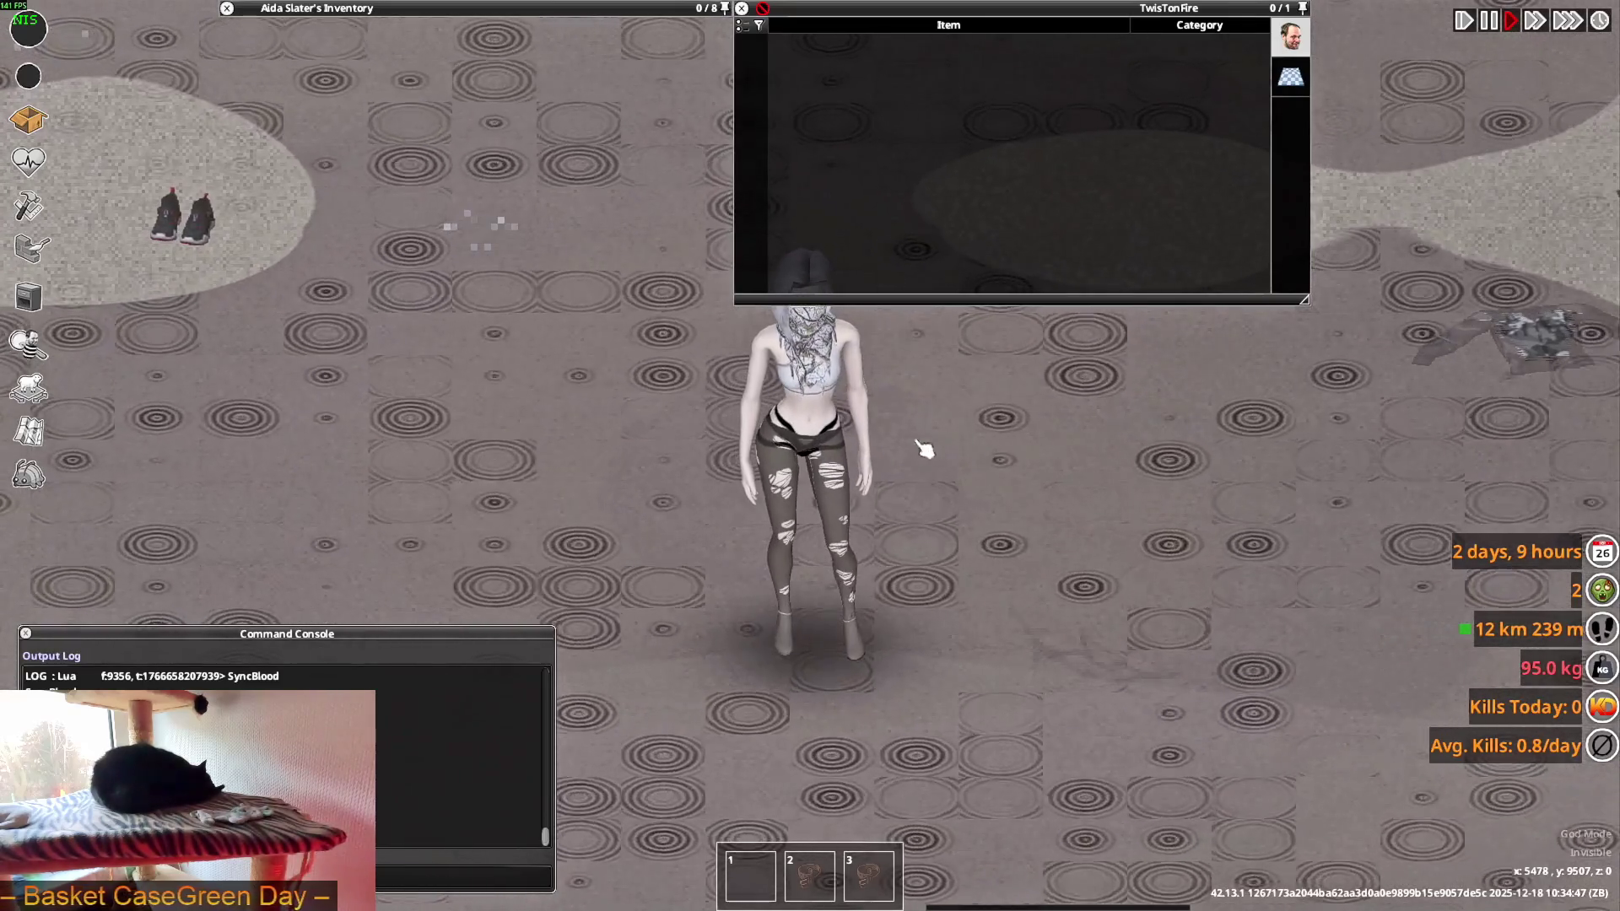
{"action": "mouse_move", "coordinate": [444, 60]}
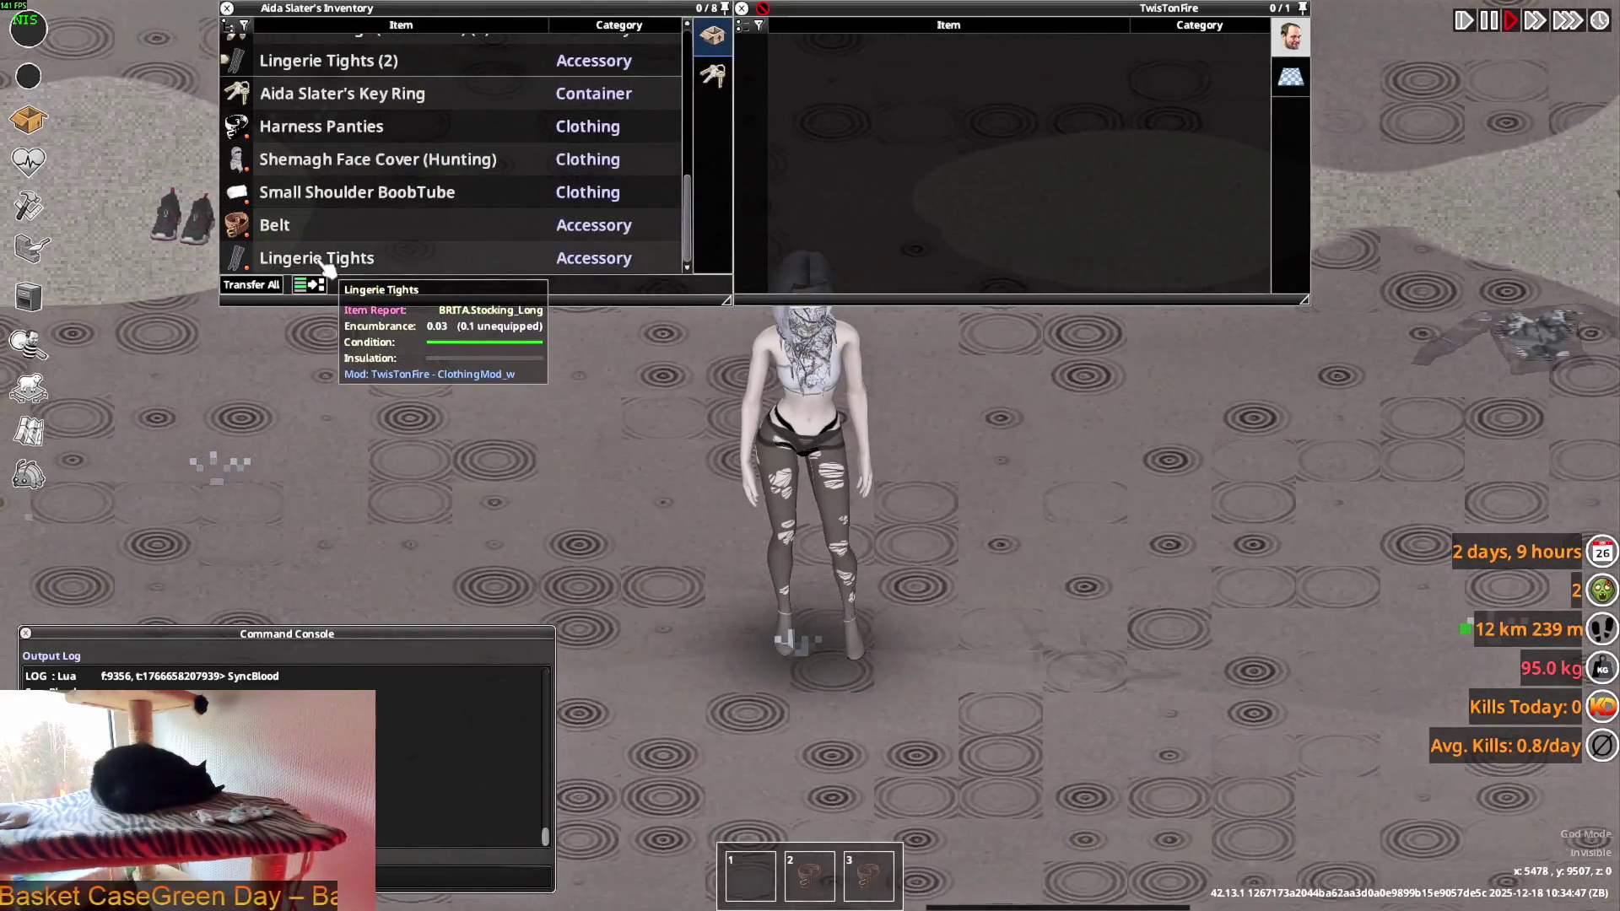
{"action": "key", "text": "alt+Tab"}
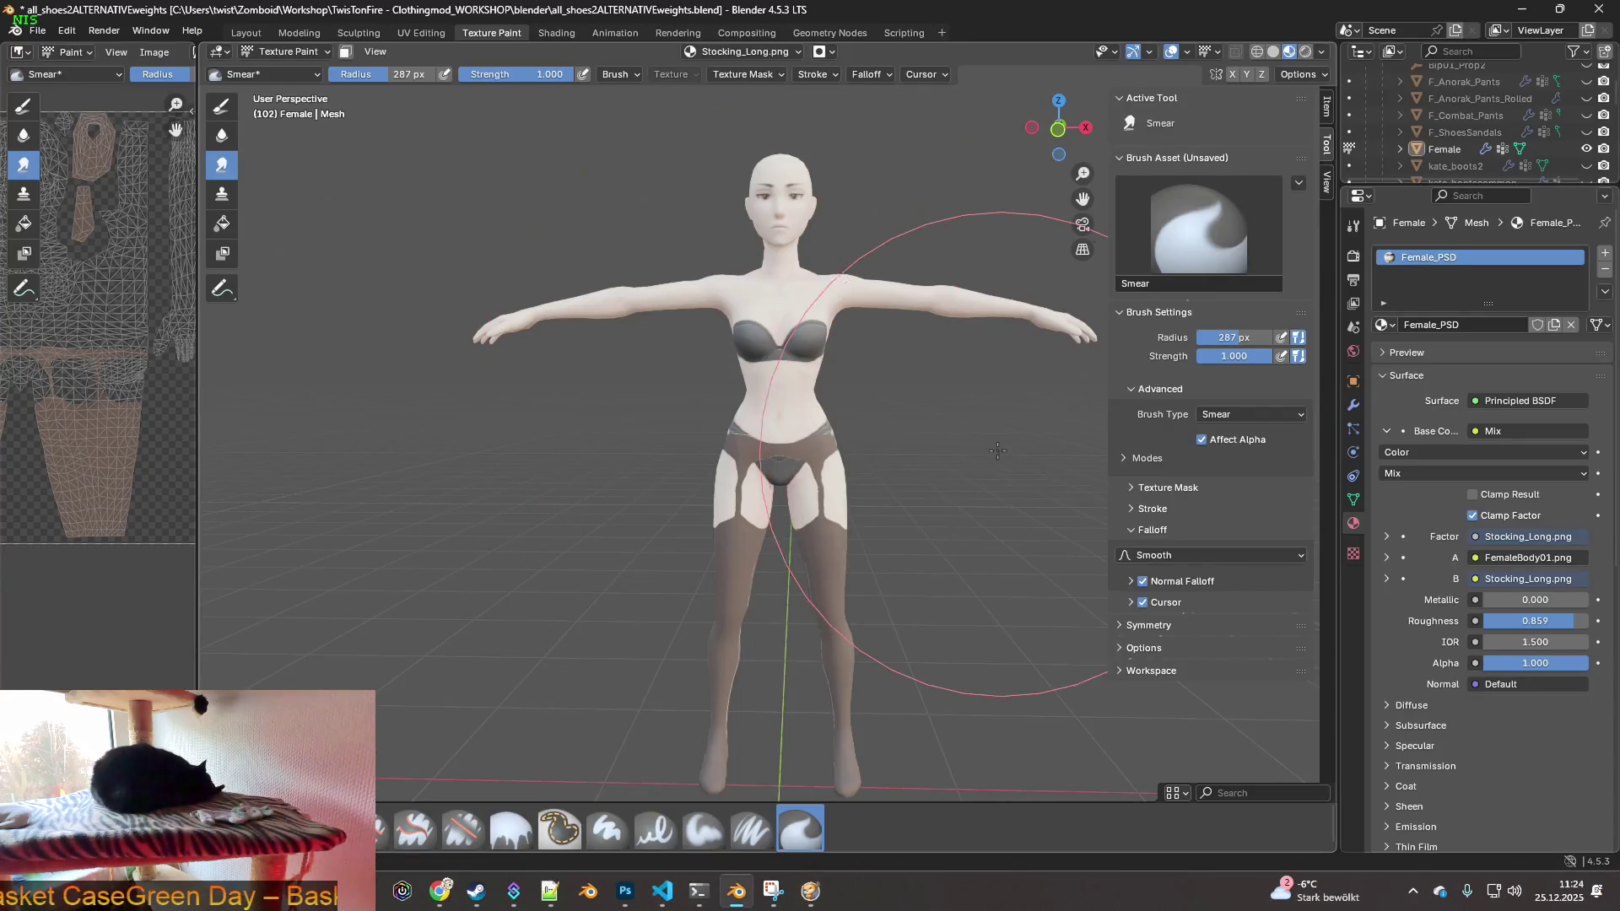
- Orbit around the model, preview the Stocking_Long image files, then switch to Steam
{"action": "middle_click_drag", "start_coordinate": [928, 424], "coordinate": [844, 422]}
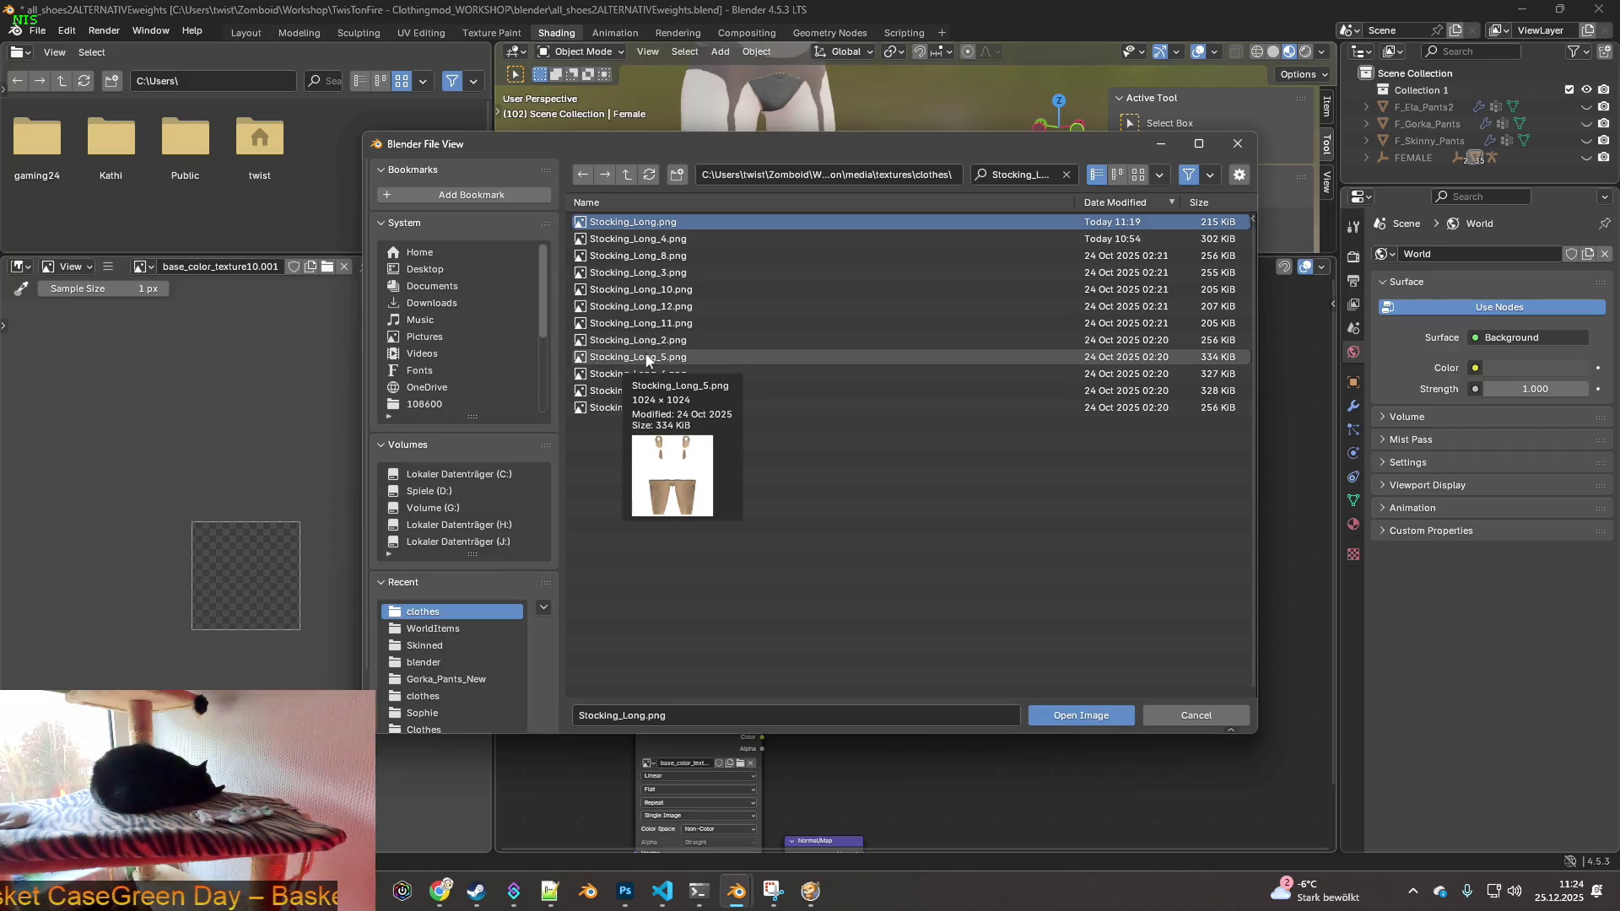
{"action": "mouse_move", "coordinate": [641, 377]}
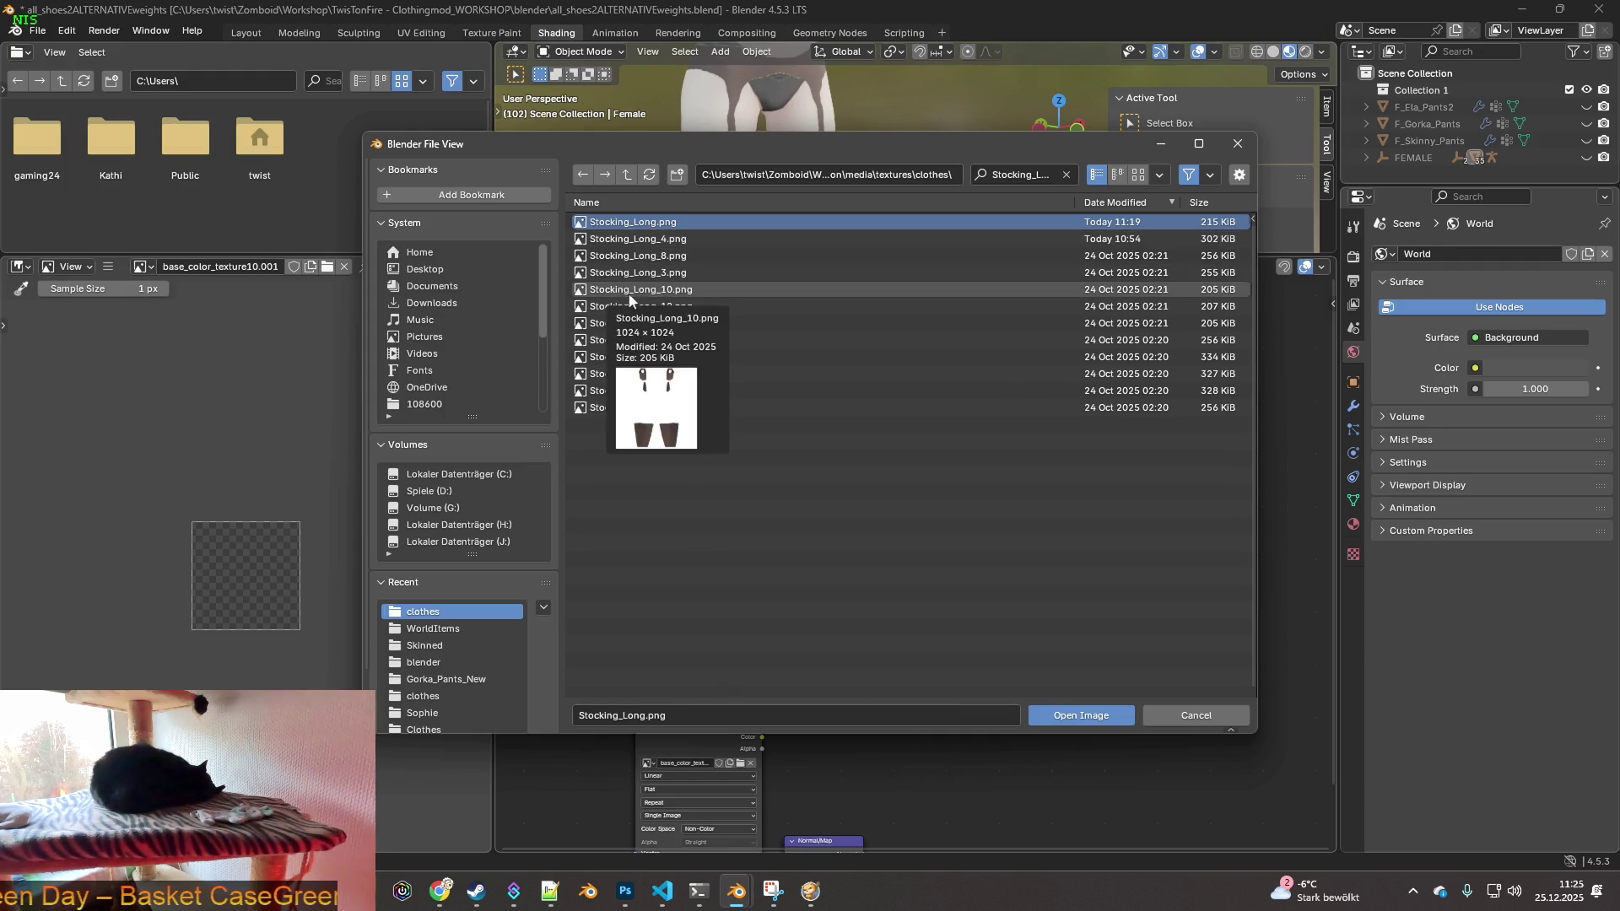
{"action": "mouse_move", "coordinate": [629, 311]}
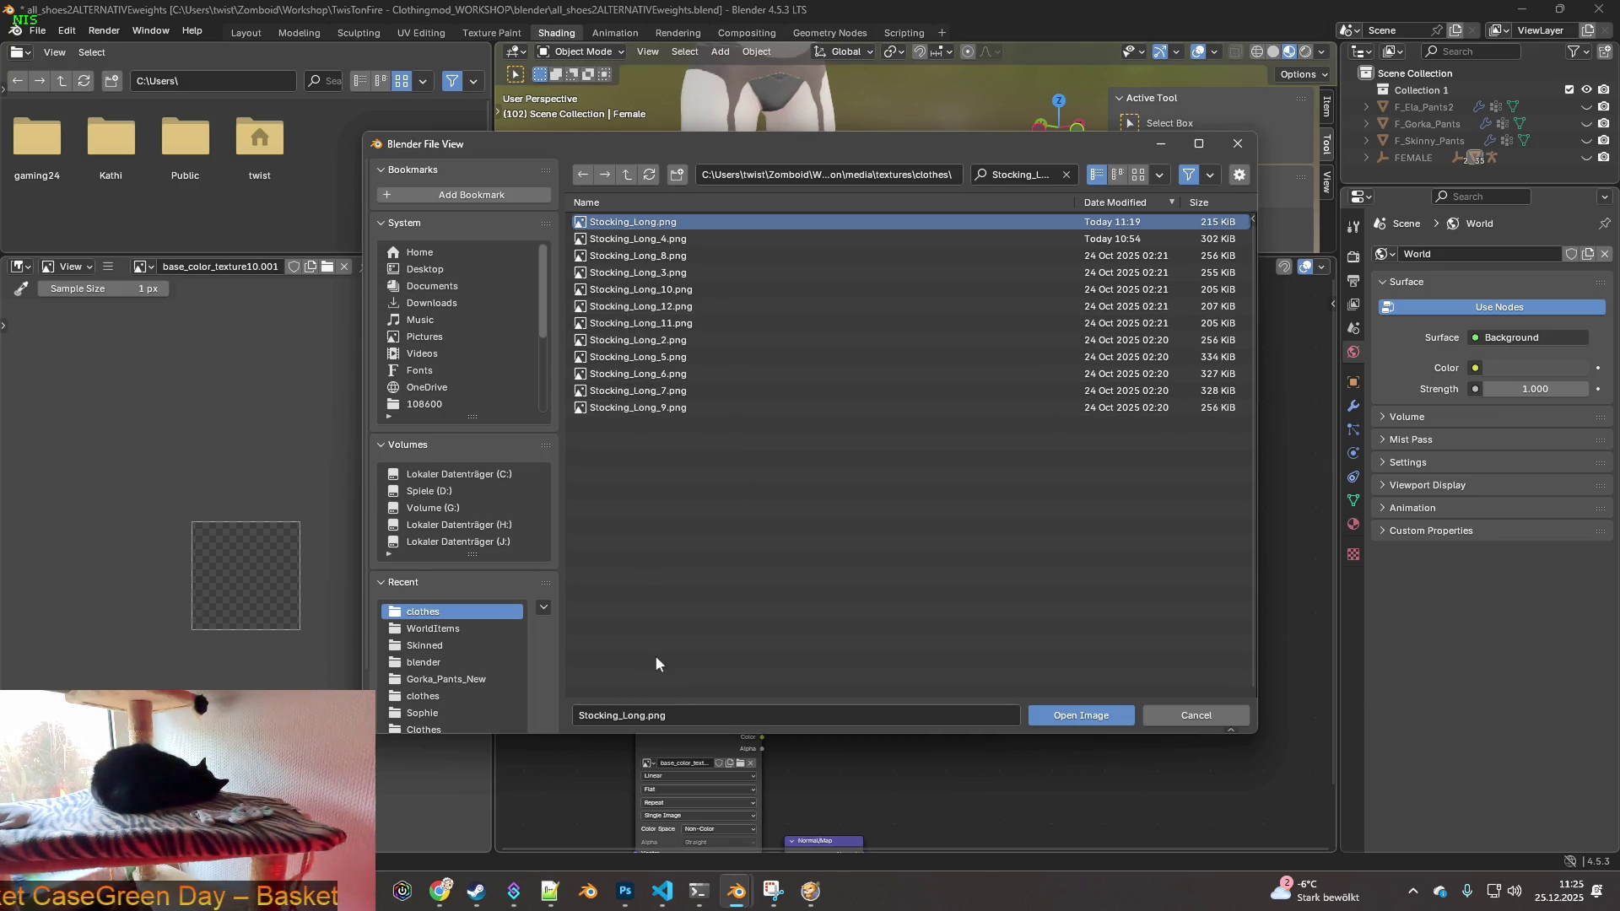
{"action": "key", "text": "alt+Tab"}
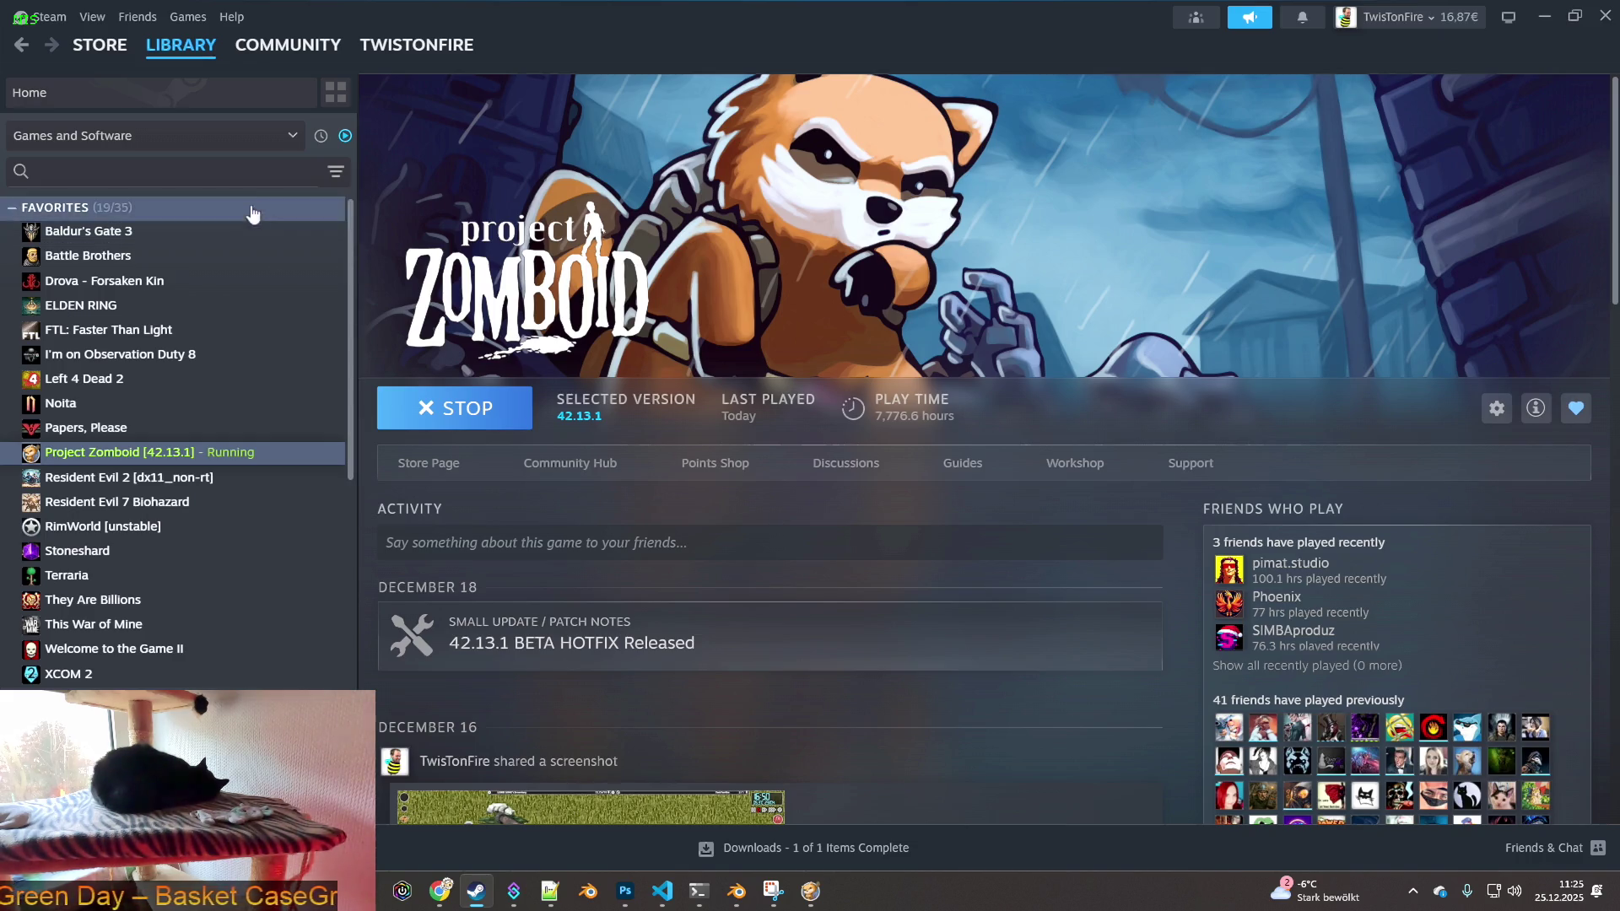
- Bring the Chrome window in front of Steam, widen it, and show the Twitch stream chat tab
{"action": "mouse_move", "coordinate": [96, 53]}
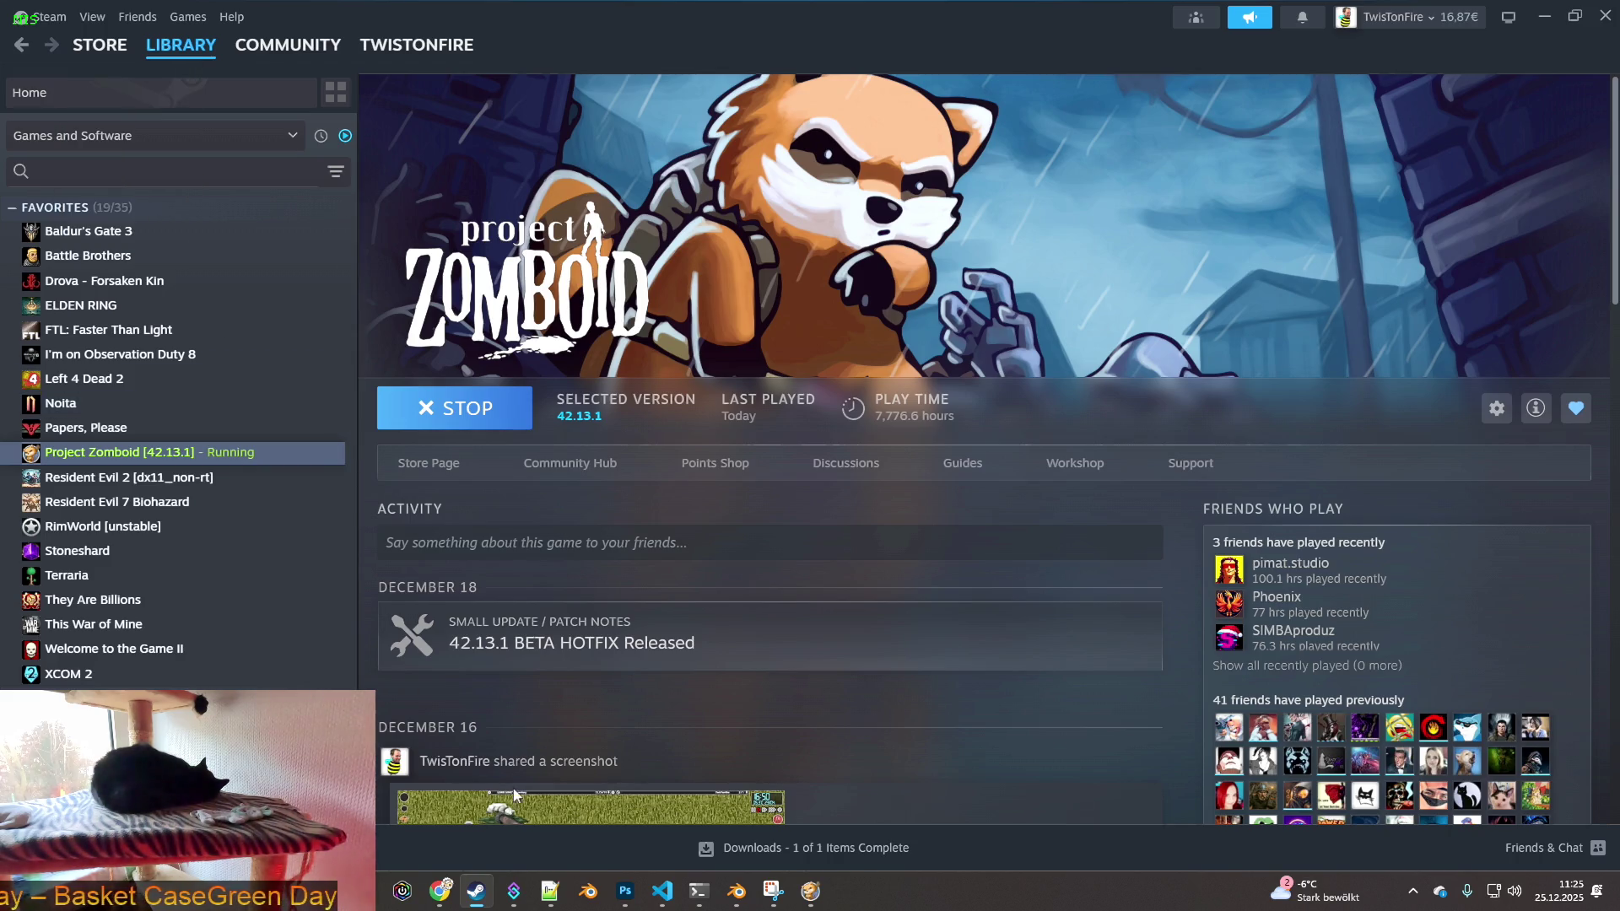
{"action": "left_click", "coordinate": [440, 891]}
{"action": "left_click_drag", "start_coordinate": [417, 121], "coordinate": [786, 110]}
{"action": "left_click", "coordinate": [177, 114]}
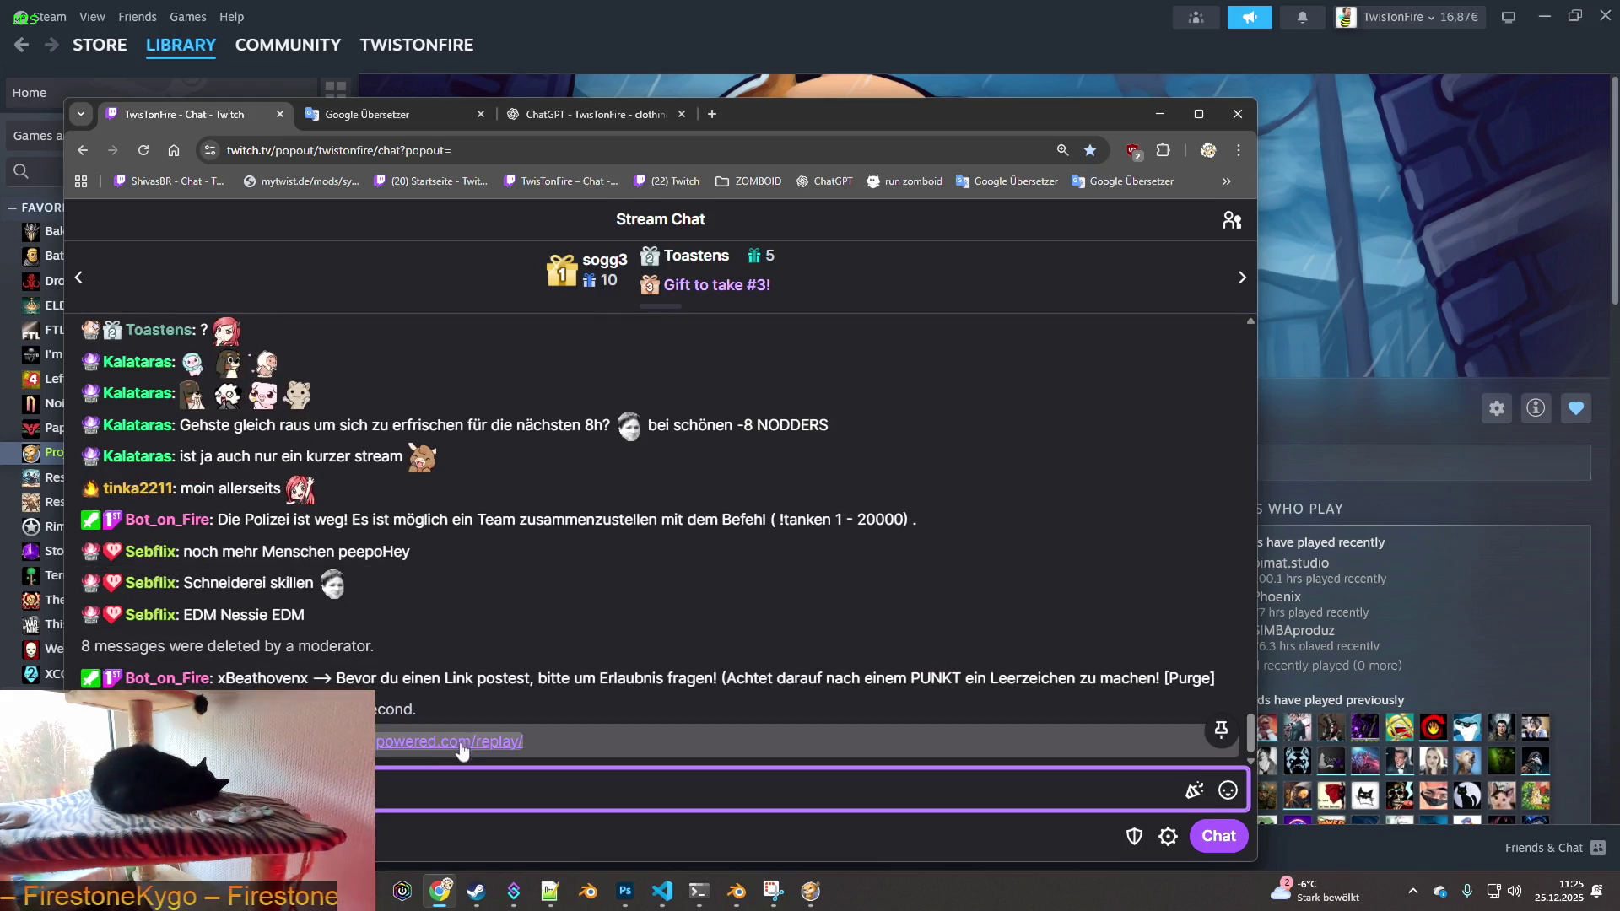
- Open the steampowered.com/replay link from the Twitch chat in a new tab
{"action": "left_click", "coordinate": [458, 741]}
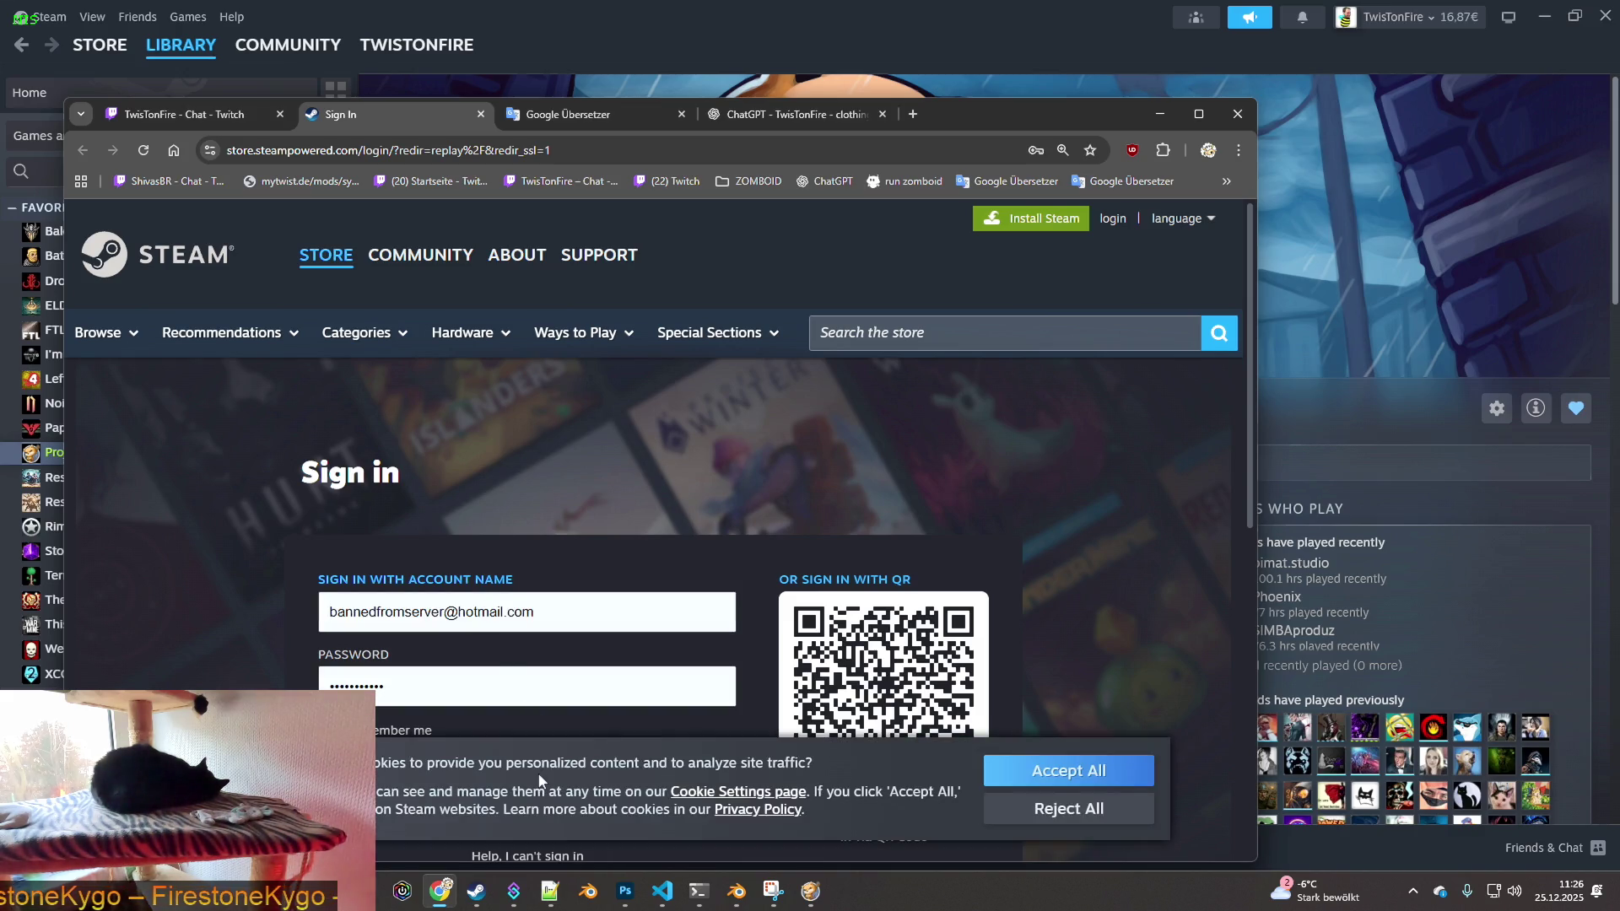
- Accept cookies and try opening the sign-in page as a steam:// address in the Steam client
{"action": "left_click", "coordinate": [1068, 770]}
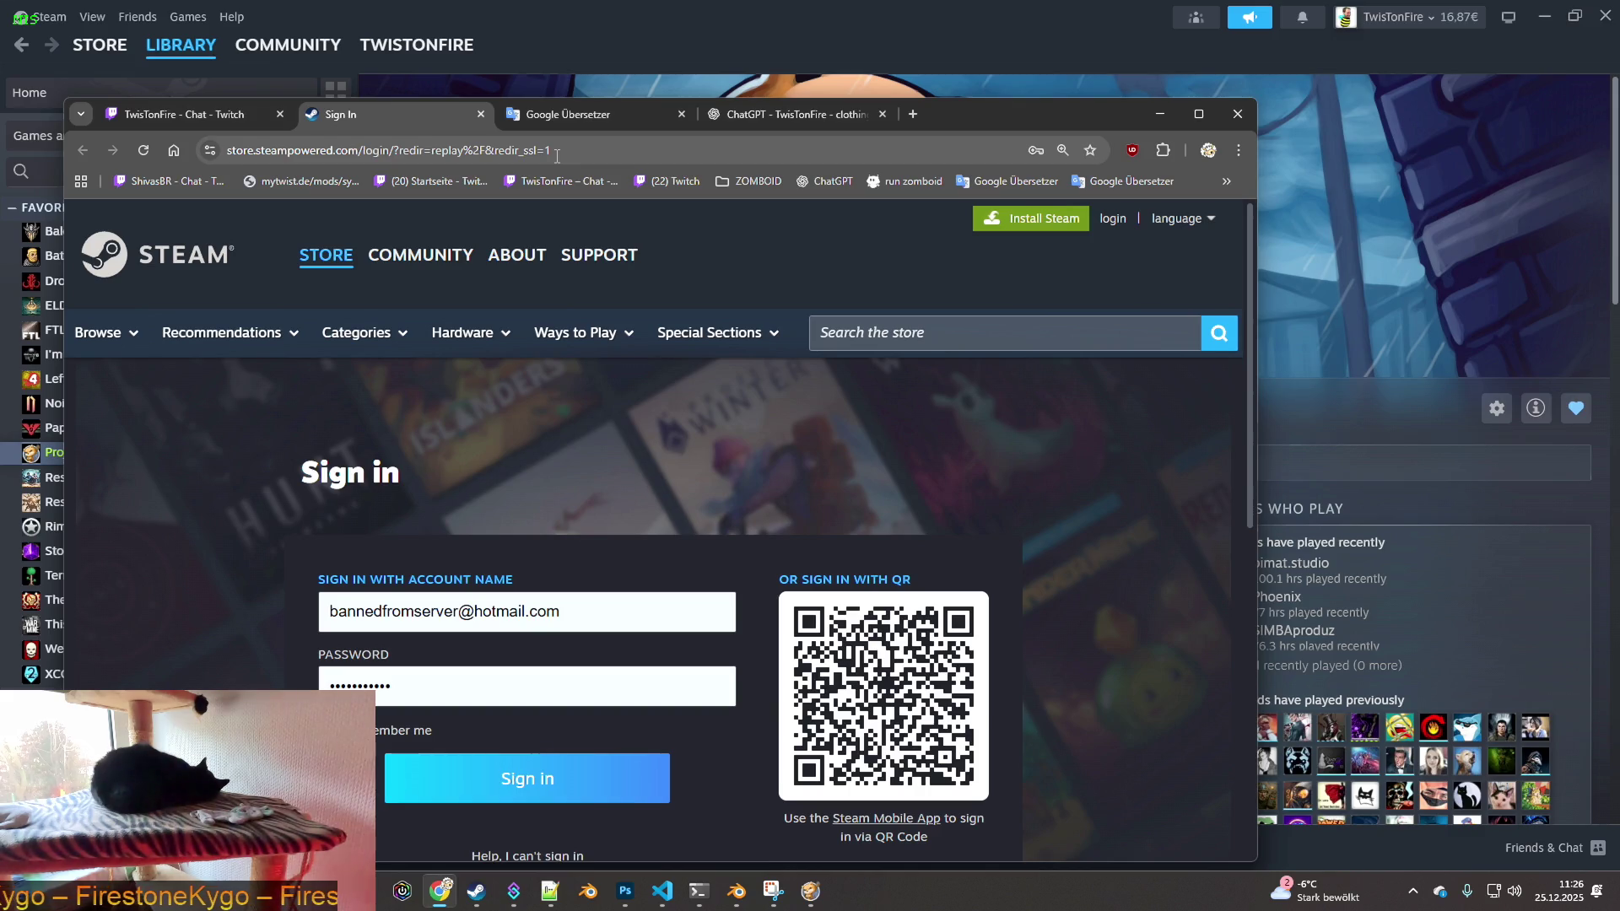
{"action": "left_click", "coordinate": [234, 152]}
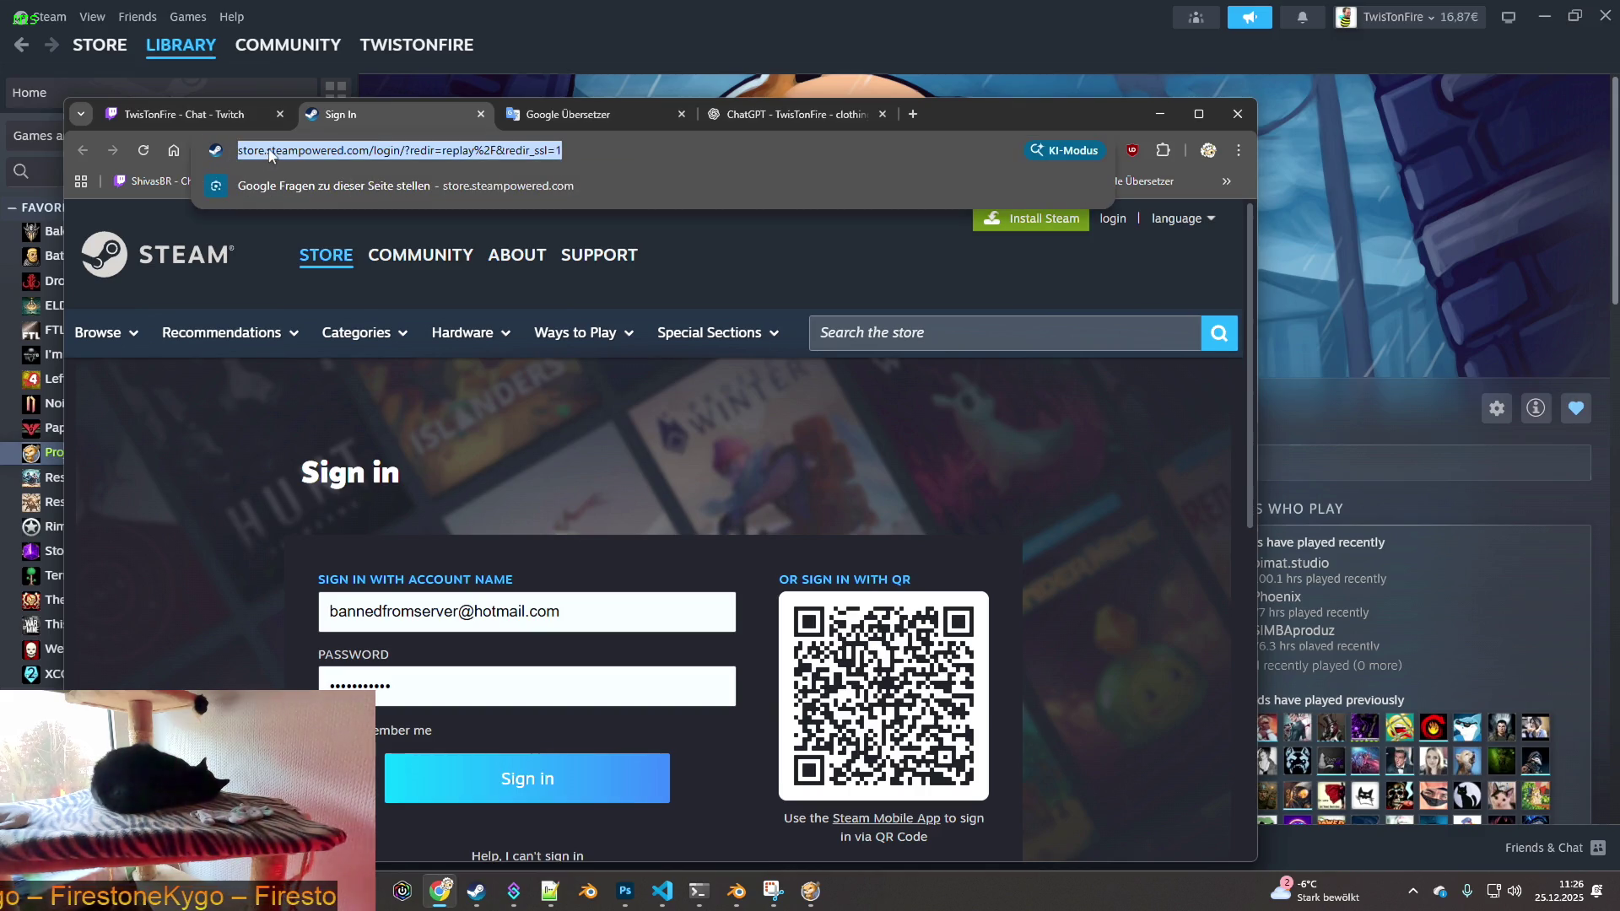
{"action": "left_click", "coordinate": [271, 153]}
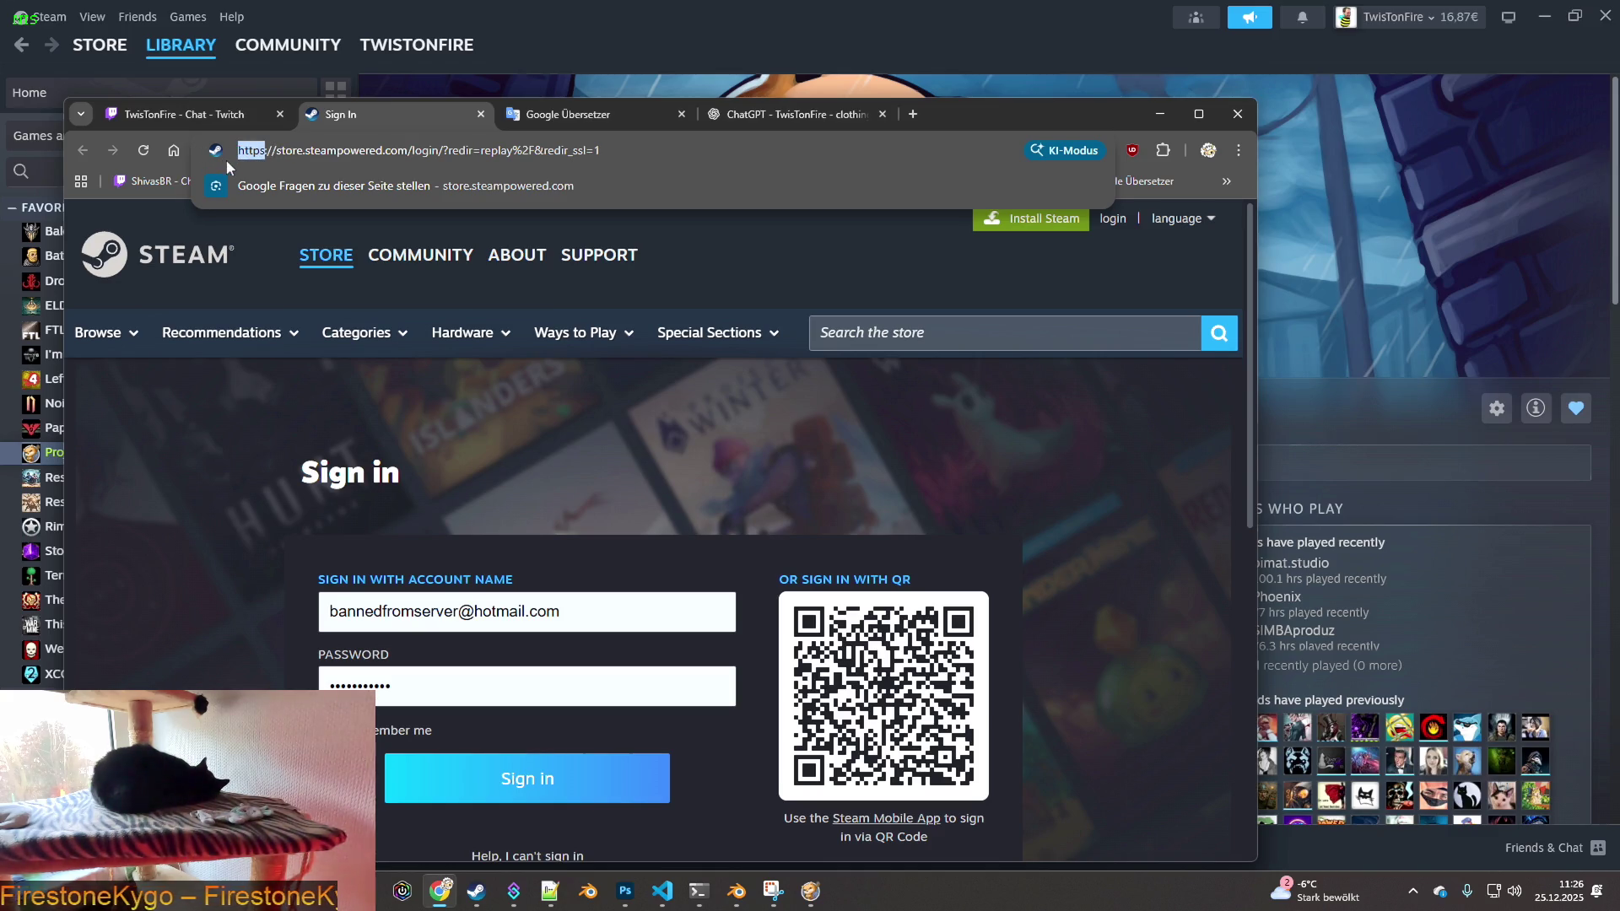
{"action": "type", "text": "steam"}
{"action": "key", "text": "Return"}
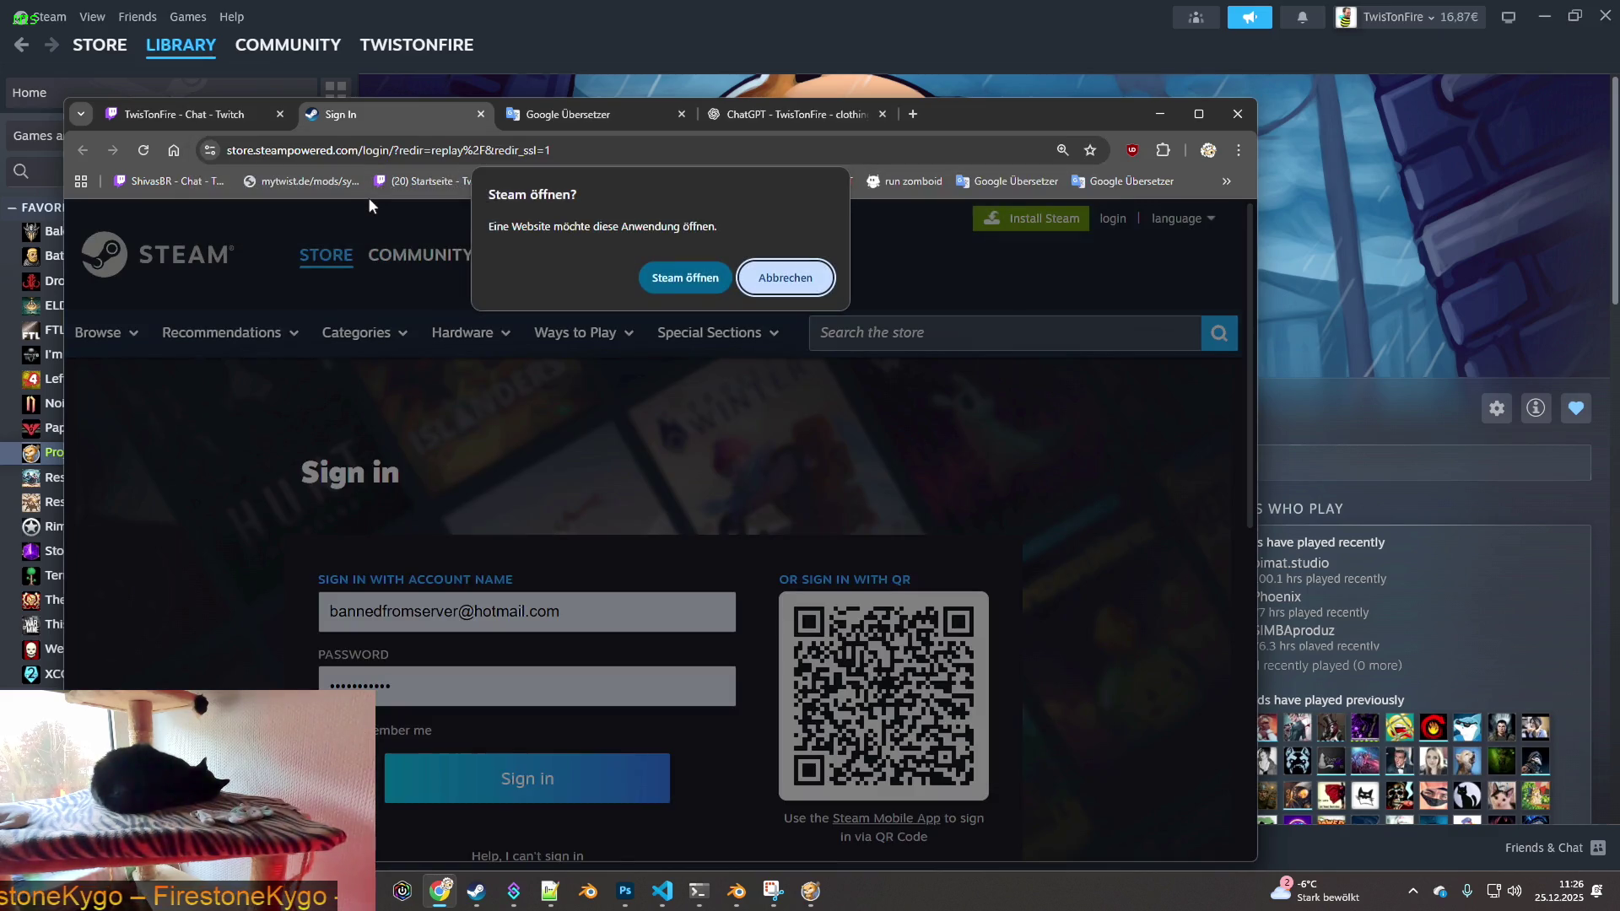
{"action": "left_click", "coordinate": [704, 275]}
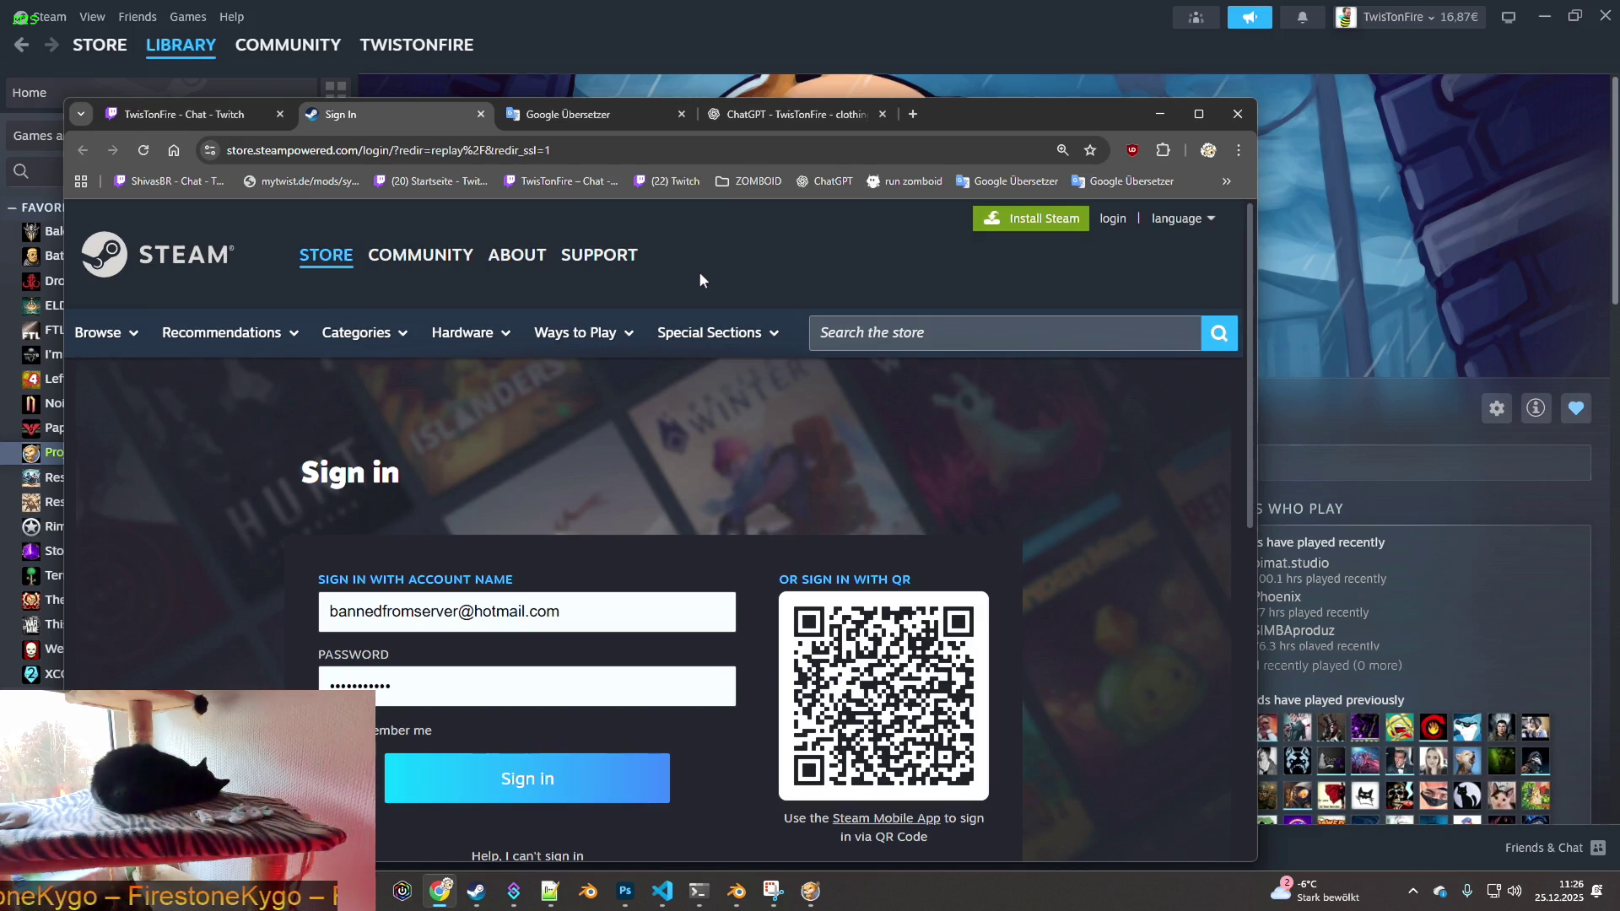
{"action": "left_click", "coordinate": [726, 20]}
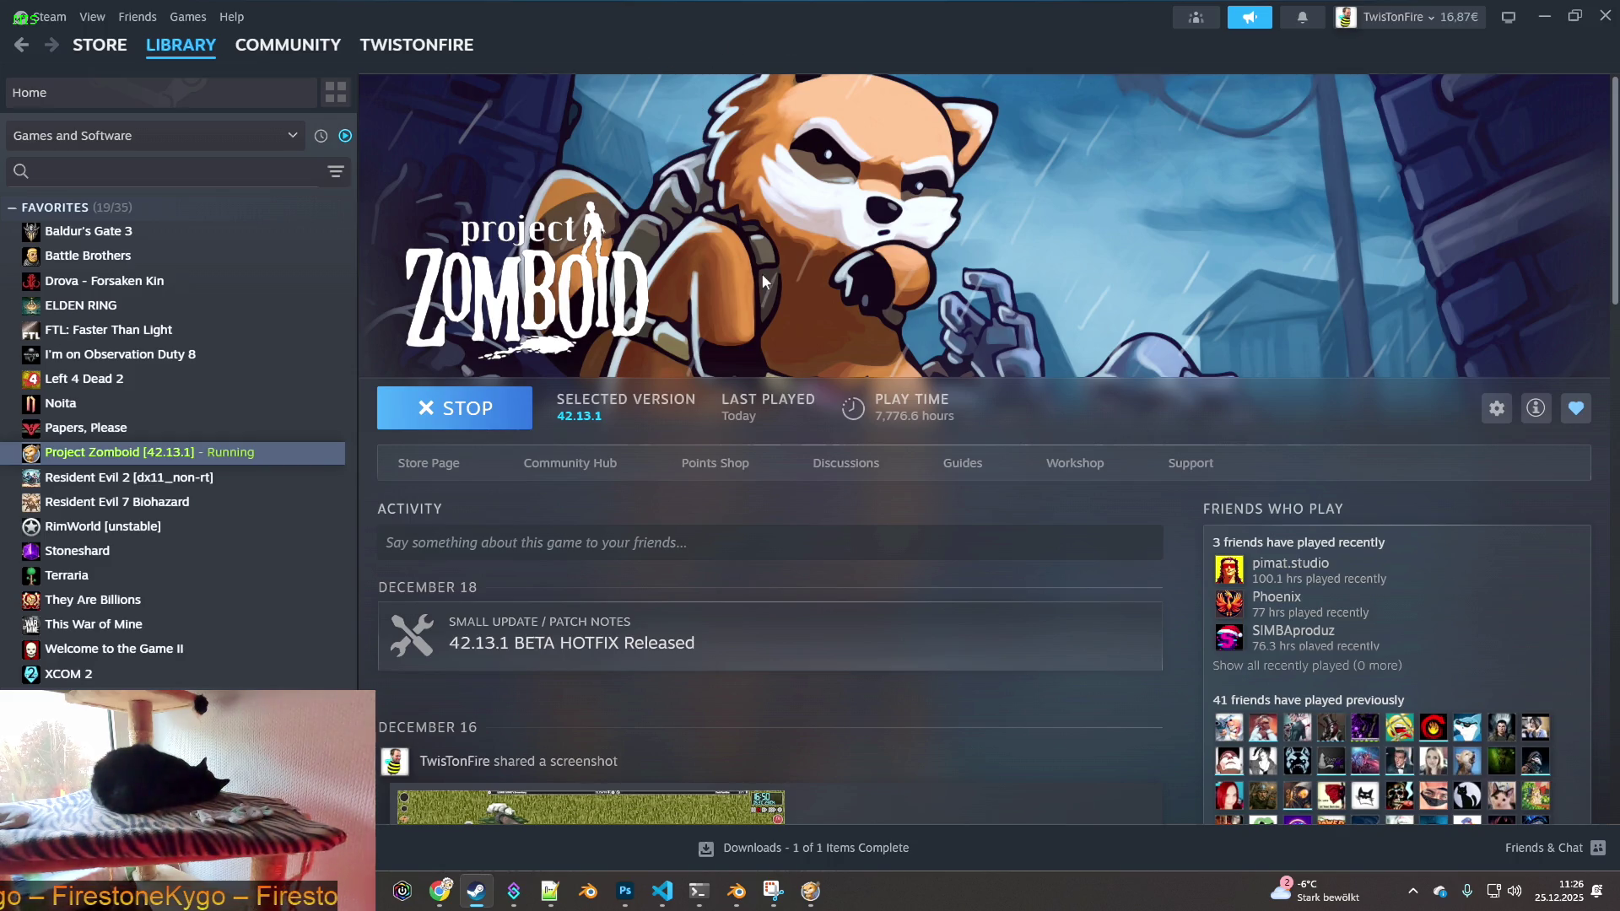
{"action": "key", "text": "alt+Tab"}
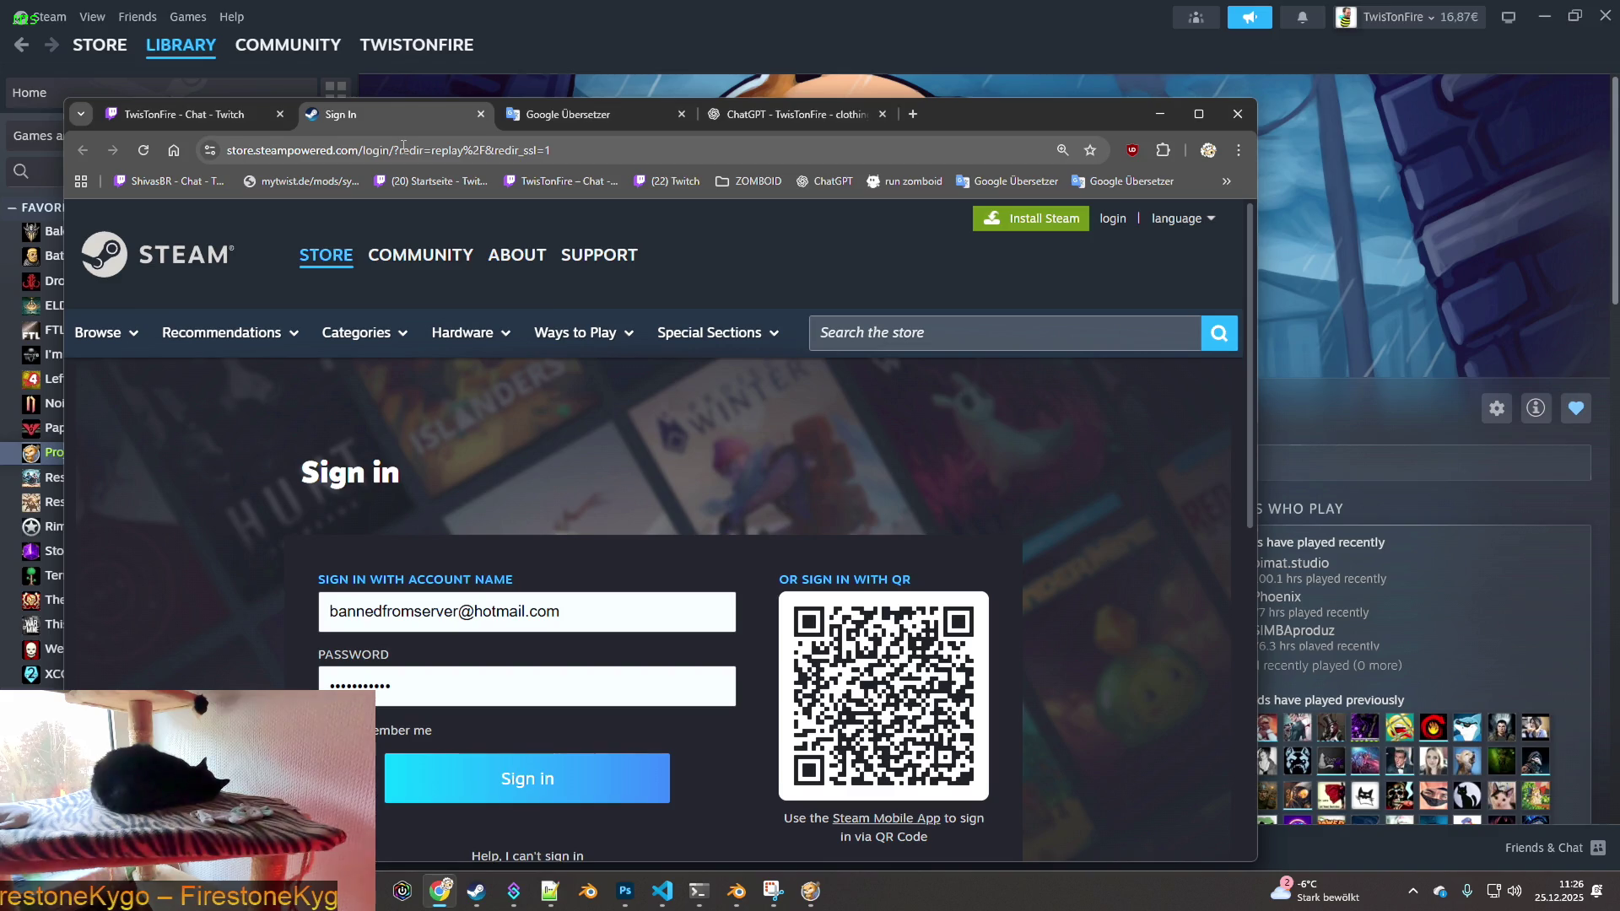
- Trim the redirect from the address and reopen the sign-in link in Steam via steam://
{"action": "left_click_drag", "start_coordinate": [465, 151], "coordinate": [629, 150]}
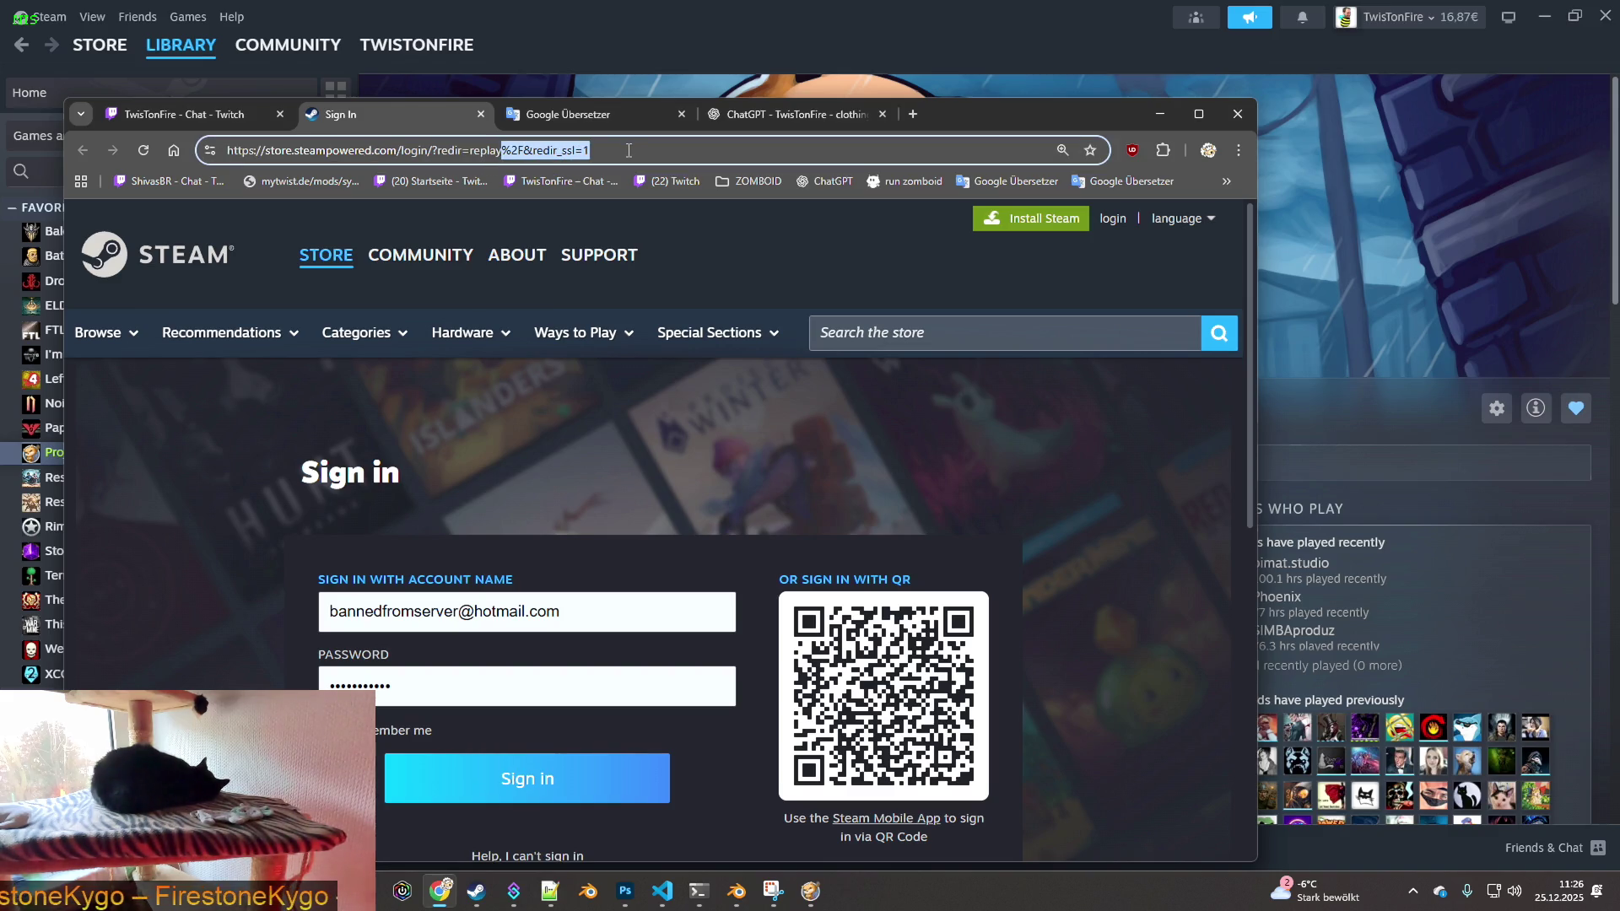
{"action": "key", "text": "BackSpace"}
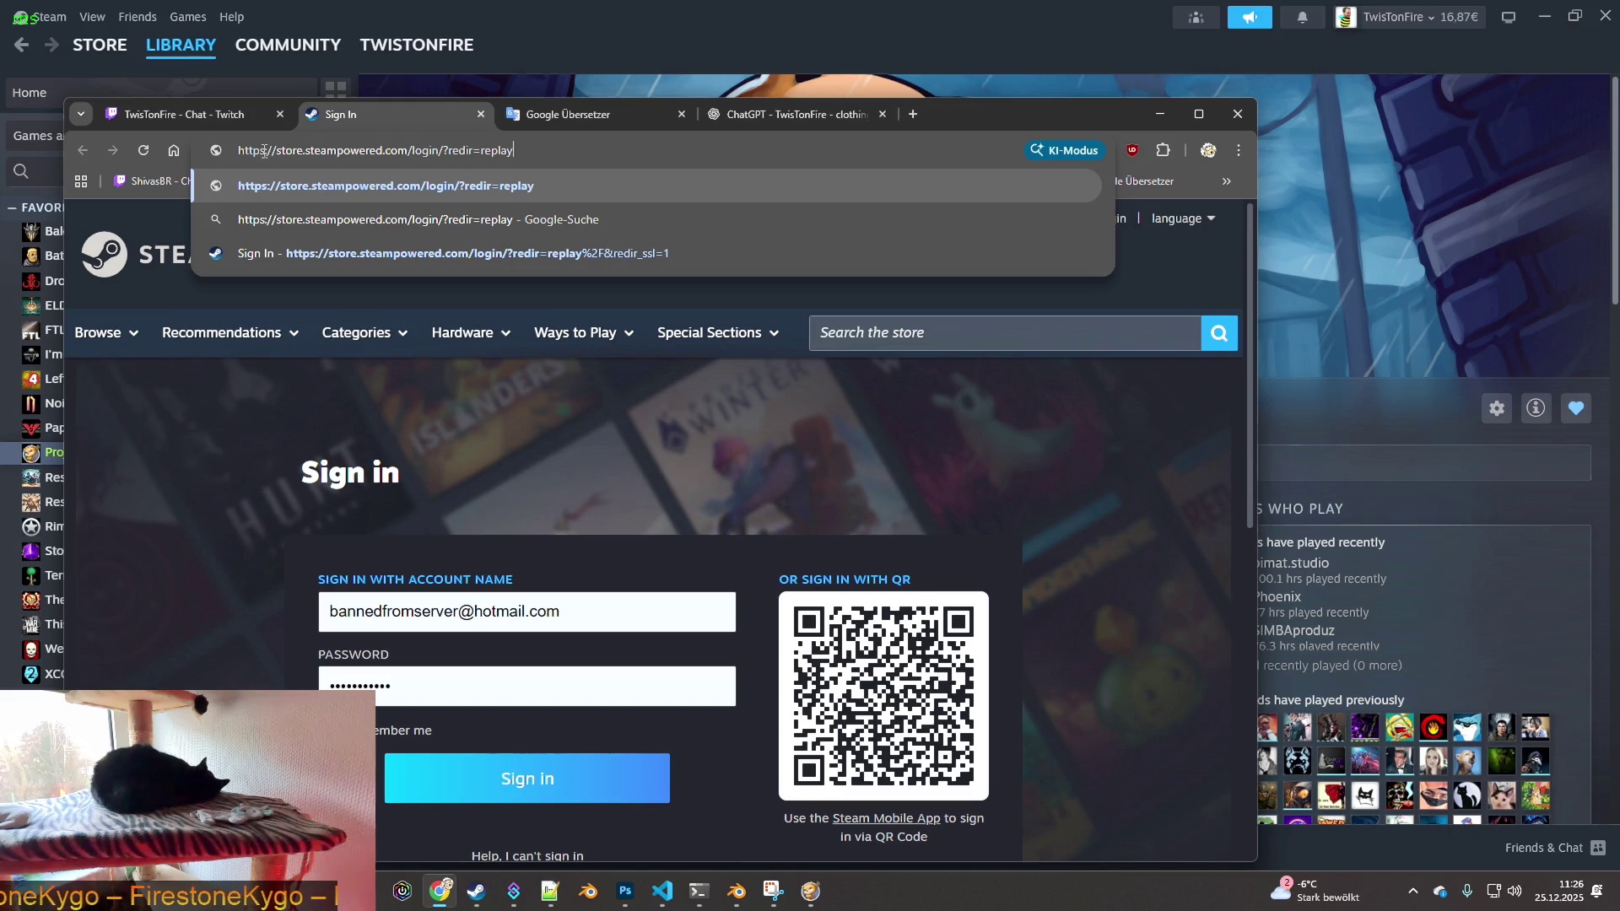
{"action": "type", "text": "stea"}
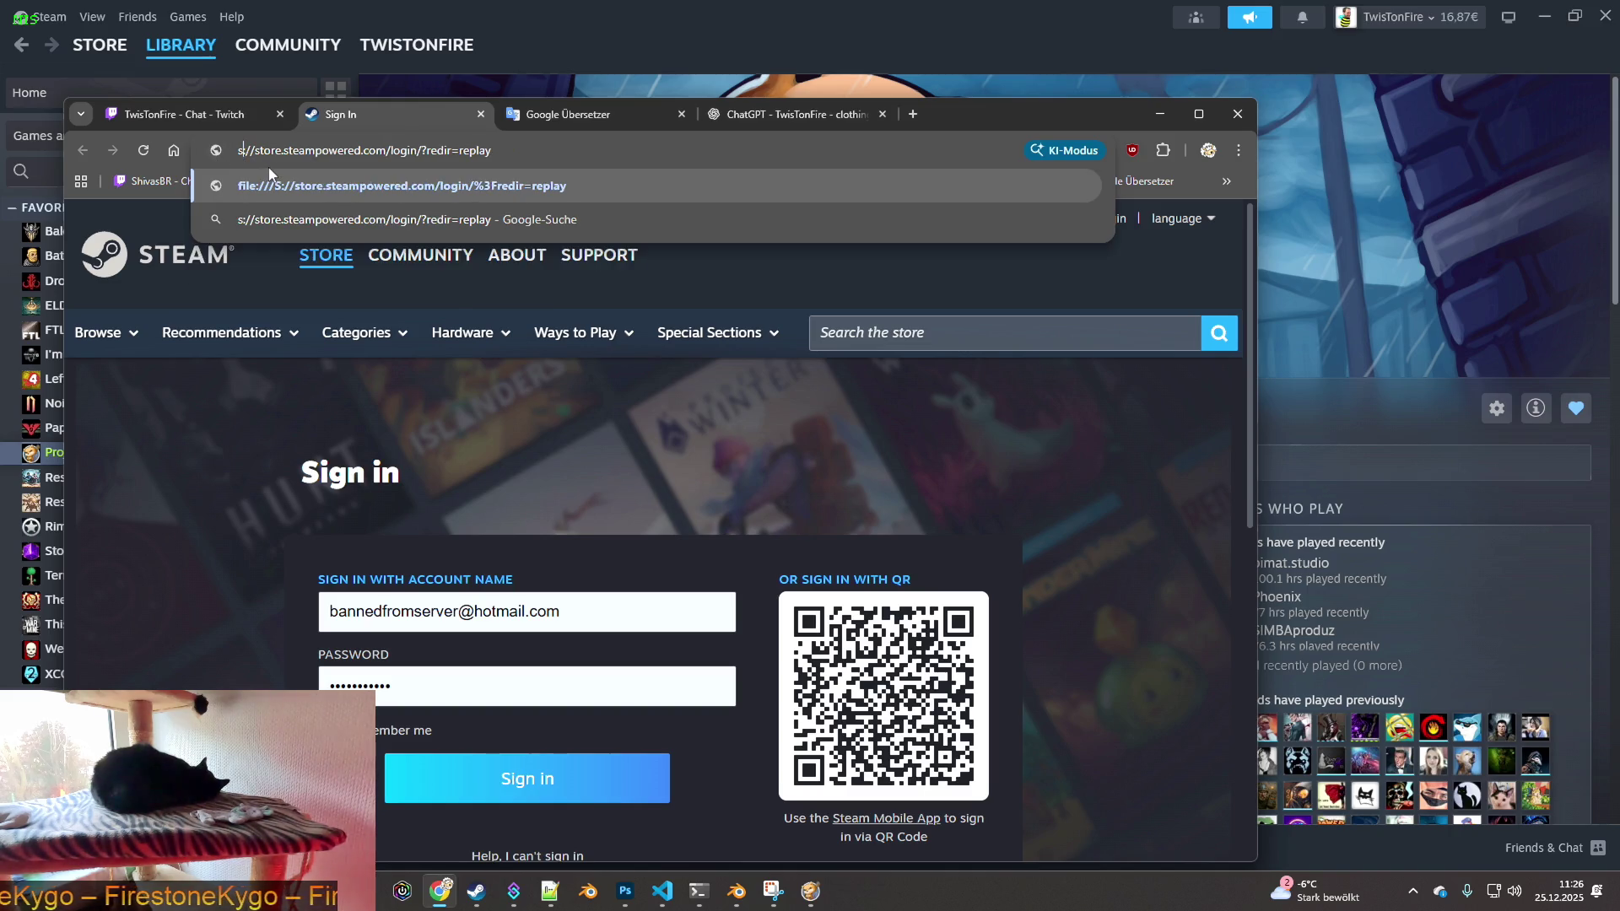
{"action": "type", "text": "m:"}
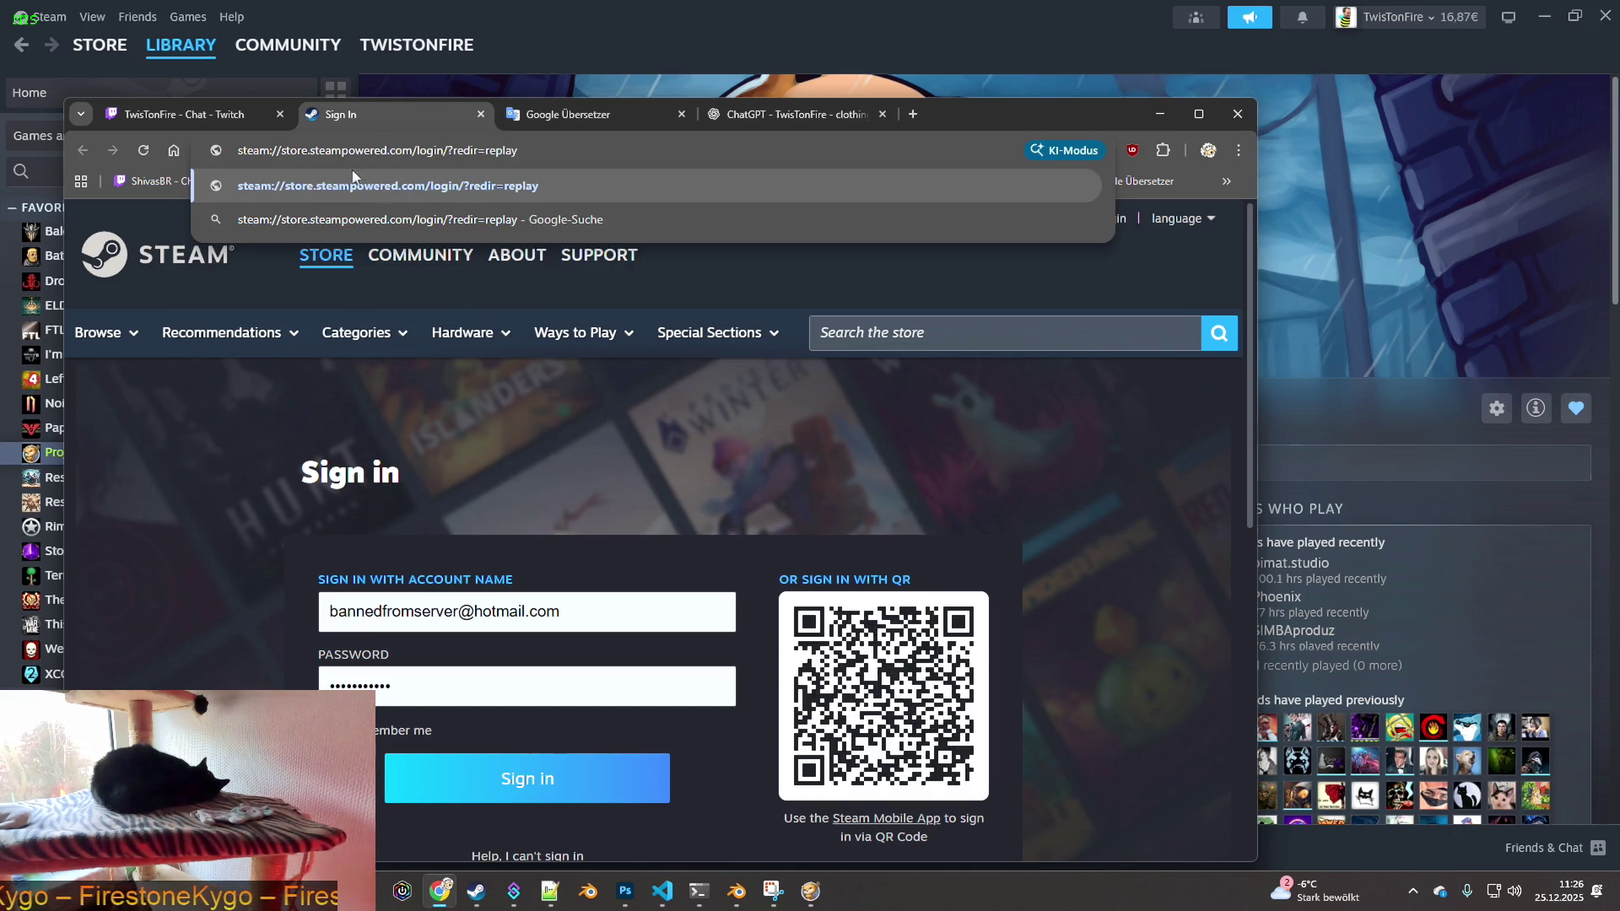
{"action": "key", "text": "Return"}
{"action": "left_click", "coordinate": [684, 280]}
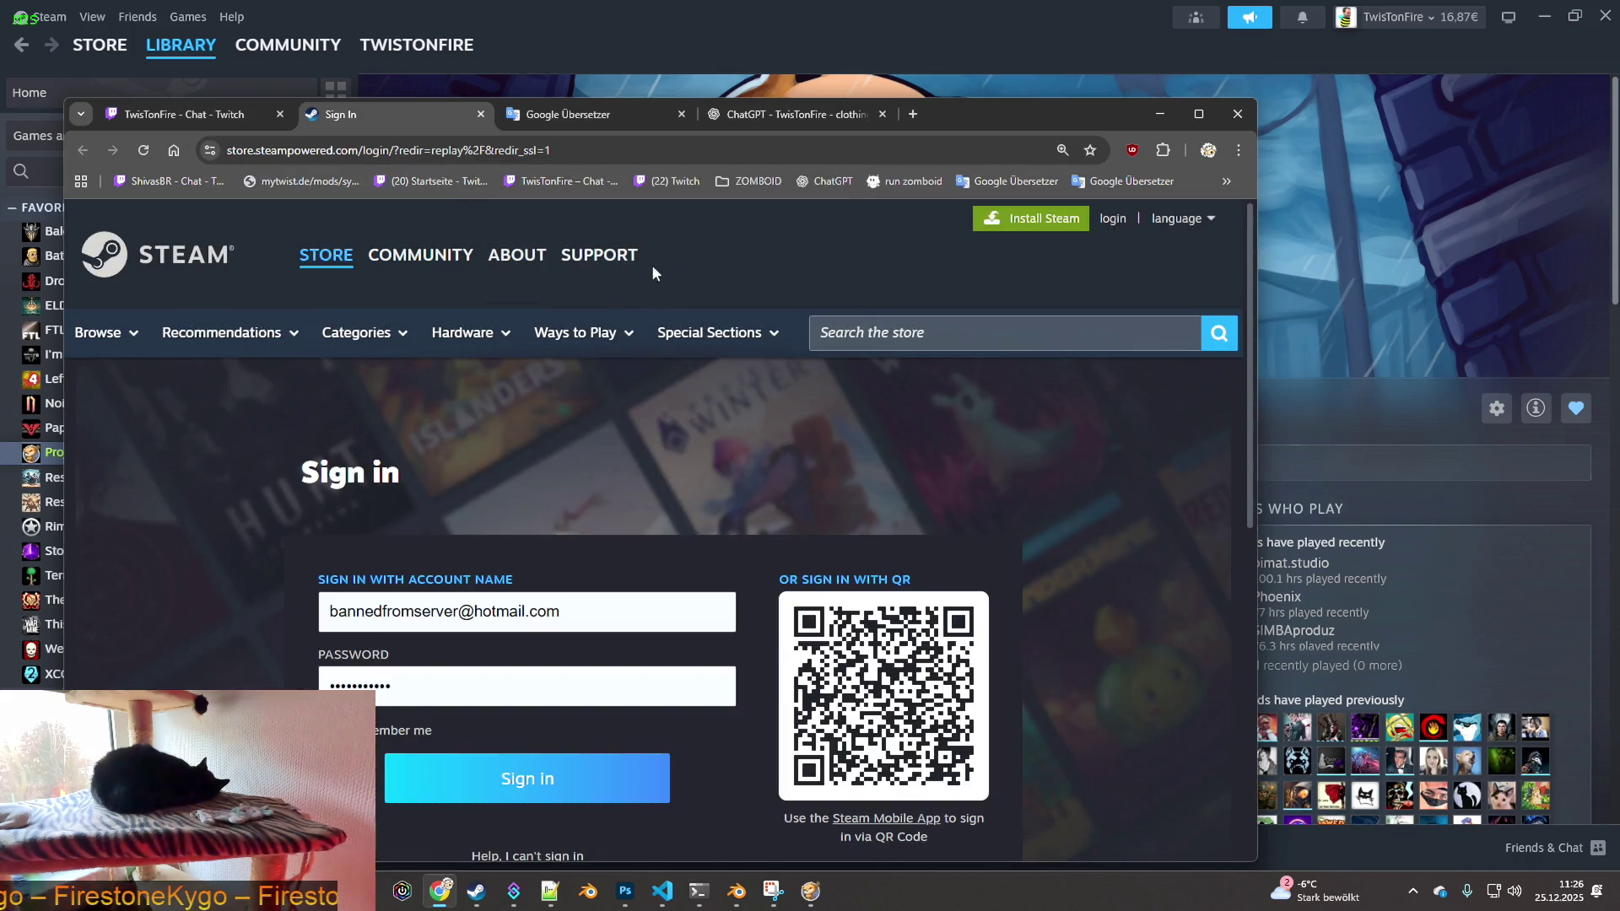
- Copy the sign-in URL up to 'redir=replay' and paste it into the Twitch chat draft
{"action": "left_click", "coordinate": [602, 151]}
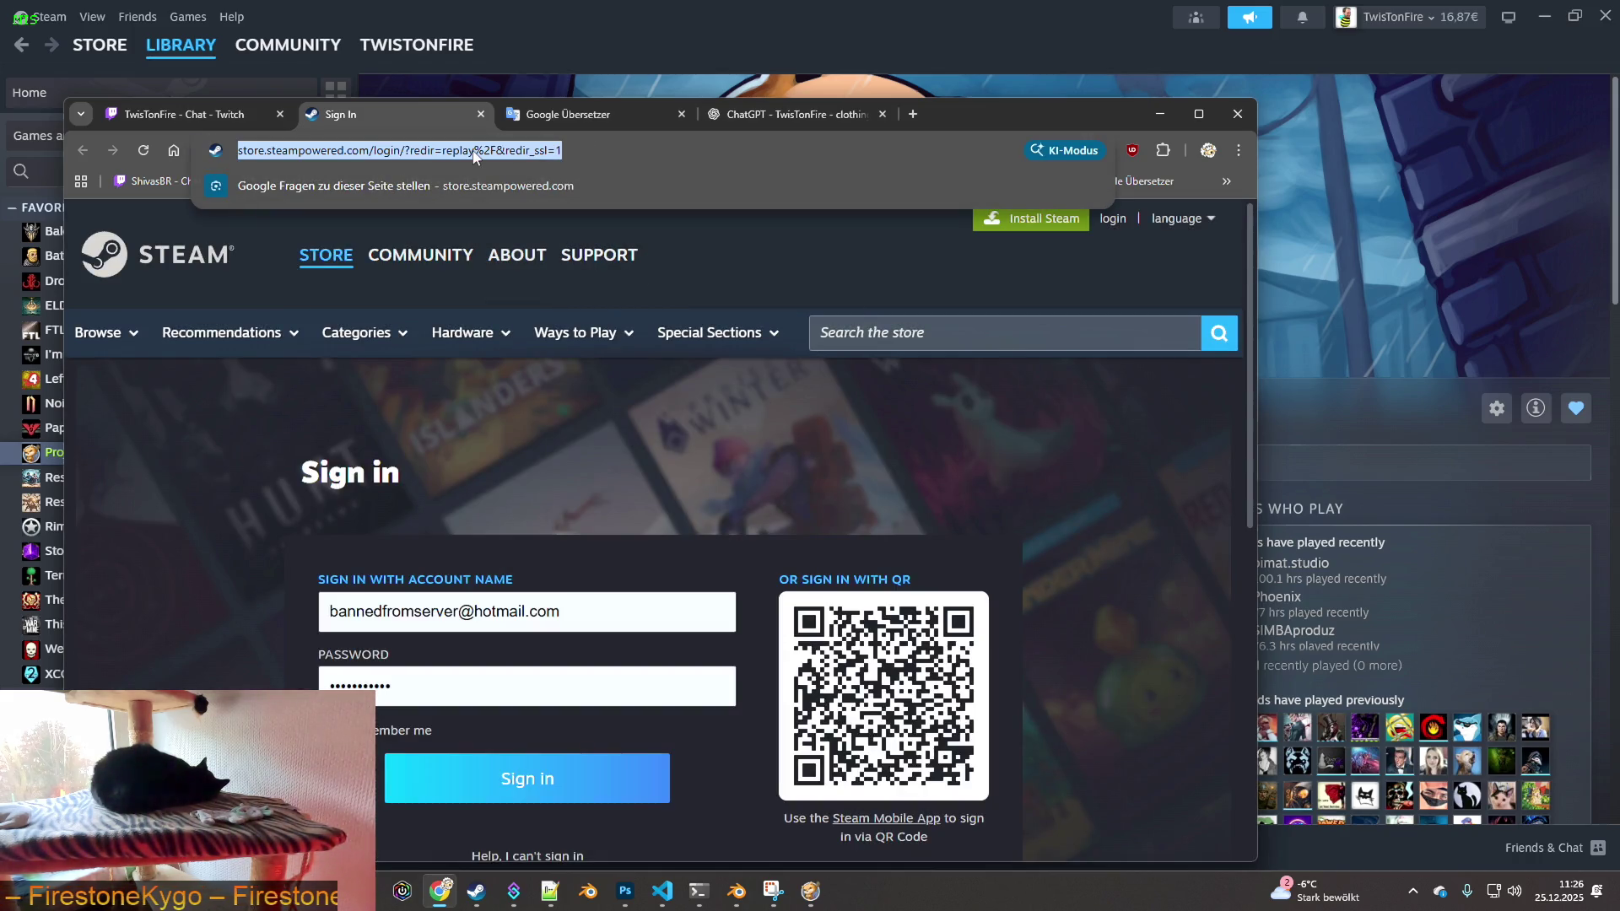
{"action": "left_click", "coordinate": [472, 151]}
{"action": "left_click_drag", "start_coordinate": [514, 151], "coordinate": [241, 152]}
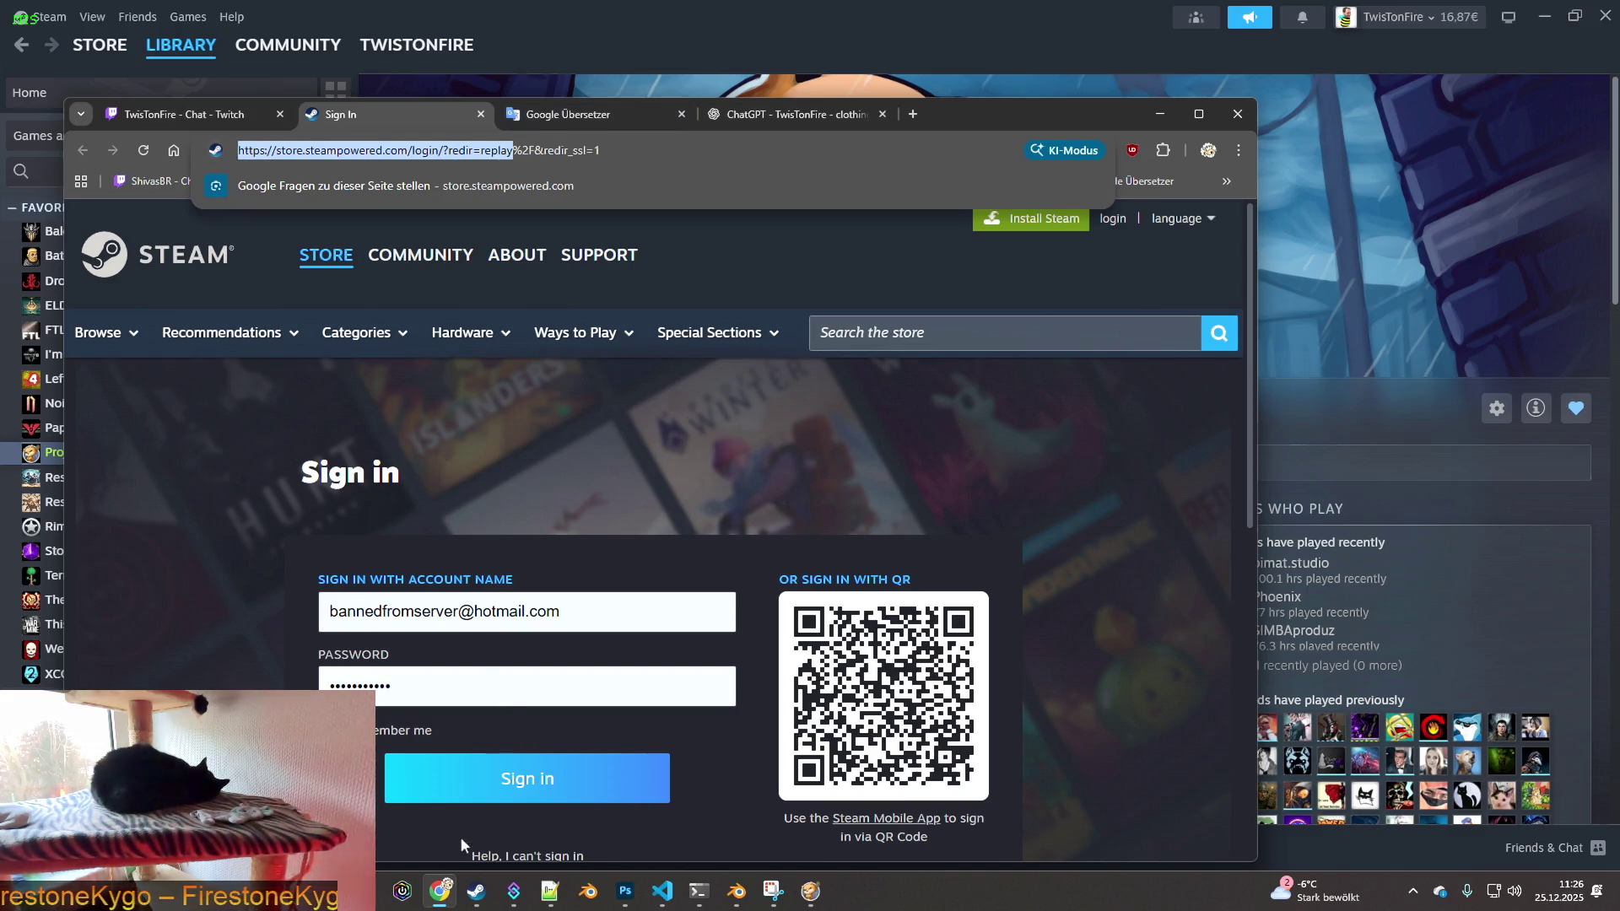
{"action": "left_click", "coordinate": [448, 890]}
{"action": "left_click", "coordinate": [447, 890]}
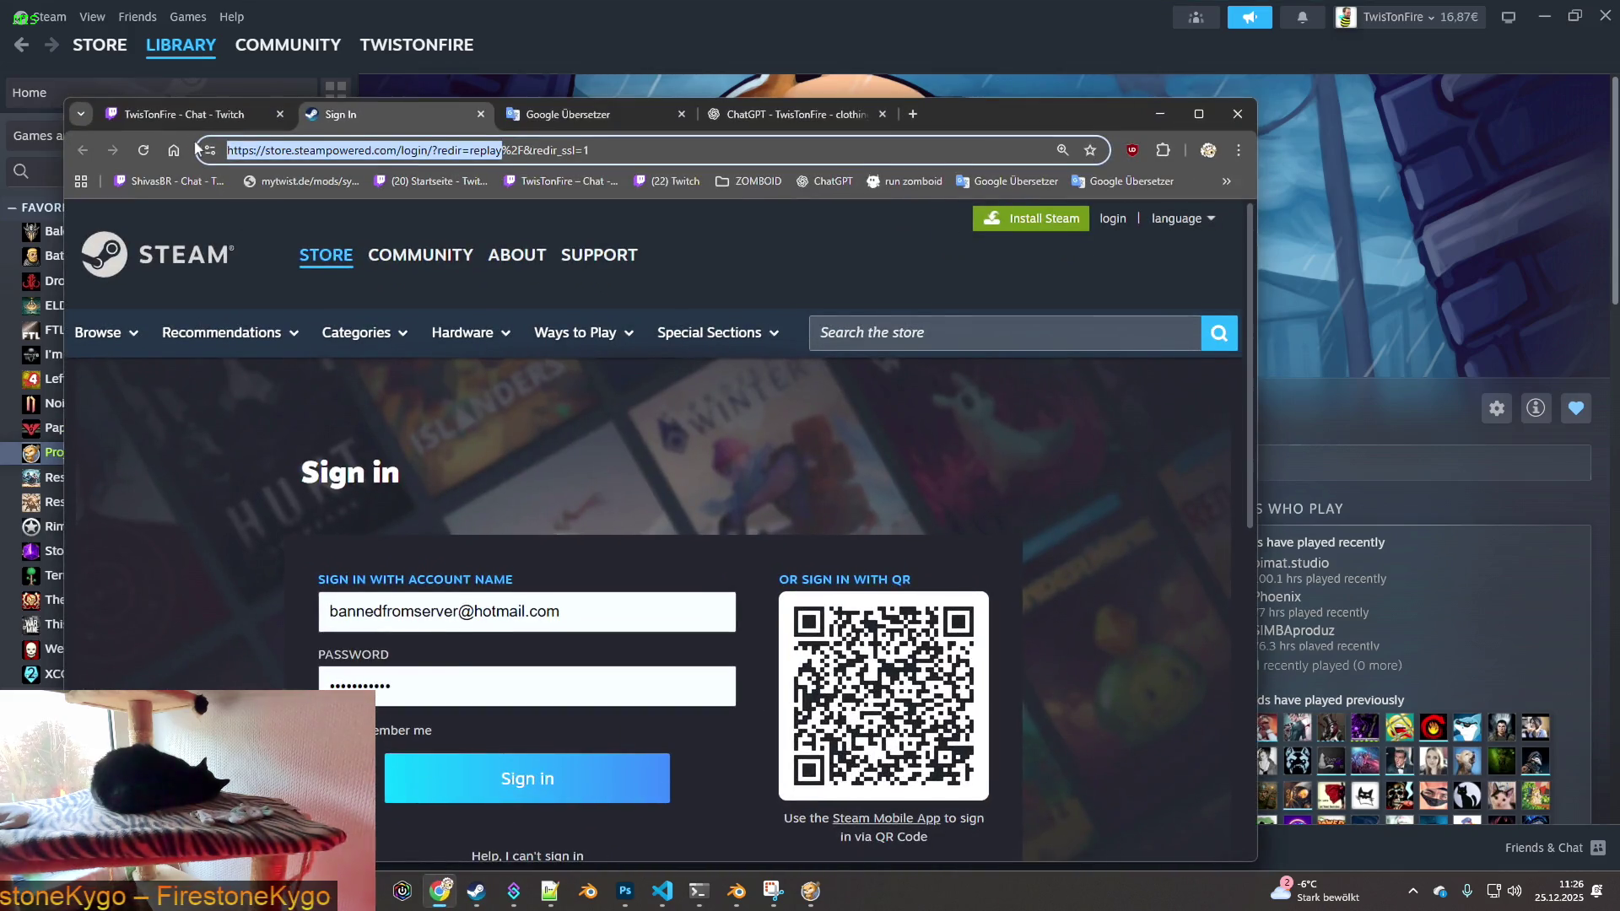
{"action": "left_click", "coordinate": [173, 114]}
{"action": "key", "text": "ctrl+v"}
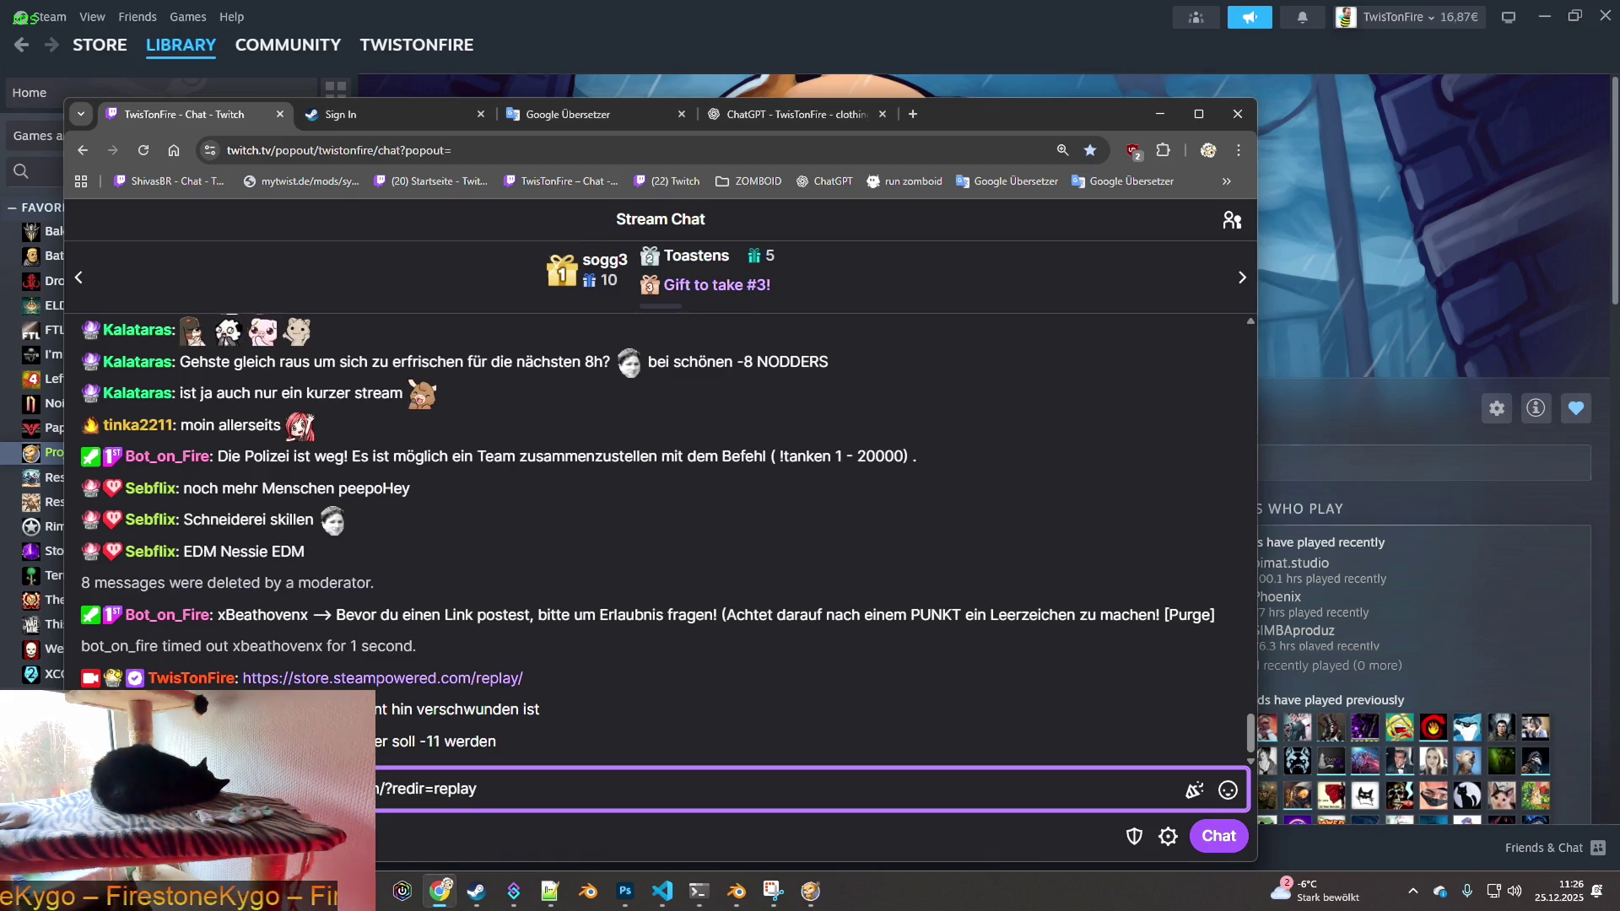
- Fix the end of the pasted Steam link and send it as a Twitch chat message
{"action": "key", "text": "BackSpace"}
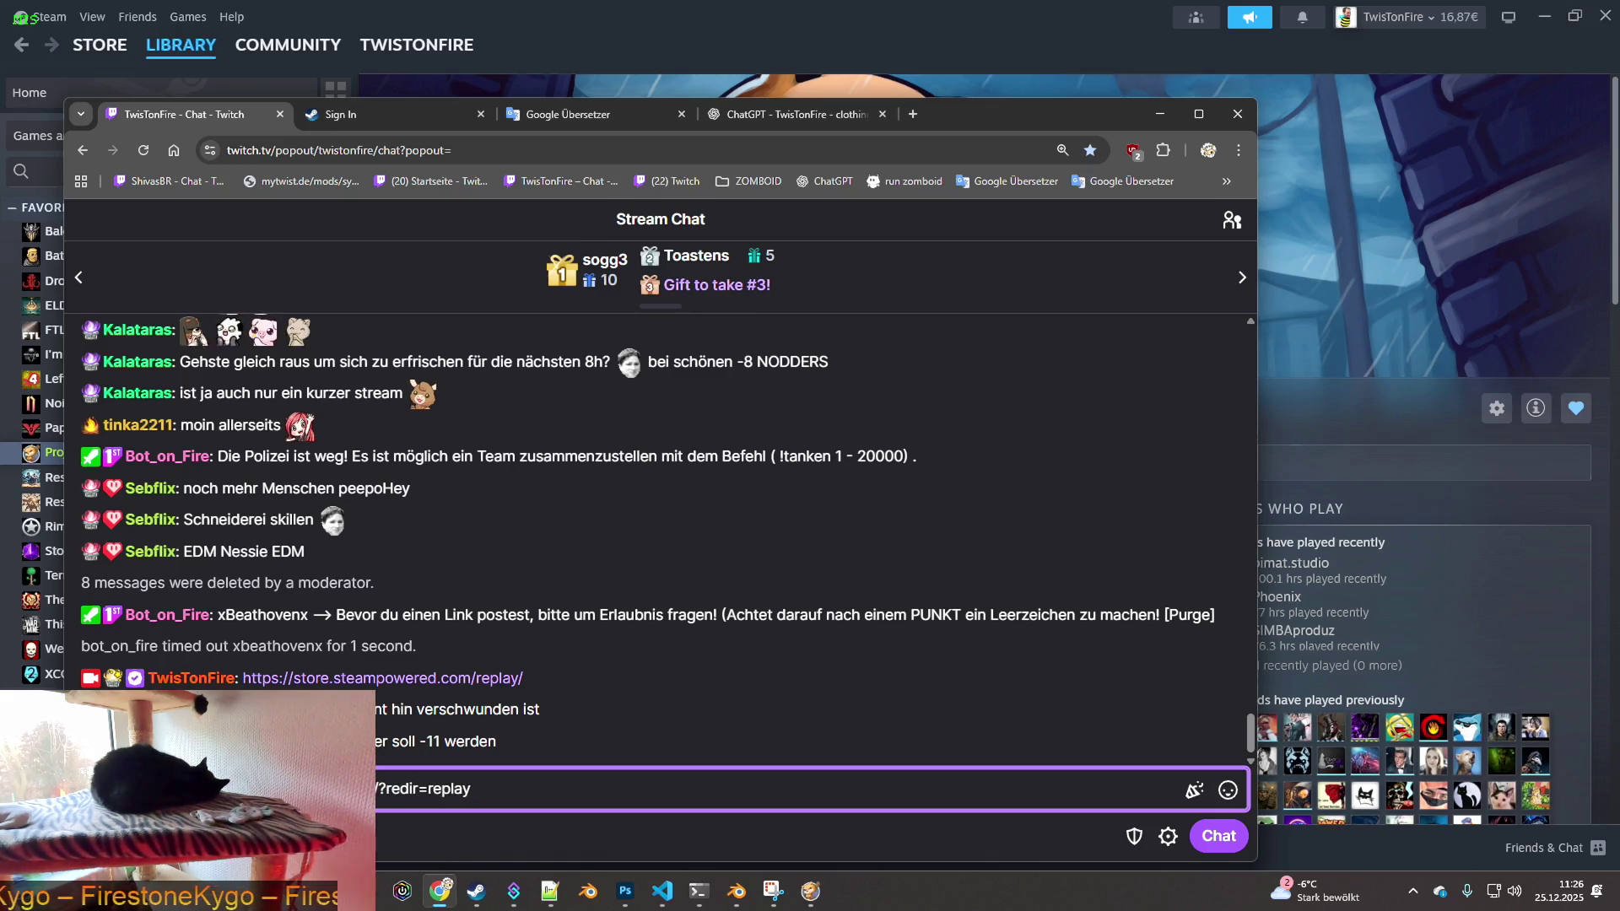
{"action": "type", "text": "in"}
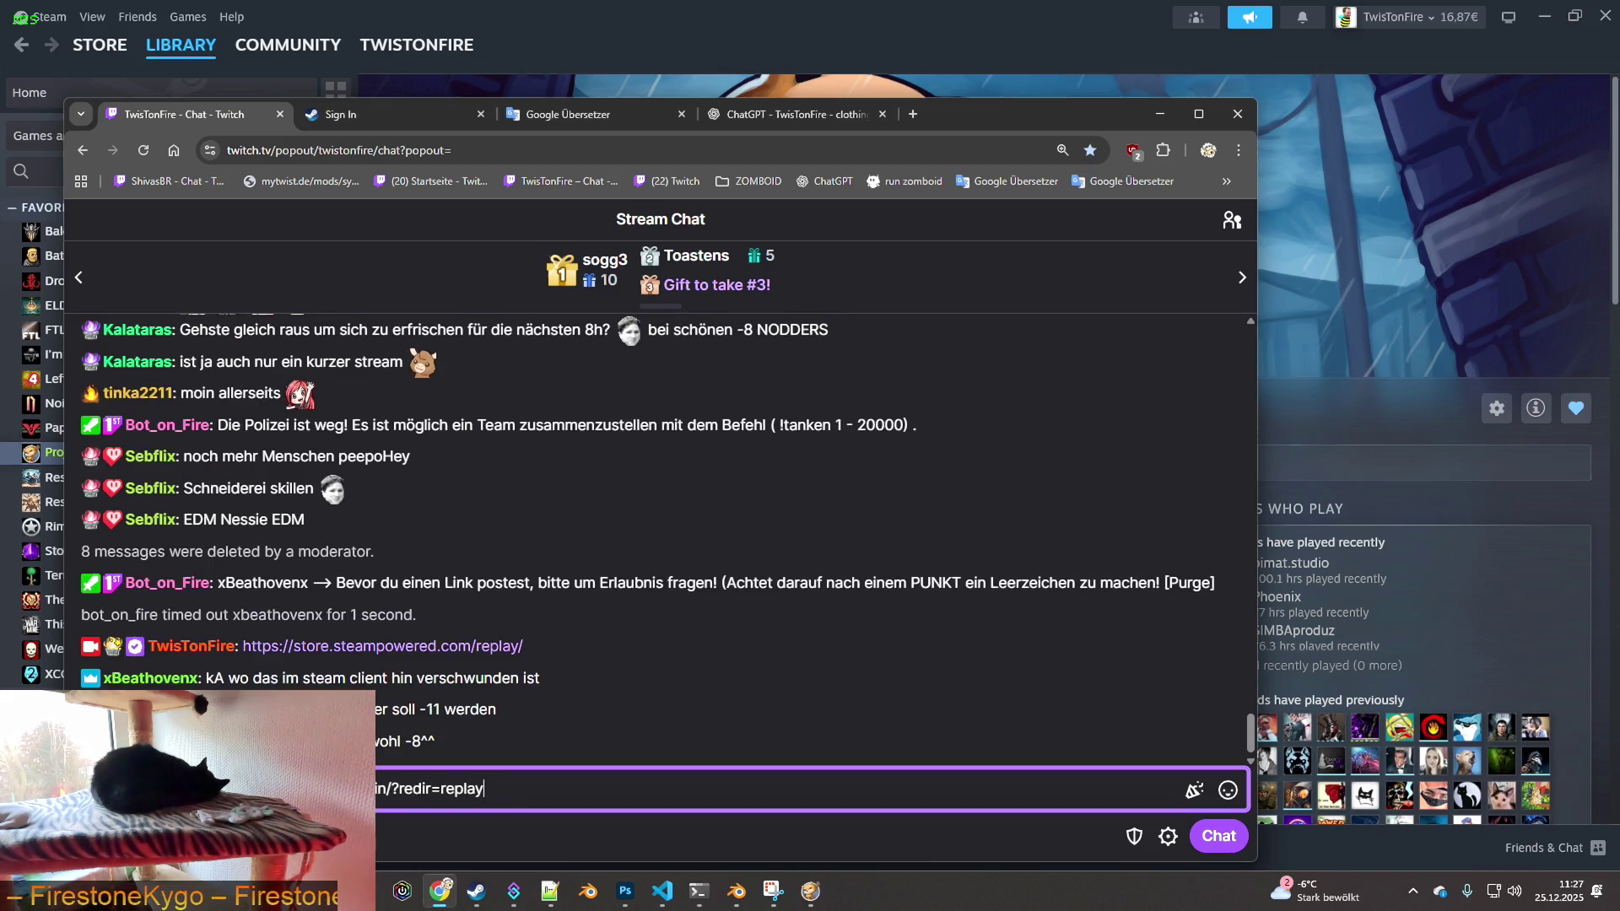
{"action": "key", "text": "Return"}
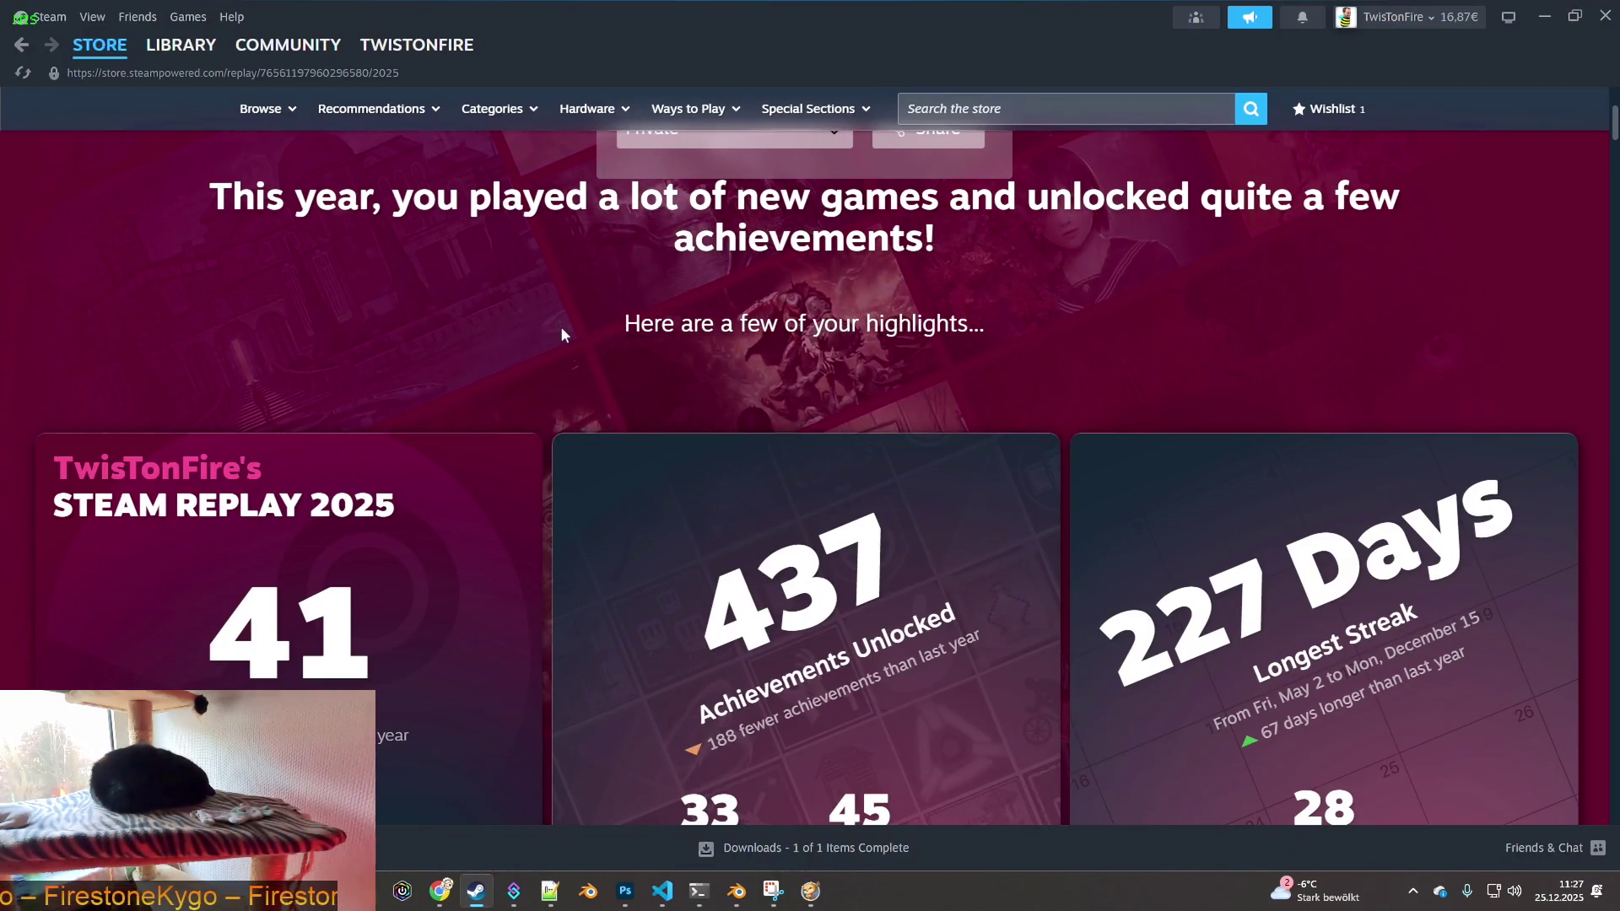
- Scroll the Replay 2025 page to How You Compare: 437 achievements versus a median of 11
{"action": "scroll", "coordinate": [550, 321], "scroll_direction": "up", "scroll_amount": 2}
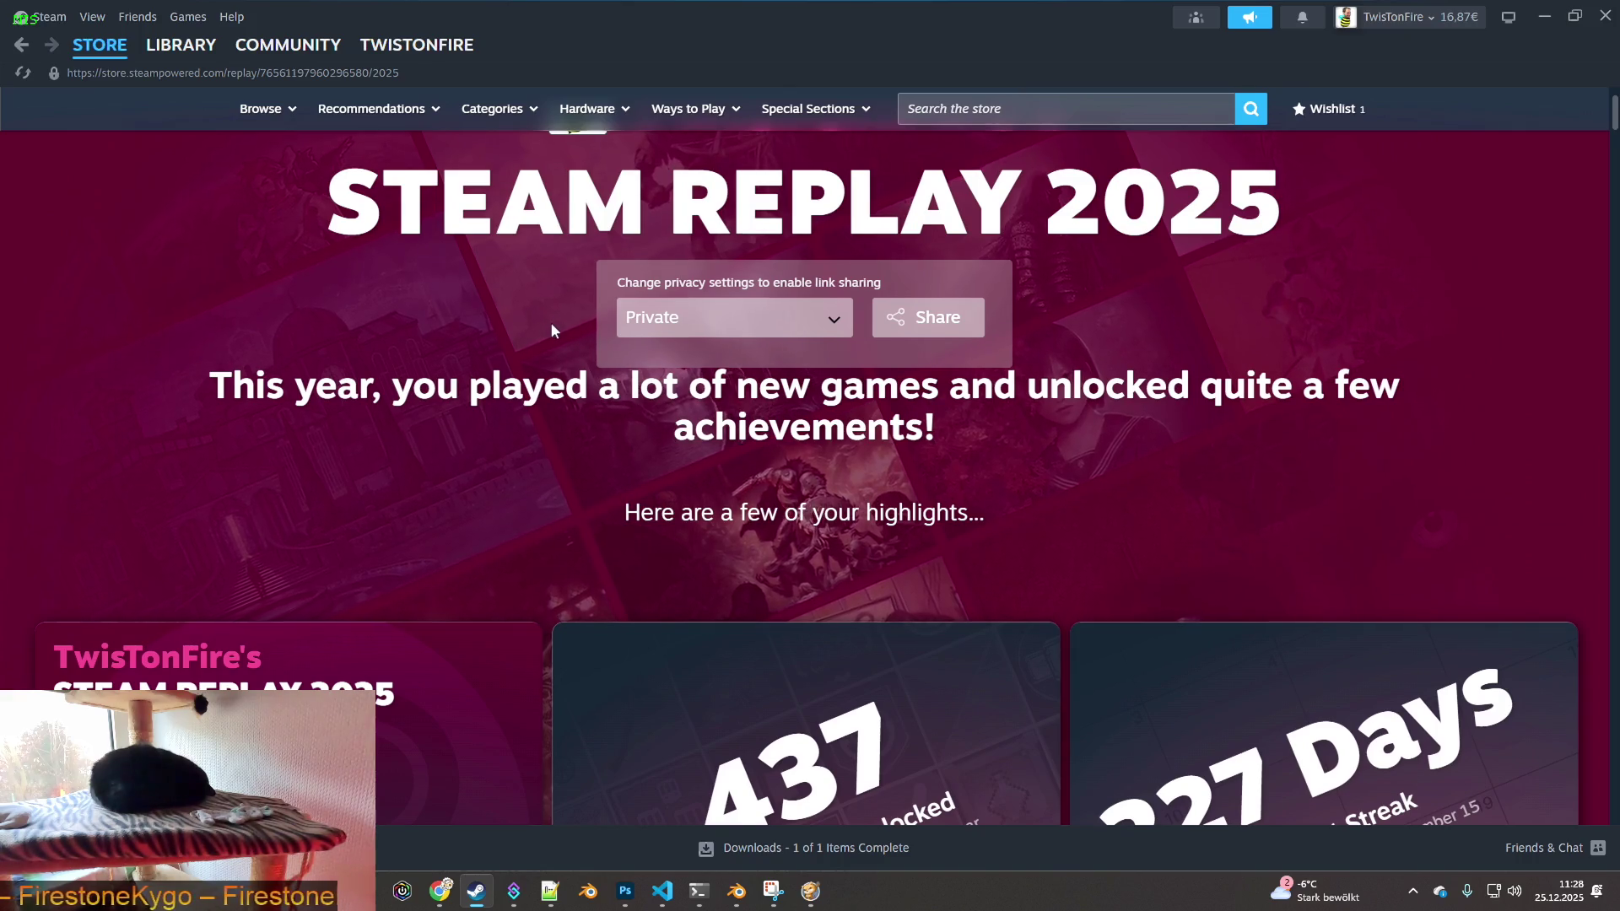
{"action": "scroll", "coordinate": [551, 319], "scroll_direction": "down", "scroll_amount": 5}
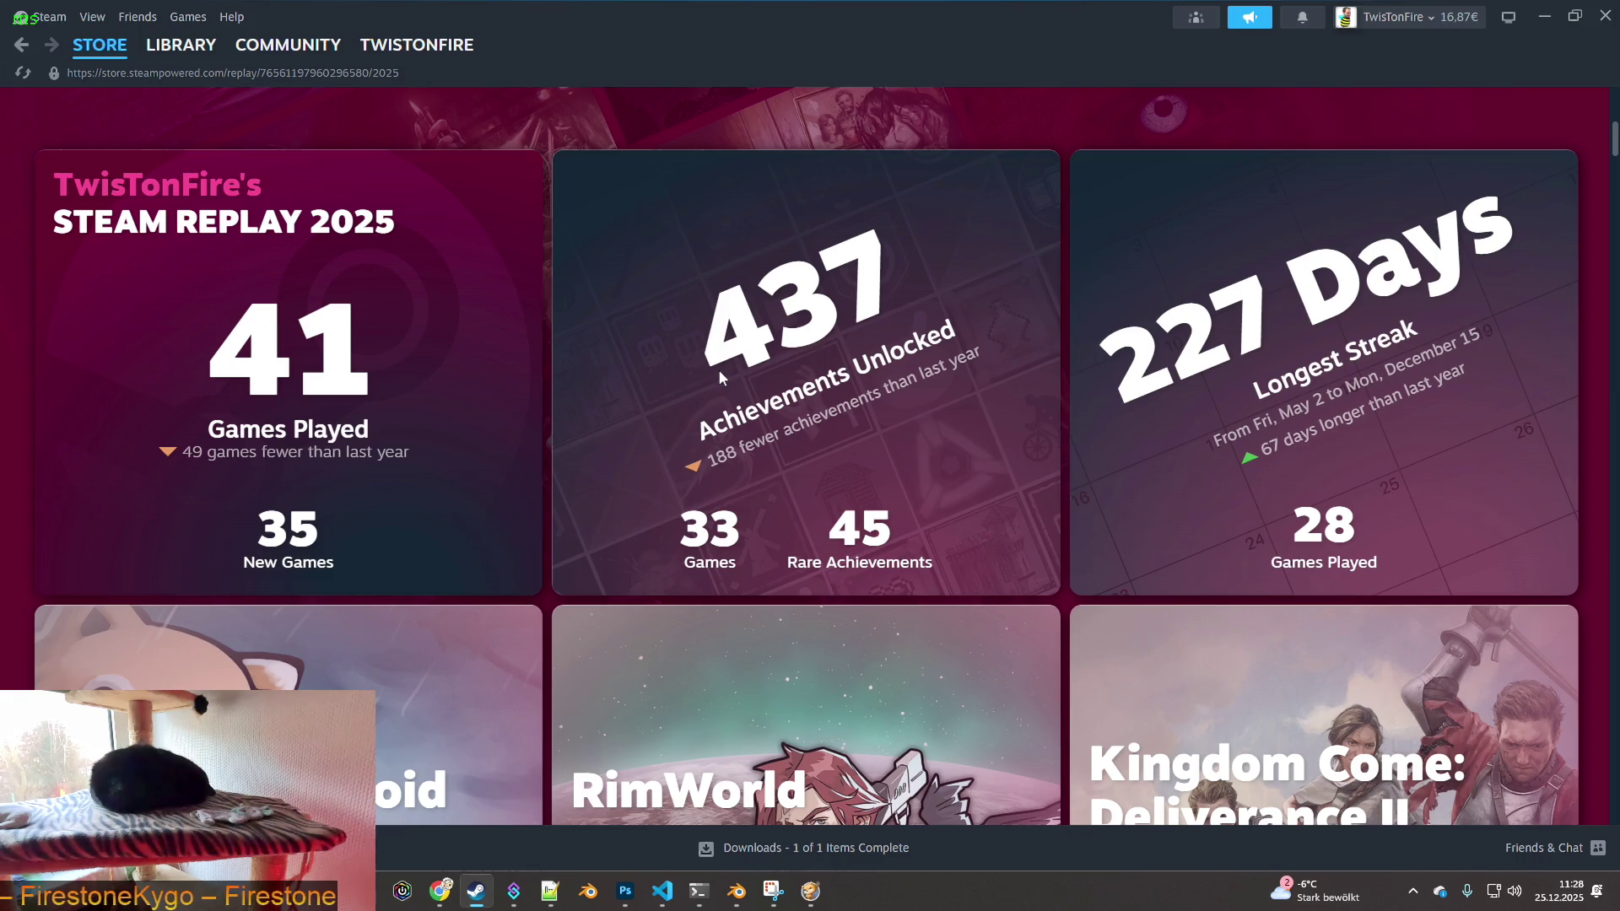
{"action": "scroll", "coordinate": [722, 368], "scroll_direction": "down", "scroll_amount": 3}
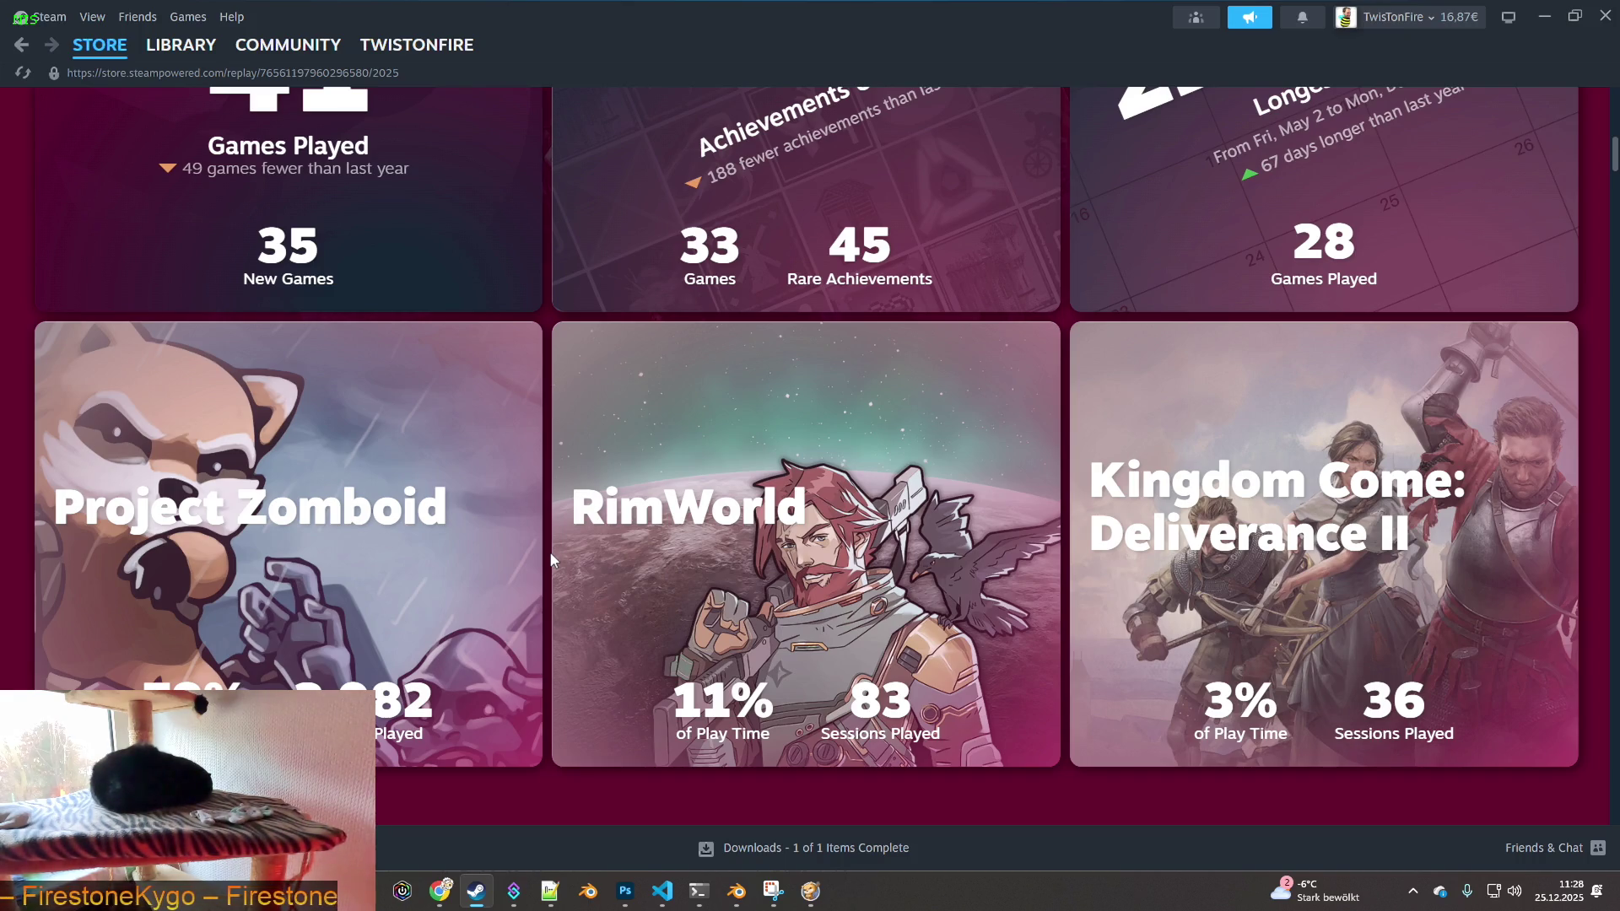
{"action": "scroll", "coordinate": [553, 557], "scroll_direction": "down", "scroll_amount": 5}
{"action": "scroll", "coordinate": [552, 557], "scroll_direction": "up", "scroll_amount": 3}
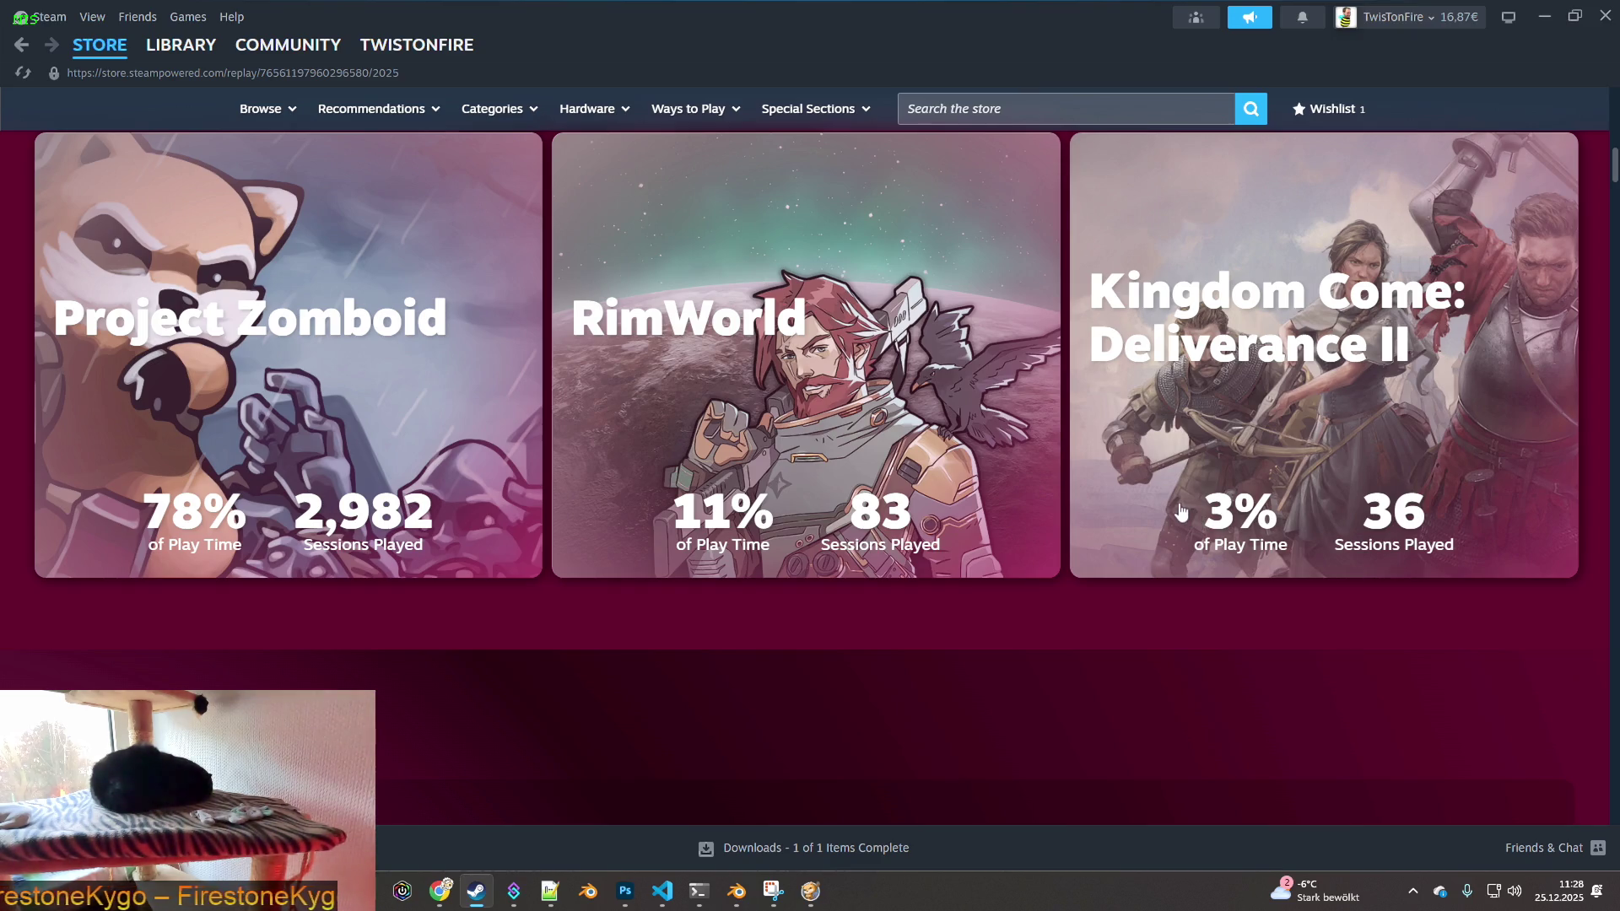
{"action": "scroll", "coordinate": [1147, 502], "scroll_direction": "down", "scroll_amount": 3}
{"action": "scroll", "coordinate": [1146, 496], "scroll_direction": "down", "scroll_amount": 2}
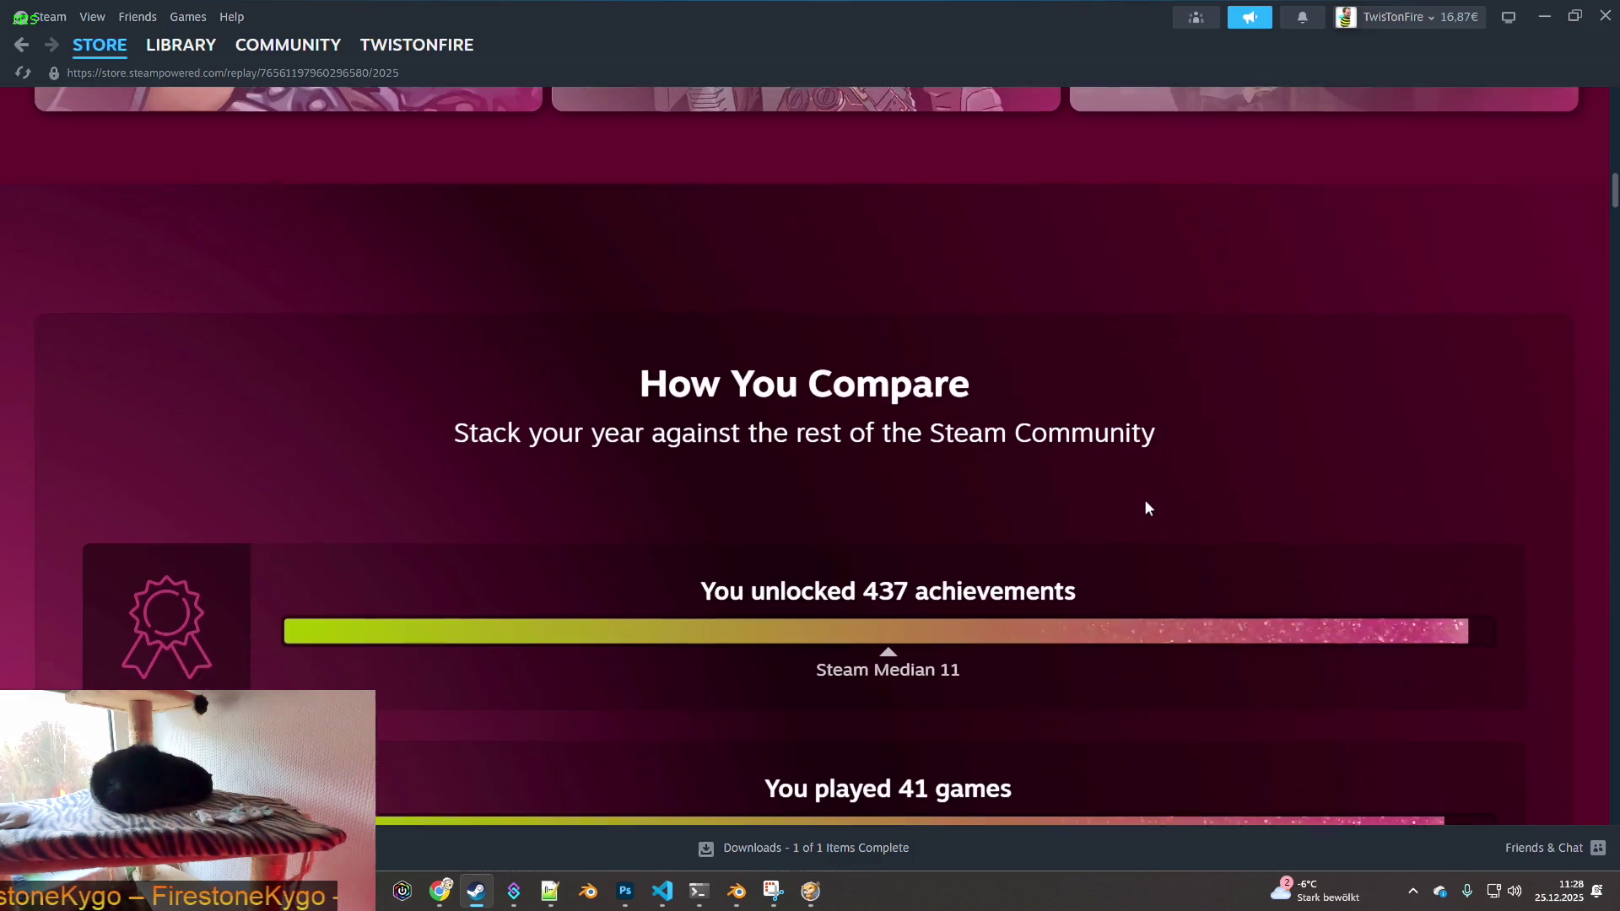
- Scroll past By the Numbers to the top games, led by Project Zomboid at 78%
{"action": "scroll", "coordinate": [1146, 501], "scroll_direction": "down", "scroll_amount": 2}
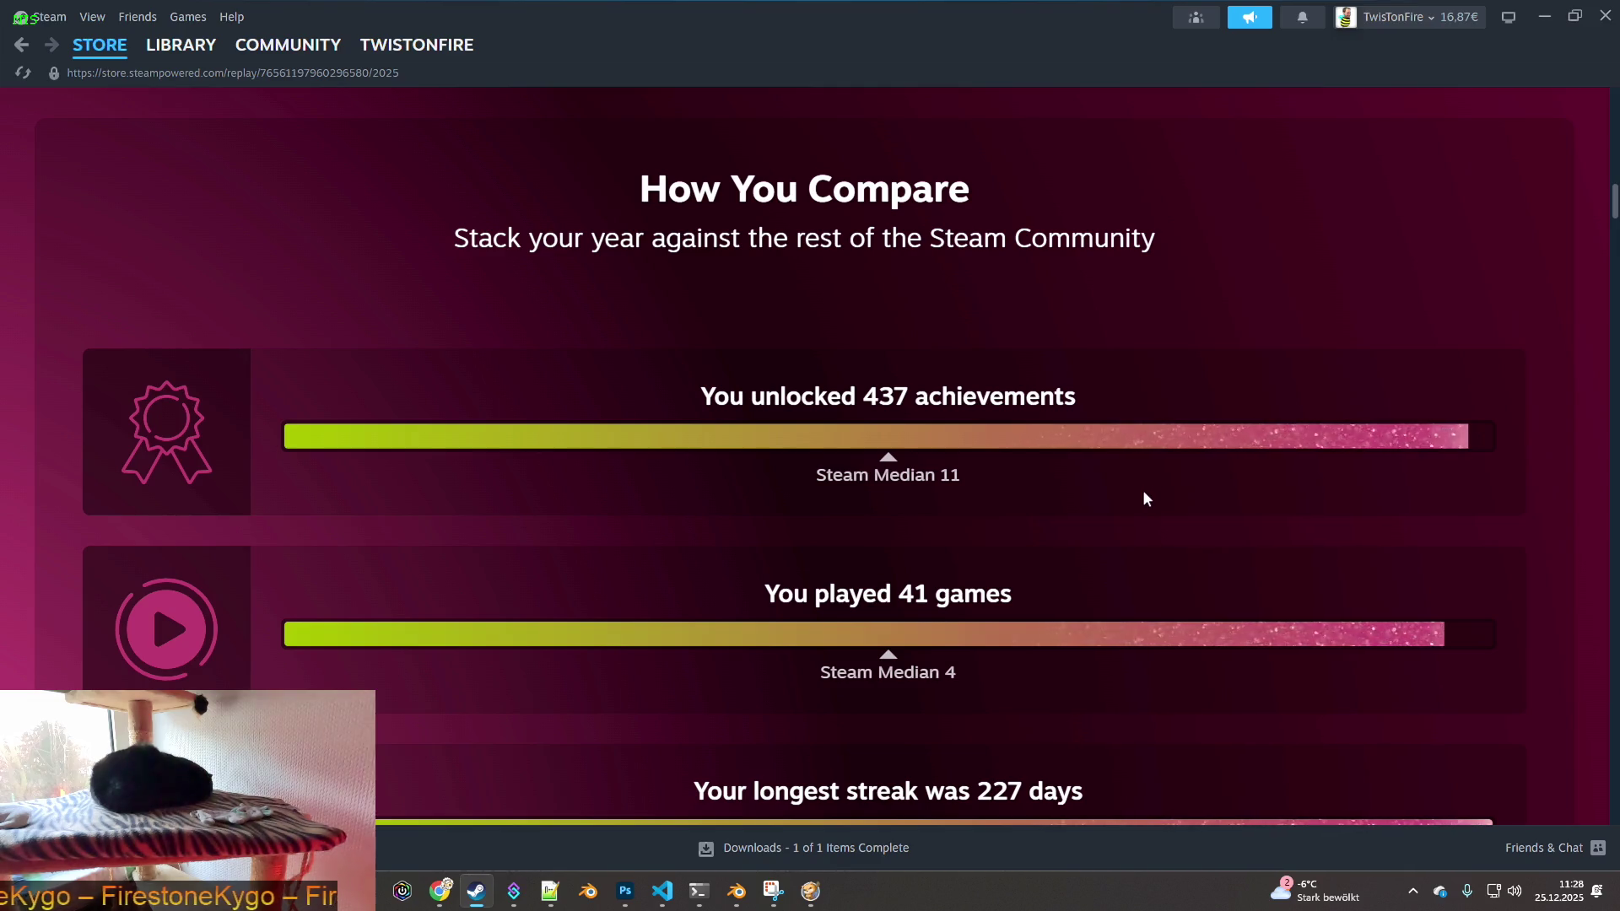
{"action": "scroll", "coordinate": [1146, 498], "scroll_direction": "down", "scroll_amount": 1}
{"action": "scroll", "coordinate": [1145, 498], "scroll_direction": "down", "scroll_amount": 1}
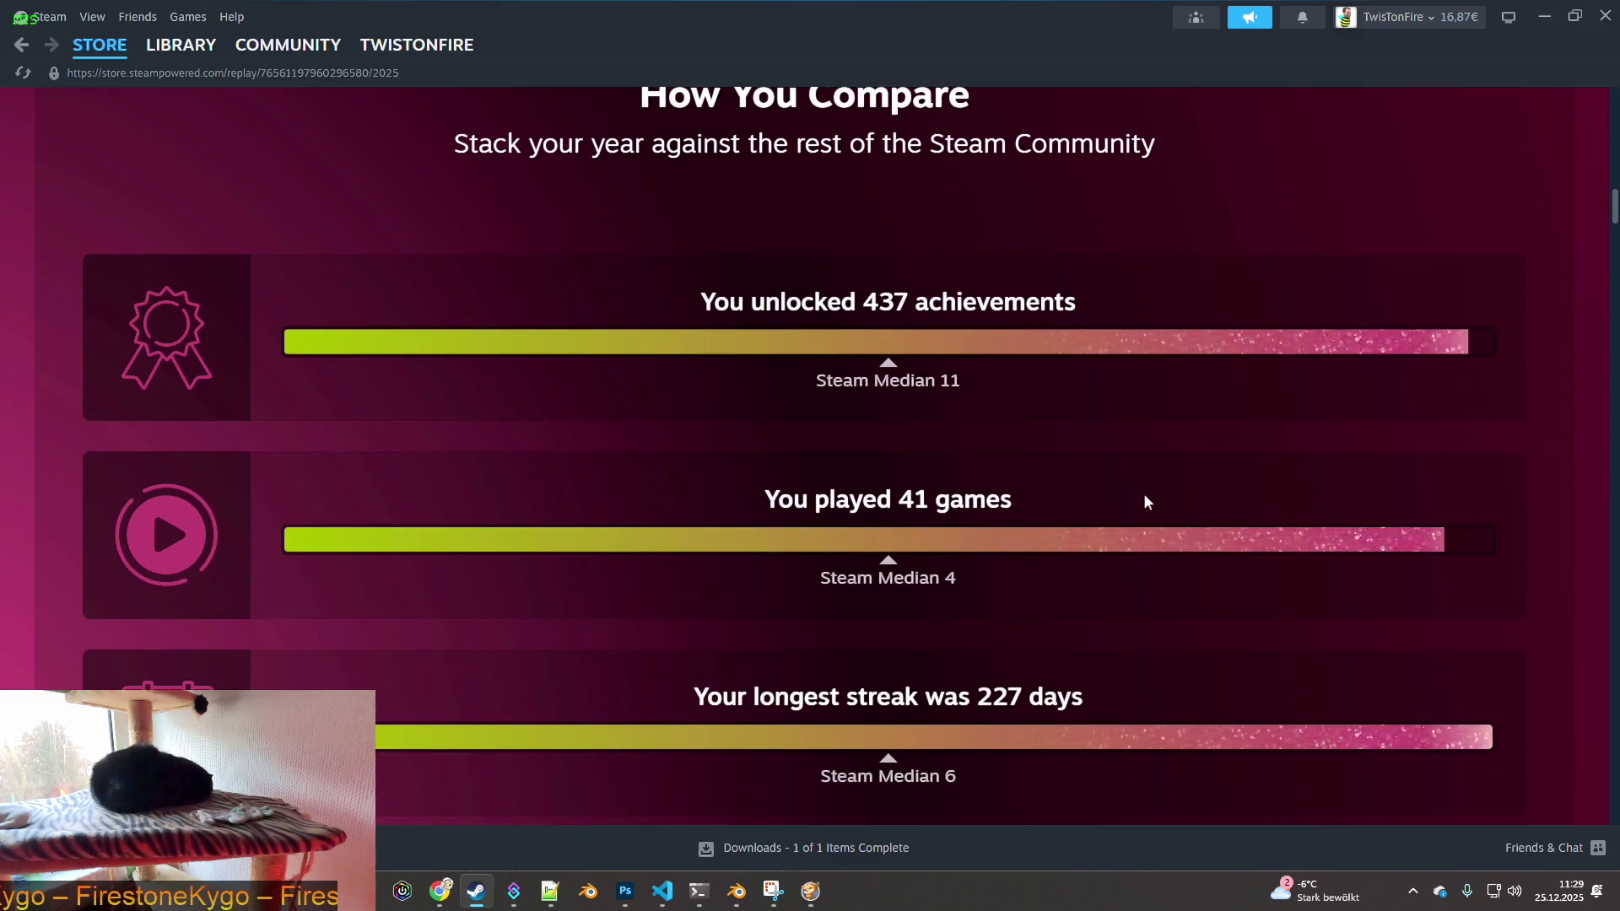
{"action": "scroll", "coordinate": [1146, 498], "scroll_direction": "down", "scroll_amount": 4}
{"action": "scroll", "coordinate": [1147, 502], "scroll_direction": "down", "scroll_amount": 2}
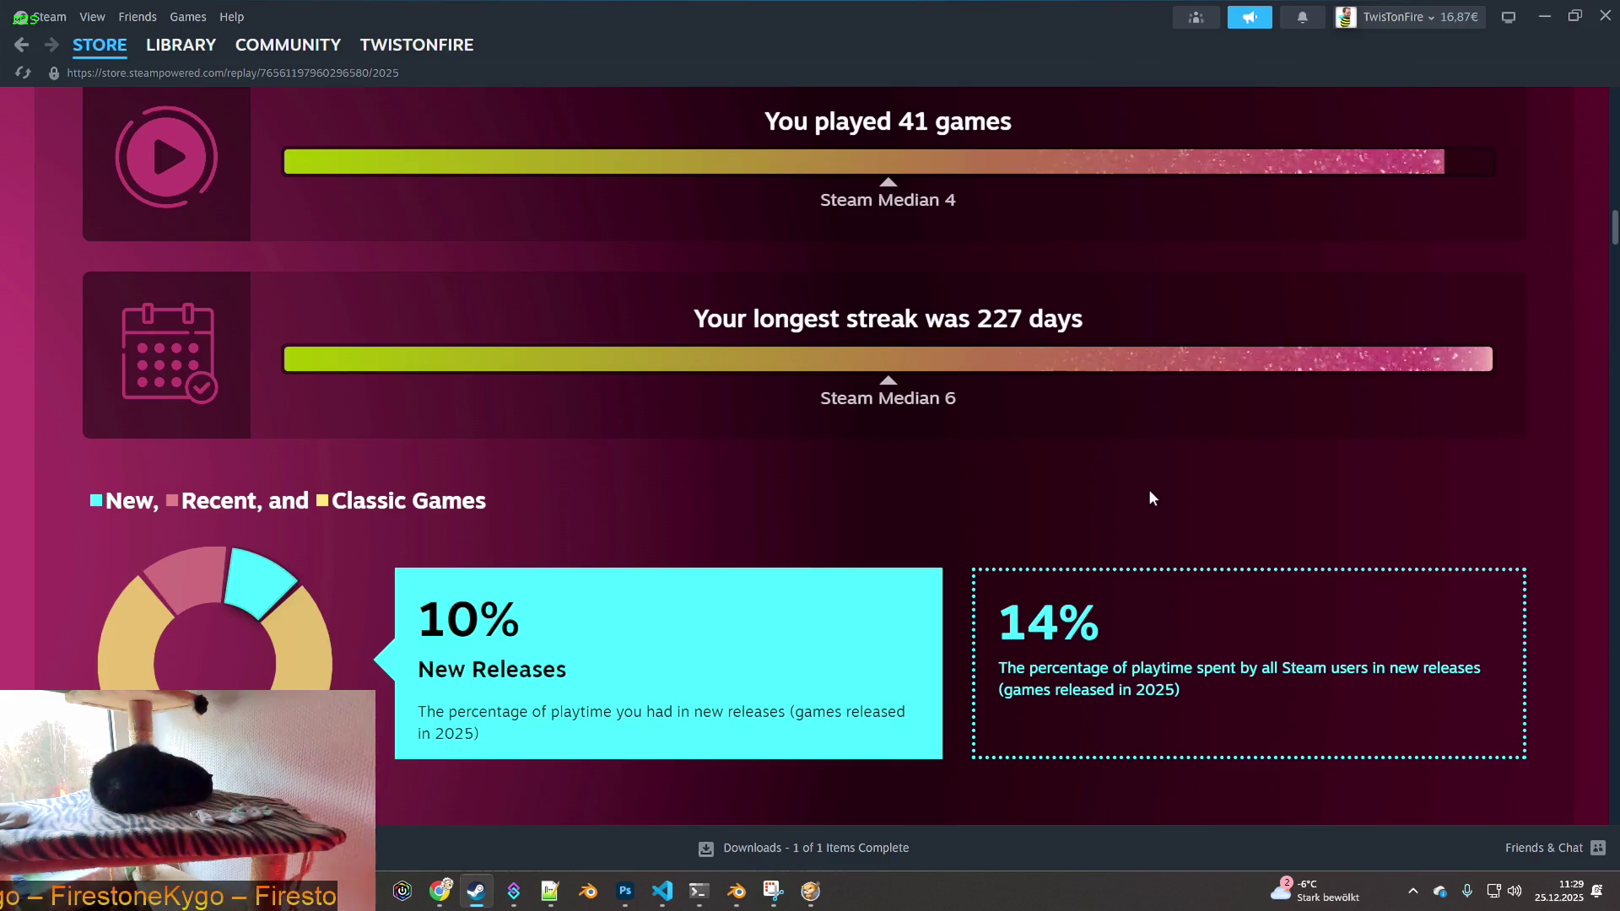
{"action": "scroll", "coordinate": [1145, 498], "scroll_direction": "down", "scroll_amount": 3}
{"action": "scroll", "coordinate": [1146, 489], "scroll_direction": "down", "scroll_amount": 4}
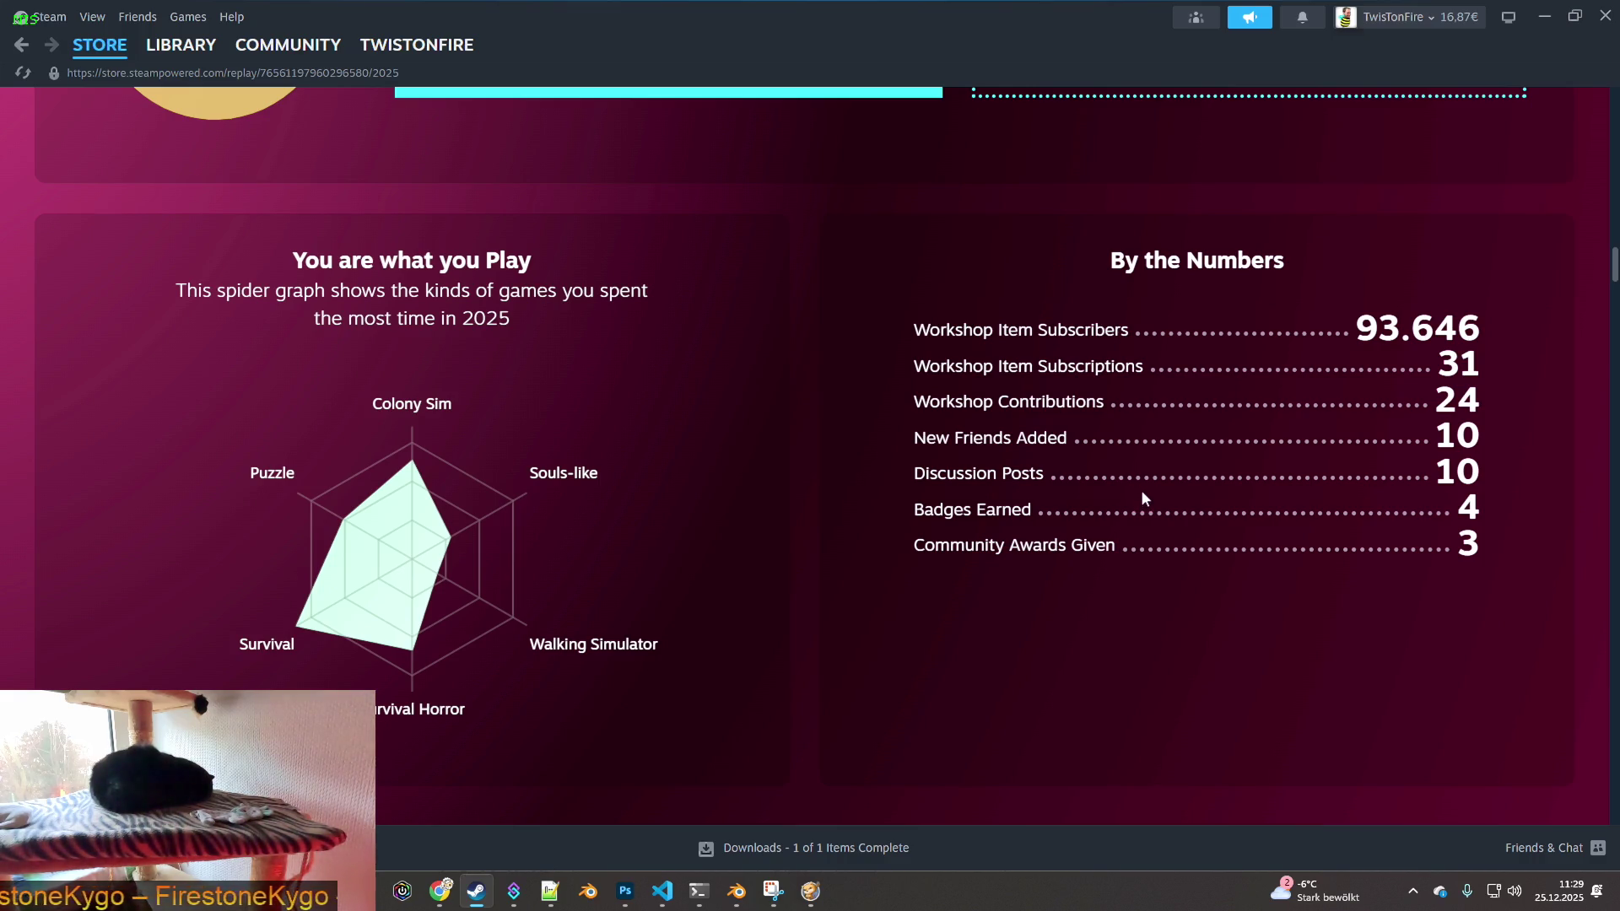
{"action": "scroll", "coordinate": [1143, 495], "scroll_direction": "down", "scroll_amount": 5}
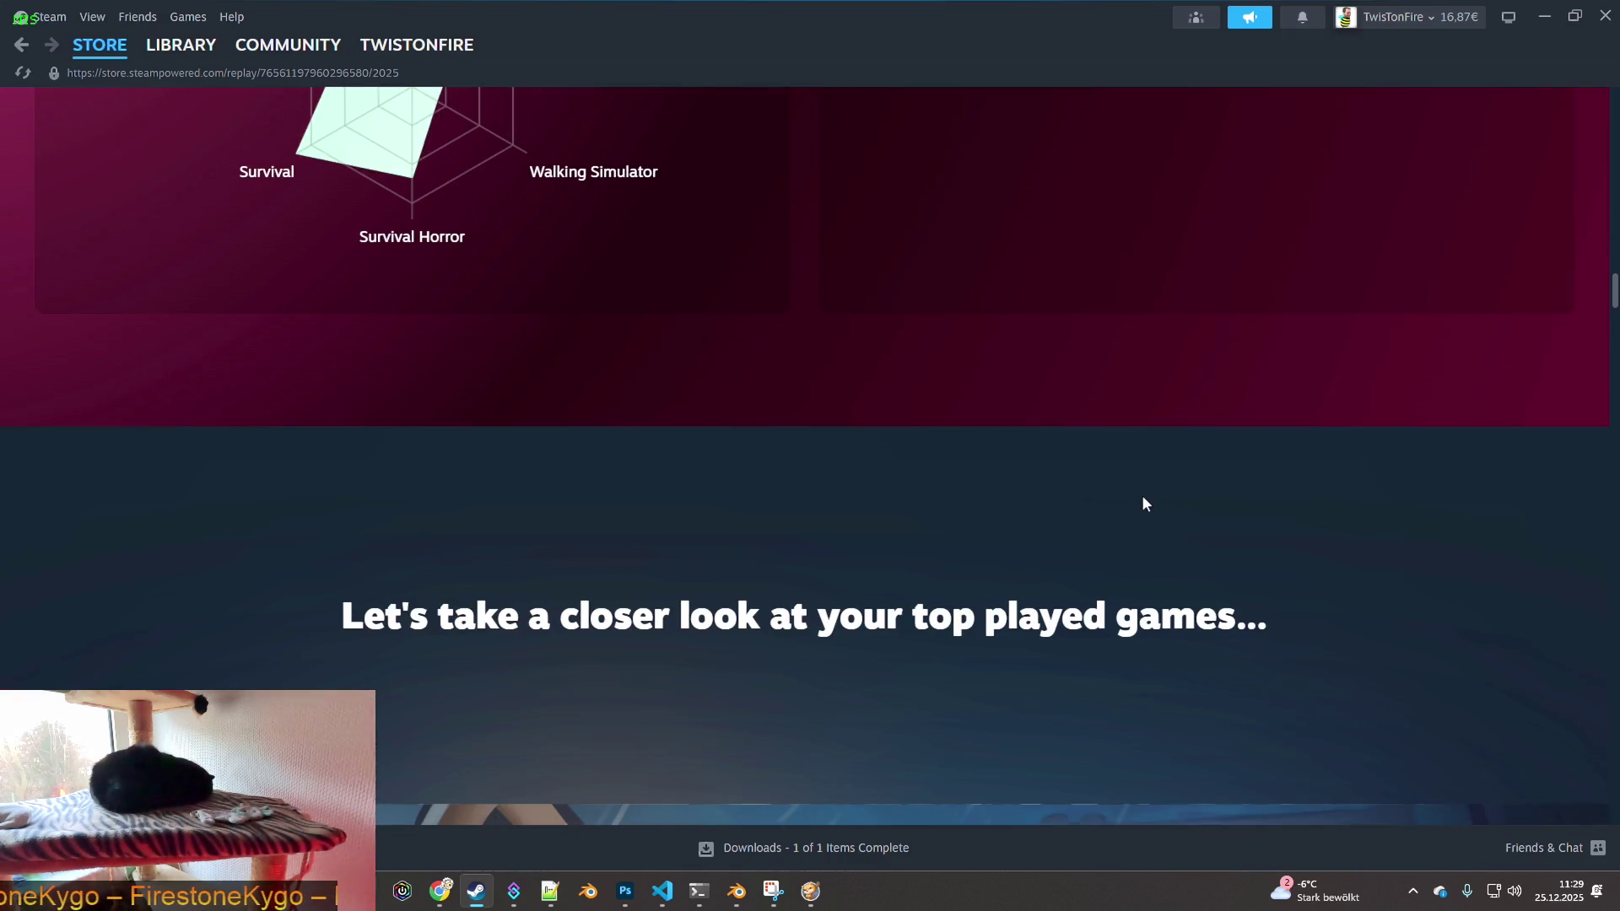
{"action": "scroll", "coordinate": [1142, 495], "scroll_direction": "down", "scroll_amount": 4}
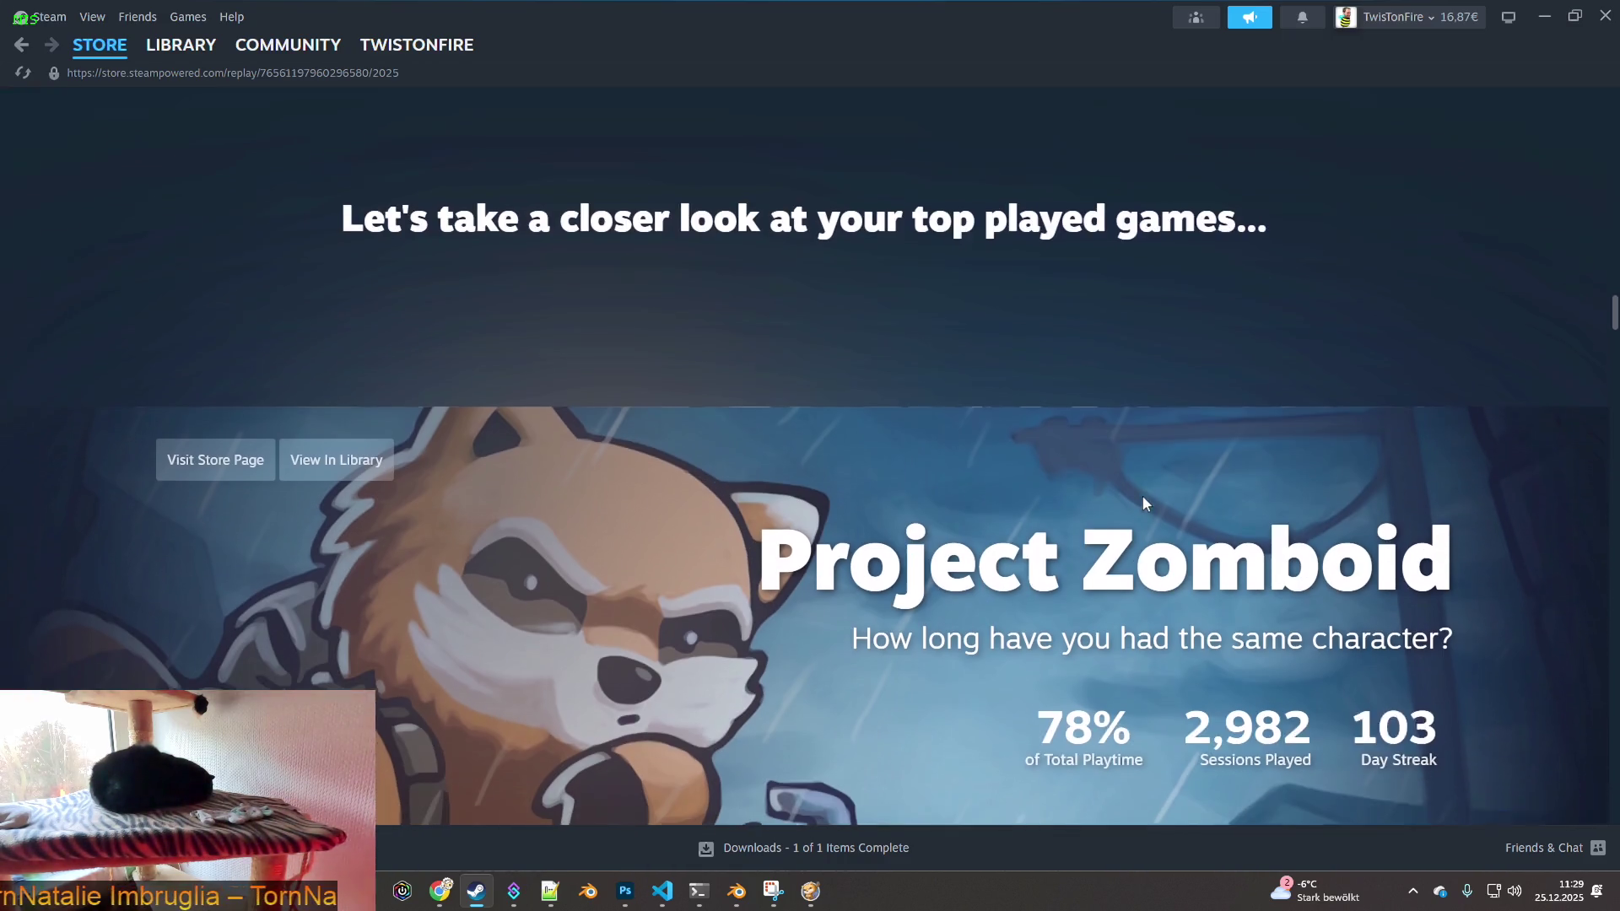
- Scroll down the Replay page to the grid of played games
{"action": "scroll", "coordinate": [1143, 495], "scroll_direction": "down", "scroll_amount": 2}
{"action": "scroll", "coordinate": [1143, 496], "scroll_direction": "down", "scroll_amount": 3}
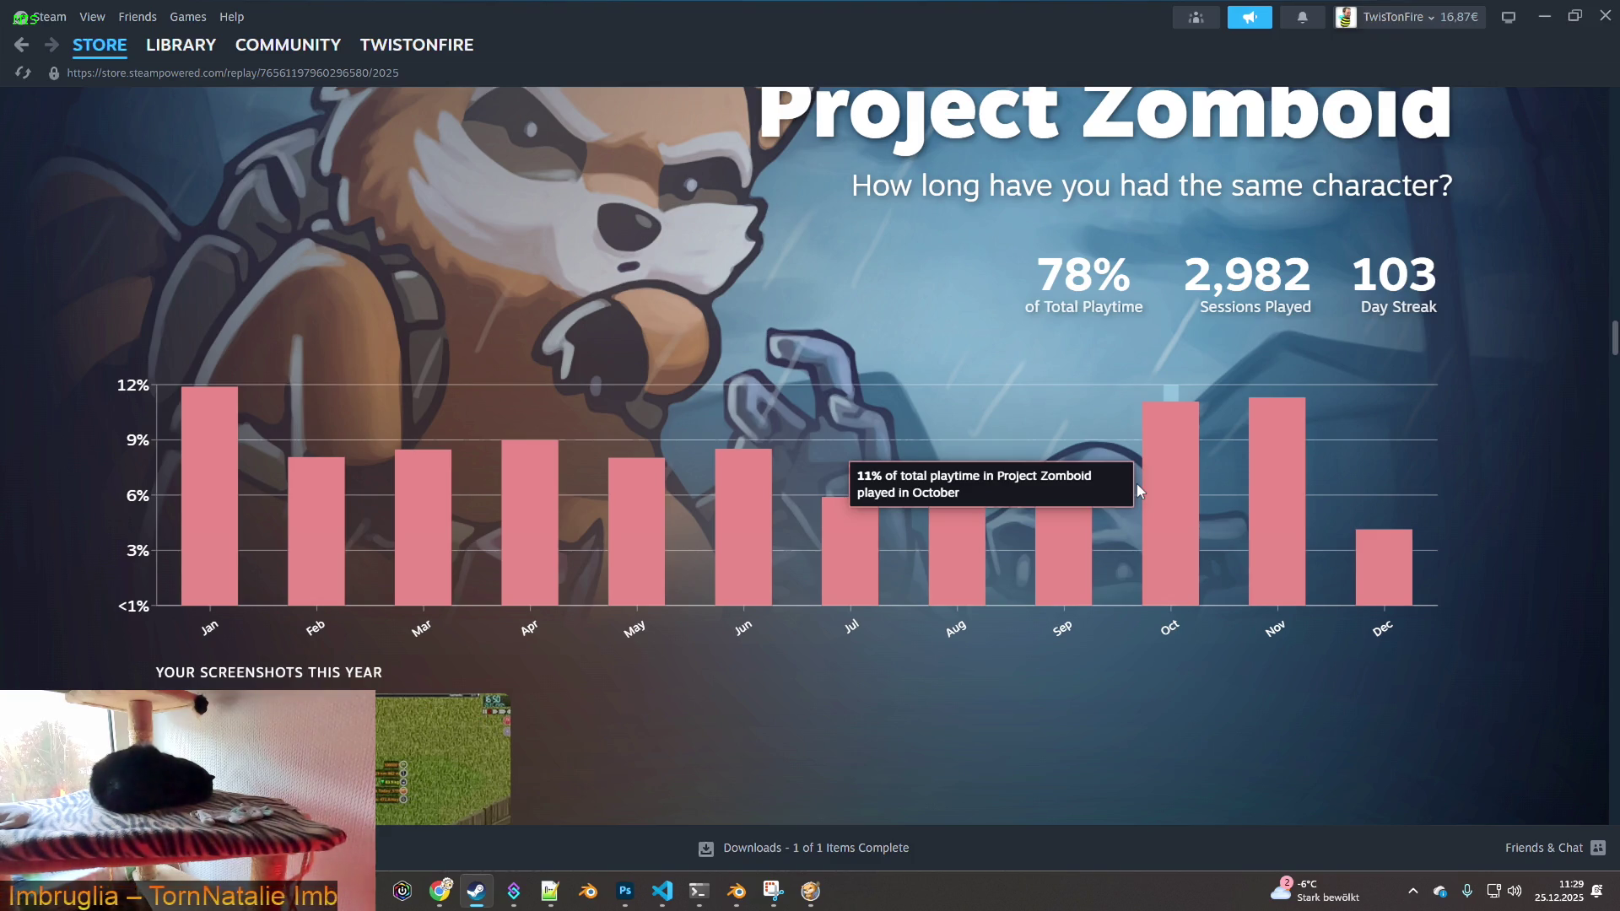
{"action": "scroll", "coordinate": [1137, 487], "scroll_direction": "down", "scroll_amount": 2}
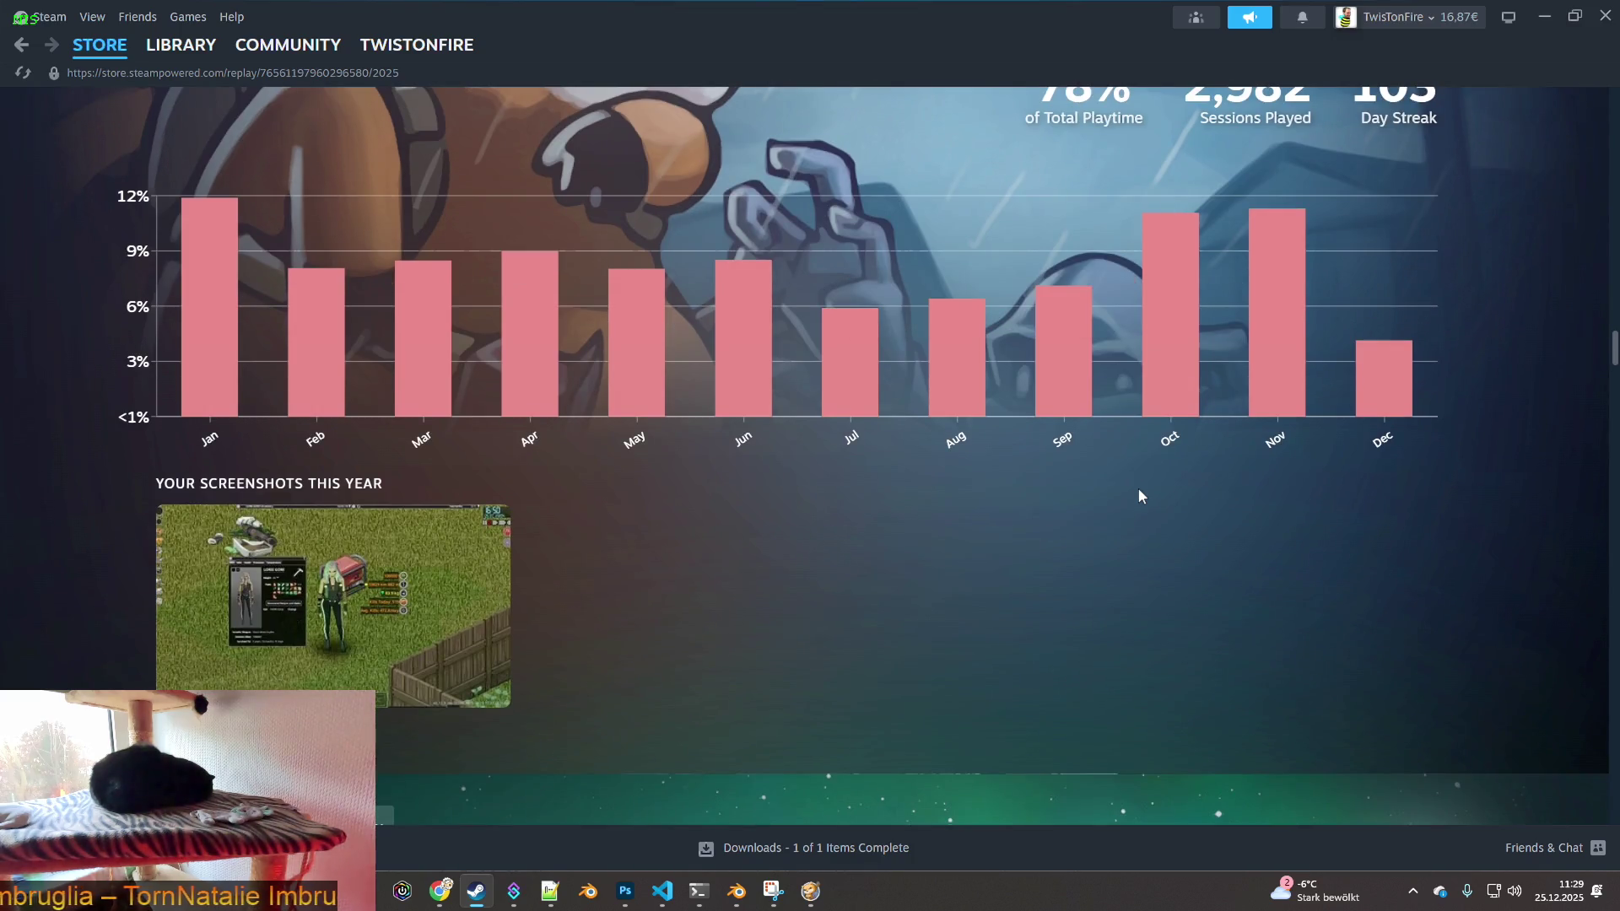
{"action": "scroll", "coordinate": [1138, 487], "scroll_direction": "down", "scroll_amount": 7}
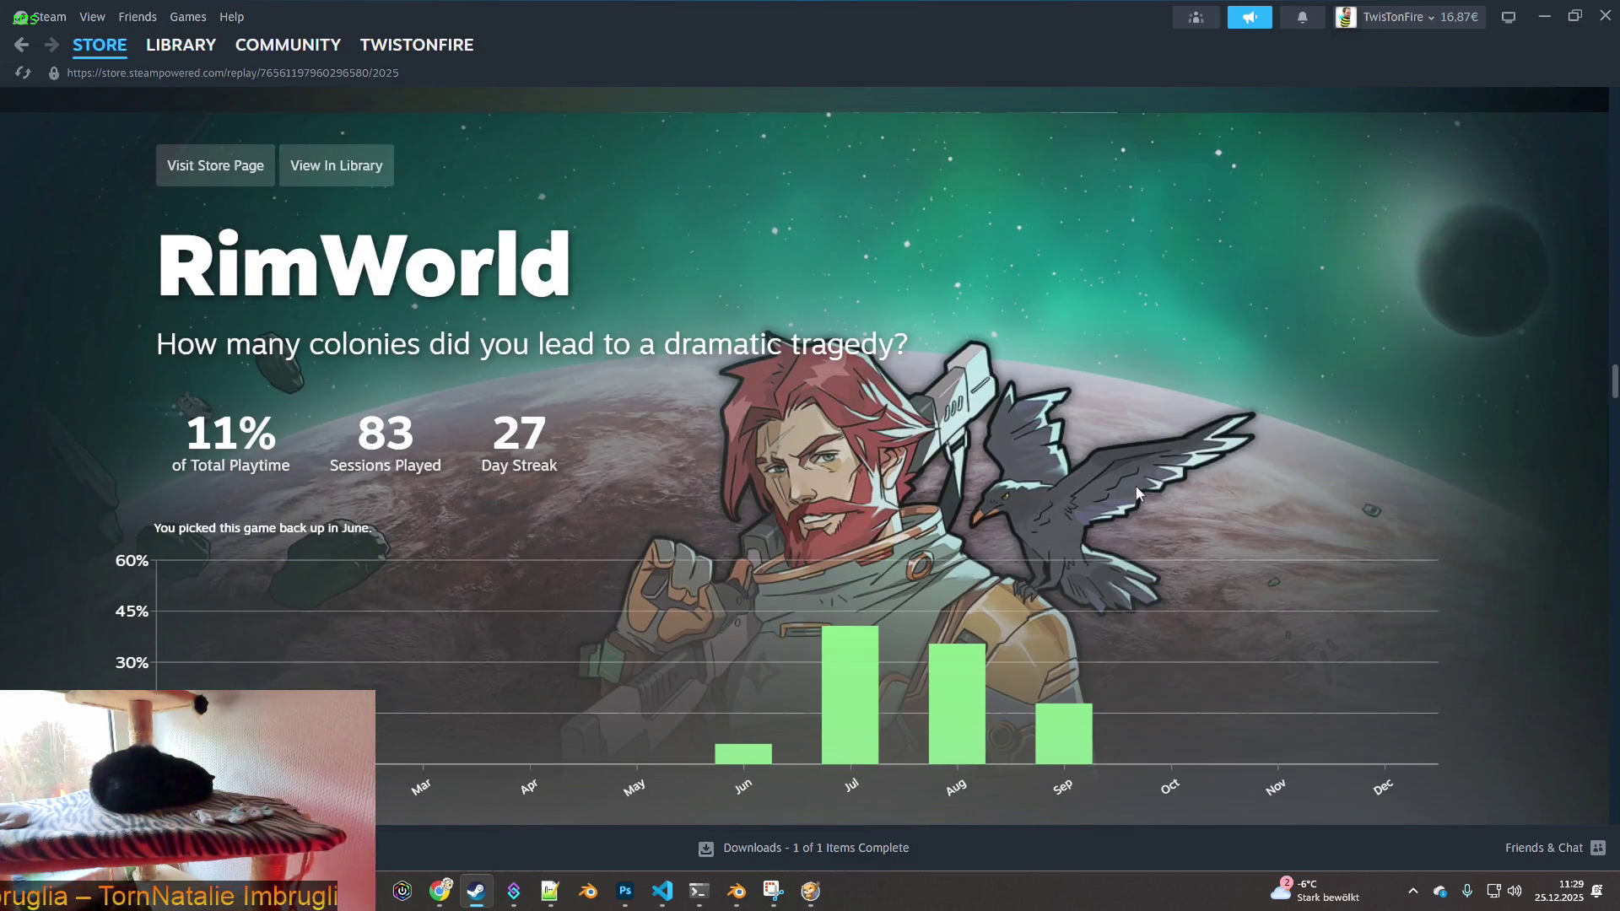
{"action": "scroll", "coordinate": [1135, 489], "scroll_direction": "down", "scroll_amount": 2}
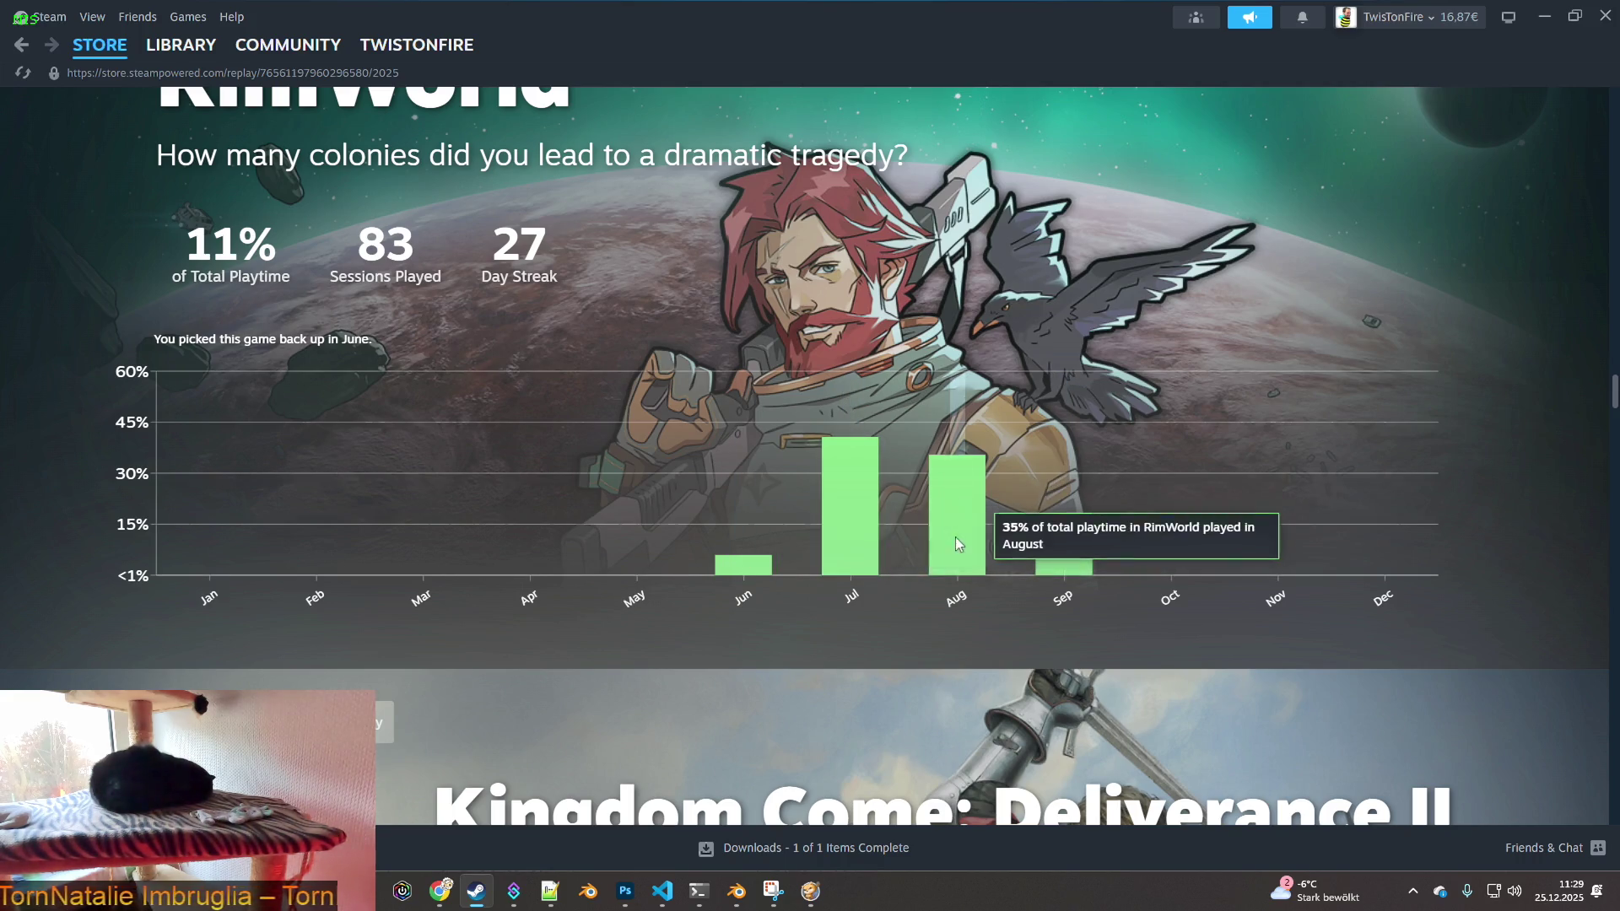
{"action": "scroll", "coordinate": [1075, 541], "scroll_direction": "down", "scroll_amount": 5}
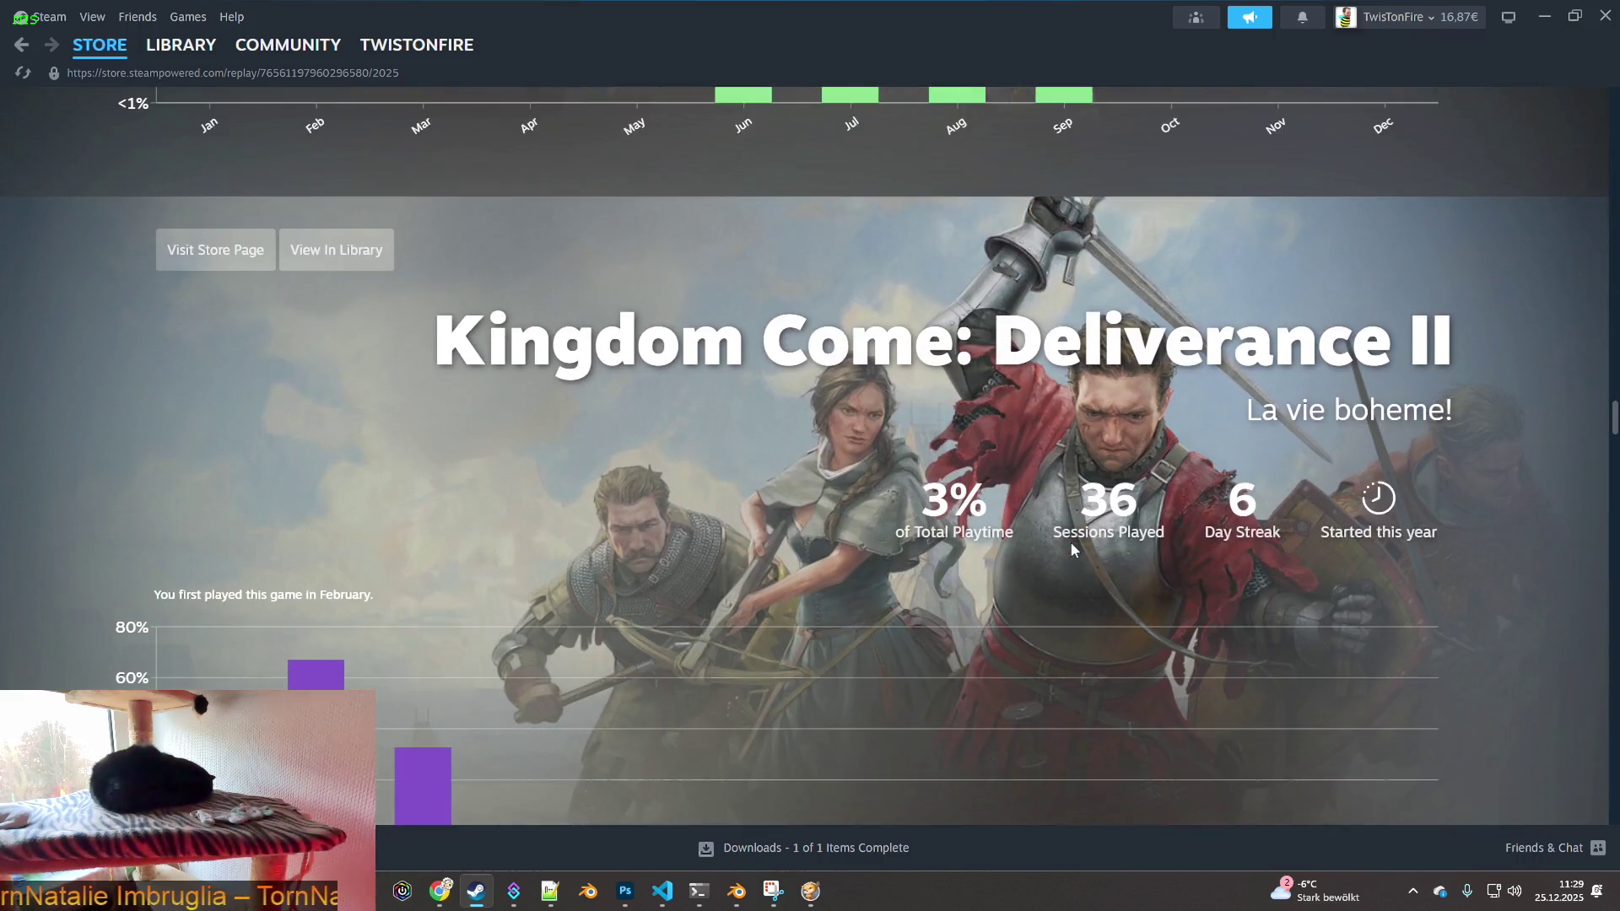
{"action": "scroll", "coordinate": [1071, 542], "scroll_direction": "down", "scroll_amount": 3}
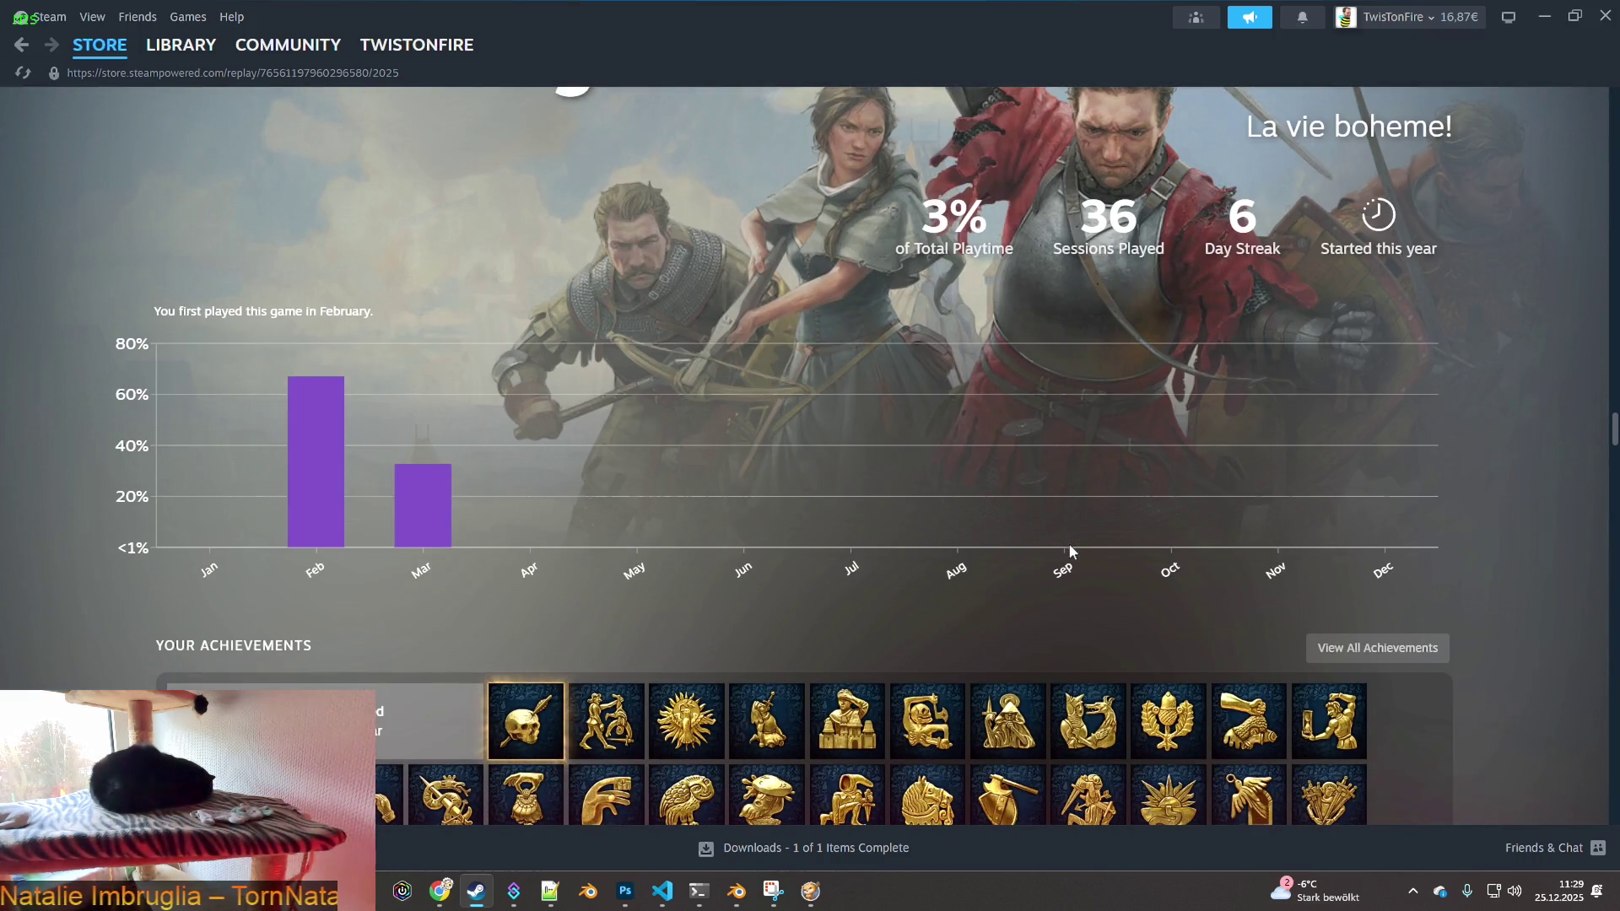
{"action": "scroll", "coordinate": [1068, 547], "scroll_direction": "down", "scroll_amount": 7}
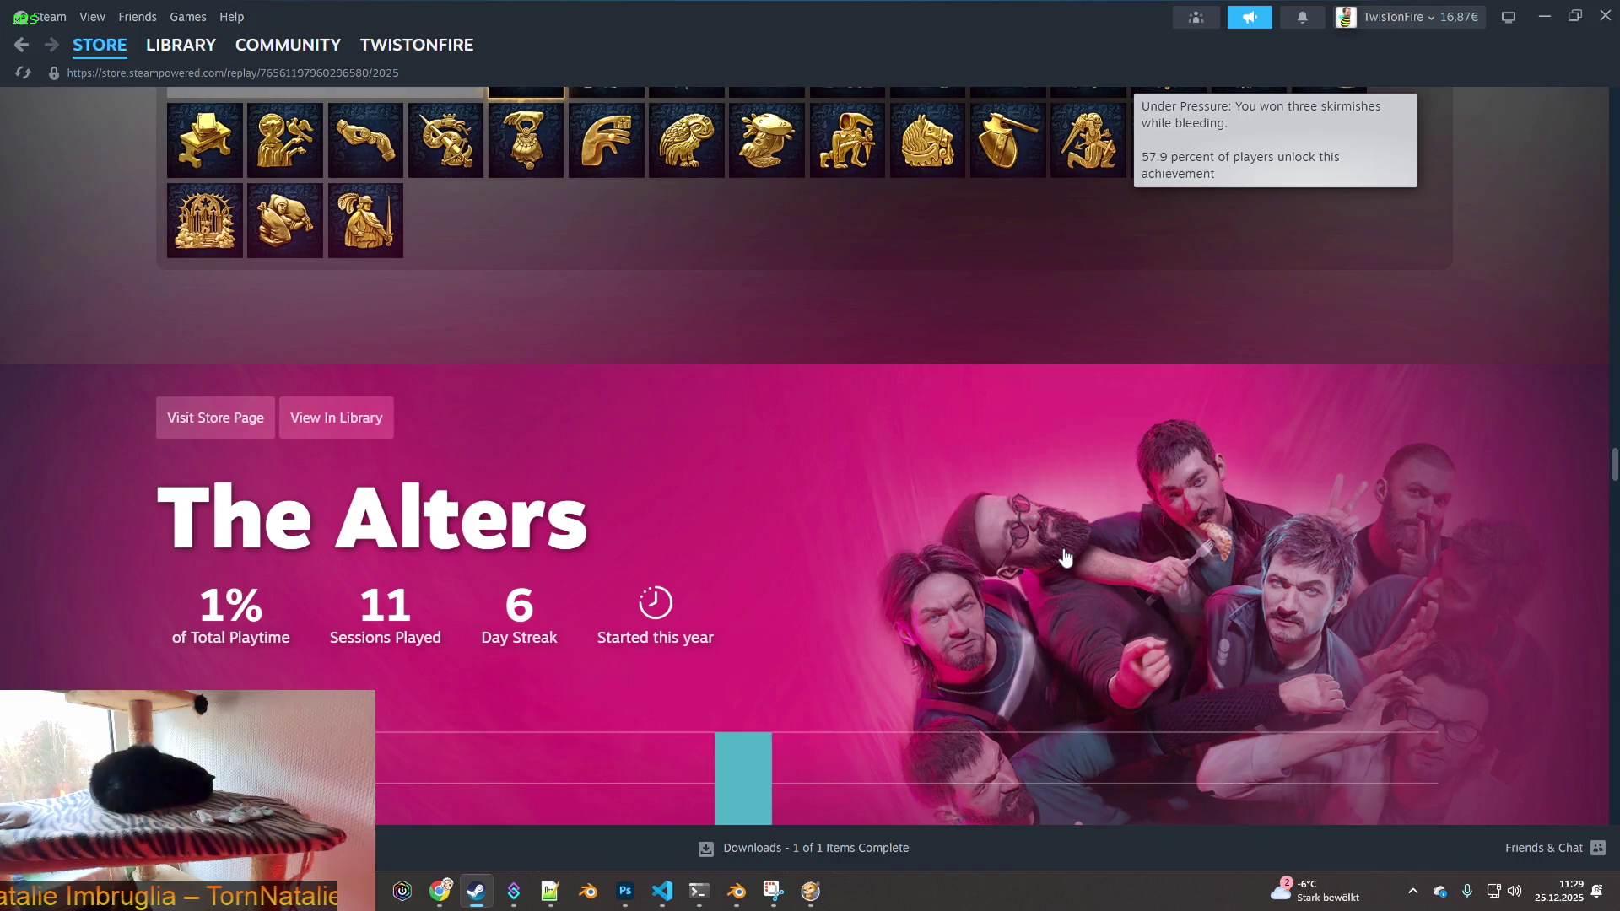
{"action": "scroll", "coordinate": [1065, 557], "scroll_direction": "down", "scroll_amount": 6}
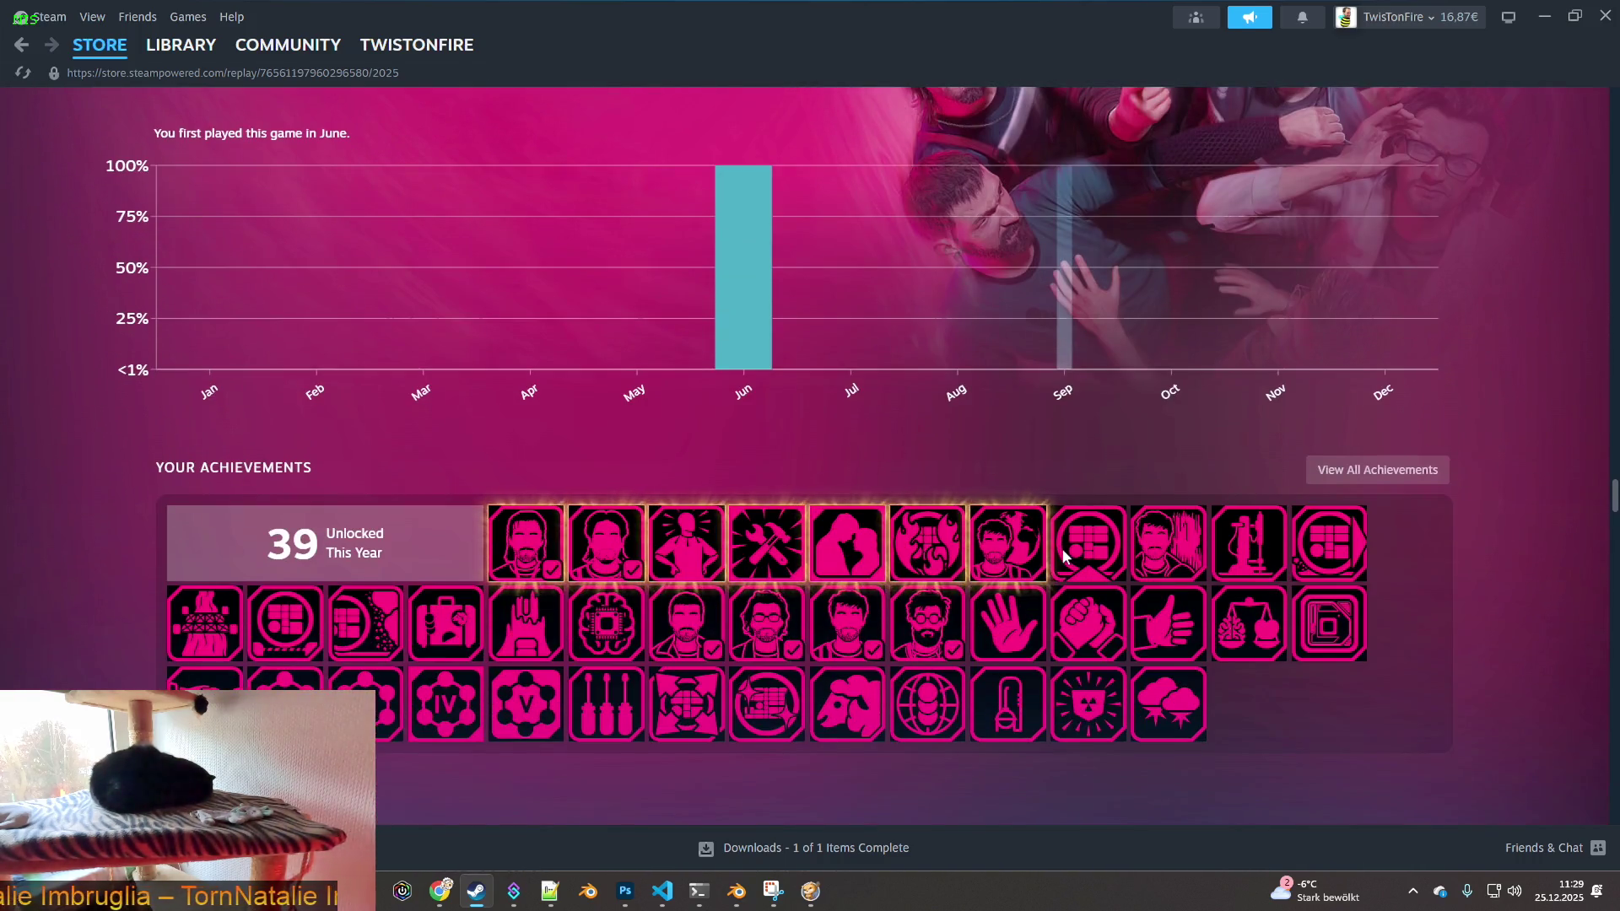
{"action": "scroll", "coordinate": [1062, 548], "scroll_direction": "down", "scroll_amount": 10}
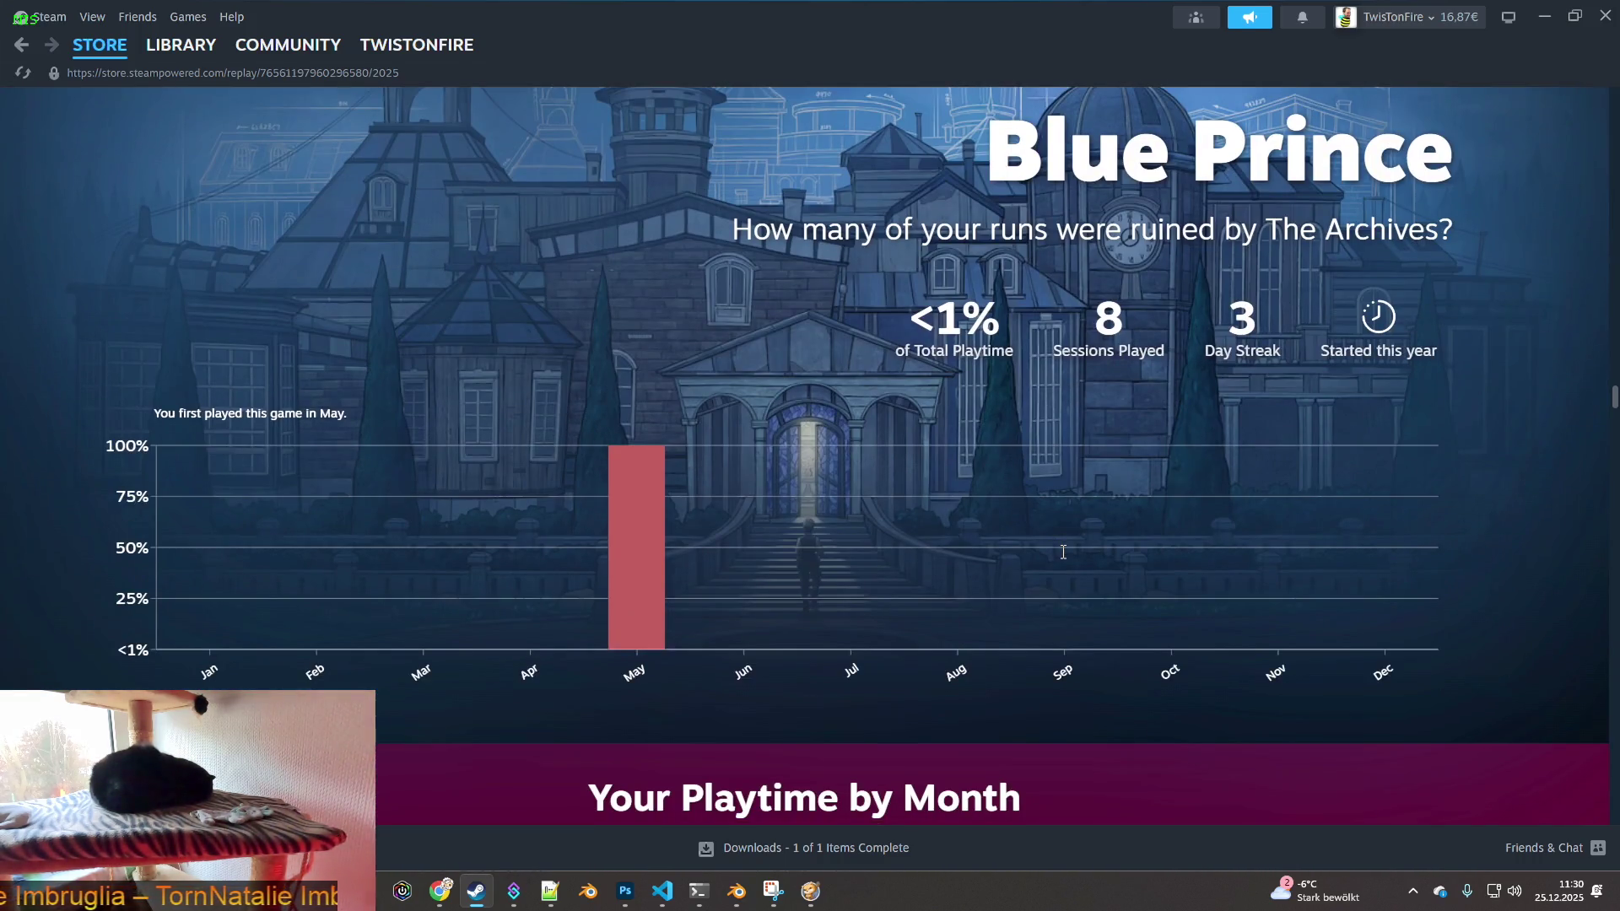
{"action": "scroll", "coordinate": [1055, 549], "scroll_direction": "down", "scroll_amount": 9}
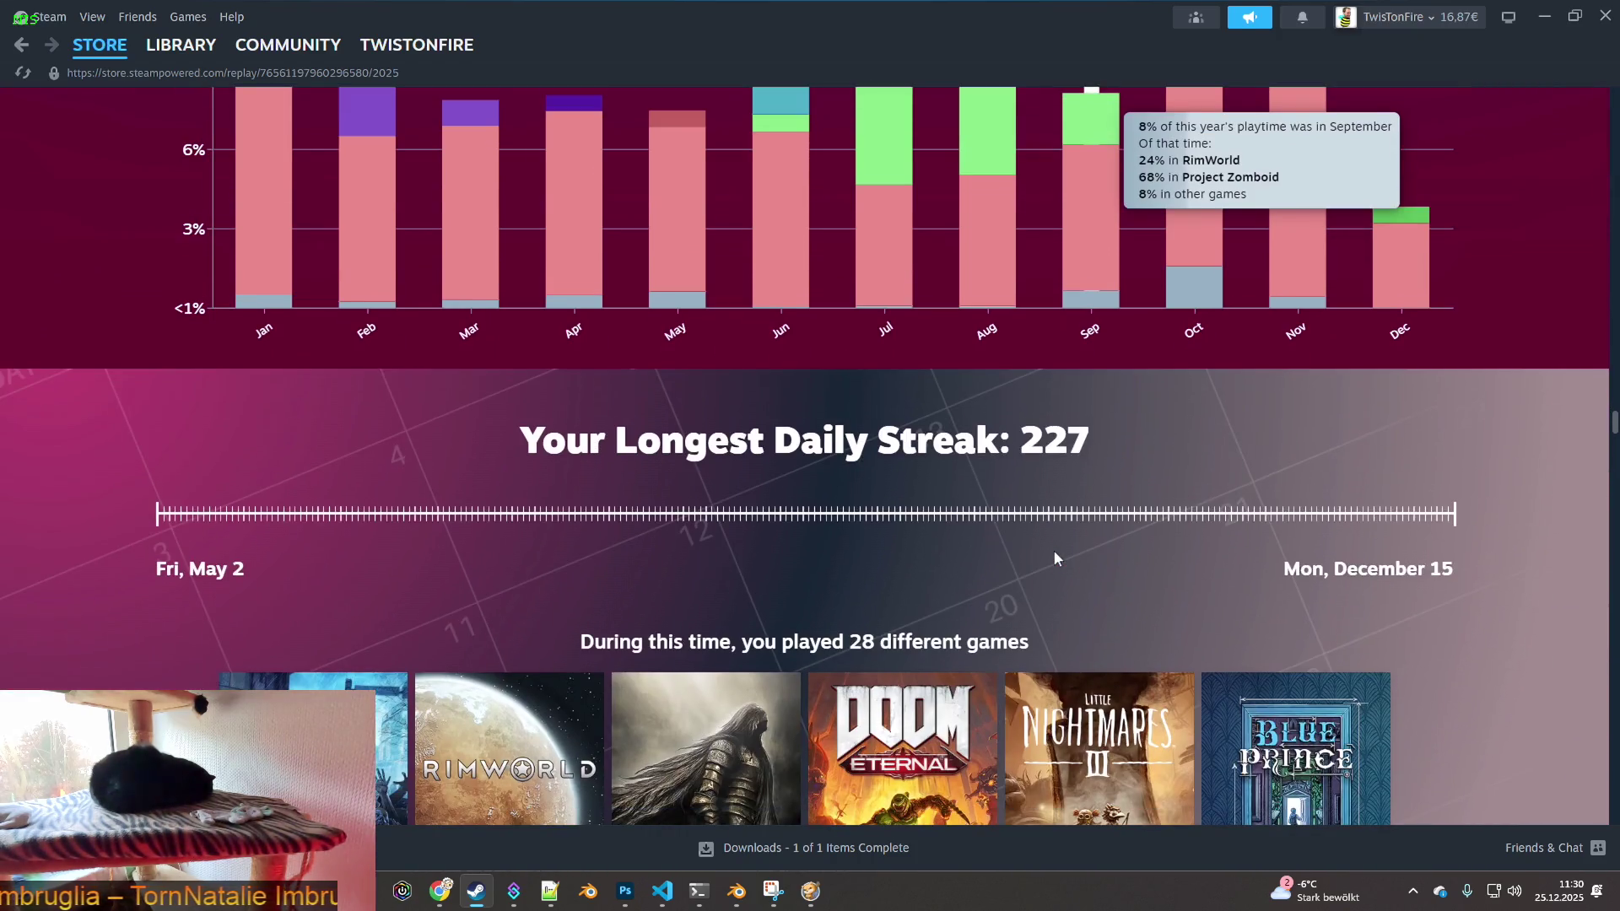
{"action": "scroll", "coordinate": [1055, 557], "scroll_direction": "down", "scroll_amount": 4}
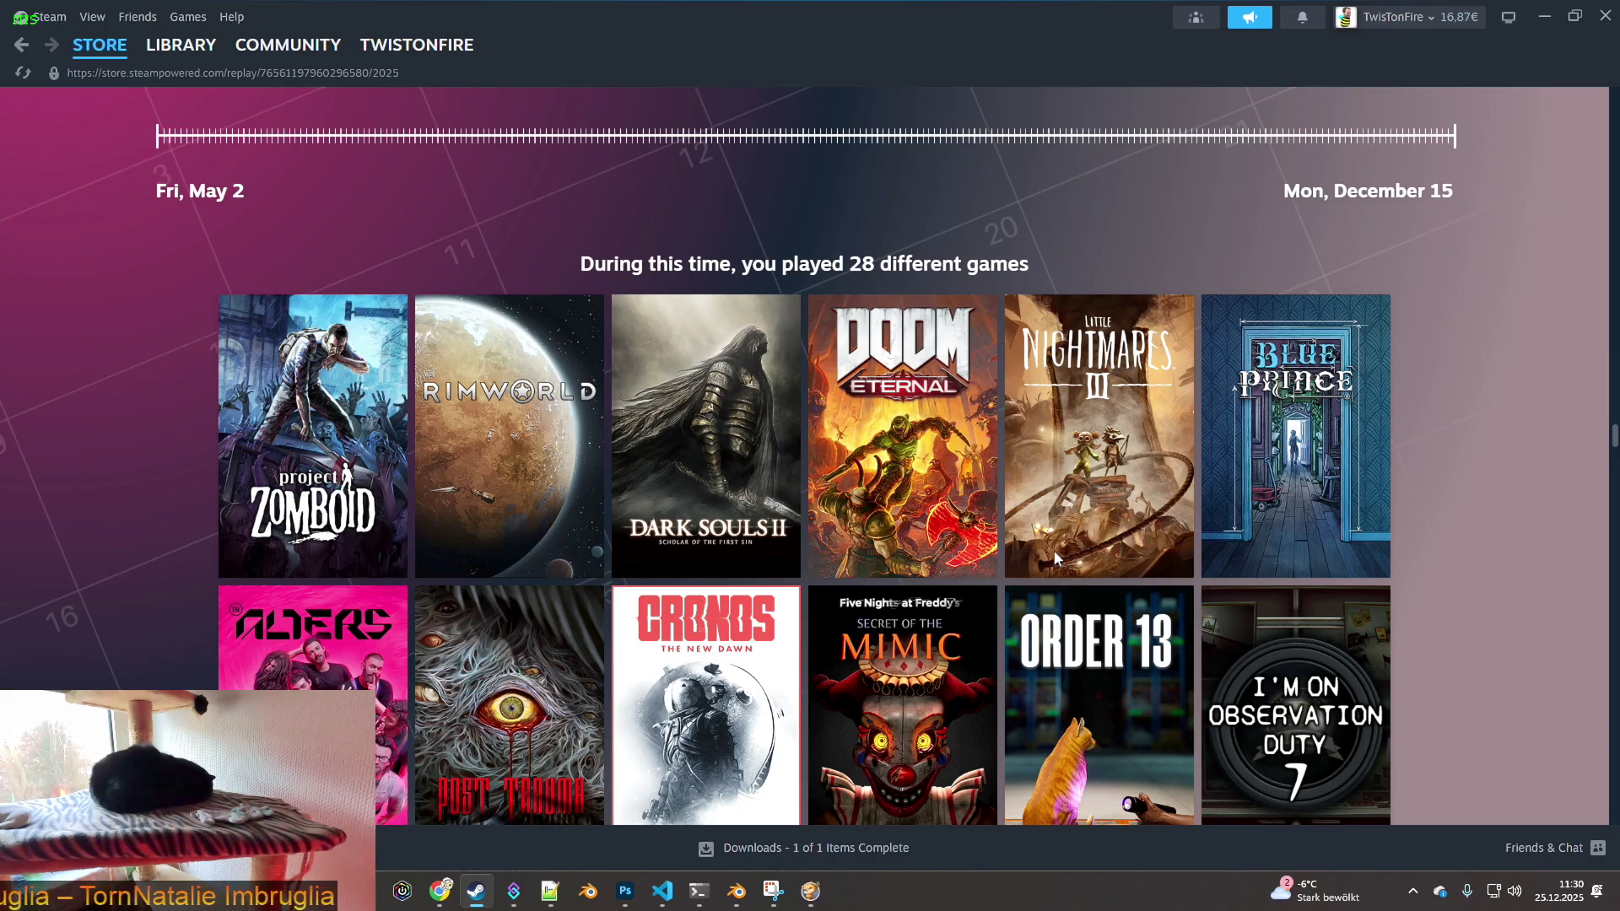
{"action": "scroll", "coordinate": [1054, 549], "scroll_direction": "down", "scroll_amount": 1}
{"action": "scroll", "coordinate": [1055, 557], "scroll_direction": "down", "scroll_amount": 3}
{"action": "scroll", "coordinate": [1055, 559], "scroll_direction": "up", "scroll_amount": 1}
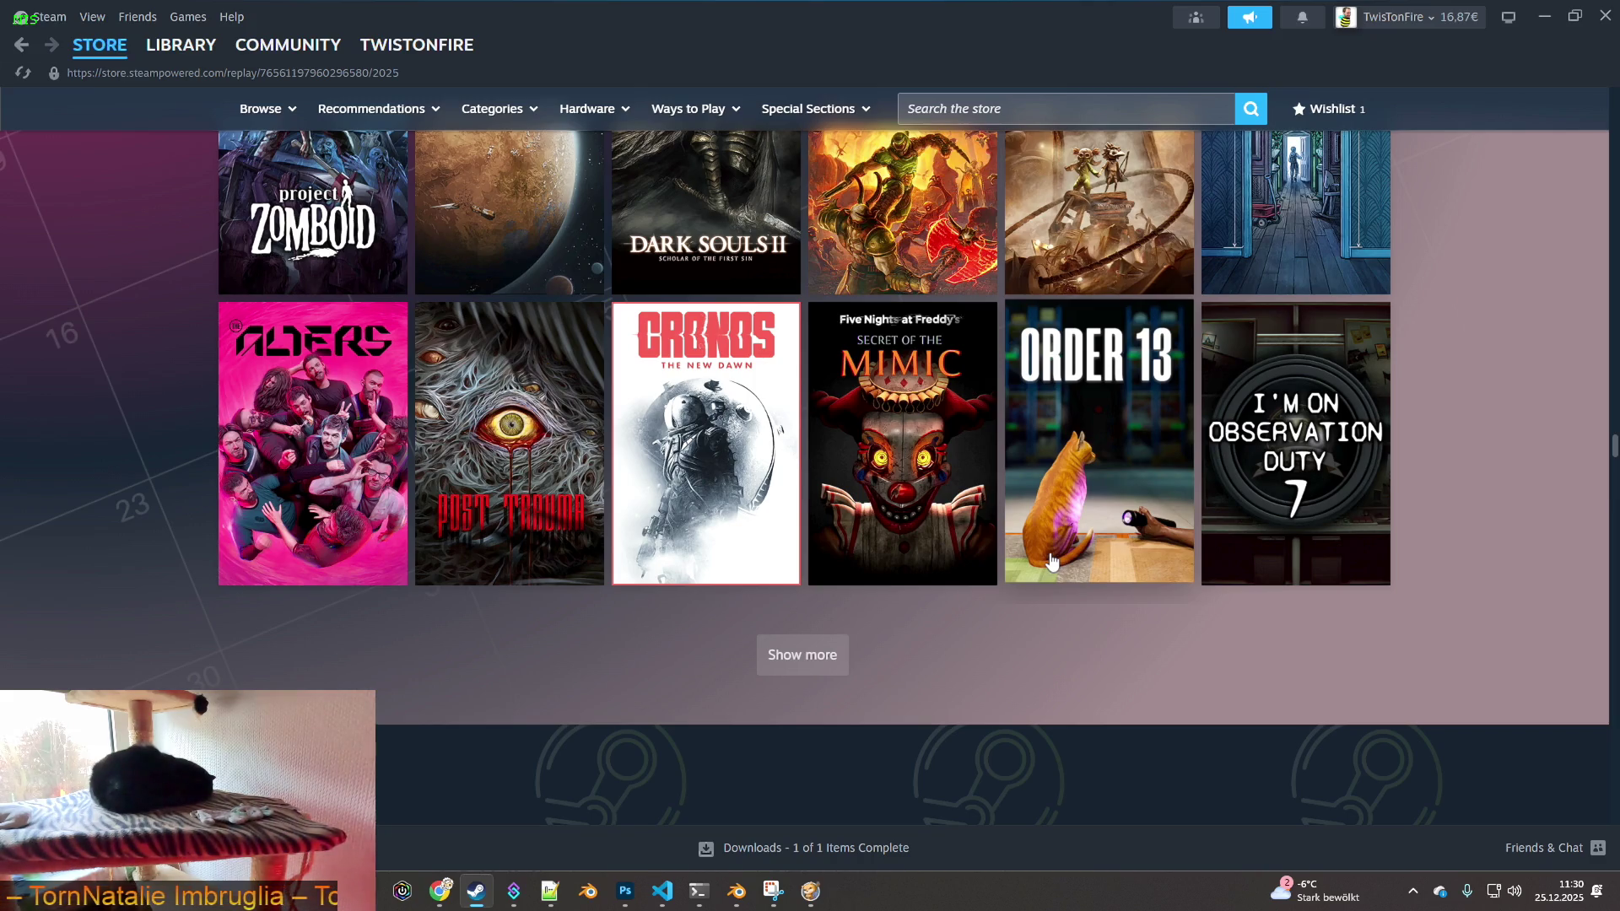
{"action": "scroll", "coordinate": [1052, 561], "scroll_direction": "up", "scroll_amount": 2}
{"action": "scroll", "coordinate": [839, 676], "scroll_direction": "down", "scroll_amount": 2}
- Expand the grid to all 28 games with Show more and scroll to the Explore timeline
{"action": "left_click", "coordinate": [827, 663]}
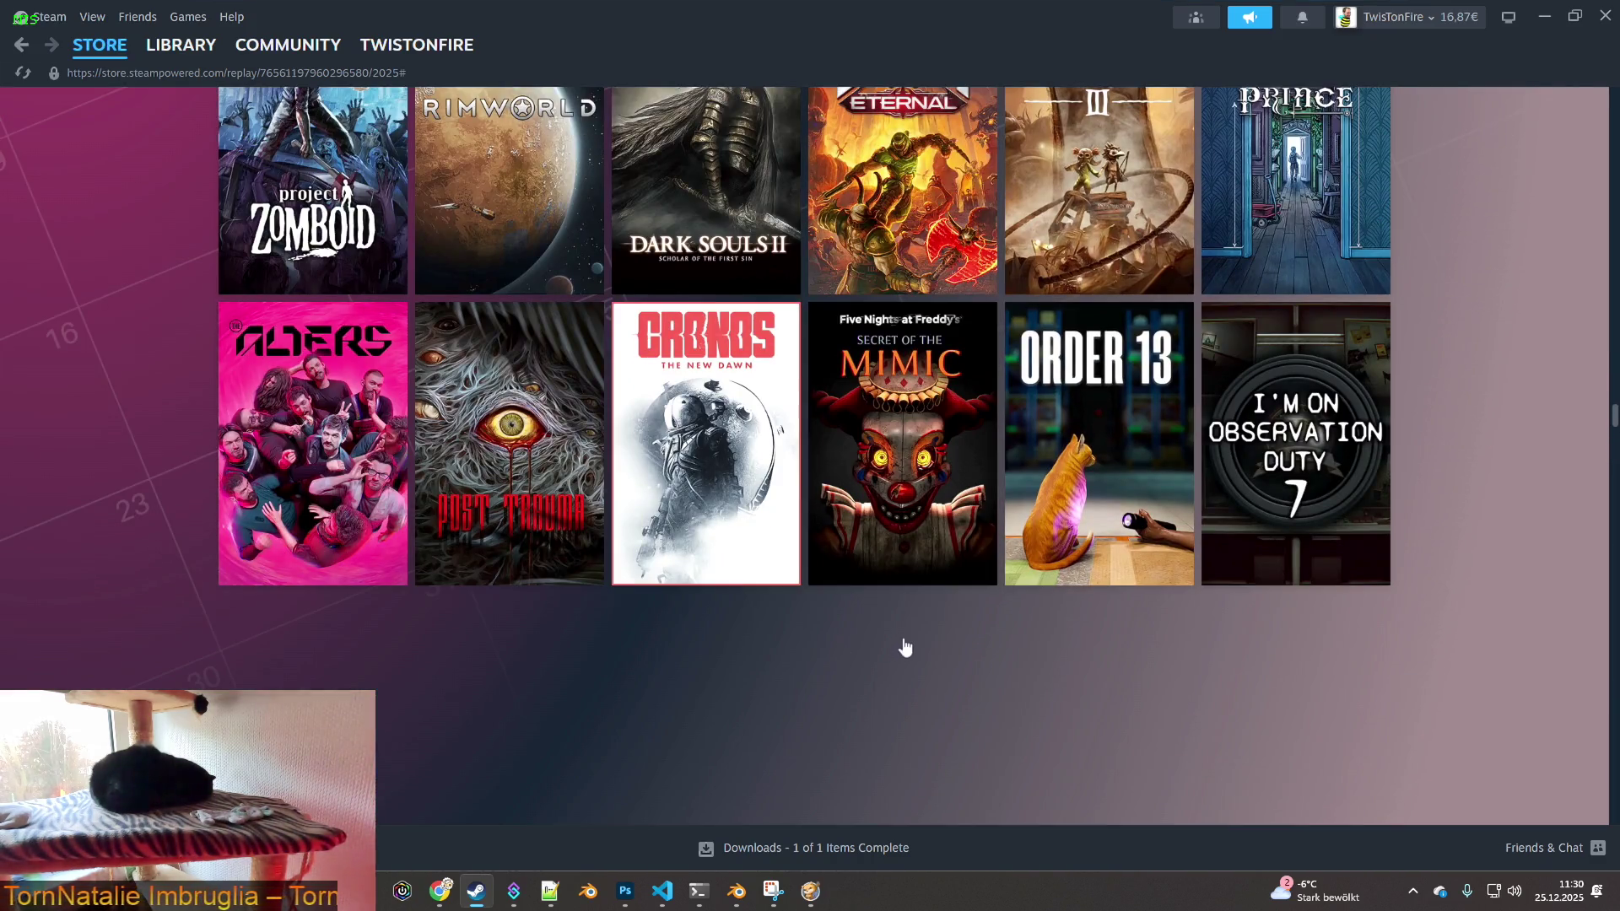
{"action": "scroll", "coordinate": [907, 646], "scroll_direction": "down", "scroll_amount": 5}
{"action": "scroll", "coordinate": [912, 639], "scroll_direction": "down", "scroll_amount": 5}
{"action": "scroll", "coordinate": [911, 637], "scroll_direction": "up", "scroll_amount": 3}
{"action": "scroll", "coordinate": [911, 635], "scroll_direction": "down", "scroll_amount": 4}
{"action": "scroll", "coordinate": [910, 635], "scroll_direction": "down", "scroll_amount": 4}
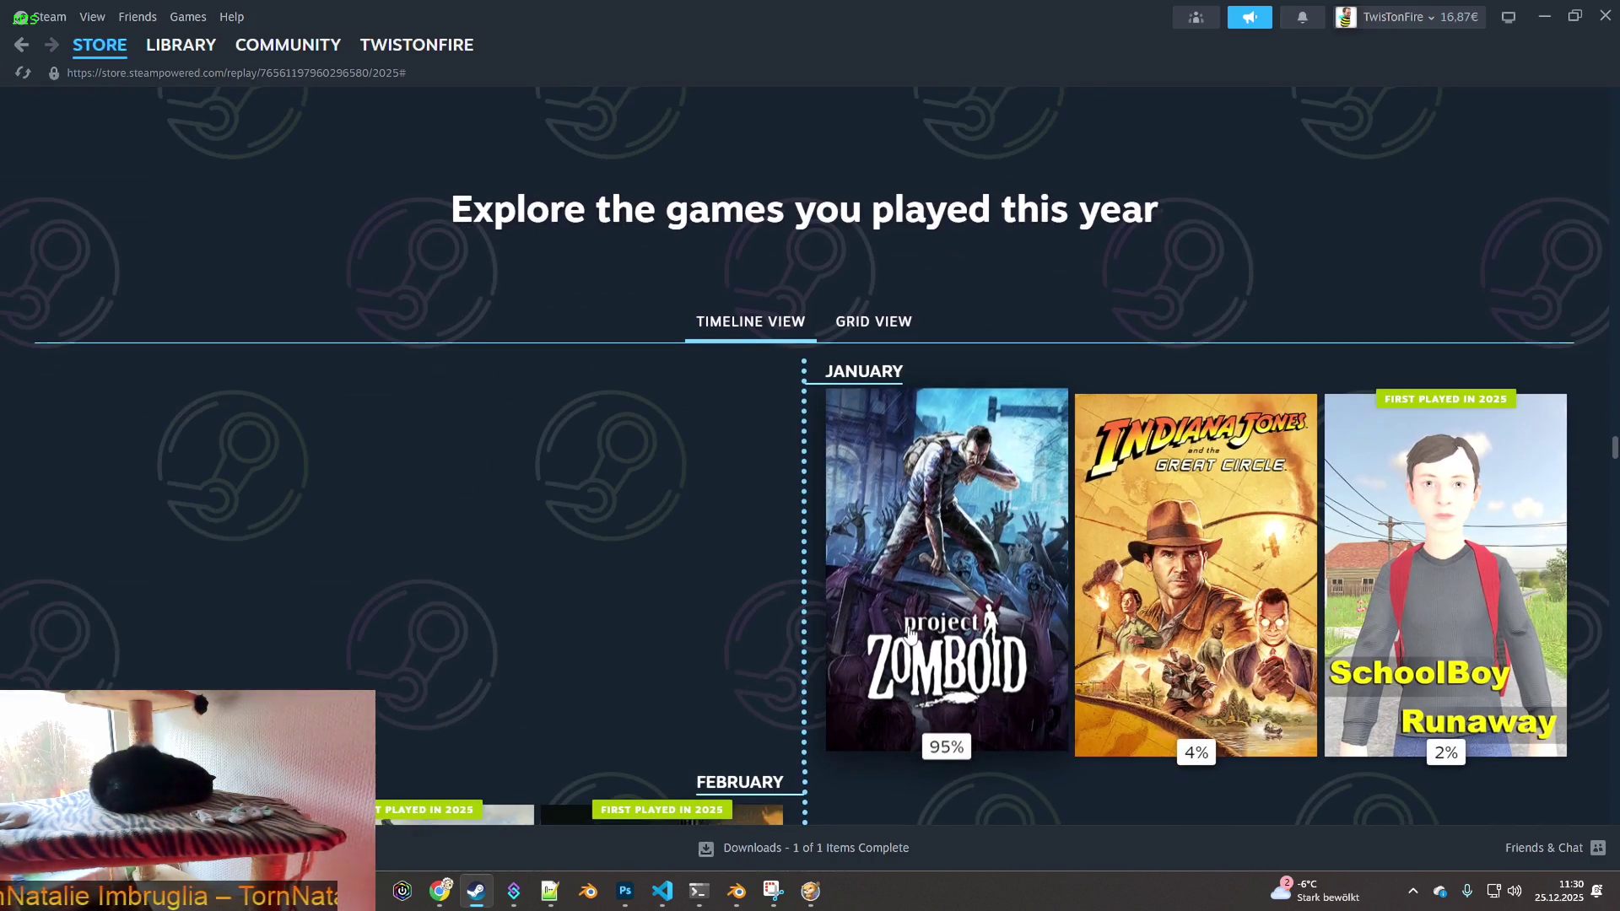
- Scroll the timeline from January through December to the thank-you section, then minimize Steam
{"action": "scroll", "coordinate": [809, 602], "scroll_direction": "down", "scroll_amount": 2}
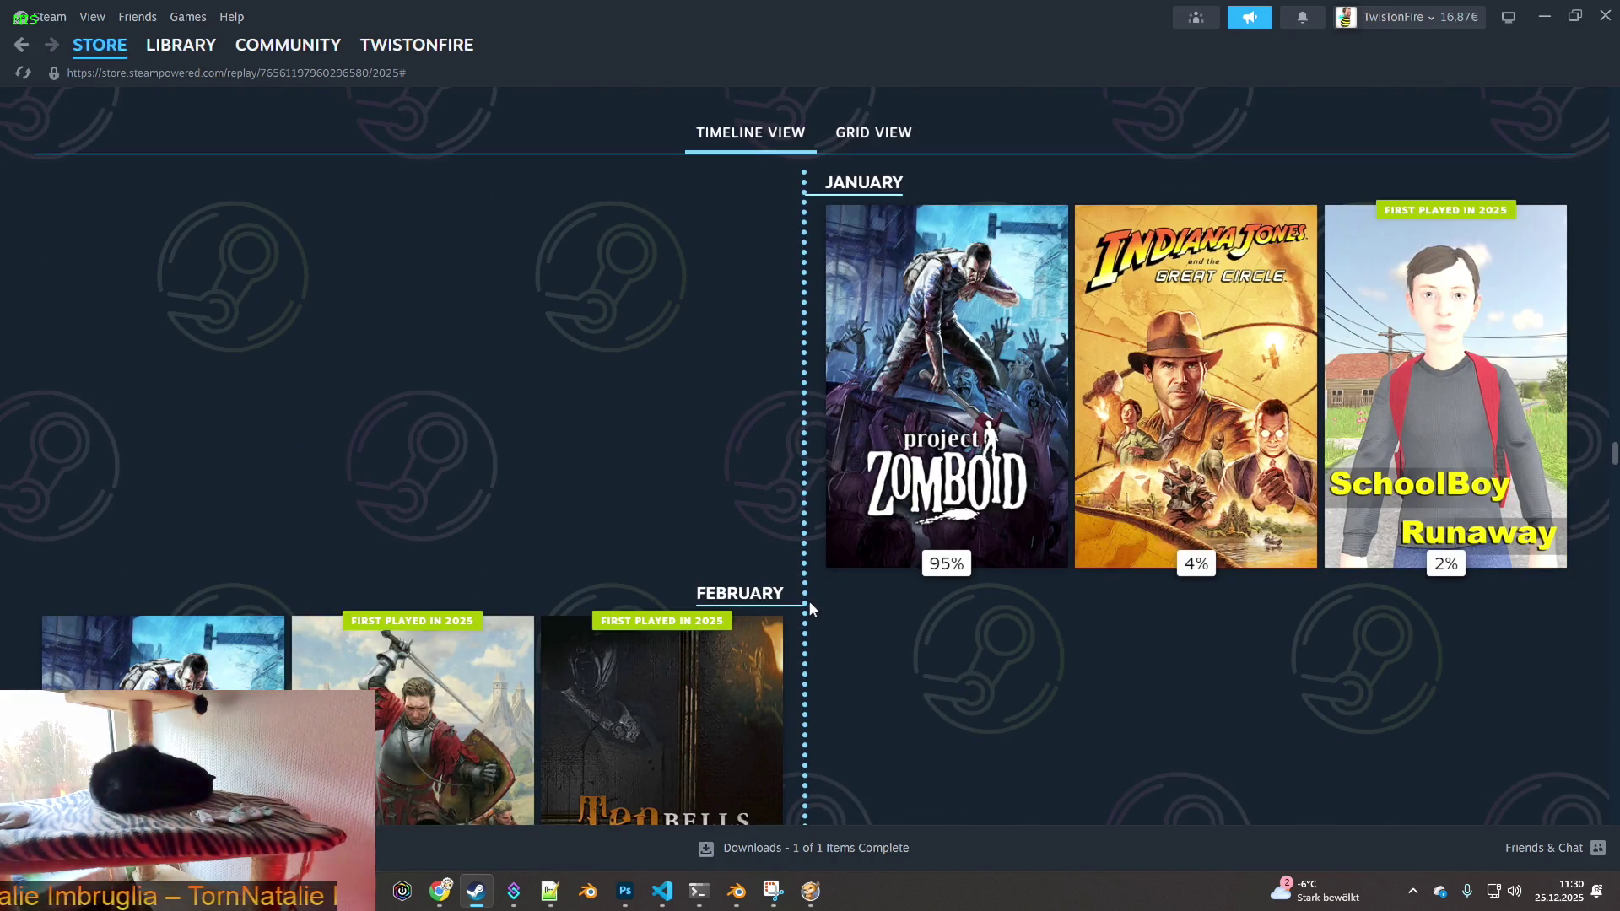
{"action": "scroll", "coordinate": [809, 603], "scroll_direction": "down", "scroll_amount": 4}
{"action": "scroll", "coordinate": [813, 603], "scroll_direction": "down", "scroll_amount": 3}
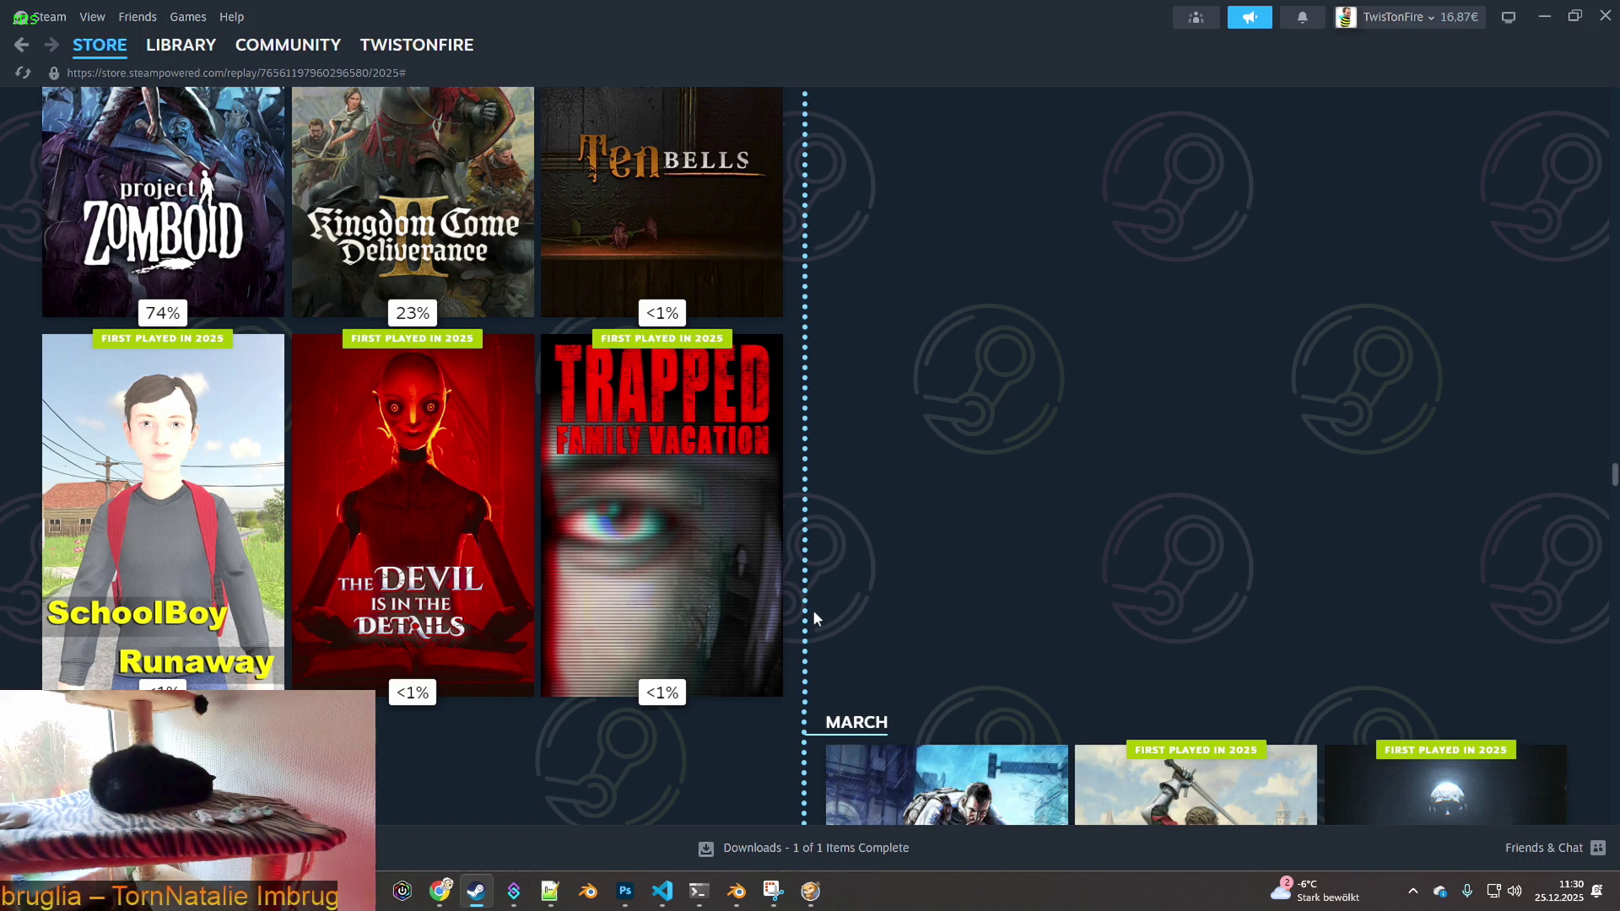
{"action": "scroll", "coordinate": [812, 606], "scroll_direction": "up", "scroll_amount": 1}
{"action": "scroll", "coordinate": [813, 612], "scroll_direction": "down", "scroll_amount": 5}
{"action": "scroll", "coordinate": [815, 616], "scroll_direction": "down", "scroll_amount": 2}
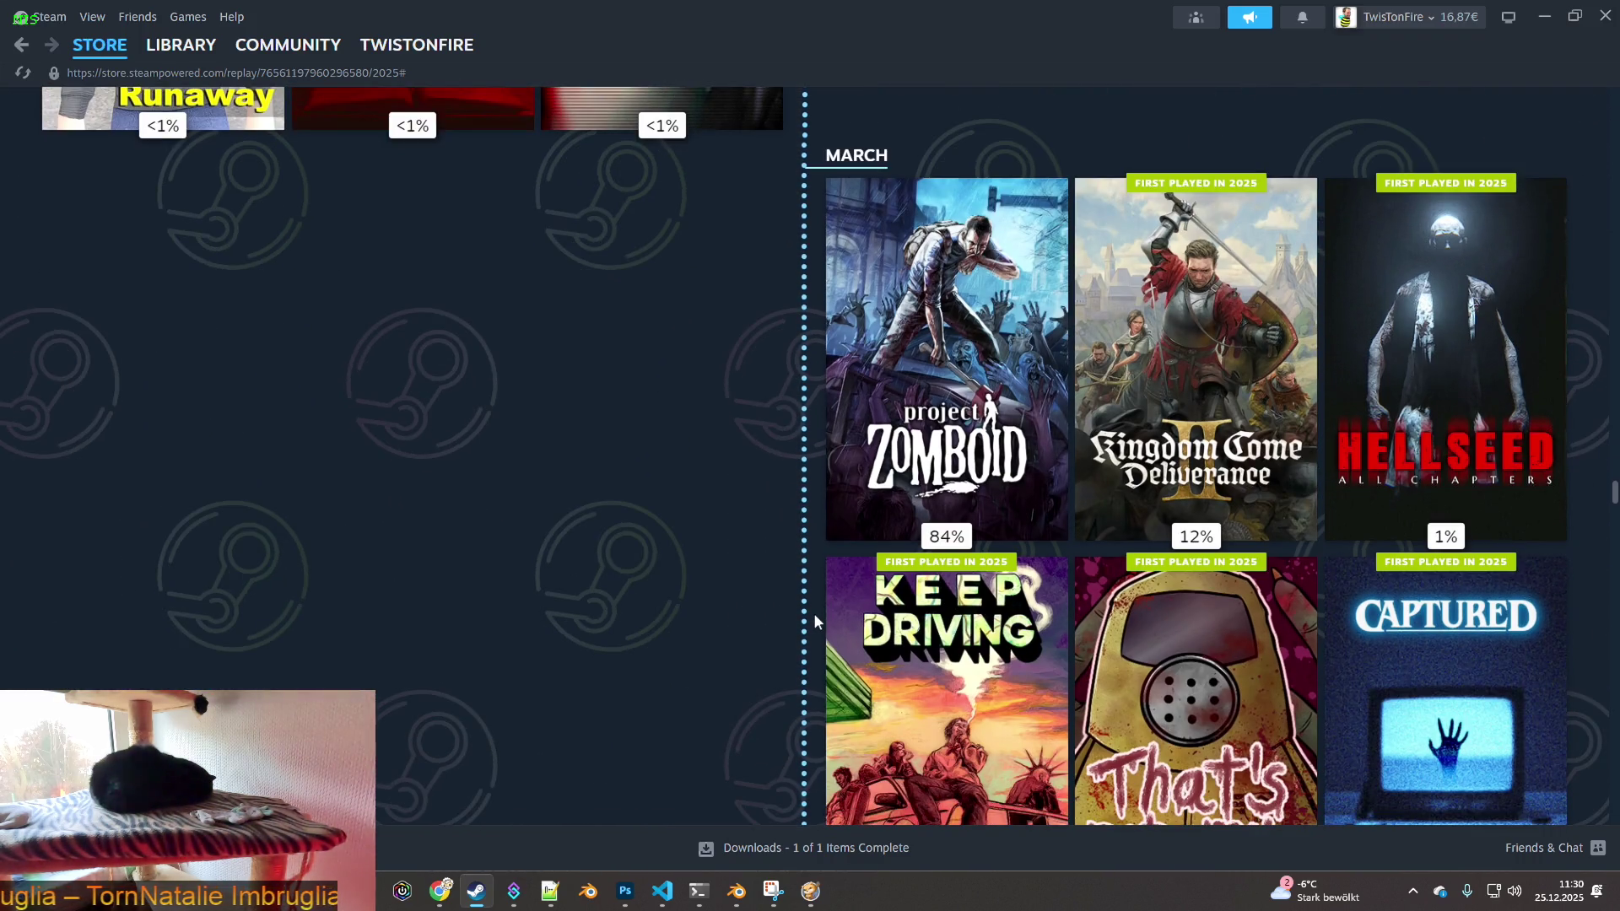
{"action": "scroll", "coordinate": [810, 614], "scroll_direction": "up", "scroll_amount": 15}
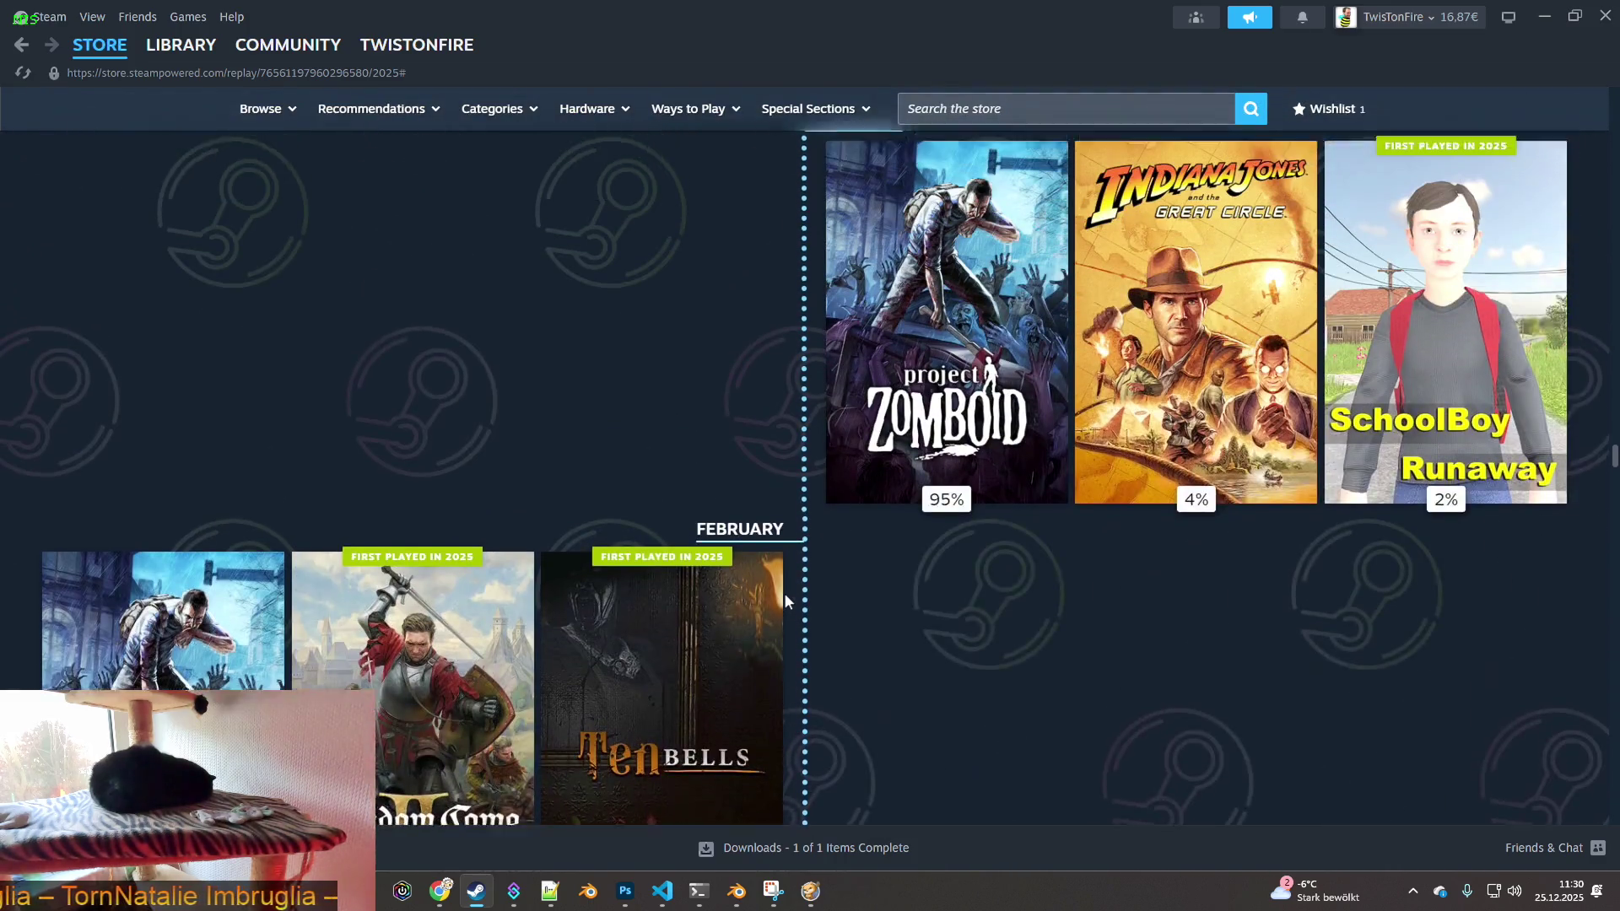
{"action": "scroll", "coordinate": [844, 532], "scroll_direction": "down", "scroll_amount": 6}
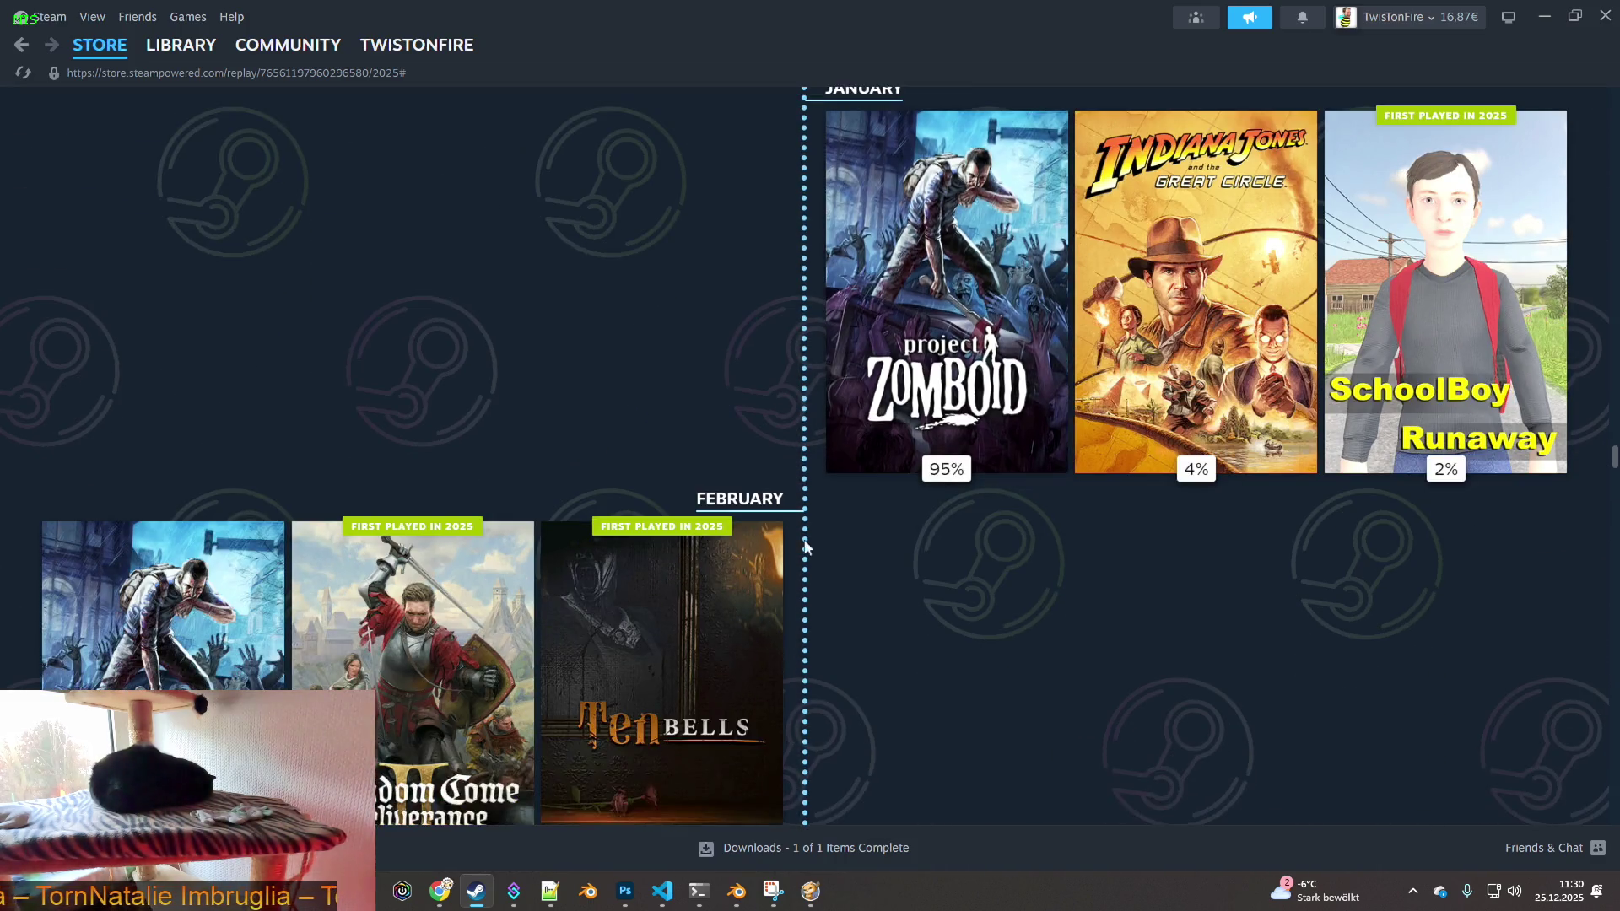
{"action": "scroll", "coordinate": [817, 615], "scroll_direction": "down", "scroll_amount": 8}
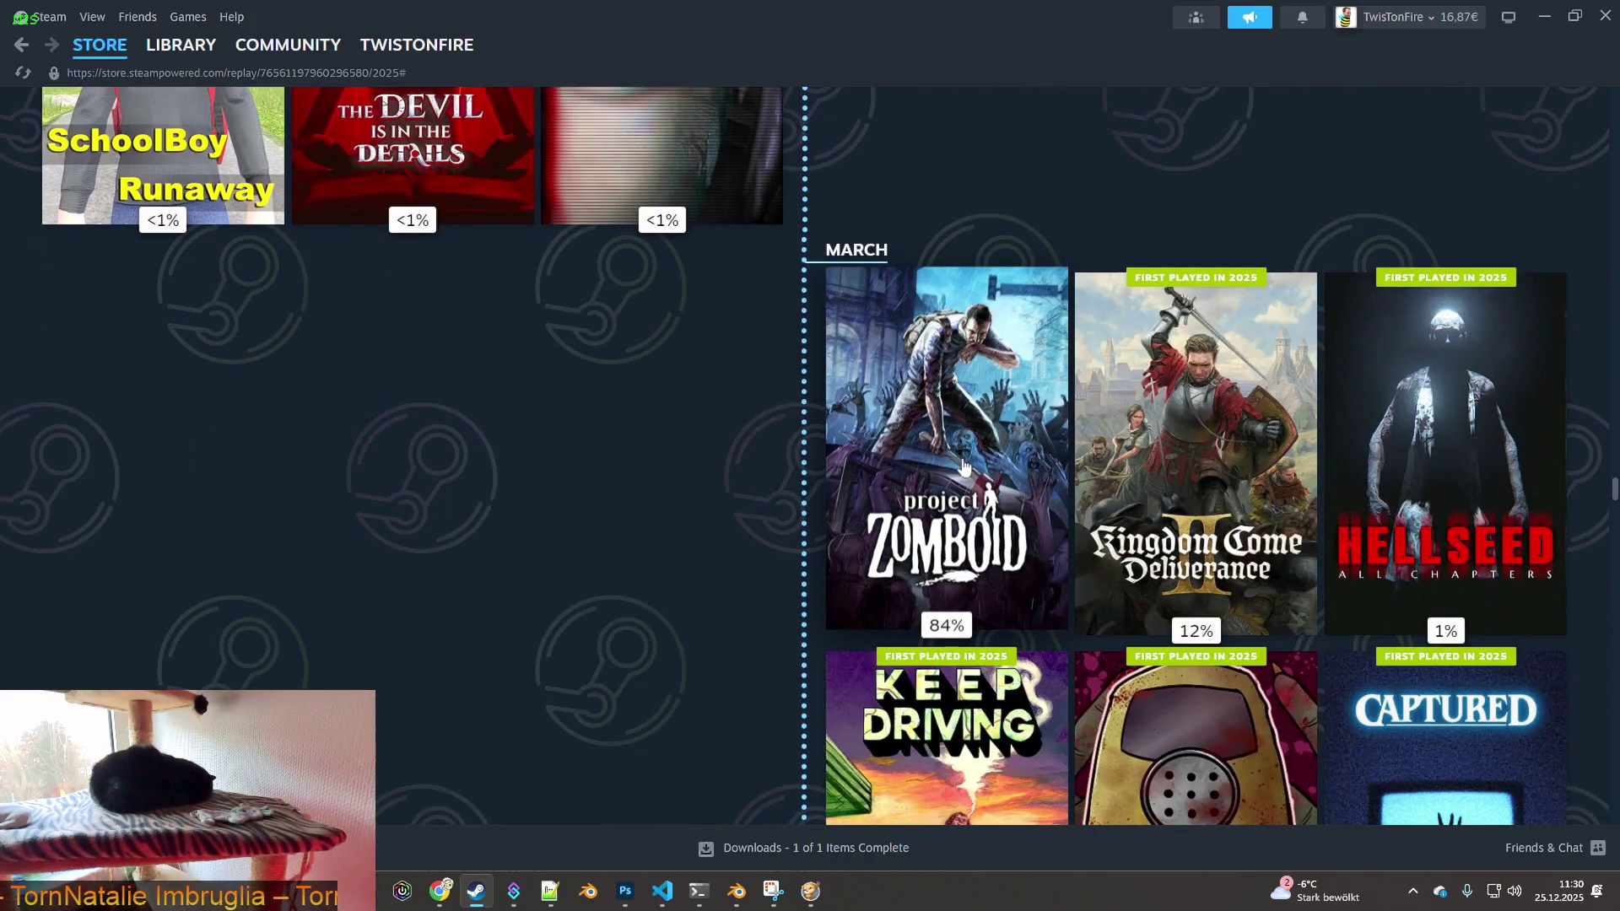
{"action": "scroll", "coordinate": [910, 528], "scroll_direction": "down", "scroll_amount": 3}
{"action": "scroll", "coordinate": [646, 564], "scroll_direction": "down", "scroll_amount": 6}
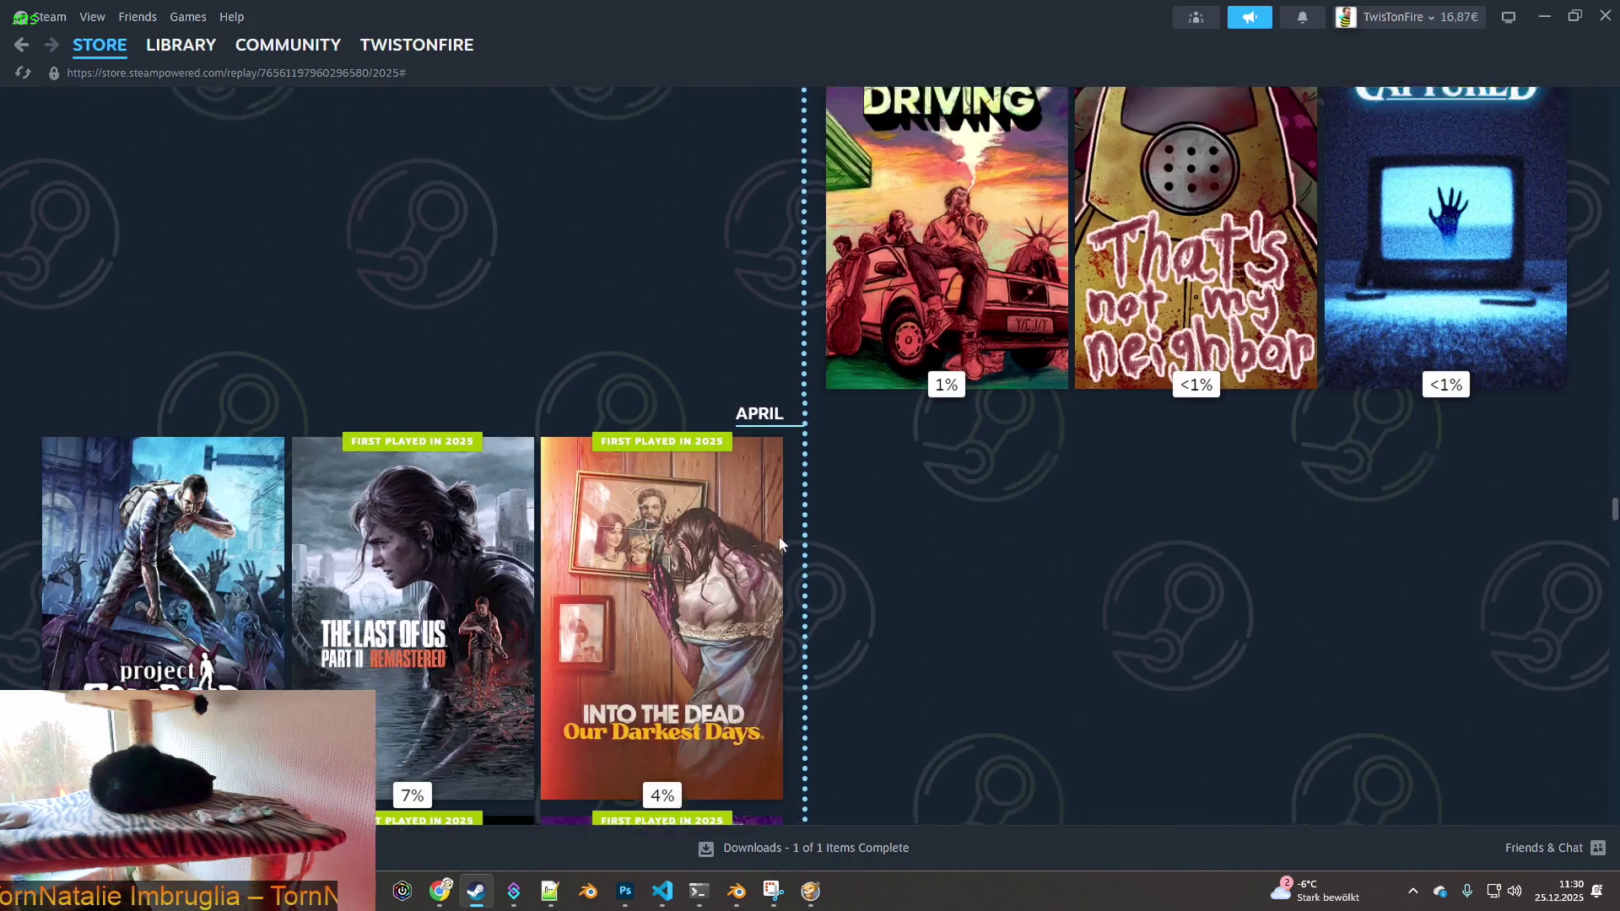
{"action": "scroll", "coordinate": [856, 591], "scroll_direction": "down", "scroll_amount": 9}
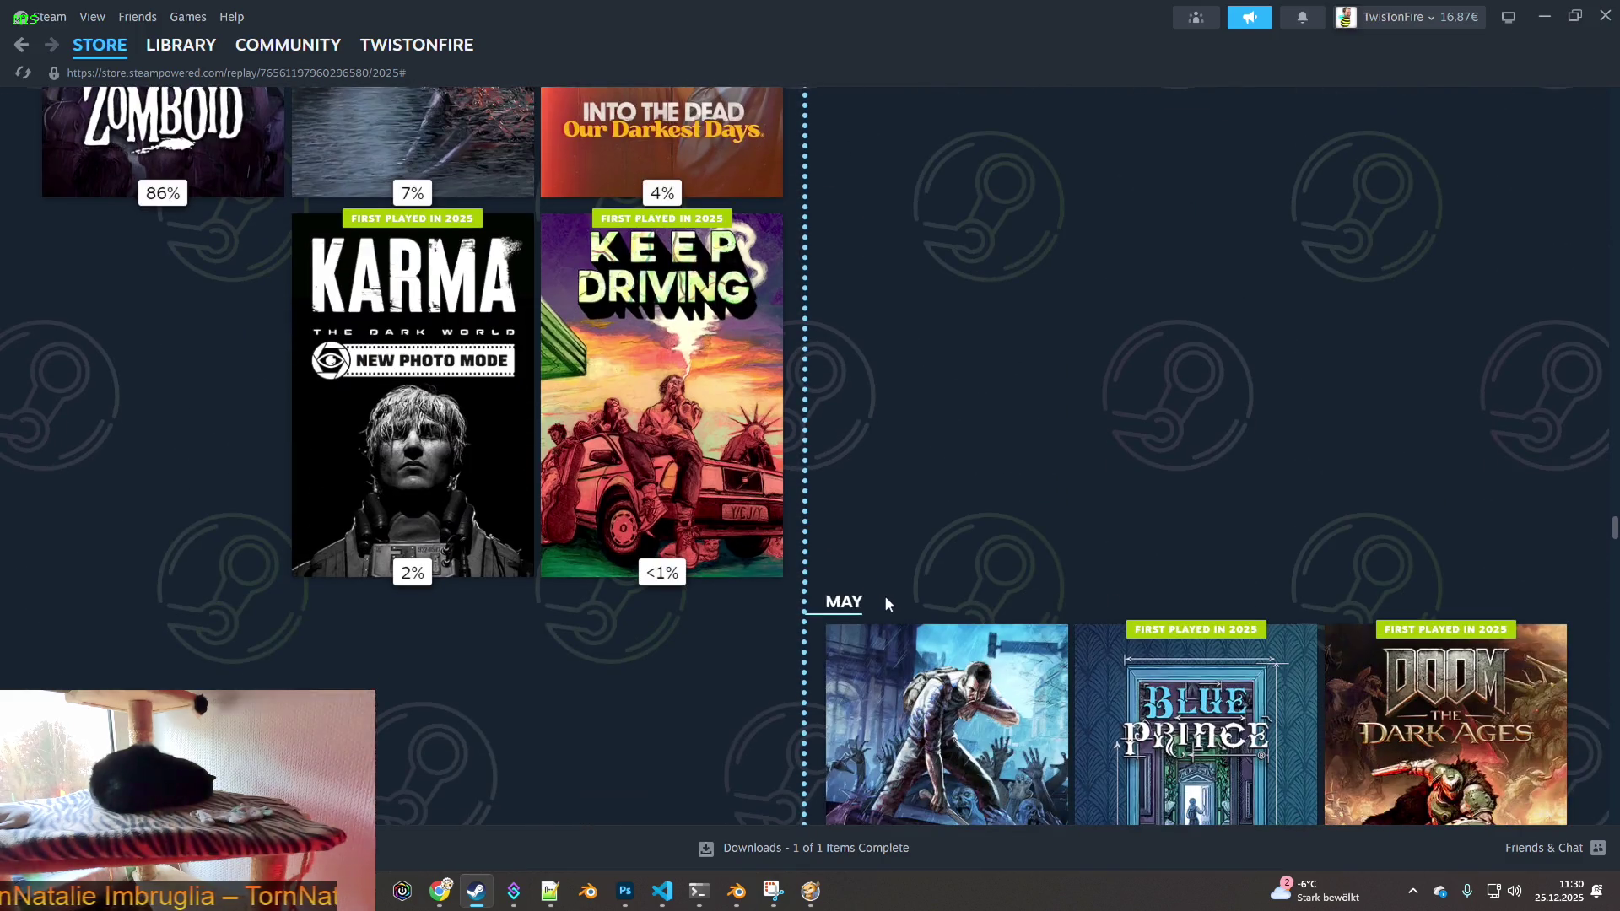
{"action": "scroll", "coordinate": [734, 561], "scroll_direction": "down", "scroll_amount": 10}
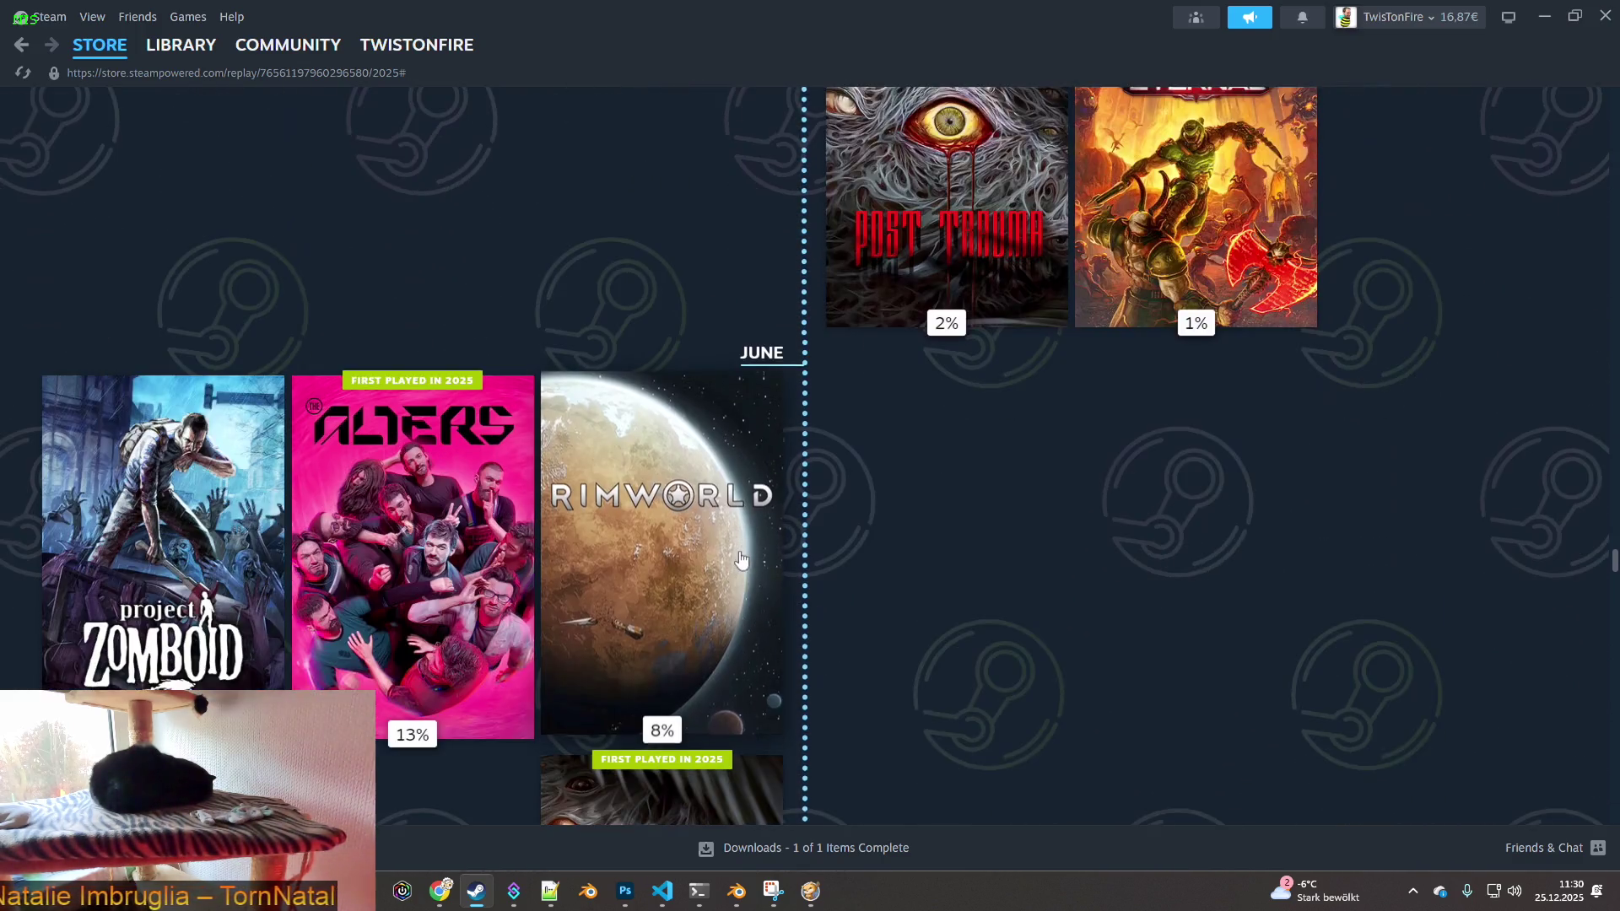
{"action": "scroll", "coordinate": [874, 593], "scroll_direction": "down", "scroll_amount": 7}
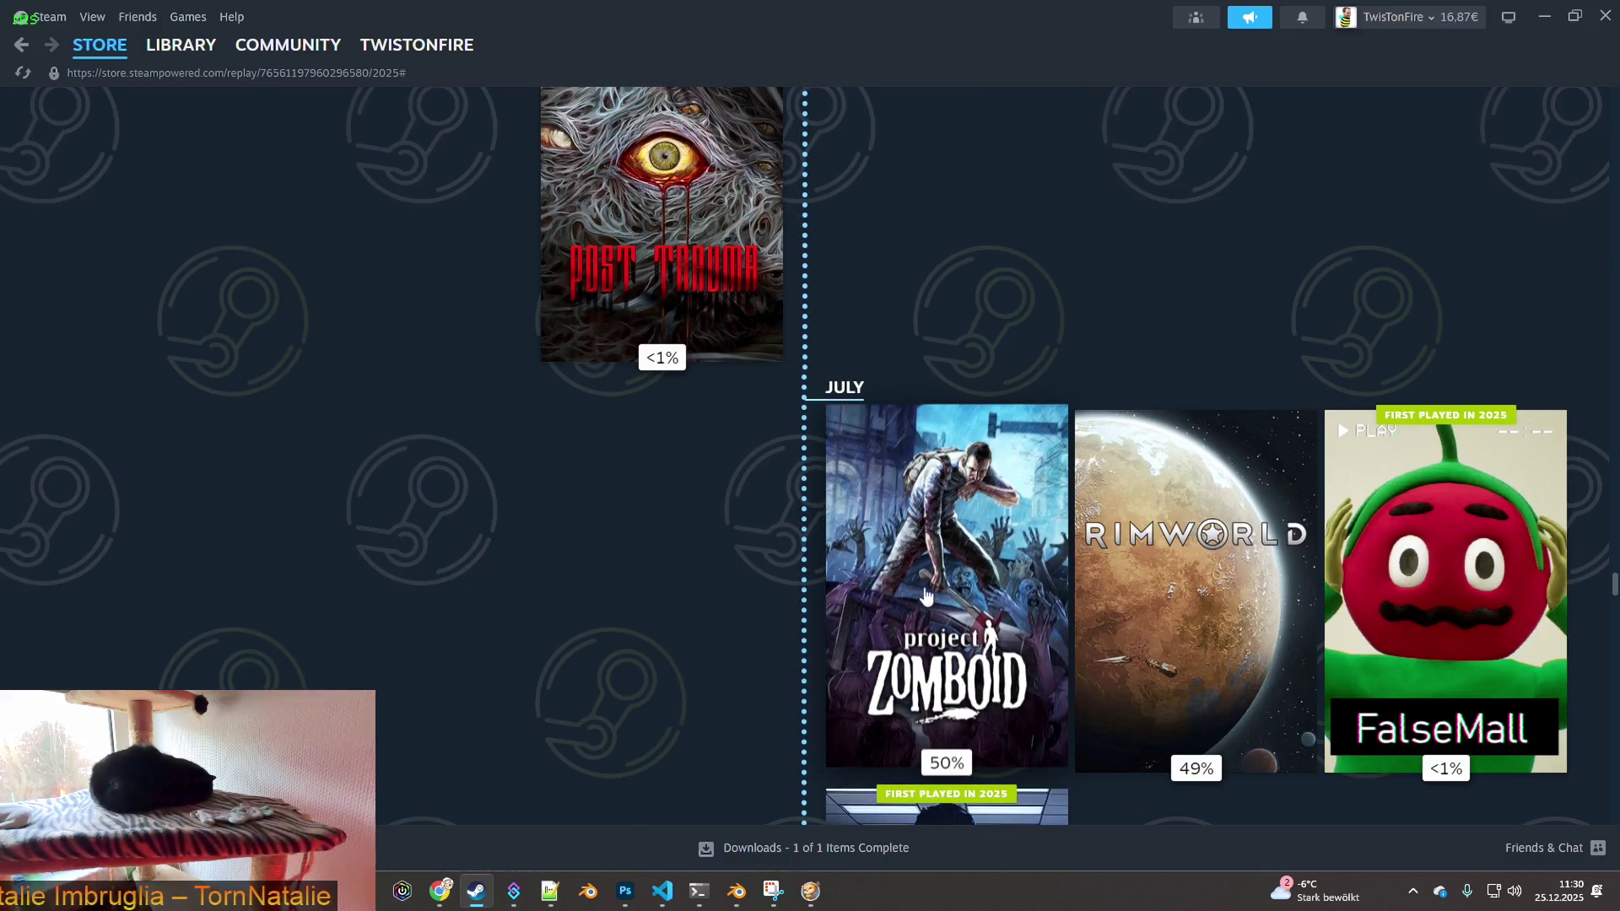
{"action": "scroll", "coordinate": [968, 602], "scroll_direction": "down", "scroll_amount": 1}
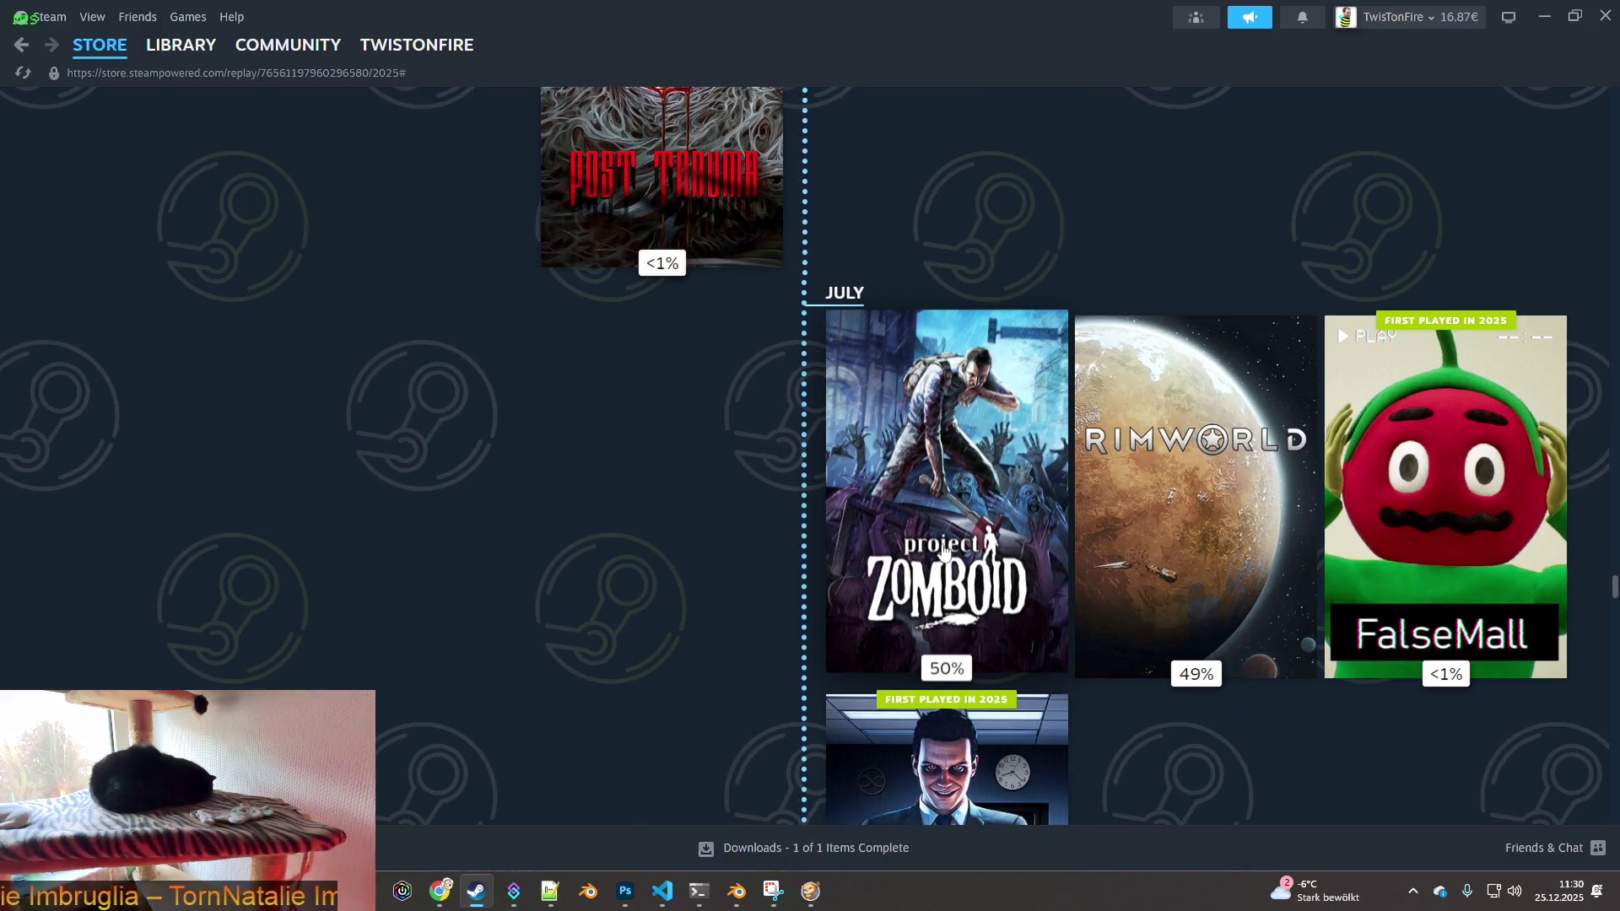
{"action": "scroll", "coordinate": [1159, 375], "scroll_direction": "down", "scroll_amount": 2}
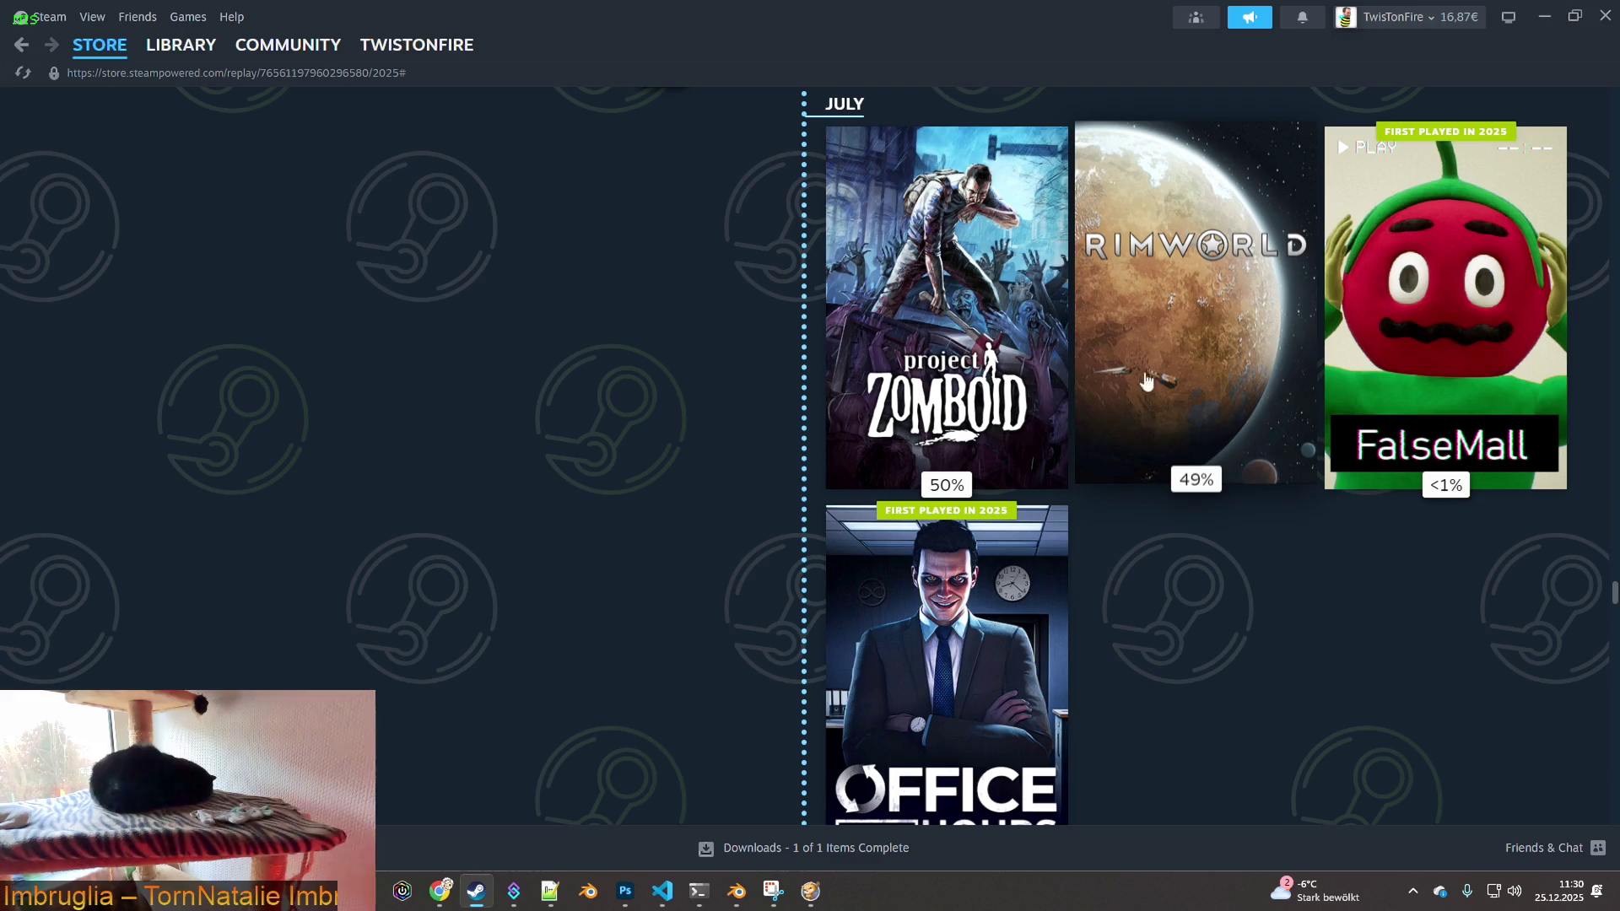
{"action": "scroll", "coordinate": [903, 518], "scroll_direction": "down", "scroll_amount": 7}
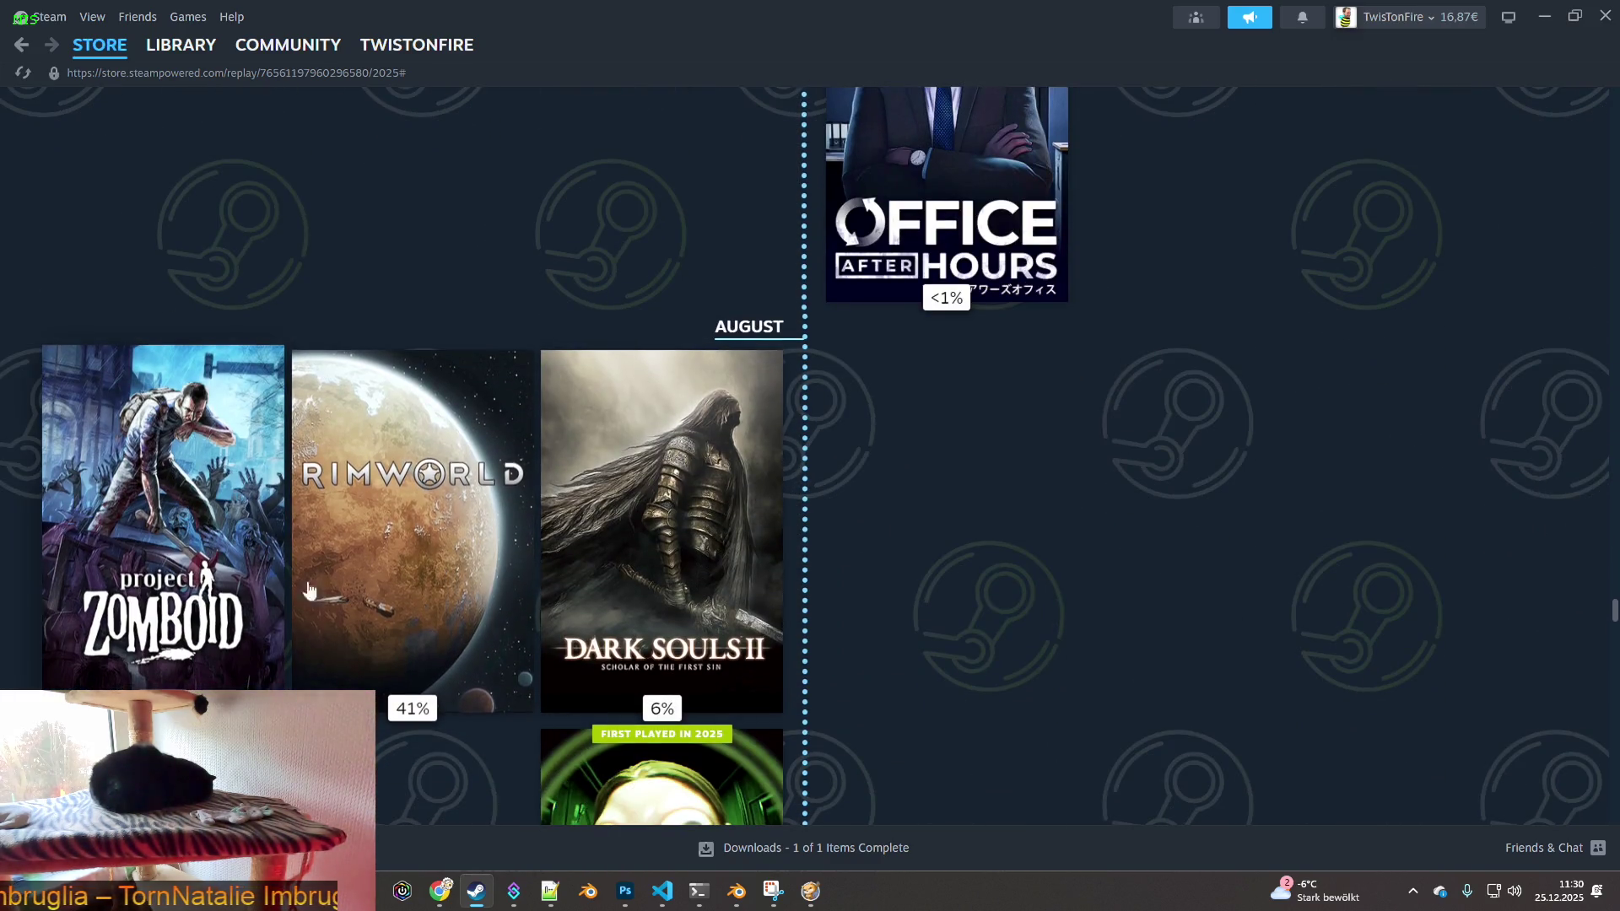
{"action": "scroll", "coordinate": [873, 608], "scroll_direction": "down", "scroll_amount": 9}
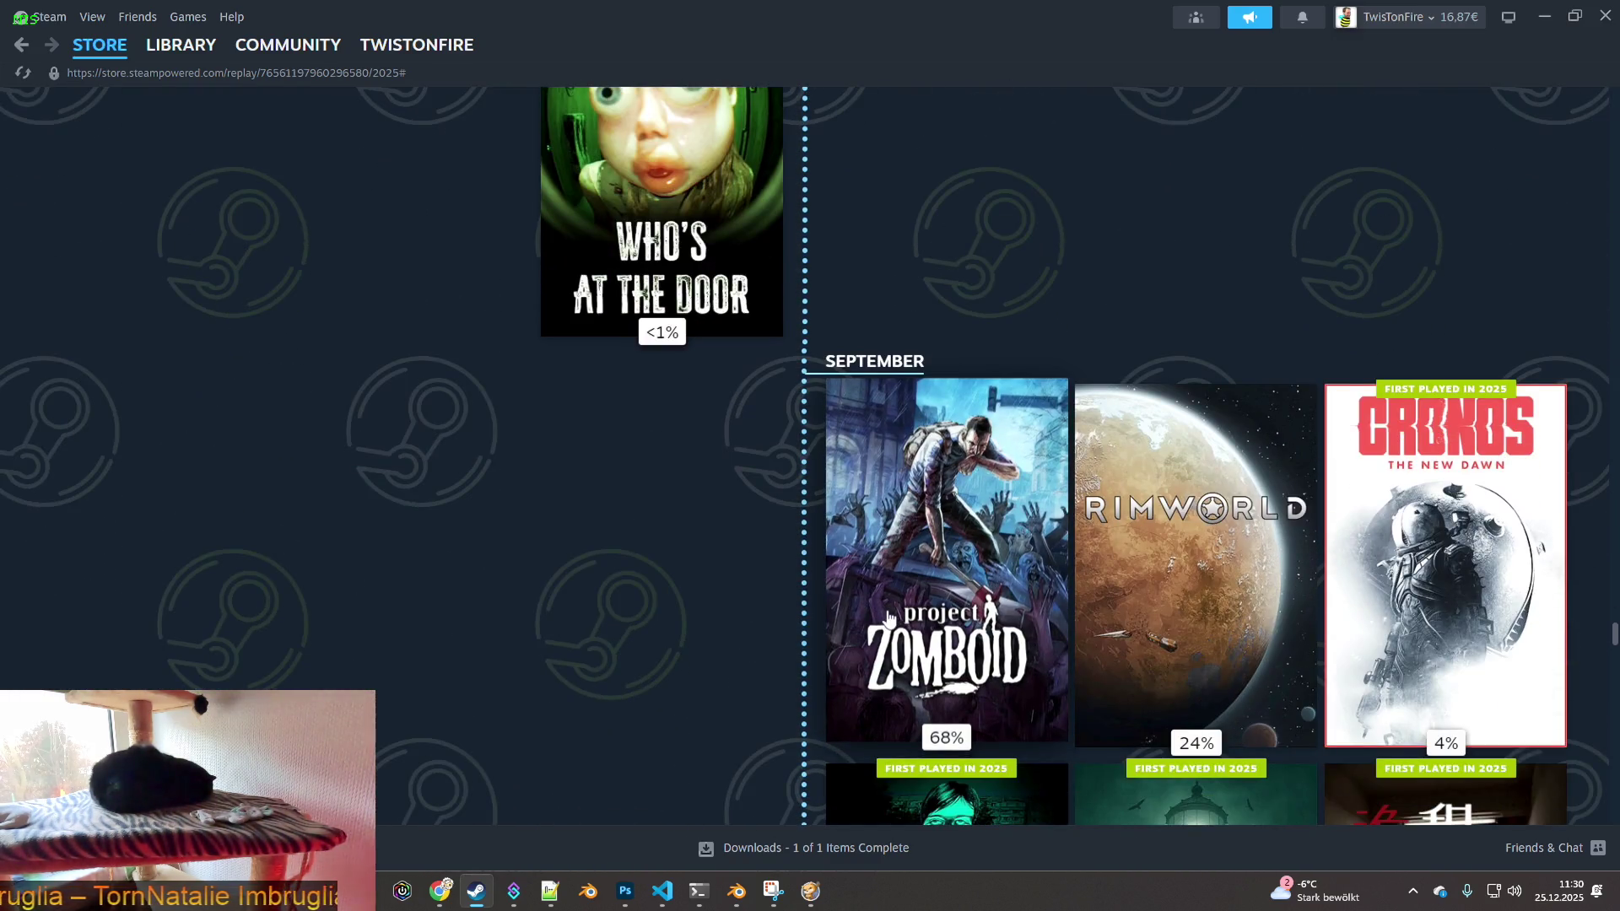
{"action": "scroll", "coordinate": [889, 618], "scroll_direction": "down", "scroll_amount": 1}
{"action": "scroll", "coordinate": [731, 609], "scroll_direction": "down", "scroll_amount": 2}
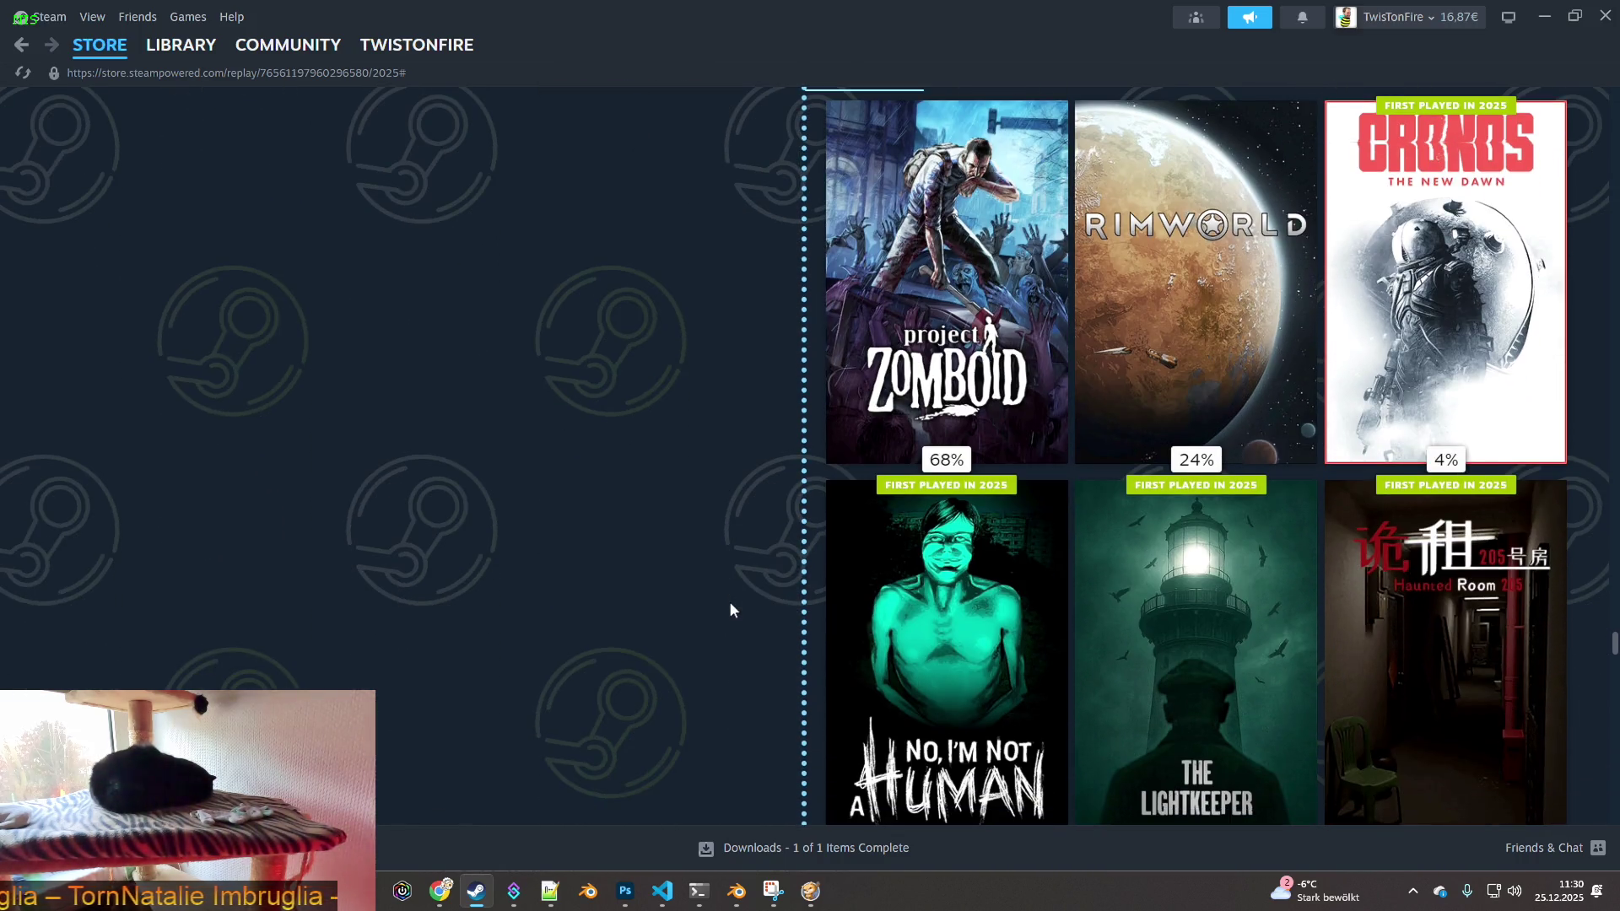
{"action": "scroll", "coordinate": [731, 609], "scroll_direction": "down", "scroll_amount": 2}
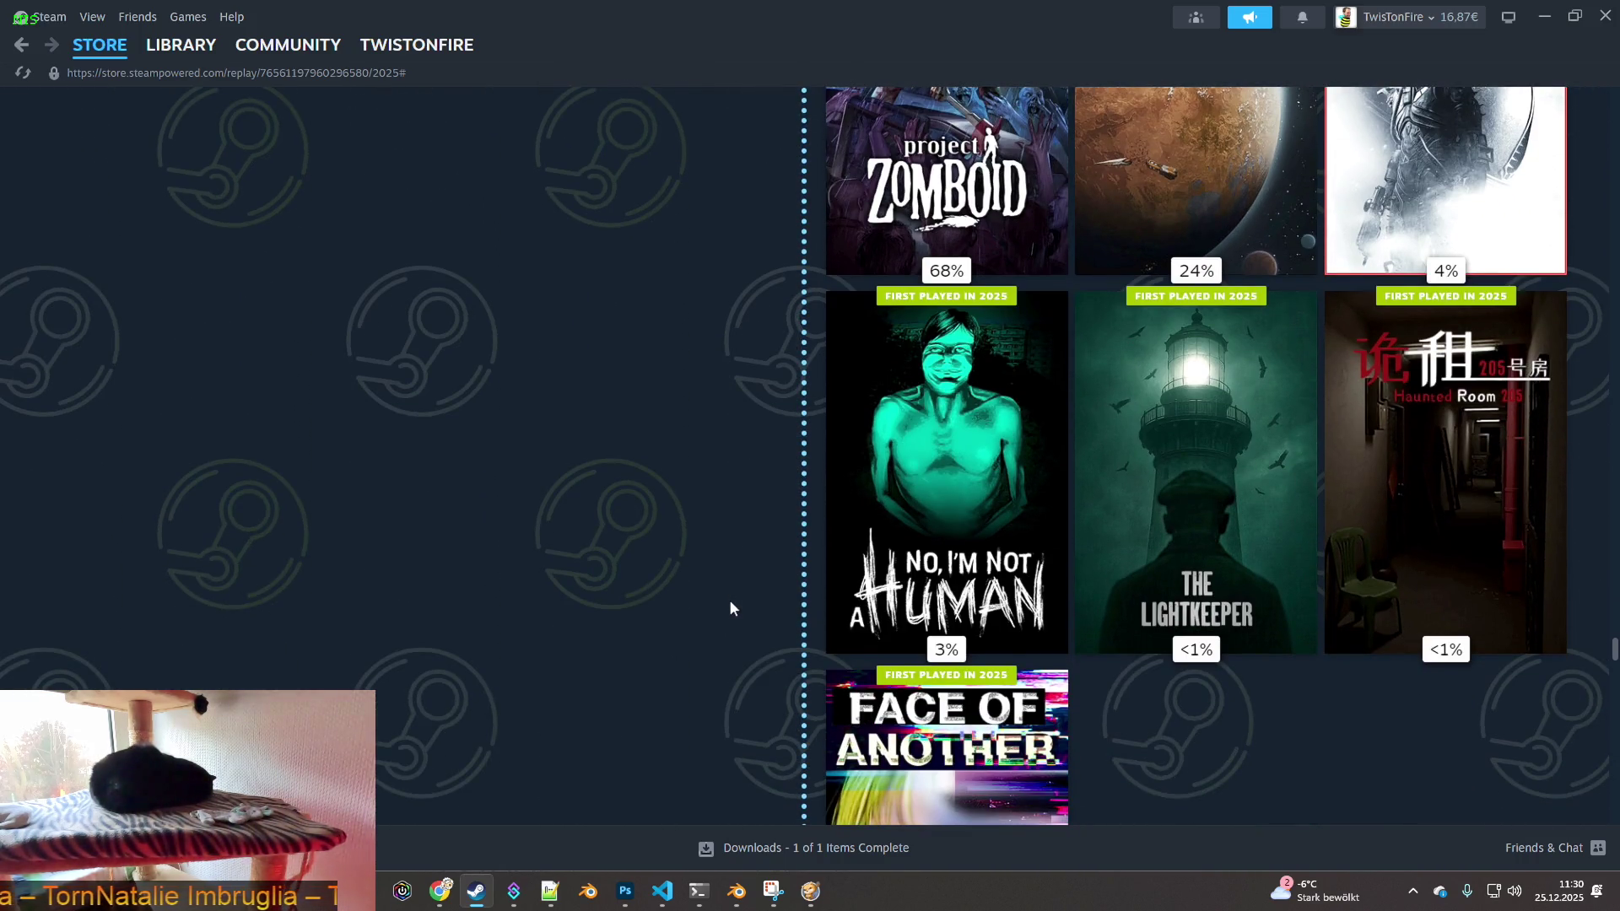
{"action": "scroll", "coordinate": [731, 609], "scroll_direction": "down", "scroll_amount": 3}
{"action": "scroll", "coordinate": [728, 603], "scroll_direction": "down", "scroll_amount": 6}
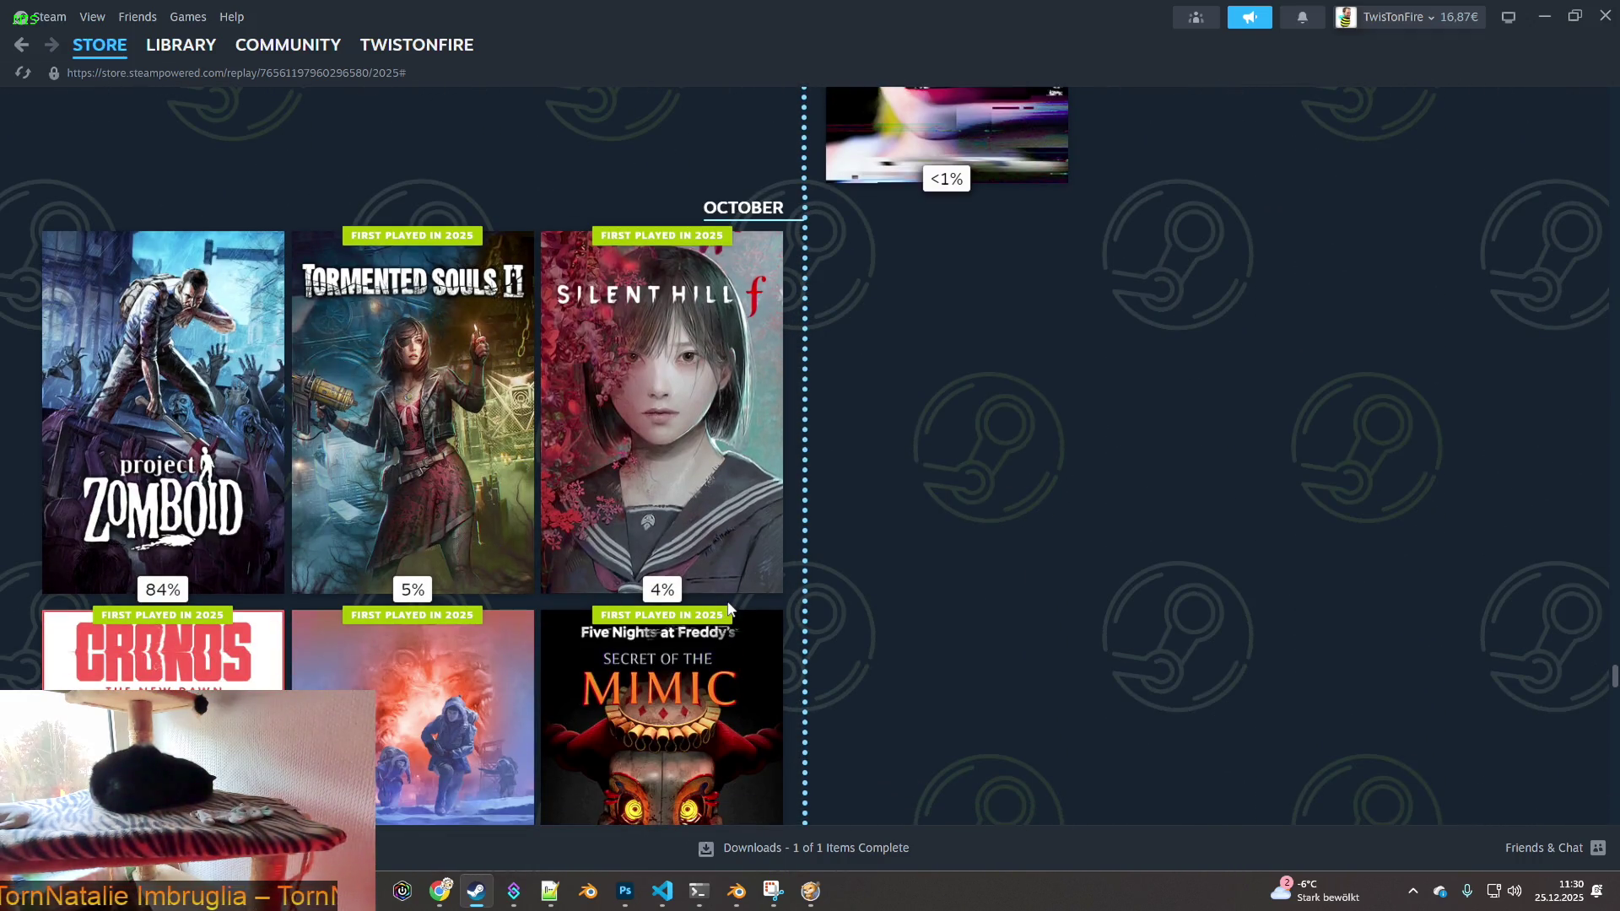
{"action": "scroll", "coordinate": [729, 607], "scroll_direction": "down", "scroll_amount": 10}
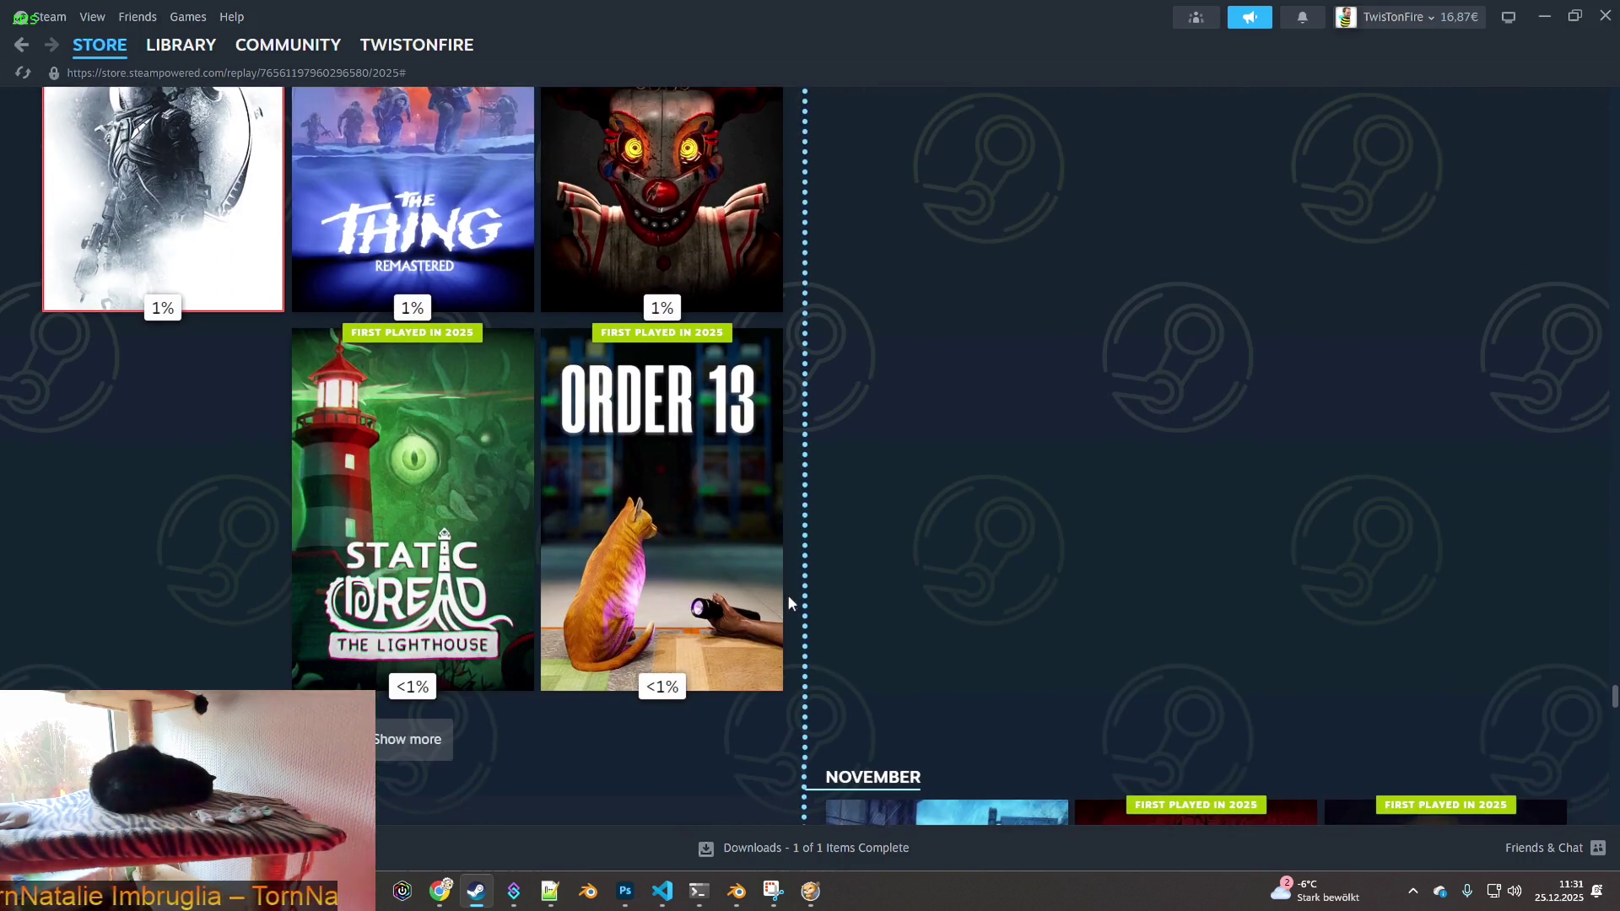
{"action": "scroll", "coordinate": [767, 610], "scroll_direction": "down", "scroll_amount": 4}
{"action": "scroll", "coordinate": [768, 612], "scroll_direction": "down", "scroll_amount": 1}
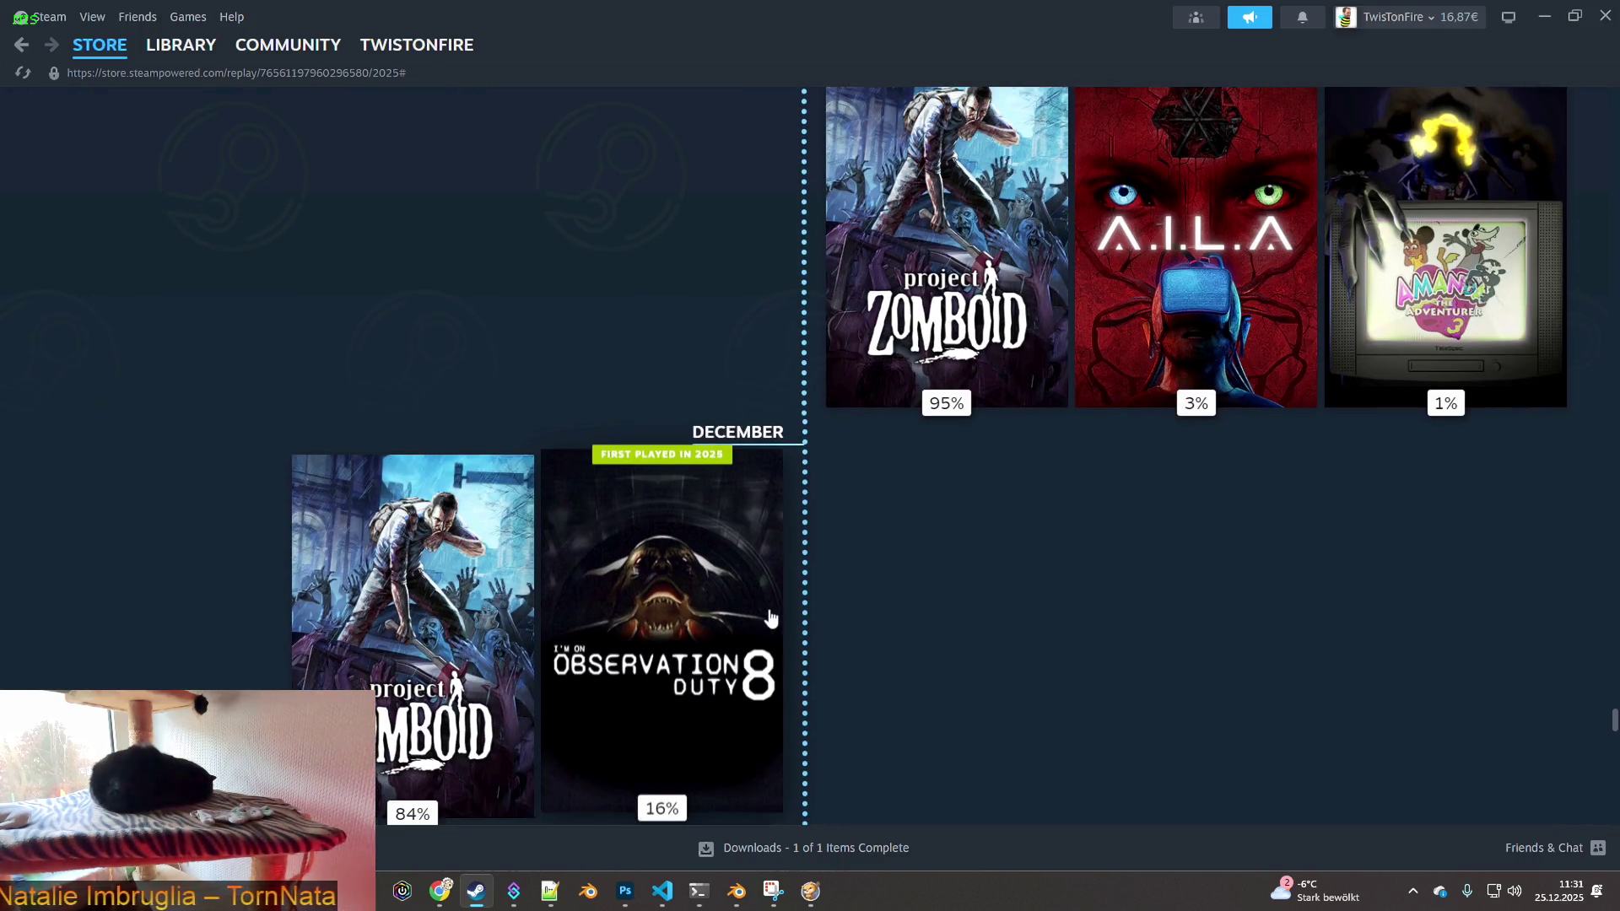
{"action": "scroll", "coordinate": [771, 615], "scroll_direction": "up", "scroll_amount": 3}
{"action": "scroll", "coordinate": [768, 622], "scroll_direction": "down", "scroll_amount": 4}
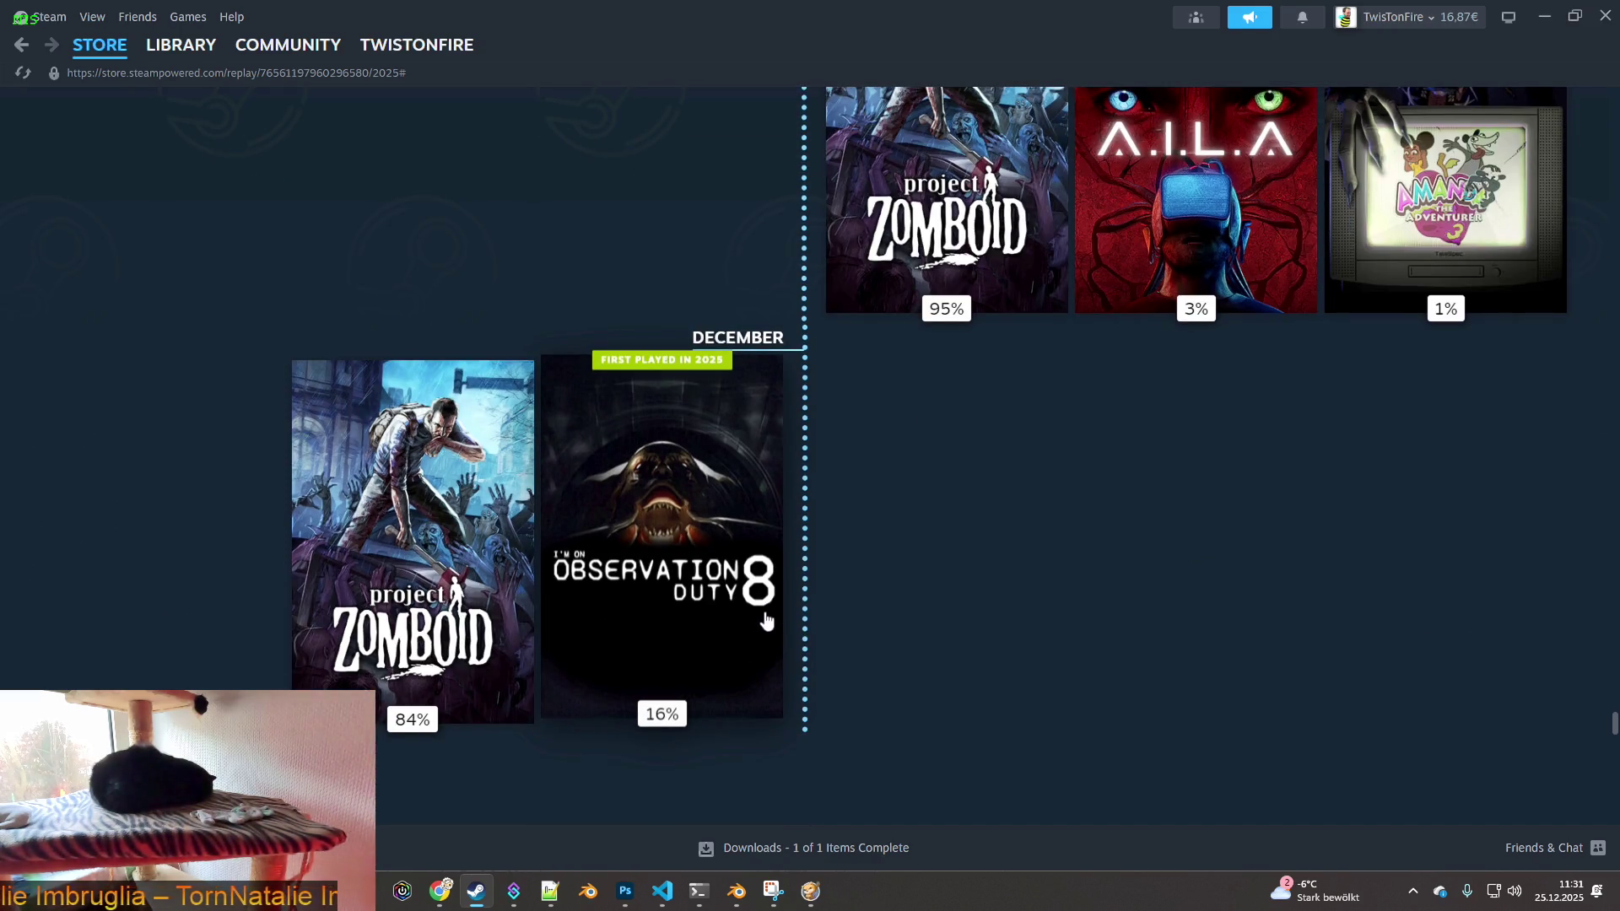
{"action": "scroll", "coordinate": [768, 622], "scroll_direction": "down", "scroll_amount": 4}
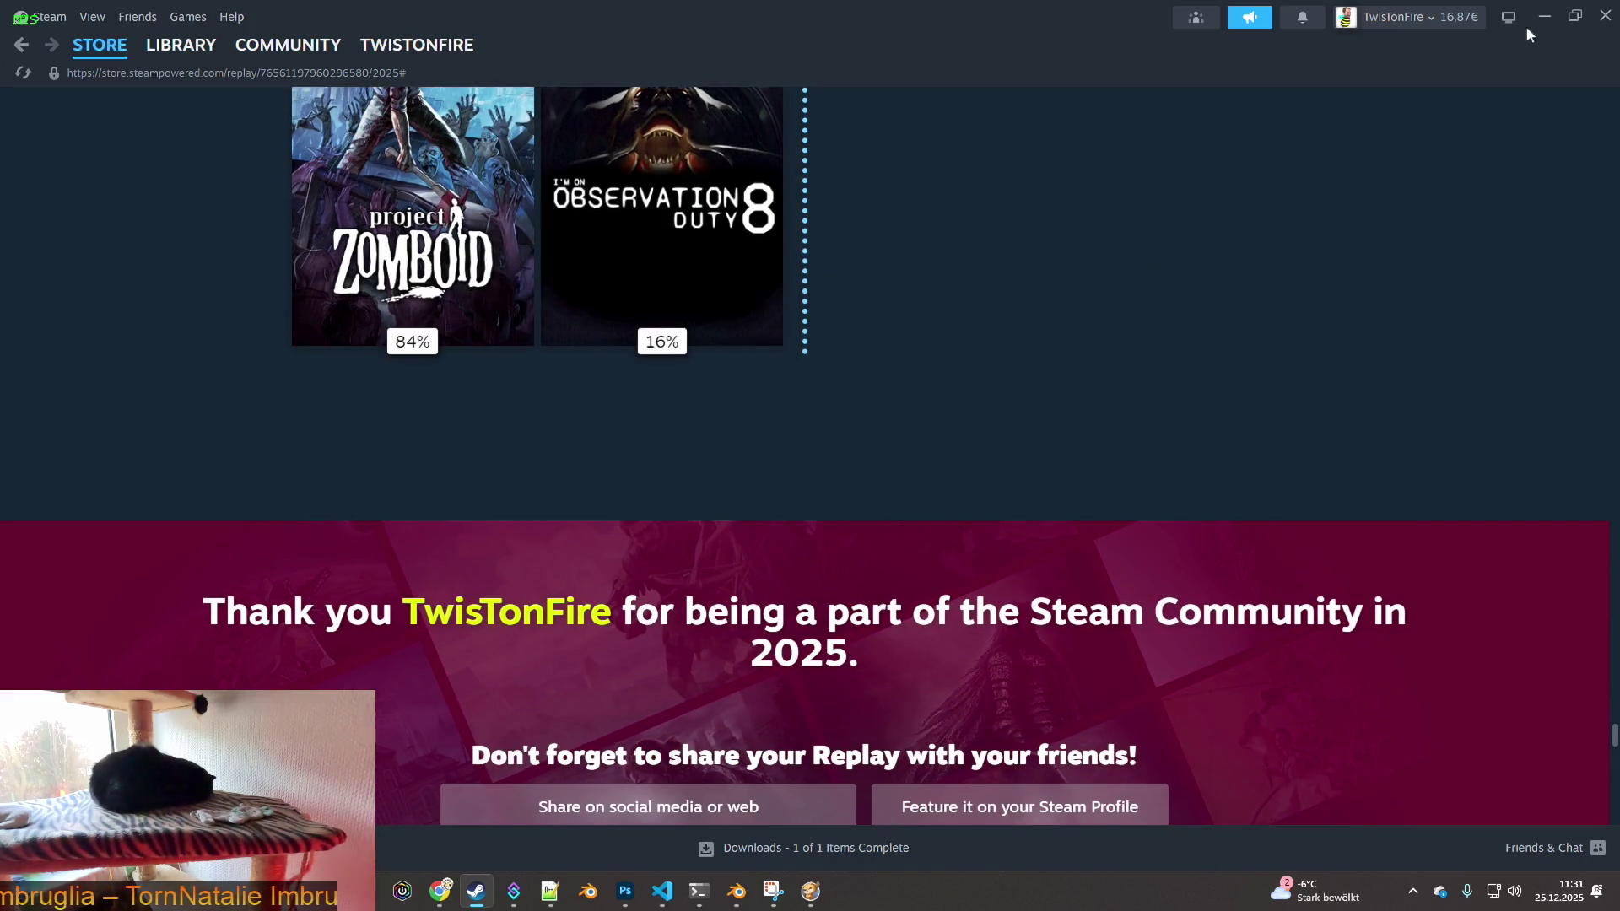
{"action": "left_click", "coordinate": [1545, 17]}
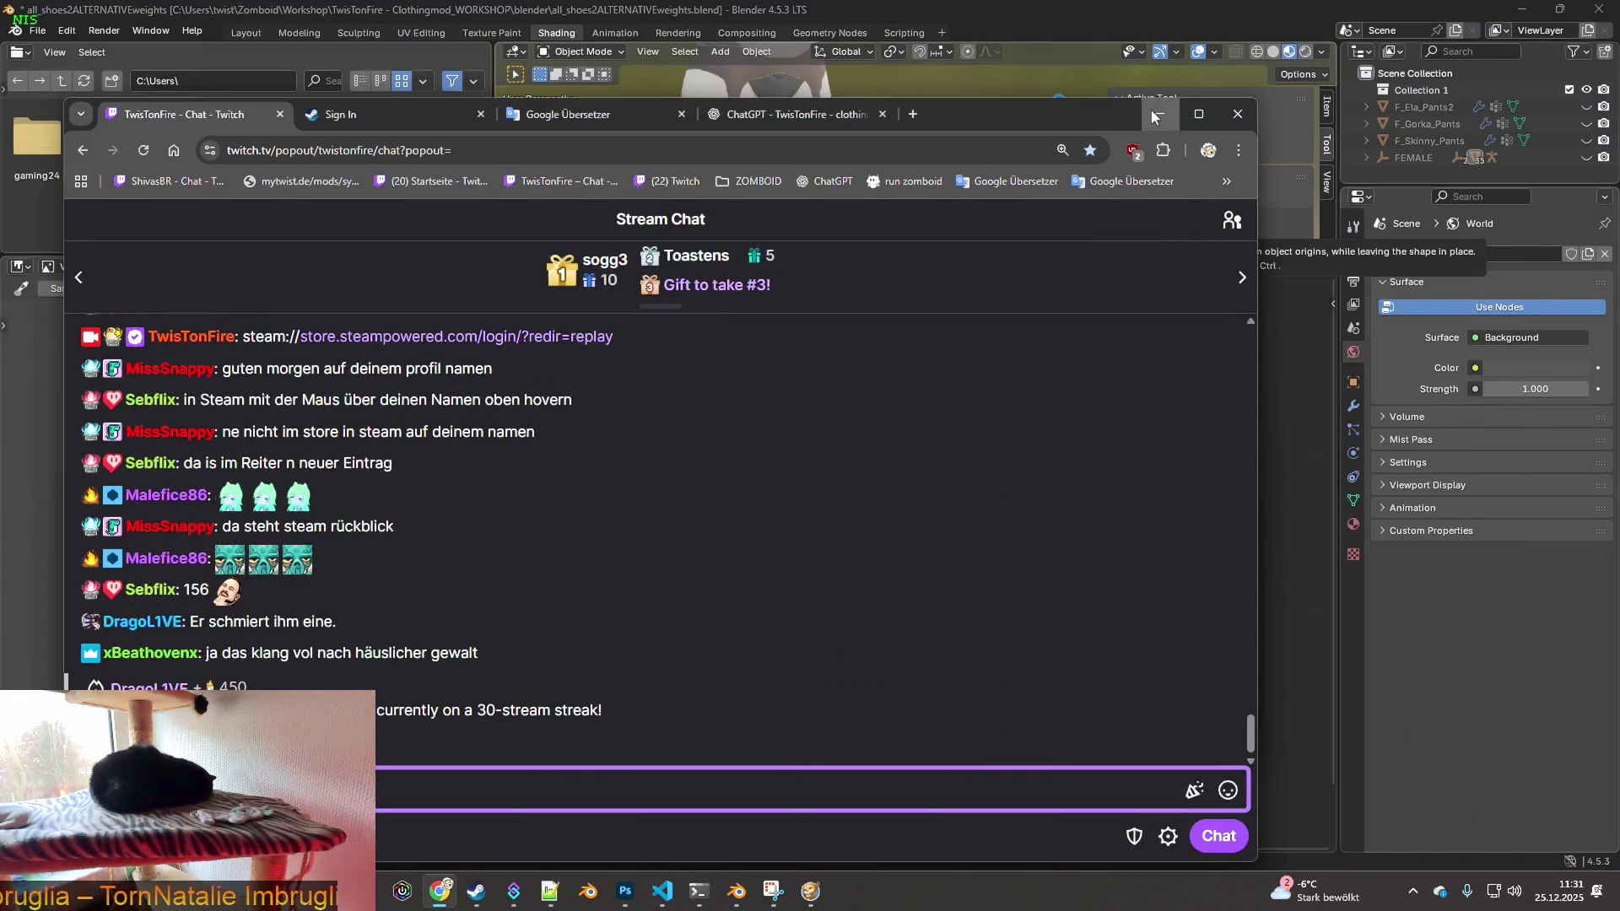
- Load Stocking_Long_7.png into the image texture node
{"action": "left_click", "coordinate": [1153, 113]}
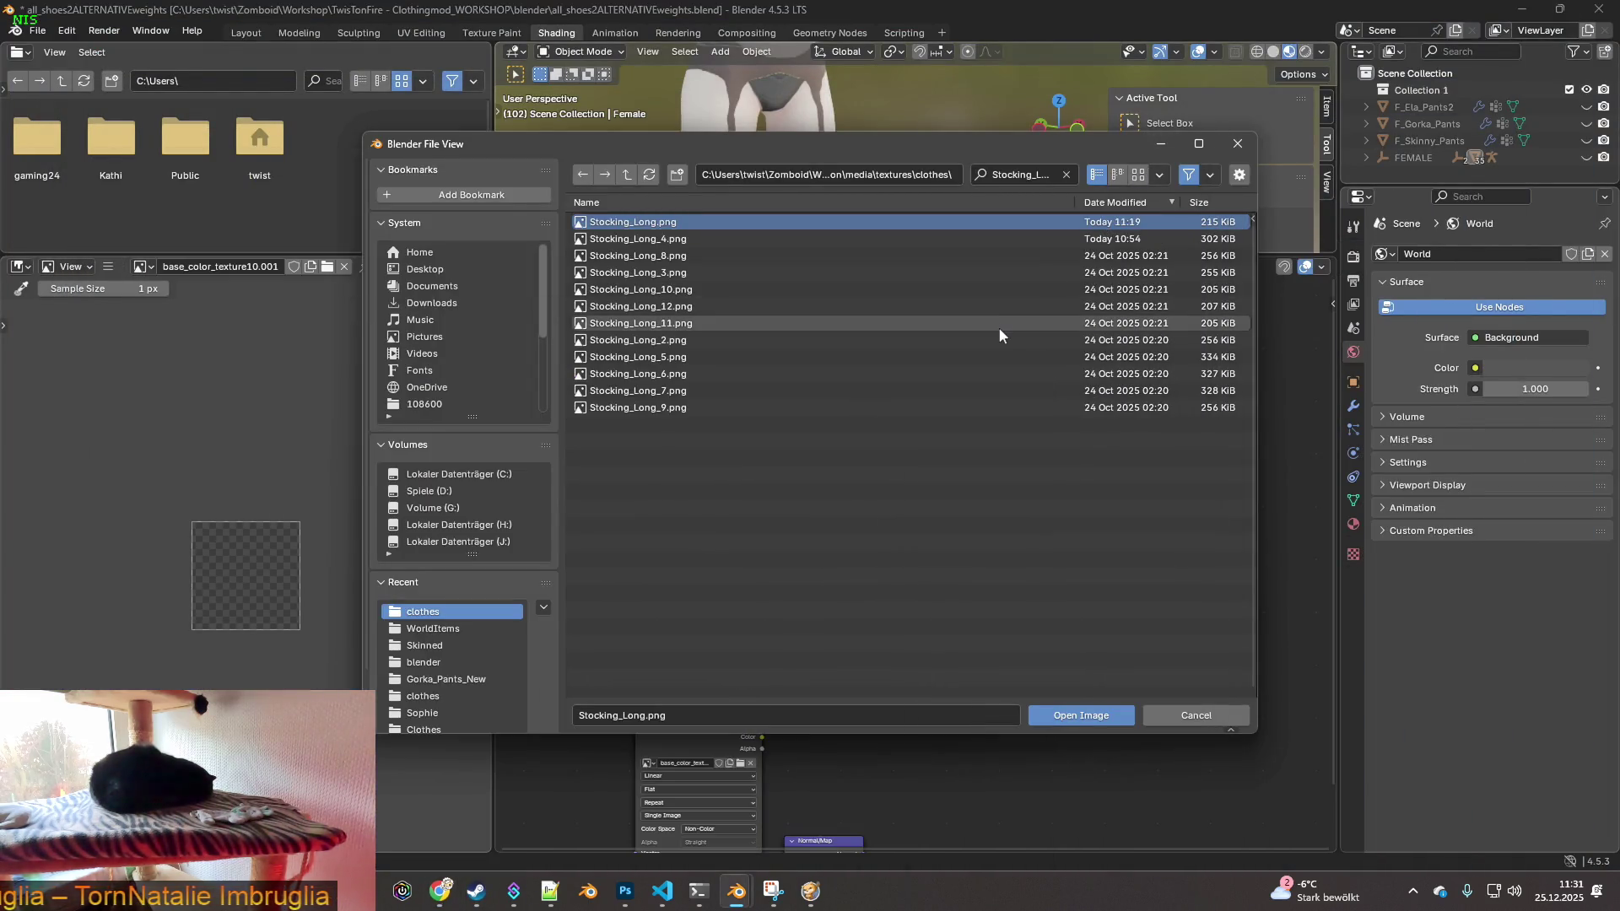
{"action": "left_click", "coordinate": [660, 393]}
{"action": "left_click", "coordinate": [1073, 717]}
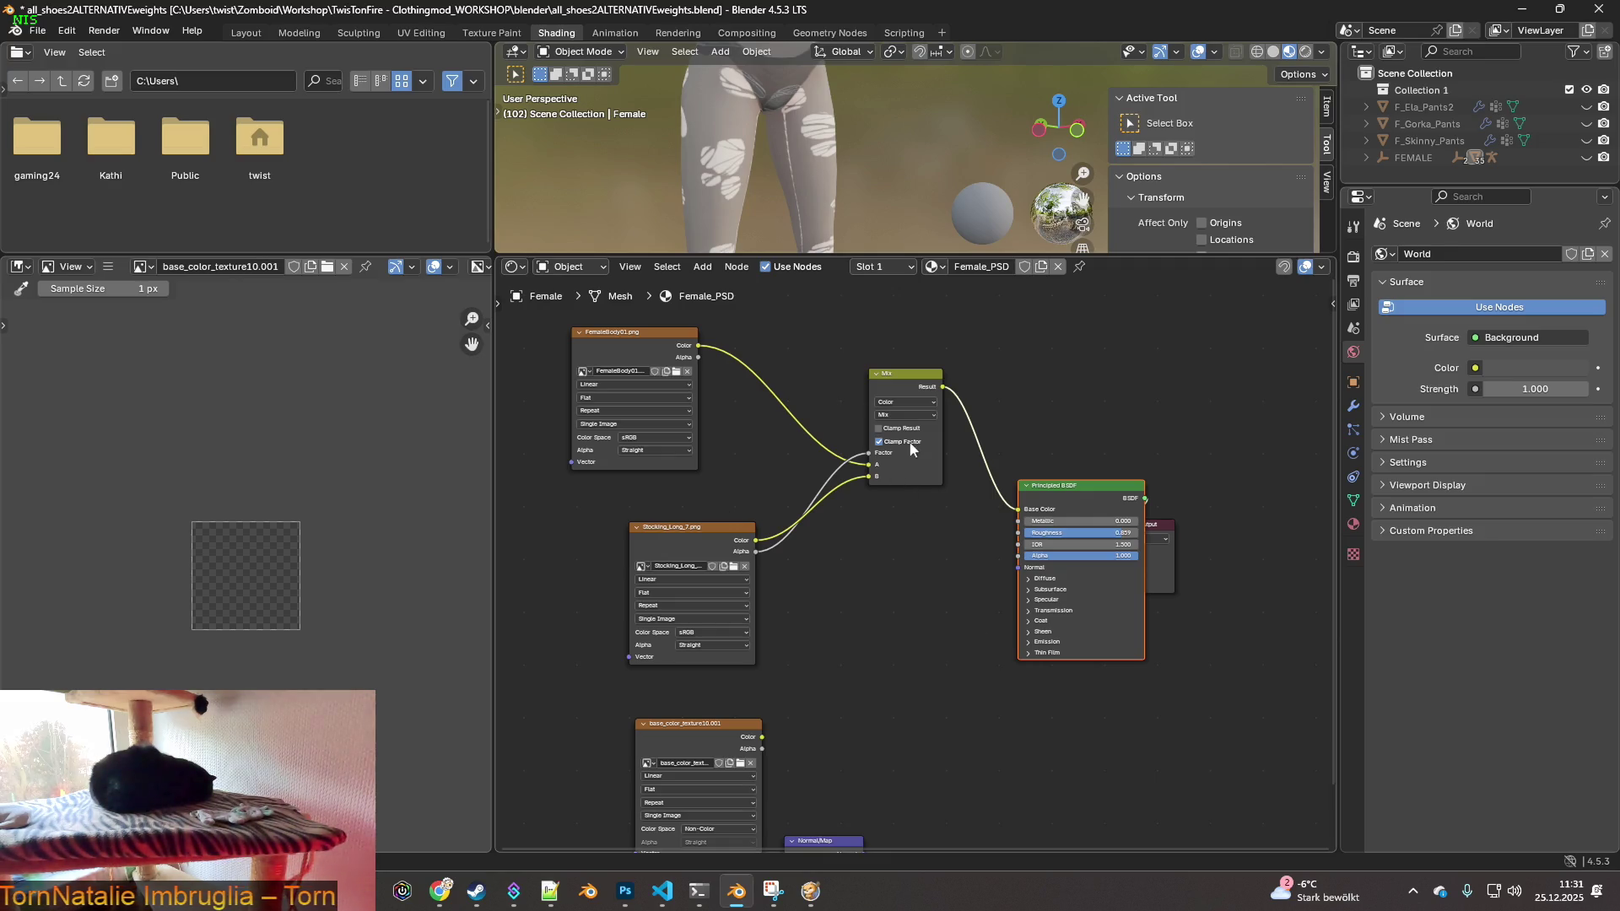
- Switch to Texture Paint, orbit to the back of the legs, and set brush radius to 70 px
{"action": "left_click", "coordinate": [492, 32]}
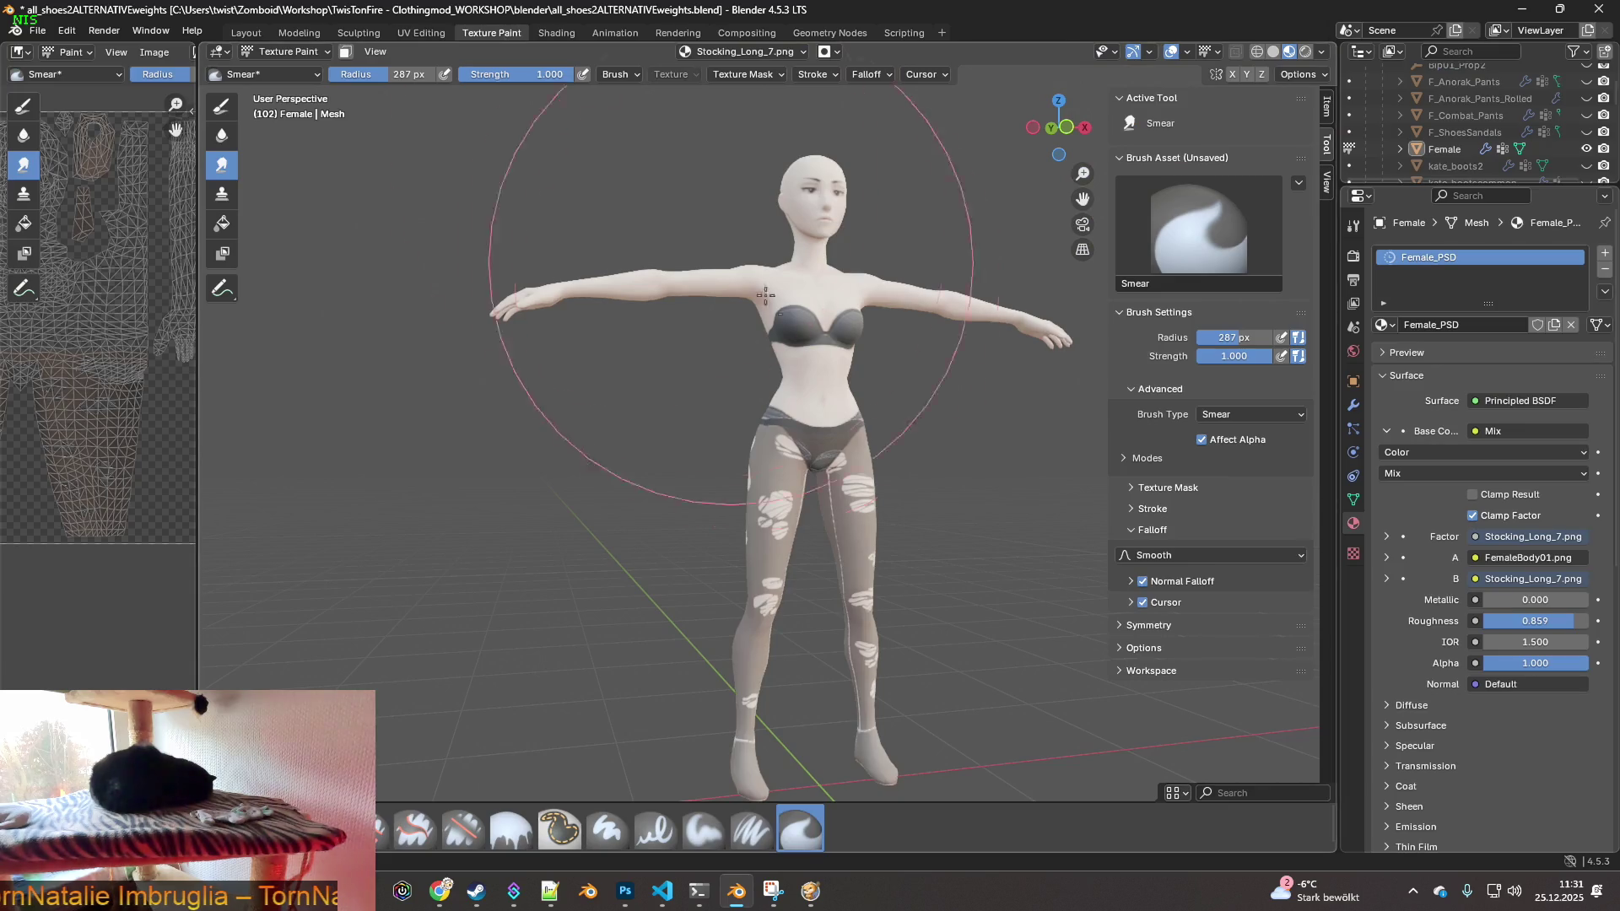
{"action": "middle_click_drag", "start_coordinate": [793, 498], "coordinate": [899, 442]}
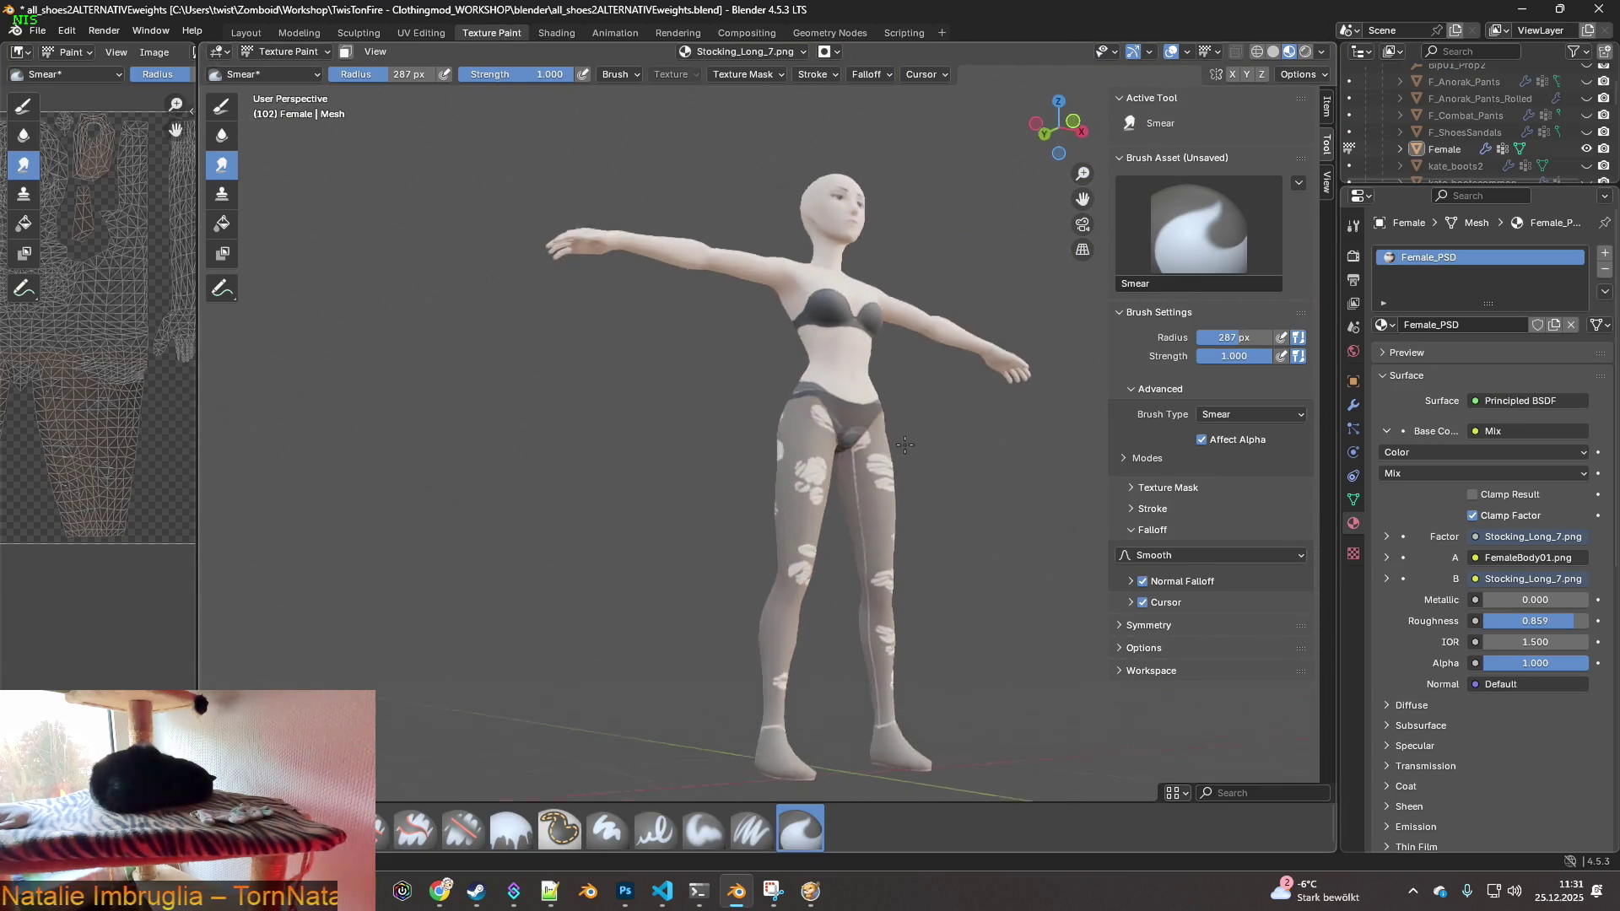
{"action": "scroll", "coordinate": [659, 380], "scroll_direction": "up", "scroll_amount": 3}
{"action": "mouse_move", "coordinate": [658, 379]}
{"action": "middle_mouse_down"}
{"action": "mouse_move", "coordinate": [785, 397]}
{"action": "mouse_move", "coordinate": [813, 333]}
{"action": "mouse_move", "coordinate": [839, 427]}
{"action": "mouse_move", "coordinate": [393, 88]}
{"action": "middle_mouse_up"}
{"action": "scroll", "coordinate": [822, 398], "scroll_direction": "up", "scroll_amount": 3}
{"action": "left_click", "coordinate": [394, 76]}
{"action": "type", "text": "70"}
{"action": "key", "text": "Return"}
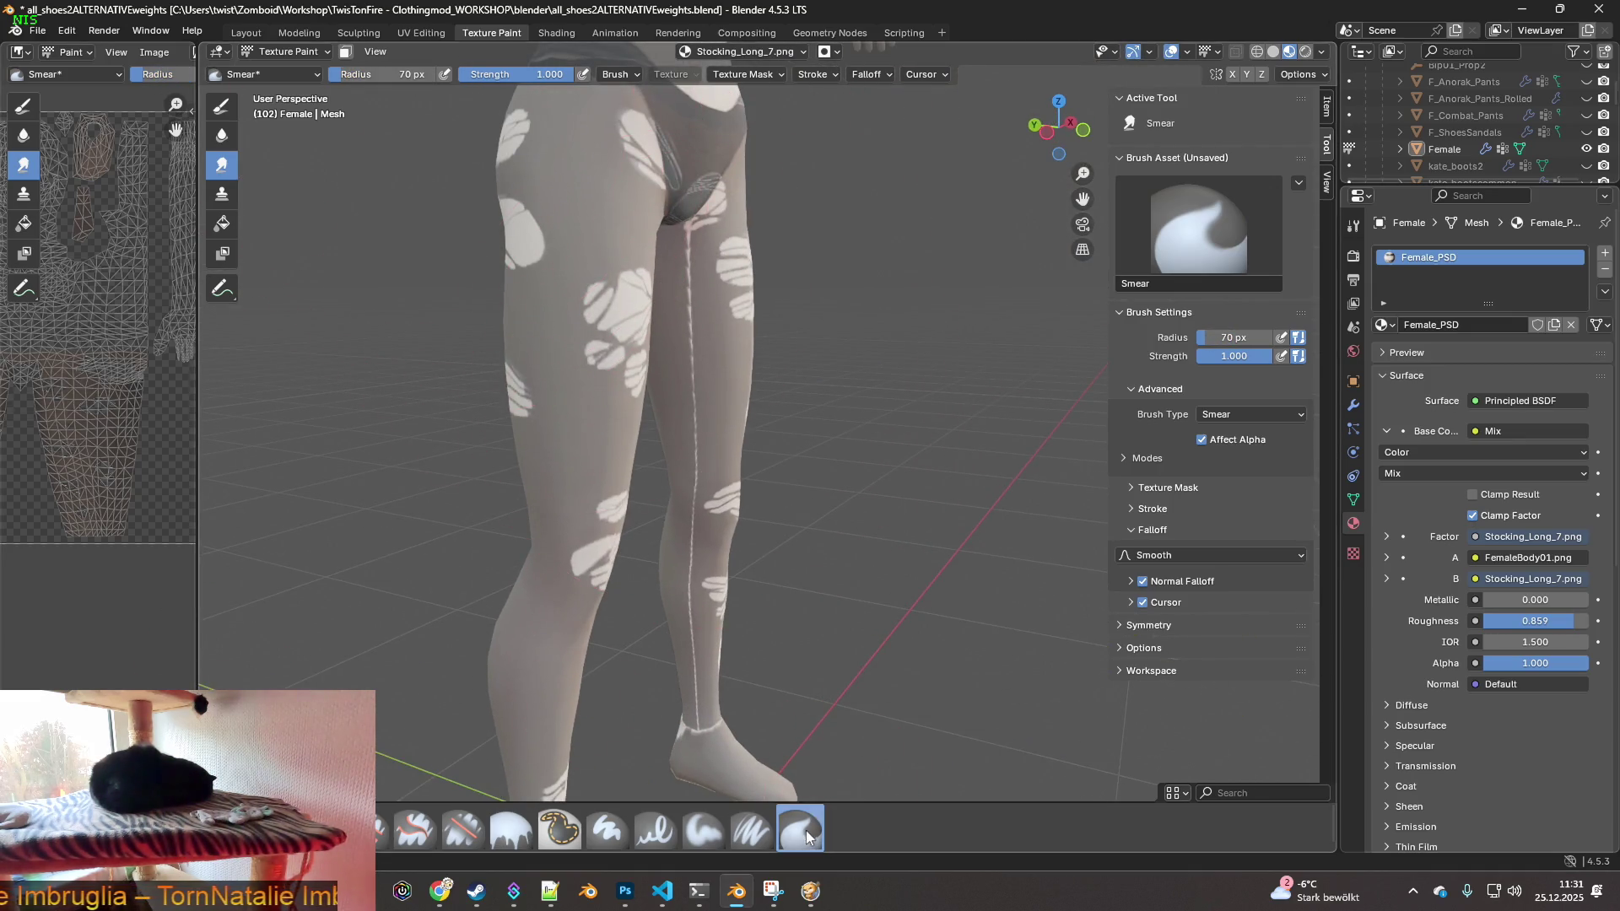
- Smear the light seam on the upper thigh with the Smear brush
{"action": "scroll", "coordinate": [633, 398], "scroll_direction": "up", "scroll_amount": 4}
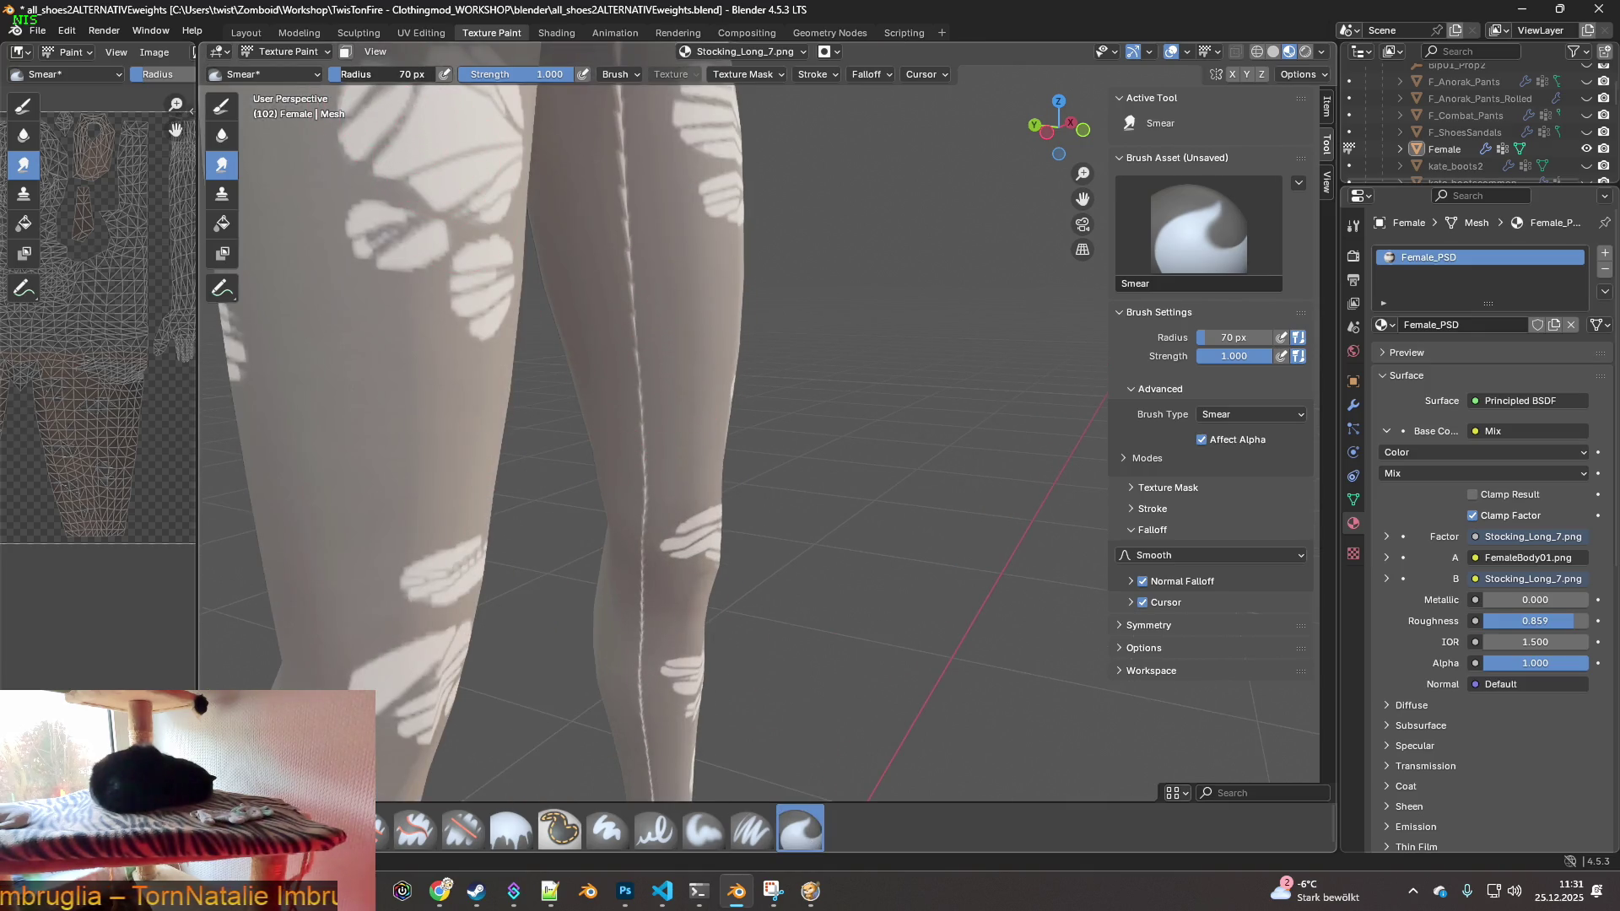
{"action": "middle_click_drag", "start_coordinate": [600, 276], "coordinate": [714, 489]}
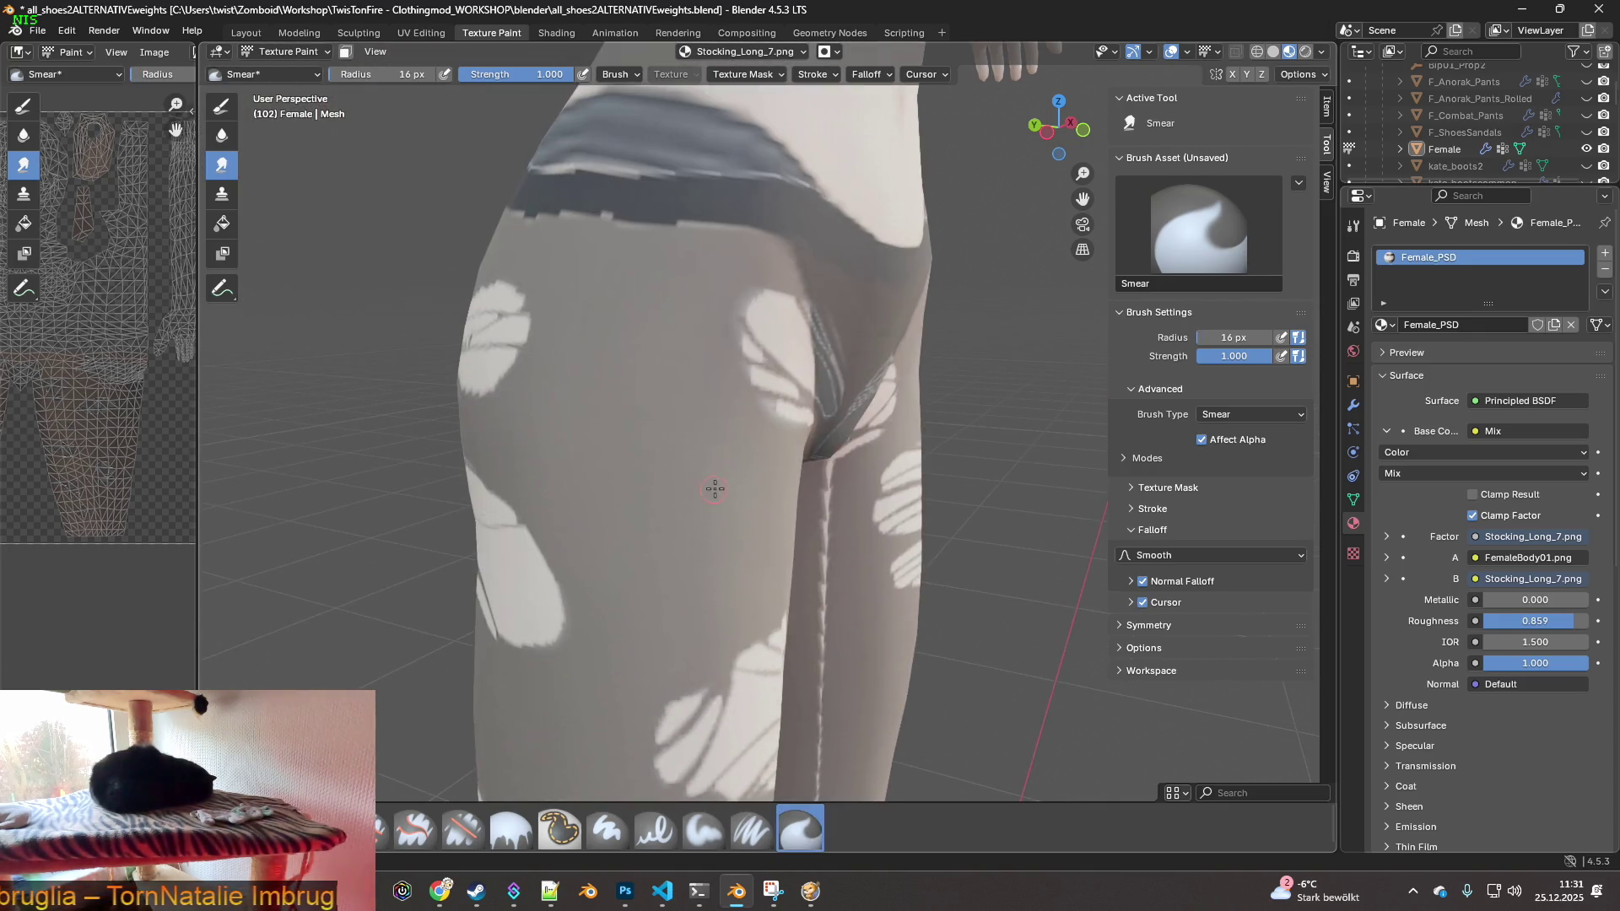
{"action": "scroll", "coordinate": [795, 470], "scroll_direction": "up", "scroll_amount": 5}
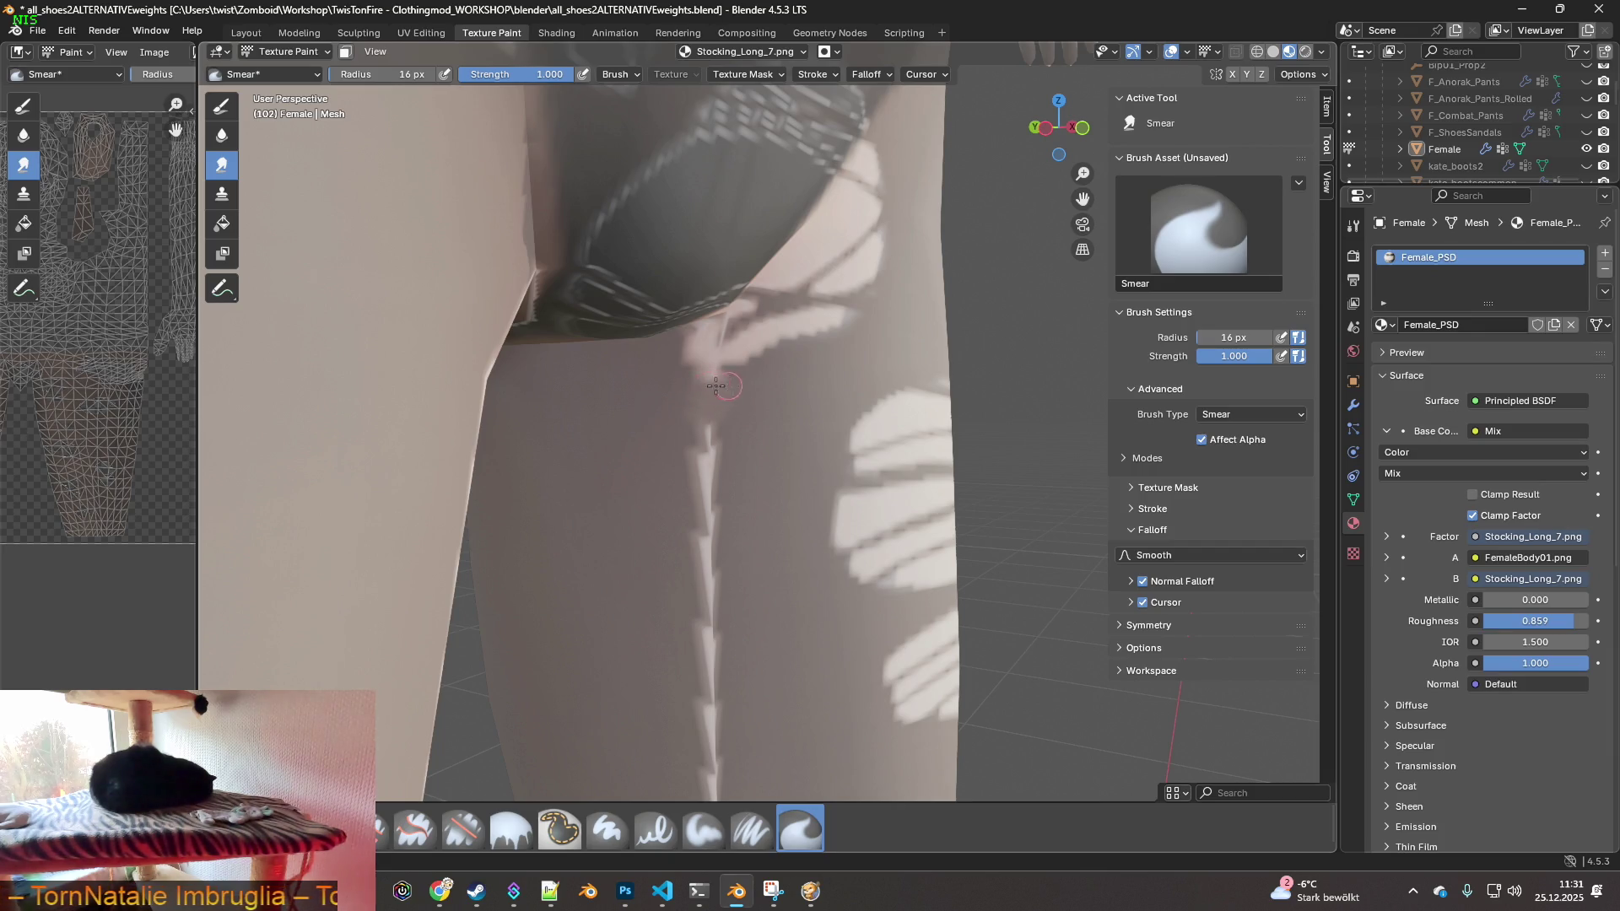
{"action": "left_click_drag", "start_coordinate": [714, 384], "coordinate": [729, 386]}
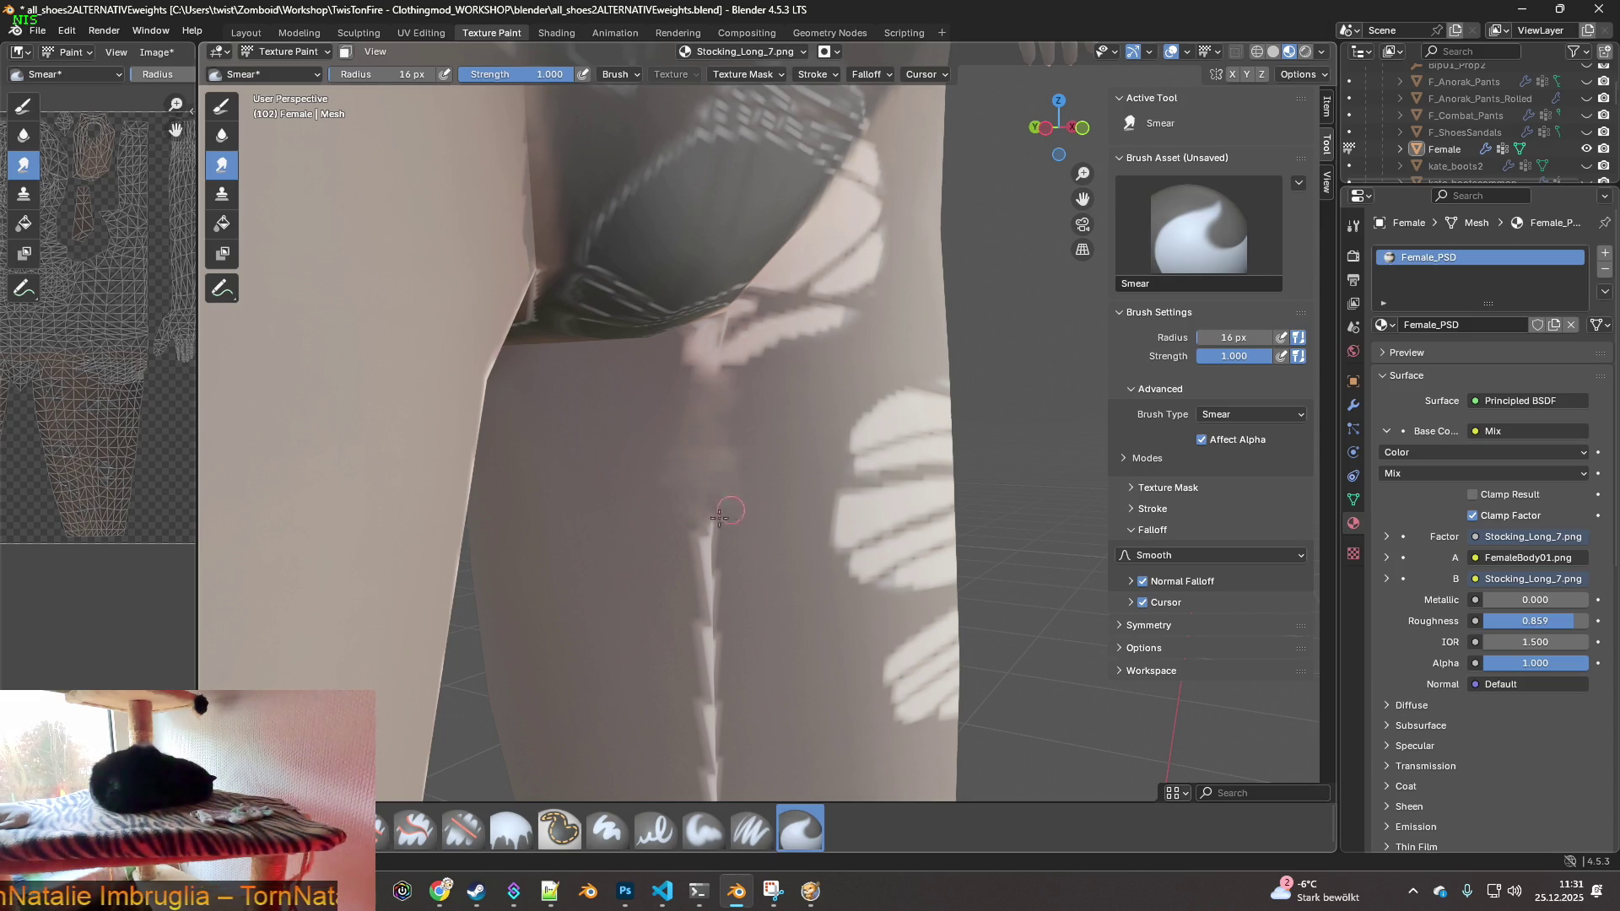
{"action": "mouse_move", "coordinate": [698, 540]}
{"action": "left_mouse_down"}
{"action": "mouse_move", "coordinate": [684, 567]}
{"action": "mouse_move", "coordinate": [728, 565]}
{"action": "left_mouse_up"}
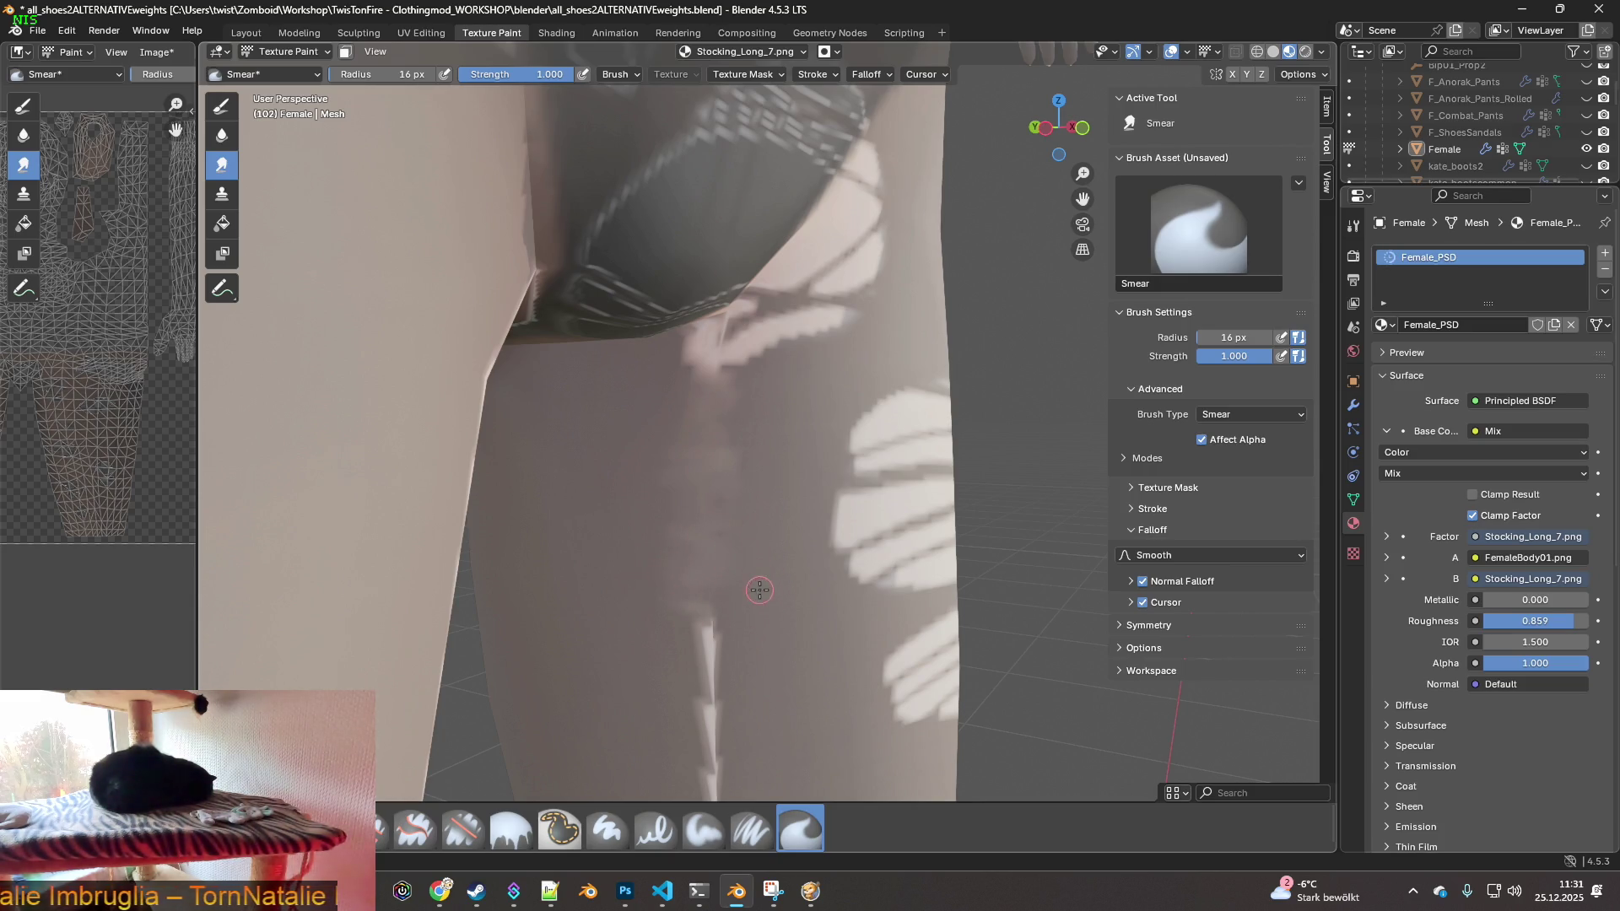
{"action": "middle_click_drag", "start_coordinate": [759, 590], "coordinate": [708, 388], "text": "shift"}
{"action": "mouse_move", "coordinate": [667, 443]}
{"action": "left_mouse_down"}
{"action": "mouse_move", "coordinate": [679, 460]}
{"action": "mouse_move", "coordinate": [648, 468]}
{"action": "mouse_move", "coordinate": [666, 454]}
{"action": "left_mouse_up"}
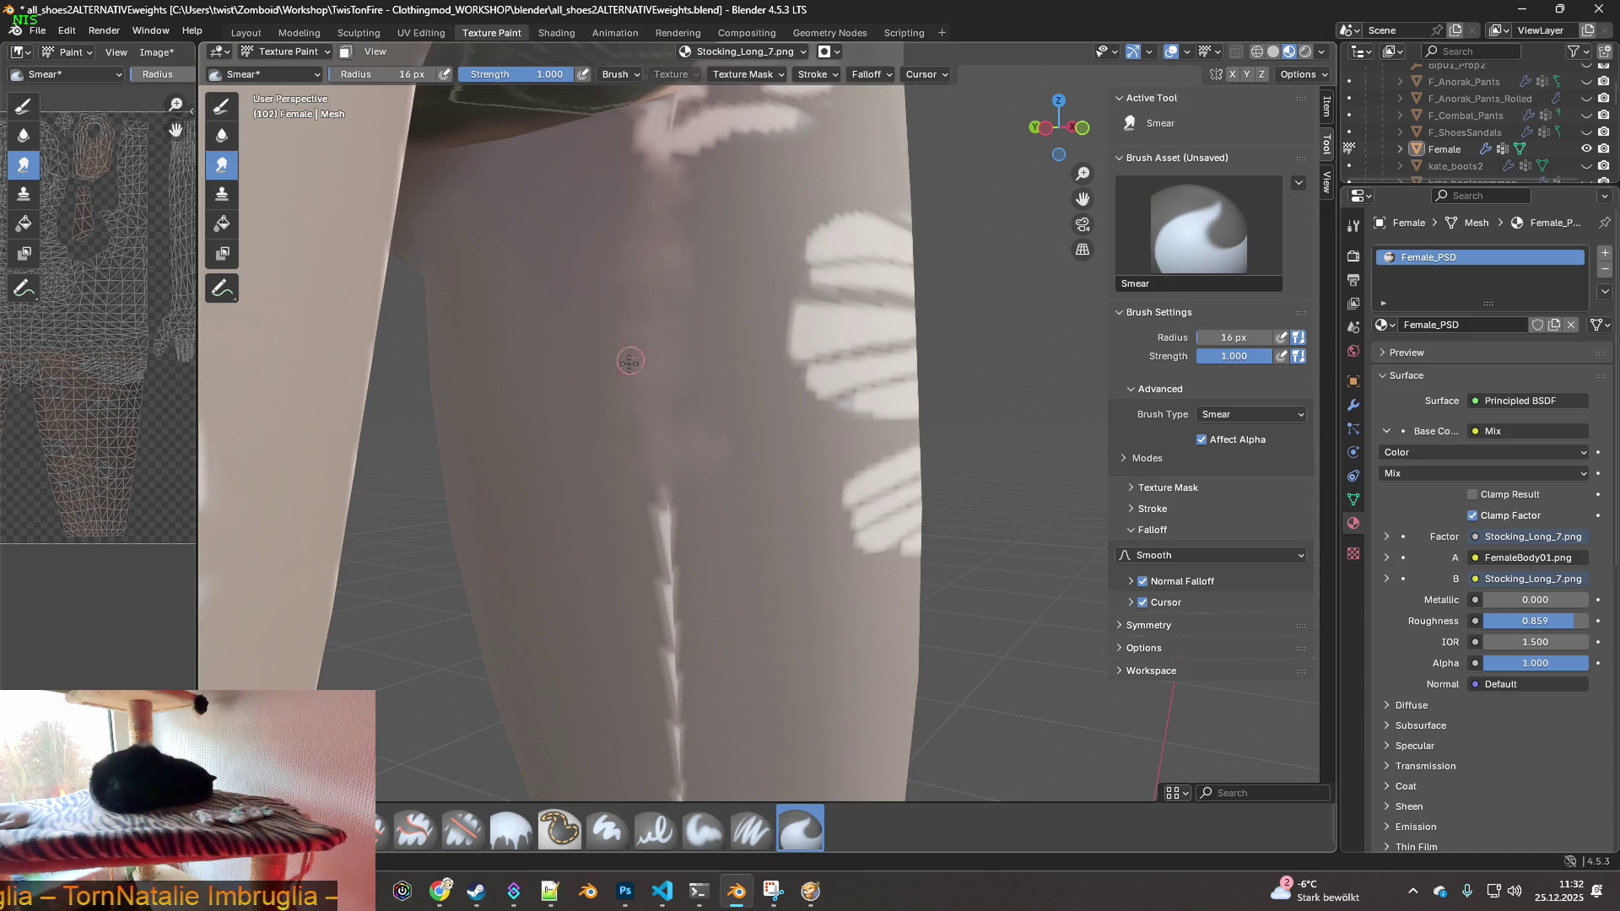
- Raise the radius to 35 px and smear away the seam's top, undoing one bad stroke
{"action": "key", "text": "bracketright"}
{"action": "key", "text": "bracketright"}
{"action": "key", "text": "bracketright"}
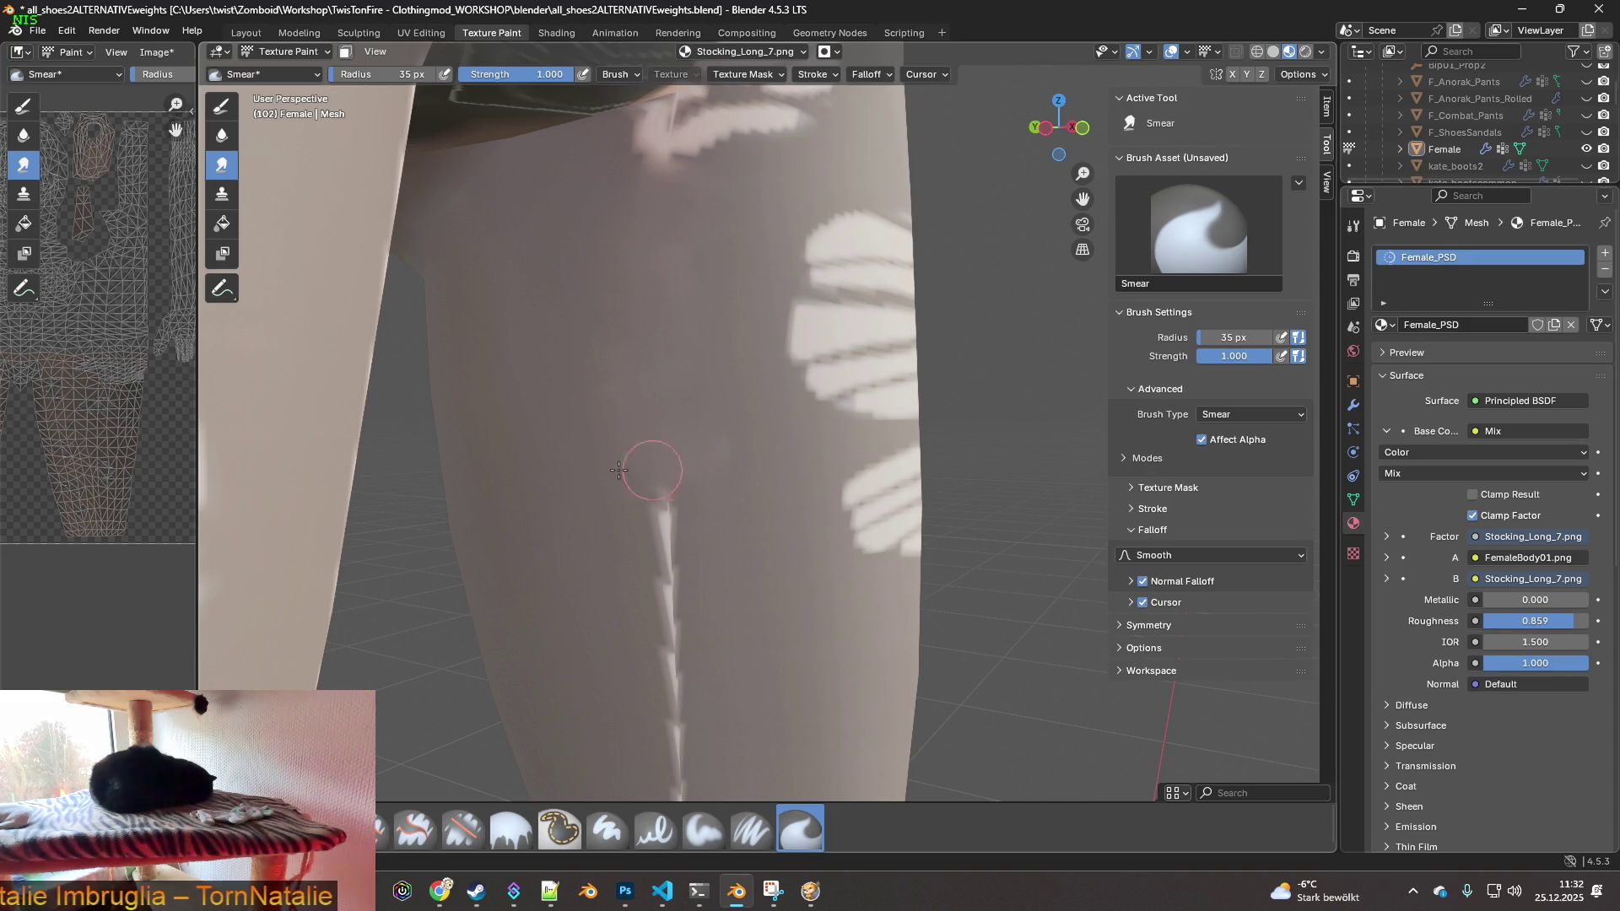
{"action": "mouse_move", "coordinate": [718, 515]}
{"action": "middle_mouse_down"}
{"action": "mouse_move", "coordinate": [680, 332]}
{"action": "mouse_move", "coordinate": [695, 343]}
{"action": "middle_mouse_up"}
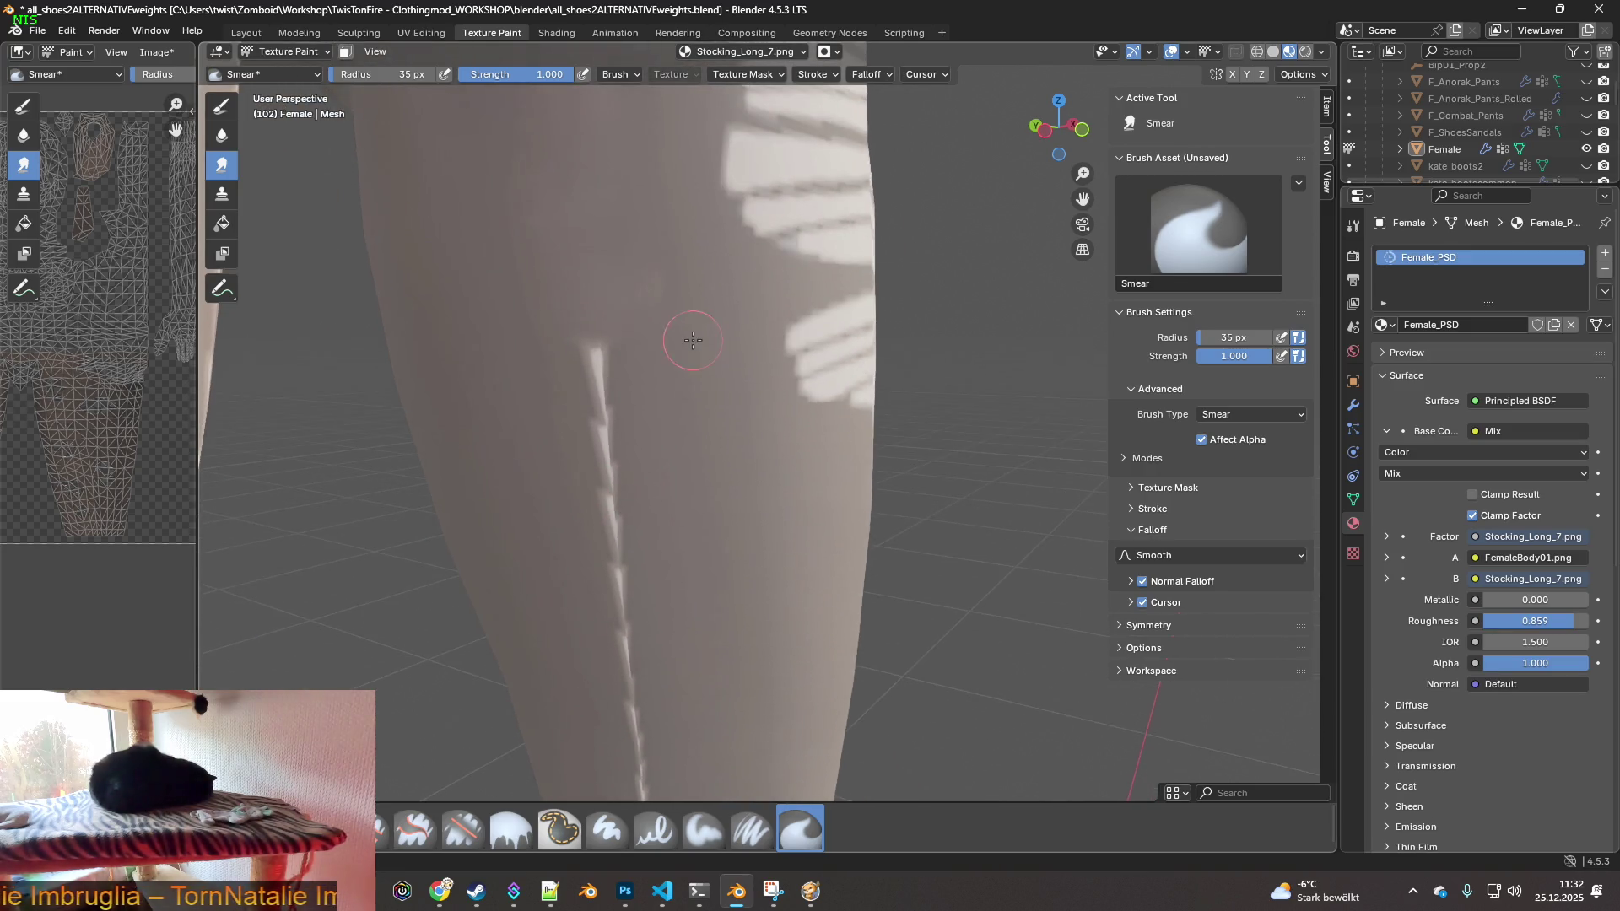
{"action": "mouse_move", "coordinate": [590, 362]}
{"action": "left_mouse_down"}
{"action": "mouse_move", "coordinate": [645, 351]}
{"action": "mouse_move", "coordinate": [665, 448]}
{"action": "mouse_move", "coordinate": [690, 470]}
{"action": "mouse_move", "coordinate": [651, 528]}
{"action": "mouse_move", "coordinate": [671, 566]}
{"action": "mouse_move", "coordinate": [647, 605]}
{"action": "mouse_move", "coordinate": [582, 524]}
{"action": "mouse_move", "coordinate": [548, 388]}
{"action": "mouse_move", "coordinate": [645, 291]}
{"action": "mouse_move", "coordinate": [610, 189]}
{"action": "mouse_move", "coordinate": [650, 306]}
{"action": "left_mouse_up"}
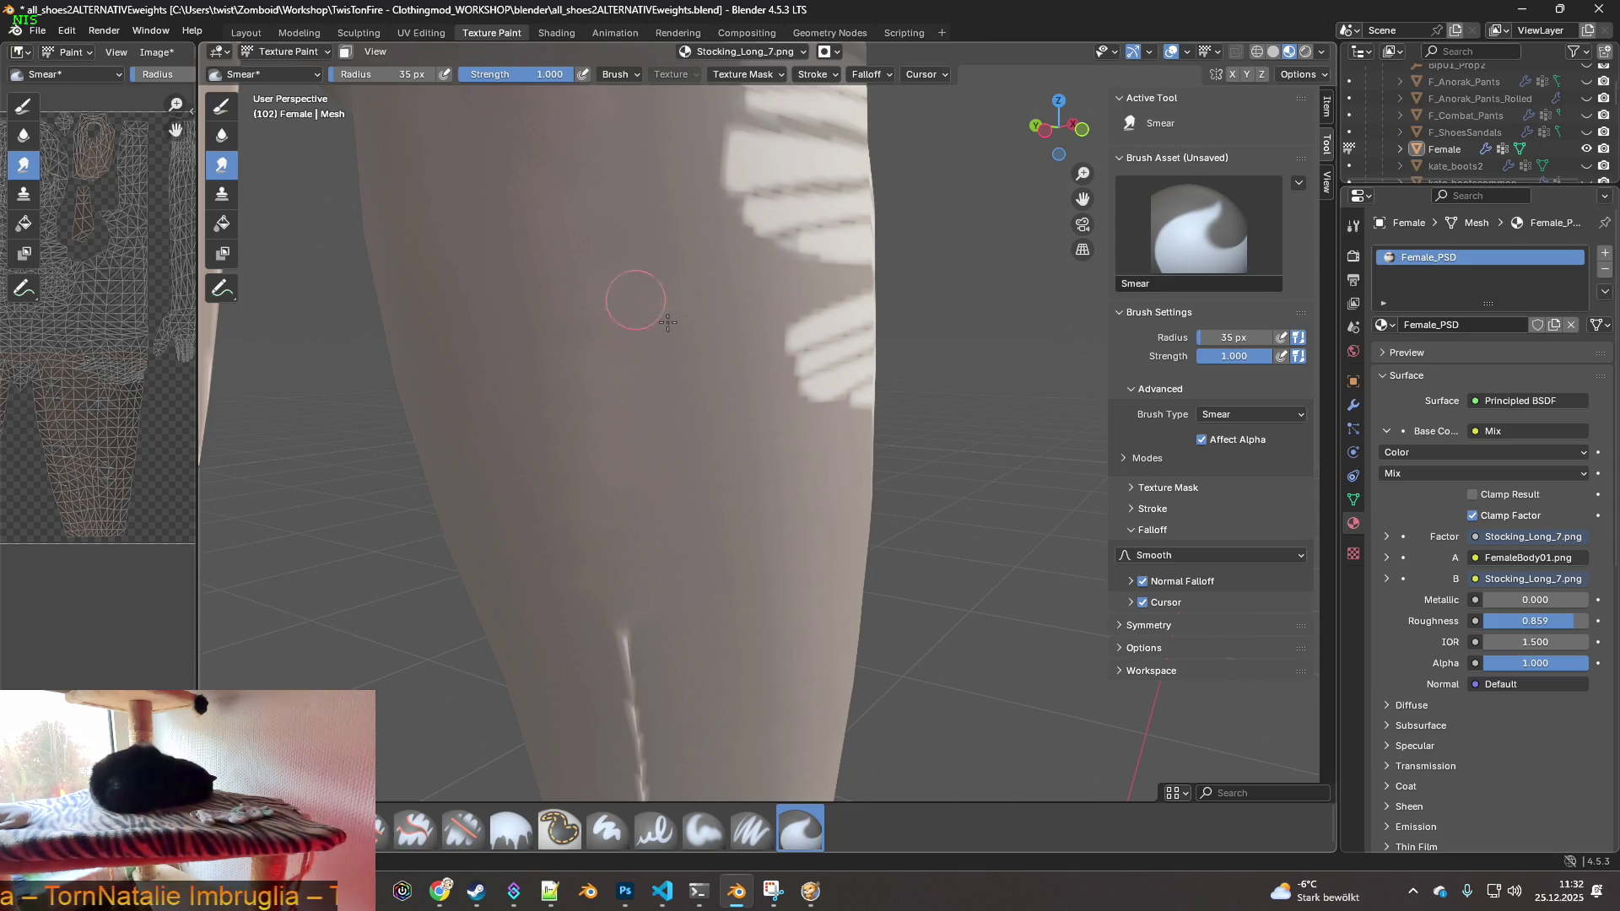
{"action": "key", "text": "ctrl+z"}
{"action": "key", "text": "ctrl+z"}
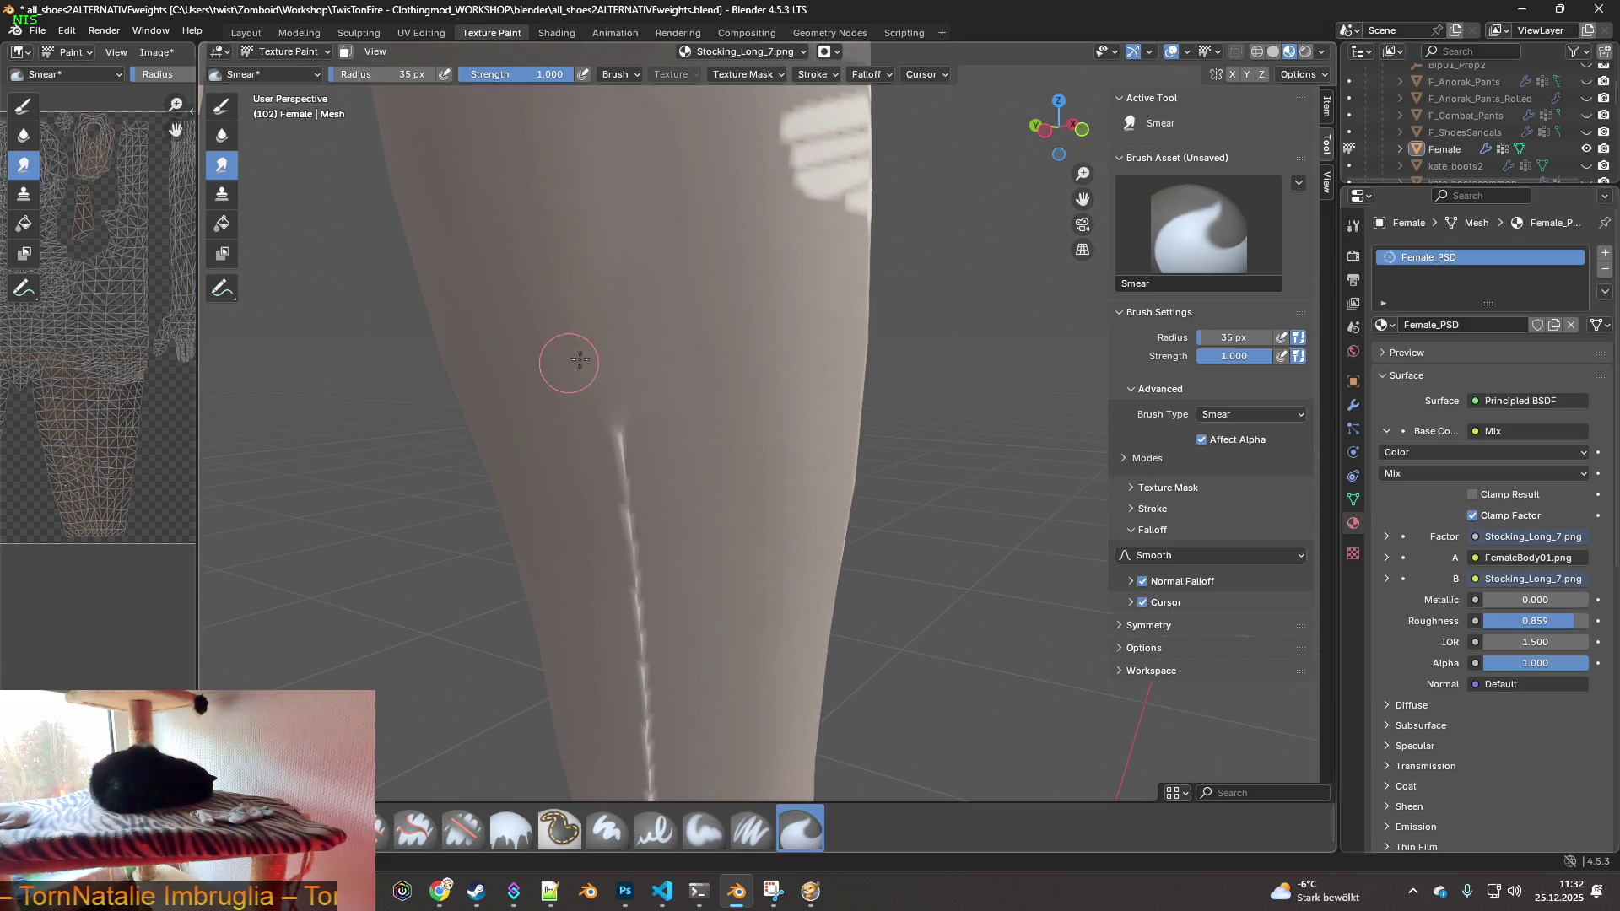
{"action": "mouse_move", "coordinate": [557, 407]}
{"action": "left_mouse_down"}
{"action": "mouse_move", "coordinate": [596, 441]}
{"action": "mouse_move", "coordinate": [608, 509]}
{"action": "mouse_move", "coordinate": [586, 515]}
{"action": "left_mouse_up"}
{"action": "middle_click_drag", "start_coordinate": [552, 360], "coordinate": [616, 246], "text": "shift"}
{"action": "mouse_move", "coordinate": [602, 265]}
{"action": "left_mouse_down"}
{"action": "mouse_move", "coordinate": [578, 319]}
{"action": "mouse_move", "coordinate": [630, 393]}
{"action": "mouse_move", "coordinate": [579, 471]}
{"action": "mouse_move", "coordinate": [590, 506]}
{"action": "left_mouse_up"}
{"action": "mouse_move", "coordinate": [629, 422]}
{"action": "middle_mouse_down", "text": "shift"}
{"action": "mouse_move", "coordinate": [663, 279]}
{"action": "mouse_move", "coordinate": [730, 303]}
{"action": "middle_mouse_up", "text": "shift"}
{"action": "left_click_drag", "start_coordinate": [730, 303], "coordinate": [712, 463]}
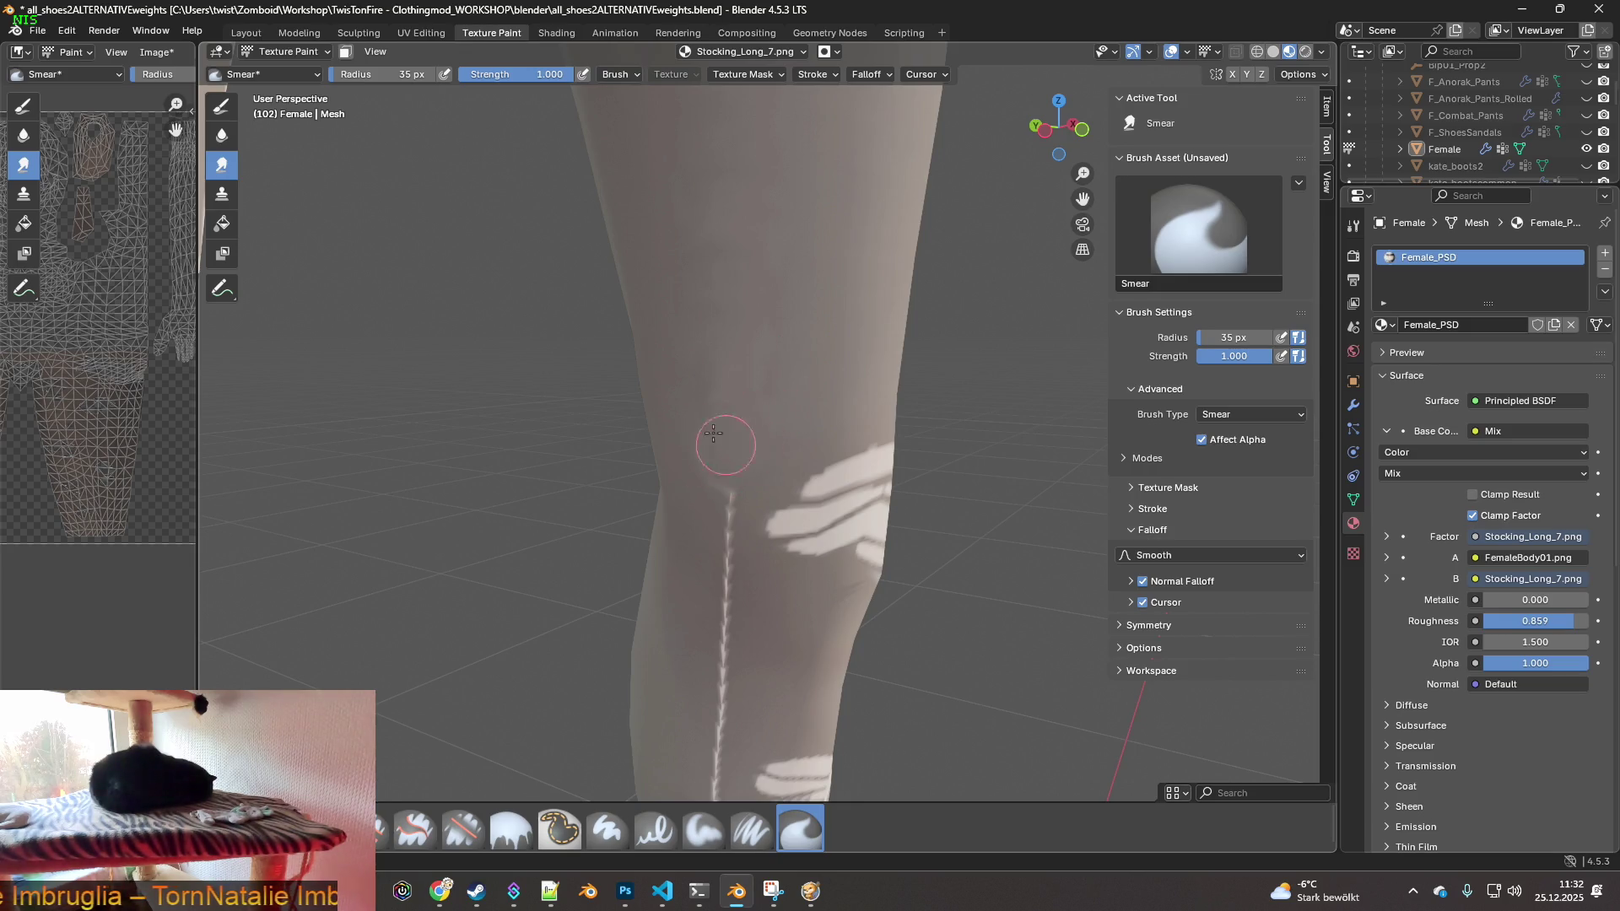
- Orbit around the leg and keep smearing the upper seam away down toward the shin
{"action": "mouse_move", "coordinate": [744, 322]}
{"action": "middle_mouse_down"}
{"action": "mouse_move", "coordinate": [821, 289]}
{"action": "mouse_move", "coordinate": [759, 326]}
{"action": "mouse_move", "coordinate": [736, 320]}
{"action": "middle_mouse_up"}
{"action": "mouse_move", "coordinate": [767, 334]}
{"action": "left_mouse_down"}
{"action": "mouse_move", "coordinate": [736, 547]}
{"action": "mouse_move", "coordinate": [713, 566]}
{"action": "left_mouse_up"}
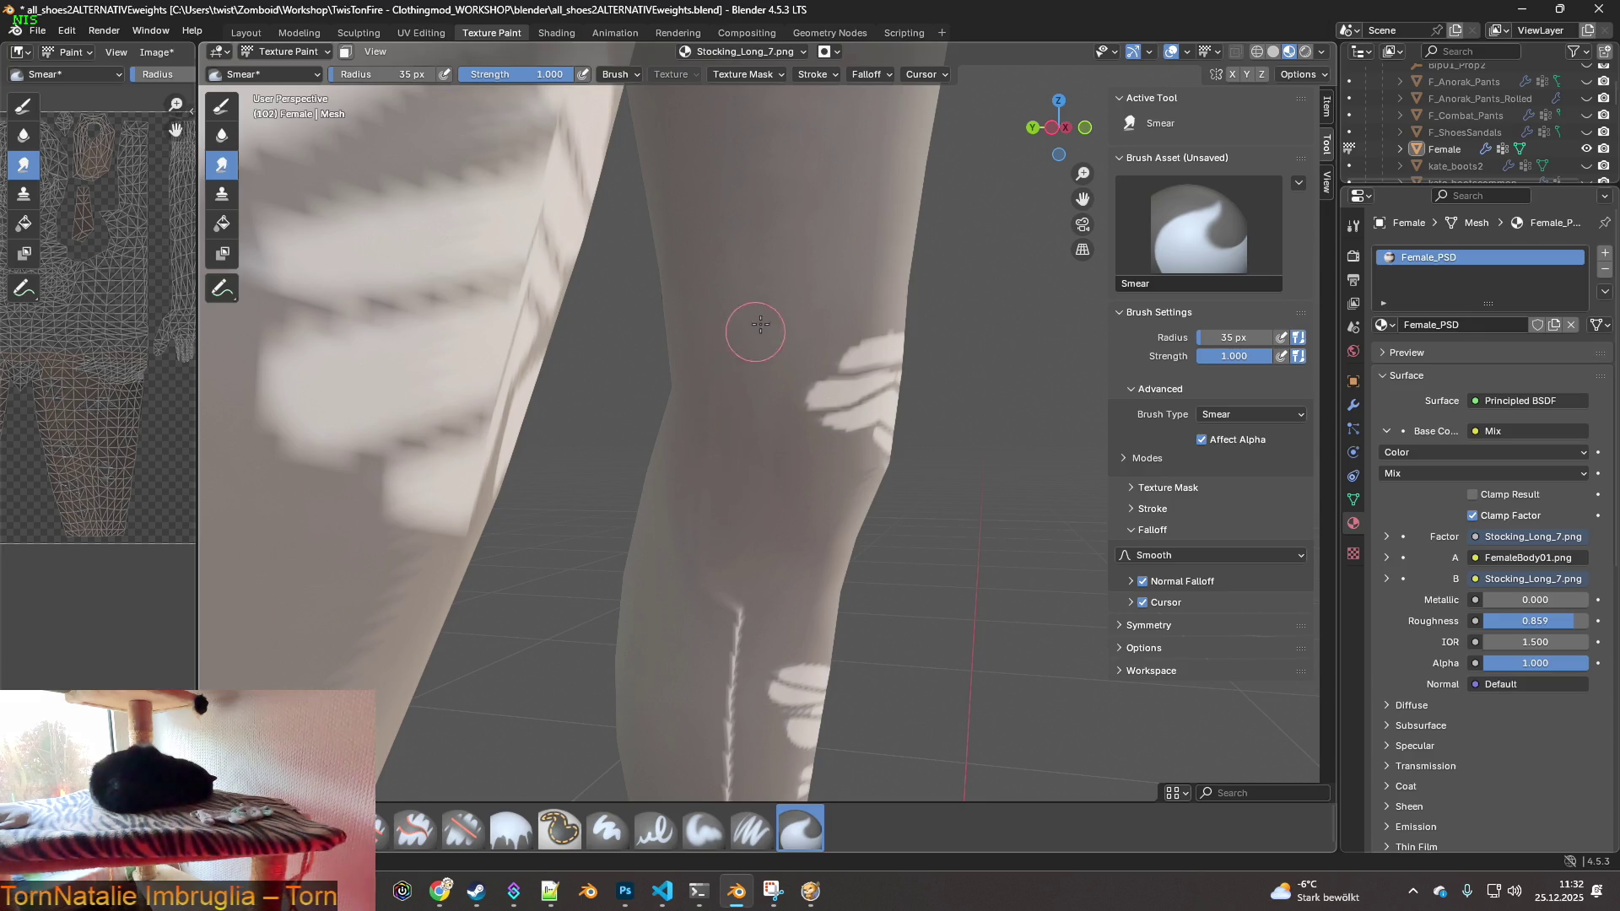
{"action": "mouse_move", "coordinate": [769, 397]}
{"action": "middle_mouse_down"}
{"action": "mouse_move", "coordinate": [663, 410]}
{"action": "mouse_move", "coordinate": [768, 400]}
{"action": "middle_mouse_up"}
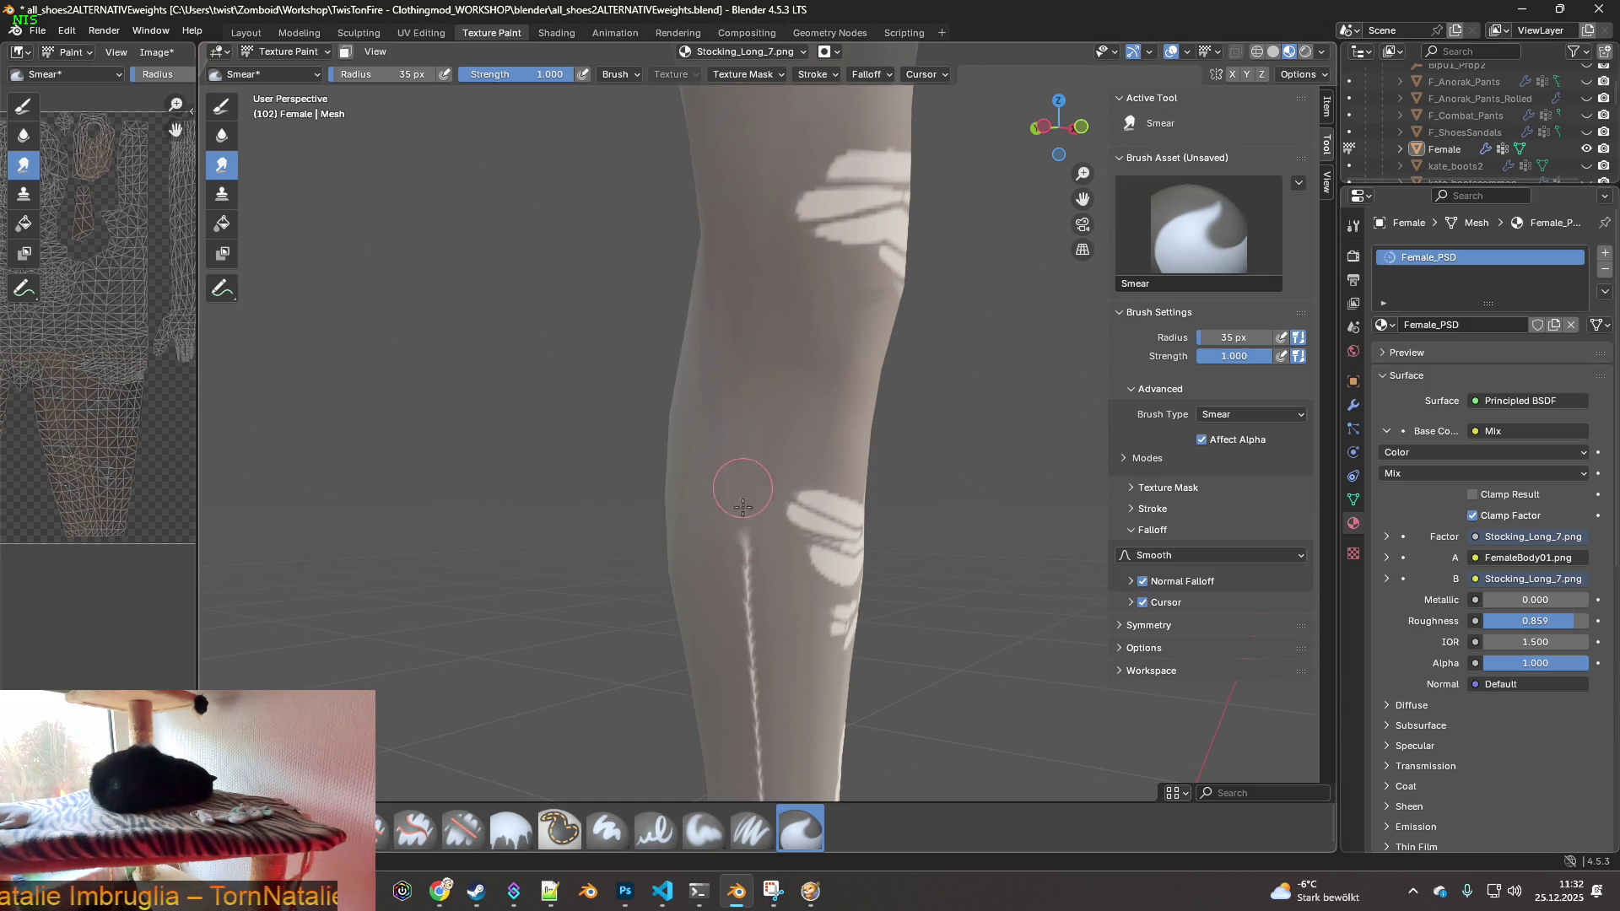
{"action": "middle_click_drag", "start_coordinate": [735, 543], "coordinate": [793, 450]}
{"action": "left_click_drag", "start_coordinate": [829, 474], "coordinate": [795, 422]}
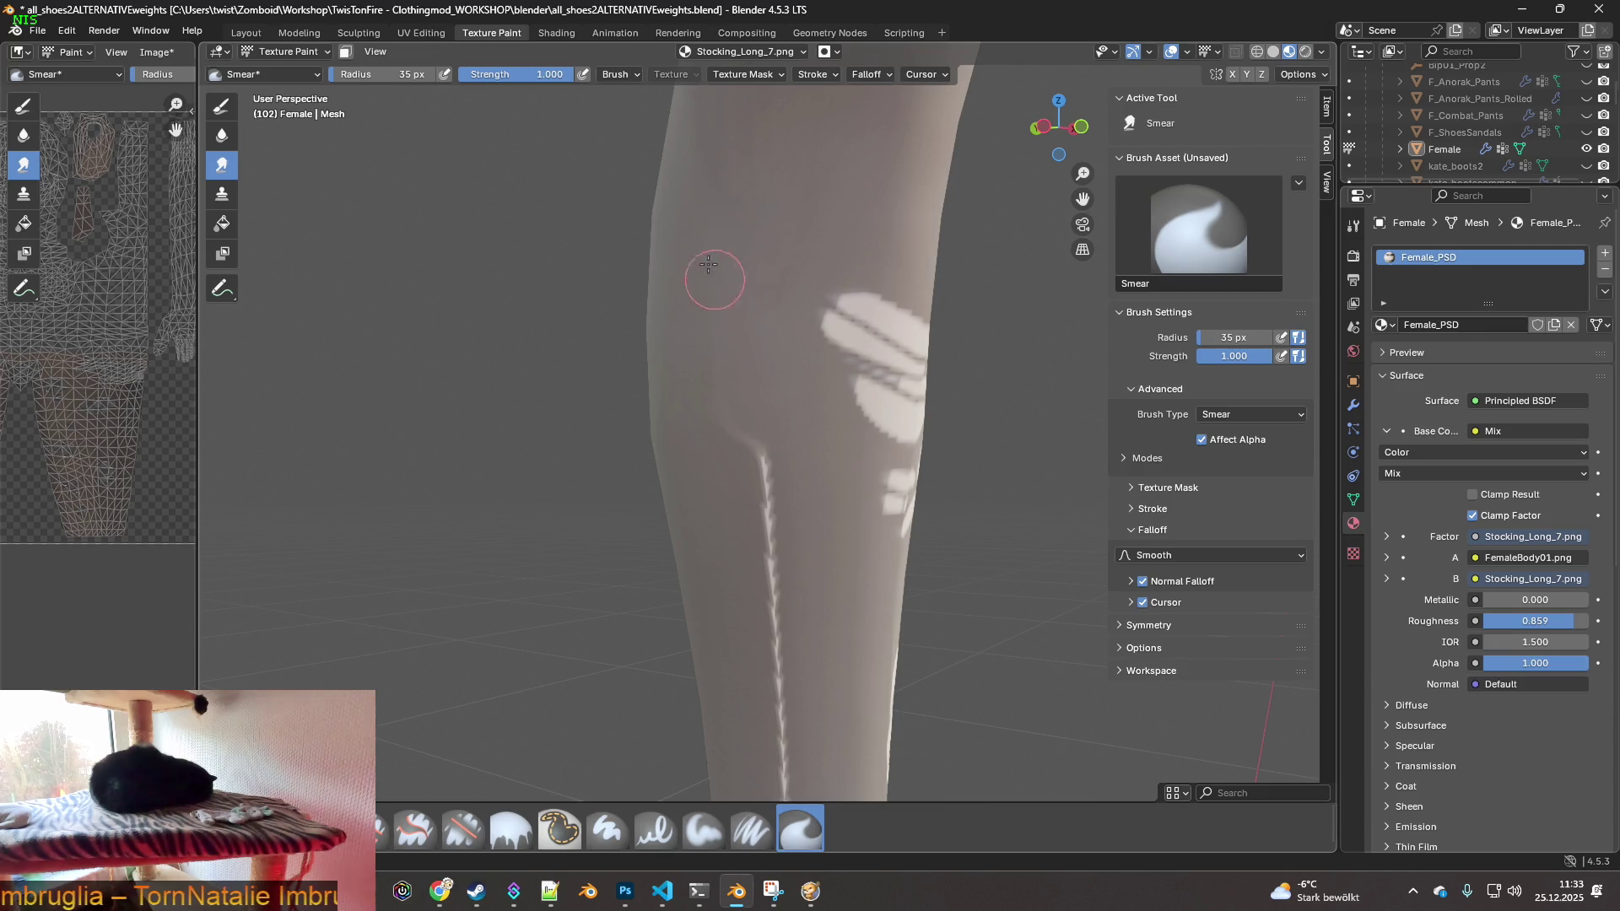
{"action": "mouse_move", "coordinate": [711, 397]}
{"action": "left_mouse_down"}
{"action": "mouse_move", "coordinate": [763, 478]}
{"action": "mouse_move", "coordinate": [717, 451]}
{"action": "mouse_move", "coordinate": [757, 553]}
{"action": "left_mouse_up"}
{"action": "mouse_move", "coordinate": [778, 542]}
{"action": "middle_mouse_down"}
{"action": "mouse_move", "coordinate": [833, 477]}
{"action": "mouse_move", "coordinate": [851, 496]}
{"action": "middle_mouse_up"}
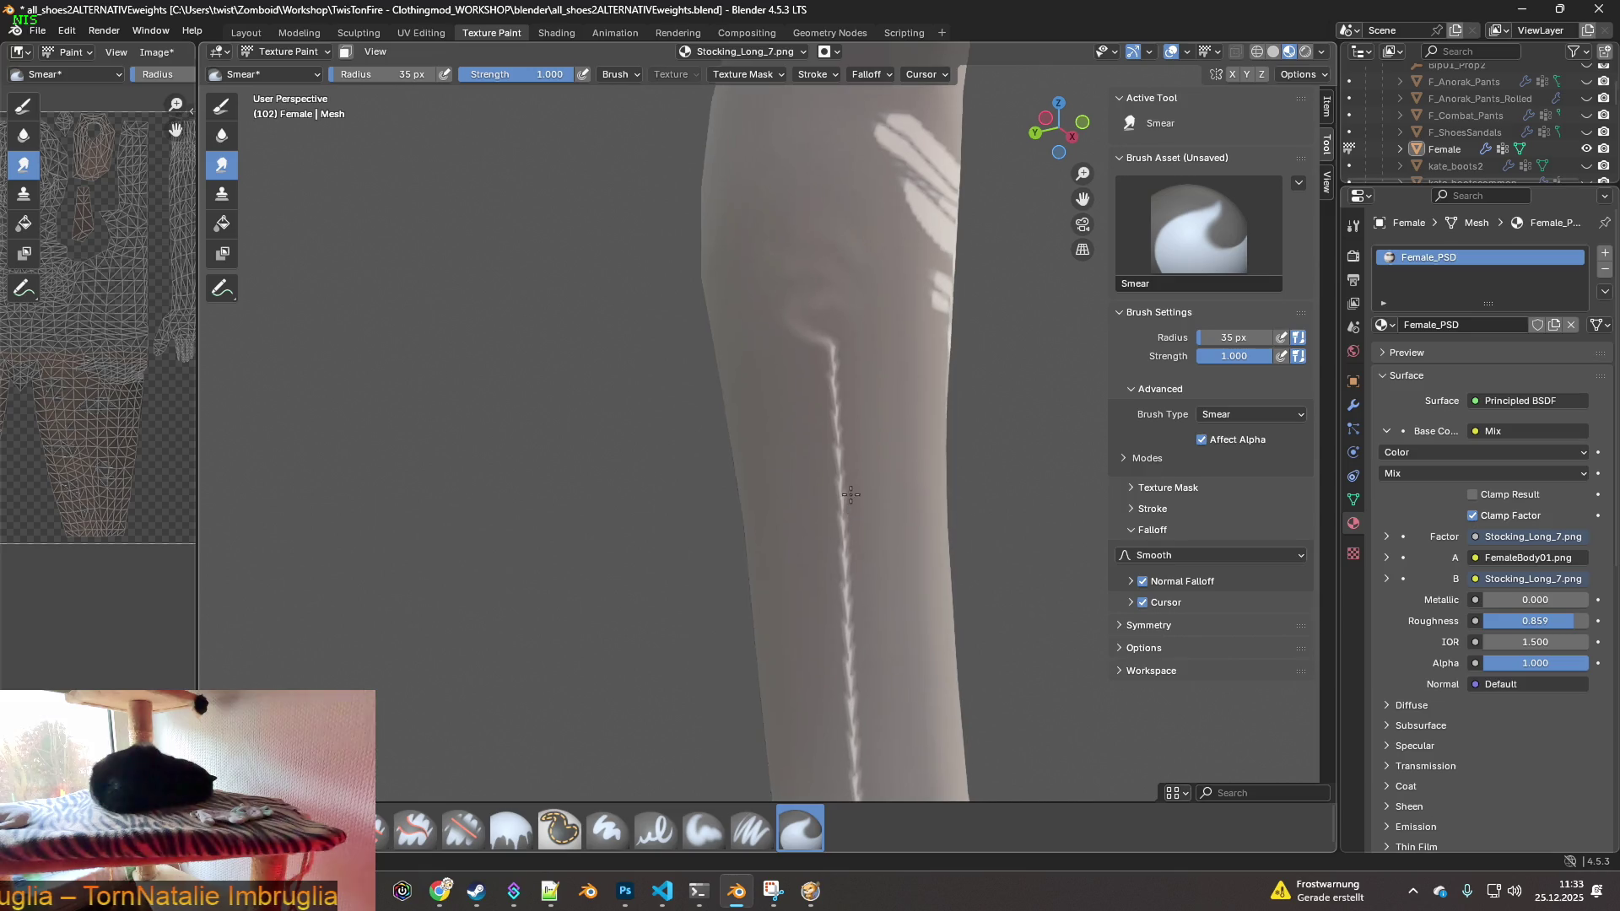
{"action": "left_click_drag", "start_coordinate": [774, 335], "coordinate": [808, 299]}
{"action": "left_click_drag", "start_coordinate": [821, 355], "coordinate": [814, 413]}
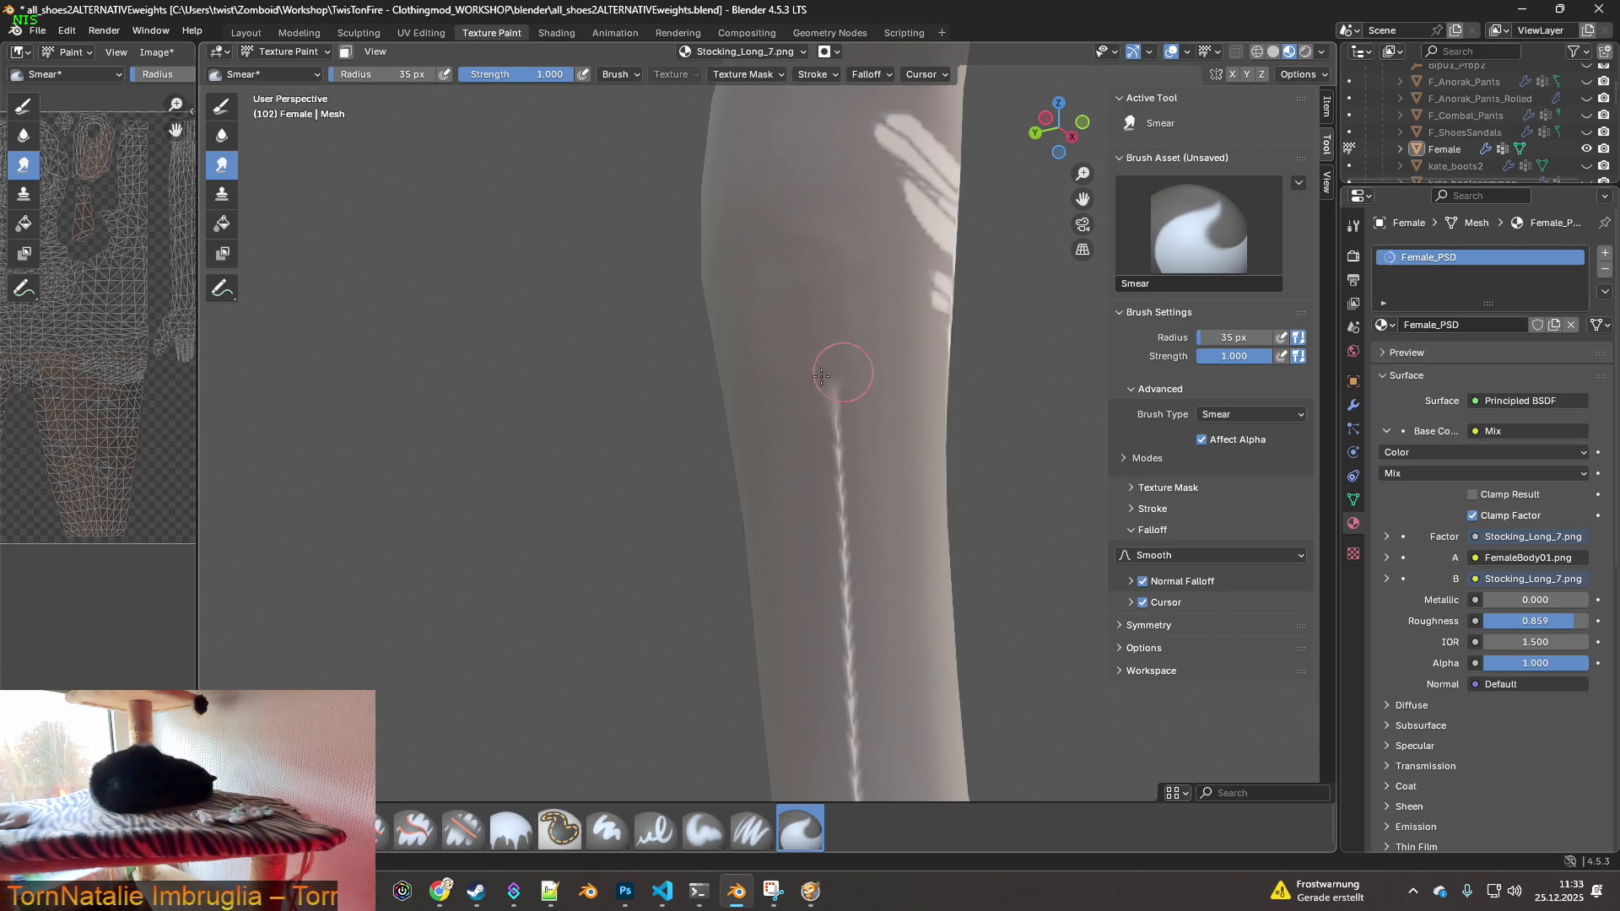
{"action": "left_click_drag", "start_coordinate": [802, 419], "coordinate": [852, 534]}
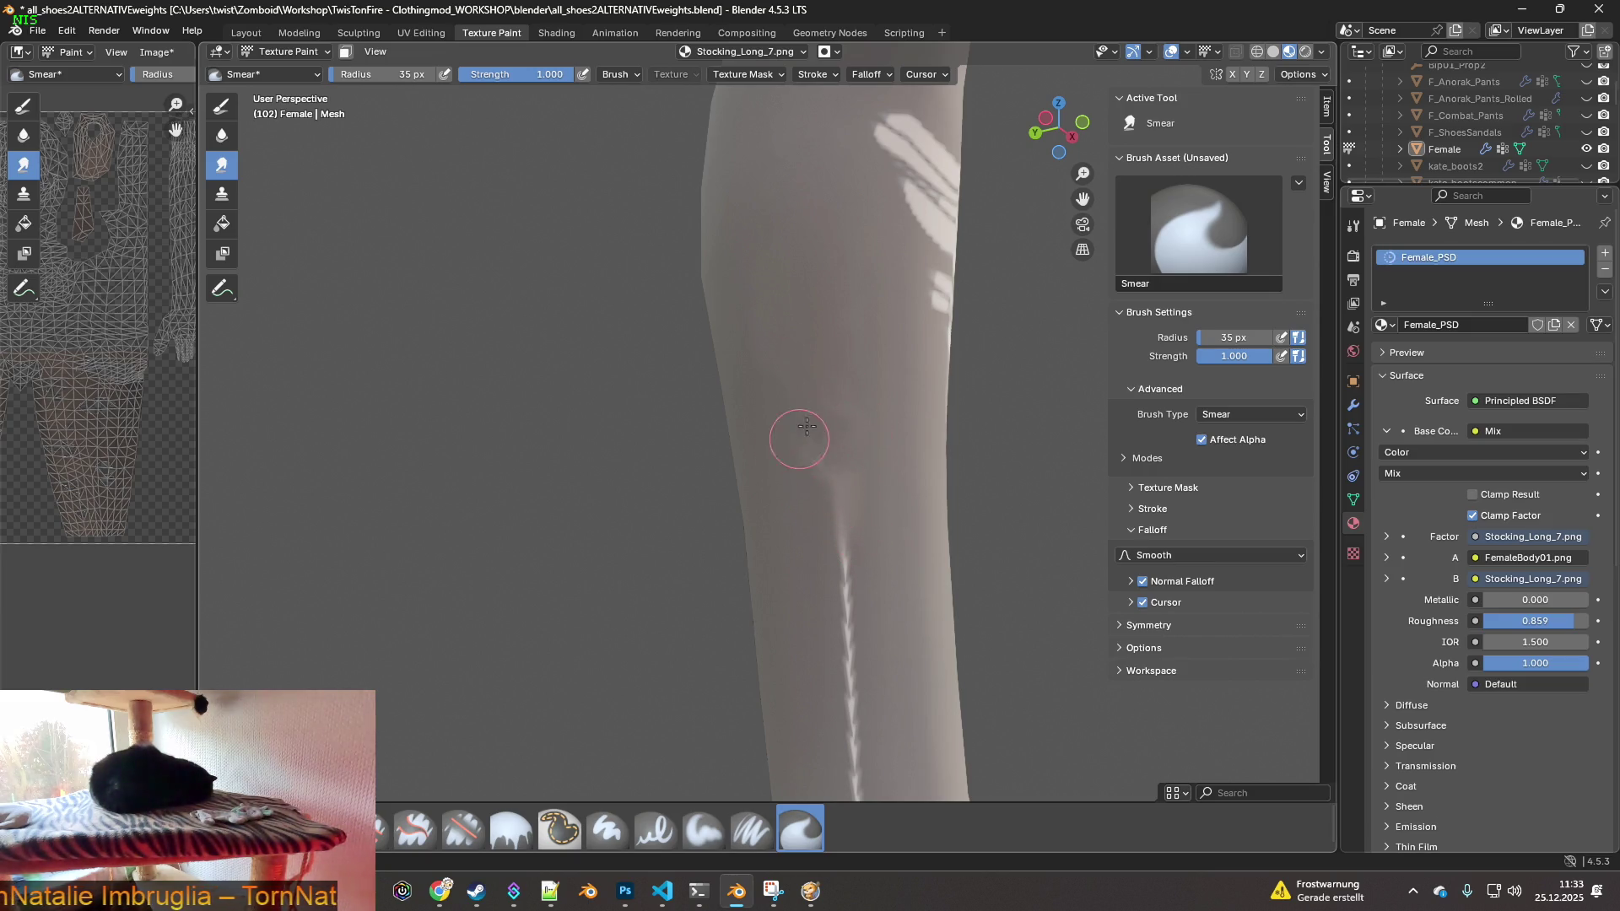
{"action": "mouse_move", "coordinate": [858, 459]}
{"action": "middle_mouse_down"}
{"action": "mouse_move", "coordinate": [698, 510]}
{"action": "mouse_move", "coordinate": [777, 464]}
{"action": "middle_mouse_up"}
{"action": "left_click_drag", "start_coordinate": [728, 460], "coordinate": [714, 363]}
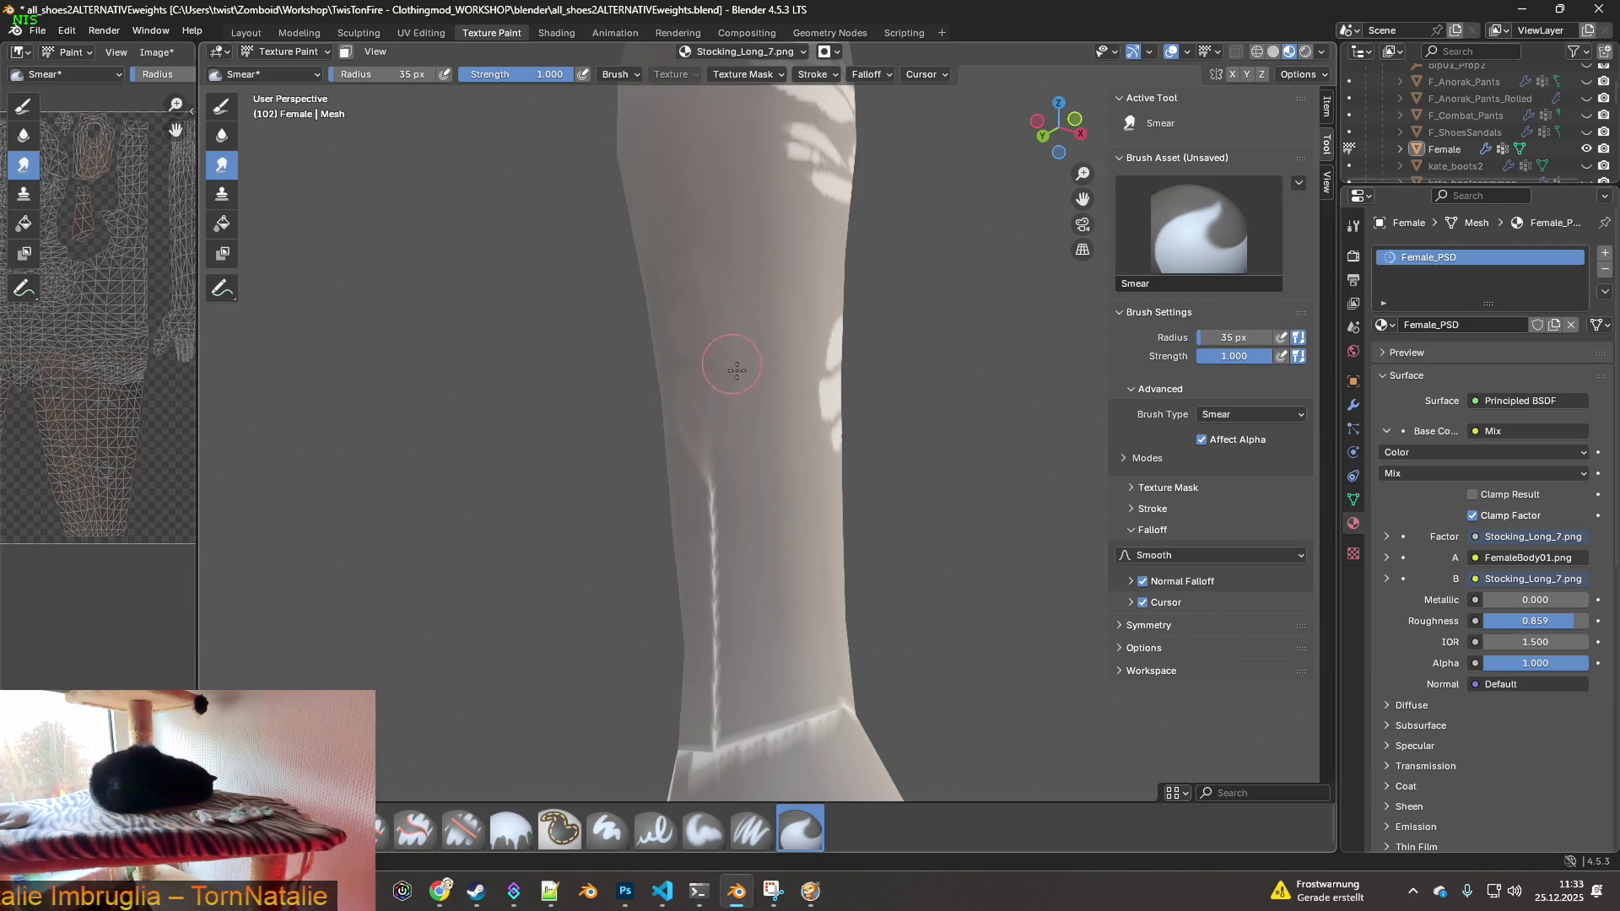
{"action": "middle_click_drag", "start_coordinate": [744, 468], "coordinate": [934, 506]}
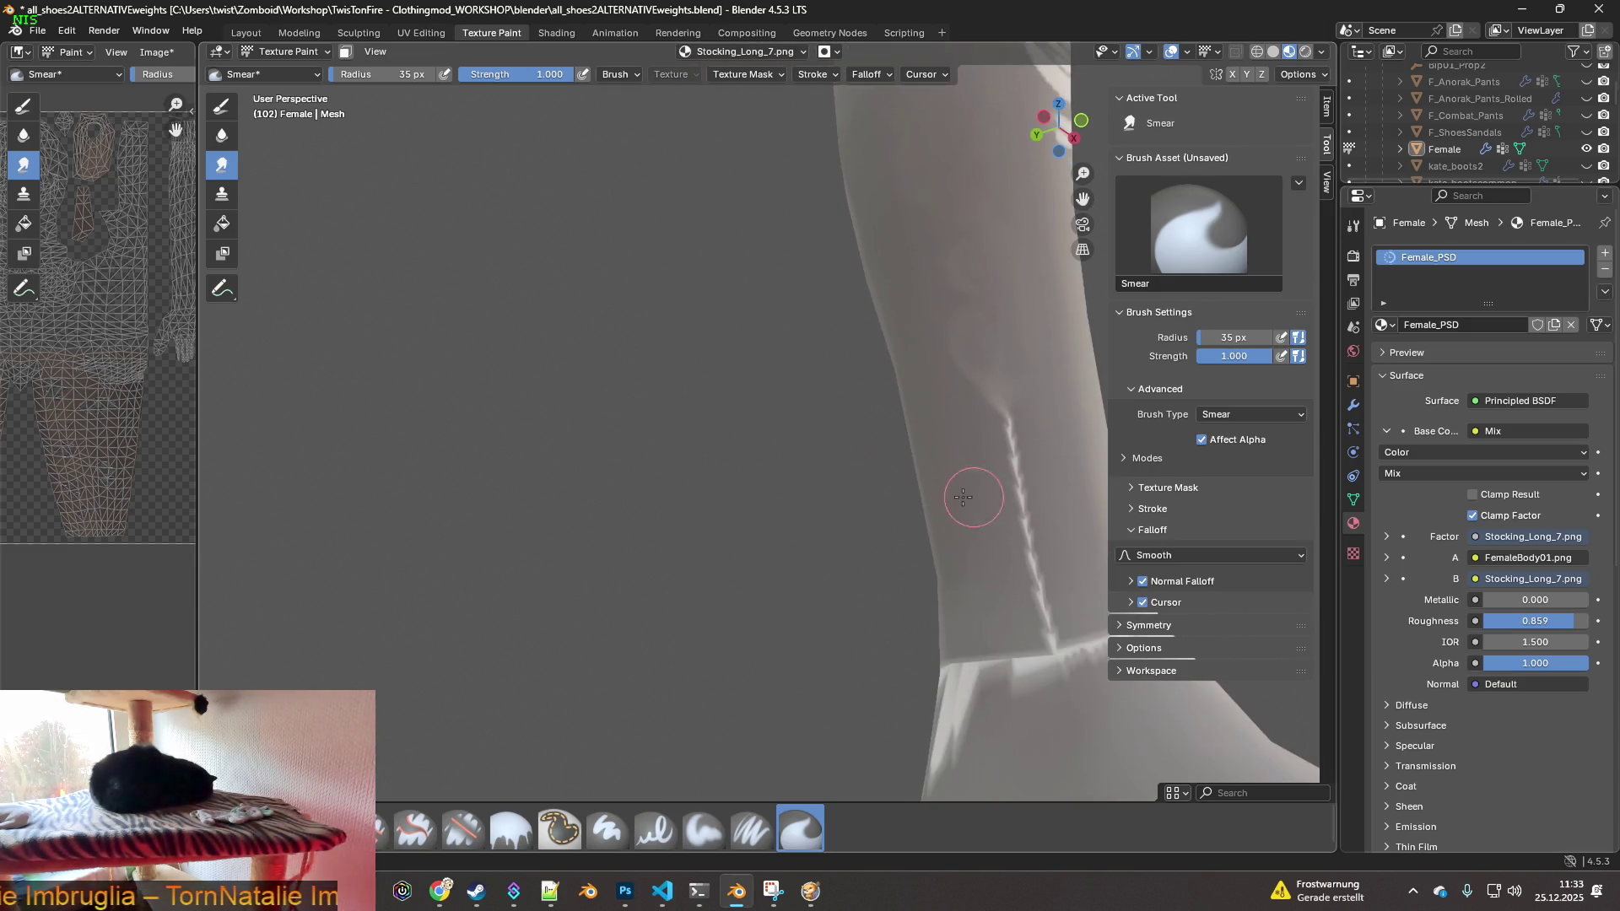
{"action": "middle_click_drag", "start_coordinate": [1046, 479], "coordinate": [912, 489]}
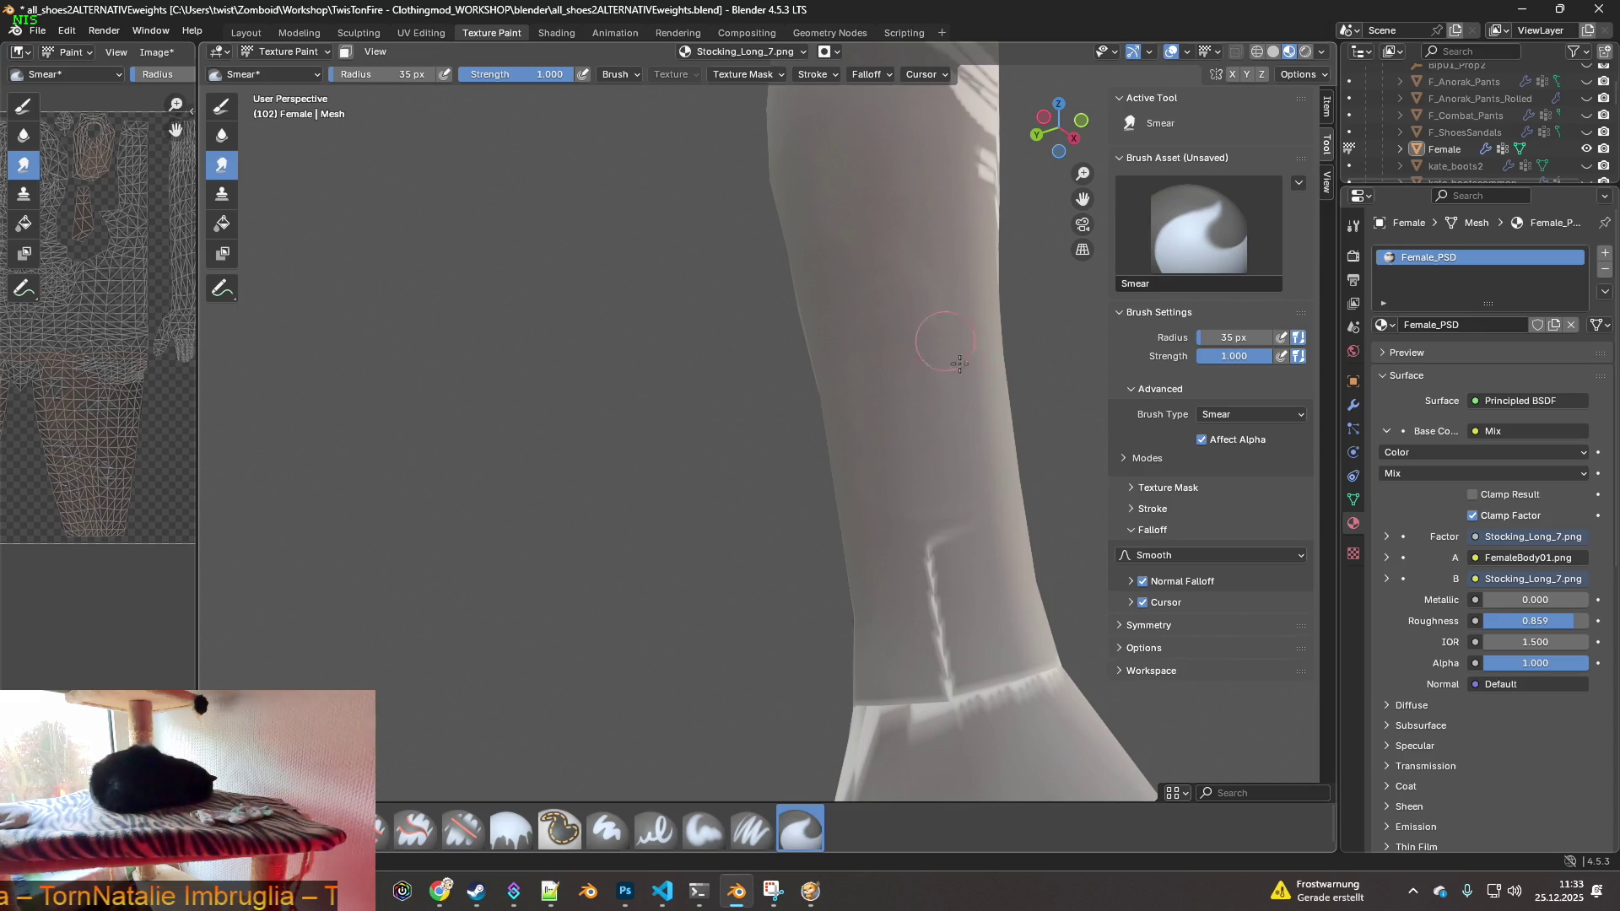
{"action": "middle_click_drag", "start_coordinate": [880, 356], "coordinate": [861, 441], "text": "shift"}
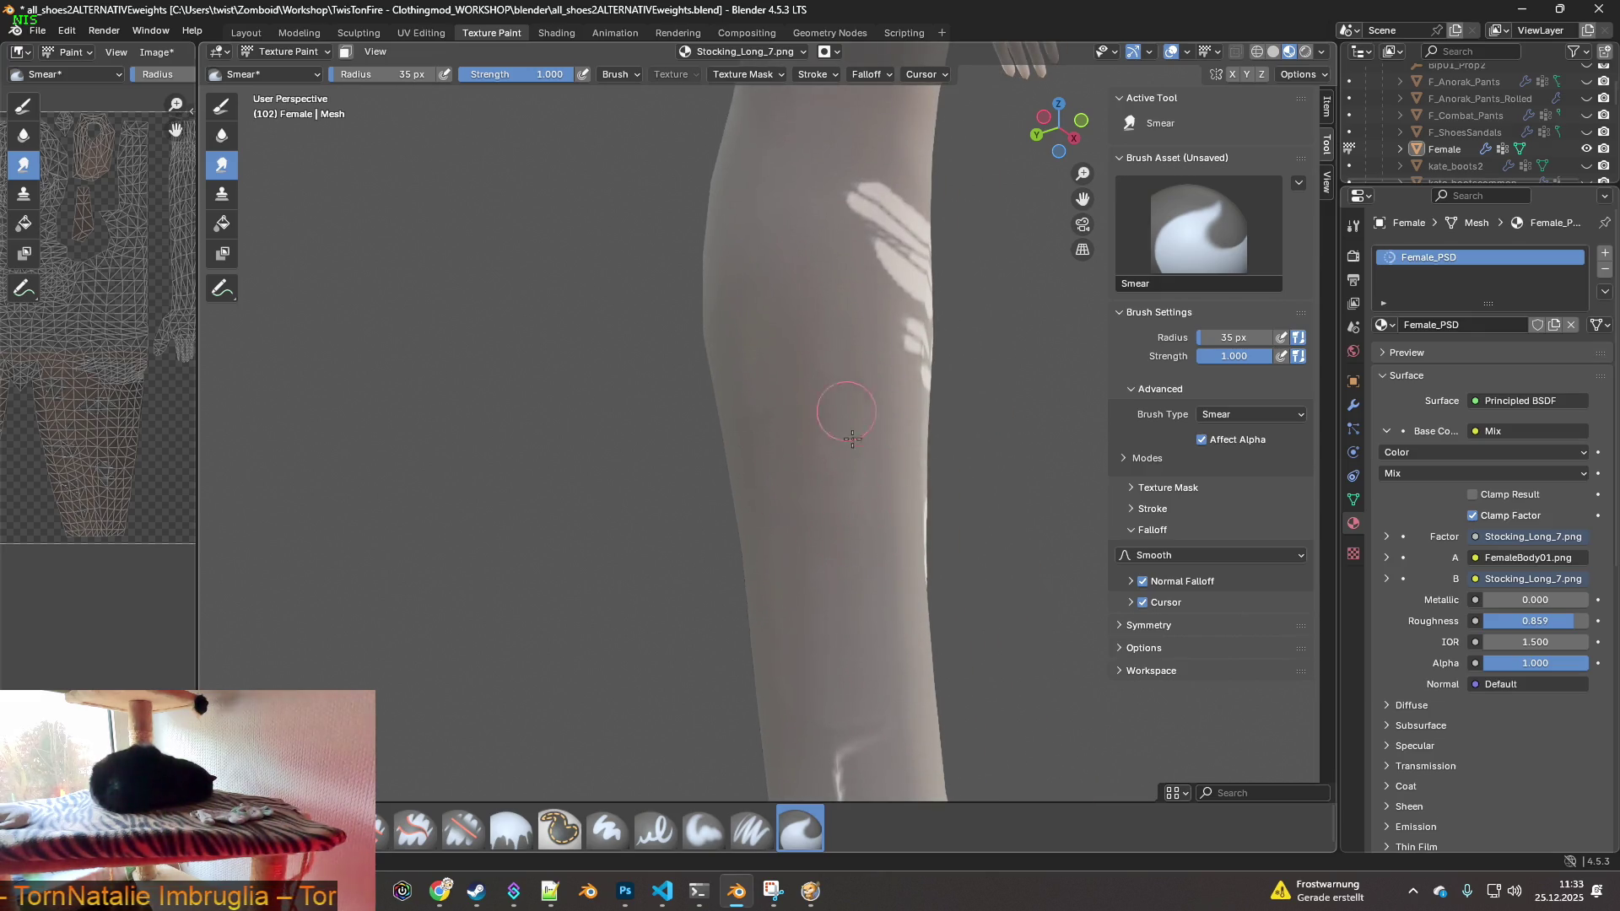
{"action": "mouse_move", "coordinate": [772, 369]}
{"action": "middle_mouse_down", "text": "shift"}
{"action": "mouse_move", "coordinate": [817, 430]}
{"action": "mouse_move", "coordinate": [709, 411]}
{"action": "middle_mouse_up", "text": "shift"}
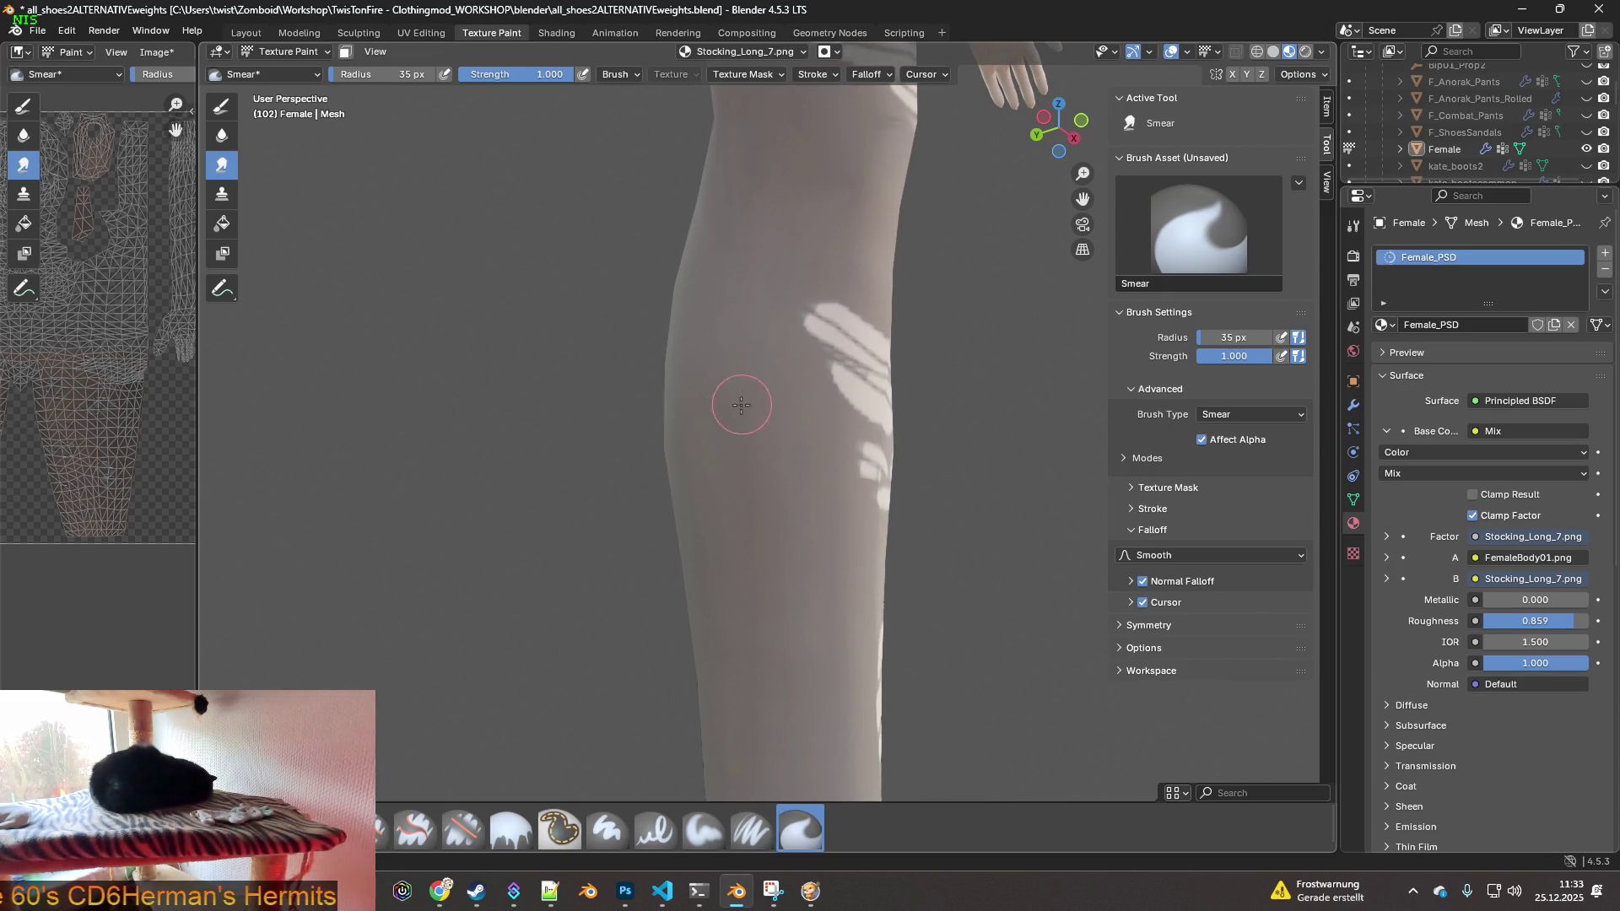
{"action": "middle_click_drag", "start_coordinate": [746, 268], "coordinate": [701, 466], "text": "shift"}
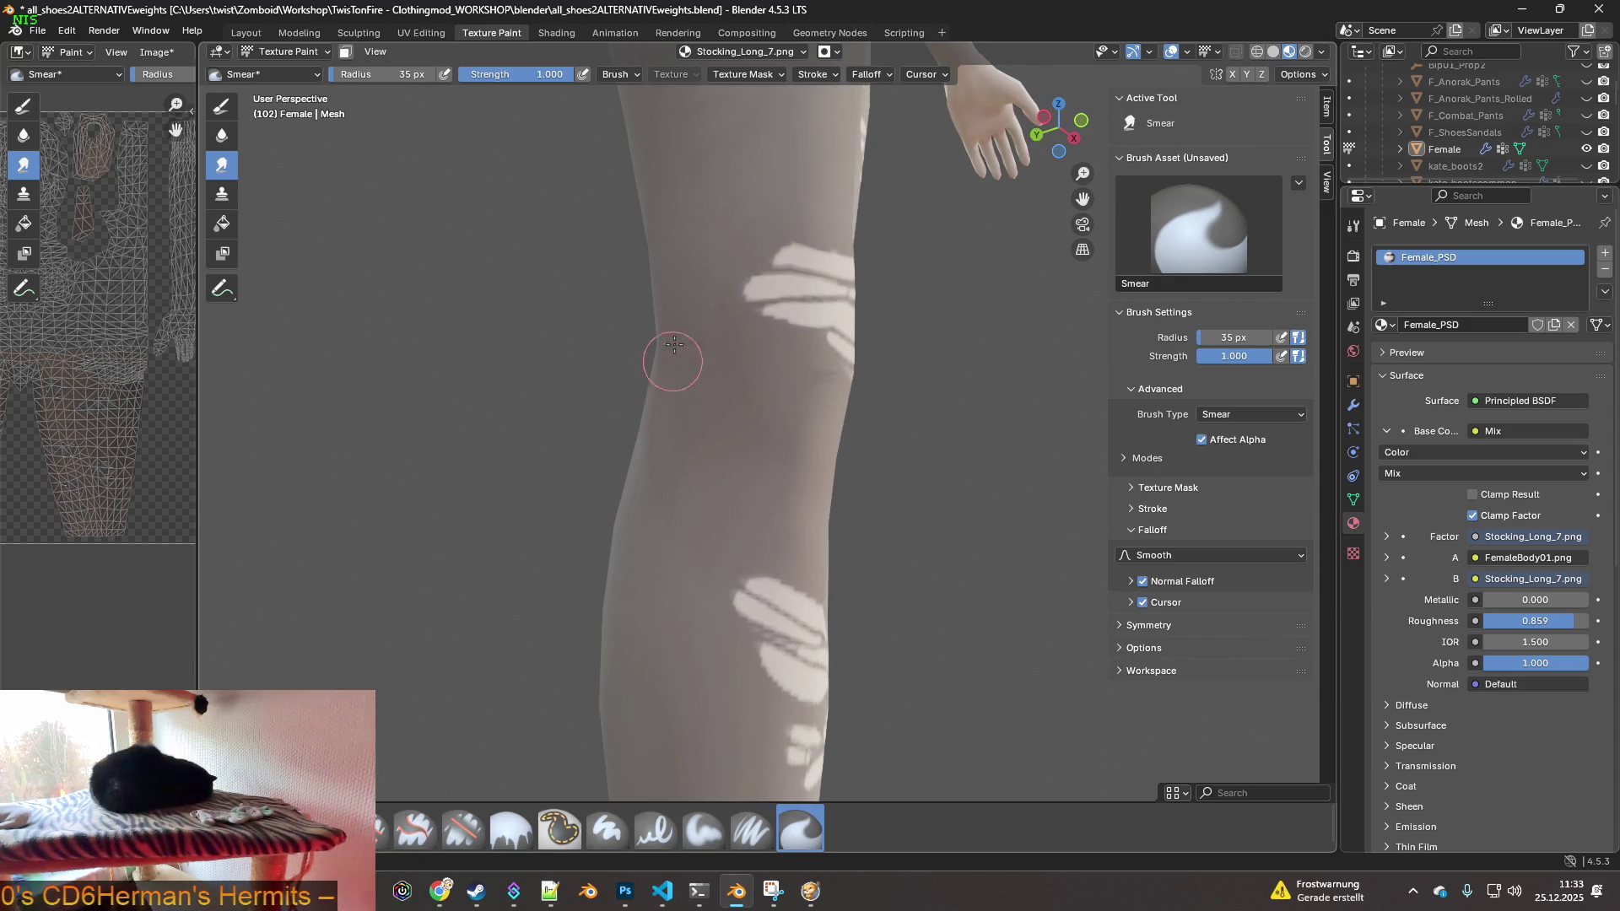
{"action": "middle_click_drag", "start_coordinate": [690, 379], "coordinate": [717, 529], "text": "shift"}
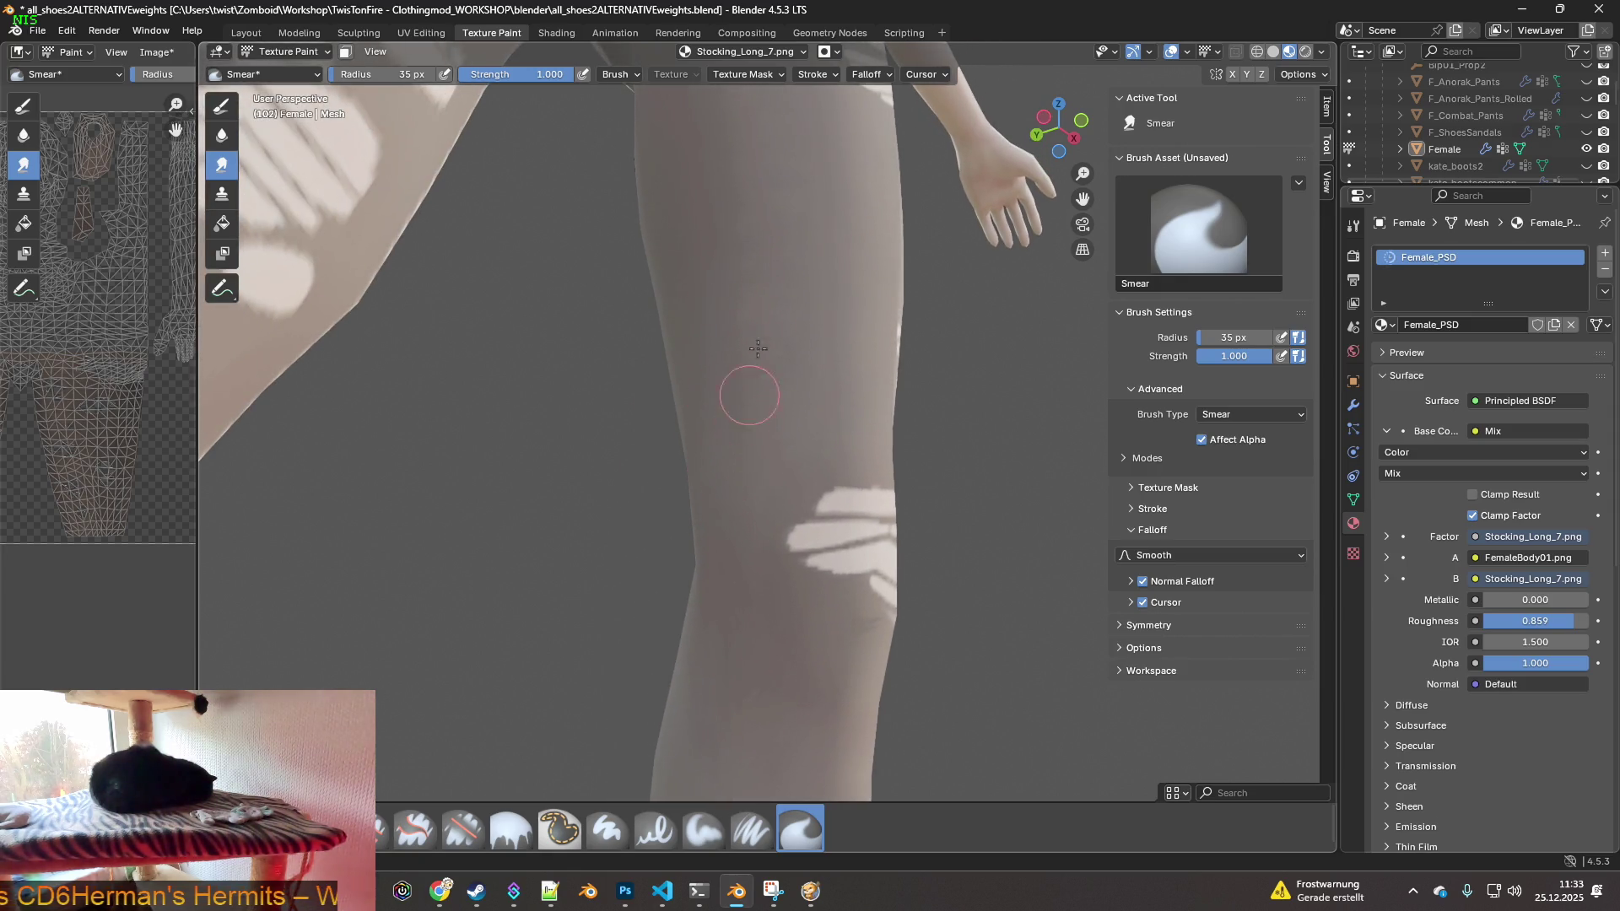
{"action": "middle_click_drag", "start_coordinate": [770, 465], "coordinate": [756, 521], "text": "shift"}
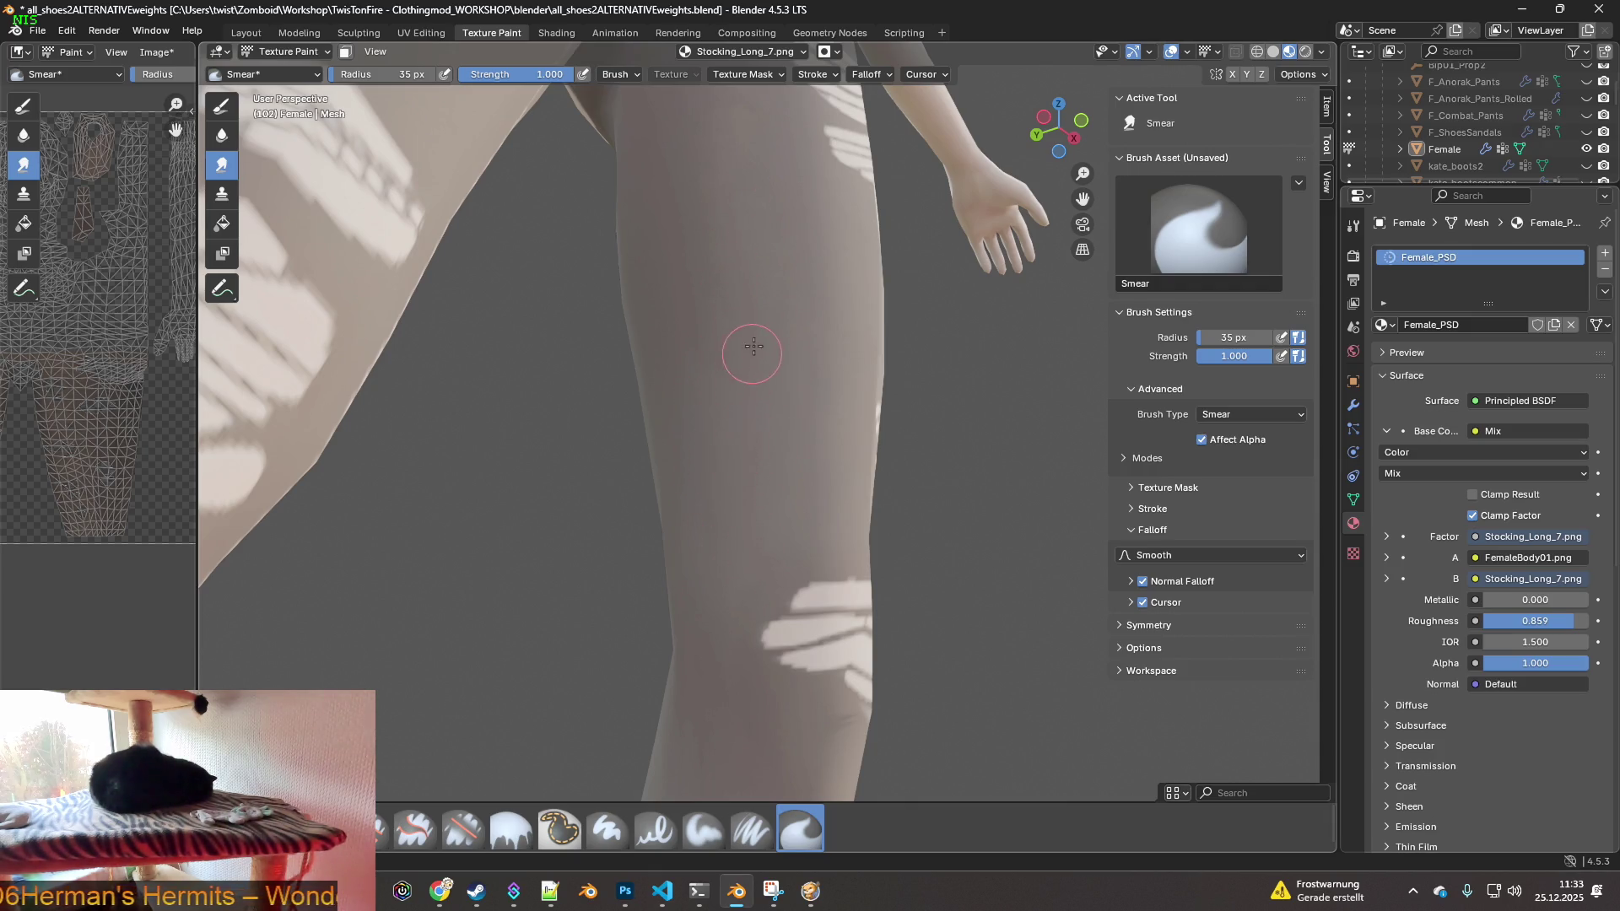
{"action": "middle_click_drag", "start_coordinate": [751, 353], "coordinate": [739, 549], "text": "shift"}
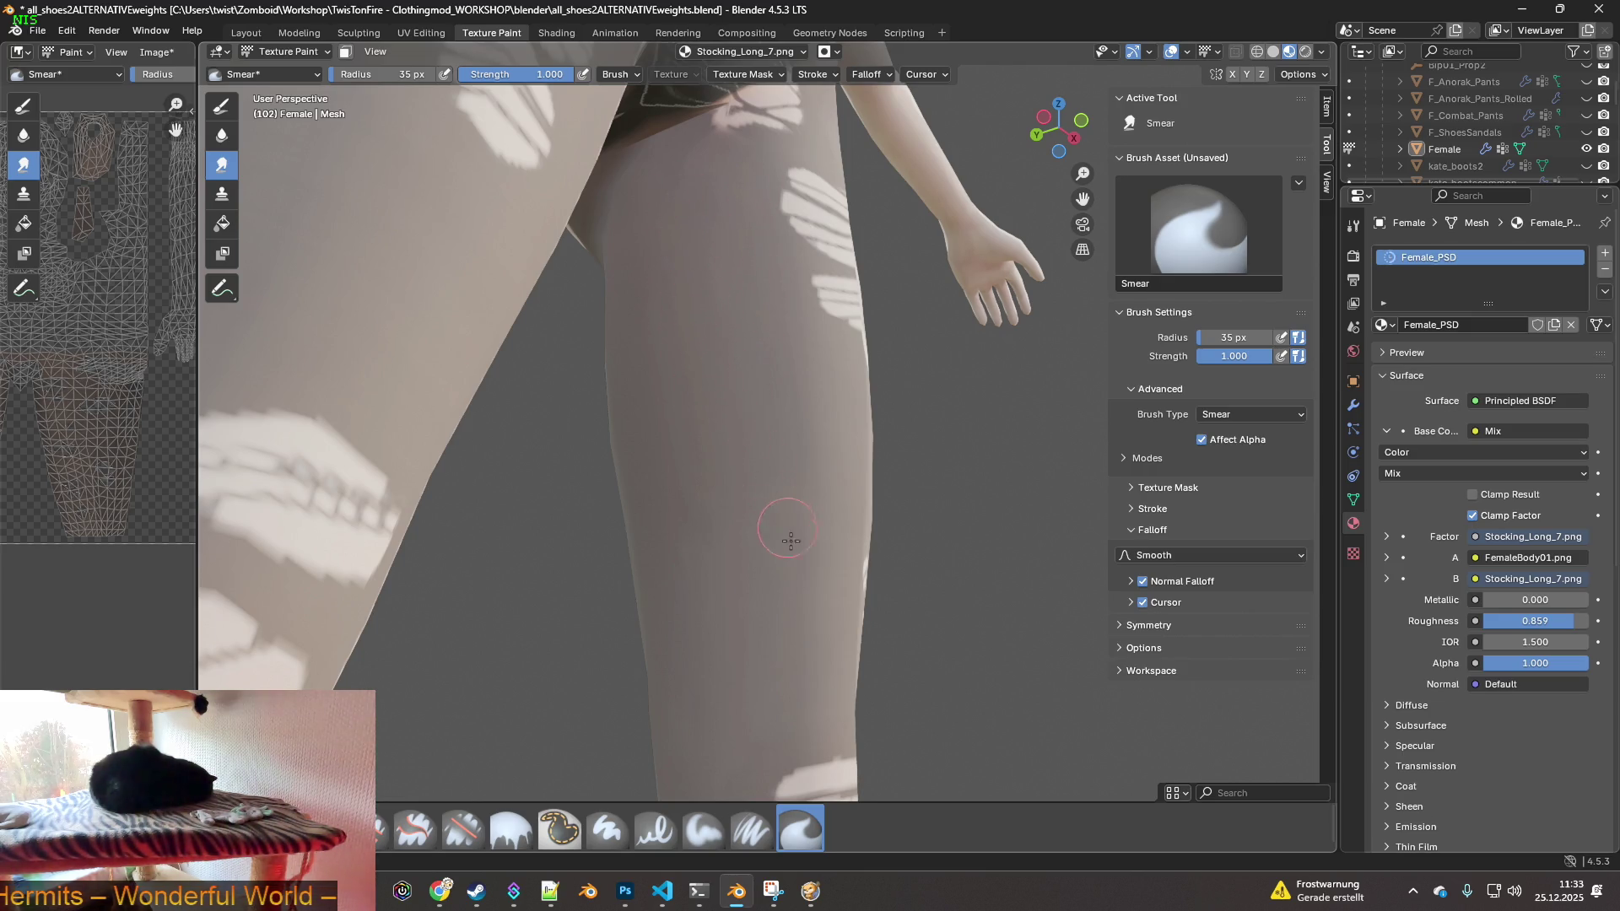
{"action": "middle_click_drag", "start_coordinate": [789, 532], "coordinate": [751, 363], "text": "shift"}
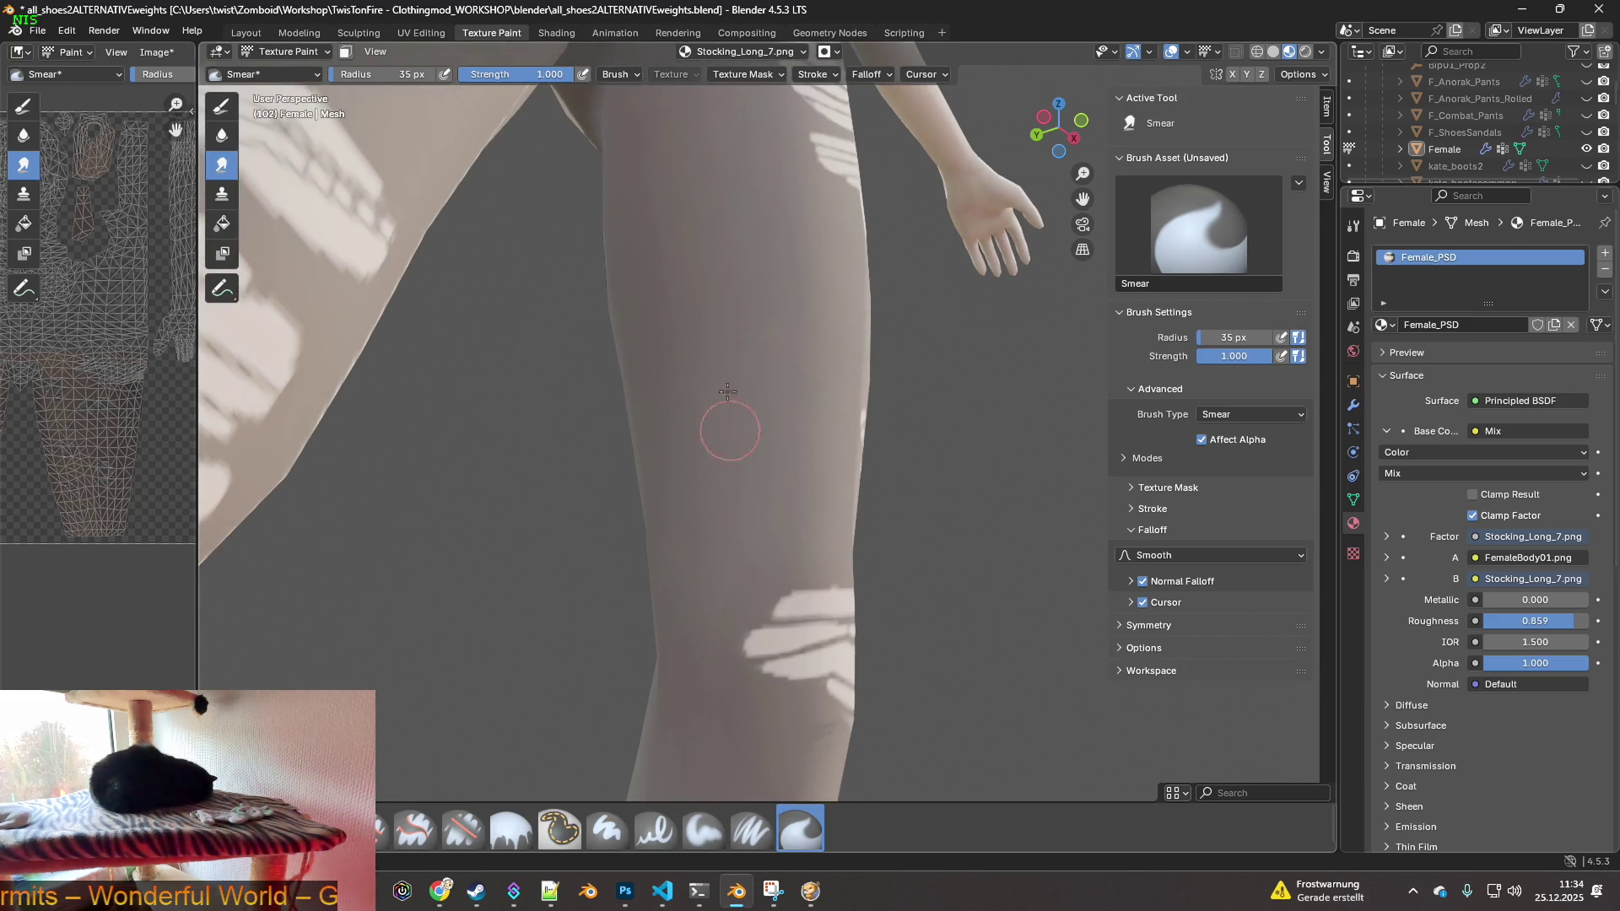
{"action": "mouse_move", "coordinate": [720, 555]}
{"action": "middle_mouse_down", "text": "shift"}
{"action": "mouse_move", "coordinate": [760, 451]}
{"action": "mouse_move", "coordinate": [749, 284]}
{"action": "middle_mouse_up", "text": "shift"}
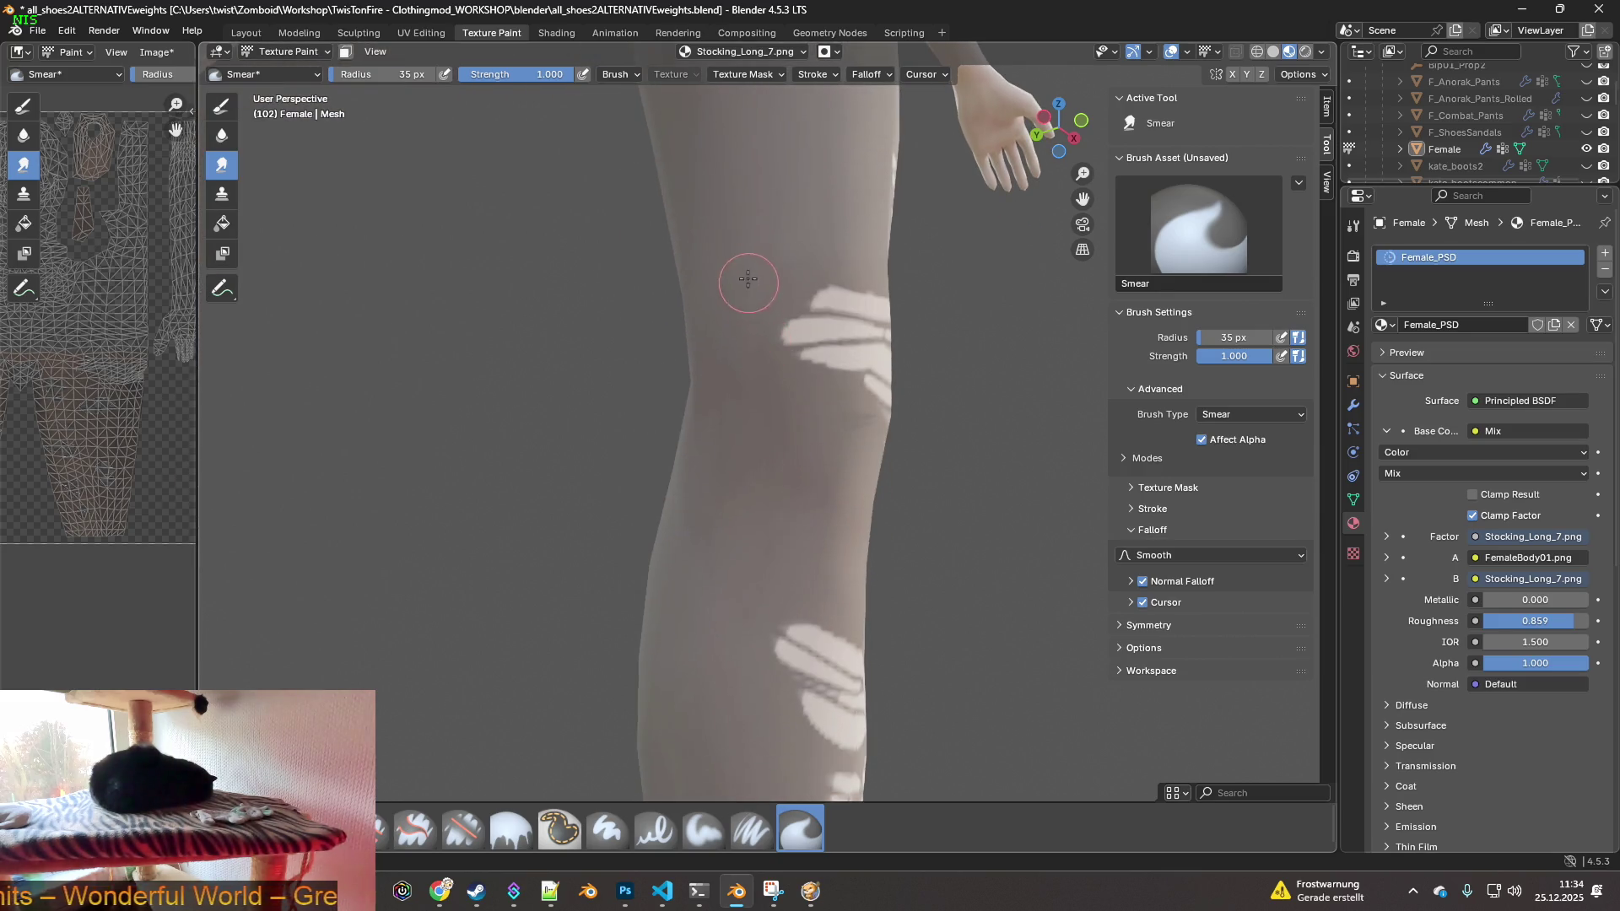
{"action": "middle_click_drag", "start_coordinate": [731, 439], "coordinate": [736, 352], "text": "shift"}
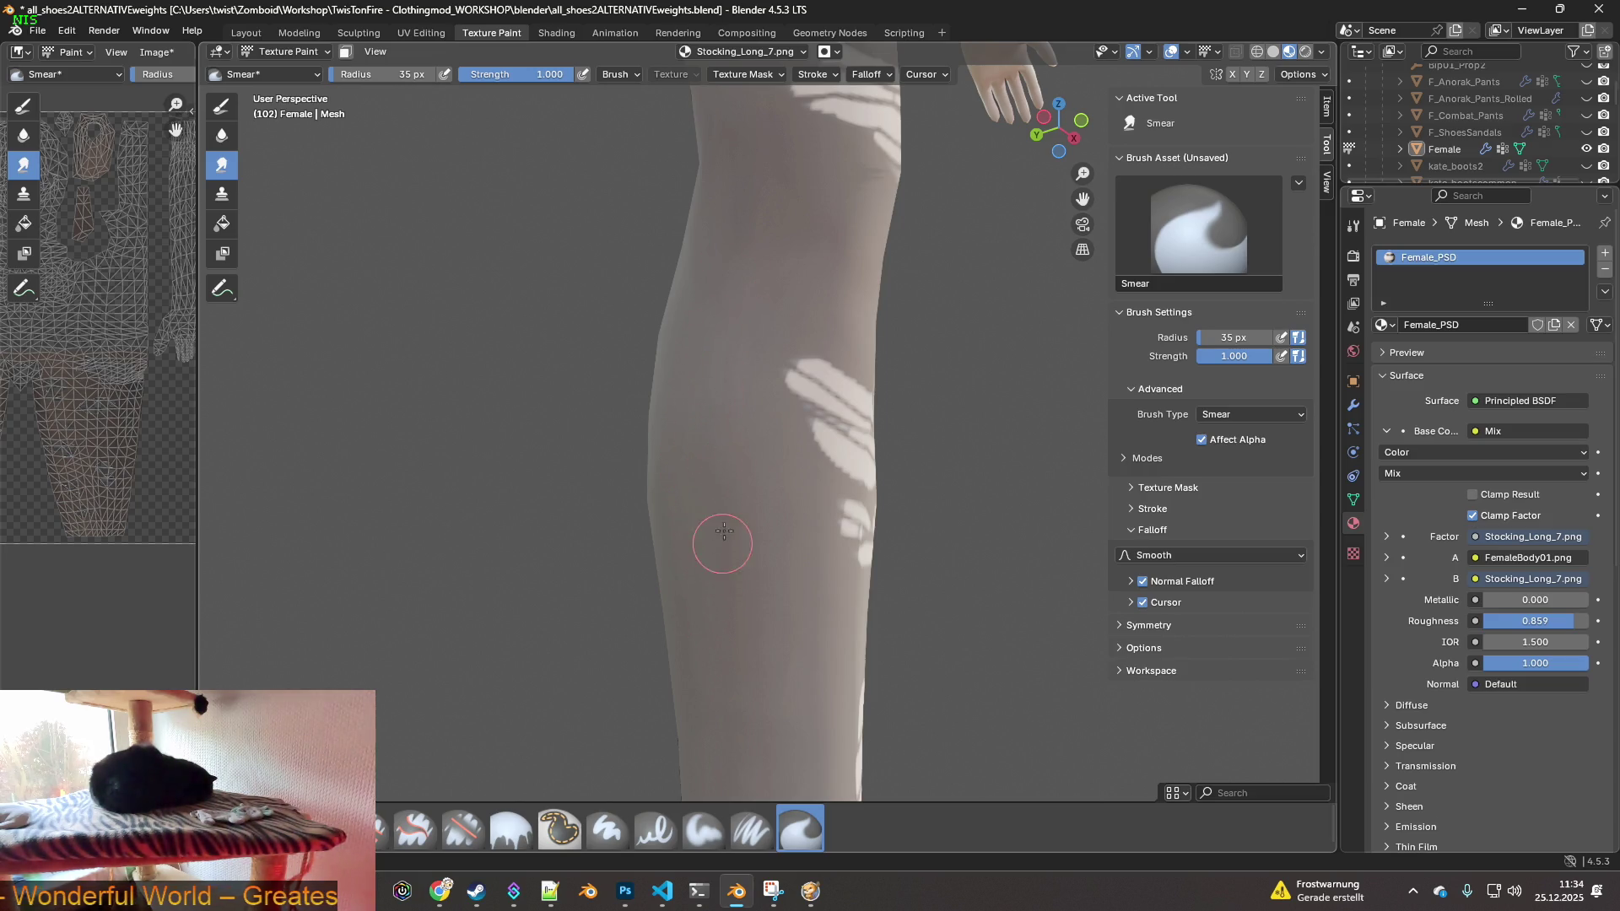
{"action": "middle_click_drag", "start_coordinate": [790, 612], "coordinate": [725, 408], "text": "shift"}
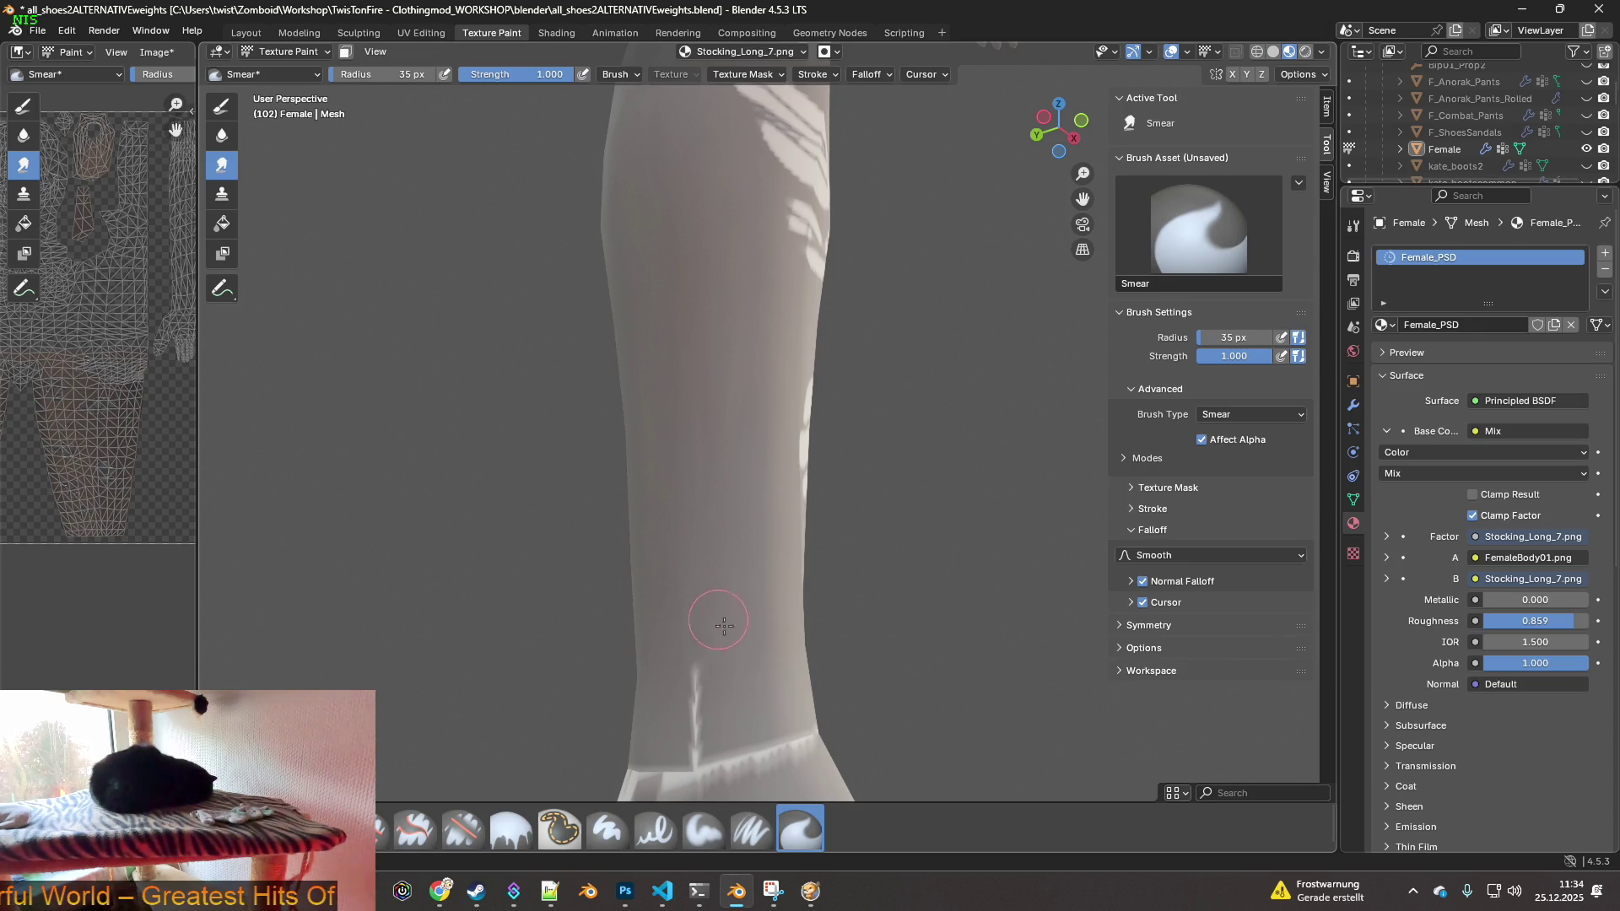
{"action": "middle_click_drag", "start_coordinate": [719, 621], "coordinate": [697, 406], "text": "shift"}
- Undo the last smear stroke, enlarge the Smear brush to 136 px and disable the cursor falloff
{"action": "key", "text": "ctrl+z"}
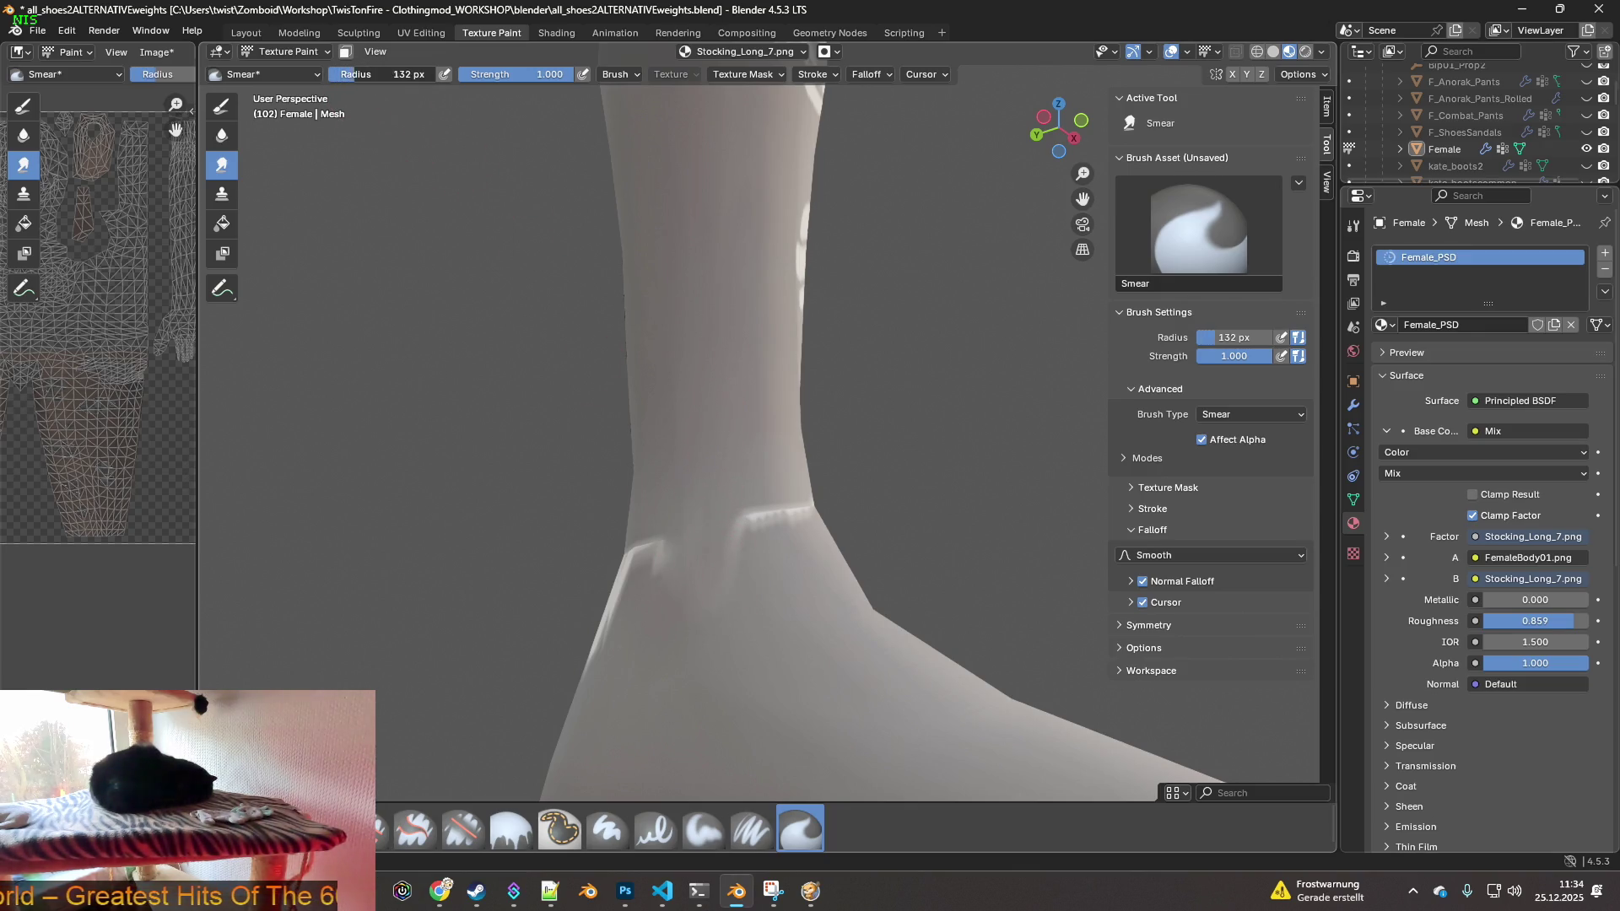
{"action": "key", "text": "bracketright"}
{"action": "scroll", "coordinate": [687, 380], "scroll_direction": "down", "scroll_amount": 3}
{"action": "scroll", "coordinate": [742, 507], "scroll_direction": "up", "scroll_amount": 3}
{"action": "mouse_move", "coordinate": [741, 506]}
{"action": "middle_mouse_down"}
{"action": "mouse_move", "coordinate": [686, 560]}
{"action": "mouse_move", "coordinate": [893, 613]}
{"action": "middle_mouse_up"}
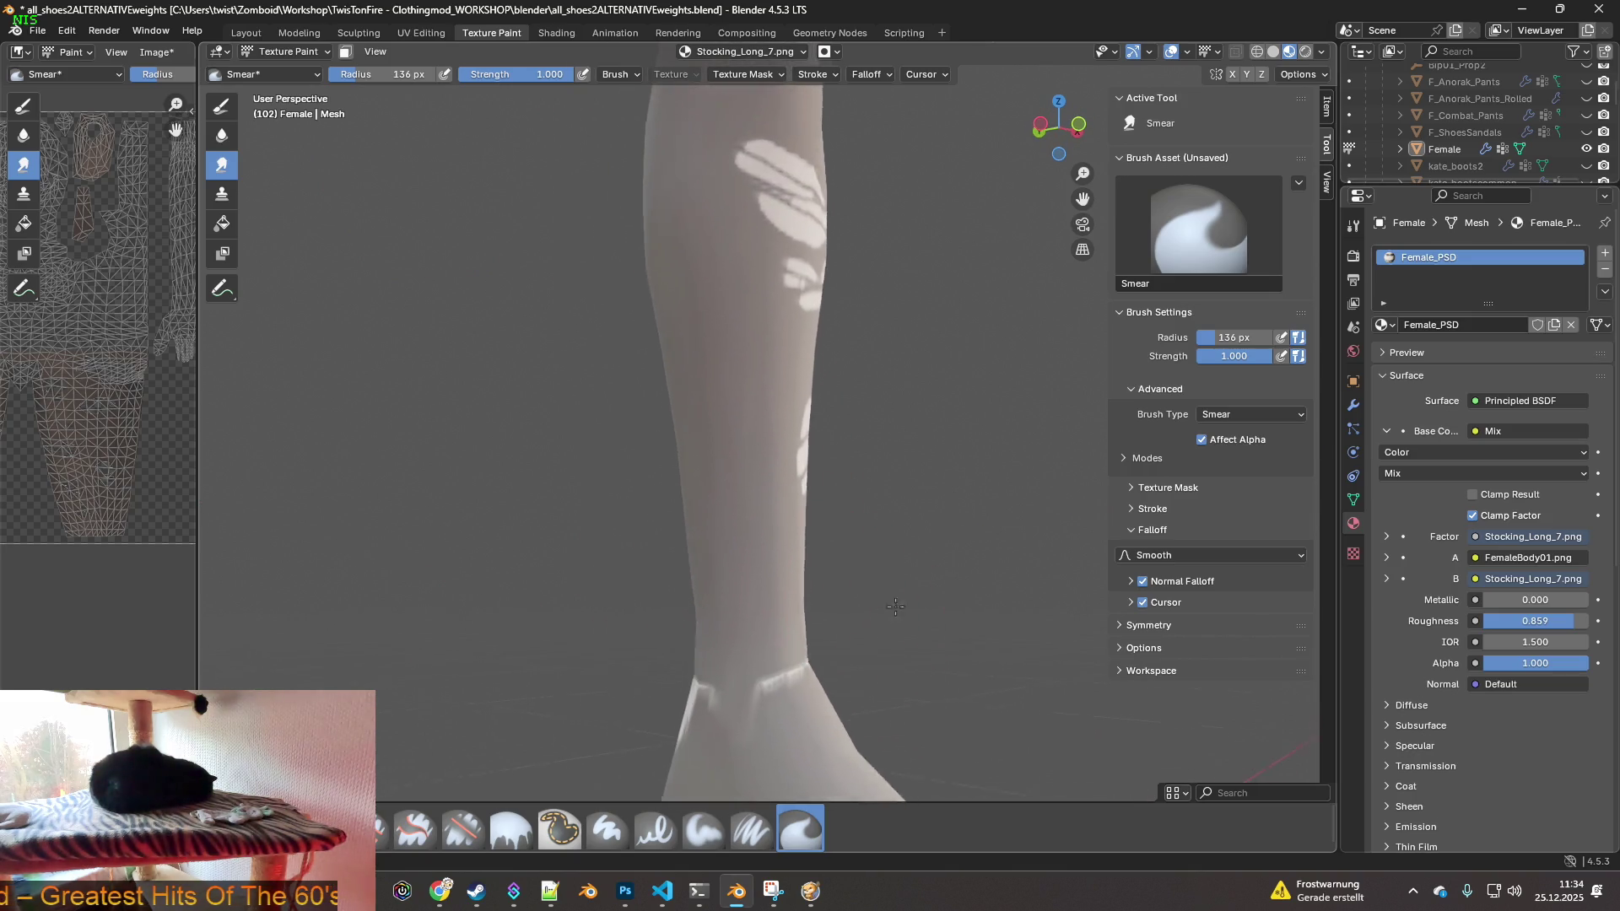
{"action": "scroll", "coordinate": [893, 614], "scroll_direction": "down", "scroll_amount": 2}
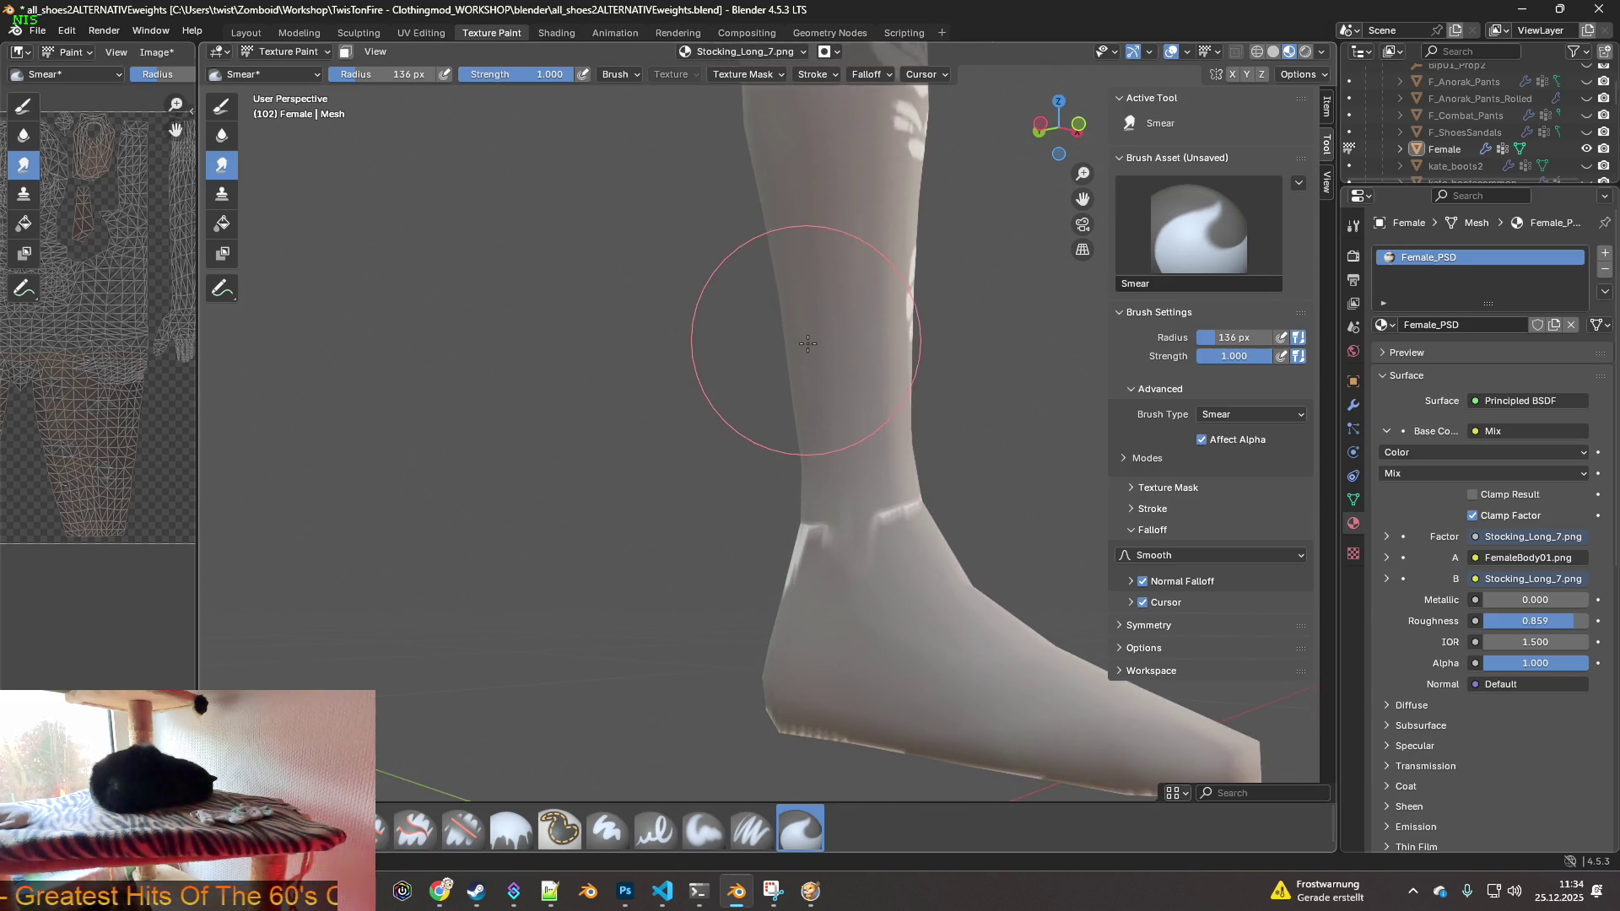
{"action": "left_click", "coordinate": [1143, 602]}
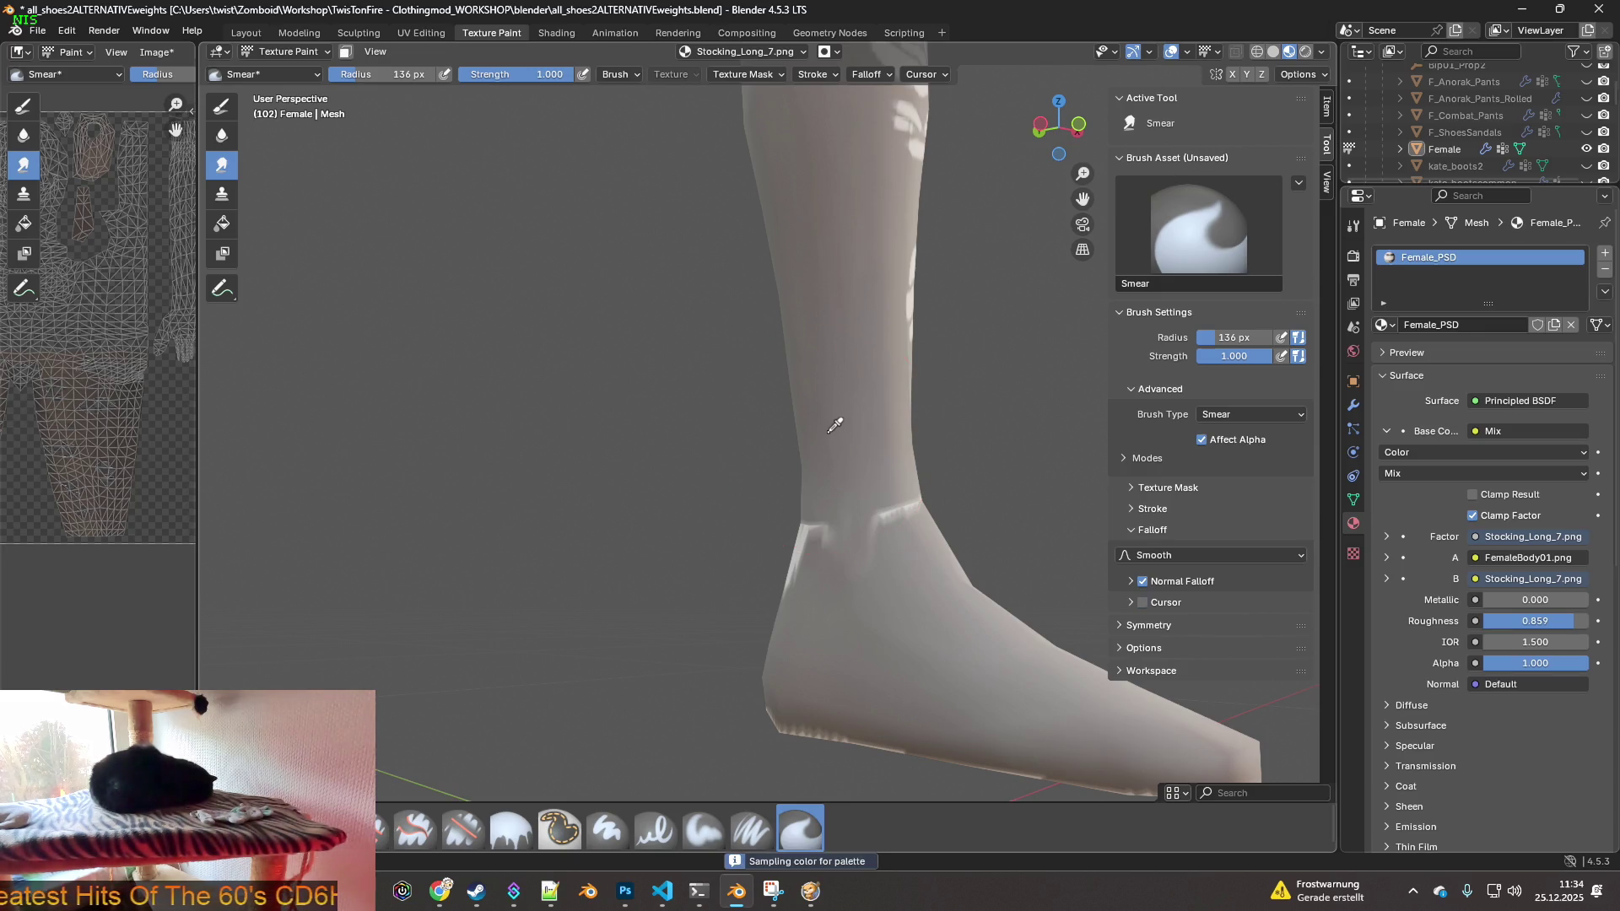
- Smear away the bright ankle seam, then orbit around to check both feet from behind
{"action": "mouse_move", "coordinate": [830, 519]}
{"action": "left_mouse_down"}
{"action": "mouse_move", "coordinate": [832, 565]}
{"action": "mouse_move", "coordinate": [839, 542]}
{"action": "mouse_move", "coordinate": [773, 549]}
{"action": "mouse_move", "coordinate": [753, 658]}
{"action": "mouse_move", "coordinate": [742, 597]}
{"action": "mouse_move", "coordinate": [752, 622]}
{"action": "mouse_move", "coordinate": [813, 524]}
{"action": "mouse_move", "coordinate": [908, 583]}
{"action": "left_mouse_up"}
{"action": "right_click", "coordinate": [897, 550]}
{"action": "mouse_move", "coordinate": [958, 470]}
{"action": "middle_mouse_down"}
{"action": "mouse_move", "coordinate": [868, 508]}
{"action": "mouse_move", "coordinate": [706, 524]}
{"action": "middle_mouse_up"}
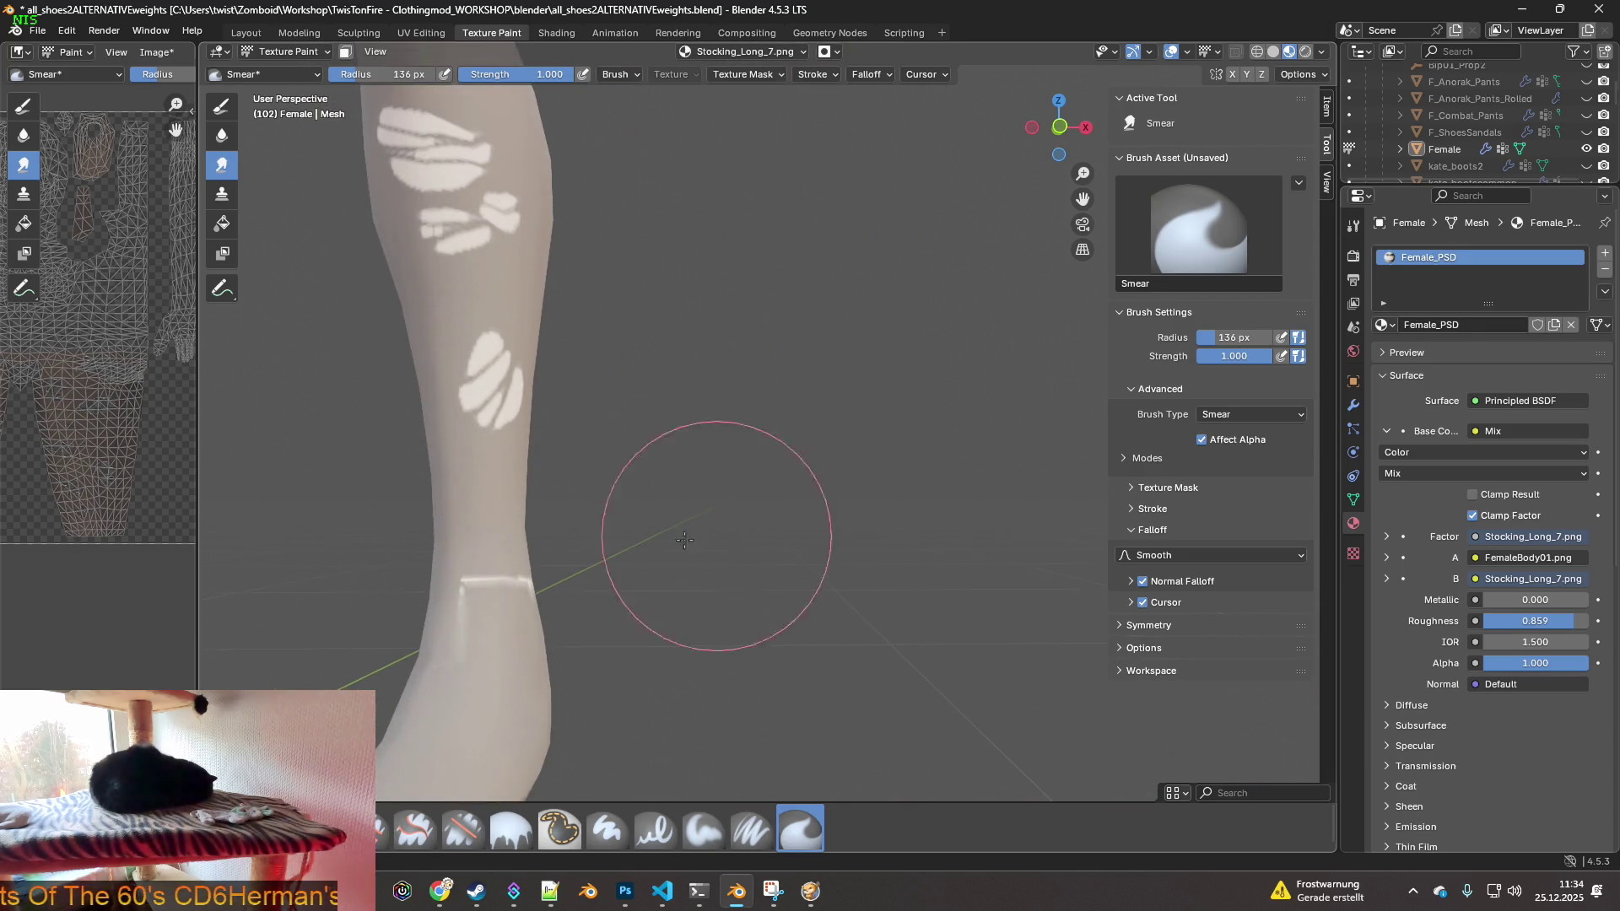
{"action": "mouse_move", "coordinate": [531, 727]}
{"action": "middle_mouse_down"}
{"action": "mouse_move", "coordinate": [557, 642]}
{"action": "mouse_move", "coordinate": [387, 571]}
{"action": "middle_mouse_up"}
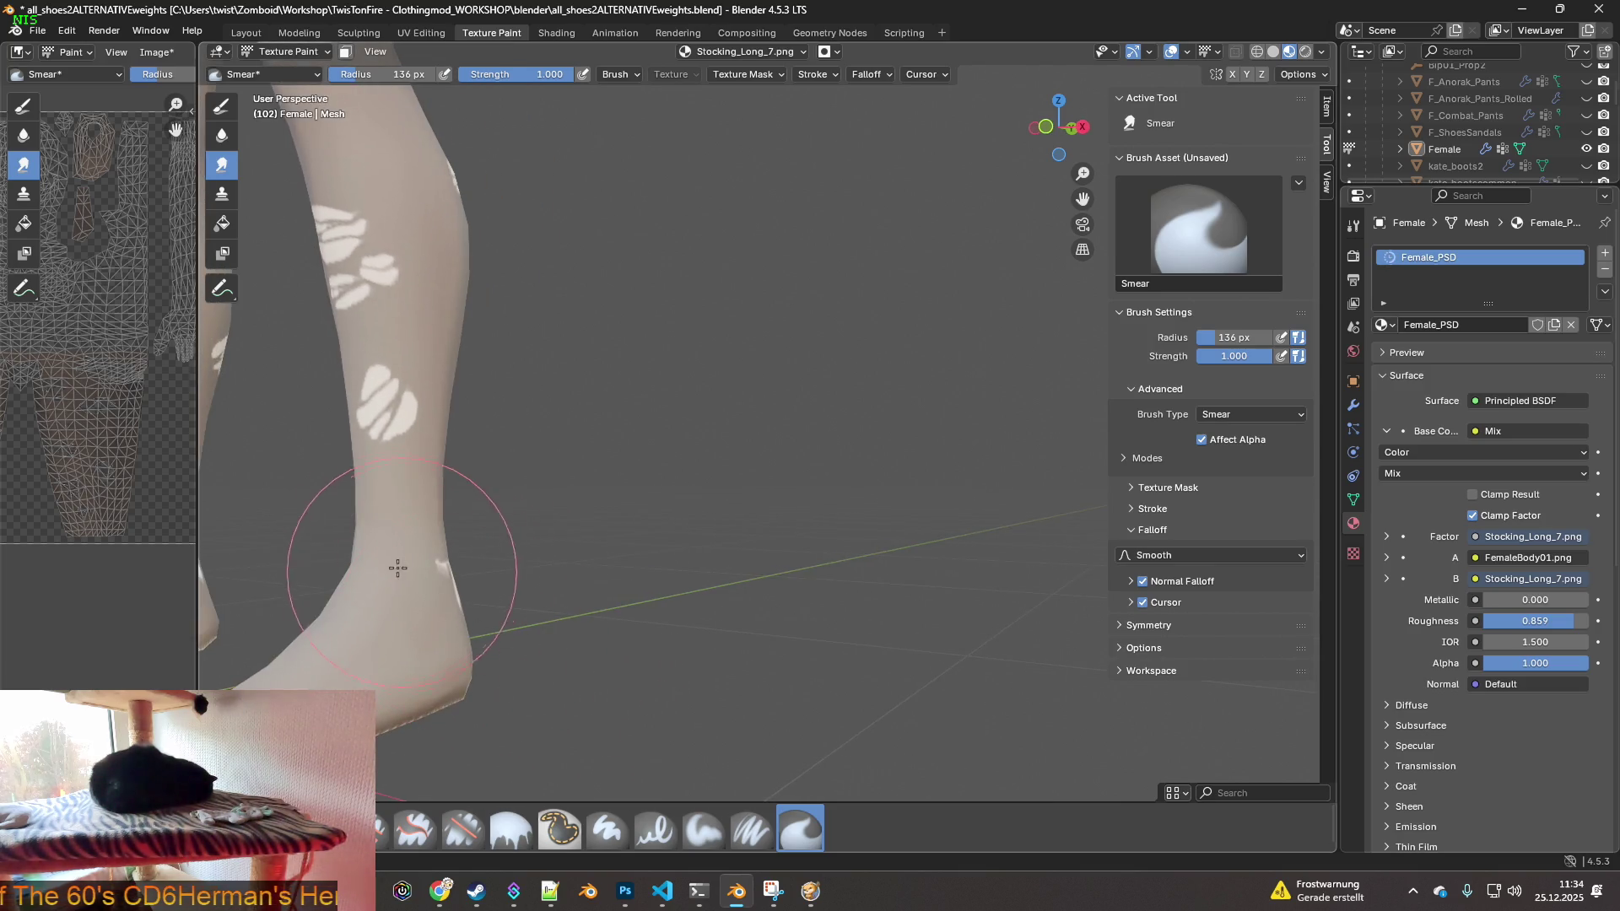
{"action": "middle_click_drag", "start_coordinate": [542, 596], "coordinate": [452, 633]}
{"action": "mouse_move", "coordinate": [611, 592]}
{"action": "middle_mouse_down"}
{"action": "mouse_move", "coordinate": [542, 669]}
{"action": "mouse_move", "coordinate": [578, 669]}
{"action": "mouse_move", "coordinate": [638, 625]}
{"action": "middle_mouse_up"}
{"action": "scroll", "coordinate": [639, 625], "scroll_direction": "up", "scroll_amount": 1}
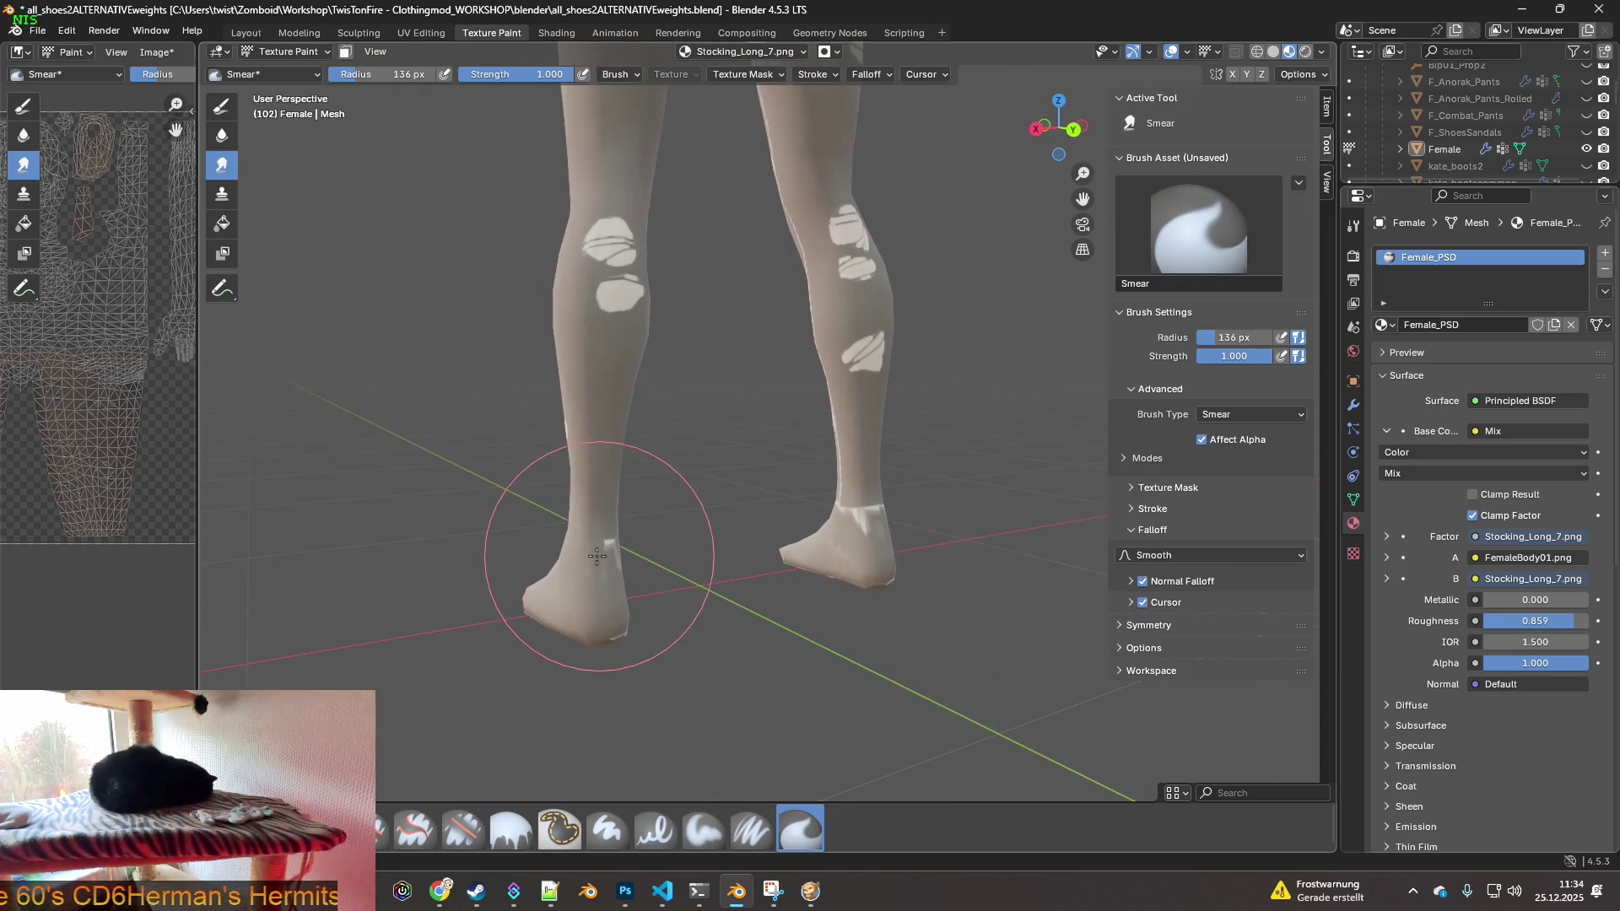
{"action": "middle_click_drag", "start_coordinate": [633, 633], "coordinate": [789, 608]}
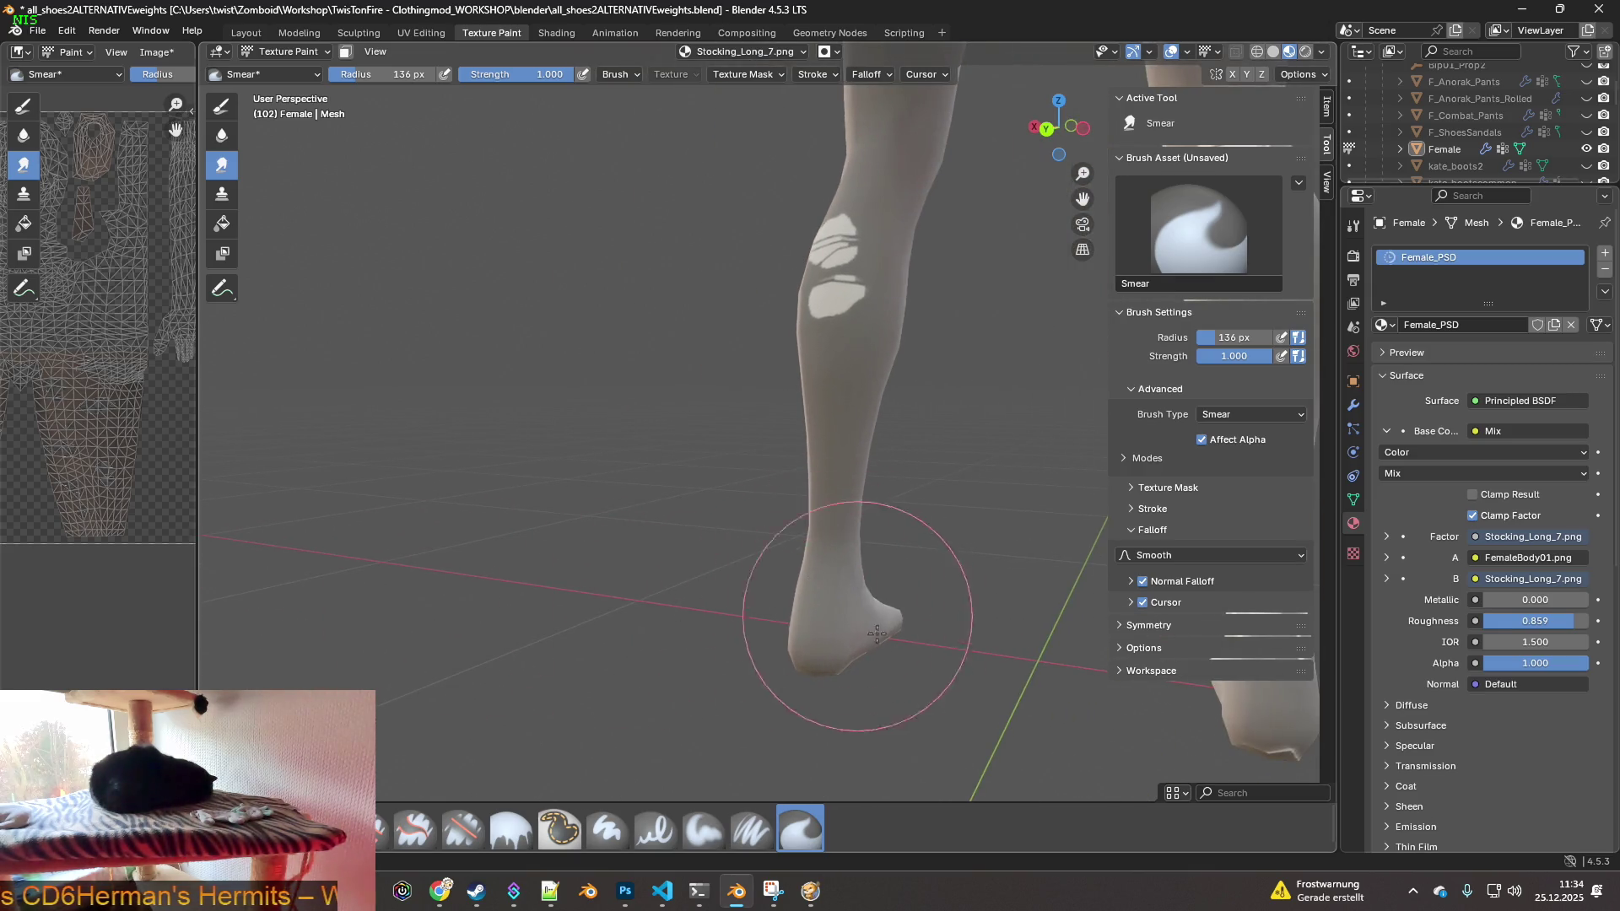
{"action": "mouse_move", "coordinate": [947, 622]}
{"action": "middle_mouse_down"}
{"action": "mouse_move", "coordinate": [829, 642]}
{"action": "mouse_move", "coordinate": [760, 607]}
{"action": "mouse_move", "coordinate": [615, 579]}
{"action": "mouse_move", "coordinate": [597, 502]}
{"action": "middle_mouse_up"}
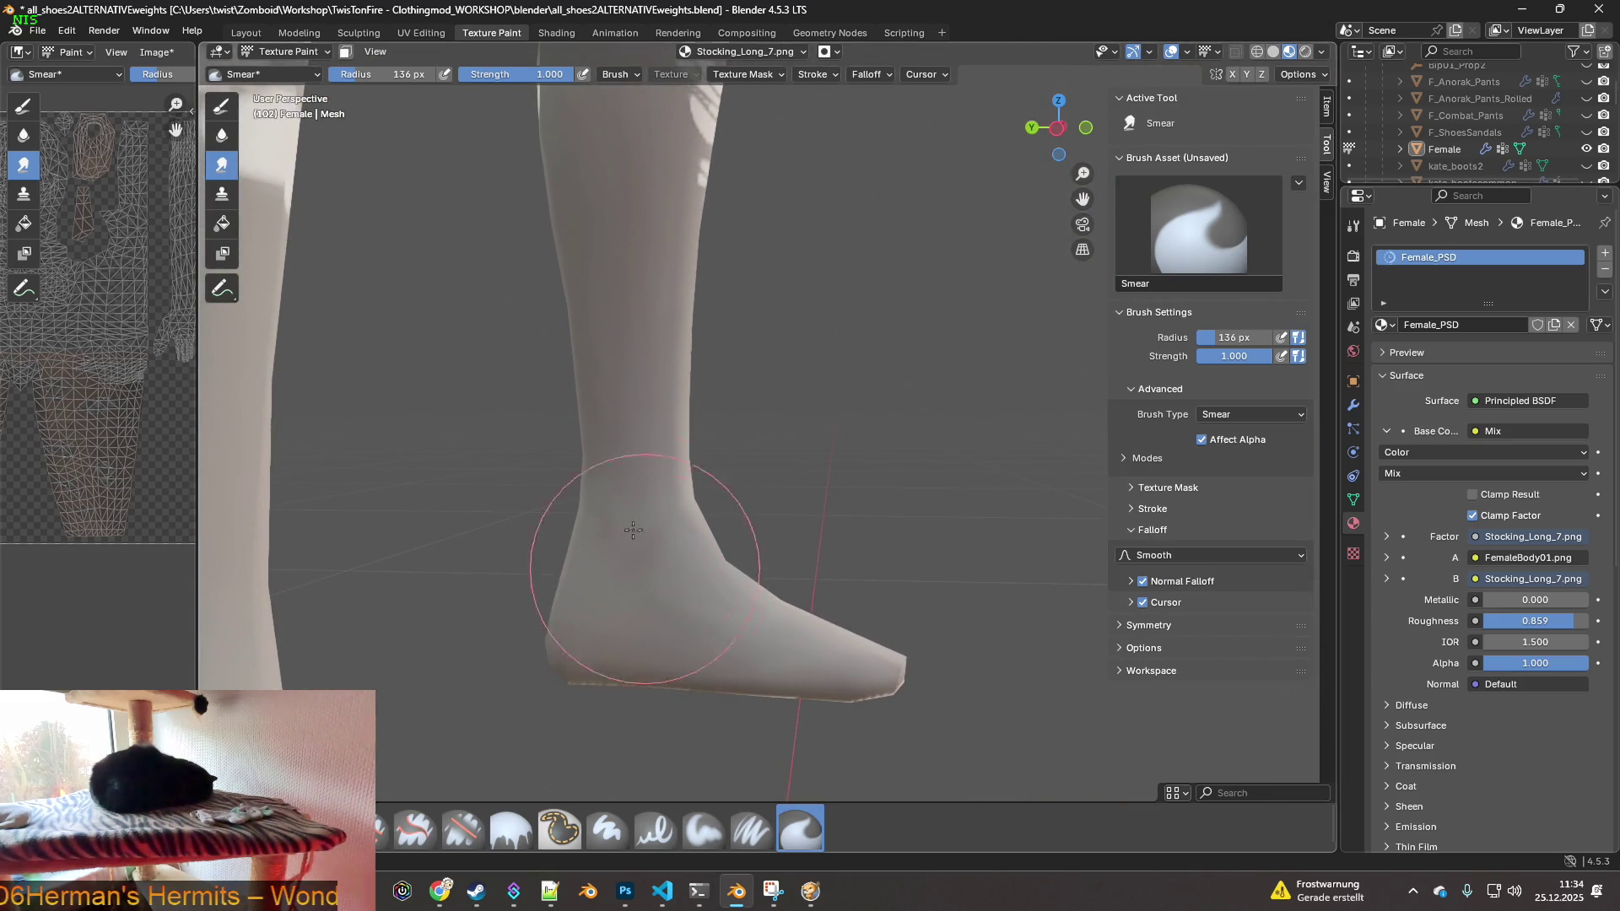
{"action": "mouse_move", "coordinate": [669, 560]}
{"action": "middle_mouse_down"}
{"action": "mouse_move", "coordinate": [842, 669]}
{"action": "mouse_move", "coordinate": [873, 707]}
{"action": "mouse_move", "coordinate": [802, 596]}
{"action": "middle_mouse_up"}
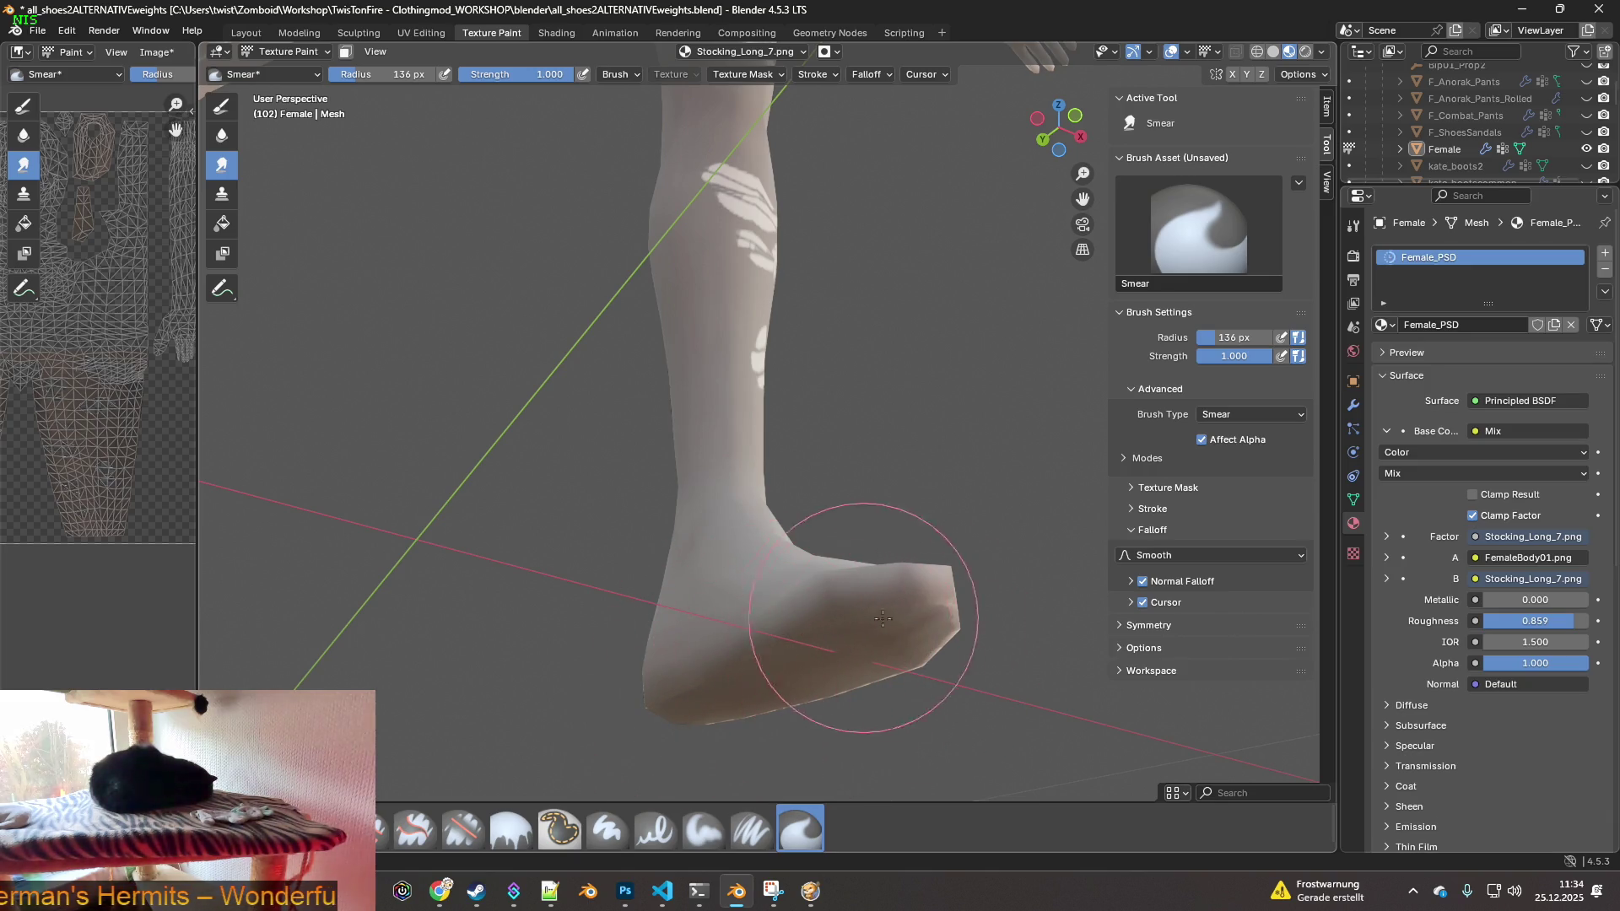
{"action": "mouse_move", "coordinate": [861, 687]}
{"action": "middle_mouse_down"}
{"action": "mouse_move", "coordinate": [827, 650]}
{"action": "mouse_move", "coordinate": [771, 632]}
{"action": "middle_mouse_up"}
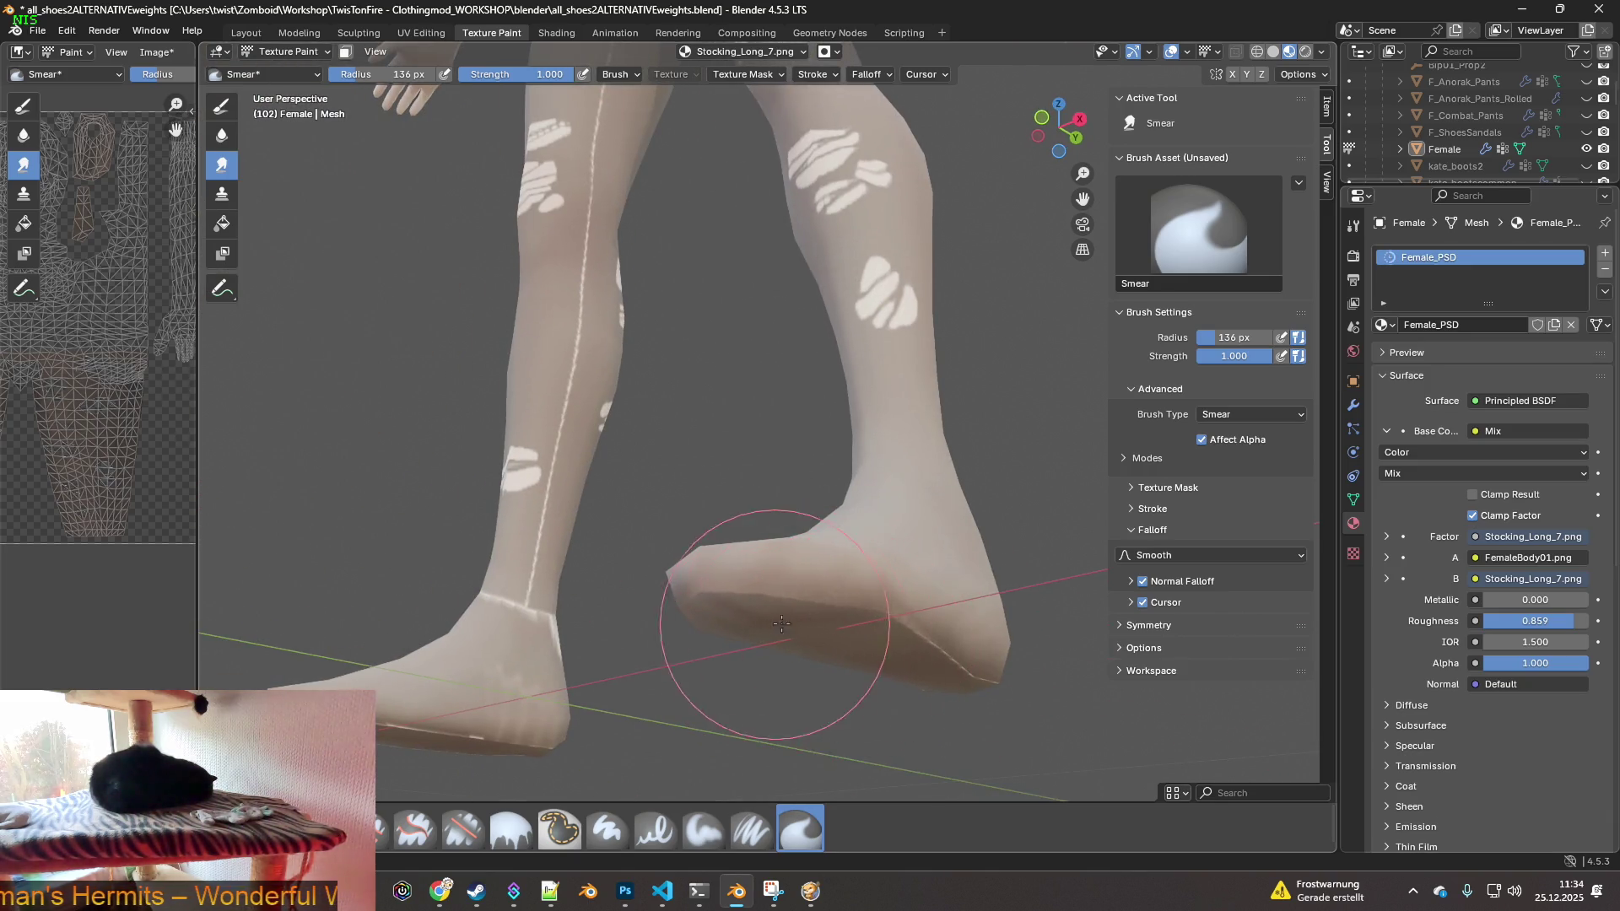
{"action": "mouse_move", "coordinate": [868, 669]}
{"action": "middle_mouse_down"}
{"action": "mouse_move", "coordinate": [1068, 621]}
{"action": "mouse_move", "coordinate": [970, 642]}
{"action": "mouse_move", "coordinate": [878, 631]}
{"action": "middle_mouse_up"}
{"action": "scroll", "coordinate": [905, 631], "scroll_direction": "down", "scroll_amount": 4}
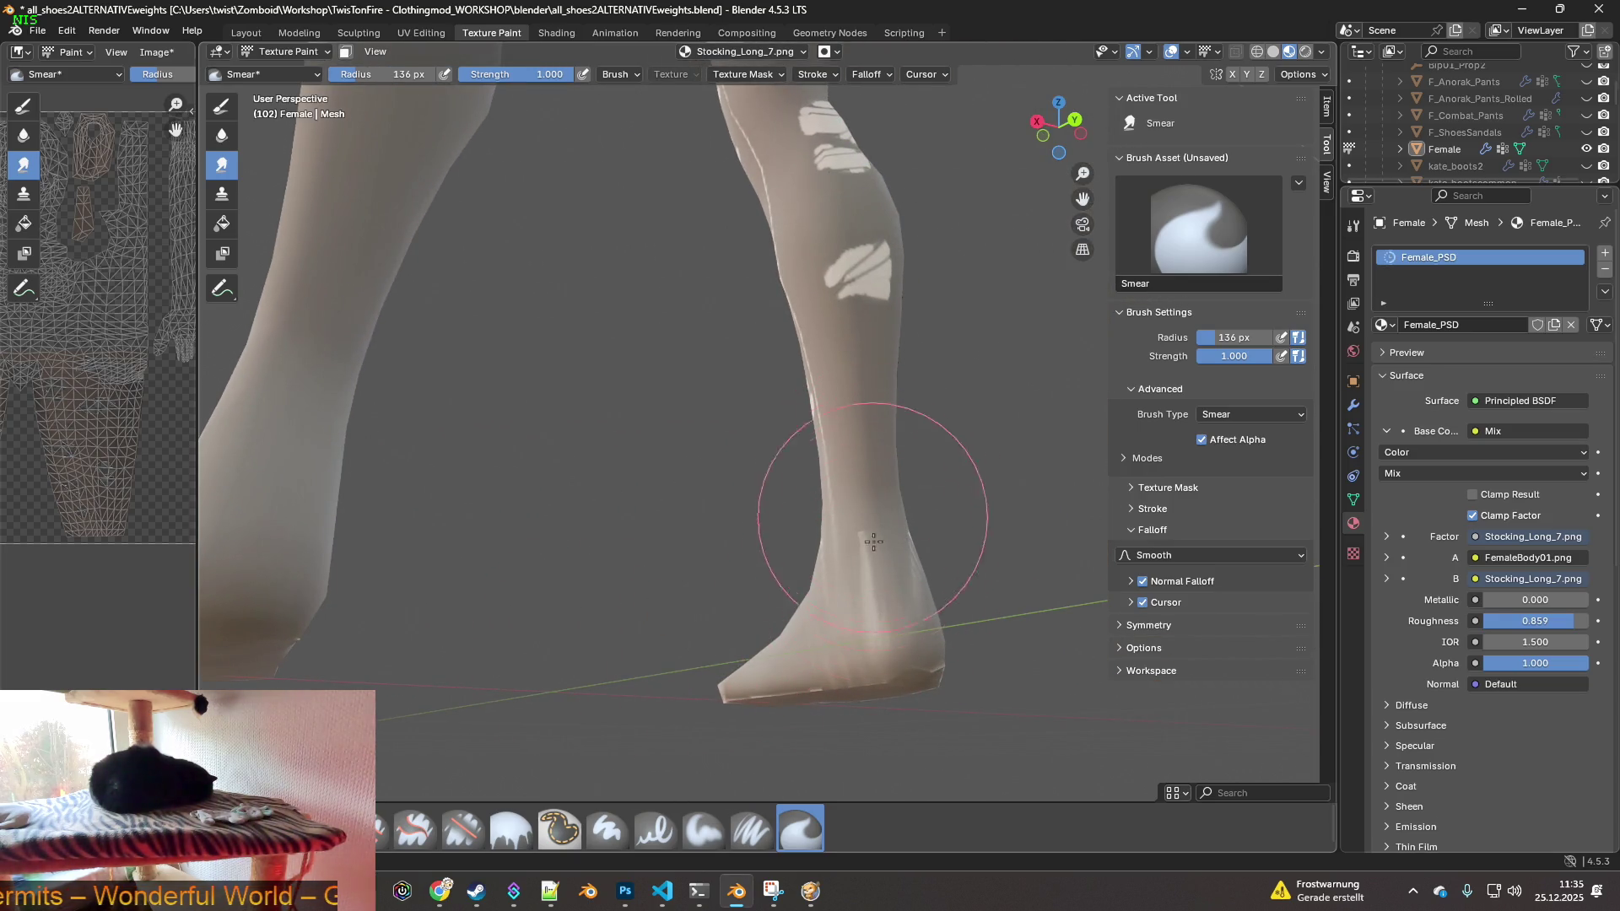
{"action": "mouse_move", "coordinate": [889, 530]}
{"action": "middle_mouse_down"}
{"action": "mouse_move", "coordinate": [824, 597]}
{"action": "mouse_move", "coordinate": [670, 579]}
{"action": "middle_mouse_up"}
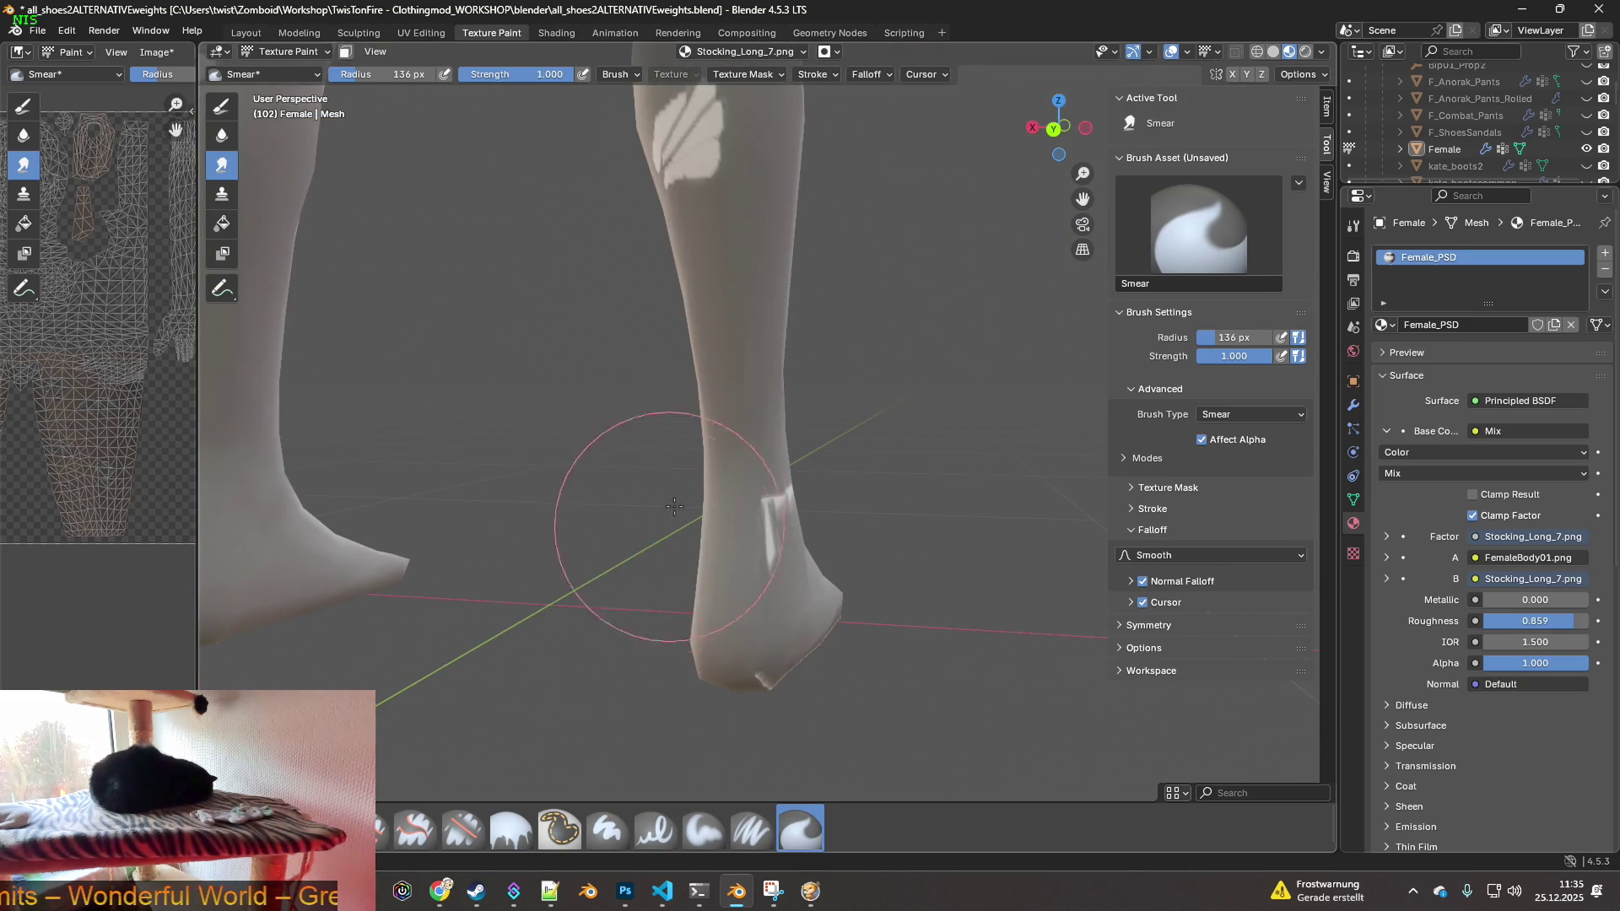
{"action": "mouse_move", "coordinate": [760, 687]}
{"action": "middle_mouse_down"}
{"action": "mouse_move", "coordinate": [702, 564]}
{"action": "mouse_move", "coordinate": [723, 453]}
{"action": "middle_mouse_up"}
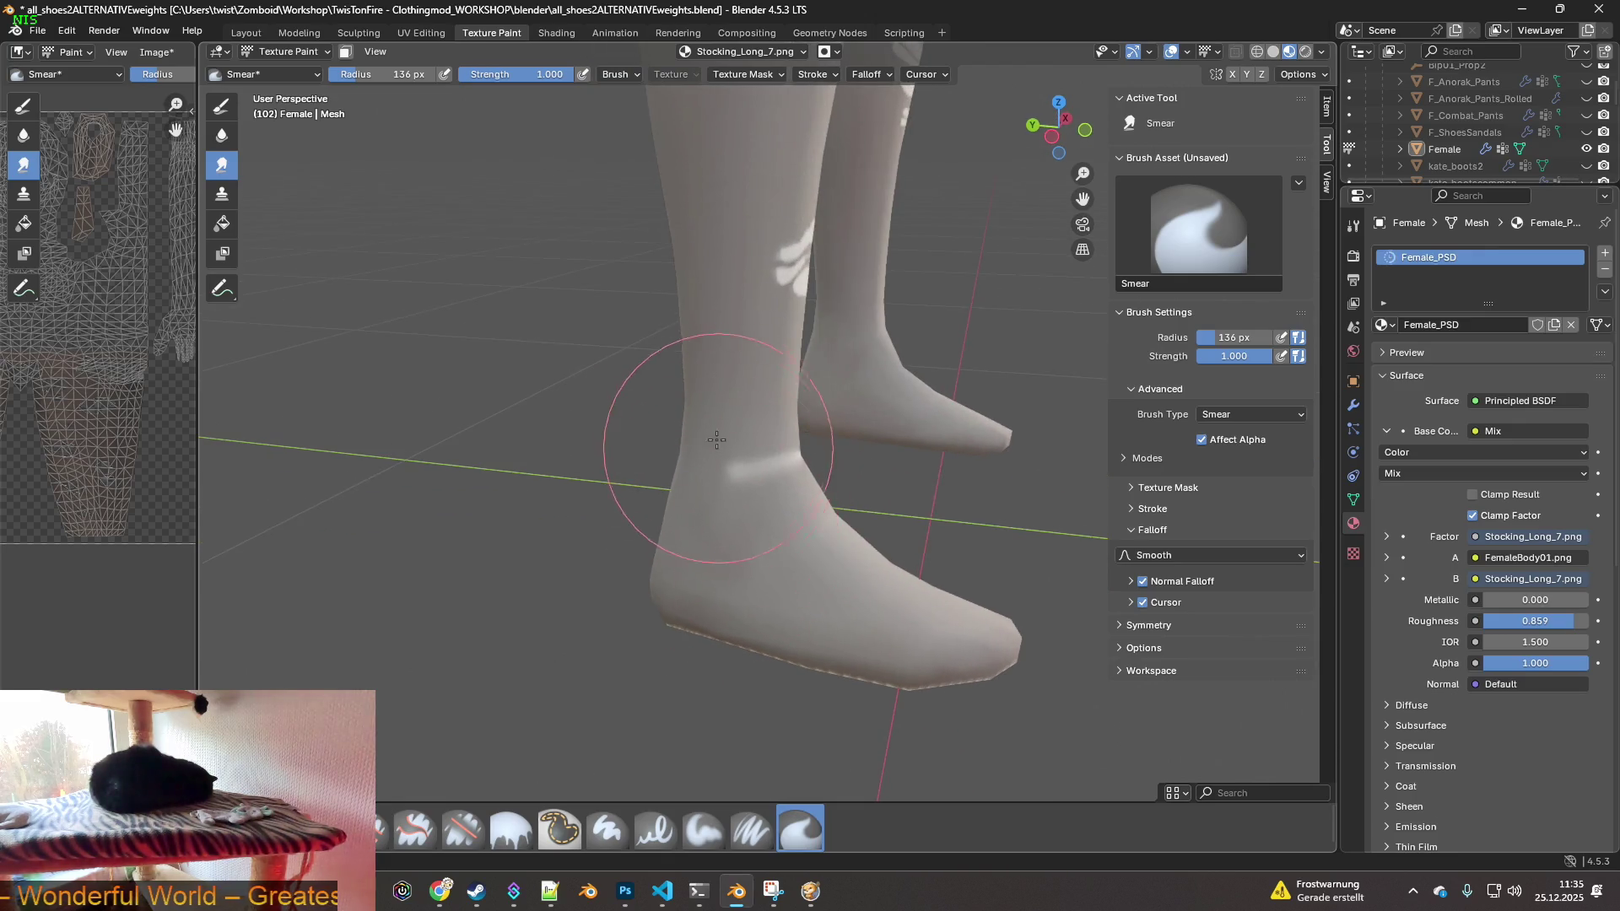
{"action": "mouse_move", "coordinate": [713, 574]}
{"action": "middle_mouse_down"}
{"action": "mouse_move", "coordinate": [843, 581]}
{"action": "mouse_move", "coordinate": [714, 571]}
{"action": "mouse_move", "coordinate": [708, 456]}
{"action": "mouse_move", "coordinate": [723, 537]}
{"action": "middle_mouse_up"}
{"action": "mouse_move", "coordinate": [936, 612]}
{"action": "middle_mouse_down"}
{"action": "mouse_move", "coordinate": [861, 560]}
{"action": "mouse_move", "coordinate": [915, 571]}
{"action": "mouse_move", "coordinate": [803, 615]}
{"action": "middle_mouse_up"}
- Smear away the dark seam along the sole of the foot and check it from the side
{"action": "mouse_move", "coordinate": [827, 680]}
{"action": "middle_mouse_down"}
{"action": "mouse_move", "coordinate": [782, 687]}
{"action": "mouse_move", "coordinate": [742, 651]}
{"action": "mouse_move", "coordinate": [742, 687]}
{"action": "middle_mouse_up"}
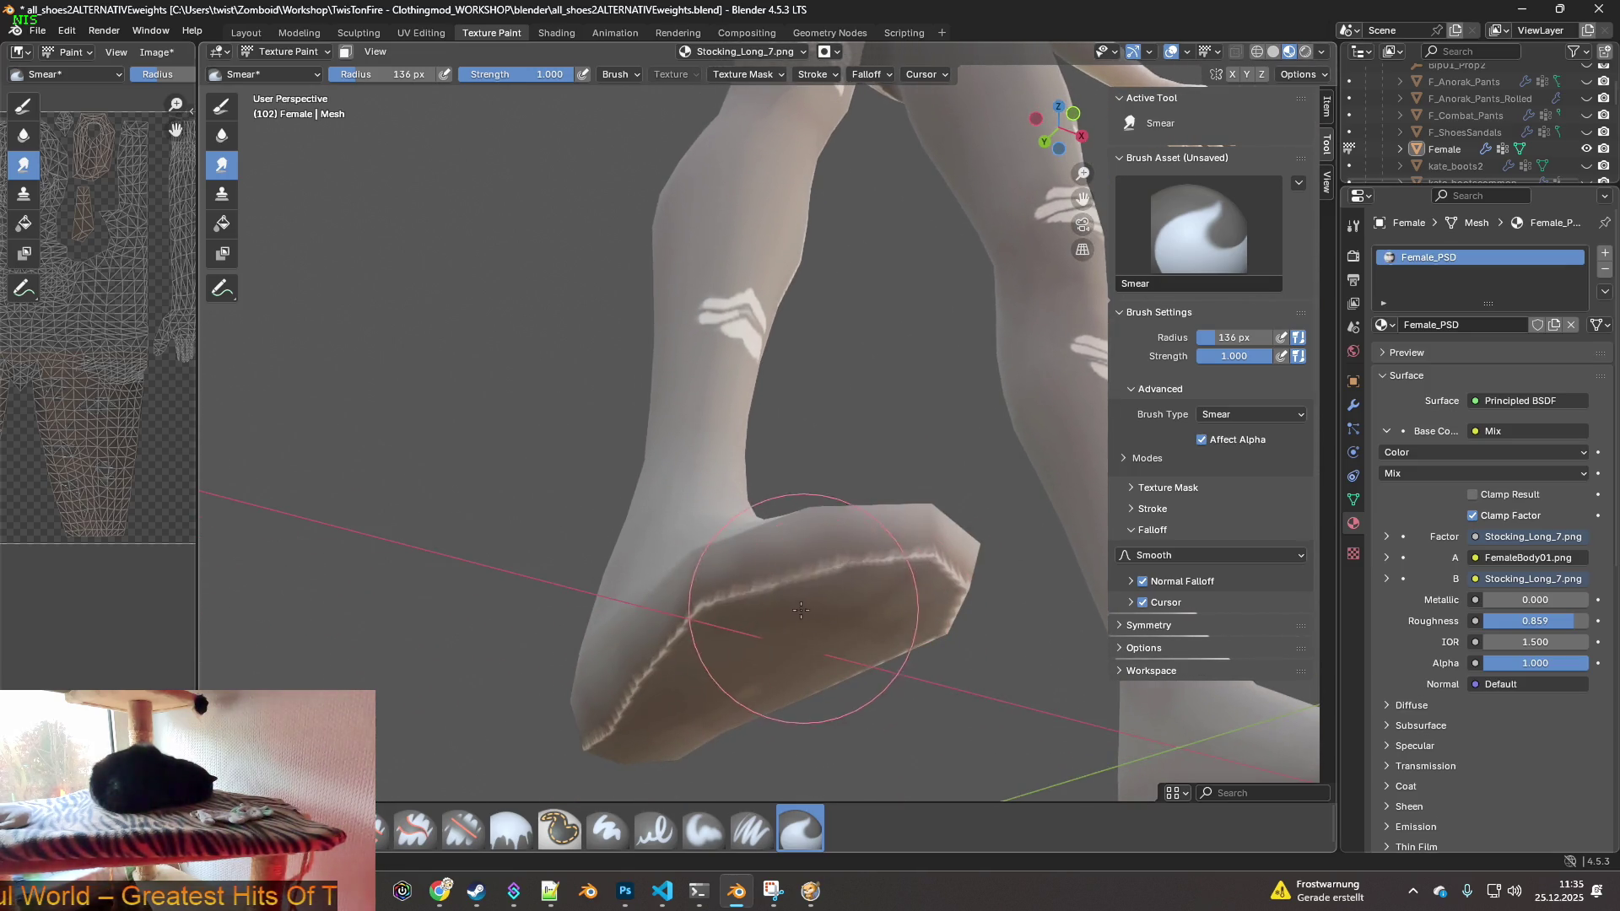
{"action": "mouse_move", "coordinate": [700, 702]}
{"action": "left_mouse_down"}
{"action": "mouse_move", "coordinate": [535, 706]}
{"action": "mouse_move", "coordinate": [929, 584]}
{"action": "mouse_move", "coordinate": [852, 734]}
{"action": "mouse_move", "coordinate": [741, 687]}
{"action": "mouse_move", "coordinate": [644, 716]}
{"action": "mouse_move", "coordinate": [719, 640]}
{"action": "left_mouse_up"}
{"action": "middle_click_drag", "start_coordinate": [867, 633], "coordinate": [579, 669]}
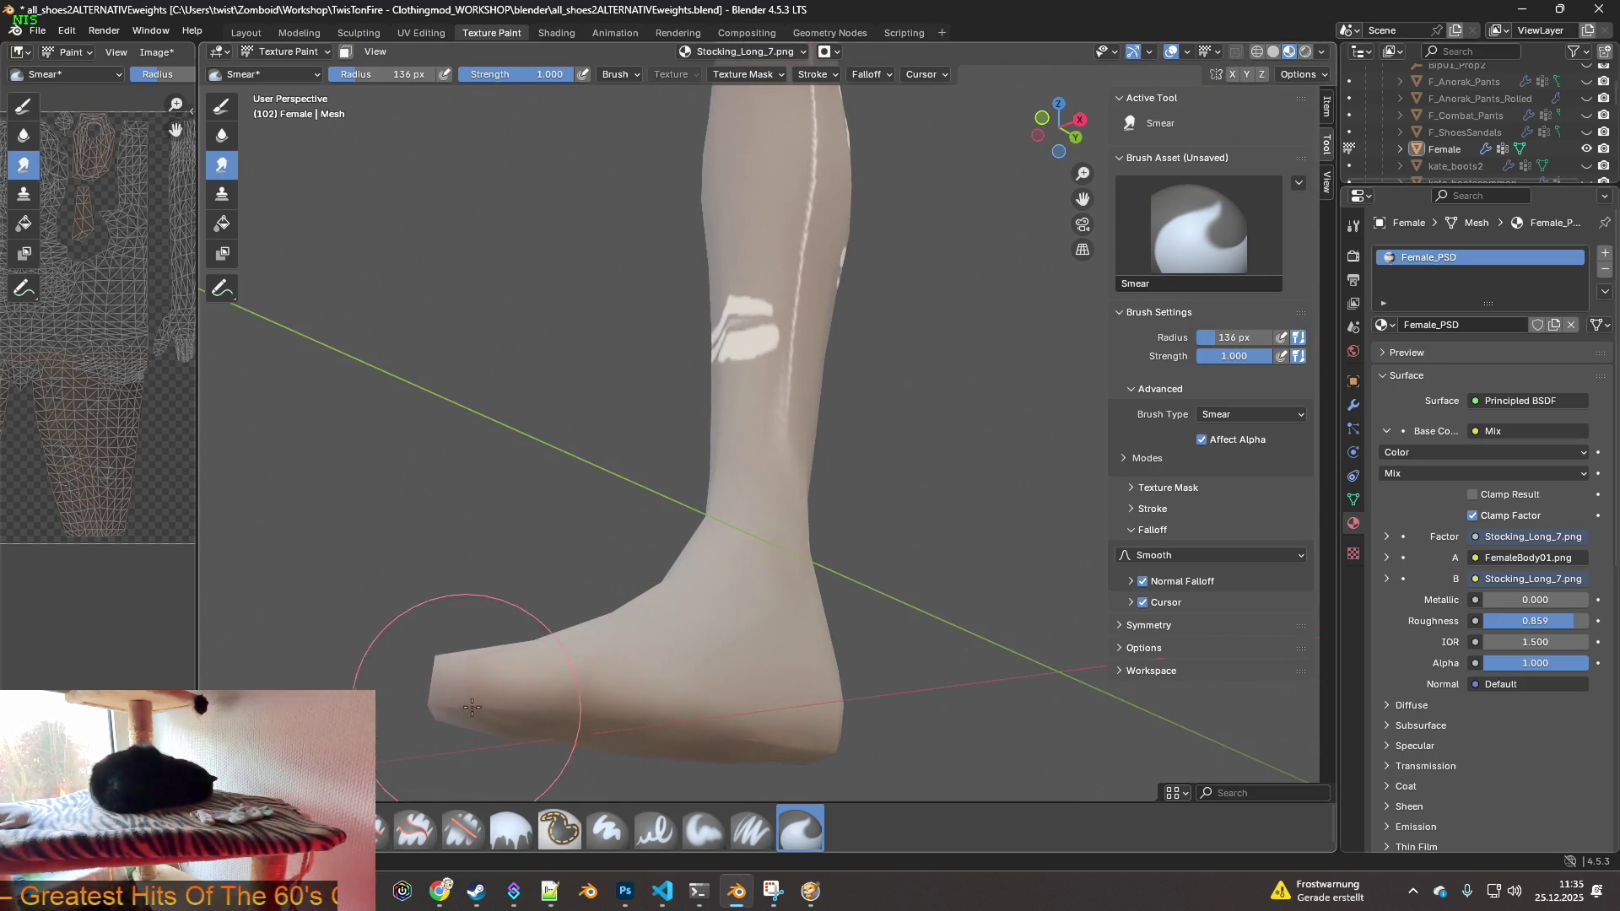
{"action": "middle_click_drag", "start_coordinate": [557, 641], "coordinate": [506, 654]}
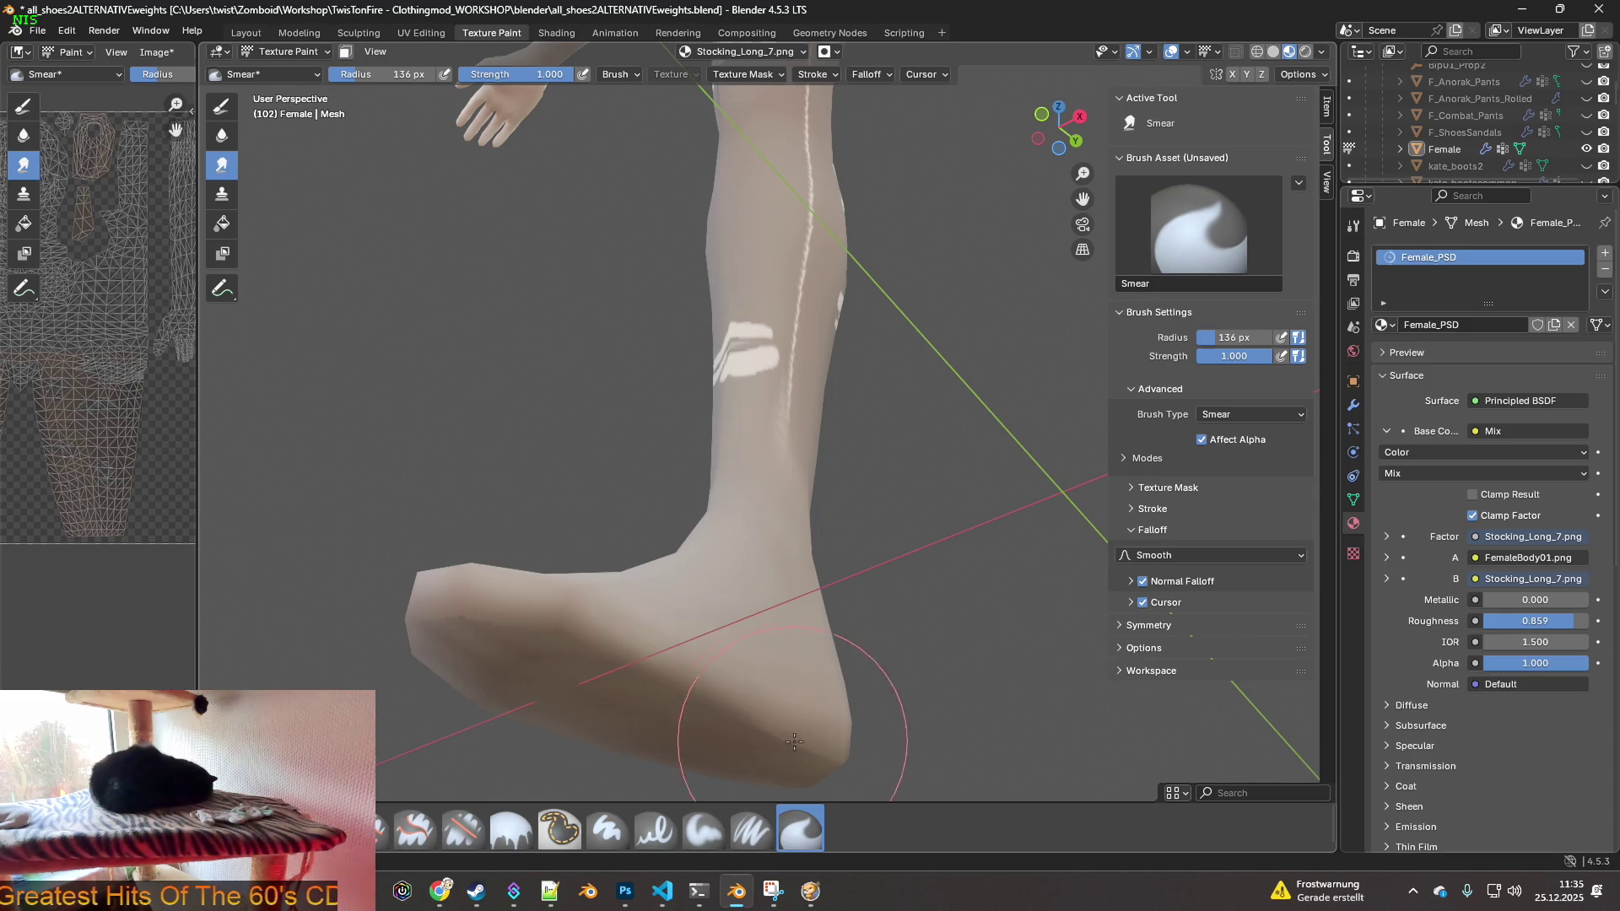
{"action": "mouse_move", "coordinate": [724, 680]}
{"action": "middle_mouse_down"}
{"action": "mouse_move", "coordinate": [748, 676]}
{"action": "mouse_move", "coordinate": [633, 687]}
{"action": "middle_mouse_up"}
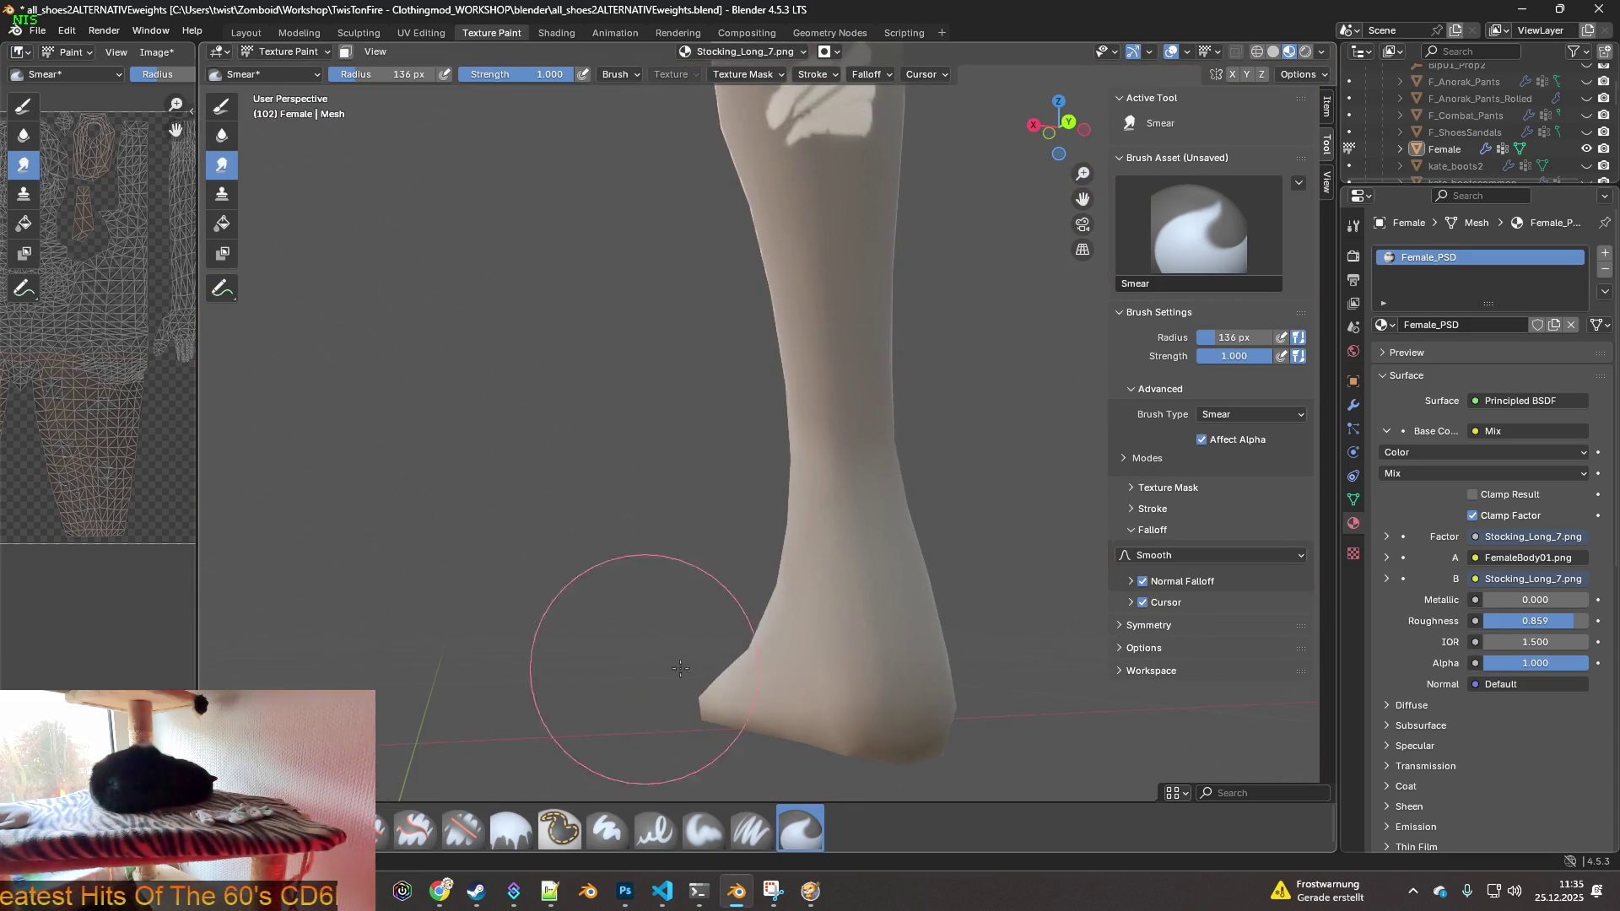
- Orbit up to frame the thighs and knee seam, then select the brush Radius field
{"action": "mouse_move", "coordinate": [911, 739]}
{"action": "middle_mouse_down"}
{"action": "mouse_move", "coordinate": [788, 776]}
{"action": "mouse_move", "coordinate": [759, 675]}
{"action": "mouse_move", "coordinate": [777, 666]}
{"action": "mouse_move", "coordinate": [696, 672]}
{"action": "mouse_move", "coordinate": [777, 651]}
{"action": "mouse_move", "coordinate": [723, 616]}
{"action": "mouse_move", "coordinate": [785, 626]}
{"action": "mouse_move", "coordinate": [837, 599]}
{"action": "mouse_move", "coordinate": [680, 416]}
{"action": "mouse_move", "coordinate": [796, 362]}
{"action": "middle_mouse_up"}
{"action": "scroll", "coordinate": [843, 594], "scroll_direction": "down", "scroll_amount": 4}
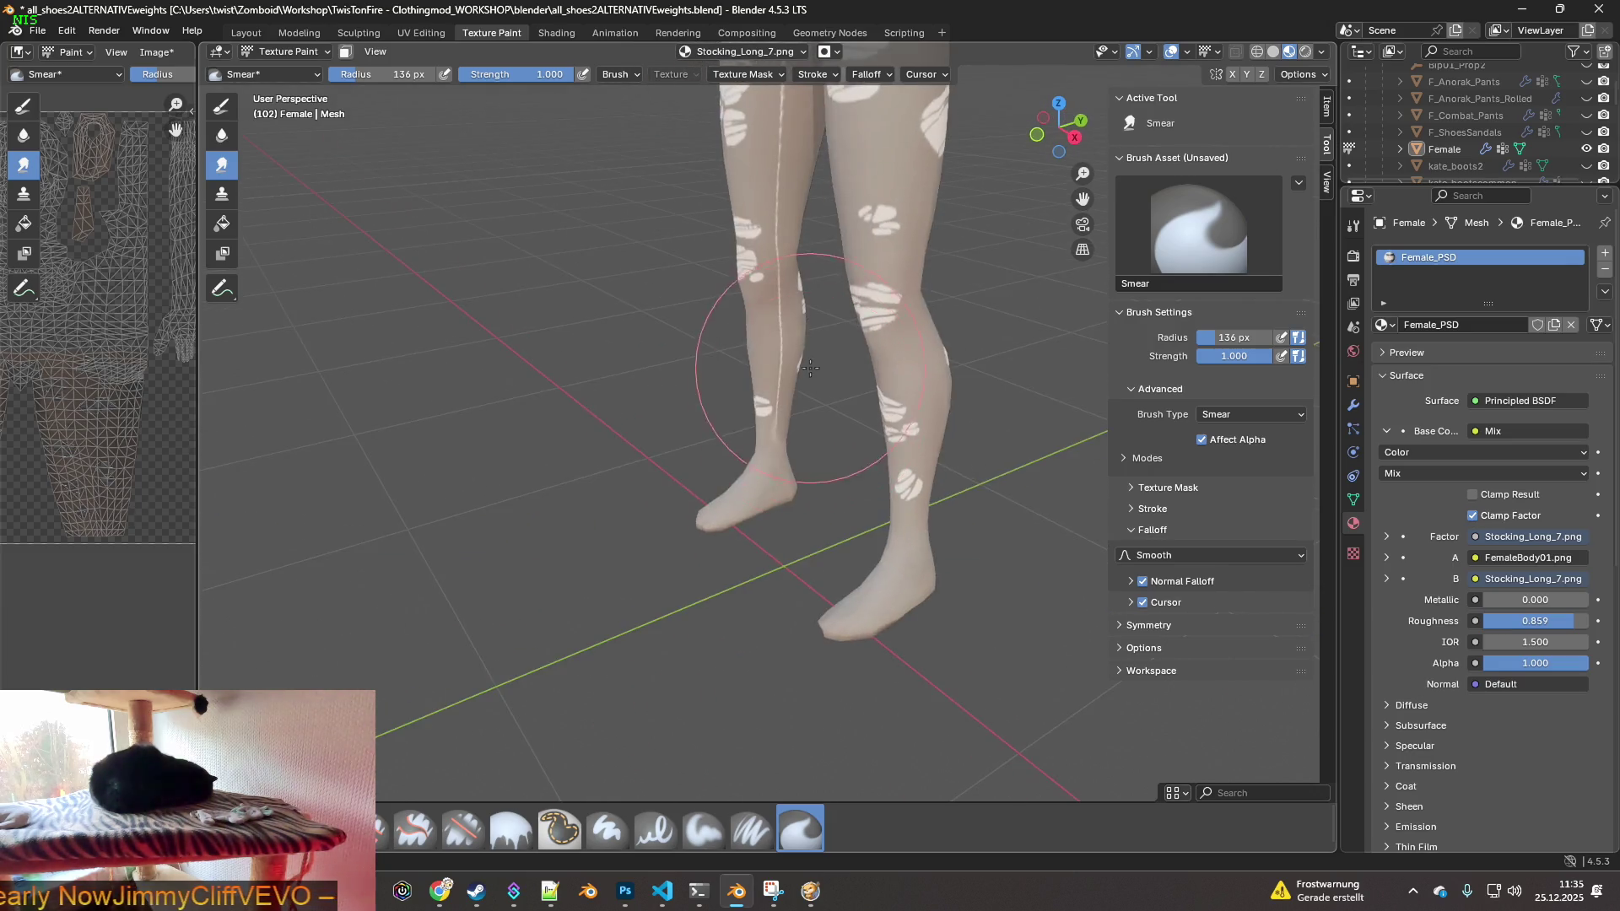
{"action": "scroll", "coordinate": [791, 632], "scroll_direction": "up", "scroll_amount": 3}
{"action": "mouse_move", "coordinate": [791, 633]}
{"action": "middle_mouse_down"}
{"action": "mouse_move", "coordinate": [709, 540]}
{"action": "mouse_move", "coordinate": [891, 473]}
{"action": "middle_mouse_up"}
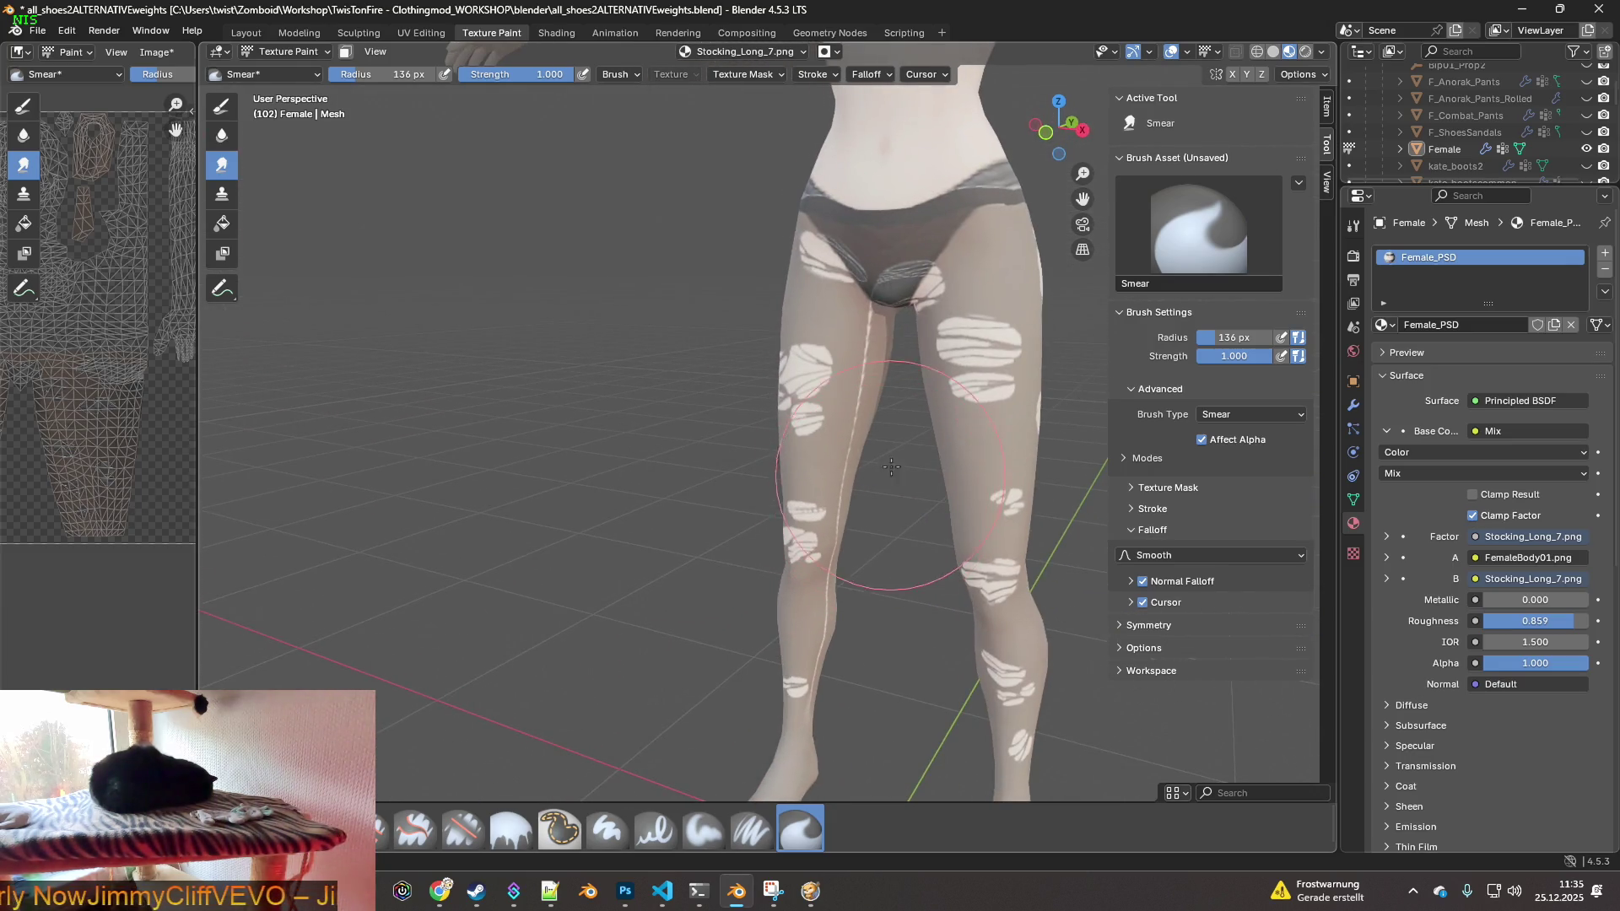
{"action": "middle_click_drag", "start_coordinate": [943, 427], "coordinate": [844, 428]}
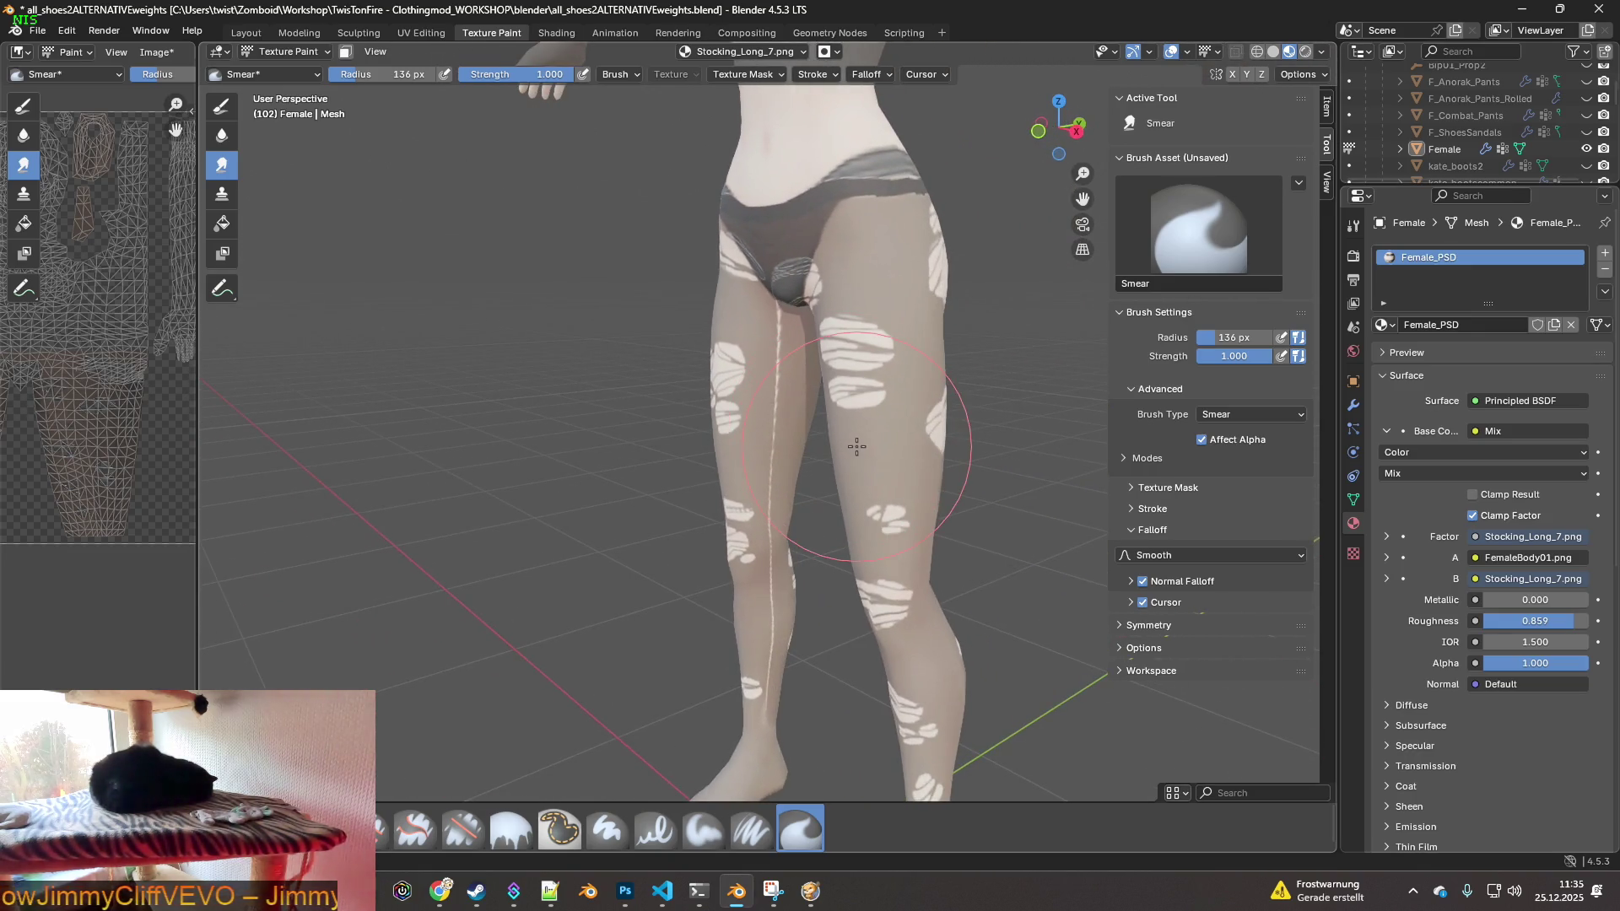
{"action": "scroll", "coordinate": [850, 452], "scroll_direction": "up", "scroll_amount": 2}
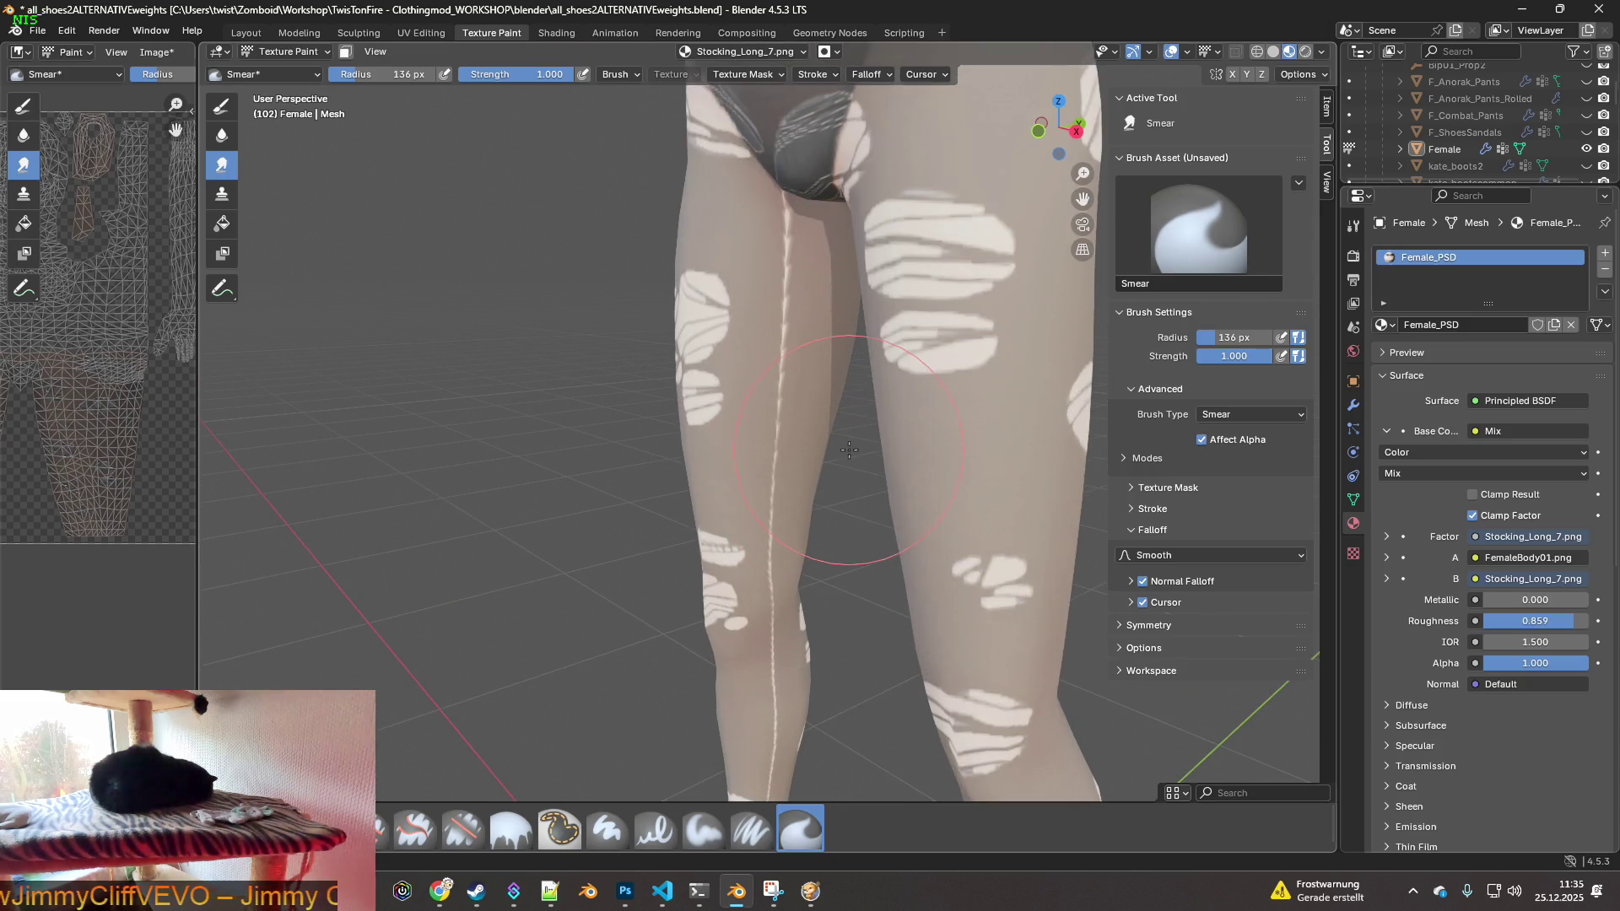
{"action": "mouse_move", "coordinate": [821, 491]}
{"action": "middle_mouse_down"}
{"action": "mouse_move", "coordinate": [832, 398]}
{"action": "mouse_move", "coordinate": [777, 416]}
{"action": "mouse_move", "coordinate": [948, 441]}
{"action": "mouse_move", "coordinate": [596, 433]}
{"action": "mouse_move", "coordinate": [850, 430]}
{"action": "mouse_move", "coordinate": [670, 398]}
{"action": "mouse_move", "coordinate": [738, 366]}
{"action": "mouse_move", "coordinate": [805, 513]}
{"action": "mouse_move", "coordinate": [892, 316]}
{"action": "mouse_move", "coordinate": [687, 416]}
{"action": "middle_mouse_up"}
{"action": "scroll", "coordinate": [805, 513], "scroll_direction": "up", "scroll_amount": 3}
{"action": "scroll", "coordinate": [688, 482], "scroll_direction": "up", "scroll_amount": 2}
{"action": "middle_click_drag", "start_coordinate": [689, 482], "coordinate": [745, 528], "text": "shift"}
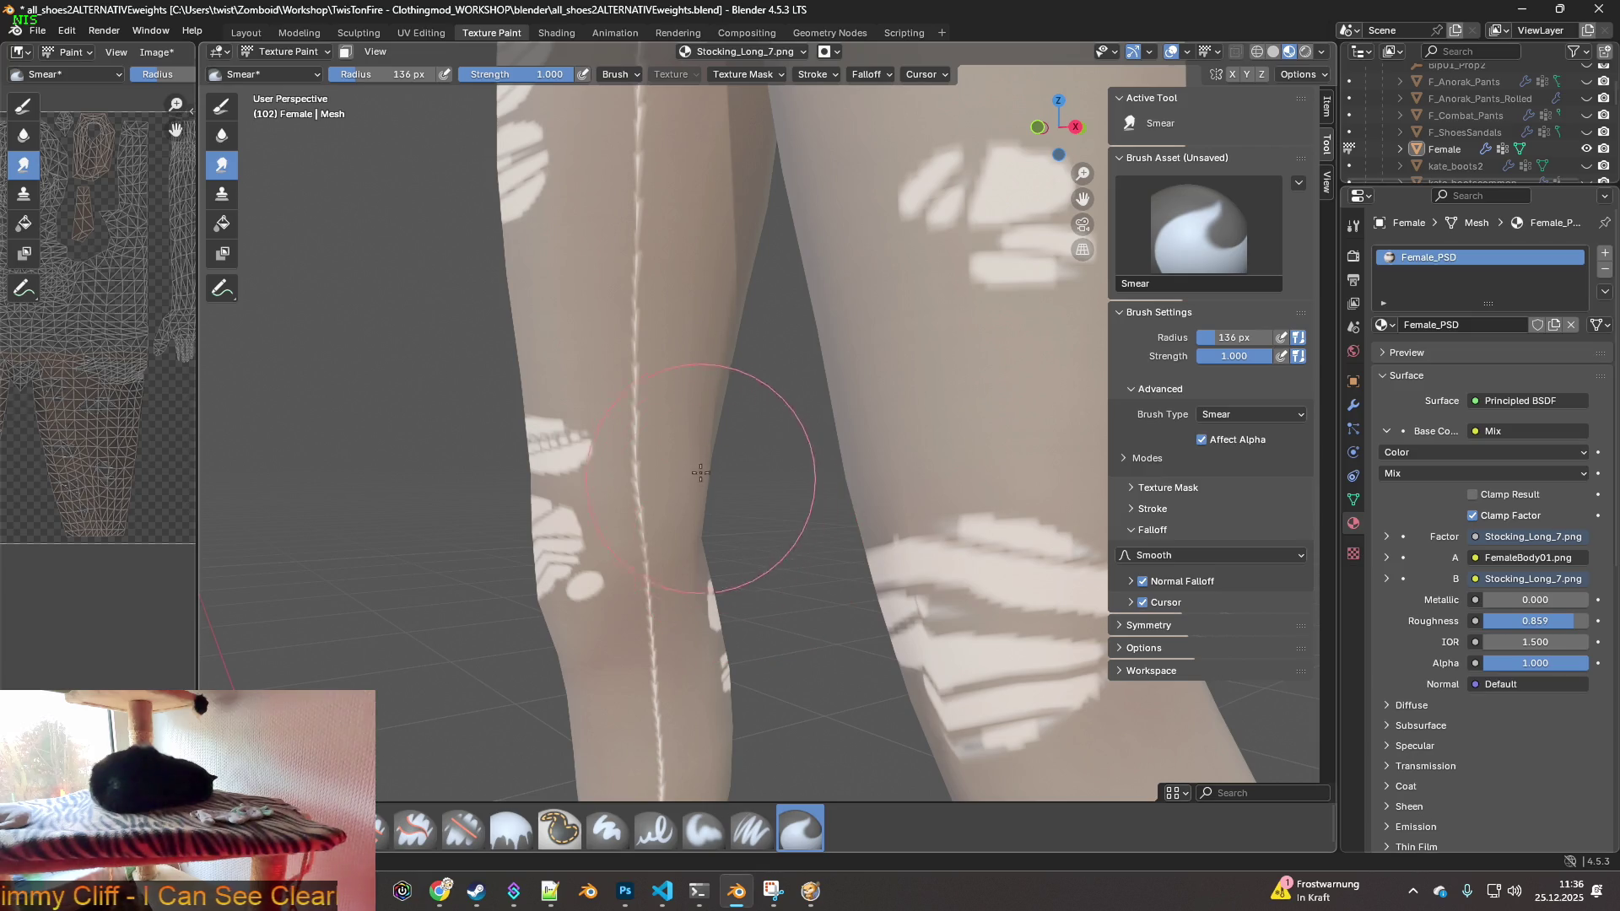
{"action": "left_click", "coordinate": [383, 78]}
- Set the brush radius to 39 px and move in close on the upper-thigh seam
{"action": "type", "text": "39"}
{"action": "key", "text": "Return"}
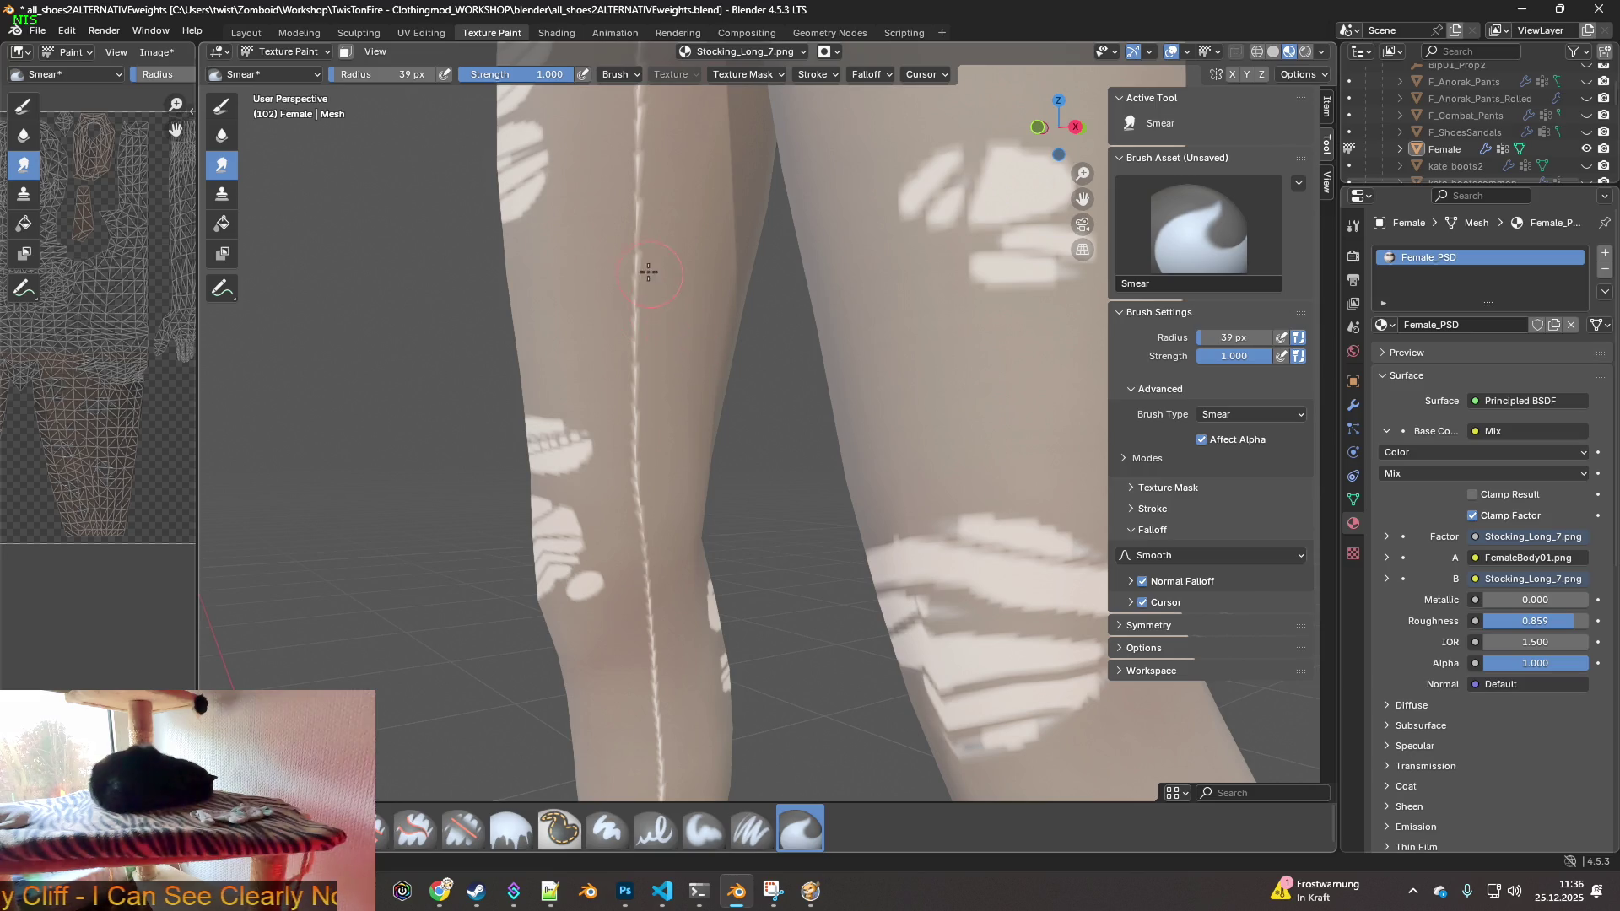
{"action": "middle_click_drag", "start_coordinate": [644, 245], "coordinate": [676, 495], "text": "shift"}
{"action": "scroll", "coordinate": [711, 423], "scroll_direction": "up", "scroll_amount": 4}
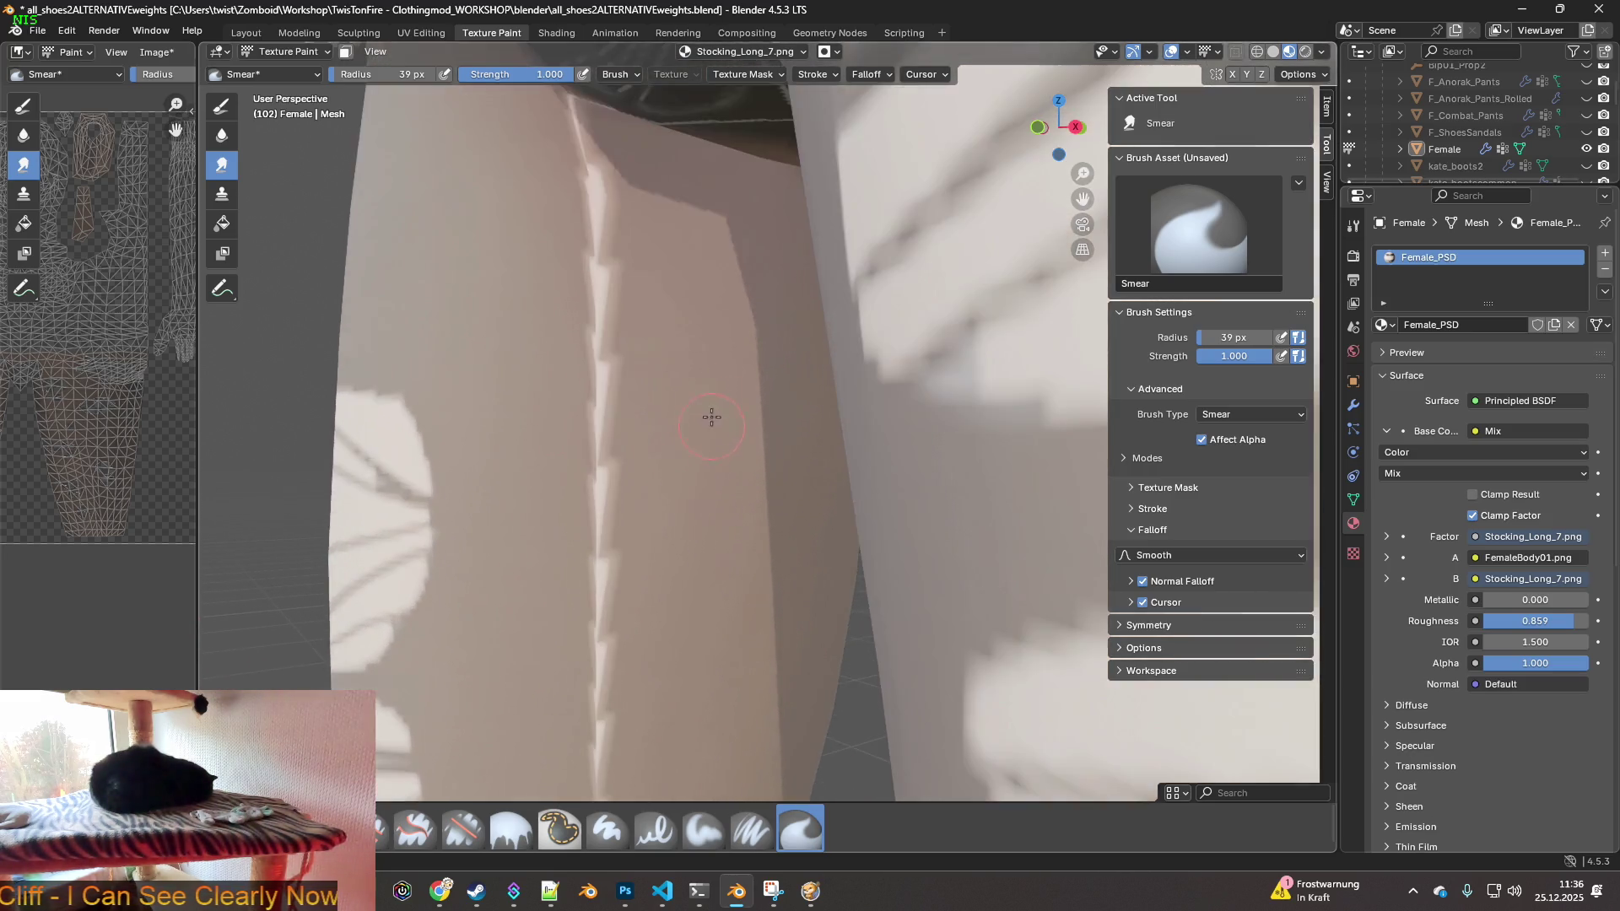
{"action": "scroll", "coordinate": [711, 422], "scroll_direction": "down", "scroll_amount": 3}
{"action": "scroll", "coordinate": [680, 297], "scroll_direction": "down", "scroll_amount": 3}
{"action": "mouse_move", "coordinate": [687, 271]}
{"action": "middle_mouse_down"}
{"action": "mouse_move", "coordinate": [818, 504]}
{"action": "mouse_move", "coordinate": [812, 273]}
{"action": "mouse_move", "coordinate": [772, 434]}
{"action": "mouse_move", "coordinate": [823, 477]}
{"action": "mouse_move", "coordinate": [813, 466]}
{"action": "middle_mouse_up"}
- Smear the jagged white seam edge below the underwear, then raise the radius to 82 px
{"action": "scroll", "coordinate": [819, 505], "scroll_direction": "down", "scroll_amount": 2}
{"action": "scroll", "coordinate": [786, 390], "scroll_direction": "up", "scroll_amount": 3}
{"action": "scroll", "coordinate": [723, 396], "scroll_direction": "up", "scroll_amount": 3}
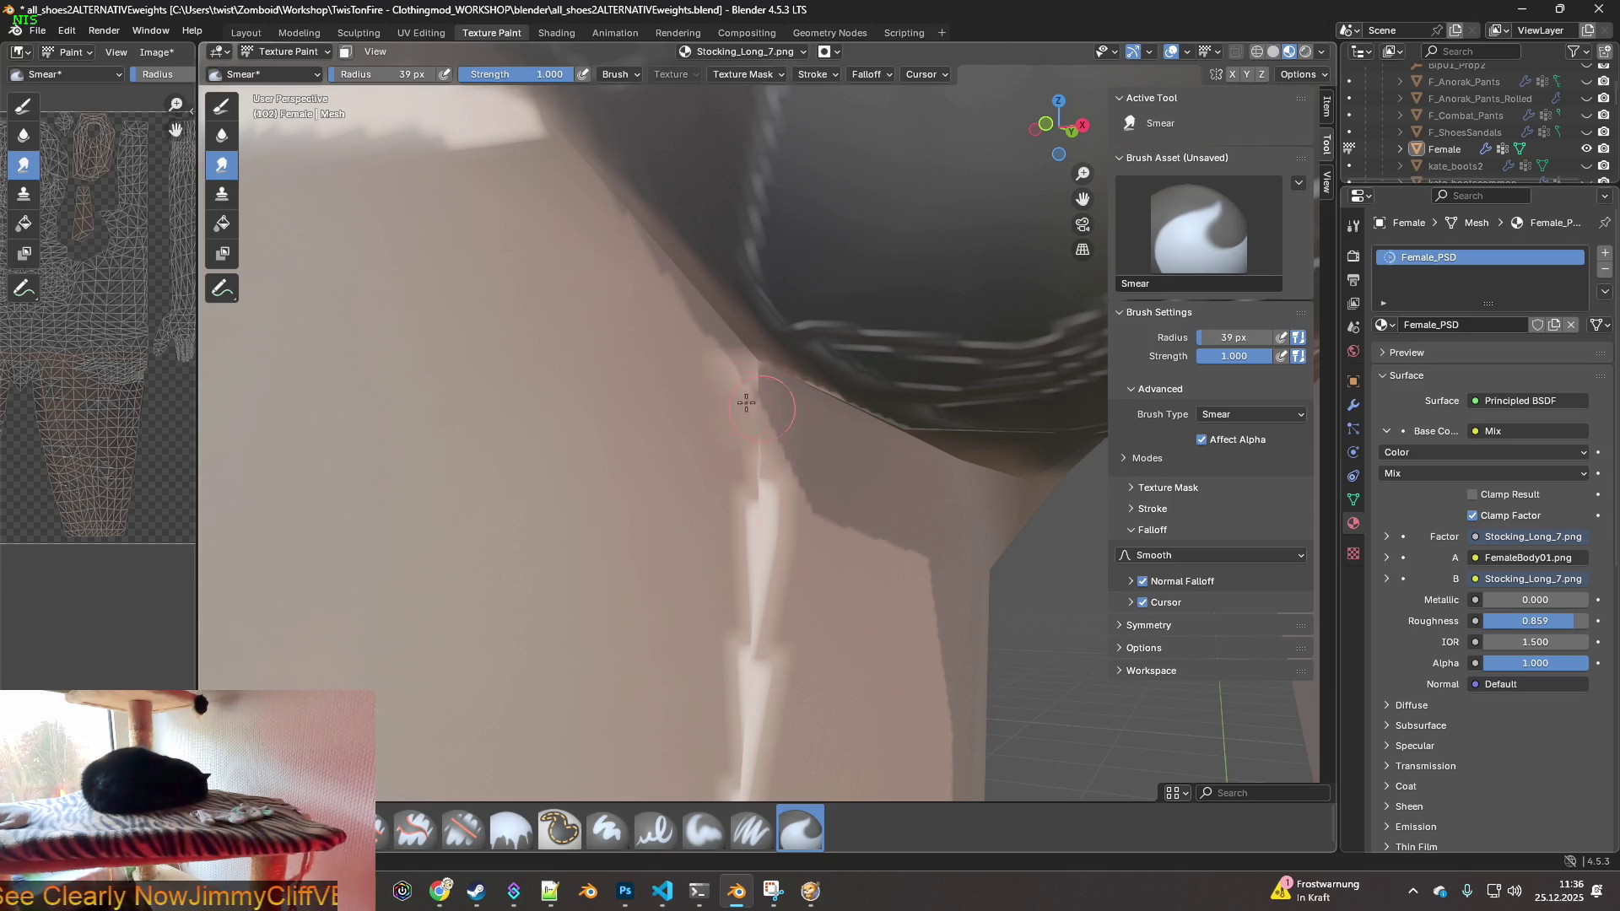
{"action": "mouse_move", "coordinate": [686, 401]}
{"action": "left_mouse_down"}
{"action": "mouse_move", "coordinate": [760, 470]}
{"action": "mouse_move", "coordinate": [676, 481]}
{"action": "mouse_move", "coordinate": [730, 493]}
{"action": "mouse_move", "coordinate": [770, 550]}
{"action": "left_mouse_up"}
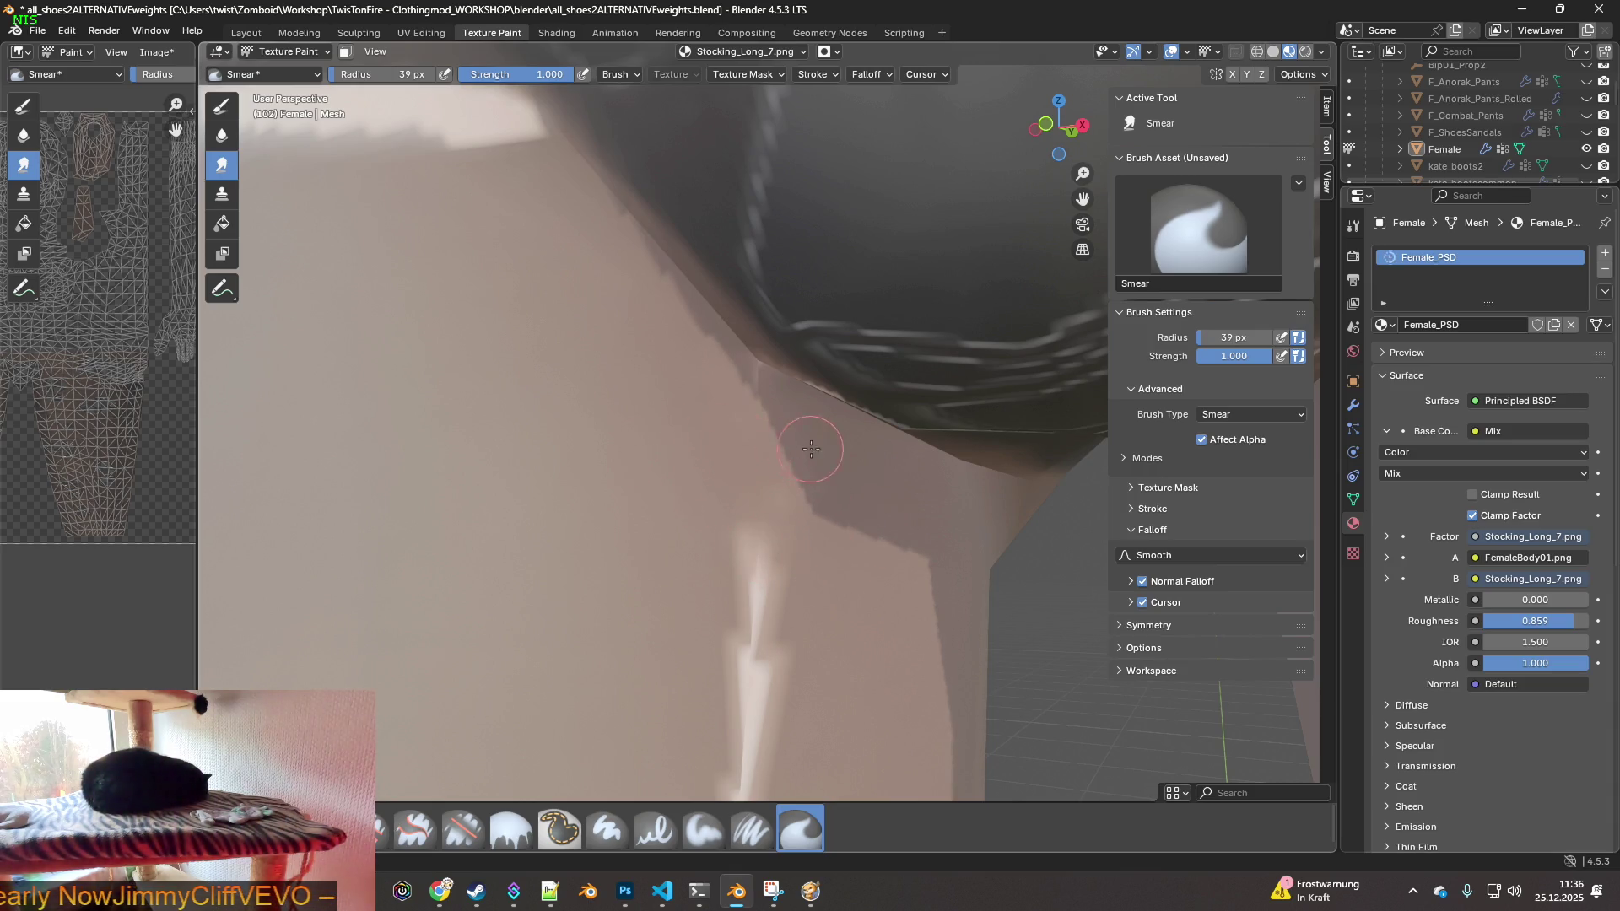
{"action": "left_click_drag", "start_coordinate": [380, 75], "coordinate": [422, 74]}
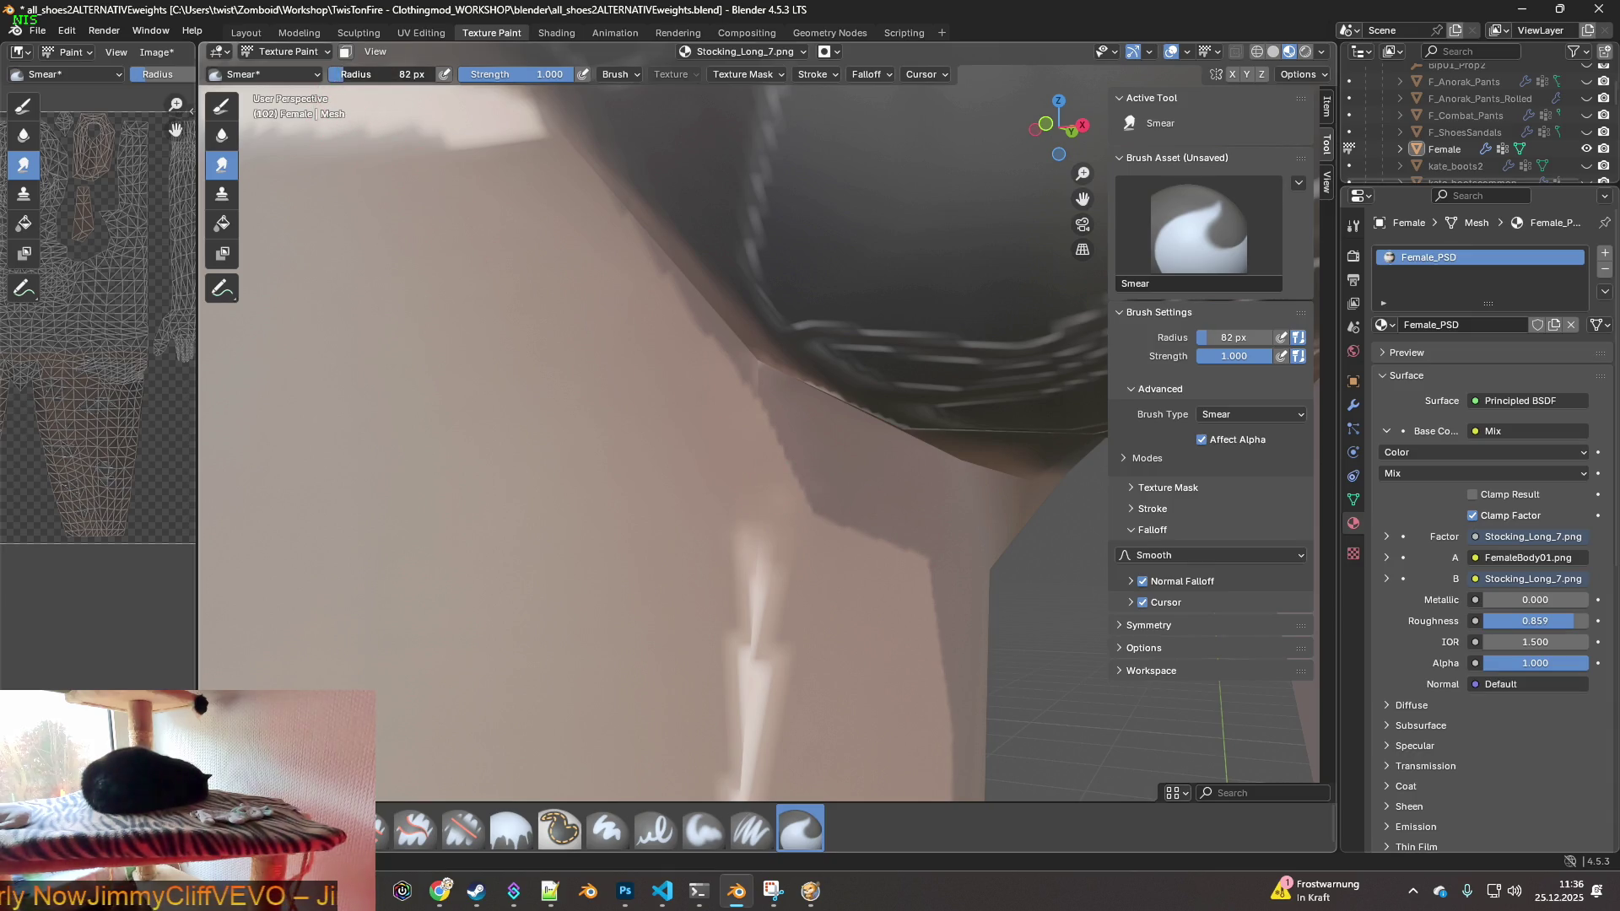
- Smear the white seam streak down the inner thigh and knee, panning along the leg
{"action": "left_click_drag", "start_coordinate": [768, 485], "coordinate": [754, 675]}
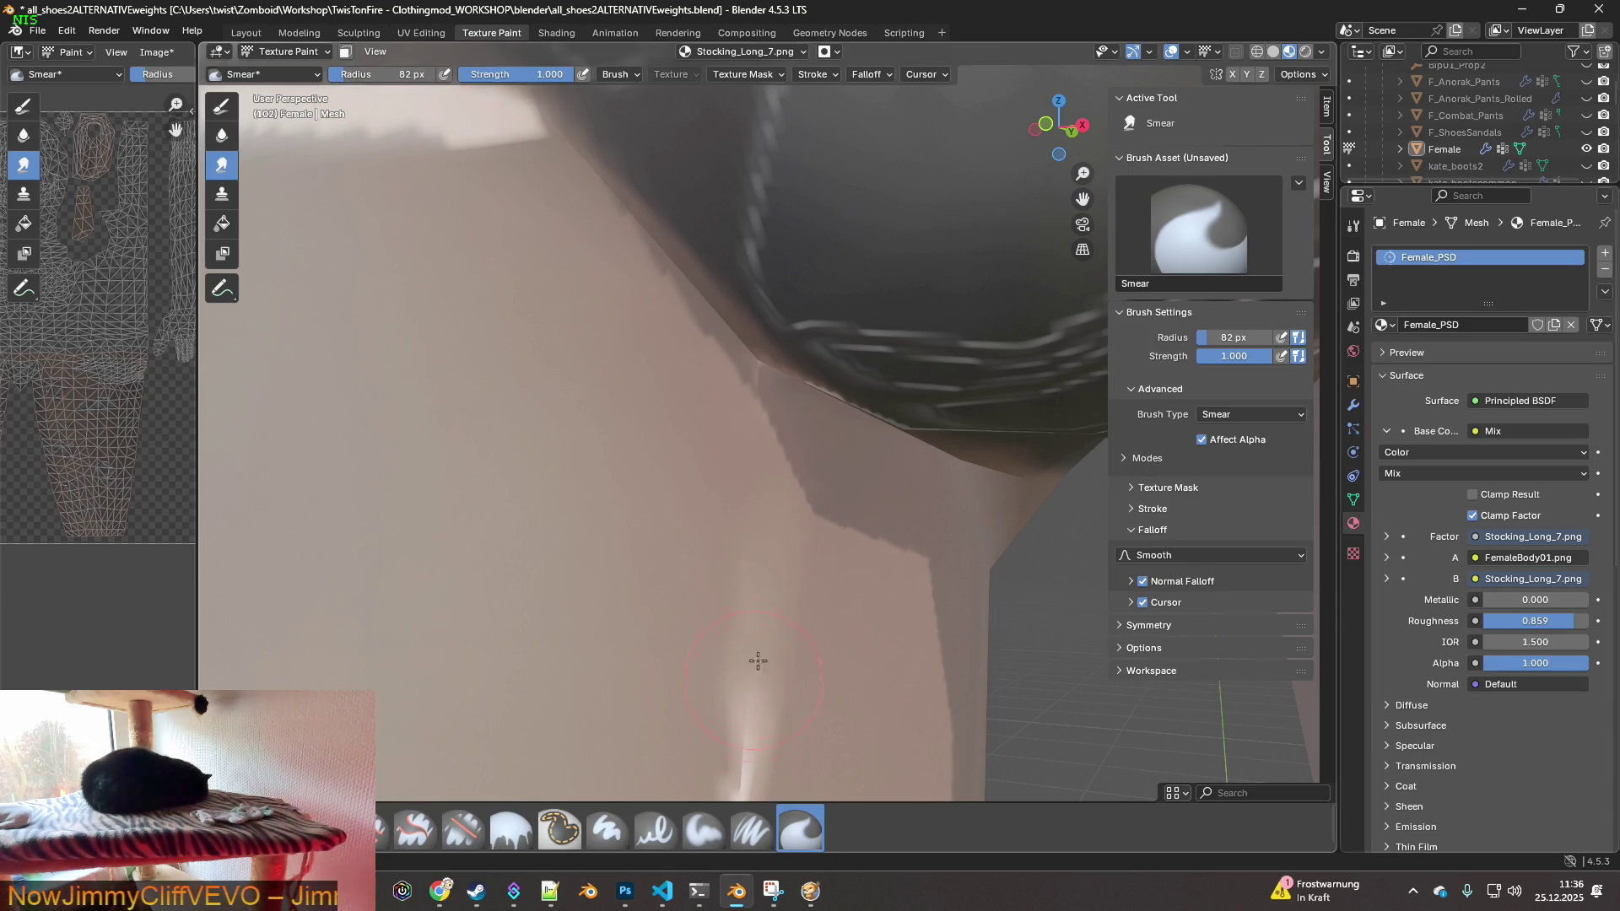
{"action": "scroll", "coordinate": [793, 616], "scroll_direction": "down", "scroll_amount": 5}
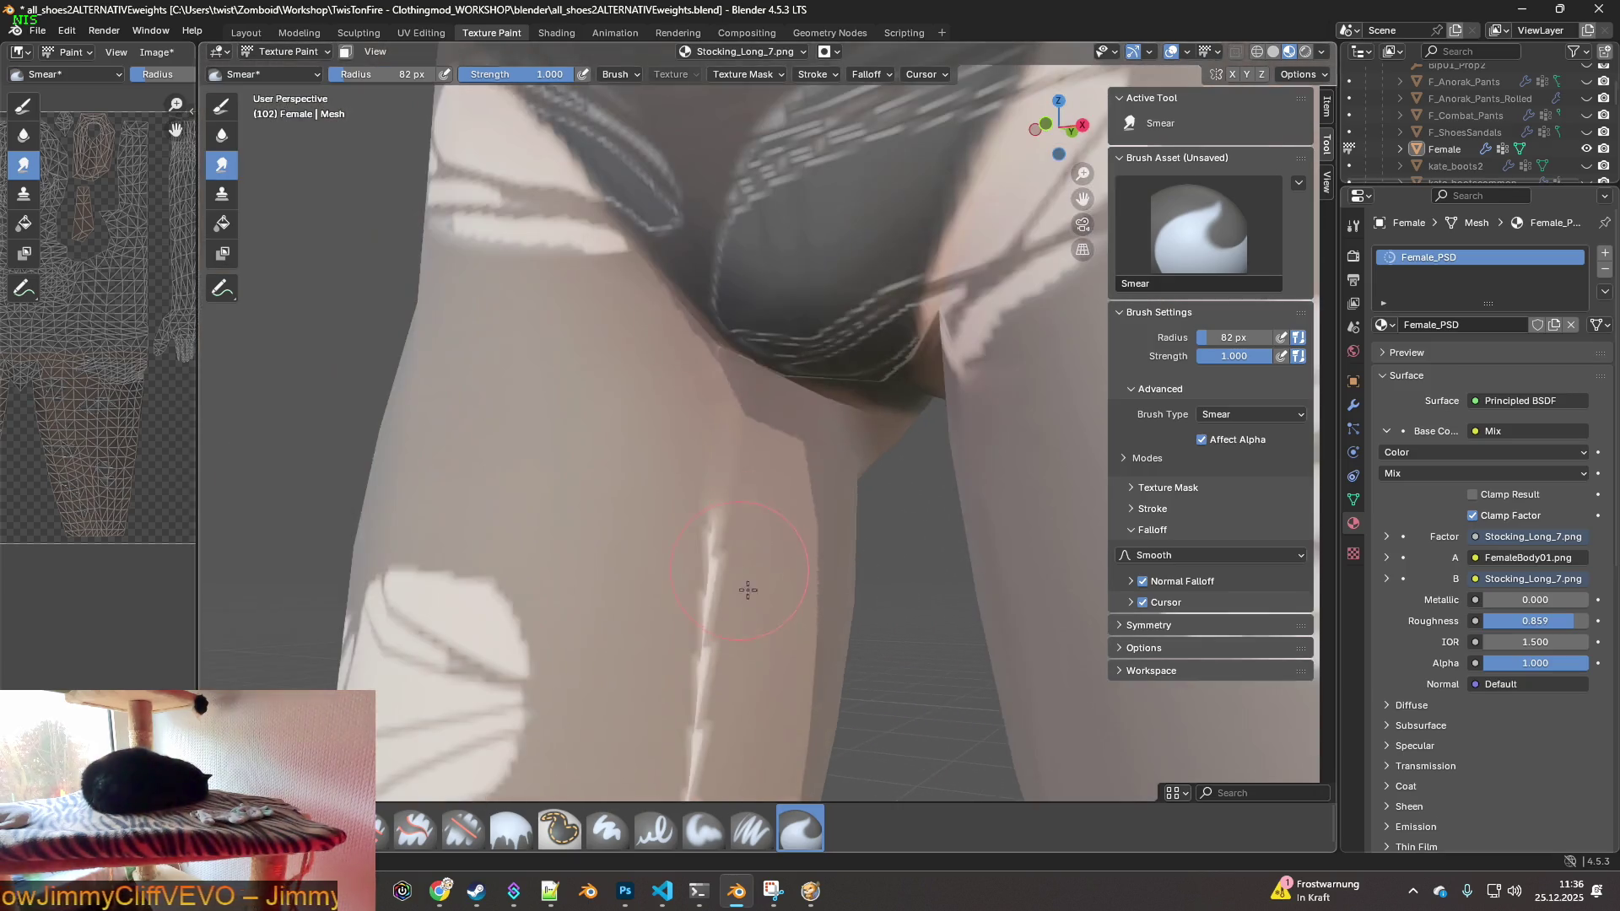
{"action": "left_click_drag", "start_coordinate": [684, 411], "coordinate": [656, 727]}
{"action": "mouse_move", "coordinate": [739, 568]}
{"action": "middle_mouse_down"}
{"action": "mouse_move", "coordinate": [676, 644]}
{"action": "mouse_move", "coordinate": [673, 420]}
{"action": "middle_mouse_up"}
{"action": "left_click_drag", "start_coordinate": [609, 529], "coordinate": [602, 673]}
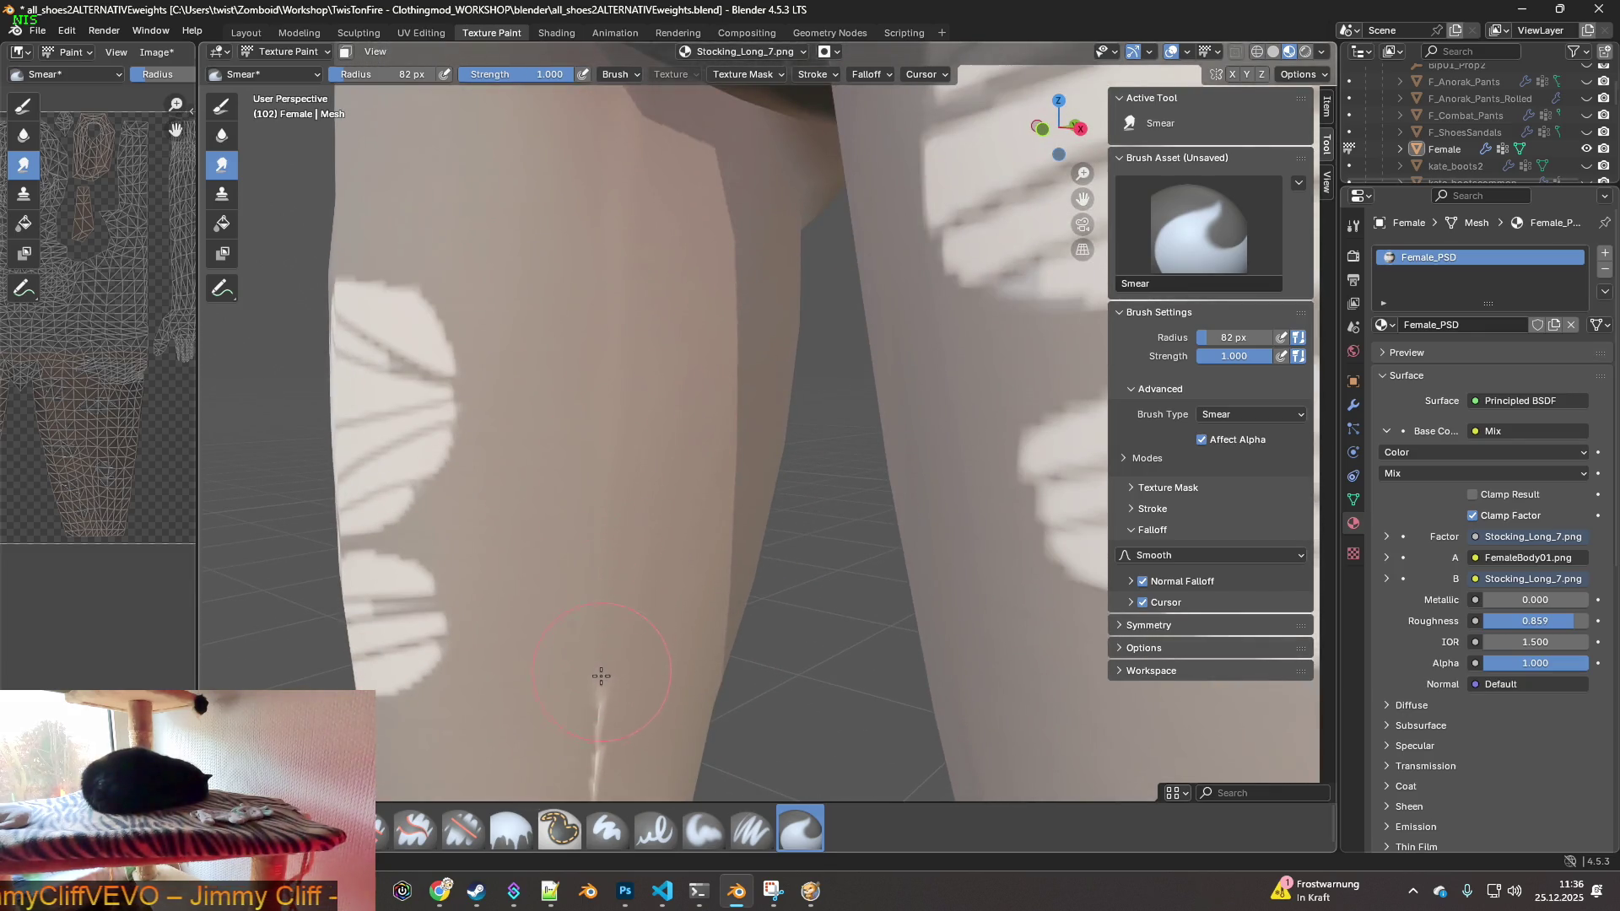
{"action": "middle_click_drag", "start_coordinate": [651, 641], "coordinate": [618, 381], "text": "shift"}
{"action": "mouse_move", "coordinate": [574, 459]}
{"action": "left_mouse_down"}
{"action": "mouse_move", "coordinate": [571, 622]}
{"action": "mouse_move", "coordinate": [589, 655]}
{"action": "left_mouse_up"}
{"action": "mouse_move", "coordinate": [590, 655]}
{"action": "middle_mouse_down", "text": "shift"}
{"action": "mouse_move", "coordinate": [600, 366]}
{"action": "mouse_move", "coordinate": [525, 325]}
{"action": "middle_mouse_up", "text": "shift"}
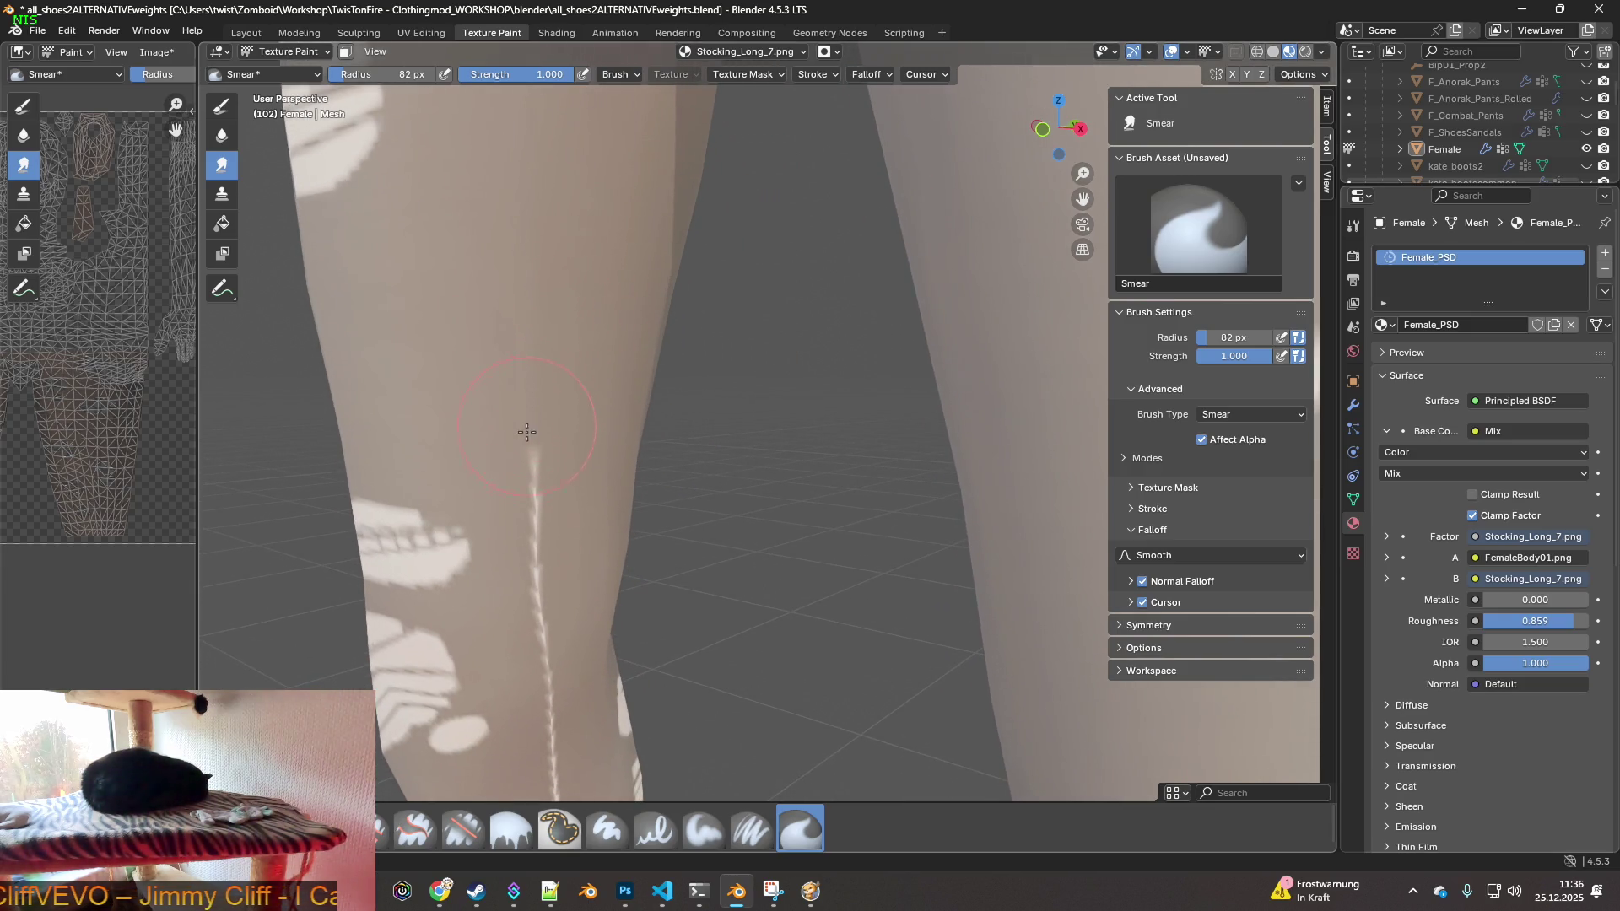
{"action": "left_click_drag", "start_coordinate": [537, 508], "coordinate": [539, 573]}
- Continue smearing the seam on the shin, undo the last shin stroke, and select the Radius field
{"action": "middle_click_drag", "start_coordinate": [540, 625], "coordinate": [529, 389], "text": "shift"}
{"action": "mouse_move", "coordinate": [541, 655]}
{"action": "middle_mouse_down", "text": "shift"}
{"action": "mouse_move", "coordinate": [554, 384]}
{"action": "mouse_move", "coordinate": [515, 402]}
{"action": "middle_mouse_up", "text": "shift"}
{"action": "left_click_drag", "start_coordinate": [537, 507], "coordinate": [535, 622]}
{"action": "mouse_move", "coordinate": [535, 622]}
{"action": "middle_mouse_down", "text": "shift"}
{"action": "mouse_move", "coordinate": [554, 509]}
{"action": "mouse_move", "coordinate": [532, 372]}
{"action": "middle_mouse_up", "text": "shift"}
{"action": "left_click_drag", "start_coordinate": [524, 455], "coordinate": [540, 548]}
{"action": "mouse_move", "coordinate": [540, 549]}
{"action": "middle_mouse_down", "text": "shift"}
{"action": "mouse_move", "coordinate": [535, 181]}
{"action": "mouse_move", "coordinate": [507, 296]}
{"action": "middle_mouse_up", "text": "shift"}
{"action": "left_click_drag", "start_coordinate": [507, 296], "coordinate": [549, 372]}
{"action": "left_click", "coordinate": [66, 31]}
{"action": "left_click", "coordinate": [88, 54]}
{"action": "left_click", "coordinate": [365, 75]}
- Set the brush radius to 43 px, undo the unwanted shin stroke and re-smear the shin seam
{"action": "type", "text": "43"}
{"action": "key", "text": "Return"}
{"action": "mouse_move", "coordinate": [506, 289]}
{"action": "middle_mouse_down"}
{"action": "mouse_move", "coordinate": [549, 355]}
{"action": "mouse_move", "coordinate": [614, 345]}
{"action": "middle_mouse_up"}
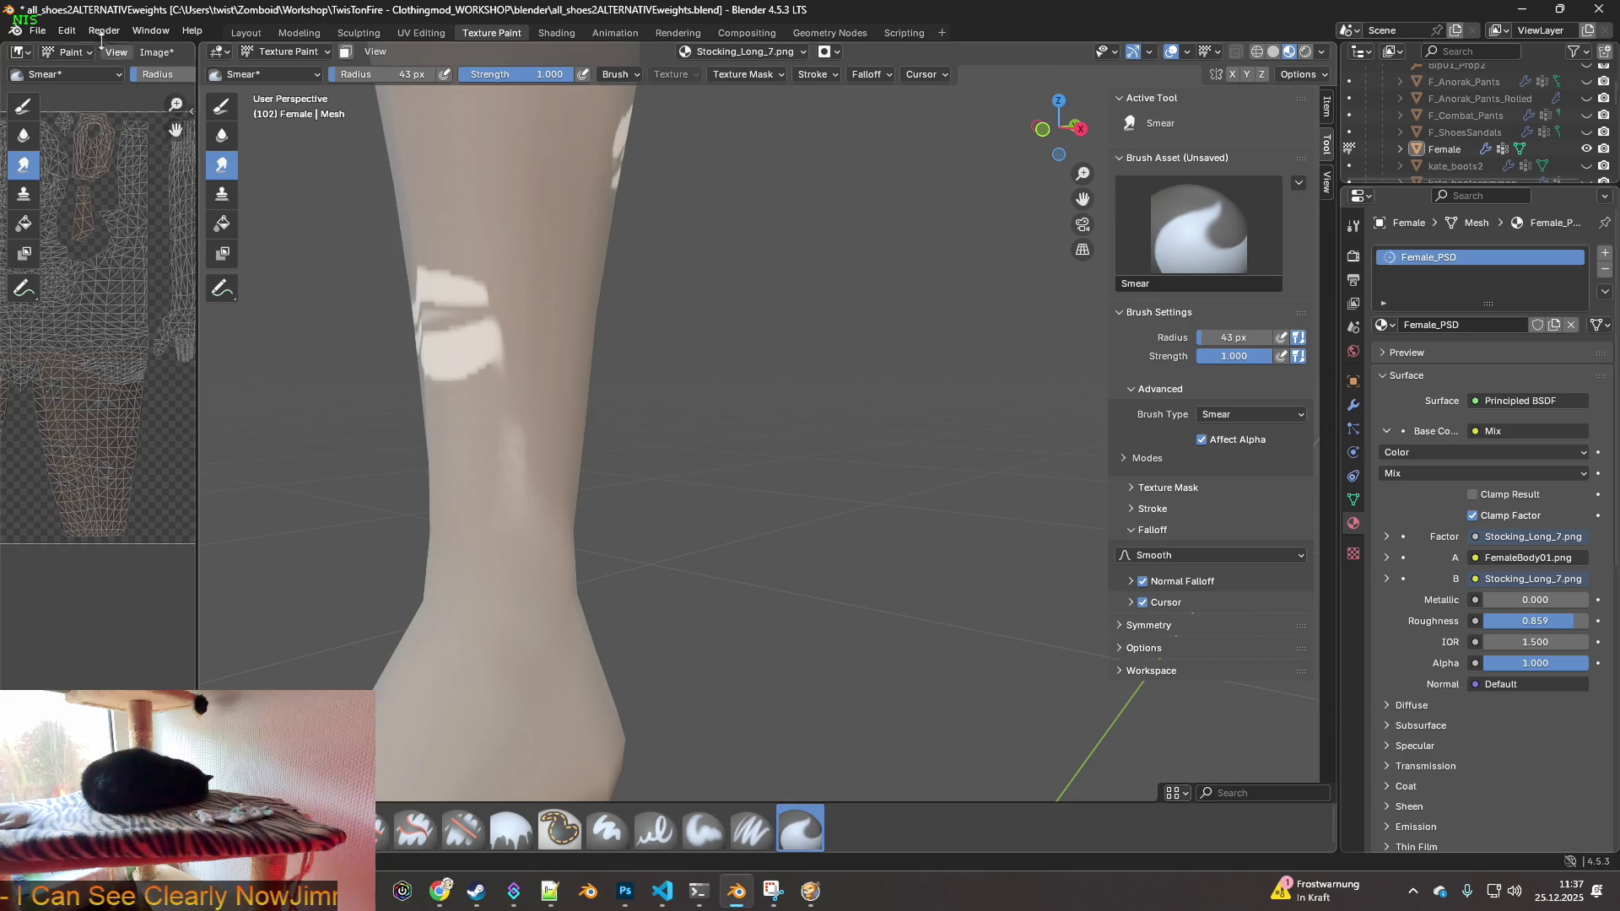
{"action": "left_click", "coordinate": [67, 31]}
{"action": "left_click", "coordinate": [89, 54]}
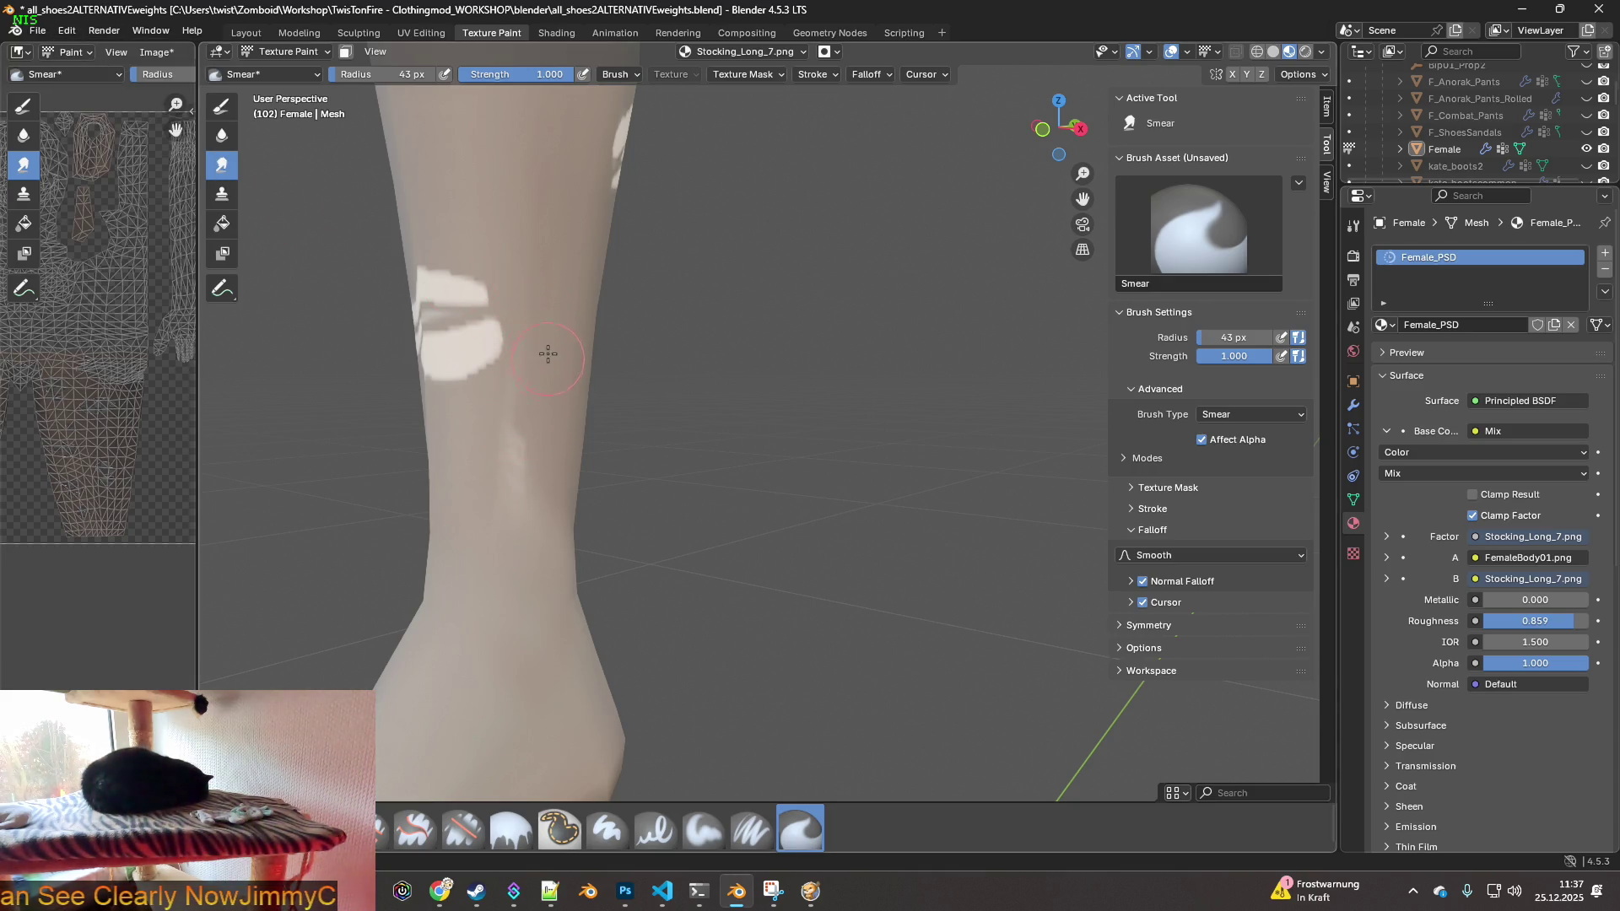
{"action": "left_click_drag", "start_coordinate": [514, 463], "coordinate": [532, 454]}
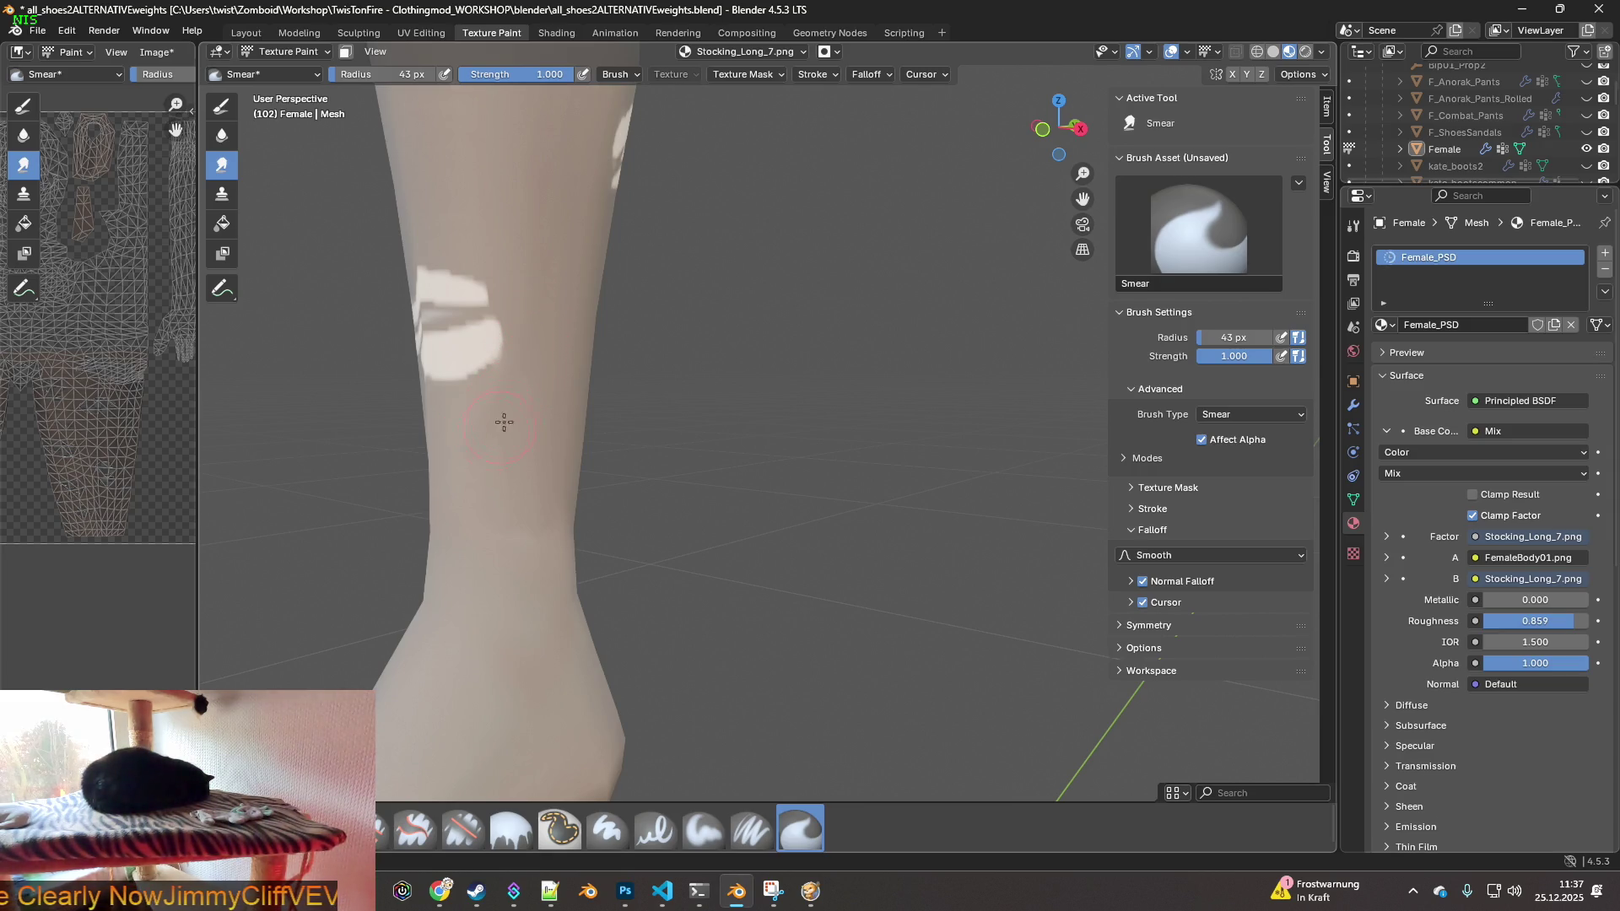
- Orbit and pan to inspect both legs, the knees and the thighs
{"action": "scroll", "coordinate": [517, 413], "scroll_direction": "down", "scroll_amount": 3}
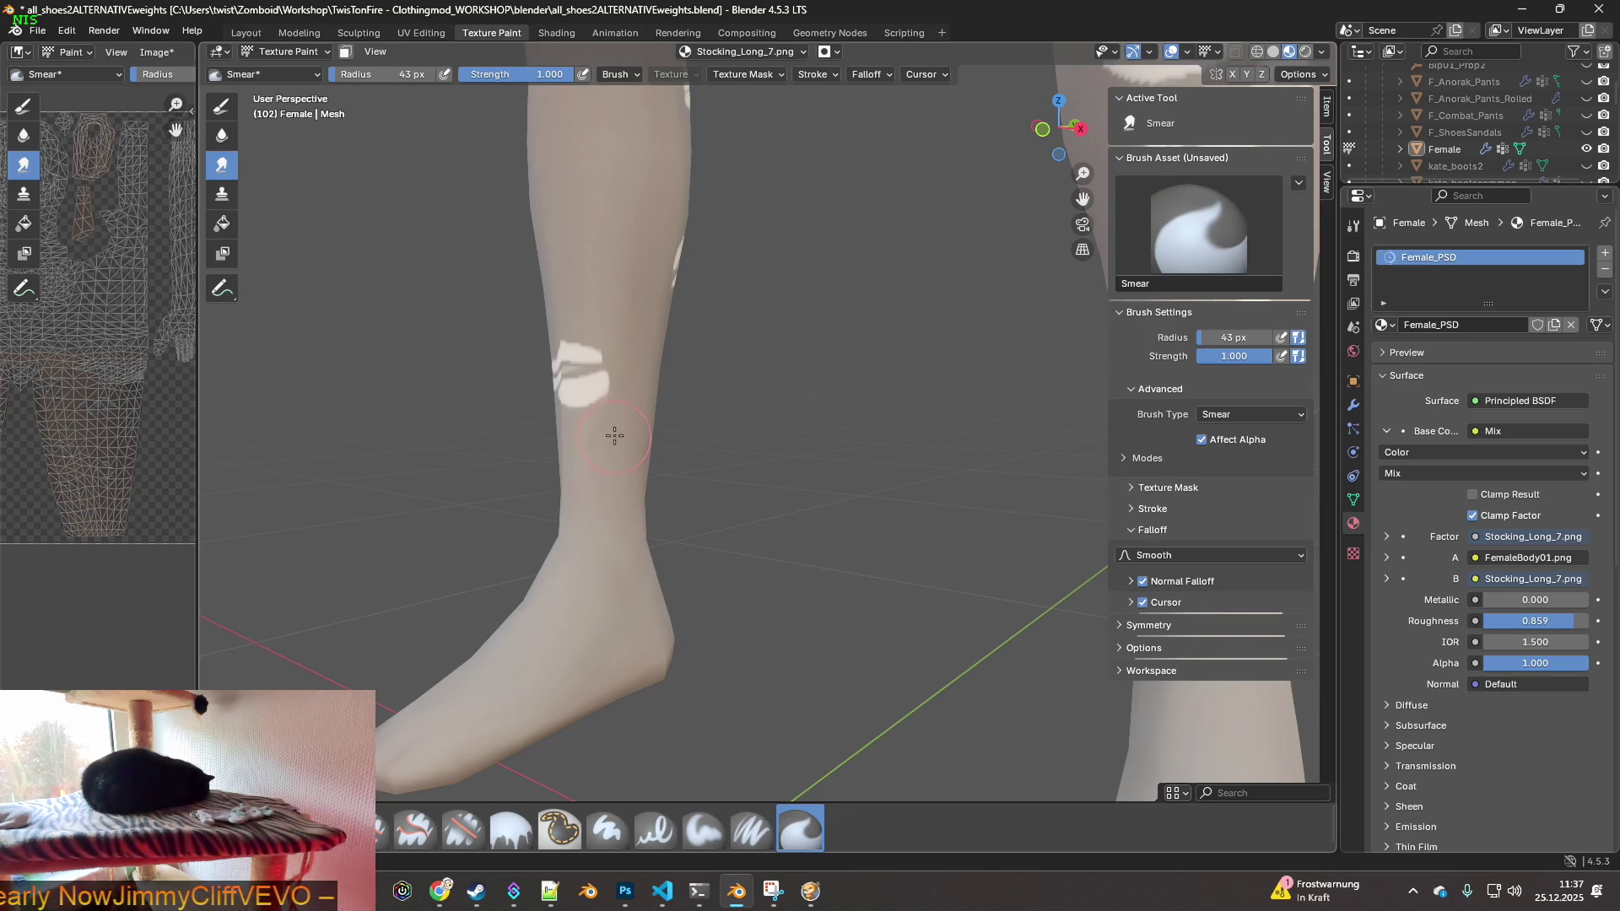
{"action": "scroll", "coordinate": [593, 459], "scroll_direction": "up", "scroll_amount": 5}
{"action": "middle_click_drag", "start_coordinate": [593, 459], "coordinate": [568, 460]}
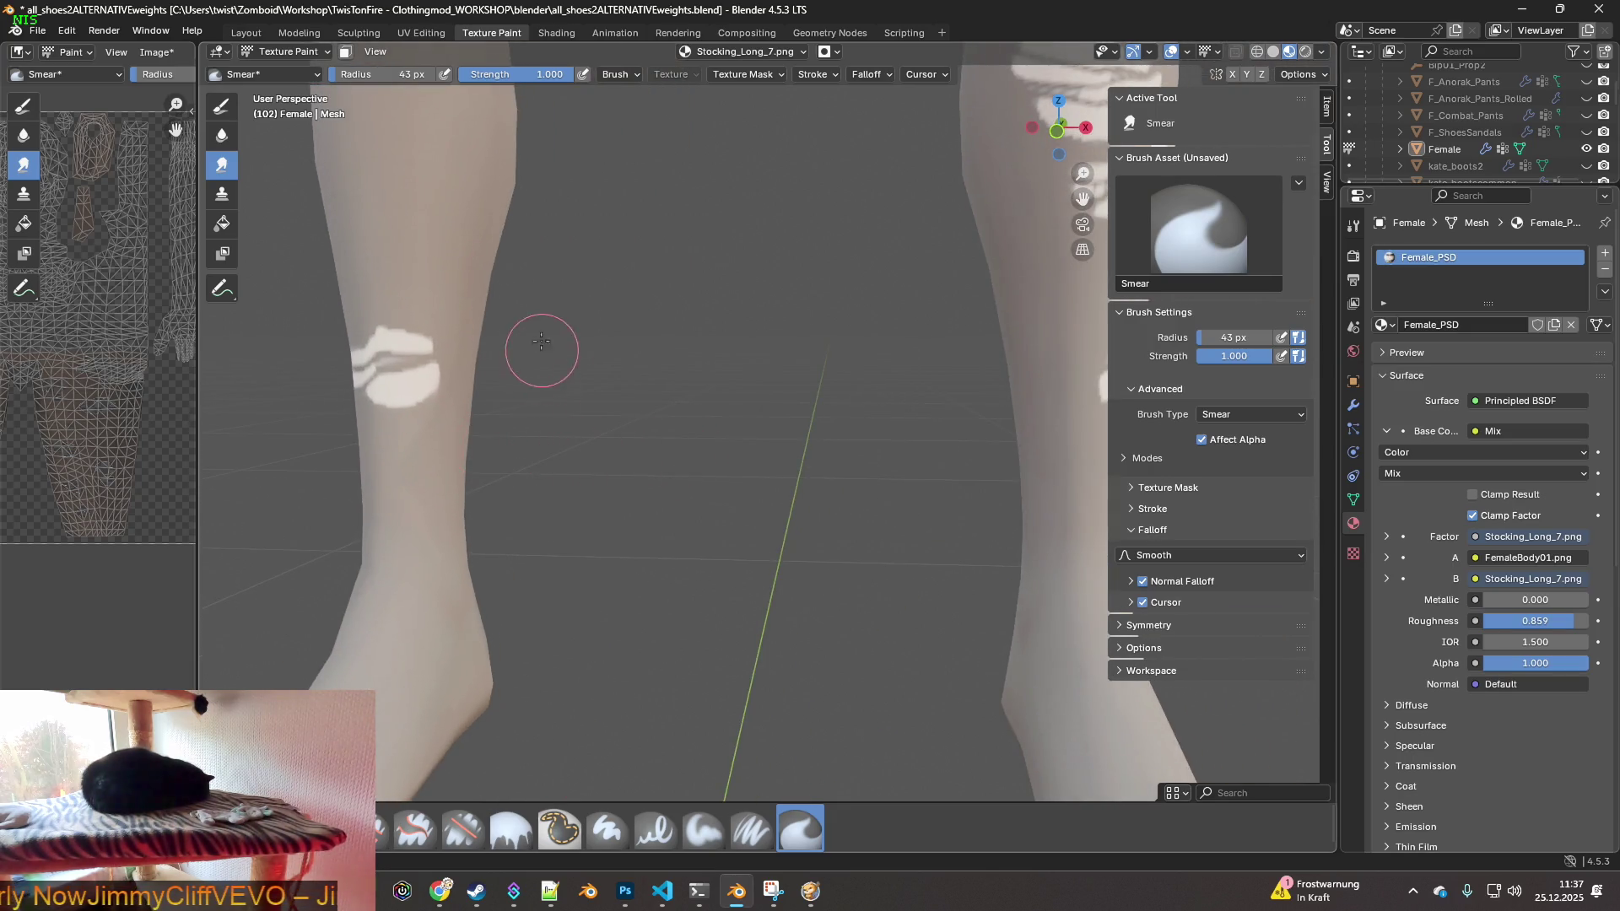
{"action": "middle_click_drag", "start_coordinate": [543, 351], "coordinate": [501, 375]}
{"action": "scroll", "coordinate": [501, 376], "scroll_direction": "down", "scroll_amount": 3}
{"action": "scroll", "coordinate": [514, 451], "scroll_direction": "up", "scroll_amount": 4}
{"action": "middle_click_drag", "start_coordinate": [514, 451], "coordinate": [556, 543]}
{"action": "middle_click_drag", "start_coordinate": [626, 263], "coordinate": [655, 485], "text": "shift"}
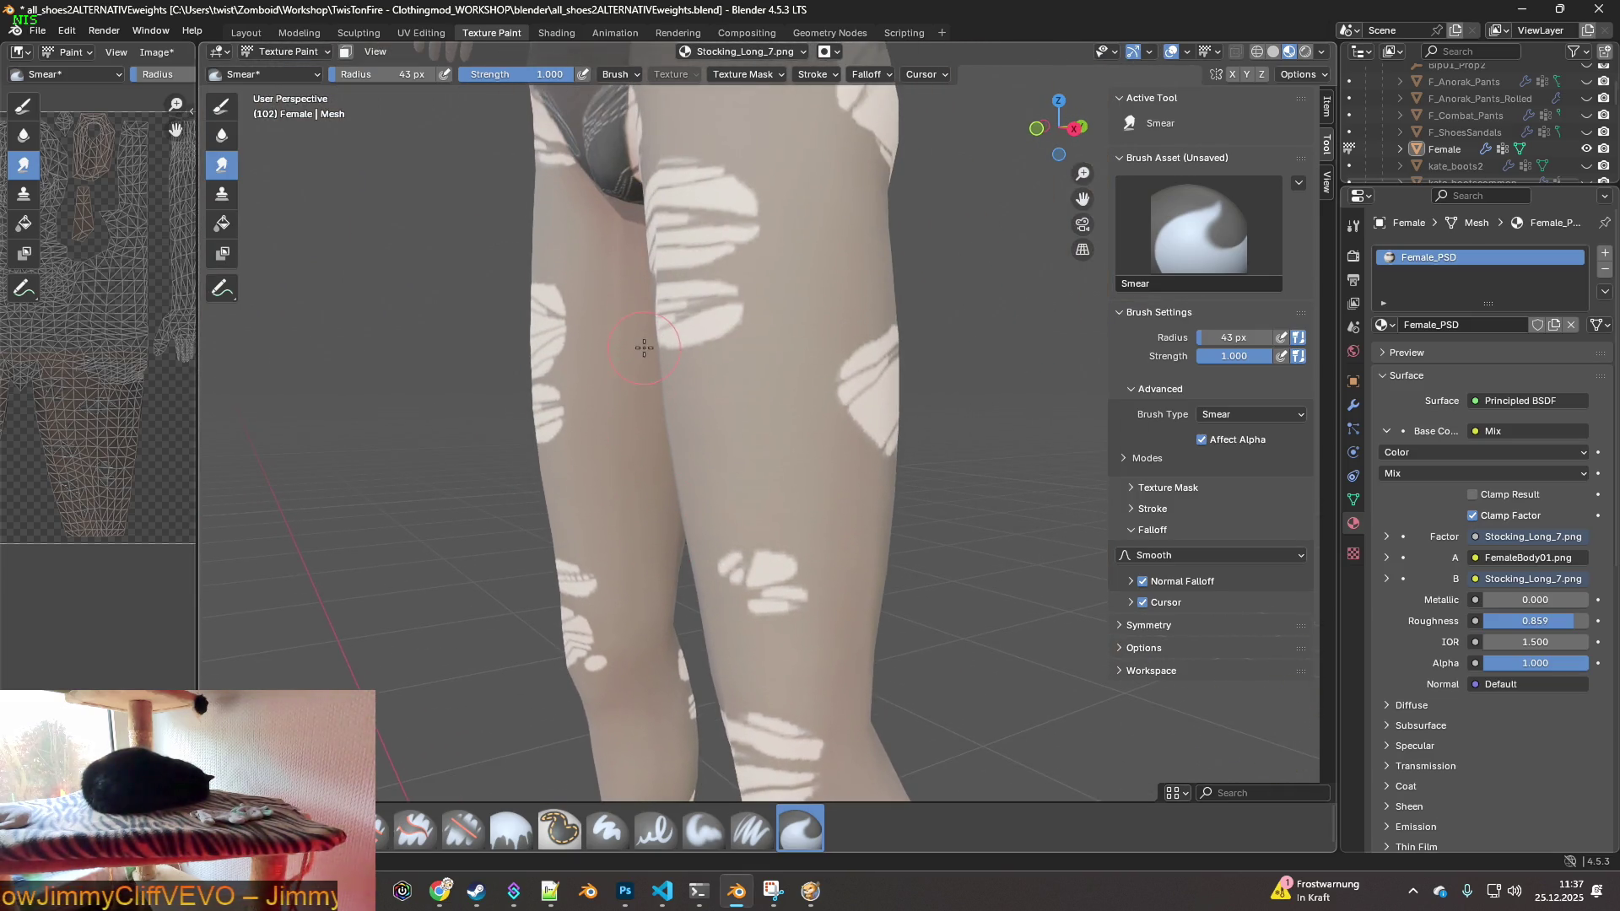
{"action": "middle_click_drag", "start_coordinate": [643, 348], "coordinate": [748, 387], "text": "shift"}
{"action": "scroll", "coordinate": [763, 470], "scroll_direction": "up", "scroll_amount": 2}
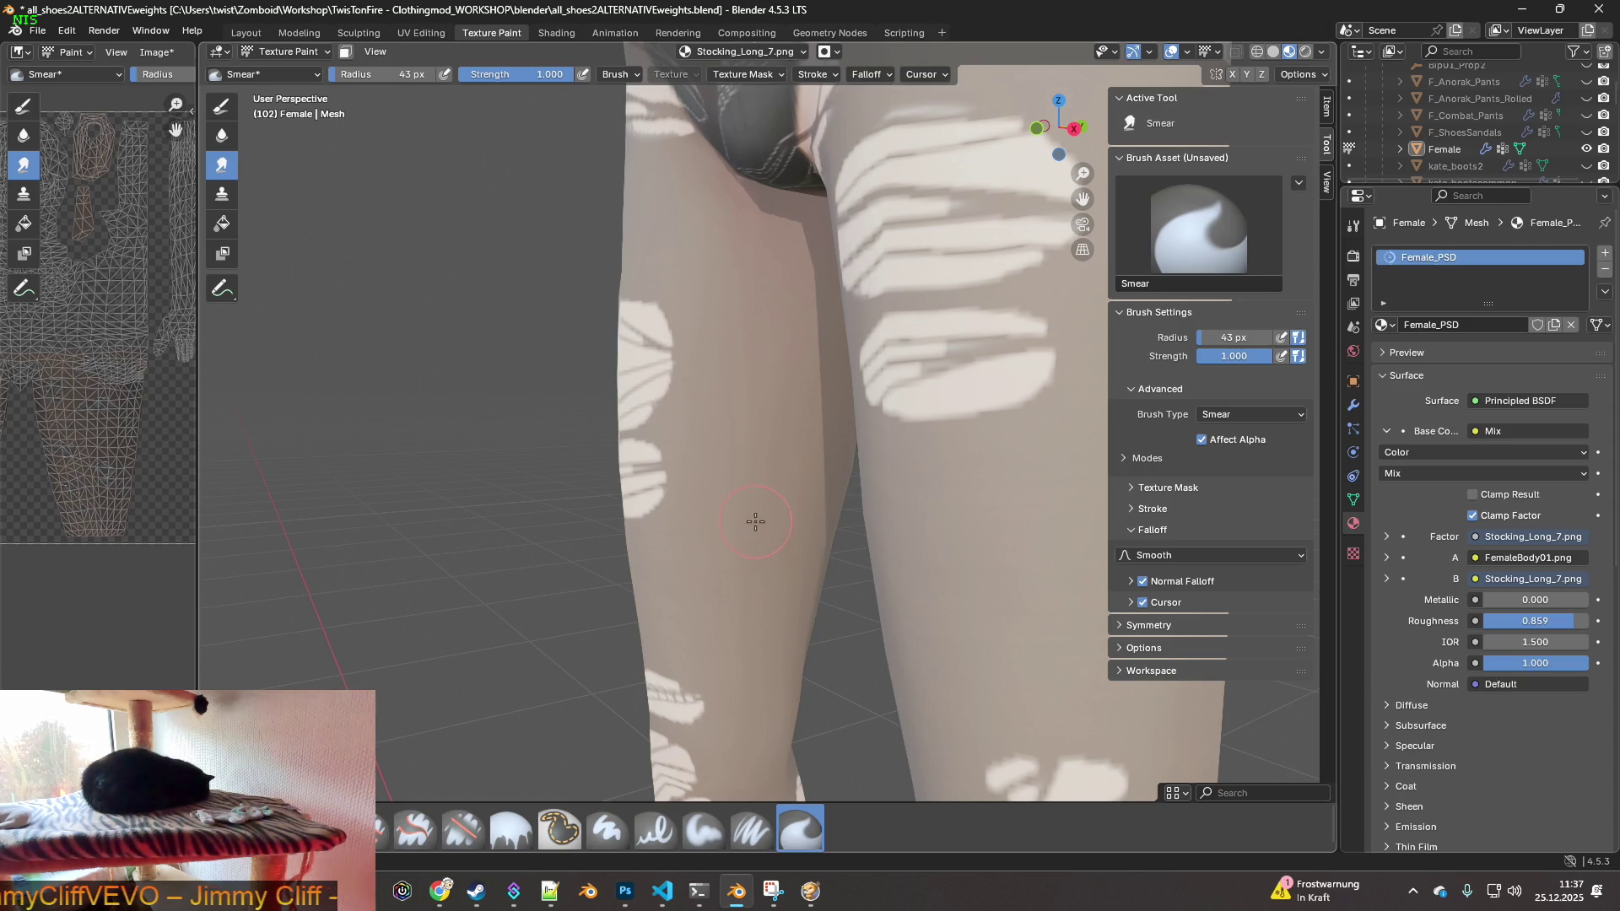
- Orbit to view the legs and body from below to confirm the seams are gone
{"action": "mouse_move", "coordinate": [795, 497]}
{"action": "middle_mouse_down"}
{"action": "mouse_move", "coordinate": [994, 365]}
{"action": "mouse_move", "coordinate": [1011, 422]}
{"action": "mouse_move", "coordinate": [995, 433]}
{"action": "middle_mouse_up"}
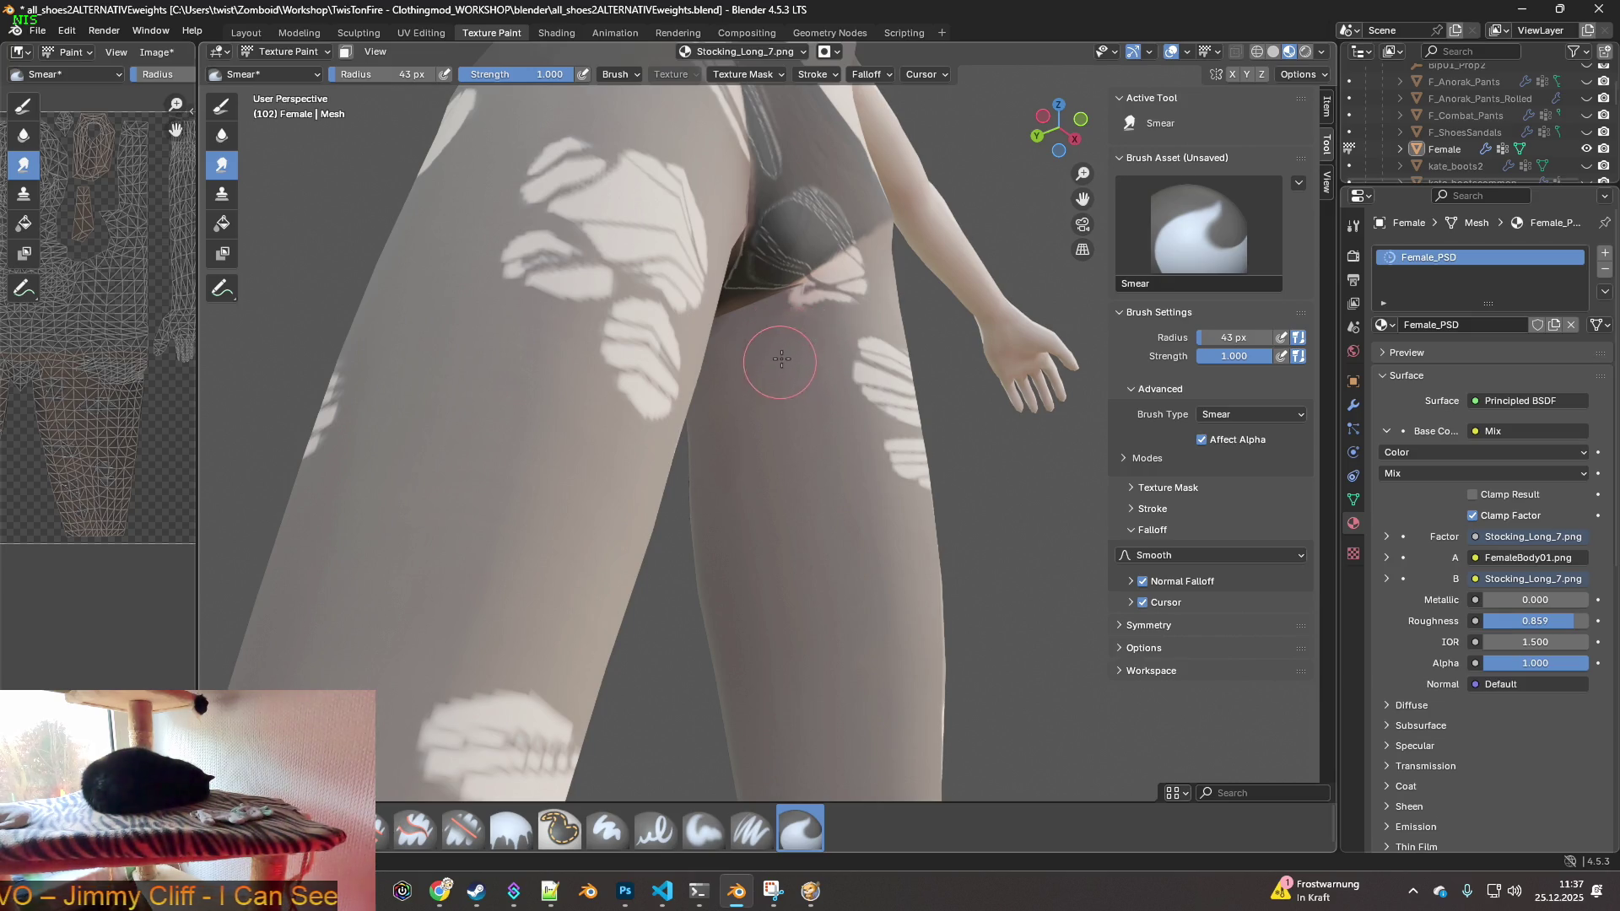
{"action": "mouse_move", "coordinate": [782, 464]}
{"action": "middle_mouse_down"}
{"action": "mouse_move", "coordinate": [615, 532]}
{"action": "mouse_move", "coordinate": [701, 470]}
{"action": "mouse_move", "coordinate": [679, 384]}
{"action": "mouse_move", "coordinate": [796, 560]}
{"action": "mouse_move", "coordinate": [642, 602]}
{"action": "mouse_move", "coordinate": [770, 606]}
{"action": "mouse_move", "coordinate": [767, 564]}
{"action": "mouse_move", "coordinate": [695, 613]}
{"action": "middle_mouse_up"}
{"action": "scroll", "coordinate": [770, 606], "scroll_direction": "up", "scroll_amount": 5}
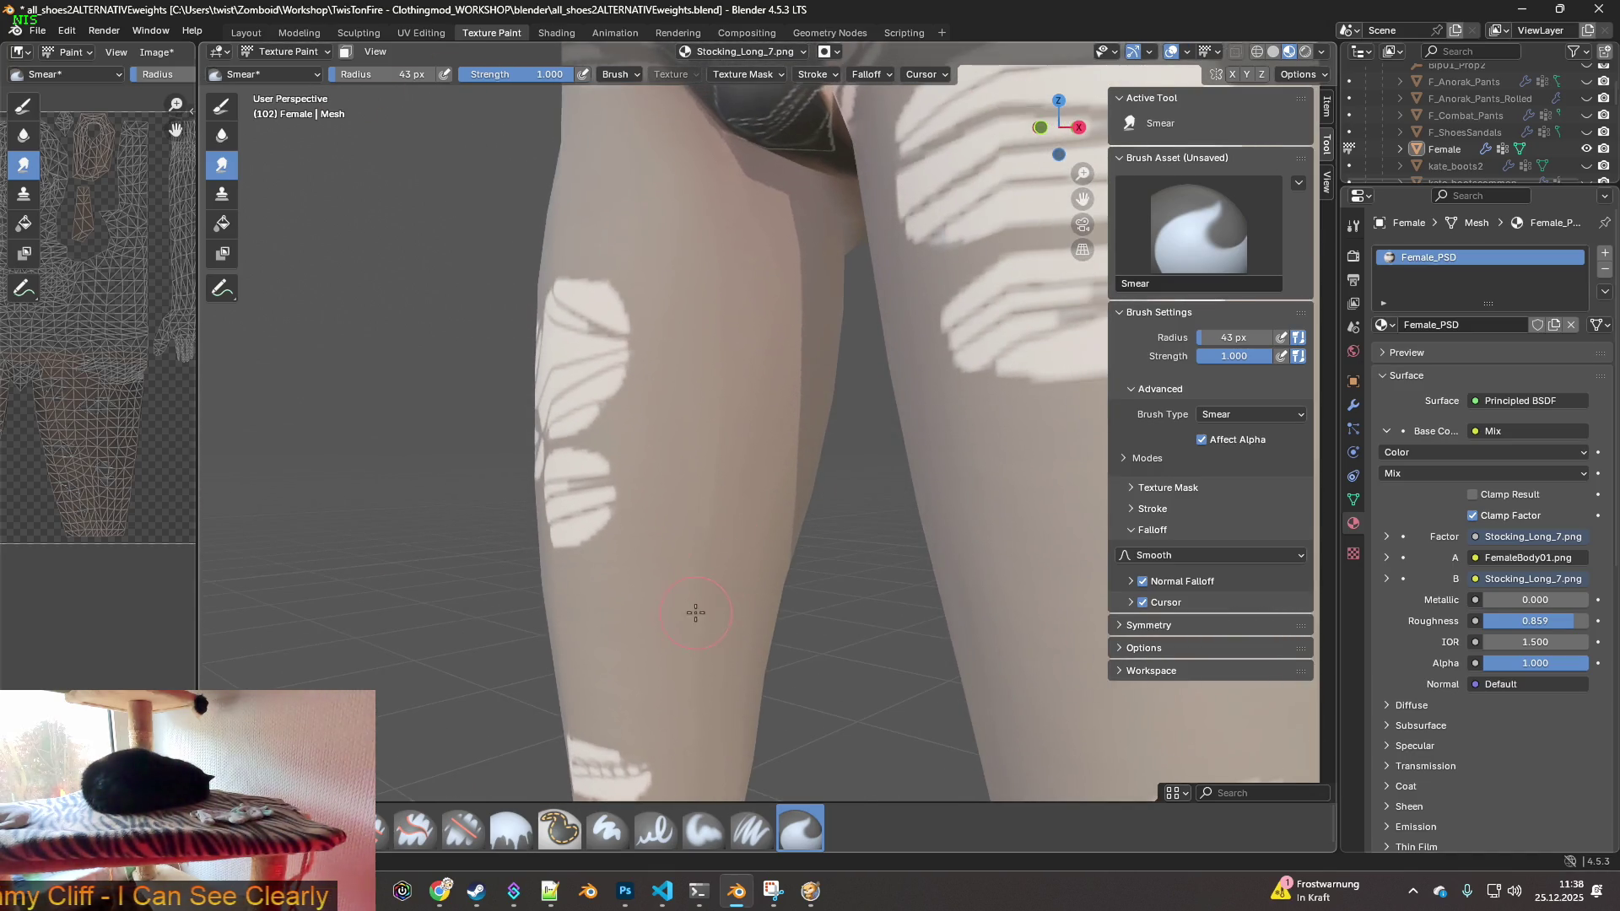
{"action": "mouse_move", "coordinate": [723, 320]}
{"action": "middle_mouse_down"}
{"action": "mouse_move", "coordinate": [810, 414]}
{"action": "mouse_move", "coordinate": [891, 431]}
{"action": "middle_mouse_up"}
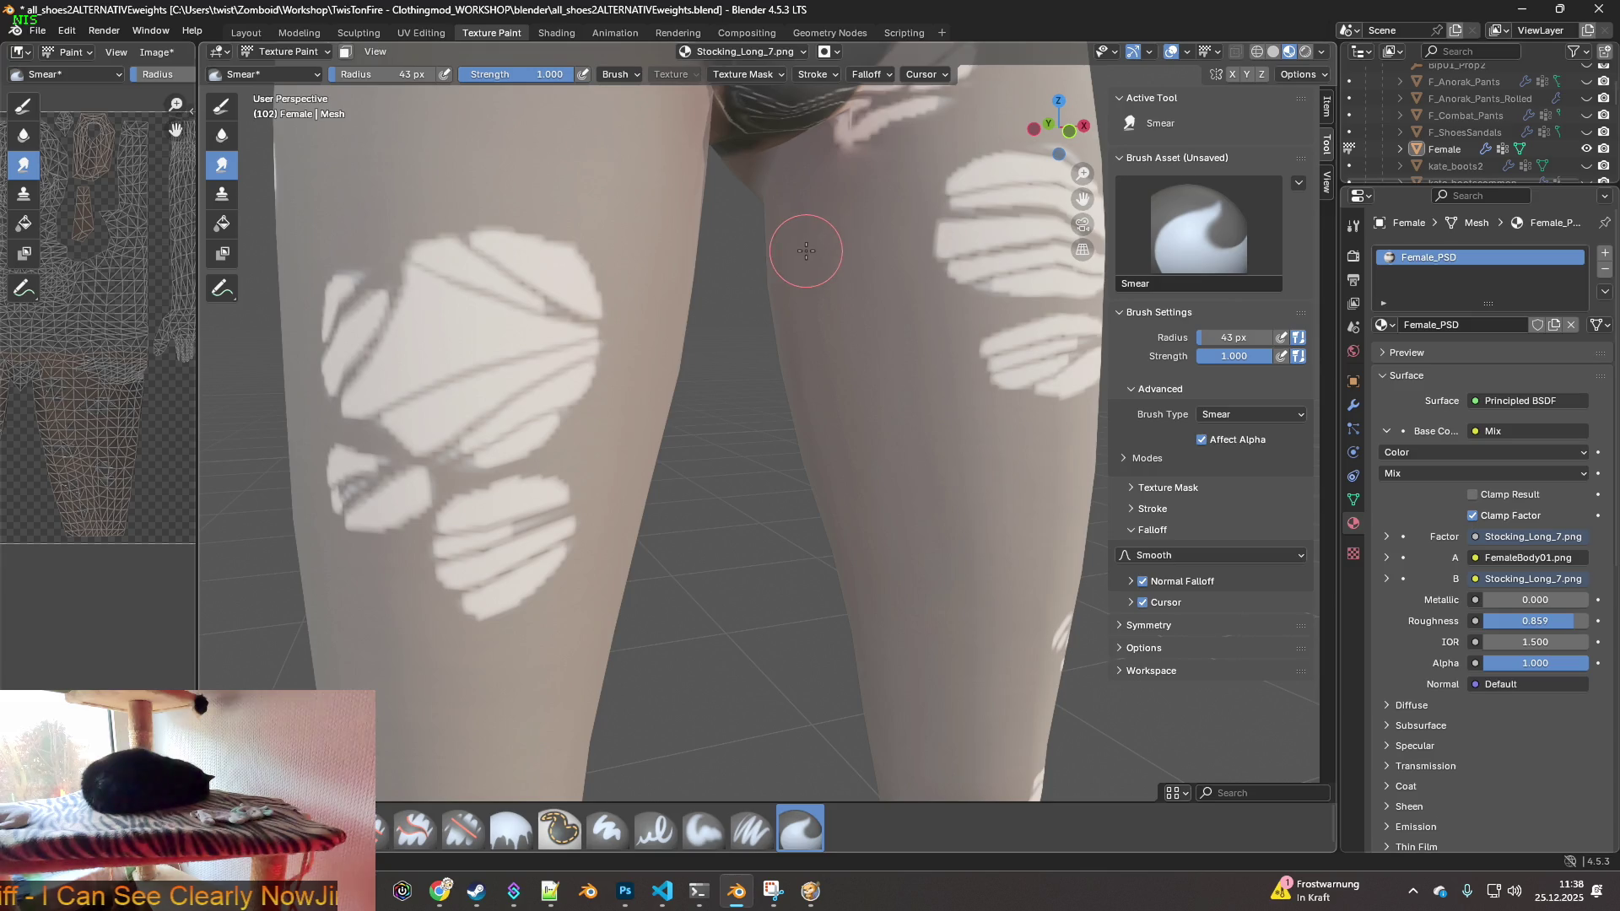
{"action": "scroll", "coordinate": [848, 337], "scroll_direction": "up", "scroll_amount": 3}
{"action": "scroll", "coordinate": [861, 451], "scroll_direction": "up", "scroll_amount": 4}
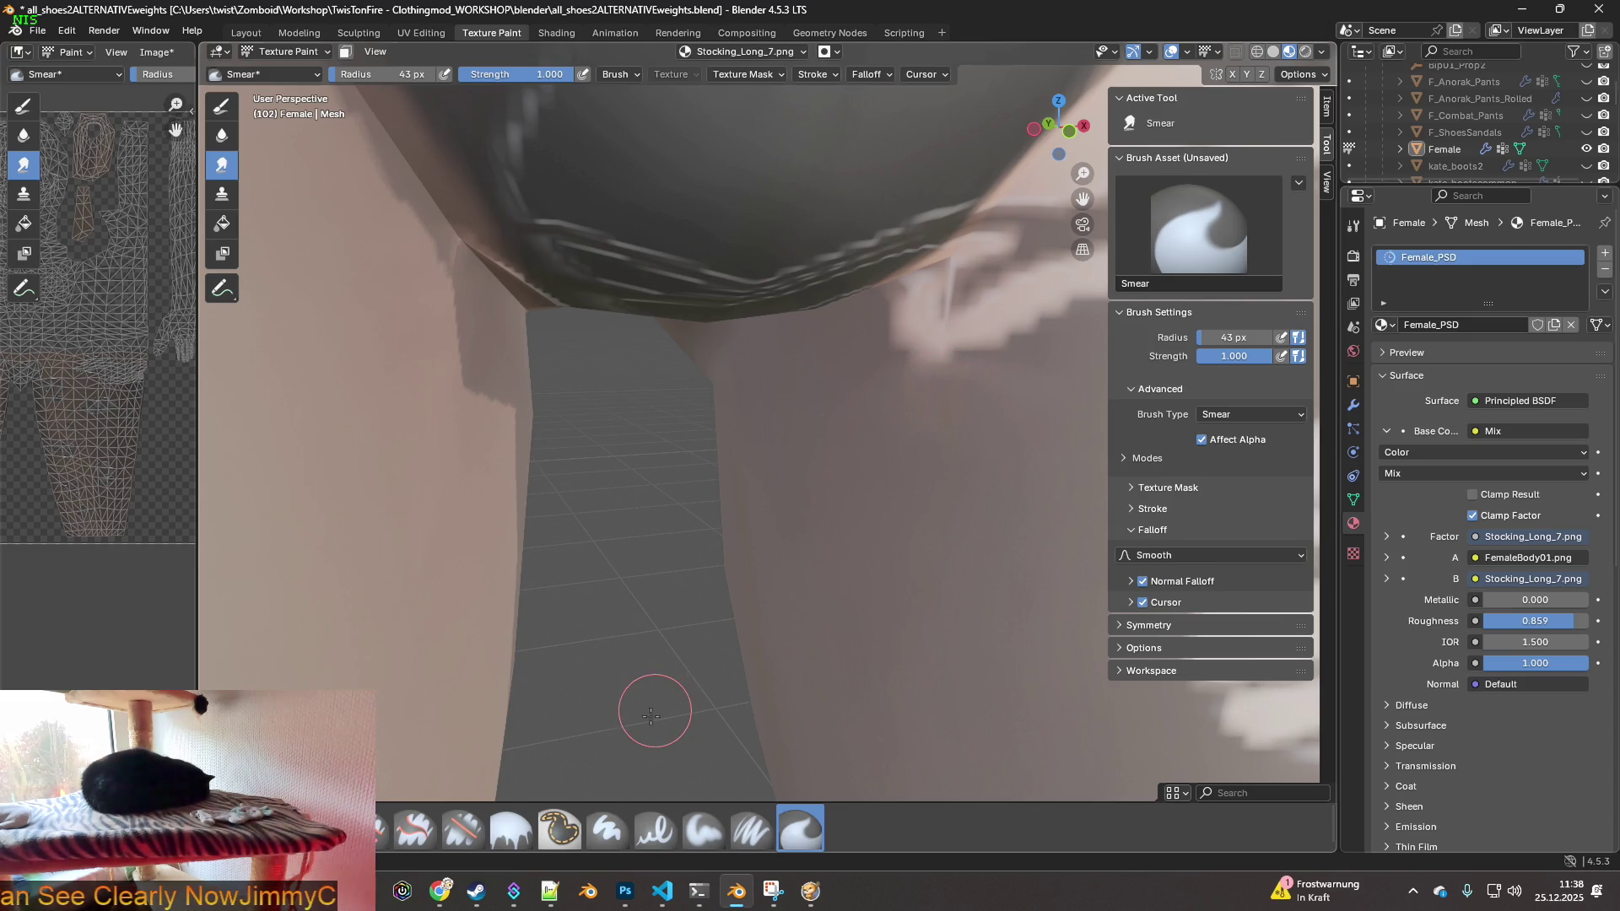
- Switch to the Clone brush, then Erase Soft, and shrink its radius to 20 px
{"action": "left_click", "coordinate": [270, 830]}
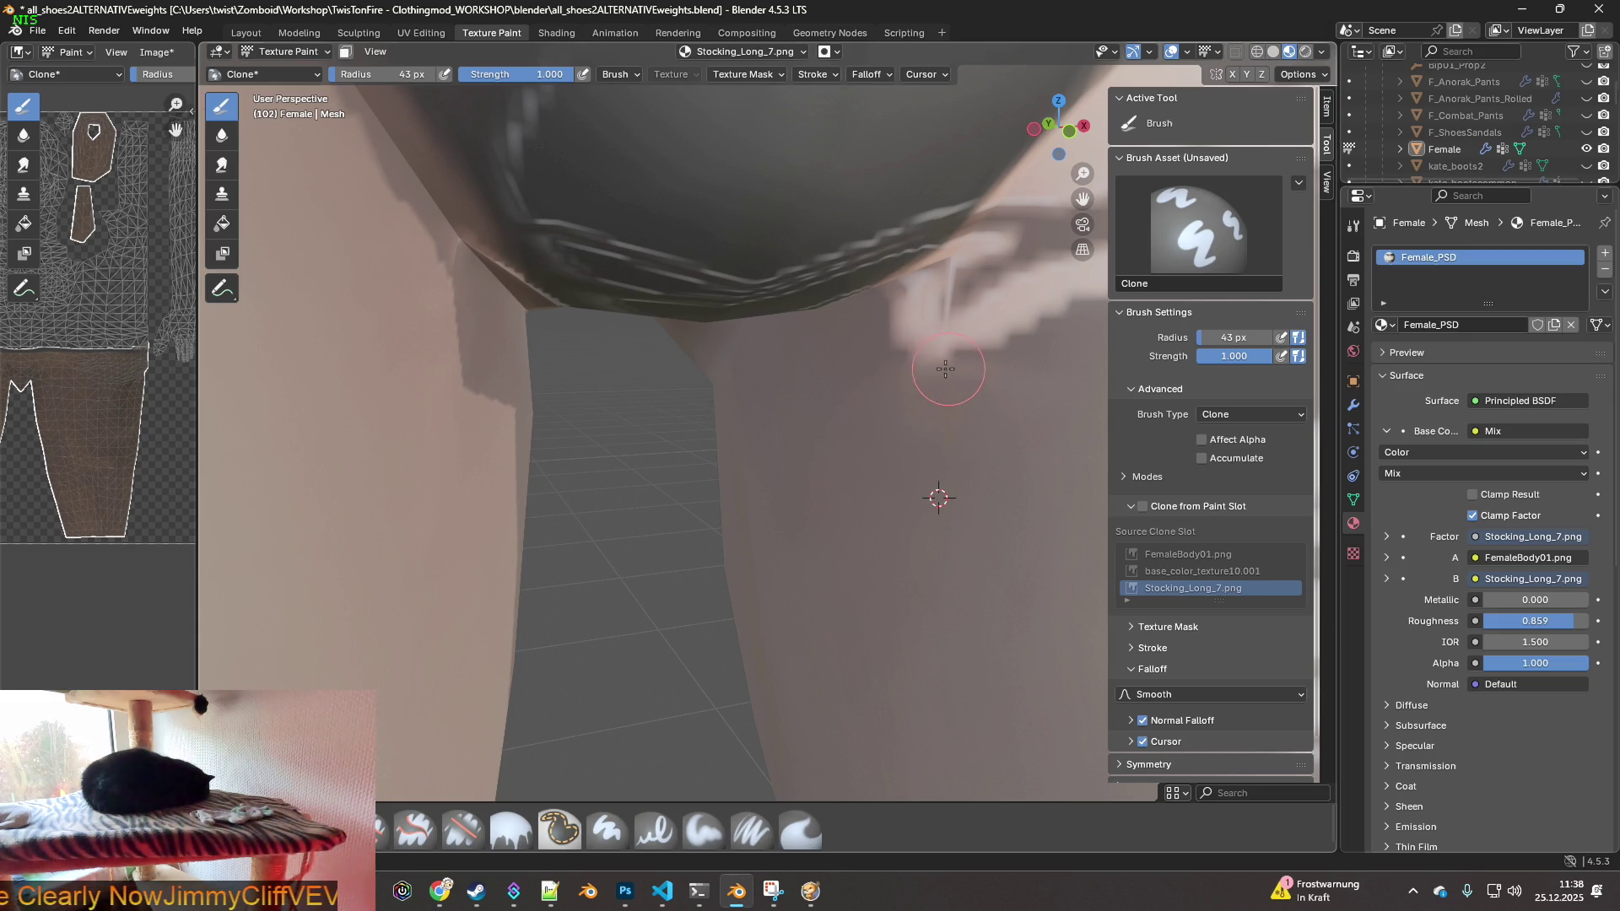
{"action": "mouse_move", "coordinate": [917, 393]}
{"action": "middle_mouse_down"}
{"action": "mouse_move", "coordinate": [947, 459]}
{"action": "mouse_move", "coordinate": [933, 423]}
{"action": "middle_mouse_up"}
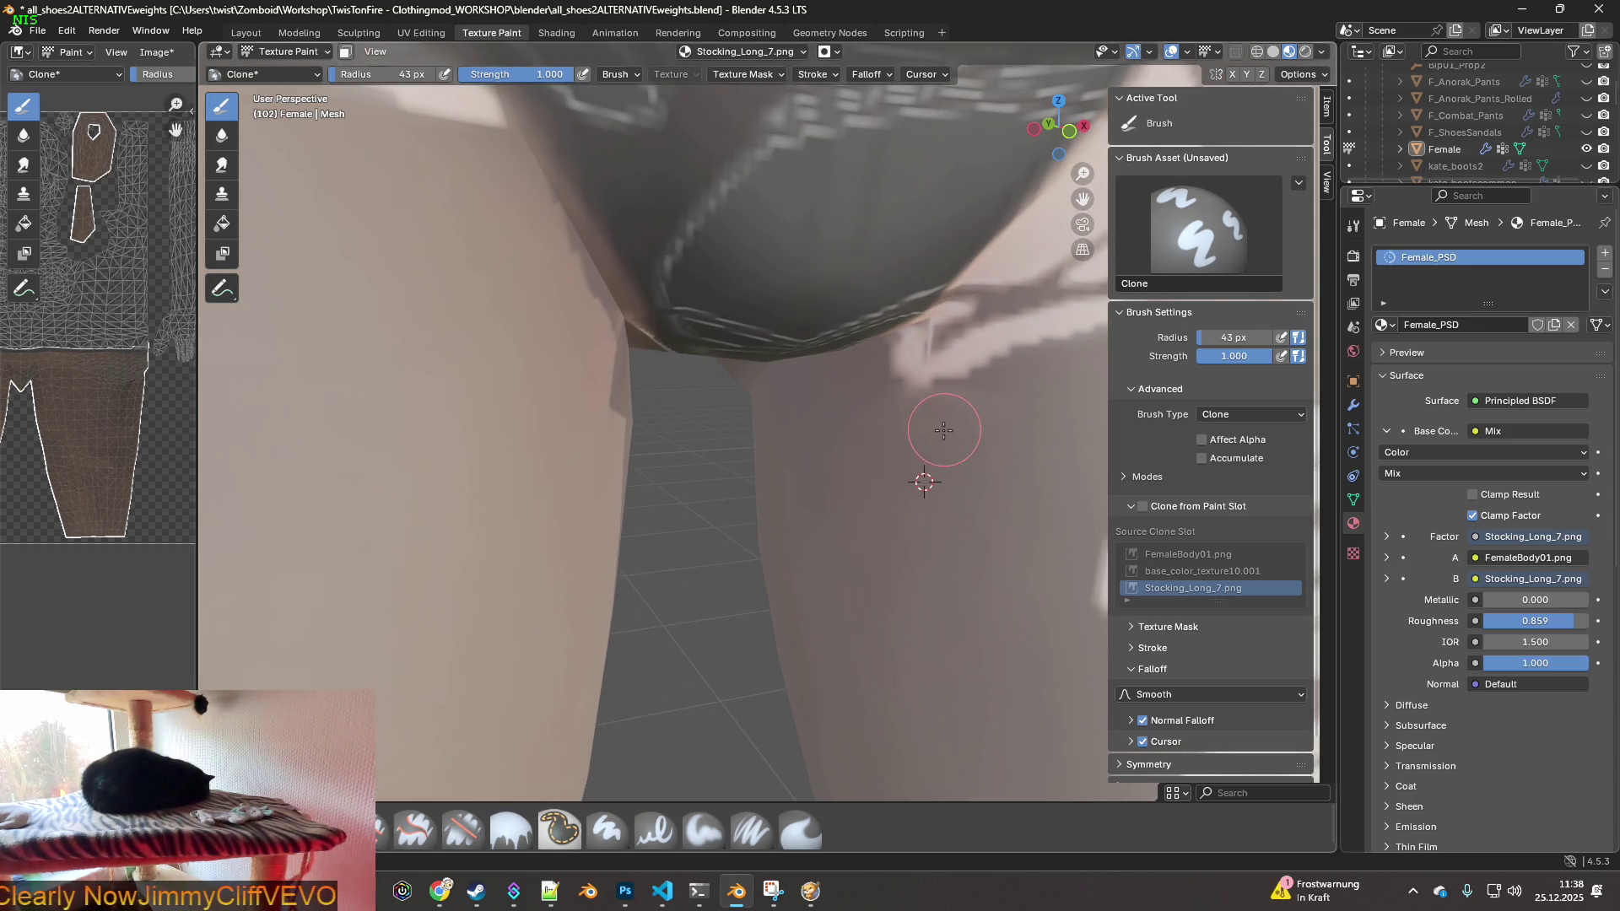
{"action": "left_click", "coordinate": [463, 830]}
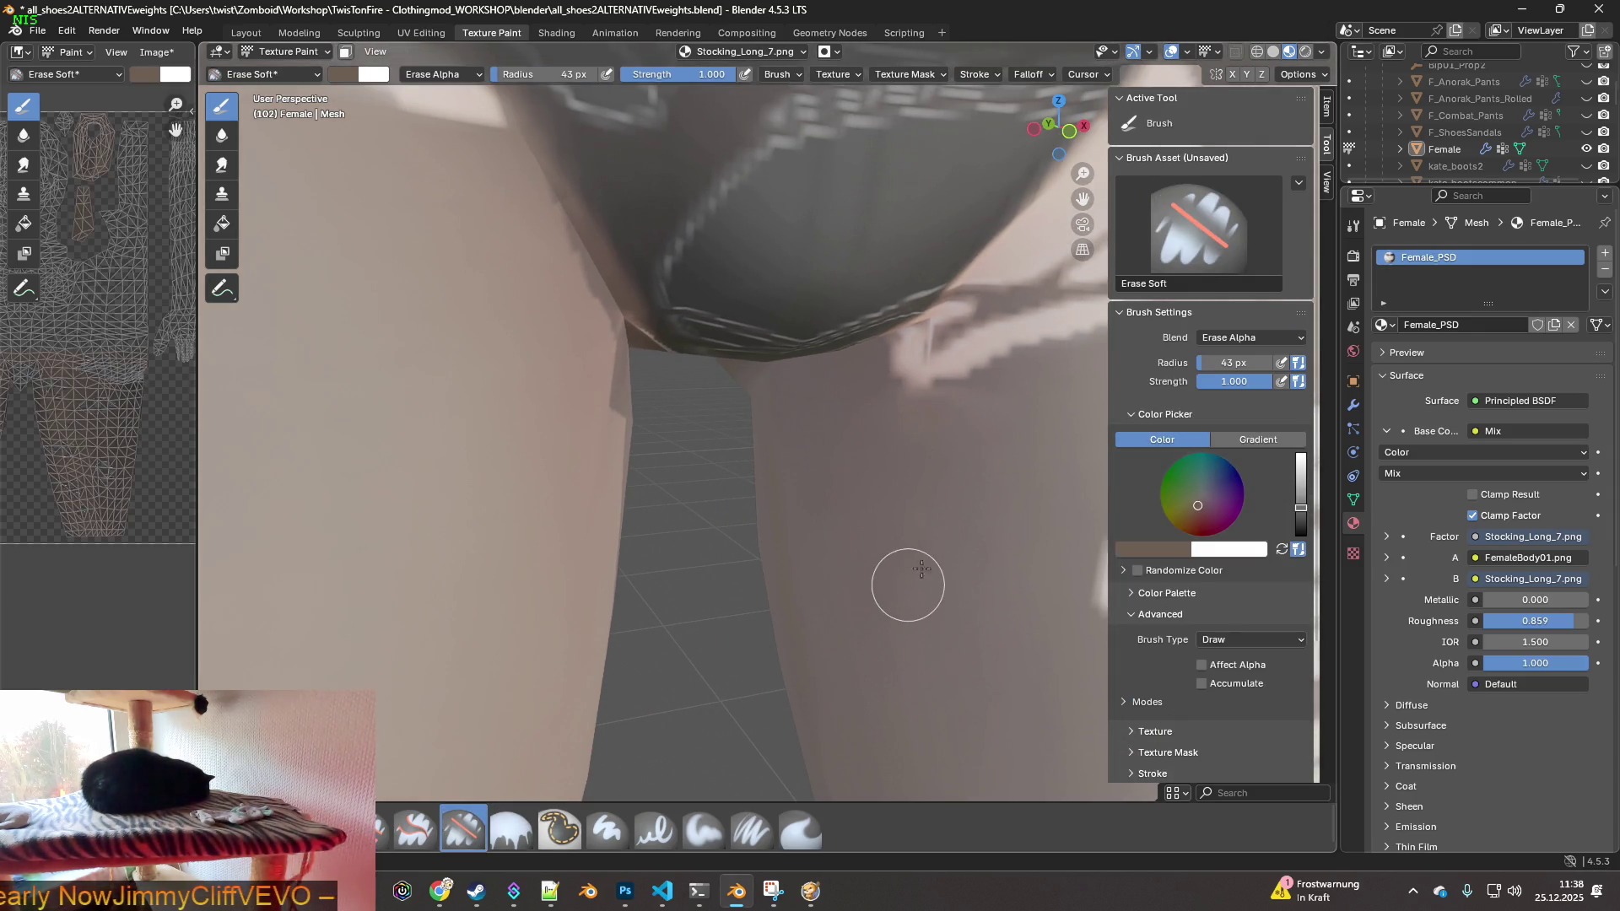
{"action": "middle_click_drag", "start_coordinate": [997, 488], "coordinate": [990, 440]}
{"action": "scroll", "coordinate": [990, 440], "scroll_direction": "up", "scroll_amount": 3}
{"action": "left_click_drag", "start_coordinate": [553, 74], "coordinate": [464, 74]}
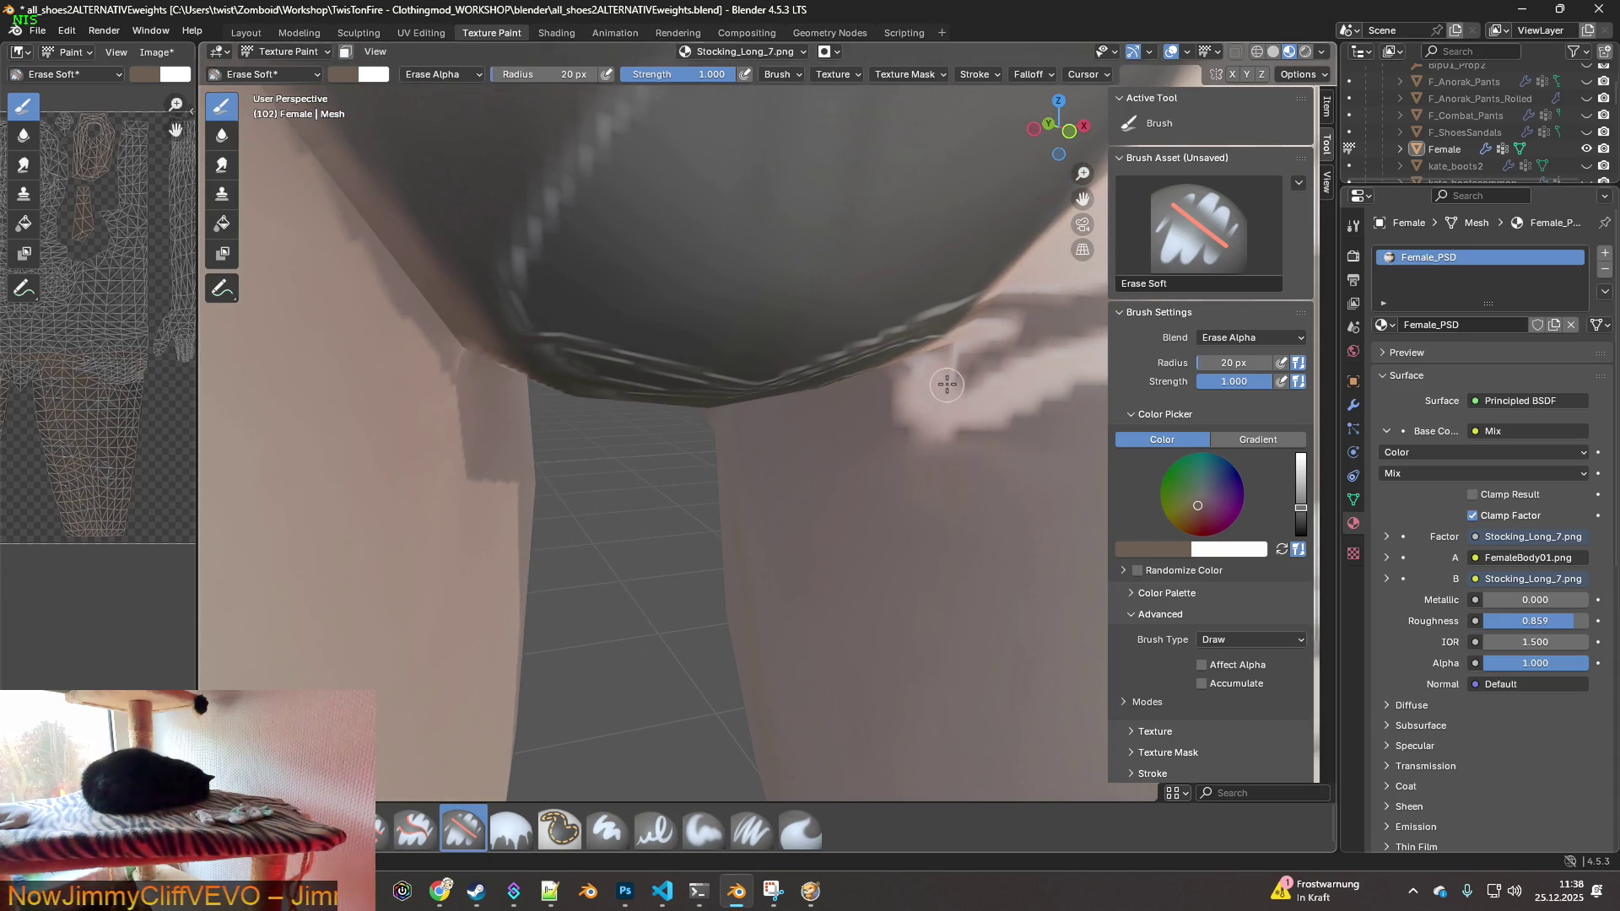
- Orbit and zoom around the shorts edge and hips to work on the jagged stocking patches
{"action": "mouse_move", "coordinate": [969, 388]}
{"action": "middle_mouse_down"}
{"action": "mouse_move", "coordinate": [916, 376]}
{"action": "mouse_move", "coordinate": [812, 398]}
{"action": "middle_mouse_up"}
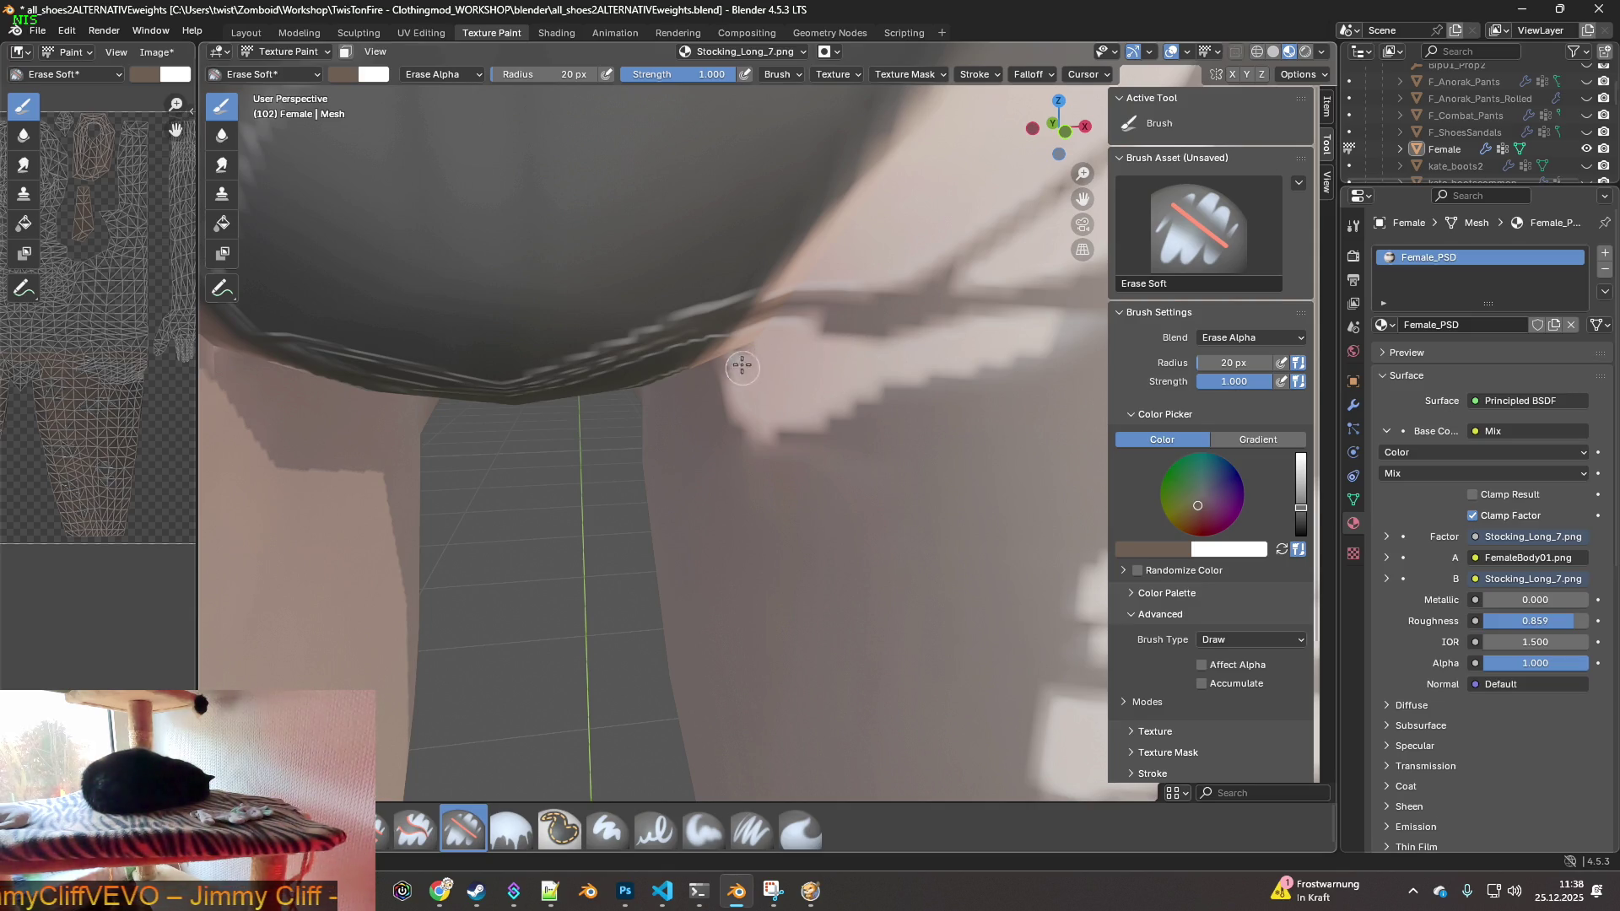
{"action": "mouse_move", "coordinate": [755, 358]}
{"action": "middle_mouse_down"}
{"action": "mouse_move", "coordinate": [799, 351]}
{"action": "mouse_move", "coordinate": [766, 357]}
{"action": "middle_mouse_up"}
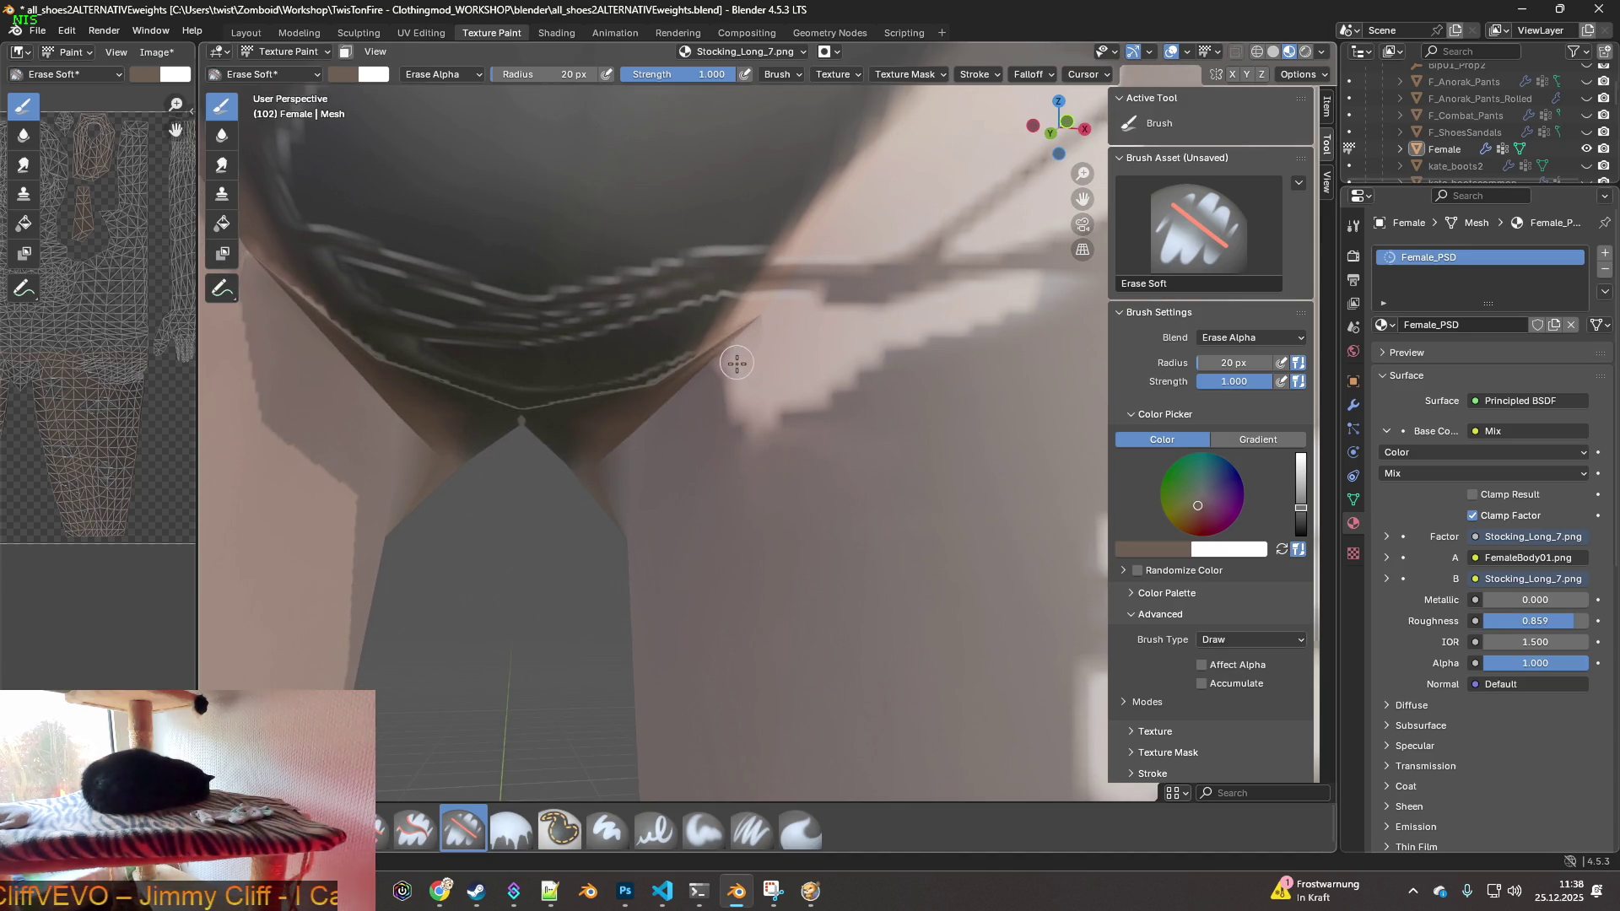
{"action": "scroll", "coordinate": [768, 363], "scroll_direction": "down", "scroll_amount": 4}
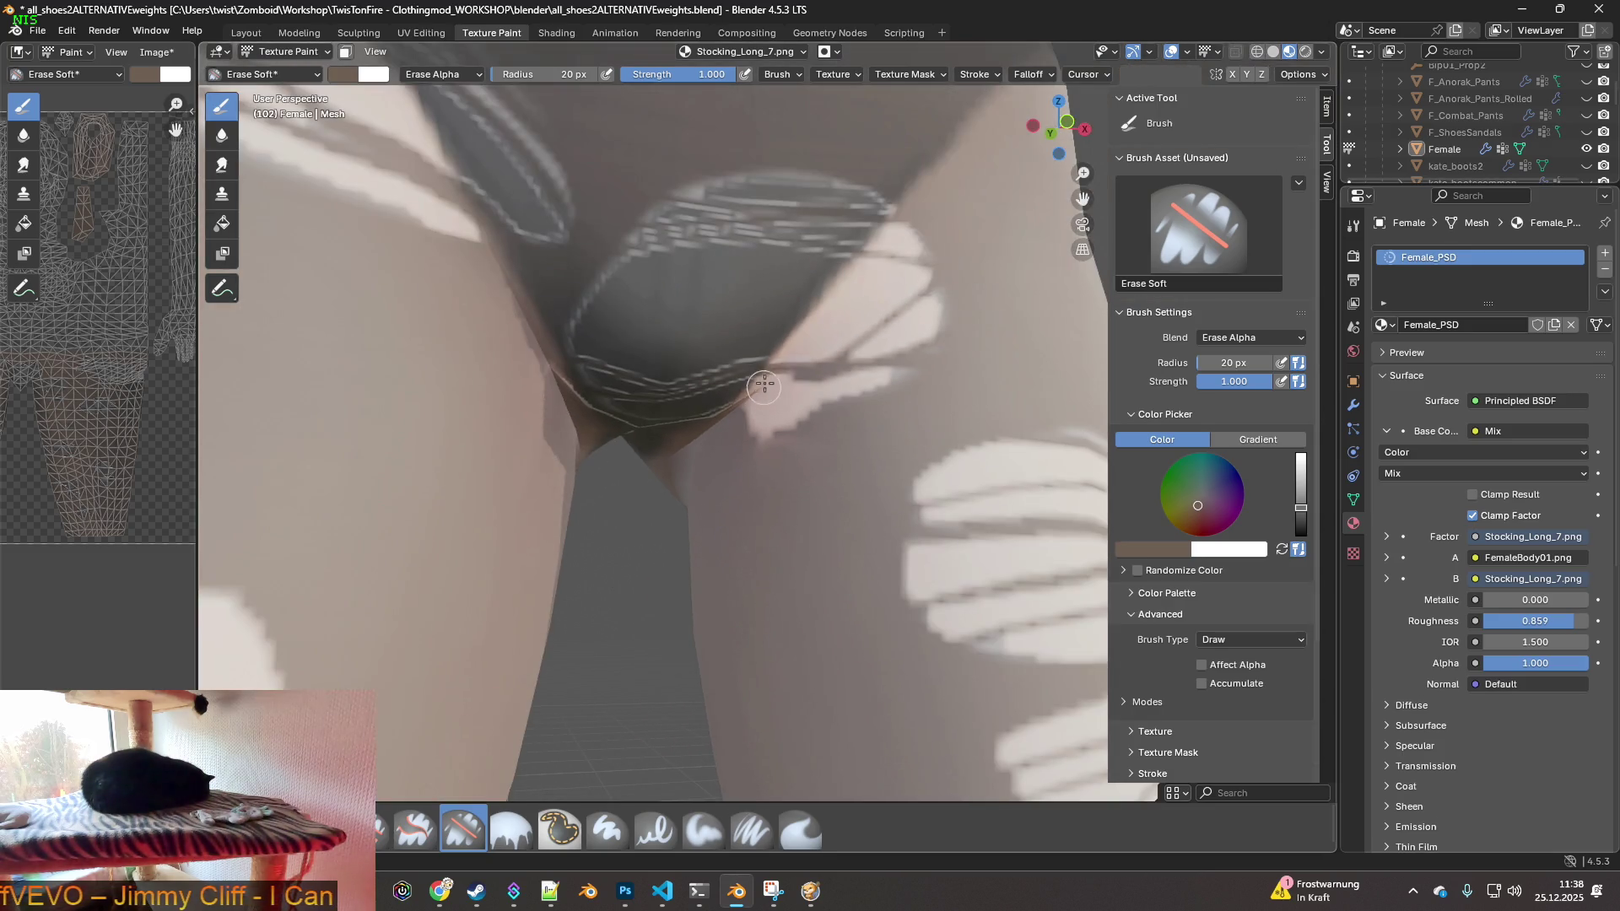
{"action": "scroll", "coordinate": [769, 440], "scroll_direction": "down", "scroll_amount": 3}
{"action": "mouse_move", "coordinate": [768, 440]}
{"action": "middle_mouse_down"}
{"action": "mouse_move", "coordinate": [713, 364]}
{"action": "mouse_move", "coordinate": [879, 336]}
{"action": "mouse_move", "coordinate": [771, 337]}
{"action": "mouse_move", "coordinate": [843, 329]}
{"action": "middle_mouse_up"}
{"action": "scroll", "coordinate": [714, 364], "scroll_direction": "up", "scroll_amount": 5}
{"action": "scroll", "coordinate": [777, 336], "scroll_direction": "down", "scroll_amount": 3}
{"action": "scroll", "coordinate": [817, 345], "scroll_direction": "up", "scroll_amount": 4}
{"action": "scroll", "coordinate": [817, 346], "scroll_direction": "down", "scroll_amount": 2}
{"action": "scroll", "coordinate": [786, 354], "scroll_direction": "down", "scroll_amount": 2}
{"action": "middle_click_drag", "start_coordinate": [690, 432], "coordinate": [723, 406]}
{"action": "mouse_move", "coordinate": [748, 502]}
{"action": "middle_mouse_down"}
{"action": "mouse_move", "coordinate": [894, 481]}
{"action": "mouse_move", "coordinate": [964, 406]}
{"action": "mouse_move", "coordinate": [887, 422]}
{"action": "mouse_move", "coordinate": [633, 546]}
{"action": "mouse_move", "coordinate": [729, 521]}
{"action": "mouse_move", "coordinate": [695, 397]}
{"action": "mouse_move", "coordinate": [669, 499]}
{"action": "mouse_move", "coordinate": [850, 530]}
{"action": "mouse_move", "coordinate": [723, 524]}
{"action": "middle_mouse_up"}
- Return to a frontal view of the hips and legs and switch back to the Smear brush
{"action": "scroll", "coordinate": [662, 535], "scroll_direction": "up", "scroll_amount": 6}
{"action": "scroll", "coordinate": [663, 502], "scroll_direction": "up", "scroll_amount": 5}
{"action": "scroll", "coordinate": [850, 530], "scroll_direction": "down", "scroll_amount": 4}
{"action": "scroll", "coordinate": [724, 524], "scroll_direction": "up", "scroll_amount": 3}
{"action": "scroll", "coordinate": [762, 351], "scroll_direction": "down", "scroll_amount": 3}
{"action": "mouse_move", "coordinate": [763, 351]}
{"action": "middle_mouse_down"}
{"action": "mouse_move", "coordinate": [741, 477]}
{"action": "mouse_move", "coordinate": [760, 455]}
{"action": "mouse_move", "coordinate": [743, 316]}
{"action": "mouse_move", "coordinate": [716, 400]}
{"action": "middle_mouse_up"}
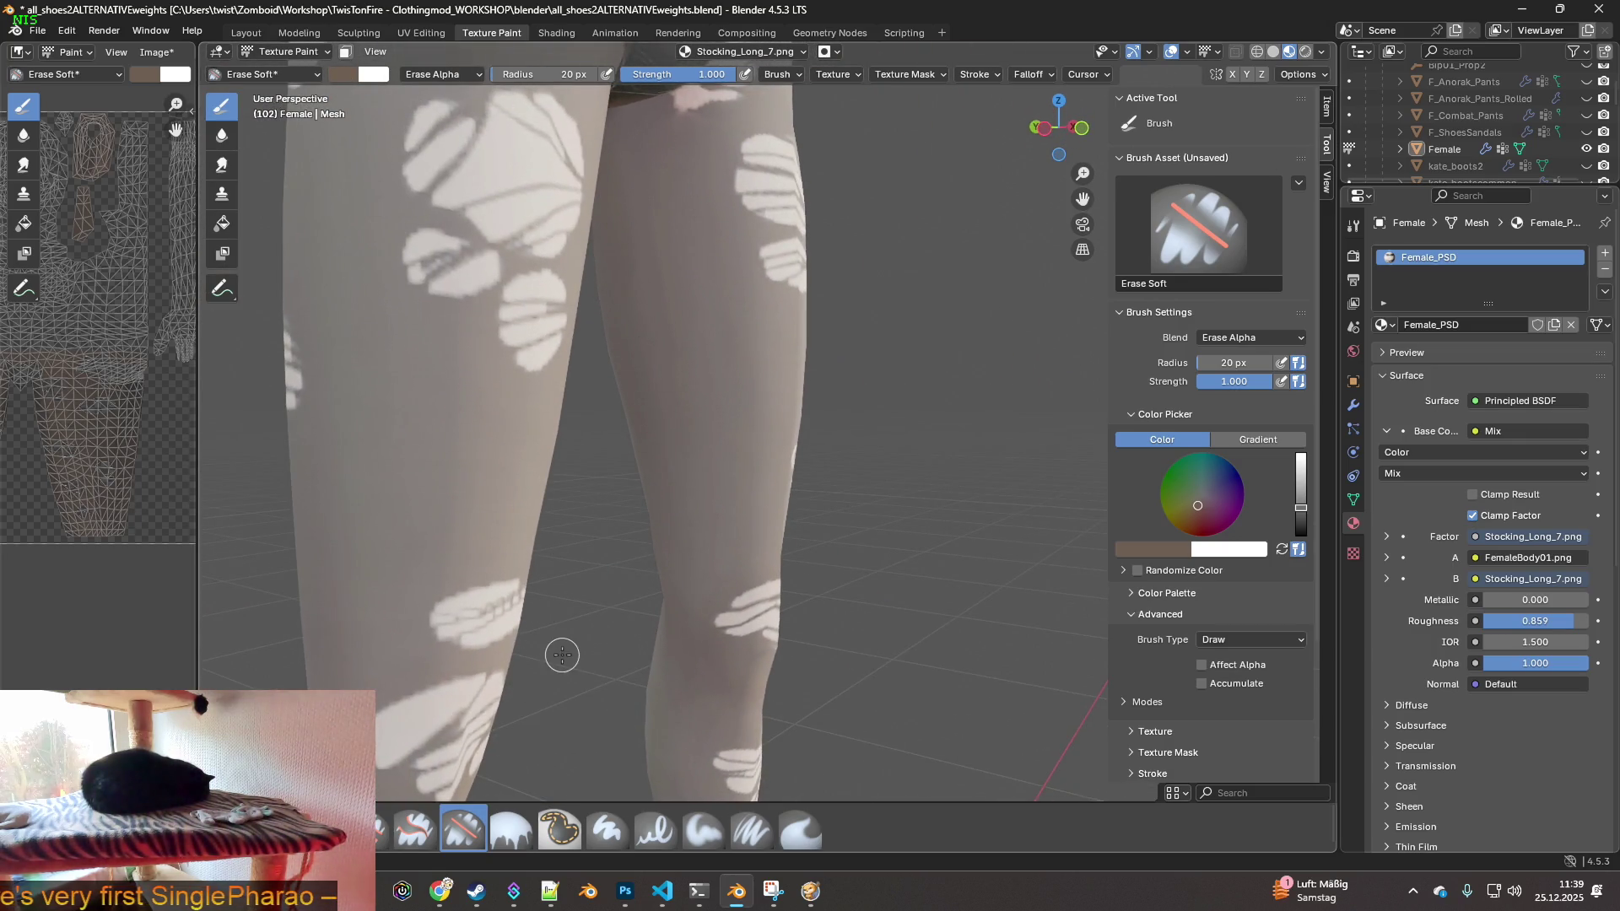
{"action": "left_click", "coordinate": [799, 830]}
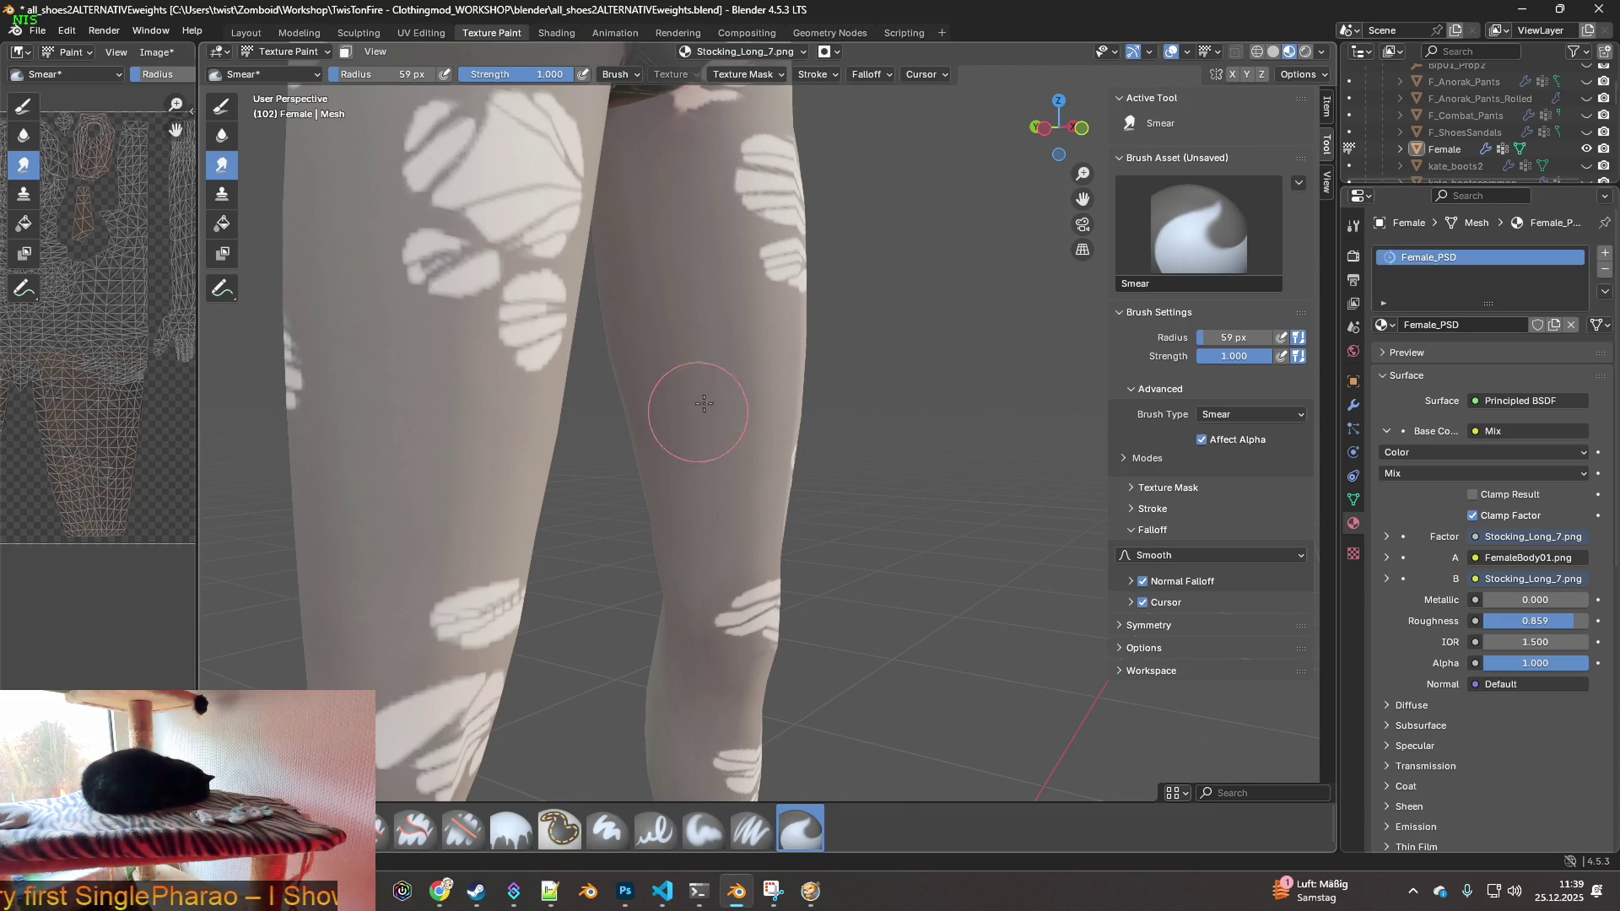
- Orbit and zoom to frame the upper thigh near the crotch
{"action": "middle_click_drag", "start_coordinate": [670, 254], "coordinate": [678, 263]}
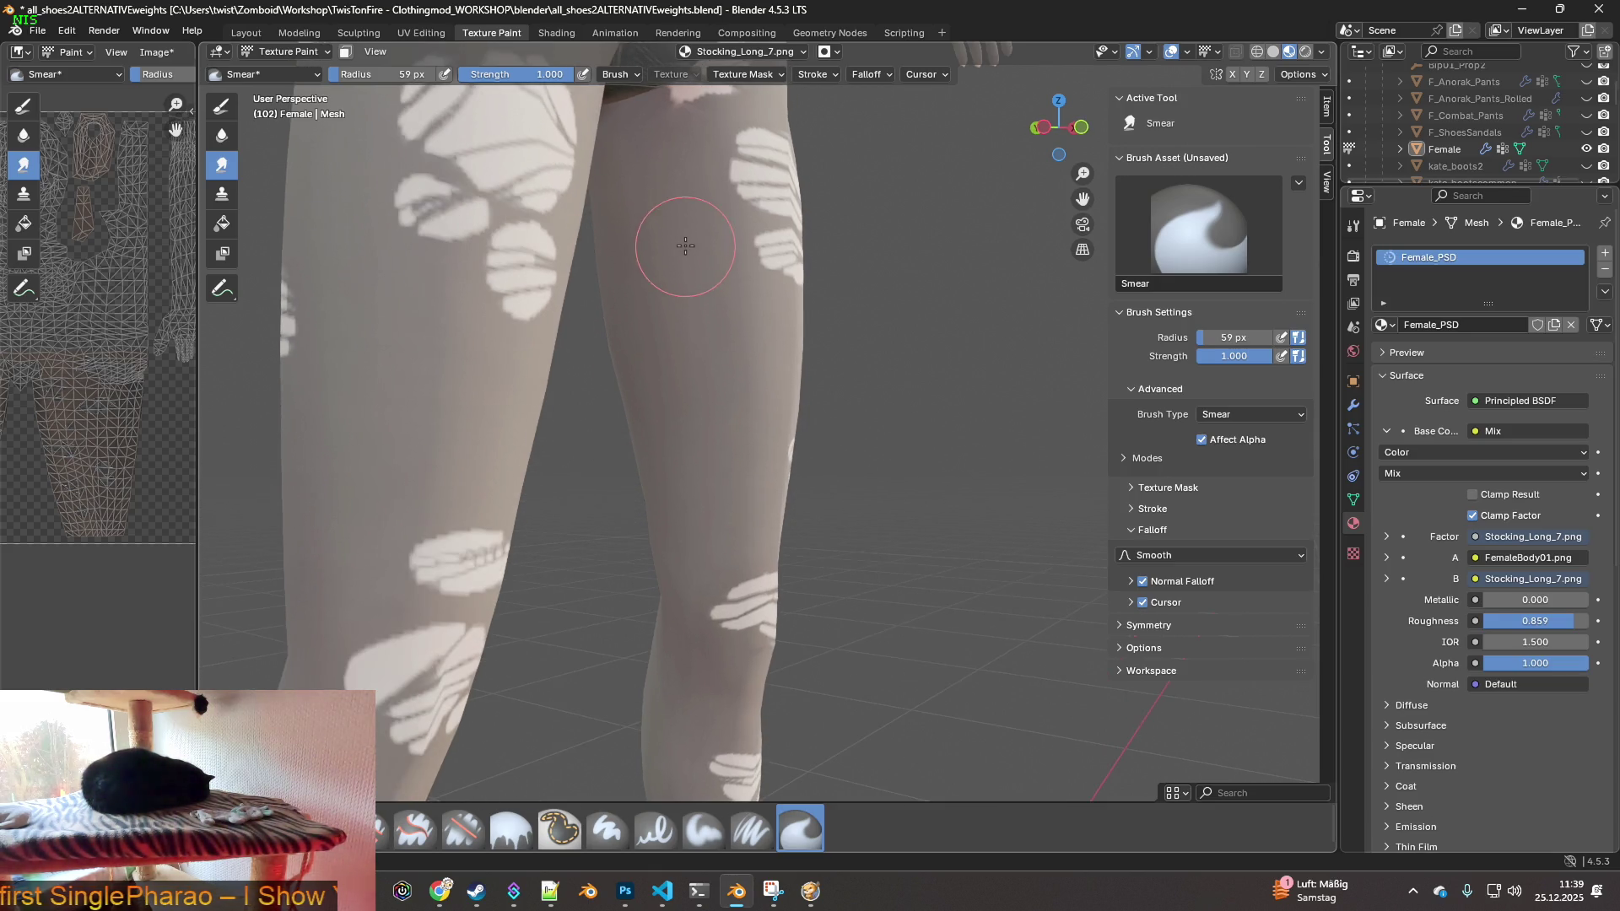
{"action": "middle_click_drag", "start_coordinate": [668, 196], "coordinate": [661, 408], "text": "shift"}
{"action": "scroll", "coordinate": [626, 383], "scroll_direction": "up", "scroll_amount": 4}
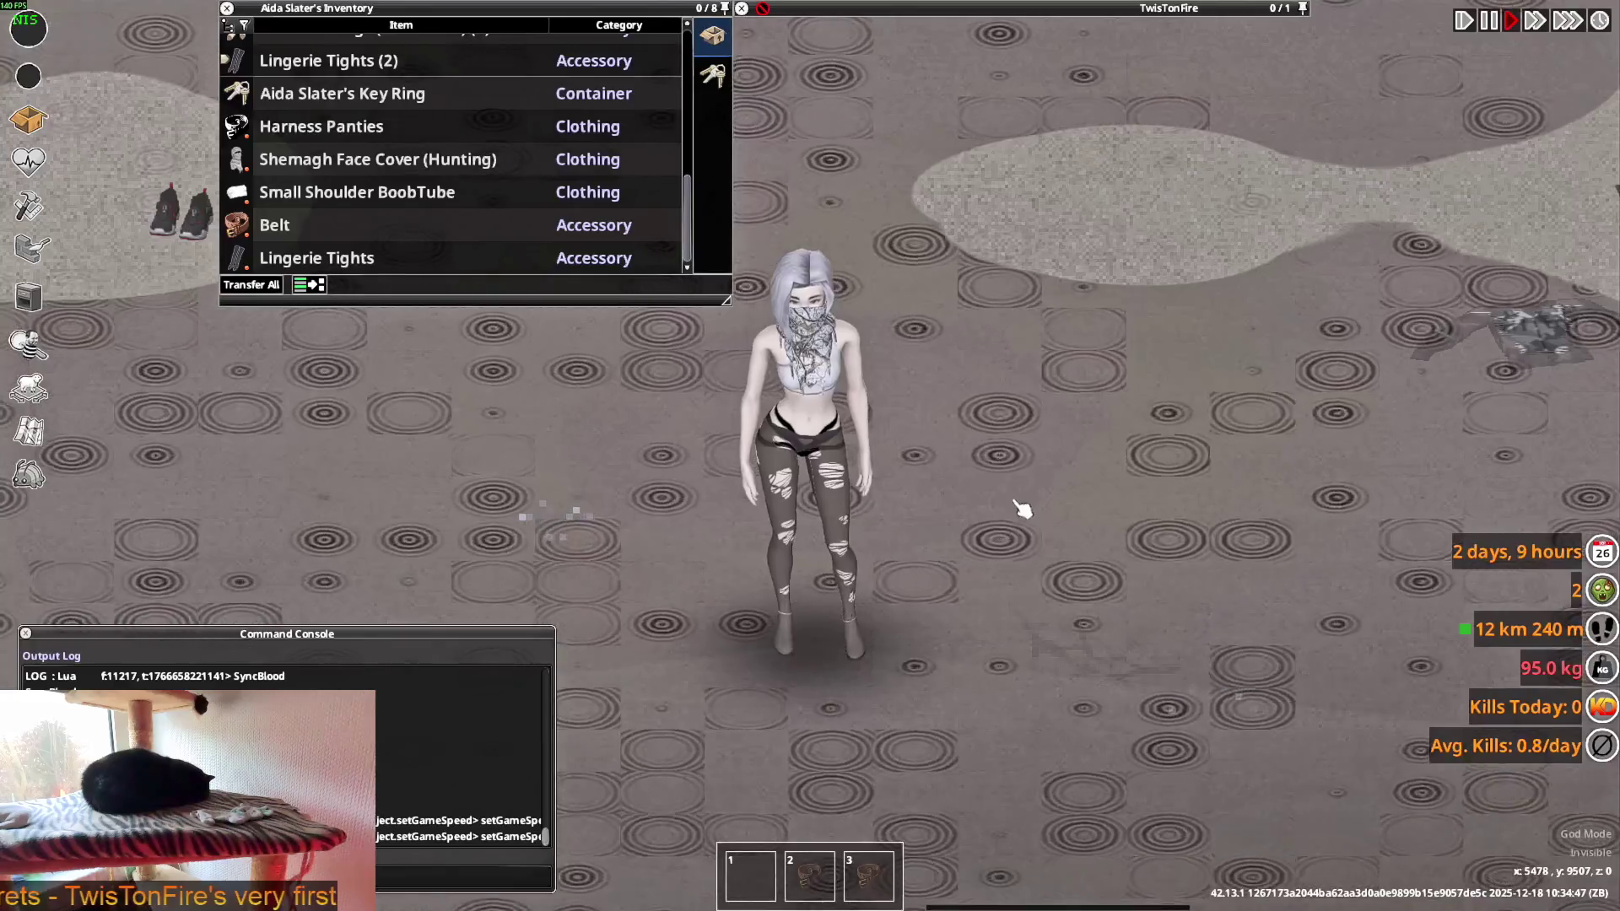
- Leave Blender and bring the Steam window to the front
{"action": "key", "text": "Escape"}
{"action": "left_click", "coordinate": [253, 655]}
{"action": "left_click", "coordinate": [757, 489]}
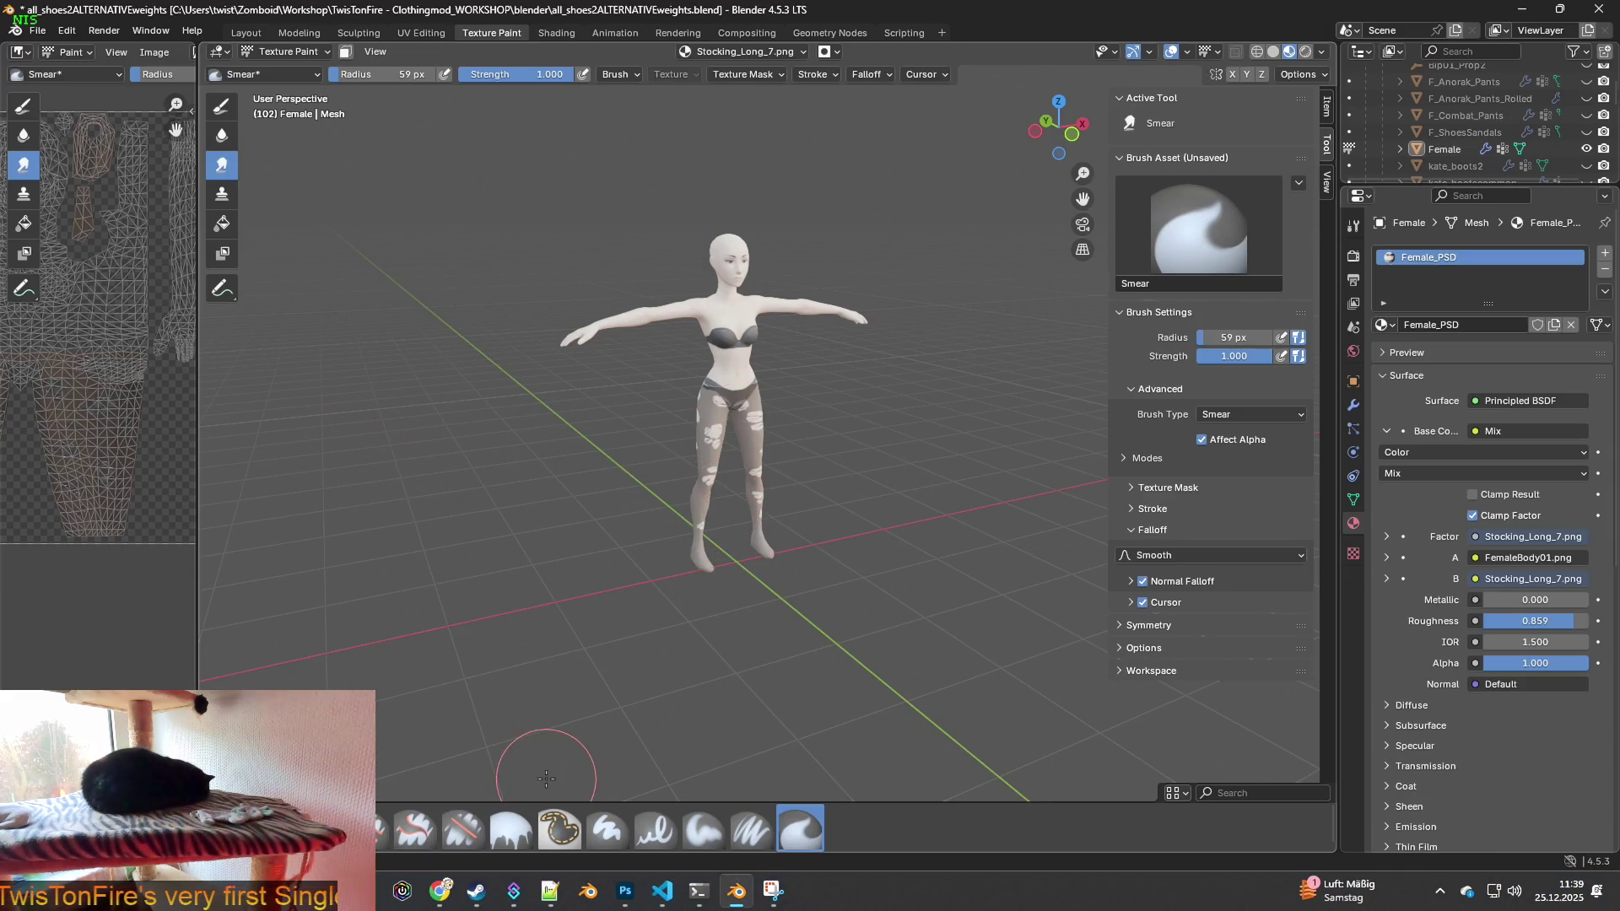
{"action": "left_click", "coordinate": [476, 891]}
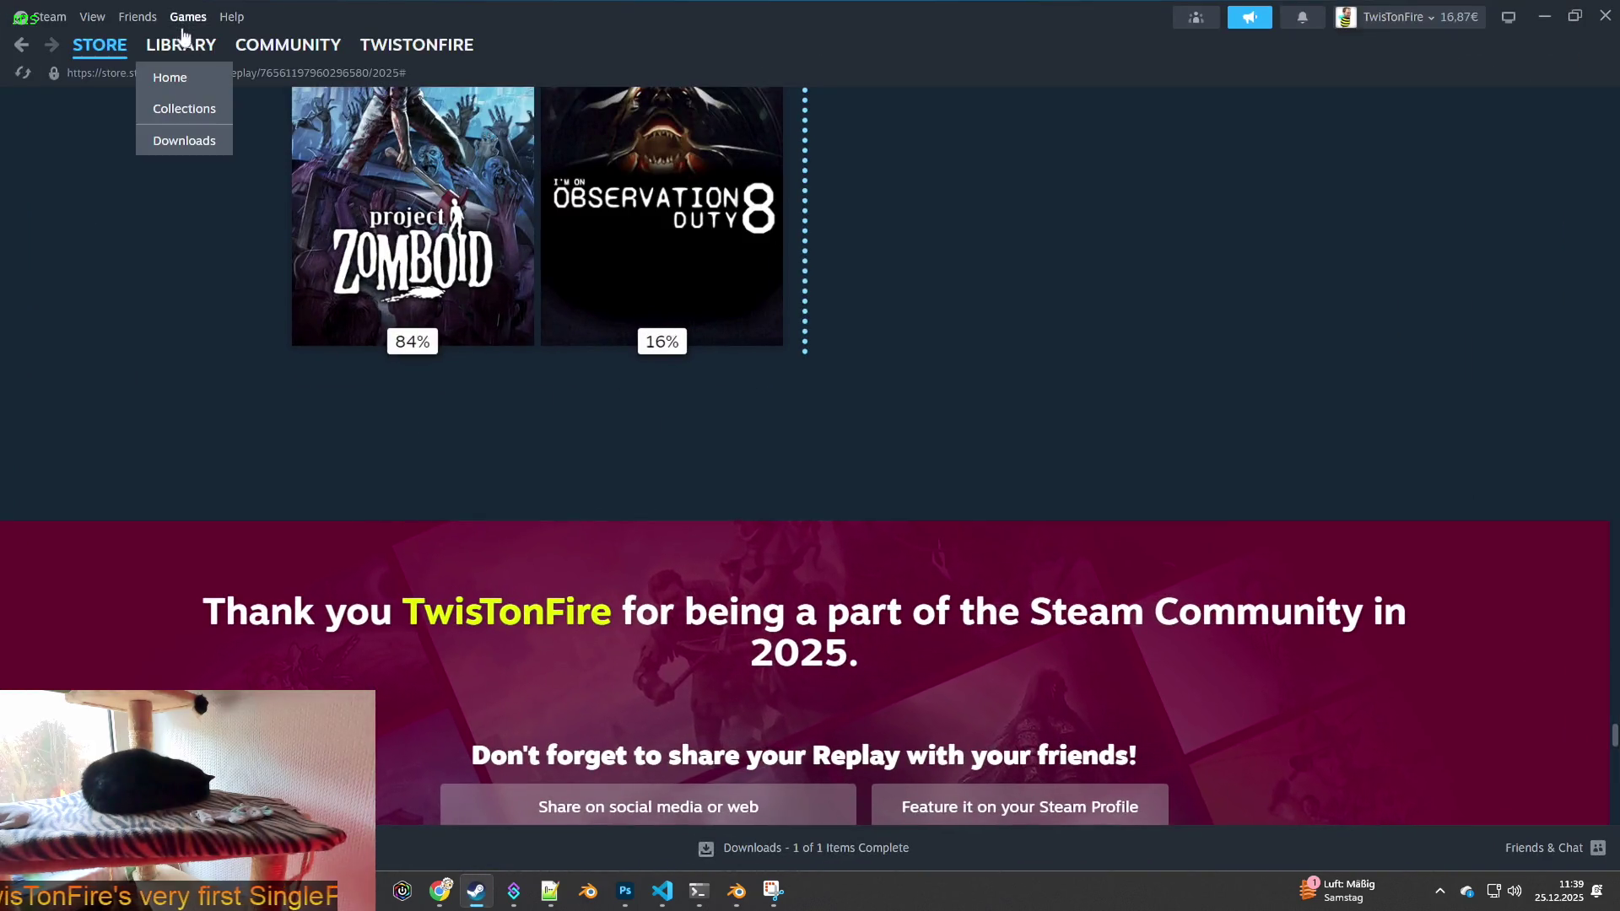
- Launch Project Zomboid from the Steam library using the default Play option
{"action": "left_click", "coordinate": [193, 52]}
{"action": "left_click", "coordinate": [469, 412]}
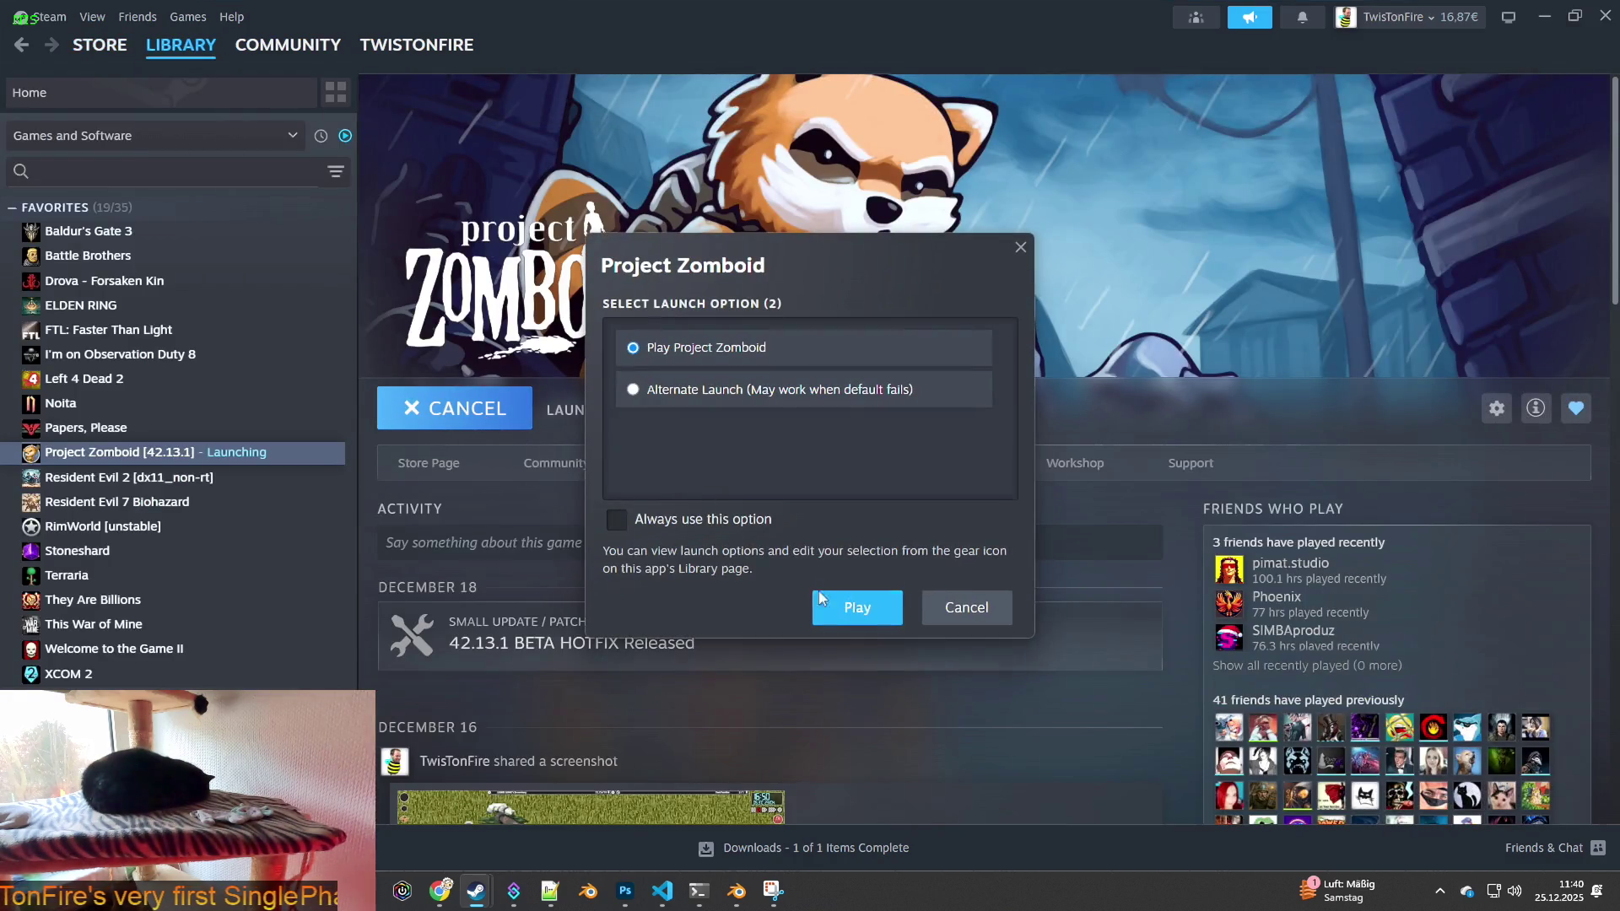
{"action": "left_click", "coordinate": [860, 618]}
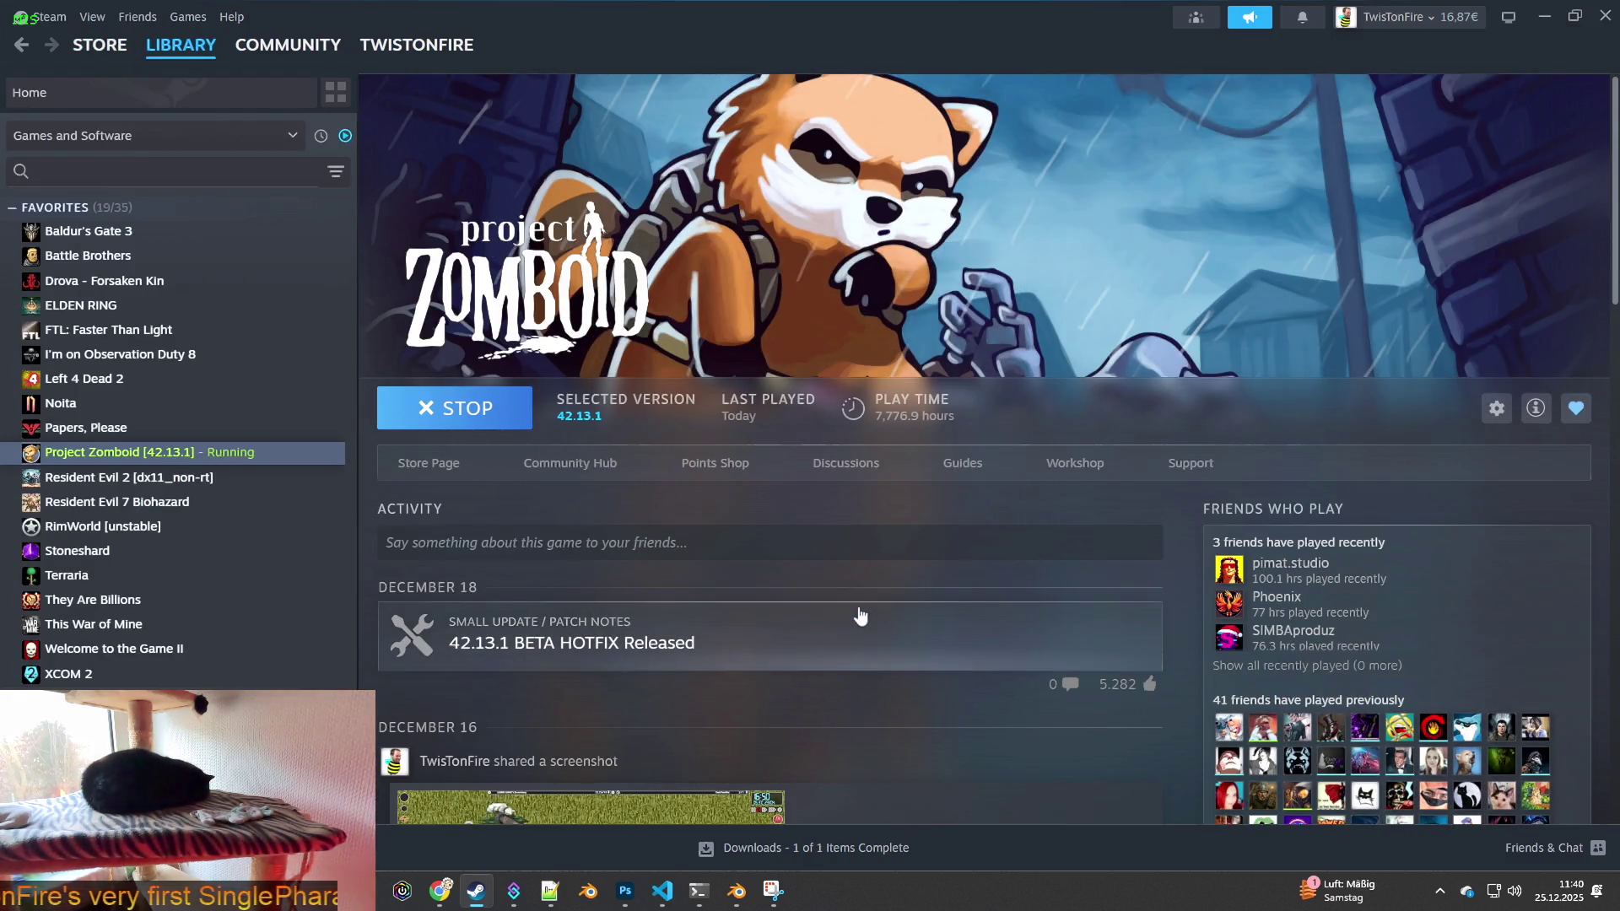
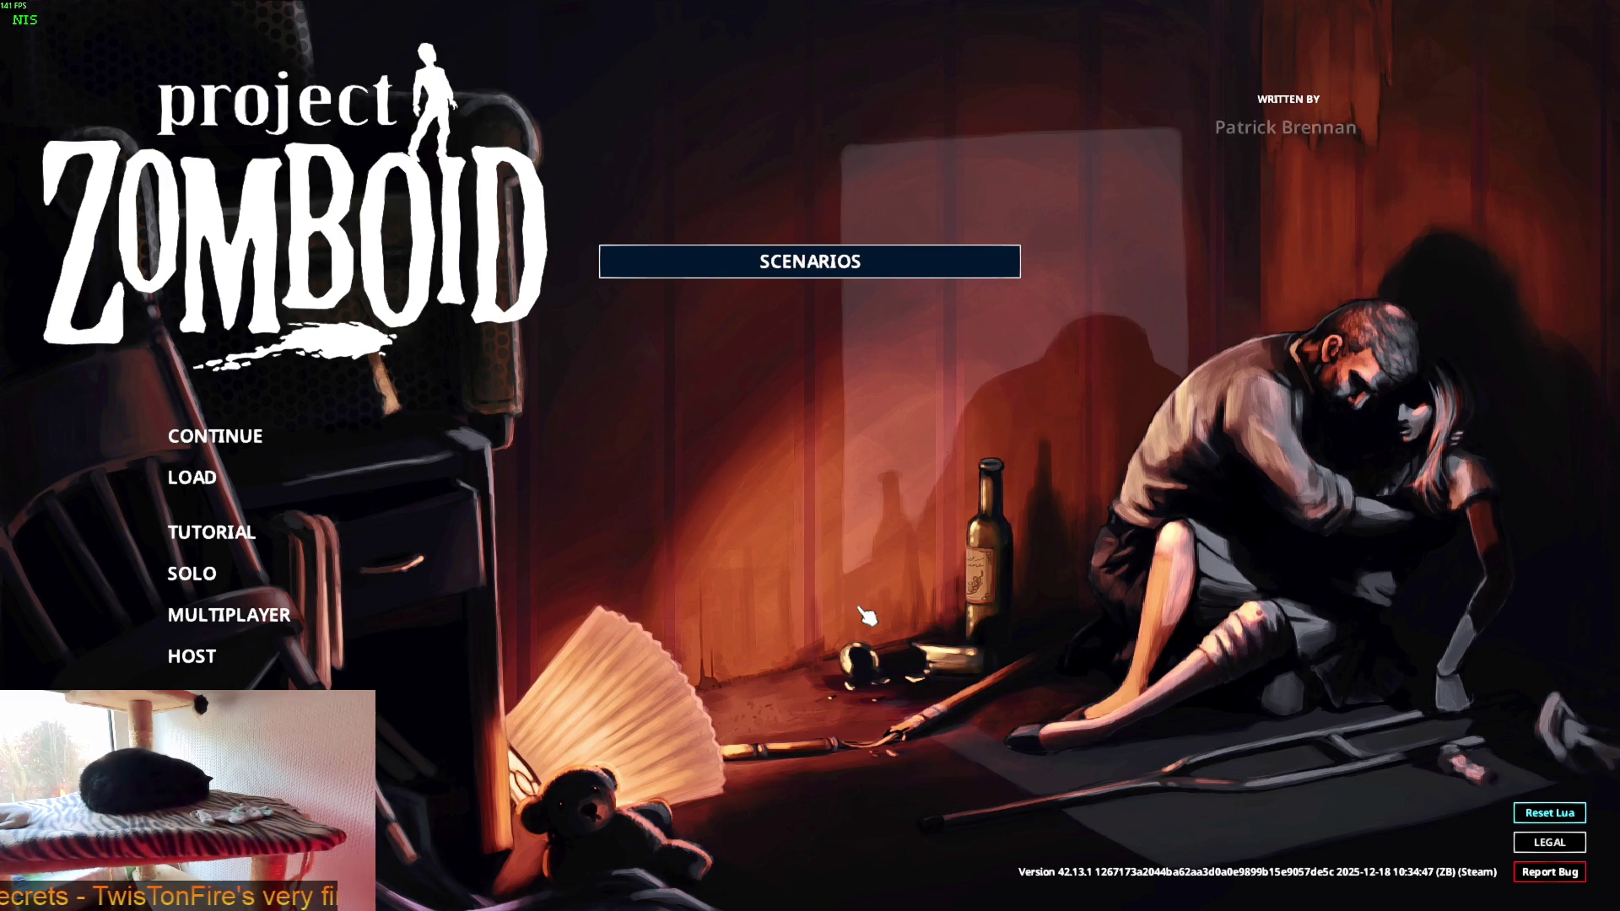
- Reset Lua from the main menu and continue the saved game to the Click to Start screen
{"action": "left_click", "coordinate": [1549, 813]}
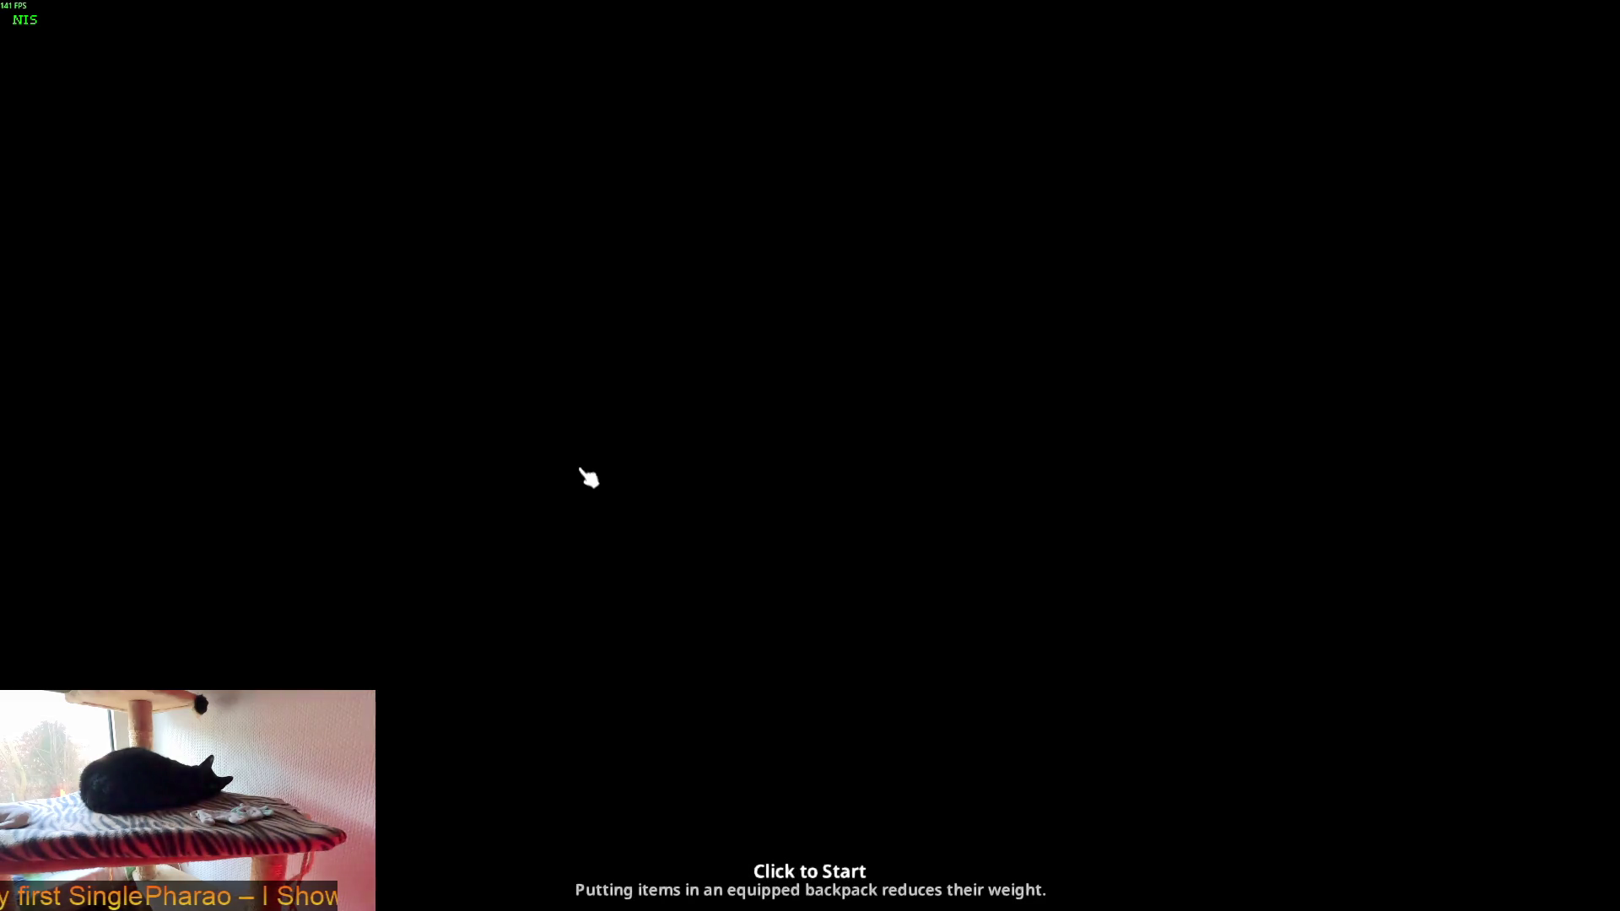
{"action": "left_click", "coordinate": [579, 470]}
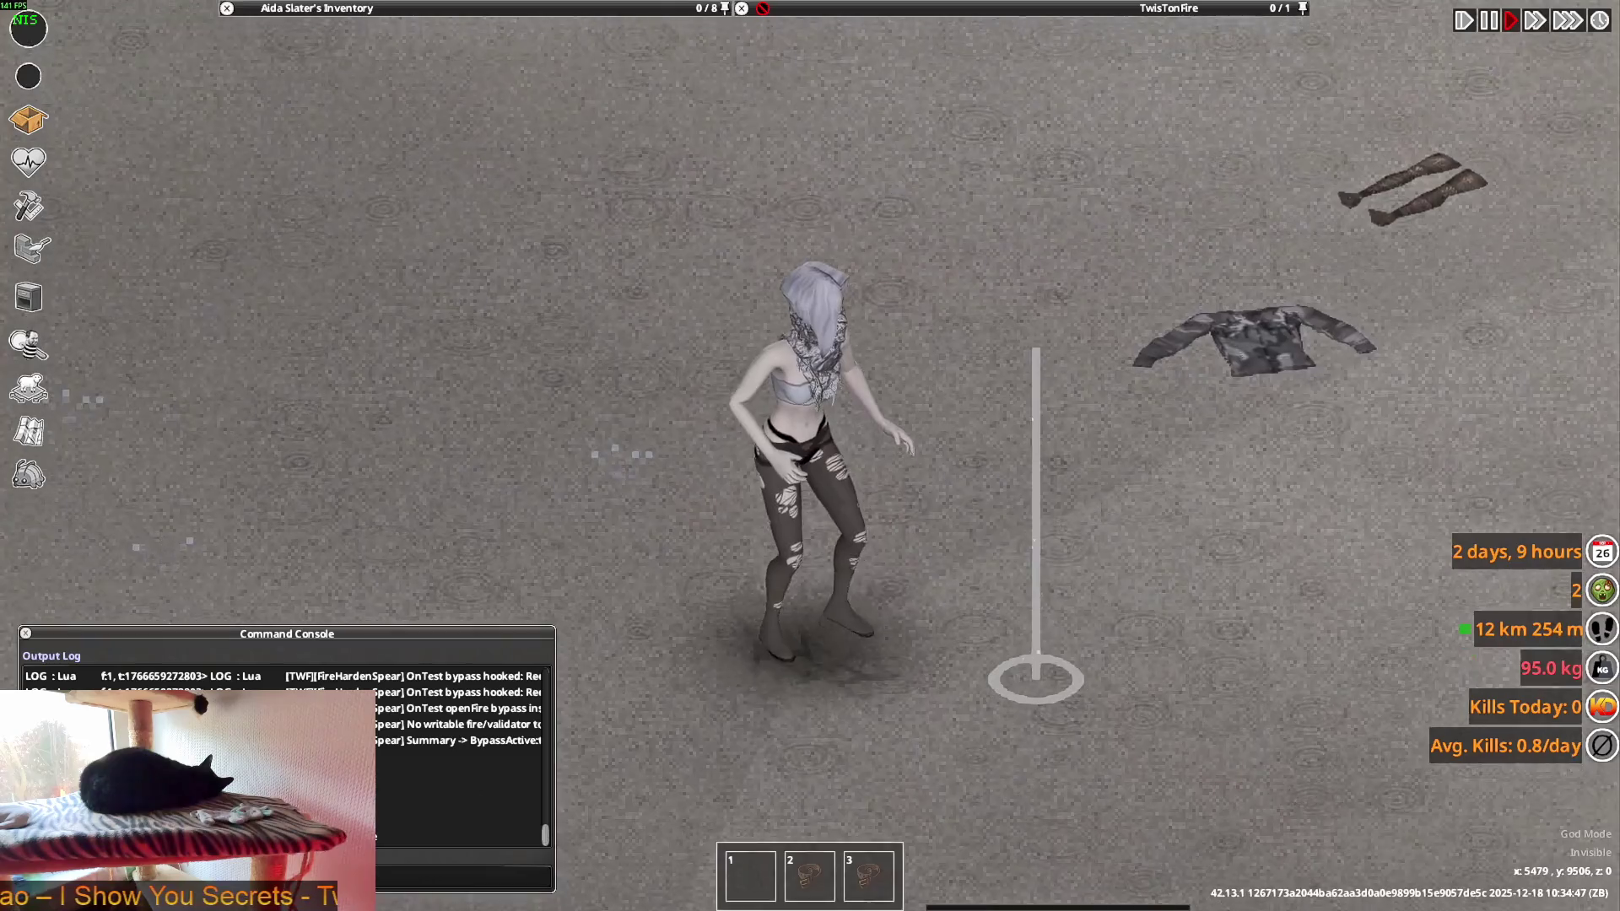
- Walk the character around to view the ripped black stockings from several sides, then bring up the window switcher
{"action": "key", "text": "w+a"}
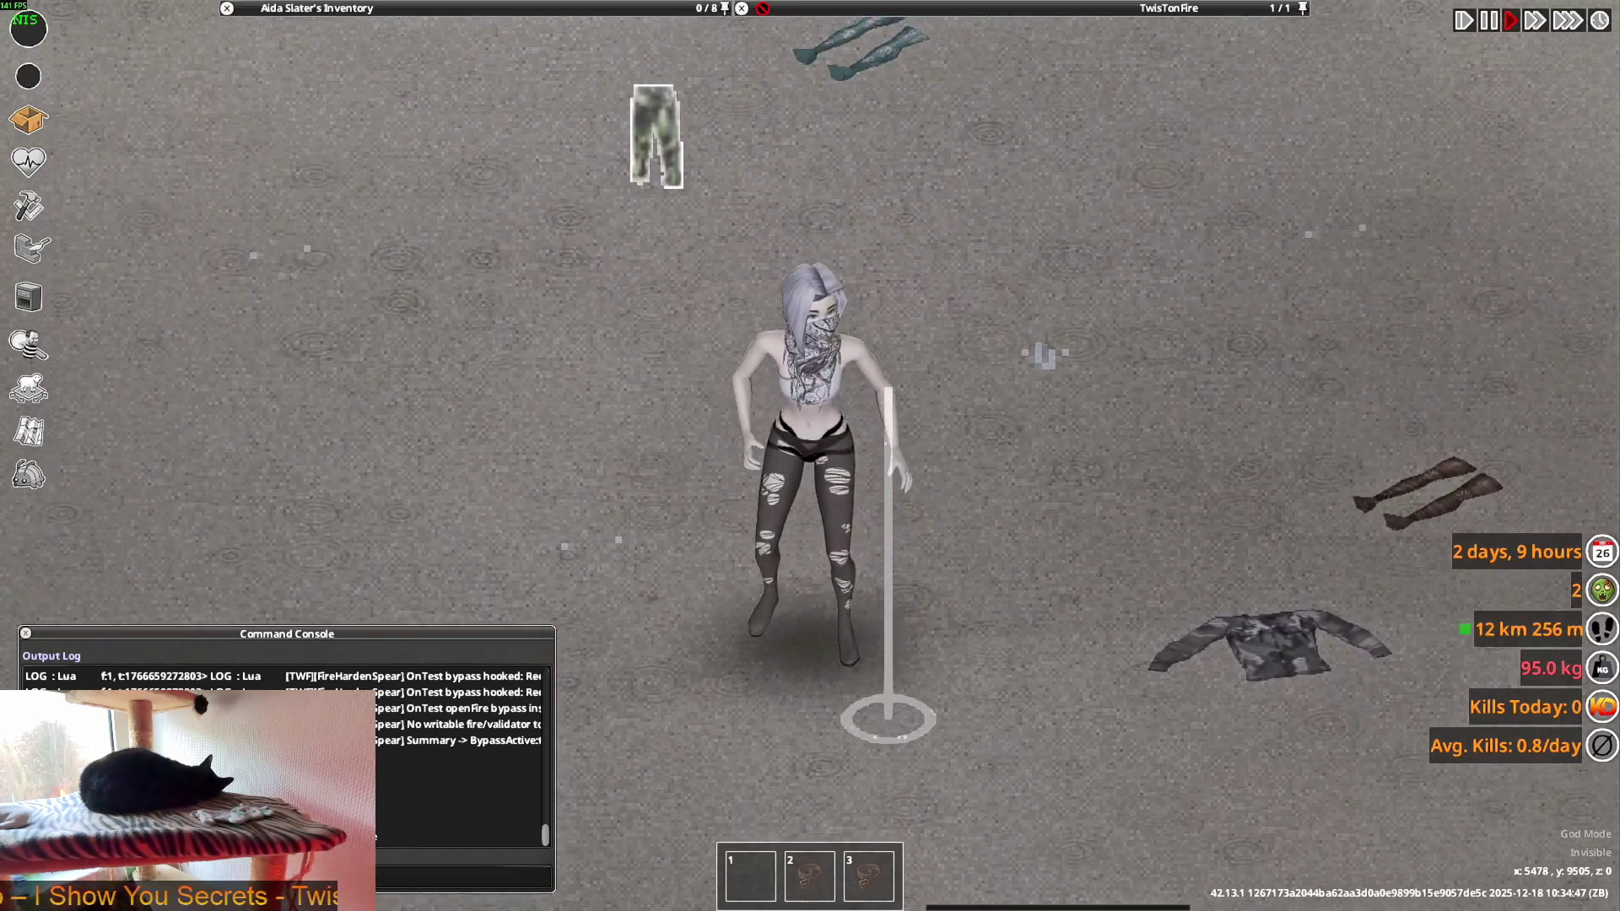
{"action": "key", "text": "w+a"}
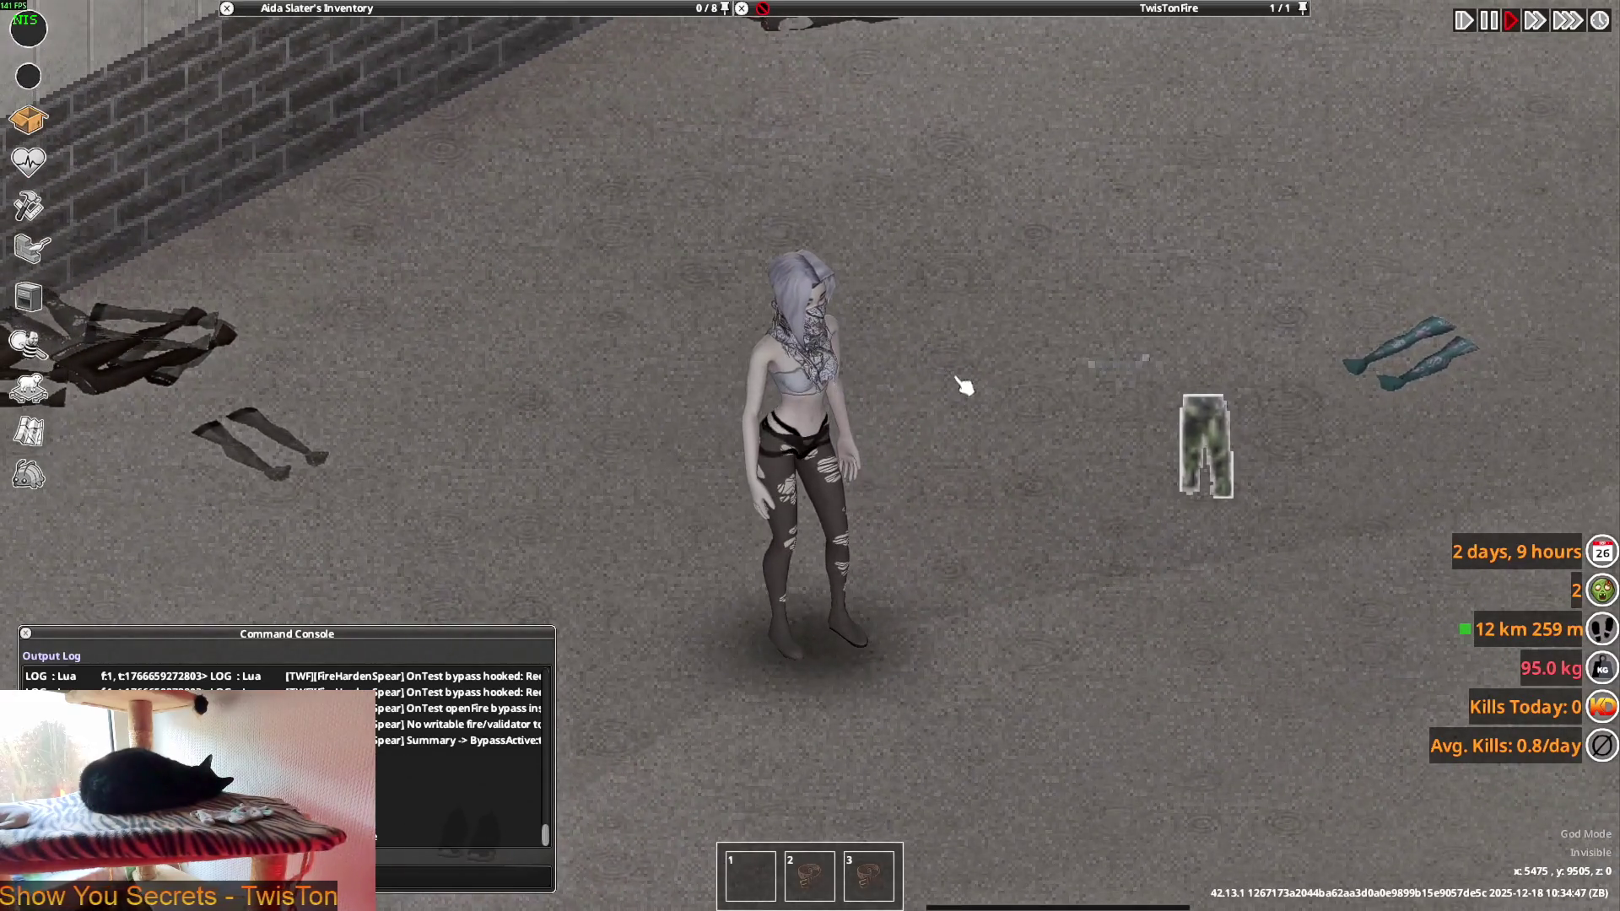
{"action": "key", "text": "s+d"}
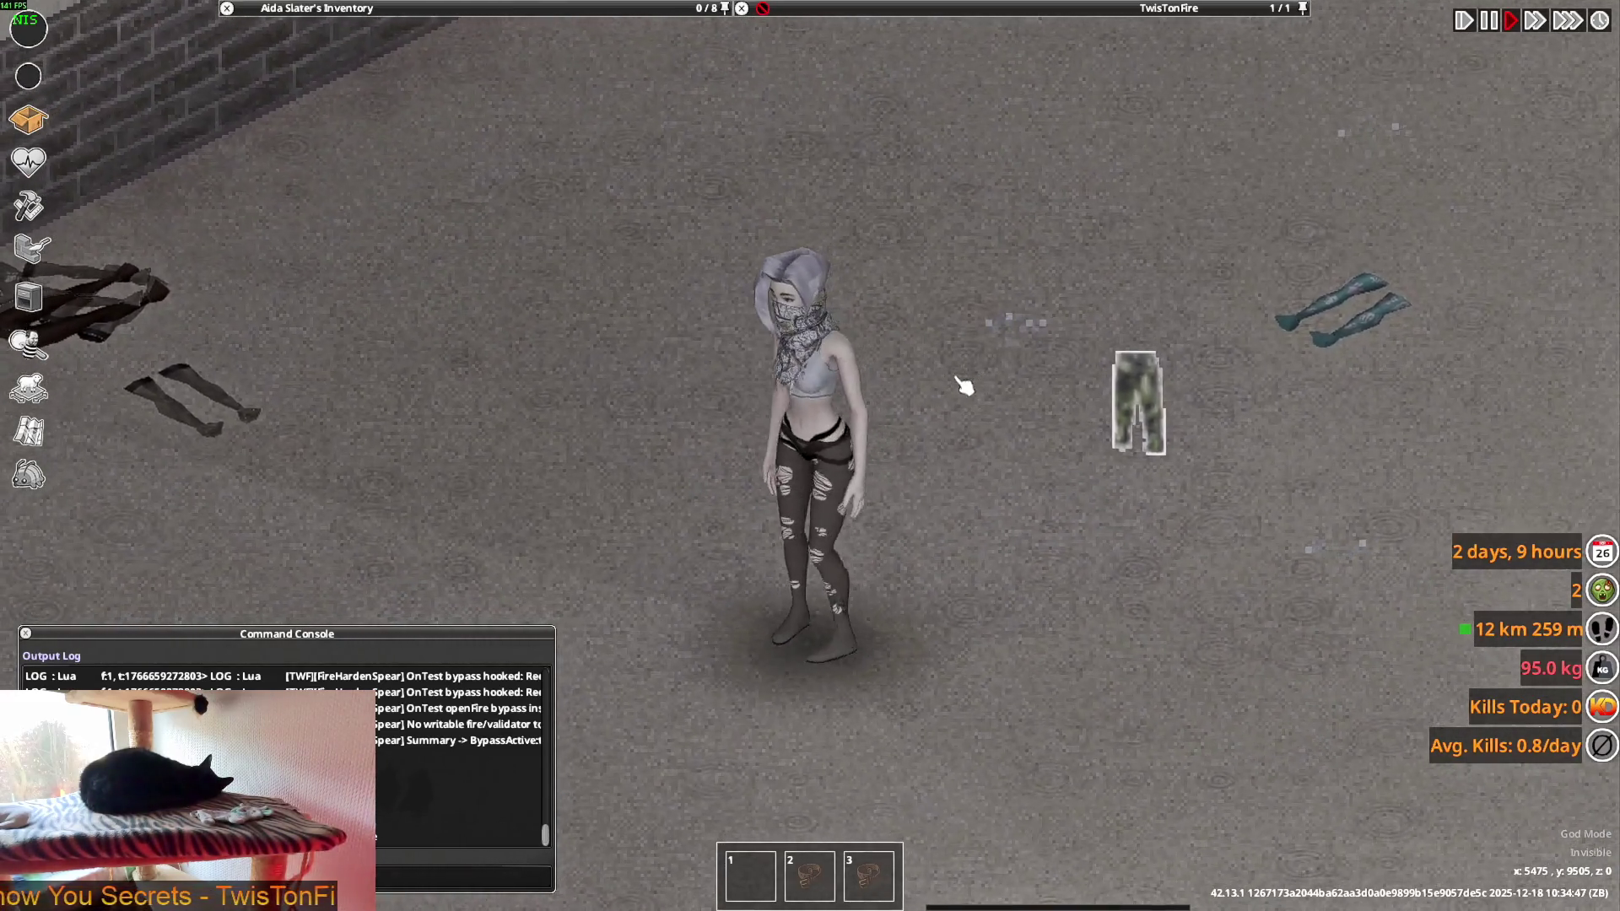
{"action": "key", "text": "a"}
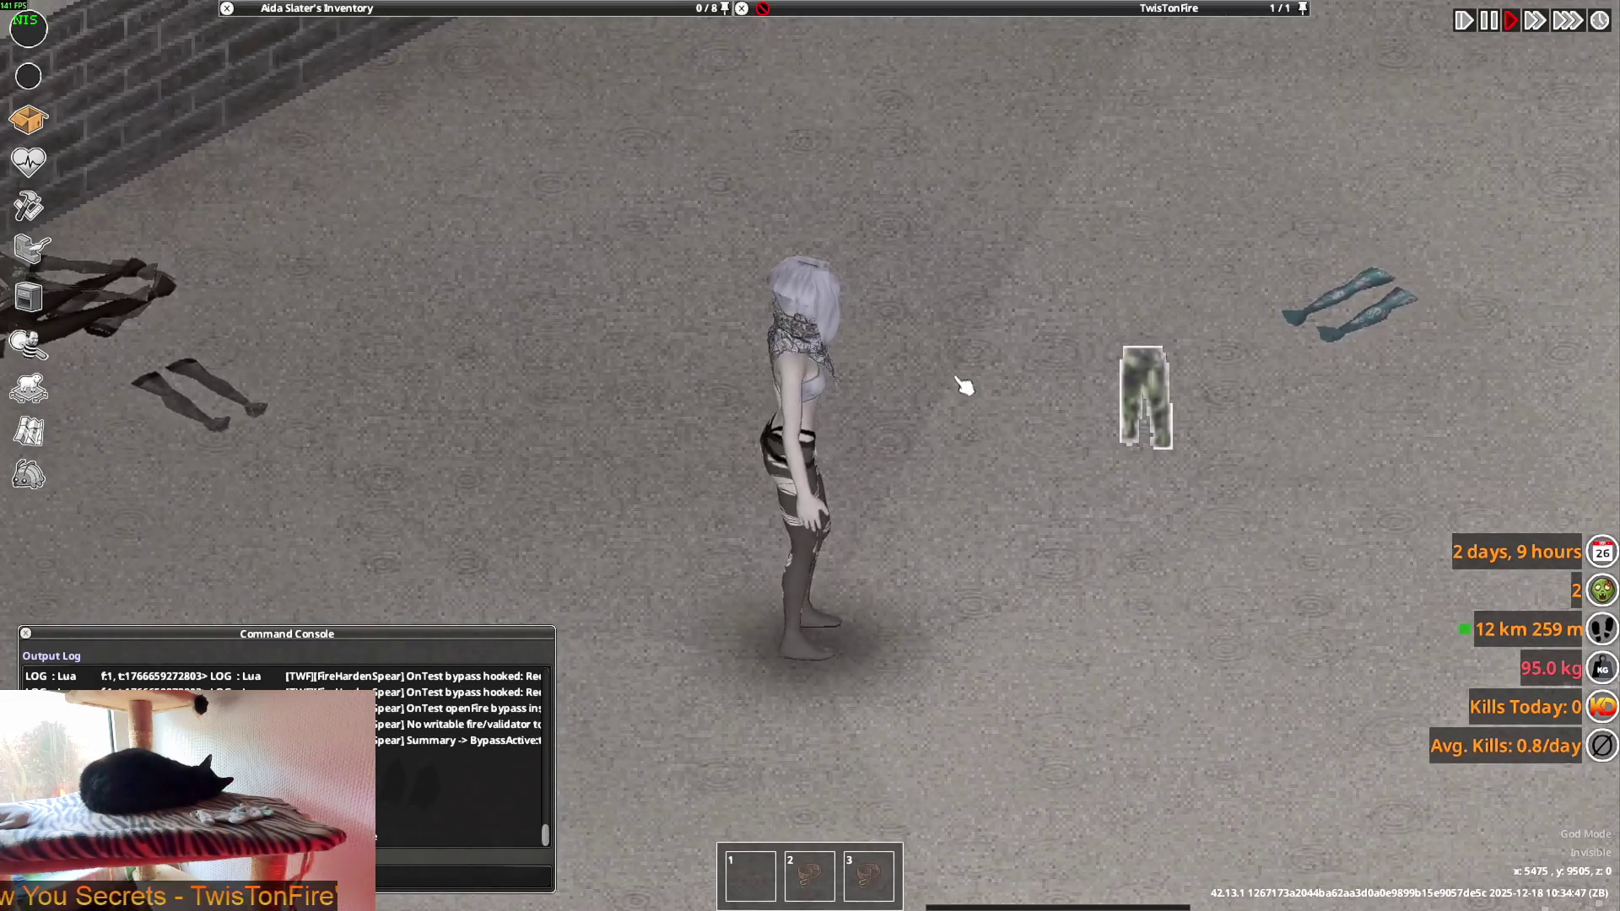
{"action": "key", "text": "d"}
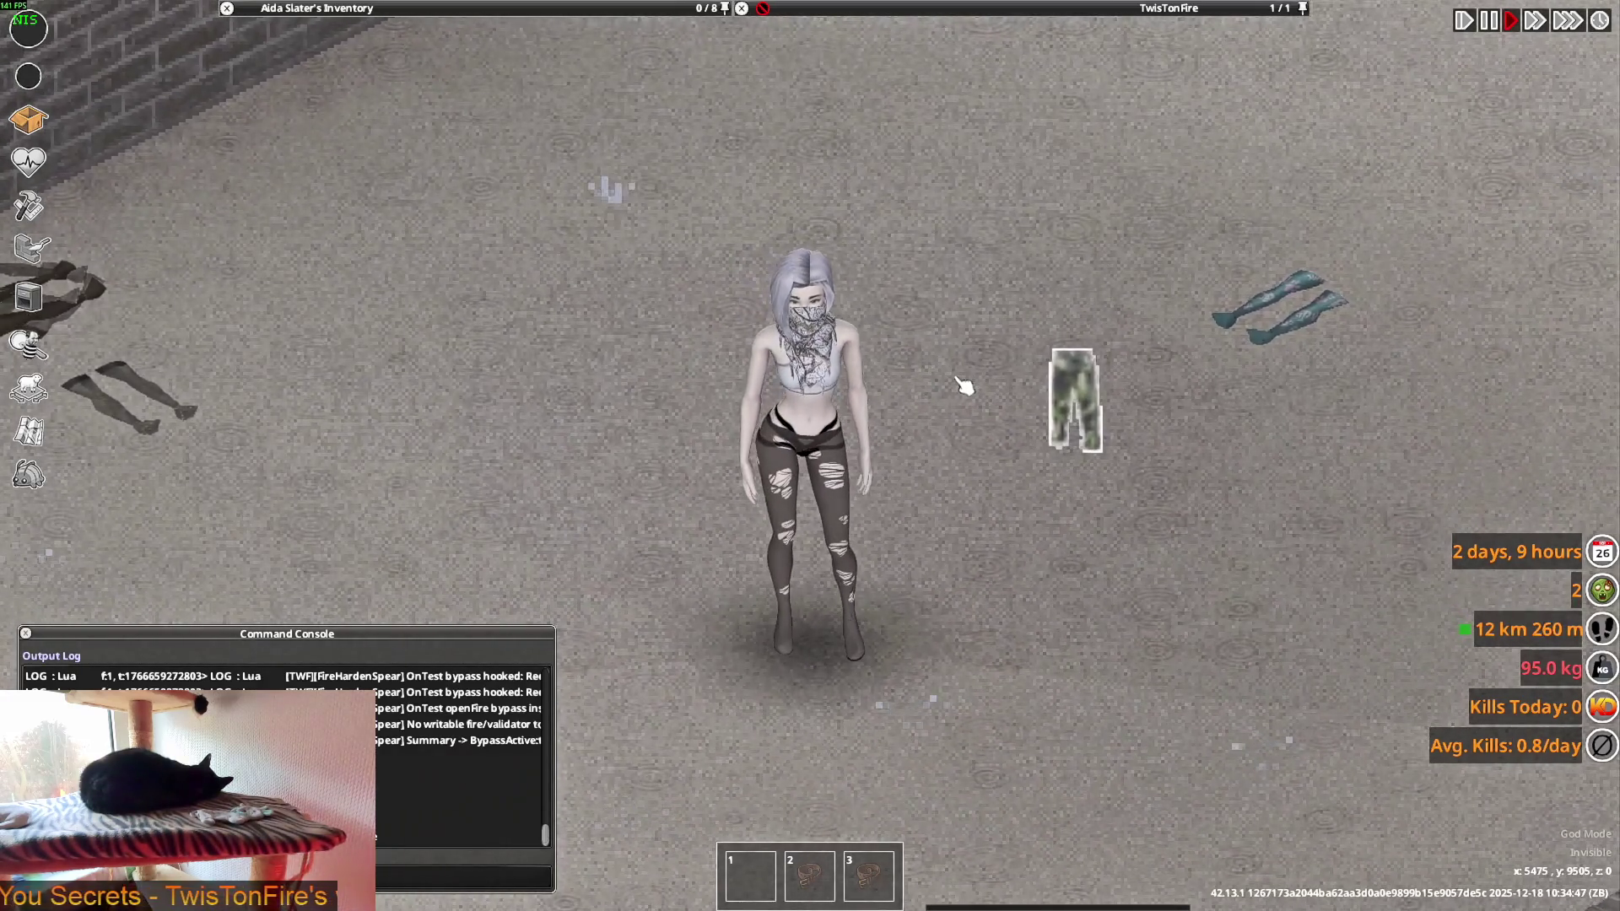
{"action": "key", "text": "a"}
{"action": "key", "text": "alt+Tab"}
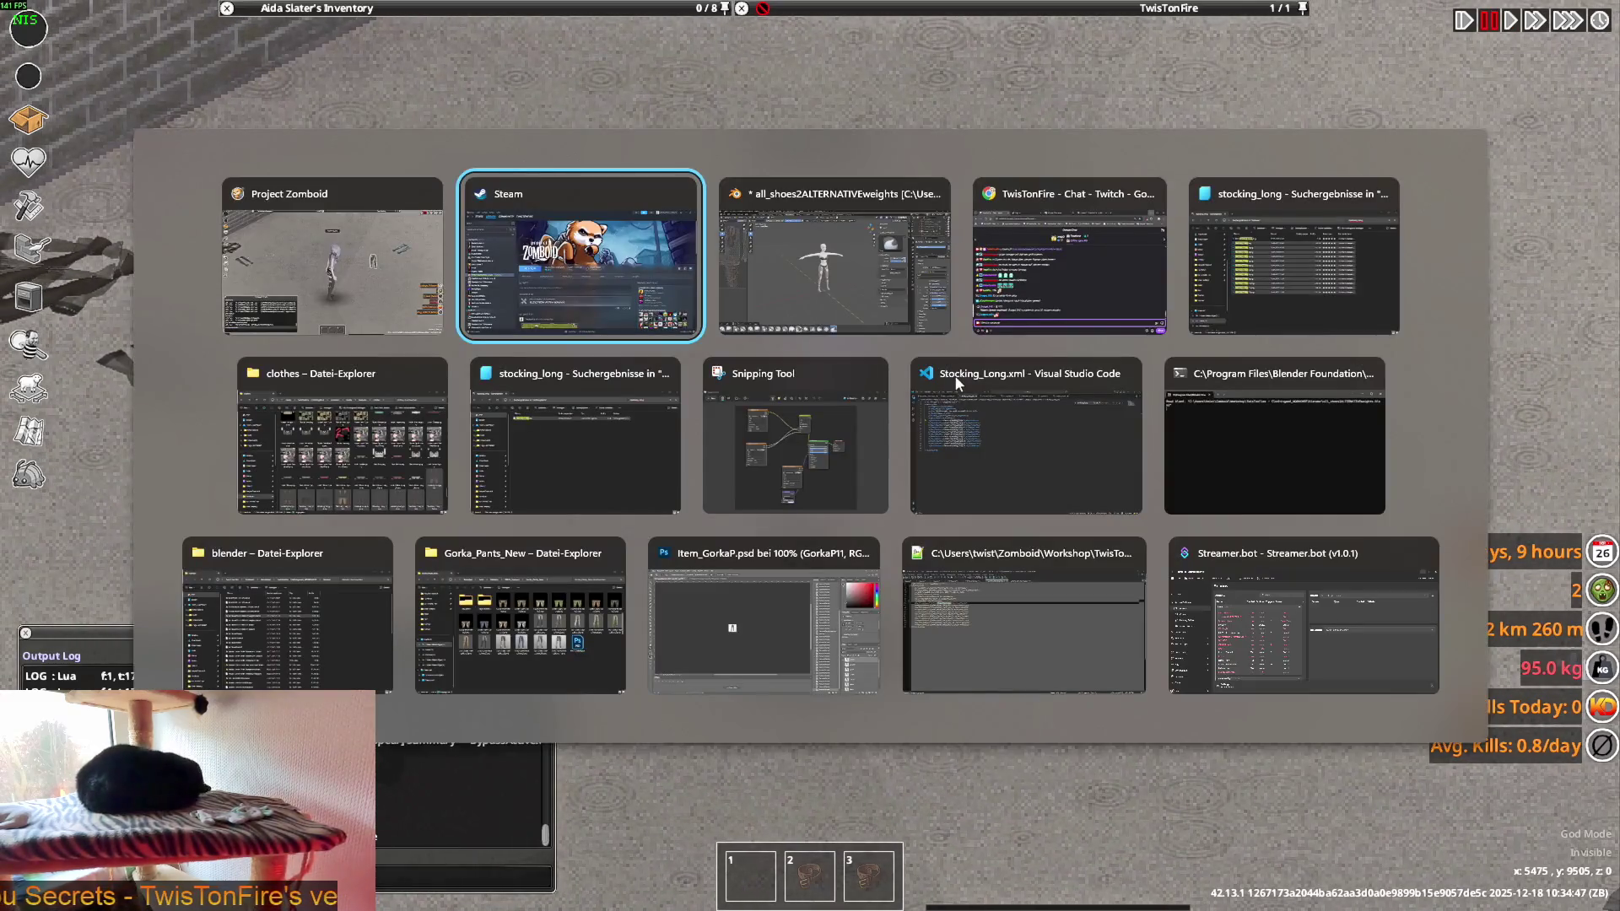
- Back in Blender, turn off Affect Alpha on the smear brush and enlarge its radius to 365 px
{"action": "key", "text": "alt+Tab"}
{"action": "scroll", "coordinate": [895, 372], "scroll_direction": "up", "scroll_amount": 4}
{"action": "middle_click_drag", "start_coordinate": [873, 342], "coordinate": [932, 344]}
{"action": "left_click", "coordinate": [1202, 440]}
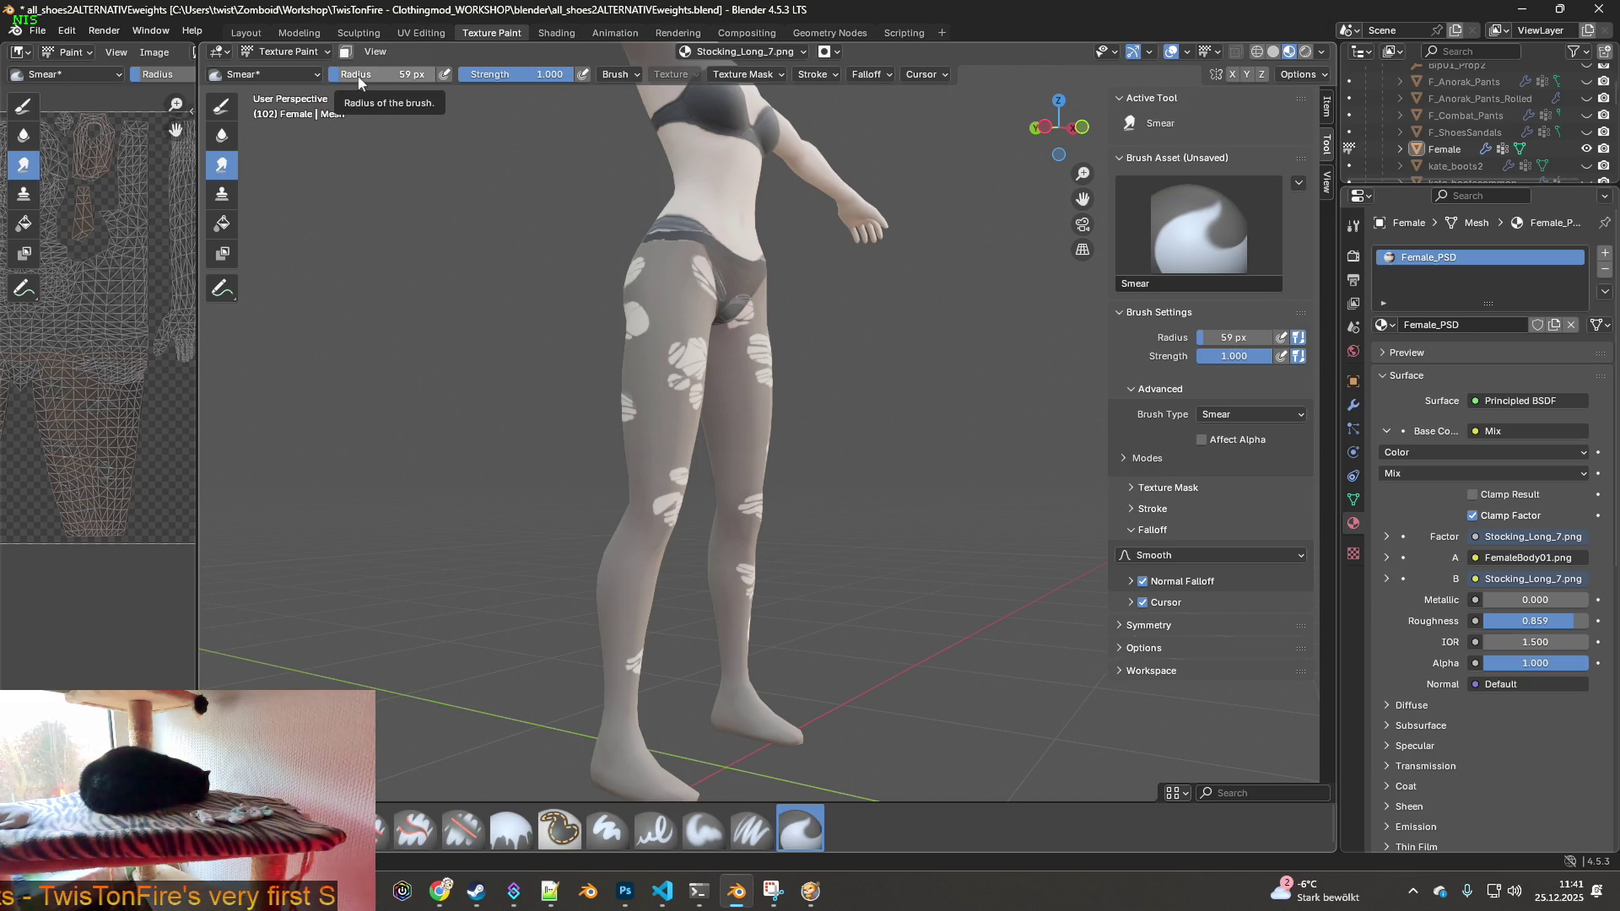
{"action": "left_click_drag", "start_coordinate": [380, 74], "coordinate": [426, 75]}
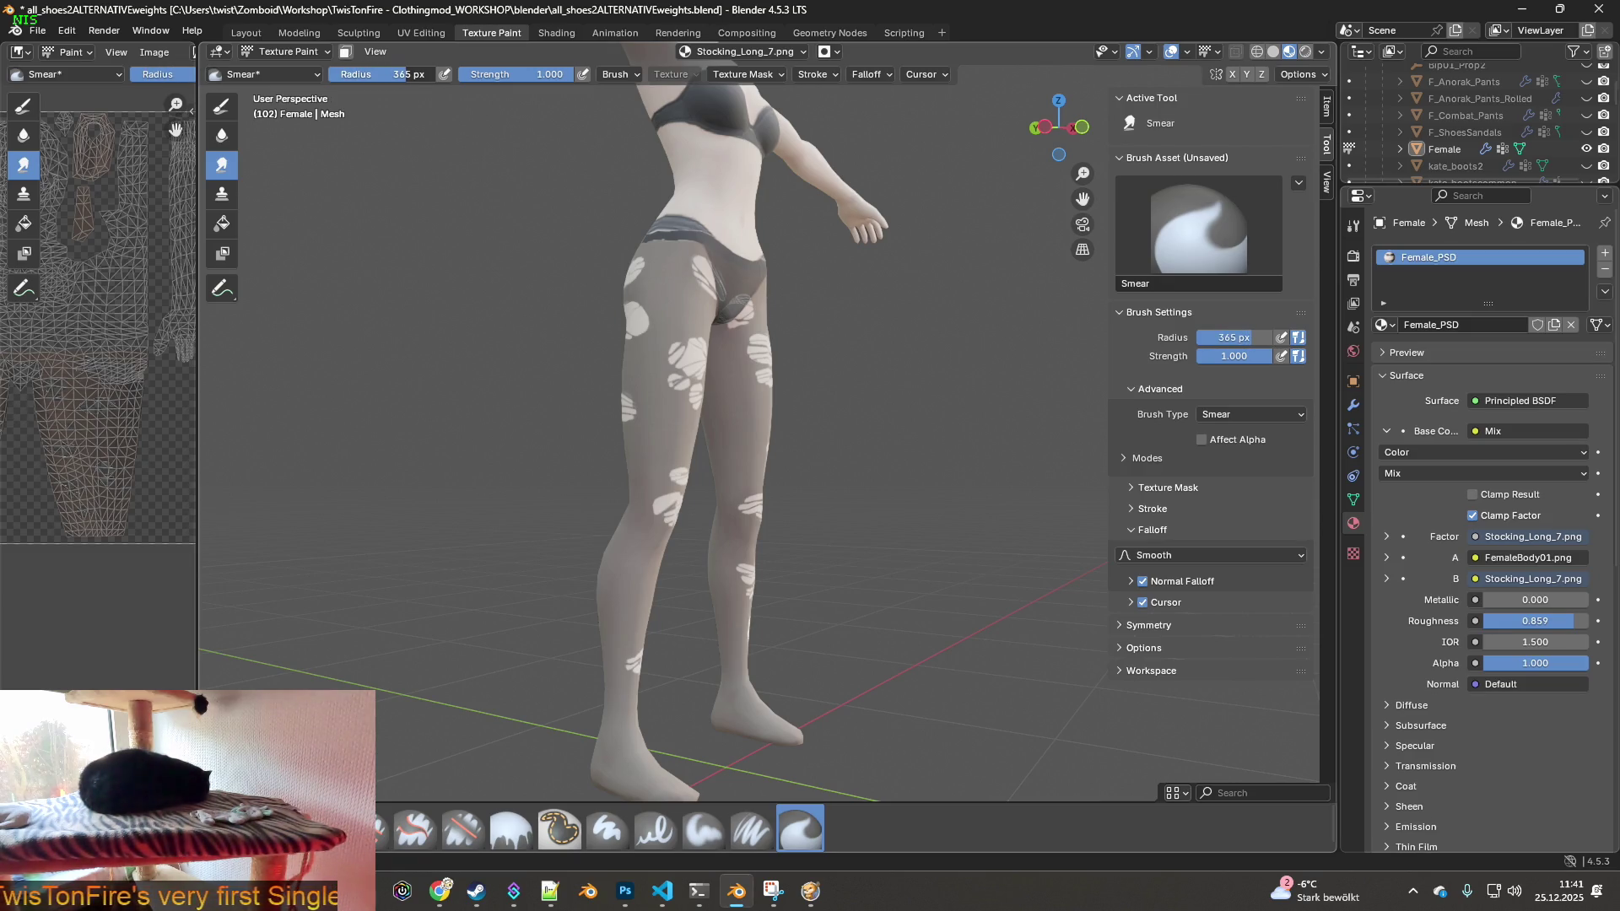
- Save a copy of the stocking texture under an edited file name in the game's clothes textures folder
{"action": "left_click", "coordinate": [67, 31]}
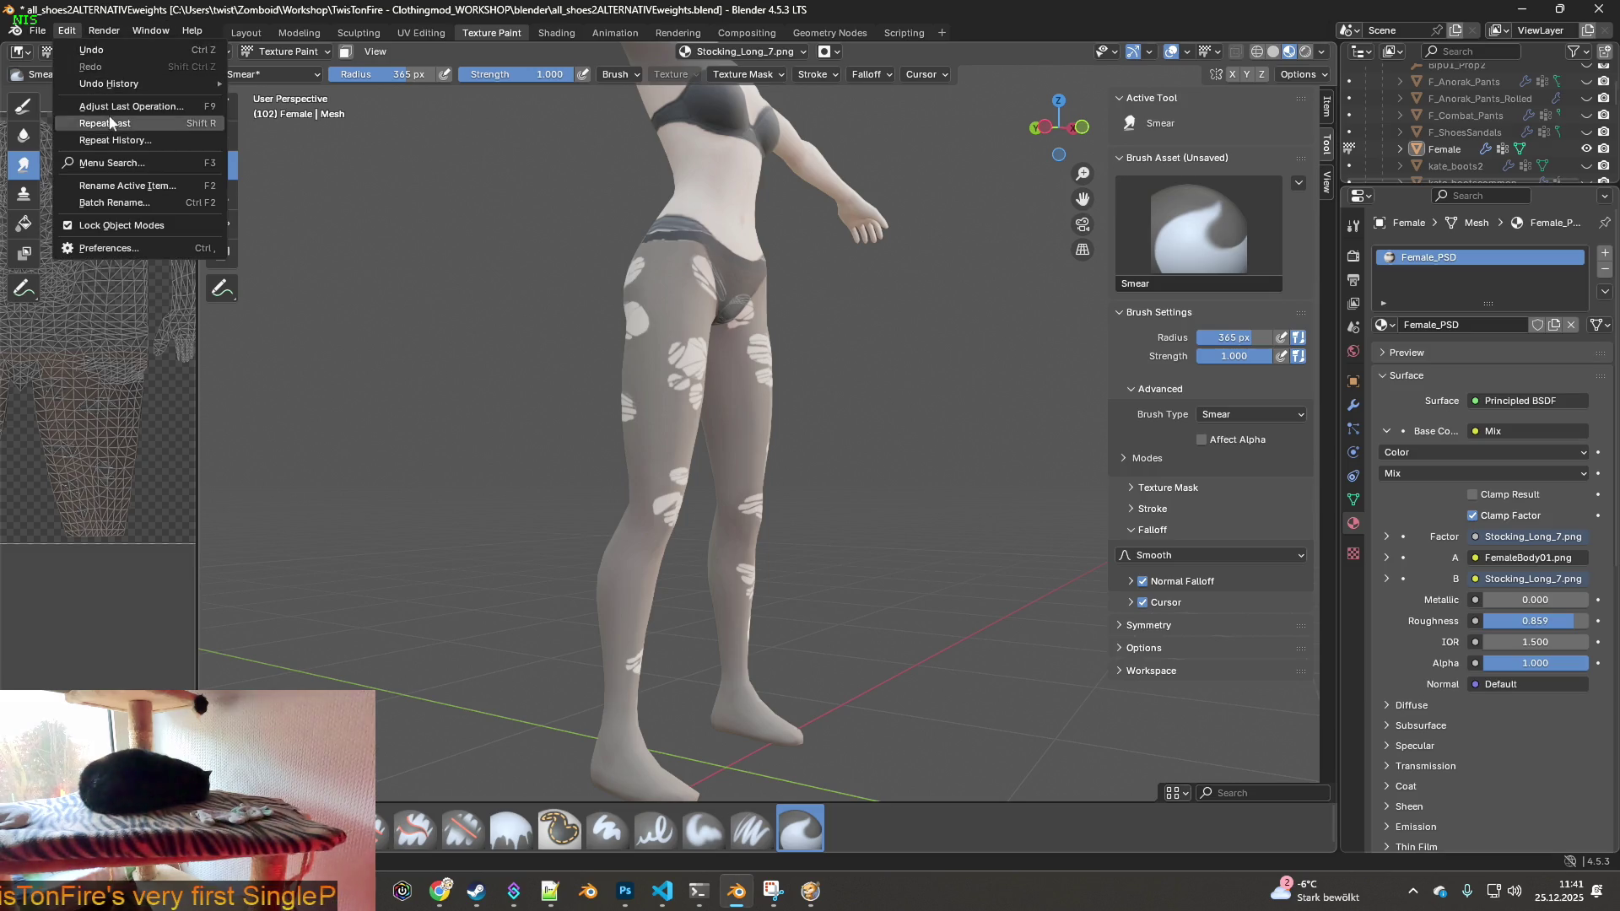
{"action": "left_click", "coordinate": [154, 52]}
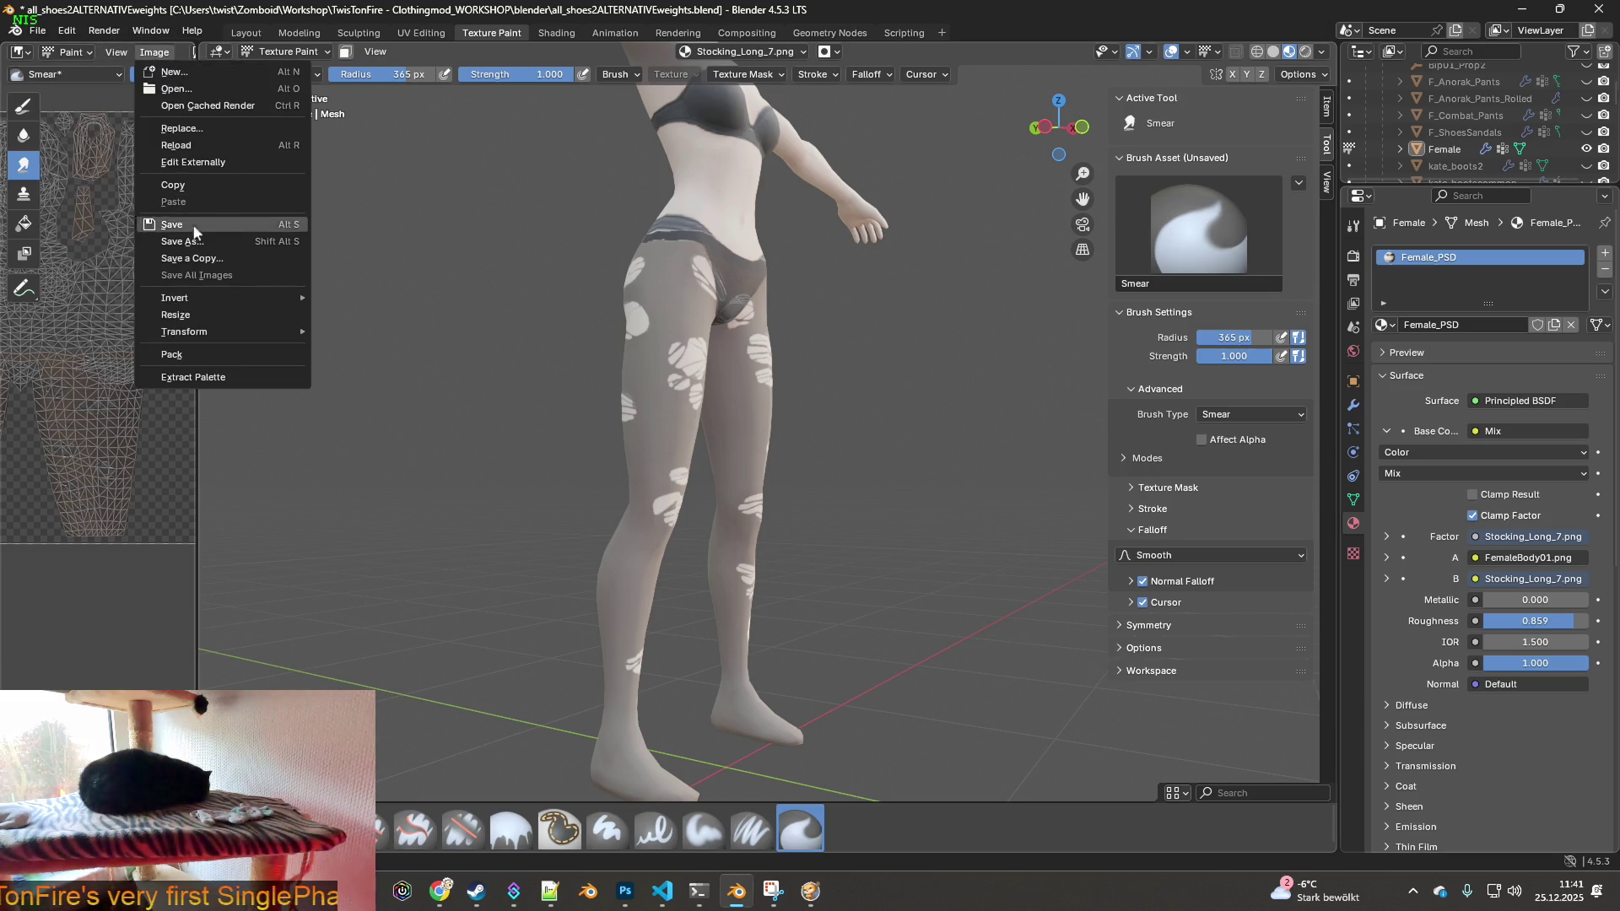
{"action": "left_click", "coordinate": [201, 262]}
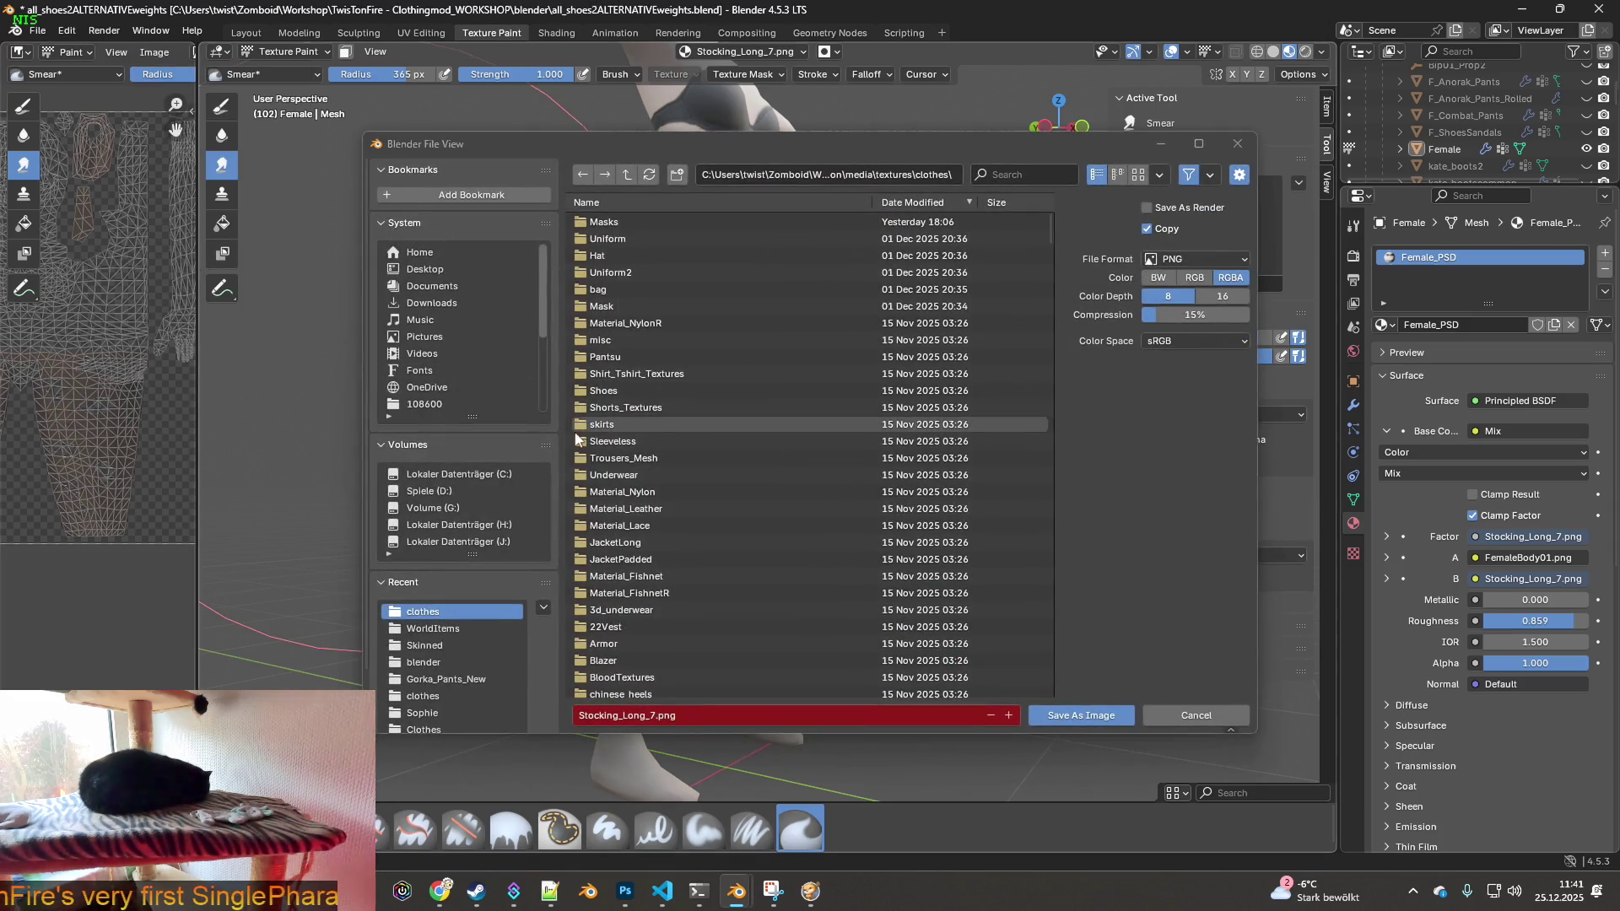
{"action": "left_click", "coordinate": [656, 716]}
{"action": "left_click", "coordinate": [656, 716]}
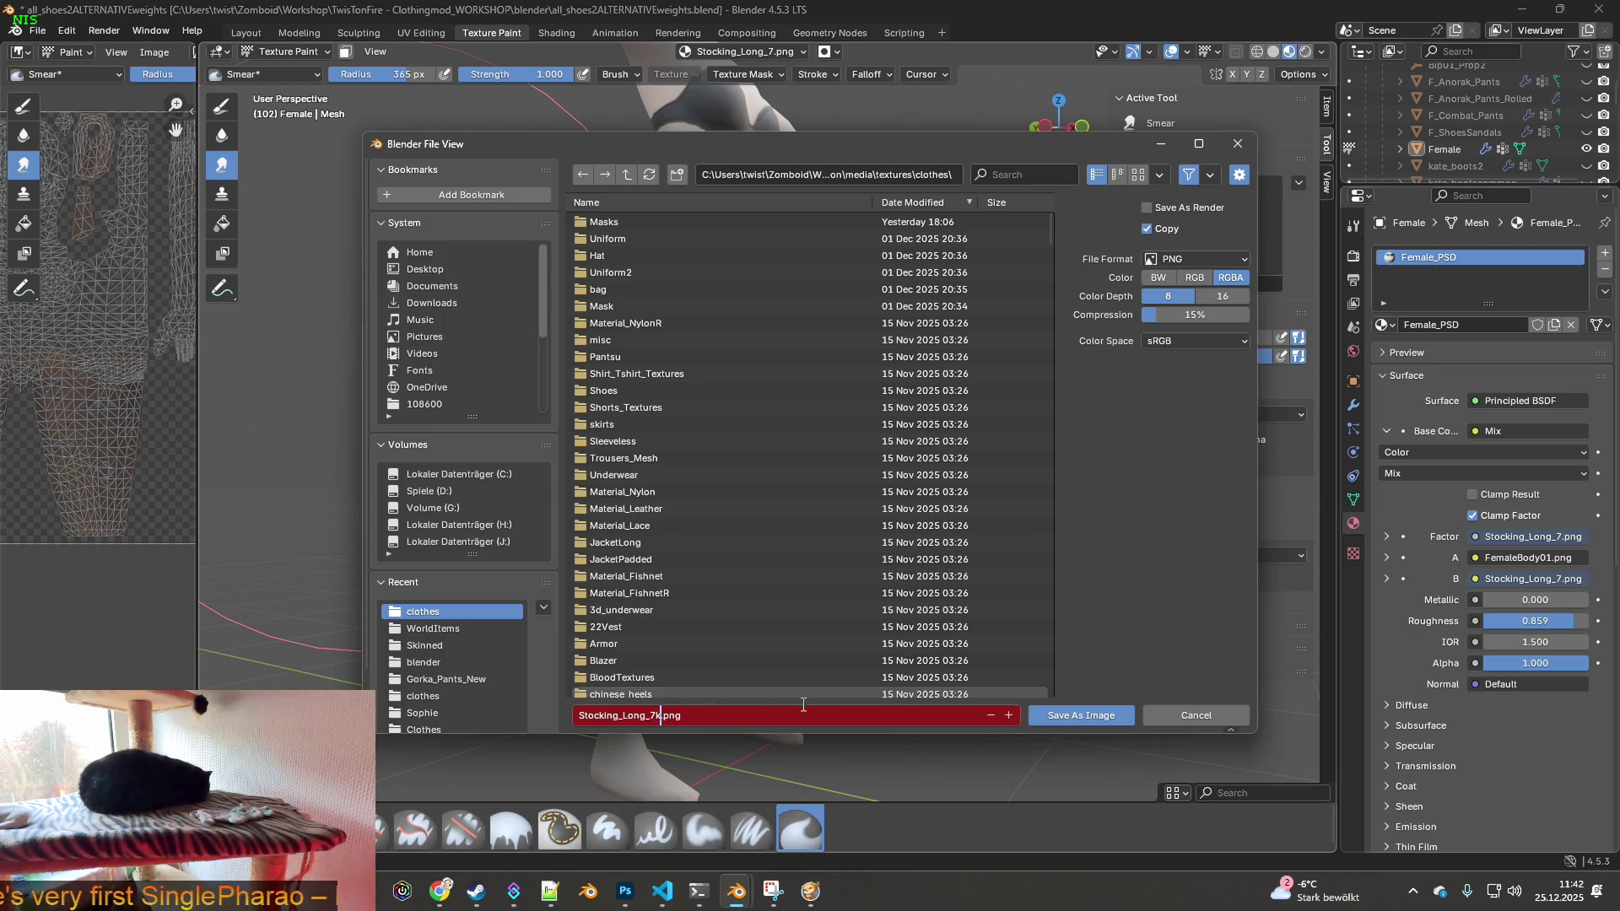
{"action": "left_click", "coordinate": [1085, 713]}
{"action": "left_click", "coordinate": [1082, 711]}
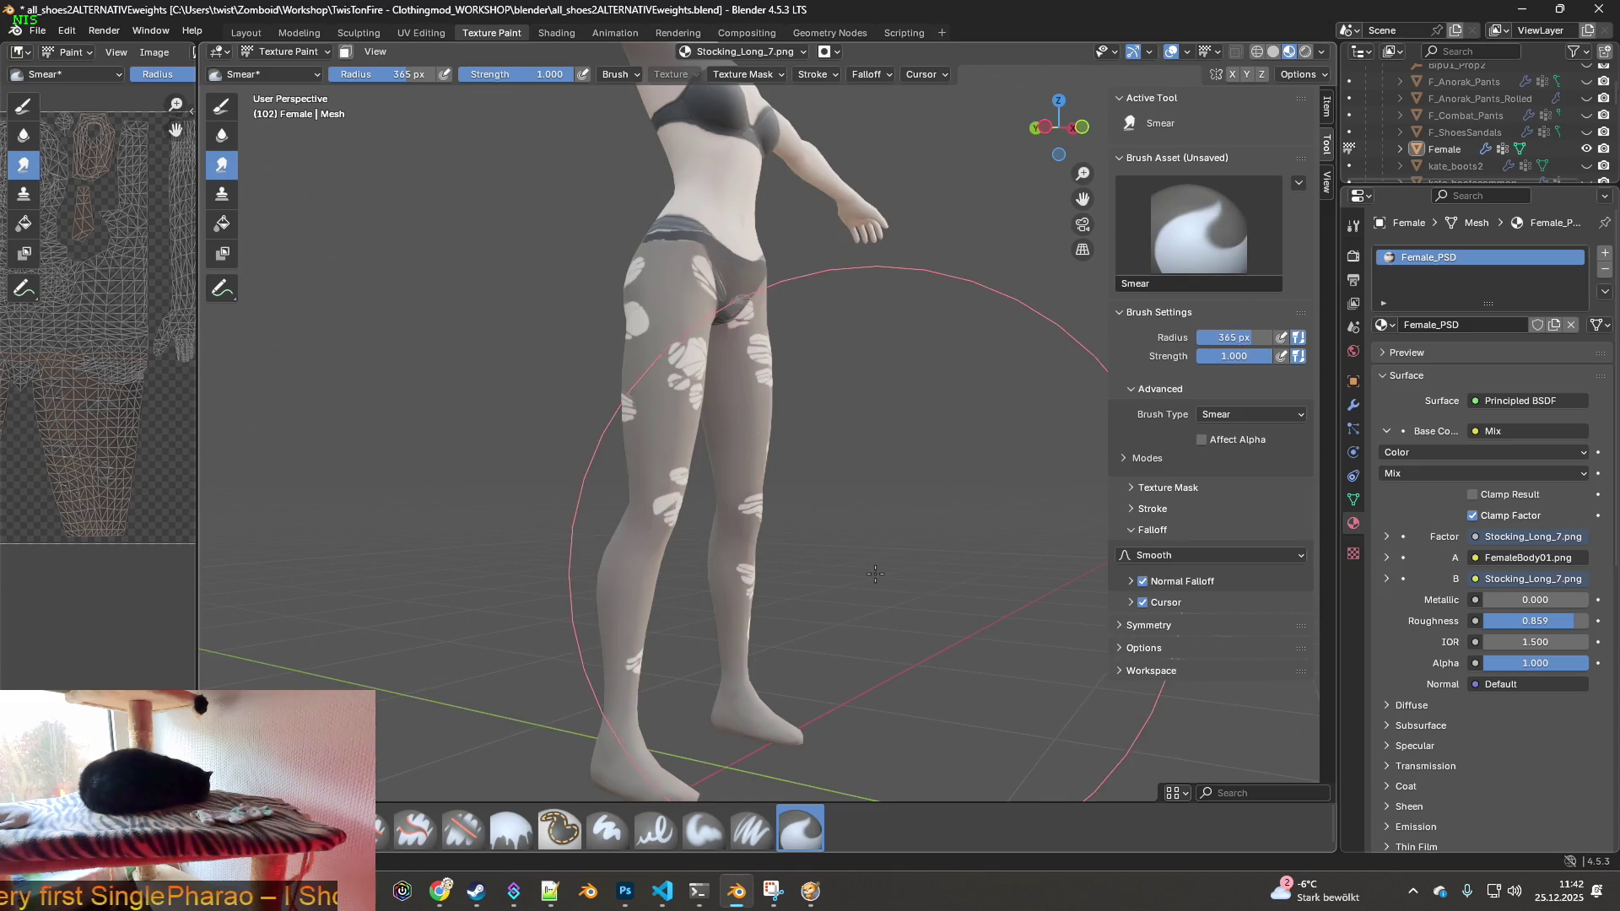
- Reduce the smear brush radius to 172 px and orbit around the pelvis and legs
{"action": "middle_click_drag", "start_coordinate": [886, 506], "coordinate": [557, 135]}
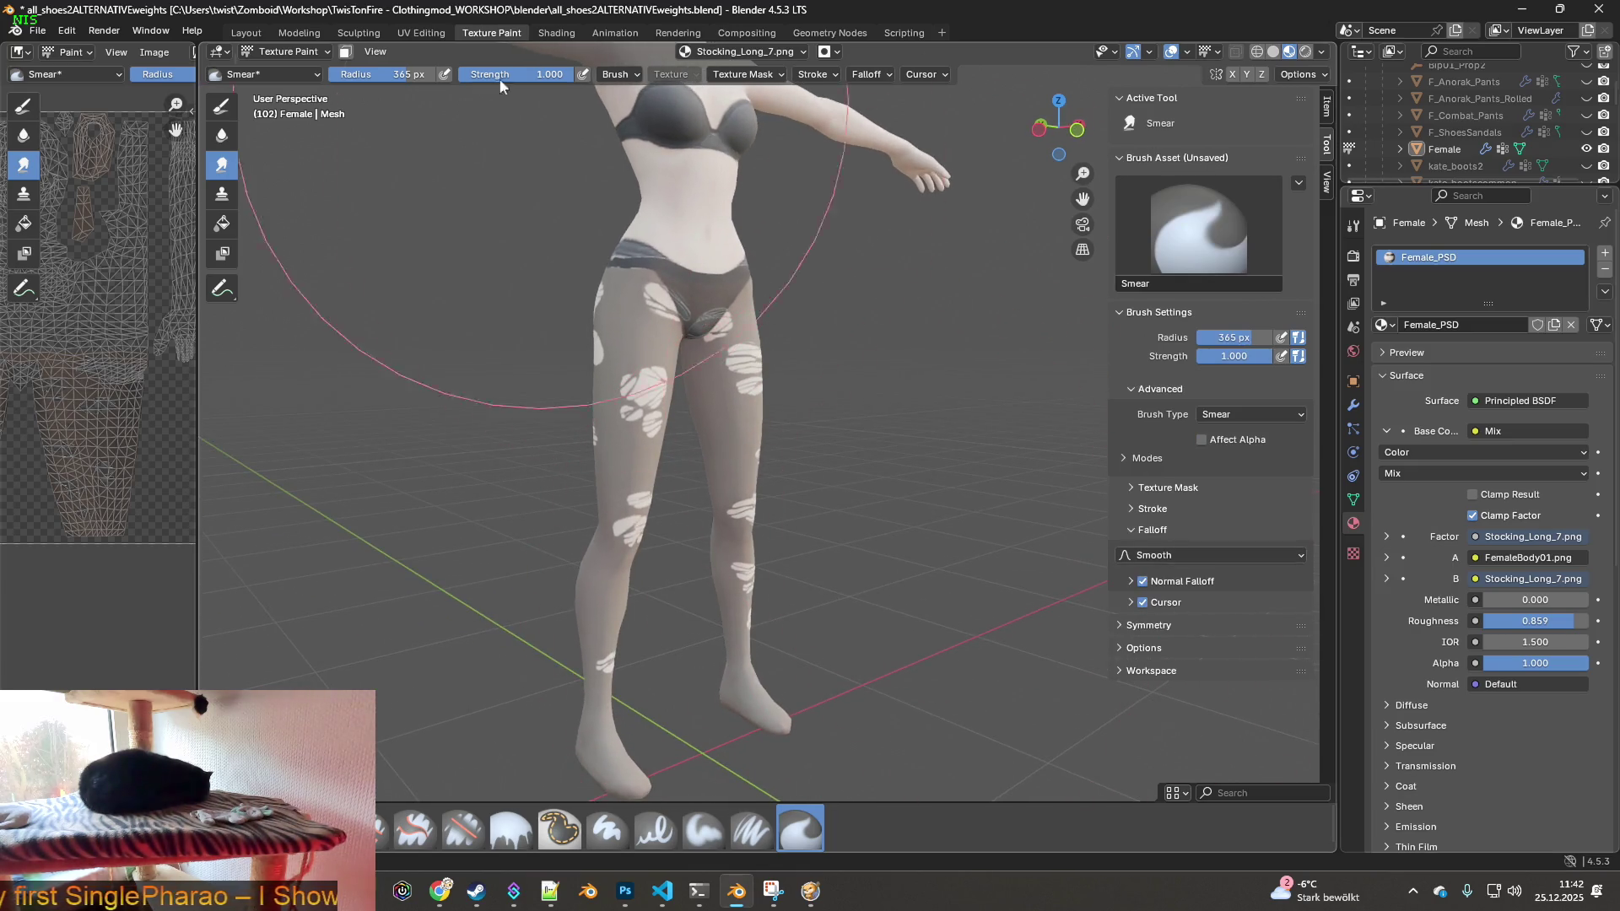
{"action": "left_click_drag", "start_coordinate": [398, 76], "coordinate": [355, 75]}
{"action": "middle_click_drag", "start_coordinate": [770, 398], "coordinate": [778, 464]}
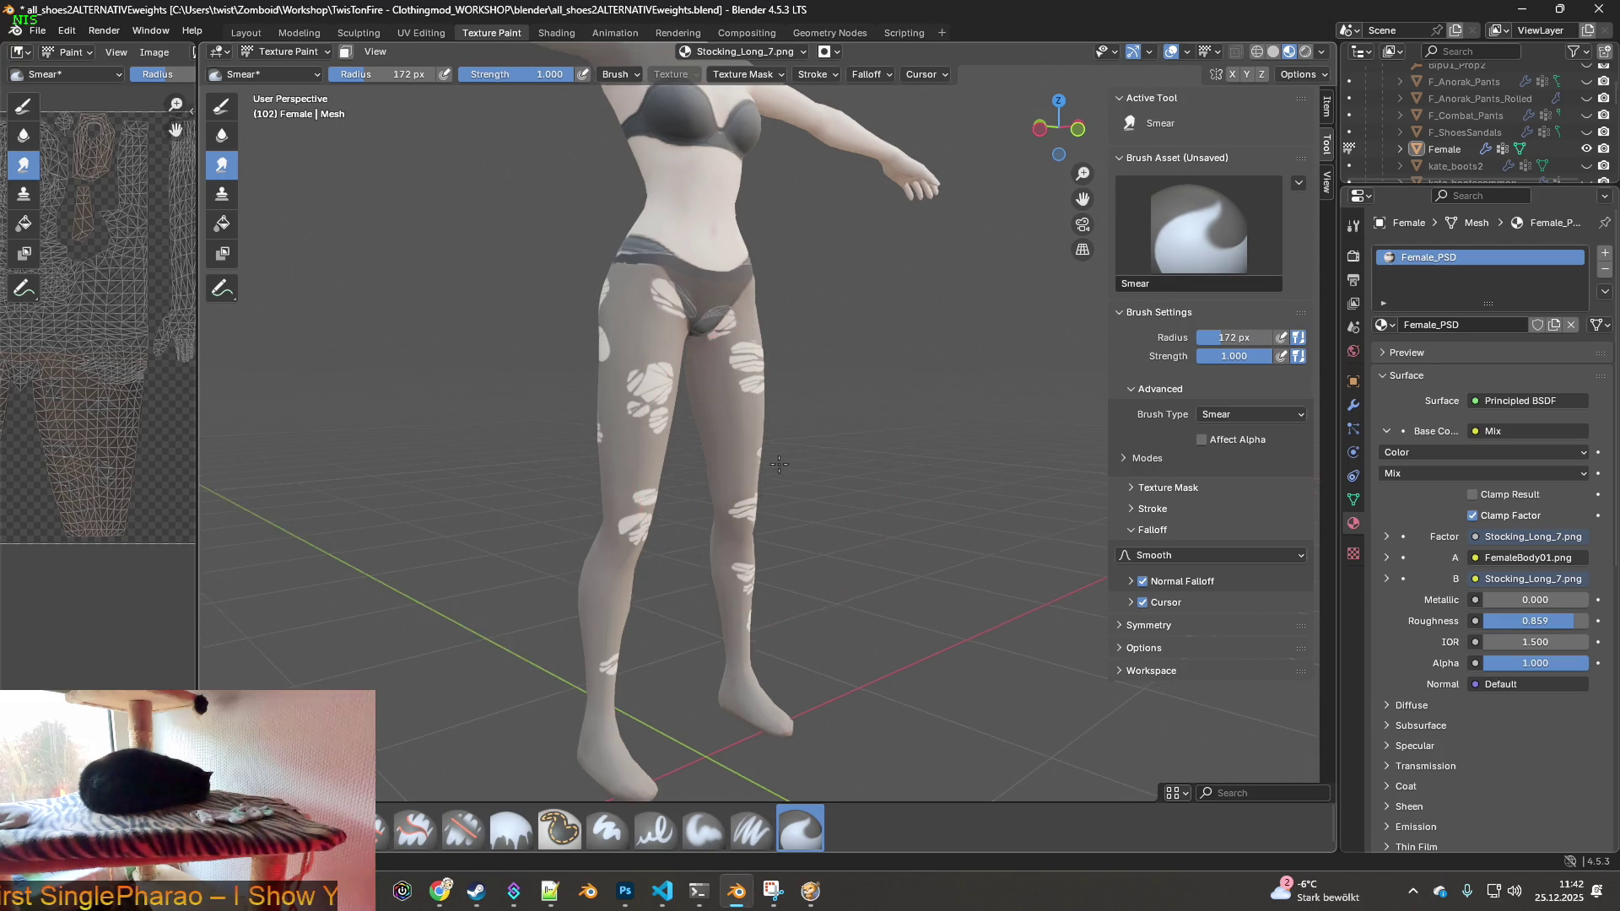
{"action": "scroll", "coordinate": [778, 463], "scroll_direction": "up", "scroll_amount": 2}
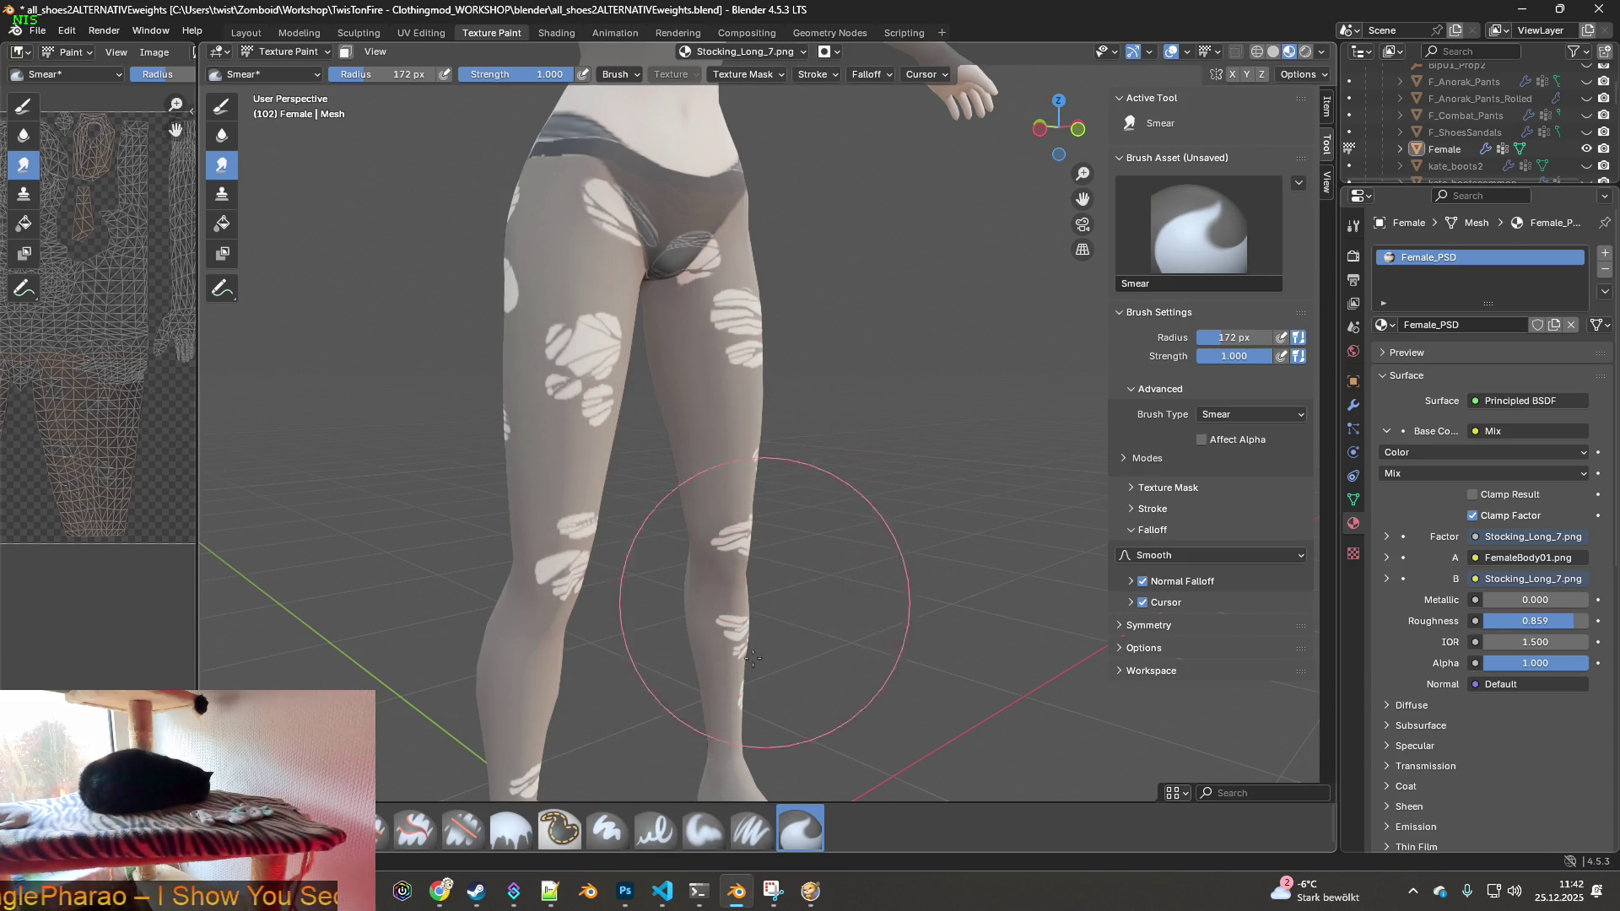
{"action": "mouse_move", "coordinate": [751, 624]}
{"action": "middle_mouse_down"}
{"action": "mouse_move", "coordinate": [618, 586]}
{"action": "mouse_move", "coordinate": [706, 484]}
{"action": "mouse_move", "coordinate": [789, 517]}
{"action": "mouse_move", "coordinate": [811, 478]}
{"action": "mouse_move", "coordinate": [743, 490]}
{"action": "mouse_move", "coordinate": [679, 422]}
{"action": "mouse_move", "coordinate": [676, 441]}
{"action": "middle_mouse_up"}
{"action": "mouse_move", "coordinate": [669, 362]}
{"action": "middle_mouse_down"}
{"action": "mouse_move", "coordinate": [656, 415]}
{"action": "mouse_move", "coordinate": [686, 387]}
{"action": "mouse_move", "coordinate": [855, 432]}
{"action": "mouse_move", "coordinate": [922, 279]}
{"action": "mouse_move", "coordinate": [951, 408]}
{"action": "mouse_move", "coordinate": [518, 254]}
{"action": "middle_mouse_up"}
{"action": "middle_click_drag", "start_coordinate": [676, 327], "coordinate": [768, 497]}
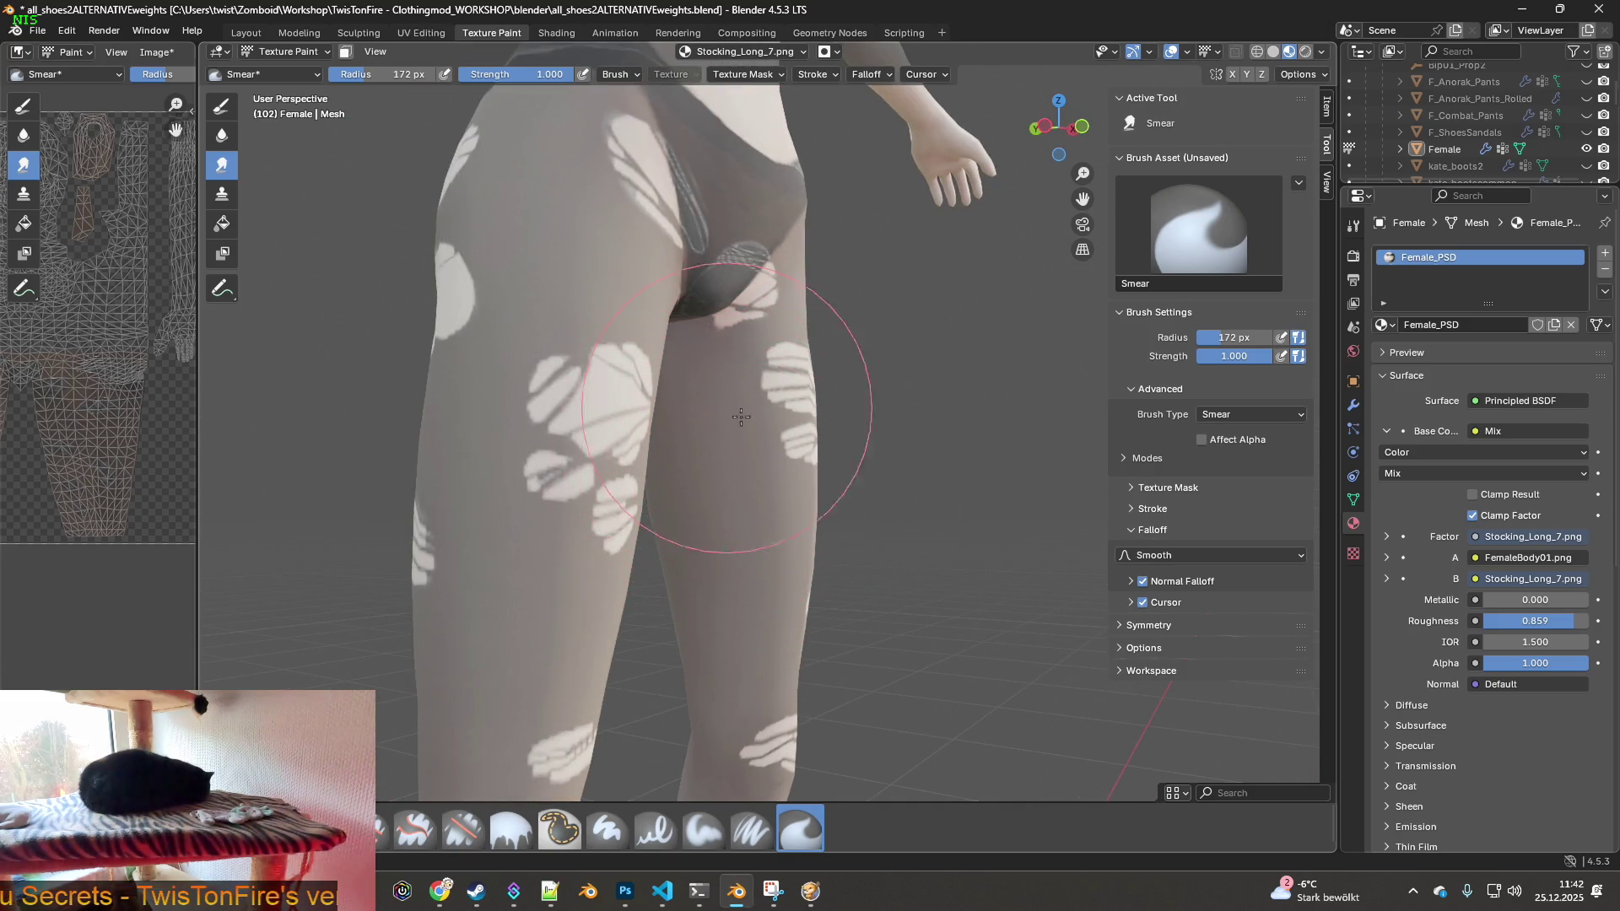
{"action": "mouse_move", "coordinate": [687, 408]}
{"action": "middle_mouse_down"}
{"action": "mouse_move", "coordinate": [582, 422]}
{"action": "mouse_move", "coordinate": [770, 478]}
{"action": "middle_mouse_up"}
- Undo the last smear stroke with Edit > Undo
{"action": "left_click", "coordinate": [71, 52]}
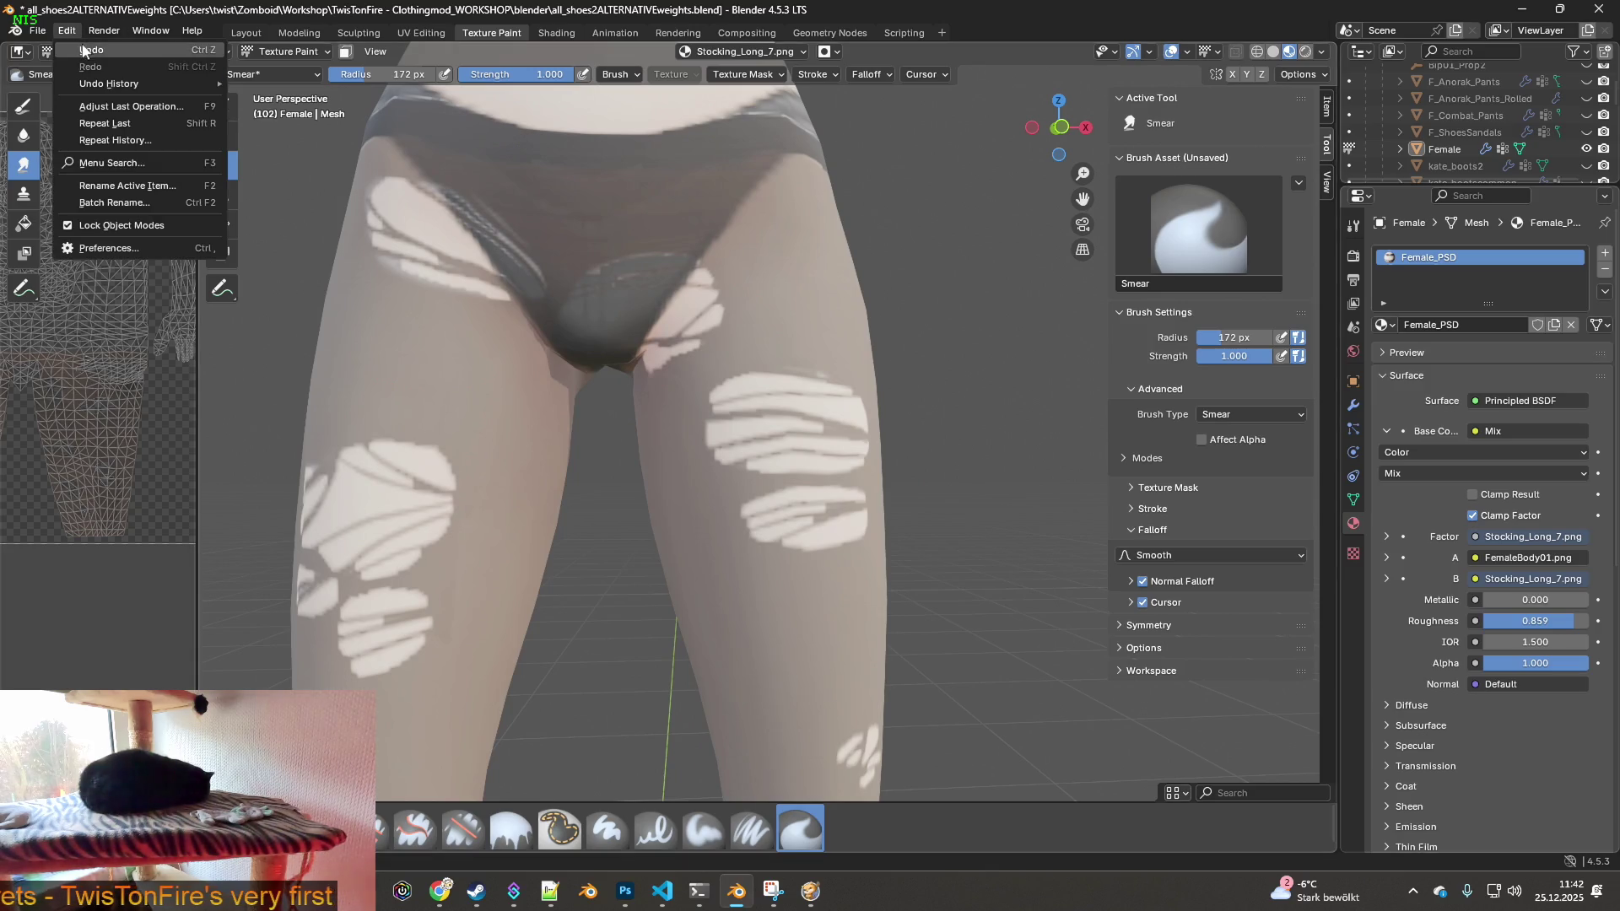
{"action": "left_click", "coordinate": [85, 52]}
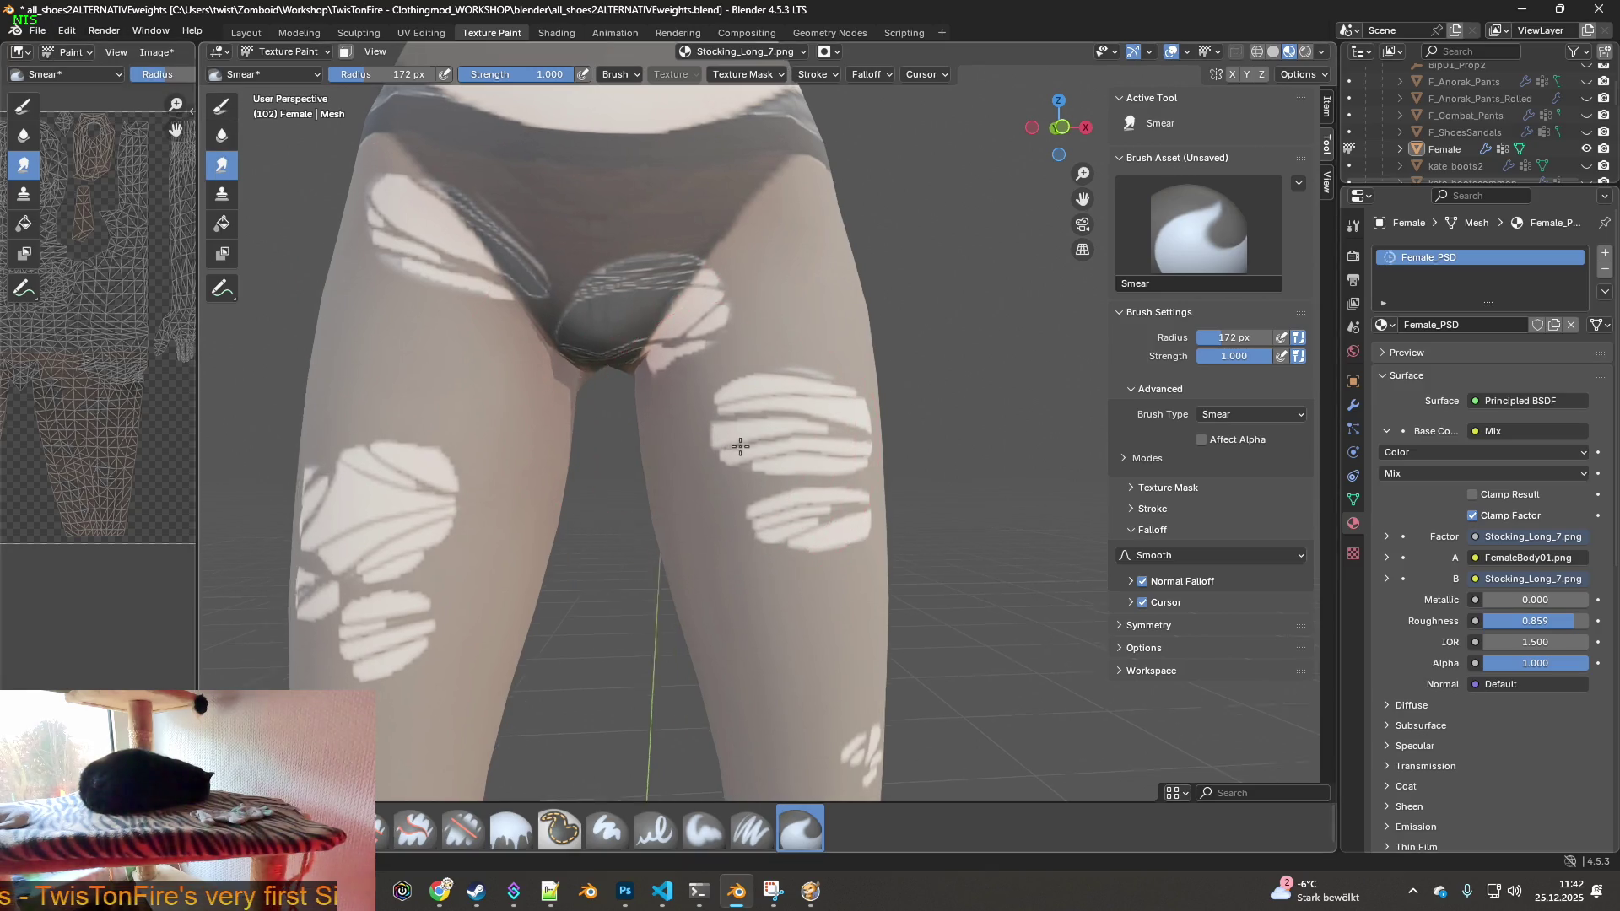
{"action": "middle_click_drag", "start_coordinate": [742, 441], "coordinate": [760, 427]}
- Smear the white rip marks at the crotch and along the upper thigh into the dark fabric
{"action": "mouse_move", "coordinate": [741, 416]}
{"action": "left_mouse_down"}
{"action": "mouse_move", "coordinate": [671, 397]}
{"action": "mouse_move", "coordinate": [667, 380]}
{"action": "mouse_move", "coordinate": [689, 375]}
{"action": "left_mouse_up"}
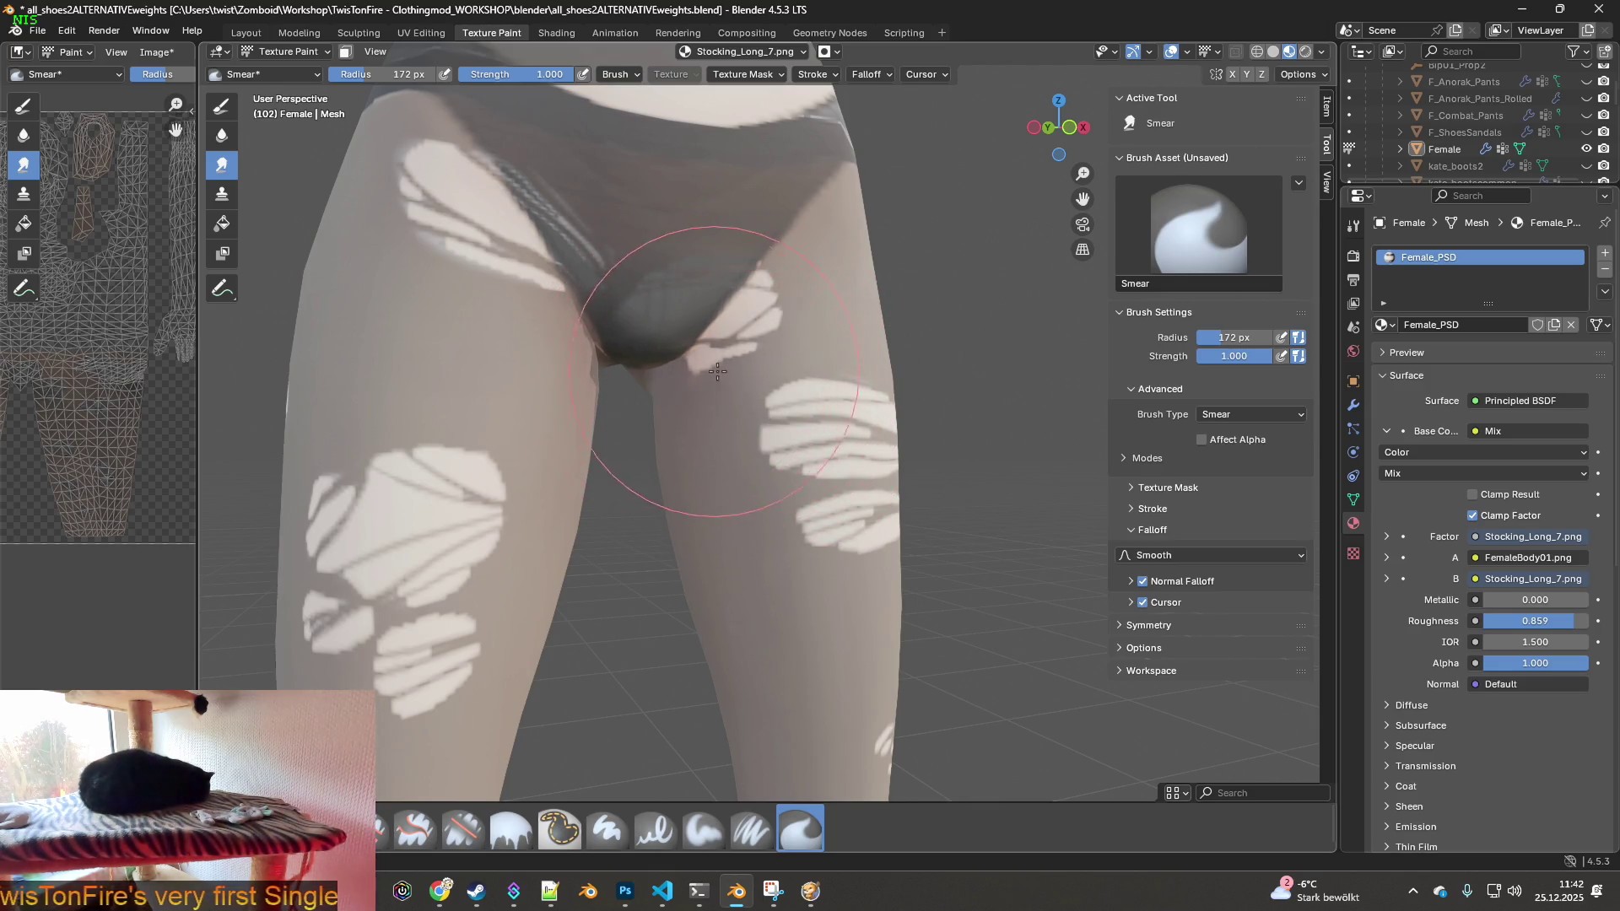
{"action": "mouse_move", "coordinate": [472, 271]}
{"action": "left_mouse_down"}
{"action": "mouse_move", "coordinate": [387, 245]}
{"action": "mouse_move", "coordinate": [376, 281]}
{"action": "mouse_move", "coordinate": [494, 351]}
{"action": "left_mouse_up"}
{"action": "middle_click_drag", "start_coordinate": [459, 325], "coordinate": [535, 455]}
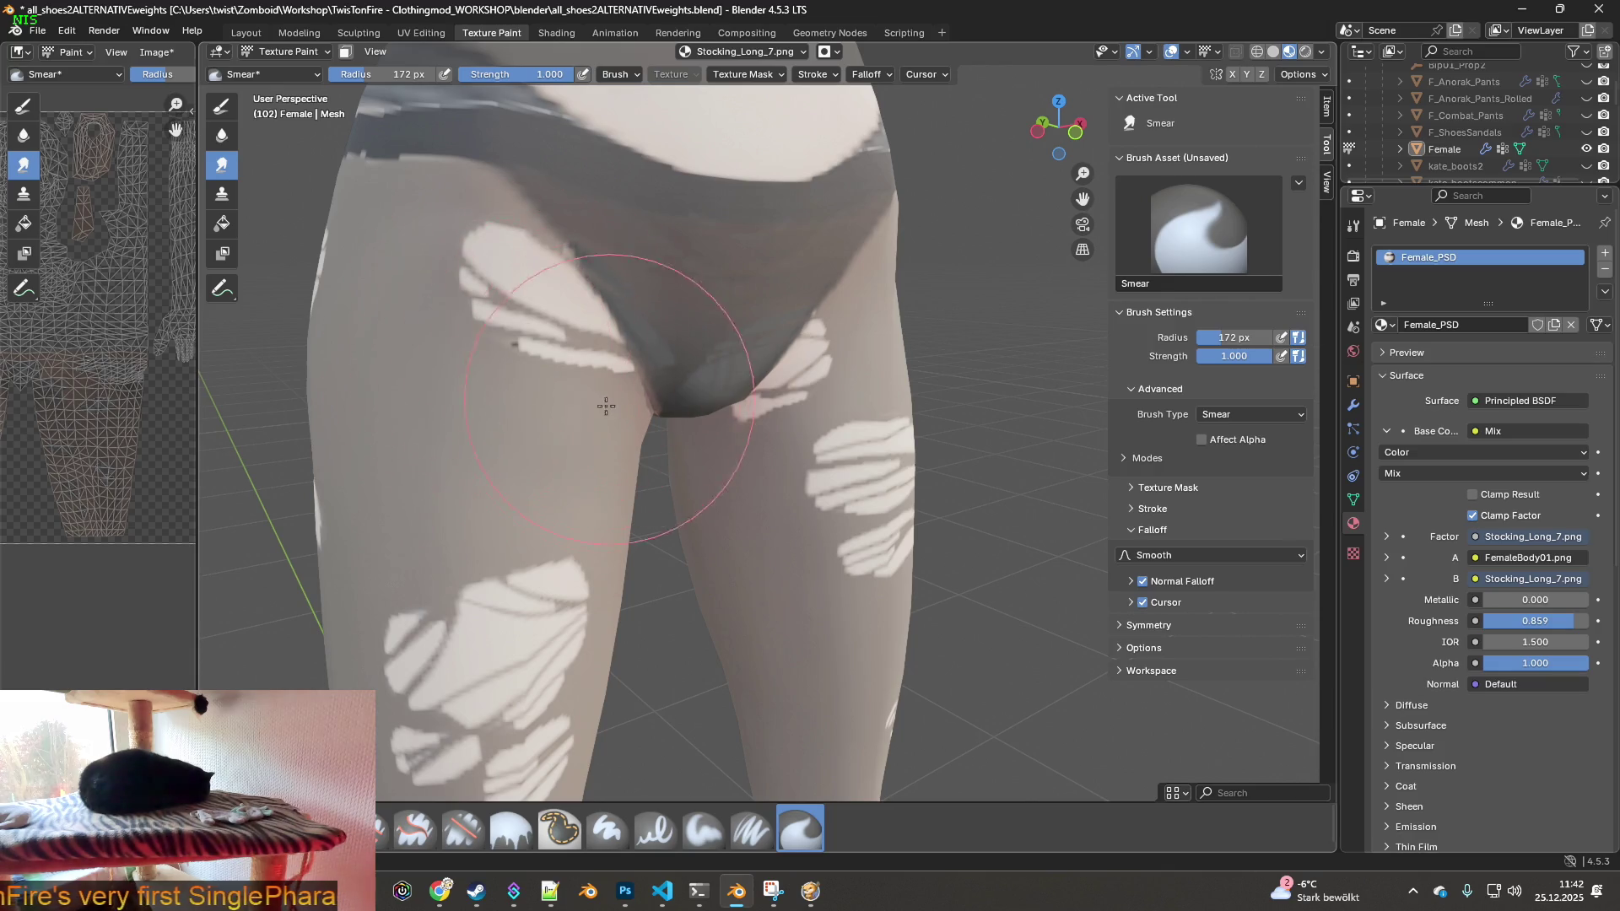
{"action": "middle_click_drag", "start_coordinate": [710, 410], "coordinate": [690, 411]}
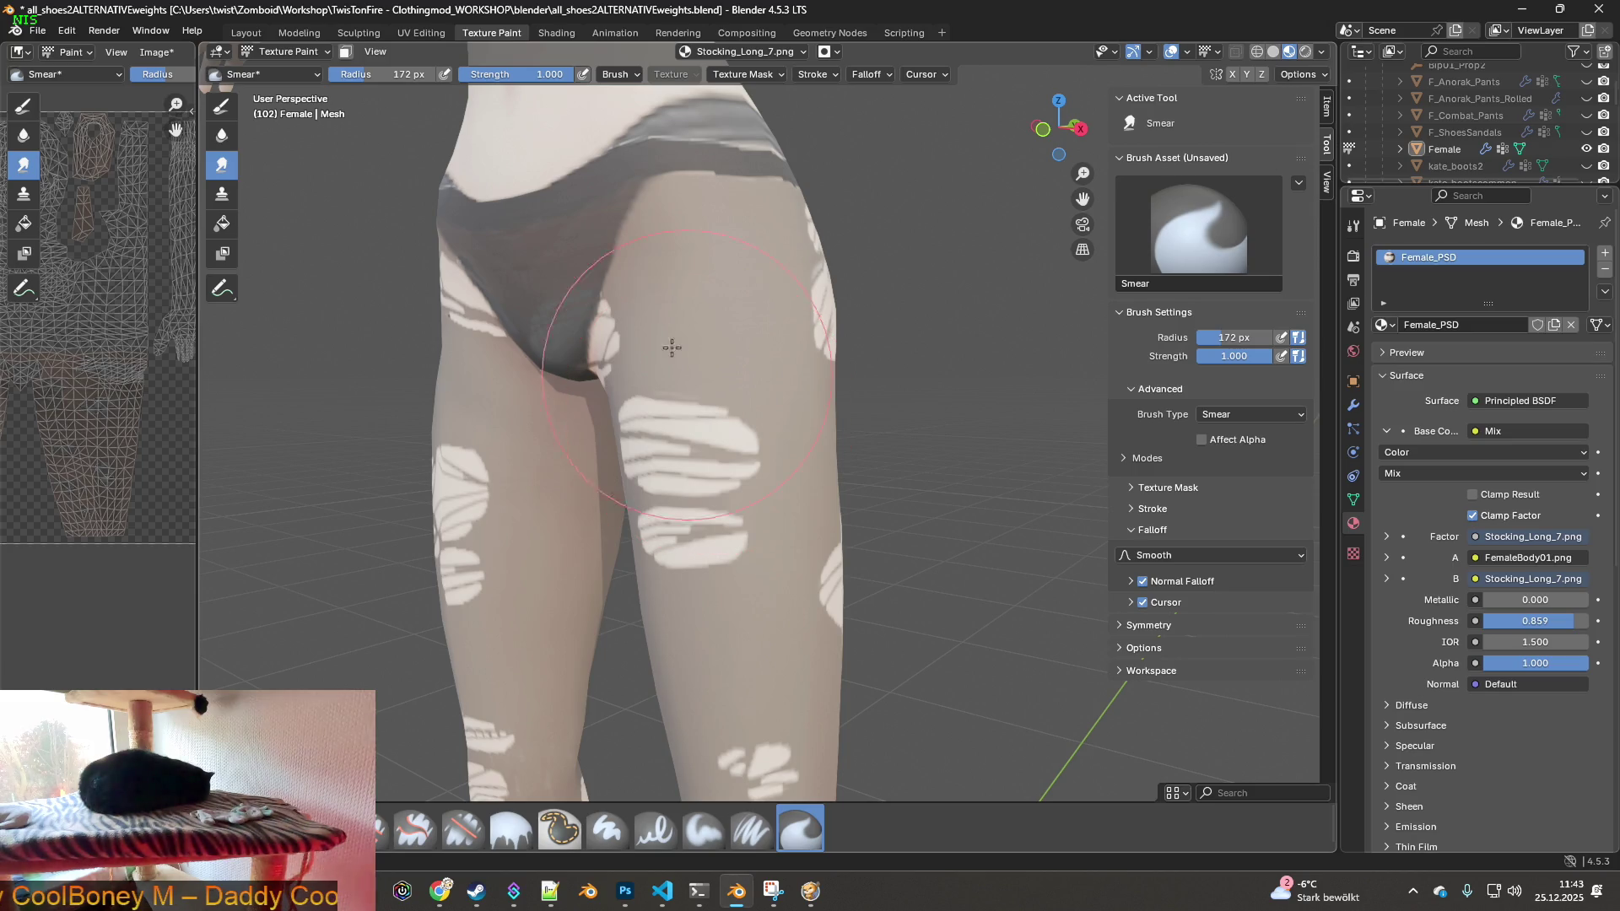
{"action": "middle_click_drag", "start_coordinate": [738, 383], "coordinate": [678, 413]}
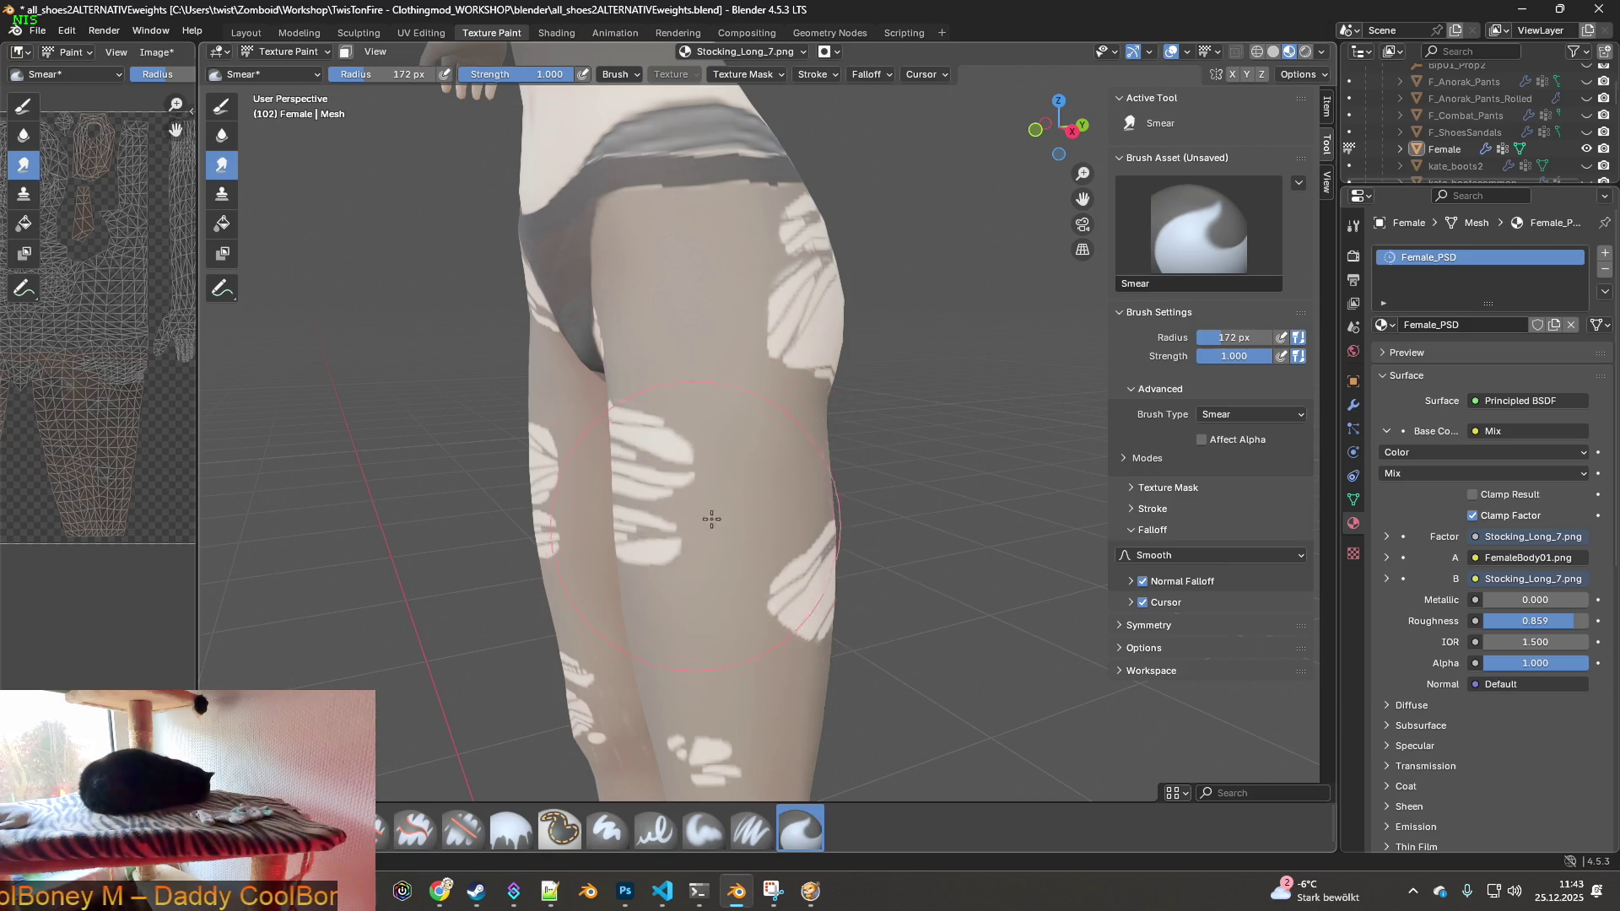
{"action": "scroll", "coordinate": [701, 524], "scroll_direction": "down", "scroll_amount": 4}
{"action": "mouse_move", "coordinate": [633, 542]}
{"action": "middle_mouse_down"}
{"action": "mouse_move", "coordinate": [740, 579]}
{"action": "mouse_move", "coordinate": [670, 670]}
{"action": "mouse_move", "coordinate": [877, 636]}
{"action": "mouse_move", "coordinate": [907, 580]}
{"action": "middle_mouse_up"}
{"action": "scroll", "coordinate": [877, 637], "scroll_direction": "down", "scroll_amount": 3}
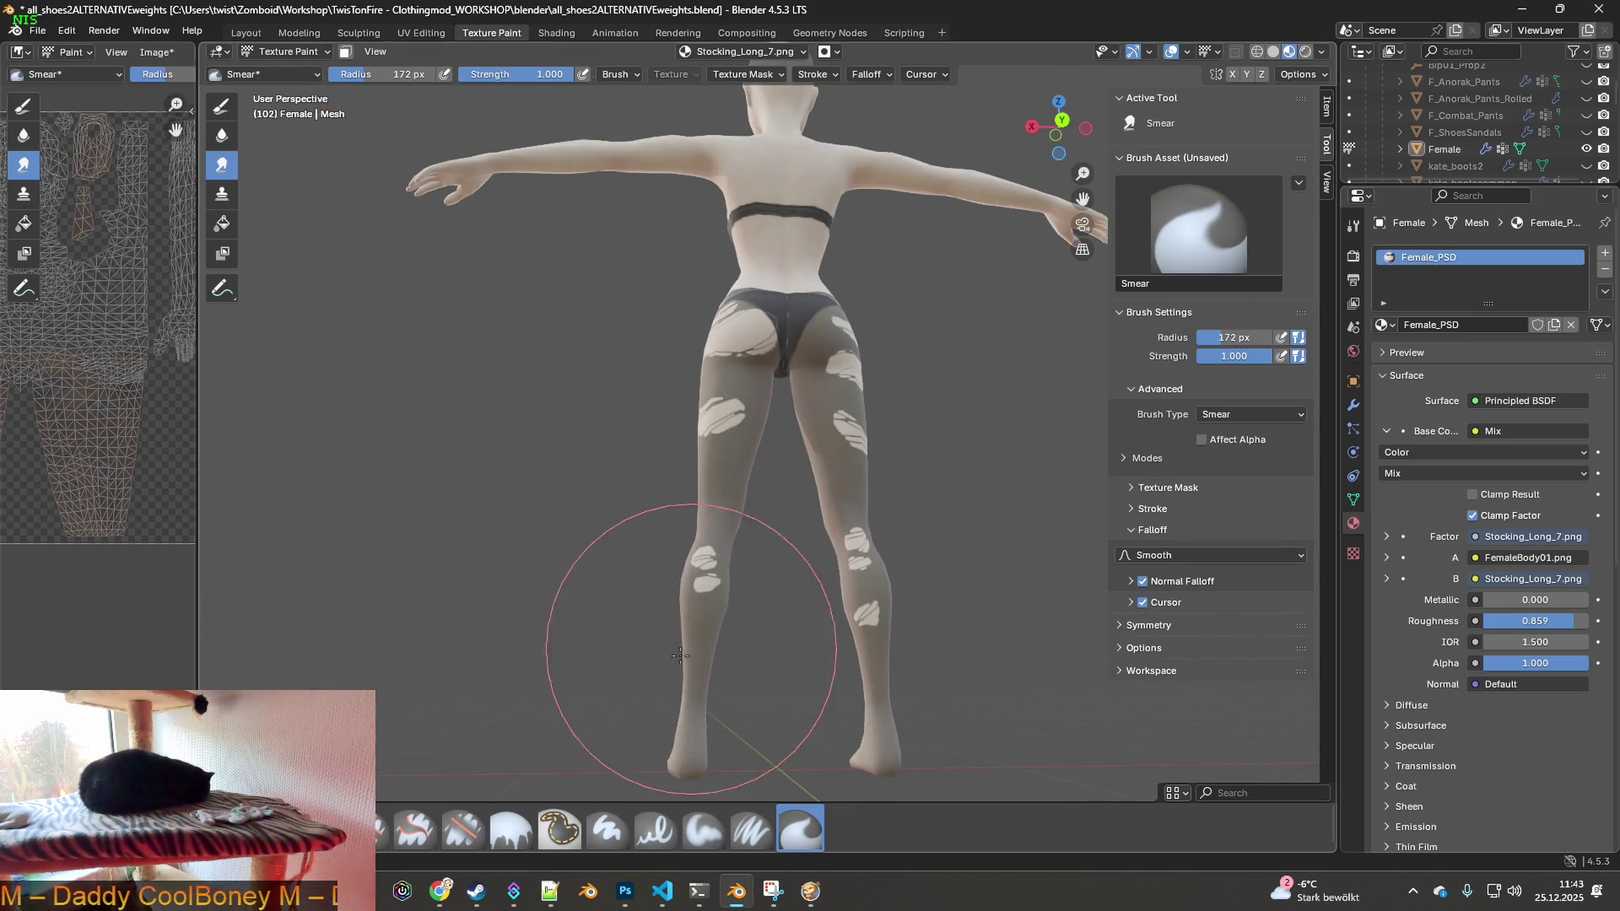
{"action": "middle_click_drag", "start_coordinate": [705, 507], "coordinate": [742, 539]}
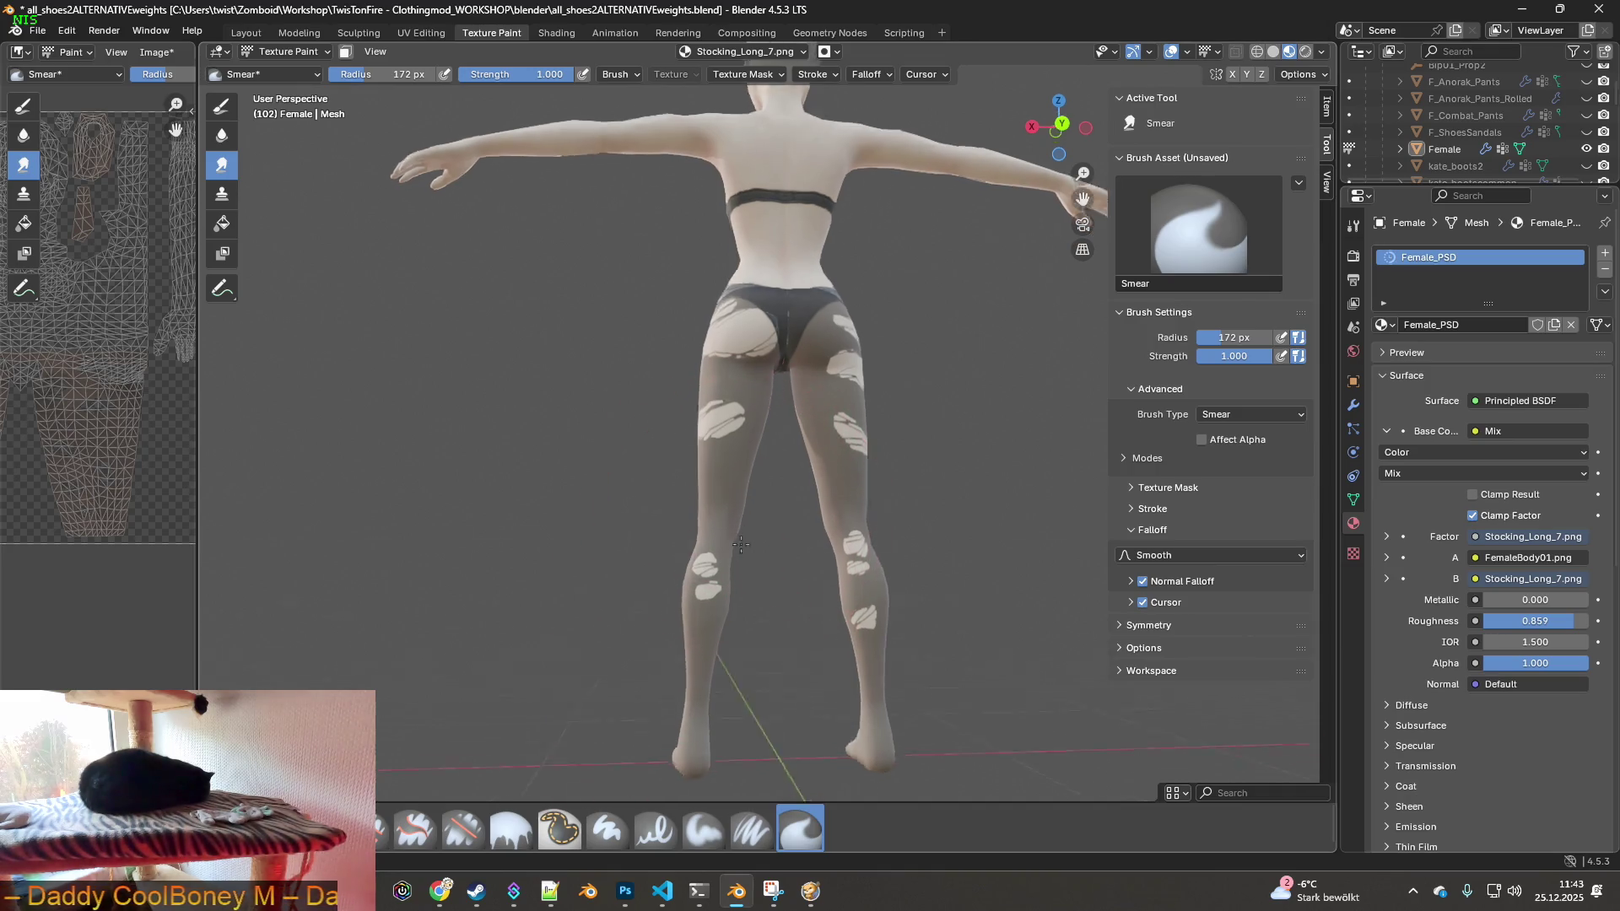
{"action": "scroll", "coordinate": [742, 540], "scroll_direction": "up", "scroll_amount": 4}
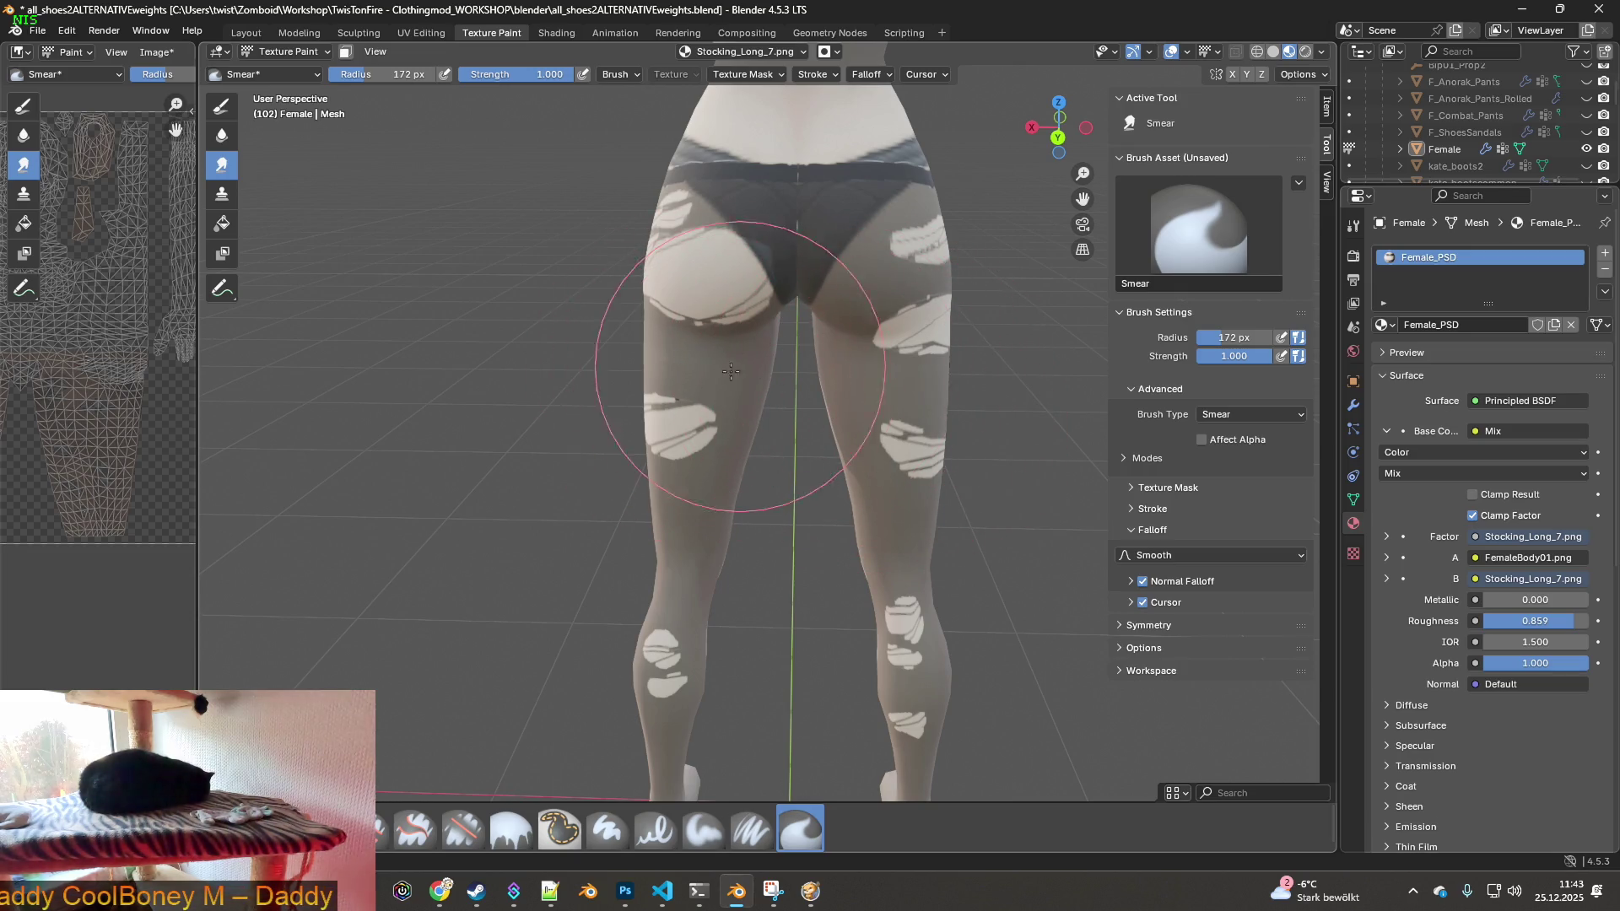
{"action": "middle_click_drag", "start_coordinate": [867, 409], "coordinate": [696, 430]}
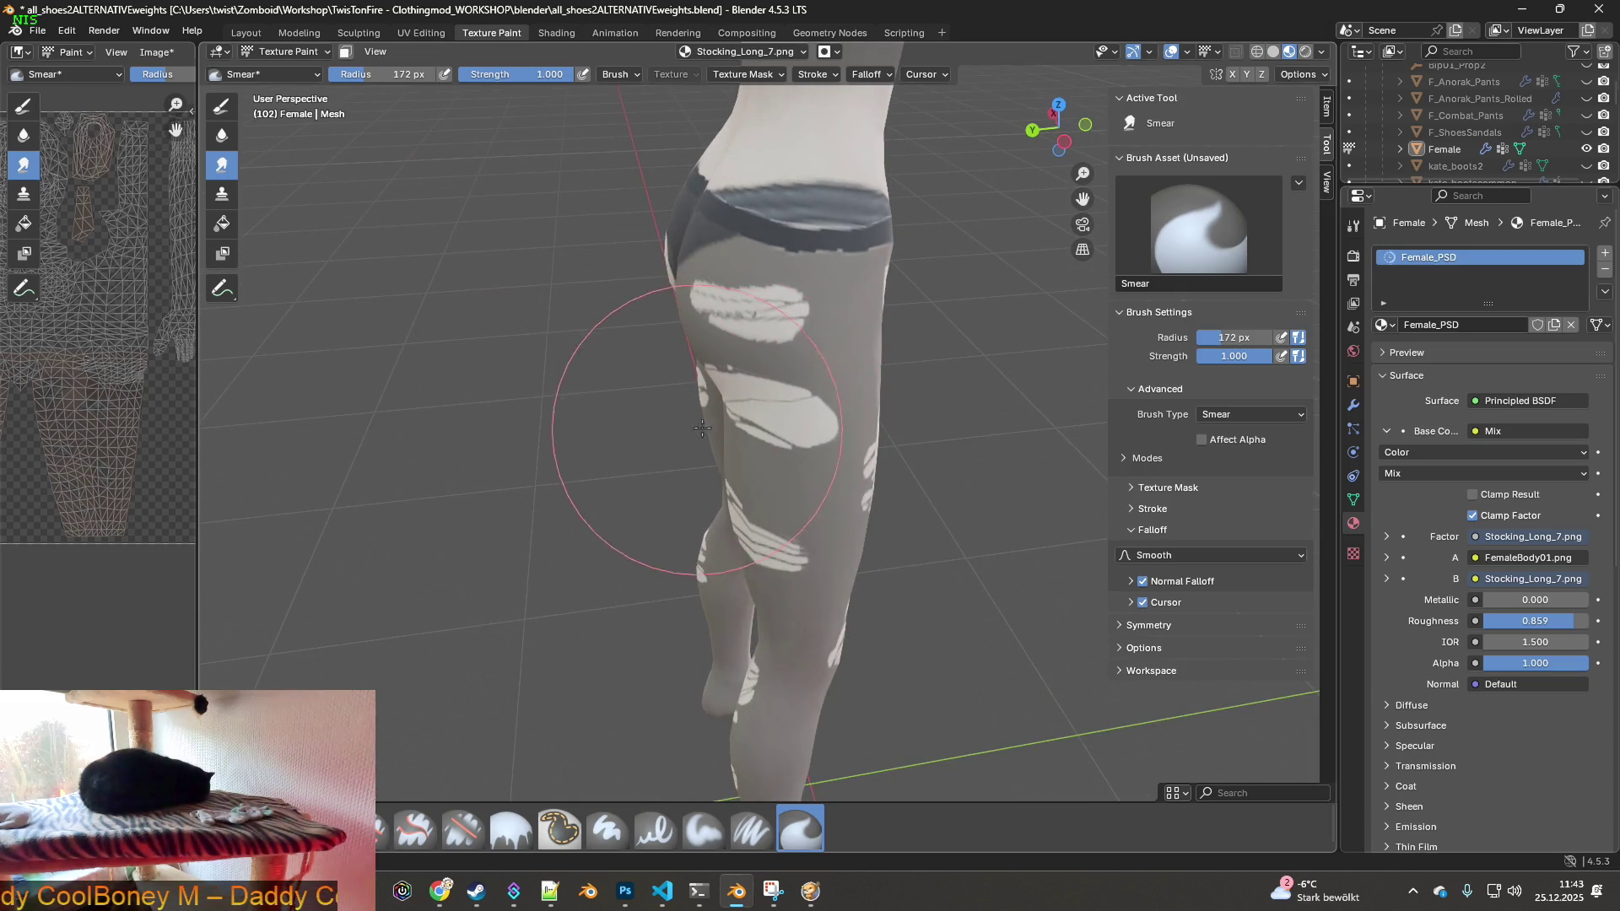
{"action": "middle_click_drag", "start_coordinate": [945, 472], "coordinate": [624, 385]}
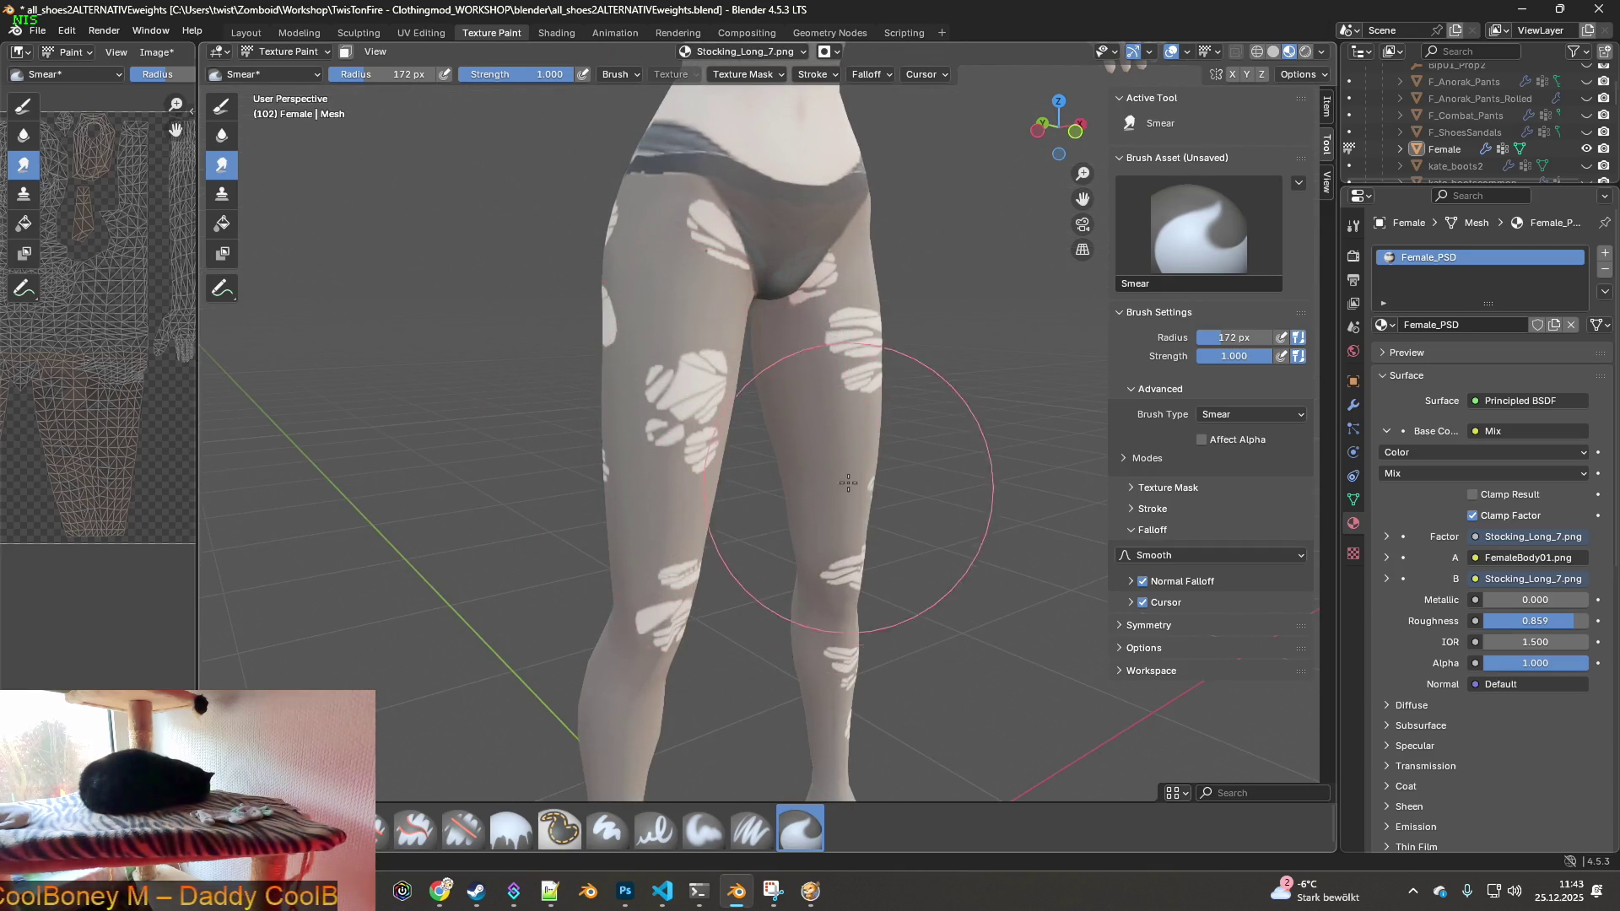
{"action": "mouse_move", "coordinate": [759, 270]}
{"action": "middle_mouse_down"}
{"action": "mouse_move", "coordinate": [775, 406]}
{"action": "mouse_move", "coordinate": [869, 434]}
{"action": "middle_mouse_up"}
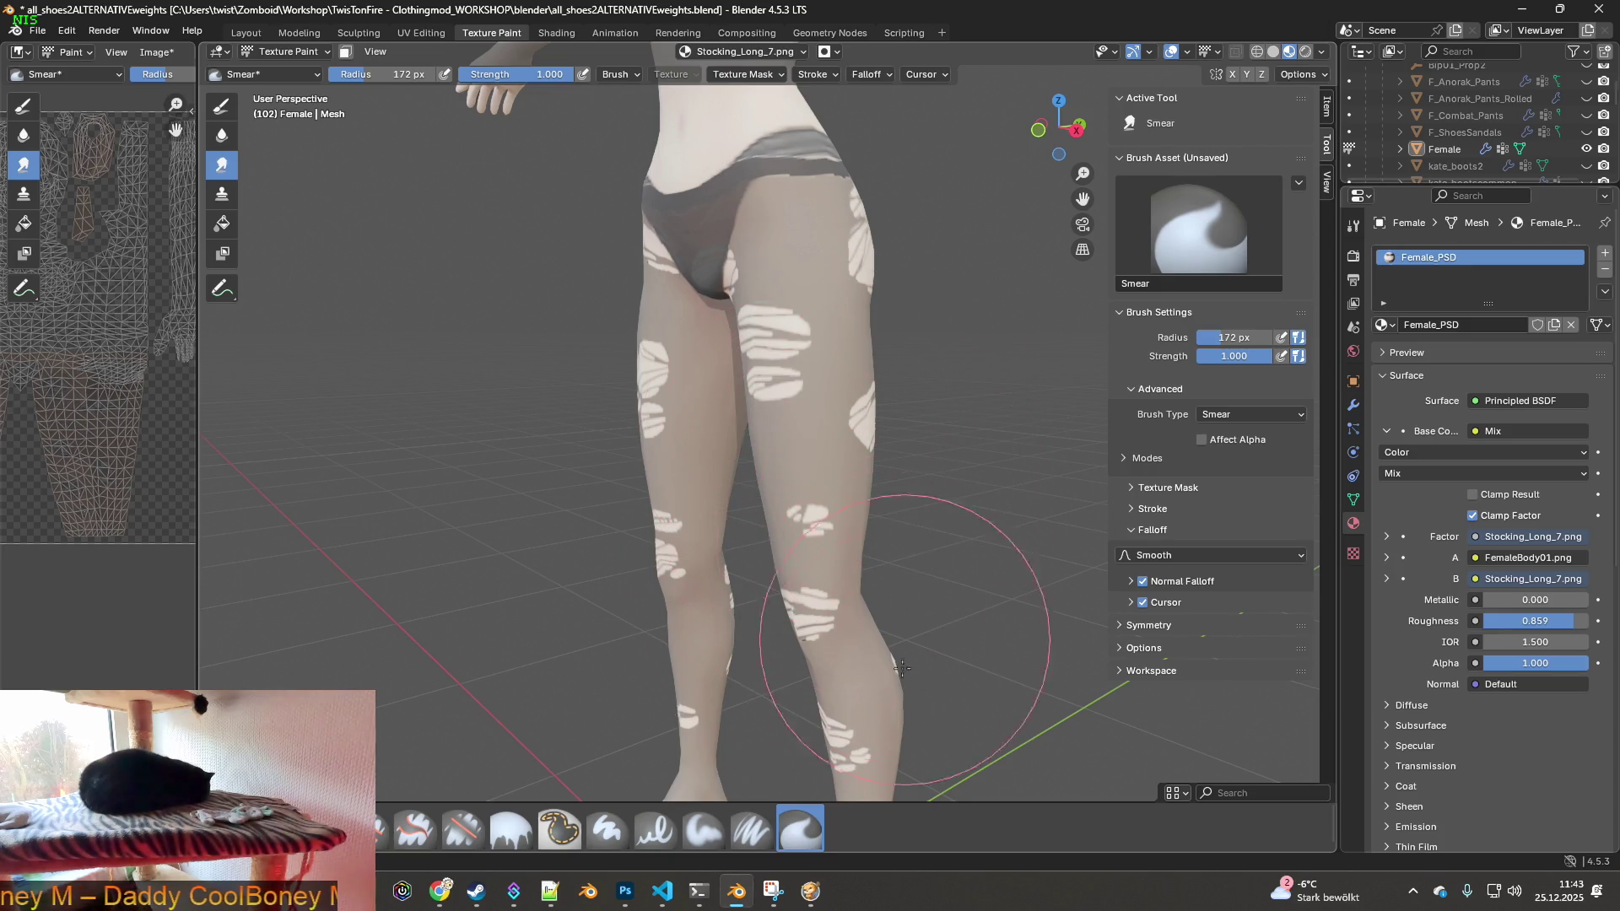
{"action": "mouse_move", "coordinate": [777, 669]}
{"action": "middle_mouse_down"}
{"action": "mouse_move", "coordinate": [861, 563]}
{"action": "mouse_move", "coordinate": [743, 700]}
{"action": "middle_mouse_up"}
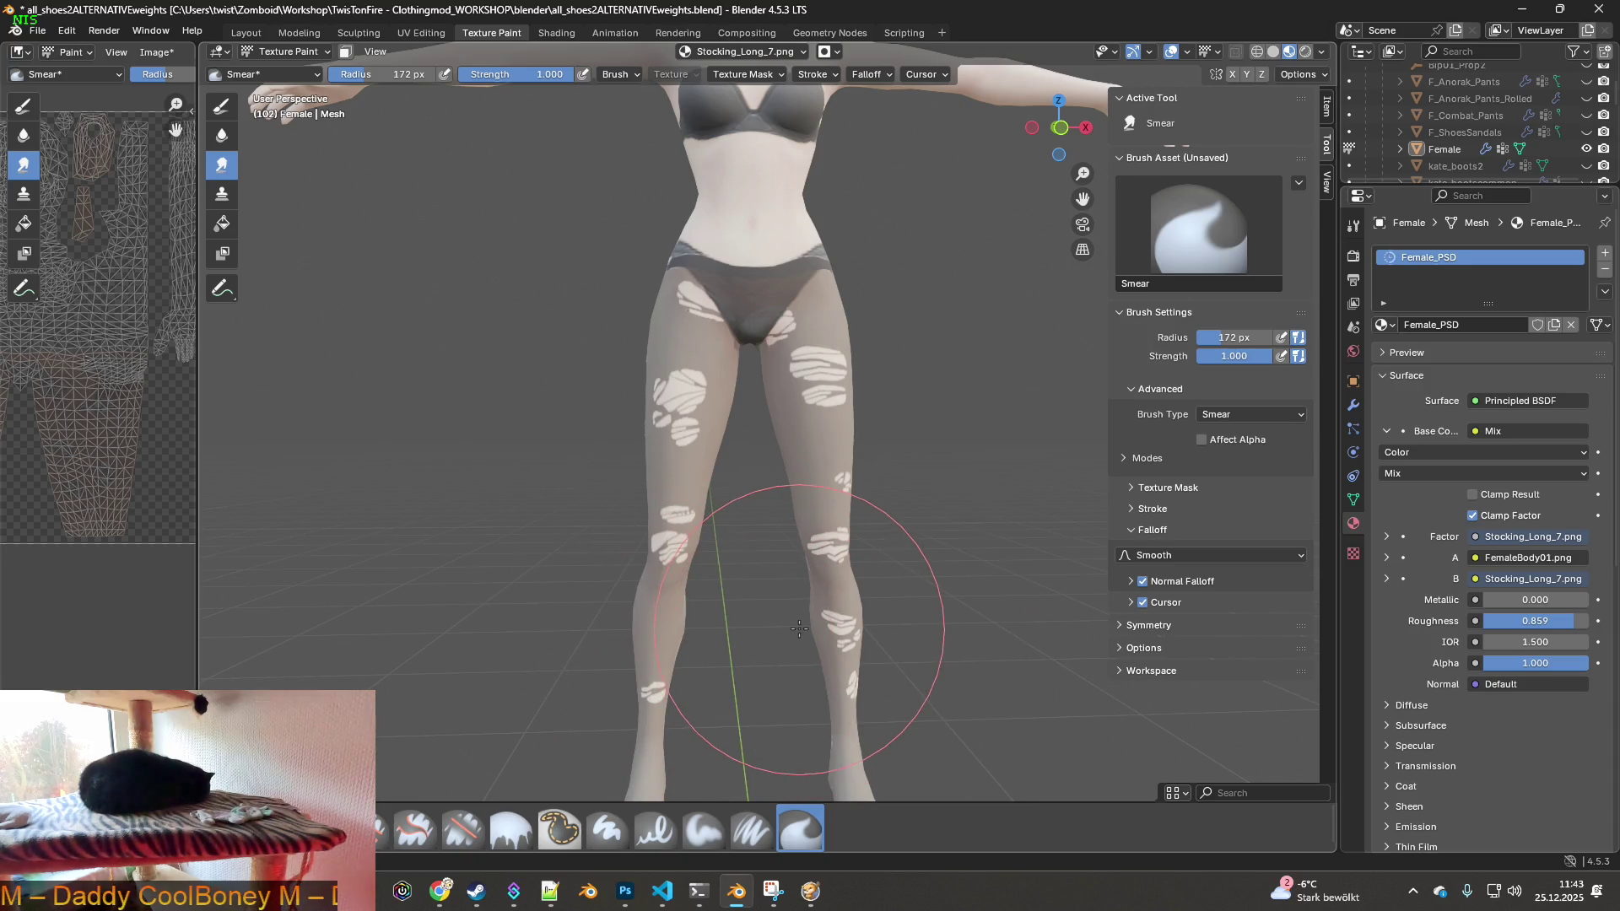
{"action": "scroll", "coordinate": [793, 607], "scroll_direction": "down", "scroll_amount": 3, "text": "shift"}
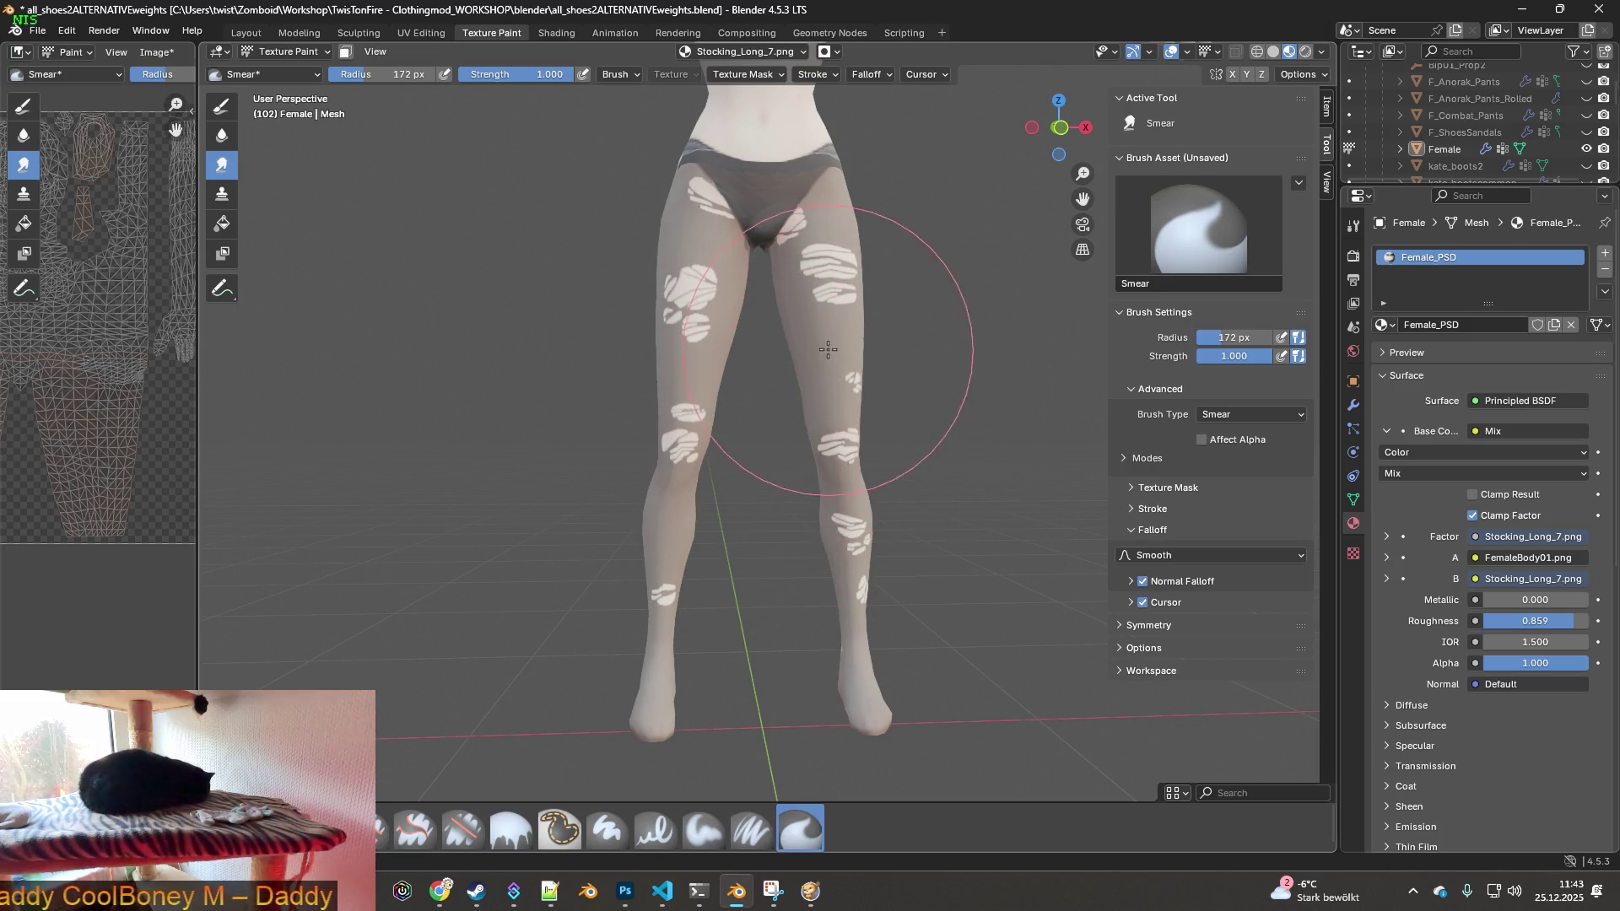
{"action": "mouse_move", "coordinate": [776, 532]}
{"action": "middle_mouse_down"}
{"action": "mouse_move", "coordinate": [760, 619]}
{"action": "mouse_move", "coordinate": [697, 541]}
{"action": "middle_mouse_up"}
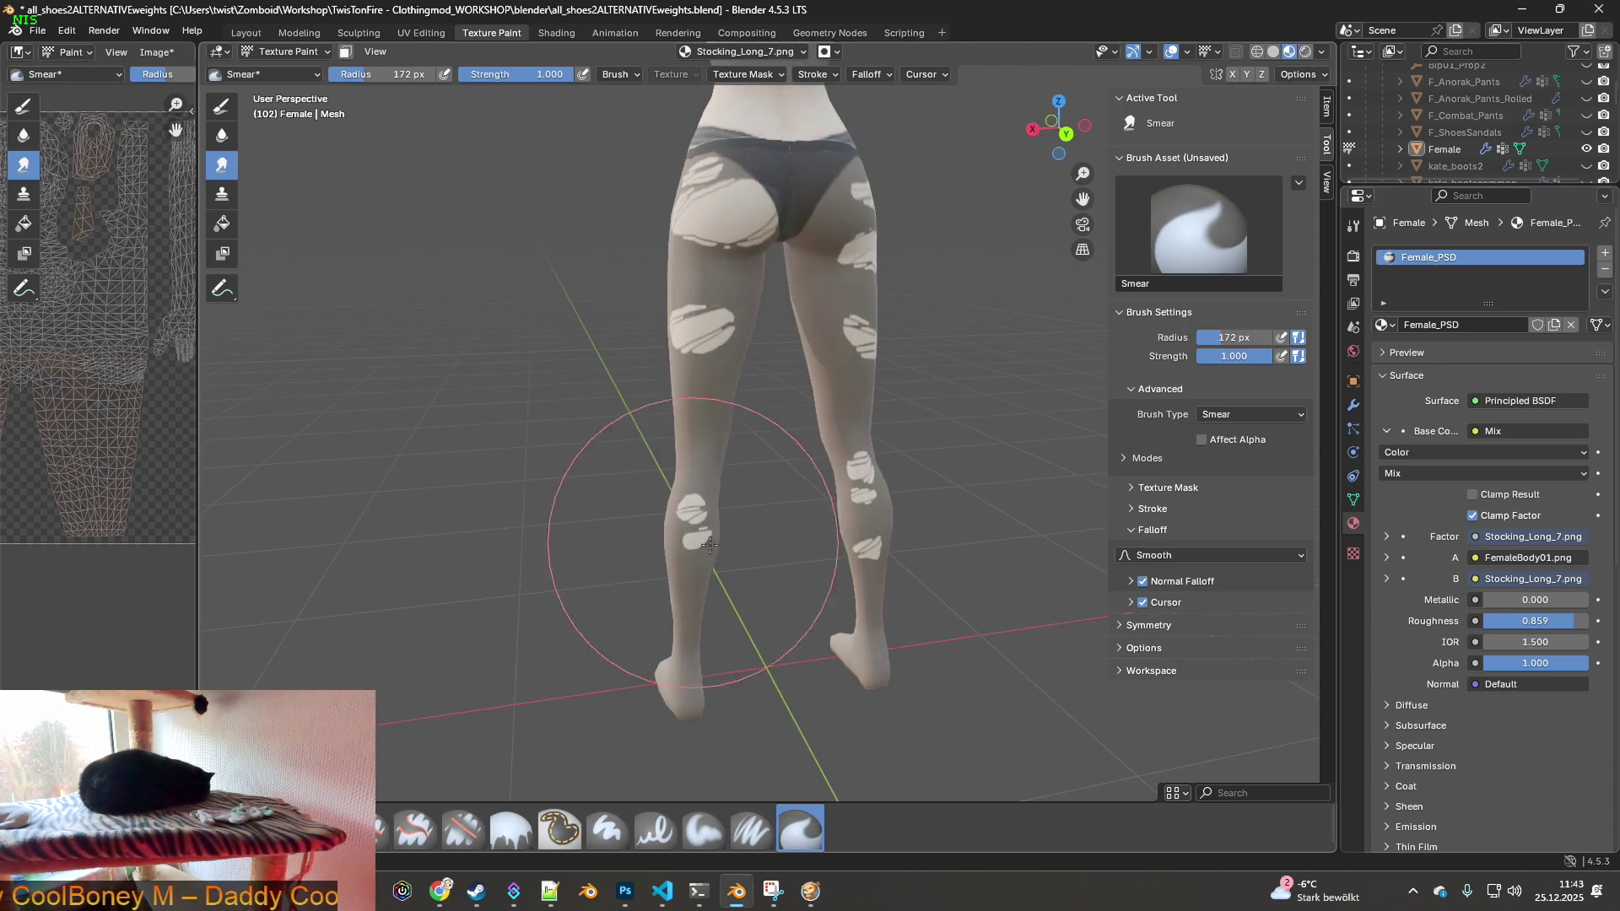
{"action": "middle_click_drag", "start_coordinate": [824, 397], "coordinate": [777, 434]}
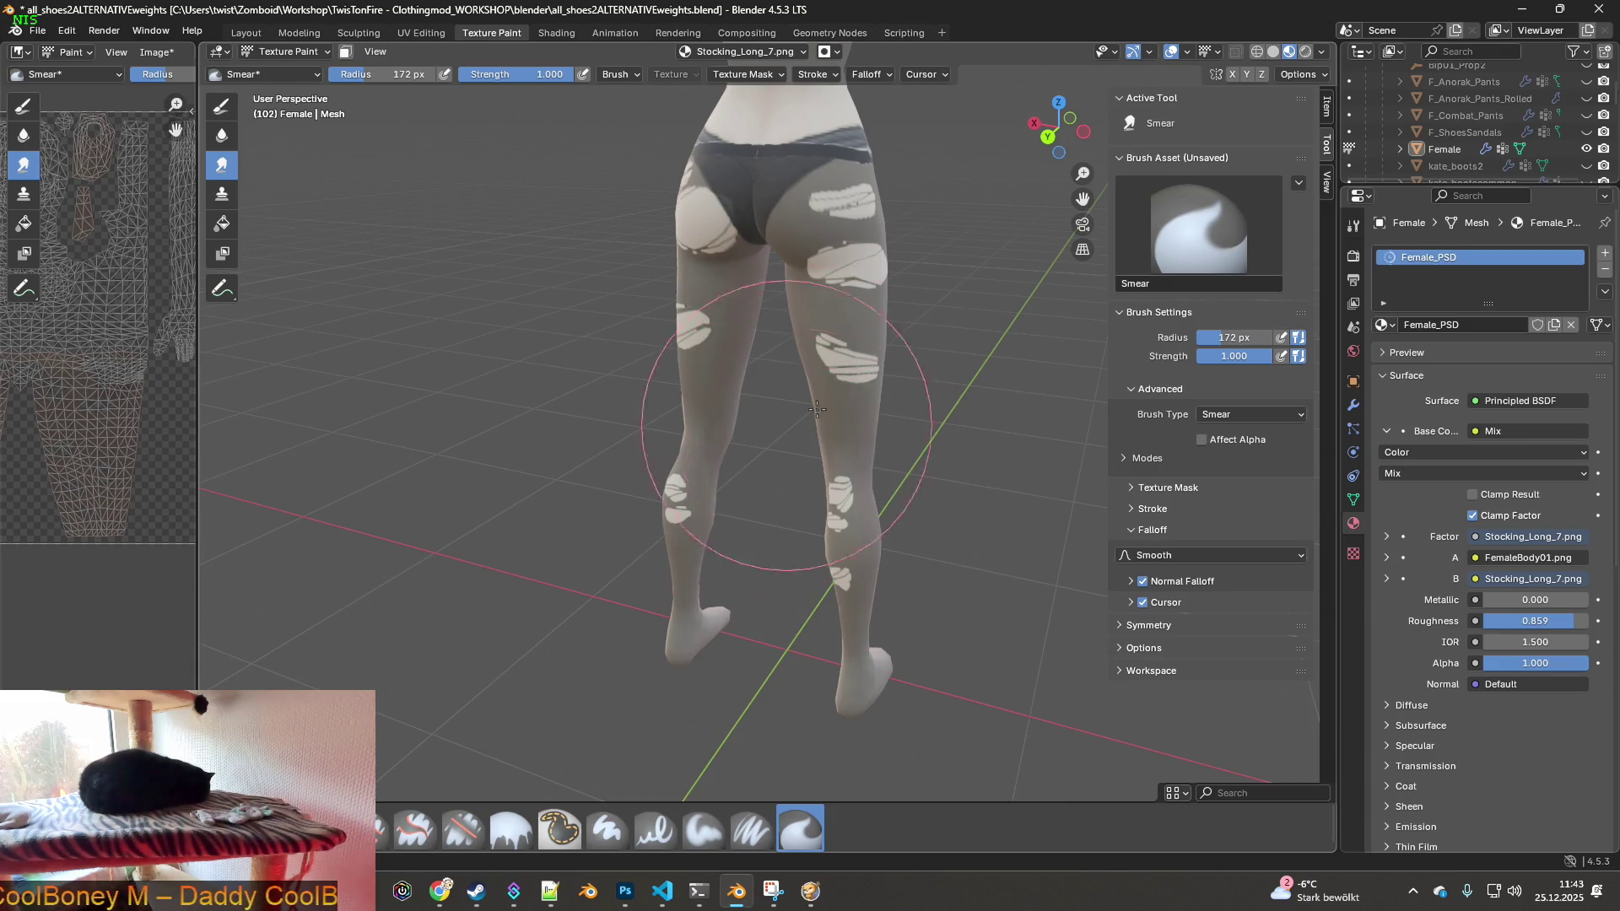
{"action": "scroll", "coordinate": [801, 413], "scroll_direction": "down", "scroll_amount": 1}
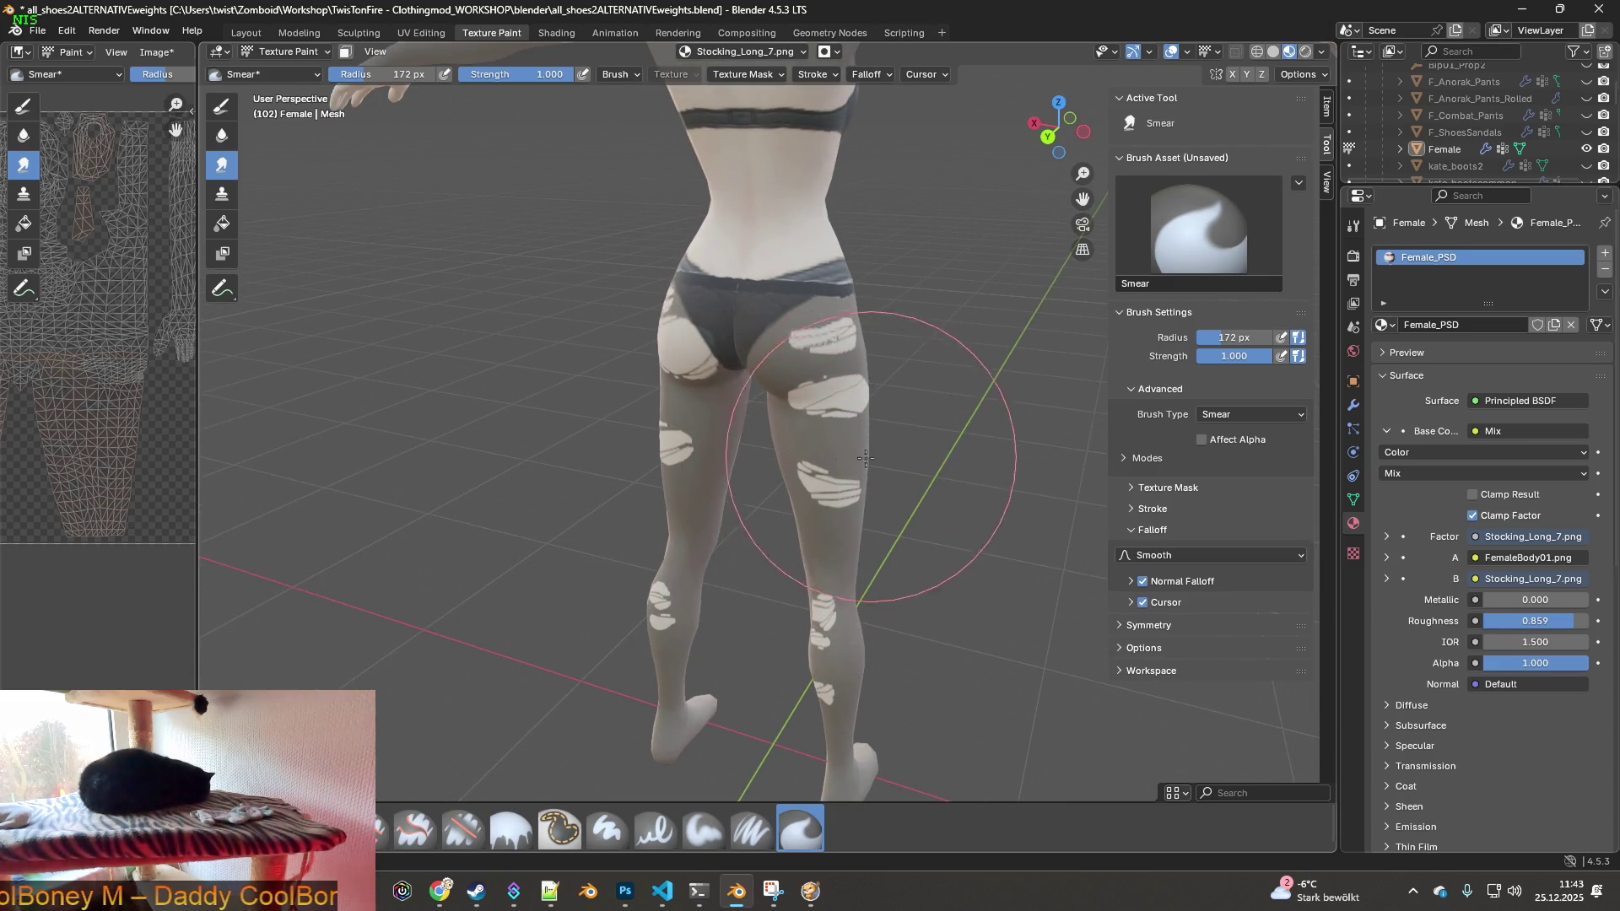
{"action": "mouse_move", "coordinate": [597, 427]}
{"action": "middle_mouse_down"}
{"action": "mouse_move", "coordinate": [716, 486]}
{"action": "mouse_move", "coordinate": [714, 473]}
{"action": "middle_mouse_up"}
{"action": "scroll", "coordinate": [714, 464], "scroll_direction": "up", "scroll_amount": 3}
{"action": "scroll", "coordinate": [714, 459], "scroll_direction": "up", "scroll_amount": 2}
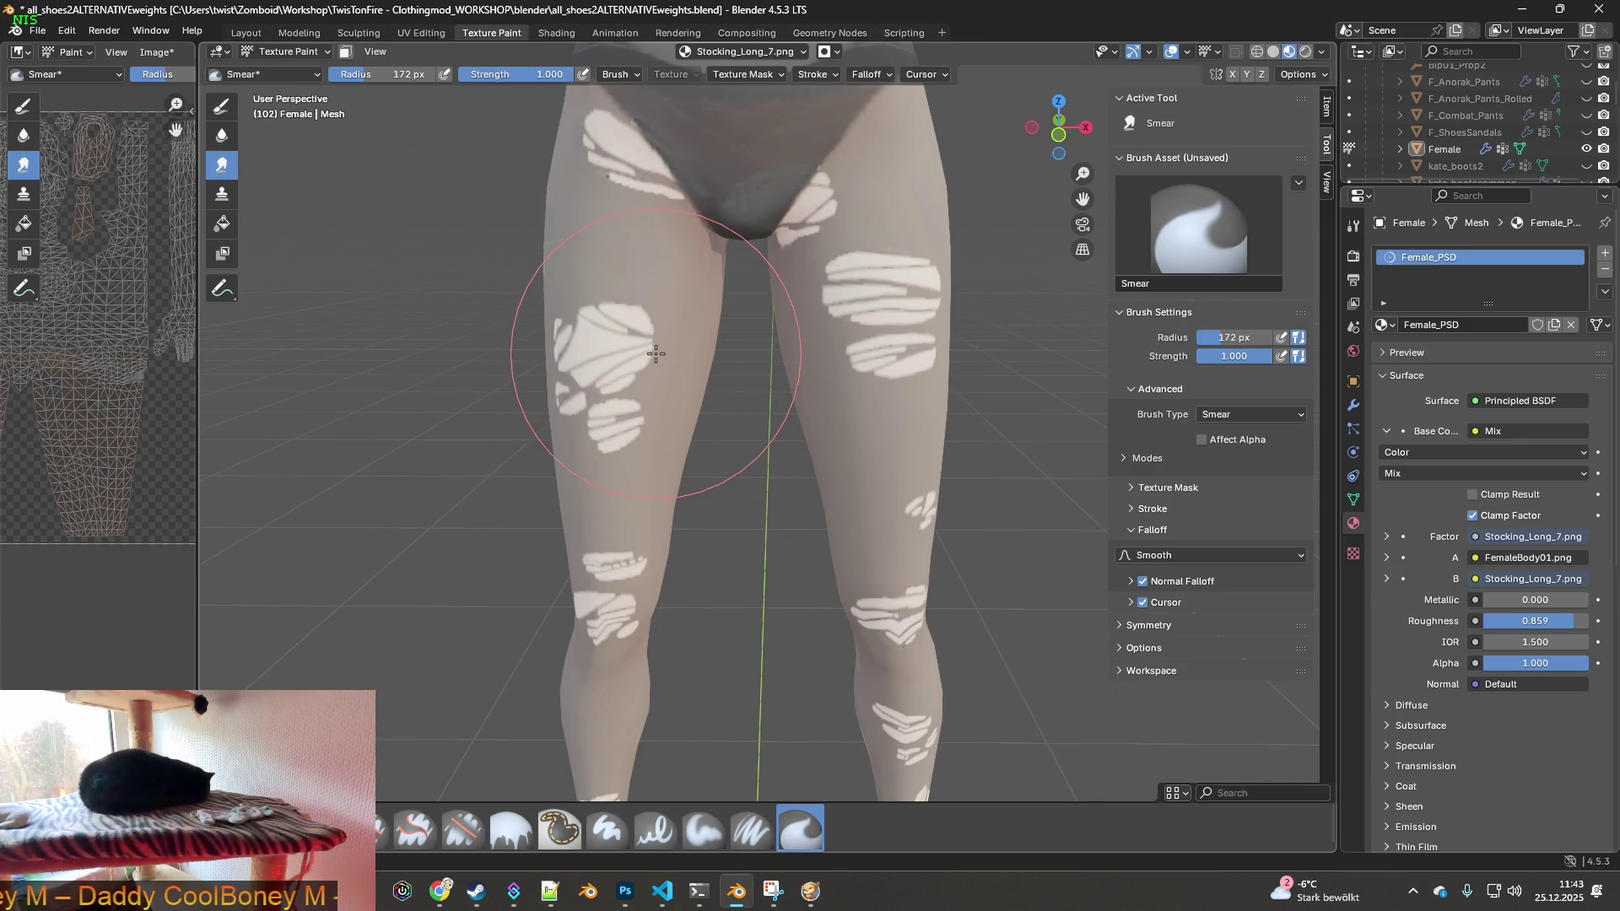
{"action": "scroll", "coordinate": [656, 354], "scroll_direction": "up", "scroll_amount": 8}
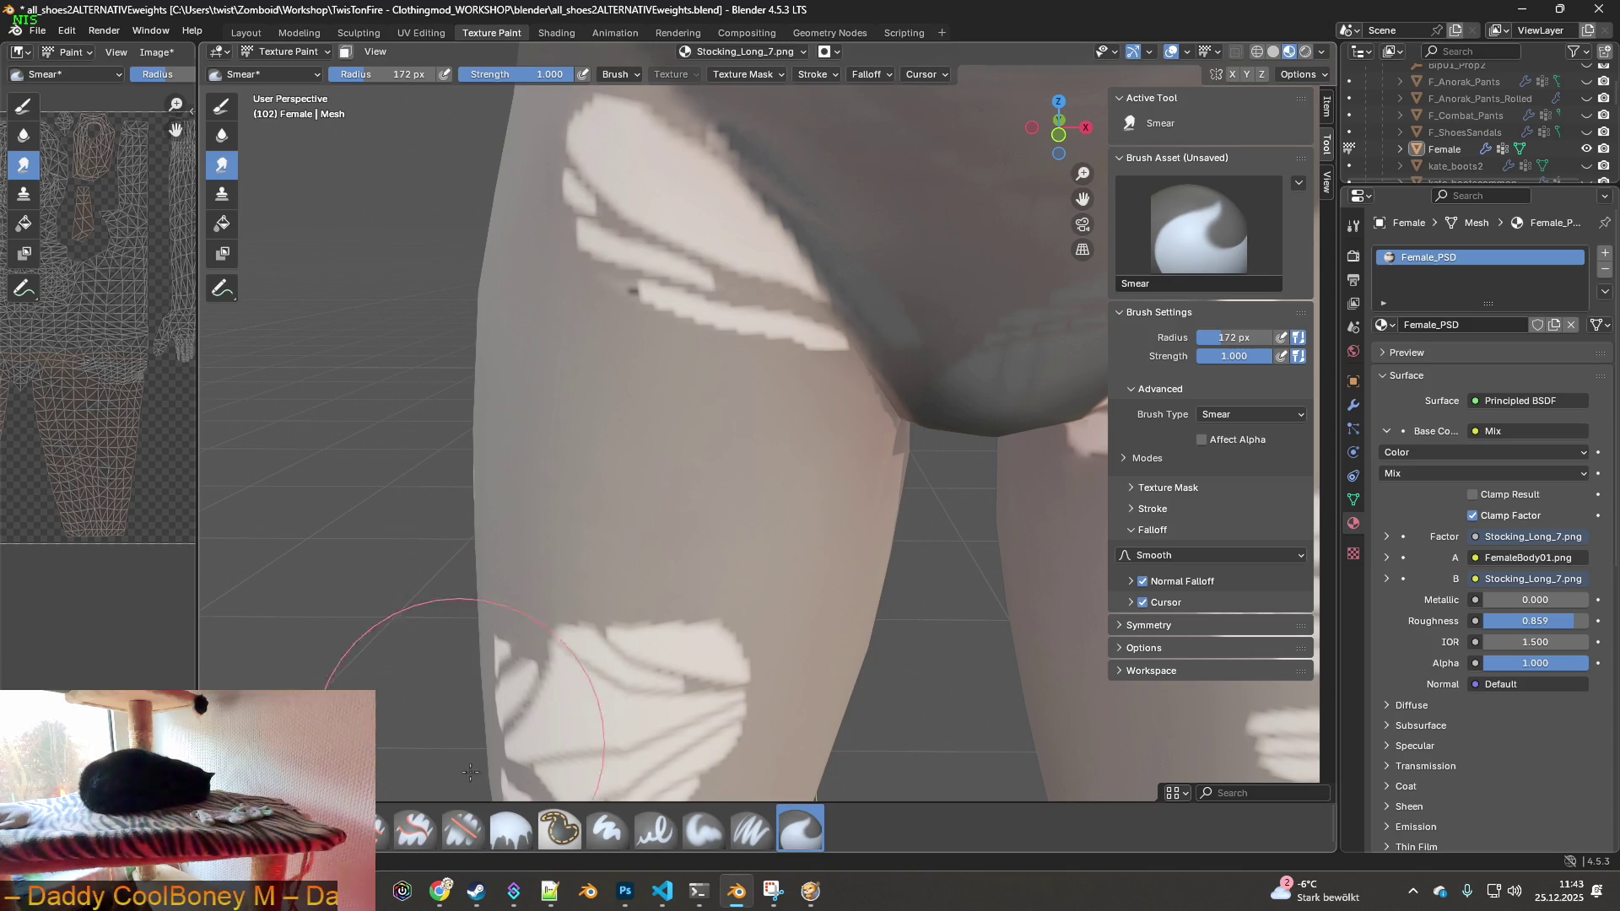
{"action": "left_click", "coordinate": [464, 829]}
- Erase the dark speck on the upper left thigh with a 21 px eraser, then reselect Smear
{"action": "scroll", "coordinate": [754, 511], "scroll_direction": "up", "scroll_amount": 3}
{"action": "scroll", "coordinate": [640, 391], "scroll_direction": "down", "scroll_amount": 1}
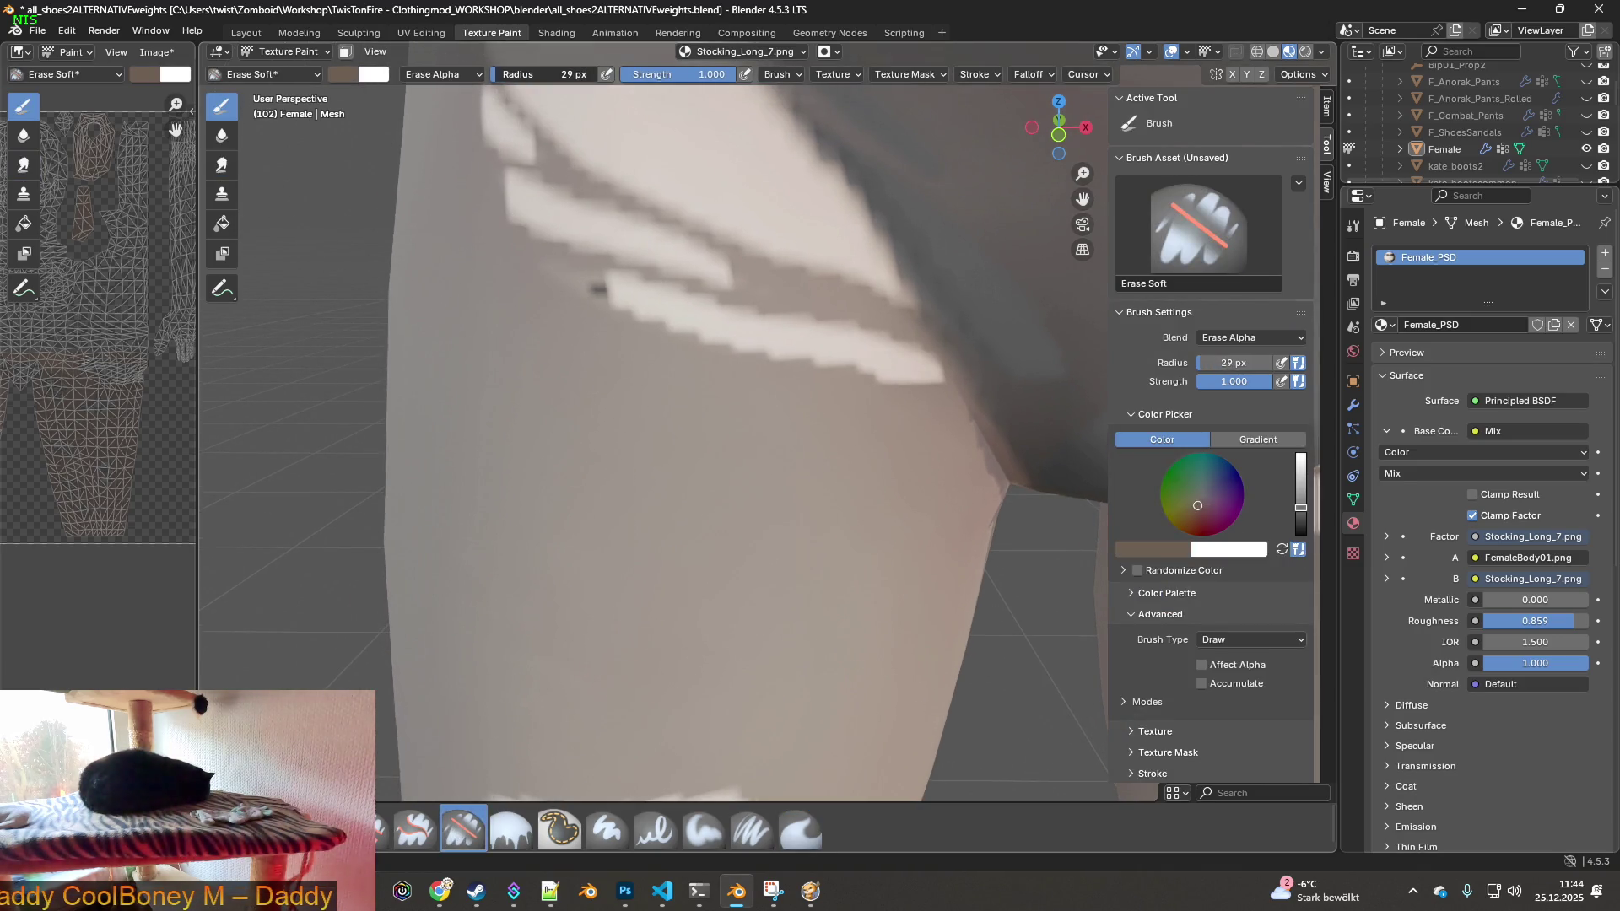
{"action": "left_click_drag", "start_coordinate": [557, 74], "coordinate": [532, 74]}
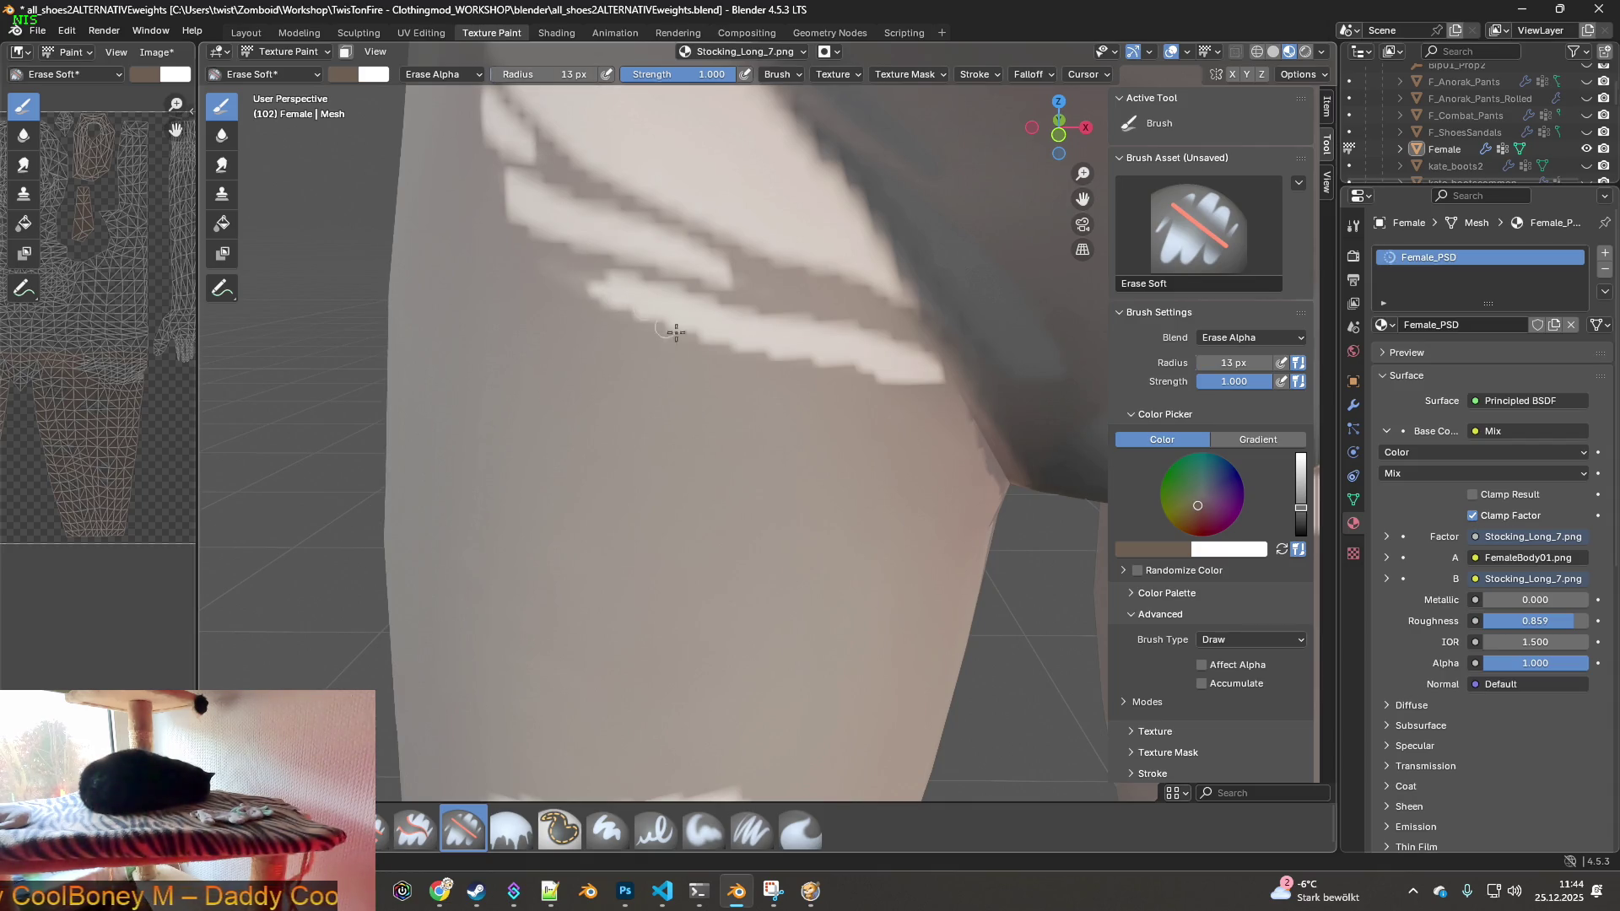
{"action": "scroll", "coordinate": [667, 329], "scroll_direction": "down", "scroll_amount": 5}
{"action": "mouse_move", "coordinate": [941, 430]}
{"action": "middle_mouse_down"}
{"action": "mouse_move", "coordinate": [799, 343]}
{"action": "mouse_move", "coordinate": [660, 361]}
{"action": "mouse_move", "coordinate": [843, 355]}
{"action": "mouse_move", "coordinate": [734, 394]}
{"action": "mouse_move", "coordinate": [775, 322]}
{"action": "middle_mouse_up"}
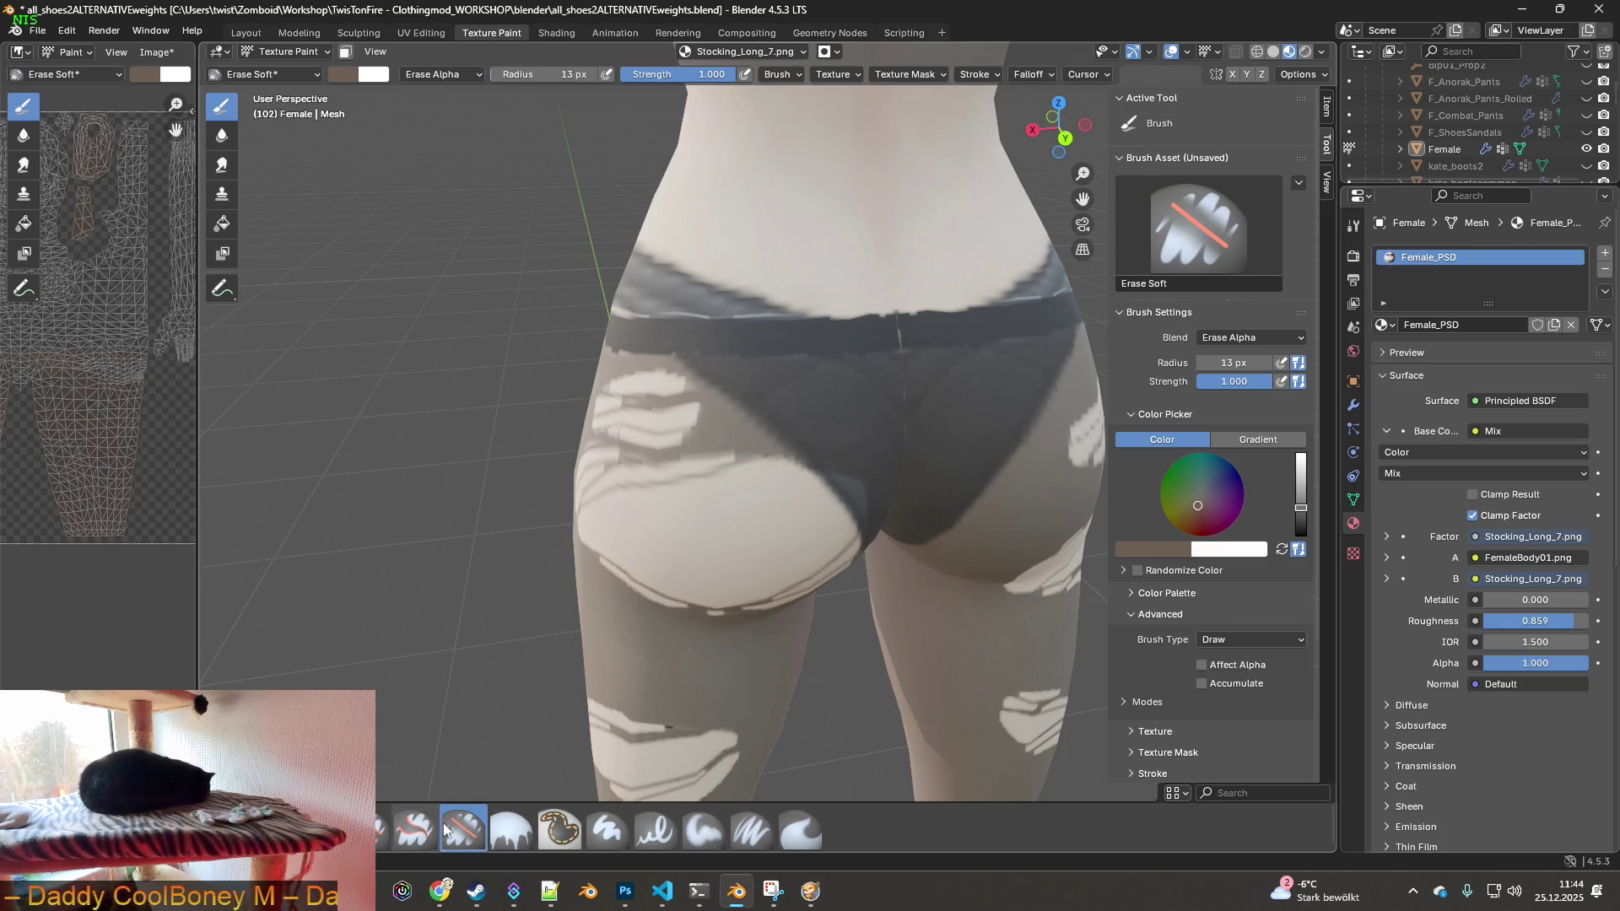
{"action": "left_click", "coordinate": [802, 830]}
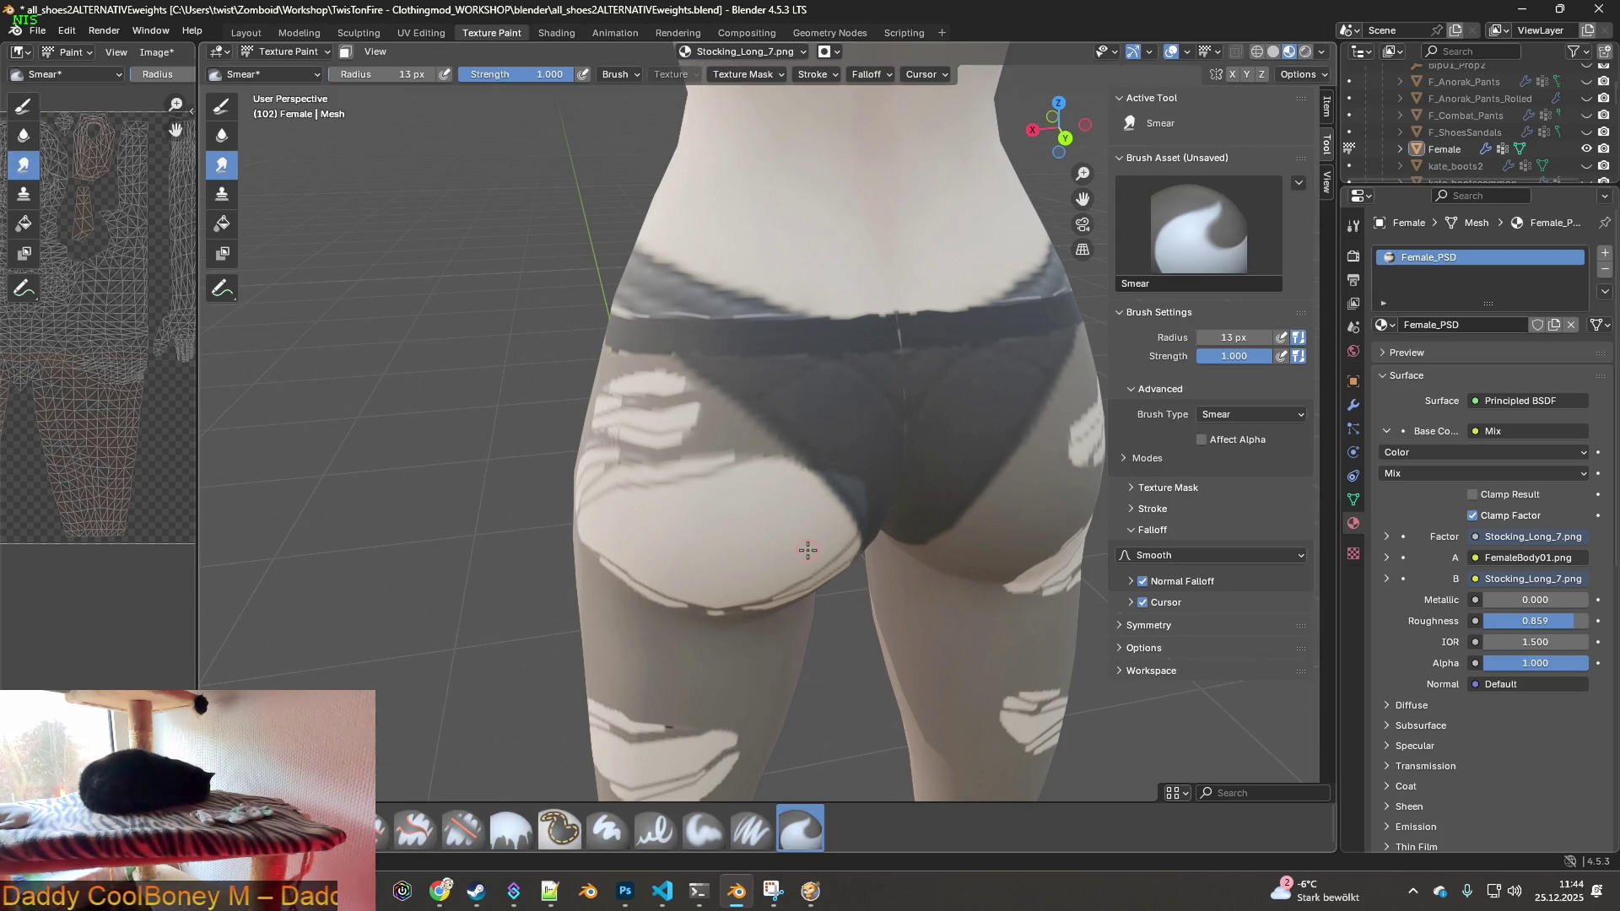
- Smear the hips and the rear waistband edge with a 36 px brush that affects alpha
{"action": "key", "text": "f"}
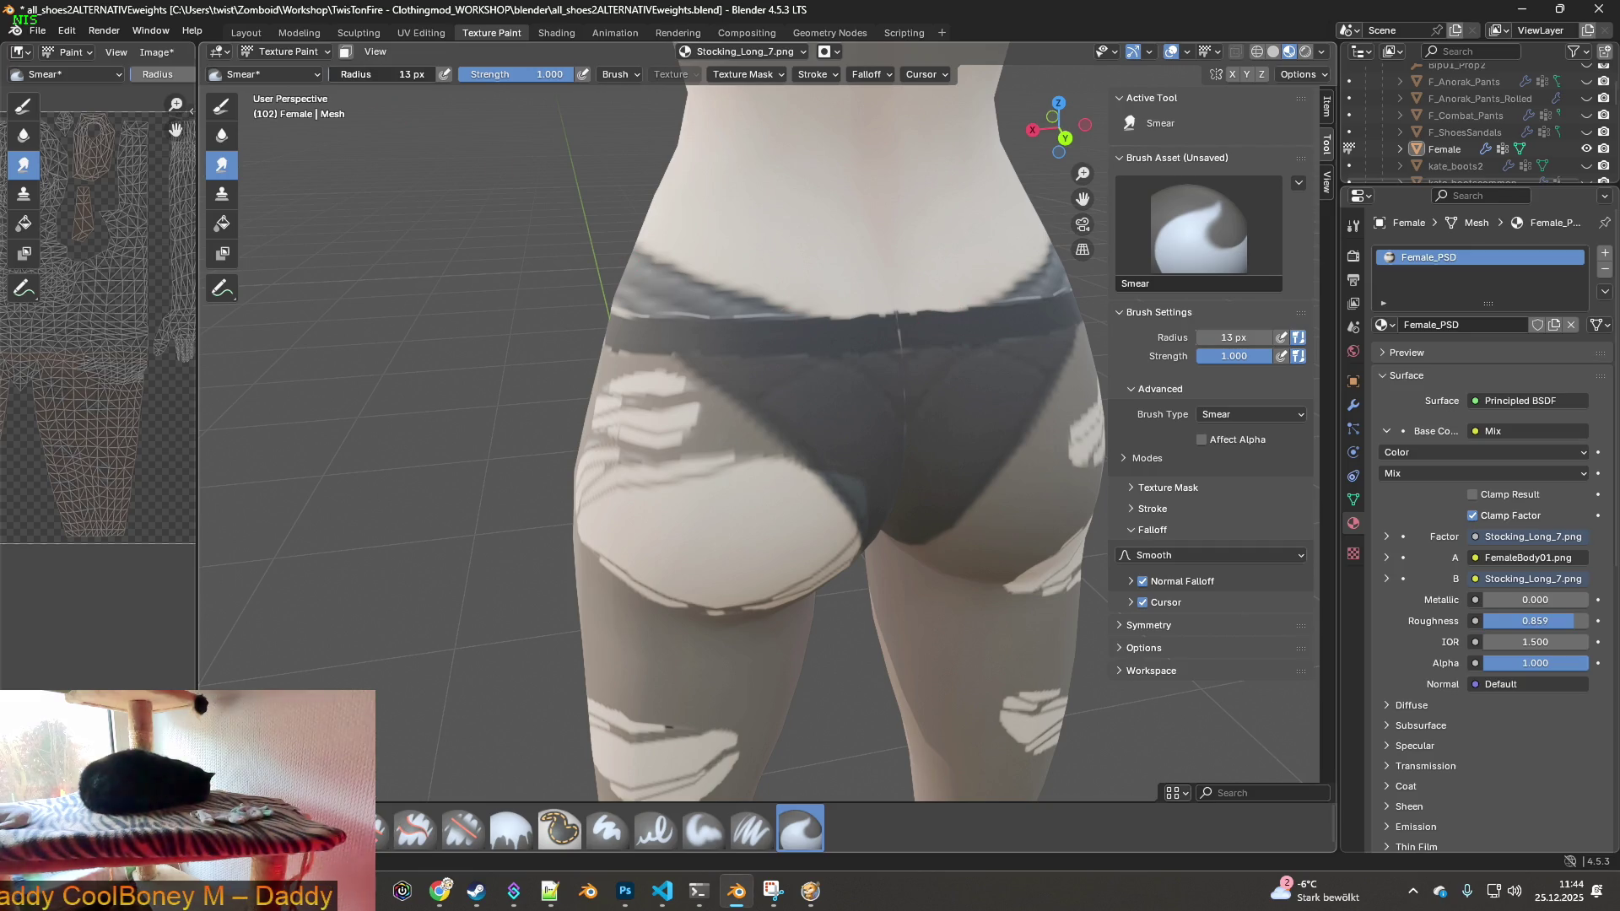
{"action": "scroll", "coordinate": [811, 342], "scroll_direction": "up", "scroll_amount": 1}
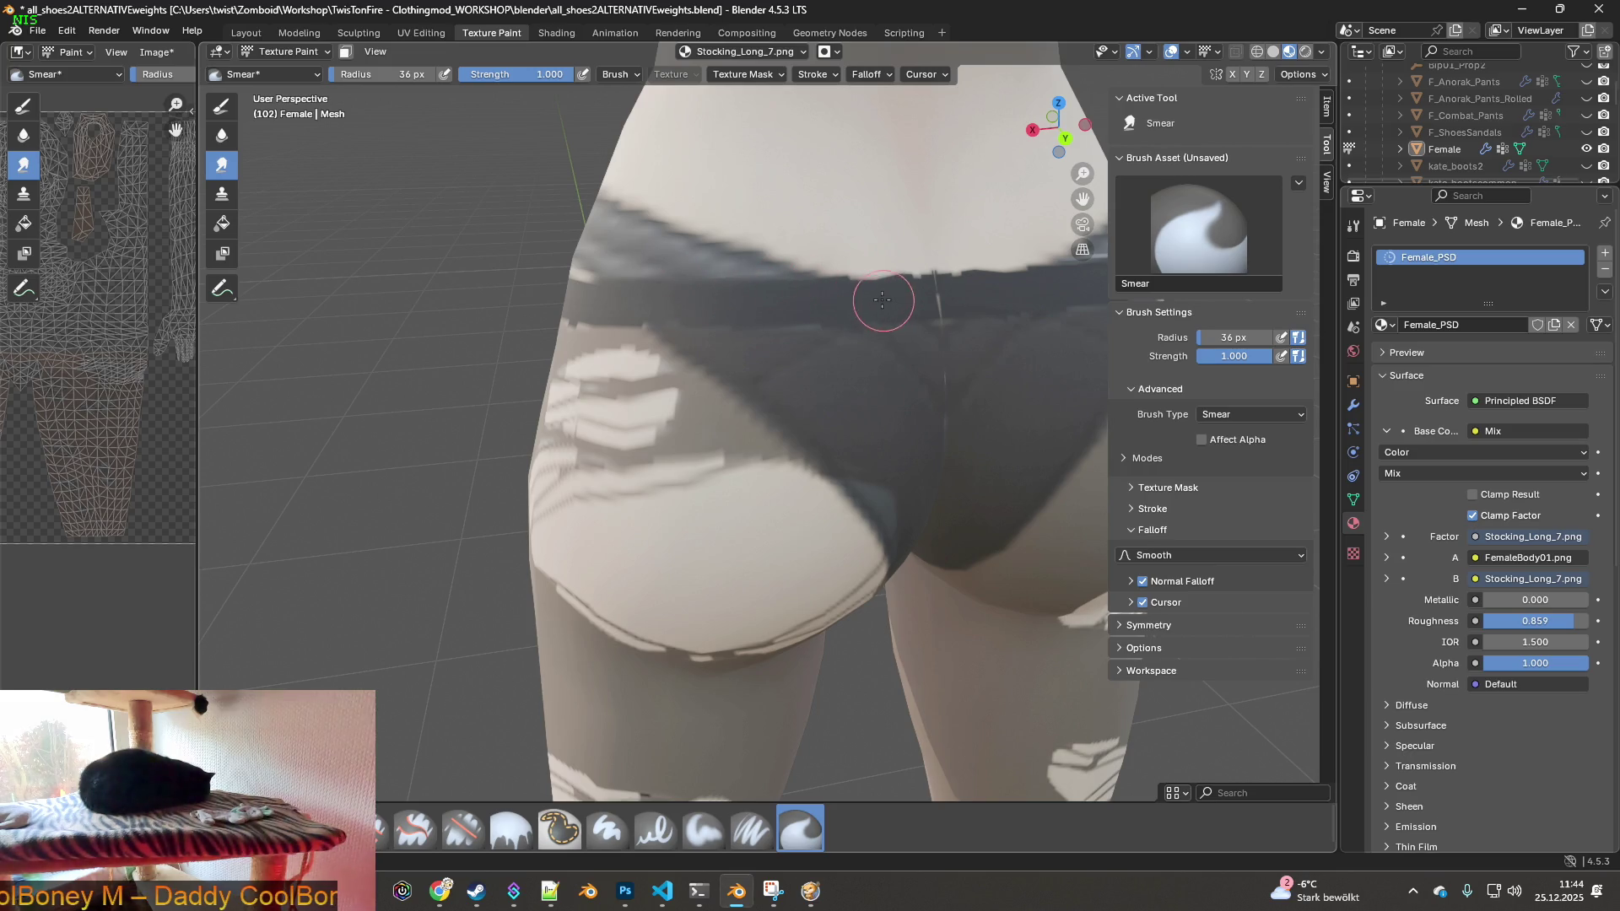
{"action": "middle_click_drag", "start_coordinate": [883, 300], "coordinate": [802, 292]}
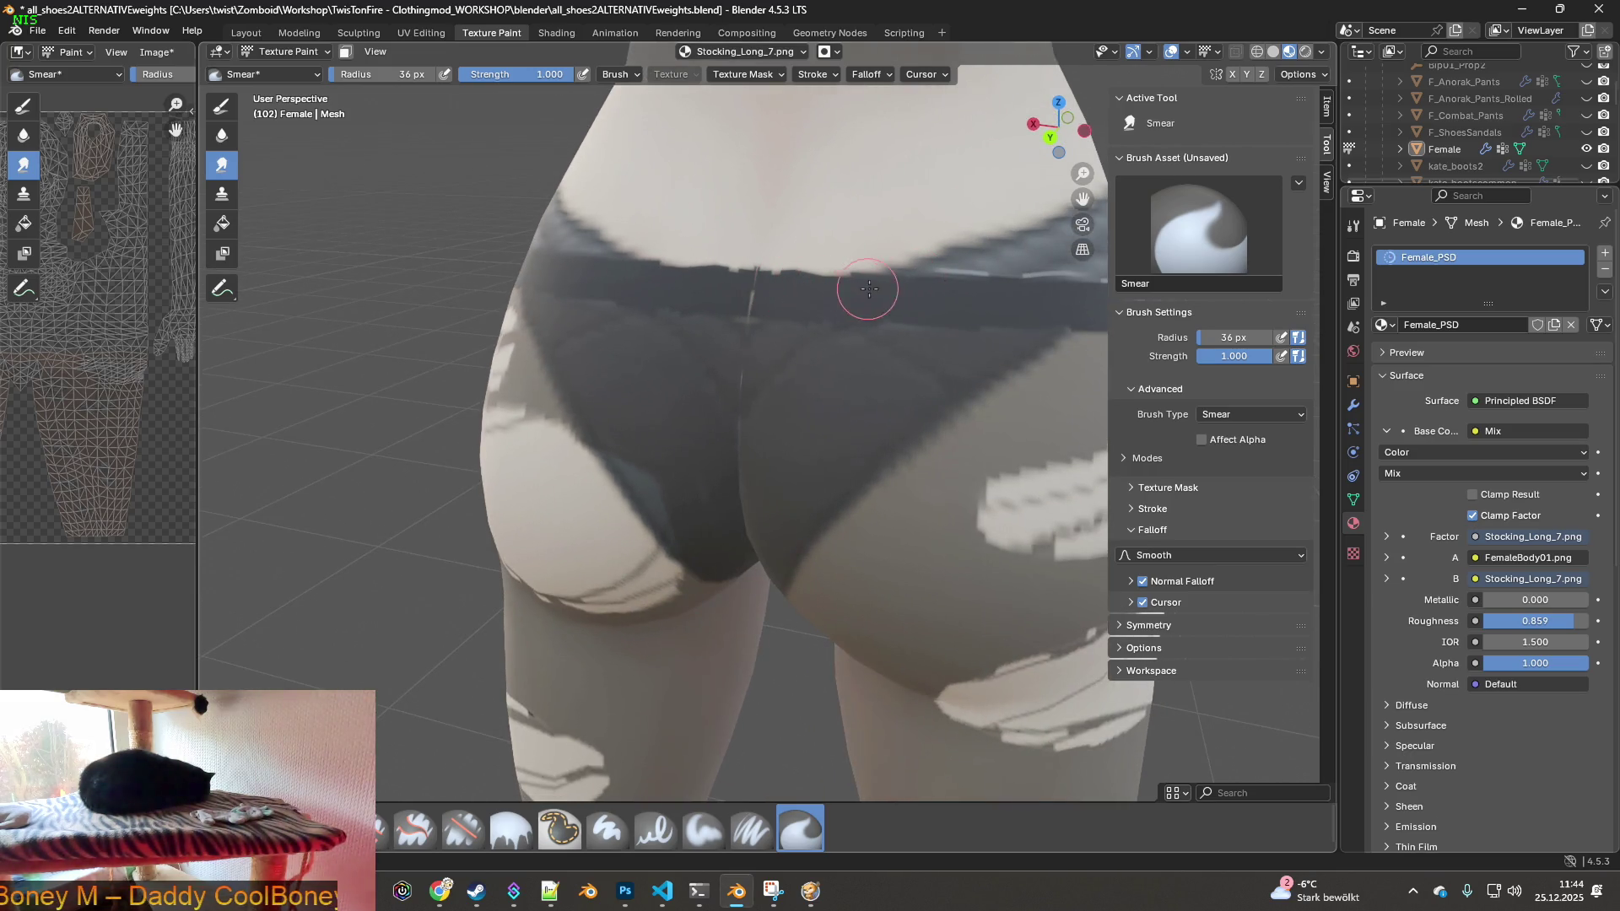
{"action": "middle_click_drag", "start_coordinate": [940, 299], "coordinate": [757, 294]}
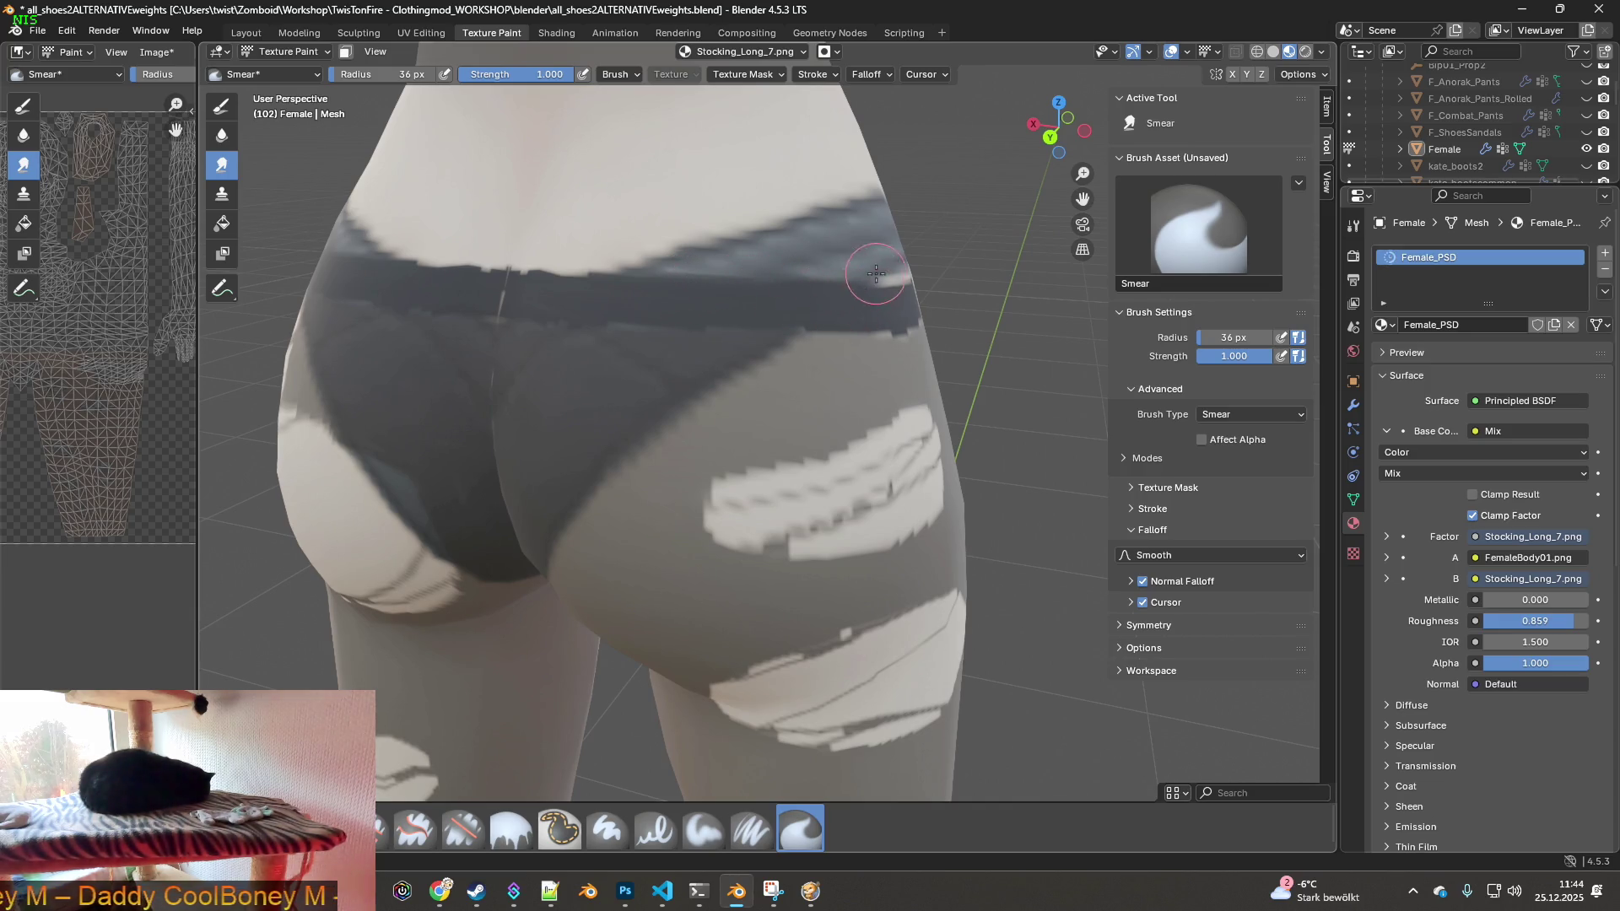
{"action": "mouse_move", "coordinate": [901, 291]}
{"action": "middle_mouse_down"}
{"action": "mouse_move", "coordinate": [719, 278]}
{"action": "mouse_move", "coordinate": [751, 262]}
{"action": "mouse_move", "coordinate": [712, 256]}
{"action": "mouse_move", "coordinate": [702, 289]}
{"action": "middle_mouse_up"}
{"action": "mouse_move", "coordinate": [820, 286]}
{"action": "middle_mouse_down"}
{"action": "mouse_move", "coordinate": [789, 279]}
{"action": "mouse_move", "coordinate": [770, 299]}
{"action": "middle_mouse_up"}
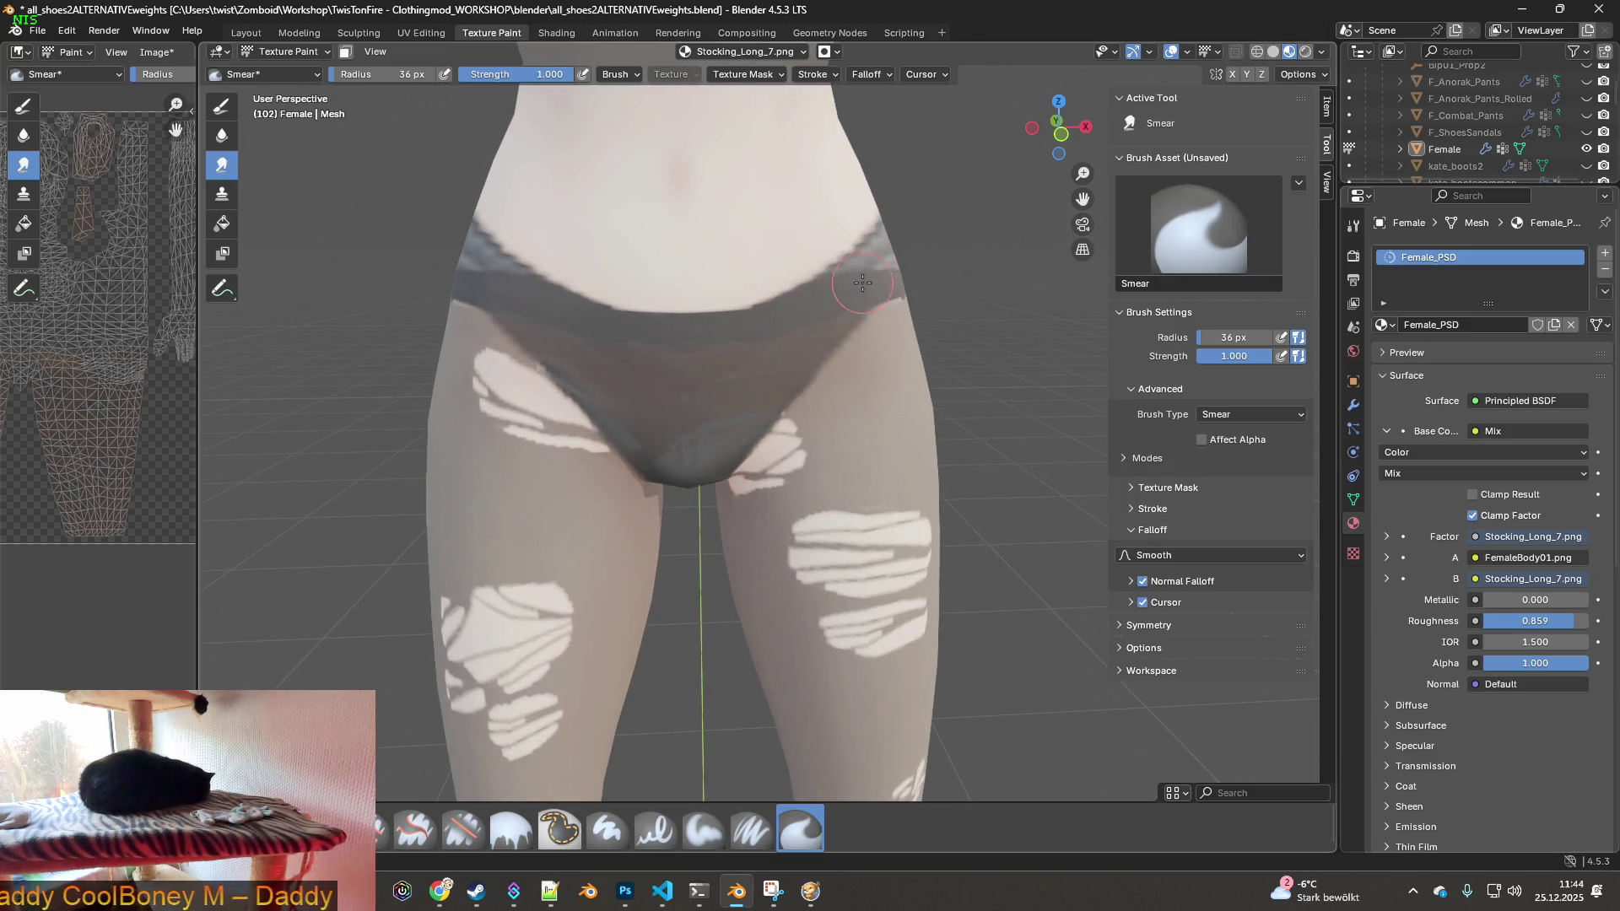
{"action": "mouse_move", "coordinate": [925, 268]}
{"action": "middle_mouse_down"}
{"action": "mouse_move", "coordinate": [829, 268]}
{"action": "mouse_move", "coordinate": [701, 347]}
{"action": "mouse_move", "coordinate": [760, 316]}
{"action": "mouse_move", "coordinate": [844, 337]}
{"action": "mouse_move", "coordinate": [856, 414]}
{"action": "middle_mouse_up"}
{"action": "scroll", "coordinate": [777, 307], "scroll_direction": "up", "scroll_amount": 2}
{"action": "scroll", "coordinate": [875, 352], "scroll_direction": "up", "scroll_amount": 3}
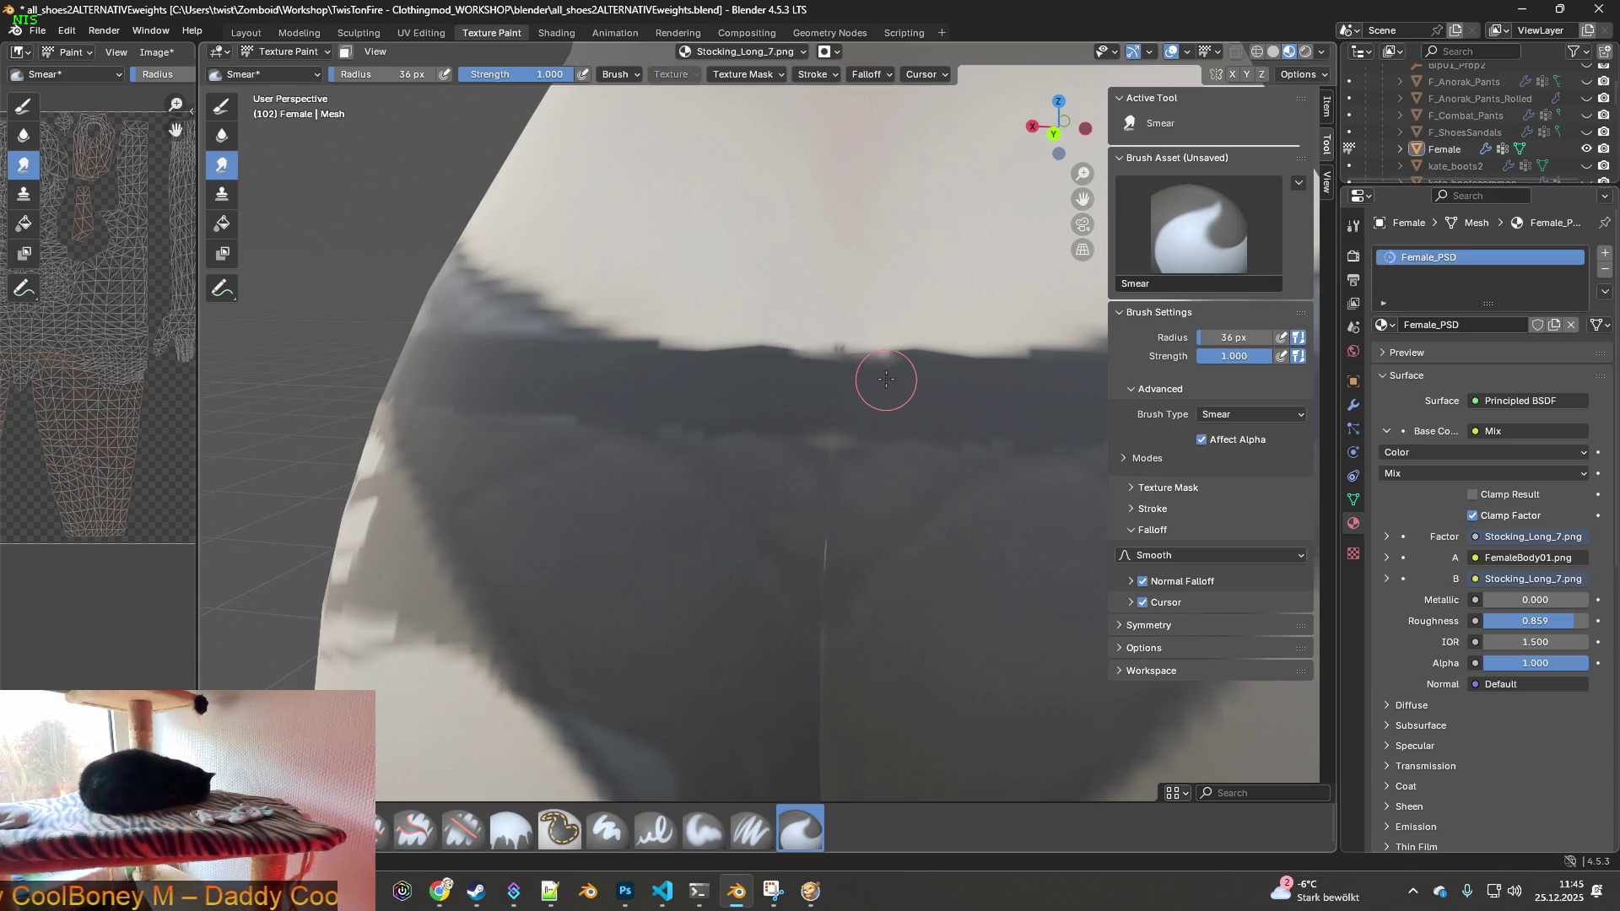
{"action": "scroll", "coordinate": [905, 420], "scroll_direction": "down", "scroll_amount": 8}
{"action": "scroll", "coordinate": [886, 434], "scroll_direction": "up", "scroll_amount": 3}
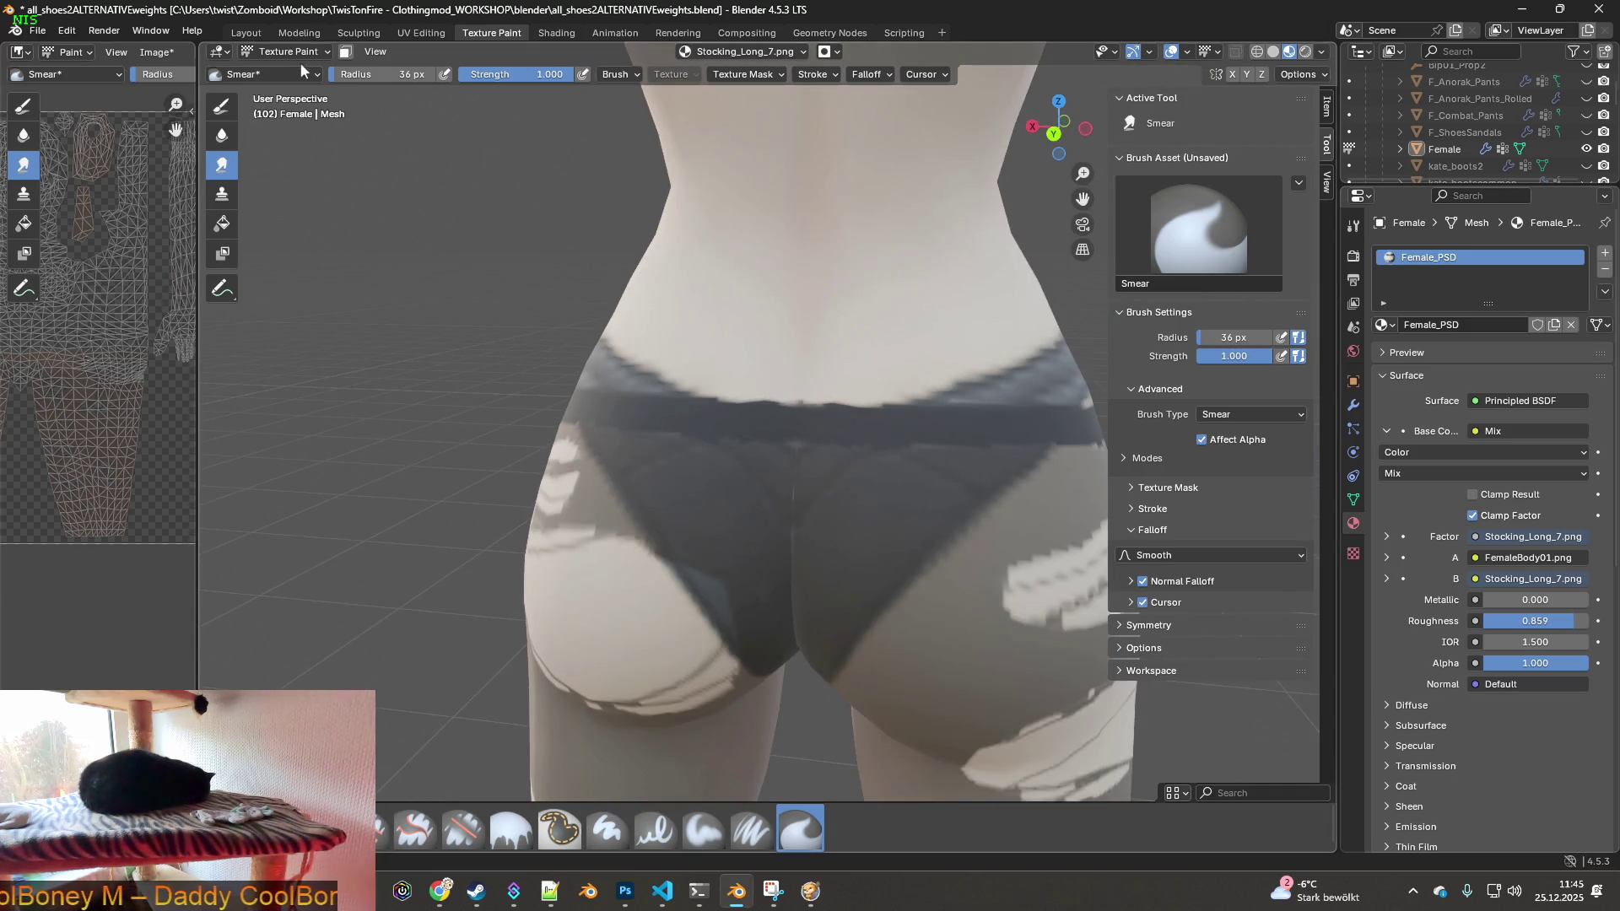
{"action": "scroll", "coordinate": [550, 315], "scroll_direction": "down", "scroll_amount": 5}
{"action": "mouse_move", "coordinate": [549, 315]}
{"action": "middle_mouse_down"}
{"action": "mouse_move", "coordinate": [752, 387]}
{"action": "mouse_move", "coordinate": [656, 387]}
{"action": "middle_mouse_up"}
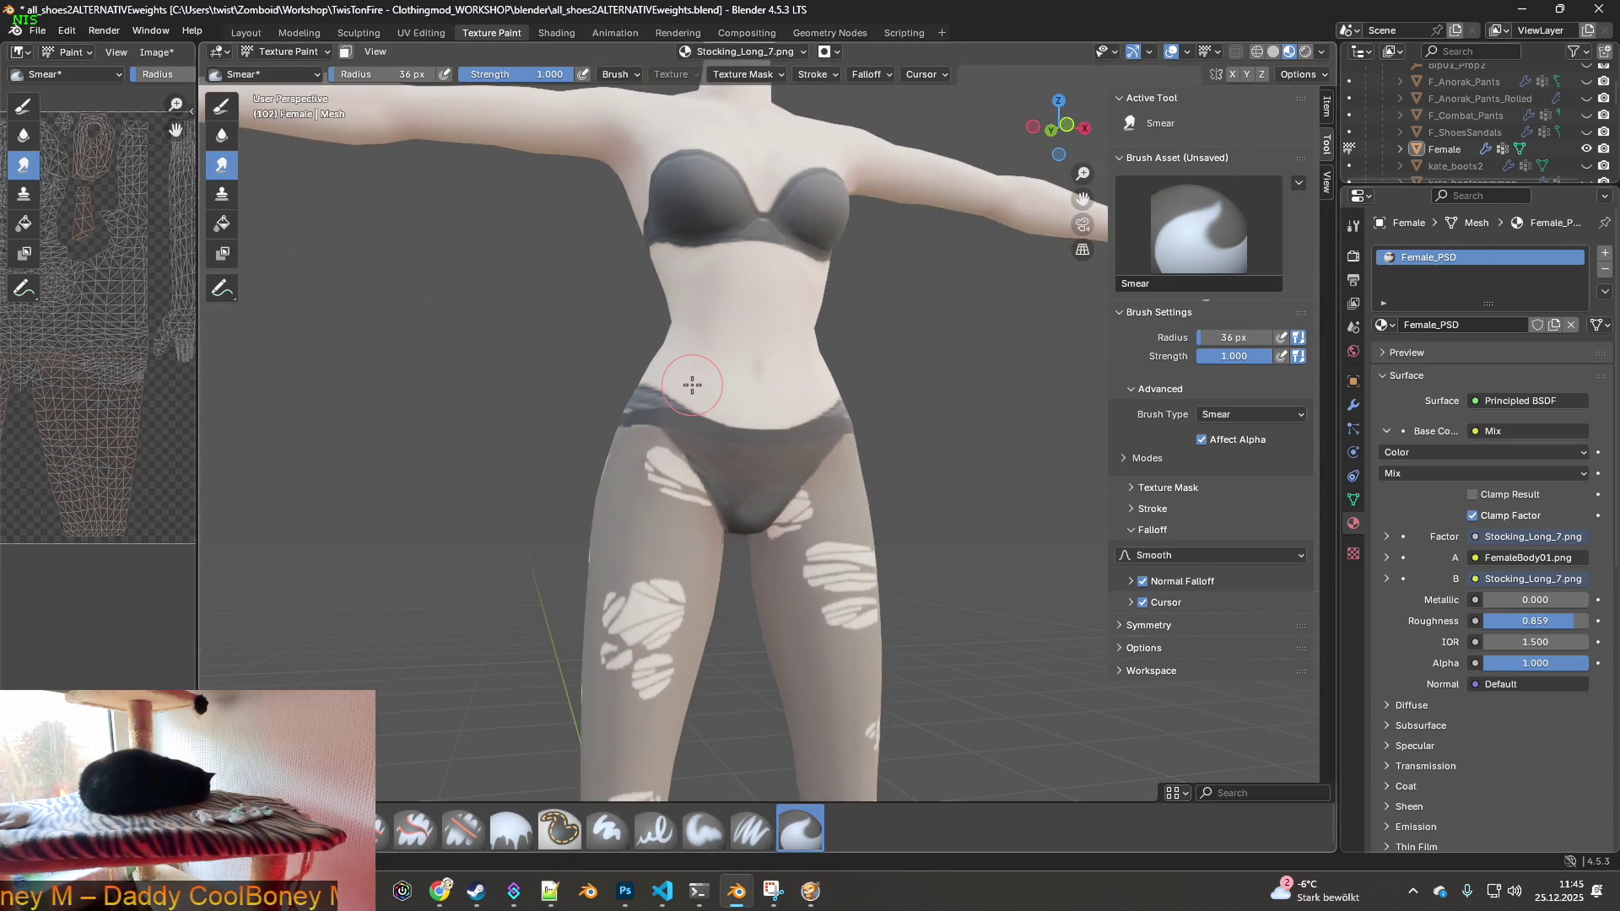
- In Project Zomboid, walk and turn the character to preview the tights from another angle
{"action": "key", "text": "alt+Tab"}
{"action": "key", "text": "s"}
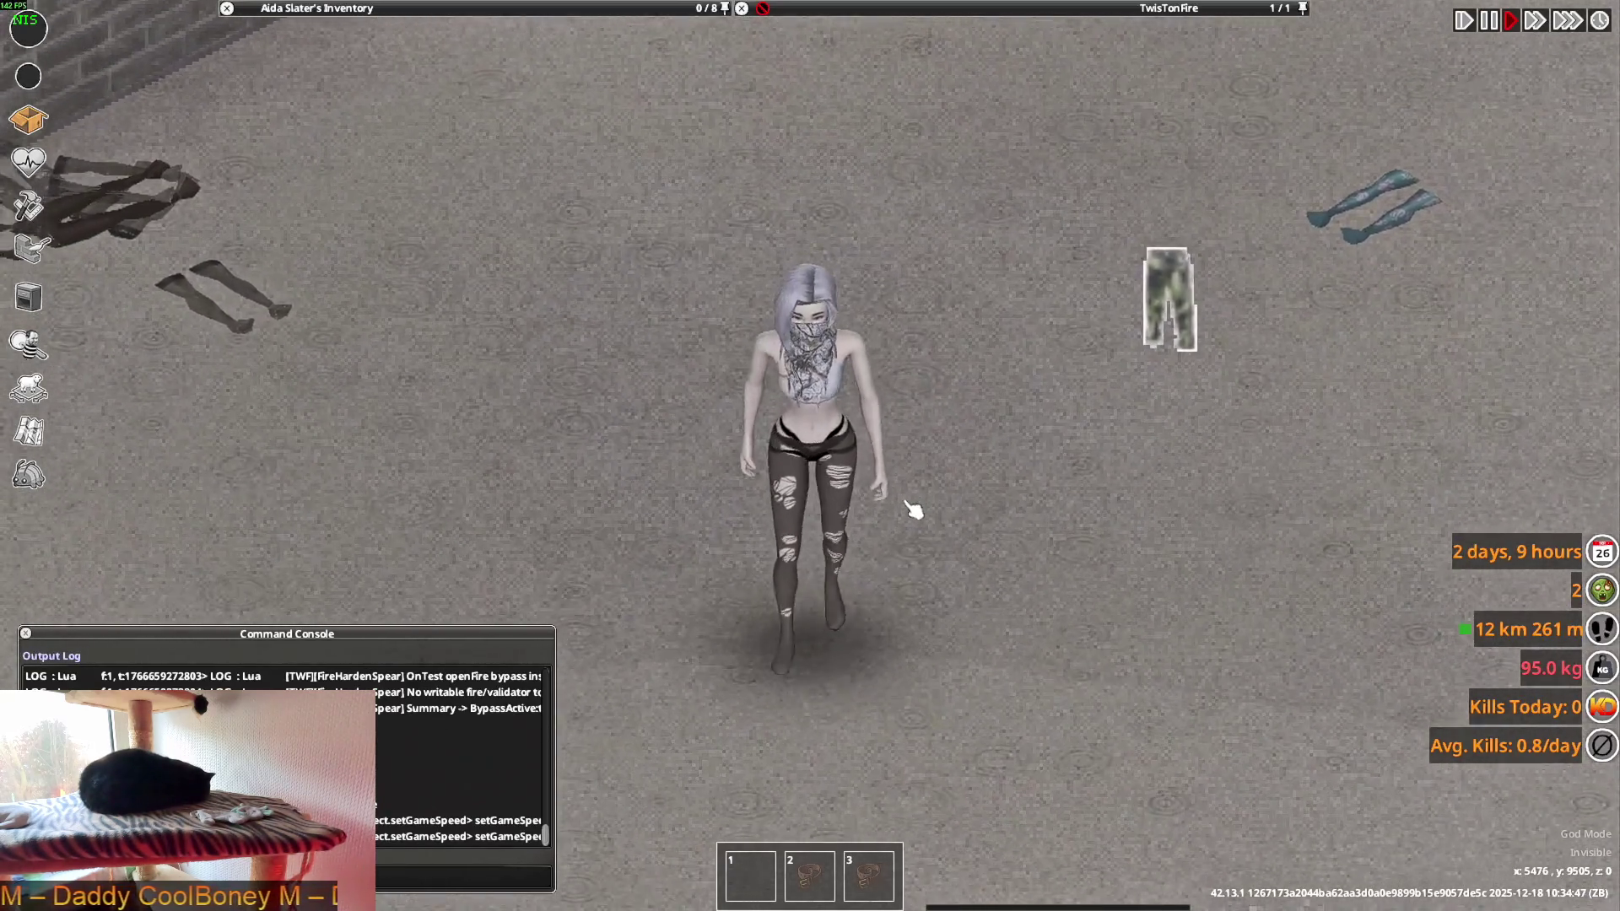
{"action": "mouse_move", "coordinate": [914, 510]}
{"action": "right_mouse_down"}
{"action": "mouse_move", "coordinate": [951, 535]}
{"action": "mouse_move", "coordinate": [1074, 495]}
{"action": "mouse_move", "coordinate": [1154, 416]}
{"action": "mouse_move", "coordinate": [1143, 434]}
{"action": "right_mouse_up"}
- Back in Blender, save Stocking_Long_7.png via Image > Save, then return to the game
{"action": "key", "text": "alt+Tab"}
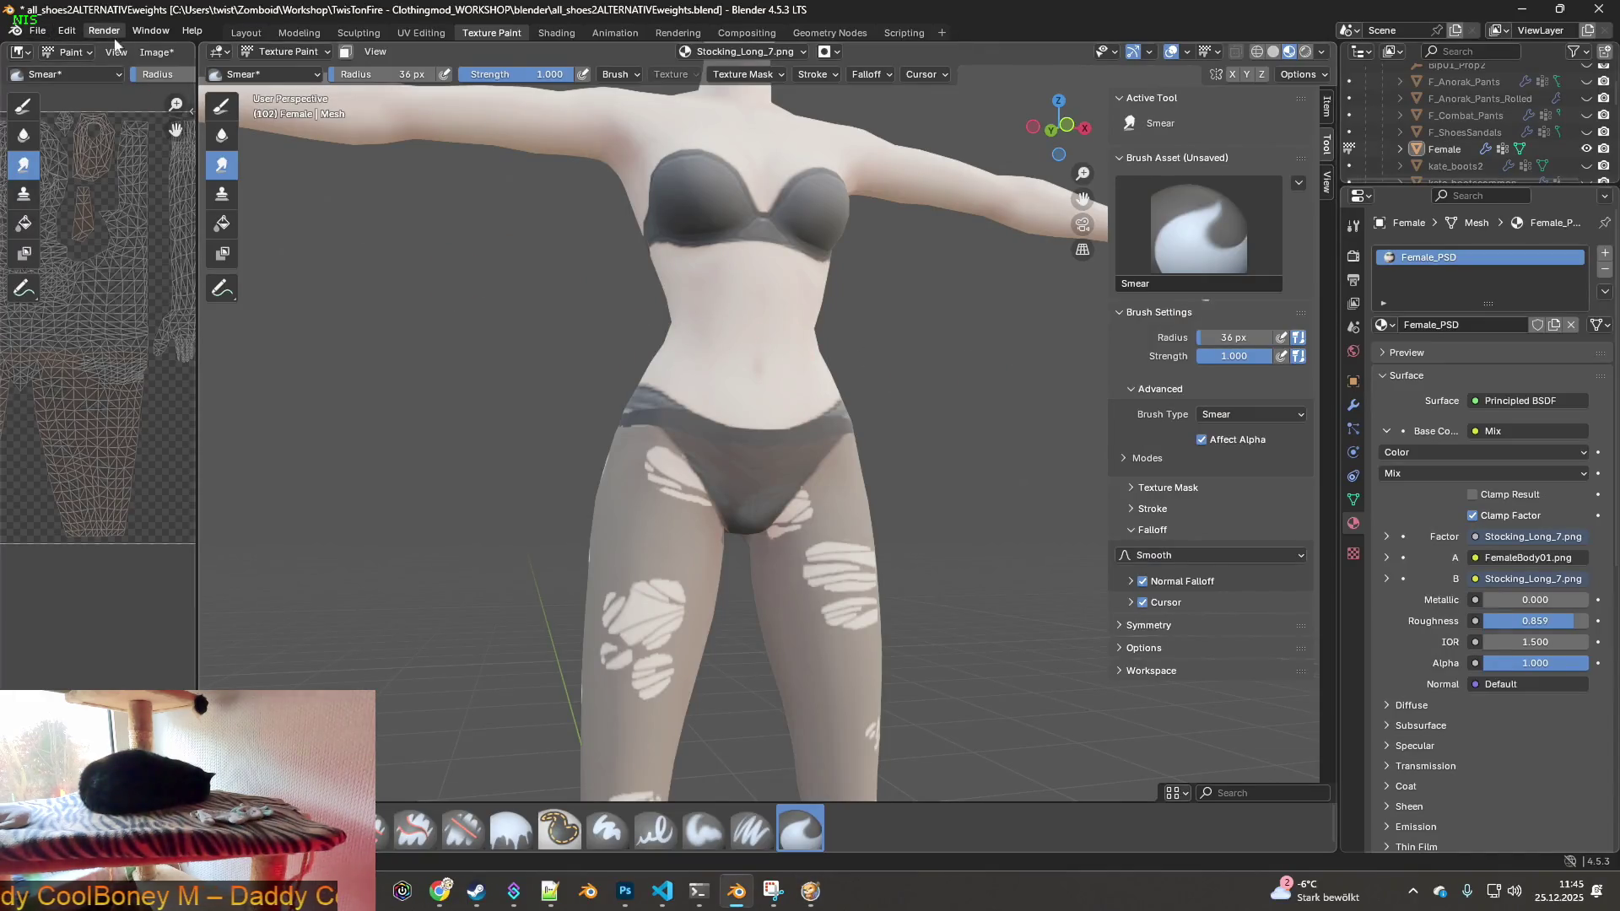
{"action": "left_click", "coordinate": [156, 52]}
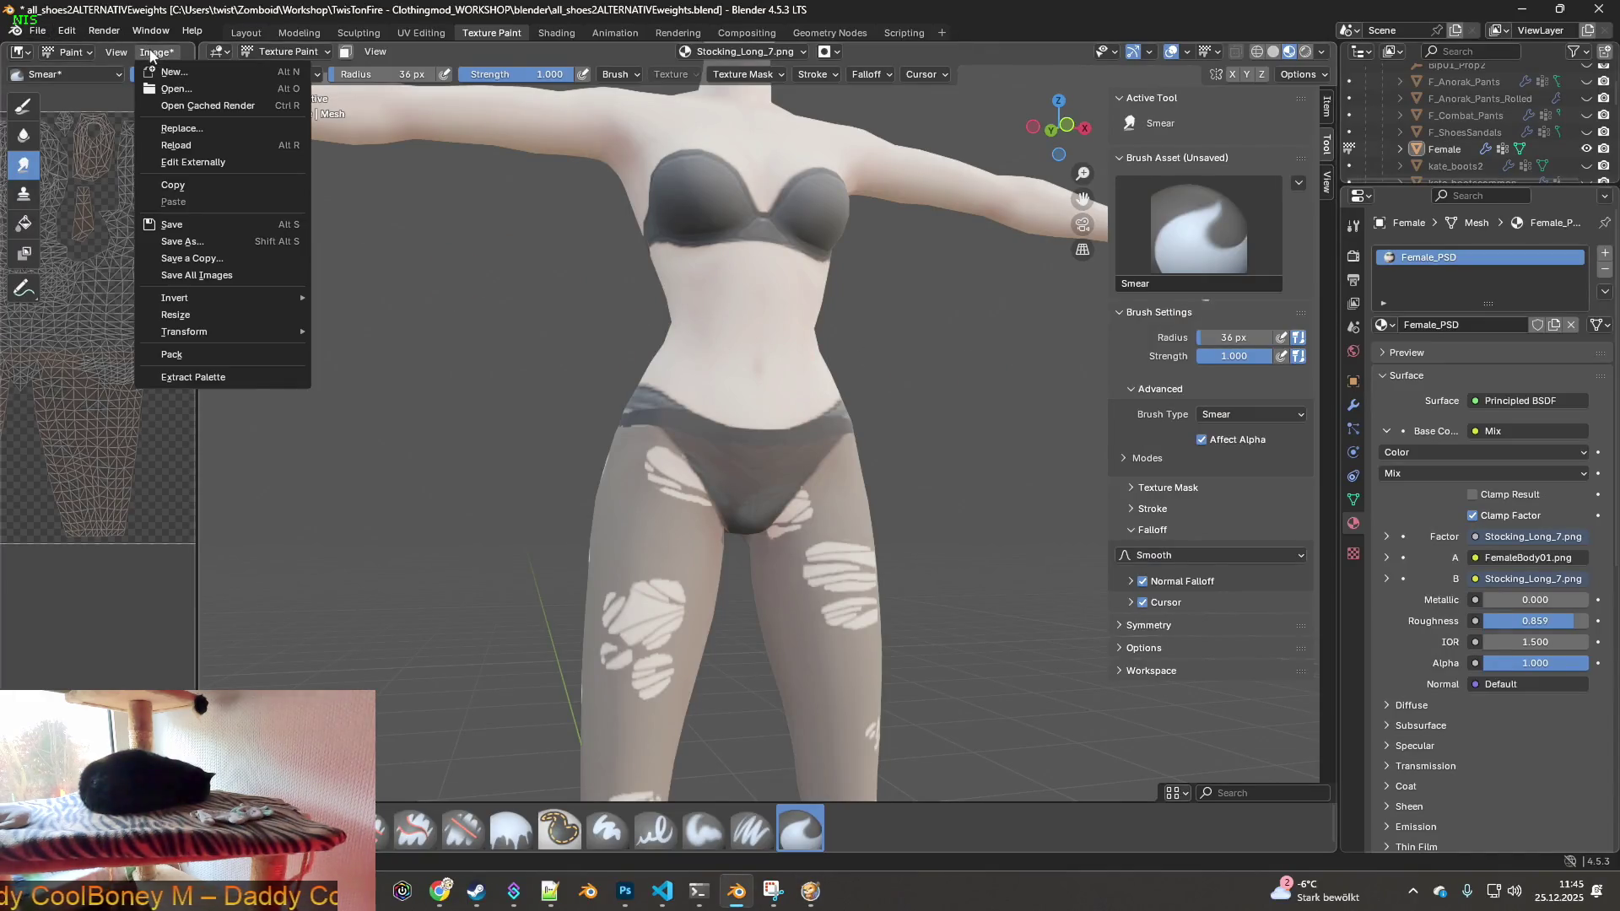
{"action": "left_click", "coordinate": [178, 225]}
{"action": "key", "text": "alt+Tab"}
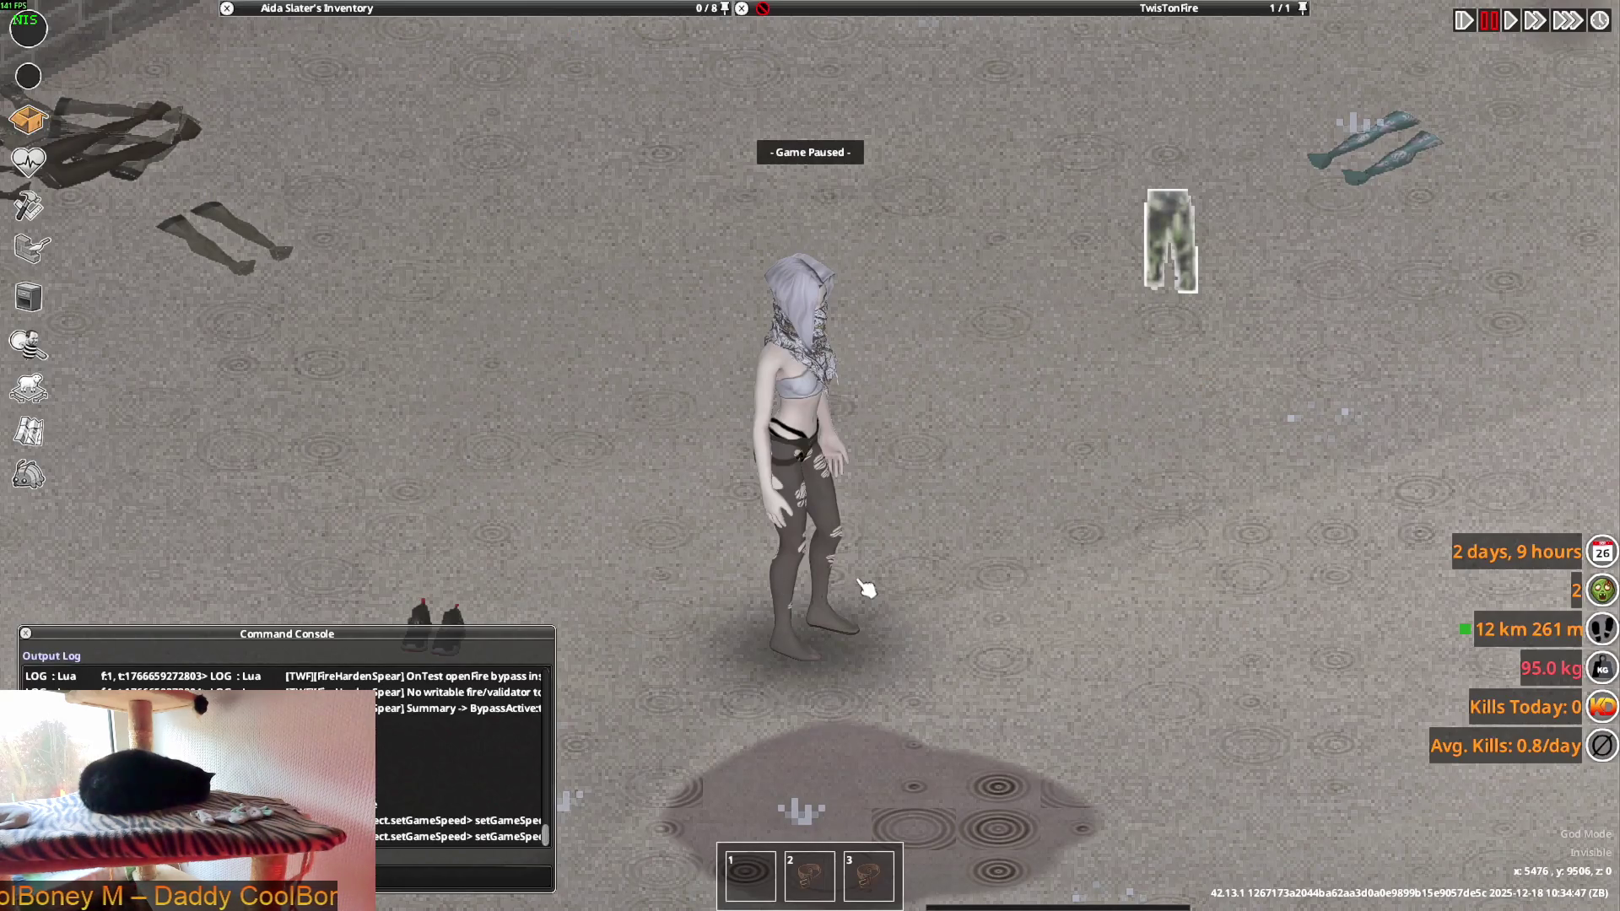
- Resume the game, then quit Project Zomboid to the desktop and confirm with Yes
{"action": "key", "text": "space"}
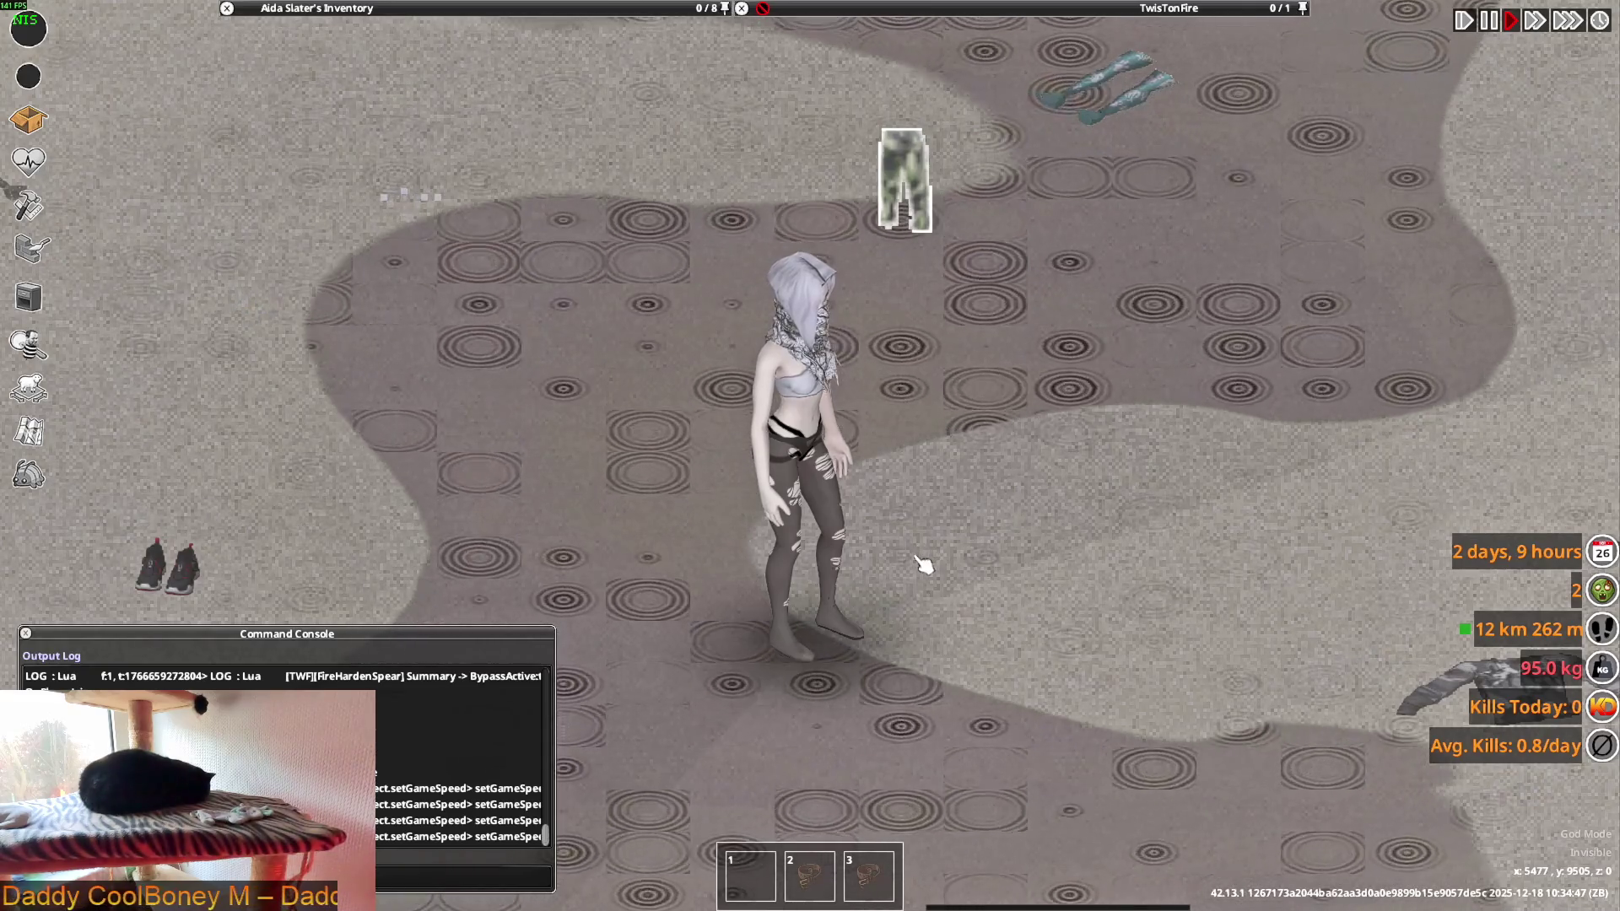
{"action": "key", "text": "Escape"}
{"action": "left_click", "coordinate": [241, 663]}
{"action": "left_click", "coordinate": [765, 489]}
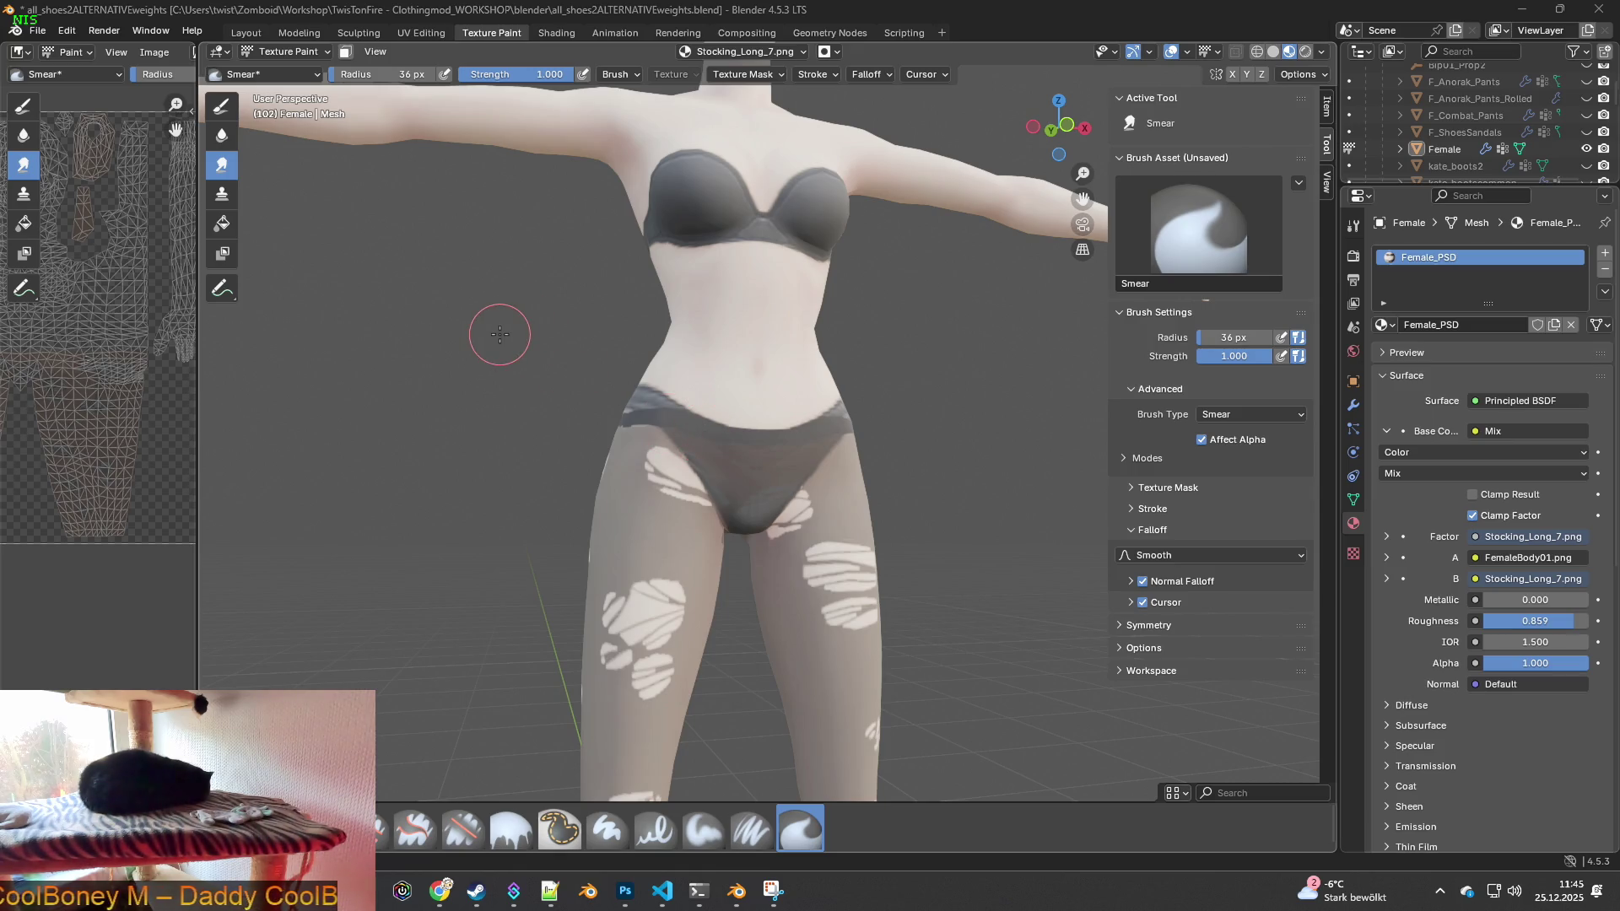
- Launch Project Zomboid from the Steam library using the default Play option
{"action": "left_click", "coordinate": [476, 890]}
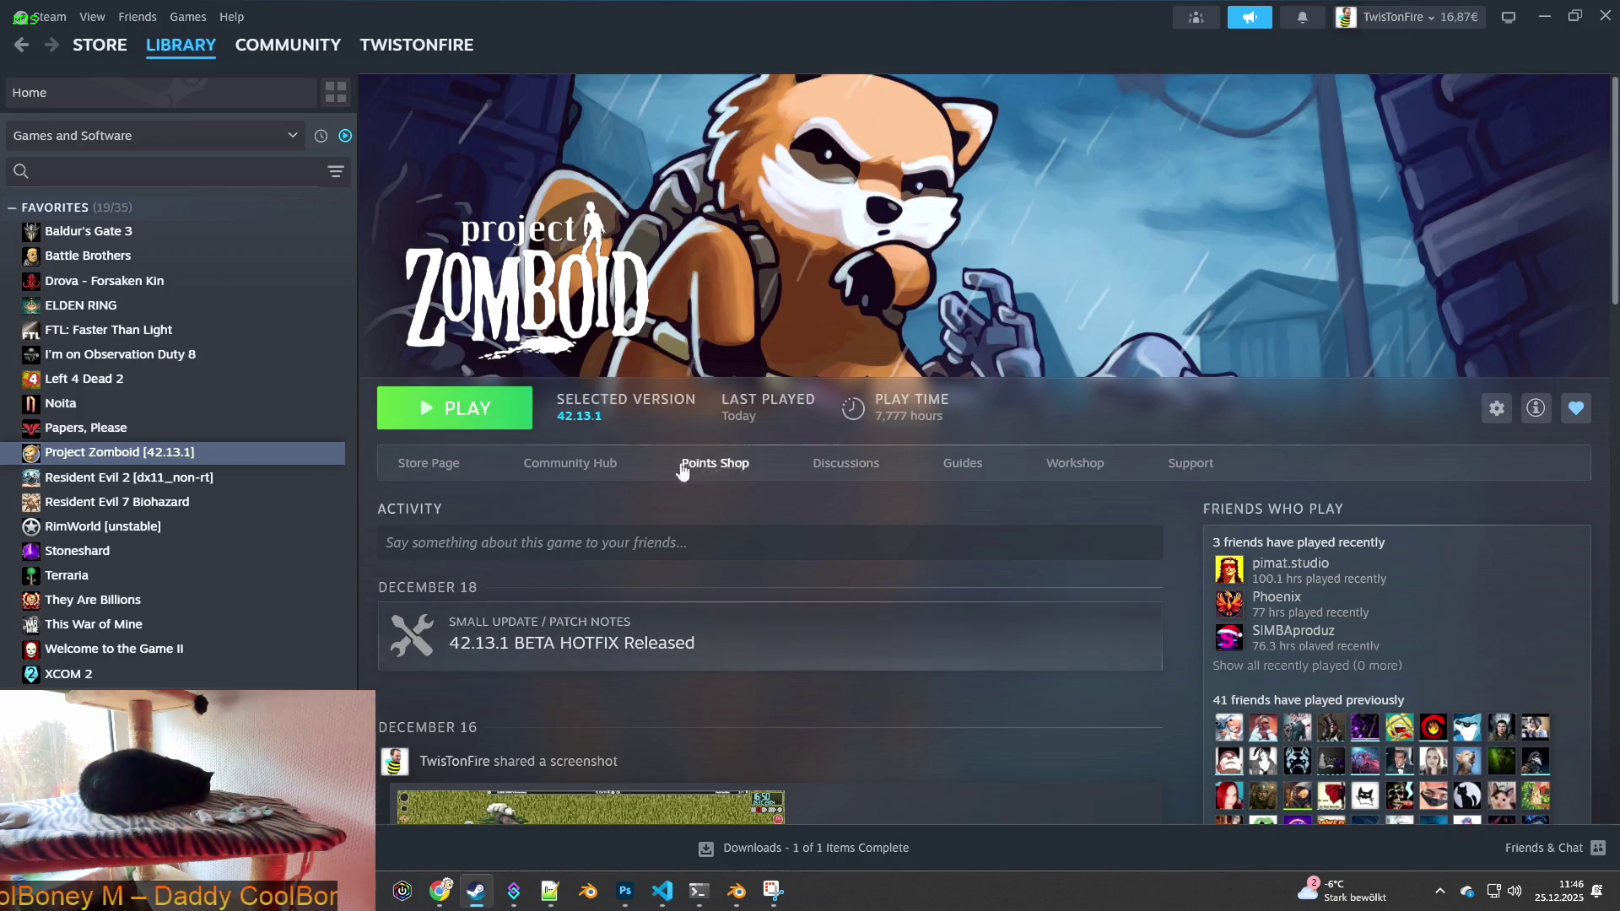
{"action": "left_click", "coordinate": [471, 415]}
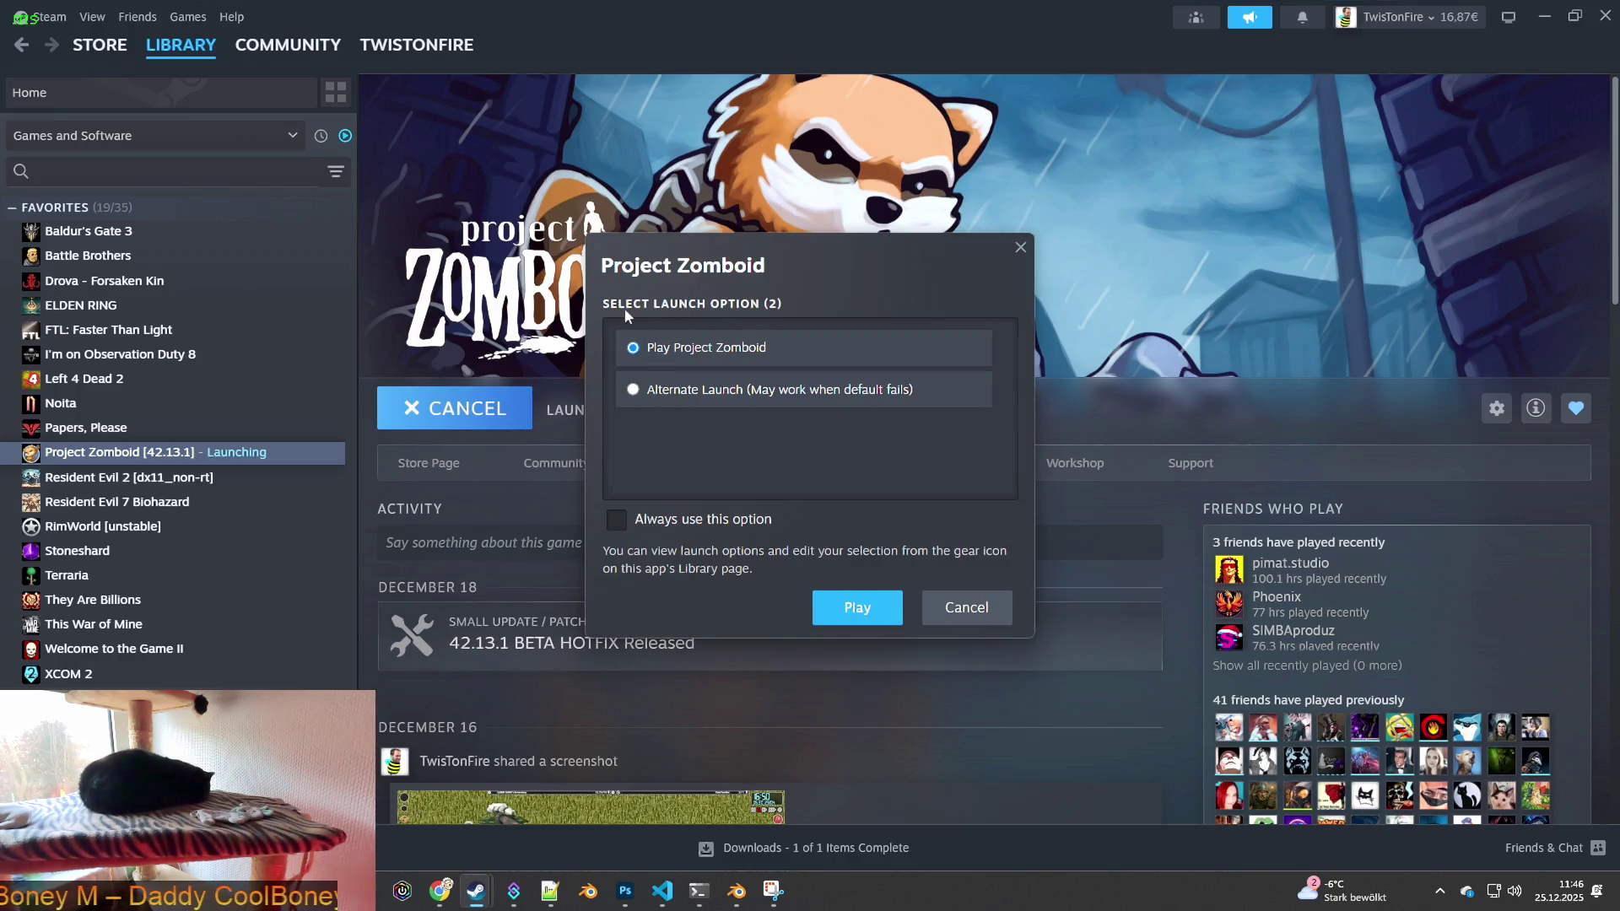
{"action": "left_click", "coordinate": [830, 615]}
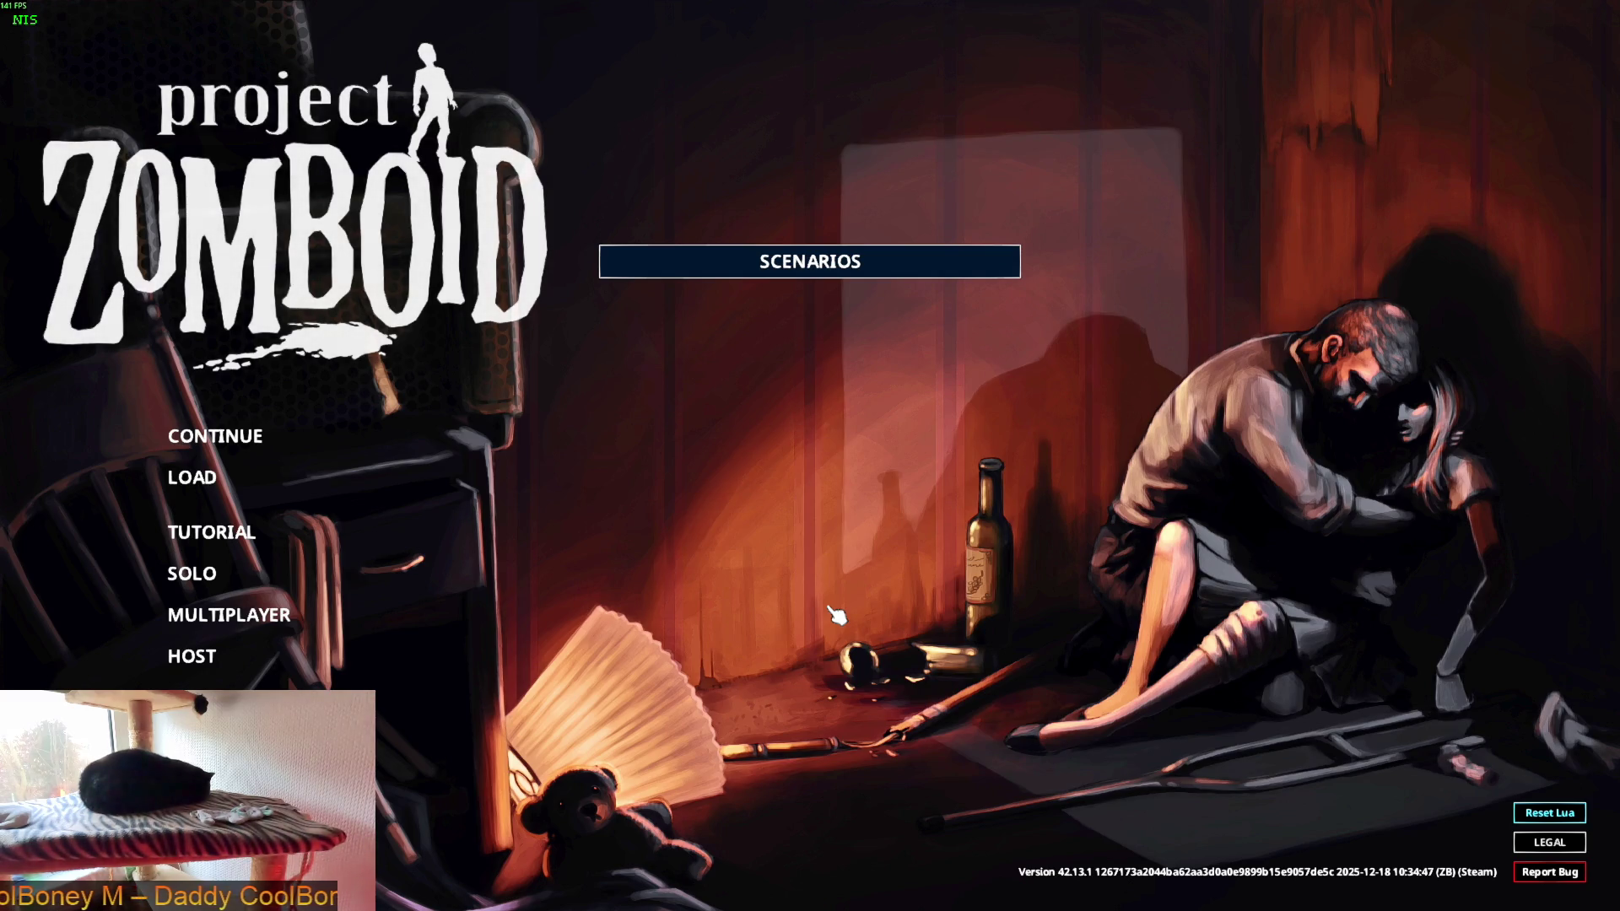
- Reload the Lua scripts, continue and start the saved game, then zoom in on the character
{"action": "left_click", "coordinate": [1565, 818]}
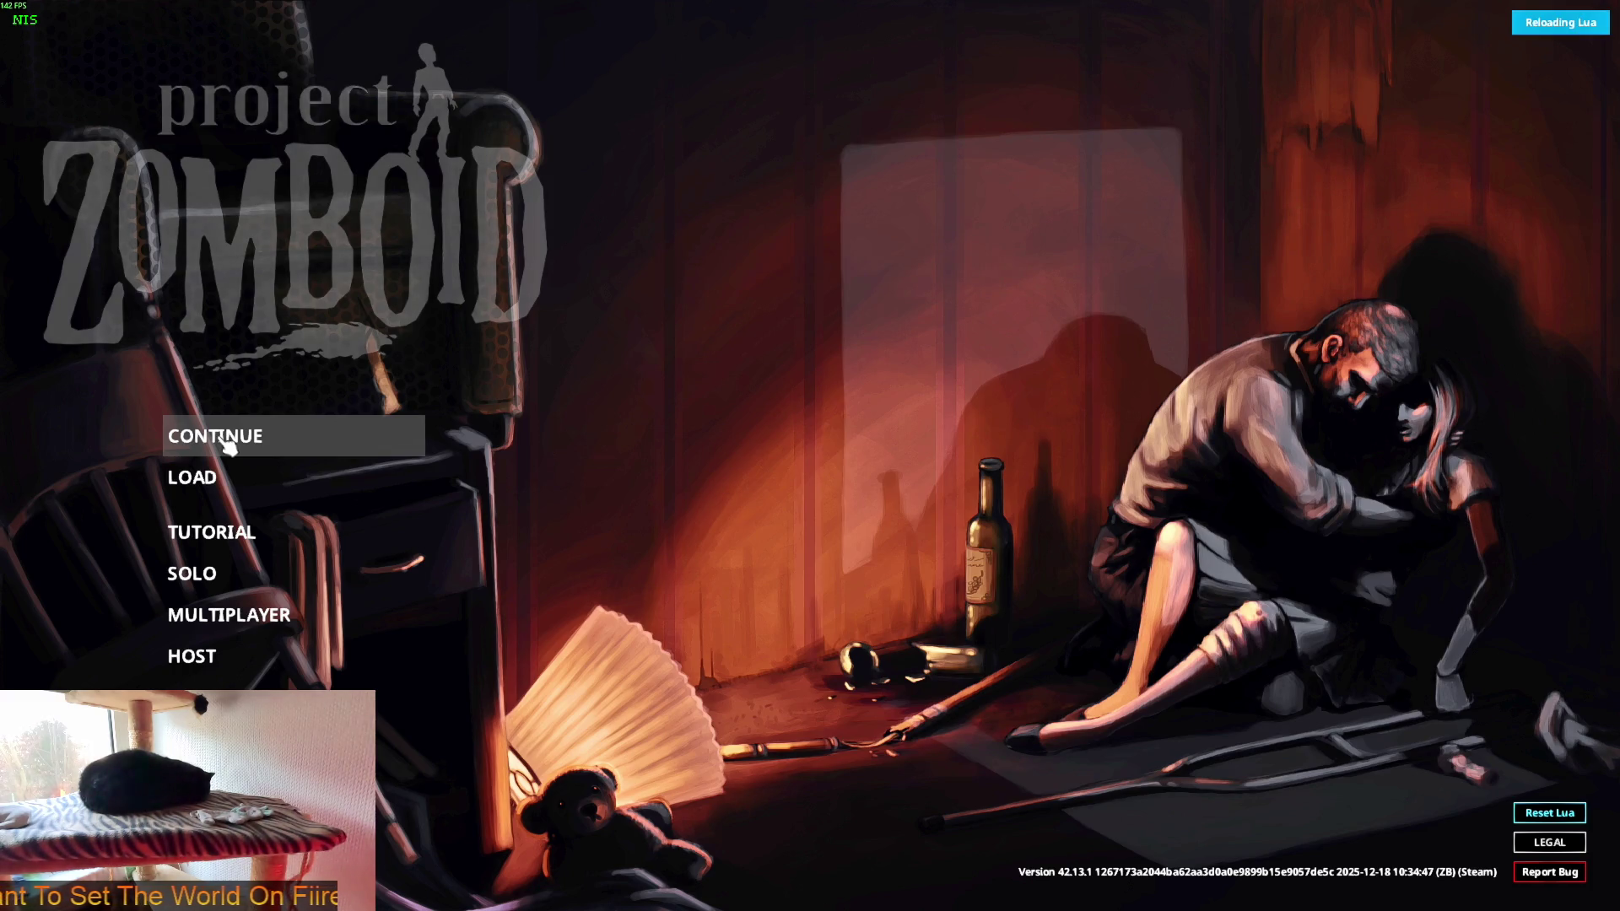
{"action": "left_click", "coordinate": [226, 445]}
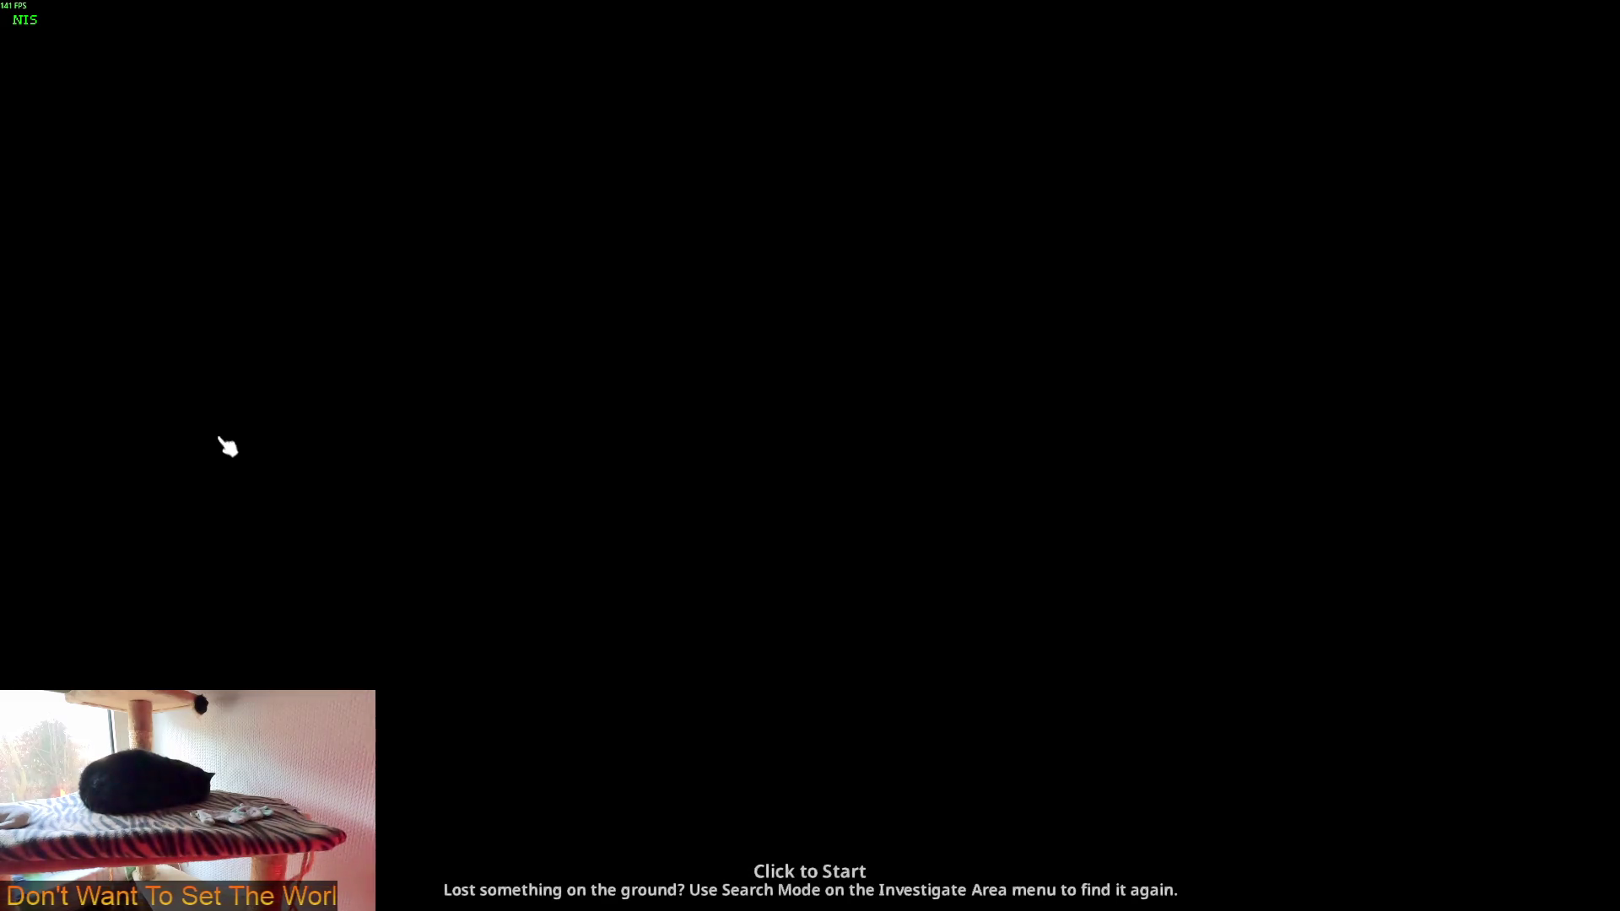
{"action": "left_click", "coordinate": [432, 437]}
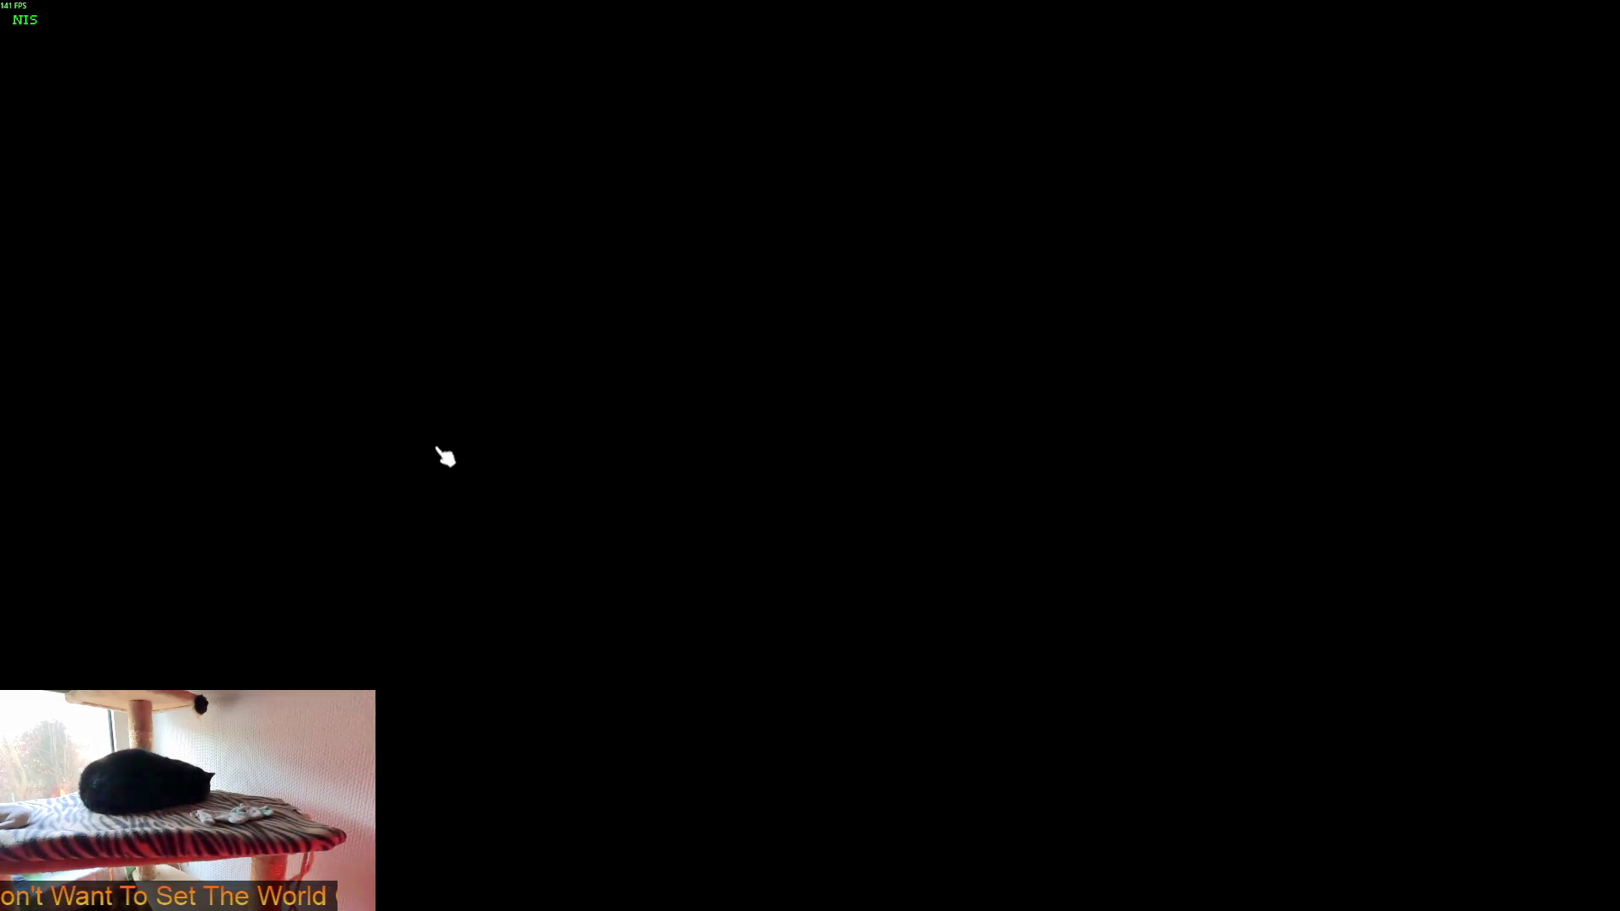
{"action": "scroll", "coordinate": [590, 463], "scroll_direction": "up", "scroll_amount": 5}
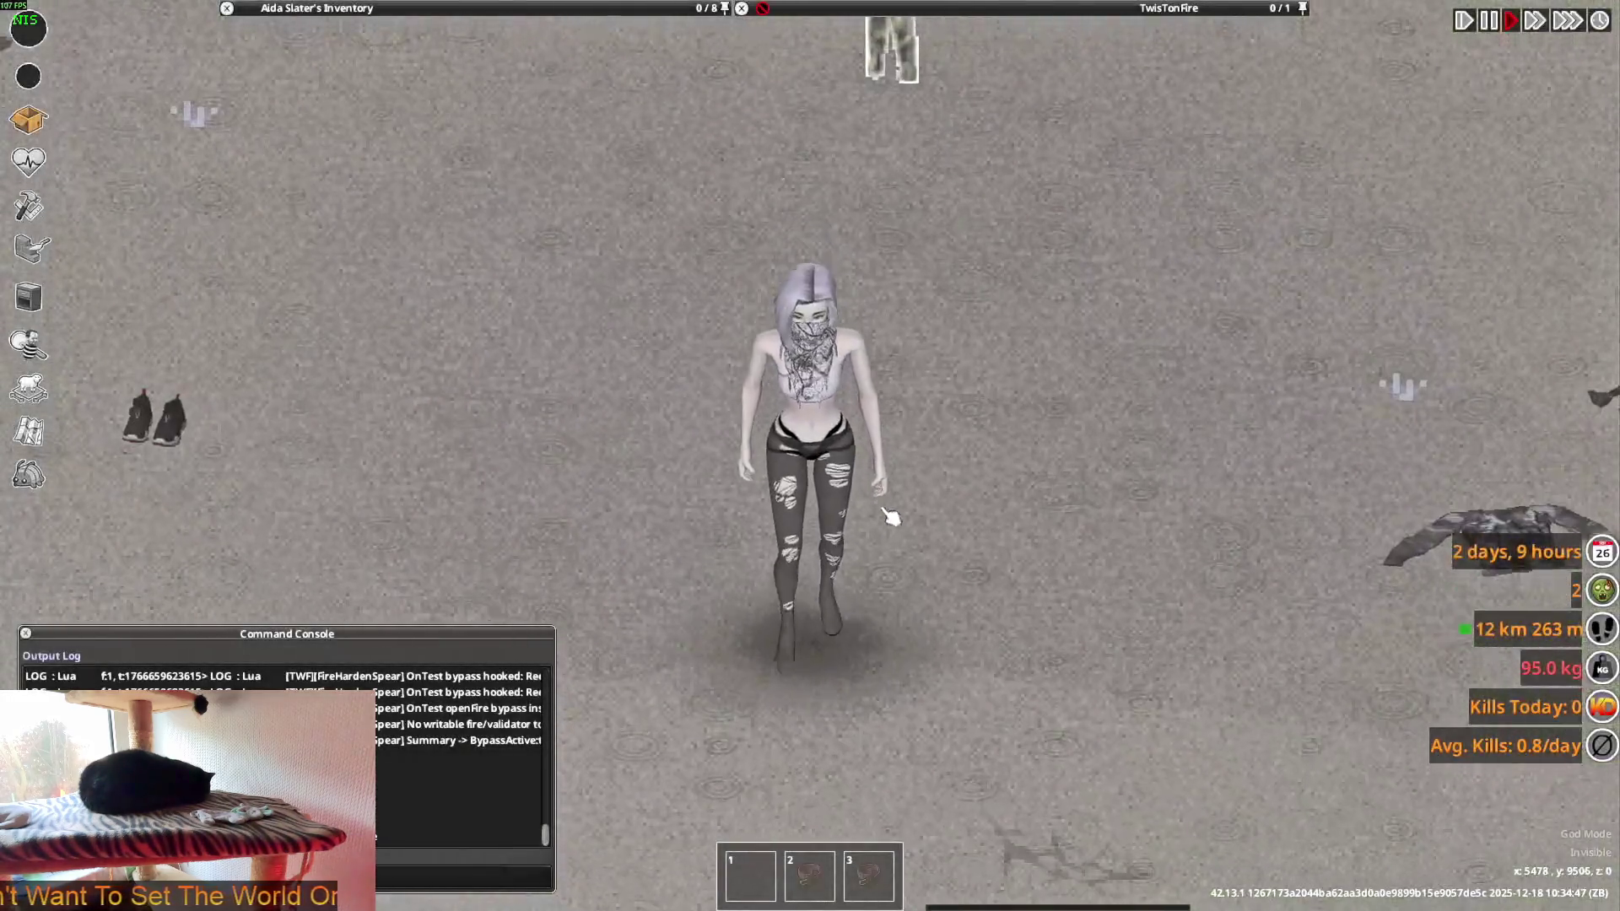
- Walk the character around in all directions to watch the ripped tights move
{"action": "key", "text": "w"}
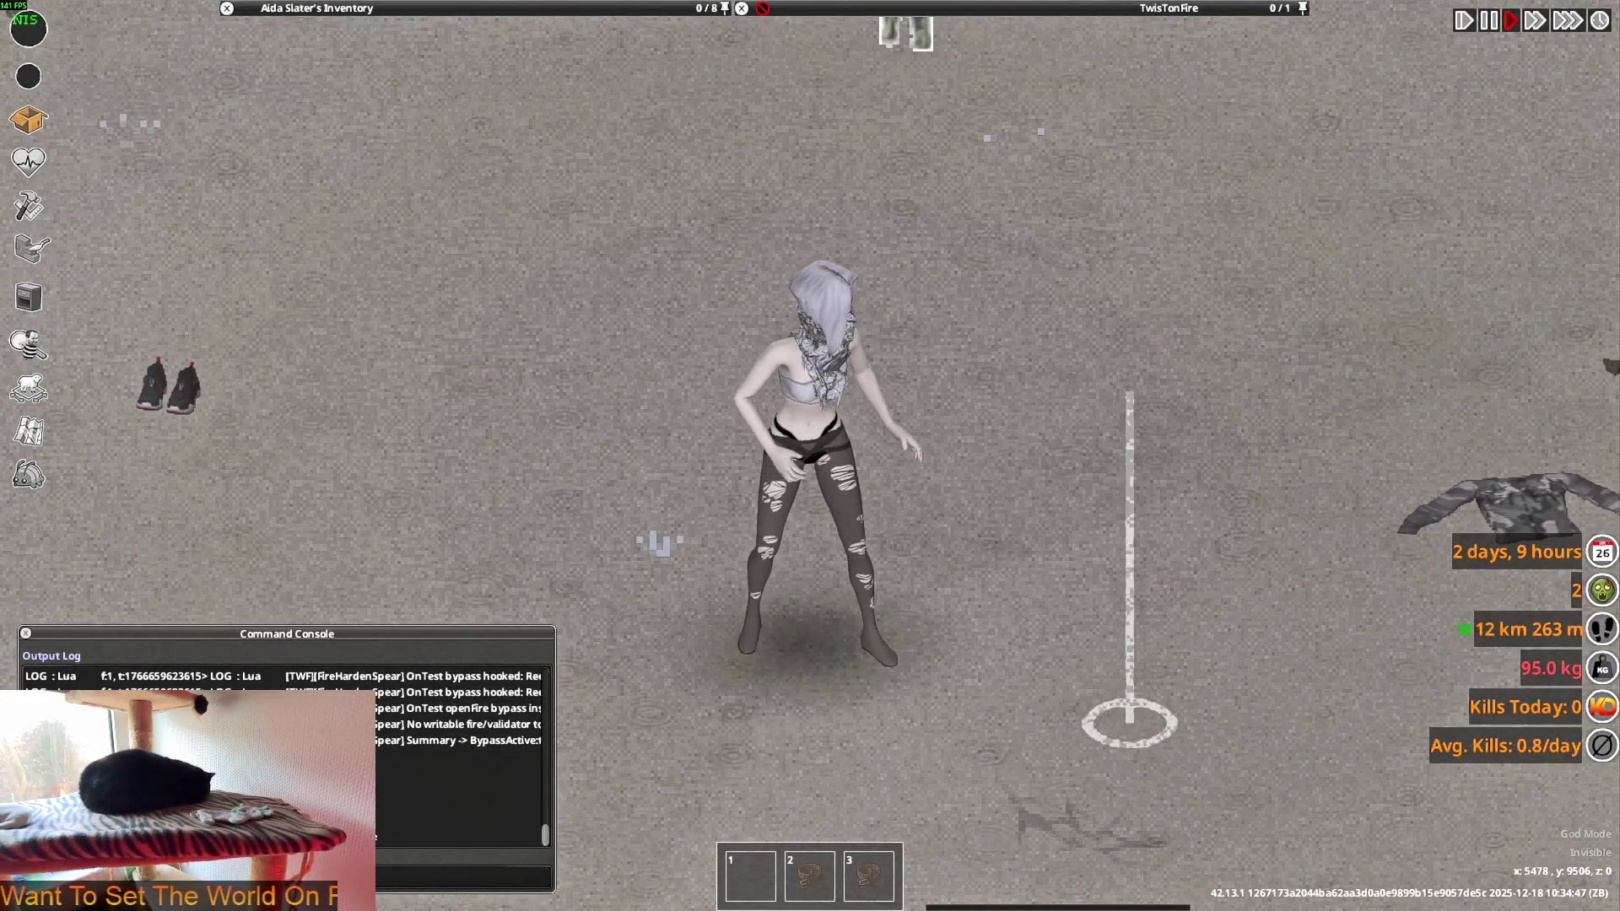
{"action": "key", "text": "w"}
{"action": "key", "text": "w"}
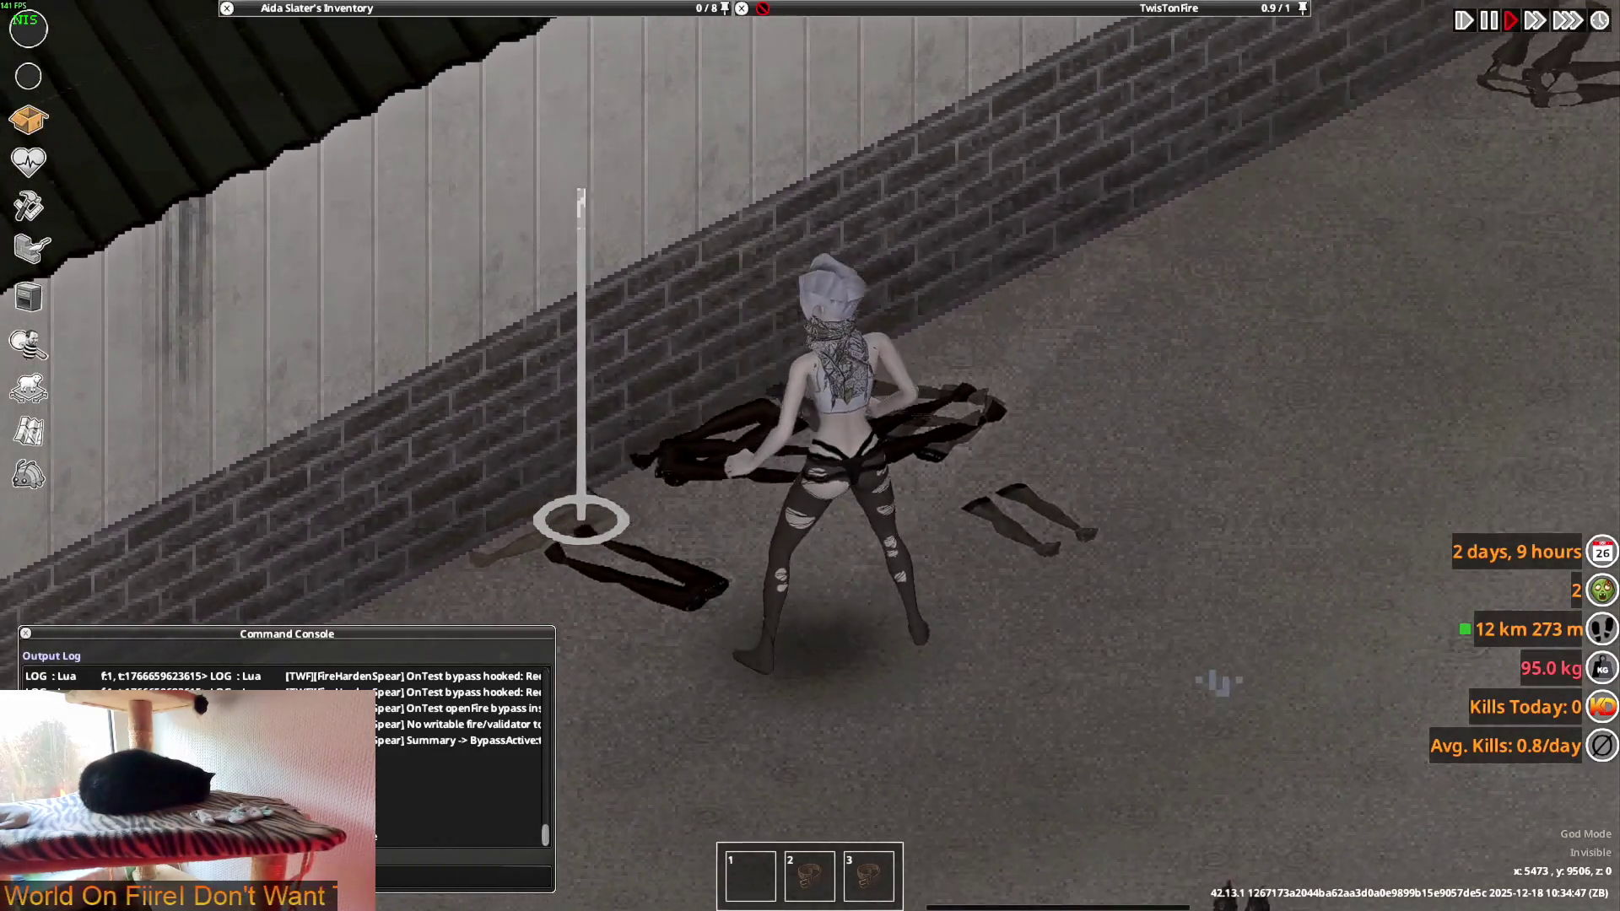
{"action": "key", "text": "d"}
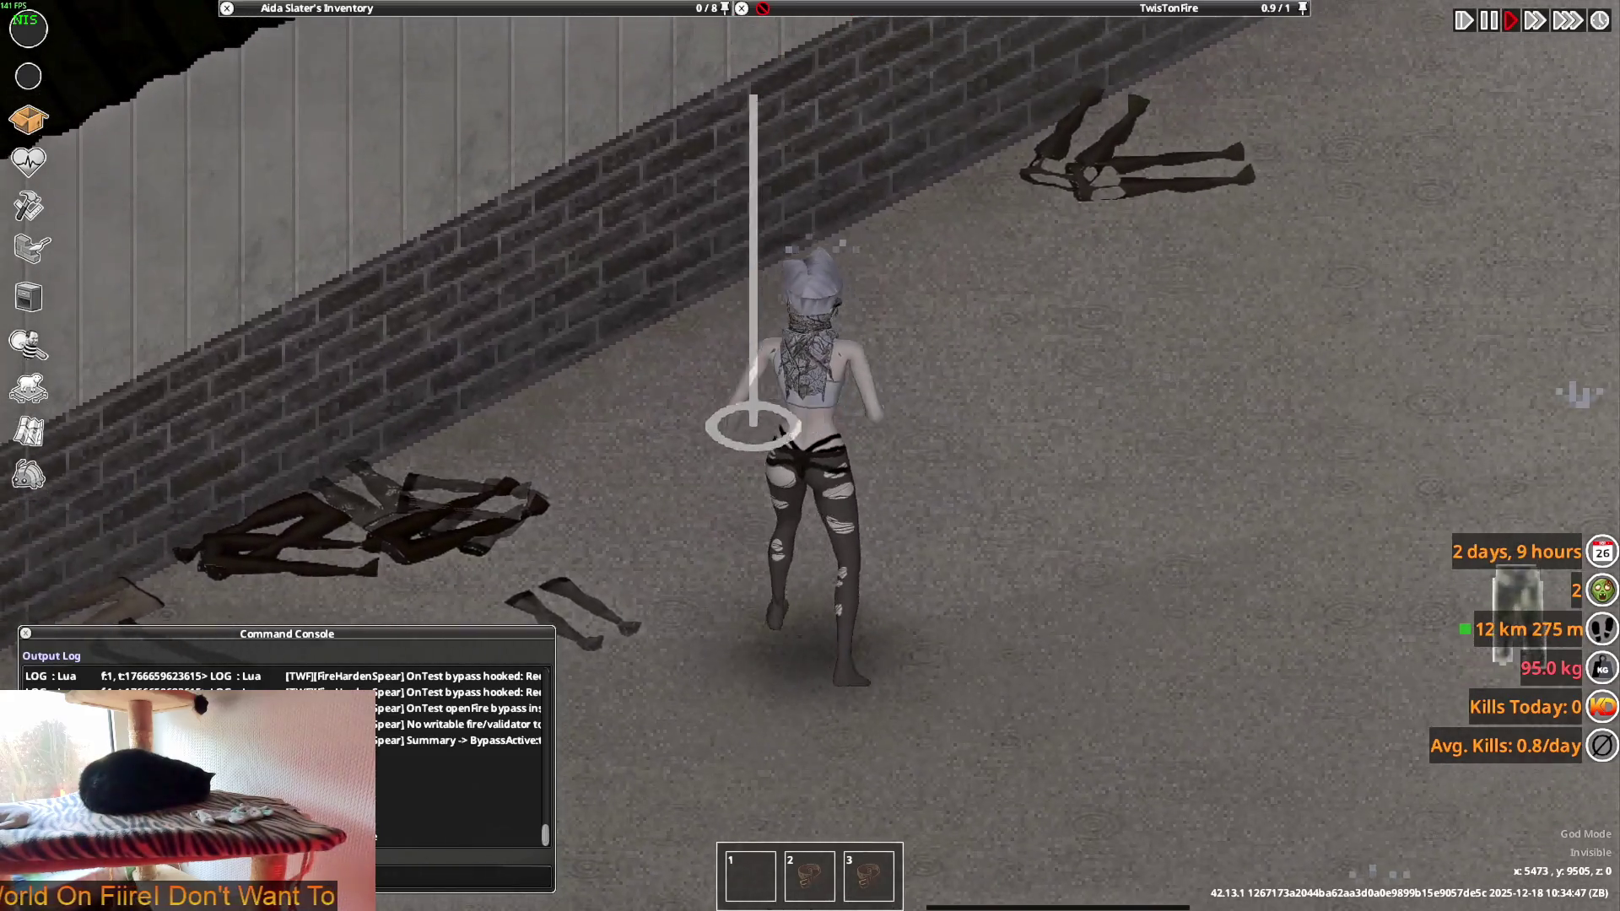
{"action": "key", "text": "s"}
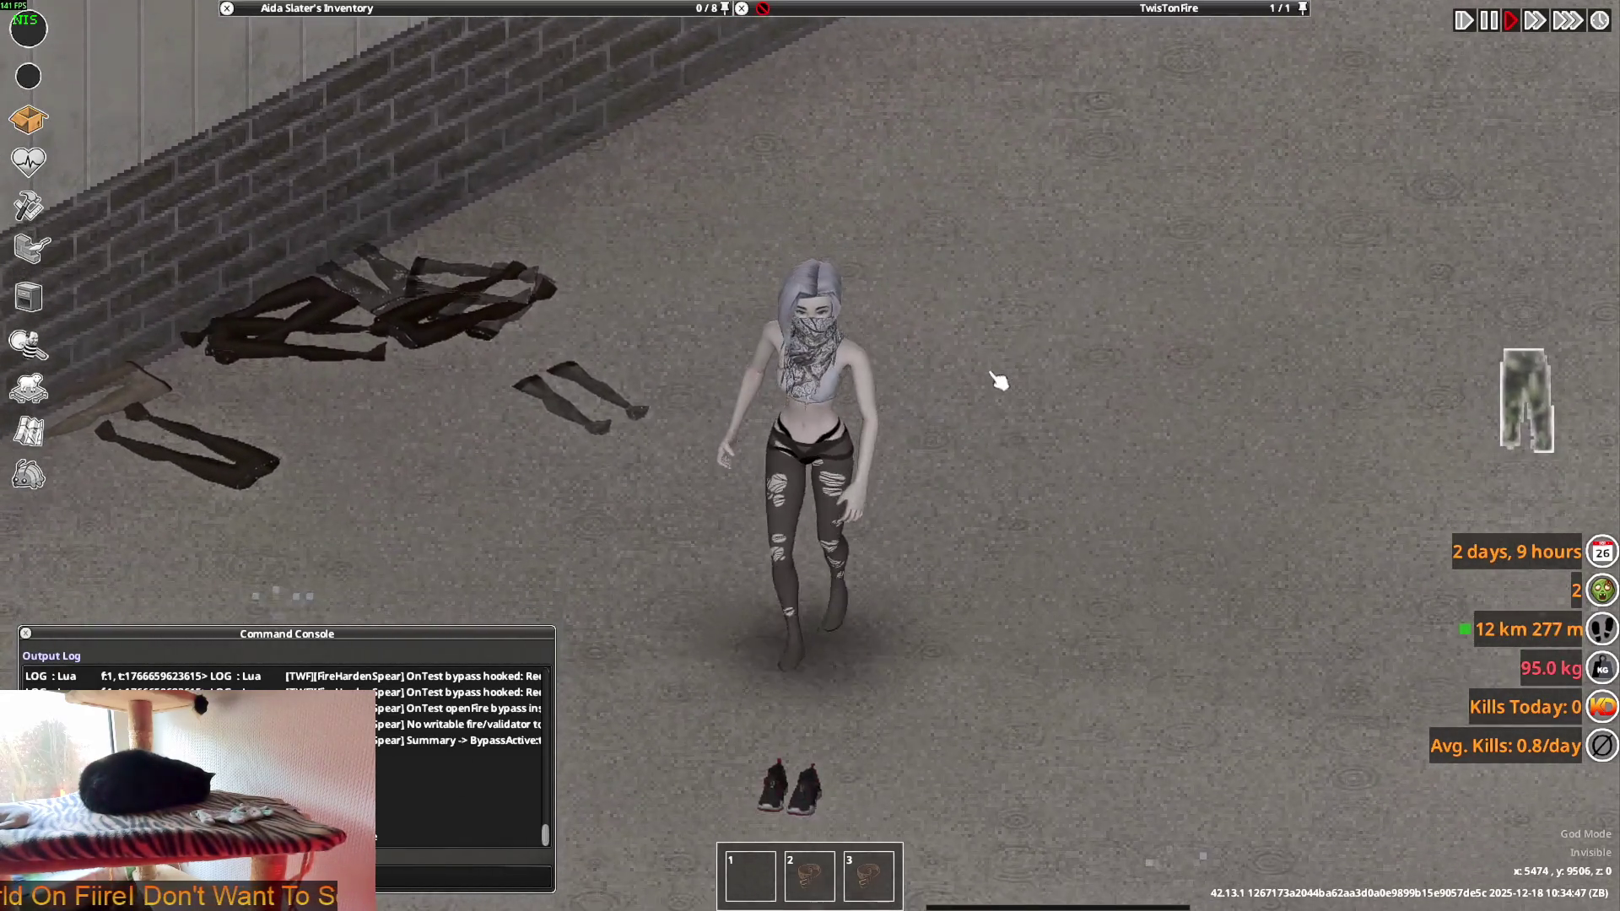
{"action": "key", "text": "s"}
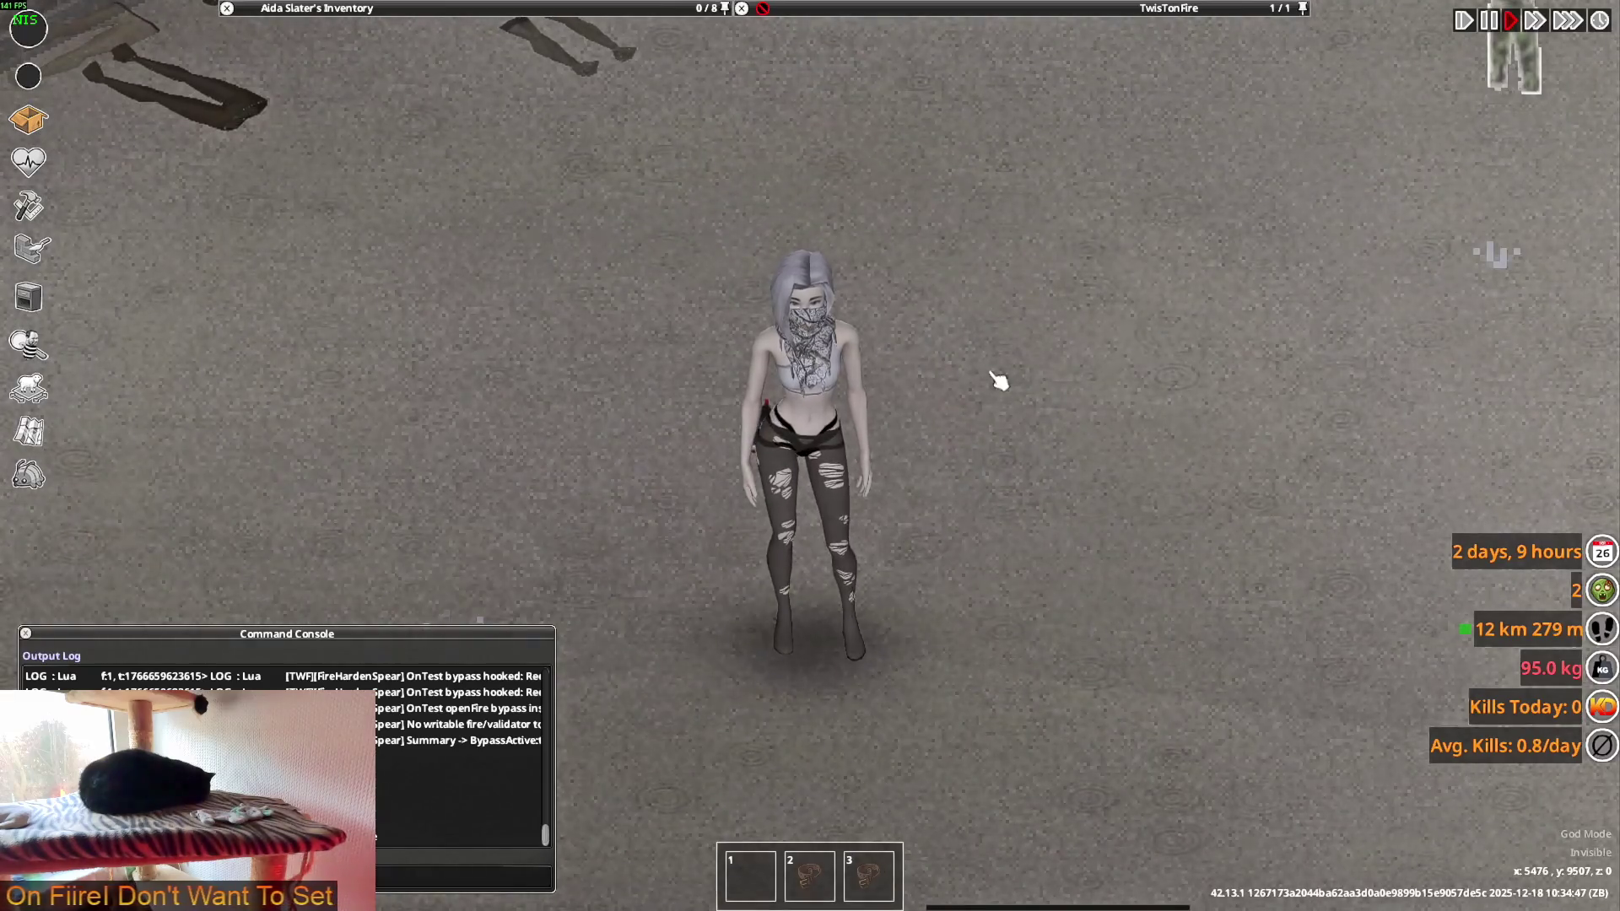
{"action": "key", "text": "w"}
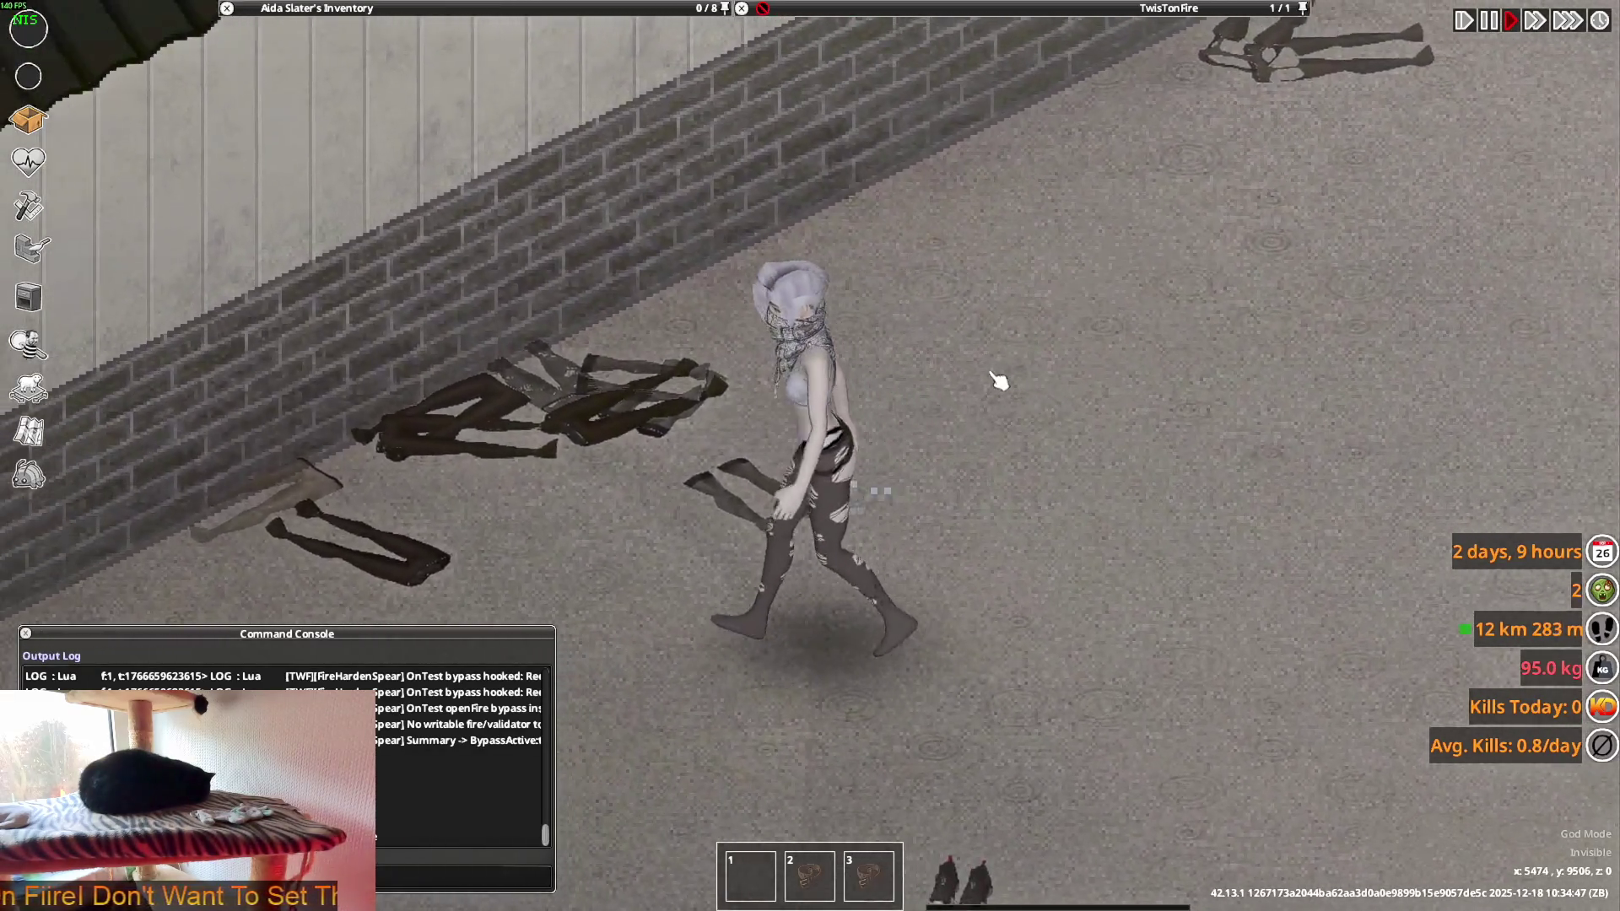
{"action": "key", "text": "s"}
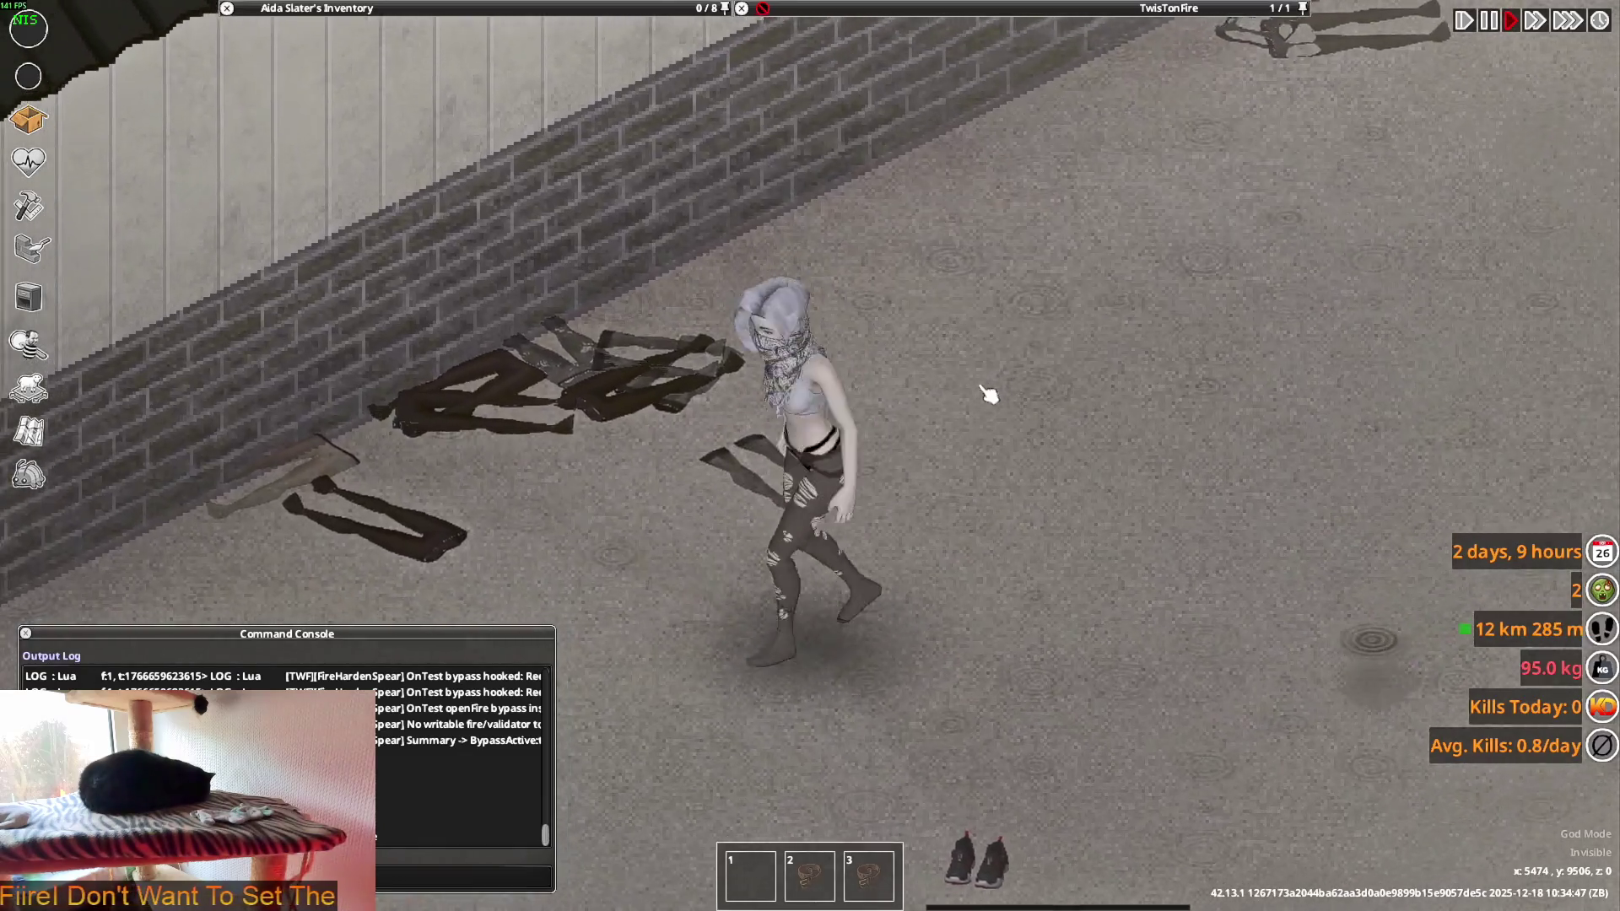
{"action": "key", "text": "a"}
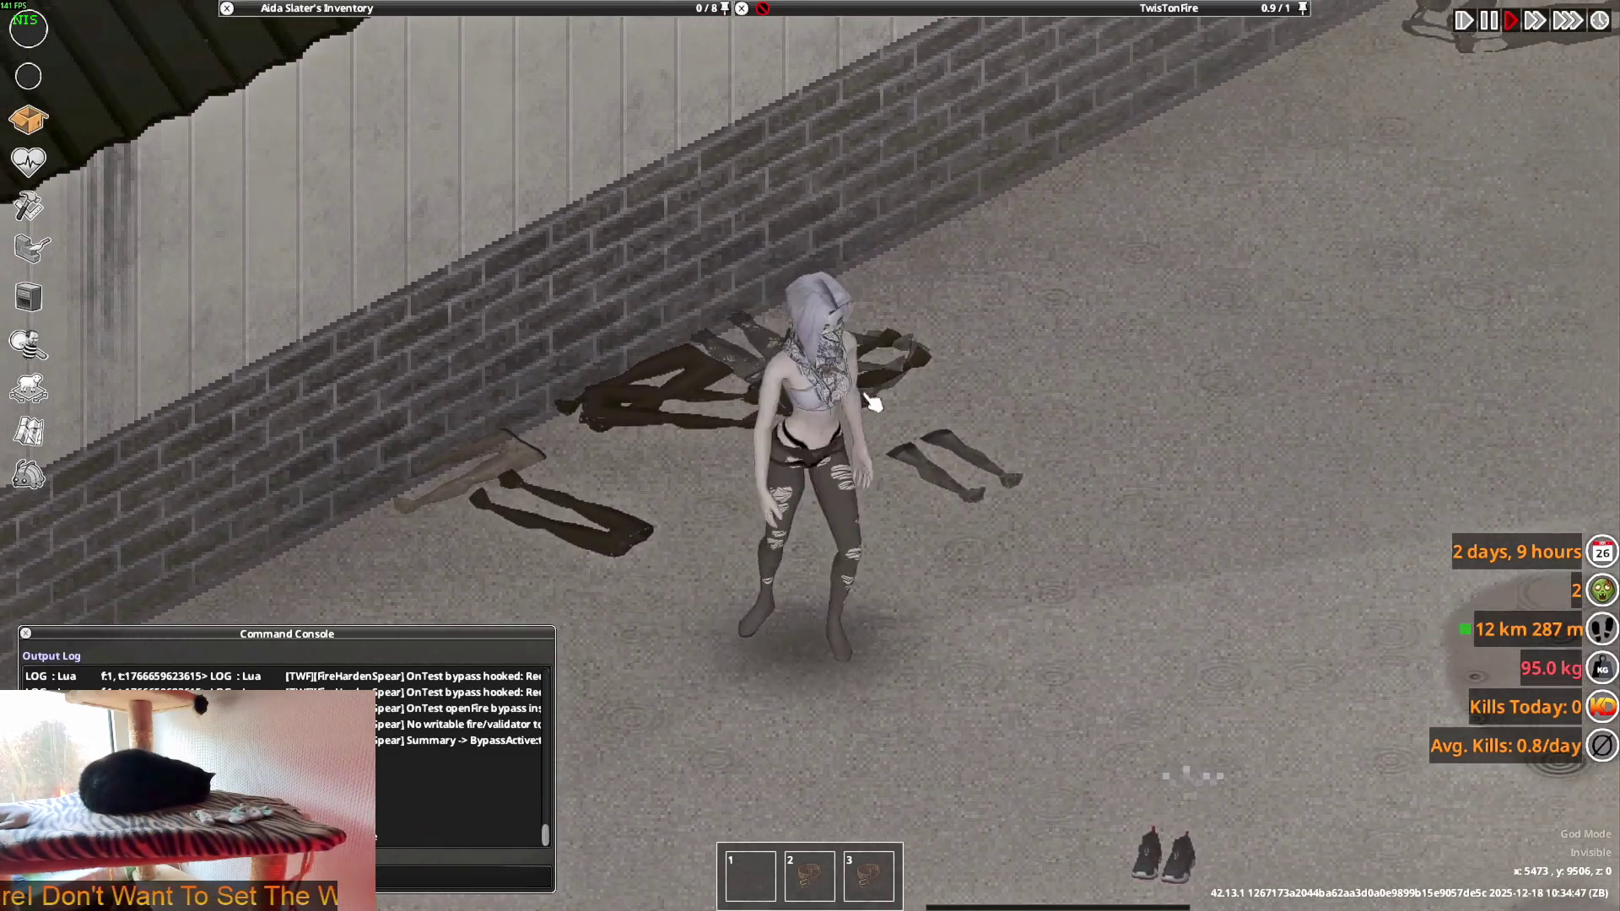
{"action": "key", "text": "d"}
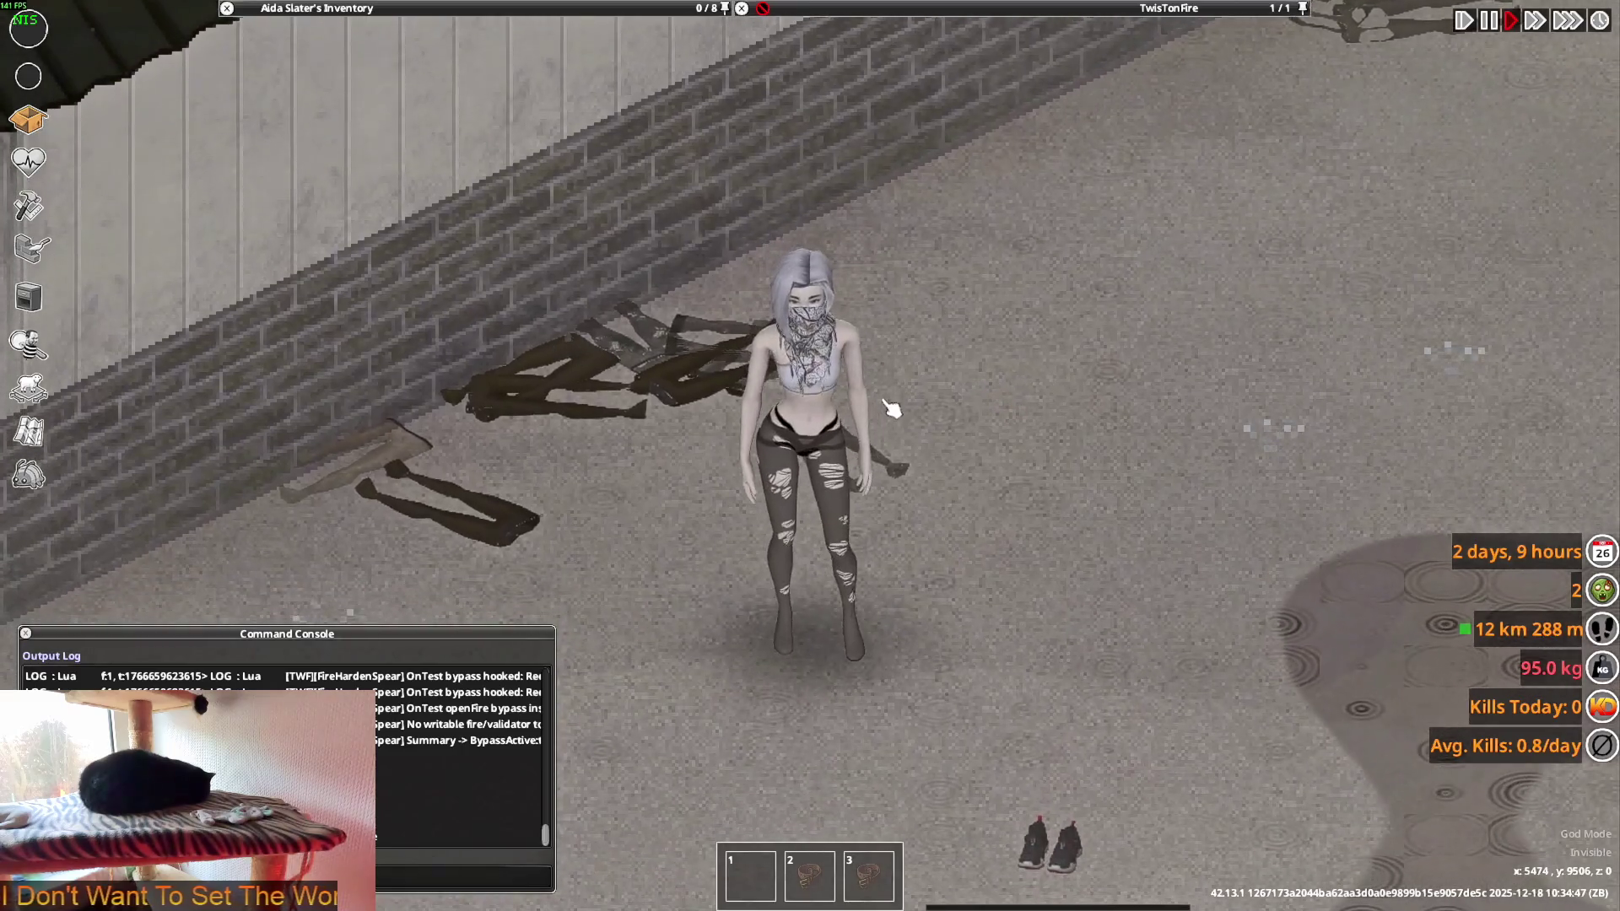
{"action": "key", "text": "a"}
- Drop the spare Lingerie Tights on the floor, take off the worn pair and wear the ripped ones
{"action": "mouse_move", "coordinate": [338, 8]}
{"action": "scroll", "coordinate": [364, 169], "scroll_direction": "down", "scroll_amount": 5}
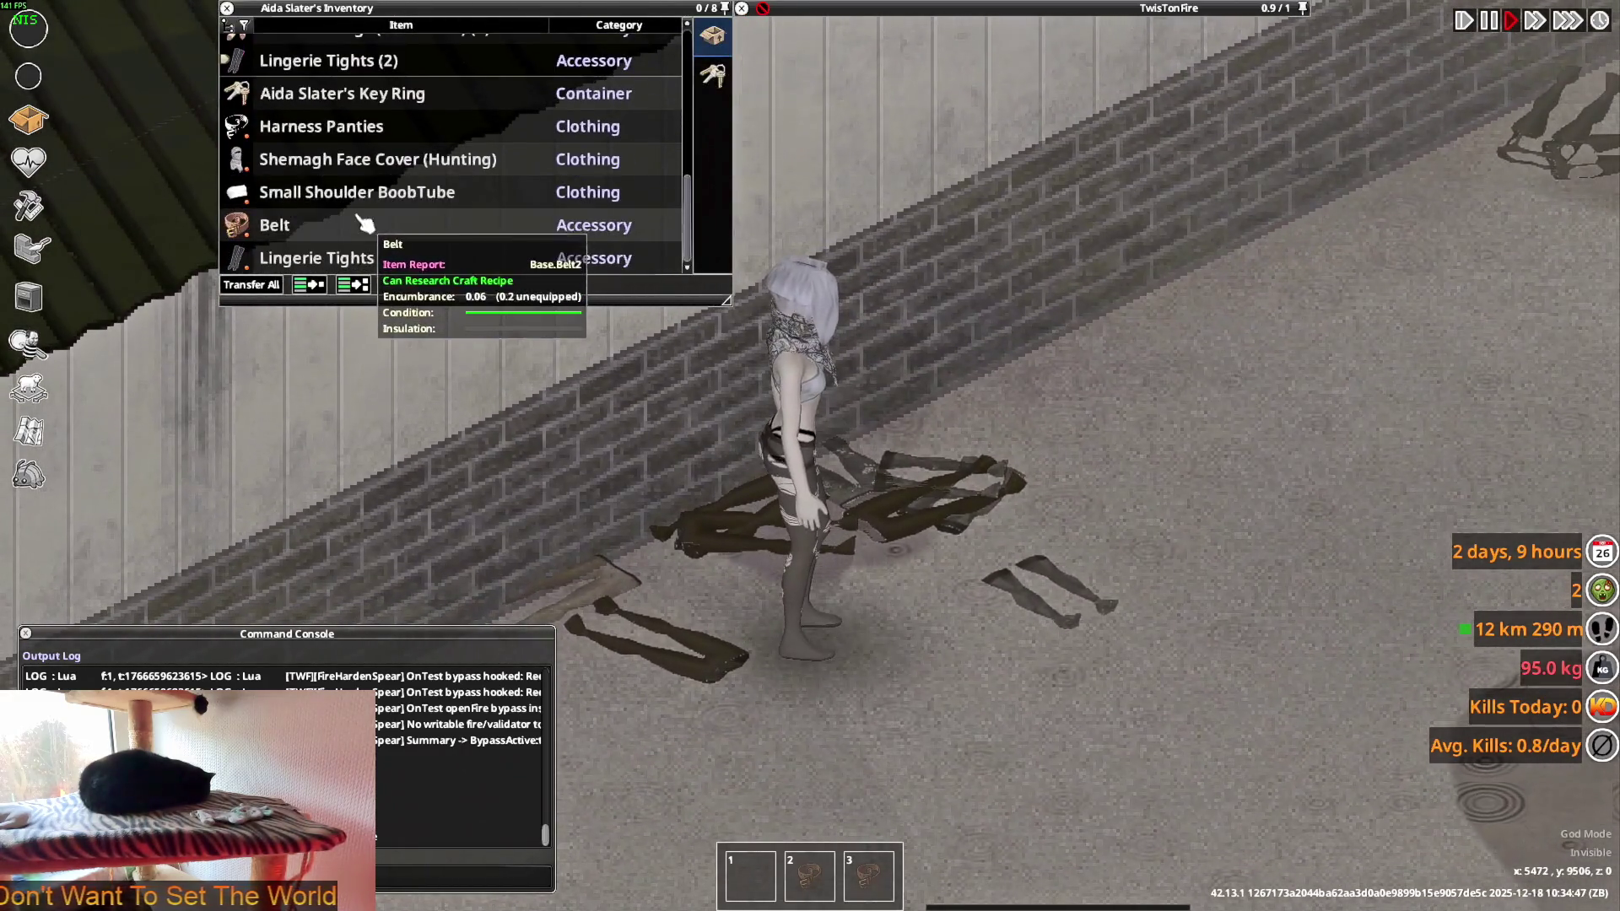
{"action": "mouse_move", "coordinate": [329, 257]}
{"action": "left_mouse_down"}
{"action": "mouse_move", "coordinate": [670, 481]}
{"action": "mouse_move", "coordinate": [844, 548]}
{"action": "left_mouse_up"}
{"action": "scroll", "coordinate": [844, 548], "scroll_direction": "down", "scroll_amount": 3}
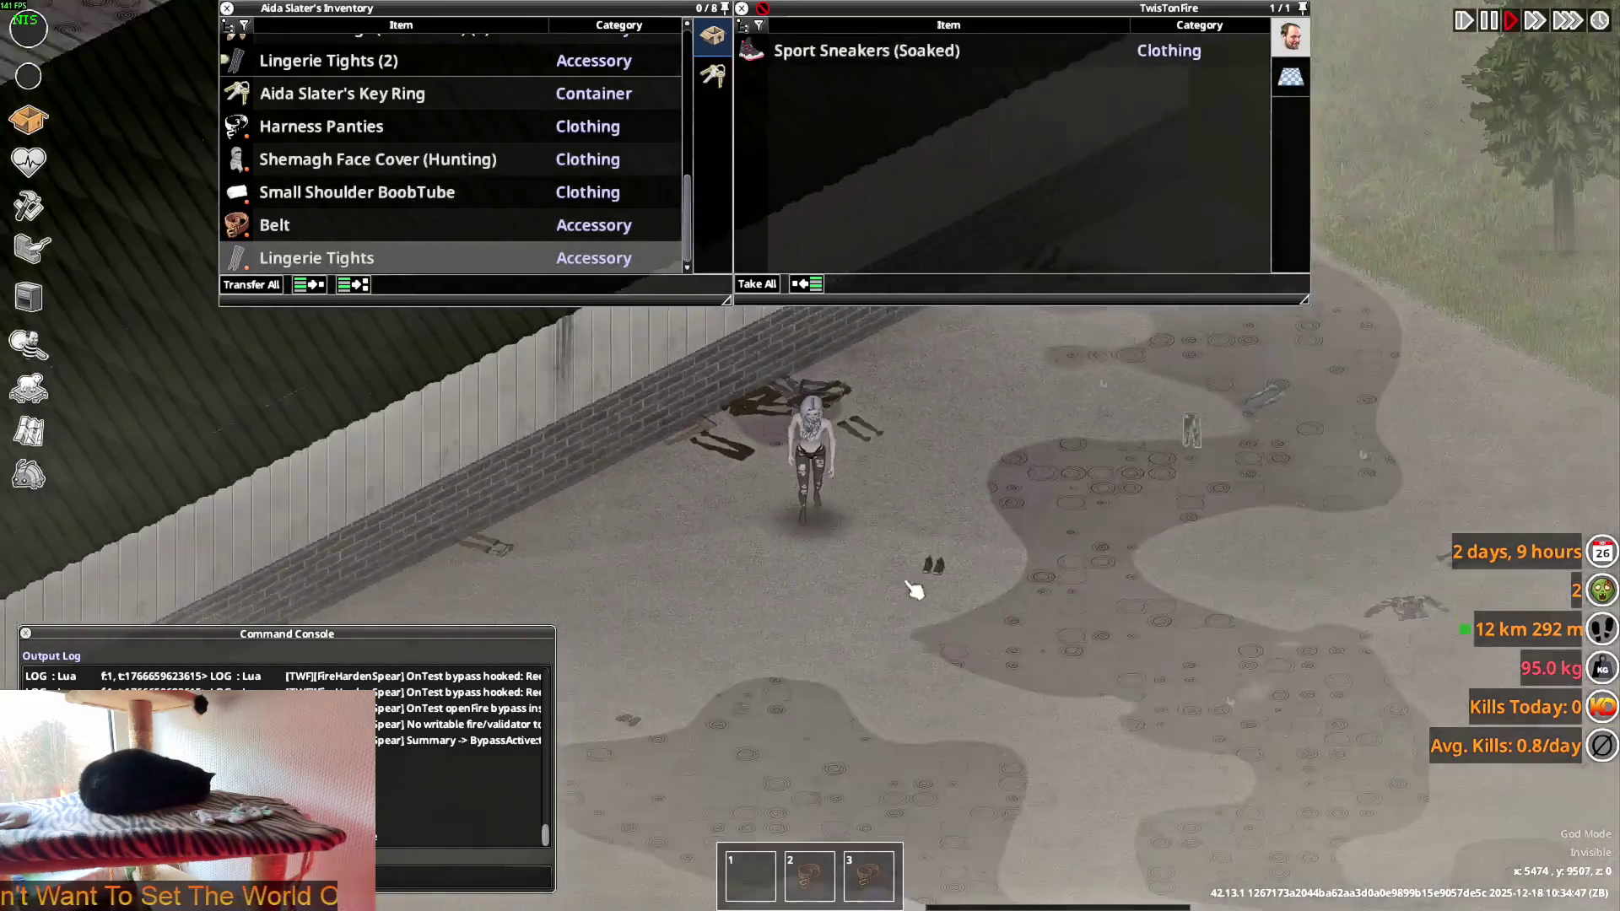
{"action": "key", "text": "a"}
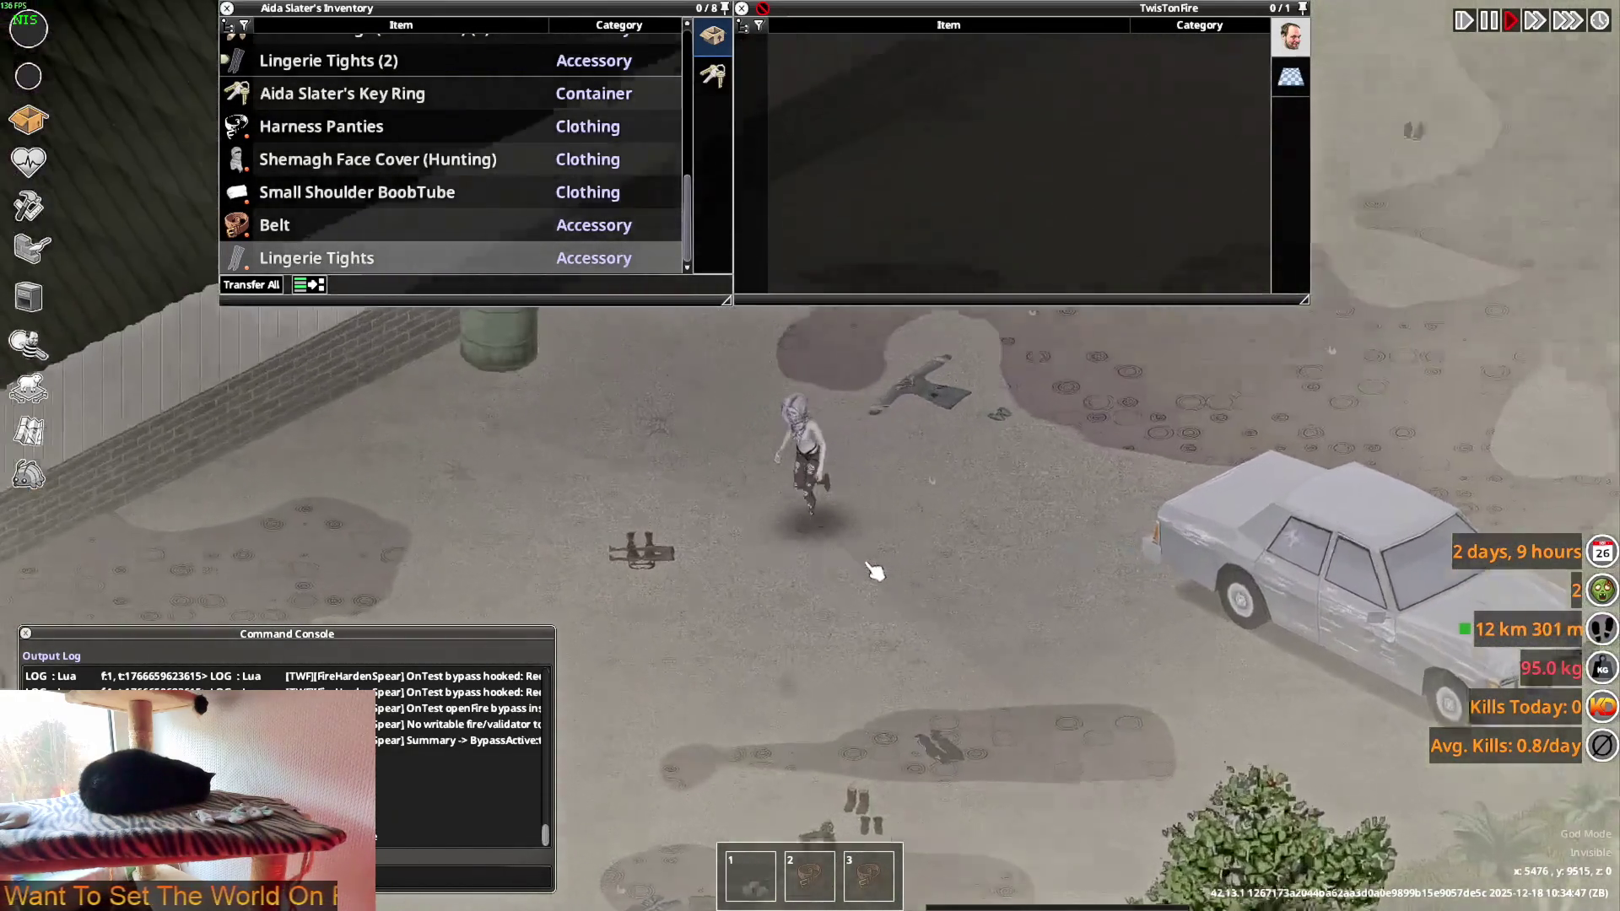
{"action": "scroll", "coordinate": [878, 523], "scroll_direction": "up", "scroll_amount": 5}
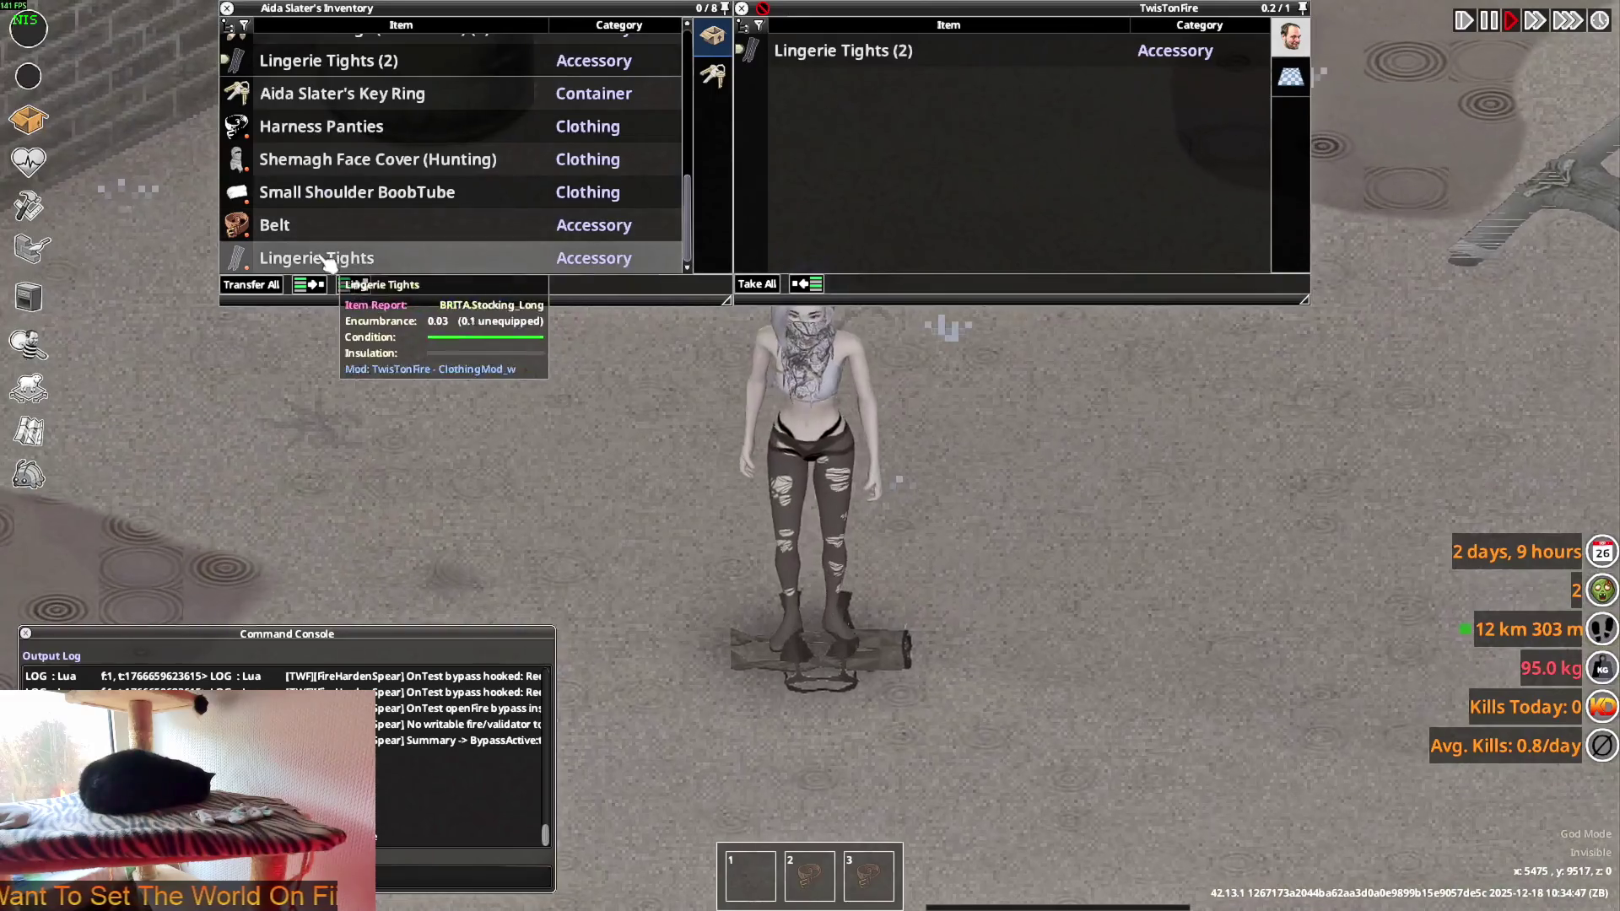
{"action": "double_click", "coordinate": [327, 260]}
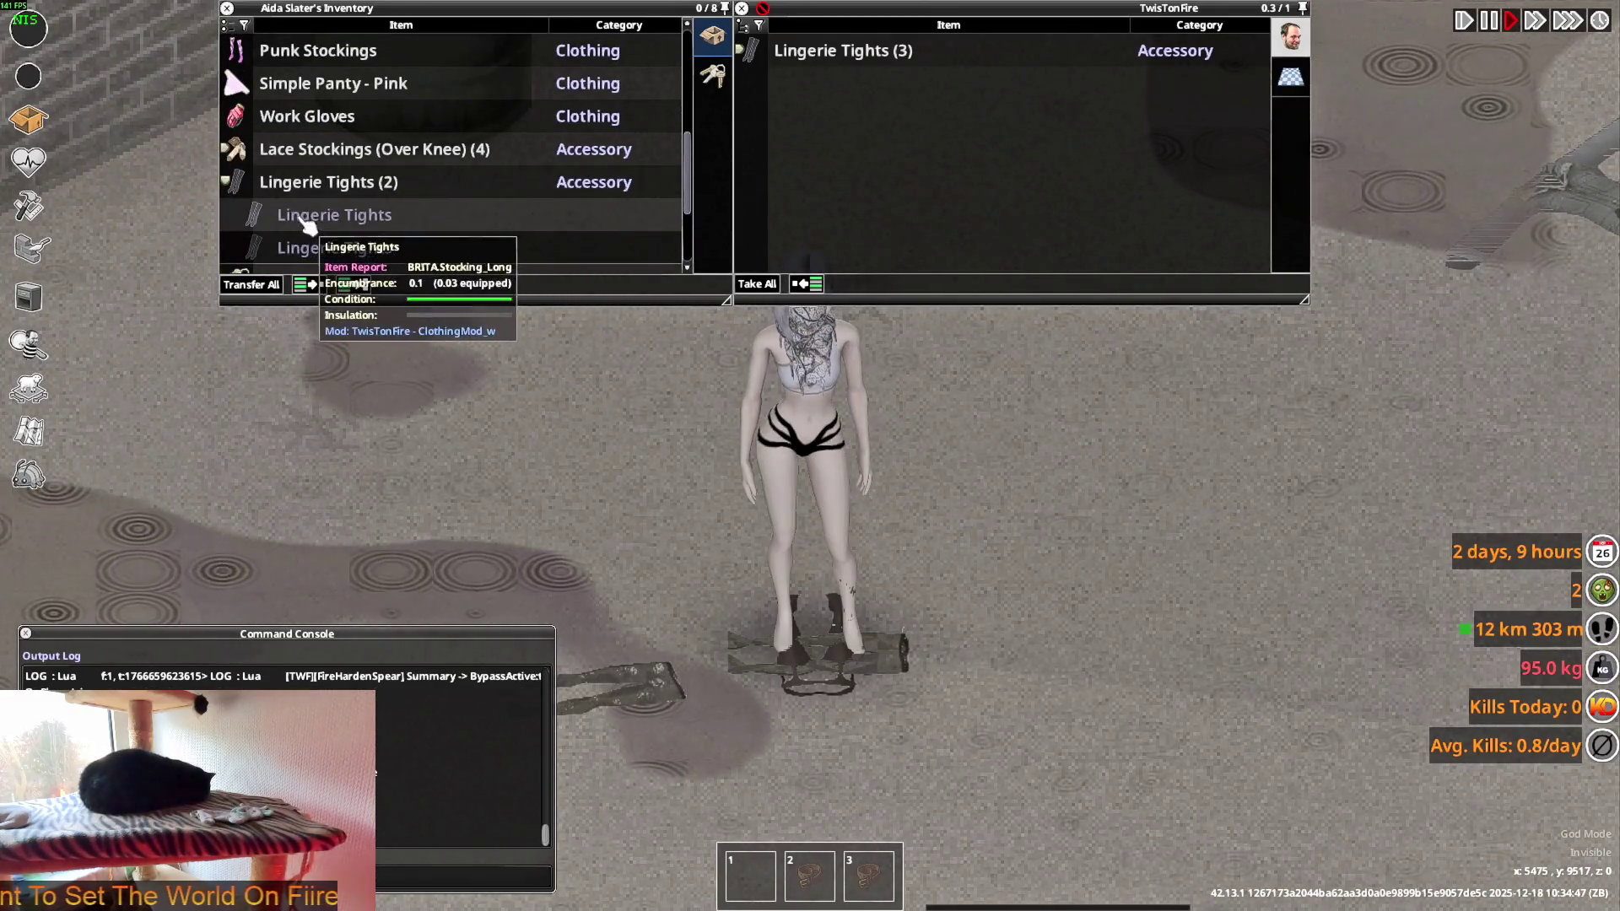
{"action": "right_click", "coordinate": [308, 226]}
{"action": "left_click", "coordinate": [341, 265]}
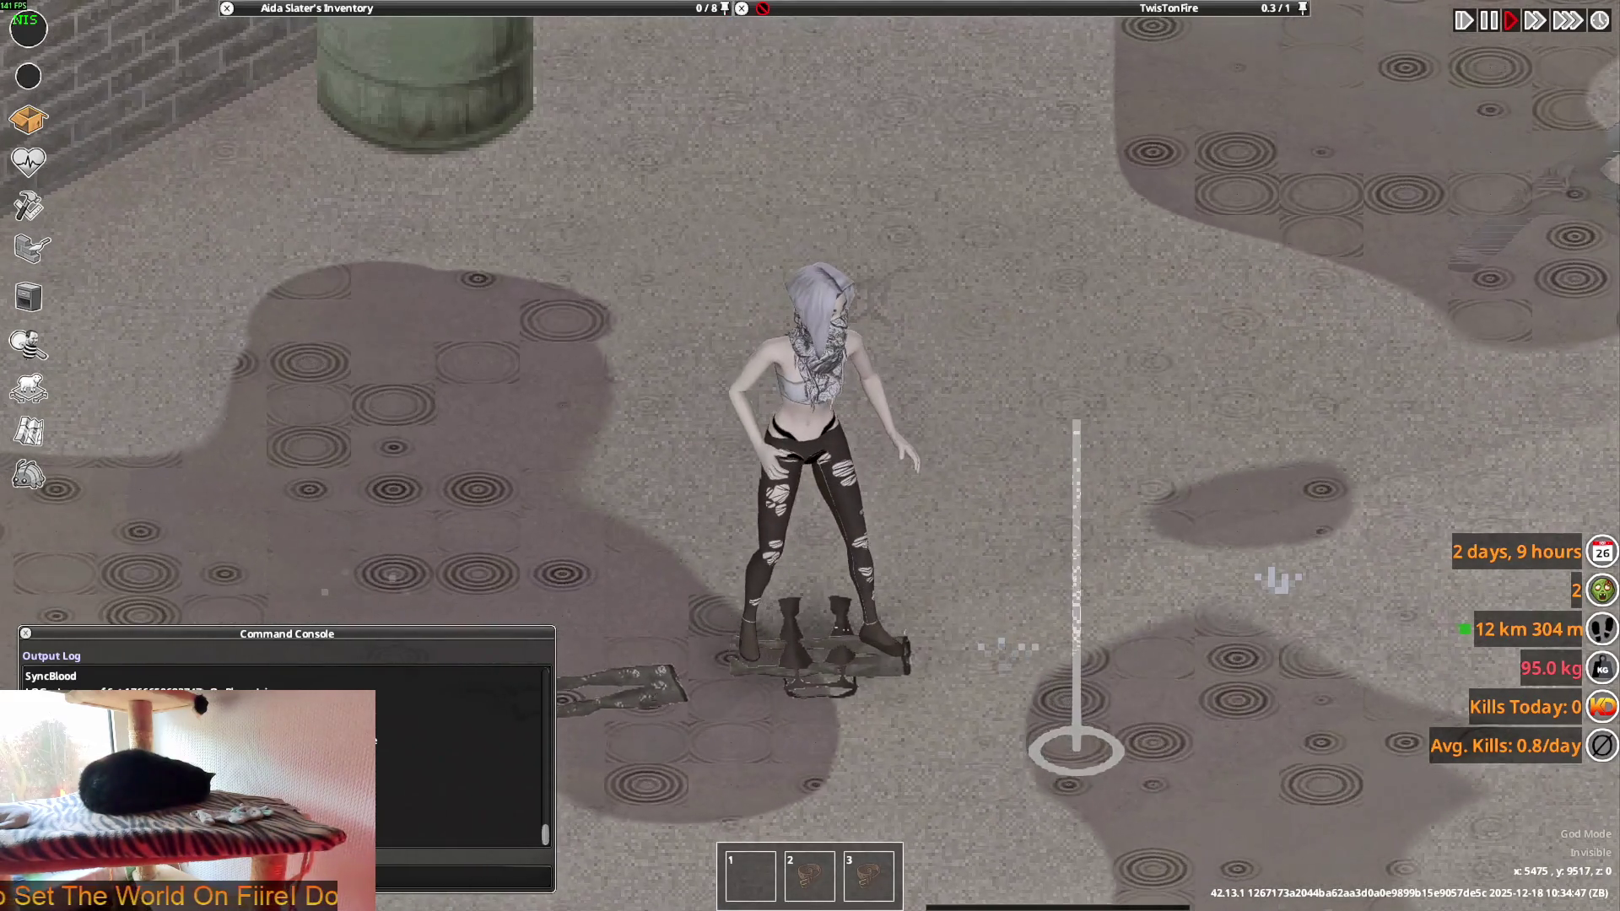
- Walk the character toward the barrel, then switch back to Blender
{"action": "key", "text": "w"}
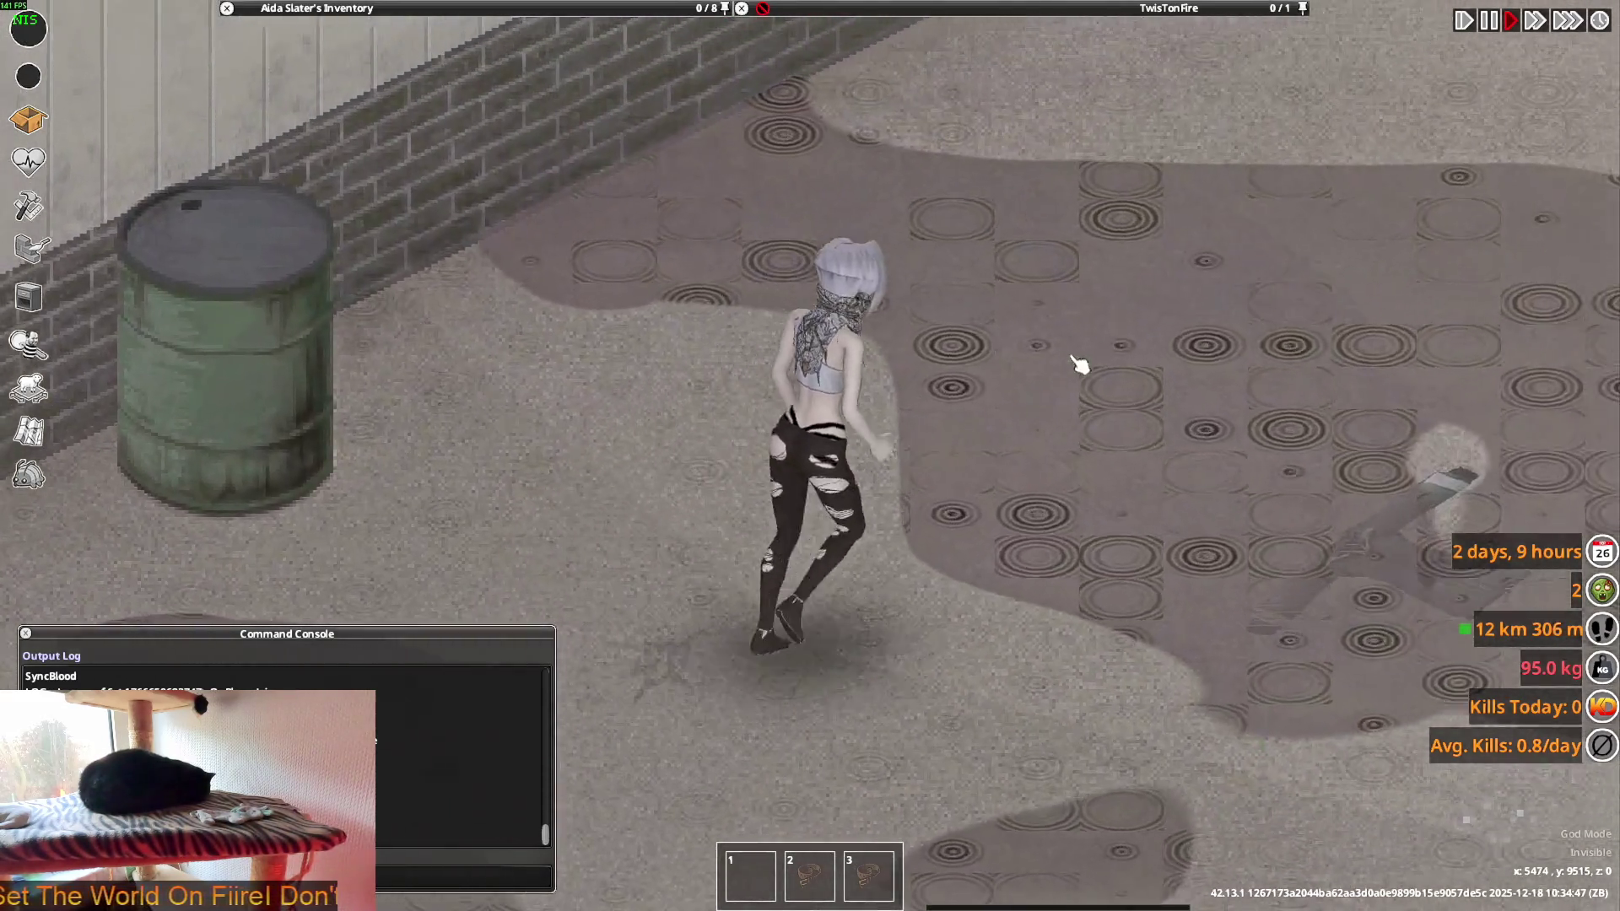
{"action": "scroll", "coordinate": [1080, 367], "scroll_direction": "down", "scroll_amount": 3}
{"action": "scroll", "coordinate": [1075, 396], "scroll_direction": "up", "scroll_amount": 3}
{"action": "key", "text": "alt+Tab"}
{"action": "key", "text": "alt+Tab"}
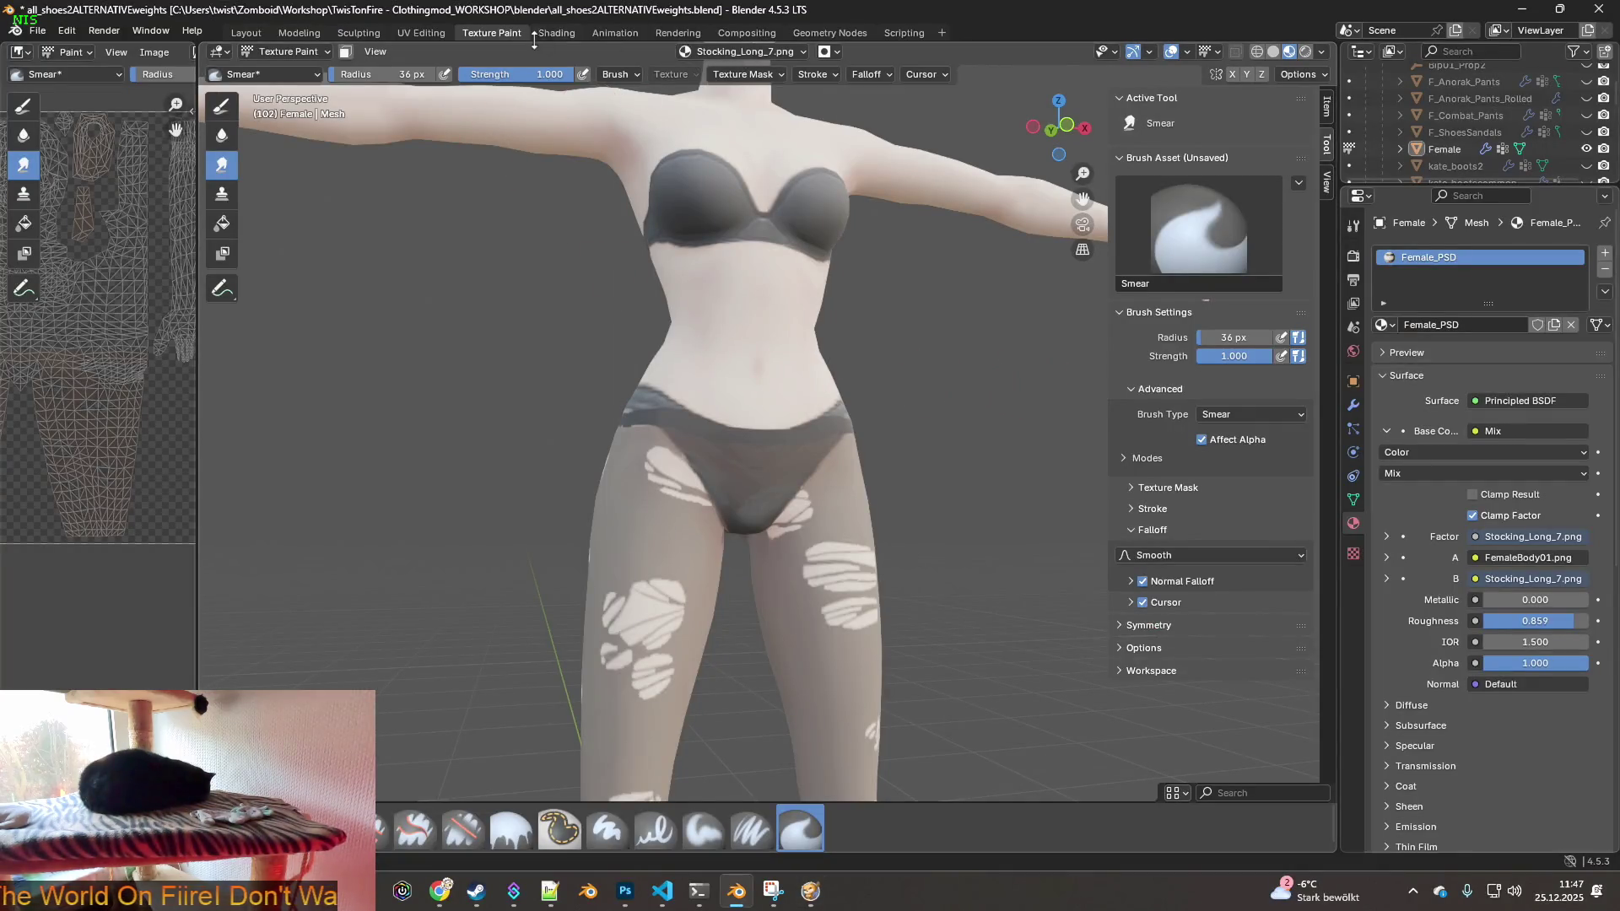
- In the Shading tab, filter the image node's file browser by 'Stocking_Long' and load Stocking_Long_6.png
{"action": "left_click", "coordinate": [557, 34]}
{"action": "left_click", "coordinate": [734, 566]}
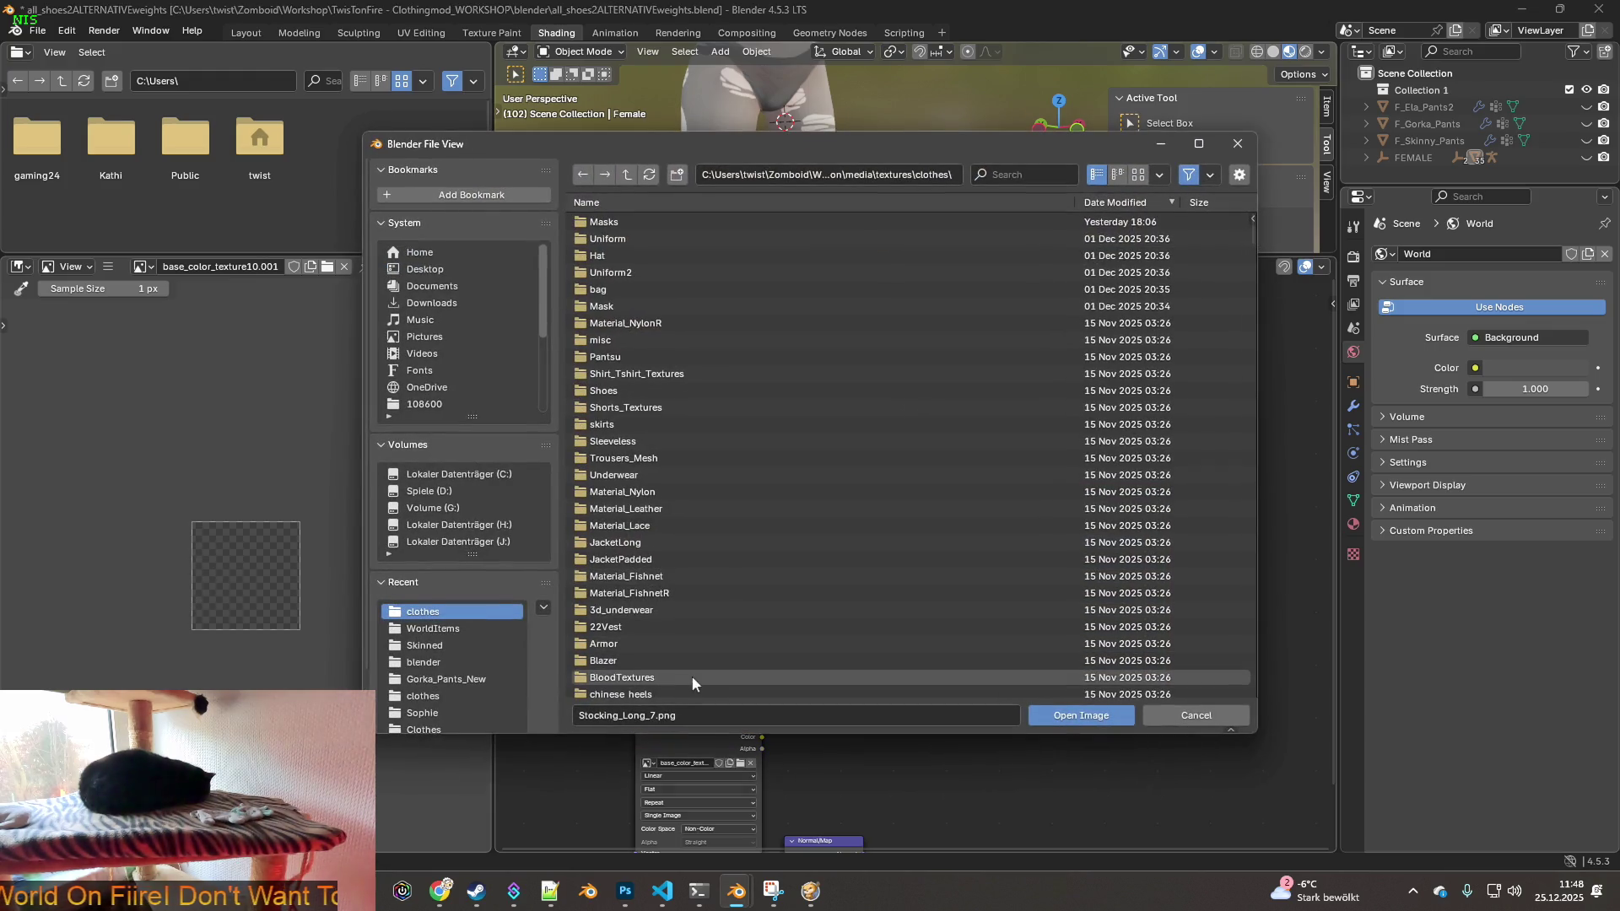
{"action": "left_click", "coordinate": [645, 715]}
{"action": "left_click_drag", "start_coordinate": [645, 715], "coordinate": [579, 716]}
{"action": "key", "text": "ctrl+c"}
{"action": "left_click", "coordinate": [1013, 174]}
{"action": "key", "text": "ctrl+v"}
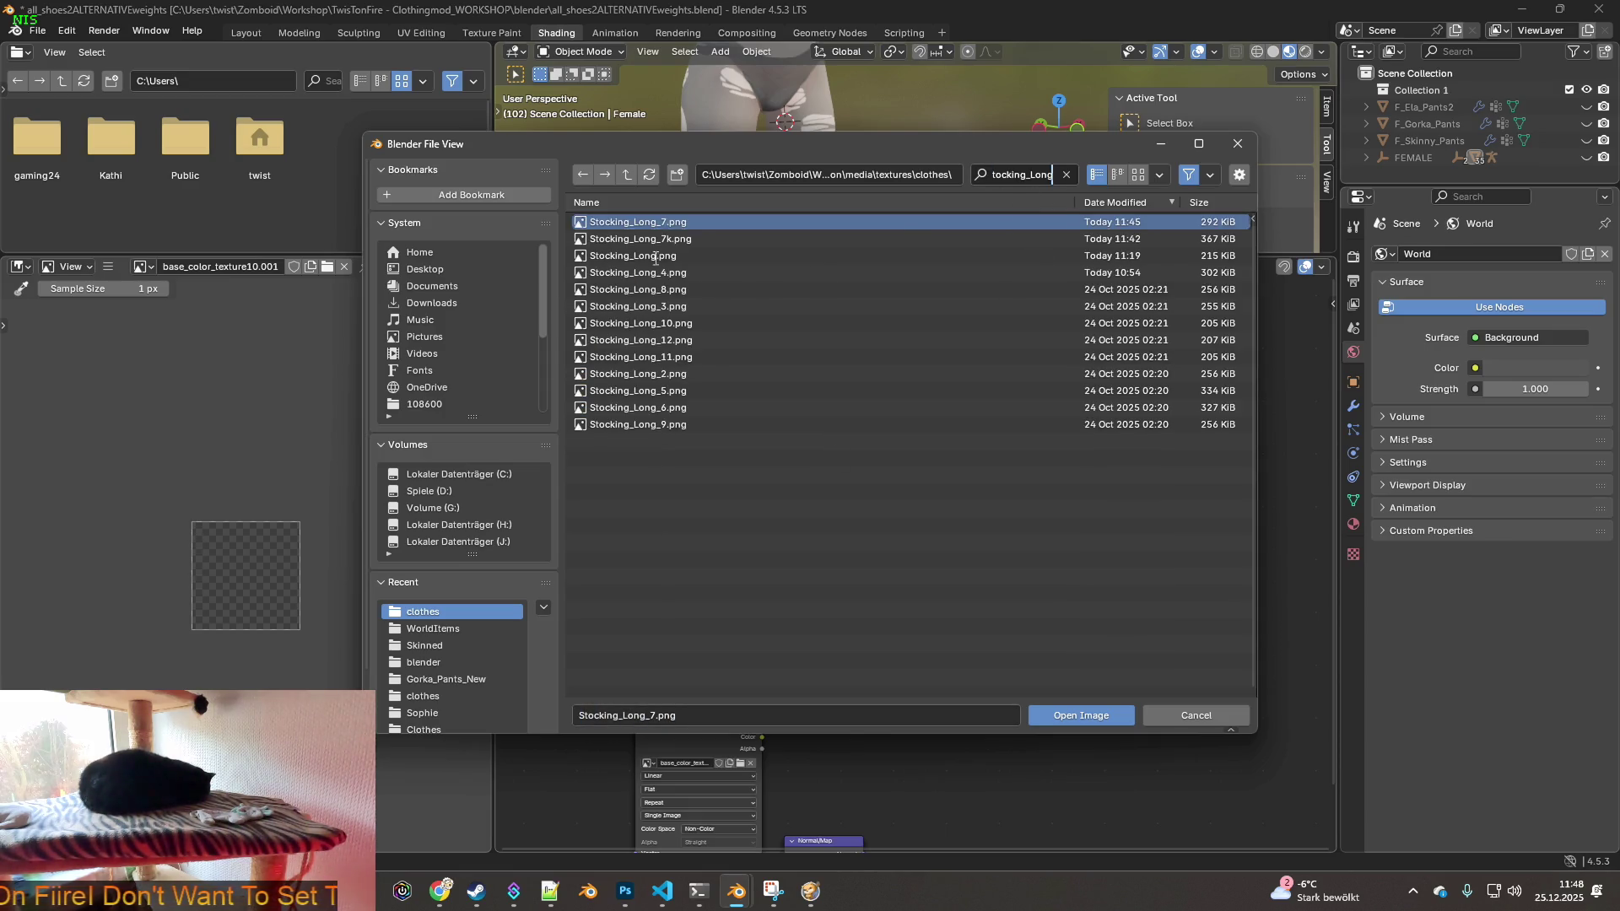
{"action": "key", "text": "Return"}
{"action": "mouse_move", "coordinate": [651, 262]}
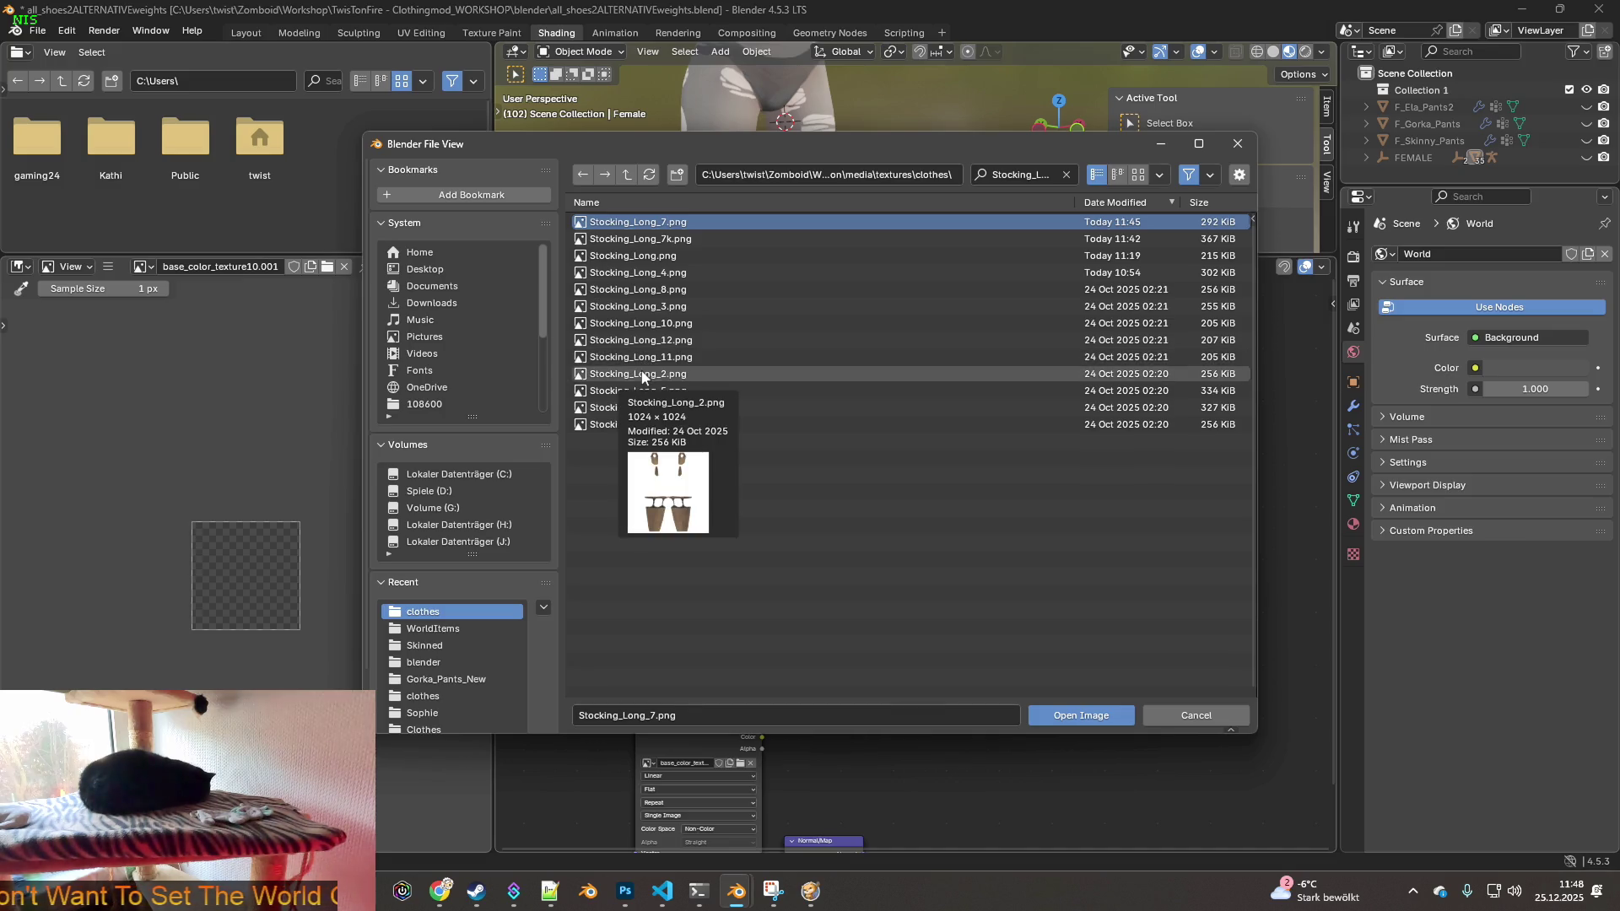
{"action": "mouse_move", "coordinate": [643, 395]}
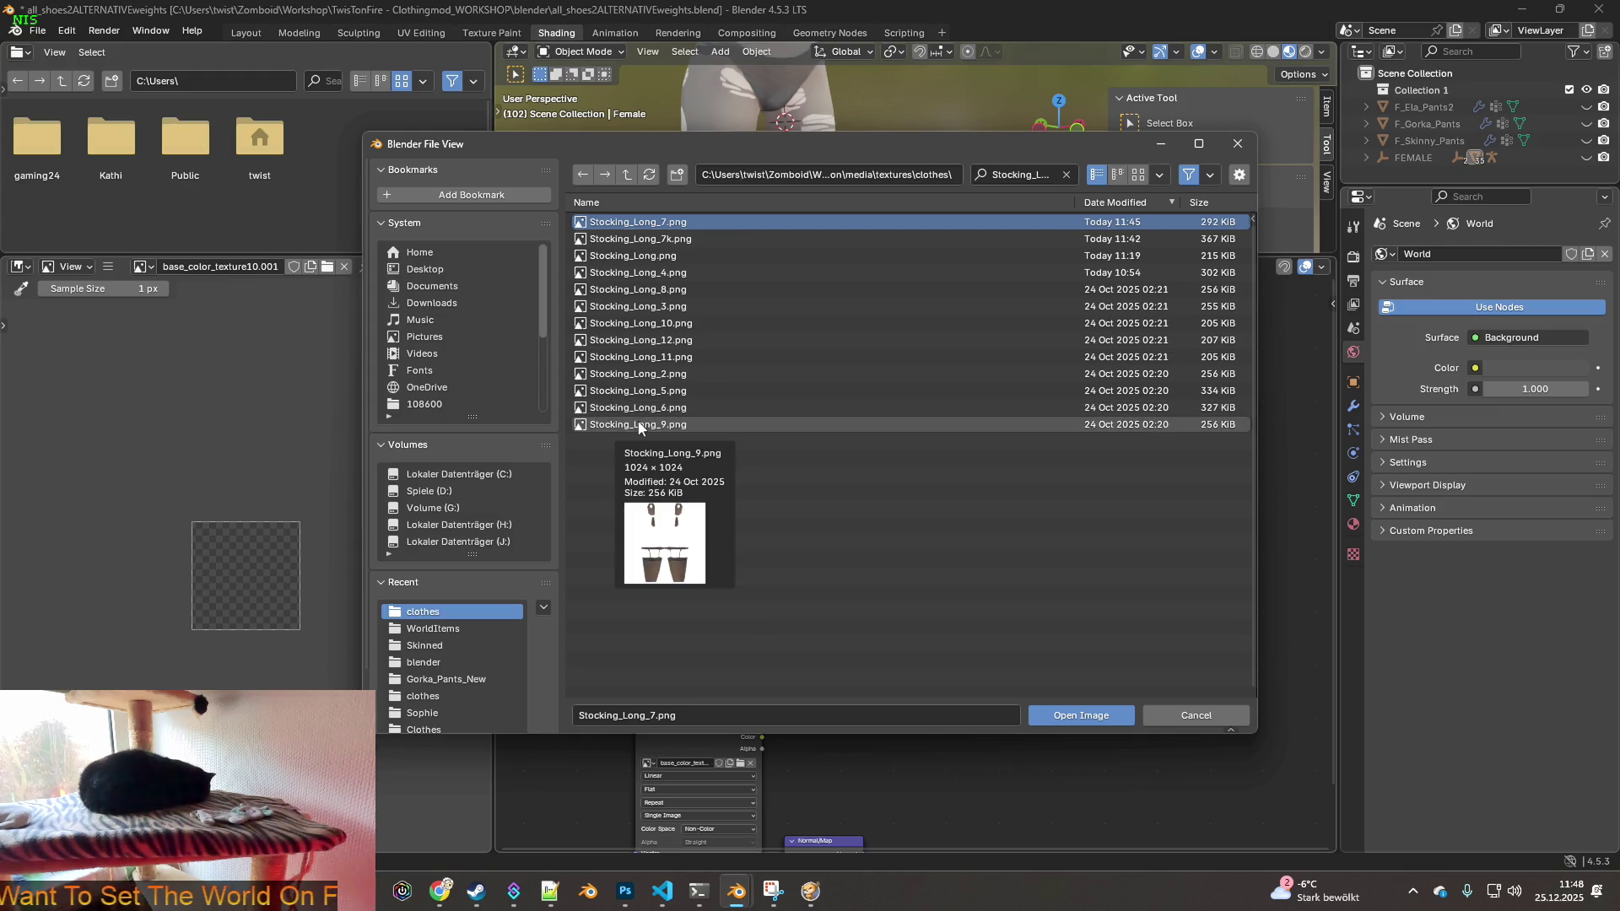
{"action": "left_click", "coordinate": [642, 409]}
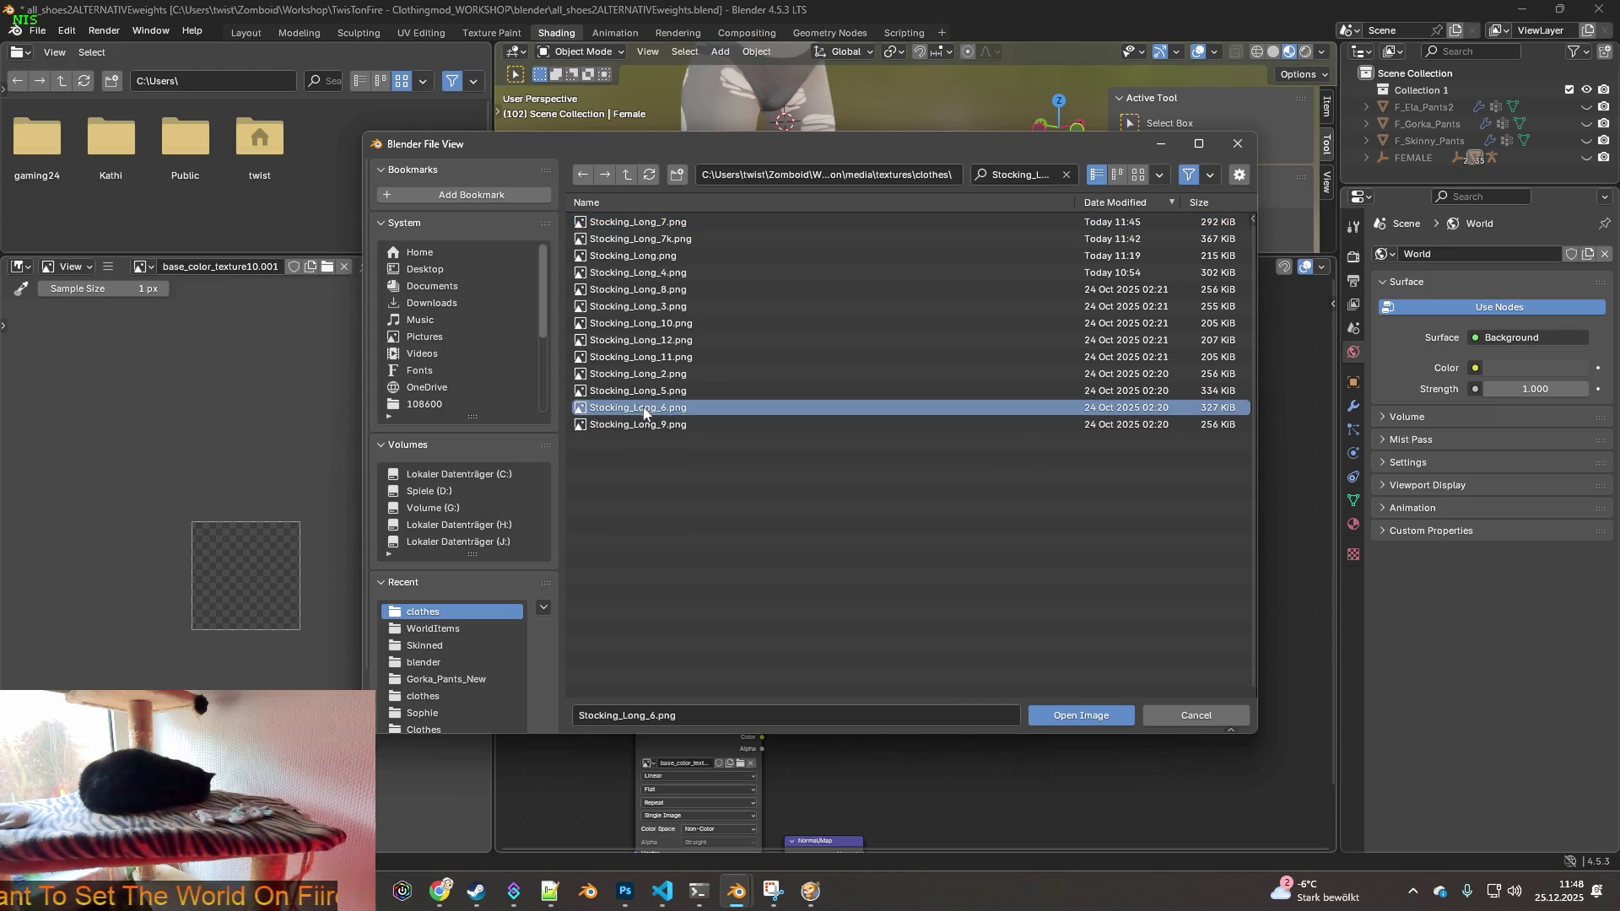
{"action": "left_click", "coordinate": [1081, 716]}
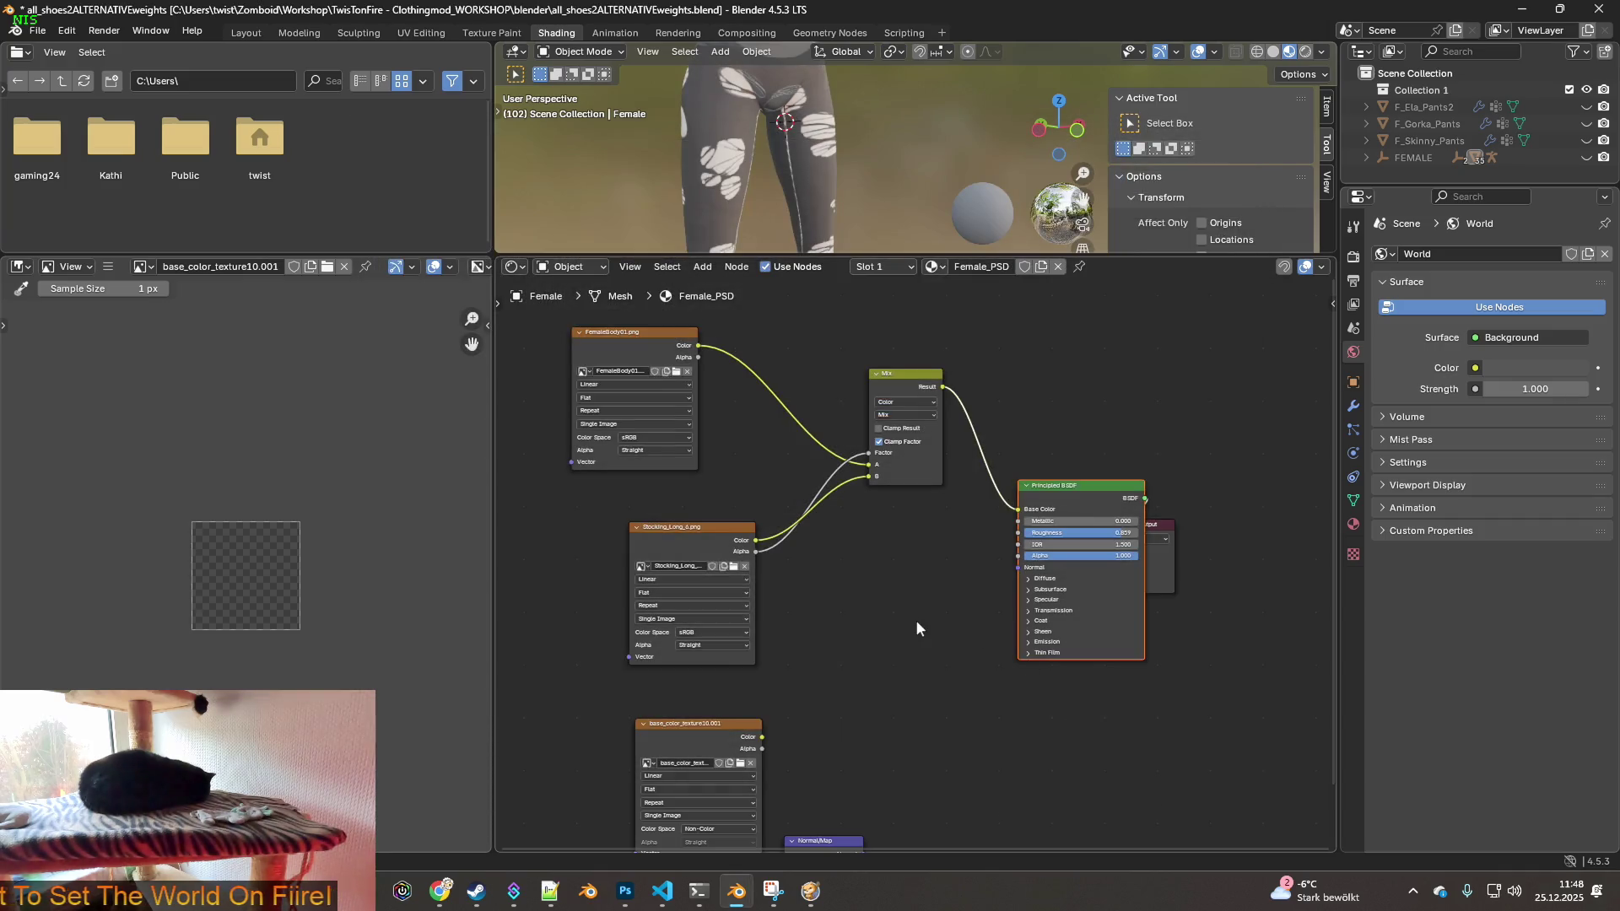
- Return to the Texture Paint workspace and orbit to a side view of the legs
{"action": "left_click", "coordinate": [491, 39]}
{"action": "mouse_move", "coordinate": [852, 362]}
{"action": "middle_mouse_down"}
{"action": "mouse_move", "coordinate": [633, 416]}
{"action": "mouse_move", "coordinate": [840, 427]}
{"action": "middle_mouse_up"}
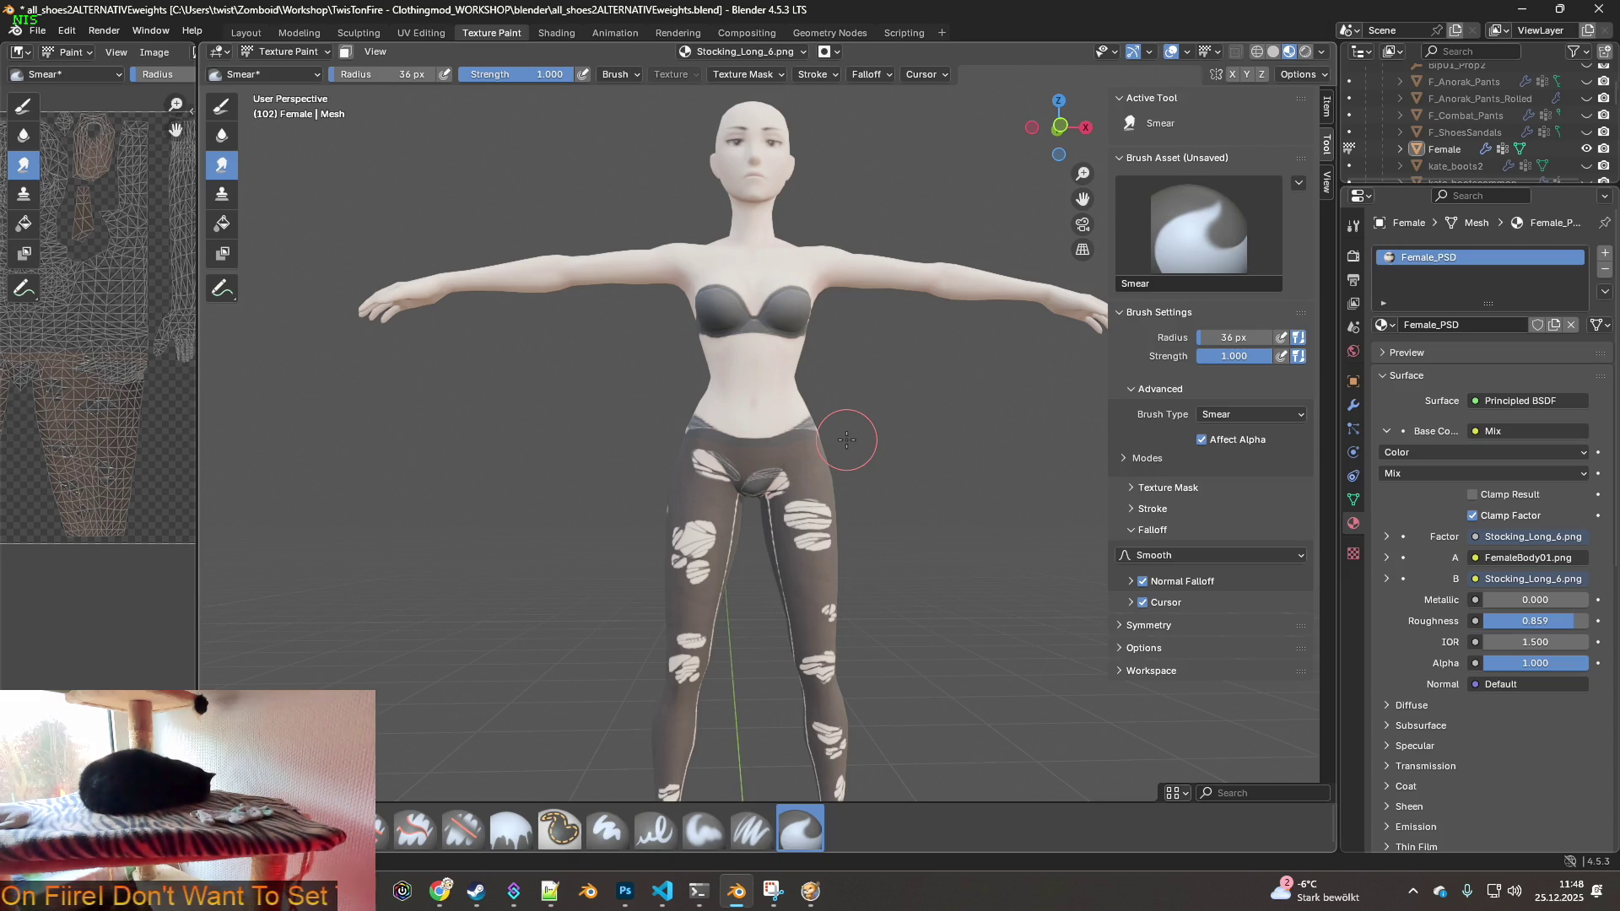
- Orbit the model to face the viewer, zoom in on the tights, then switch to the Twitch chat
{"action": "mouse_move", "coordinate": [785, 422]}
{"action": "middle_mouse_down"}
{"action": "mouse_move", "coordinate": [759, 472]}
{"action": "mouse_move", "coordinate": [782, 529]}
{"action": "middle_mouse_up"}
{"action": "mouse_move", "coordinate": [794, 659]}
{"action": "middle_mouse_down"}
{"action": "mouse_move", "coordinate": [734, 597]}
{"action": "mouse_move", "coordinate": [740, 624]}
{"action": "mouse_move", "coordinate": [760, 590]}
{"action": "mouse_move", "coordinate": [827, 625]}
{"action": "mouse_move", "coordinate": [1006, 653]}
{"action": "mouse_move", "coordinate": [1012, 567]}
{"action": "mouse_move", "coordinate": [928, 470]}
{"action": "mouse_move", "coordinate": [897, 626]}
{"action": "middle_mouse_up"}
{"action": "scroll", "coordinate": [1000, 625], "scroll_direction": "up", "scroll_amount": 3}
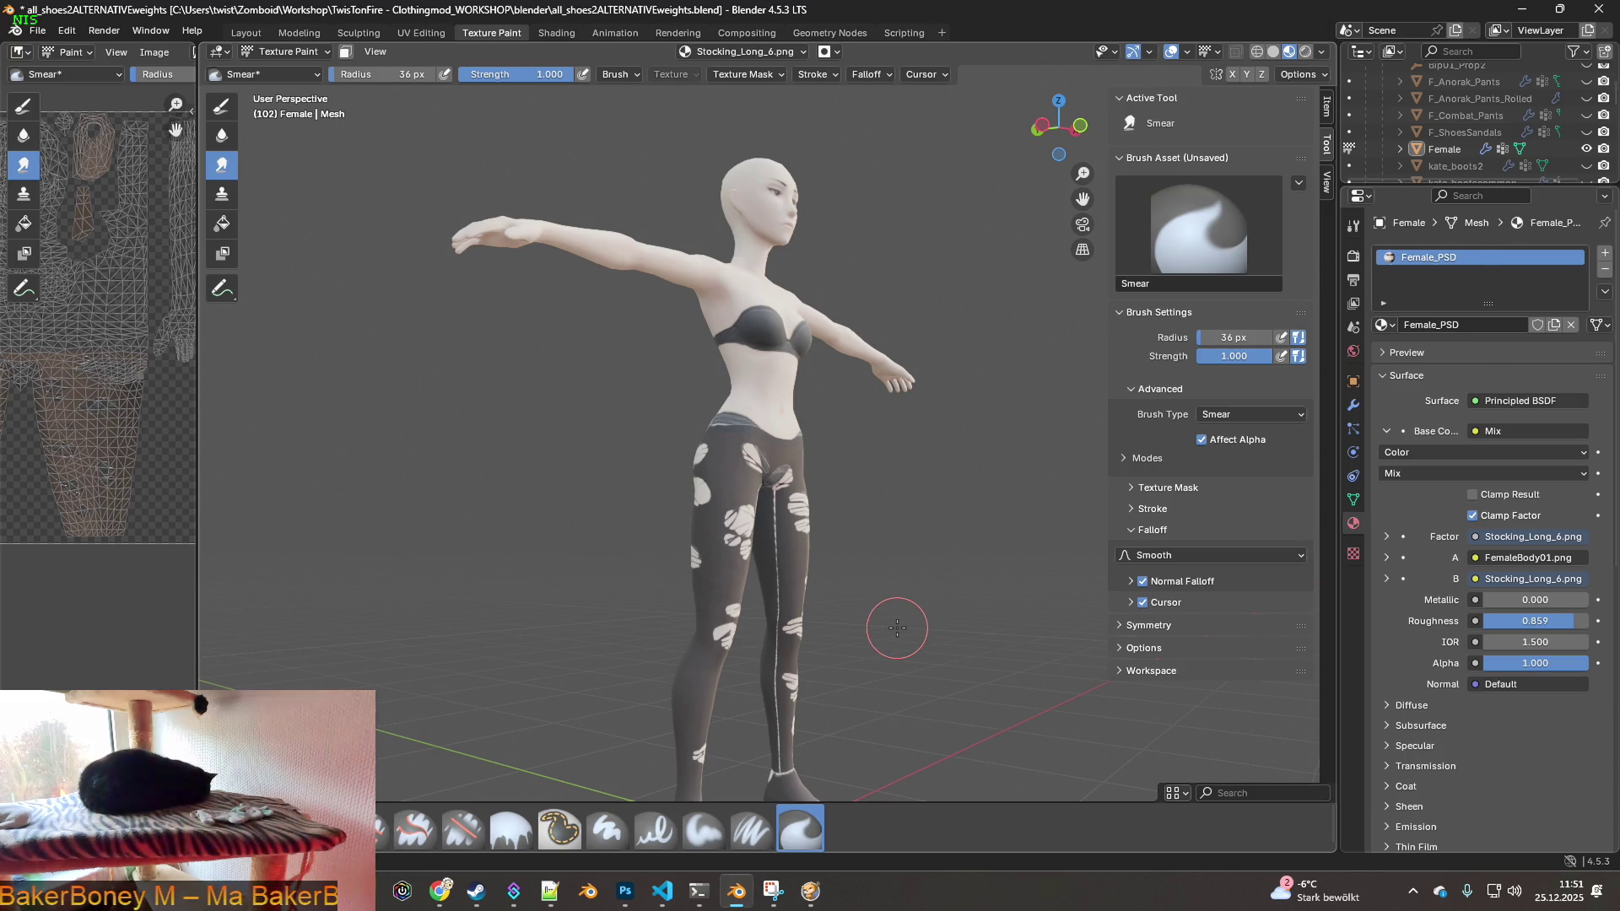
{"action": "key", "text": "alt+Tab"}
{"action": "key", "text": "alt+Tab"}
{"action": "key", "text": "alt+Tab"}
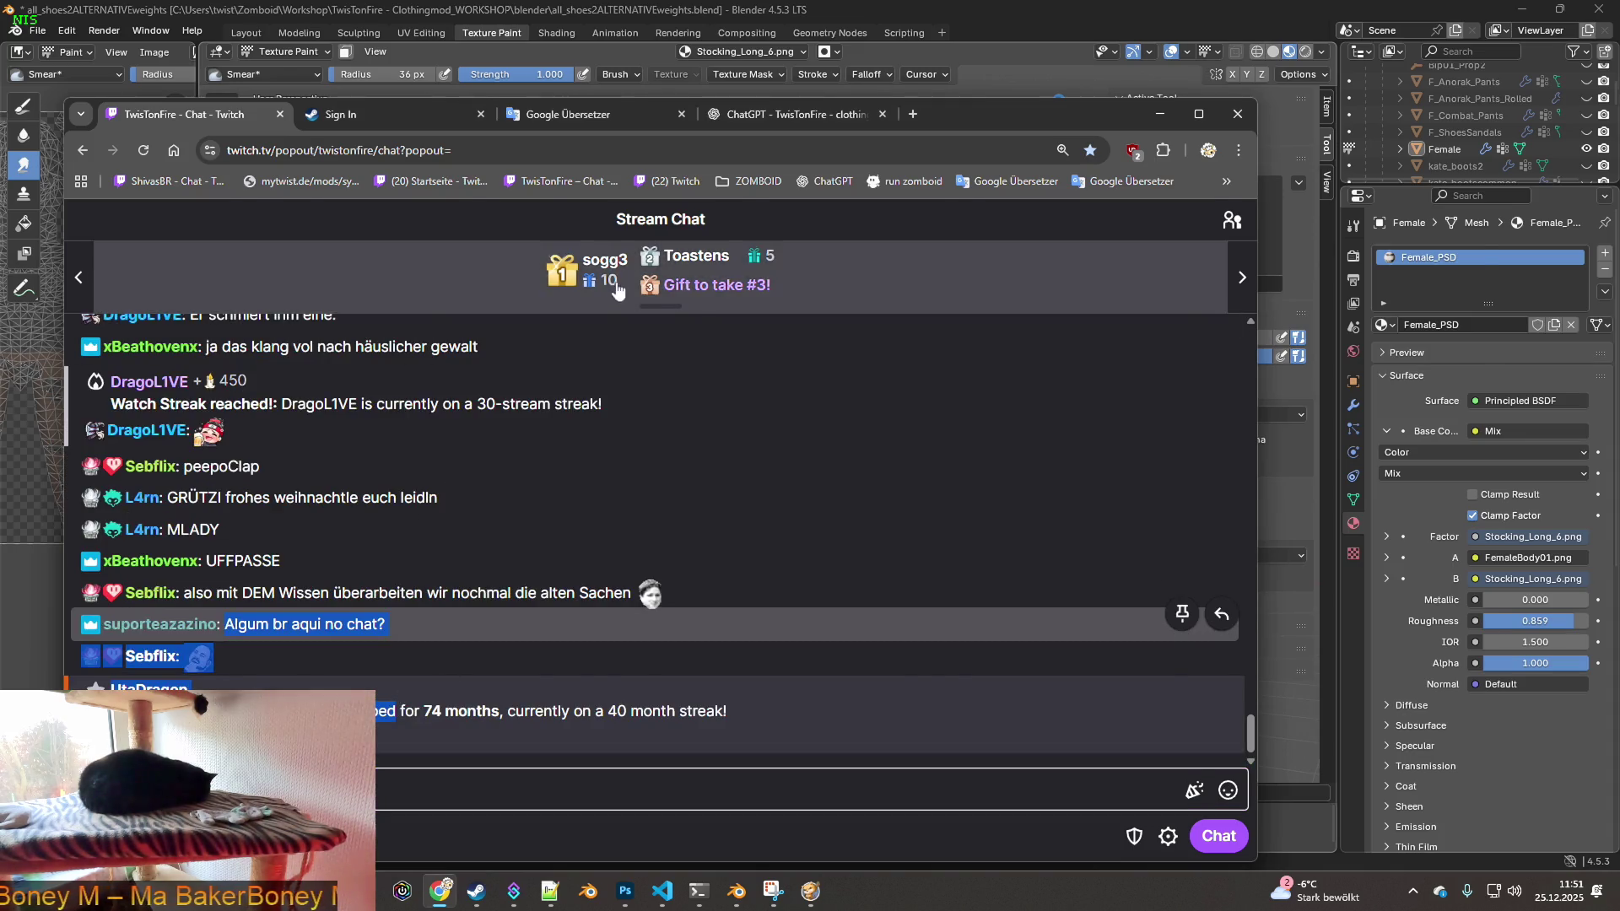
- Cycle through the open windows back to the browser and open the Google Übersetzer tab
{"action": "key", "text": "alt+Tab"}
{"action": "key", "text": "alt+Tab"}
{"action": "key", "text": "alt+Tab"}
{"action": "key", "text": "alt+Tab"}
{"action": "key", "text": "alt+Tab"}
{"action": "key", "text": "alt+Tab"}
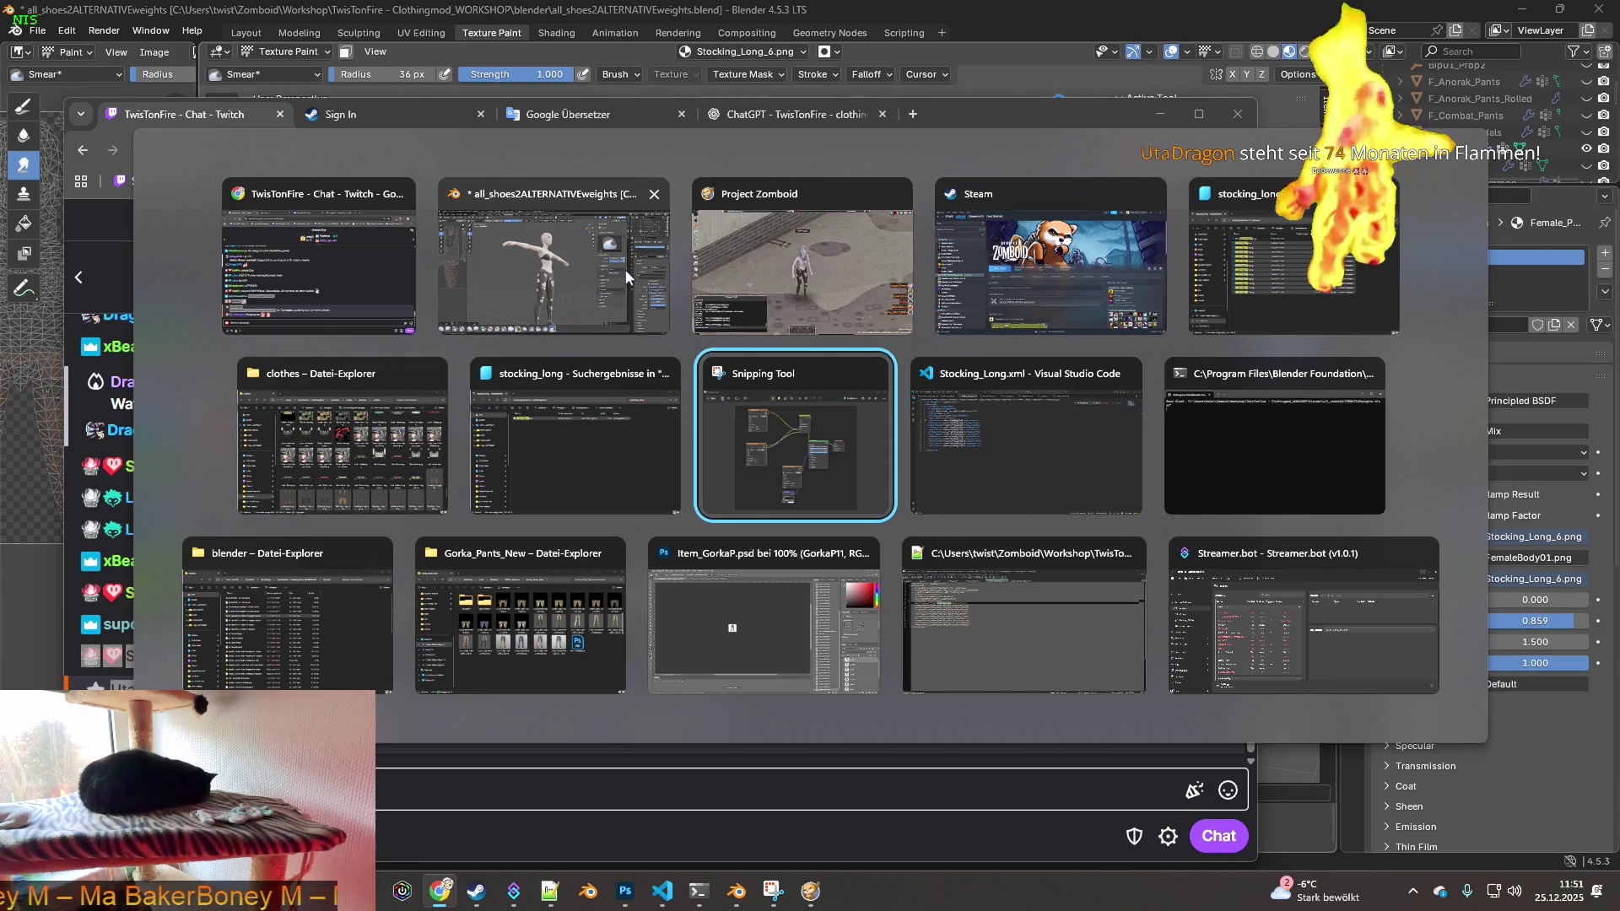
{"action": "key", "text": "alt+Tab"}
{"action": "key", "text": "alt+Tab"}
{"action": "key", "text": "alt+Tab"}
{"action": "key", "text": "alt+Tab"}
{"action": "key", "text": "alt+Tab"}
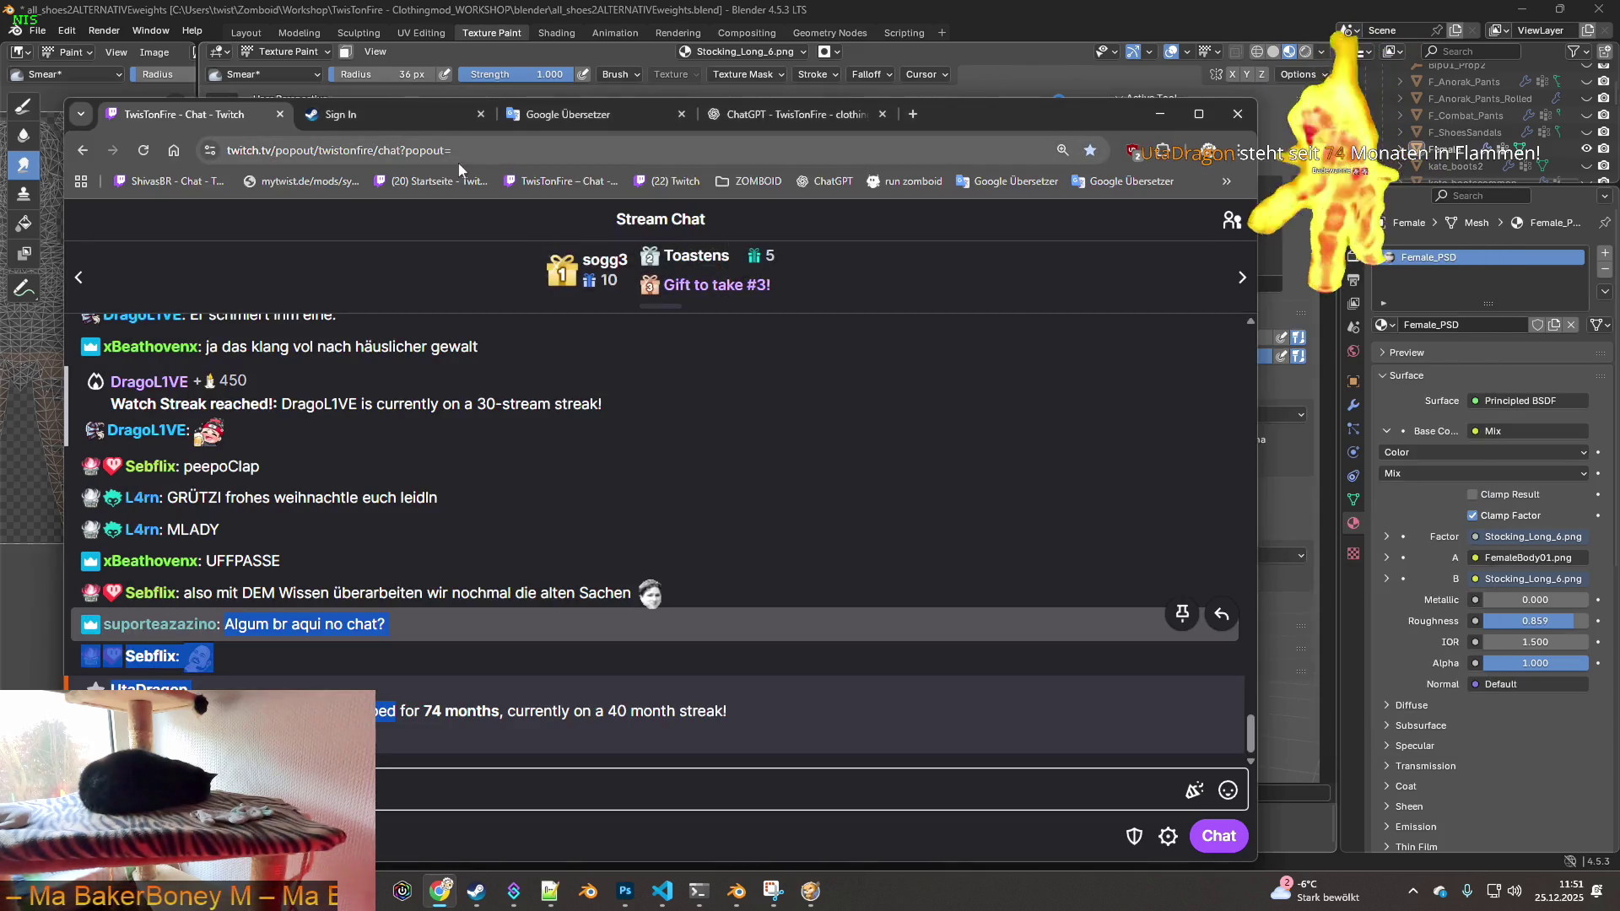
{"action": "left_click", "coordinate": [567, 114]}
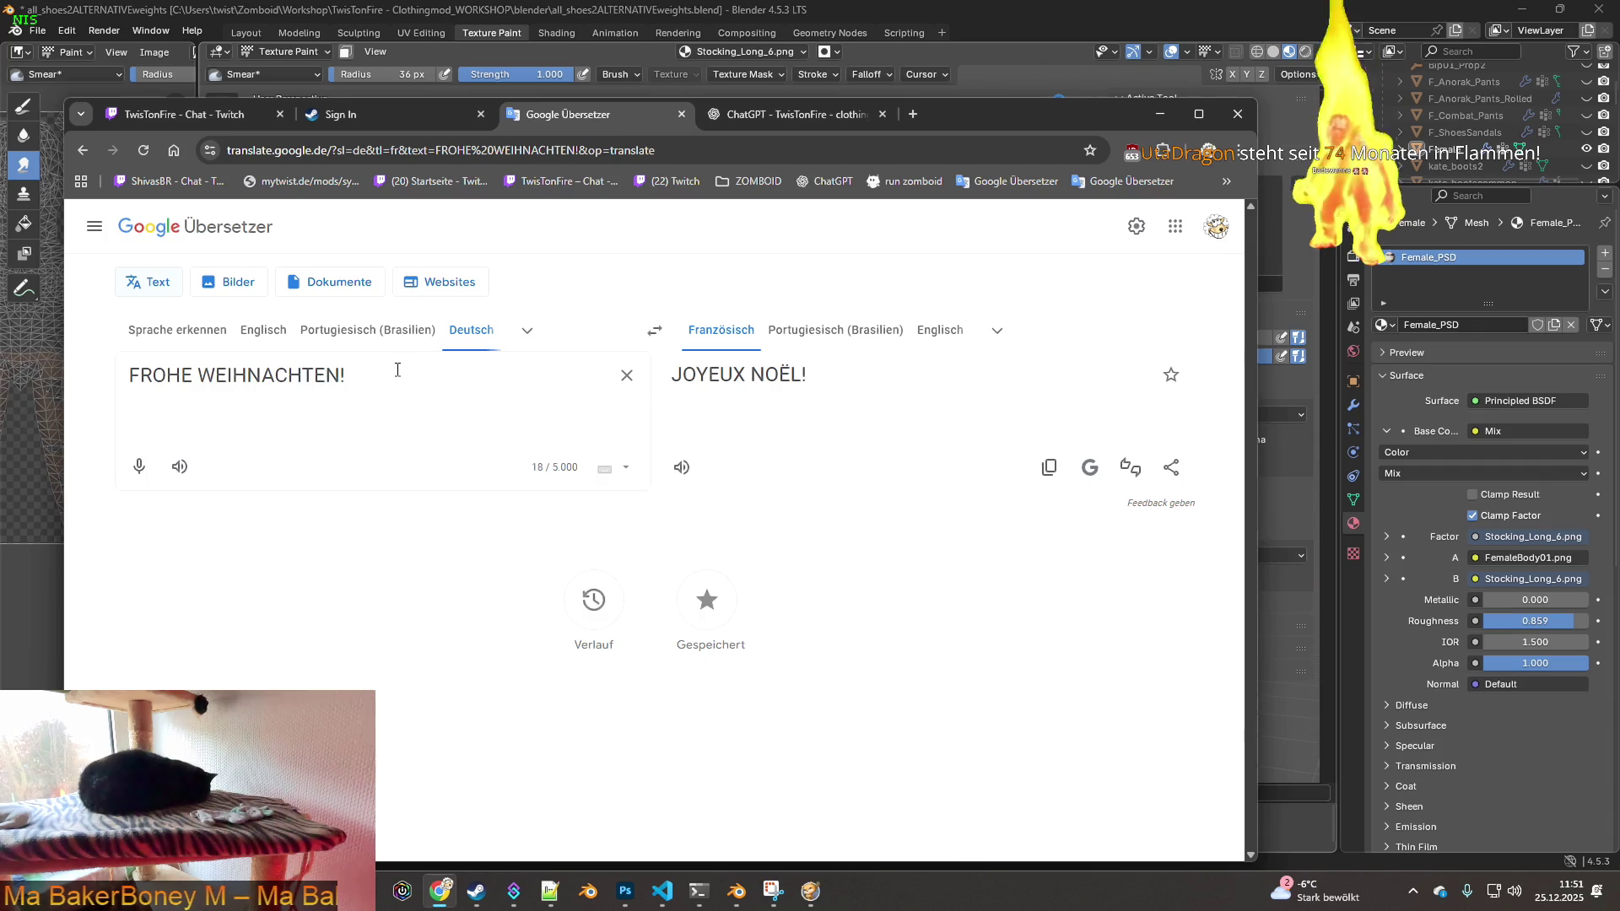
- Set the source to Detect language, paste the chat messages, and keep only 'Algum br aqui no chat?'
{"action": "left_click_drag", "start_coordinate": [401, 371], "coordinate": [129, 375]}
{"action": "left_click", "coordinate": [177, 330]}
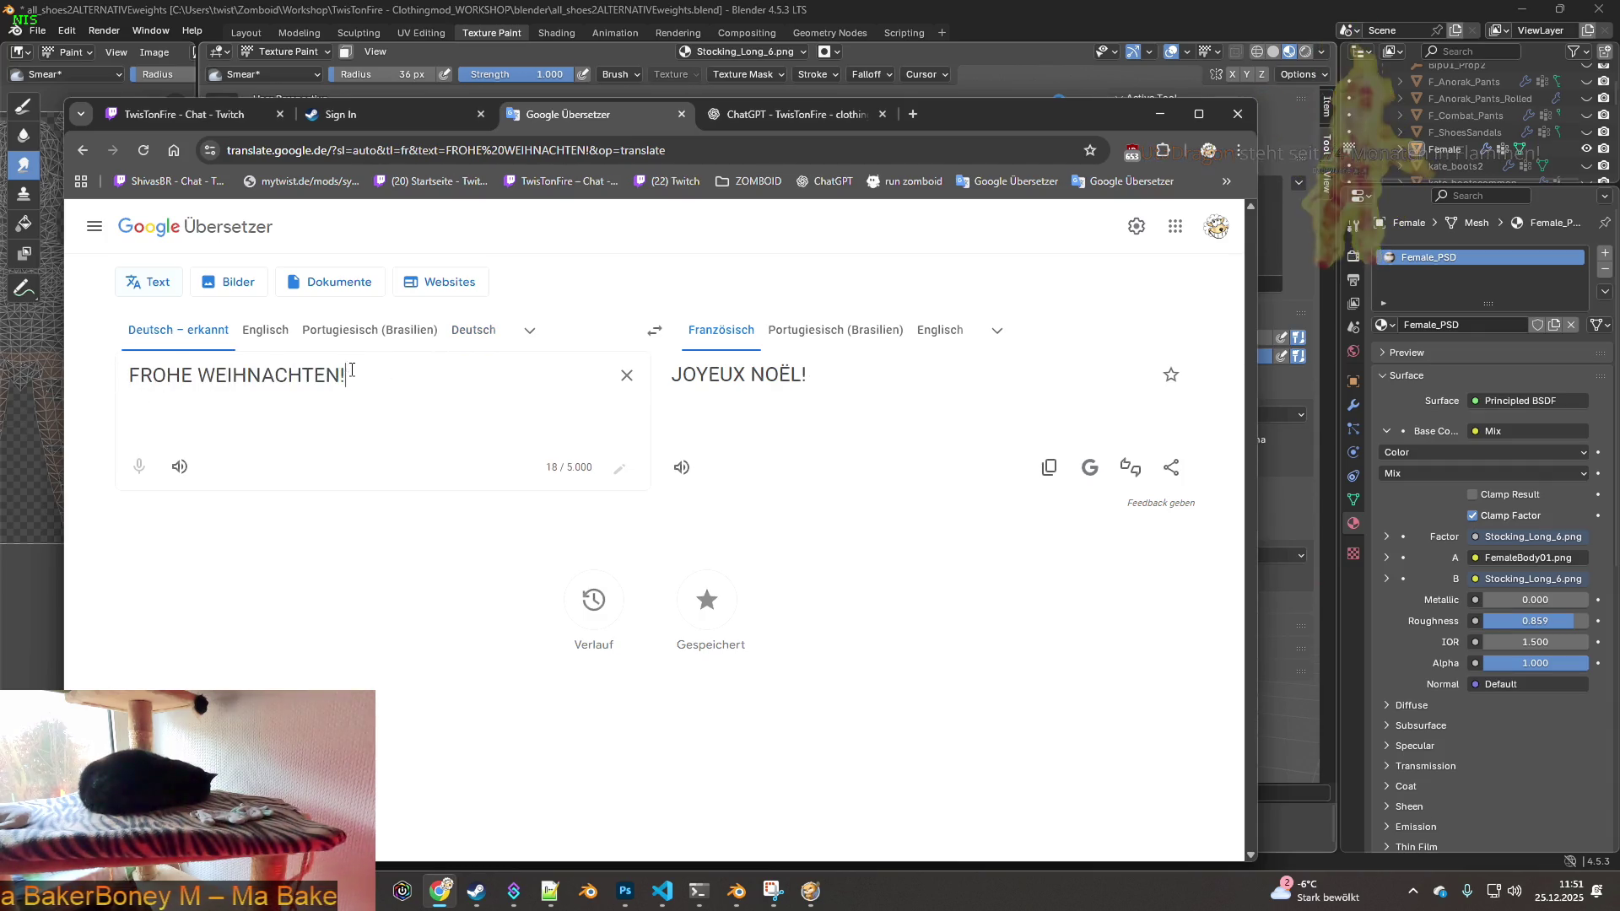
{"action": "key", "text": "ctrl+a"}
{"action": "key", "text": "ctrl+v"}
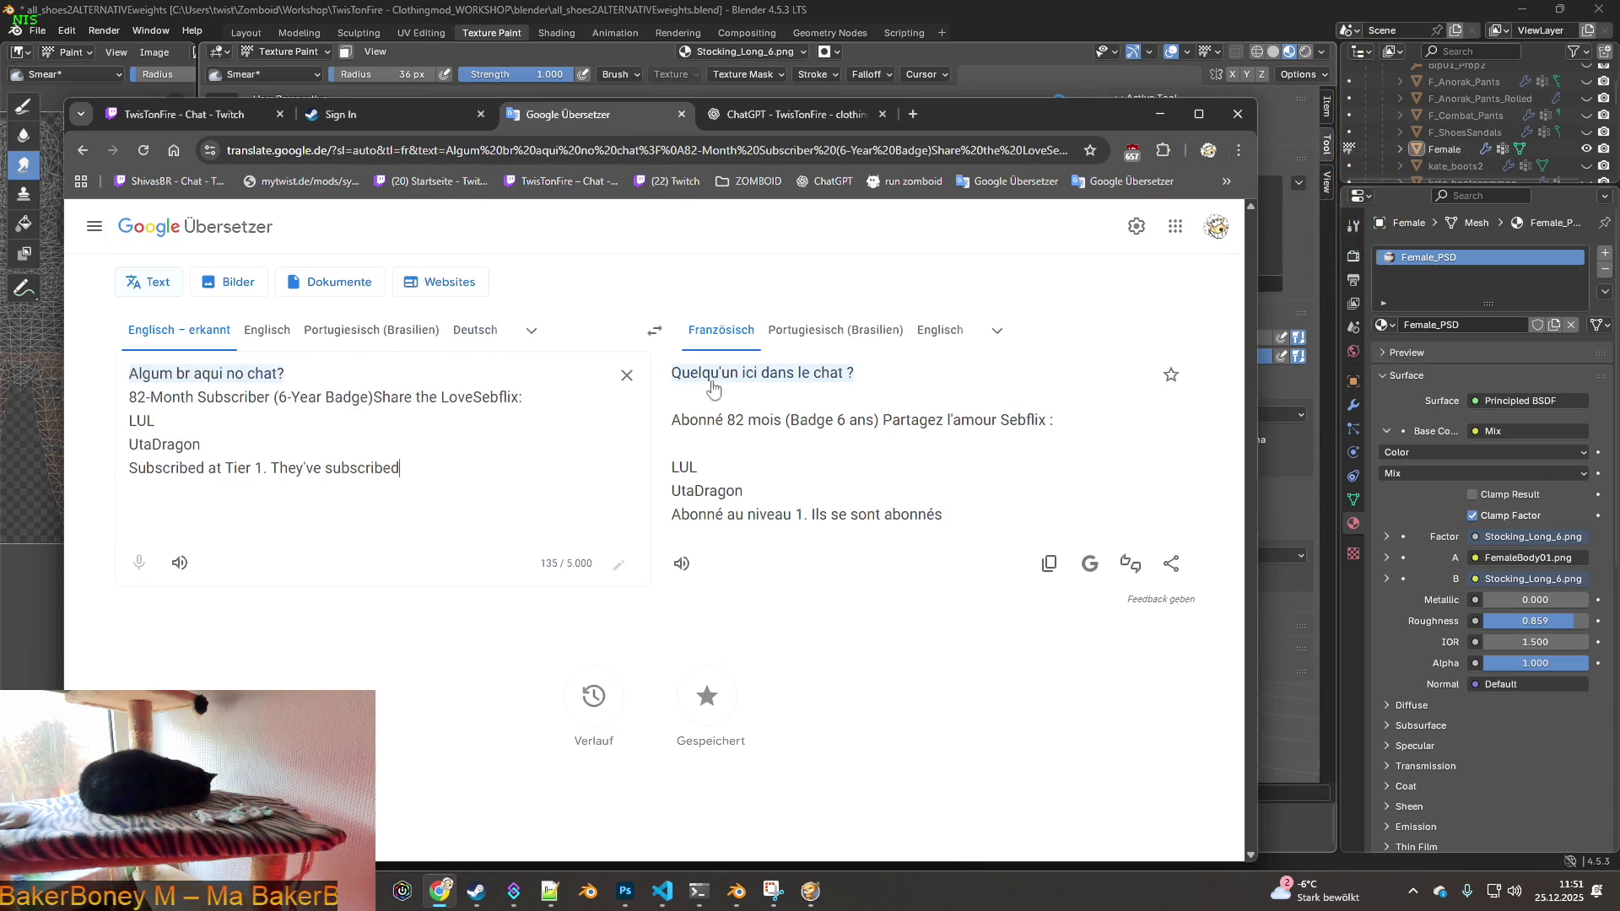
{"action": "left_click_drag", "start_coordinate": [416, 465], "coordinate": [131, 397]}
{"action": "key", "text": "BackSpace"}
{"action": "key", "text": "BackSpace"}
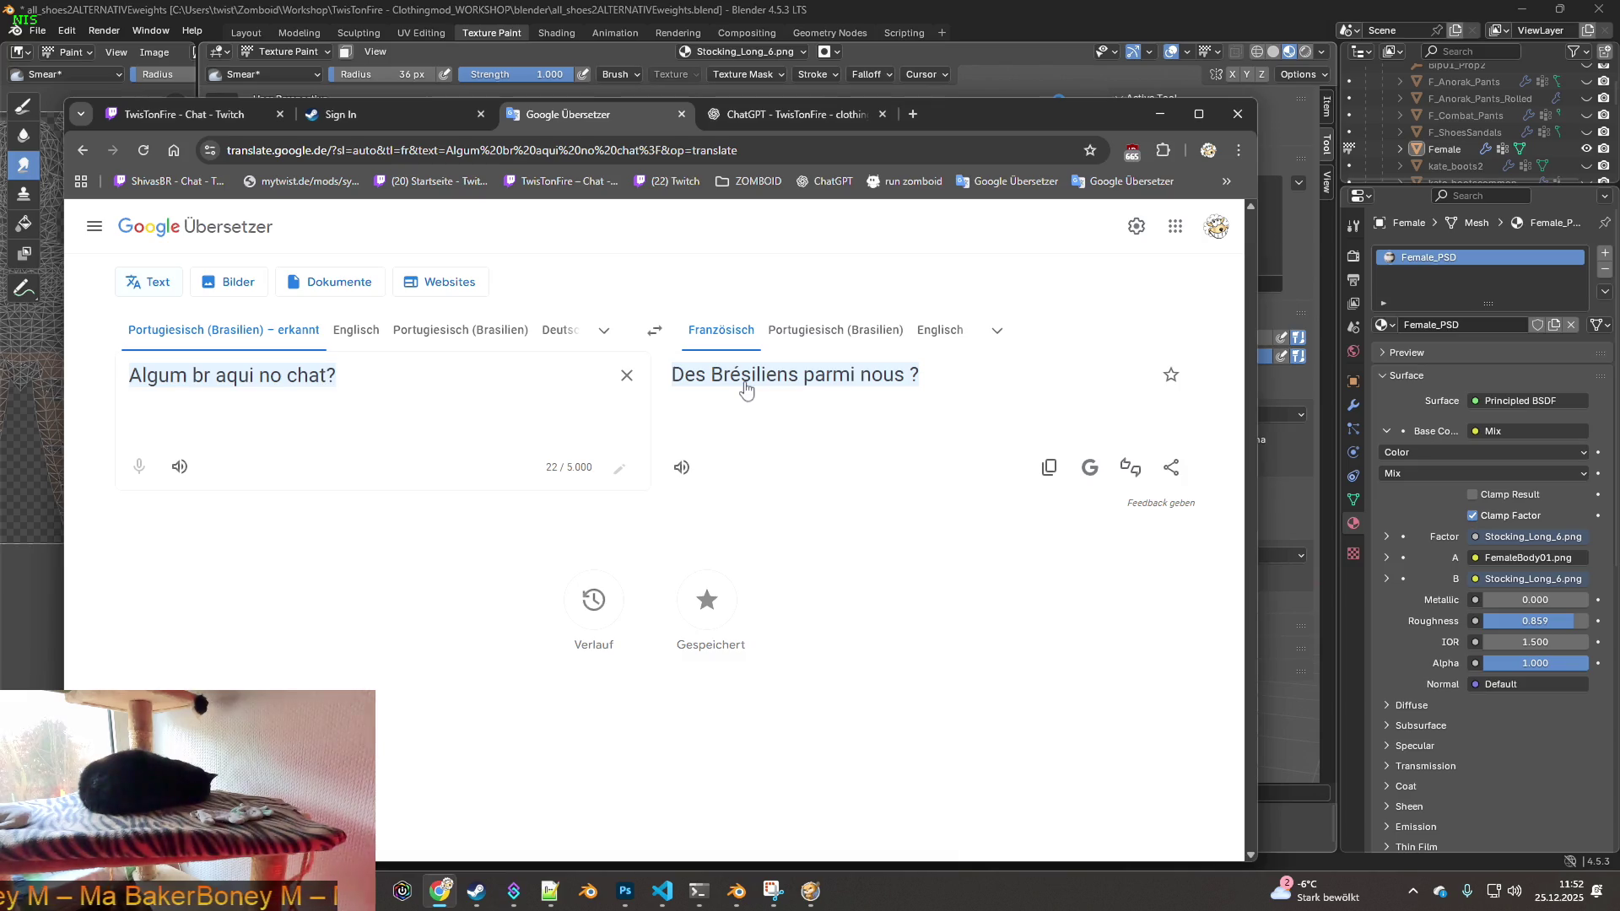
- Clear the input, set English as the source, type 'Merry Christmas', then return to Blender
{"action": "left_click", "coordinate": [626, 374]}
{"action": "left_click", "coordinate": [283, 342]}
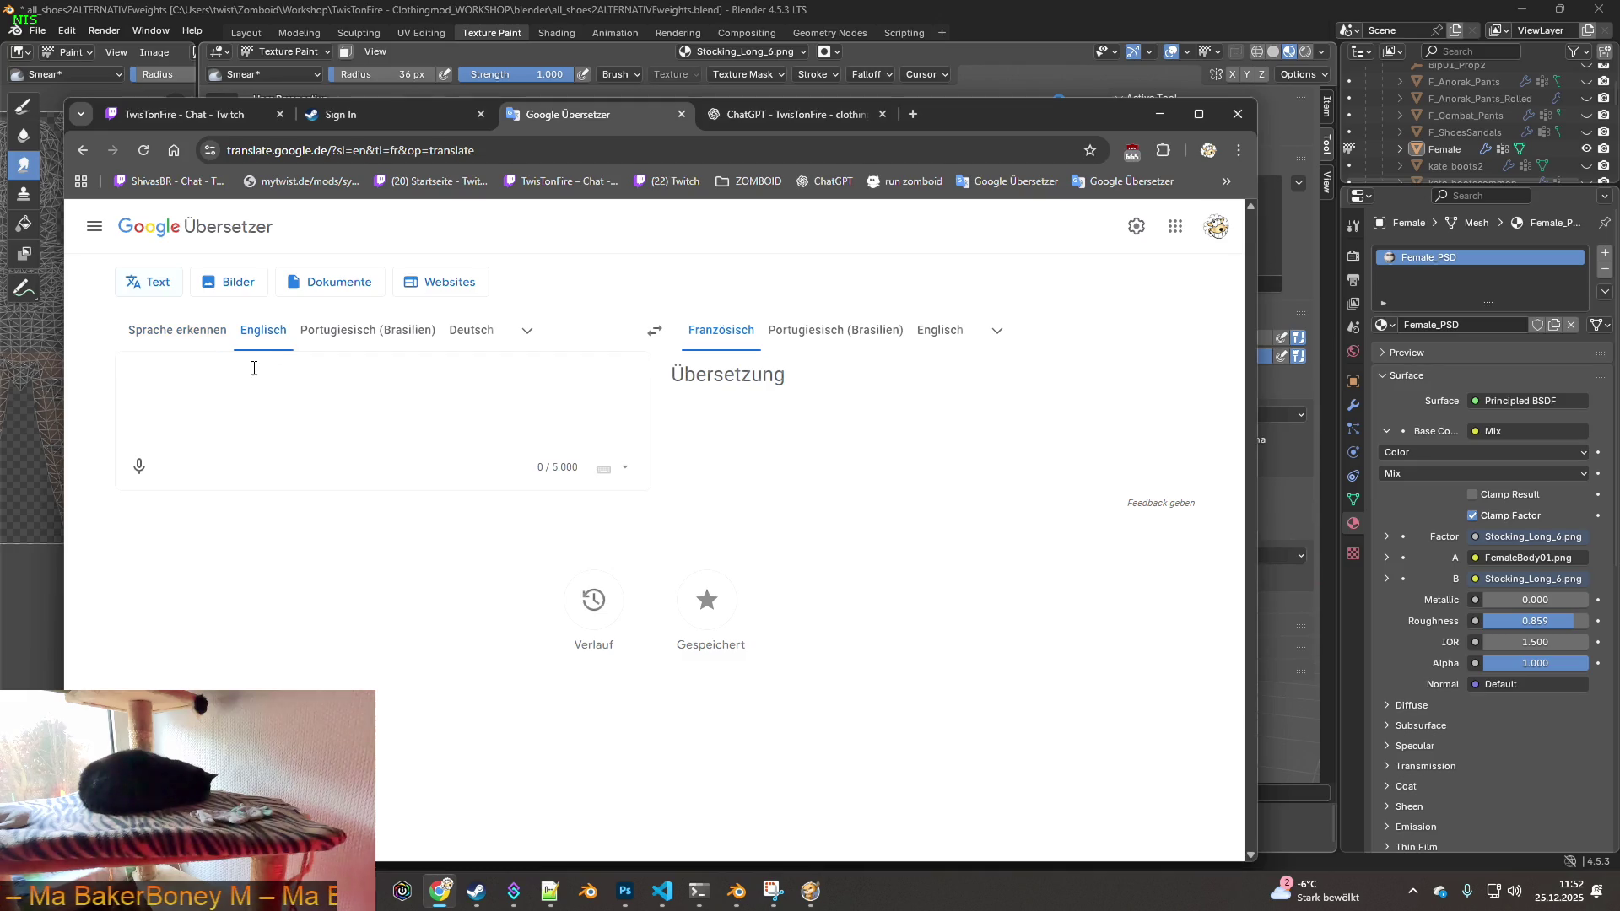
{"action": "type", "text": "Merry Chr"}
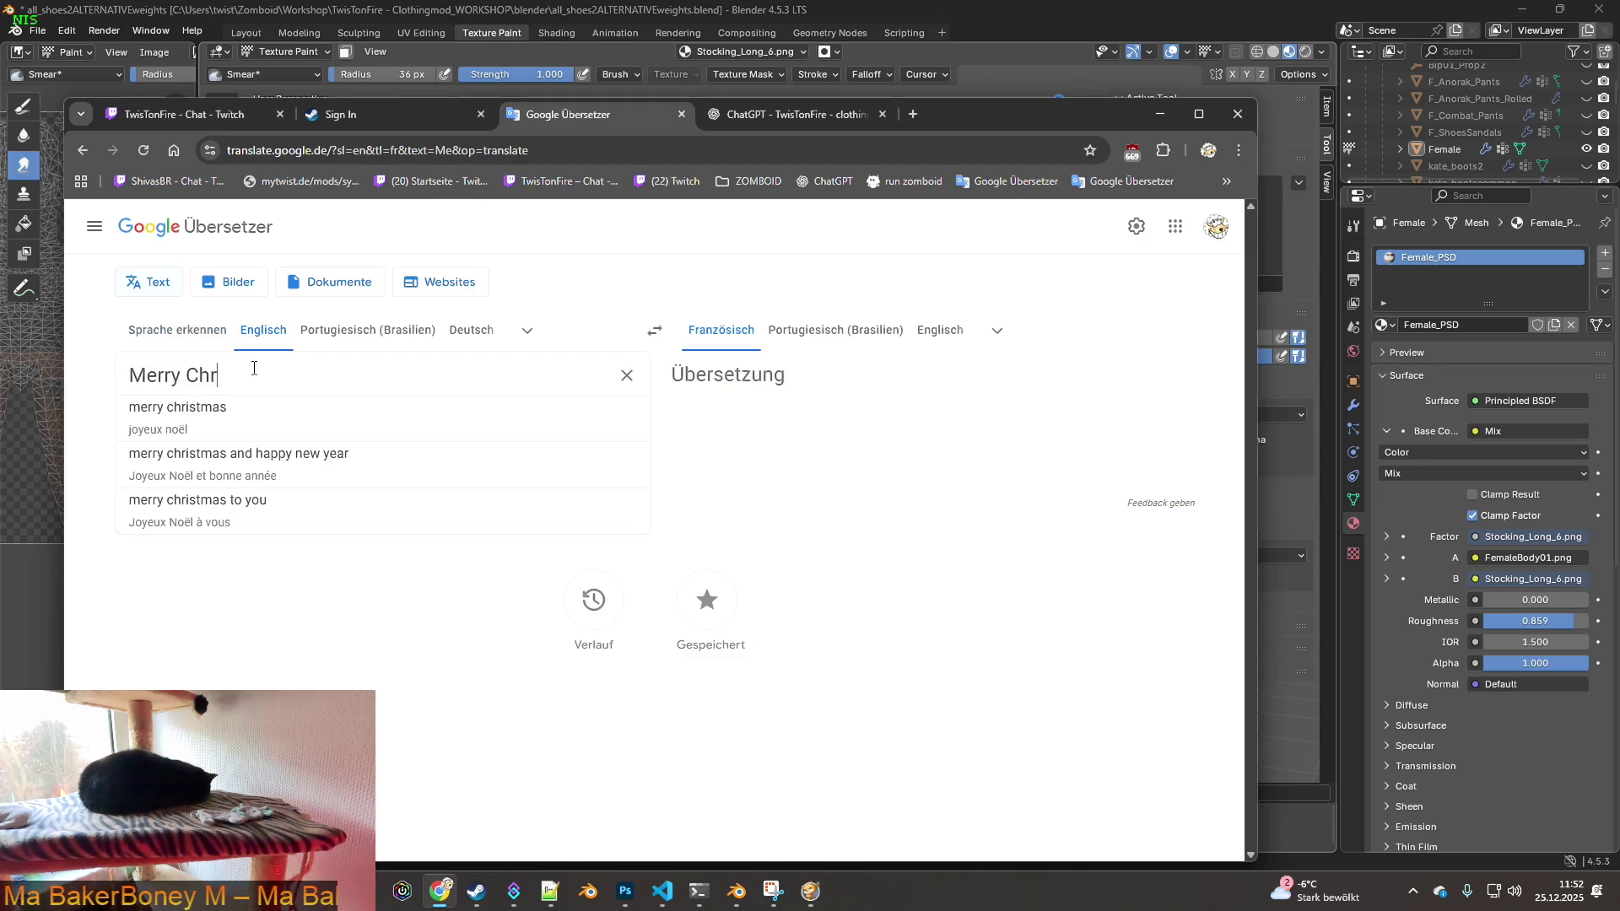
{"action": "type", "text": "istmas"}
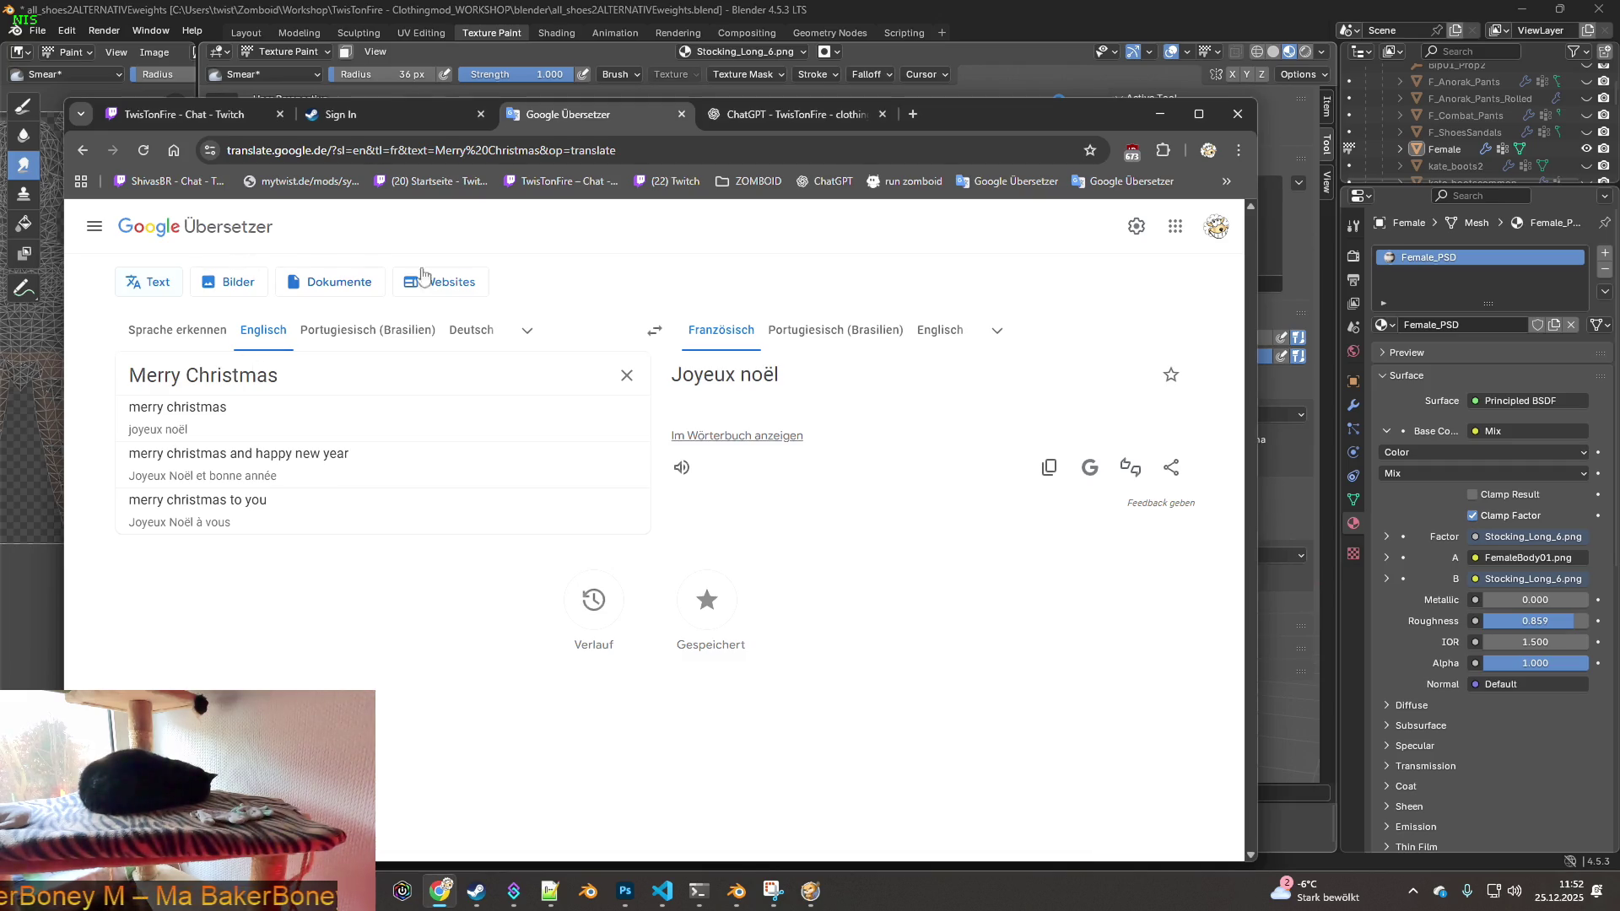
{"action": "left_click", "coordinate": [1003, 10]}
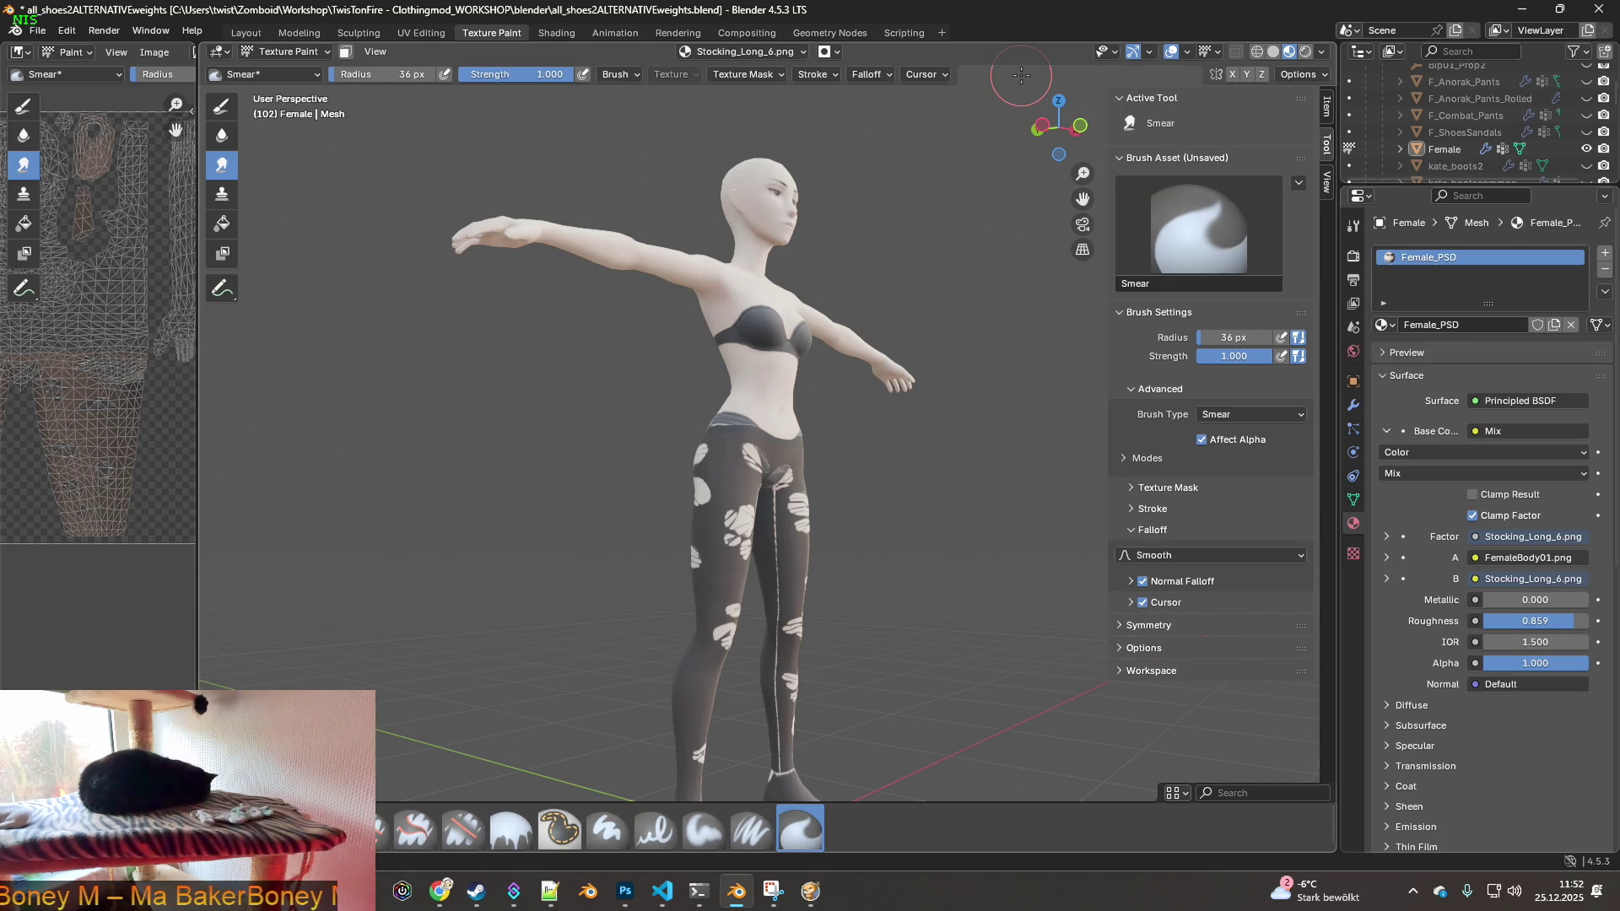
- Orbit and zoom in close to the inner thighs and make a first smear across the seam
{"action": "middle_click_drag", "start_coordinate": [786, 562], "coordinate": [791, 588]}
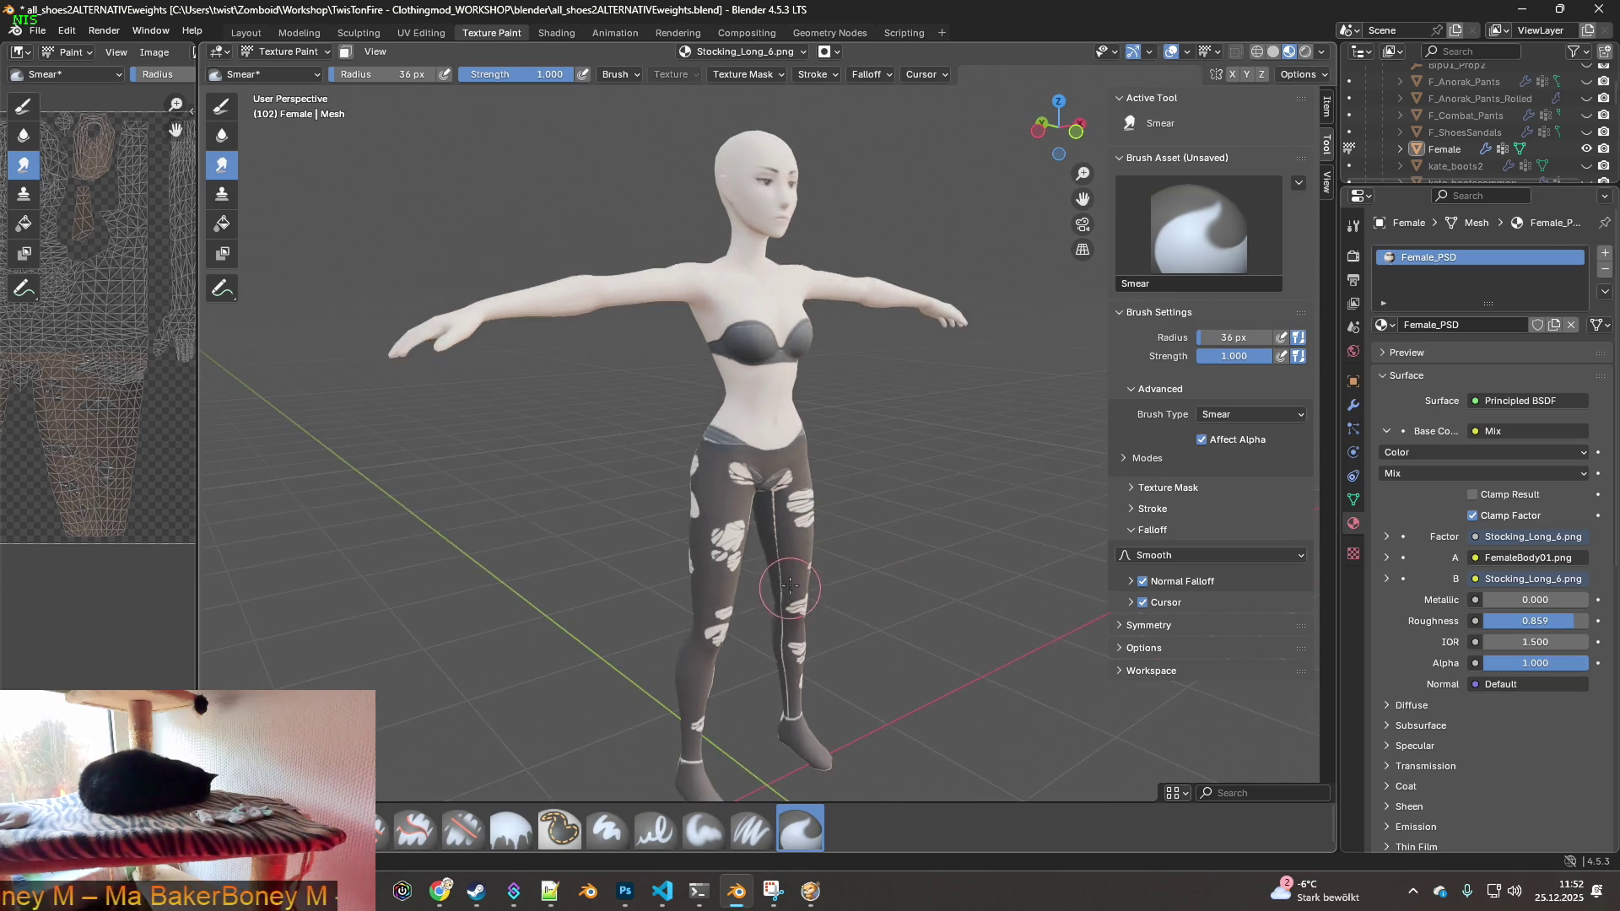
{"action": "scroll", "coordinate": [790, 588], "scroll_direction": "up", "scroll_amount": 7}
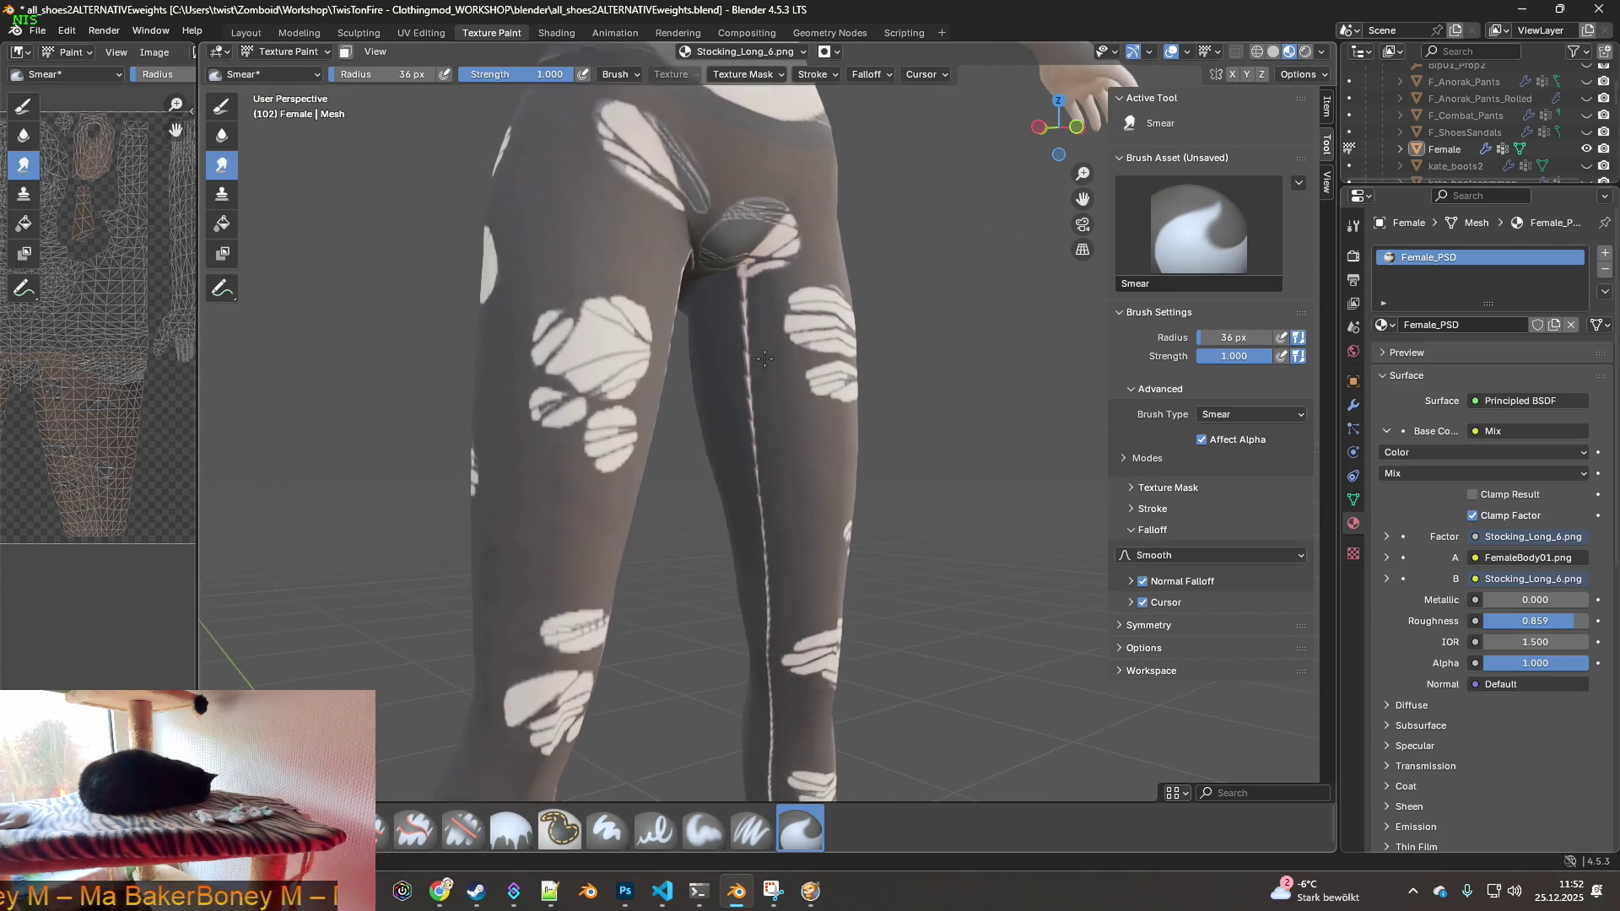
{"action": "scroll", "coordinate": [765, 358], "scroll_direction": "up", "scroll_amount": 2}
{"action": "scroll", "coordinate": [758, 352], "scroll_direction": "up", "scroll_amount": 2}
{"action": "middle_click_drag", "start_coordinate": [744, 408], "coordinate": [744, 165]}
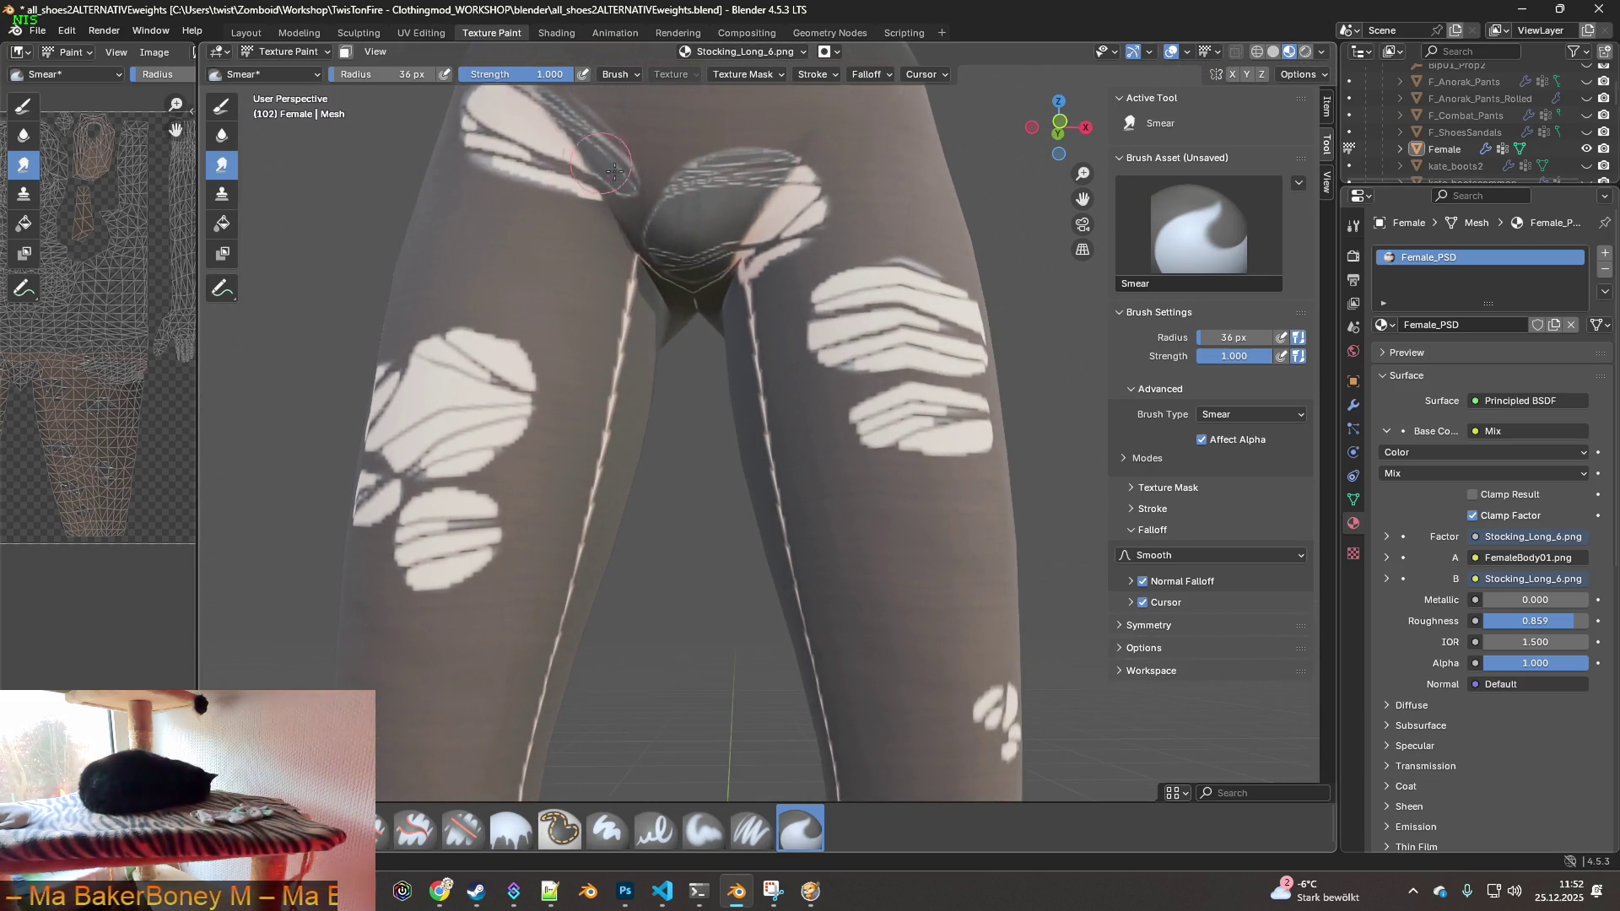
{"action": "middle_click_drag", "start_coordinate": [724, 326], "coordinate": [790, 386]}
{"action": "mouse_move", "coordinate": [703, 225]}
{"action": "middle_mouse_down"}
{"action": "mouse_move", "coordinate": [764, 373]}
{"action": "mouse_move", "coordinate": [769, 345]}
{"action": "mouse_move", "coordinate": [751, 428]}
{"action": "middle_mouse_up"}
{"action": "scroll", "coordinate": [735, 351], "scroll_direction": "up", "scroll_amount": 3}
{"action": "scroll", "coordinate": [754, 428], "scroll_direction": "up", "scroll_amount": 2}
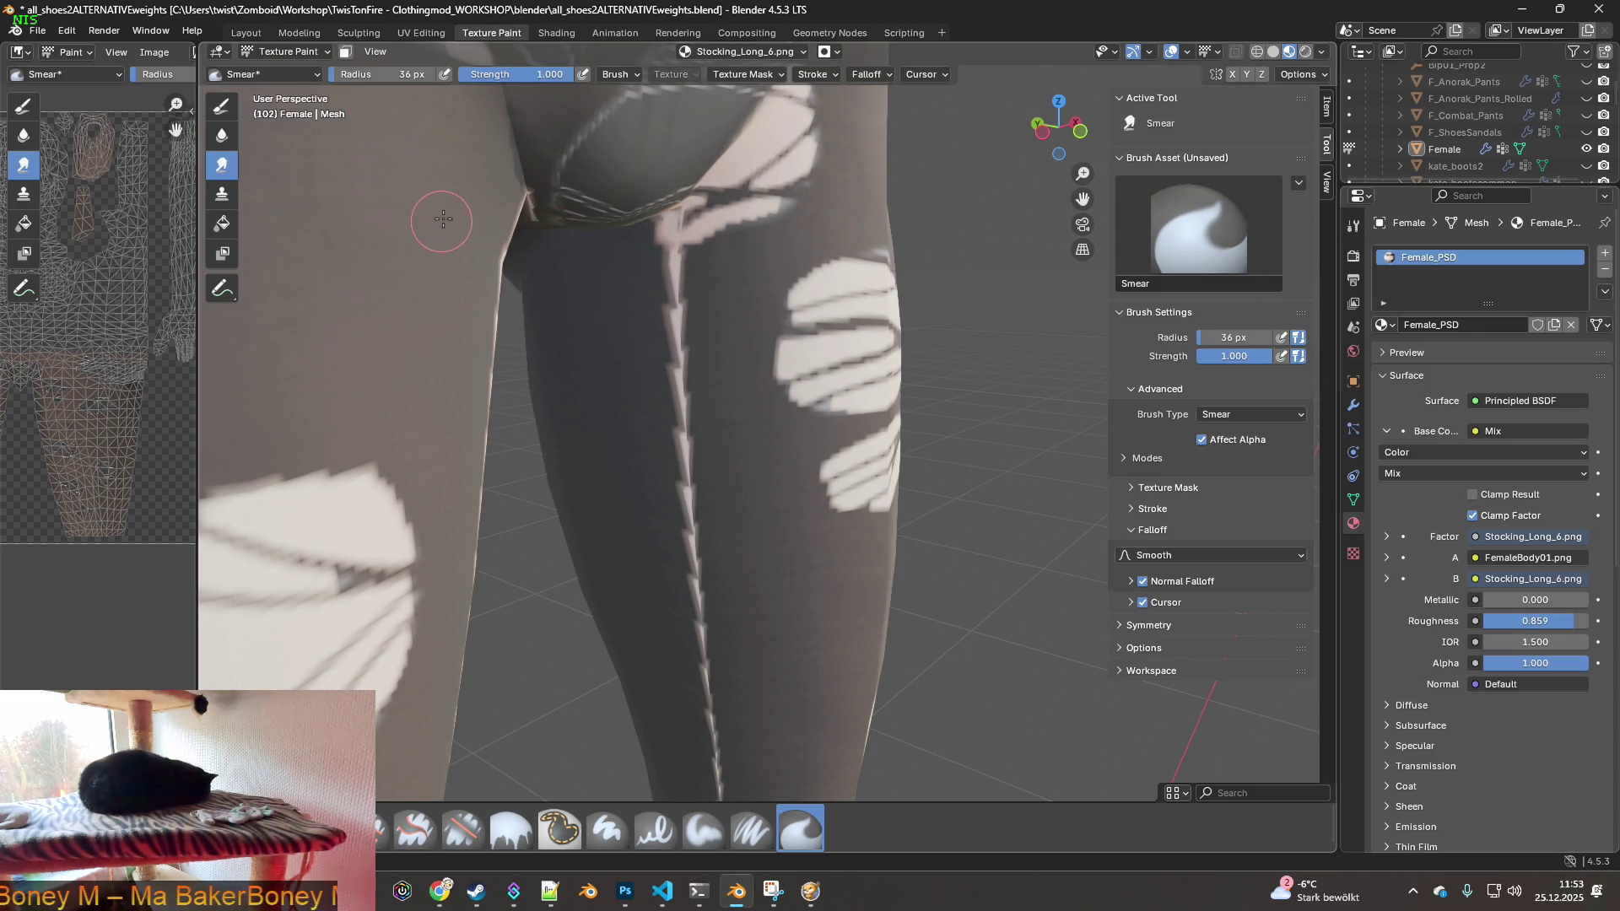
{"action": "left_click_drag", "start_coordinate": [627, 281], "coordinate": [687, 321]}
{"action": "scroll", "coordinate": [557, 202], "scroll_direction": "up", "scroll_amount": 1}
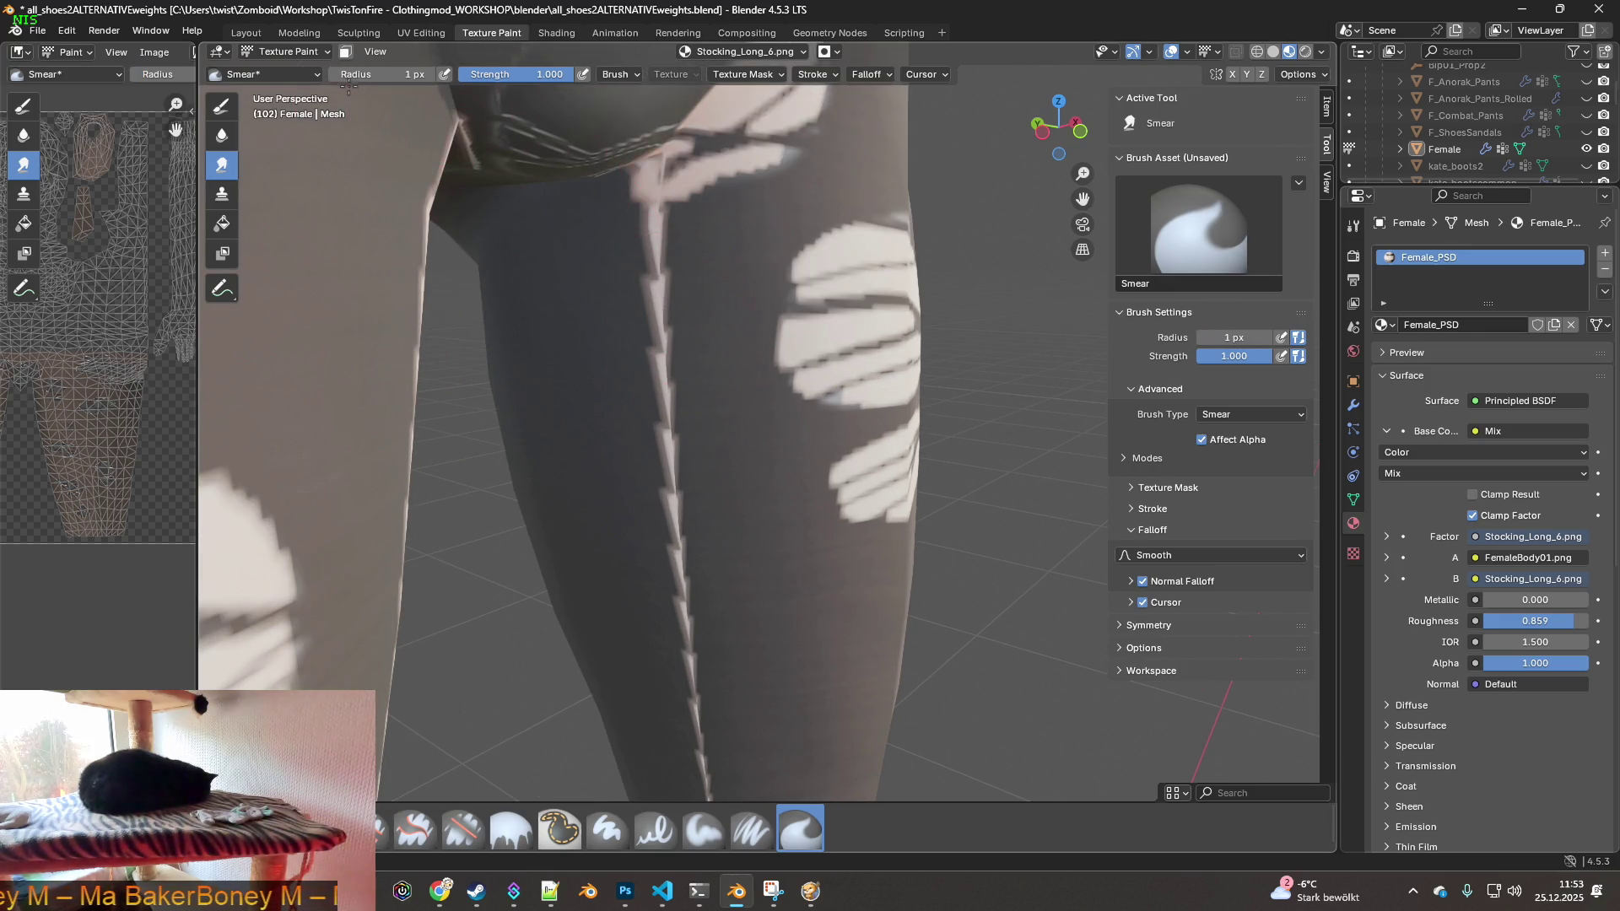
- At a 32 px radius, smear the seam from just below the crotch down the leg
{"action": "left_click_drag", "start_coordinate": [388, 74], "coordinate": [405, 74]}
{"action": "left_click_drag", "start_coordinate": [641, 279], "coordinate": [675, 264]}
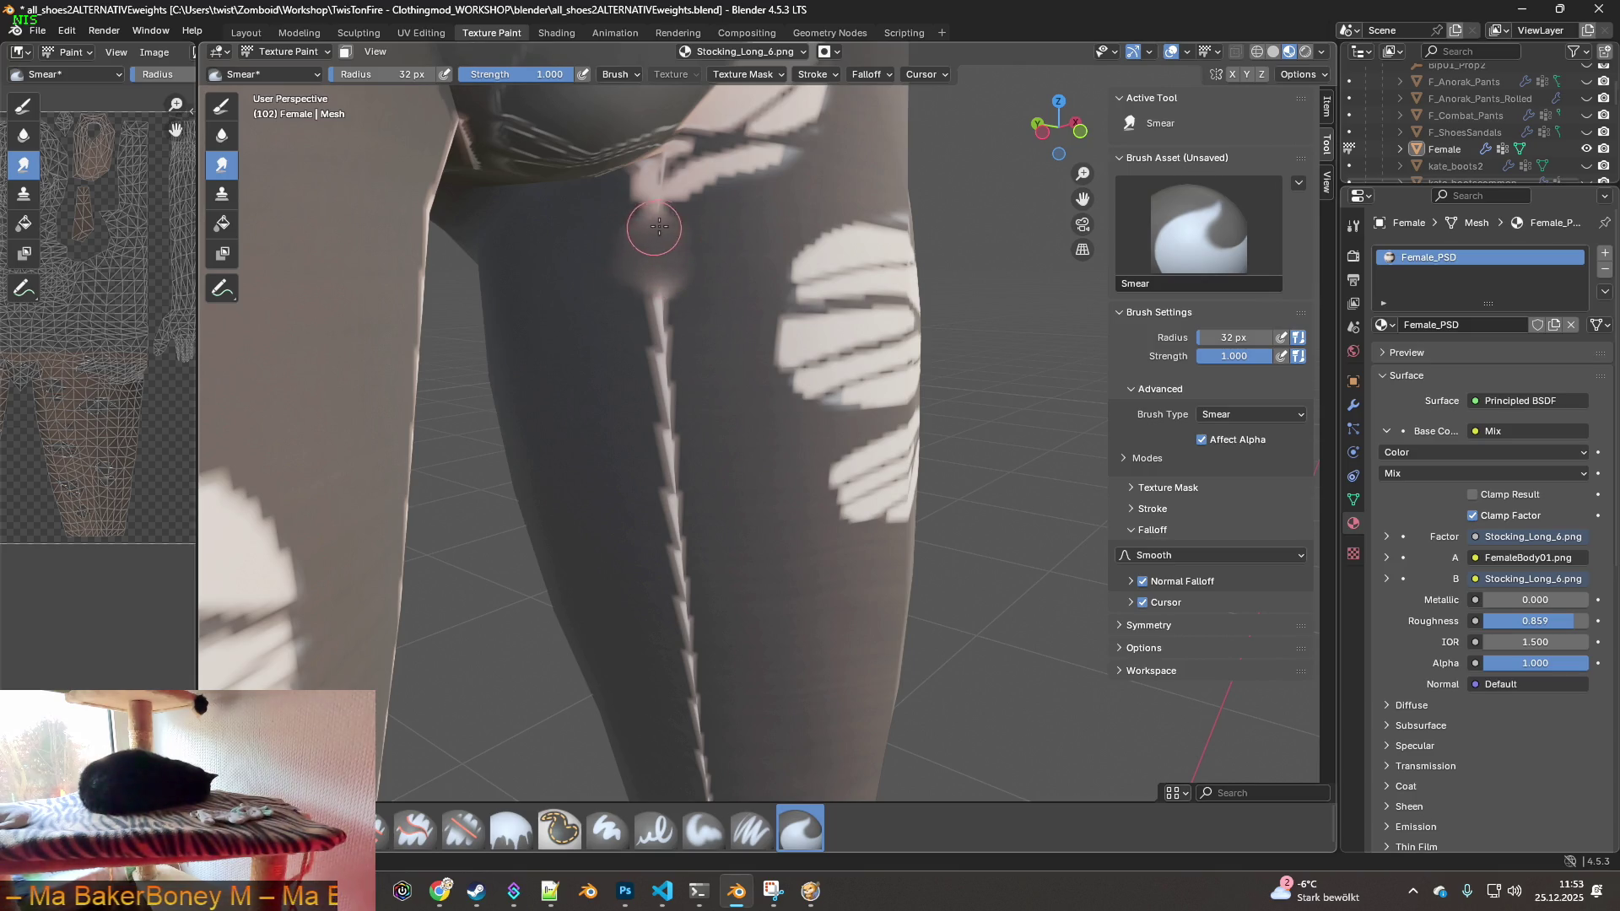
{"action": "mouse_move", "coordinate": [602, 271]}
{"action": "left_mouse_down"}
{"action": "mouse_move", "coordinate": [662, 361]}
{"action": "mouse_move", "coordinate": [663, 312]}
{"action": "mouse_move", "coordinate": [661, 372]}
{"action": "mouse_move", "coordinate": [656, 346]}
{"action": "left_mouse_up"}
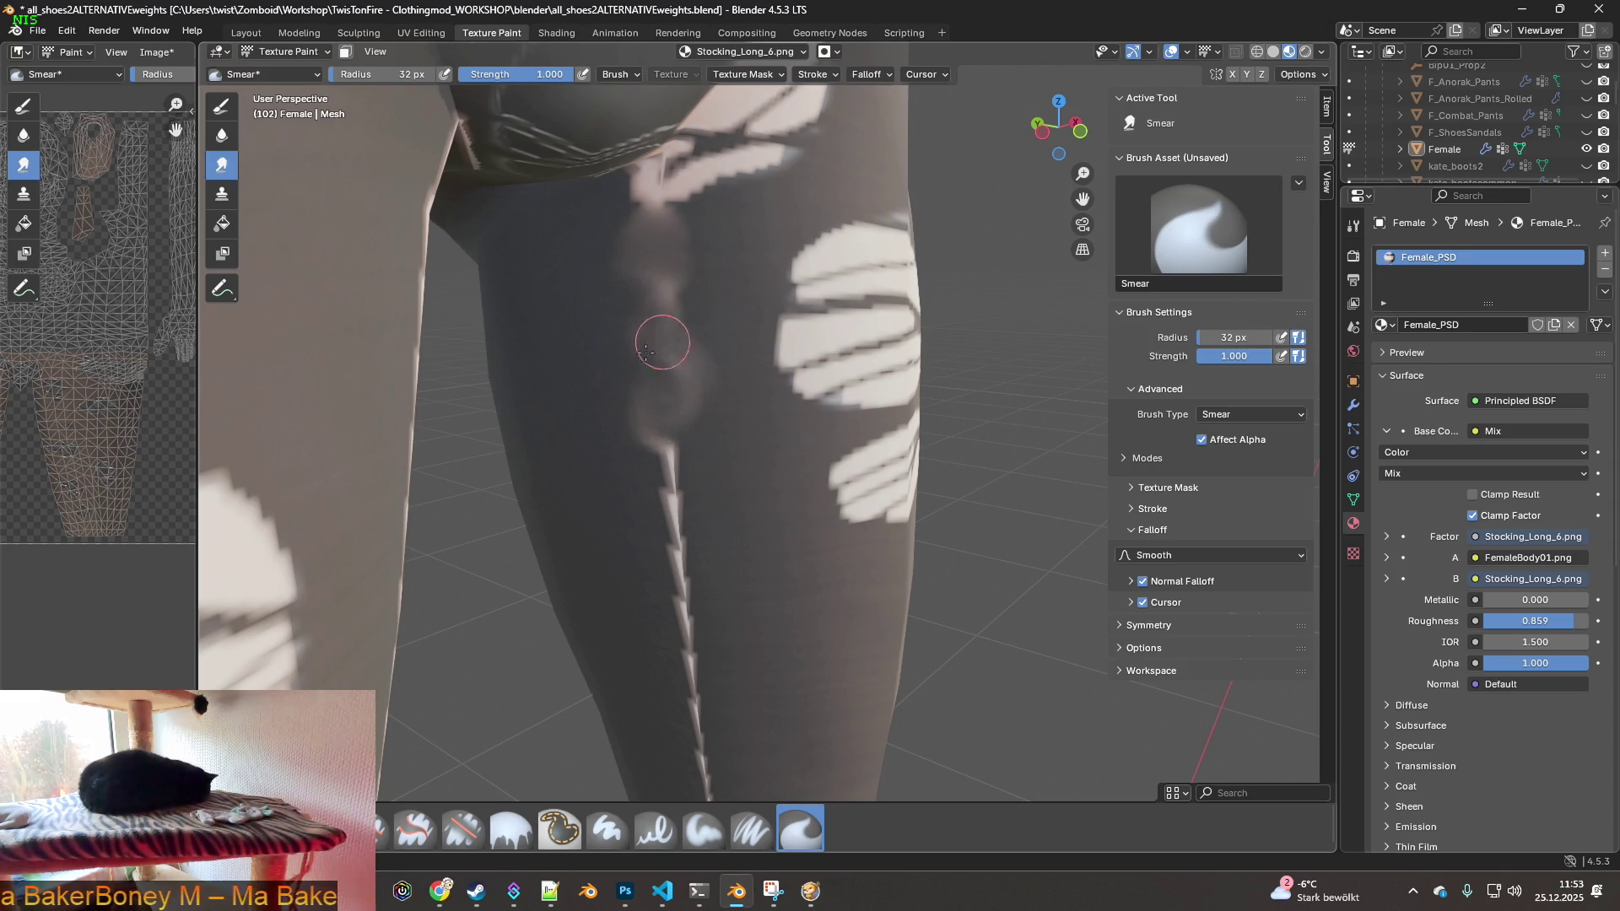
{"action": "left_click_drag", "start_coordinate": [628, 411], "coordinate": [688, 557]}
{"action": "middle_click_drag", "start_coordinate": [688, 557], "coordinate": [658, 401]}
{"action": "left_click_drag", "start_coordinate": [658, 400], "coordinate": [679, 557]}
{"action": "middle_click_drag", "start_coordinate": [679, 555], "coordinate": [709, 391]}
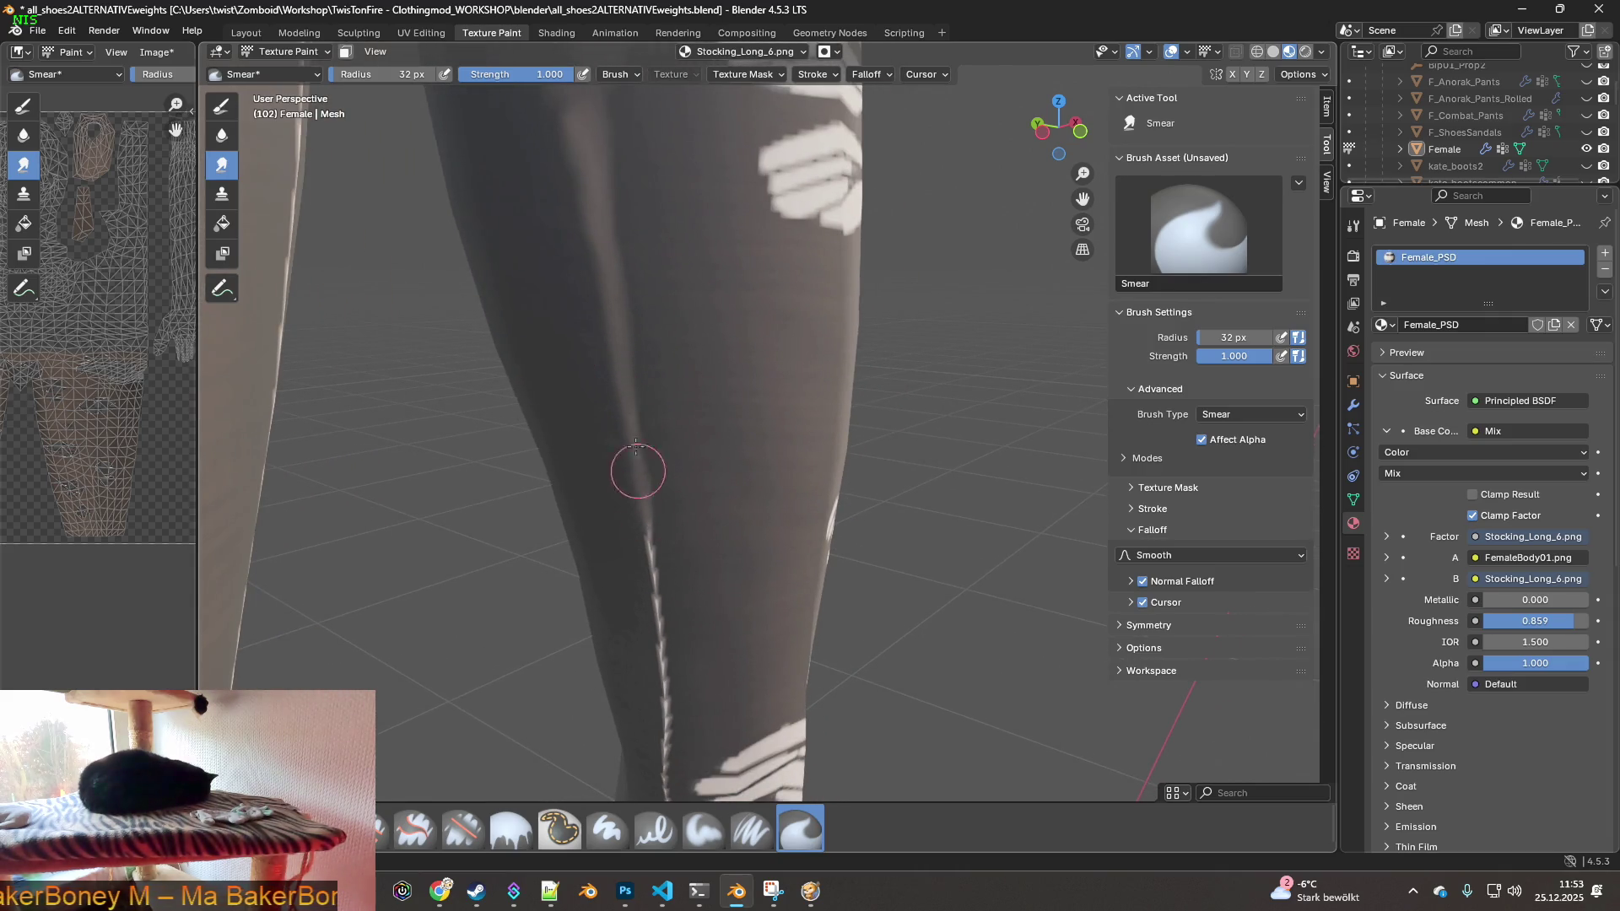
{"action": "middle_click_drag", "start_coordinate": [639, 517], "coordinate": [633, 445]}
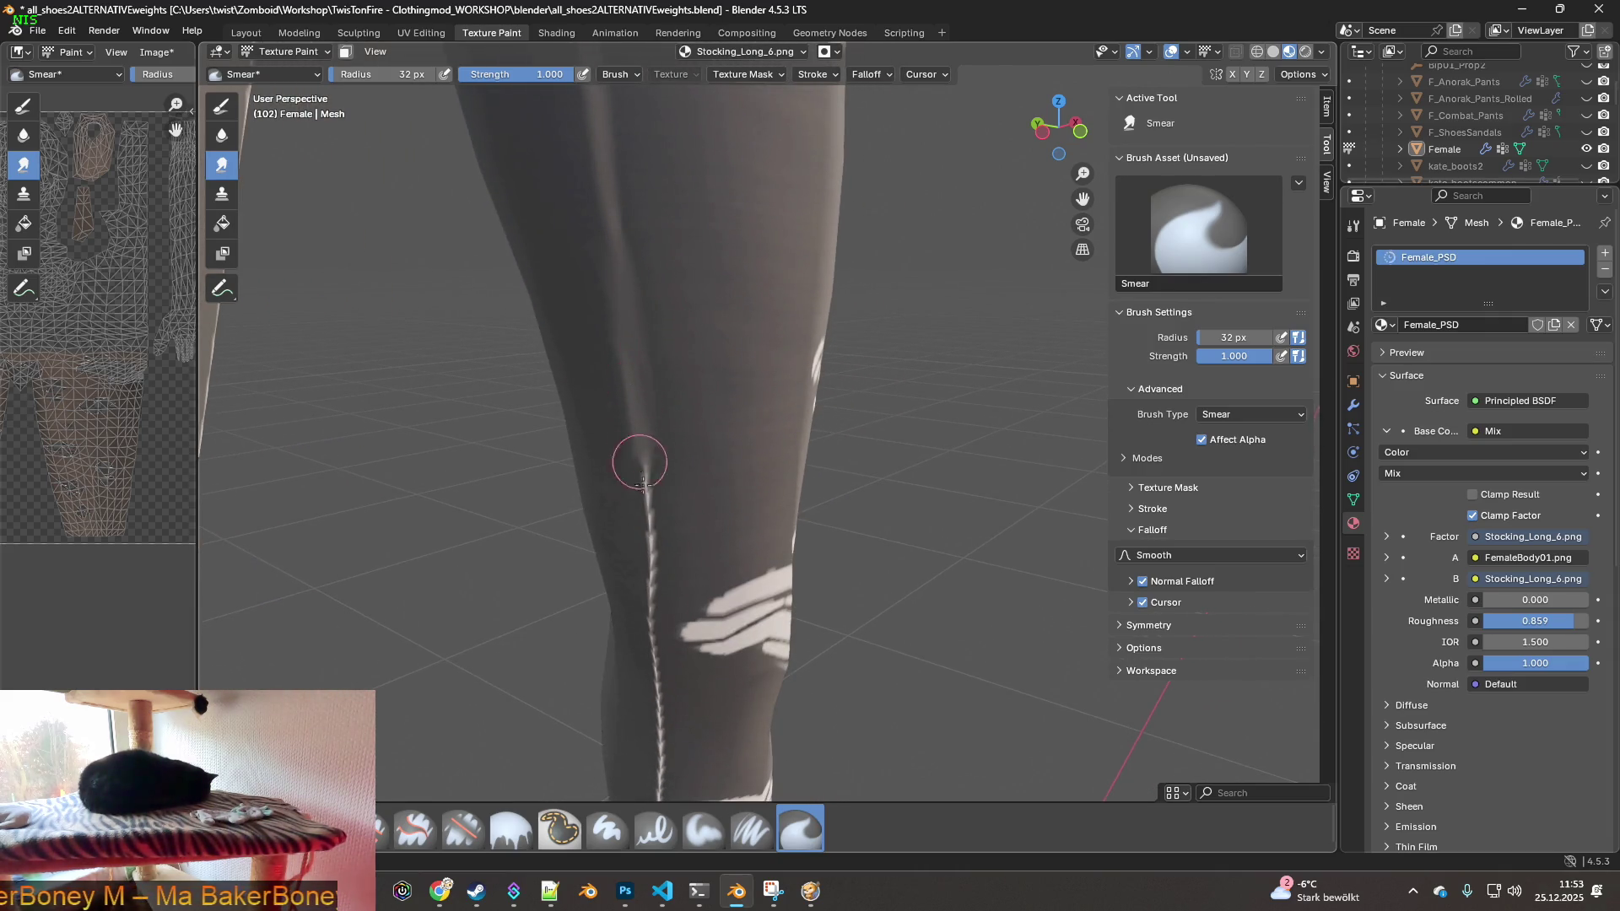
{"action": "mouse_move", "coordinate": [675, 286]}
{"action": "middle_mouse_down"}
{"action": "mouse_move", "coordinate": [592, 266]}
{"action": "mouse_move", "coordinate": [622, 344]}
{"action": "middle_mouse_up"}
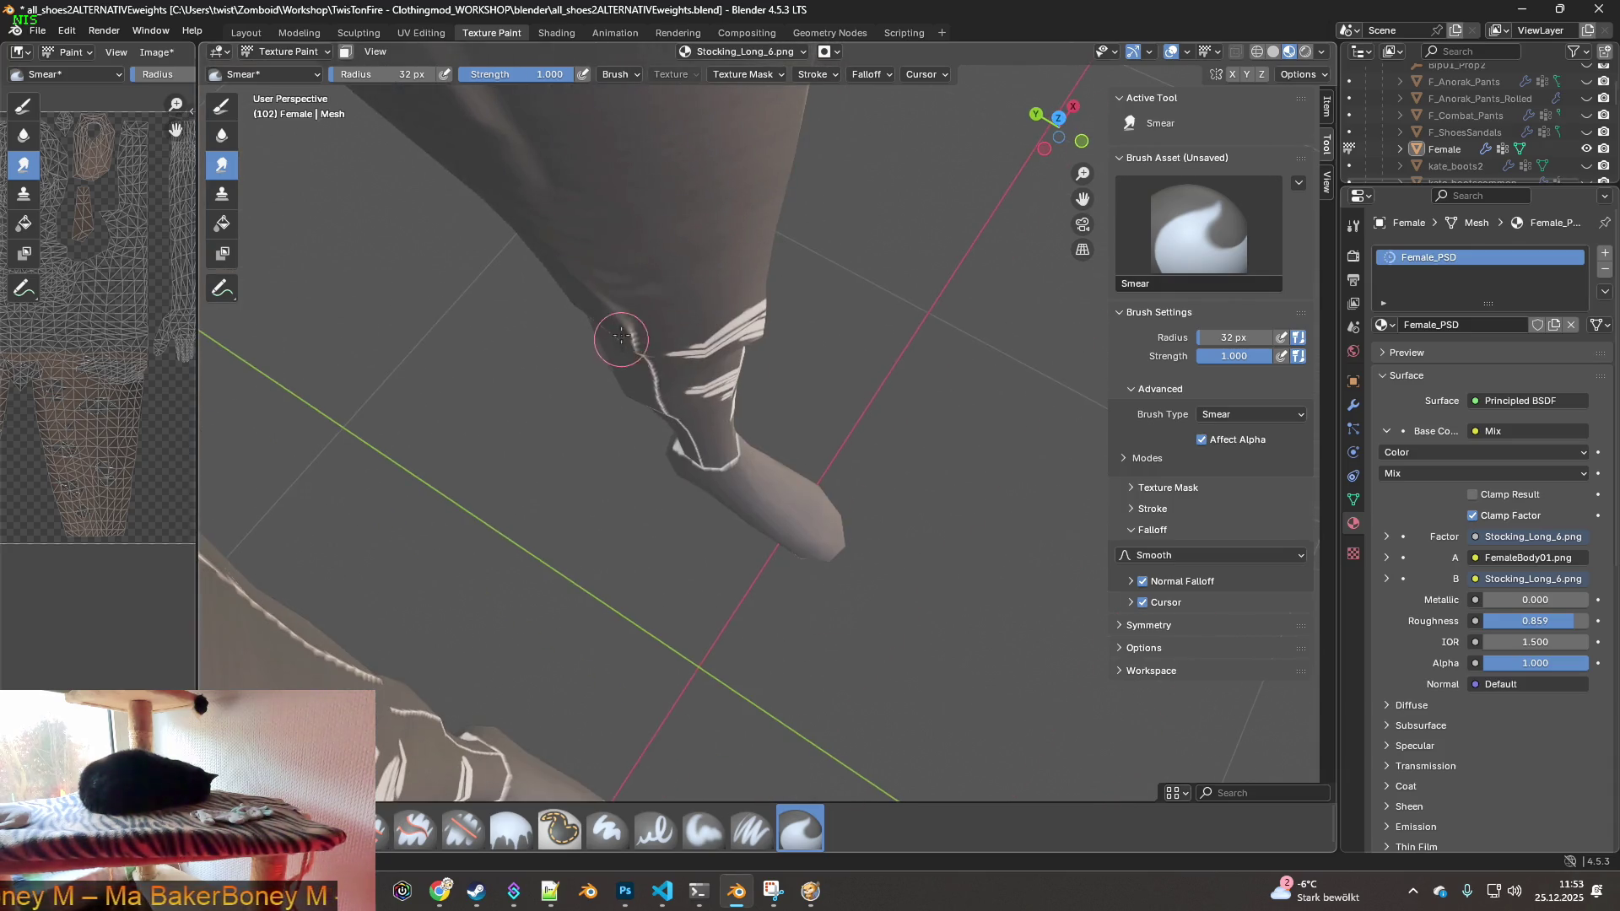
{"action": "middle_click_drag", "start_coordinate": [598, 276], "coordinate": [593, 286]}
{"action": "middle_click_drag", "start_coordinate": [572, 207], "coordinate": [674, 391]}
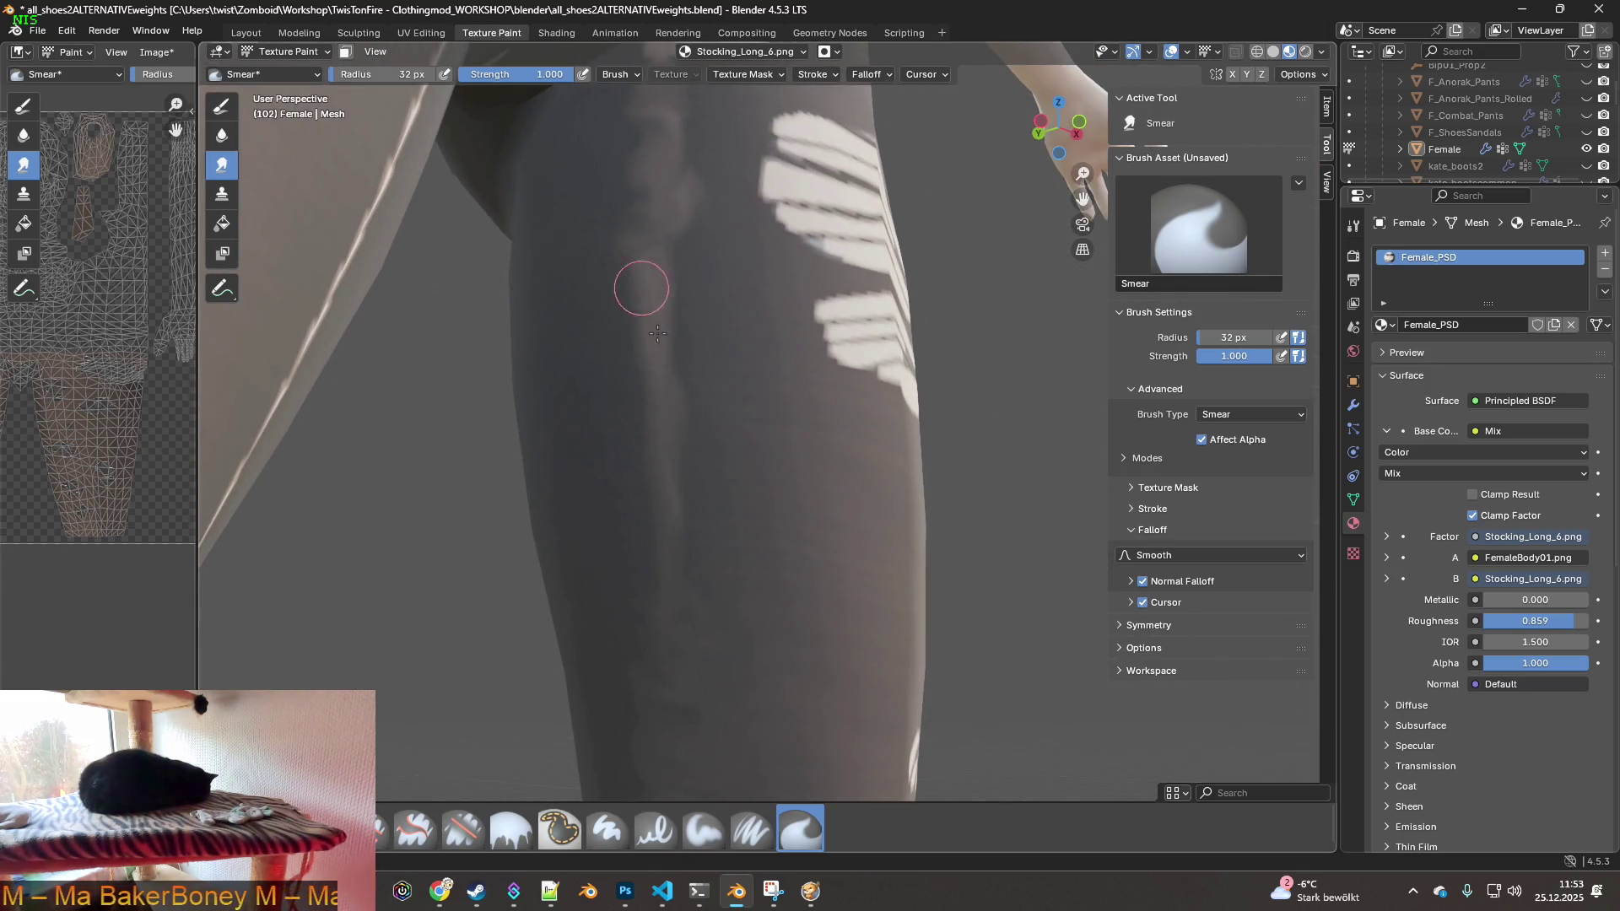
{"action": "middle_click_drag", "start_coordinate": [654, 290], "coordinate": [650, 287]}
{"action": "middle_click_drag", "start_coordinate": [667, 489], "coordinate": [655, 456]}
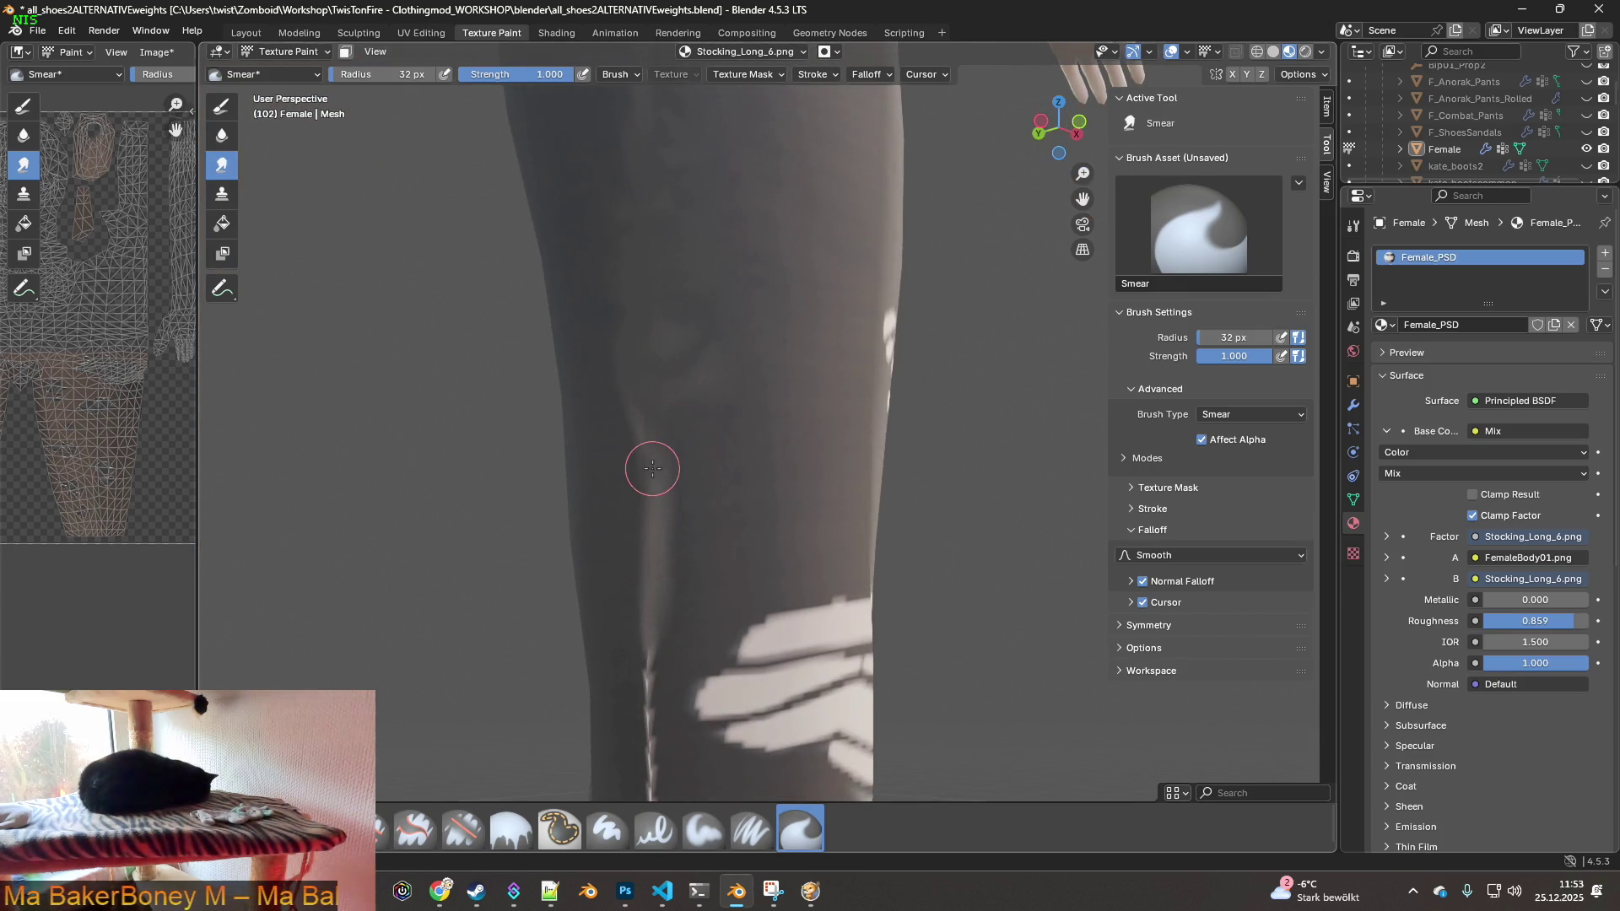
- At a 55 px radius, smear the seam repeatedly further down the leg
{"action": "left_click_drag", "start_coordinate": [388, 74], "coordinate": [422, 74]}
{"action": "left_click_drag", "start_coordinate": [655, 414], "coordinate": [644, 633]}
{"action": "middle_click_drag", "start_coordinate": [643, 633], "coordinate": [673, 362]}
{"action": "left_click_drag", "start_coordinate": [665, 426], "coordinate": [662, 662]}
{"action": "middle_click_drag", "start_coordinate": [662, 662], "coordinate": [687, 383]}
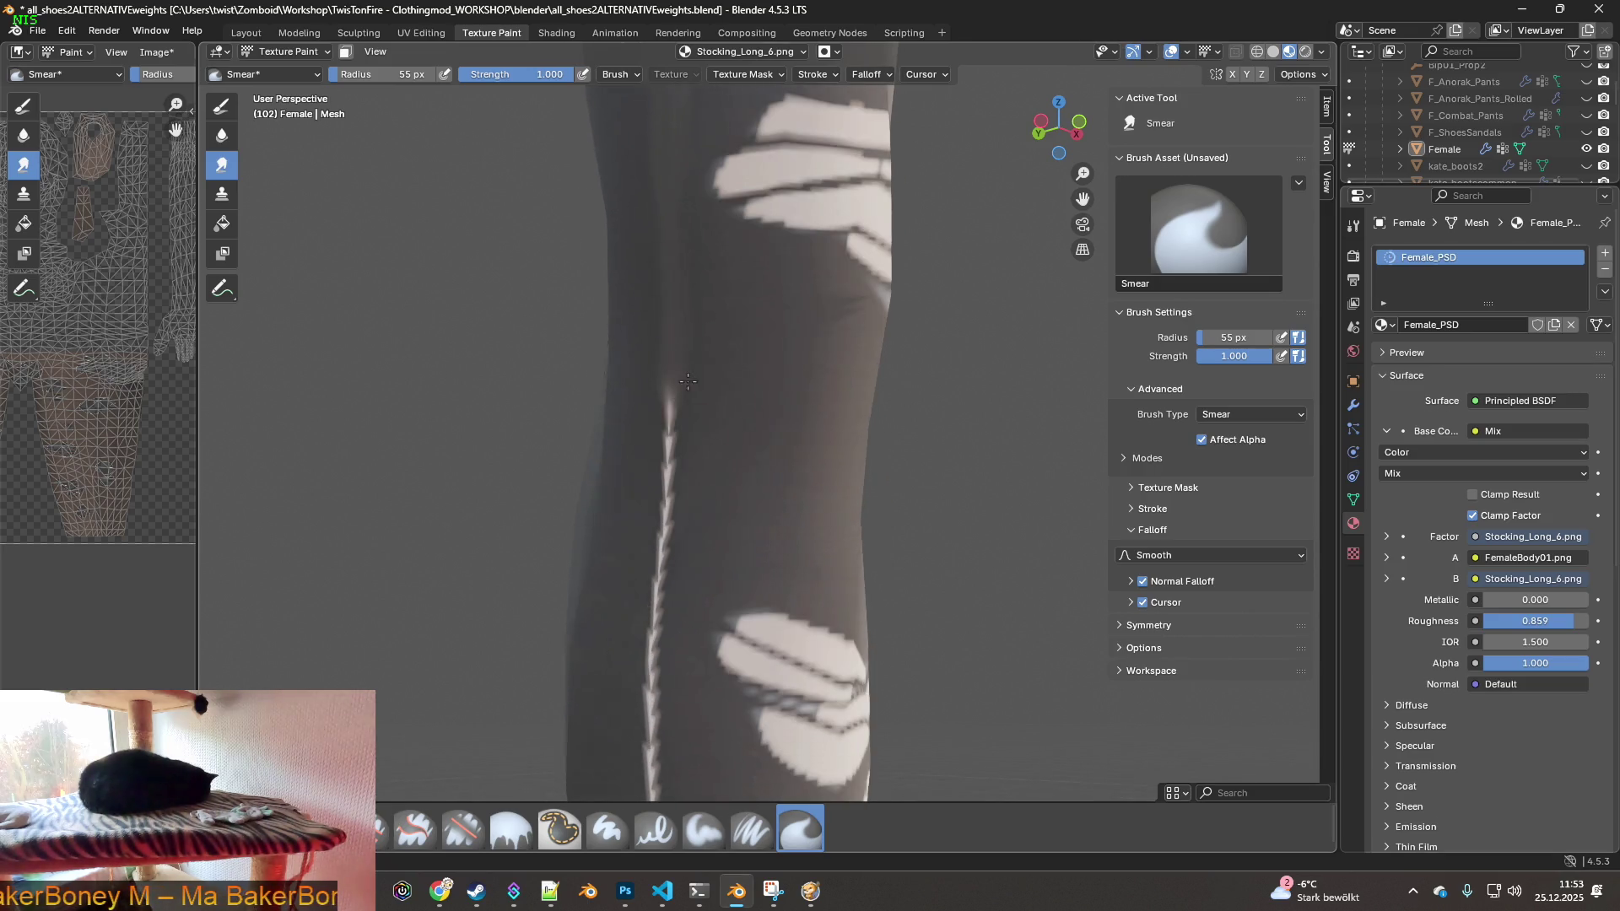
{"action": "left_click_drag", "start_coordinate": [672, 343], "coordinate": [645, 667]}
{"action": "middle_click_drag", "start_coordinate": [646, 666], "coordinate": [651, 341]}
{"action": "left_click_drag", "start_coordinate": [650, 342], "coordinate": [661, 633]}
{"action": "middle_click_drag", "start_coordinate": [662, 633], "coordinate": [630, 365]}
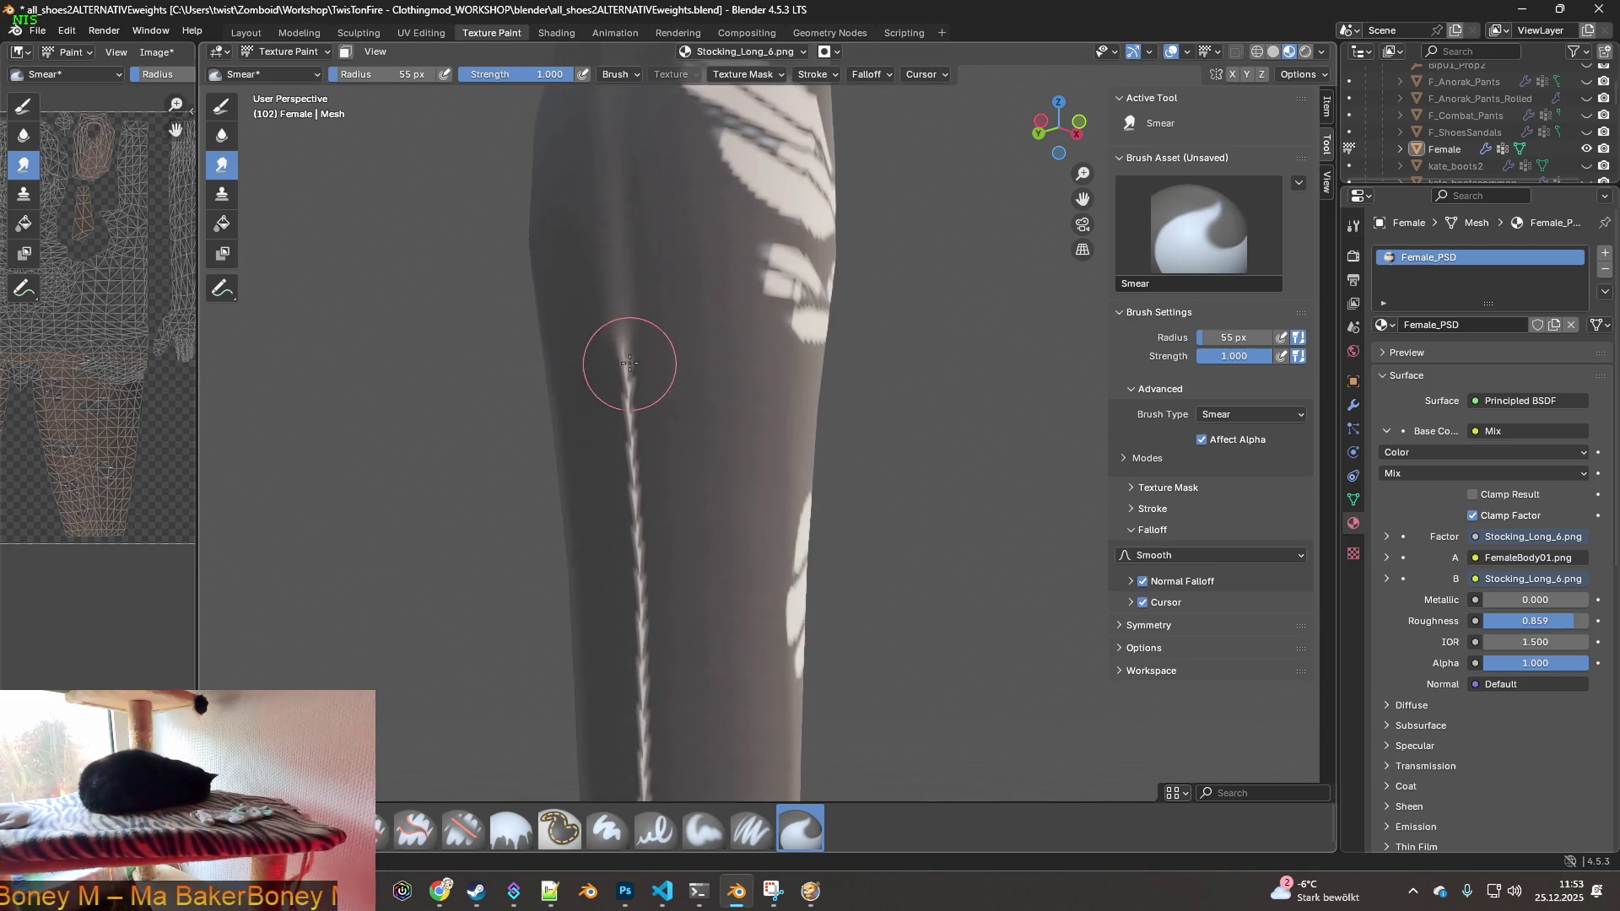
{"action": "left_click_drag", "start_coordinate": [619, 255], "coordinate": [640, 666]}
{"action": "mouse_move", "coordinate": [639, 667]}
{"action": "middle_mouse_down"}
{"action": "mouse_move", "coordinate": [622, 254]}
{"action": "mouse_move", "coordinate": [632, 325]}
{"action": "middle_mouse_up"}
{"action": "scroll", "coordinate": [624, 318], "scroll_direction": "down", "scroll_amount": 3}
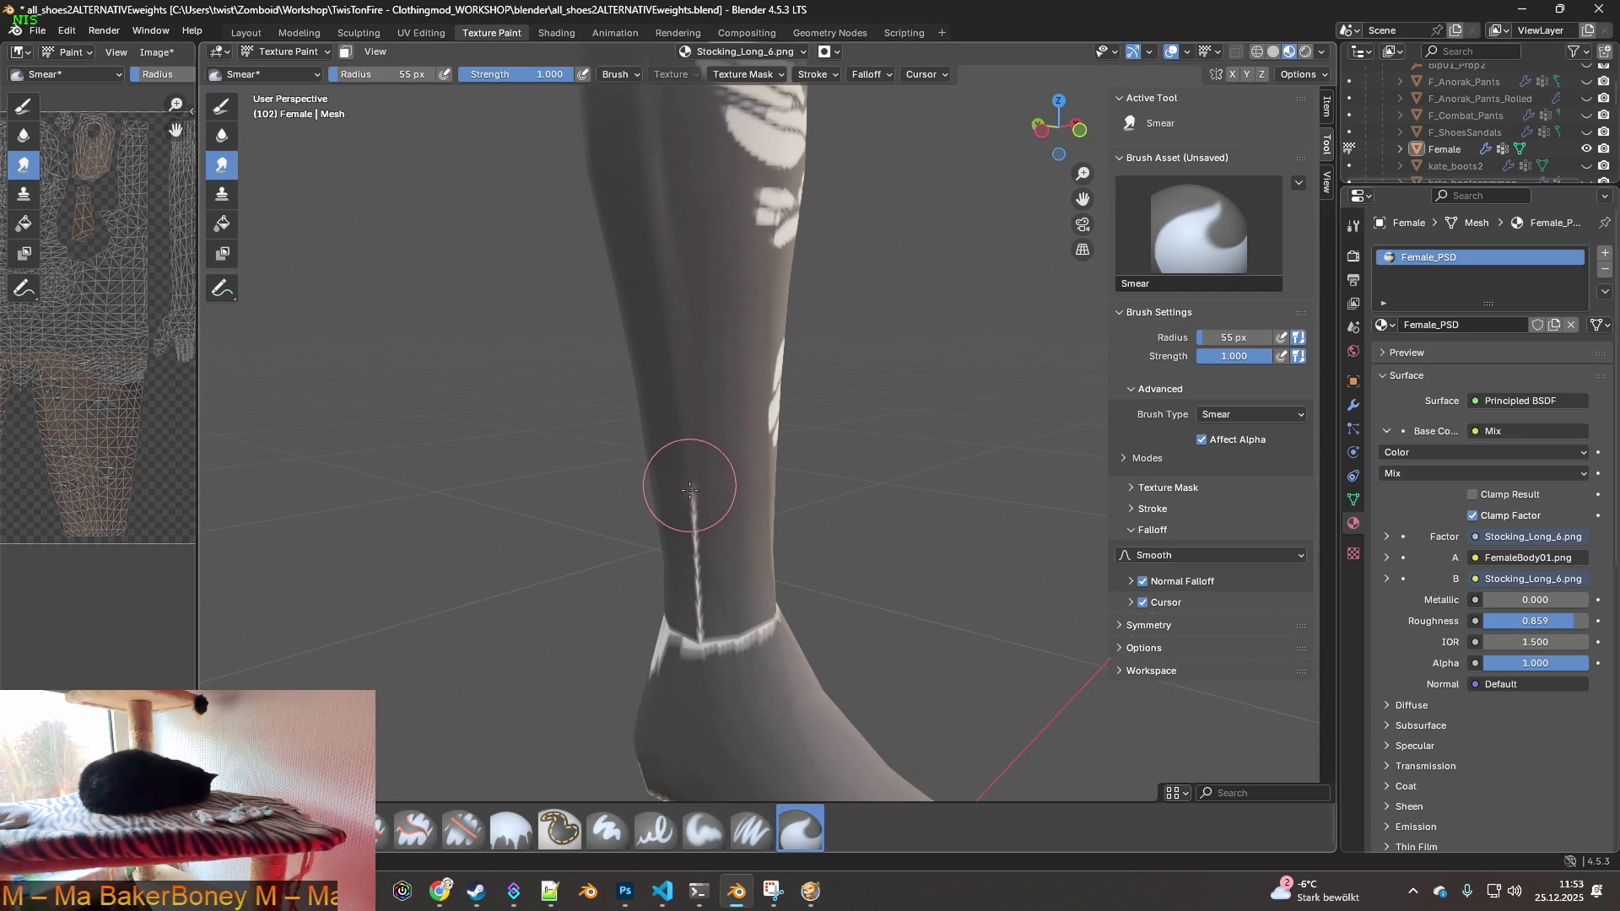
- Smear the streak above the ankle, then pan and zoom out to show both stocking legs
{"action": "left_click_drag", "start_coordinate": [697, 576], "coordinate": [699, 622]}
{"action": "middle_click_drag", "start_coordinate": [701, 536], "coordinate": [728, 527]}
{"action": "middle_click_drag", "start_coordinate": [696, 228], "coordinate": [669, 388], "text": "shift"}
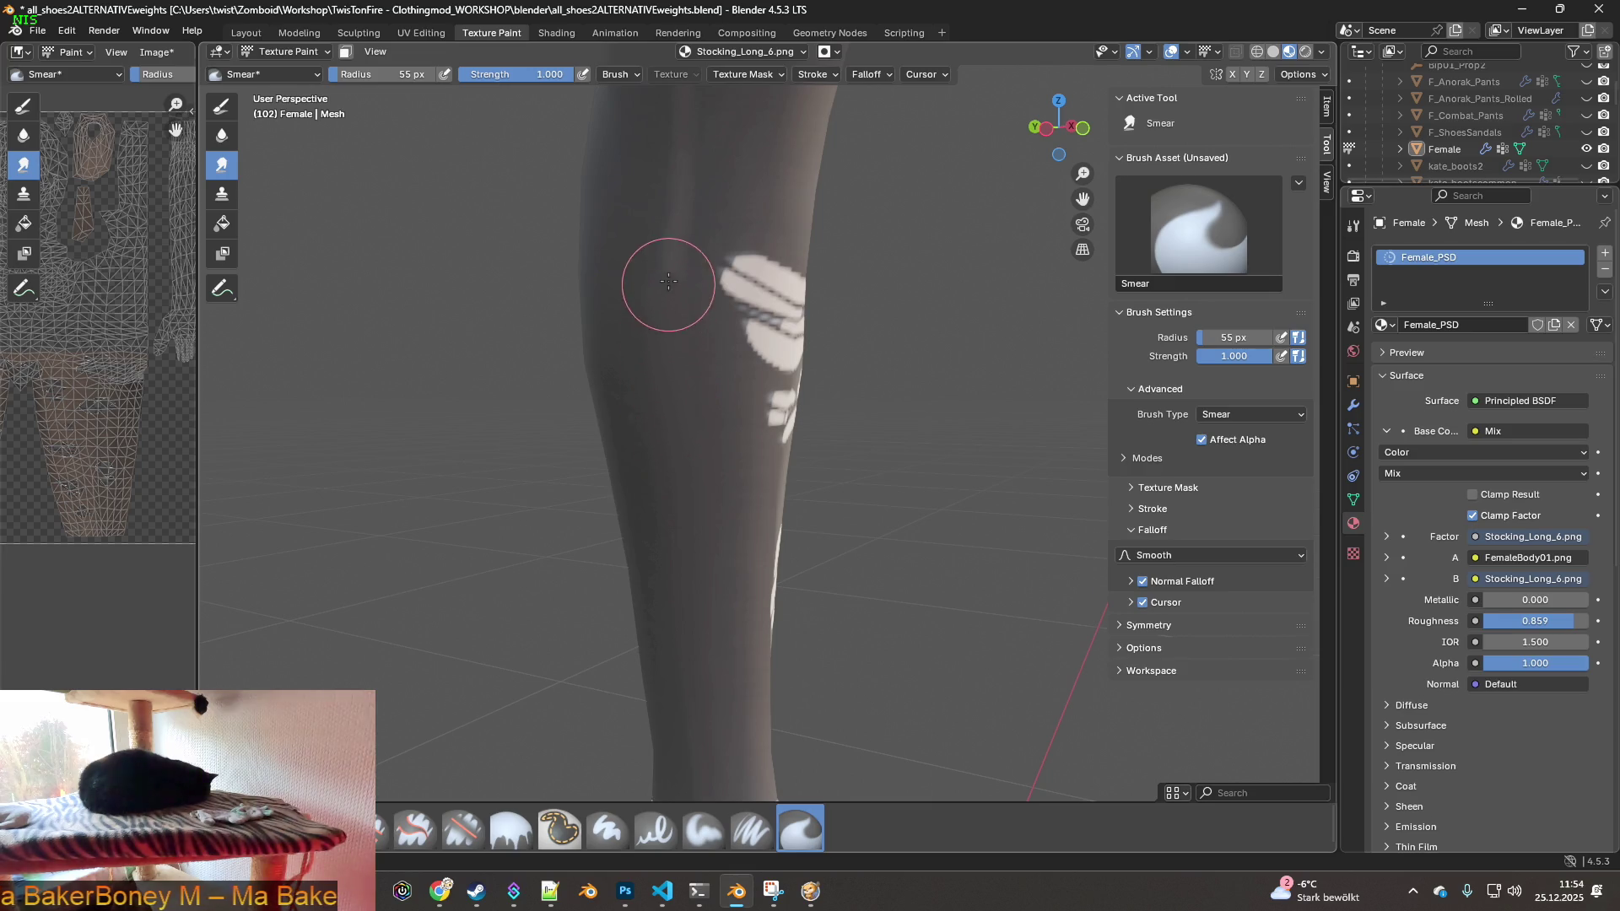
{"action": "middle_click_drag", "start_coordinate": [669, 284], "coordinate": [639, 456], "text": "shift"}
{"action": "middle_click_drag", "start_coordinate": [640, 269], "coordinate": [621, 540], "text": "shift"}
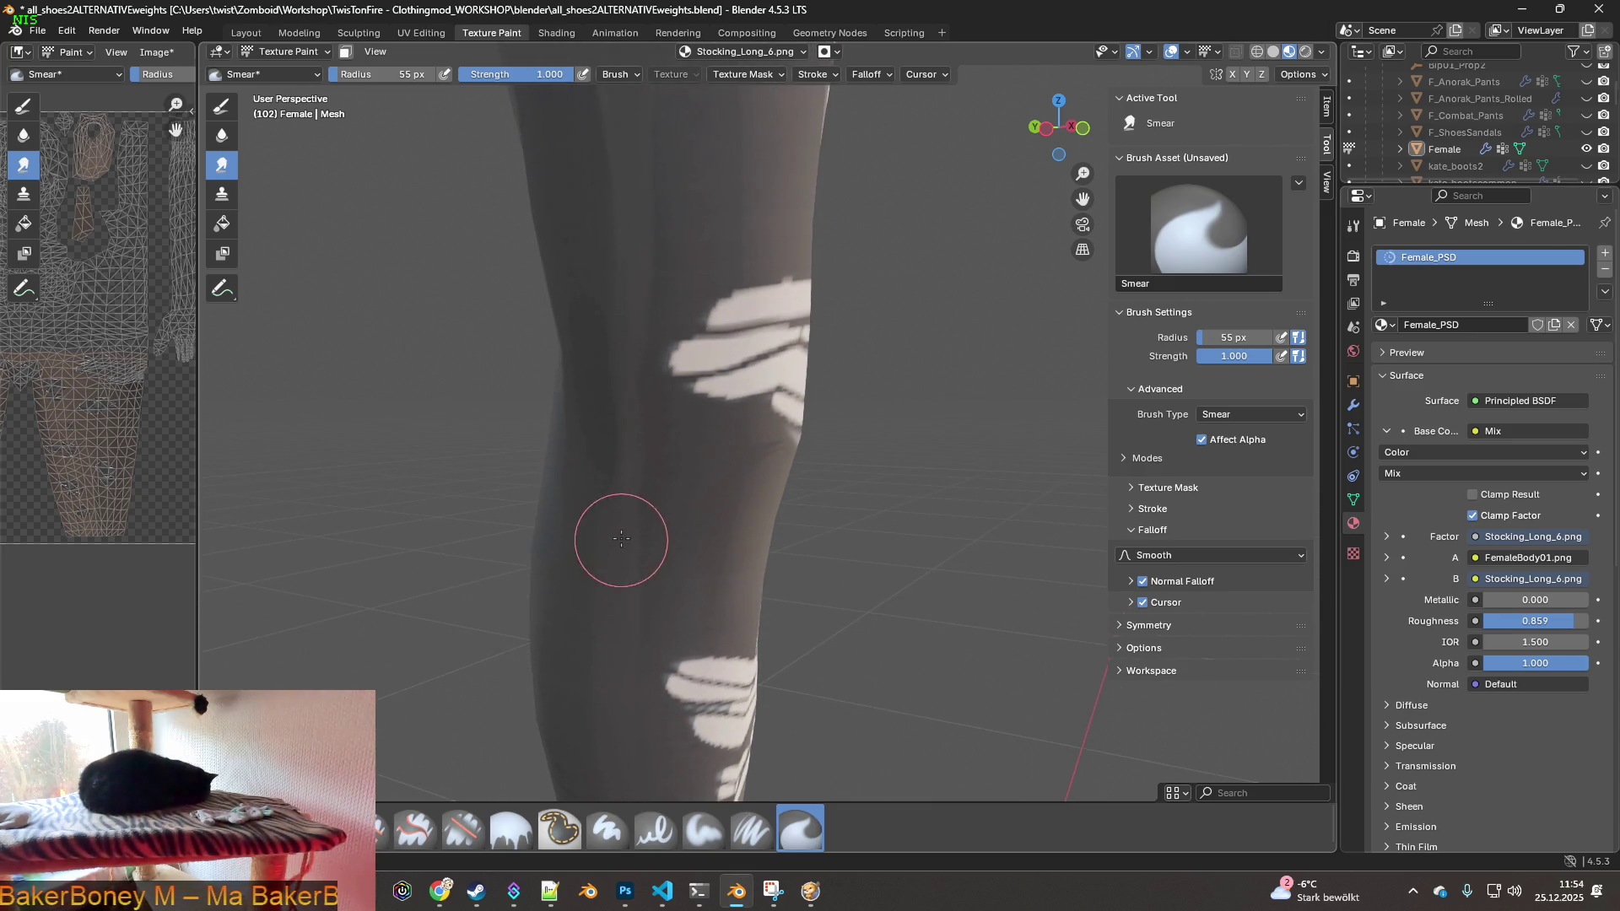
{"action": "middle_click_drag", "start_coordinate": [620, 372], "coordinate": [607, 434], "text": "shift"}
{"action": "scroll", "coordinate": [608, 343], "scroll_direction": "down", "scroll_amount": 3}
{"action": "mouse_move", "coordinate": [608, 343]}
{"action": "middle_mouse_down"}
{"action": "mouse_move", "coordinate": [593, 372]}
{"action": "mouse_move", "coordinate": [743, 608]}
{"action": "middle_mouse_up"}
{"action": "scroll", "coordinate": [723, 405], "scroll_direction": "up", "scroll_amount": 3}
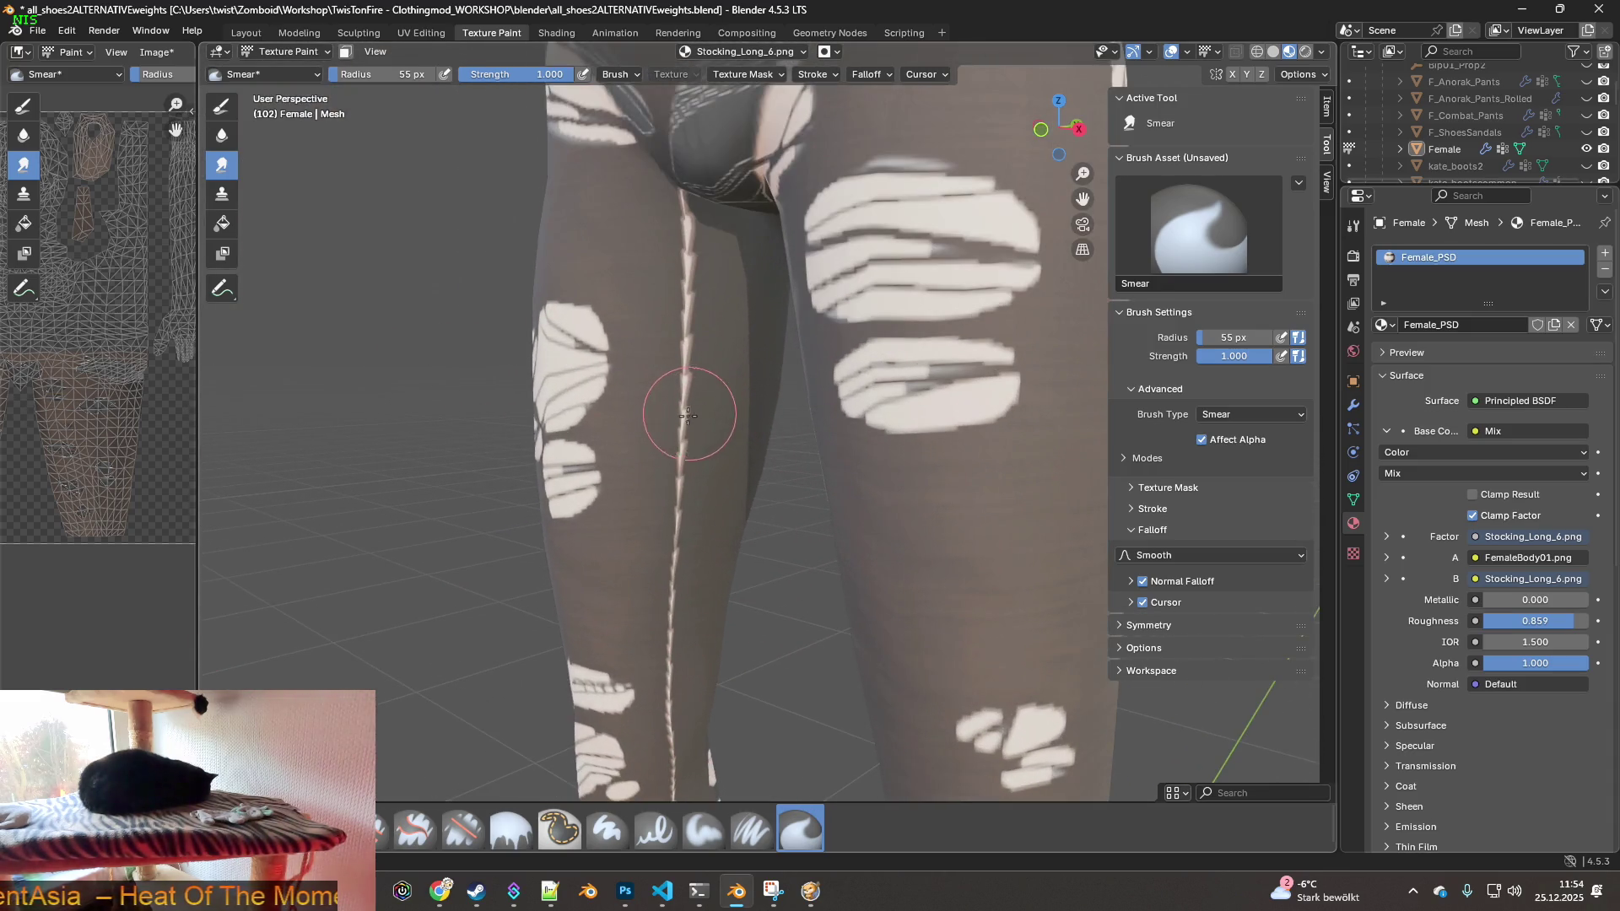
- Wipe away the top of the left leg's white seam with repeated downward smears
{"action": "mouse_move", "coordinate": [722, 414]}
{"action": "left_mouse_down"}
{"action": "mouse_move", "coordinate": [672, 342]}
{"action": "mouse_move", "coordinate": [684, 366]}
{"action": "mouse_move", "coordinate": [661, 282]}
{"action": "mouse_move", "coordinate": [684, 241]}
{"action": "left_mouse_up"}
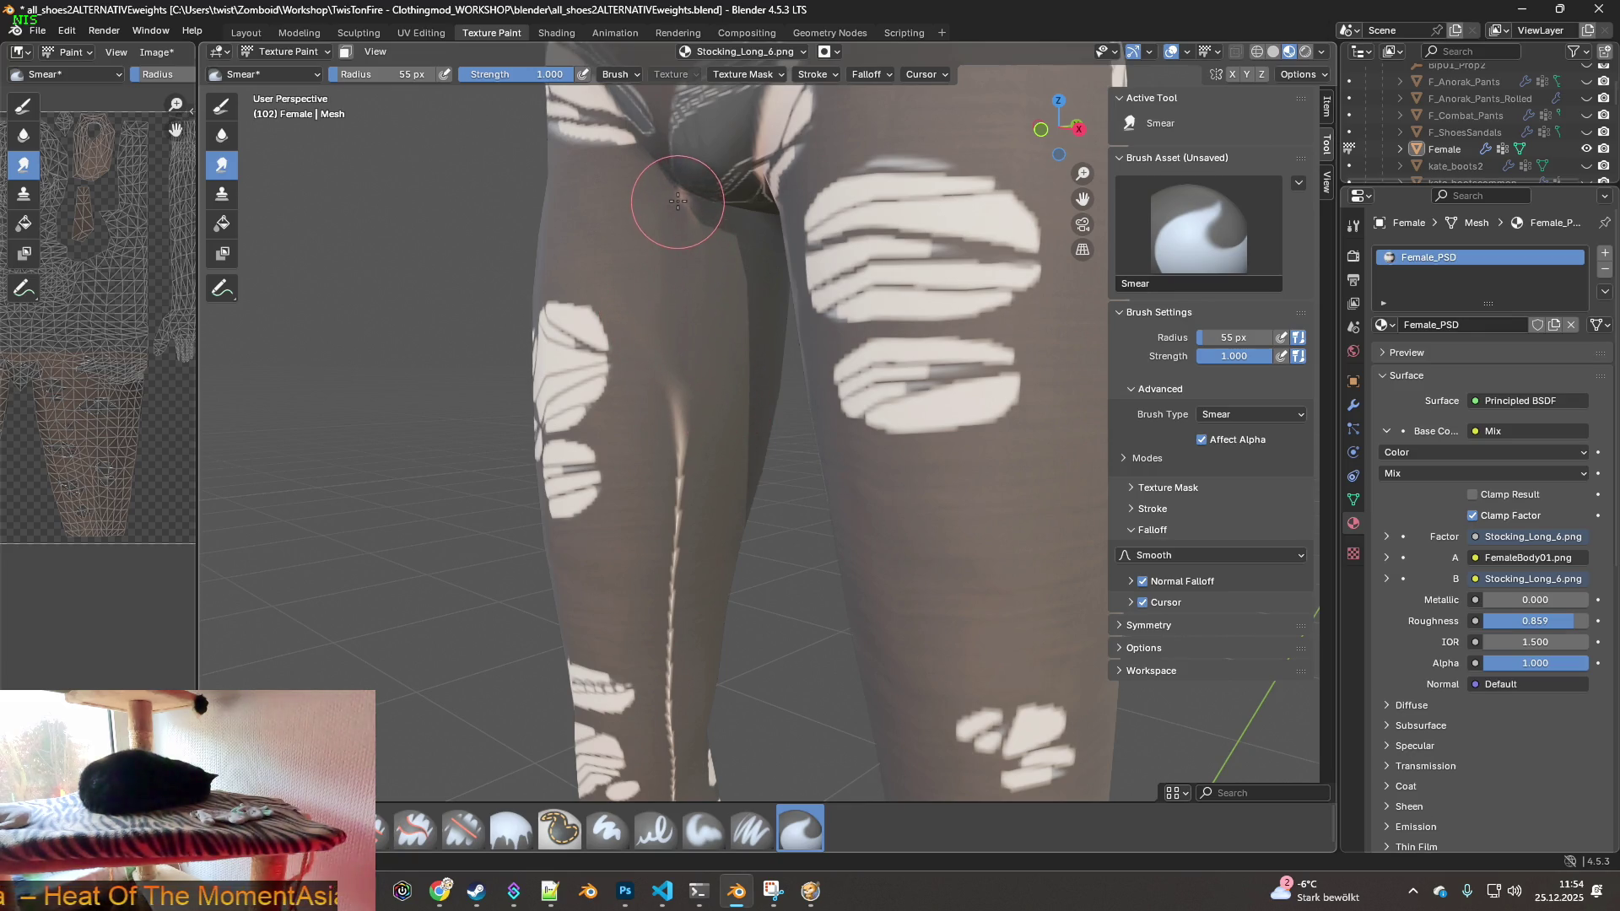
{"action": "left_click_drag", "start_coordinate": [680, 434], "coordinate": [677, 540]}
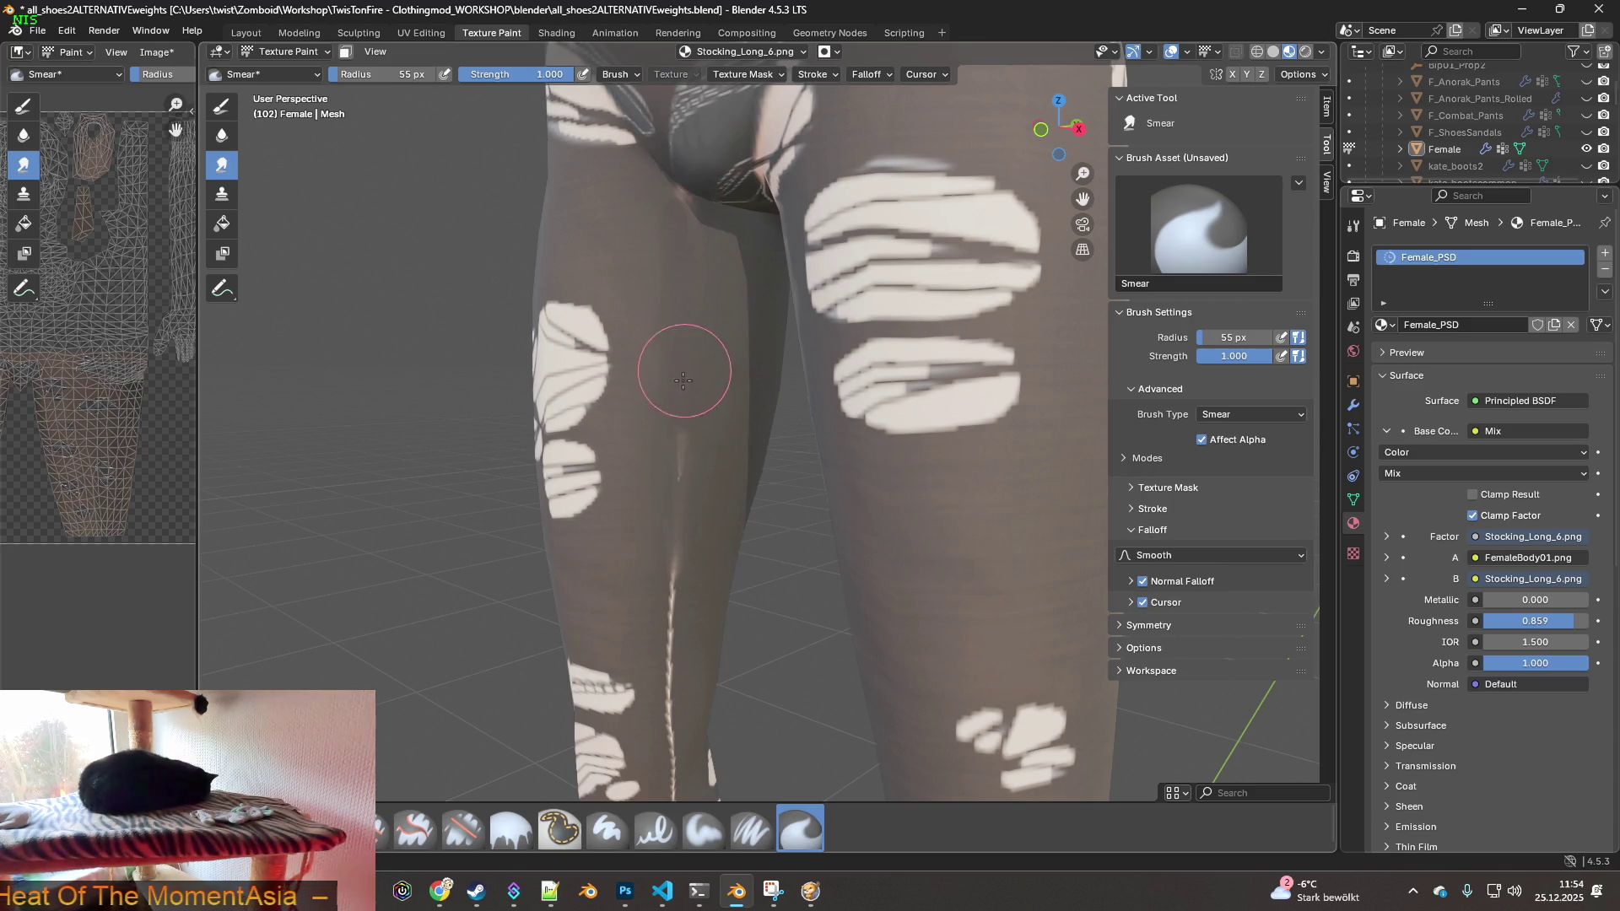
{"action": "scroll", "coordinate": [676, 503], "scroll_direction": "up", "scroll_amount": 2}
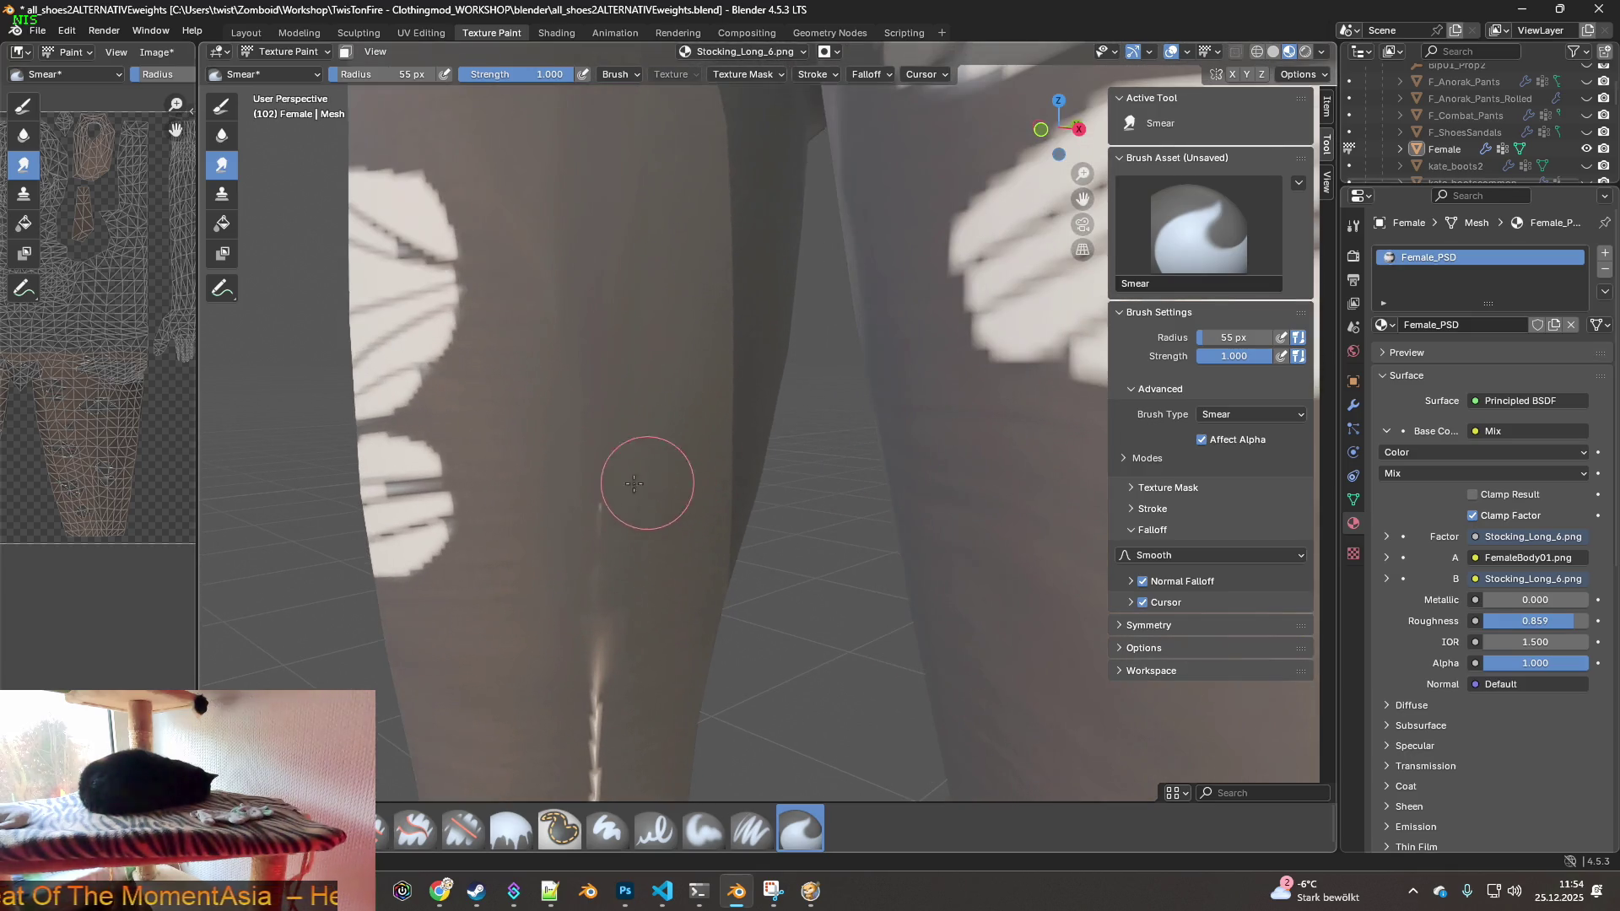
{"action": "middle_click_drag", "start_coordinate": [595, 534], "coordinate": [633, 405], "text": "shift"}
{"action": "left_click_drag", "start_coordinate": [597, 560], "coordinate": [640, 586]}
{"action": "middle_click_drag", "start_coordinate": [640, 587], "coordinate": [622, 264], "text": "shift"}
{"action": "left_click_drag", "start_coordinate": [590, 506], "coordinate": [625, 572]}
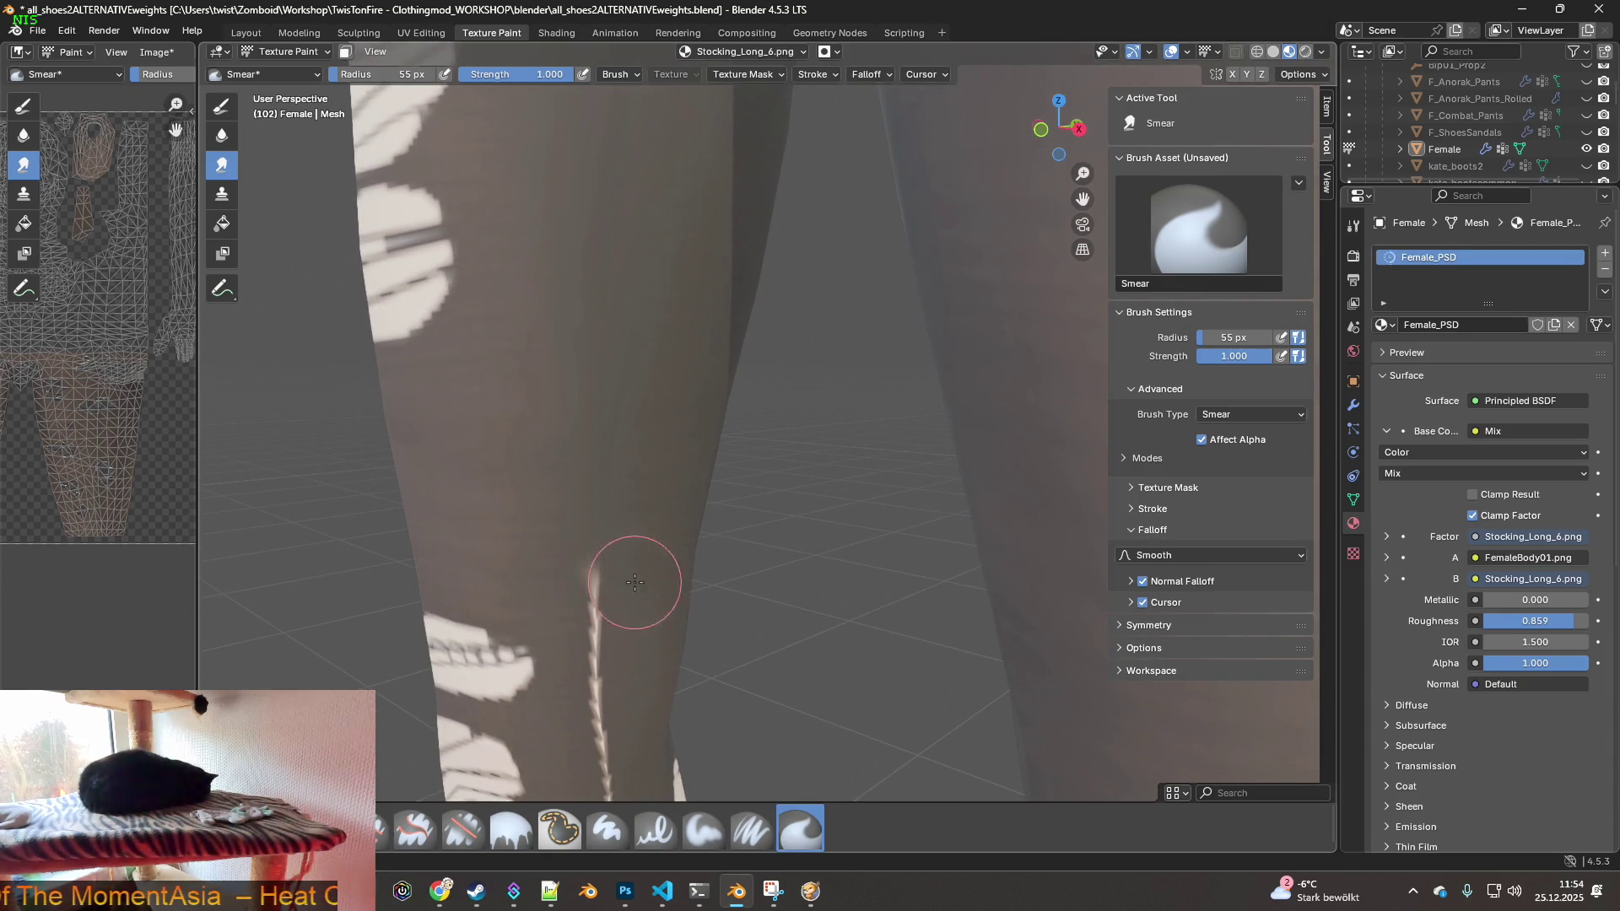
{"action": "middle_click_drag", "start_coordinate": [625, 571], "coordinate": [593, 322], "text": "shift"}
{"action": "mouse_move", "coordinate": [593, 322]}
{"action": "left_mouse_down"}
{"action": "mouse_move", "coordinate": [590, 481]}
{"action": "mouse_move", "coordinate": [625, 554]}
{"action": "left_mouse_up"}
{"action": "middle_click_drag", "start_coordinate": [626, 553], "coordinate": [586, 313], "text": "shift"}
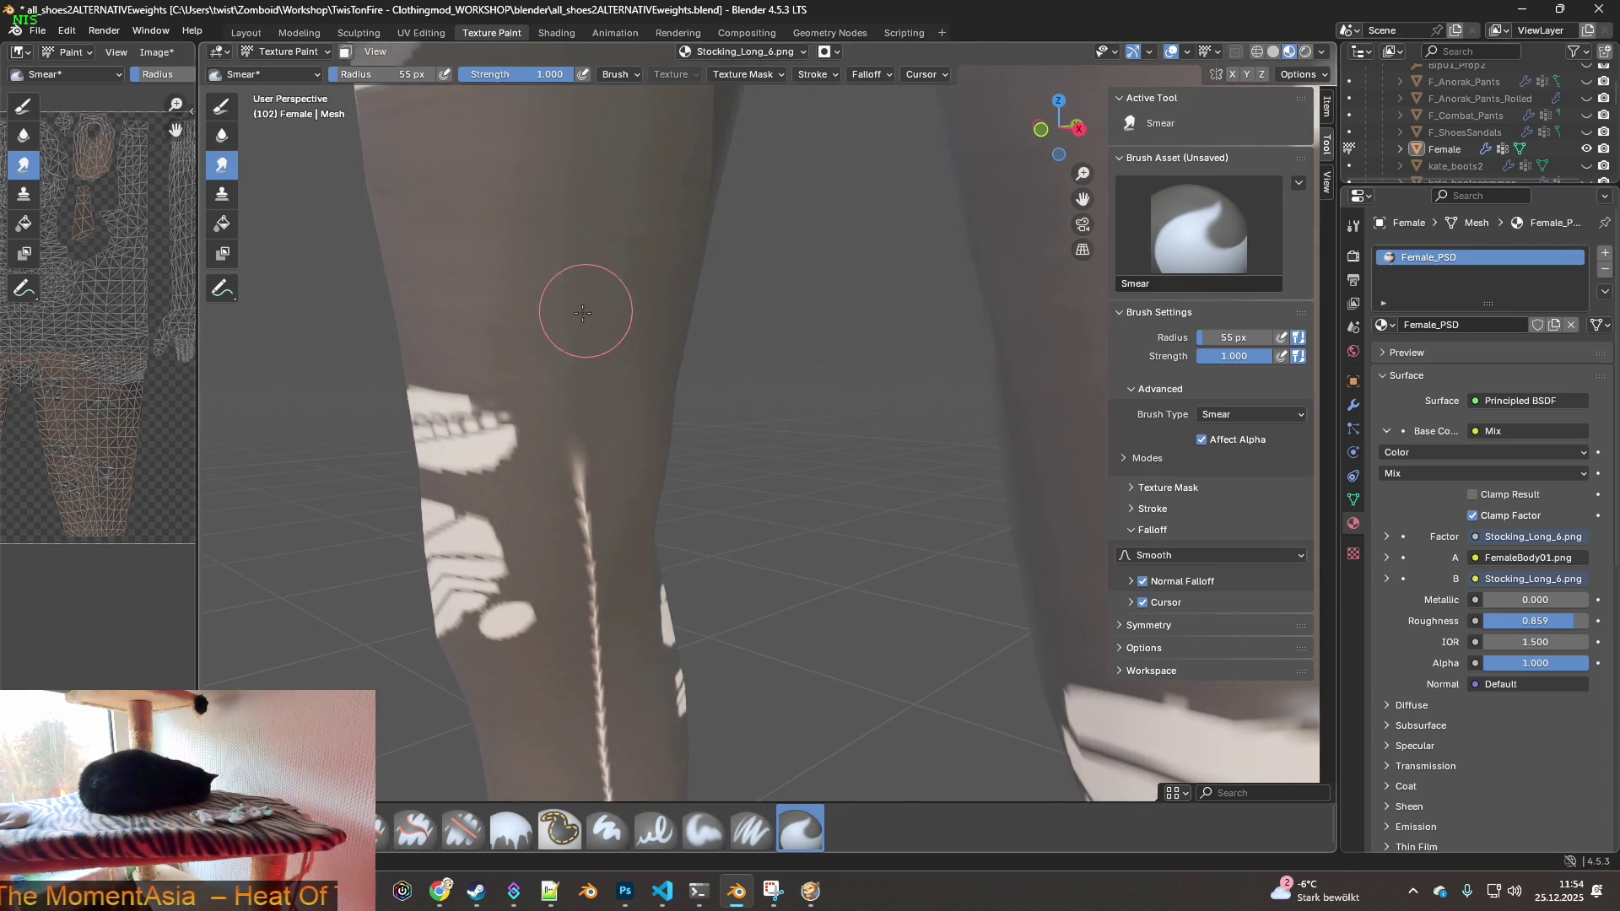
{"action": "left_click_drag", "start_coordinate": [575, 459], "coordinate": [586, 560]}
{"action": "middle_click_drag", "start_coordinate": [585, 560], "coordinate": [579, 290], "text": "shift"}
{"action": "left_click_drag", "start_coordinate": [579, 289], "coordinate": [577, 505]}
{"action": "middle_click_drag", "start_coordinate": [577, 504], "coordinate": [580, 304], "text": "shift"}
{"action": "mouse_move", "coordinate": [579, 304]}
{"action": "left_mouse_down"}
{"action": "mouse_move", "coordinate": [579, 464]}
{"action": "mouse_move", "coordinate": [619, 573]}
{"action": "left_mouse_up"}
{"action": "middle_click_drag", "start_coordinate": [619, 573], "coordinate": [579, 362], "text": "shift"}
{"action": "left_click_drag", "start_coordinate": [554, 481], "coordinate": [583, 610]}
{"action": "middle_click_drag", "start_coordinate": [582, 609], "coordinate": [579, 313], "text": "shift"}
{"action": "left_click_drag", "start_coordinate": [560, 470], "coordinate": [572, 535]}
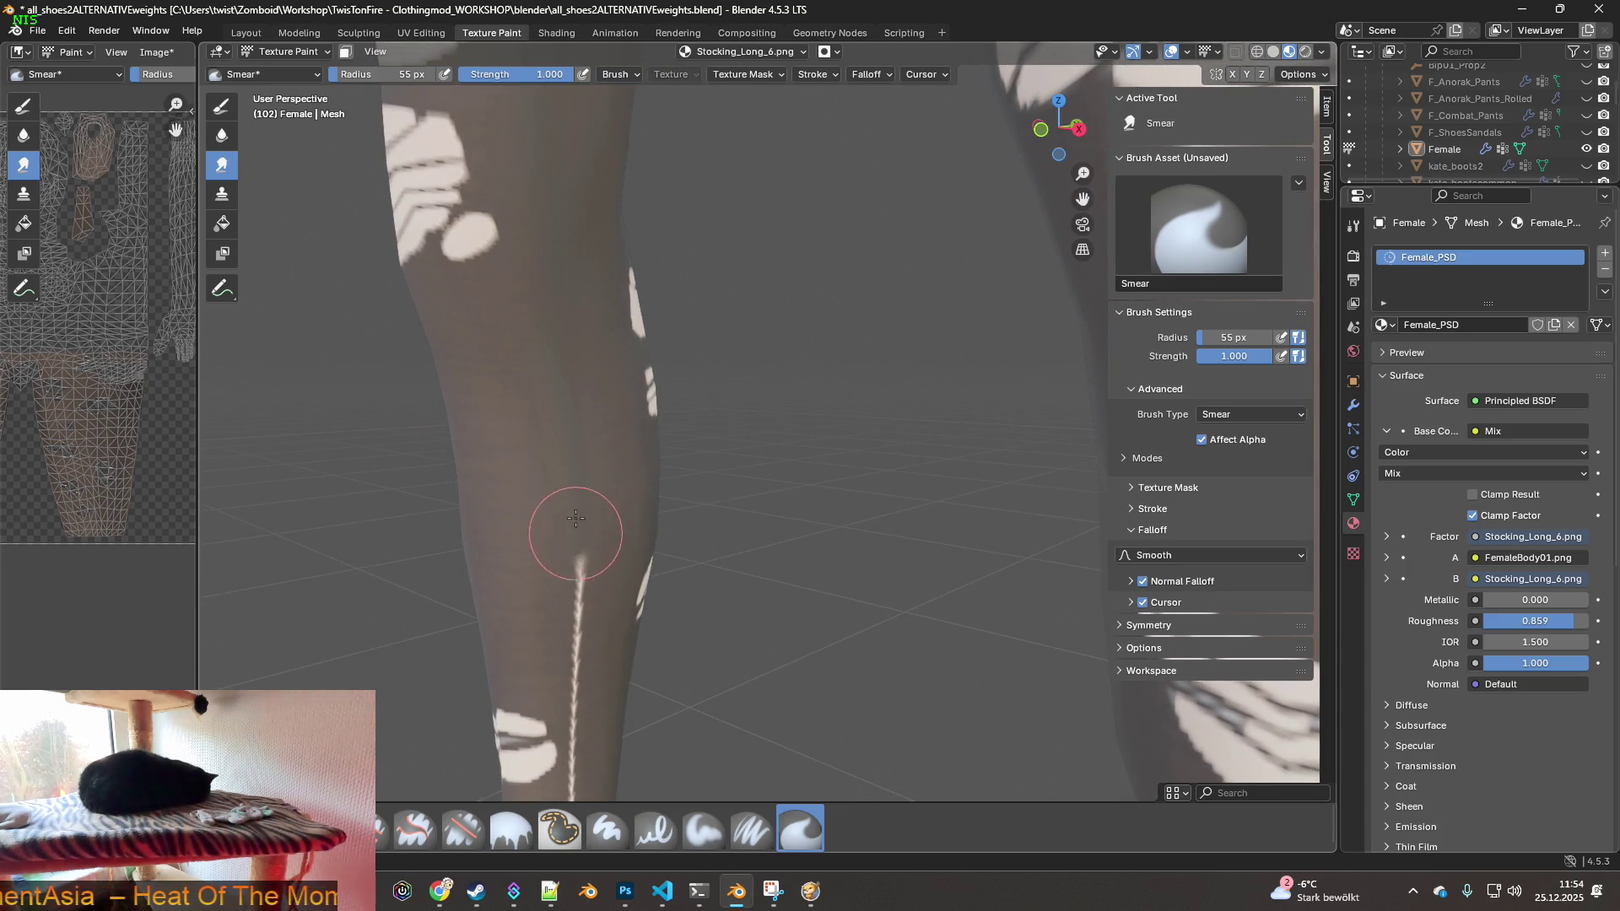
- Zoom and orbit for a close-up of the left lower leg and foot
{"action": "scroll", "coordinate": [647, 501], "scroll_direction": "down", "scroll_amount": 3}
{"action": "scroll", "coordinate": [647, 502], "scroll_direction": "down", "scroll_amount": 3}
{"action": "scroll", "coordinate": [833, 318], "scroll_direction": "up", "scroll_amount": 3}
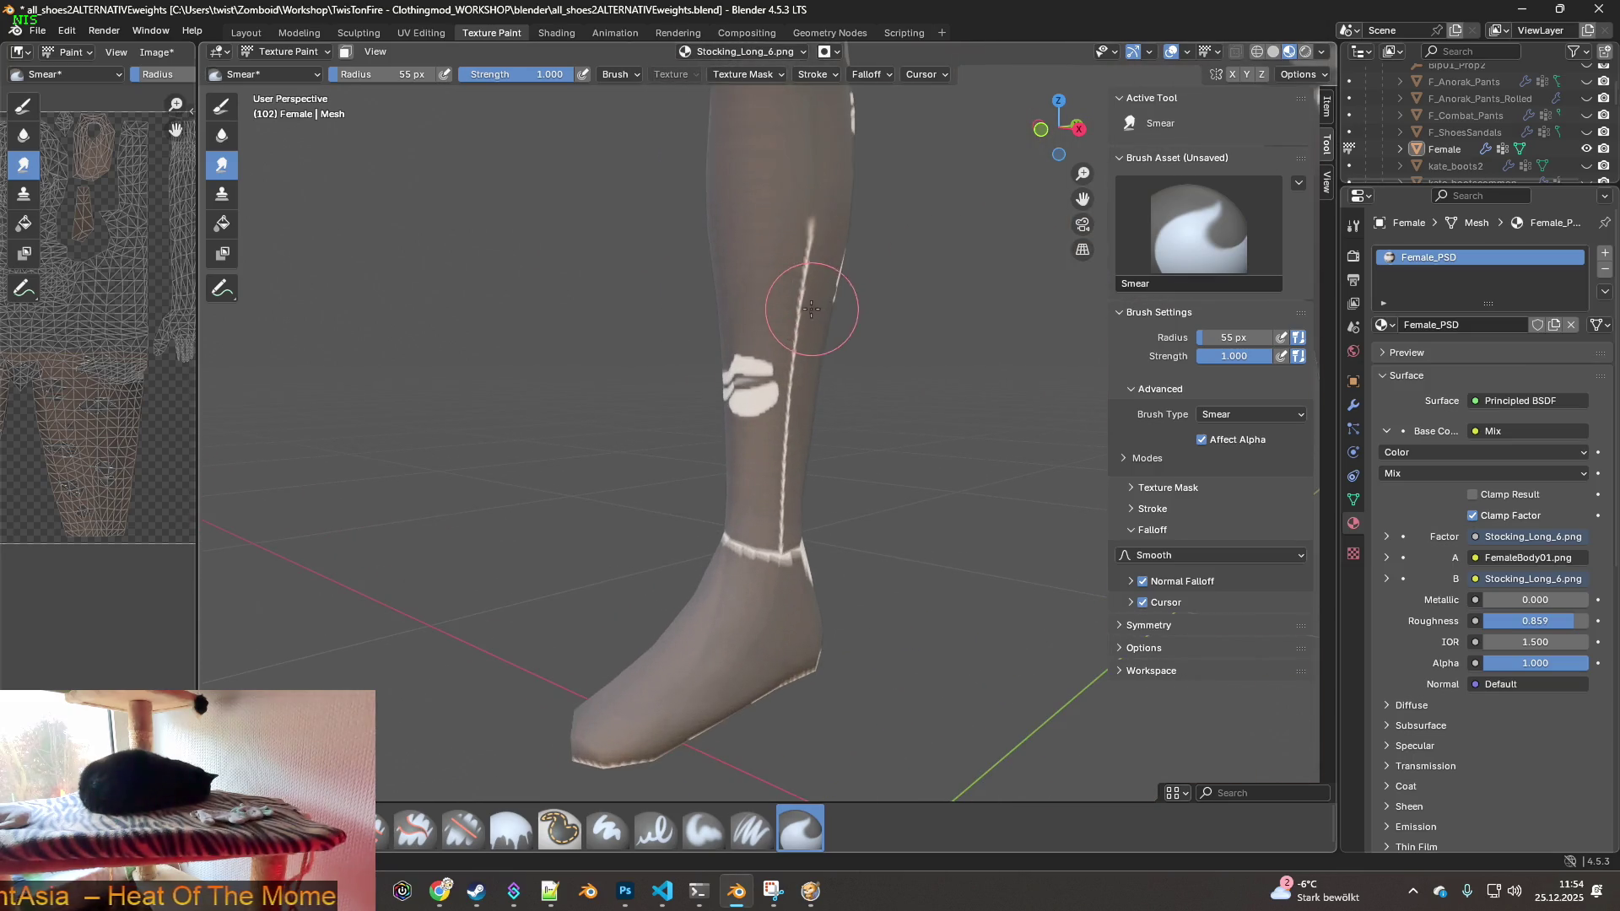
{"action": "middle_click_drag", "start_coordinate": [818, 289], "coordinate": [697, 299], "text": "shift"}
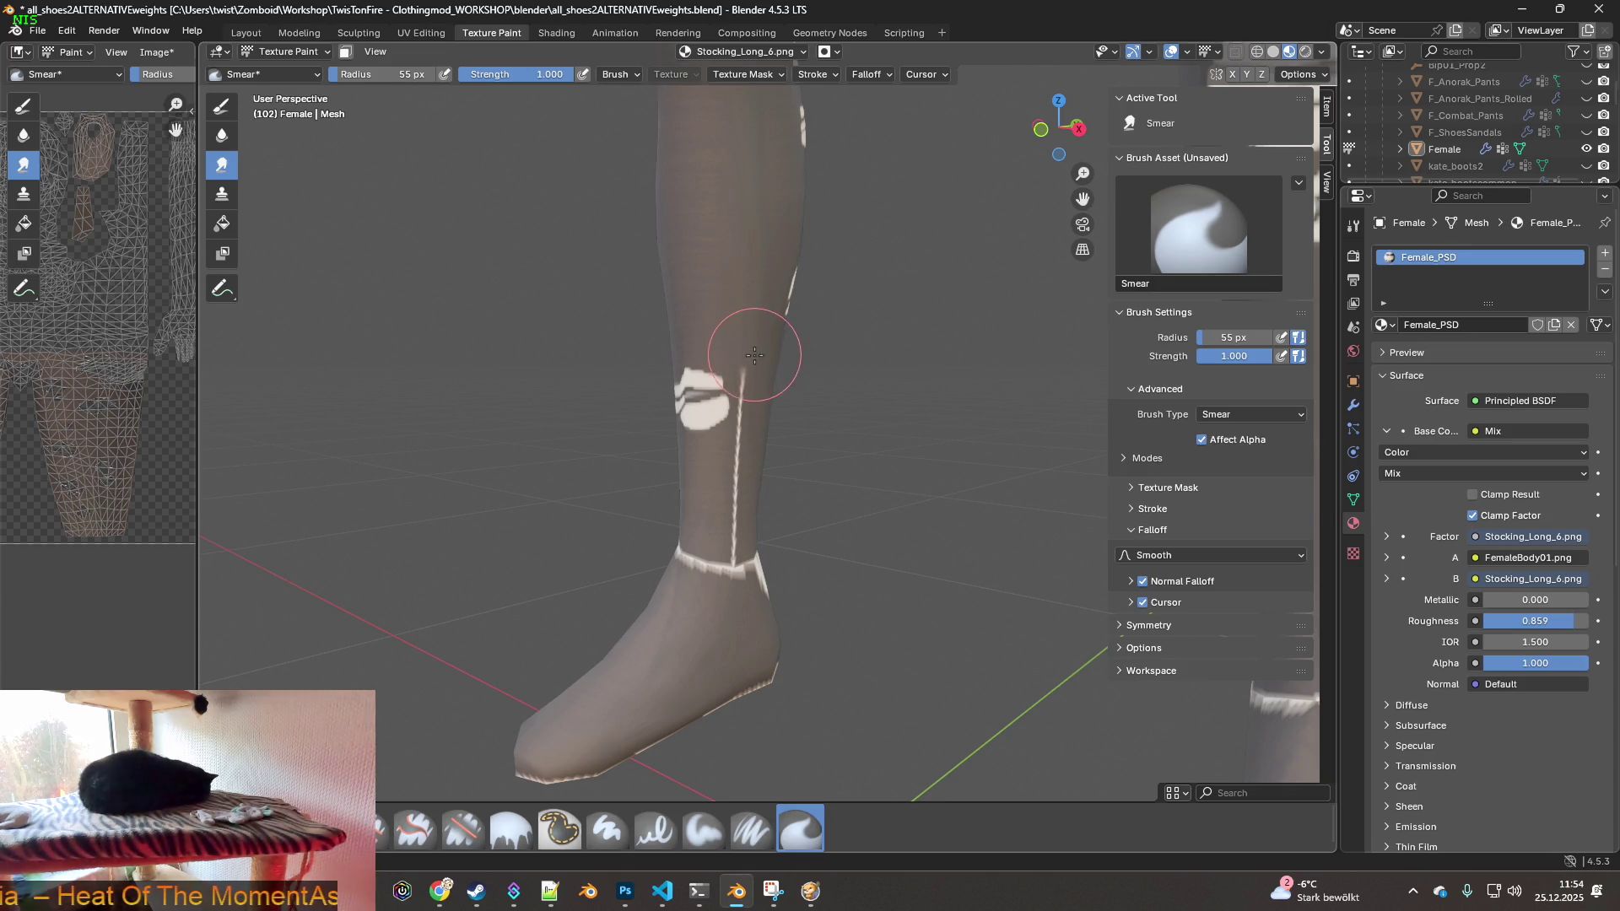
{"action": "mouse_move", "coordinate": [607, 351]}
{"action": "middle_mouse_down"}
{"action": "mouse_move", "coordinate": [770, 394]}
{"action": "mouse_move", "coordinate": [553, 361]}
{"action": "mouse_move", "coordinate": [744, 311]}
{"action": "middle_mouse_up"}
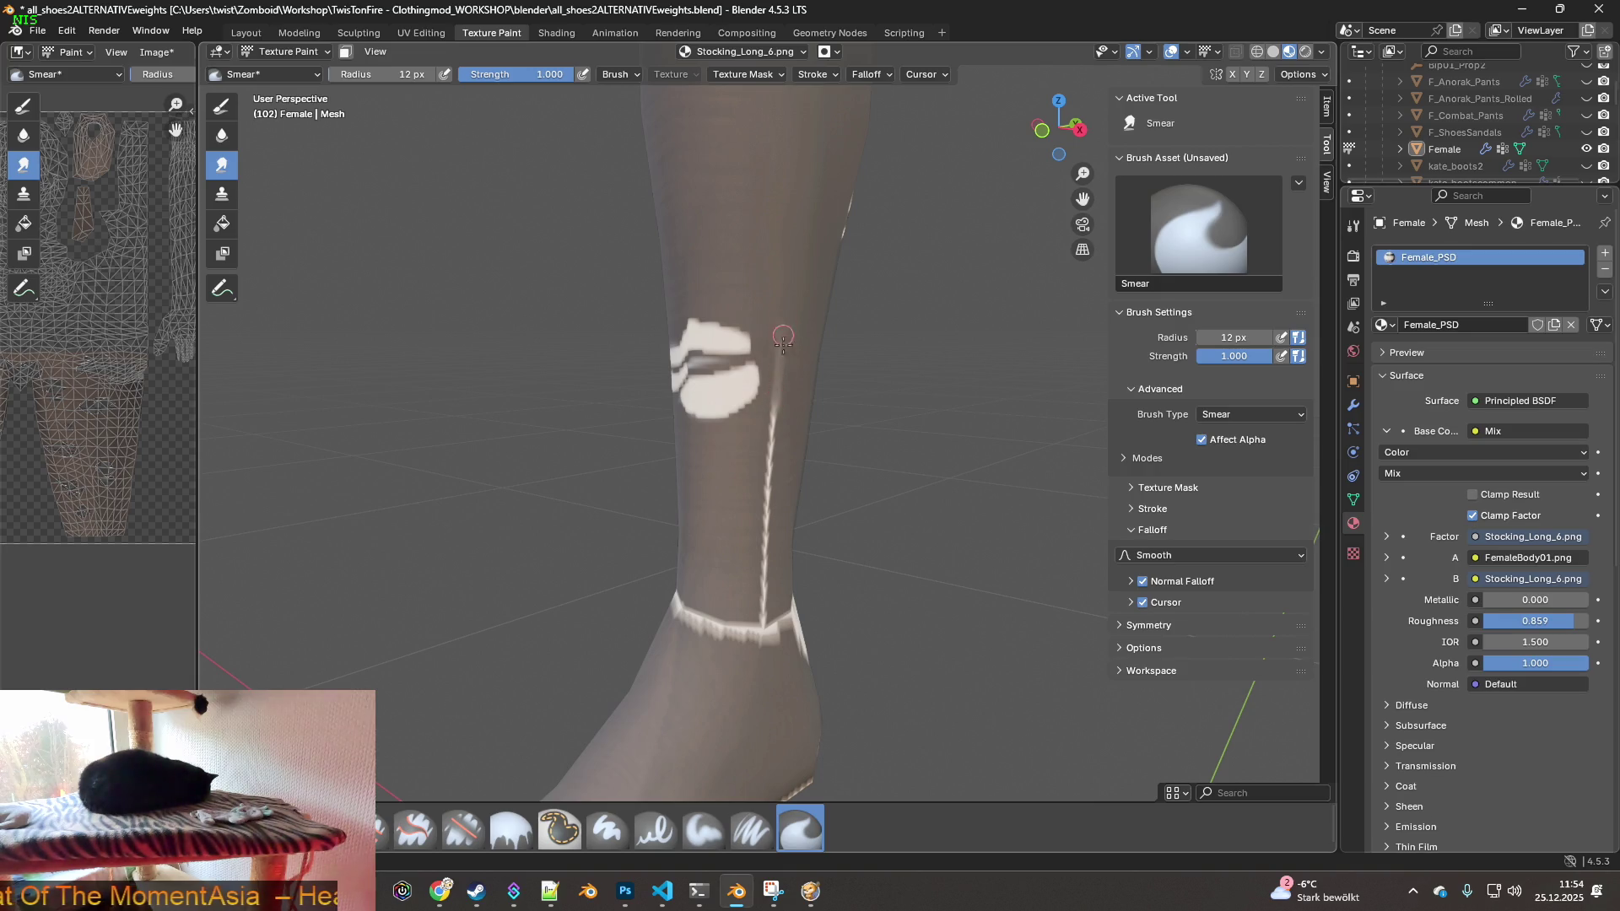
- Enlarge the Smear brush radius to 151 px
{"action": "middle_click_drag", "start_coordinate": [783, 334], "coordinate": [442, 488]}
{"action": "key", "text": "f"}
{"action": "left_click", "coordinate": [441, 488]}
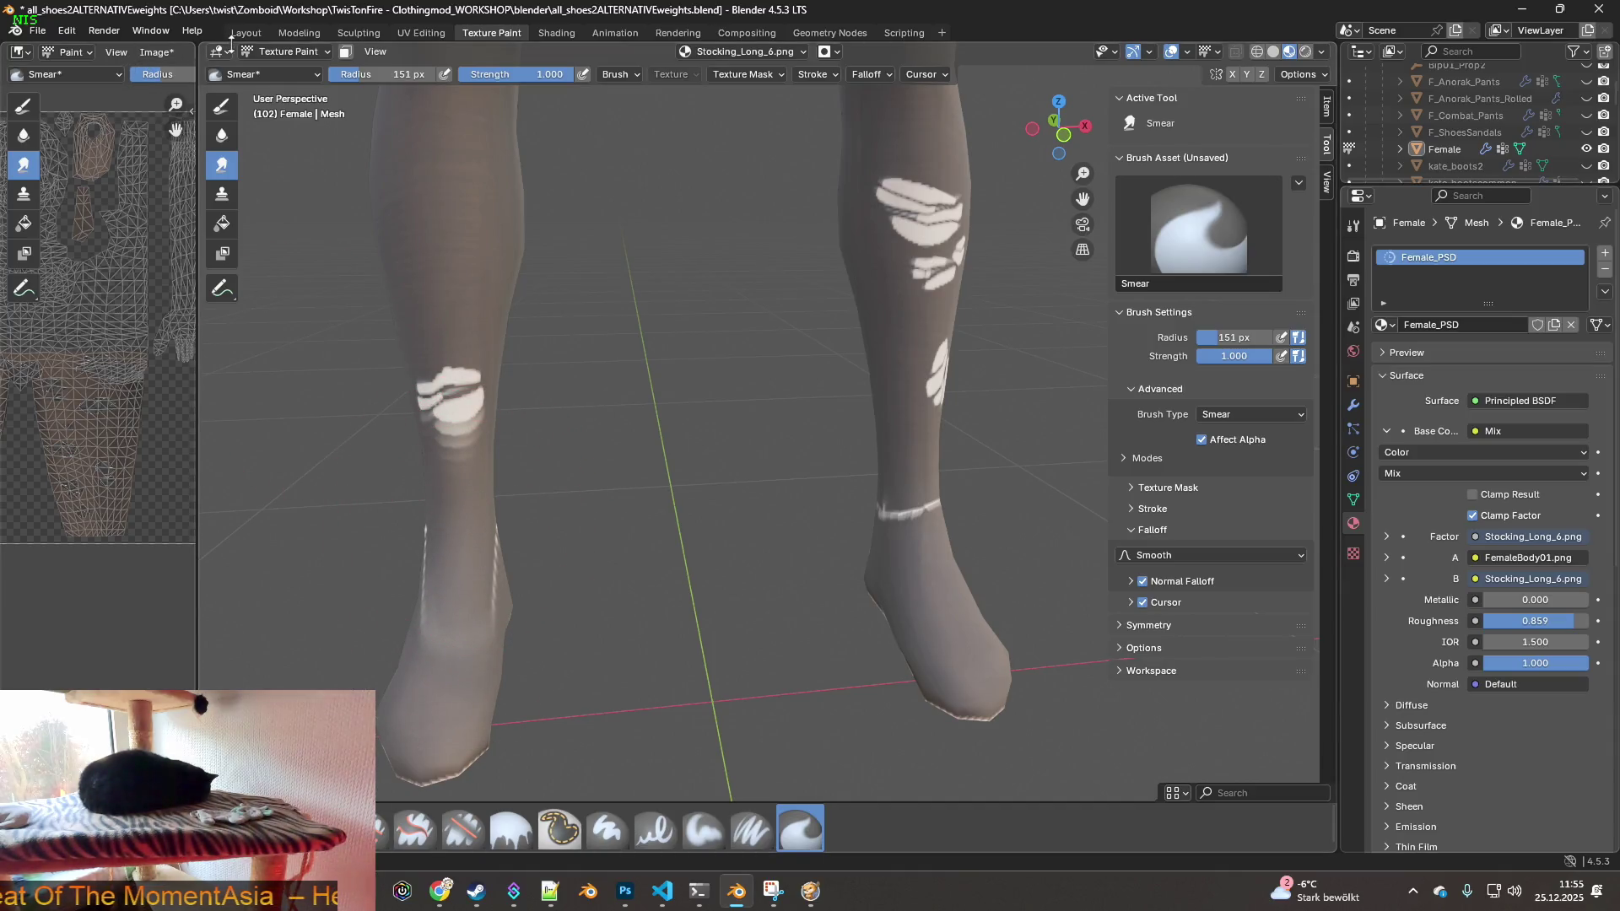
{"action": "left_click", "coordinate": [67, 31]}
- Smear the white bands on both ankles and the left heel into grey
{"action": "mouse_move", "coordinate": [441, 506]}
{"action": "middle_mouse_down"}
{"action": "mouse_move", "coordinate": [507, 551]}
{"action": "mouse_move", "coordinate": [494, 555]}
{"action": "middle_mouse_up"}
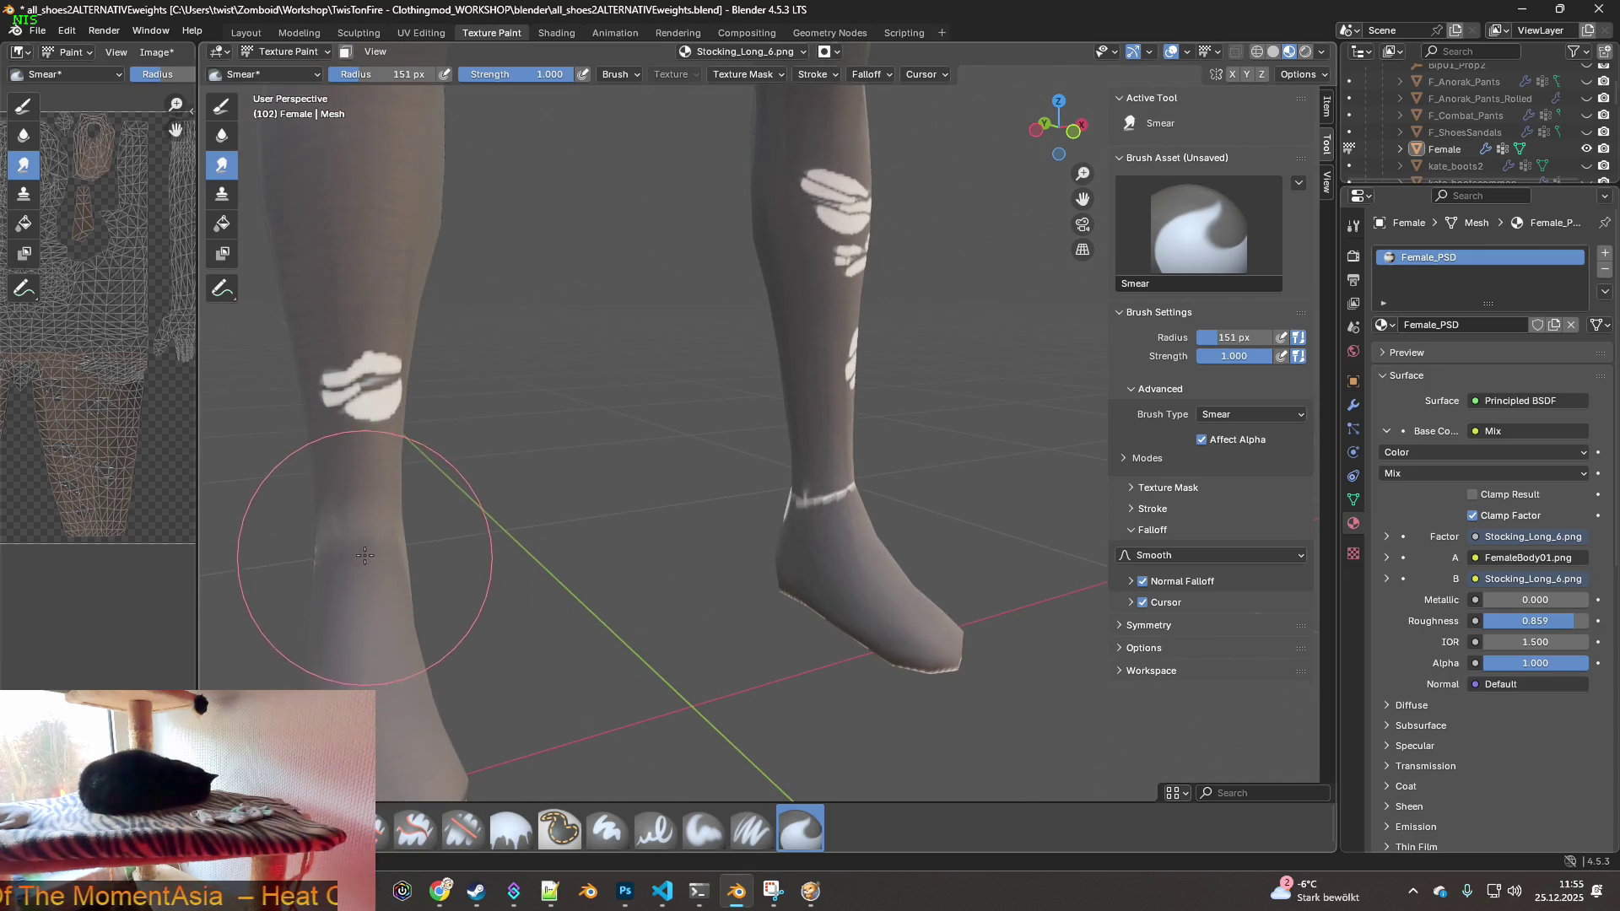
{"action": "mouse_move", "coordinate": [361, 534]}
{"action": "left_mouse_down"}
{"action": "mouse_move", "coordinate": [676, 578]}
{"action": "mouse_move", "coordinate": [843, 506]}
{"action": "mouse_move", "coordinate": [826, 523]}
{"action": "mouse_move", "coordinate": [860, 532]}
{"action": "mouse_move", "coordinate": [861, 595]}
{"action": "mouse_move", "coordinate": [767, 536]}
{"action": "mouse_move", "coordinate": [805, 515]}
{"action": "mouse_move", "coordinate": [832, 560]}
{"action": "left_mouse_up"}
{"action": "mouse_move", "coordinate": [832, 561]}
{"action": "middle_mouse_down"}
{"action": "mouse_move", "coordinate": [833, 592]}
{"action": "mouse_move", "coordinate": [868, 614]}
{"action": "mouse_move", "coordinate": [777, 543]}
{"action": "mouse_move", "coordinate": [812, 569]}
{"action": "middle_mouse_up"}
{"action": "scroll", "coordinate": [578, 578], "scroll_direction": "up", "scroll_amount": 8}
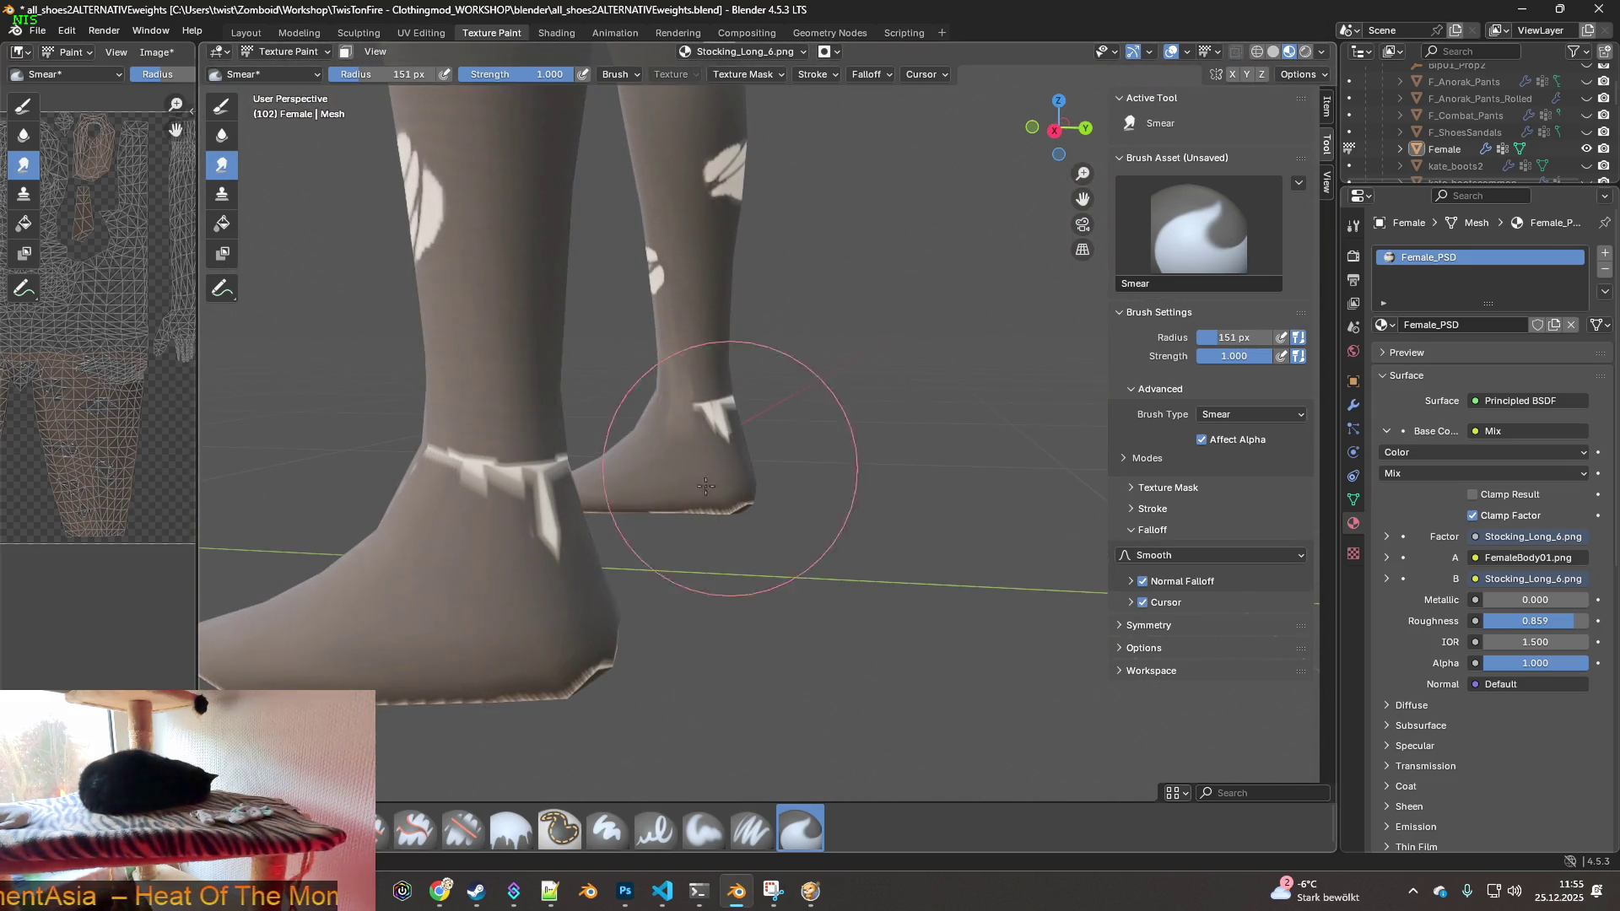
{"action": "mouse_move", "coordinate": [530, 411]}
{"action": "left_mouse_down"}
{"action": "mouse_move", "coordinate": [560, 441]}
{"action": "mouse_move", "coordinate": [524, 470]}
{"action": "mouse_move", "coordinate": [543, 489]}
{"action": "mouse_move", "coordinate": [450, 504]}
{"action": "mouse_move", "coordinate": [434, 441]}
{"action": "mouse_move", "coordinate": [481, 604]}
{"action": "mouse_move", "coordinate": [507, 622]}
{"action": "mouse_move", "coordinate": [613, 541]}
{"action": "left_mouse_up"}
{"action": "middle_click_drag", "start_coordinate": [613, 541], "coordinate": [434, 488]}
{"action": "left_click_drag", "start_coordinate": [453, 325], "coordinate": [514, 406]}
{"action": "mouse_move", "coordinate": [904, 452]}
{"action": "left_mouse_down"}
{"action": "mouse_move", "coordinate": [950, 440]}
{"action": "mouse_move", "coordinate": [929, 402]}
{"action": "mouse_move", "coordinate": [904, 442]}
{"action": "mouse_move", "coordinate": [987, 499]}
{"action": "left_mouse_up"}
- Orbit around the feet, sides and soles to inspect the smeared ankles and heels
{"action": "mouse_move", "coordinate": [987, 498]}
{"action": "middle_mouse_down"}
{"action": "mouse_move", "coordinate": [908, 506]}
{"action": "mouse_move", "coordinate": [825, 481]}
{"action": "mouse_move", "coordinate": [743, 439]}
{"action": "mouse_move", "coordinate": [670, 343]}
{"action": "middle_mouse_up"}
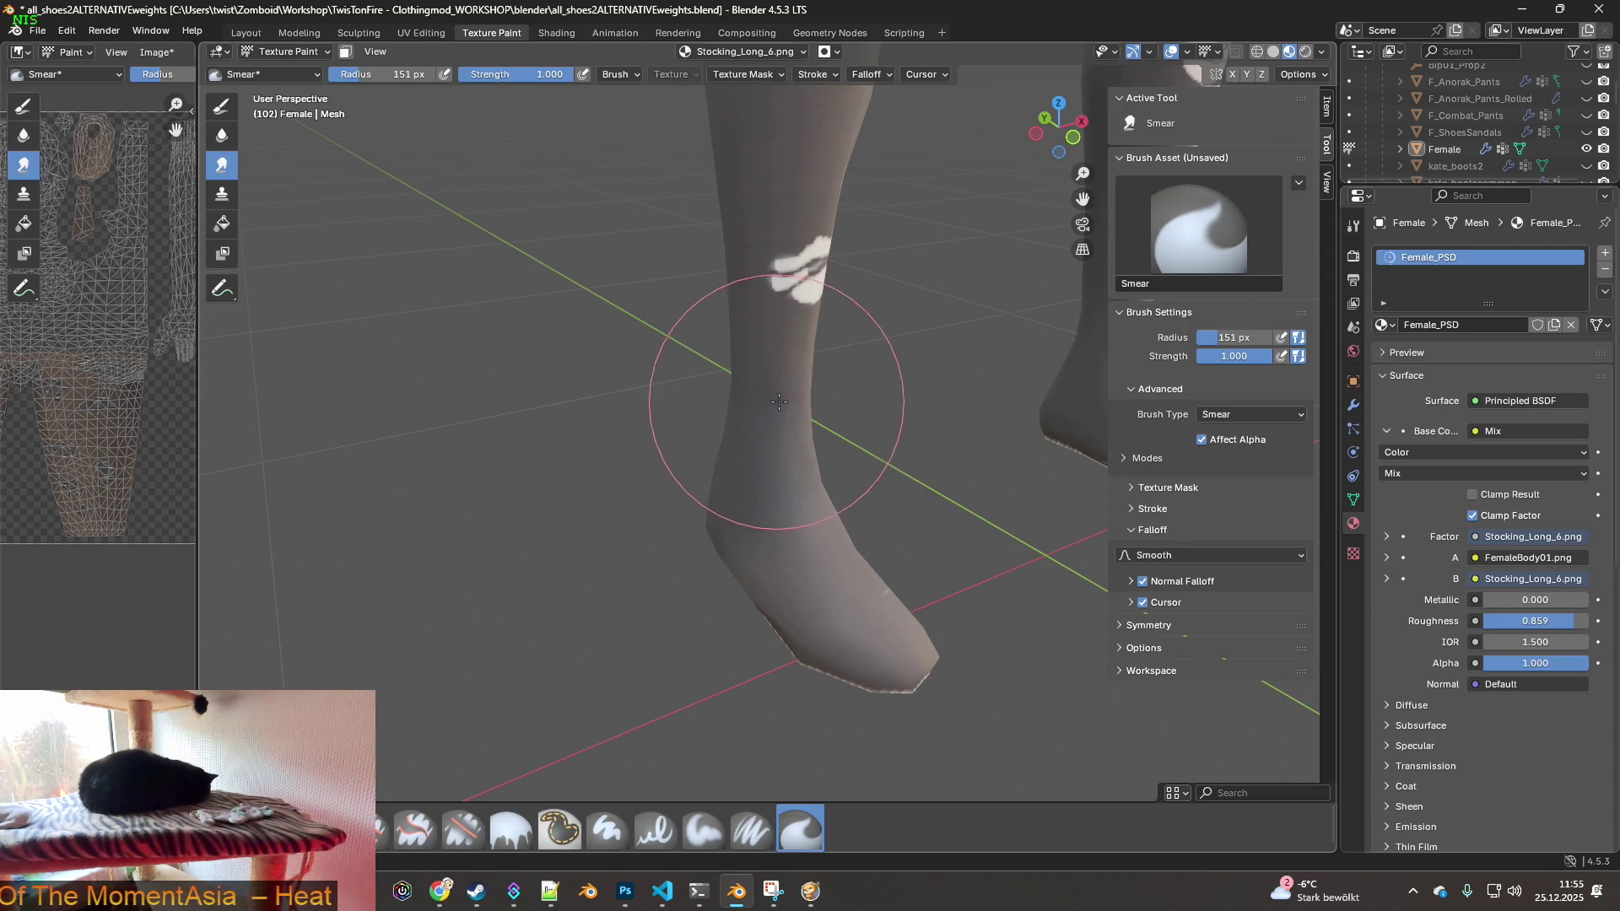
{"action": "middle_click_drag", "start_coordinate": [832, 524], "coordinate": [802, 405]}
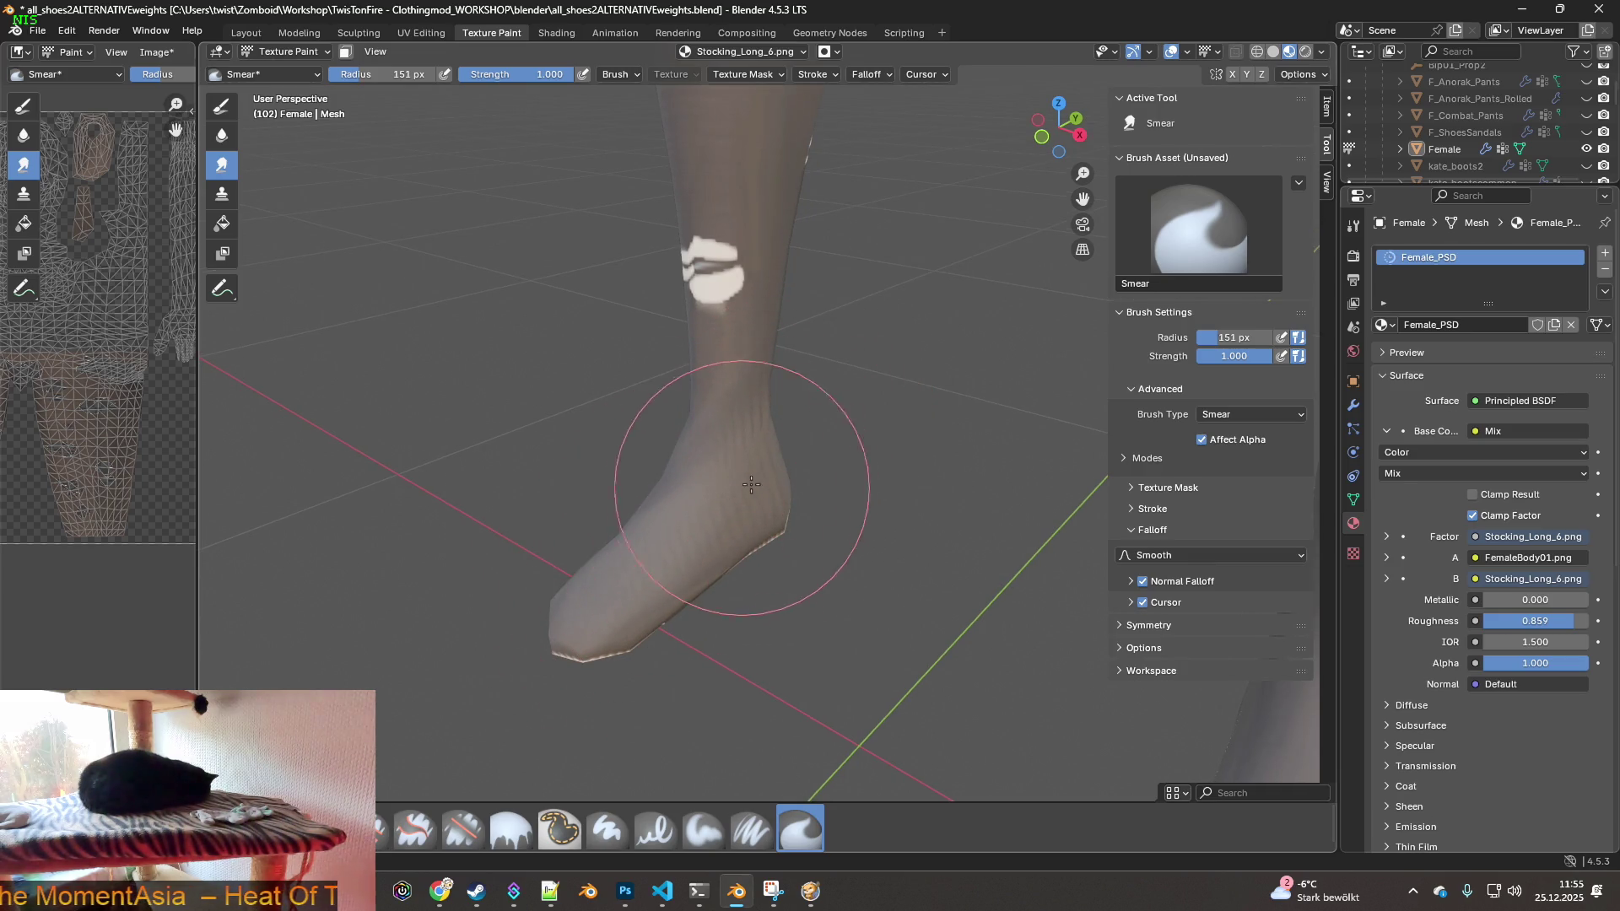
{"action": "middle_click_drag", "start_coordinate": [633, 622], "coordinate": [706, 470]}
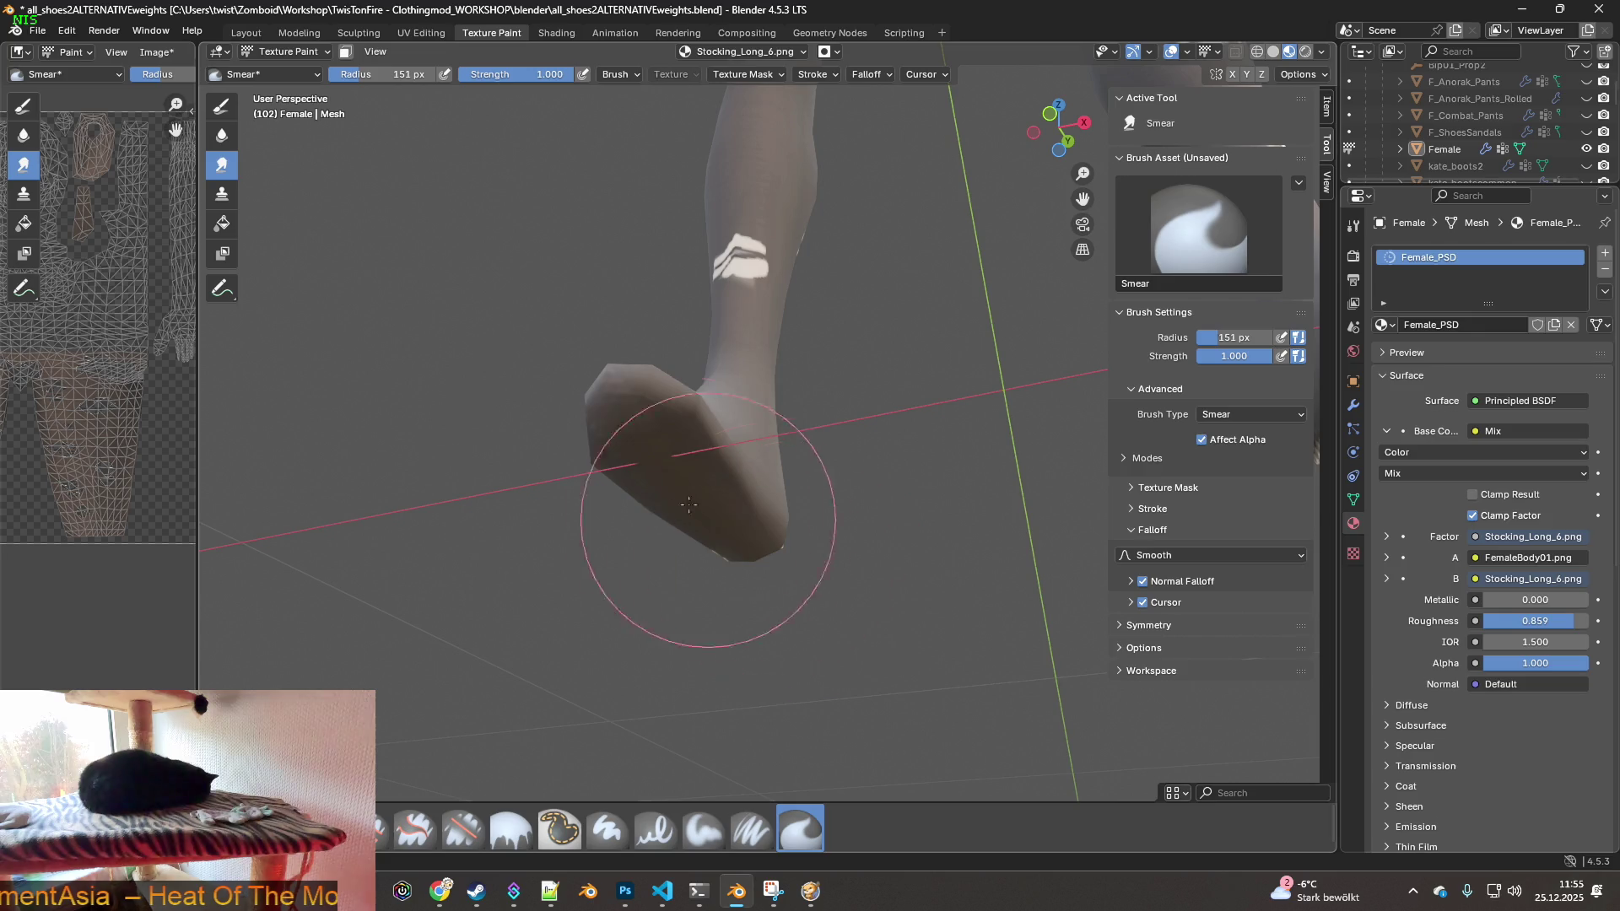
{"action": "middle_click_drag", "start_coordinate": [650, 397], "coordinate": [869, 489]}
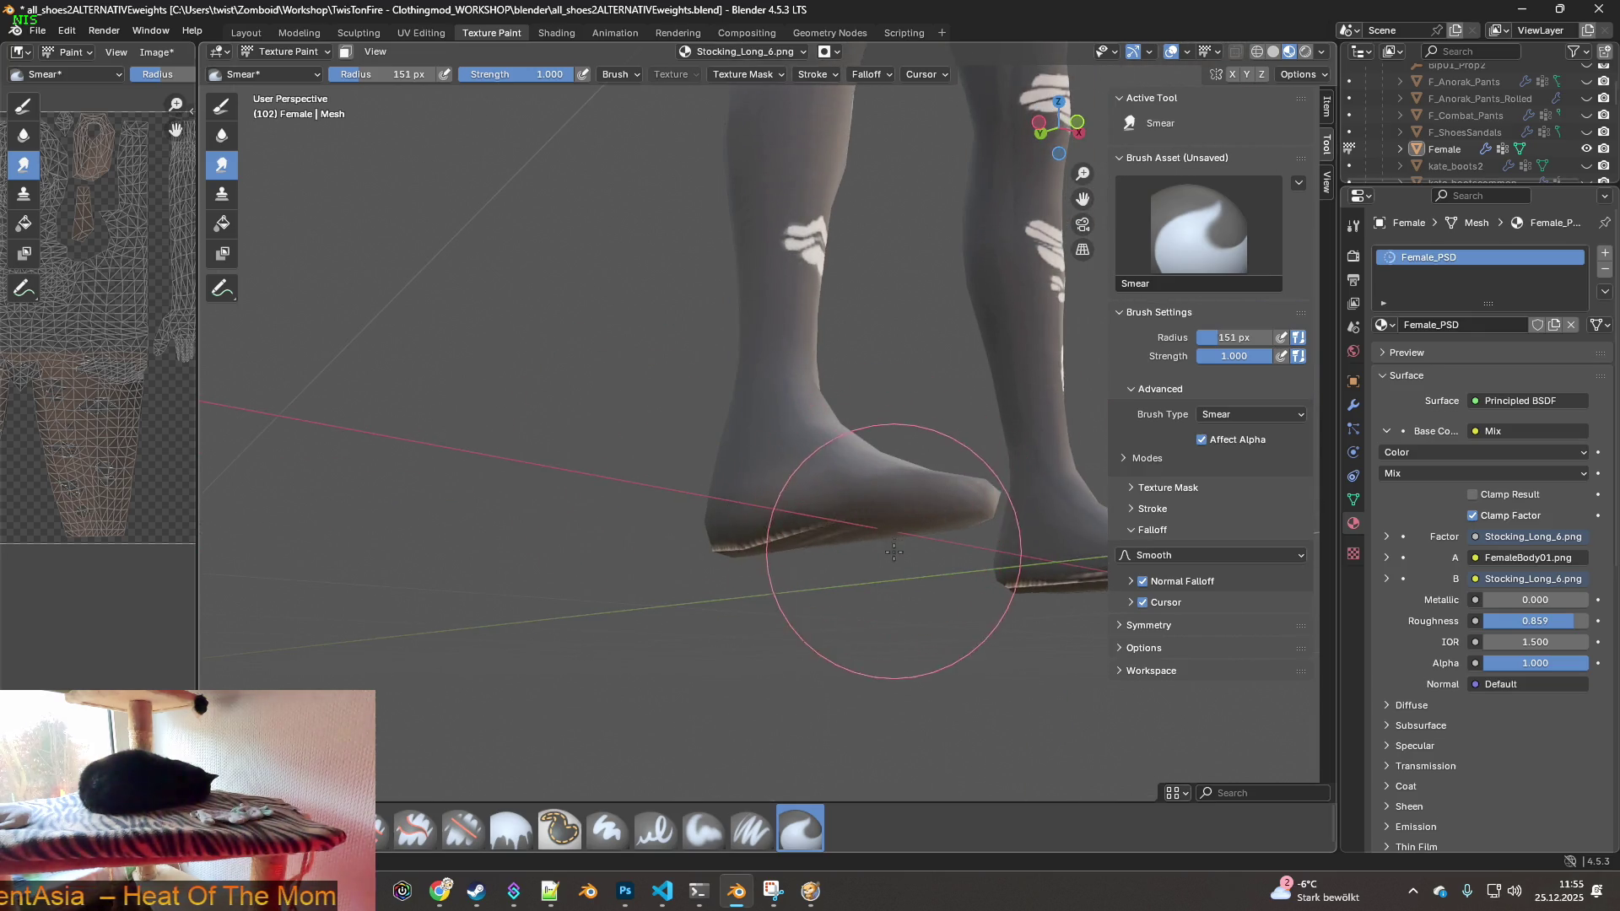
{"action": "mouse_move", "coordinate": [751, 516]}
{"action": "middle_mouse_down"}
{"action": "mouse_move", "coordinate": [662, 535]}
{"action": "mouse_move", "coordinate": [775, 521]}
{"action": "middle_mouse_up"}
{"action": "scroll", "coordinate": [630, 544], "scroll_direction": "up", "scroll_amount": 3}
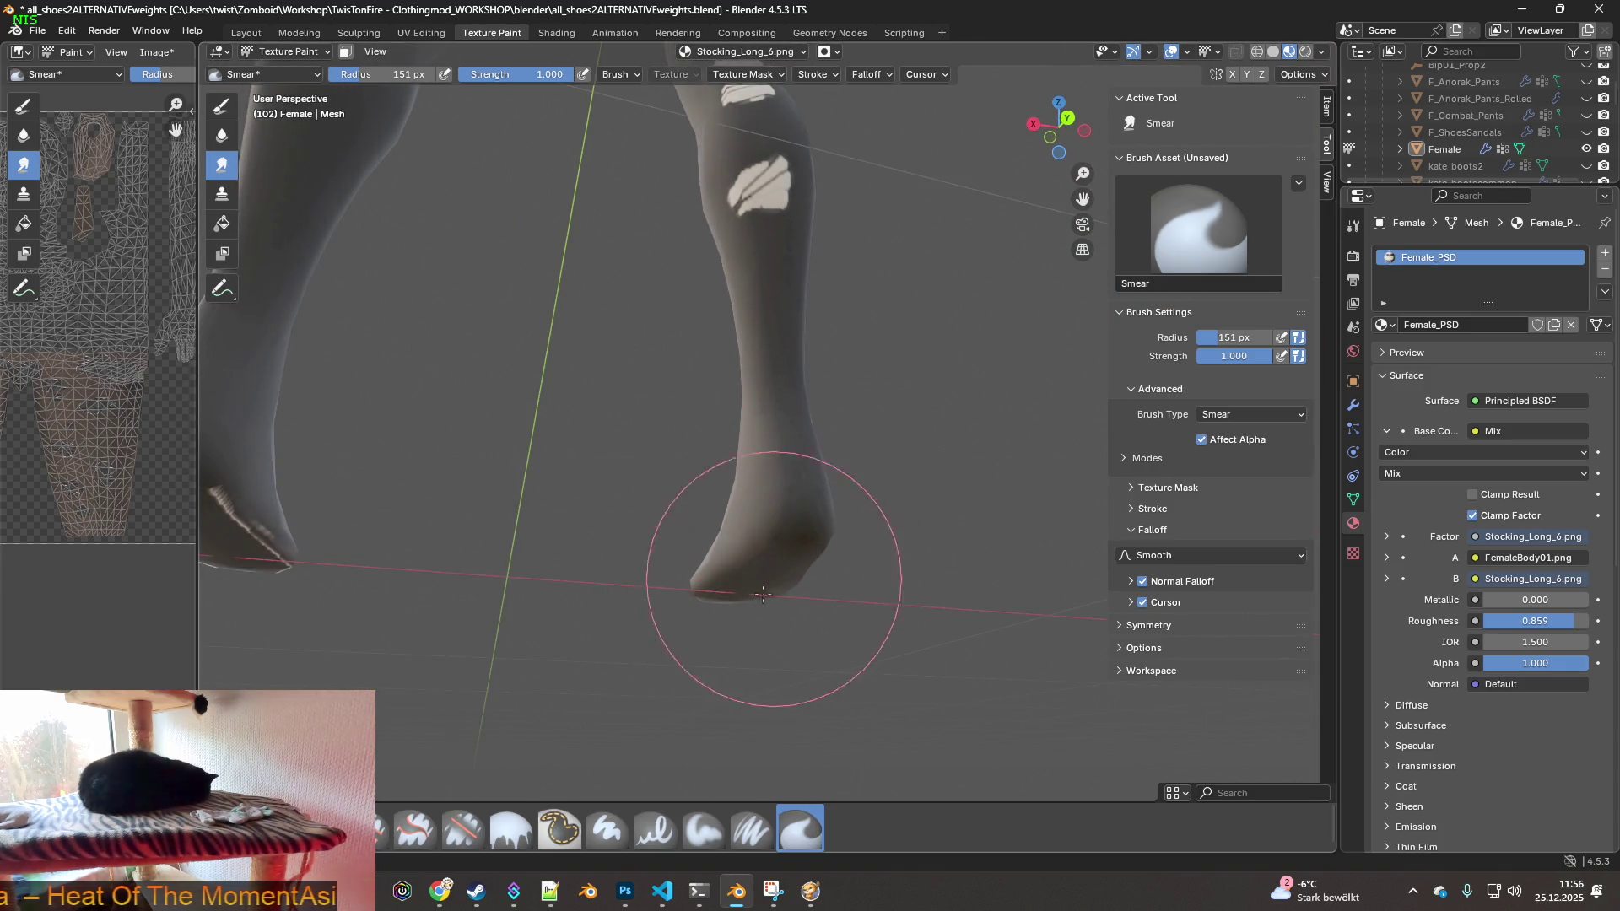
{"action": "middle_click_drag", "start_coordinate": [746, 598], "coordinate": [974, 603], "text": "shift"}
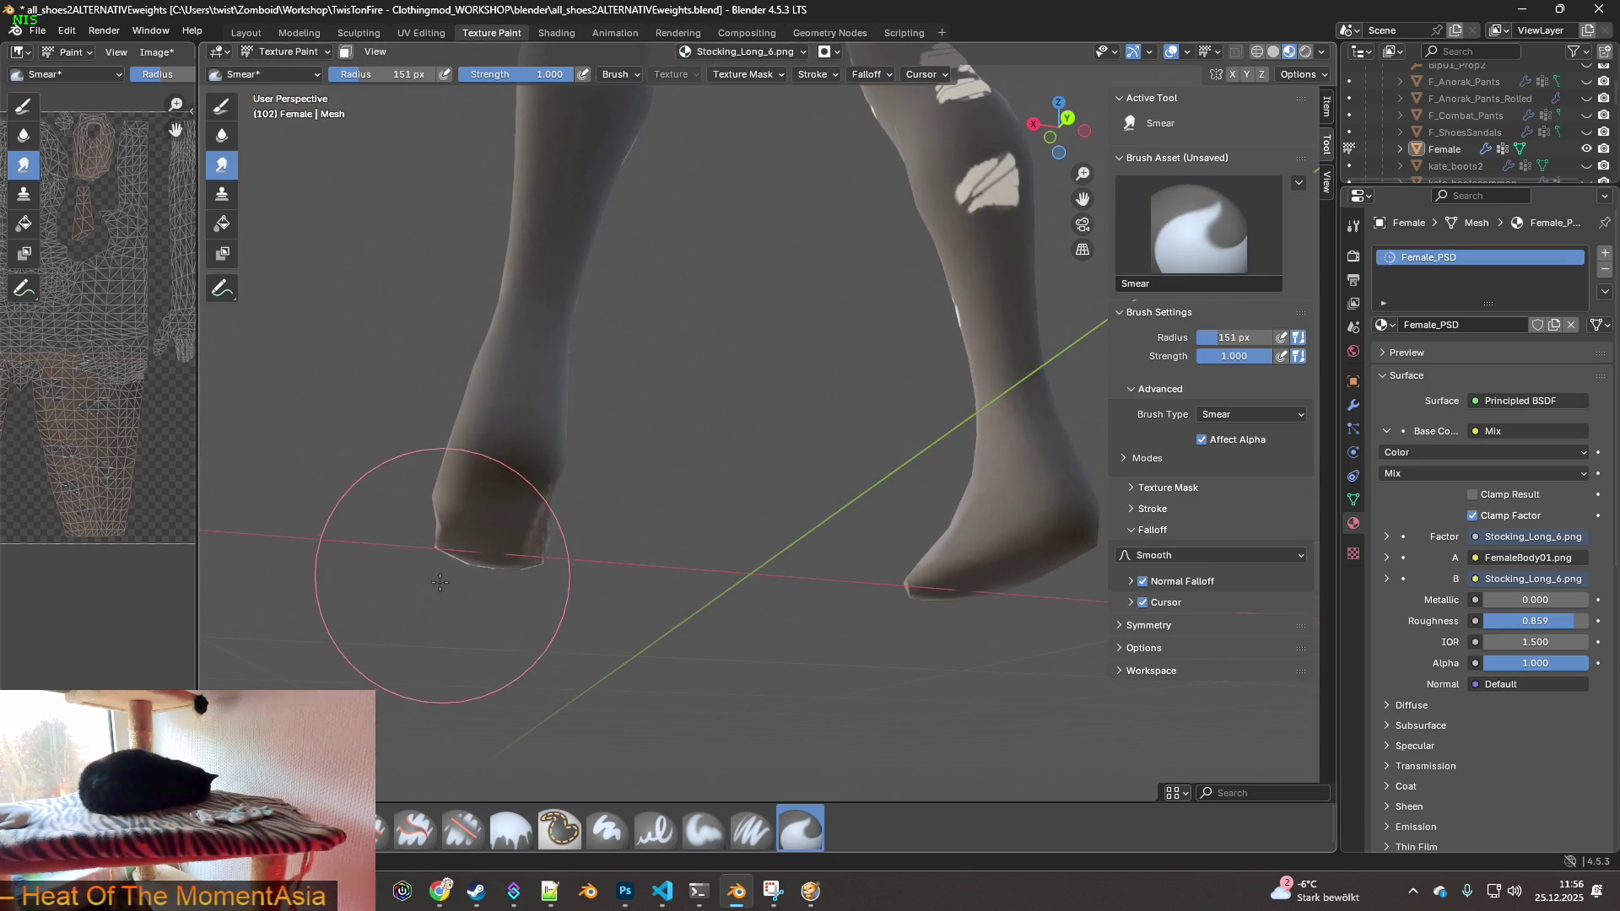
{"action": "middle_click_drag", "start_coordinate": [554, 535], "coordinate": [489, 579]}
{"action": "mouse_move", "coordinate": [669, 524]}
{"action": "middle_mouse_down"}
{"action": "mouse_move", "coordinate": [779, 561]}
{"action": "mouse_move", "coordinate": [893, 542]}
{"action": "mouse_move", "coordinate": [786, 544]}
{"action": "mouse_move", "coordinate": [747, 563]}
{"action": "middle_mouse_up"}
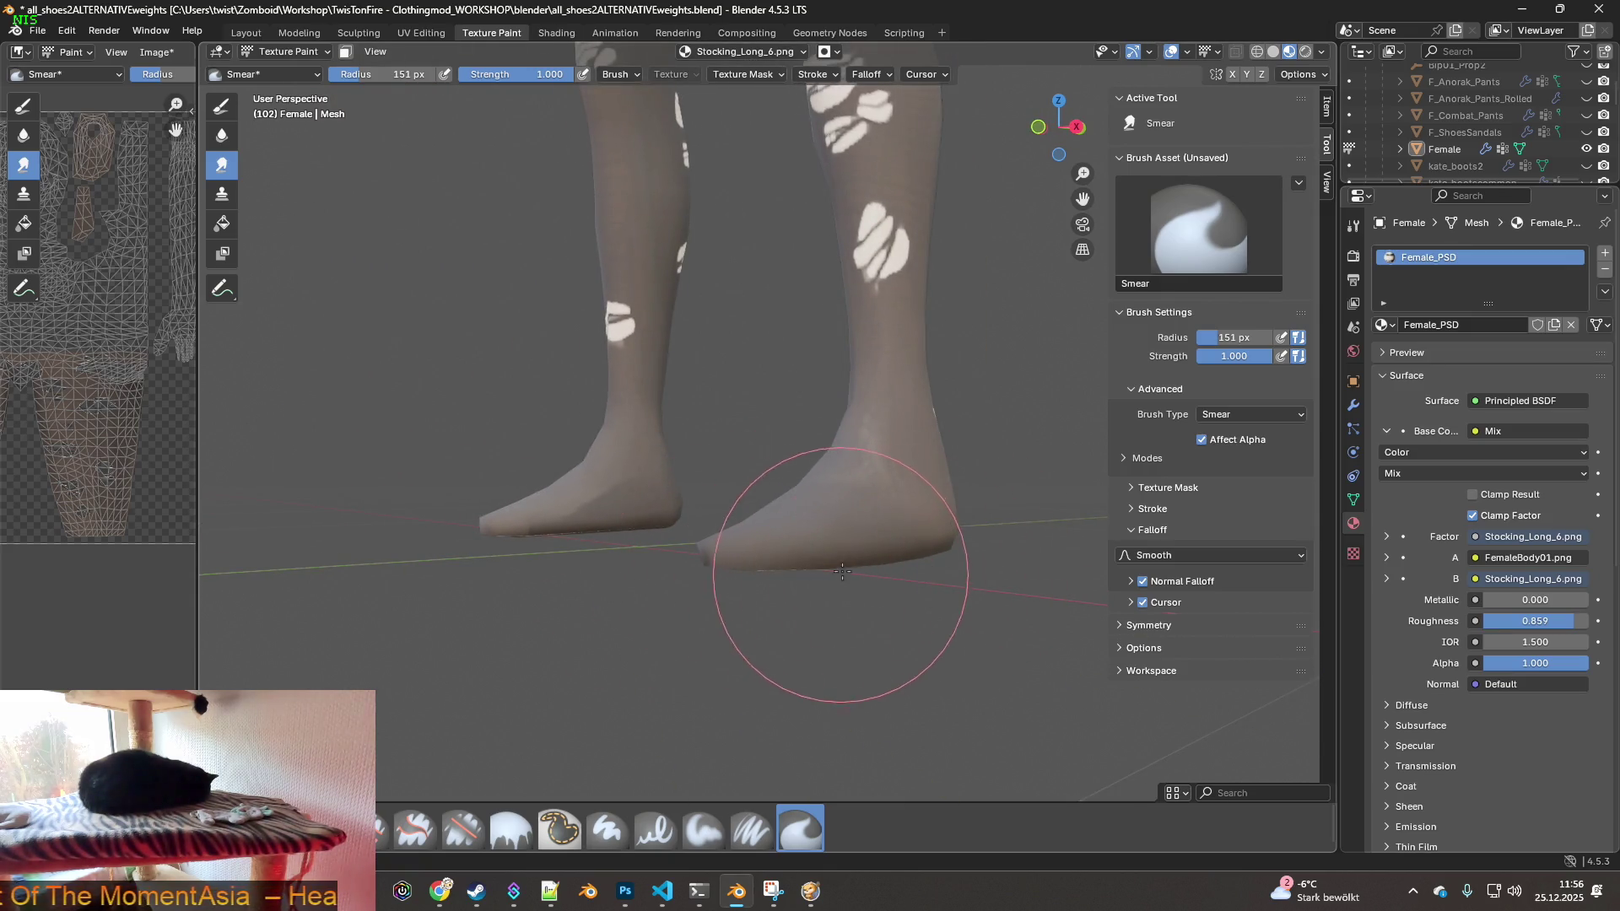
{"action": "mouse_move", "coordinate": [865, 539]}
{"action": "middle_mouse_down"}
{"action": "mouse_move", "coordinate": [902, 501]}
{"action": "mouse_move", "coordinate": [742, 535]}
{"action": "middle_mouse_up"}
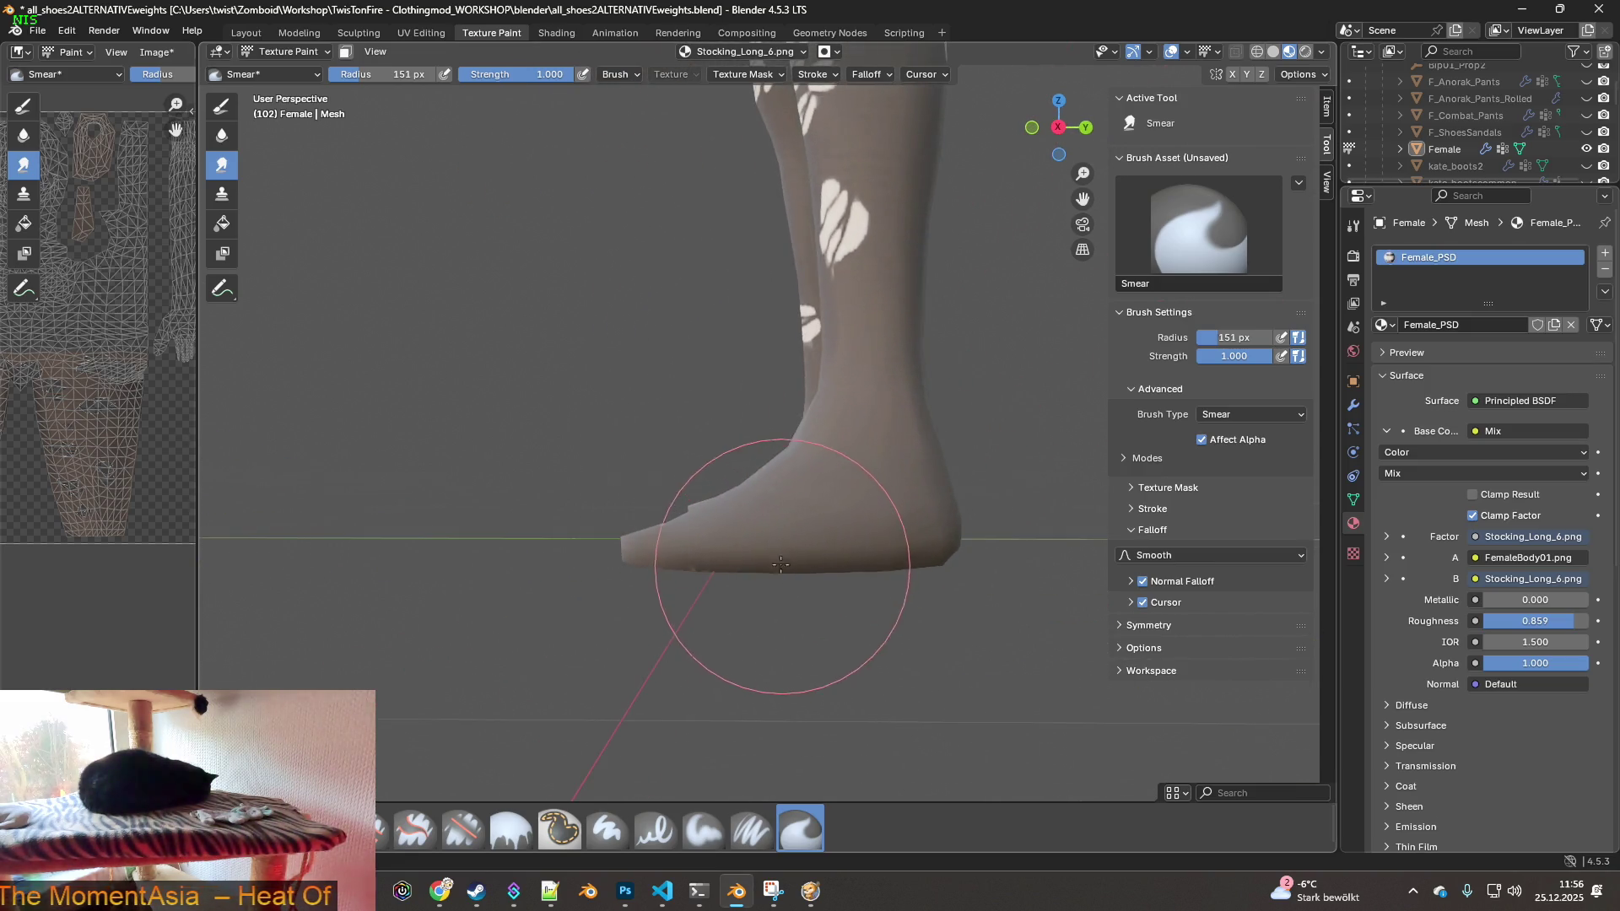
{"action": "mouse_move", "coordinate": [632, 542]}
{"action": "middle_mouse_down"}
{"action": "mouse_move", "coordinate": [914, 547]}
{"action": "mouse_move", "coordinate": [865, 511]}
{"action": "mouse_move", "coordinate": [831, 519]}
{"action": "mouse_move", "coordinate": [823, 472]}
{"action": "mouse_move", "coordinate": [846, 506]}
{"action": "mouse_move", "coordinate": [728, 476]}
{"action": "mouse_move", "coordinate": [669, 488]}
{"action": "mouse_move", "coordinate": [842, 481]}
{"action": "mouse_move", "coordinate": [734, 372]}
{"action": "mouse_move", "coordinate": [567, 361]}
{"action": "mouse_move", "coordinate": [824, 319]}
{"action": "mouse_move", "coordinate": [876, 574]}
{"action": "middle_mouse_up"}
{"action": "scroll", "coordinate": [687, 397], "scroll_direction": "up", "scroll_amount": 3}
- Shrink the smear brush to 35 px, then zoom out and resize it to 186 px
{"action": "scroll", "coordinate": [842, 480], "scroll_direction": "down", "scroll_amount": 2}
{"action": "scroll", "coordinate": [742, 290], "scroll_direction": "up", "scroll_amount": 4}
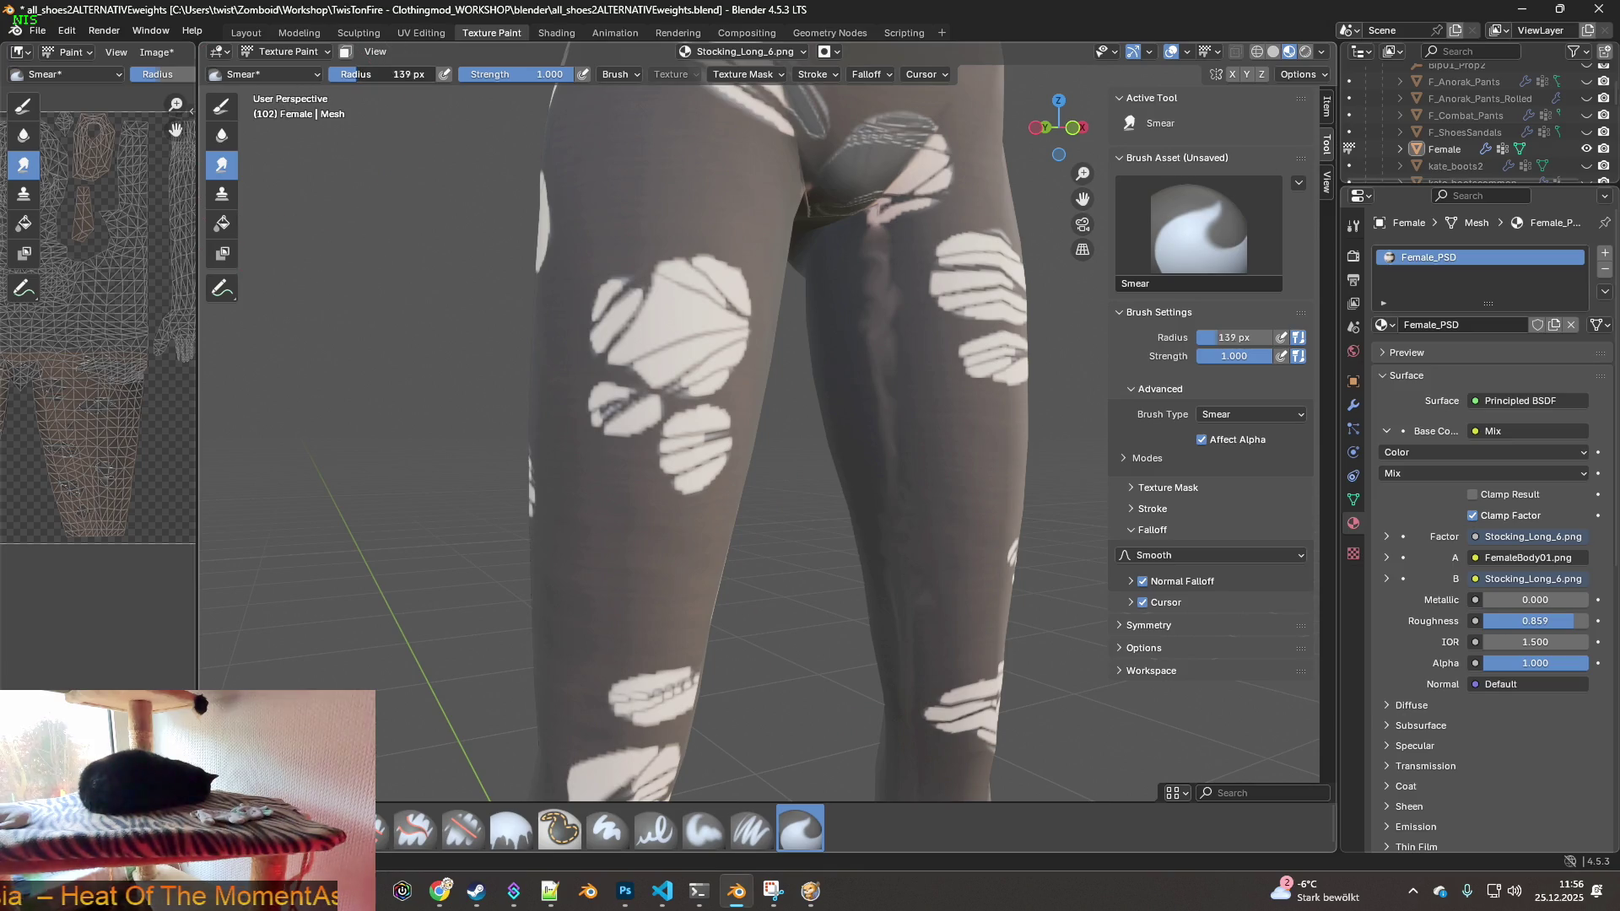
{"action": "key", "text": "bracketleft"}
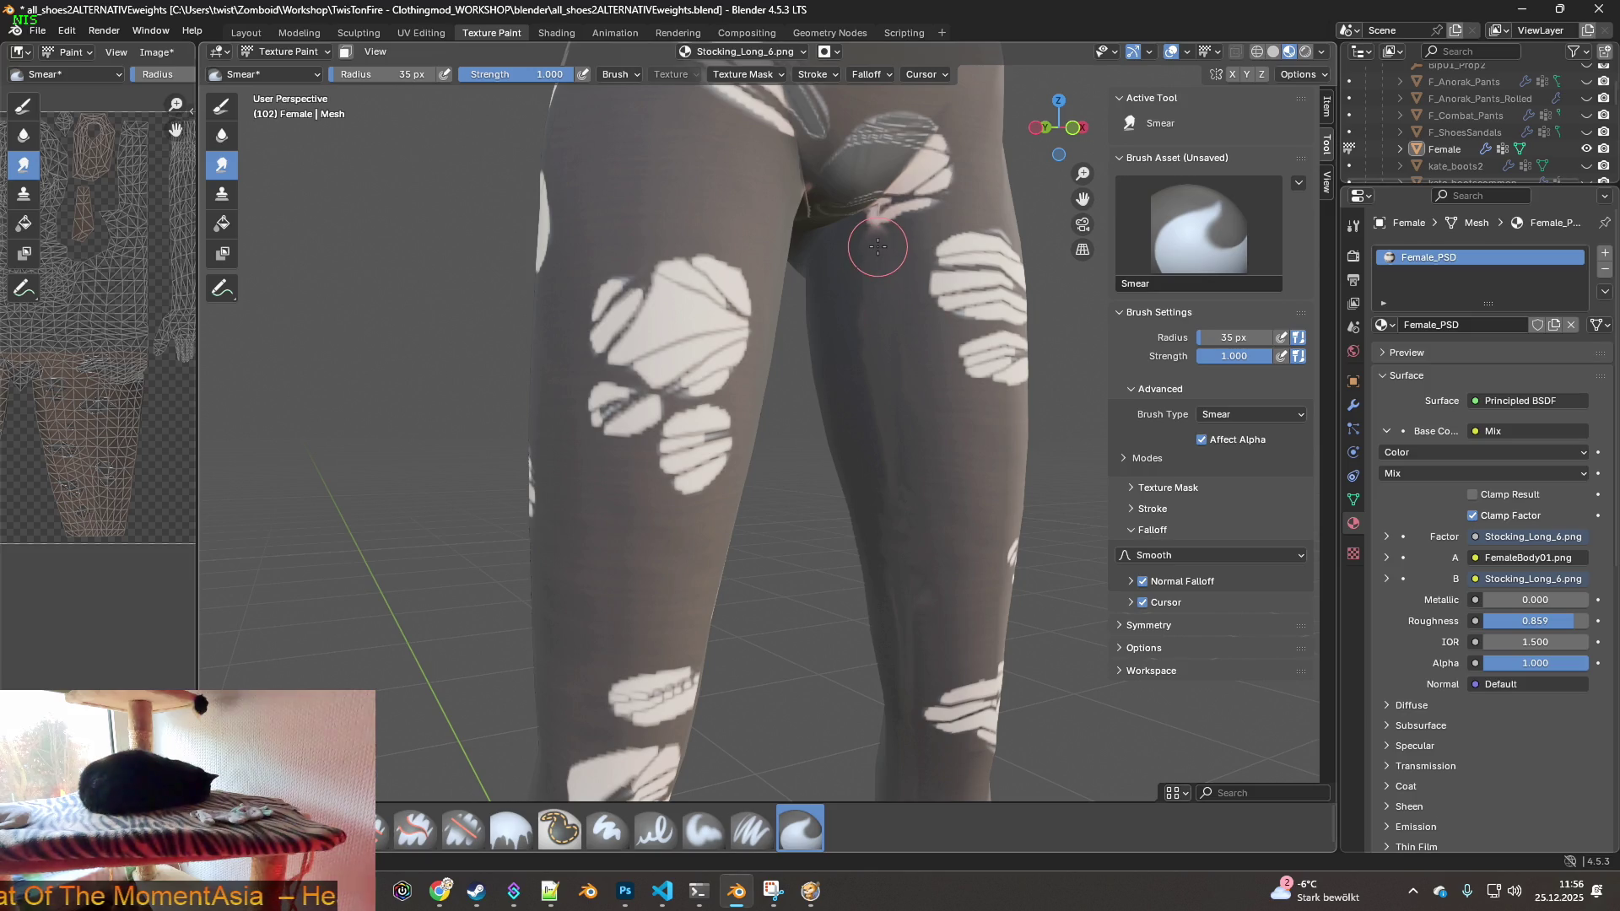
{"action": "scroll", "coordinate": [878, 245], "scroll_direction": "down", "scroll_amount": 5}
{"action": "middle_click_drag", "start_coordinate": [842, 391], "coordinate": [808, 449]}
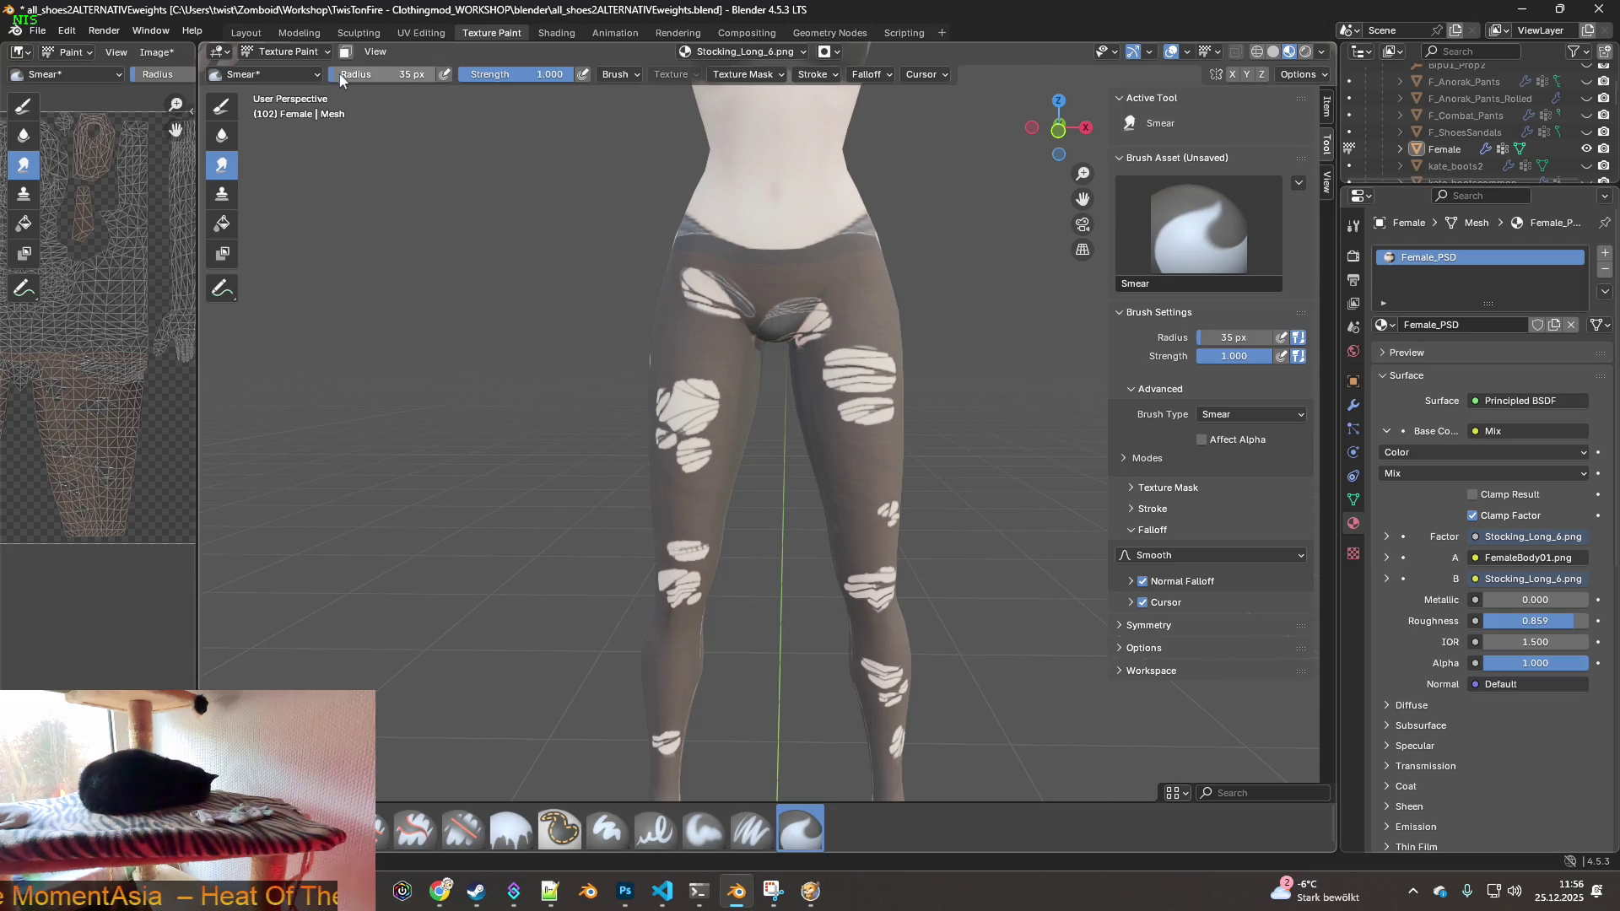
{"action": "key", "text": "f"}
{"action": "left_click", "coordinate": [717, 271]}
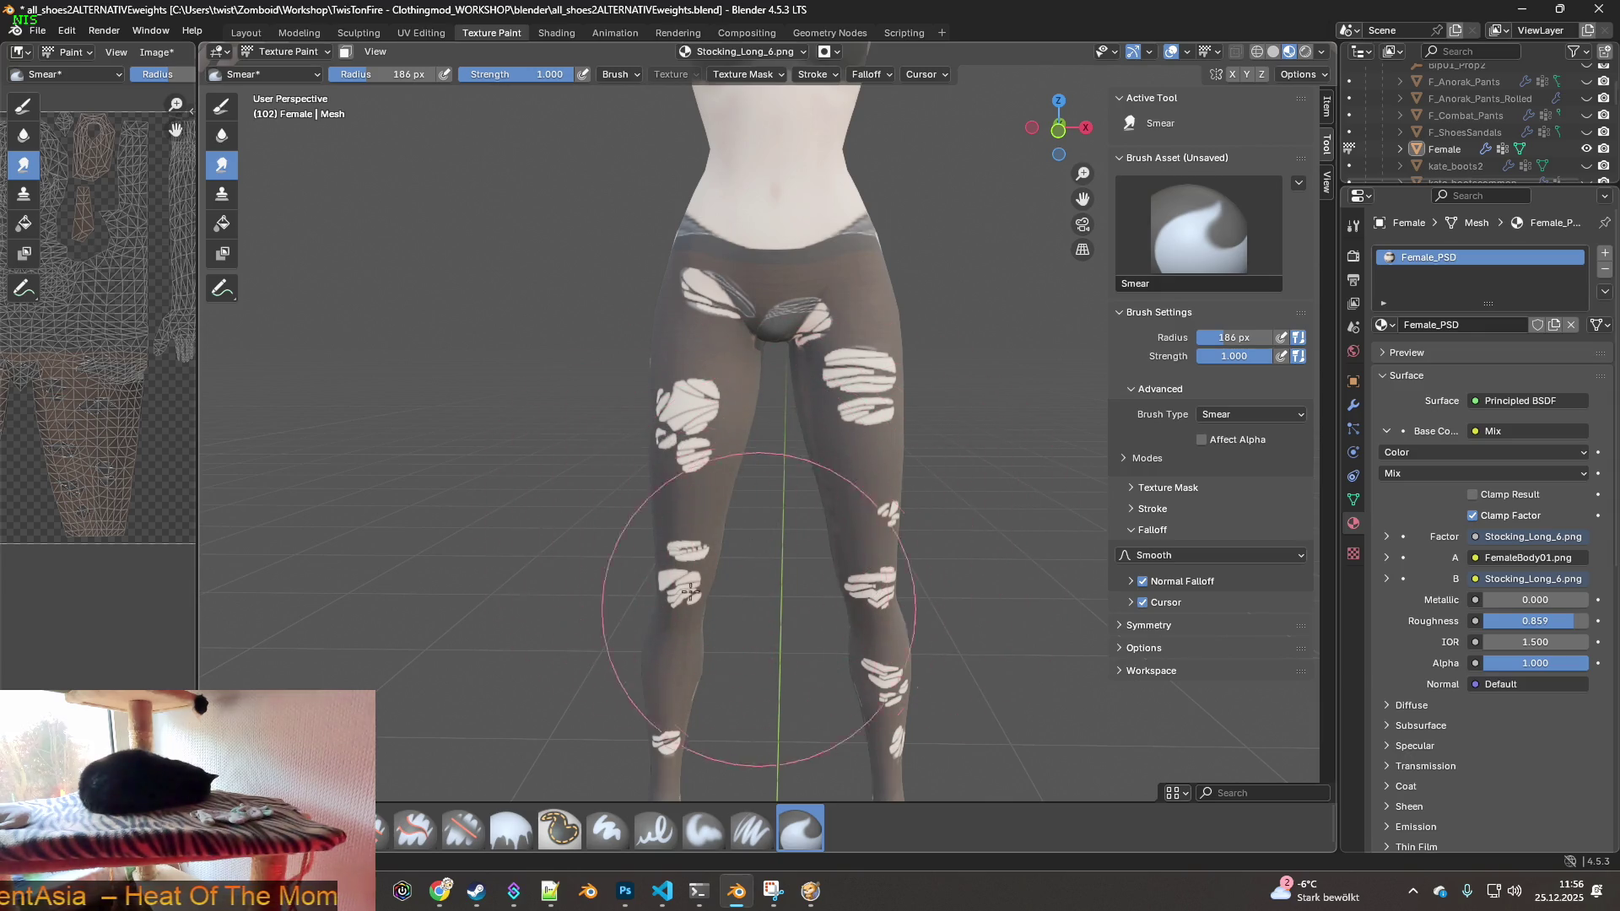
- Orbit from the rear to the front of the legs and smear around the crotch and waist
{"action": "middle_click_drag", "start_coordinate": [780, 662], "coordinate": [705, 561], "text": "shift"}
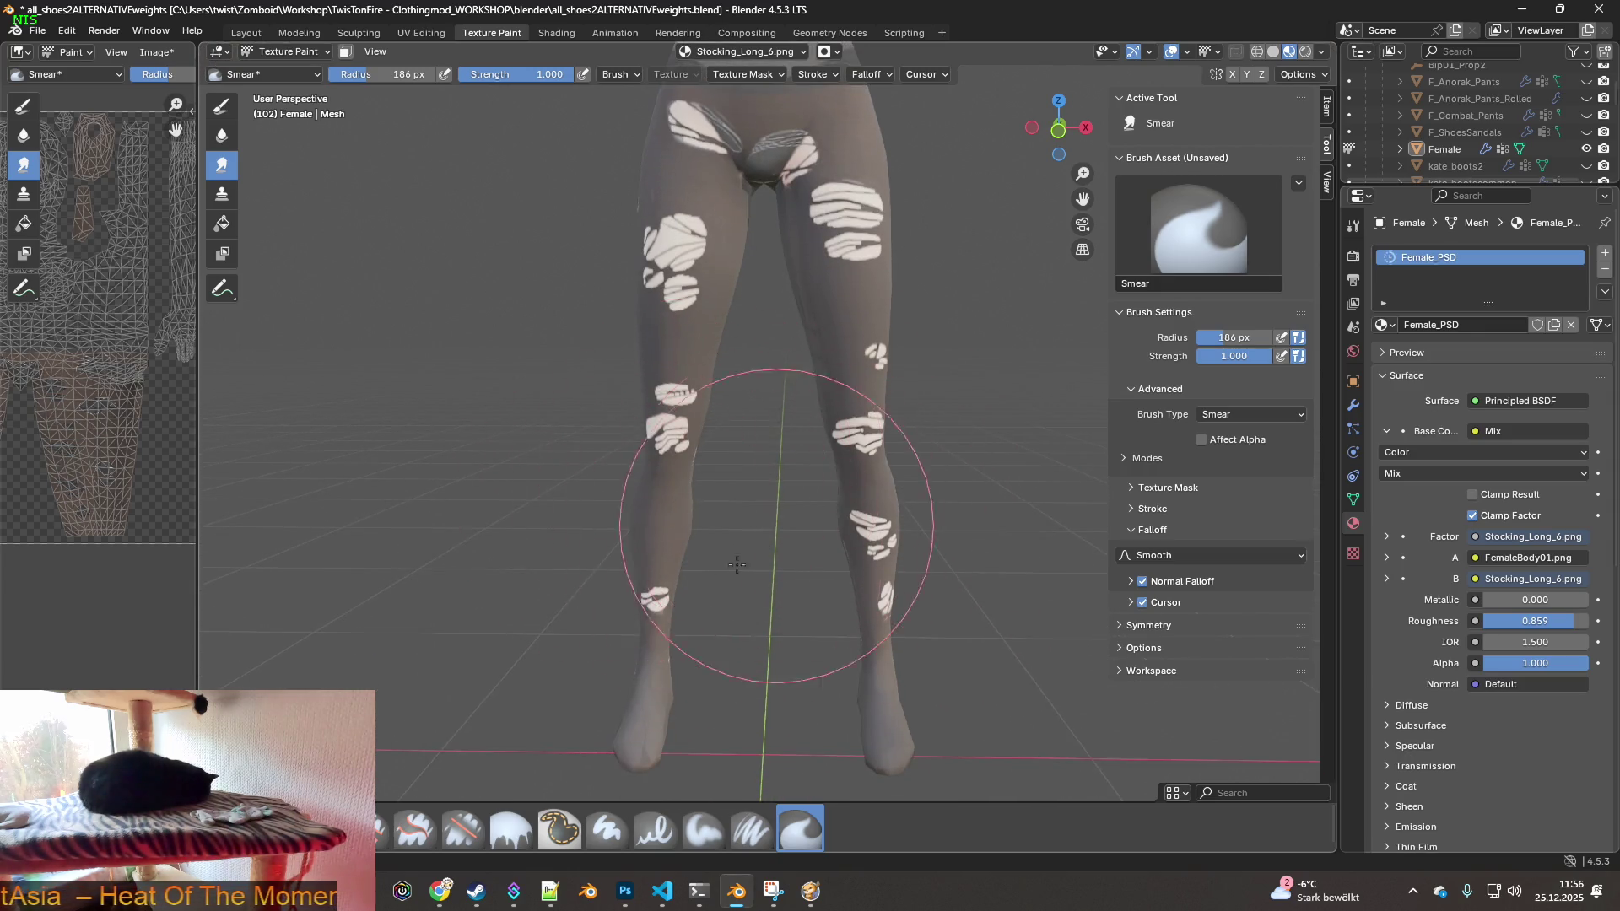
{"action": "middle_click_drag", "start_coordinate": [722, 480], "coordinate": [644, 452]}
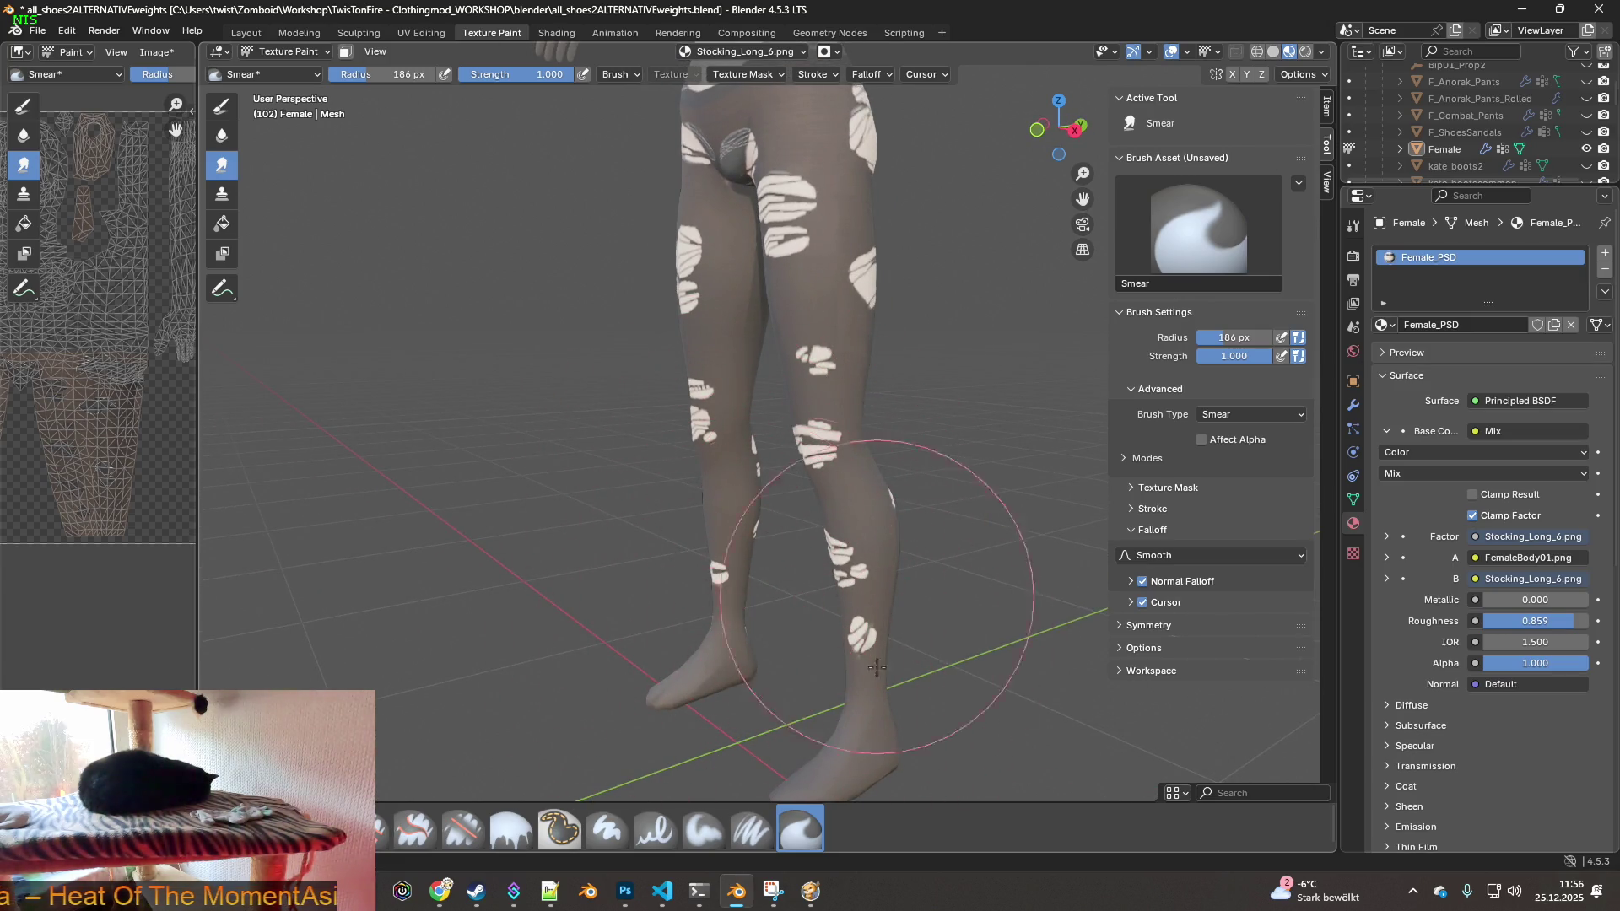
{"action": "middle_click_drag", "start_coordinate": [809, 462], "coordinate": [650, 587]}
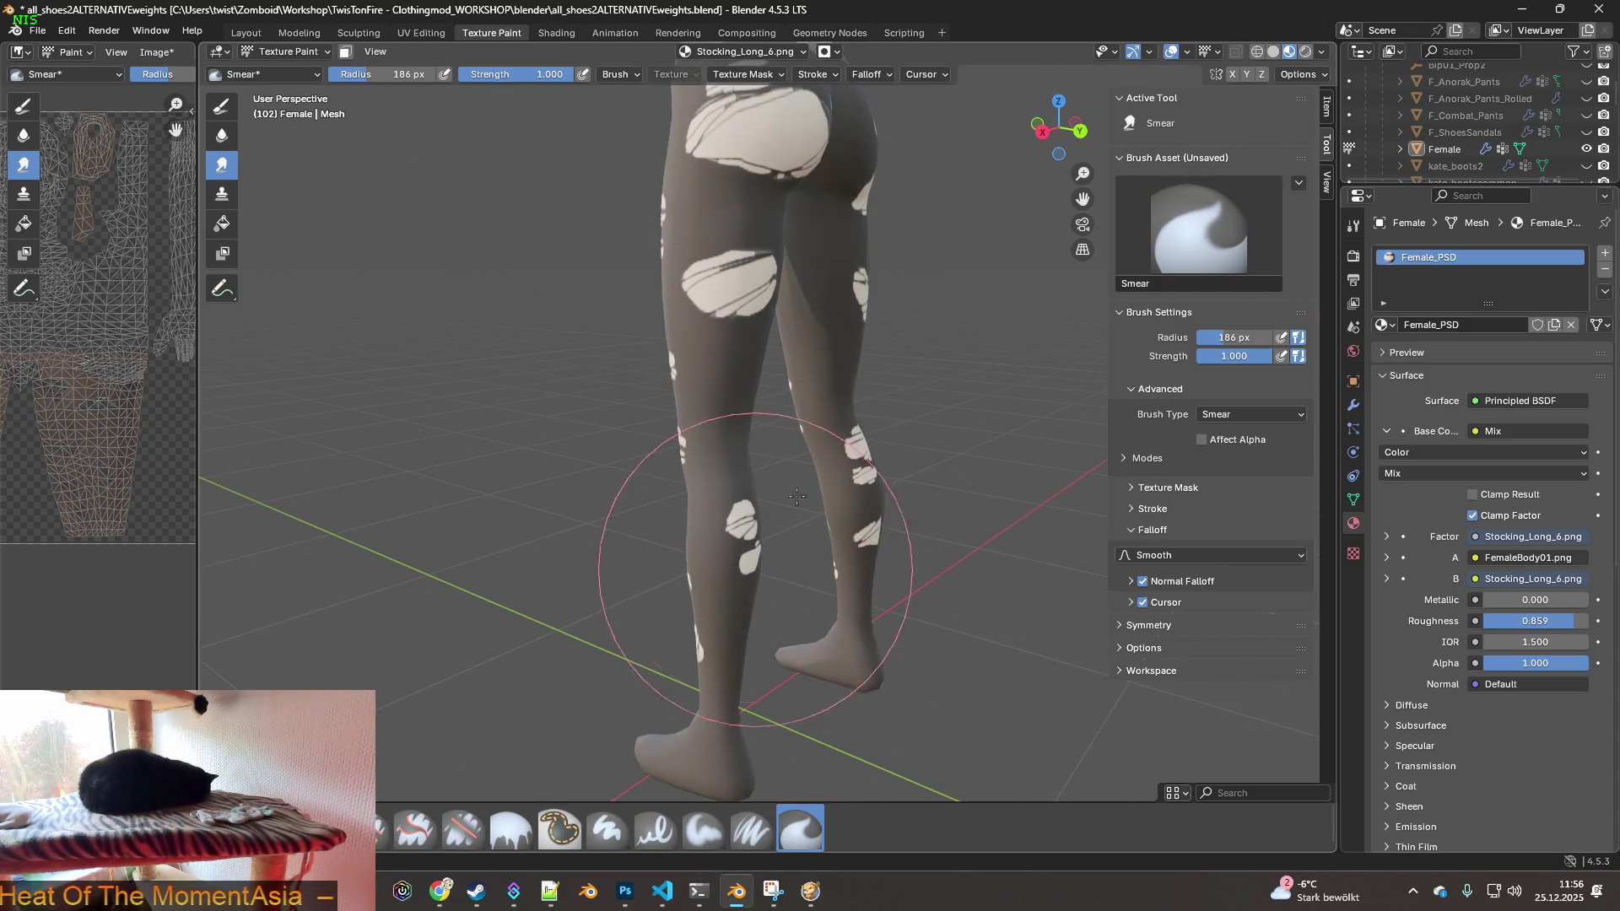
{"action": "middle_click_drag", "start_coordinate": [852, 576], "coordinate": [815, 608]}
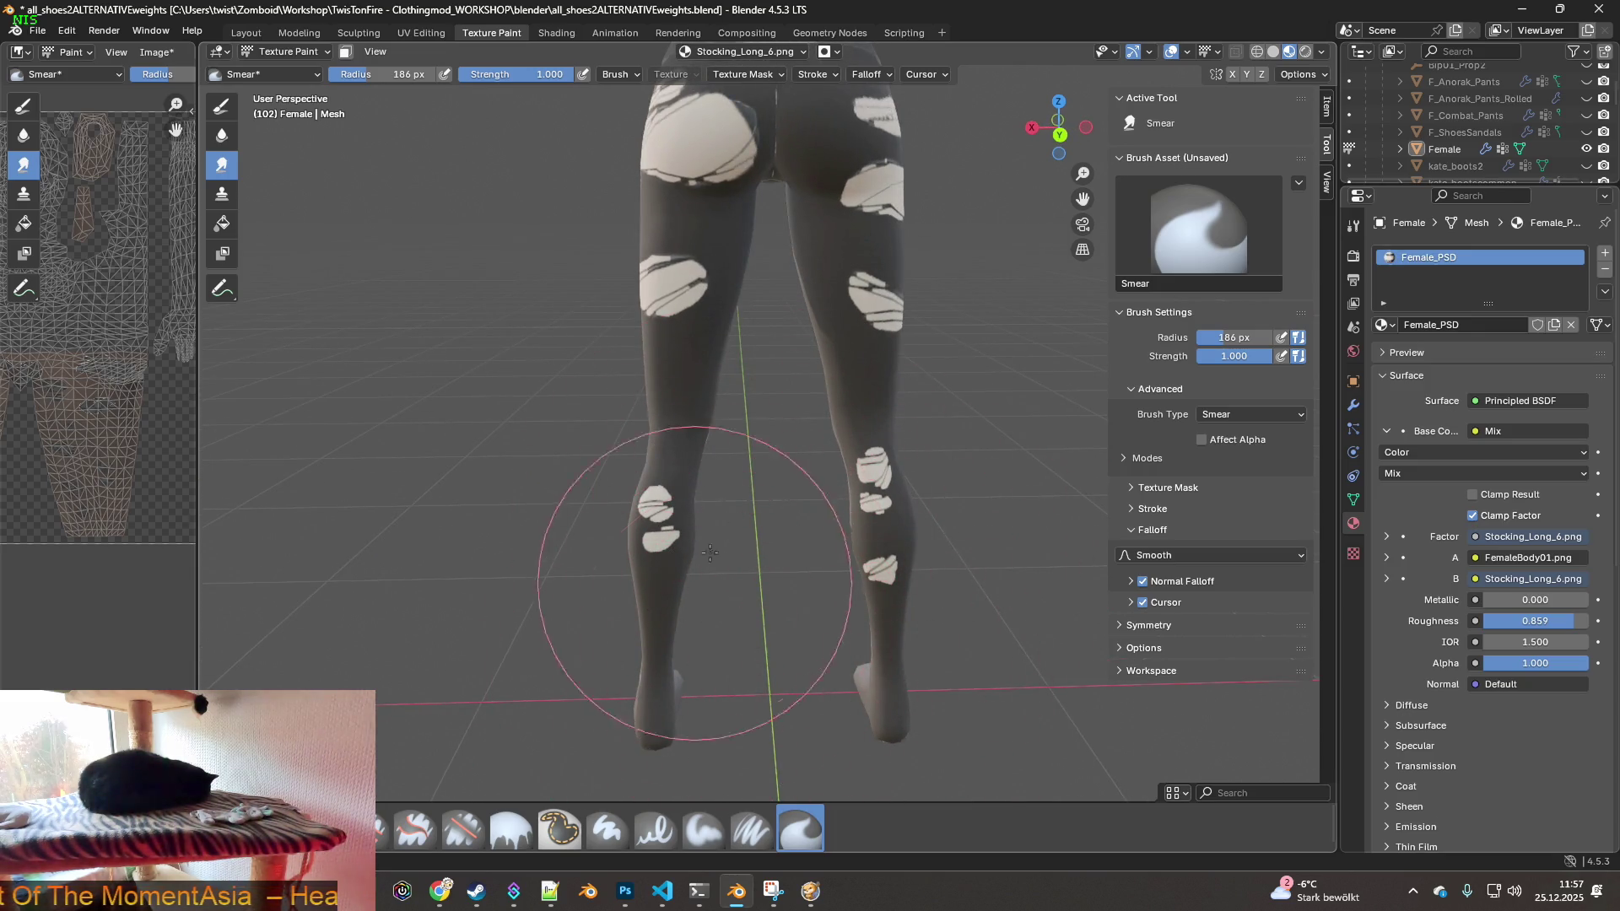
{"action": "mouse_move", "coordinate": [835, 440]}
{"action": "middle_mouse_down"}
{"action": "mouse_move", "coordinate": [777, 362]}
{"action": "mouse_move", "coordinate": [833, 567]}
{"action": "middle_mouse_up"}
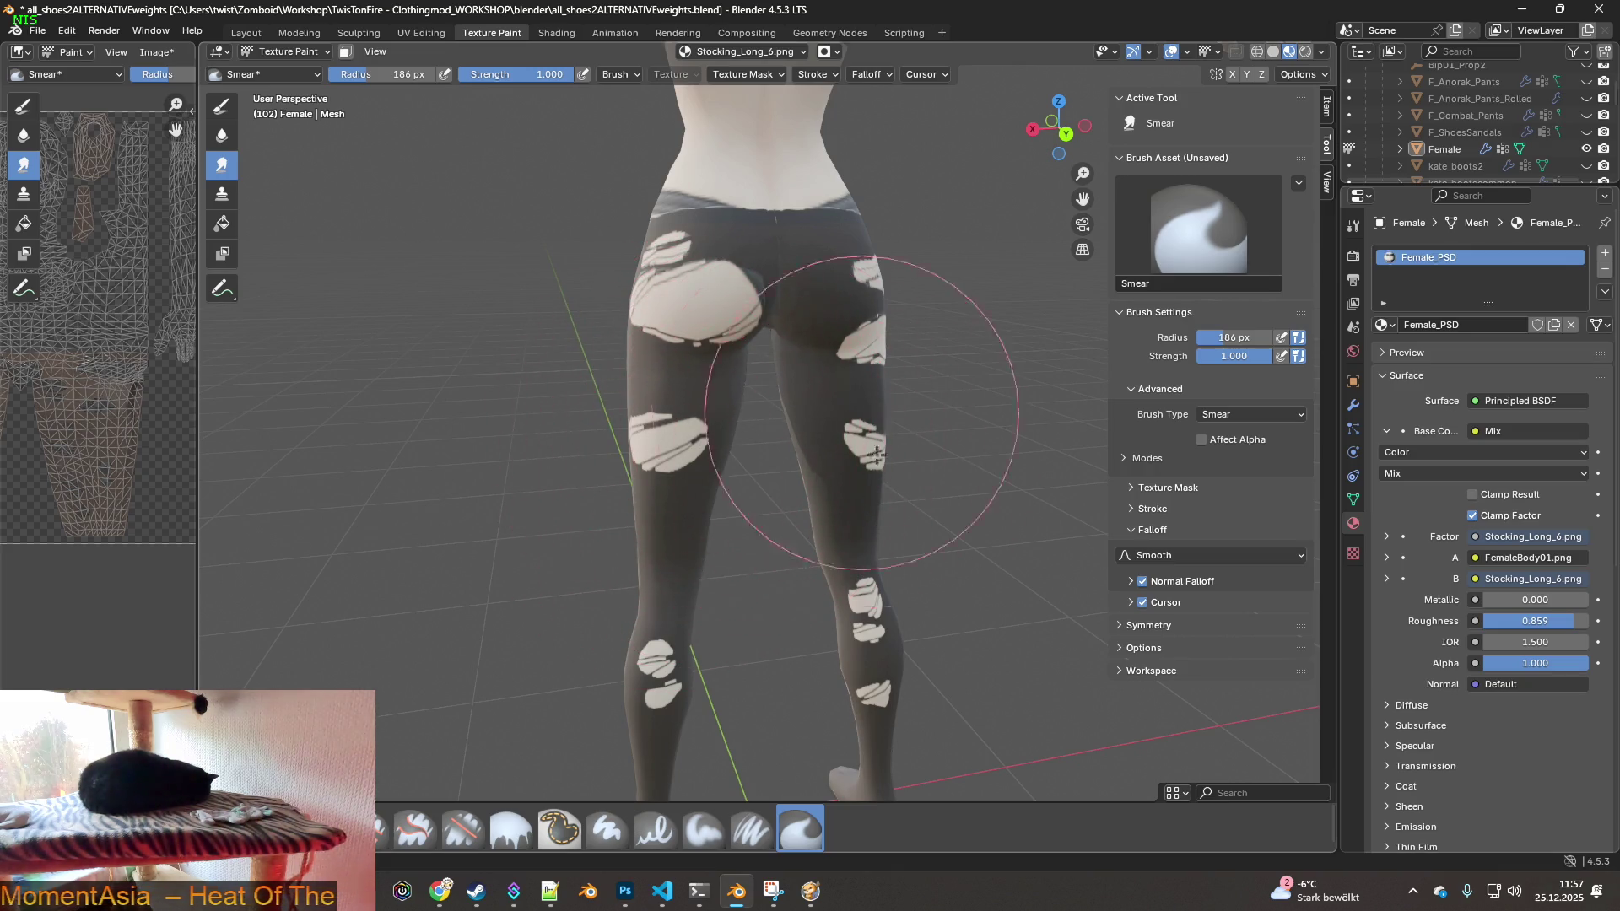
{"action": "mouse_move", "coordinate": [686, 478]}
{"action": "middle_mouse_down"}
{"action": "mouse_move", "coordinate": [741, 470]}
{"action": "mouse_move", "coordinate": [625, 482]}
{"action": "middle_mouse_up"}
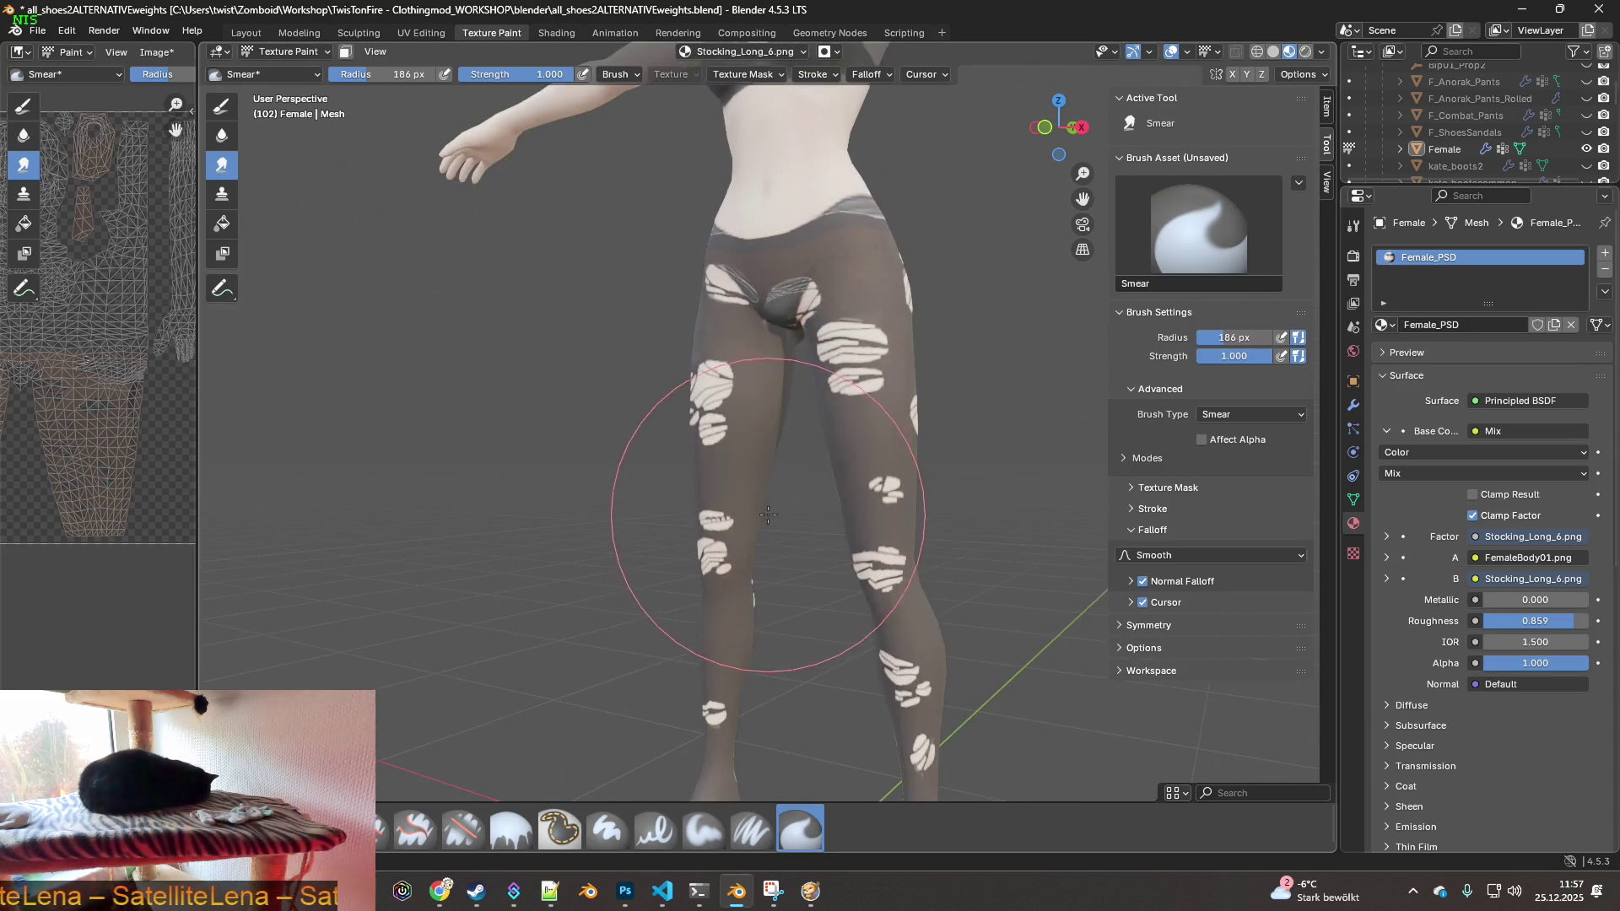
{"action": "middle_click_drag", "start_coordinate": [777, 506], "coordinate": [870, 504]}
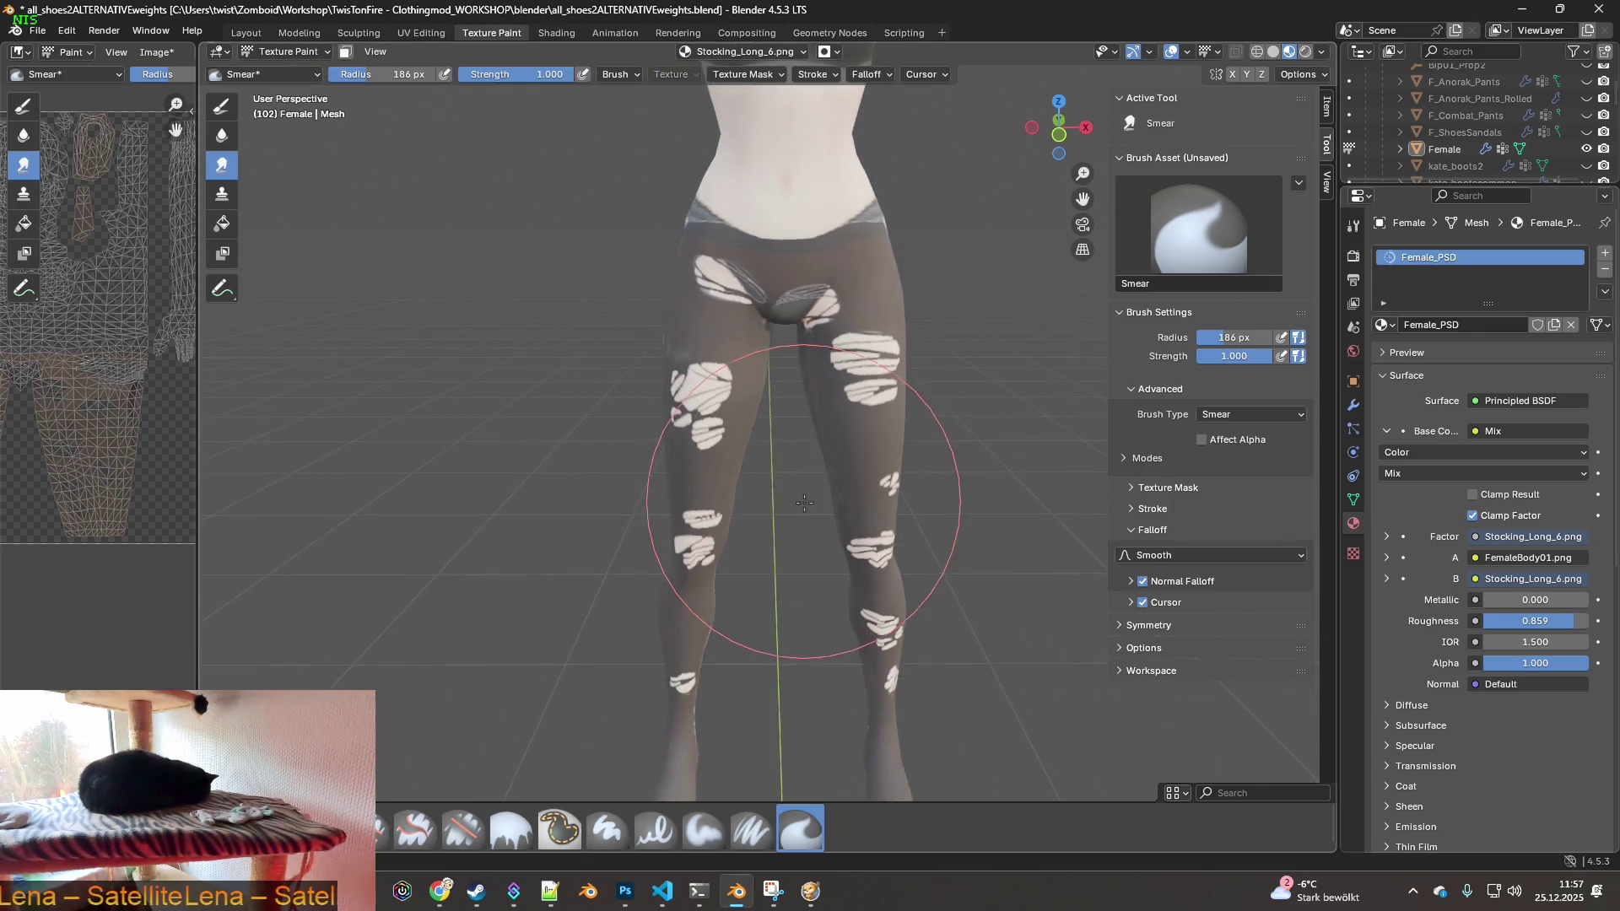
{"action": "scroll", "coordinate": [760, 481], "scroll_direction": "up", "scroll_amount": 3}
{"action": "middle_click_drag", "start_coordinate": [671, 426], "coordinate": [597, 361]}
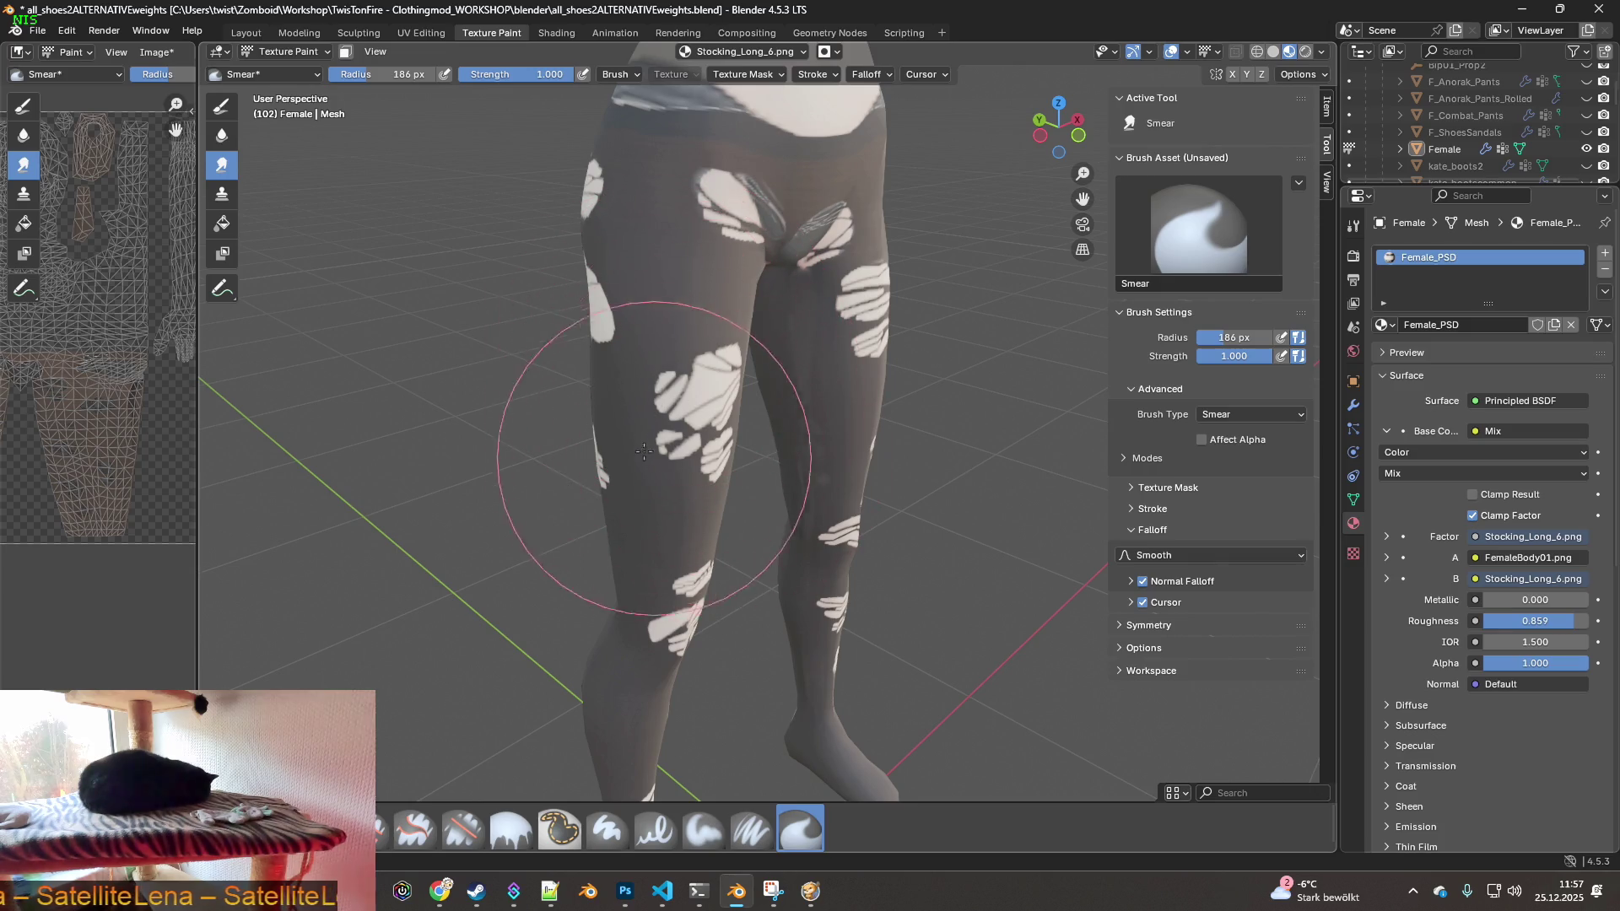
{"action": "middle_click_drag", "start_coordinate": [622, 427], "coordinate": [603, 405]}
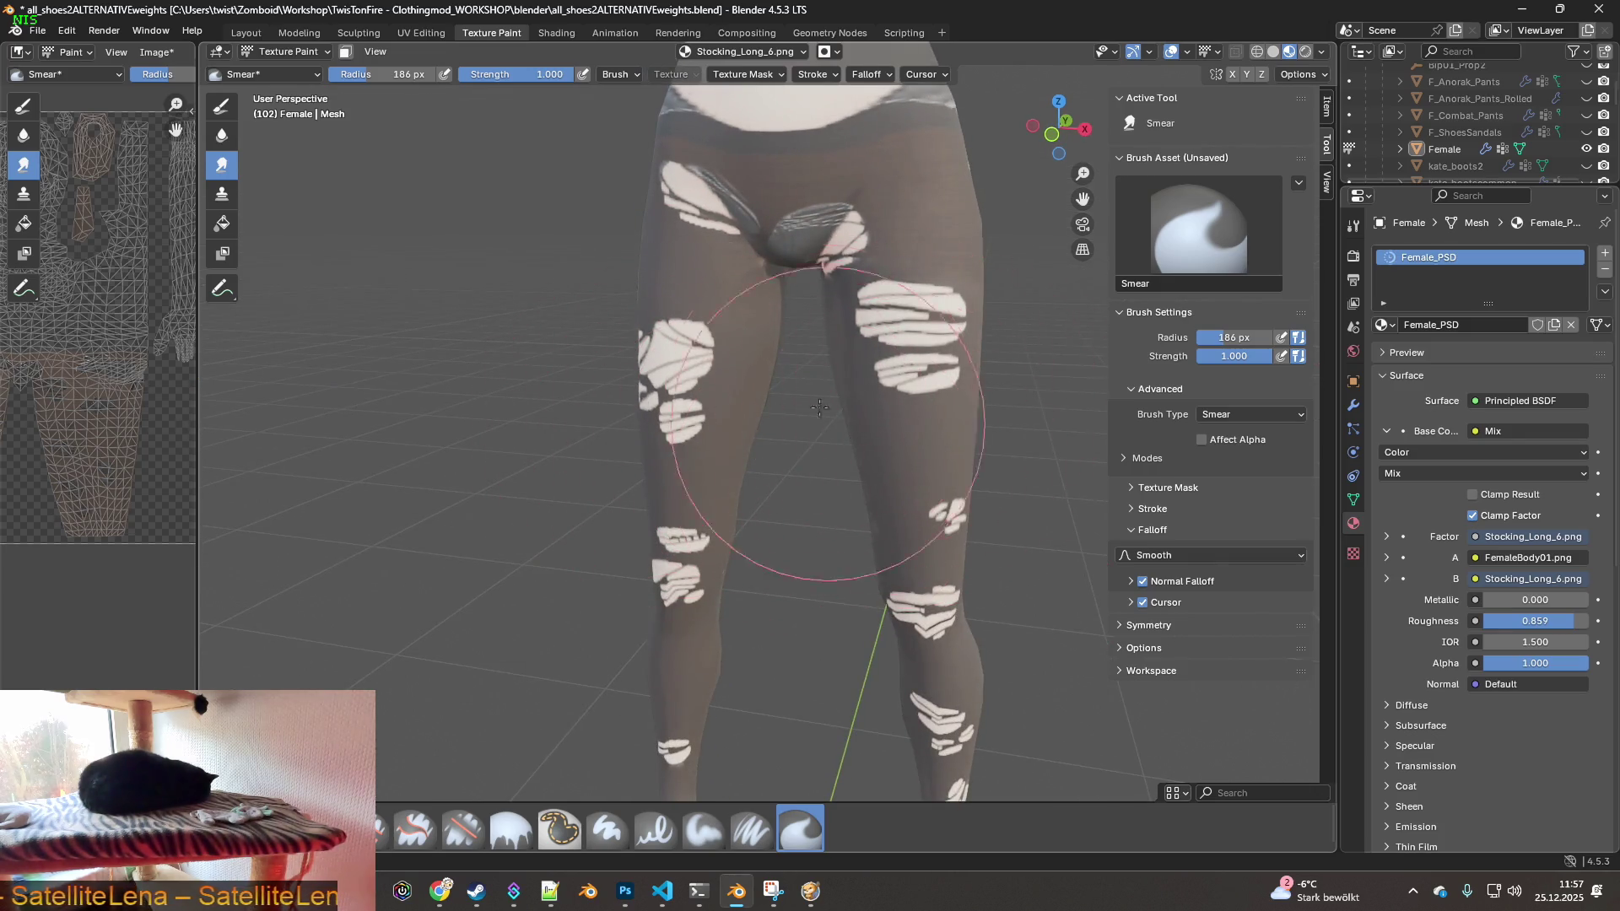
{"action": "mouse_move", "coordinate": [864, 408]}
{"action": "left_mouse_down"}
{"action": "mouse_move", "coordinate": [857, 344]}
{"action": "mouse_move", "coordinate": [1048, 307]}
{"action": "mouse_move", "coordinate": [914, 333]}
{"action": "mouse_move", "coordinate": [749, 320]}
{"action": "left_mouse_up"}
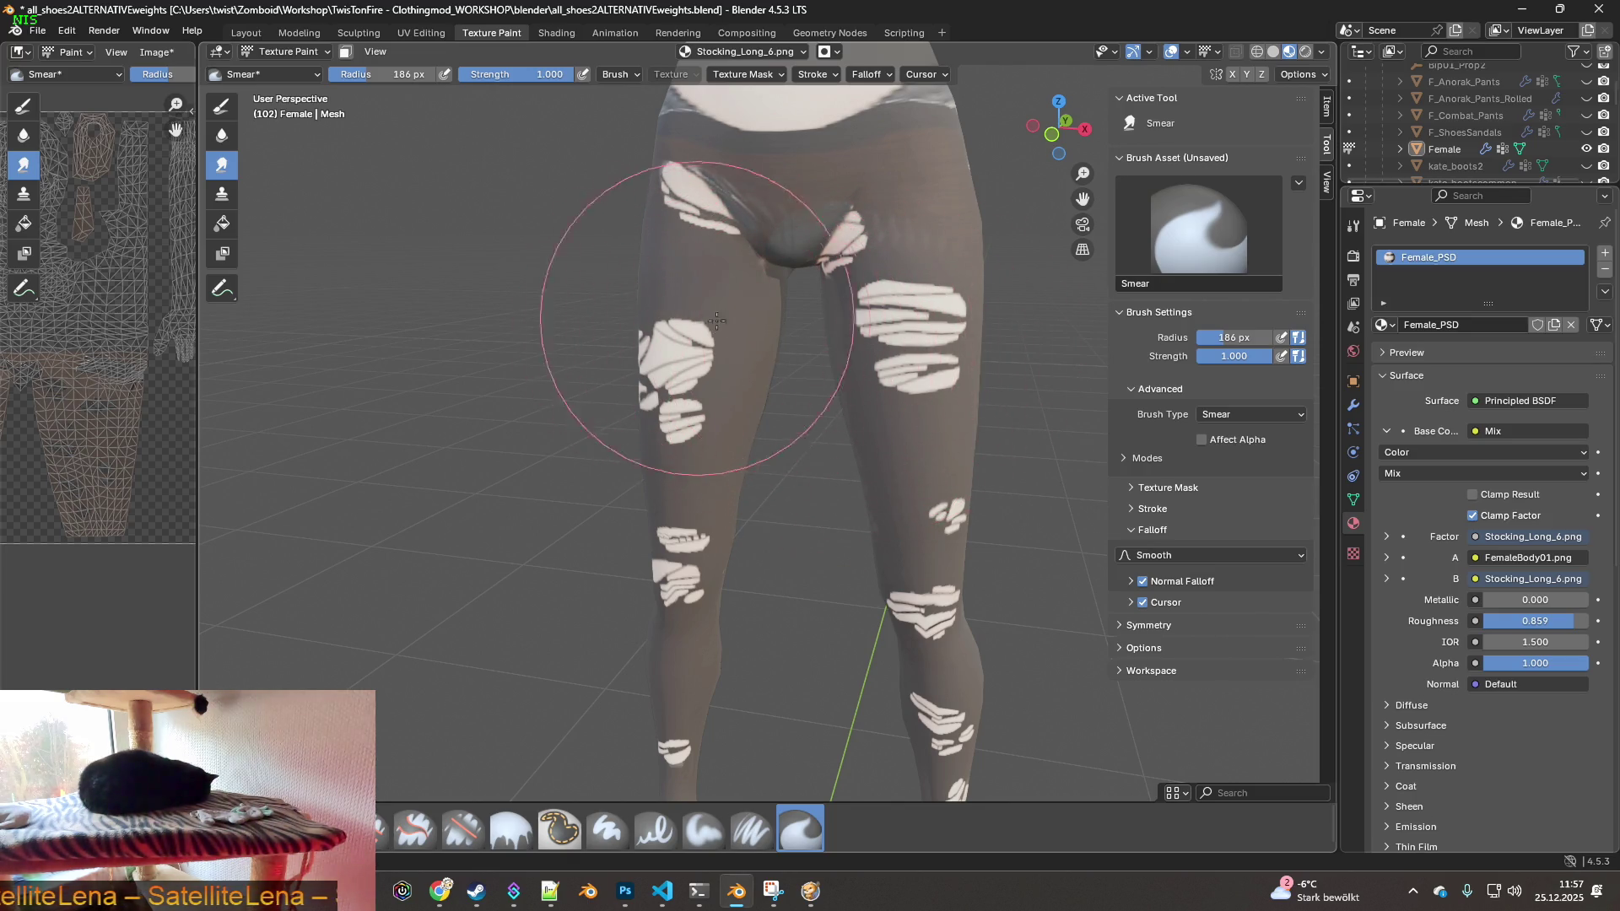
- Turn to a straight back view and smear the white patches on the buttocks
{"action": "mouse_move", "coordinate": [844, 375]}
{"action": "middle_mouse_down"}
{"action": "mouse_move", "coordinate": [878, 363]}
{"action": "mouse_move", "coordinate": [903, 384]}
{"action": "middle_mouse_up"}
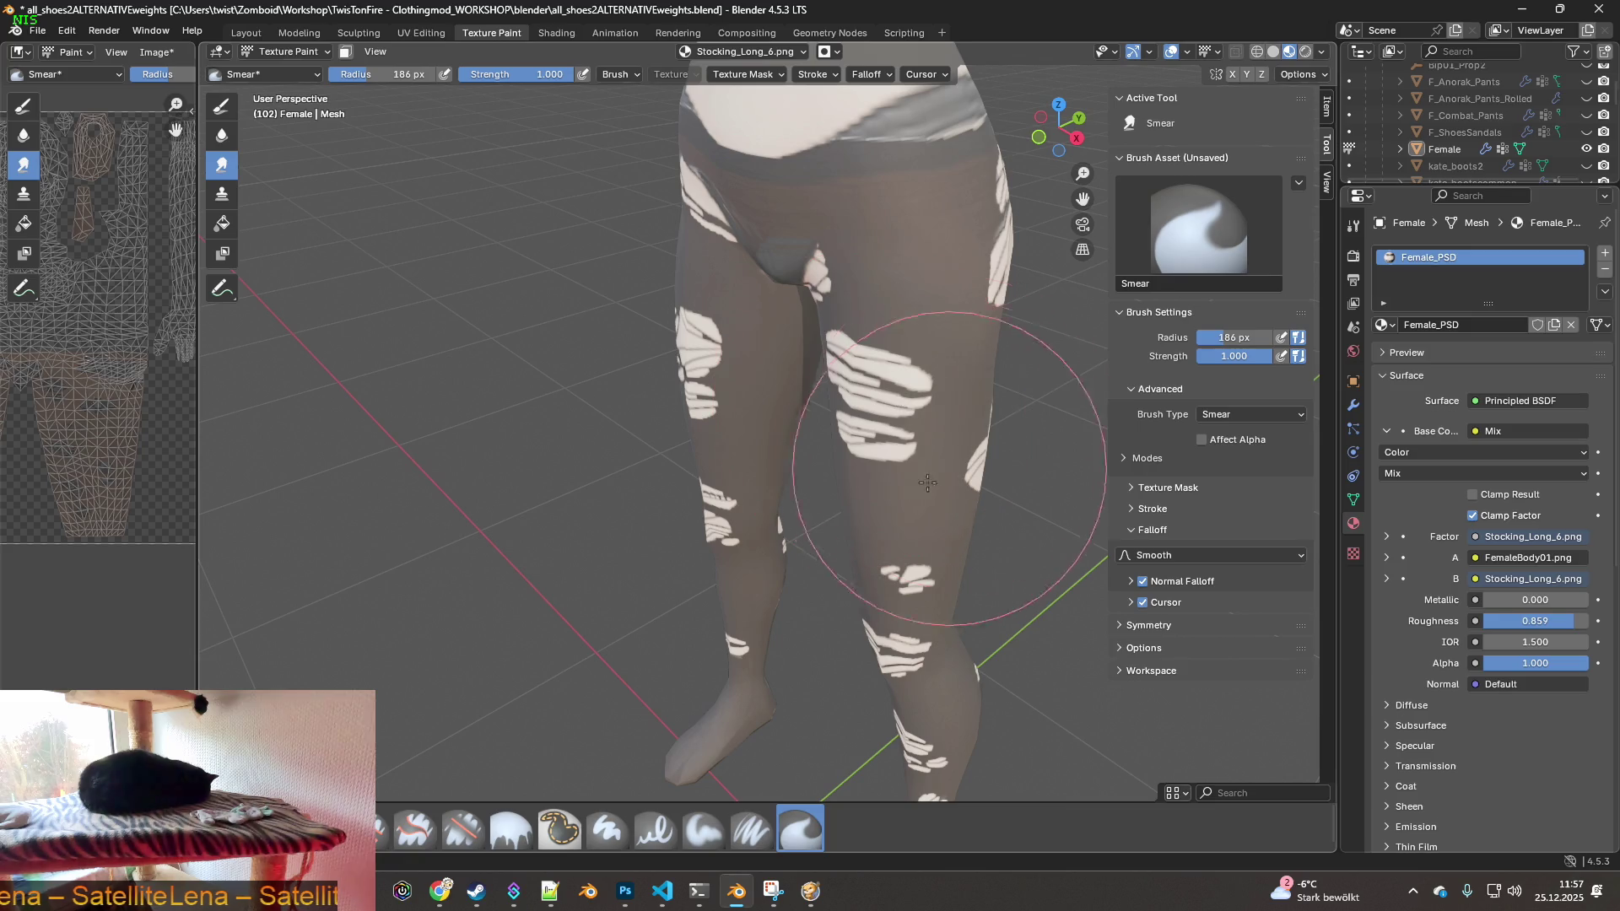
{"action": "middle_click_drag", "start_coordinate": [915, 456], "coordinate": [919, 390]}
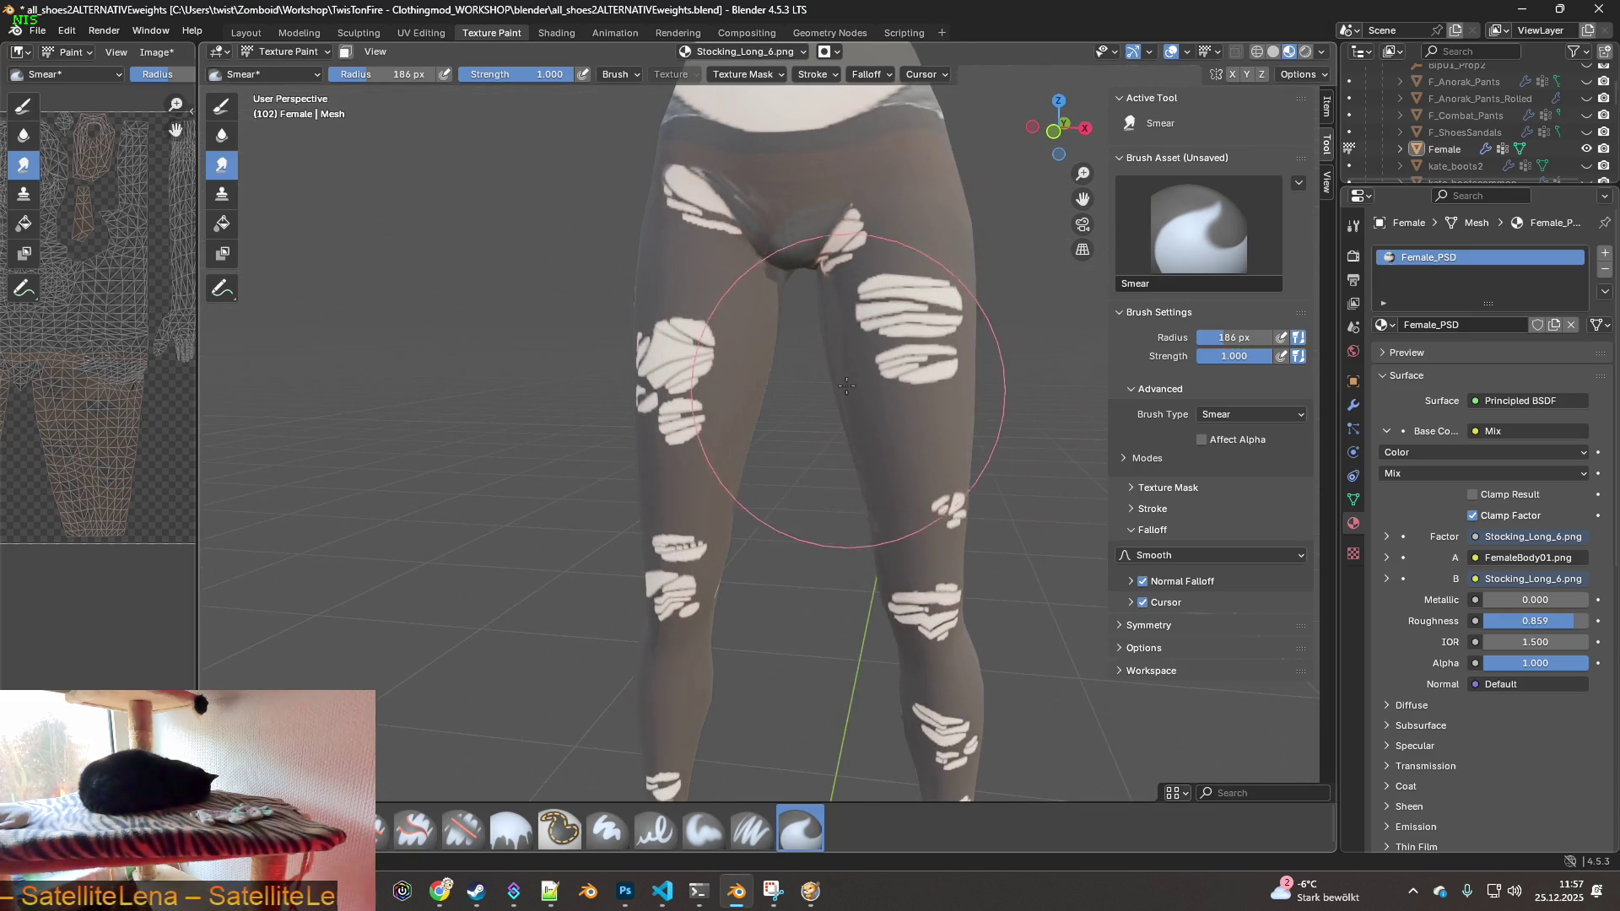
{"action": "middle_click_drag", "start_coordinate": [826, 361], "coordinate": [886, 413]}
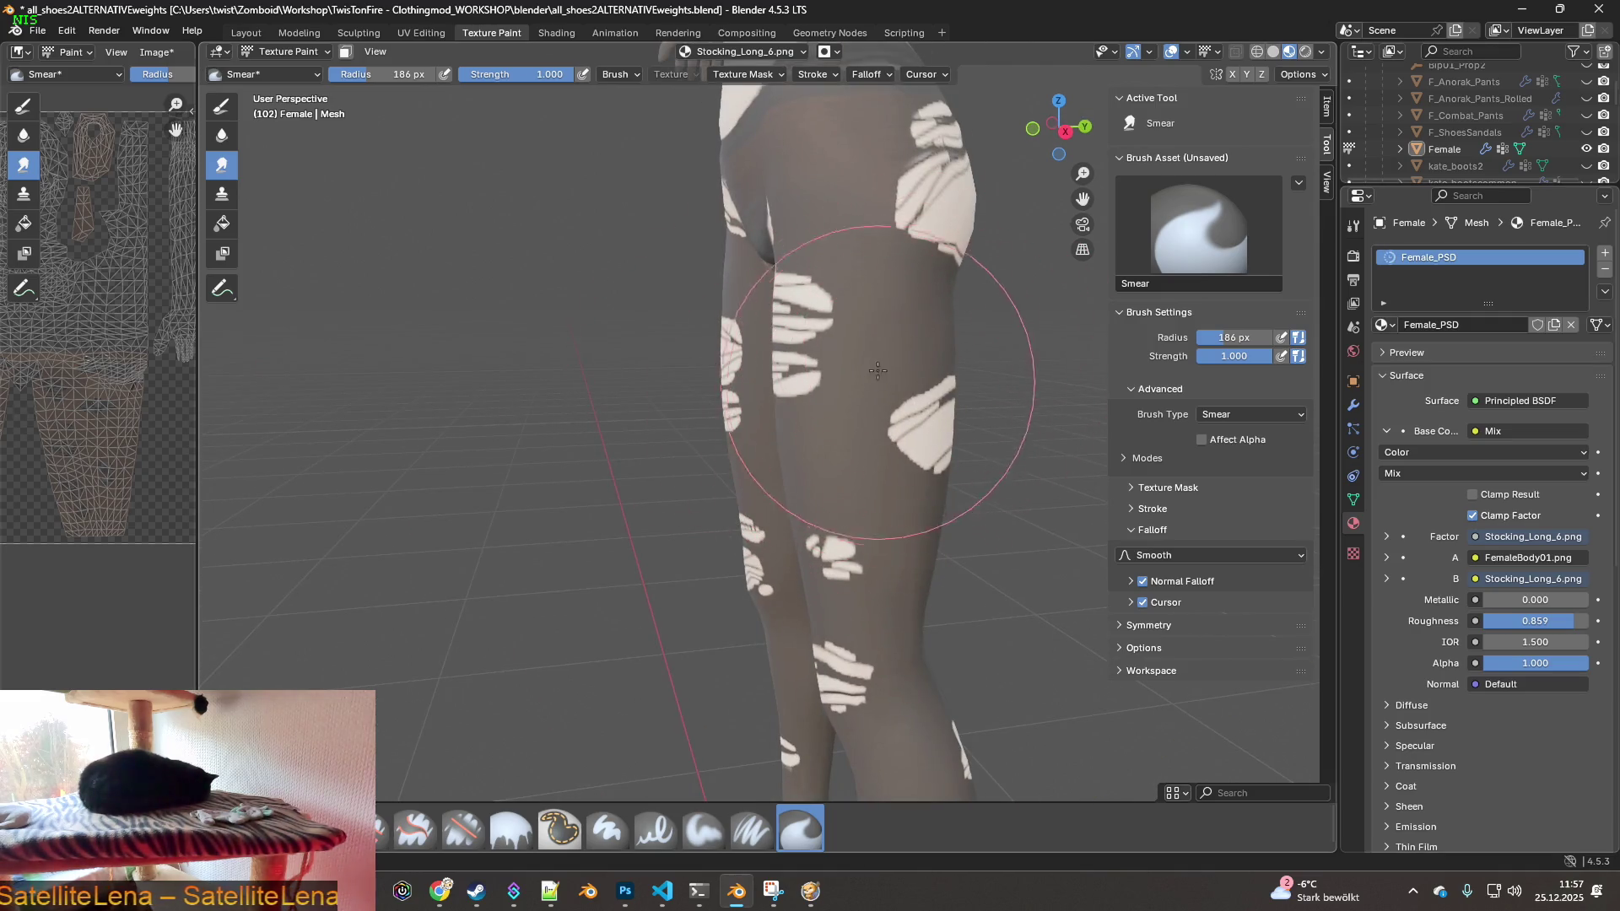
{"action": "mouse_move", "coordinate": [922, 633]}
{"action": "middle_mouse_down"}
{"action": "mouse_move", "coordinate": [852, 588]}
{"action": "mouse_move", "coordinate": [734, 698]}
{"action": "middle_mouse_up"}
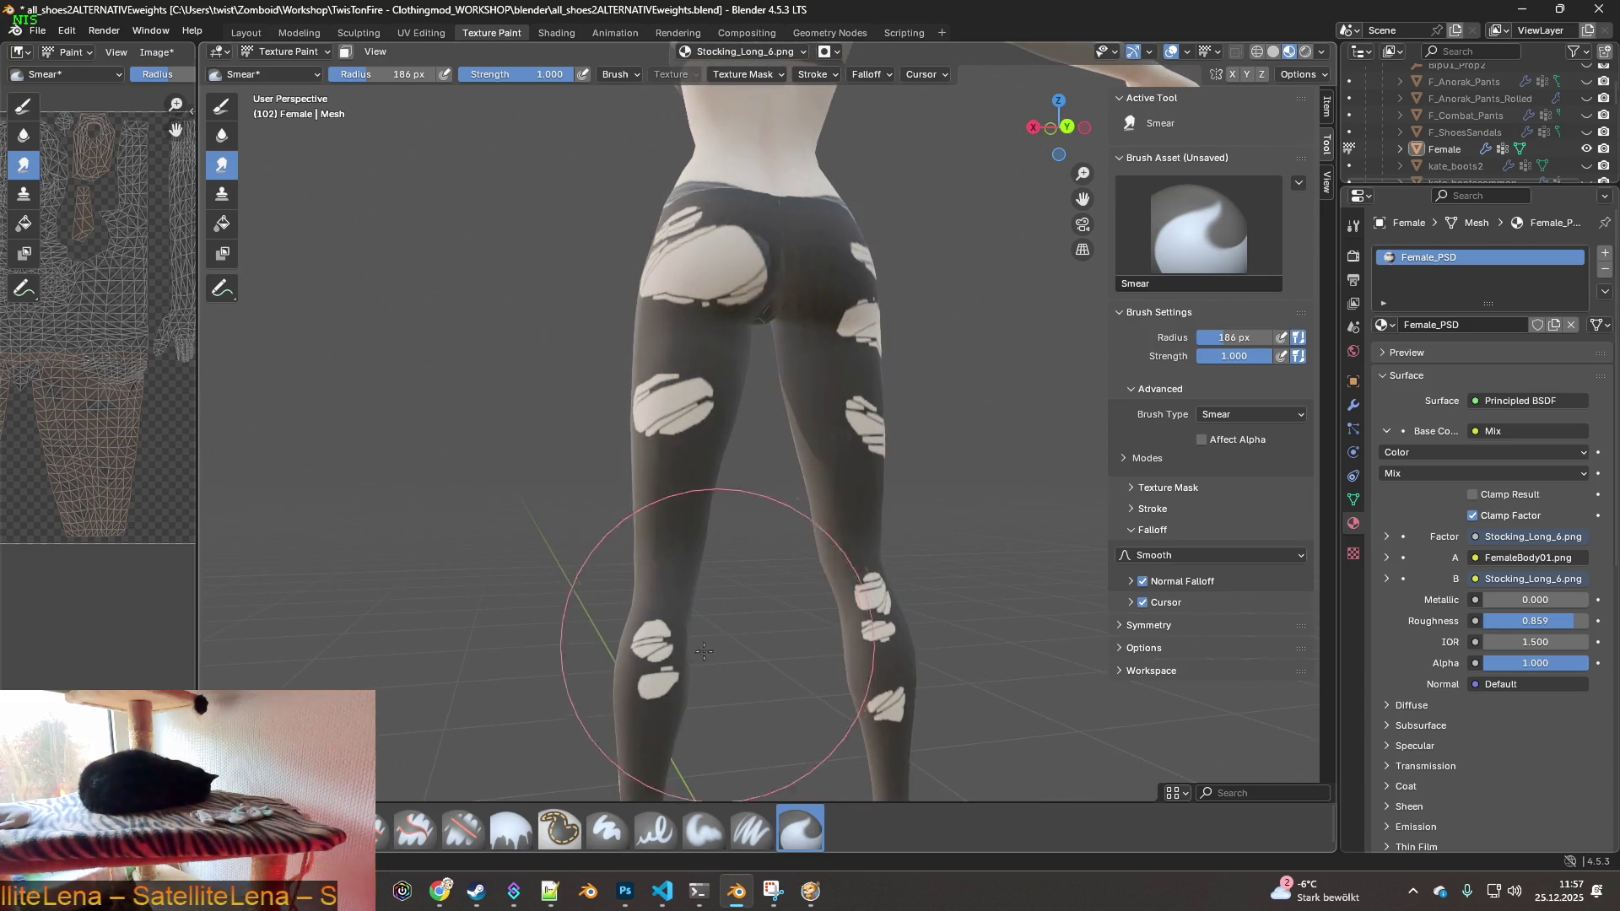
{"action": "scroll", "coordinate": [777, 521], "scroll_direction": "up", "scroll_amount": 3}
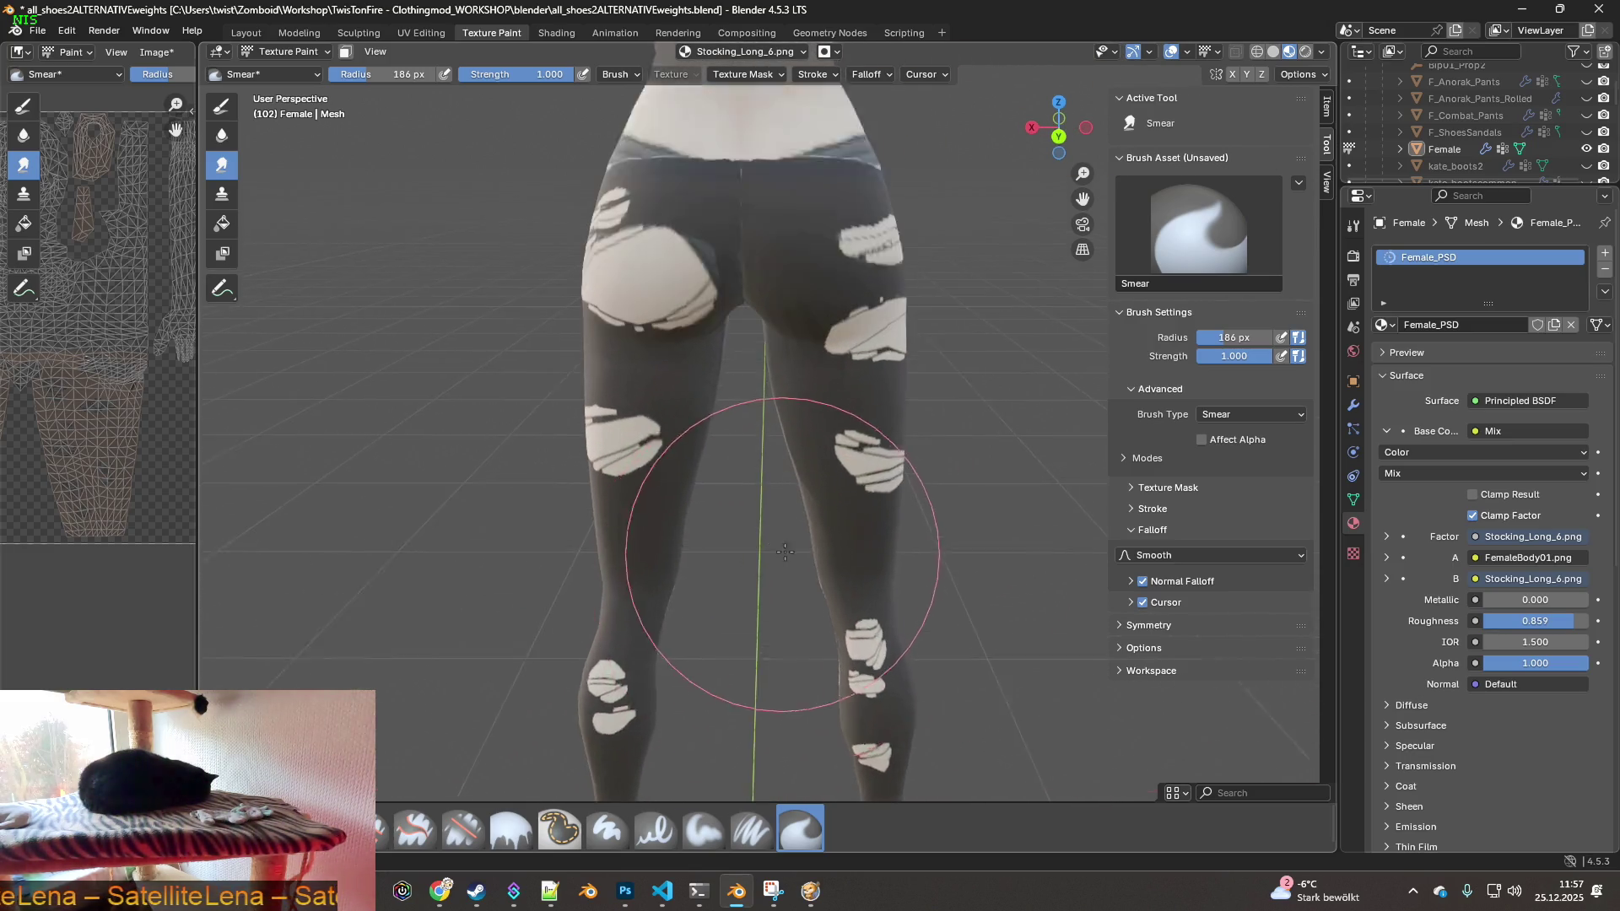
{"action": "middle_click_drag", "start_coordinate": [777, 521], "coordinate": [828, 476]}
{"action": "mouse_move", "coordinate": [788, 295]}
{"action": "left_mouse_down"}
{"action": "mouse_move", "coordinate": [687, 225]}
{"action": "mouse_move", "coordinate": [575, 332]}
{"action": "mouse_move", "coordinate": [614, 323]}
{"action": "left_mouse_up"}
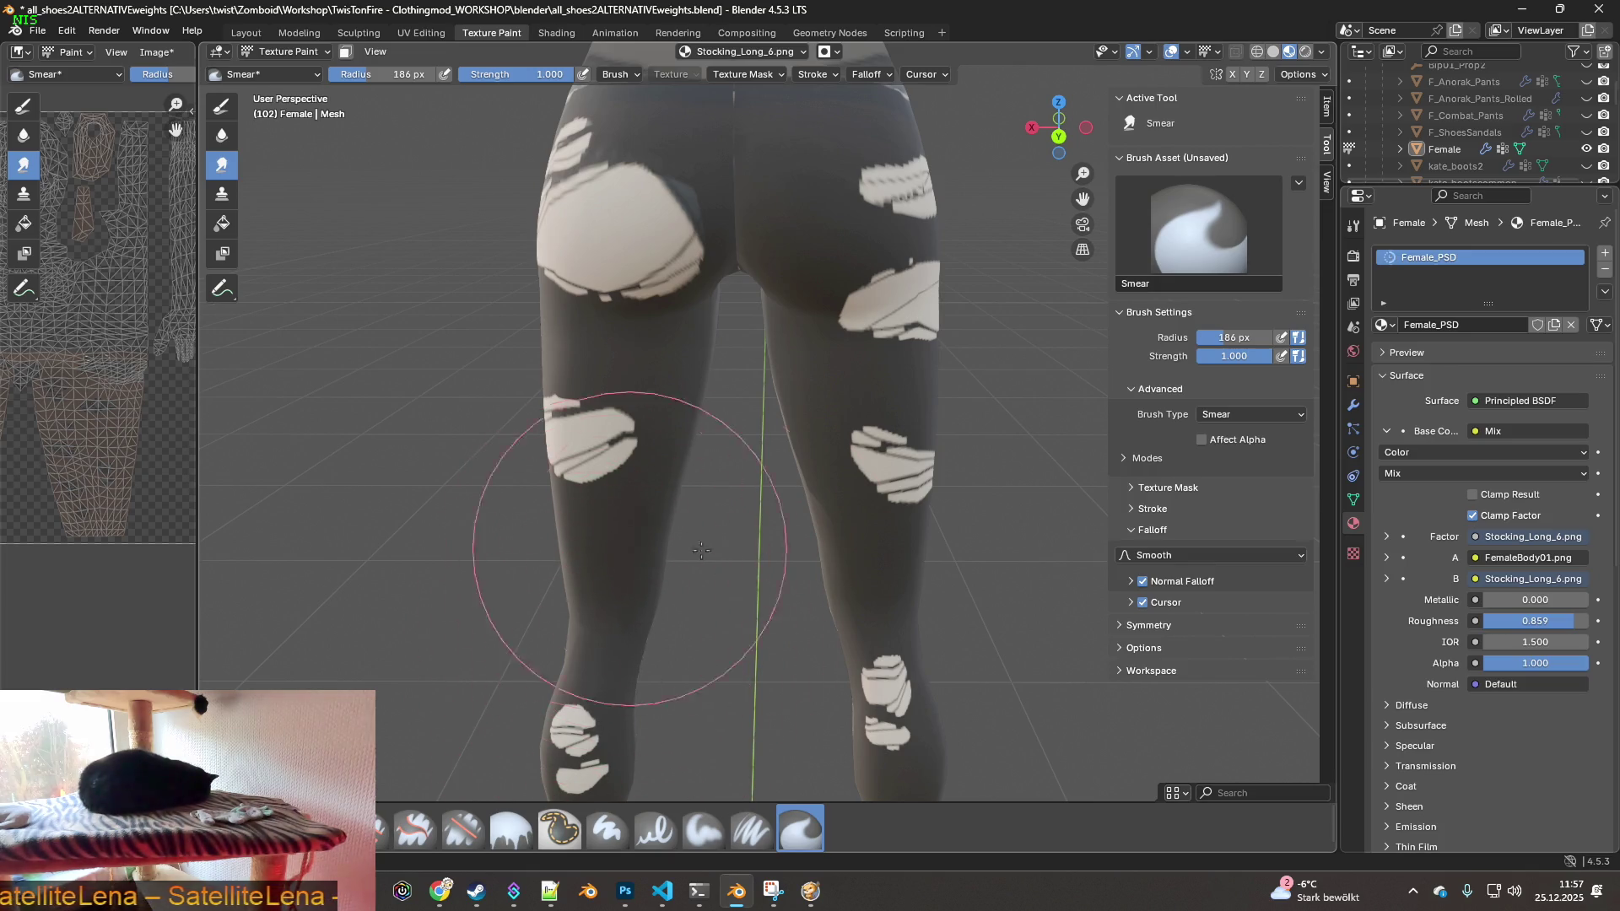
{"action": "middle_click_drag", "start_coordinate": [662, 386], "coordinate": [675, 397]}
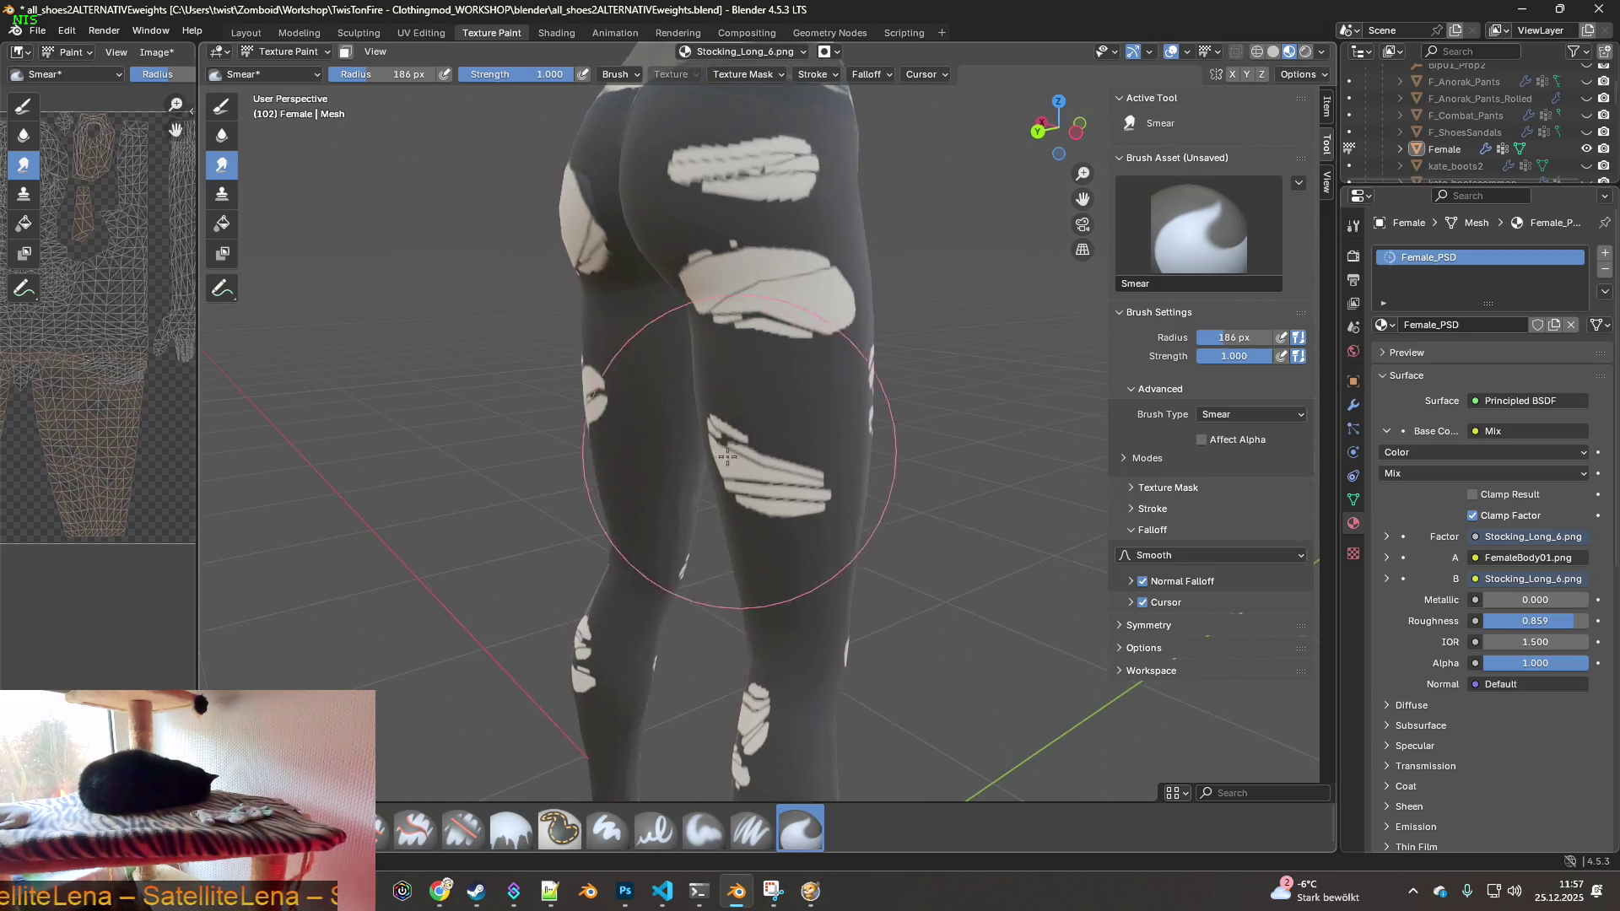
{"action": "mouse_move", "coordinate": [687, 641]}
{"action": "middle_mouse_down"}
{"action": "mouse_move", "coordinate": [810, 602]}
{"action": "mouse_move", "coordinate": [688, 488]}
{"action": "mouse_move", "coordinate": [675, 460]}
{"action": "mouse_move", "coordinate": [708, 459]}
{"action": "middle_mouse_up"}
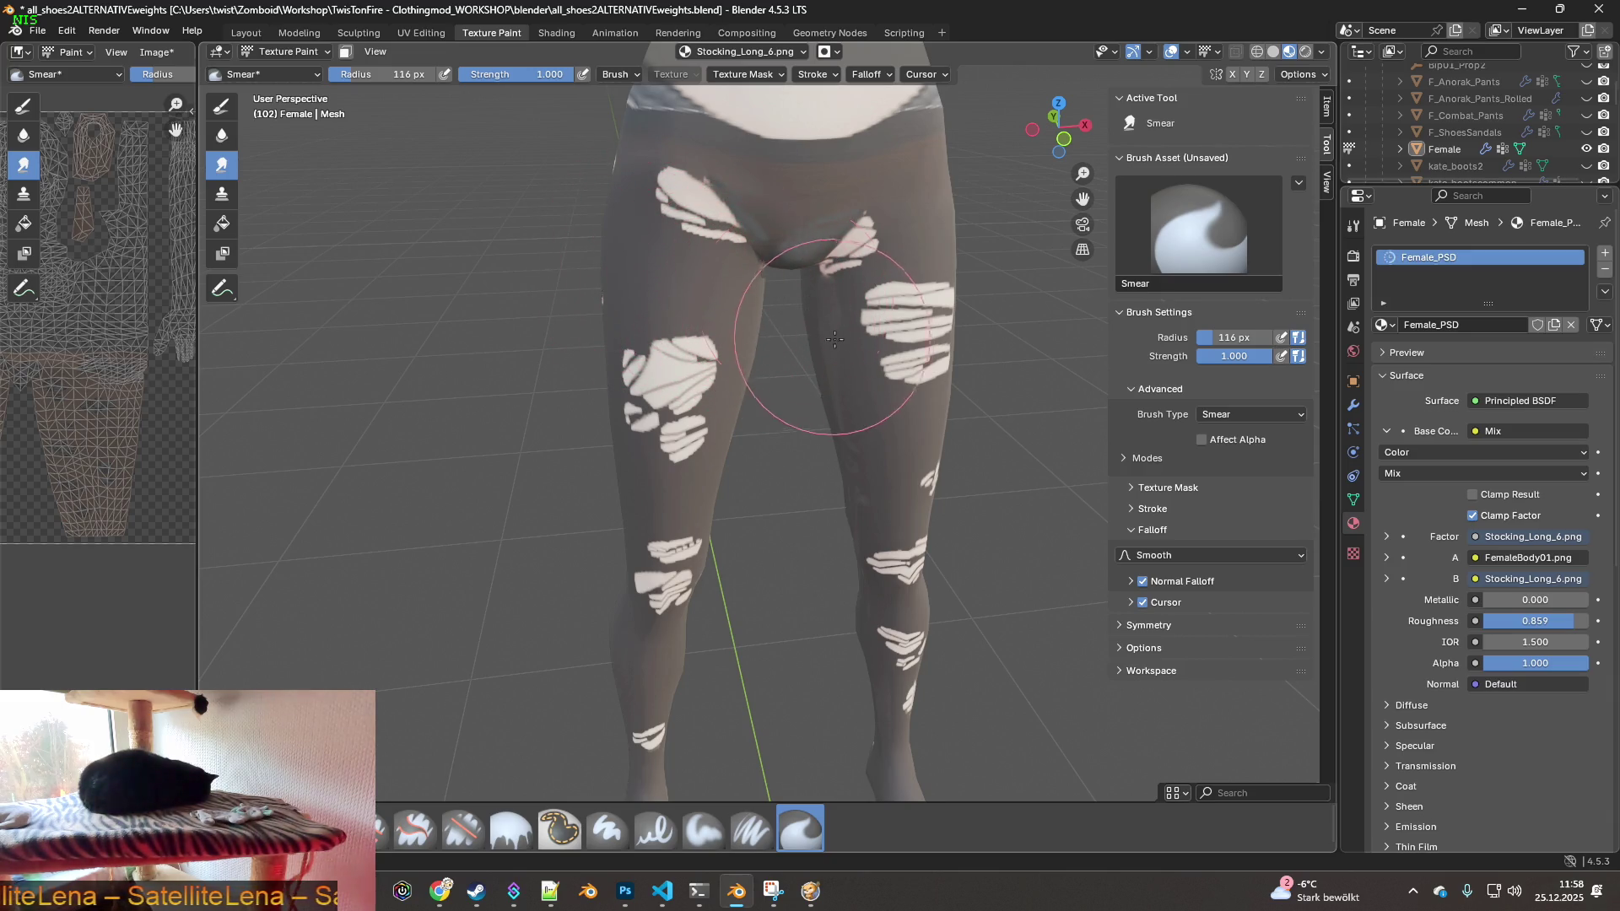
- Orbit and zoom around the crotch and upper inner thighs to examine them
{"action": "middle_click_drag", "start_coordinate": [881, 383], "coordinate": [802, 540]}
{"action": "scroll", "coordinate": [873, 409], "scroll_direction": "up", "scroll_amount": 6}
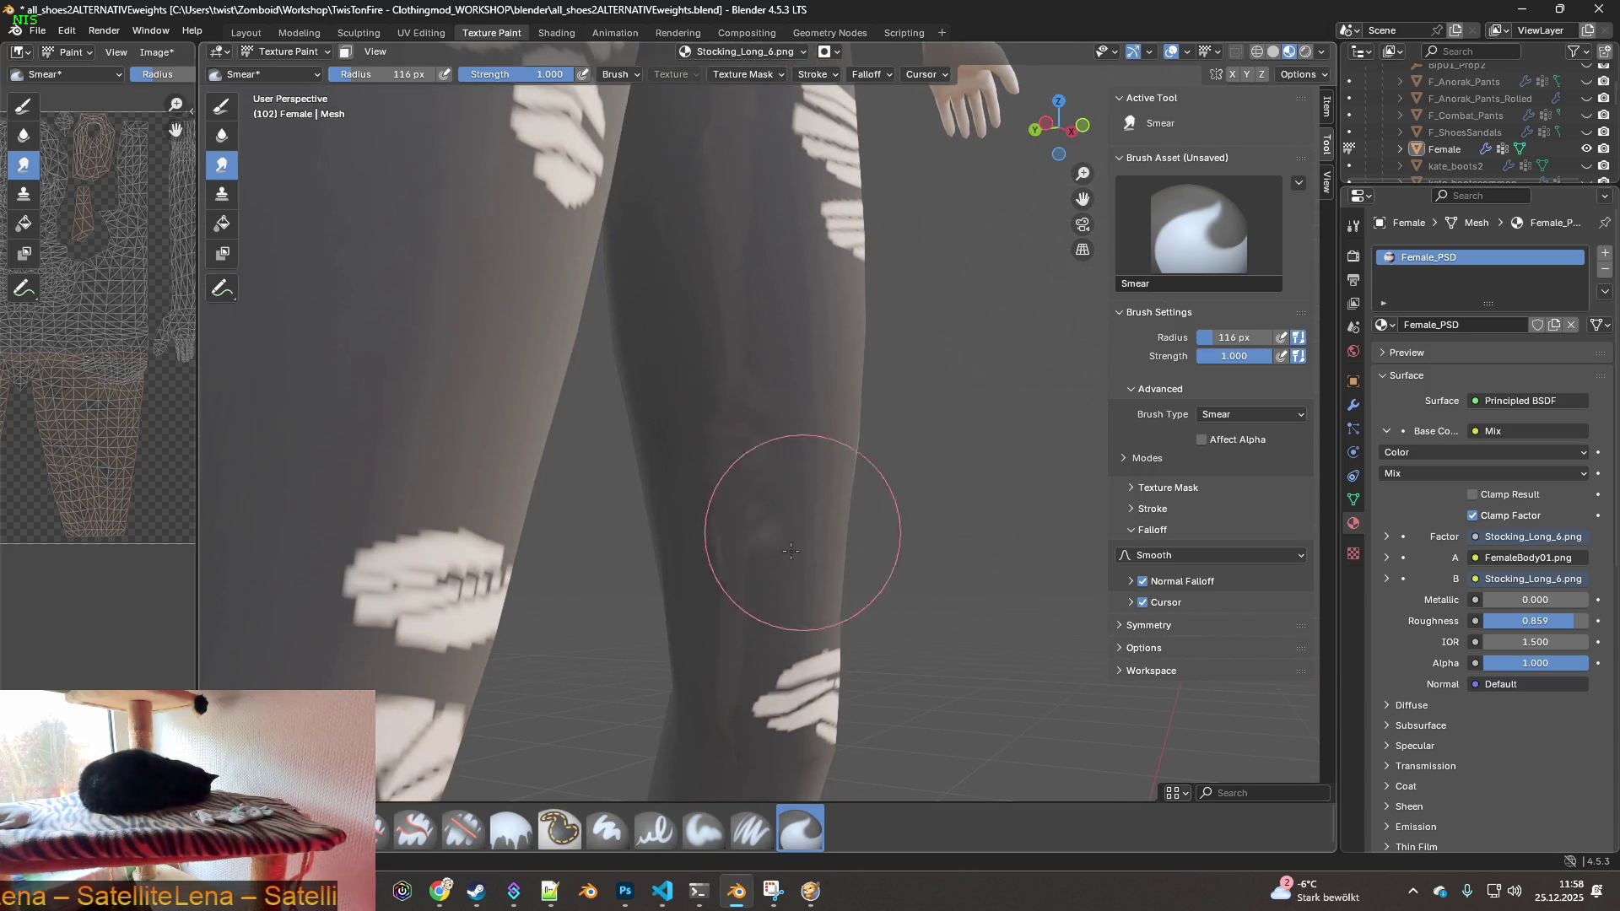
{"action": "middle_click_drag", "start_coordinate": [815, 305], "coordinate": [853, 282]}
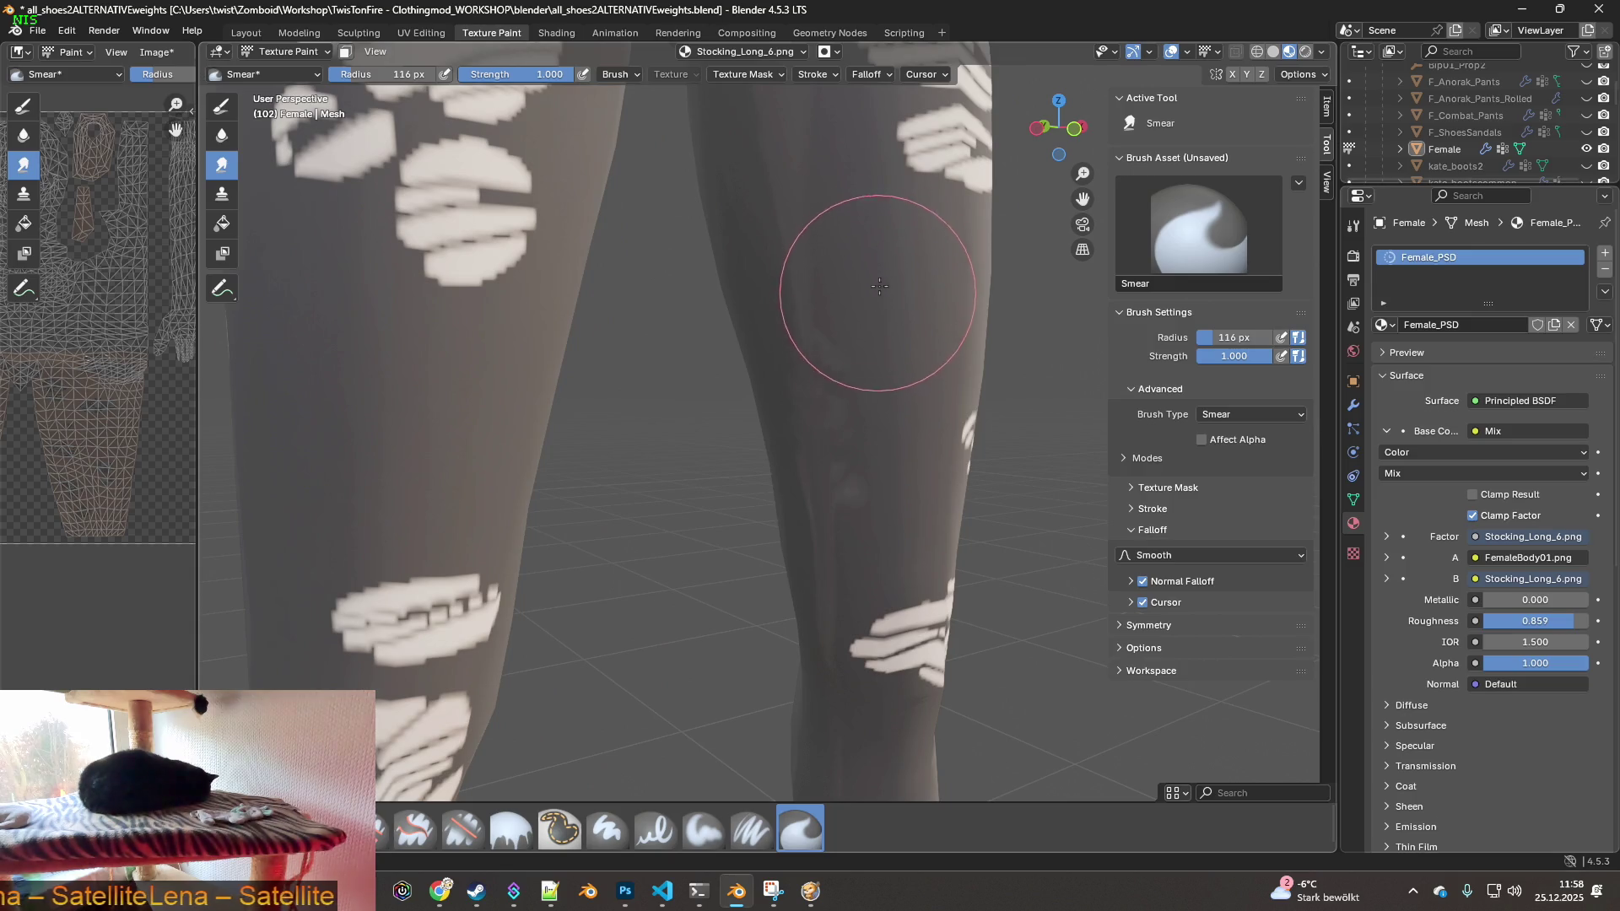
{"action": "mouse_move", "coordinate": [788, 413]}
{"action": "middle_mouse_down"}
{"action": "mouse_move", "coordinate": [832, 325]}
{"action": "mouse_move", "coordinate": [616, 408]}
{"action": "middle_mouse_up"}
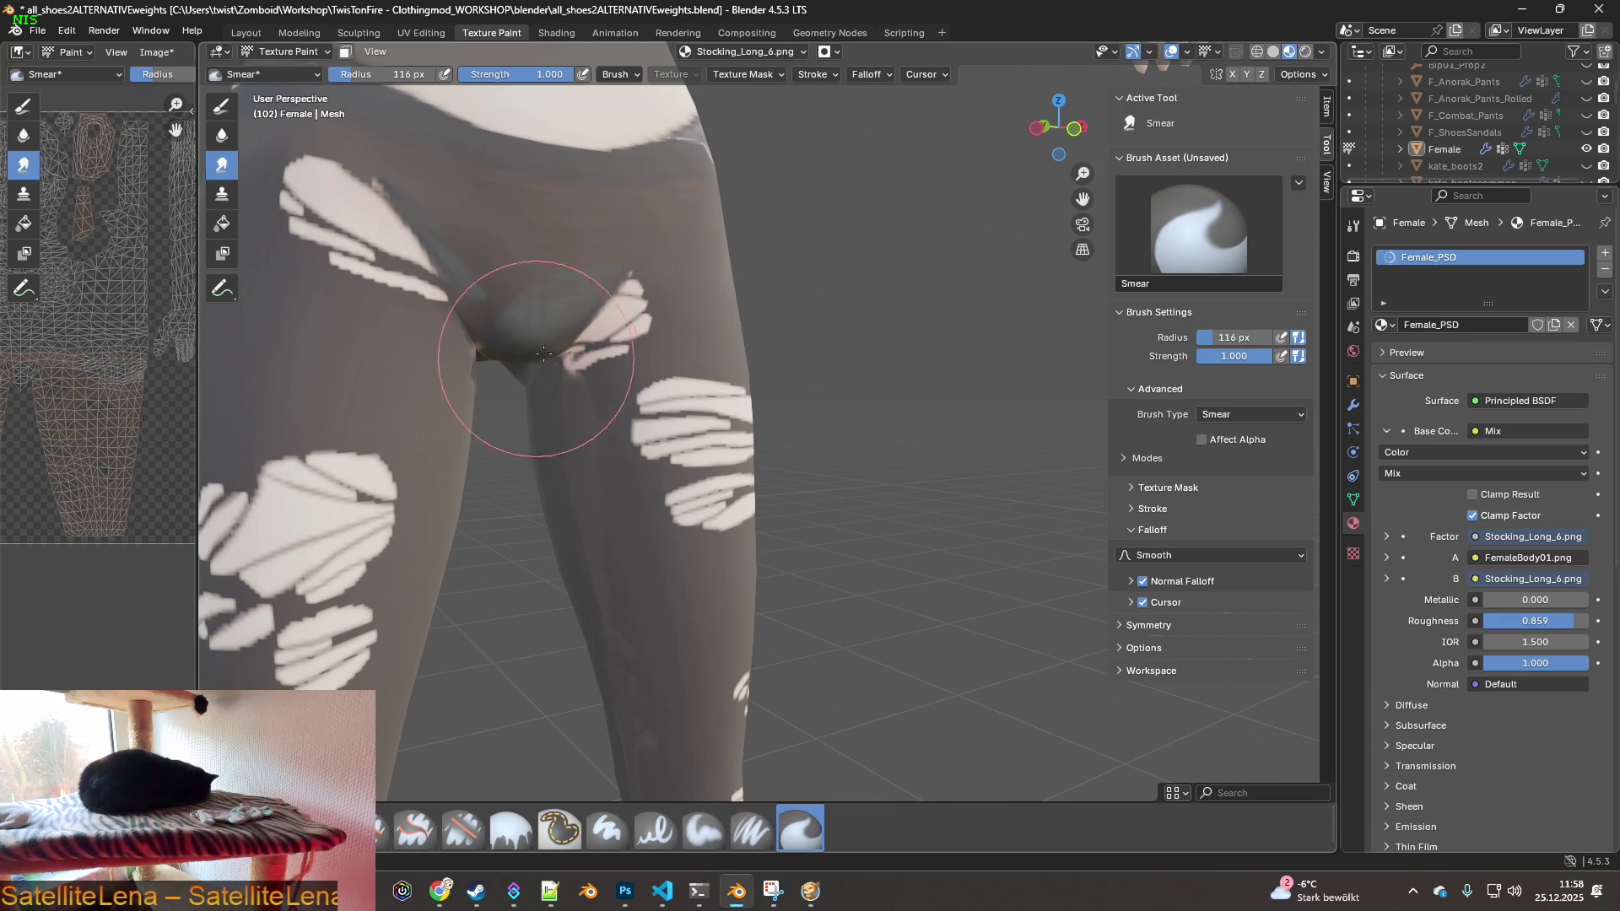
{"action": "mouse_move", "coordinate": [594, 382]}
{"action": "middle_mouse_down"}
{"action": "mouse_move", "coordinate": [542, 398]}
{"action": "mouse_move", "coordinate": [633, 596]}
{"action": "mouse_move", "coordinate": [655, 594]}
{"action": "mouse_move", "coordinate": [579, 296]}
{"action": "mouse_move", "coordinate": [609, 365]}
{"action": "mouse_move", "coordinate": [868, 318]}
{"action": "mouse_move", "coordinate": [832, 353]}
{"action": "mouse_move", "coordinate": [838, 271]}
{"action": "mouse_move", "coordinate": [759, 473]}
{"action": "mouse_move", "coordinate": [709, 533]}
{"action": "mouse_move", "coordinate": [862, 536]}
{"action": "middle_mouse_up"}
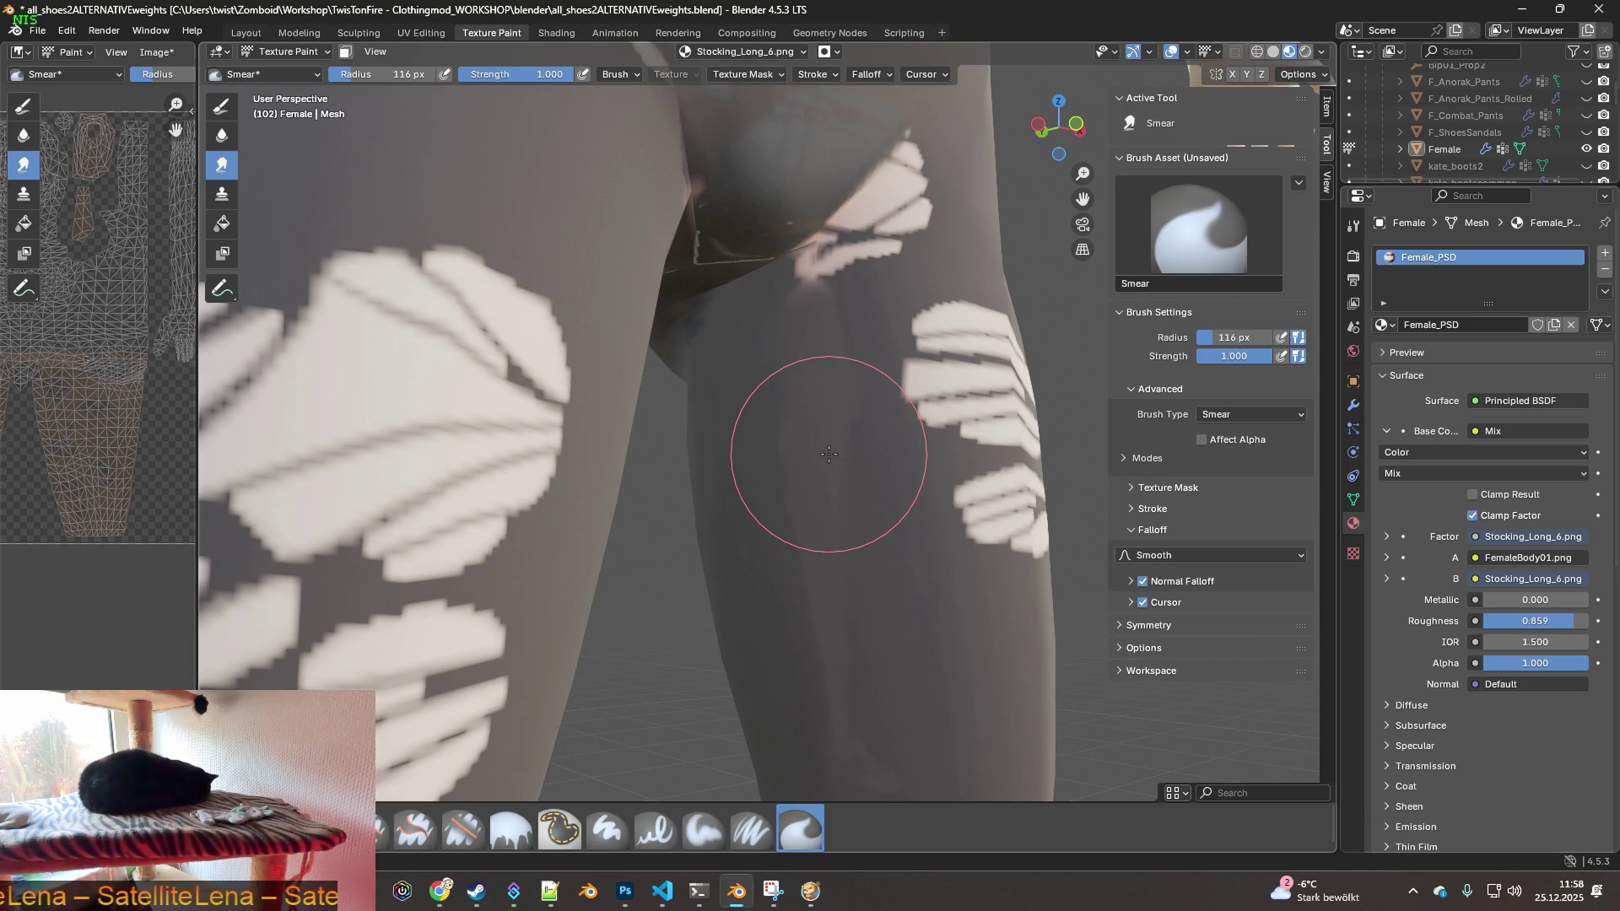
{"action": "mouse_move", "coordinate": [909, 449]}
{"action": "middle_mouse_down"}
{"action": "mouse_move", "coordinate": [861, 368]}
{"action": "mouse_move", "coordinate": [858, 506]}
{"action": "mouse_move", "coordinate": [767, 364]}
{"action": "middle_mouse_up"}
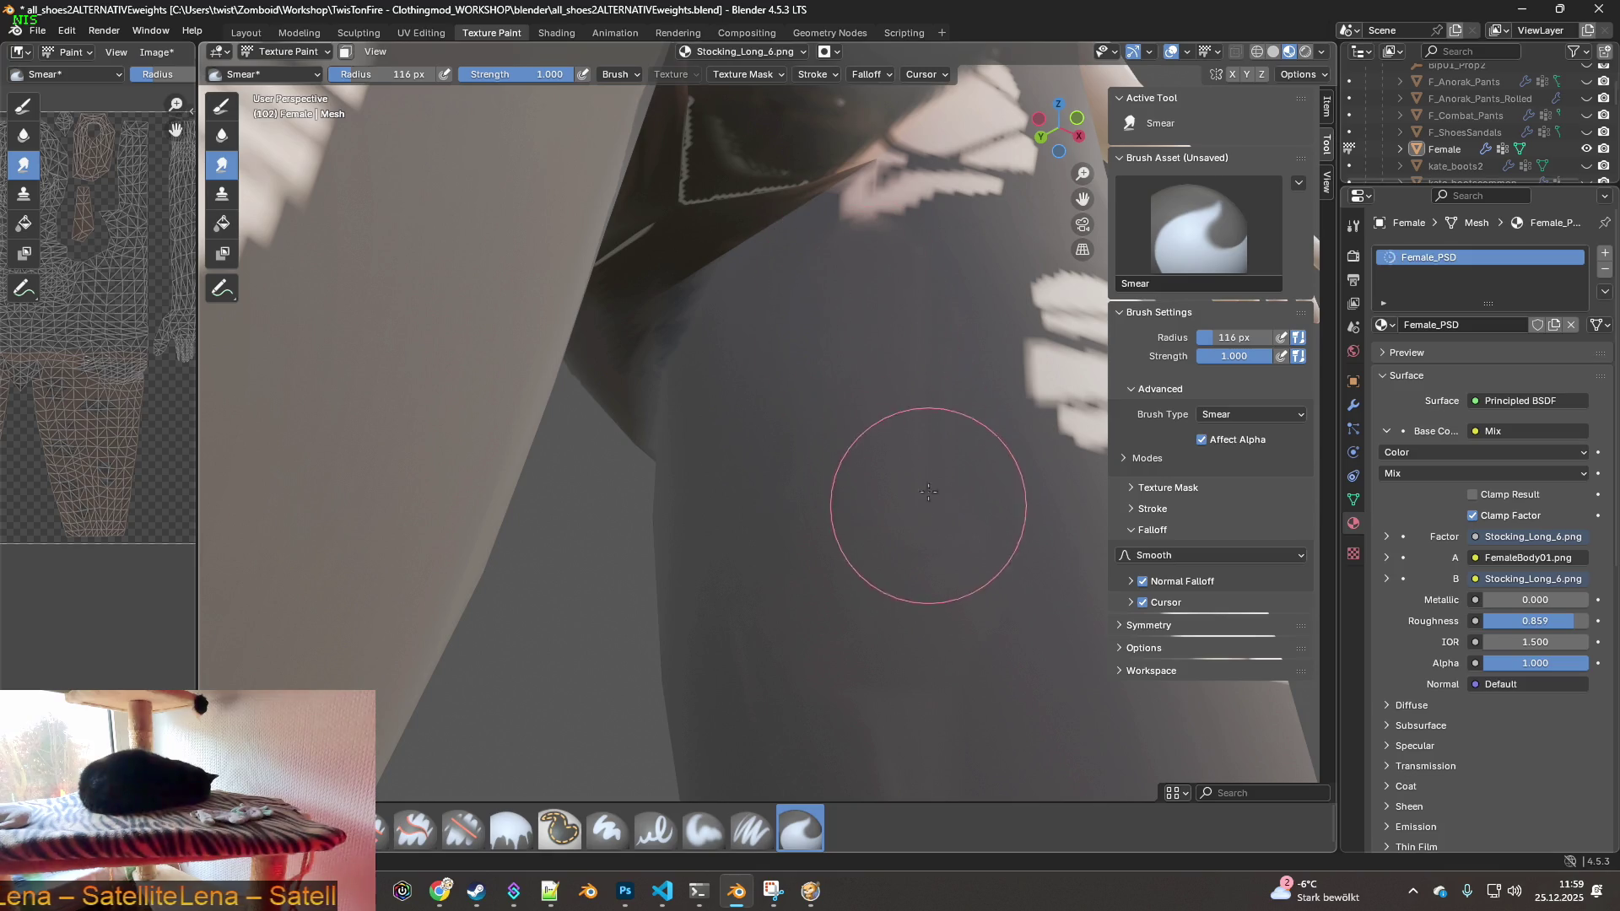
- Zoom and orbit down to the knee to view the rip patches on both legs
{"action": "scroll", "coordinate": [868, 513], "scroll_direction": "down", "scroll_amount": 3}
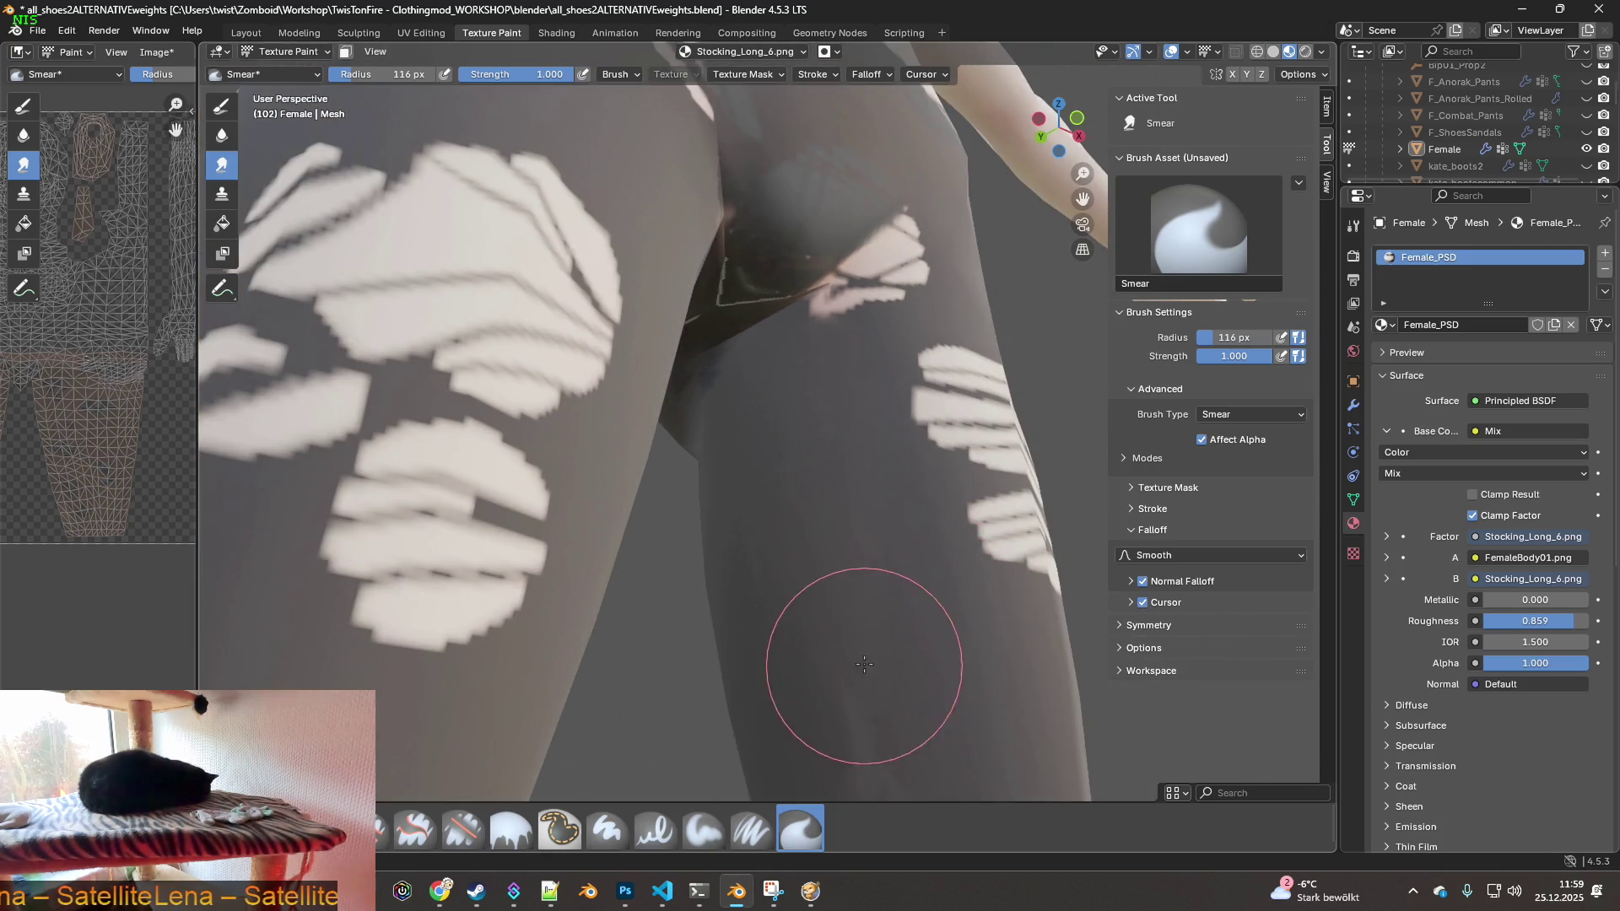
{"action": "scroll", "coordinate": [900, 723], "scroll_direction": "up", "scroll_amount": 3}
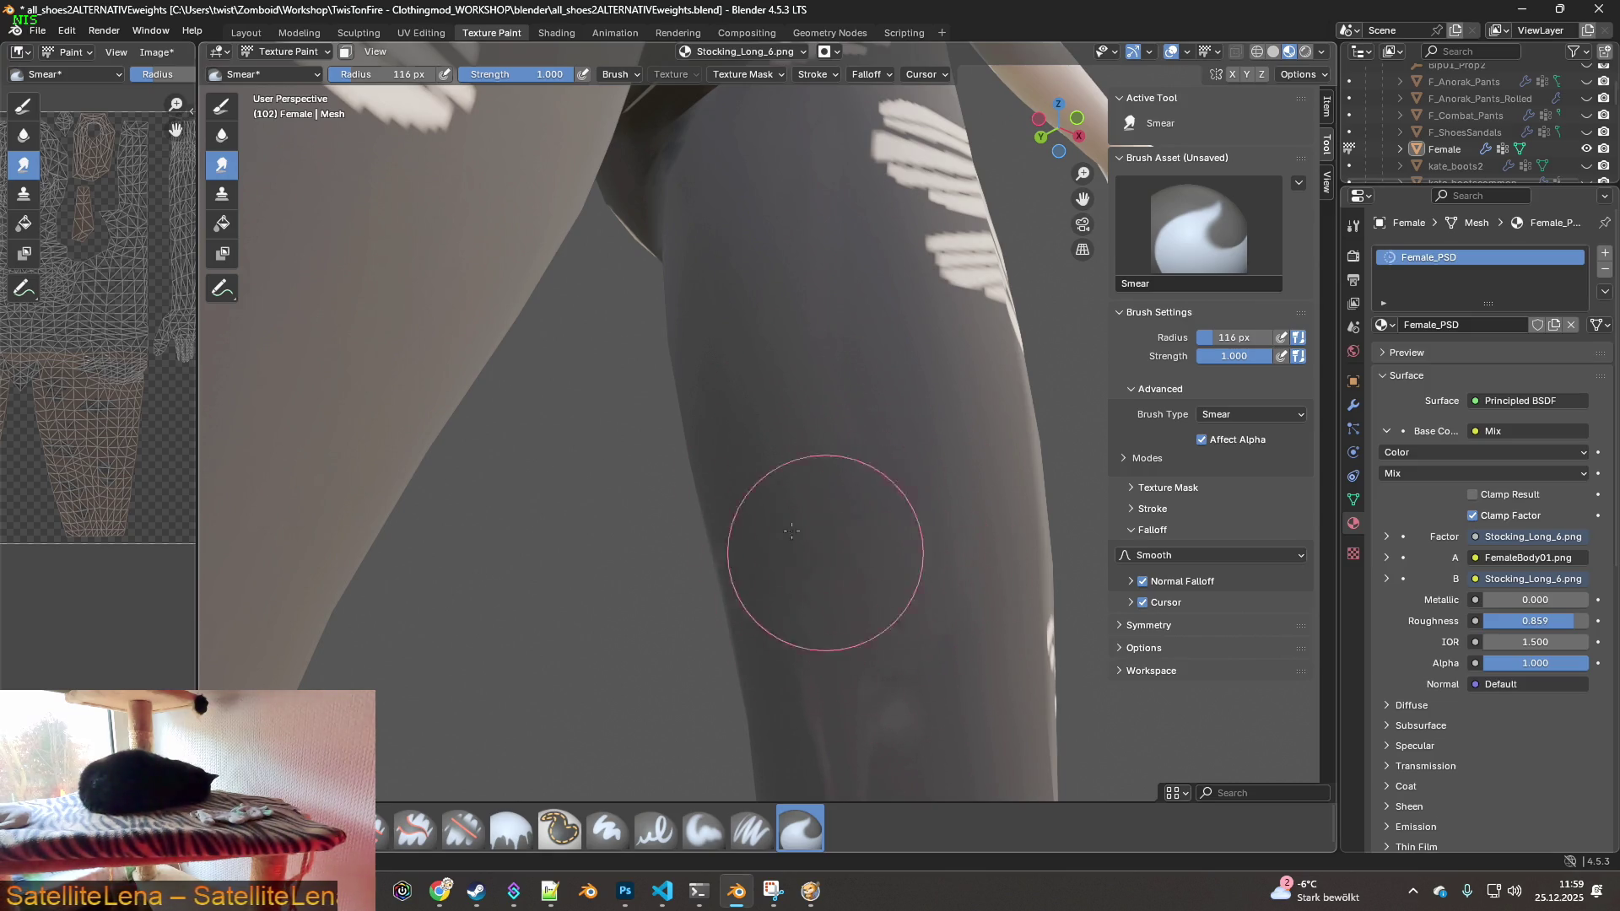
{"action": "middle_click_drag", "start_coordinate": [854, 483], "coordinate": [870, 438]}
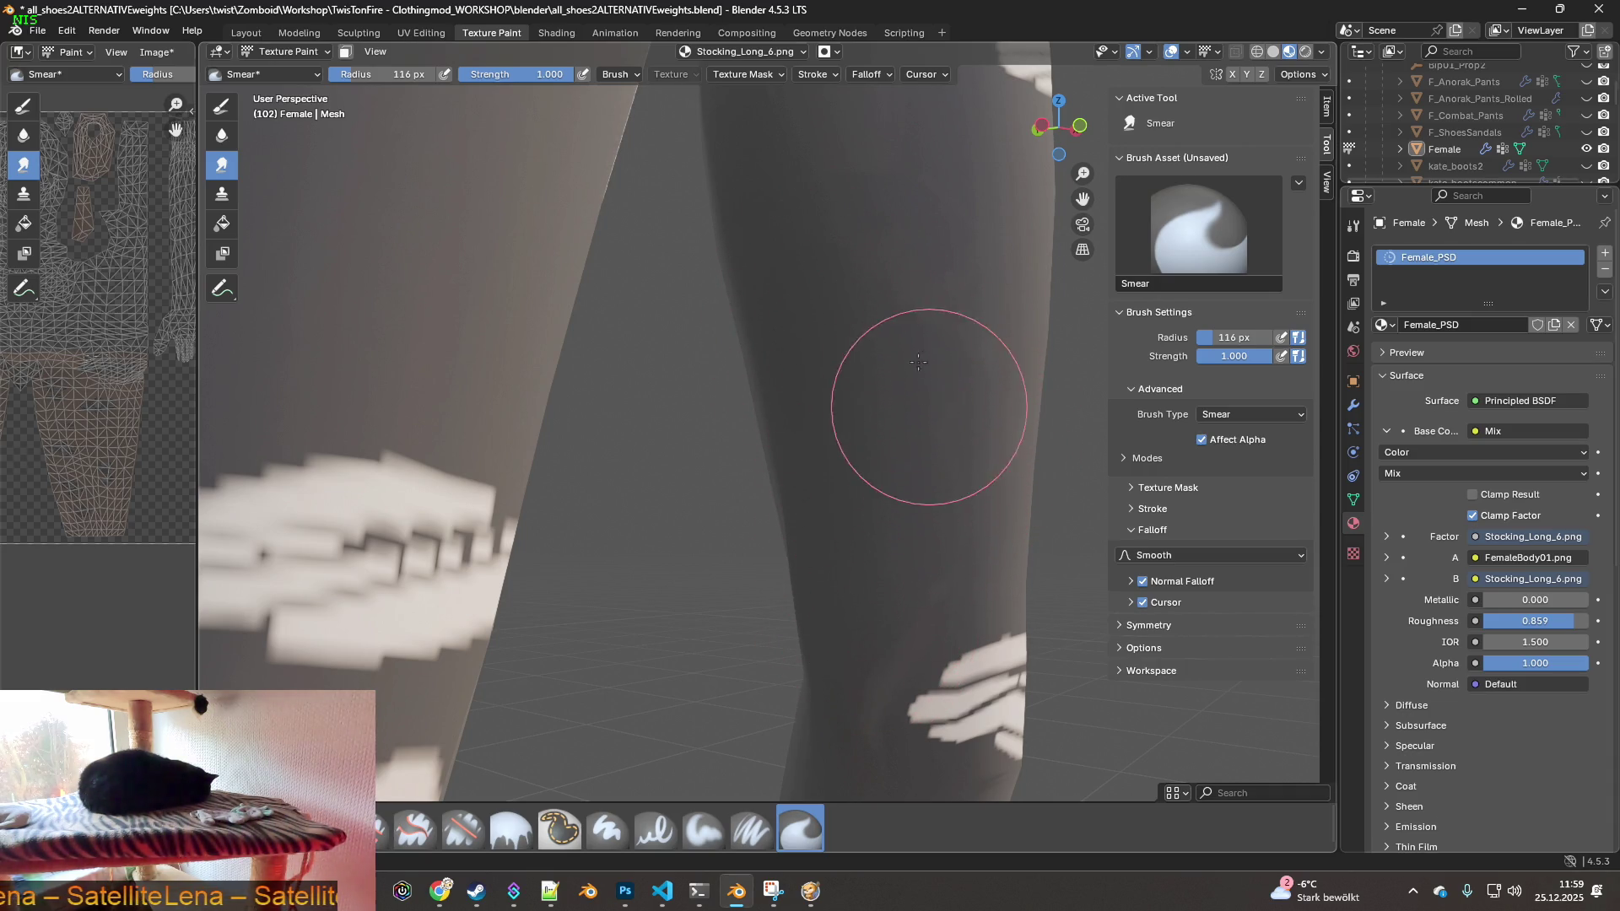
{"action": "middle_click_drag", "start_coordinate": [886, 289], "coordinate": [860, 355]}
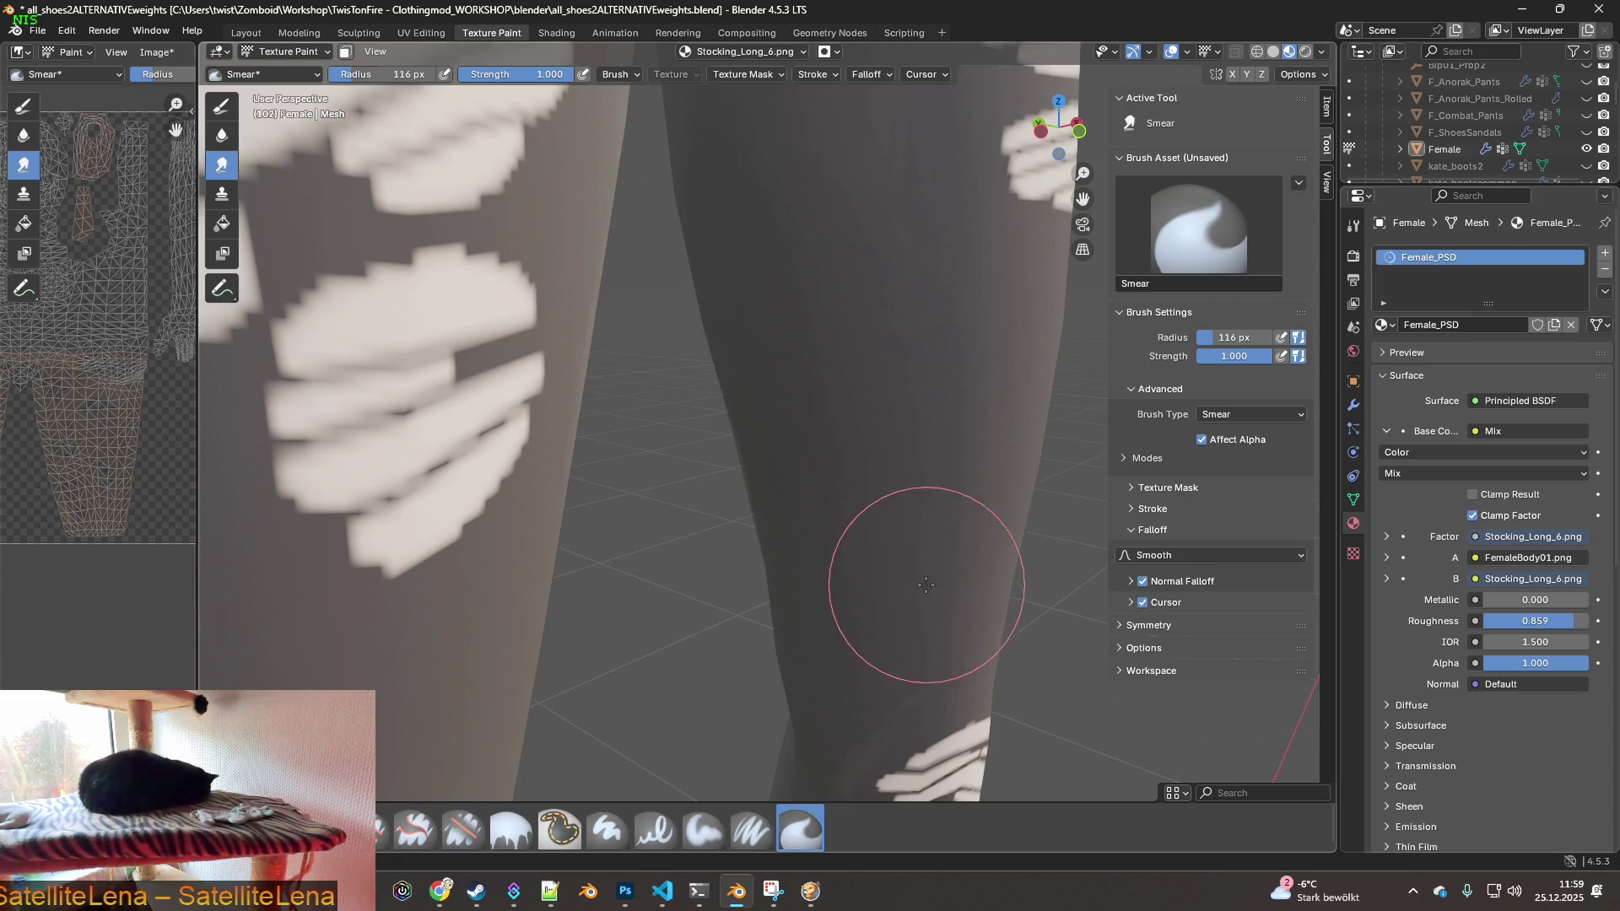
{"action": "scroll", "coordinate": [923, 579], "scroll_direction": "down", "scroll_amount": 4}
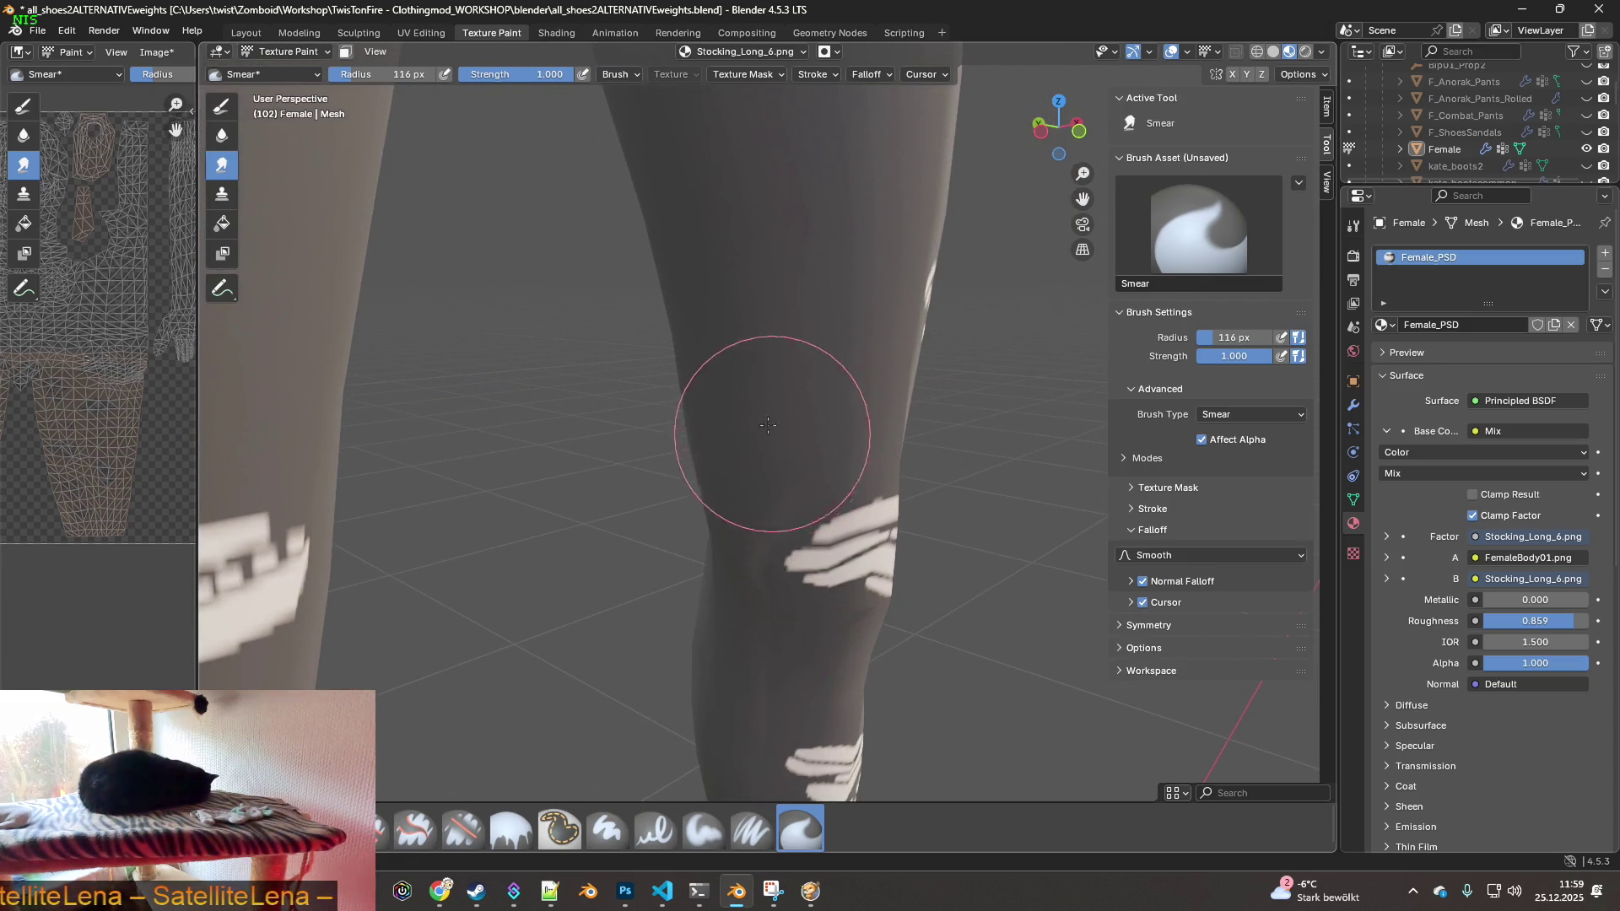
{"action": "middle_click_drag", "start_coordinate": [753, 469], "coordinate": [750, 609]}
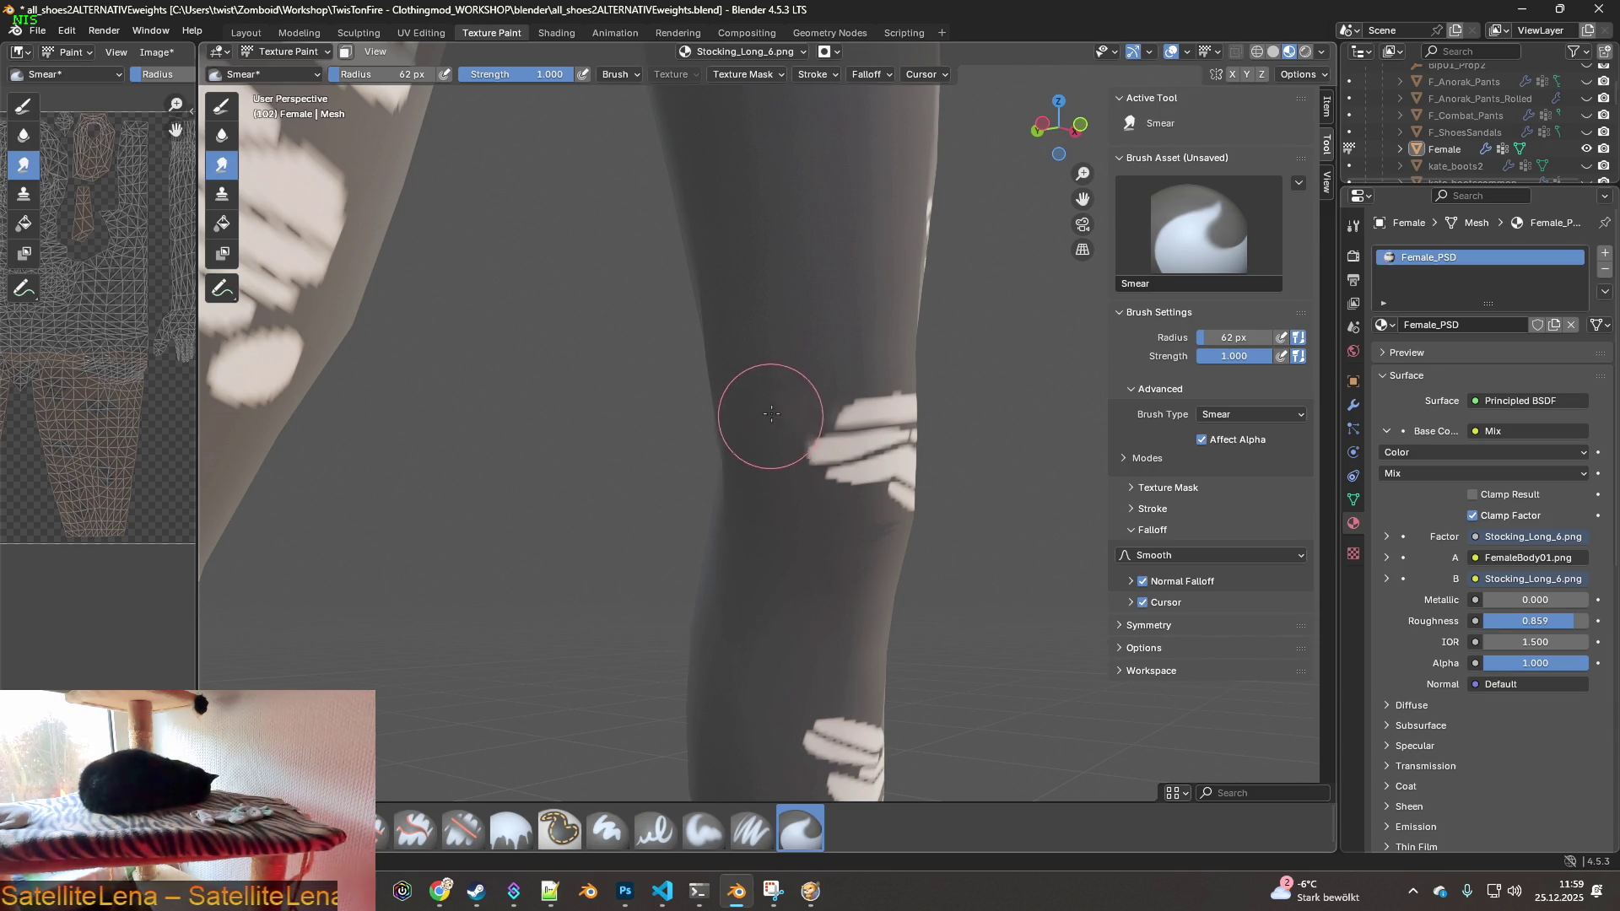
- Orbit around the lower leg and knee to view both sides of the leg
{"action": "middle_click_drag", "start_coordinate": [800, 411], "coordinate": [781, 468]}
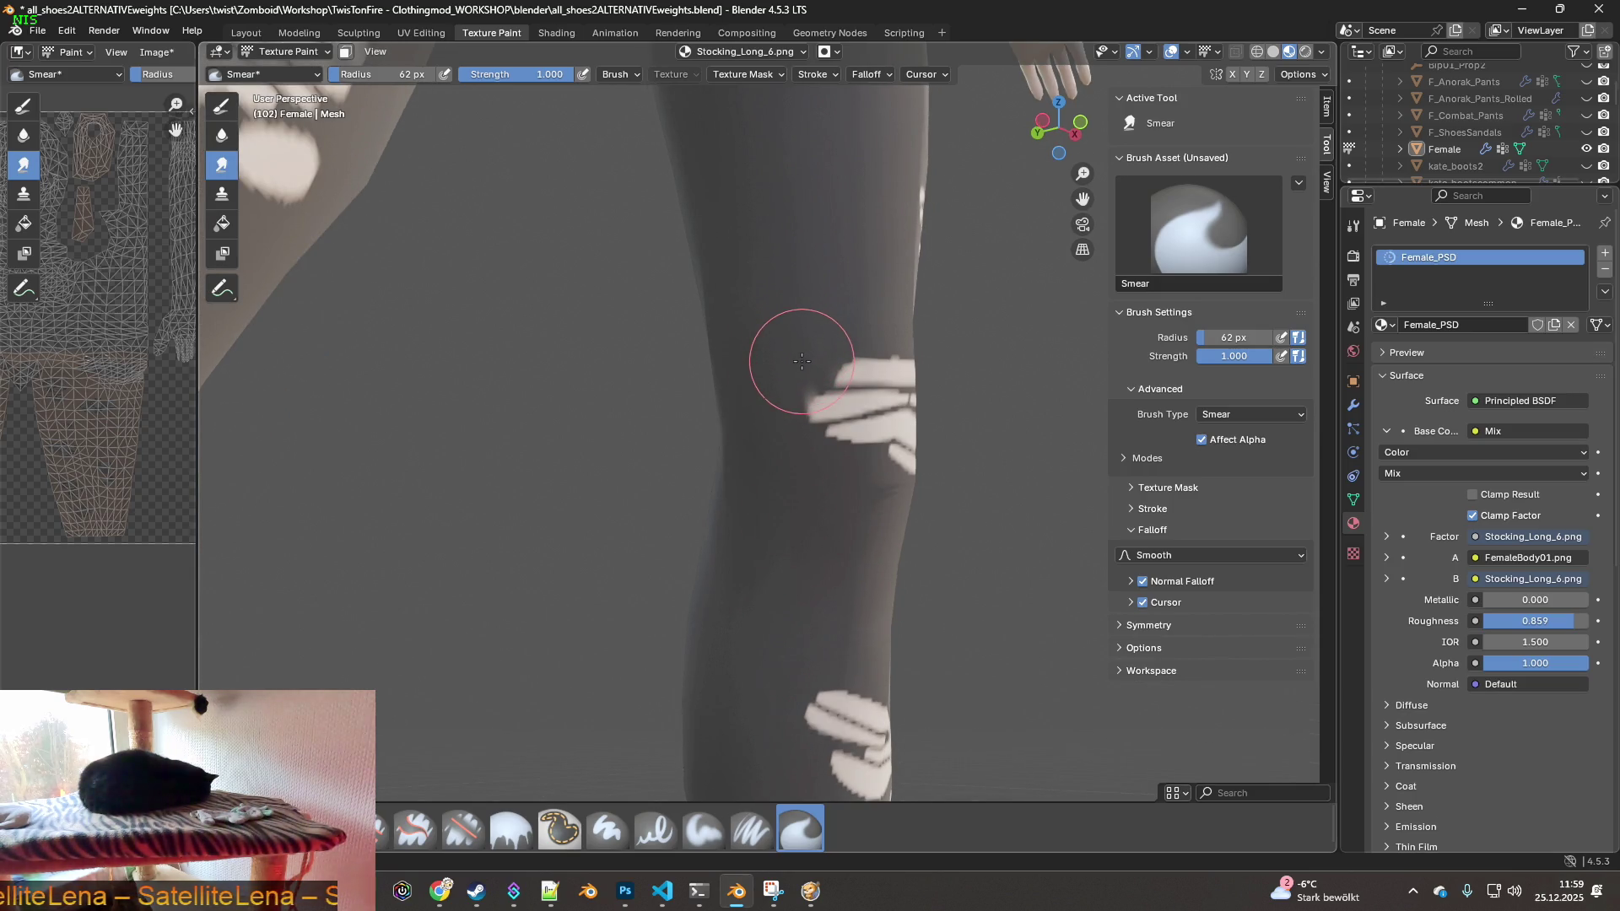
{"action": "middle_click_drag", "start_coordinate": [825, 603], "coordinate": [771, 544]}
{"action": "scroll", "coordinate": [776, 658], "scroll_direction": "down", "scroll_amount": 3}
{"action": "mouse_move", "coordinate": [742, 597]}
{"action": "middle_mouse_down"}
{"action": "mouse_move", "coordinate": [785, 600]}
{"action": "mouse_move", "coordinate": [846, 742]}
{"action": "mouse_move", "coordinate": [723, 481]}
{"action": "mouse_move", "coordinate": [723, 644]}
{"action": "mouse_move", "coordinate": [660, 598]}
{"action": "mouse_move", "coordinate": [724, 598]}
{"action": "middle_mouse_up"}
{"action": "scroll", "coordinate": [819, 602], "scroll_direction": "up", "scroll_amount": 3}
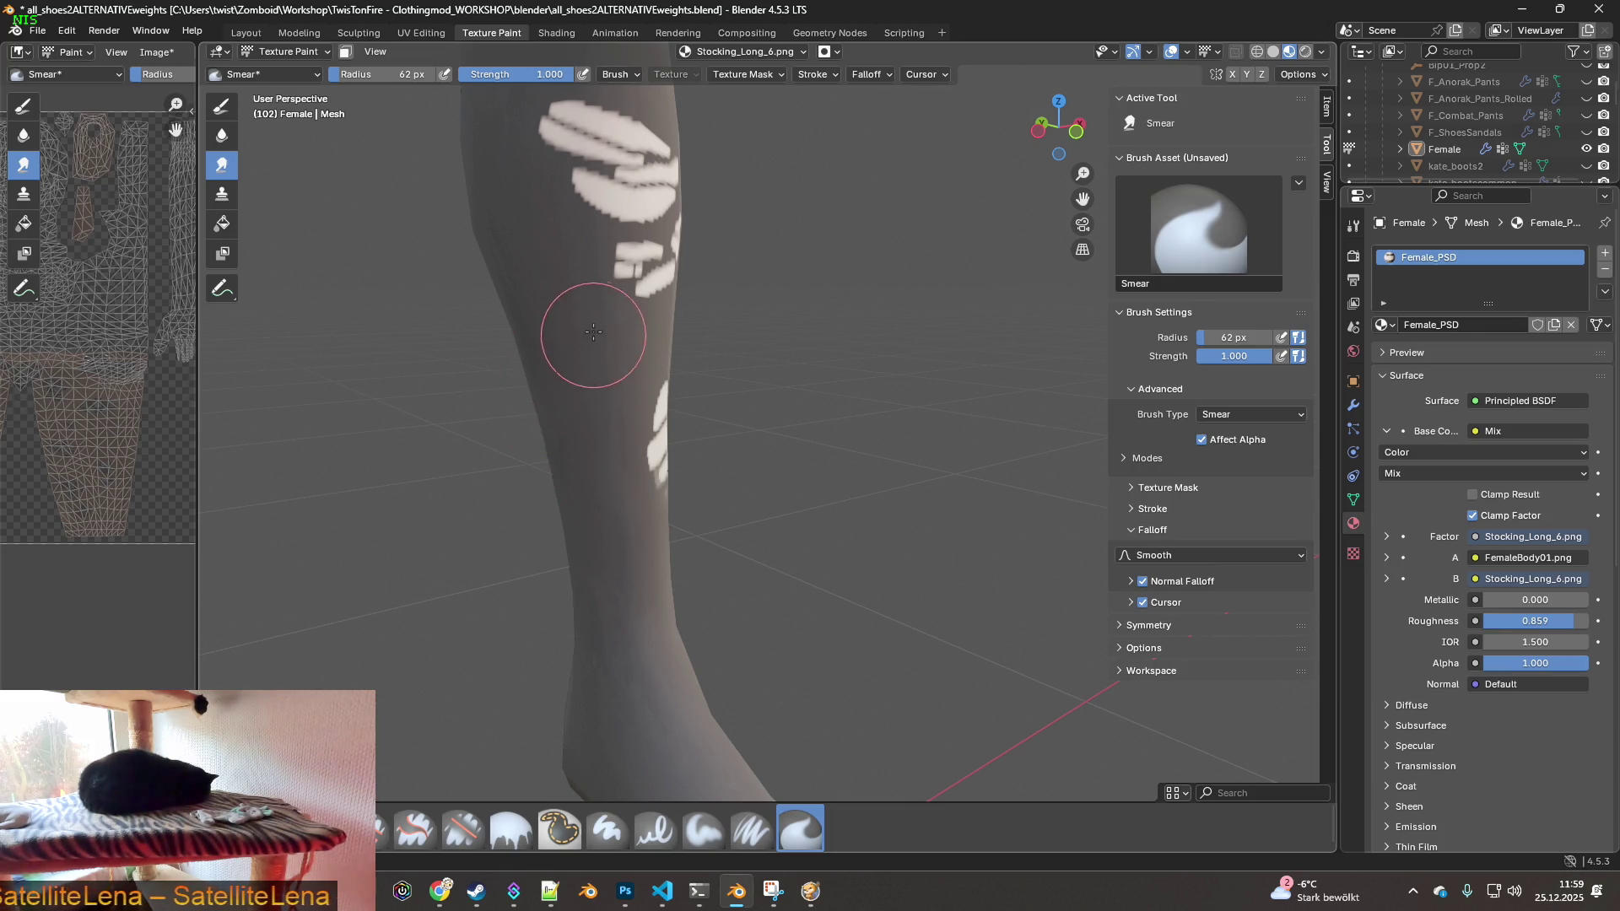
{"action": "middle_click_drag", "start_coordinate": [590, 495], "coordinate": [635, 540]}
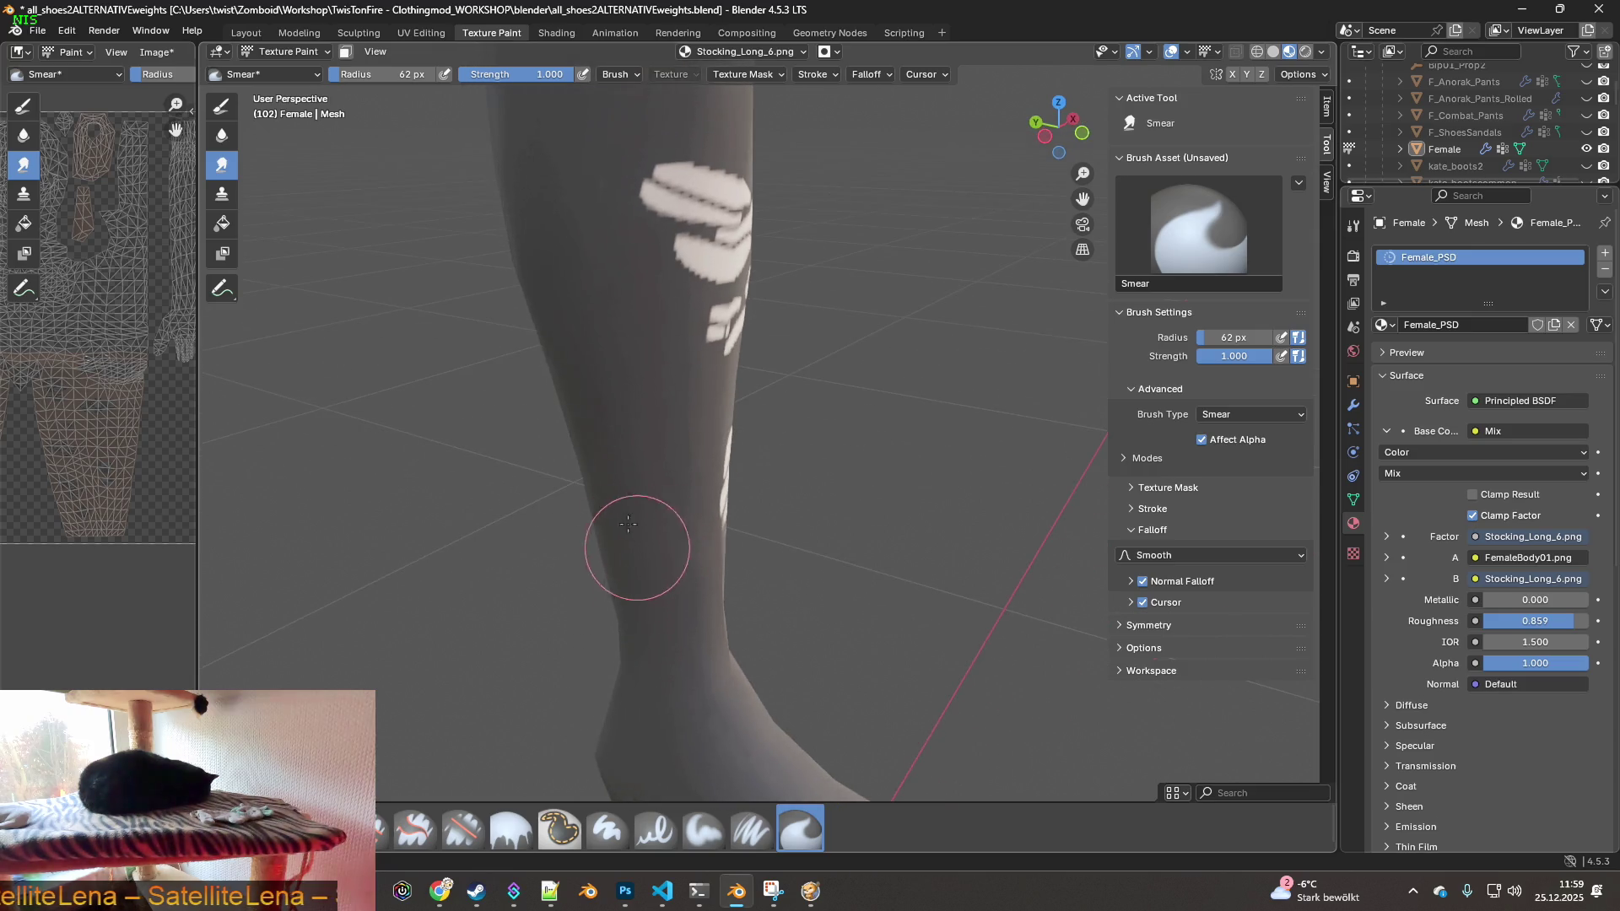
{"action": "mouse_move", "coordinate": [554, 280]}
{"action": "middle_mouse_down"}
{"action": "mouse_move", "coordinate": [930, 465]}
{"action": "mouse_move", "coordinate": [506, 452]}
{"action": "mouse_move", "coordinate": [917, 485]}
{"action": "middle_mouse_up"}
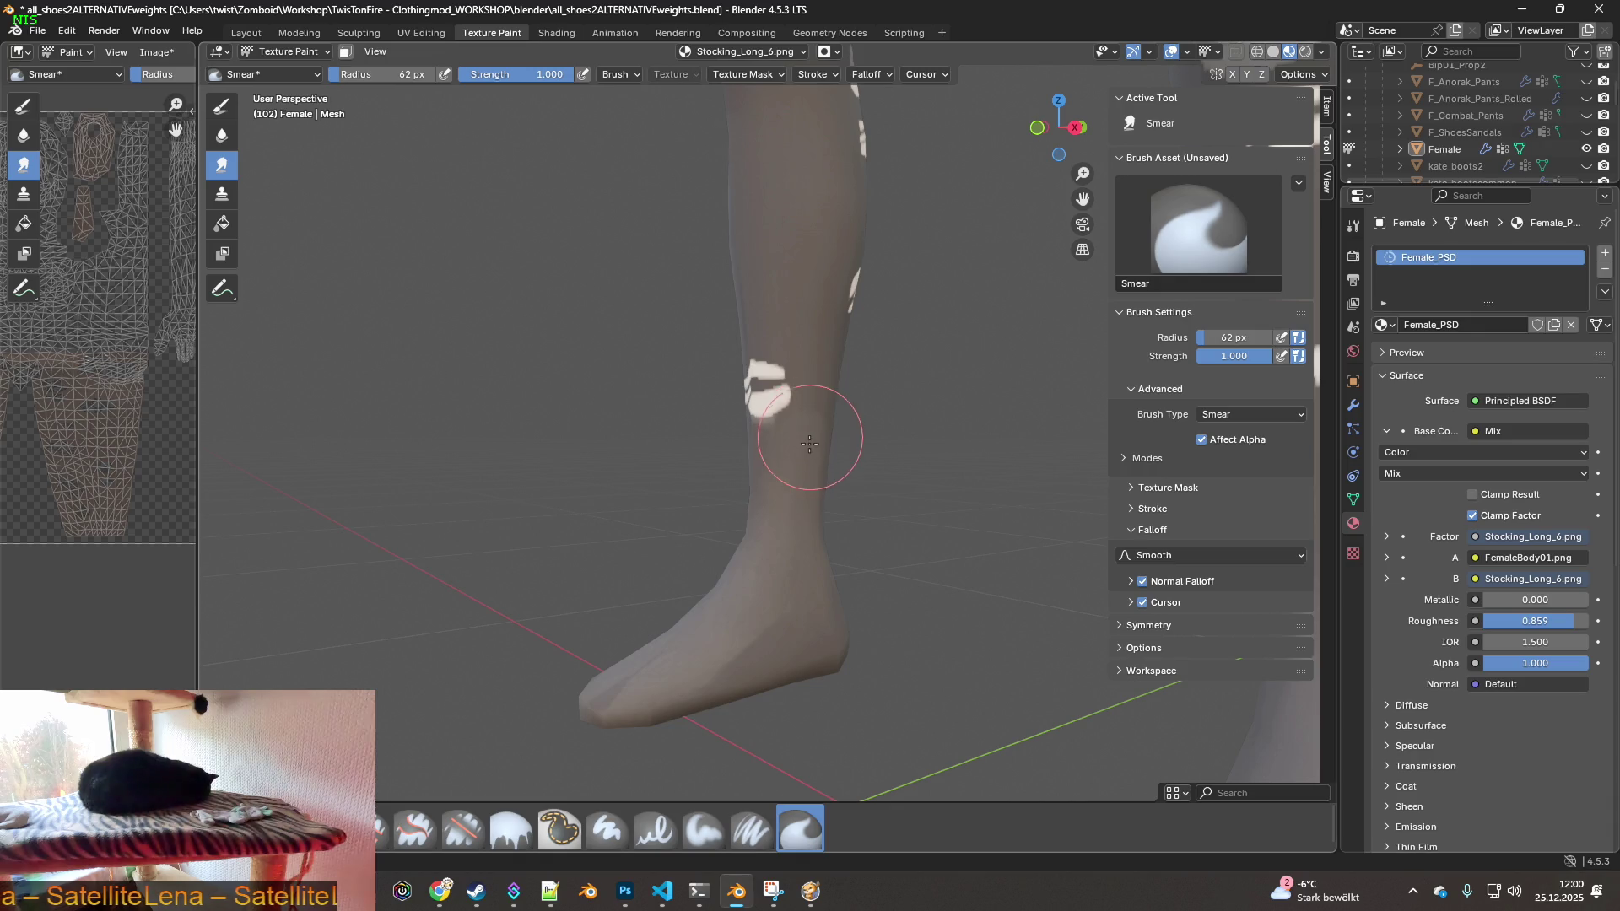
{"action": "scroll", "coordinate": [803, 271], "scroll_direction": "up", "scroll_amount": 5}
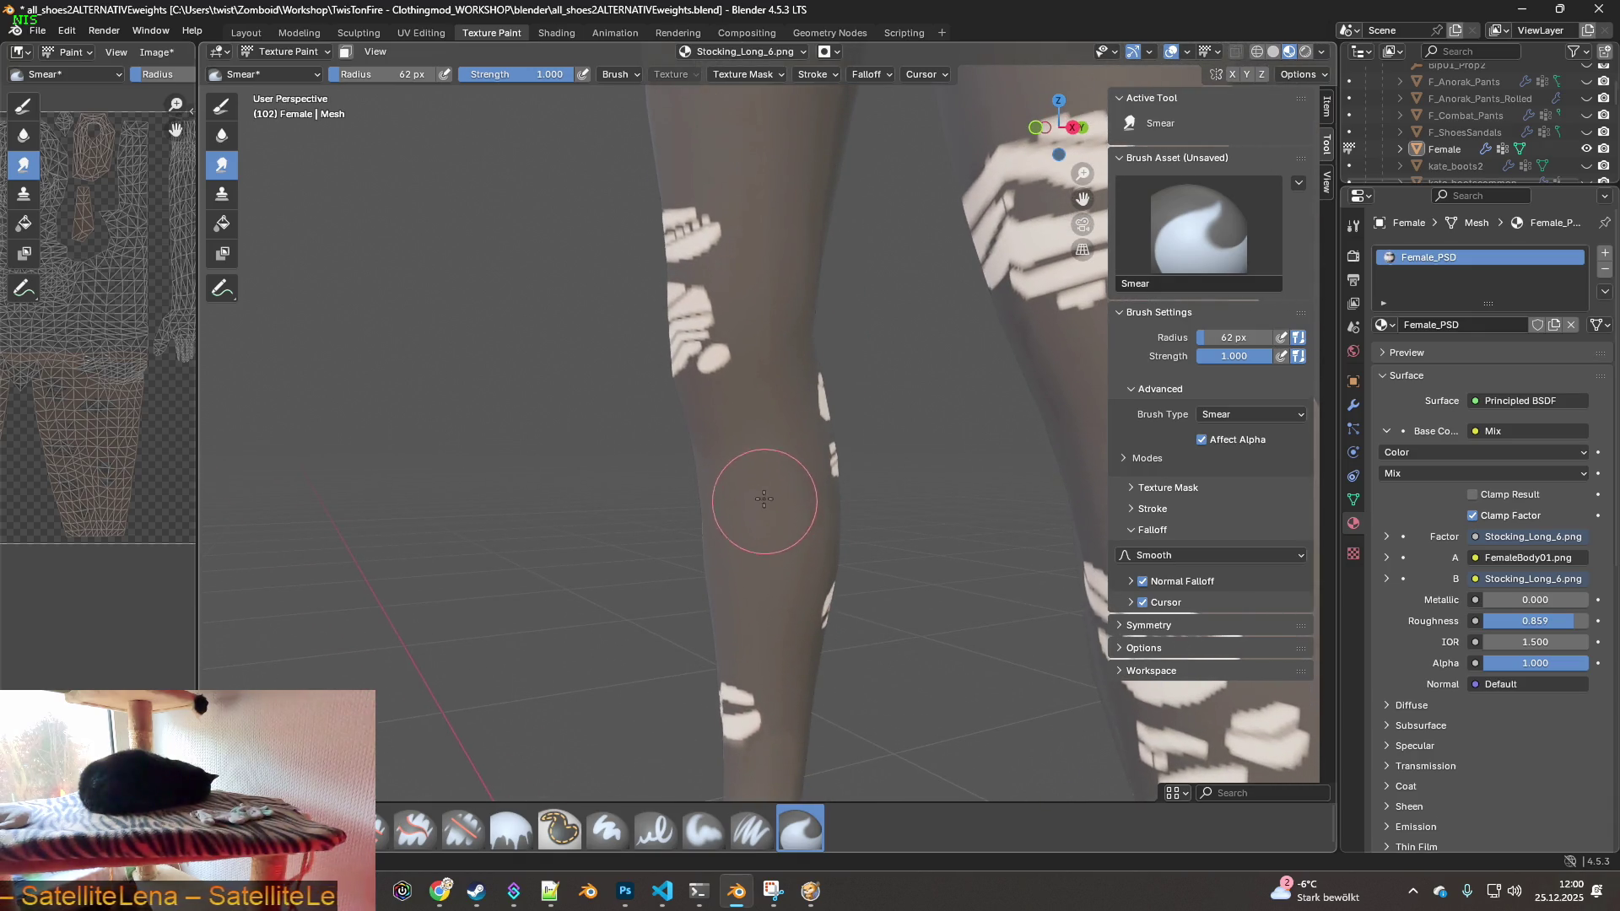
{"action": "scroll", "coordinate": [773, 416], "scroll_direction": "up", "scroll_amount": 2}
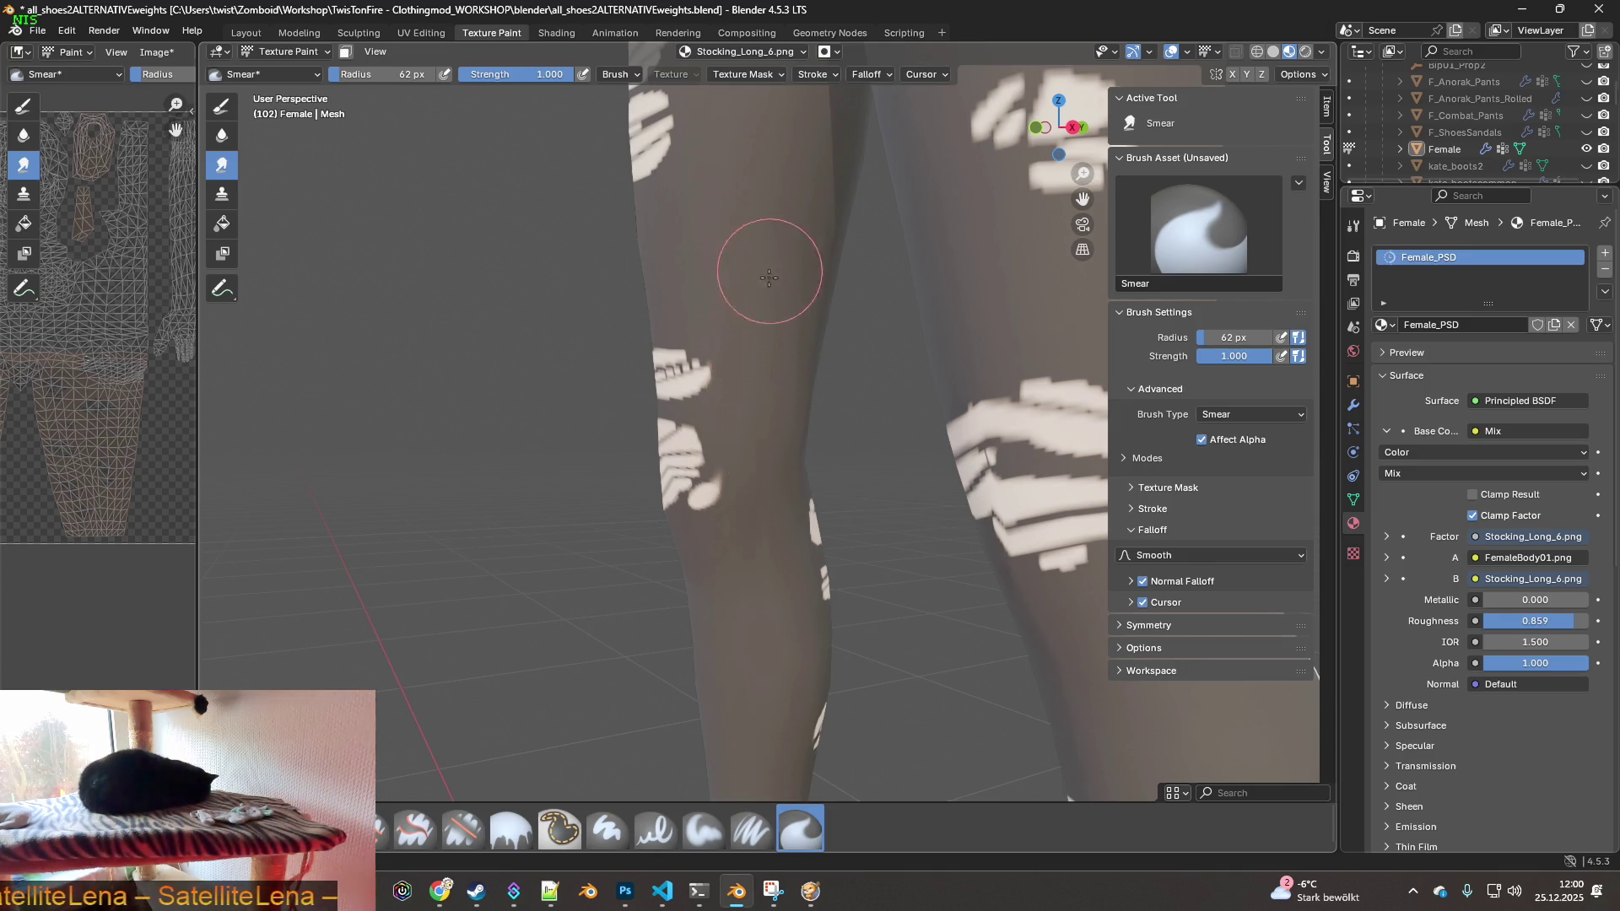
- Pan up past the crotch, zoom out to the whole figure and set the brush radius to 174 px
{"action": "middle_click_drag", "start_coordinate": [803, 254], "coordinate": [810, 470], "text": "shift"}
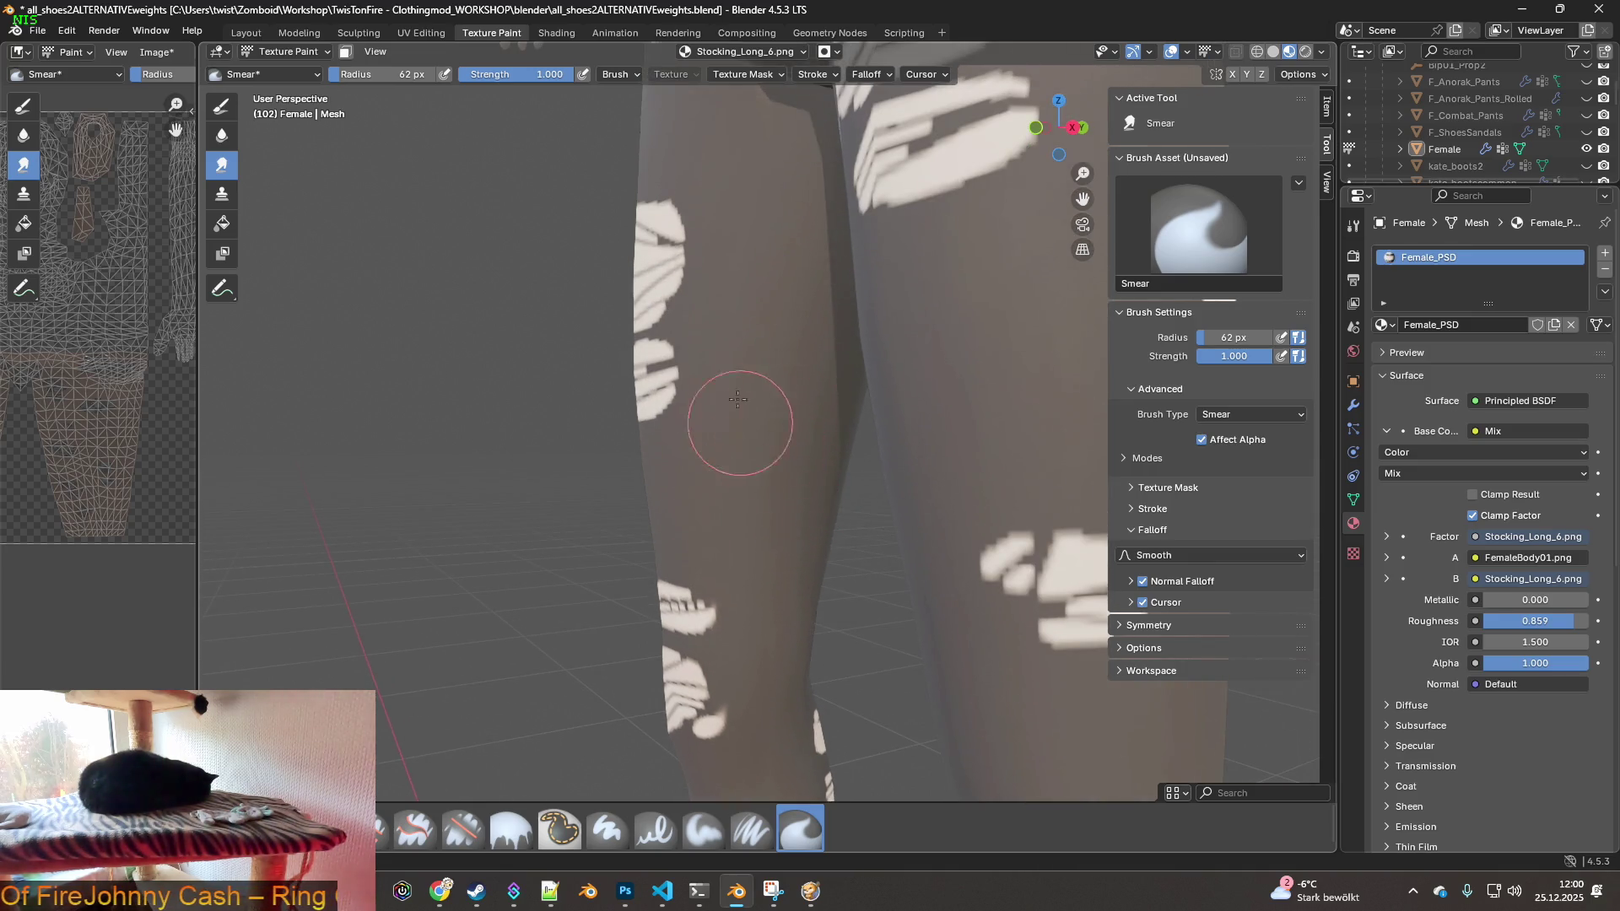
{"action": "middle_click_drag", "start_coordinate": [764, 405], "coordinate": [788, 481], "text": "shift"}
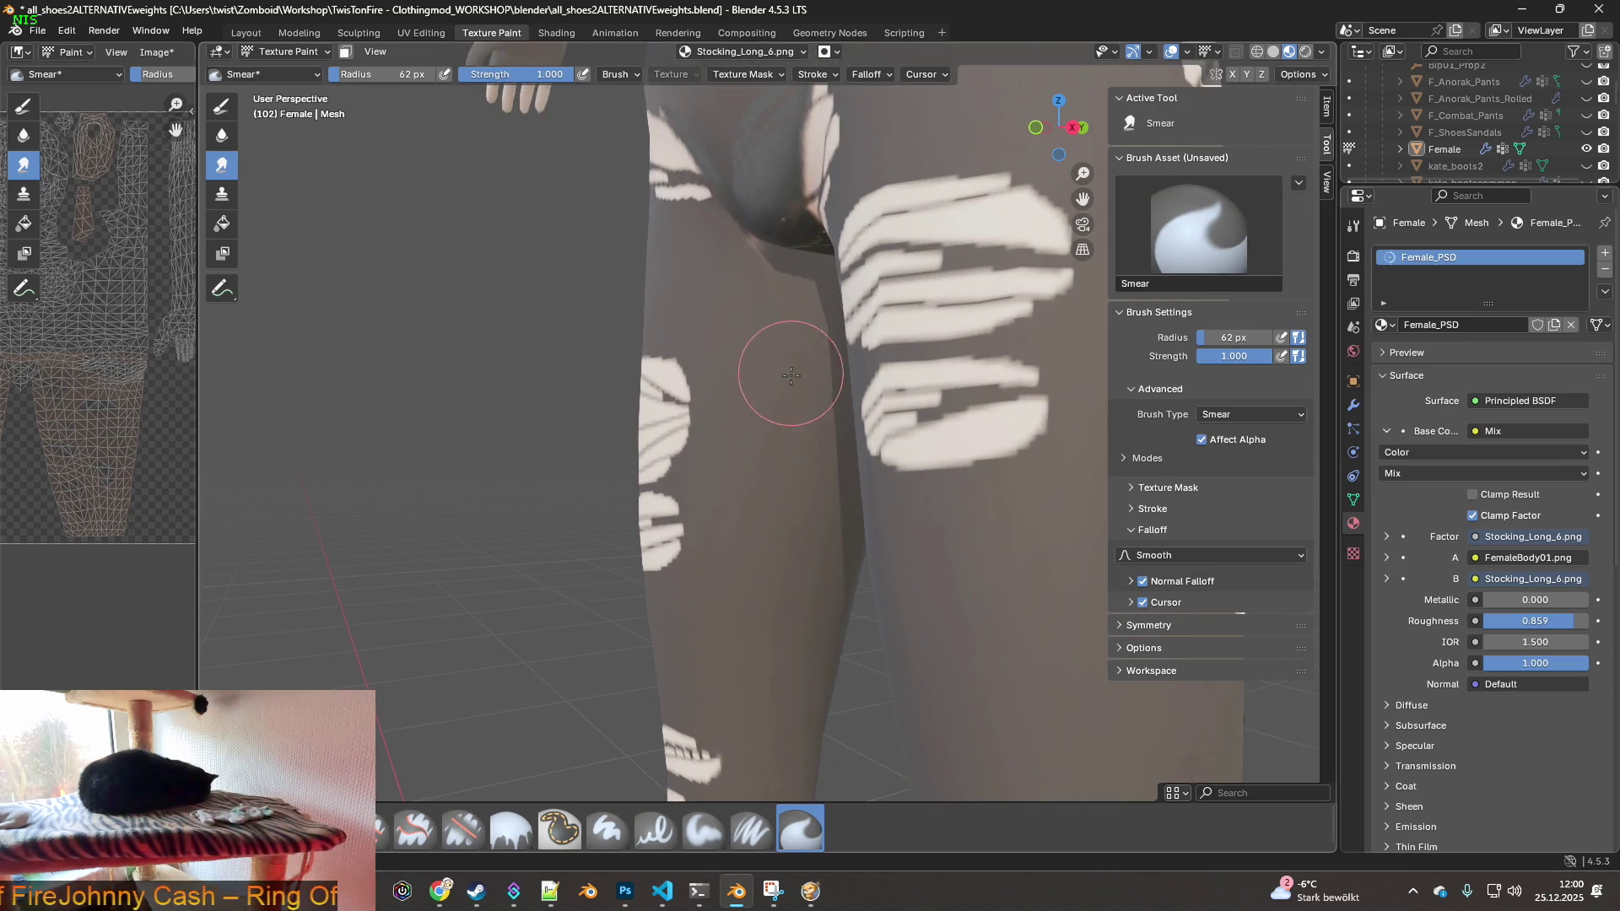
{"action": "middle_click_drag", "start_coordinate": [785, 362], "coordinate": [821, 422], "text": "shift"}
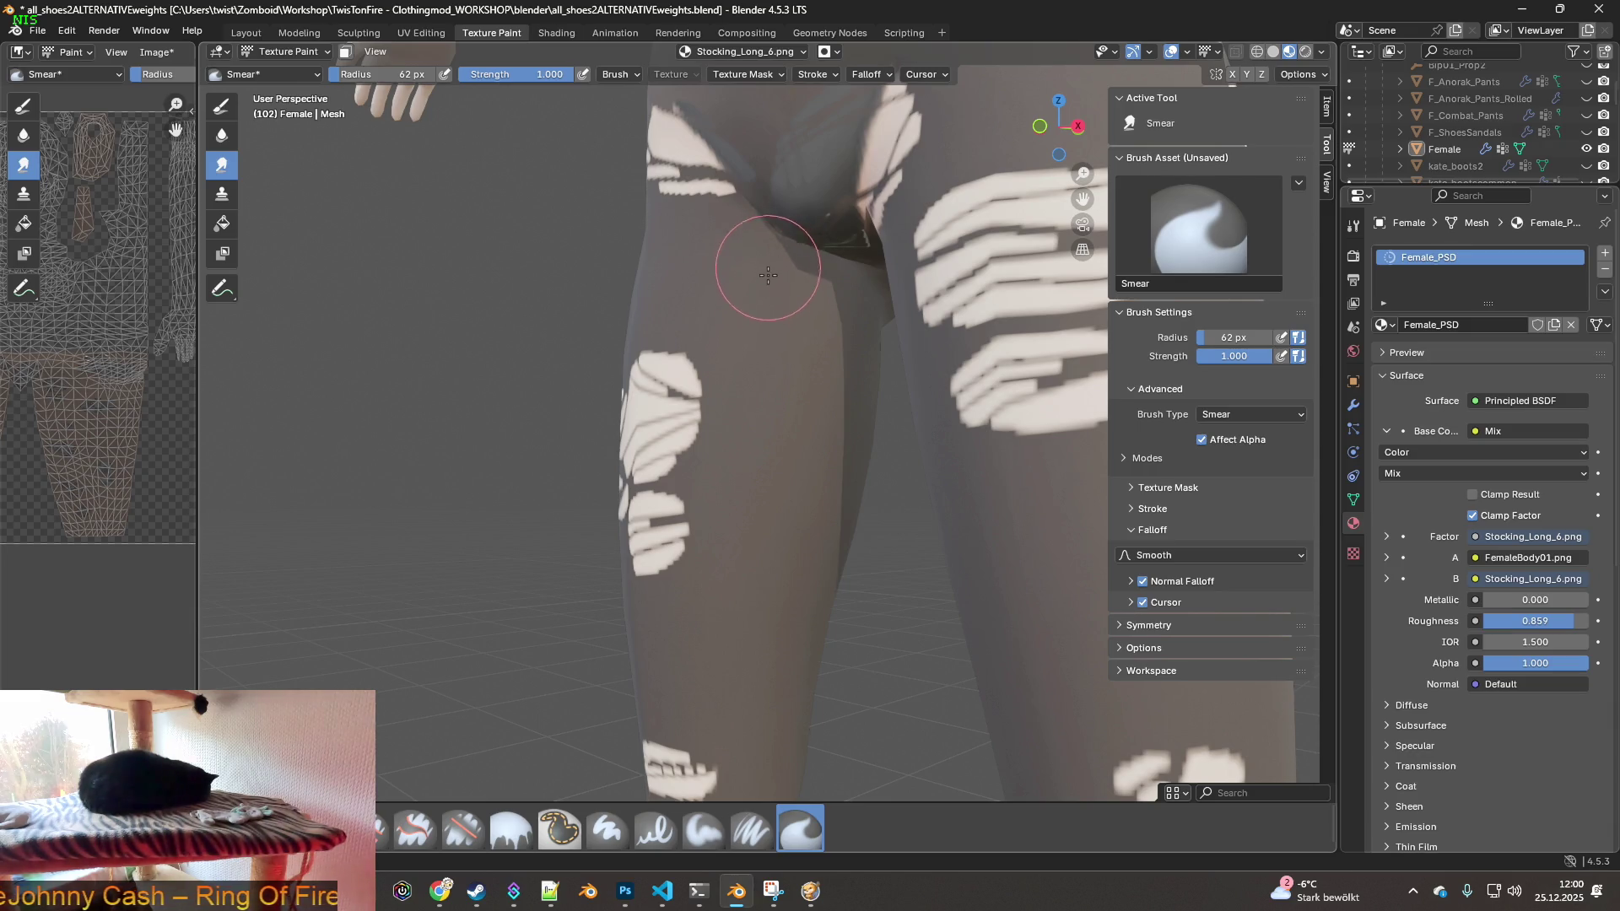
{"action": "middle_click_drag", "start_coordinate": [760, 296], "coordinate": [826, 365]}
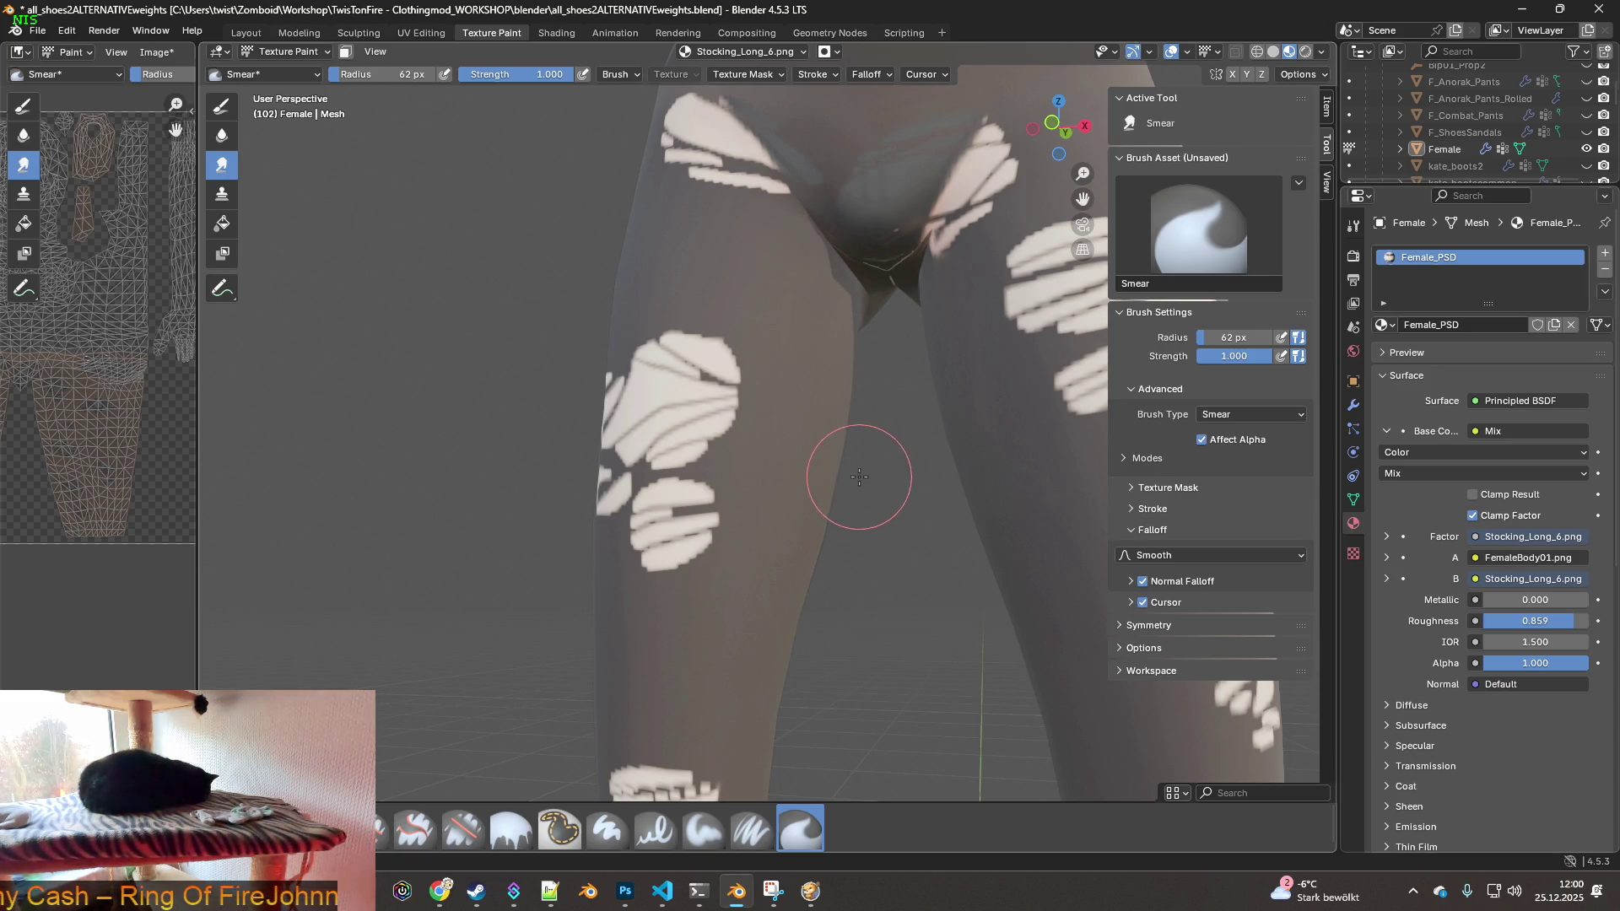
{"action": "middle_click_drag", "start_coordinate": [810, 463], "coordinate": [951, 507]}
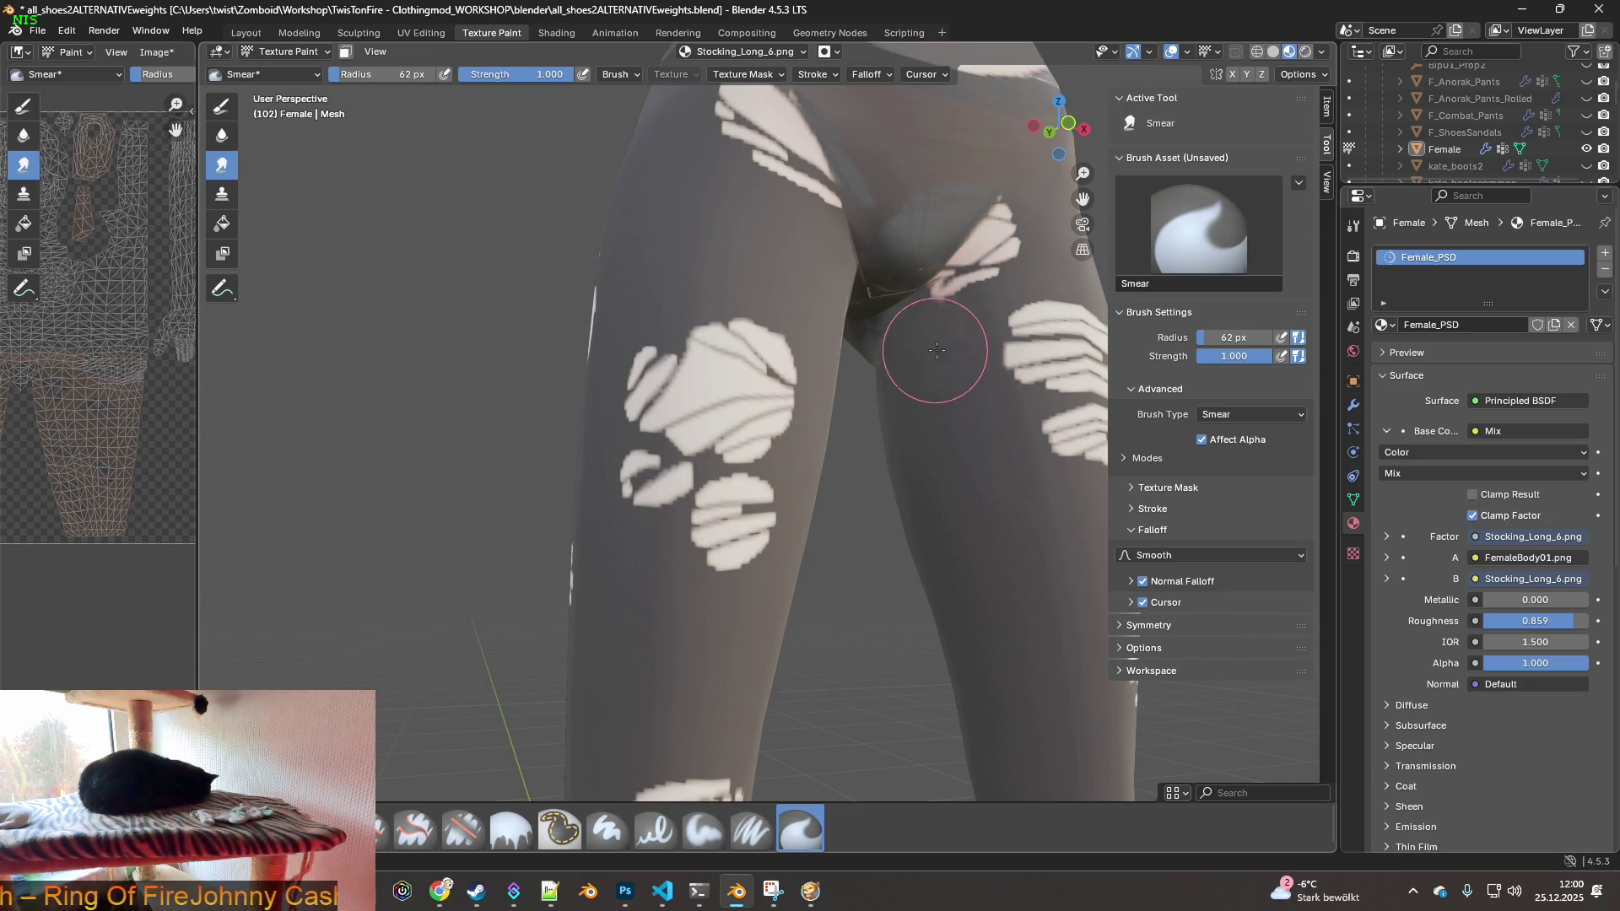
{"action": "scroll", "coordinate": [943, 397], "scroll_direction": "down", "scroll_amount": 2}
{"action": "scroll", "coordinate": [895, 414], "scroll_direction": "down", "scroll_amount": 2}
{"action": "mouse_move", "coordinate": [854, 387]}
{"action": "middle_mouse_down"}
{"action": "mouse_move", "coordinate": [848, 422]}
{"action": "mouse_move", "coordinate": [825, 380]}
{"action": "mouse_move", "coordinate": [905, 412]}
{"action": "middle_mouse_up"}
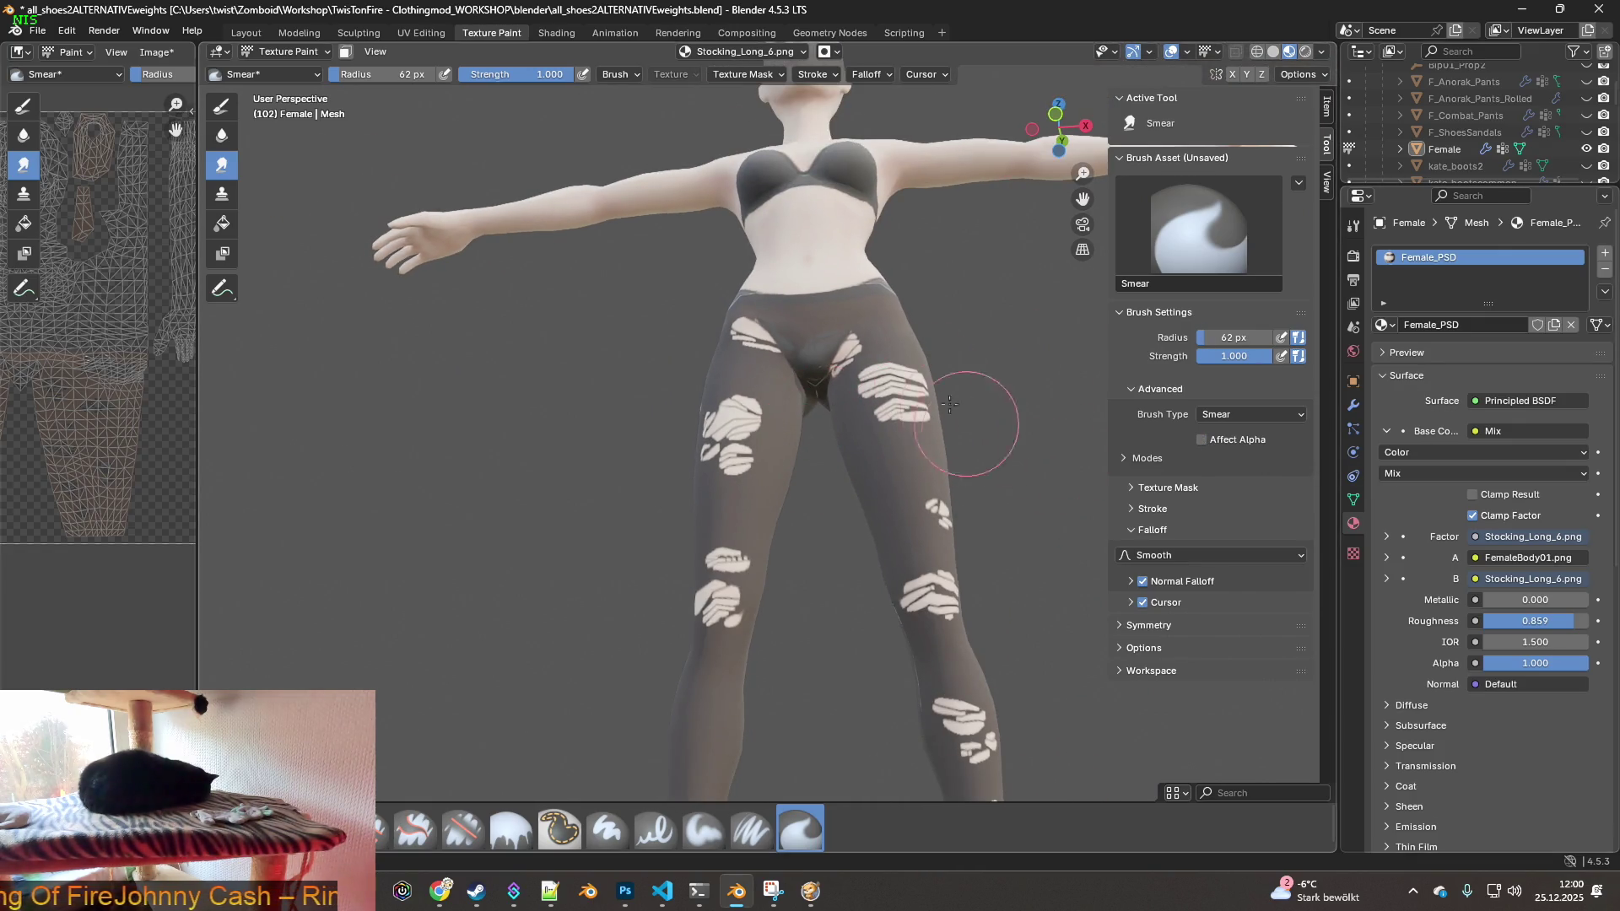
{"action": "left_click_drag", "start_coordinate": [393, 74], "coordinate": [455, 74]}
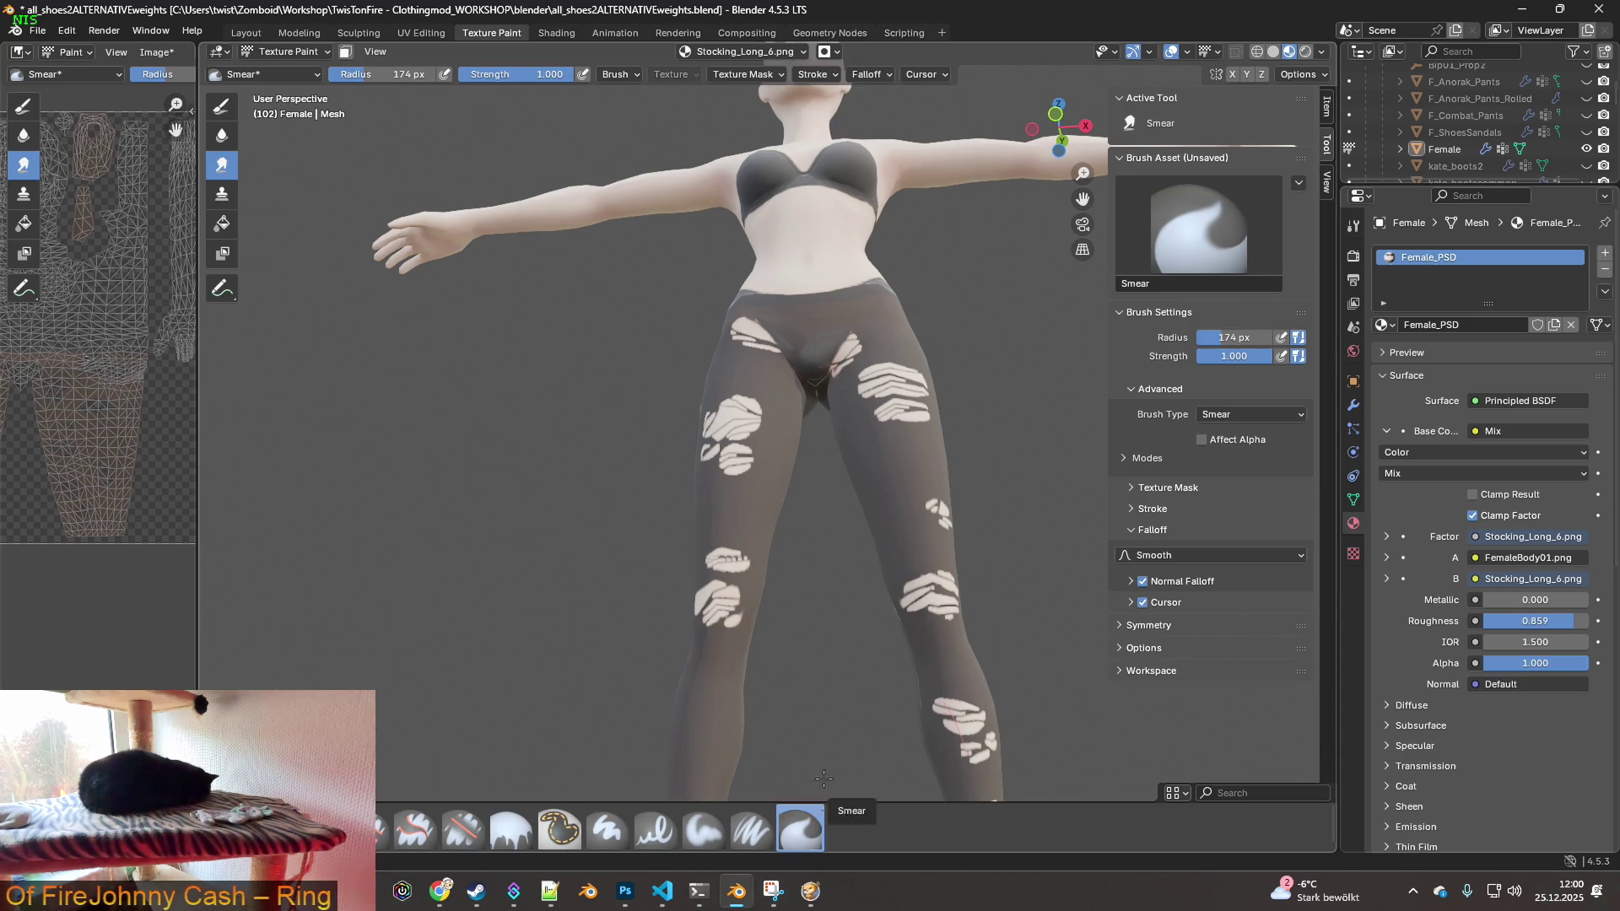
{"action": "mouse_move", "coordinate": [817, 501]}
{"action": "middle_mouse_down"}
{"action": "mouse_move", "coordinate": [899, 552]}
{"action": "mouse_move", "coordinate": [868, 524]}
{"action": "middle_mouse_up"}
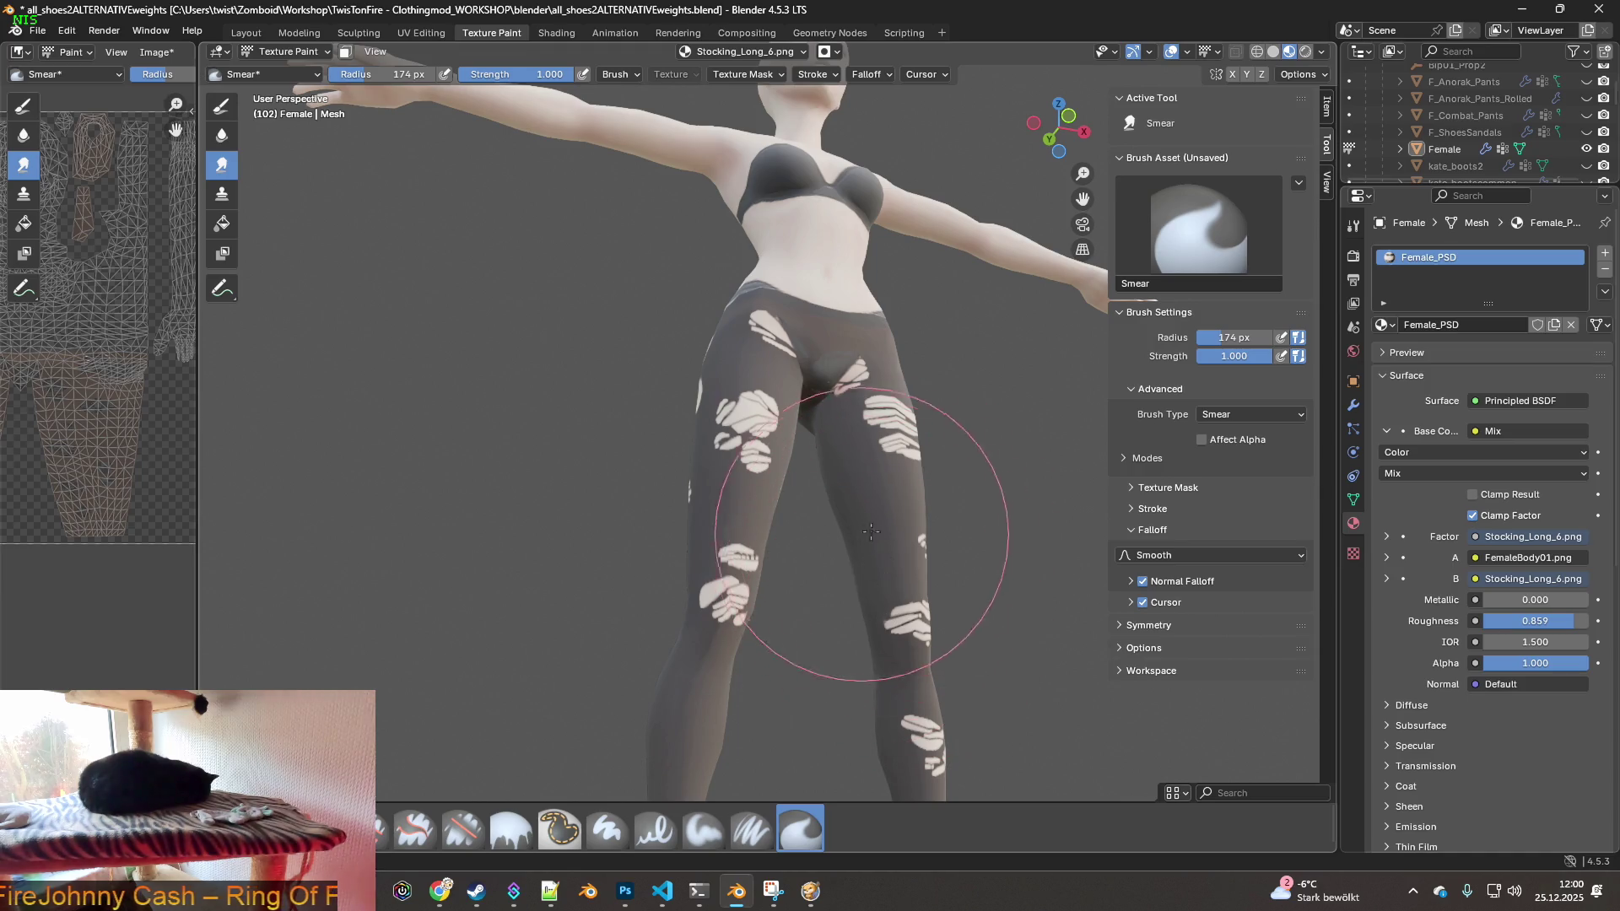
- Orbit around the figure from front, below and behind, ending on the thighs and crotch
{"action": "middle_click_drag", "start_coordinate": [875, 514], "coordinate": [850, 497]}
{"action": "mouse_move", "coordinate": [853, 574]}
{"action": "middle_mouse_down"}
{"action": "mouse_move", "coordinate": [903, 523]}
{"action": "mouse_move", "coordinate": [881, 509]}
{"action": "middle_mouse_up"}
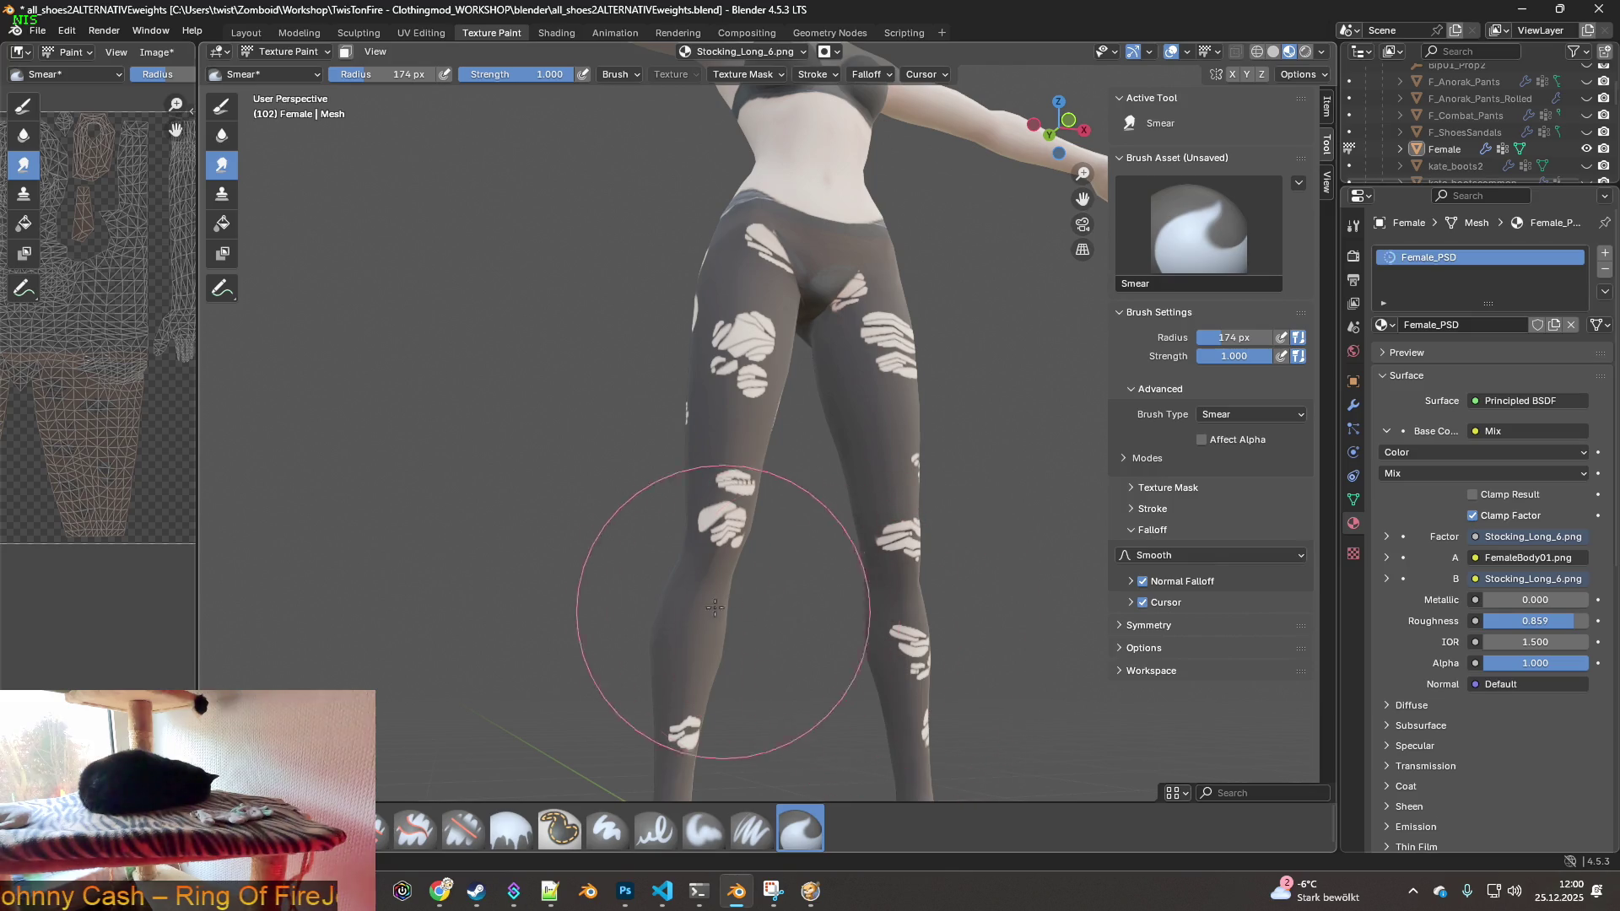
{"action": "mouse_move", "coordinate": [723, 524]}
{"action": "middle_mouse_down"}
{"action": "mouse_move", "coordinate": [796, 604]}
{"action": "mouse_move", "coordinate": [698, 517]}
{"action": "middle_mouse_up"}
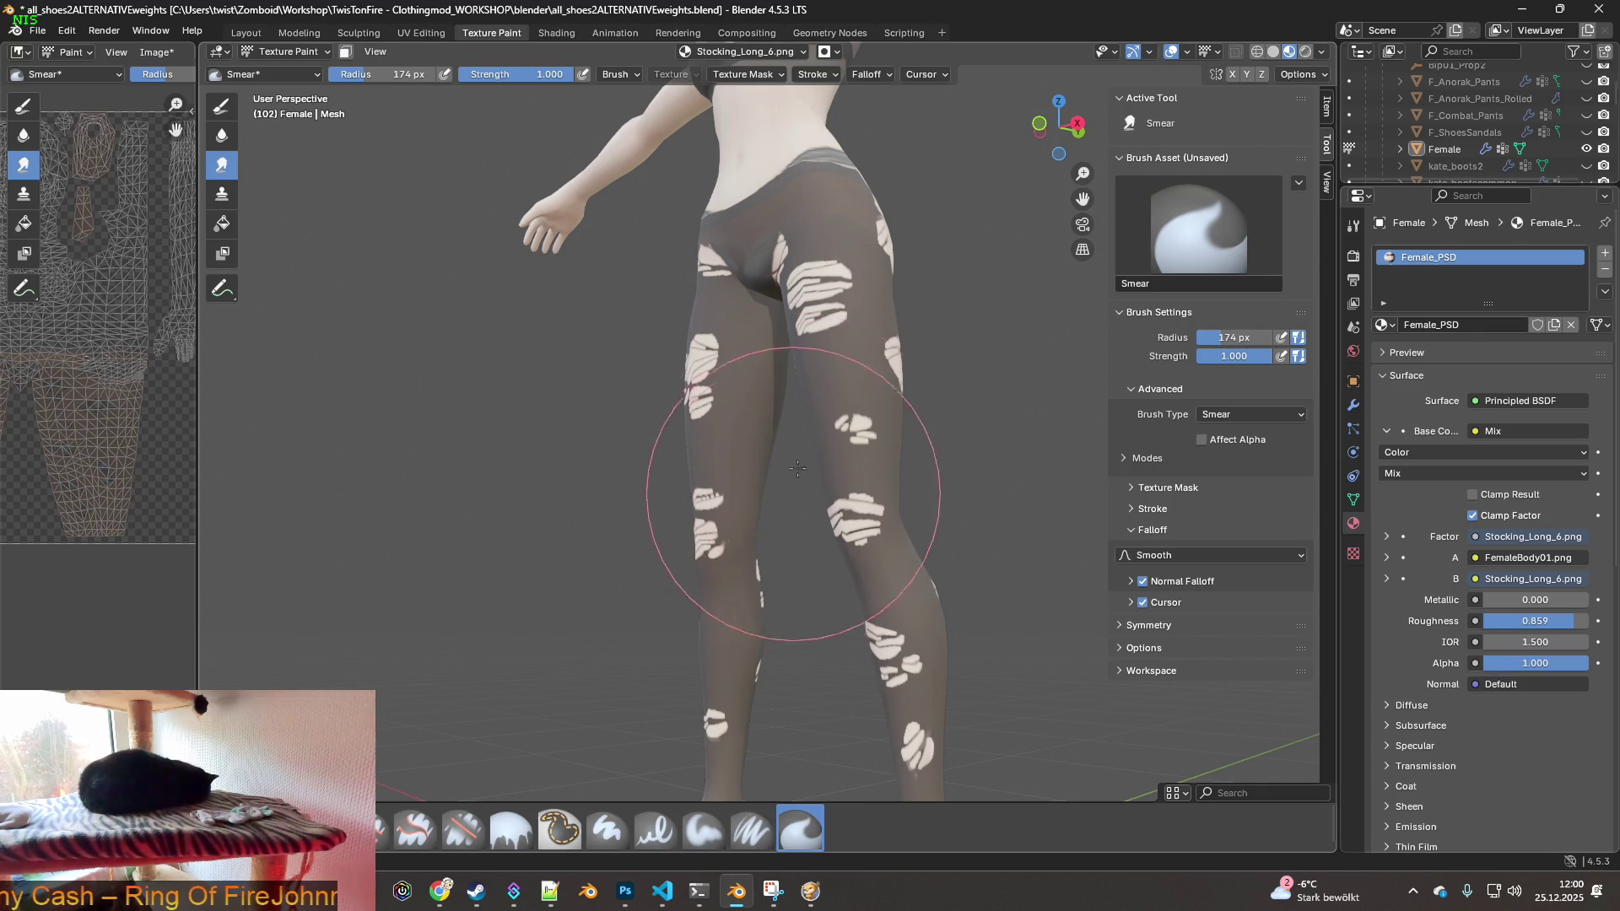
{"action": "middle_click_drag", "start_coordinate": [911, 514], "coordinate": [896, 574]}
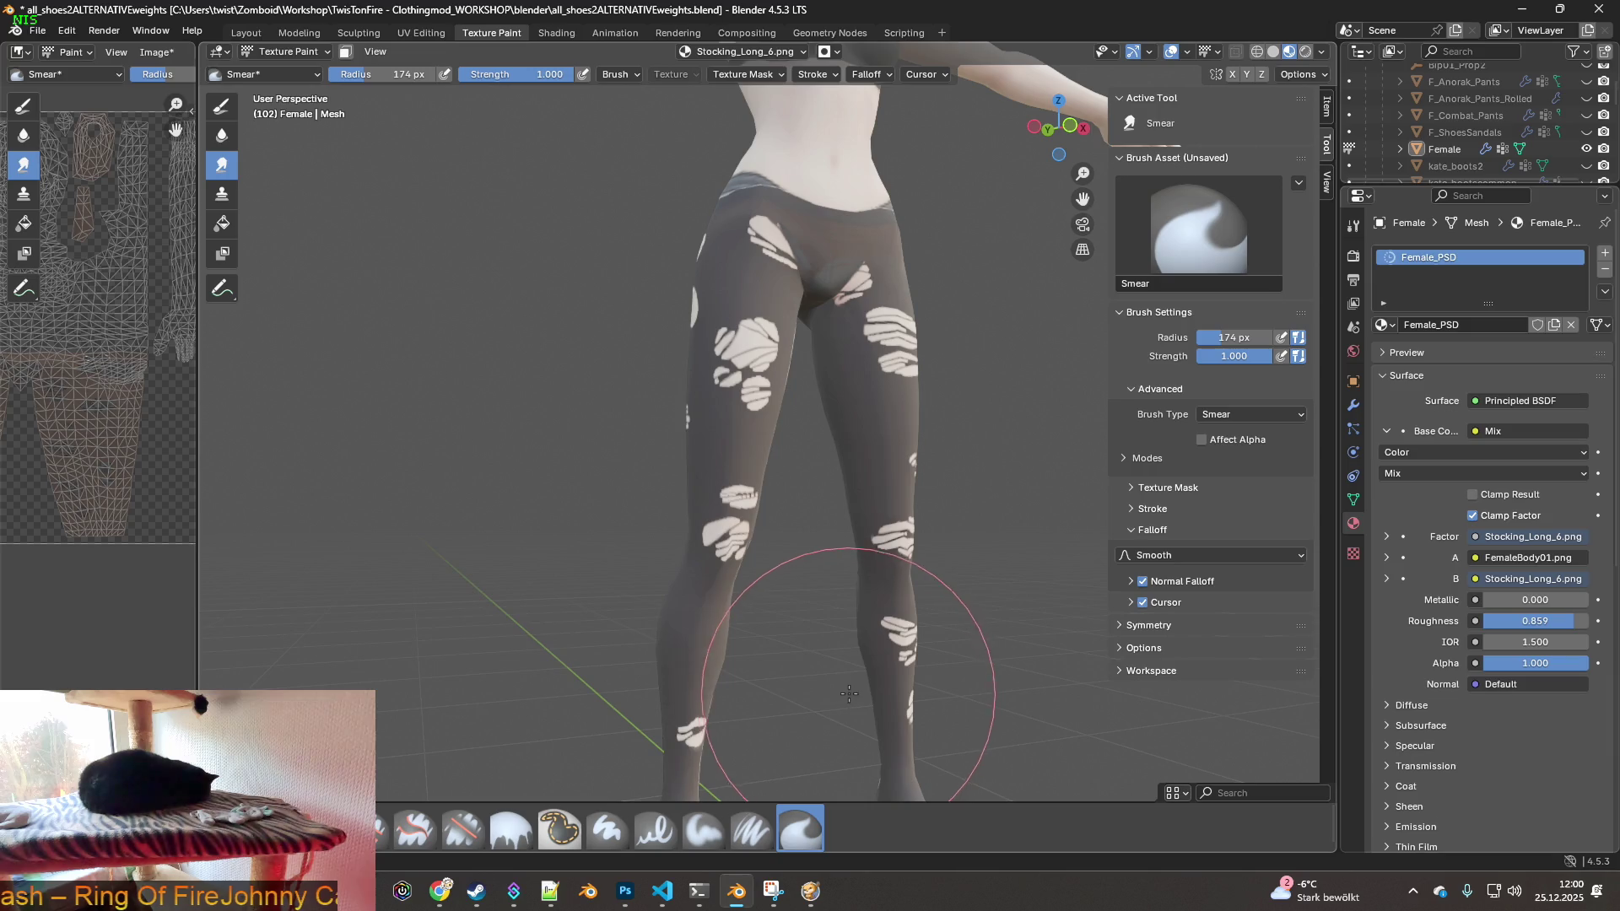
{"action": "middle_click_drag", "start_coordinate": [868, 631], "coordinate": [867, 584]}
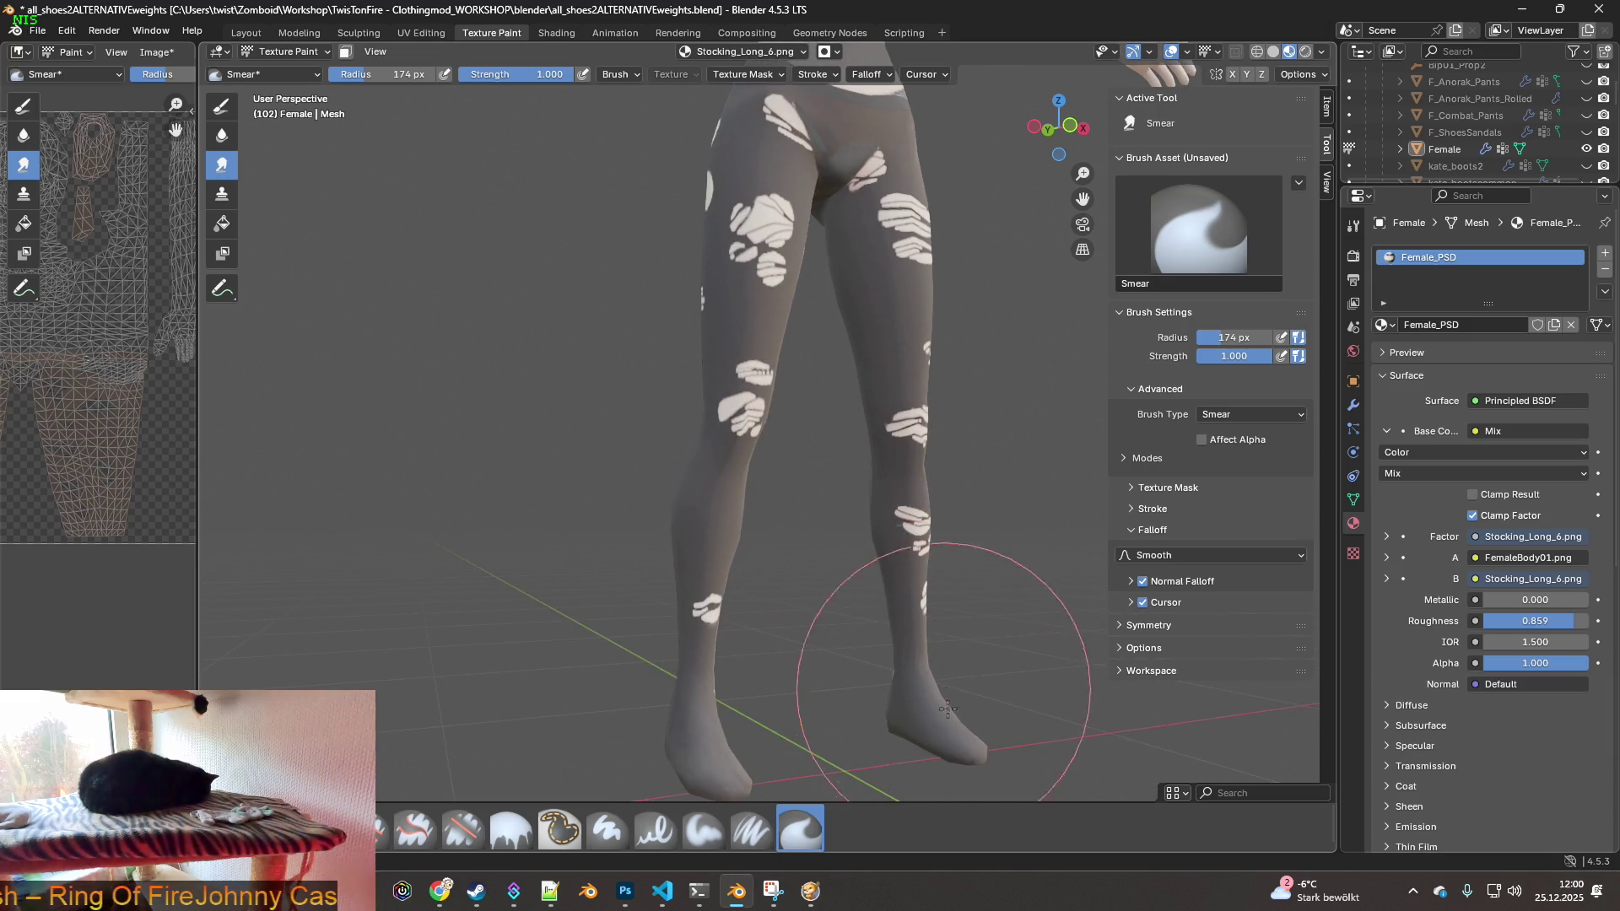
{"action": "middle_click_drag", "start_coordinate": [701, 725], "coordinate": [922, 736]}
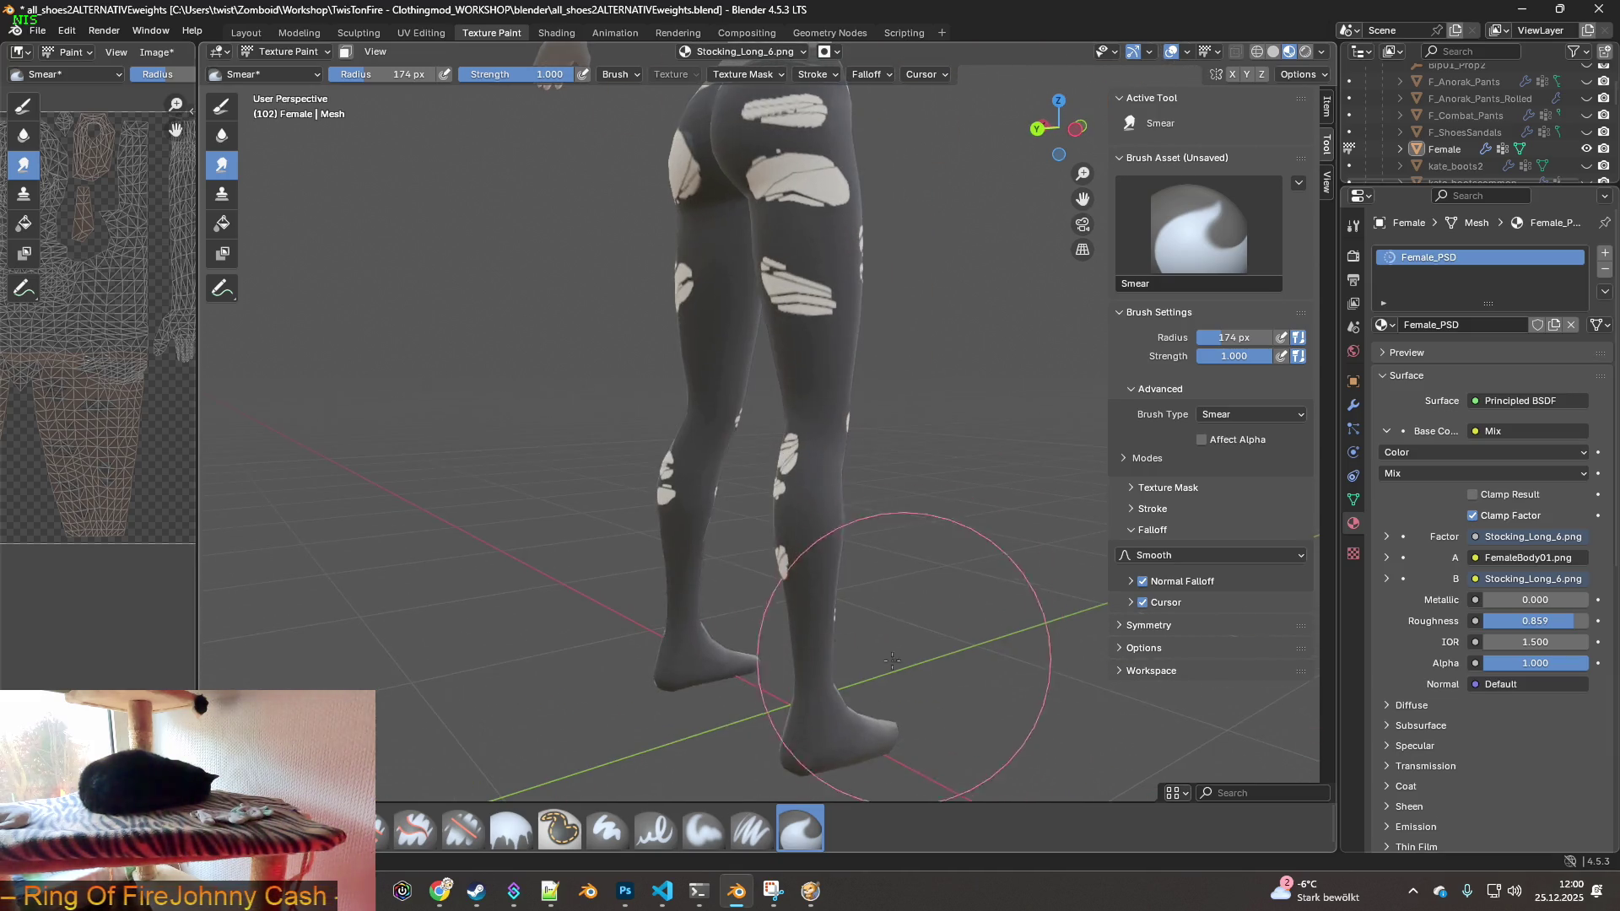
{"action": "middle_click_drag", "start_coordinate": [799, 669], "coordinate": [785, 477]}
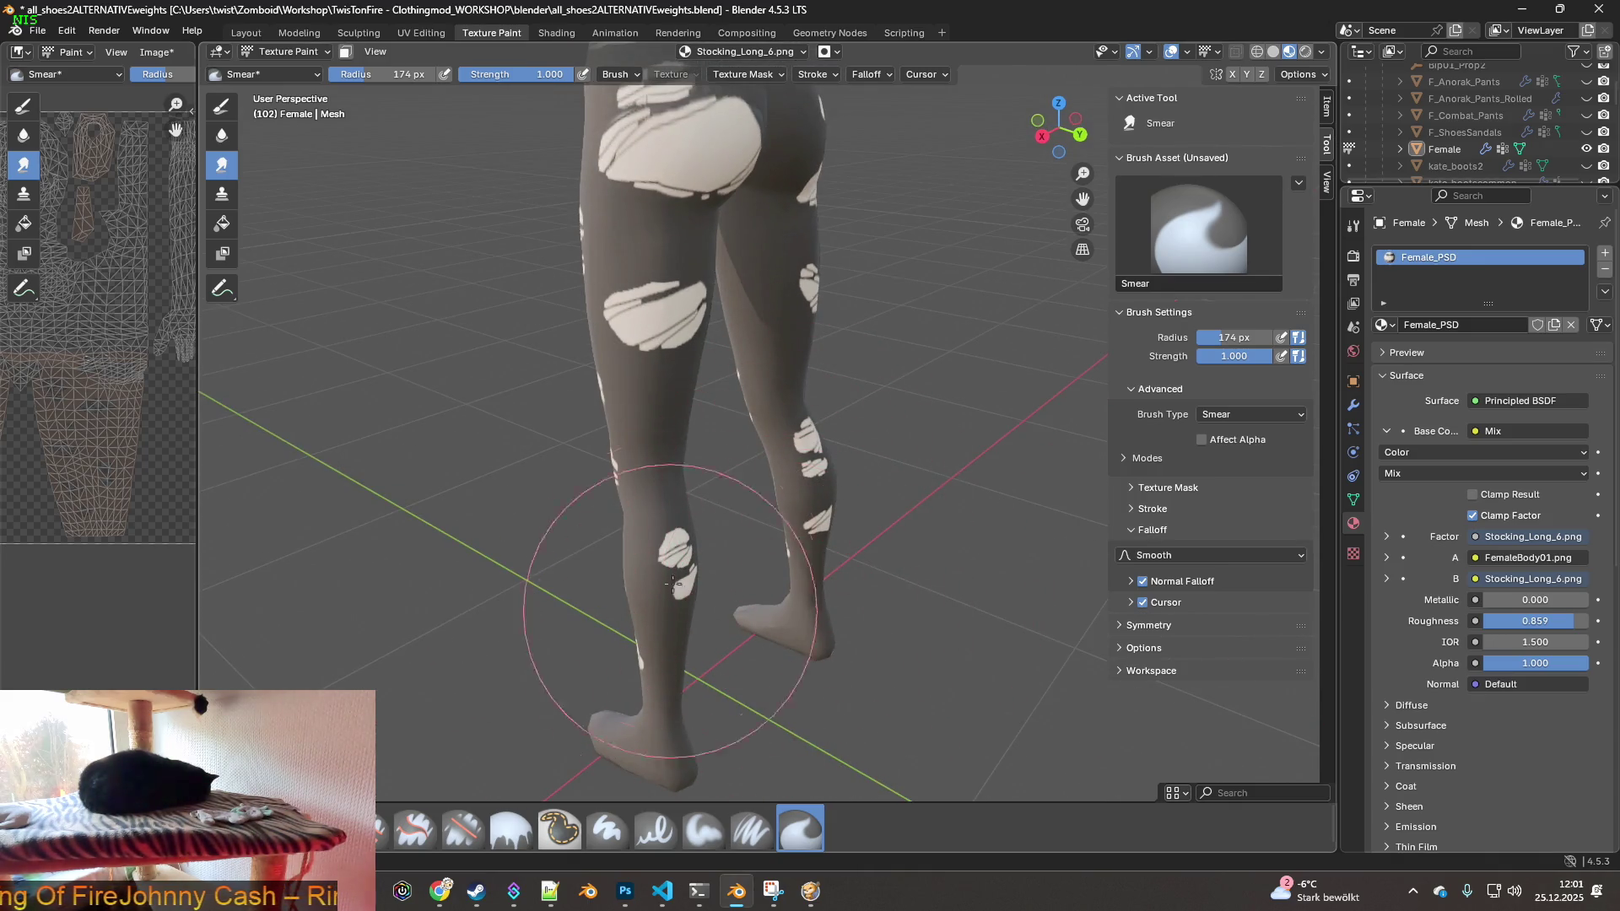
{"action": "scroll", "coordinate": [786, 506], "scroll_direction": "up", "scroll_amount": 2}
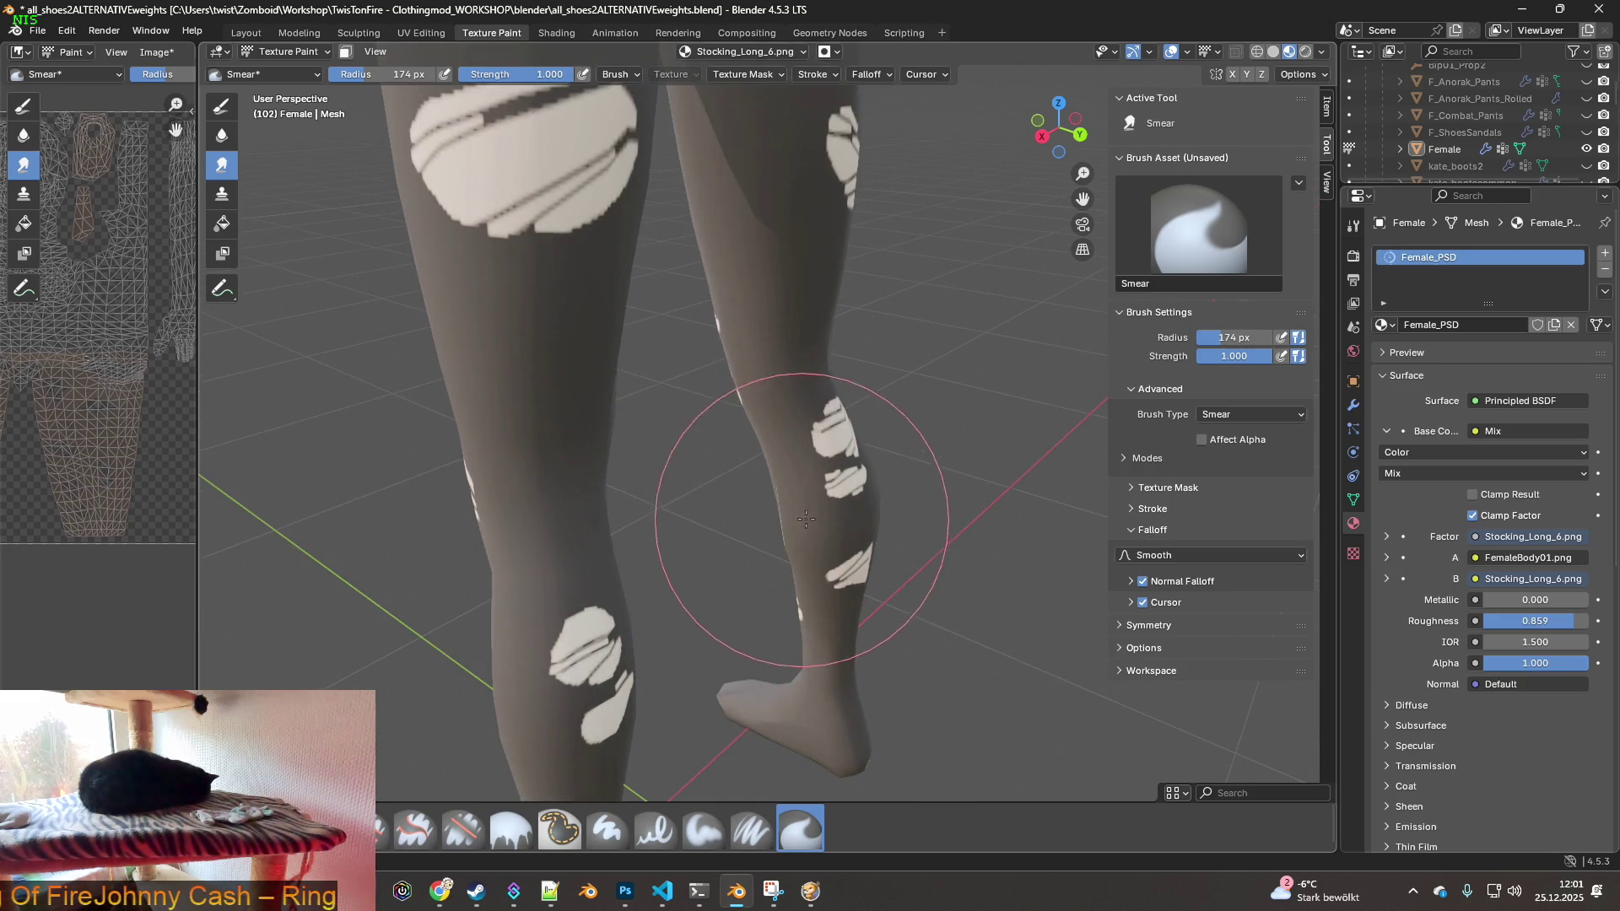
{"action": "middle_click_drag", "start_coordinate": [789, 537], "coordinate": [717, 545]}
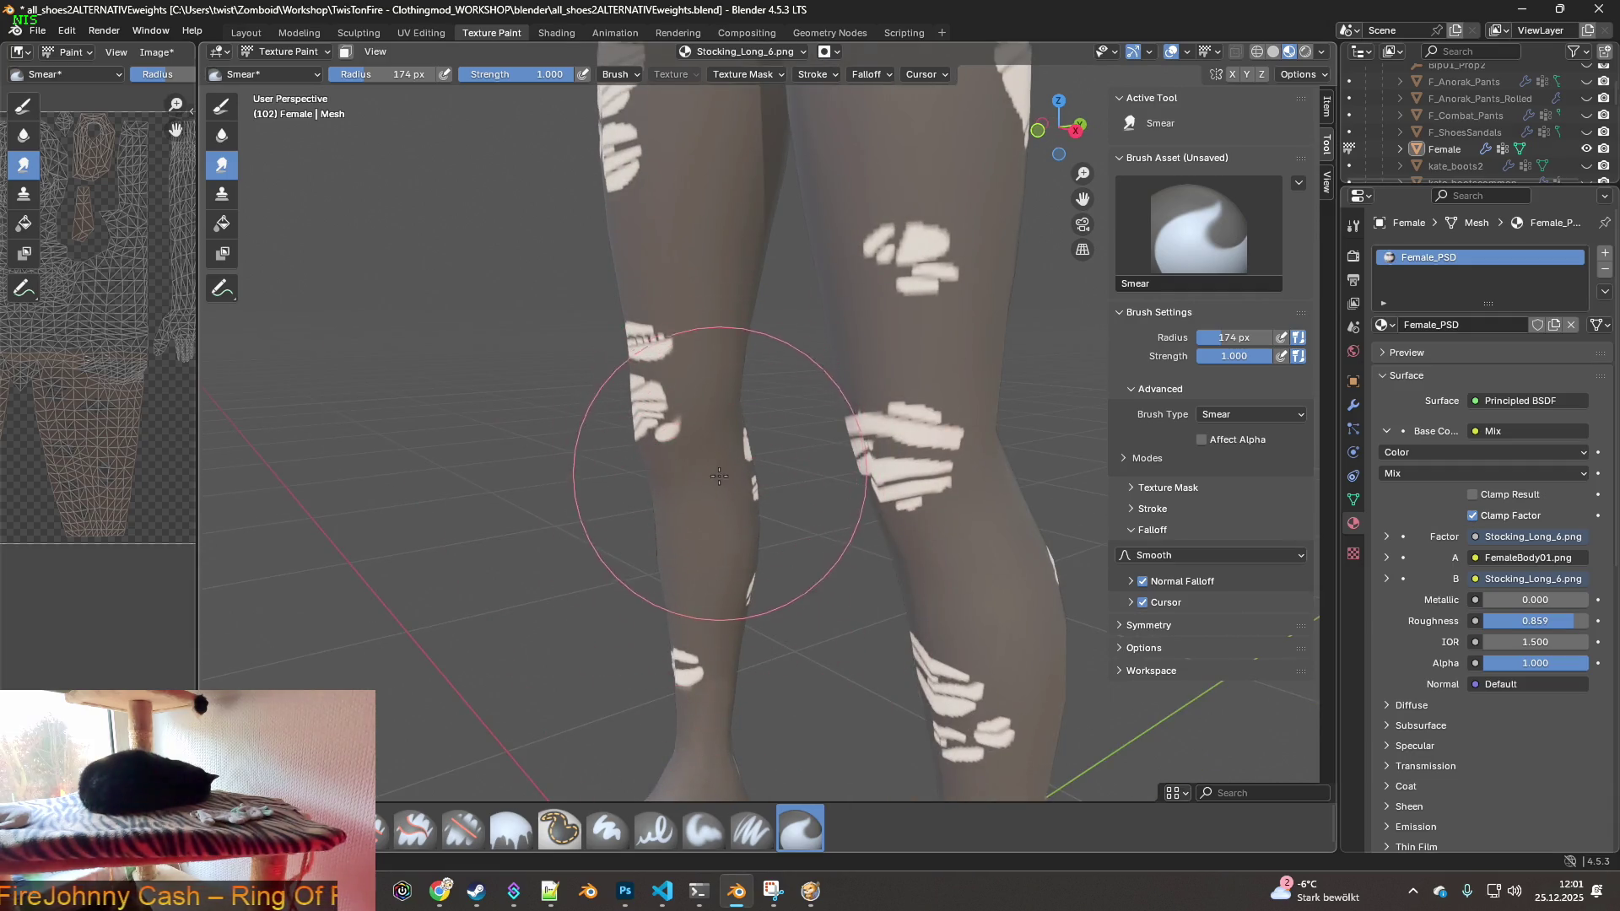
{"action": "mouse_move", "coordinate": [723, 361]}
{"action": "middle_mouse_down", "text": "shift"}
{"action": "mouse_move", "coordinate": [651, 579]}
{"action": "mouse_move", "coordinate": [796, 481]}
{"action": "mouse_move", "coordinate": [759, 488]}
{"action": "mouse_move", "coordinate": [699, 427]}
{"action": "middle_mouse_up", "text": "shift"}
{"action": "scroll", "coordinate": [699, 427], "scroll_direction": "down", "scroll_amount": 3}
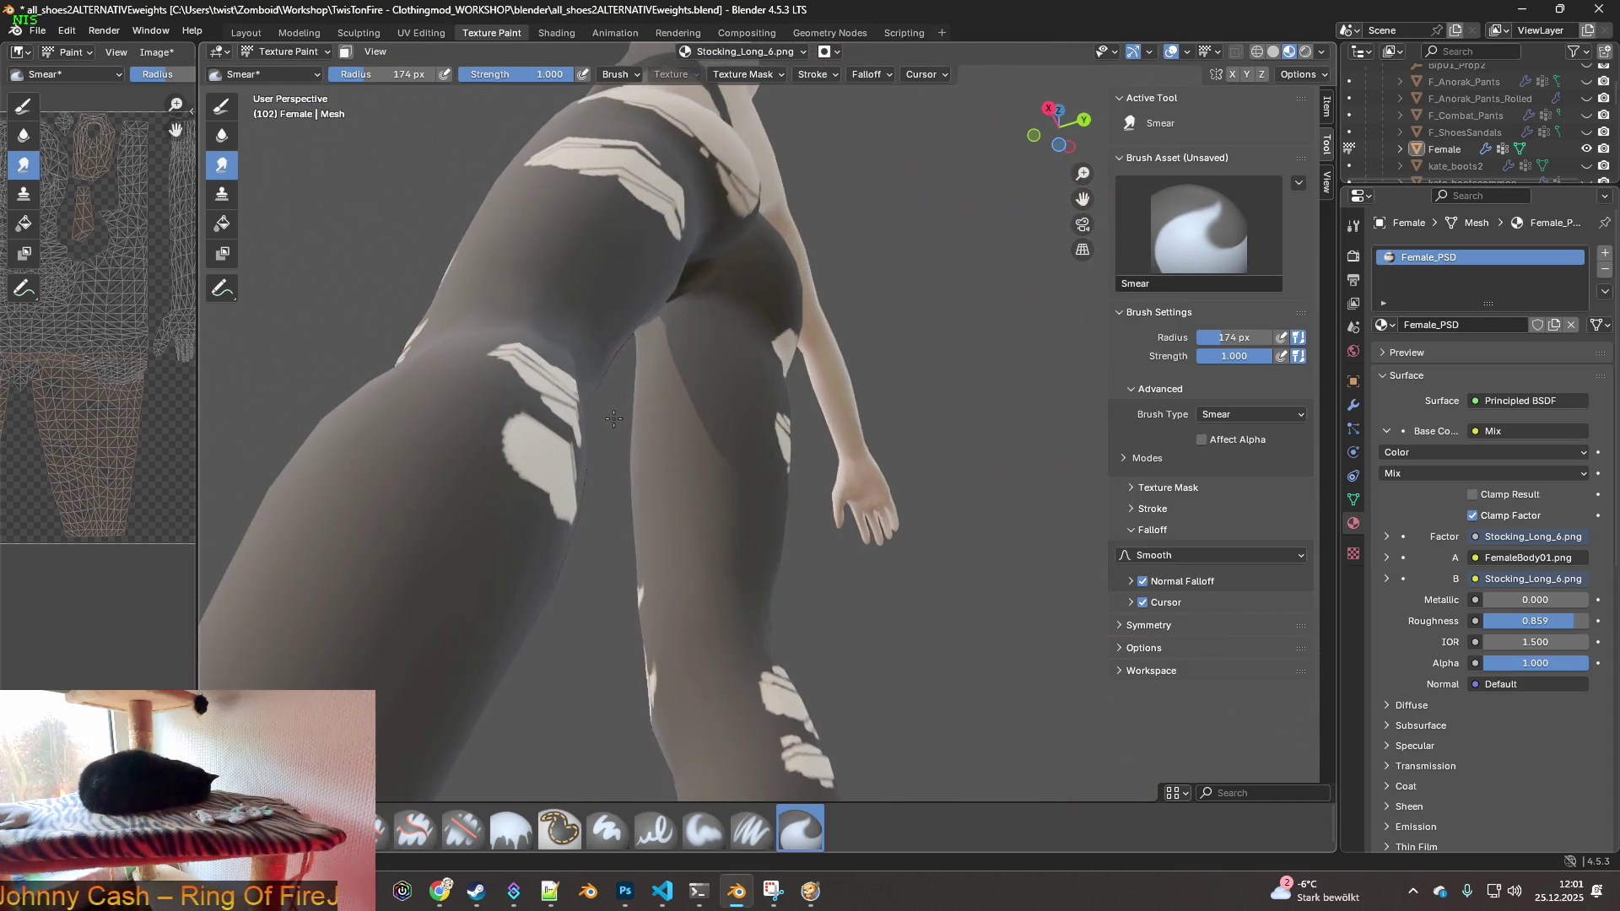
{"action": "scroll", "coordinate": [697, 471], "scroll_direction": "up", "scroll_amount": 3}
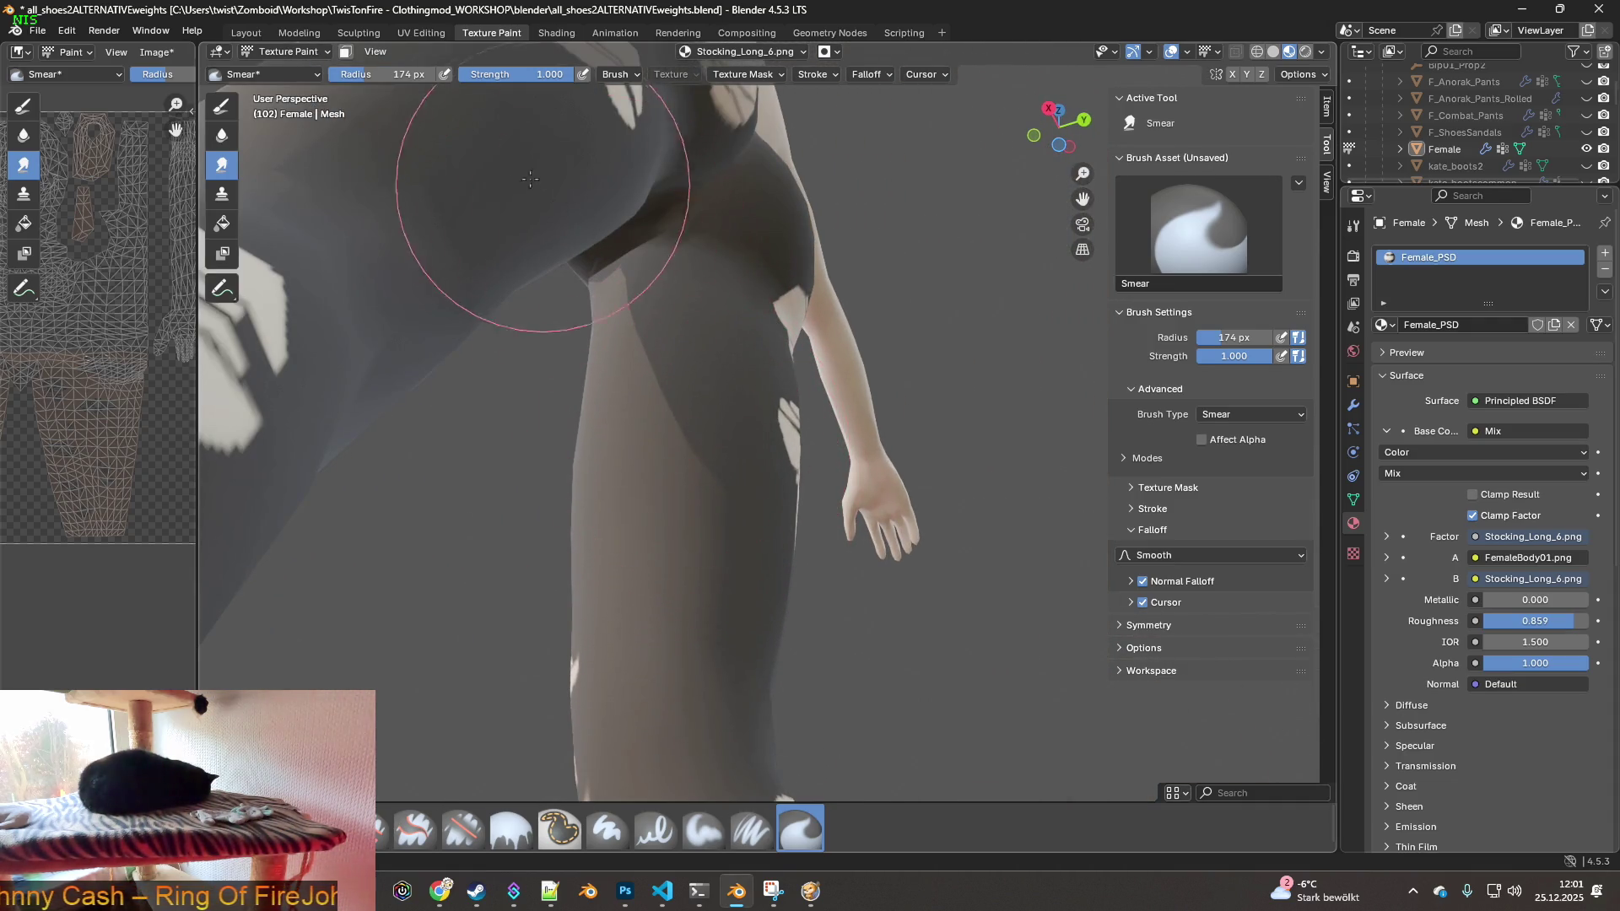
- Shrink the brush radius to 89 px and smear the dark stocking colour into the hip edge
{"action": "left_click_drag", "start_coordinate": [393, 74], "coordinate": [371, 74]}
{"action": "mouse_move", "coordinate": [604, 386]}
{"action": "left_mouse_down"}
{"action": "mouse_move", "coordinate": [688, 362]}
{"action": "mouse_move", "coordinate": [733, 325]}
{"action": "mouse_move", "coordinate": [669, 318]}
{"action": "left_mouse_up"}
{"action": "mouse_move", "coordinate": [669, 319]}
{"action": "middle_mouse_down"}
{"action": "mouse_move", "coordinate": [802, 385]}
{"action": "mouse_move", "coordinate": [777, 692]}
{"action": "mouse_move", "coordinate": [779, 538]}
{"action": "middle_mouse_up"}
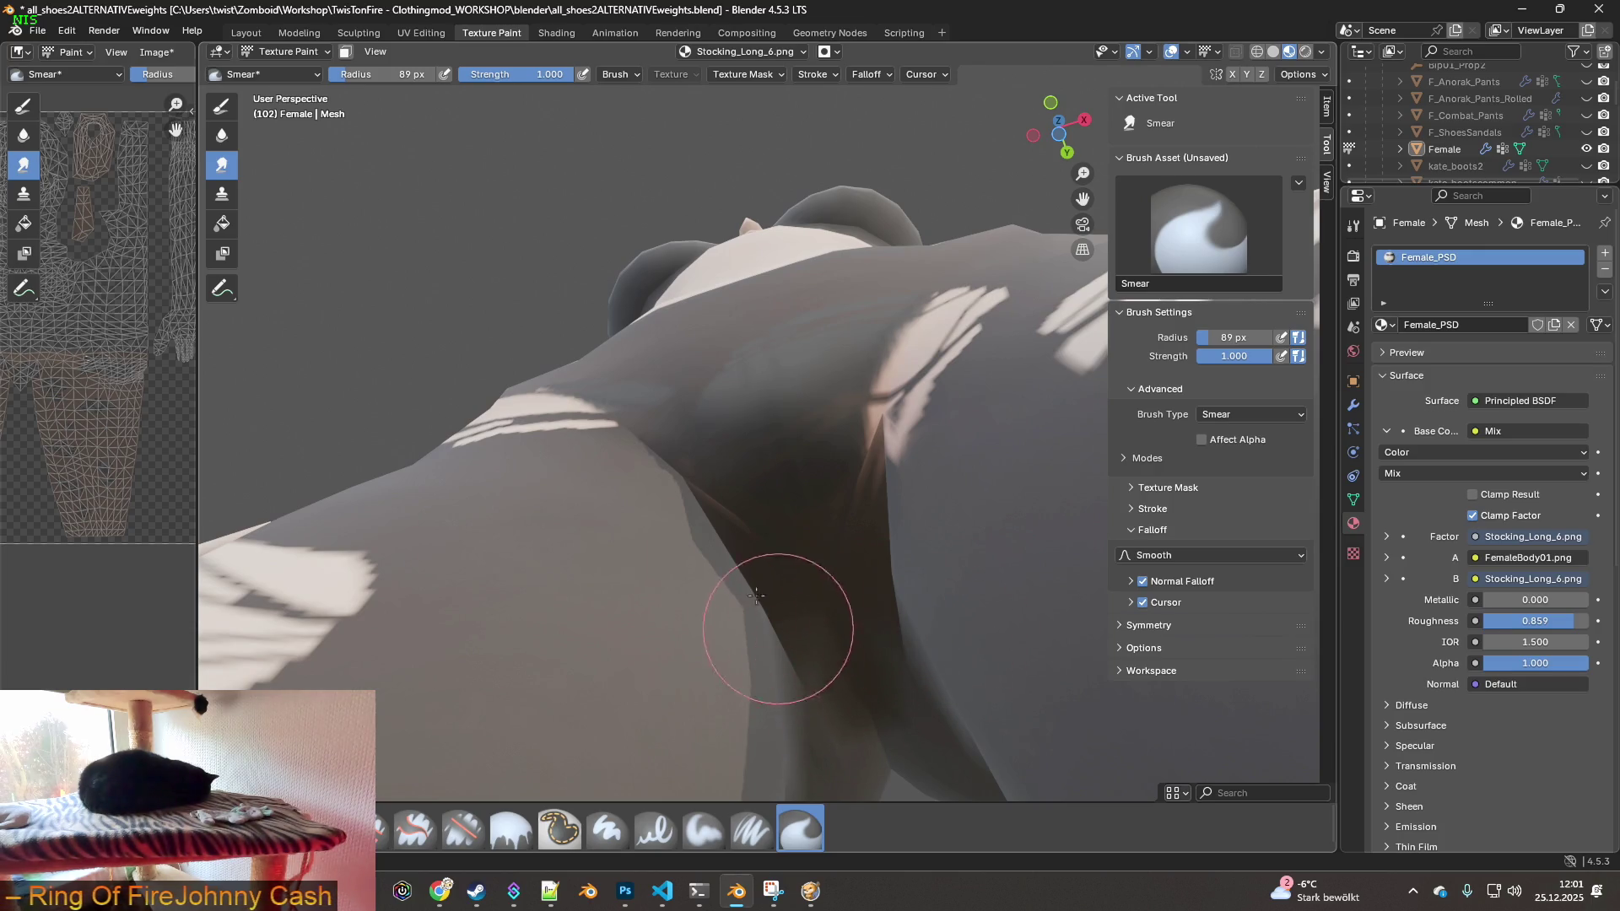
- Orbit and zoom in on the crotch and thighs, then shrink the brush radius to 43 px
{"action": "middle_click_drag", "start_coordinate": [849, 513], "coordinate": [650, 309]}
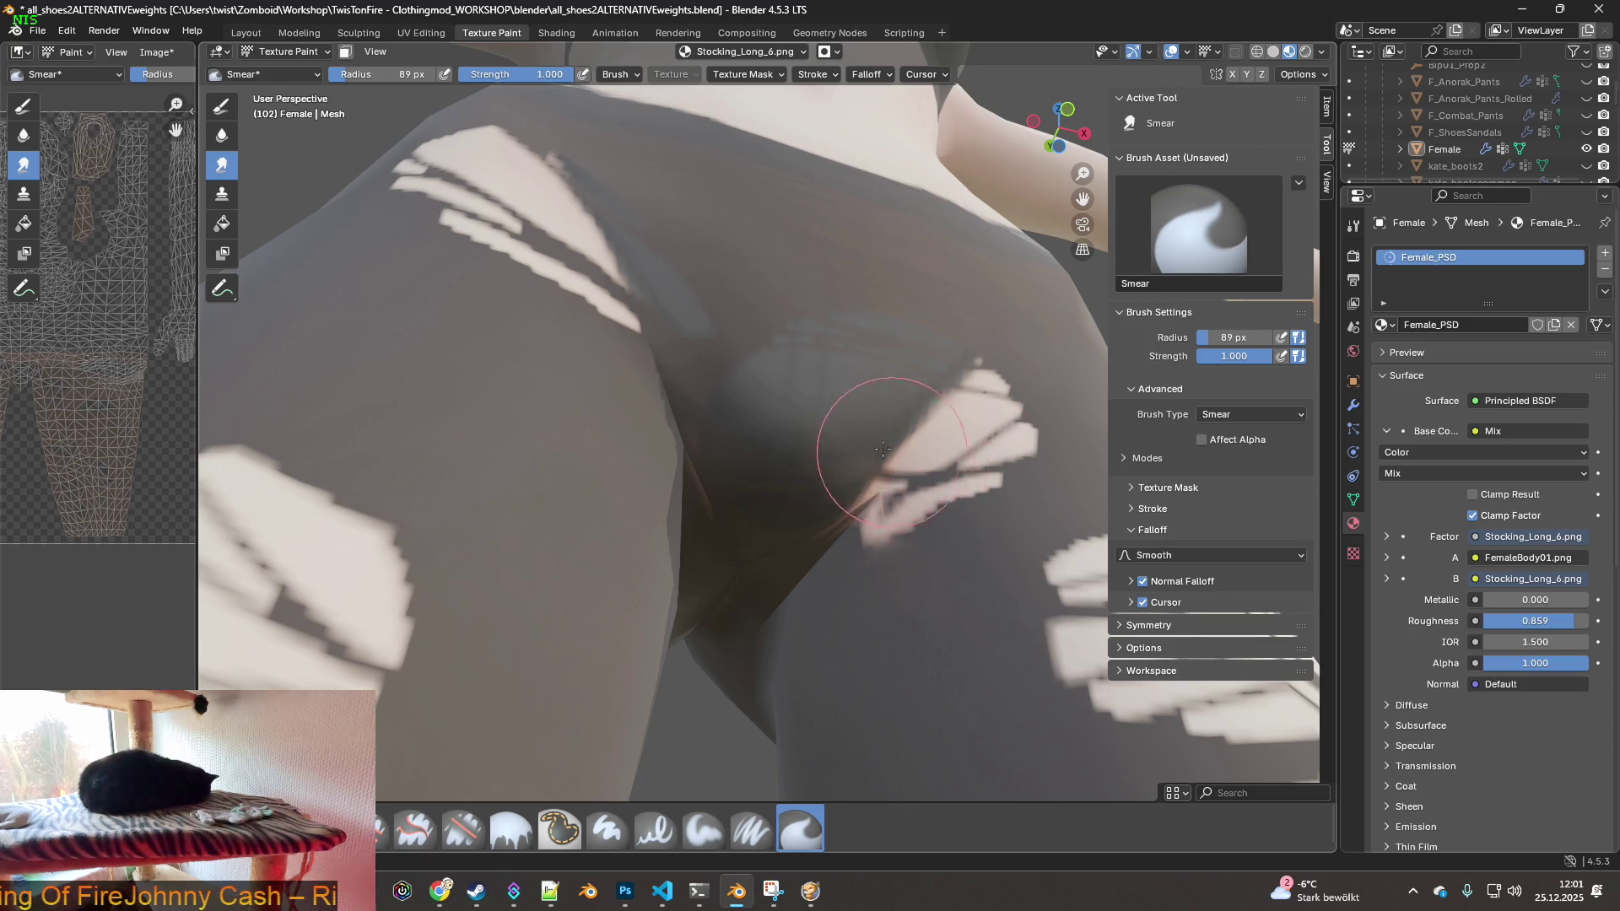
{"action": "scroll", "coordinate": [844, 426], "scroll_direction": "down", "scroll_amount": 1}
{"action": "middle_click_drag", "start_coordinate": [811, 419], "coordinate": [724, 527]}
{"action": "scroll", "coordinate": [771, 351], "scroll_direction": "down", "scroll_amount": 2}
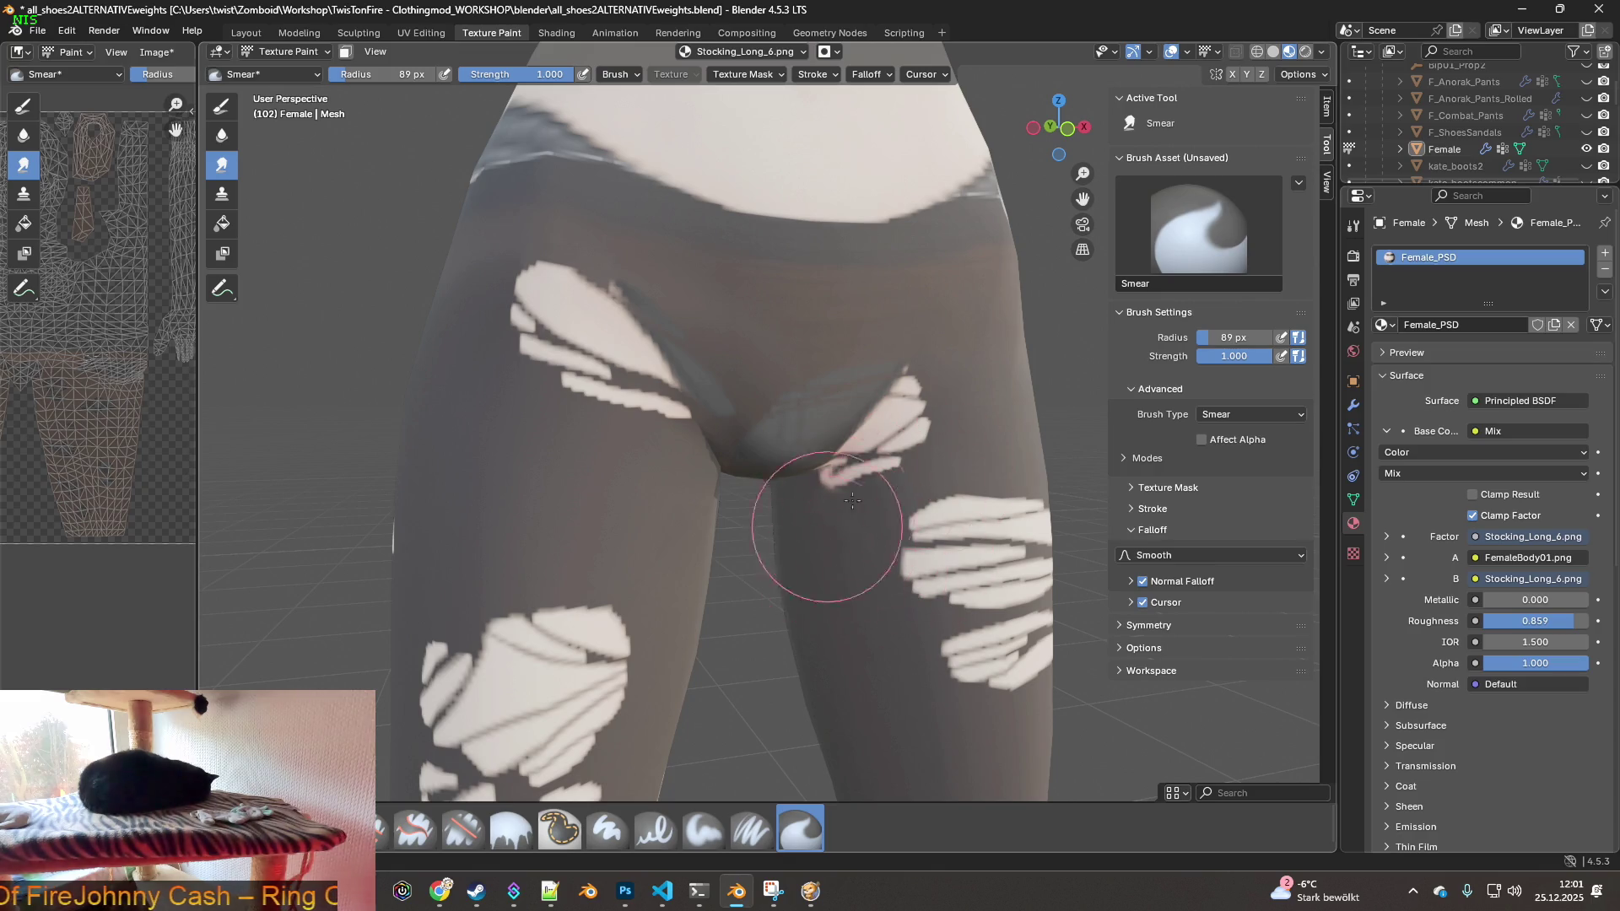
{"action": "mouse_move", "coordinate": [596, 524]}
{"action": "middle_mouse_down"}
{"action": "mouse_move", "coordinate": [658, 506]}
{"action": "mouse_move", "coordinate": [786, 531]}
{"action": "mouse_move", "coordinate": [1004, 516]}
{"action": "middle_mouse_up"}
{"action": "scroll", "coordinate": [705, 489], "scroll_direction": "up", "scroll_amount": 1}
{"action": "scroll", "coordinate": [839, 578], "scroll_direction": "up", "scroll_amount": 3}
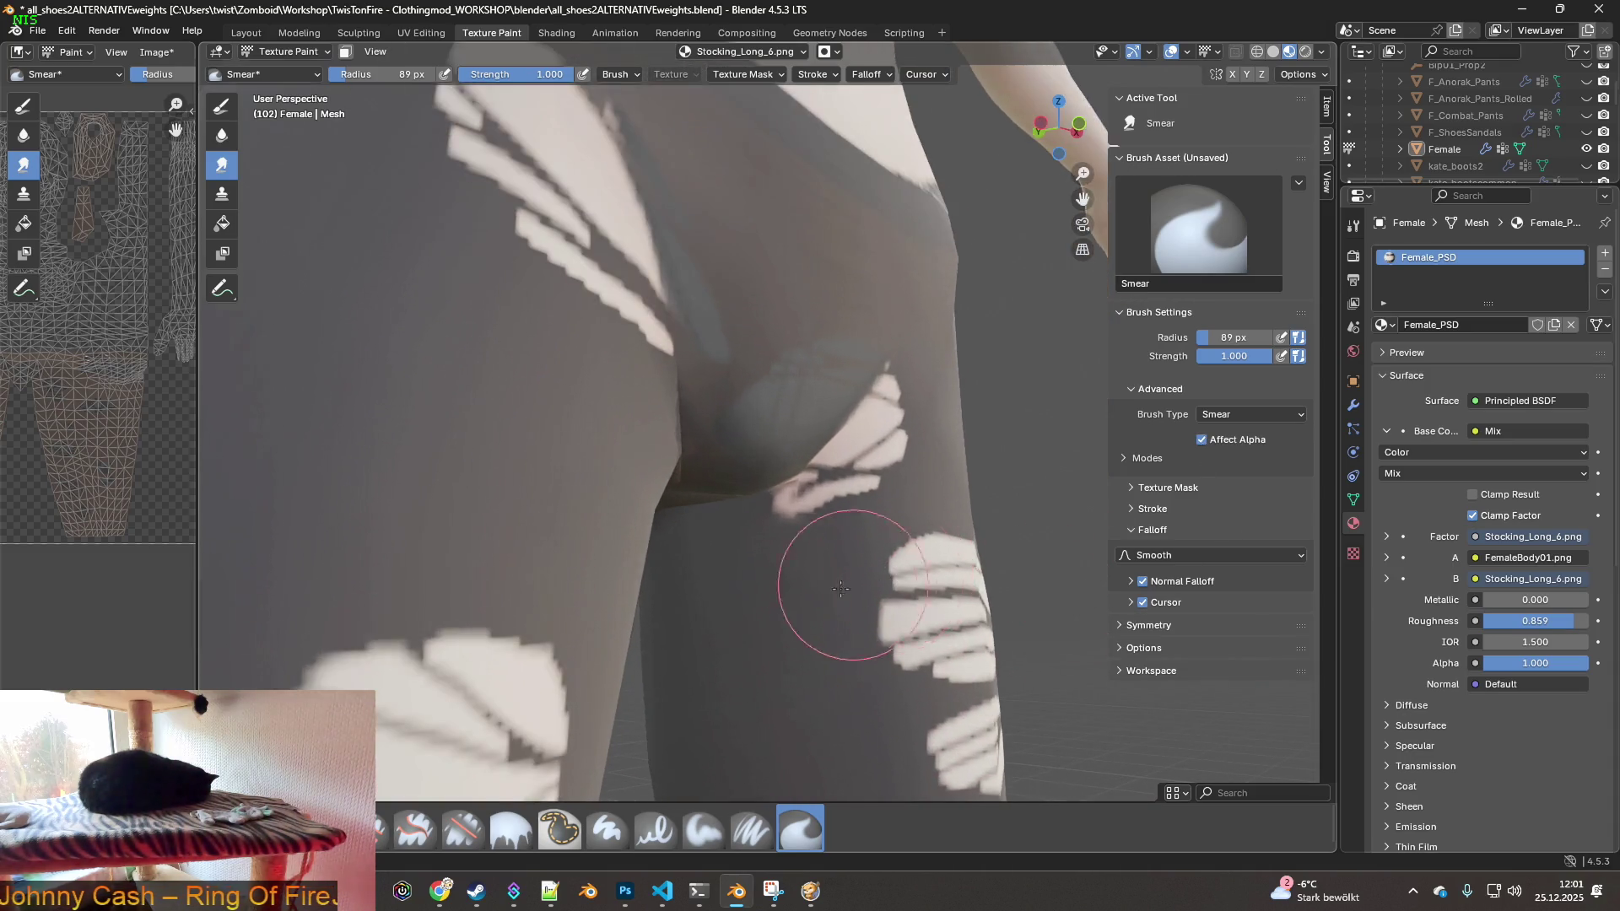
{"action": "left_click_drag", "start_coordinate": [394, 83], "coordinate": [354, 83]}
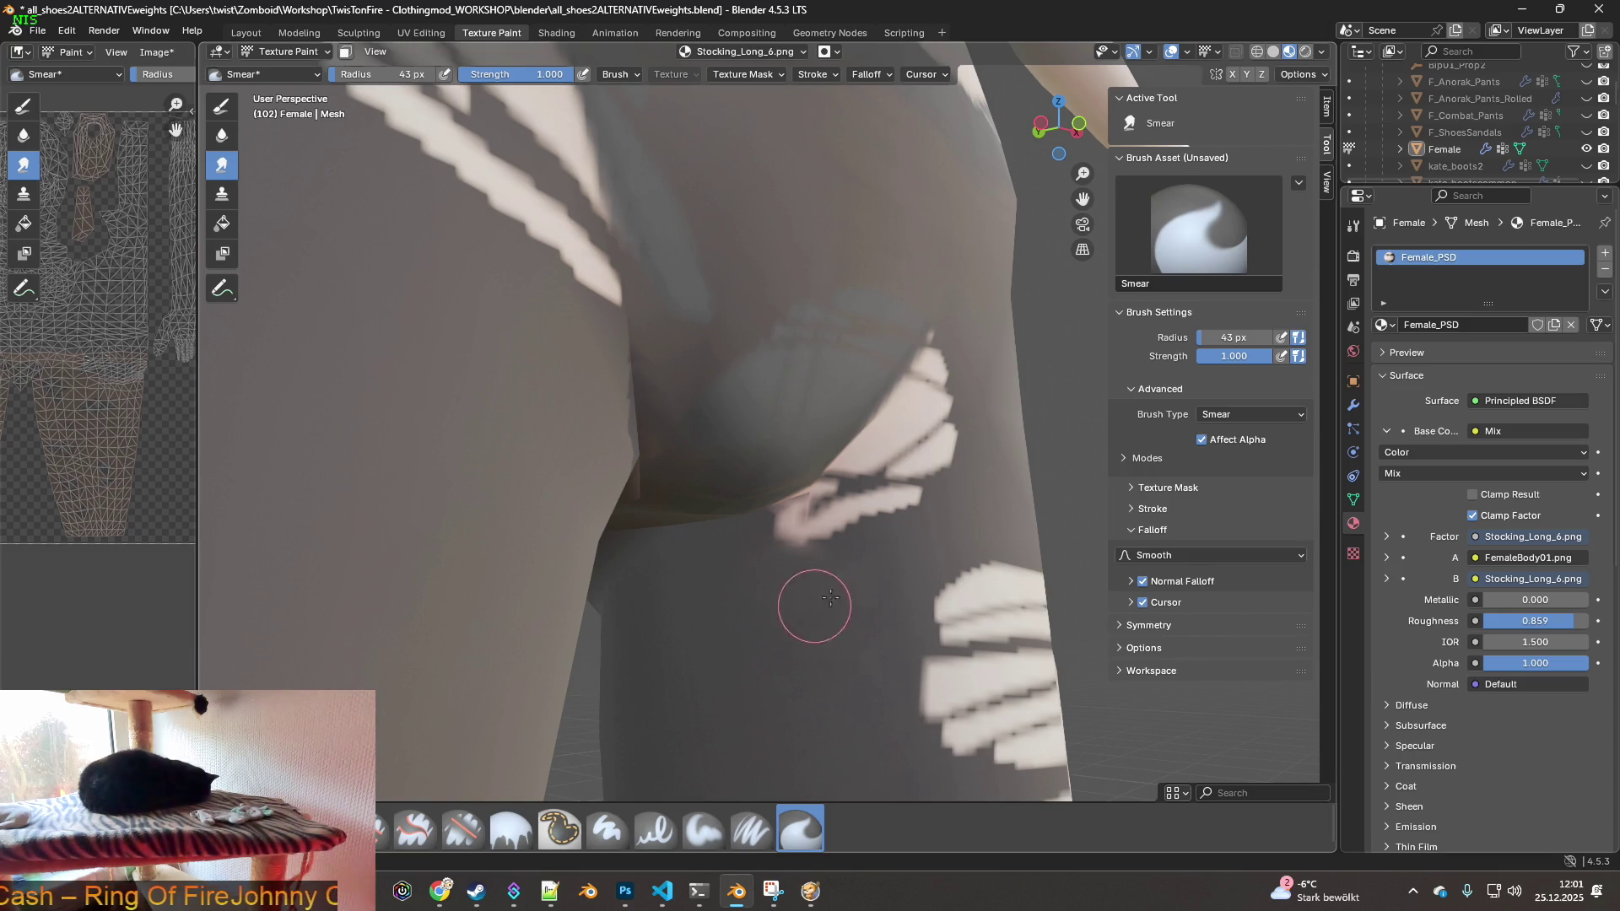
- Orbit and zoom around the thighs, hips and legs from front, rear and side
{"action": "middle_click_drag", "start_coordinate": [842, 588], "coordinate": [813, 555]}
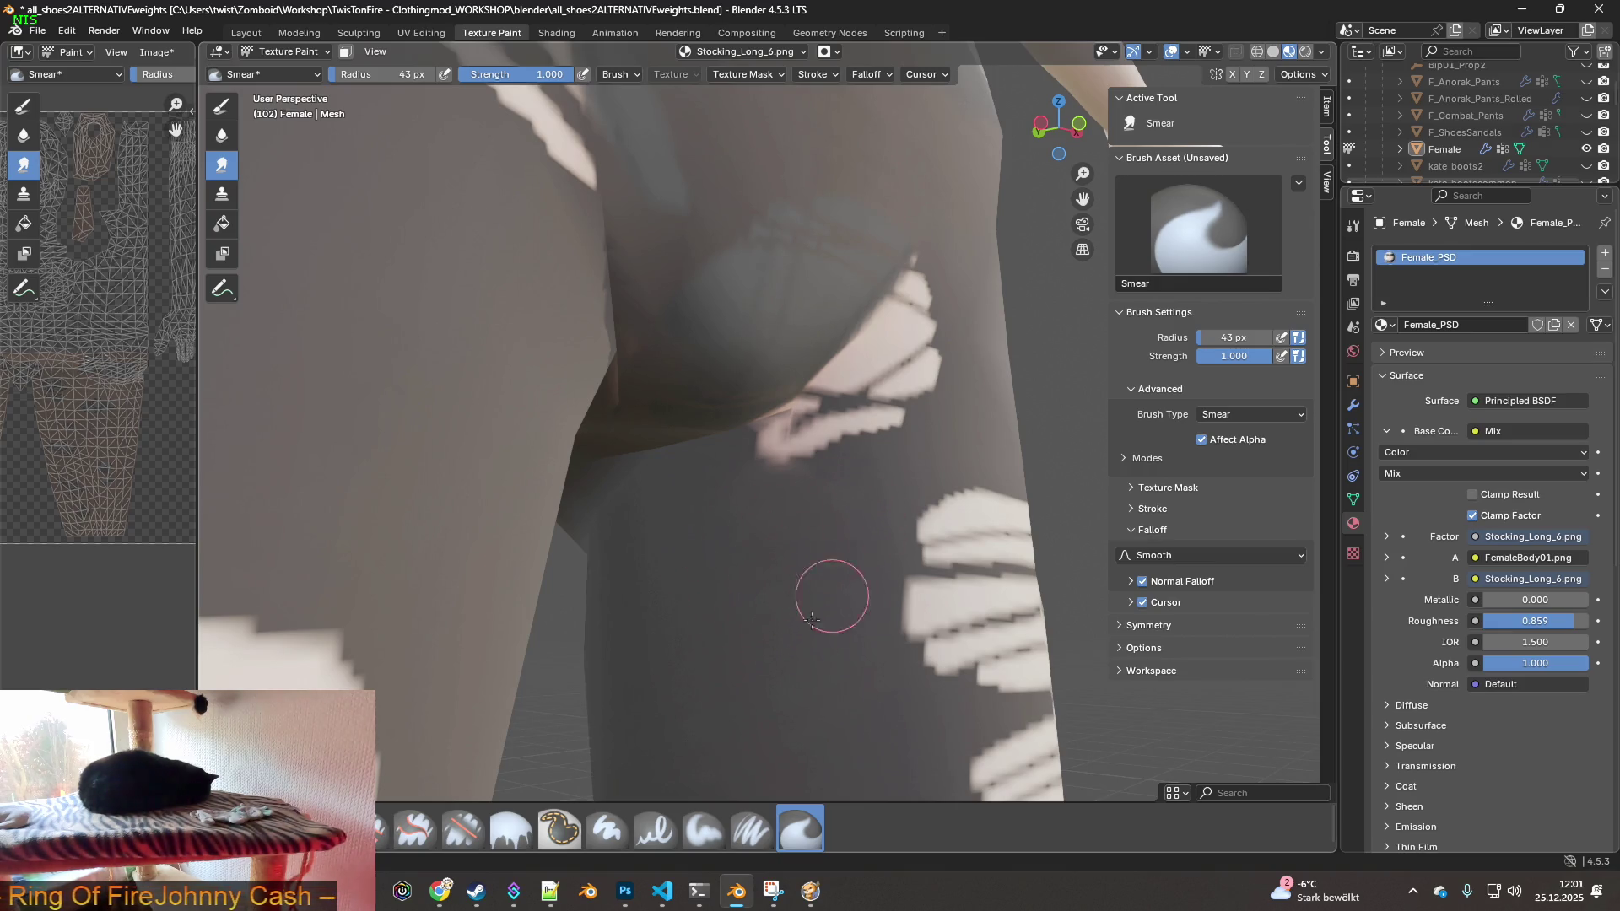
{"action": "scroll", "coordinate": [793, 645], "scroll_direction": "down", "scroll_amount": 2}
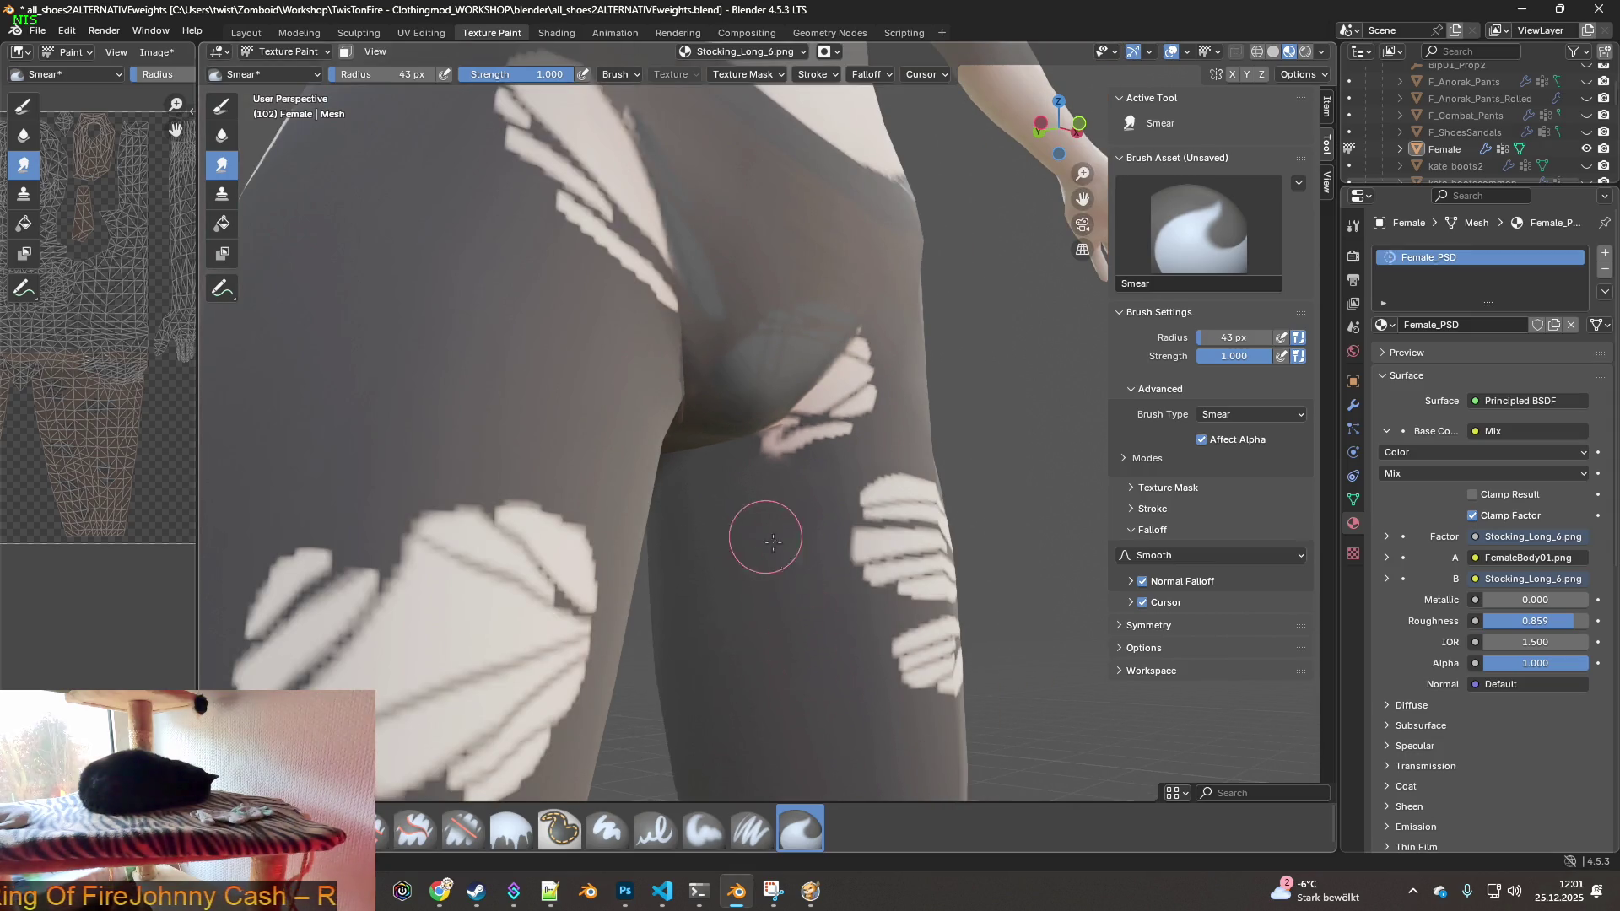
{"action": "scroll", "coordinate": [736, 613], "scroll_direction": "down", "scroll_amount": 1}
{"action": "middle_click_drag", "start_coordinate": [667, 470], "coordinate": [528, 453]}
{"action": "mouse_move", "coordinate": [625, 478]}
{"action": "middle_mouse_down"}
{"action": "mouse_move", "coordinate": [800, 470]}
{"action": "mouse_move", "coordinate": [725, 477]}
{"action": "middle_mouse_up"}
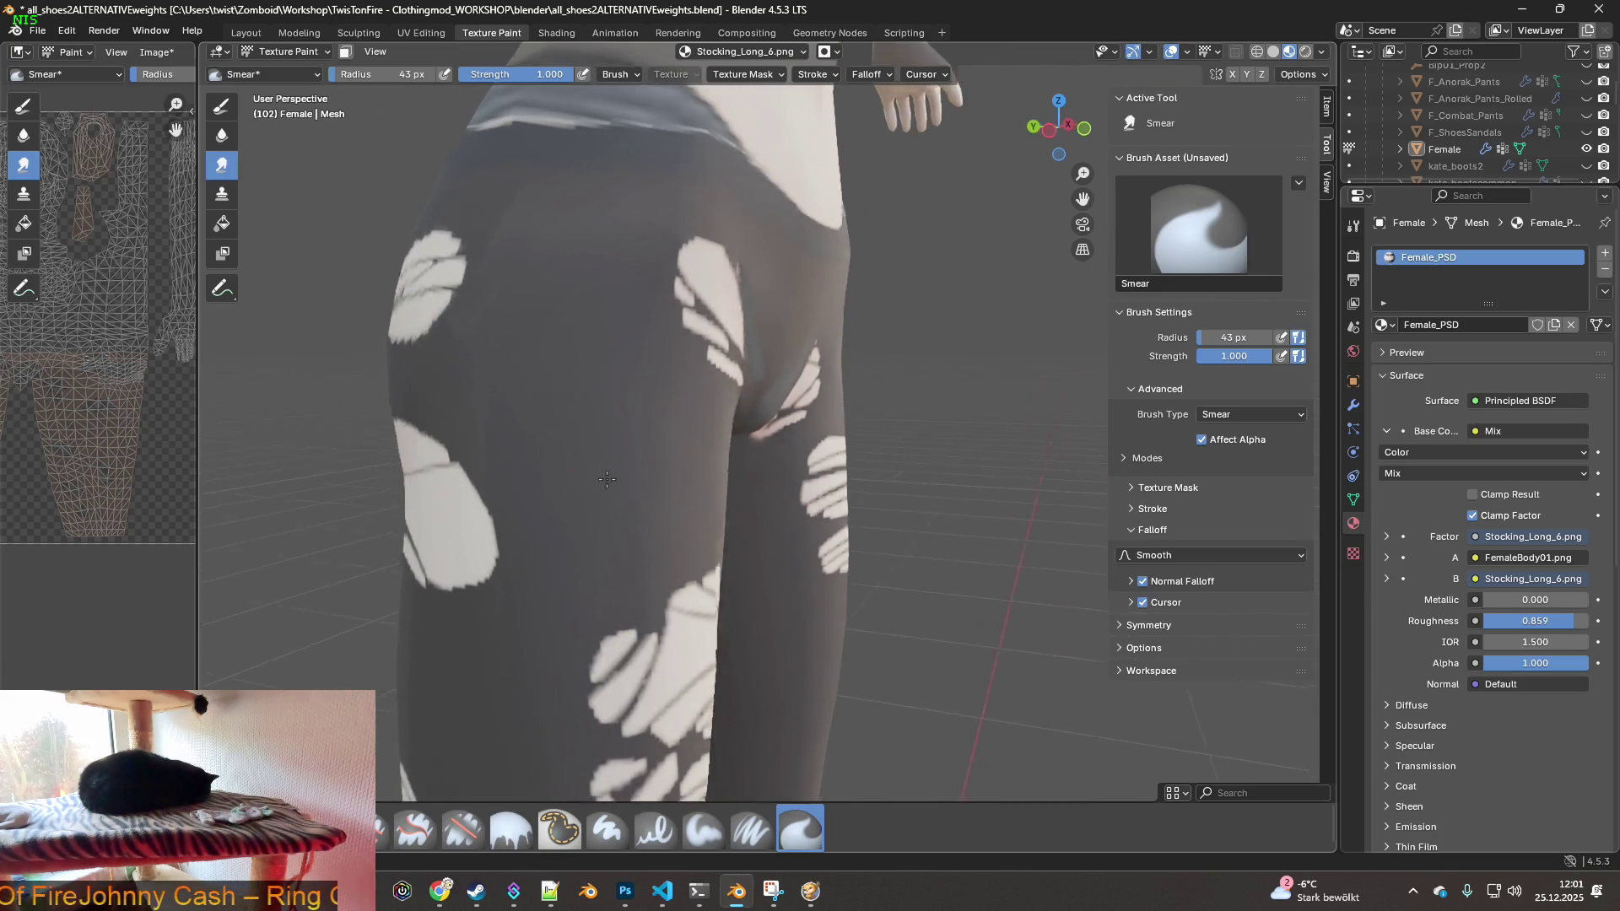
{"action": "scroll", "coordinate": [675, 481], "scroll_direction": "up", "scroll_amount": 3}
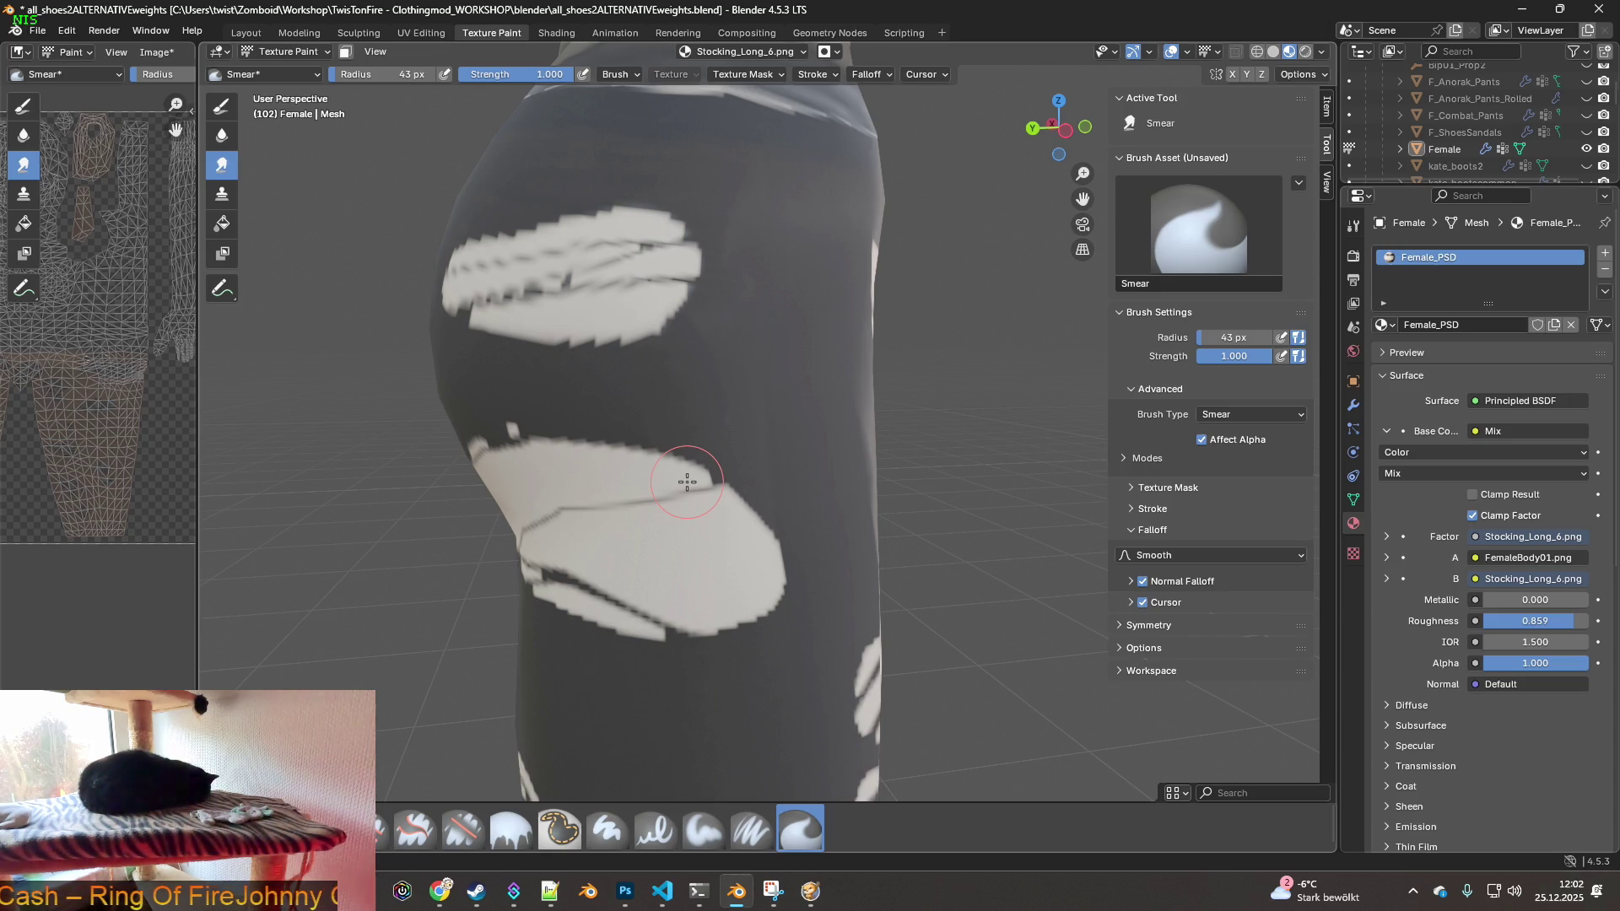
{"action": "mouse_move", "coordinate": [875, 481]}
{"action": "middle_mouse_down"}
{"action": "mouse_move", "coordinate": [788, 524]}
{"action": "mouse_move", "coordinate": [757, 477]}
{"action": "middle_mouse_up"}
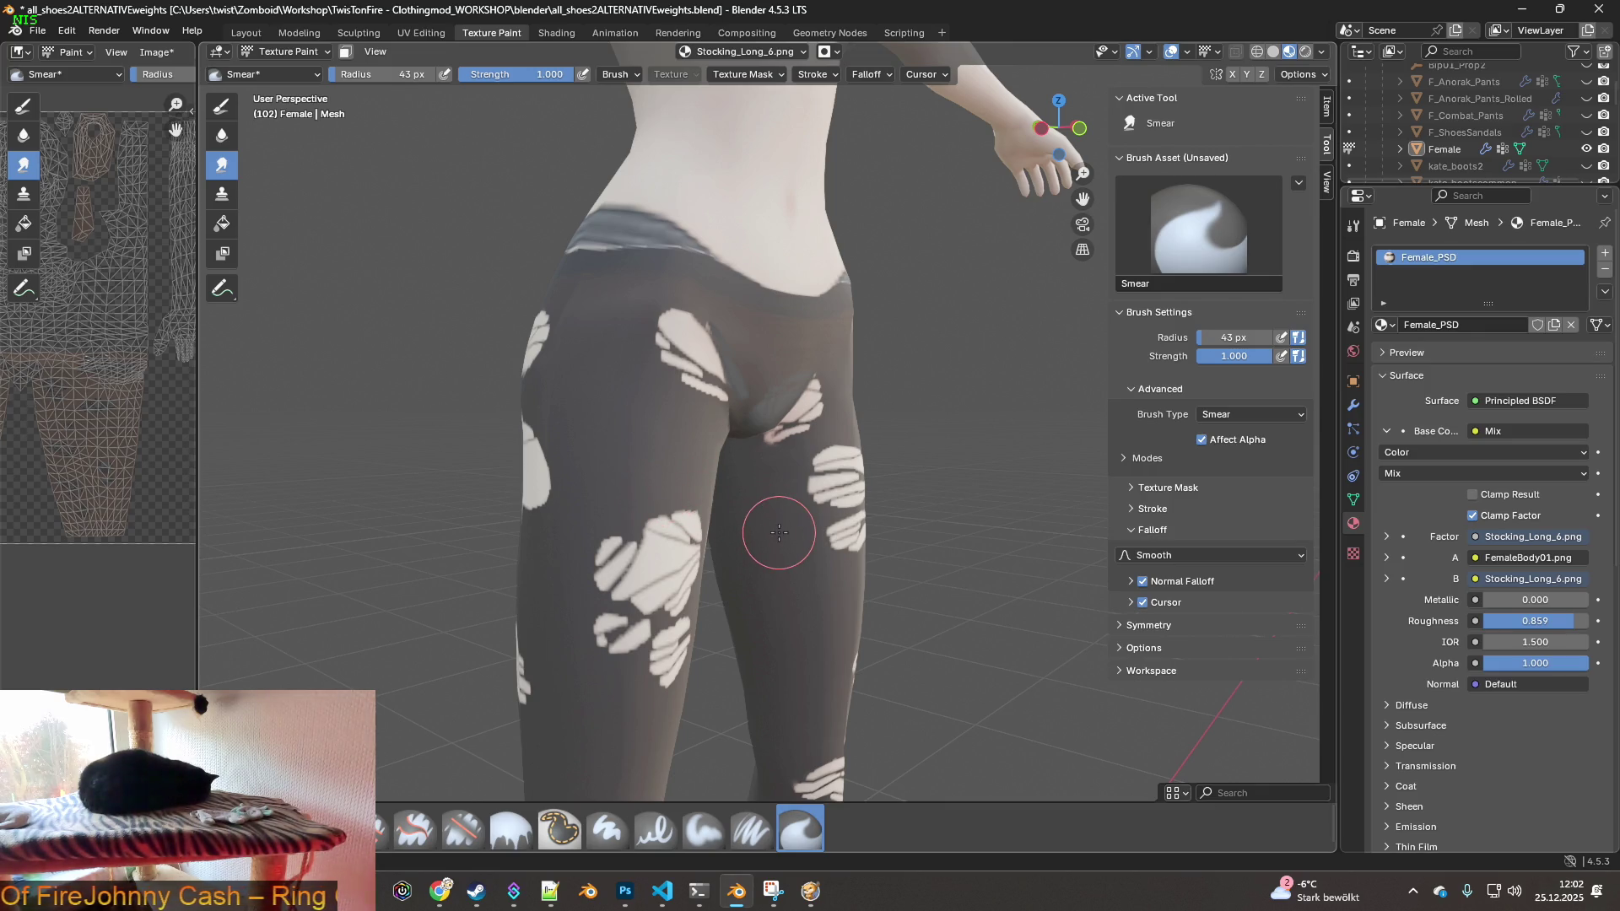
{"action": "middle_click_drag", "start_coordinate": [779, 532], "coordinate": [650, 560]}
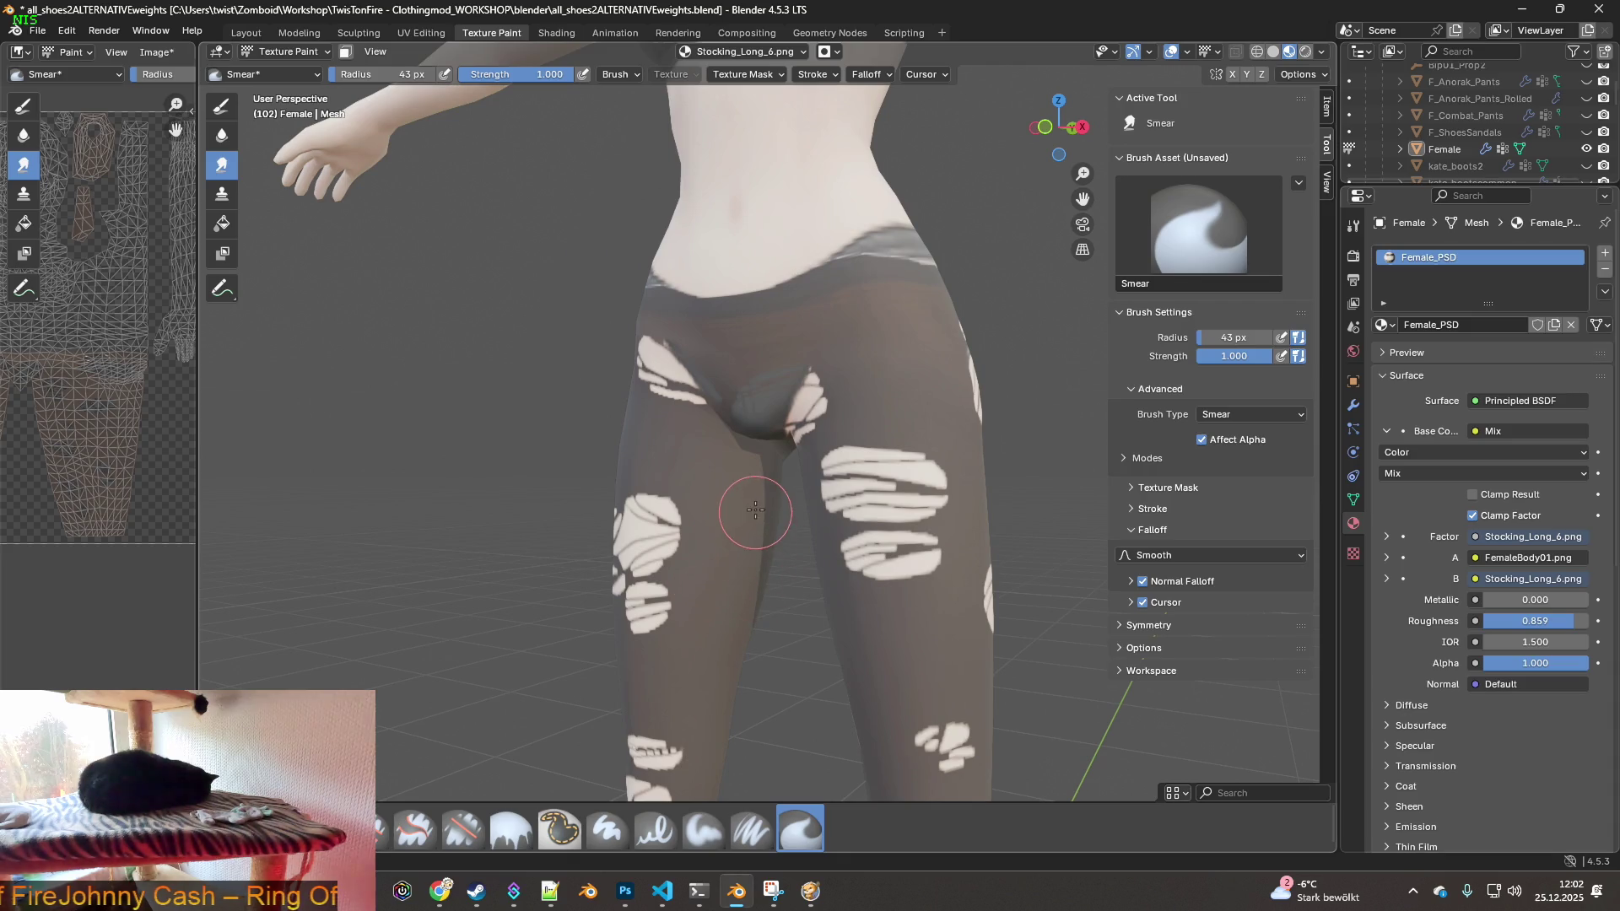
- Smear the bright streak on the back of the stockings to fade it
{"action": "mouse_move", "coordinate": [712, 705]}
{"action": "middle_mouse_down"}
{"action": "mouse_move", "coordinate": [794, 690]}
{"action": "mouse_move", "coordinate": [885, 517]}
{"action": "mouse_move", "coordinate": [672, 495]}
{"action": "mouse_move", "coordinate": [886, 495]}
{"action": "mouse_move", "coordinate": [756, 441]}
{"action": "mouse_move", "coordinate": [760, 427]}
{"action": "middle_mouse_up"}
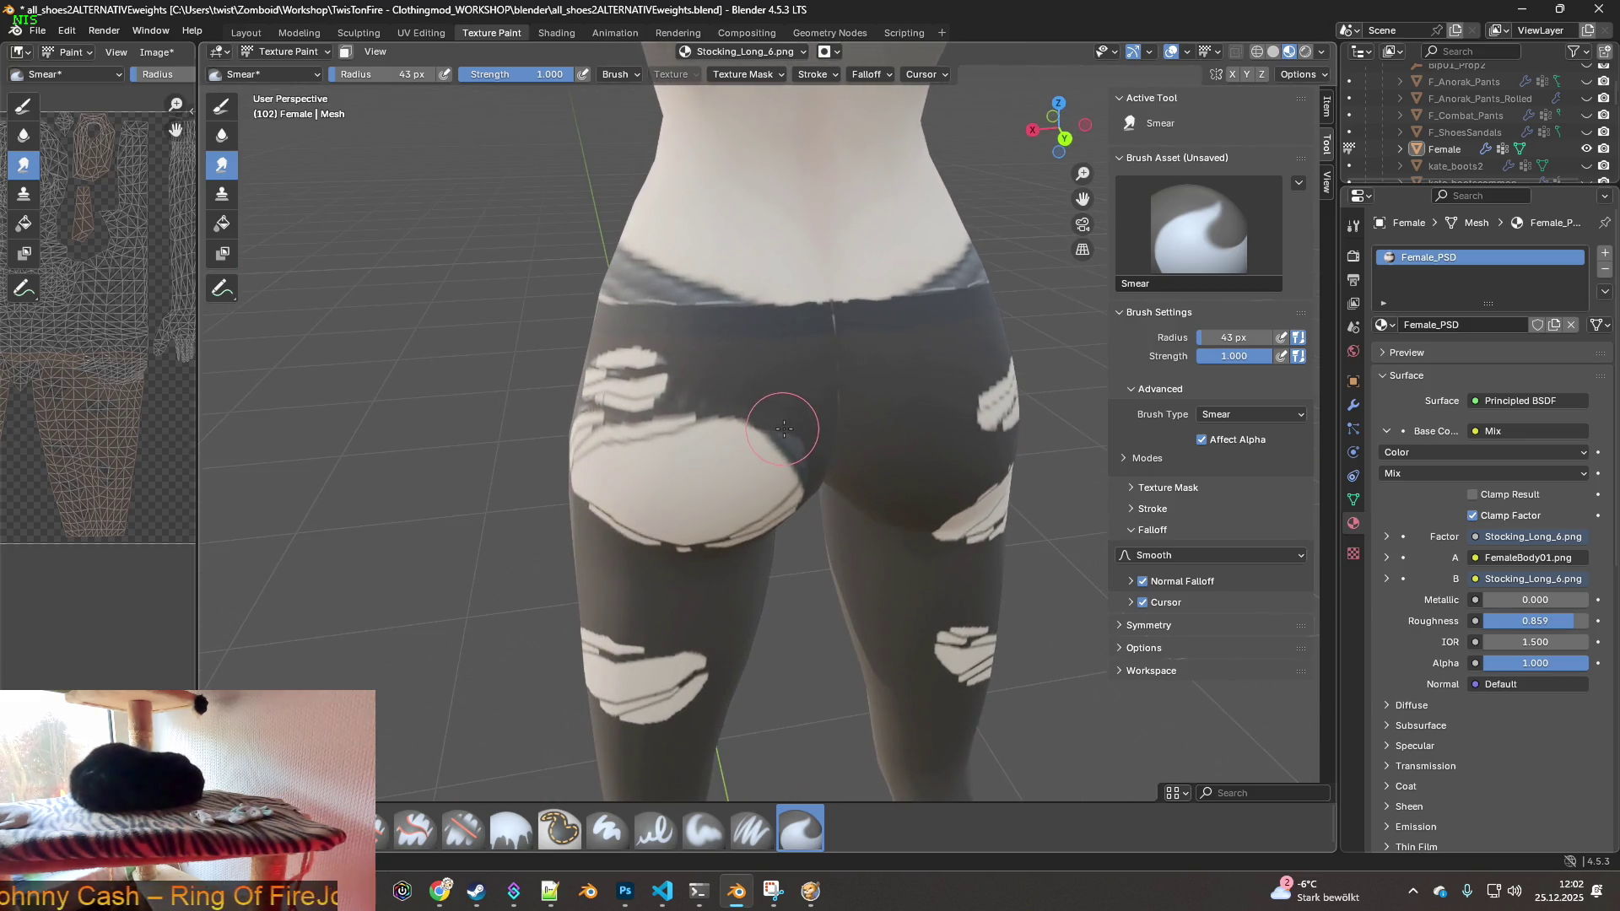
{"action": "scroll", "coordinate": [825, 477], "scroll_direction": "up", "scroll_amount": 5}
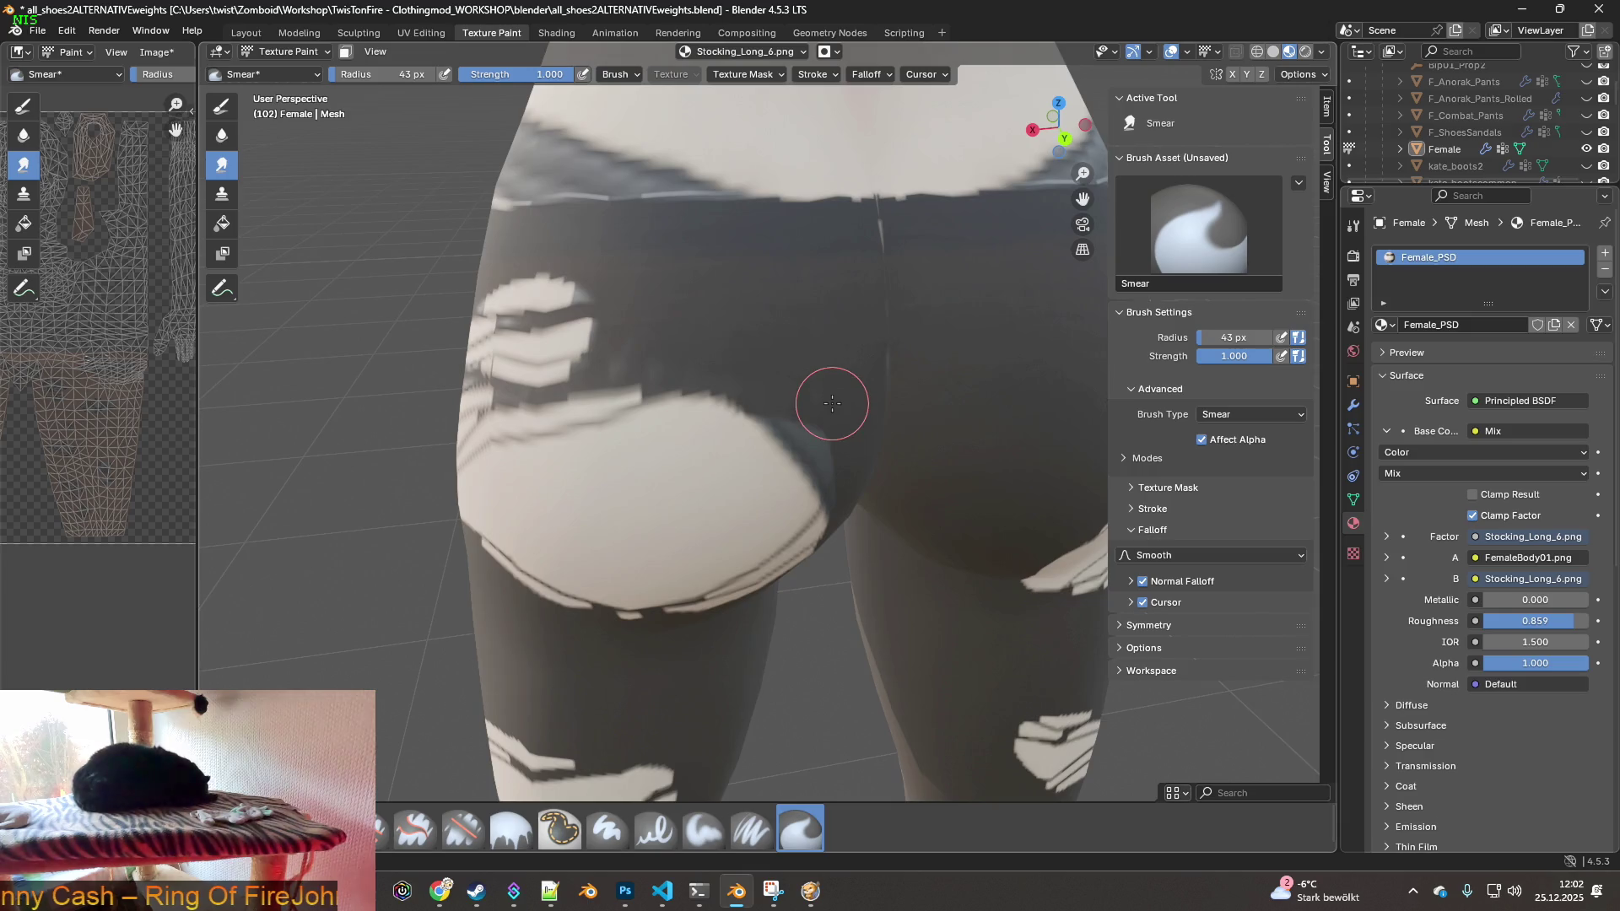
{"action": "scroll", "coordinate": [826, 438], "scroll_direction": "down", "scroll_amount": 3}
{"action": "scroll", "coordinate": [706, 568], "scroll_direction": "up", "scroll_amount": 8}
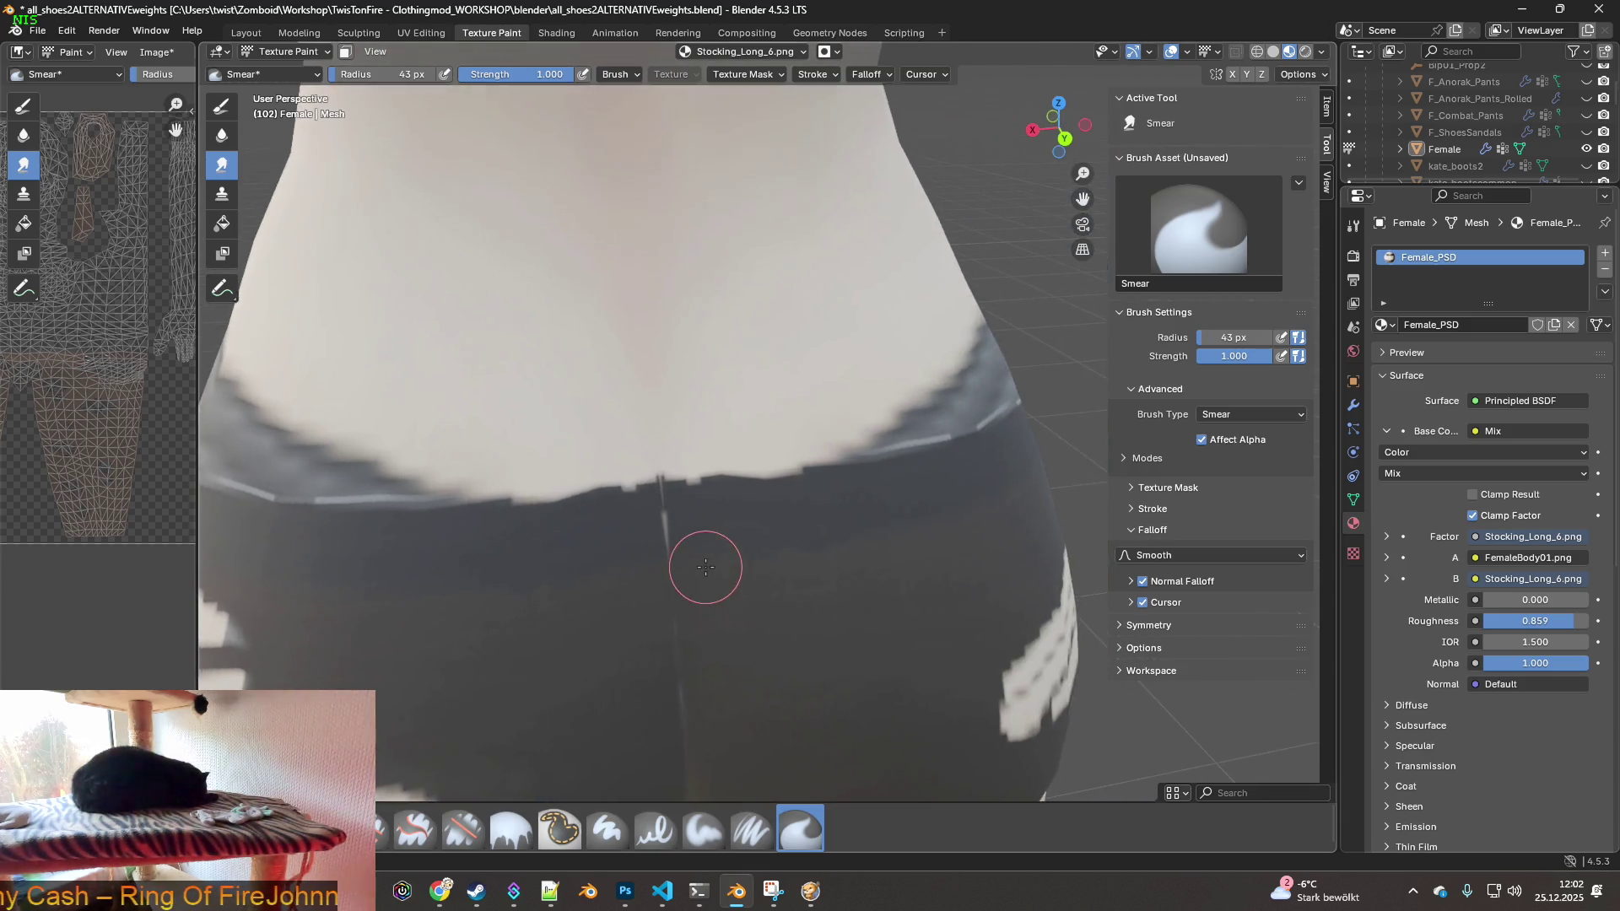
{"action": "mouse_move", "coordinate": [605, 482]}
{"action": "left_mouse_down"}
{"action": "mouse_move", "coordinate": [597, 420]}
{"action": "mouse_move", "coordinate": [600, 434]}
{"action": "mouse_move", "coordinate": [517, 453]}
{"action": "left_mouse_up"}
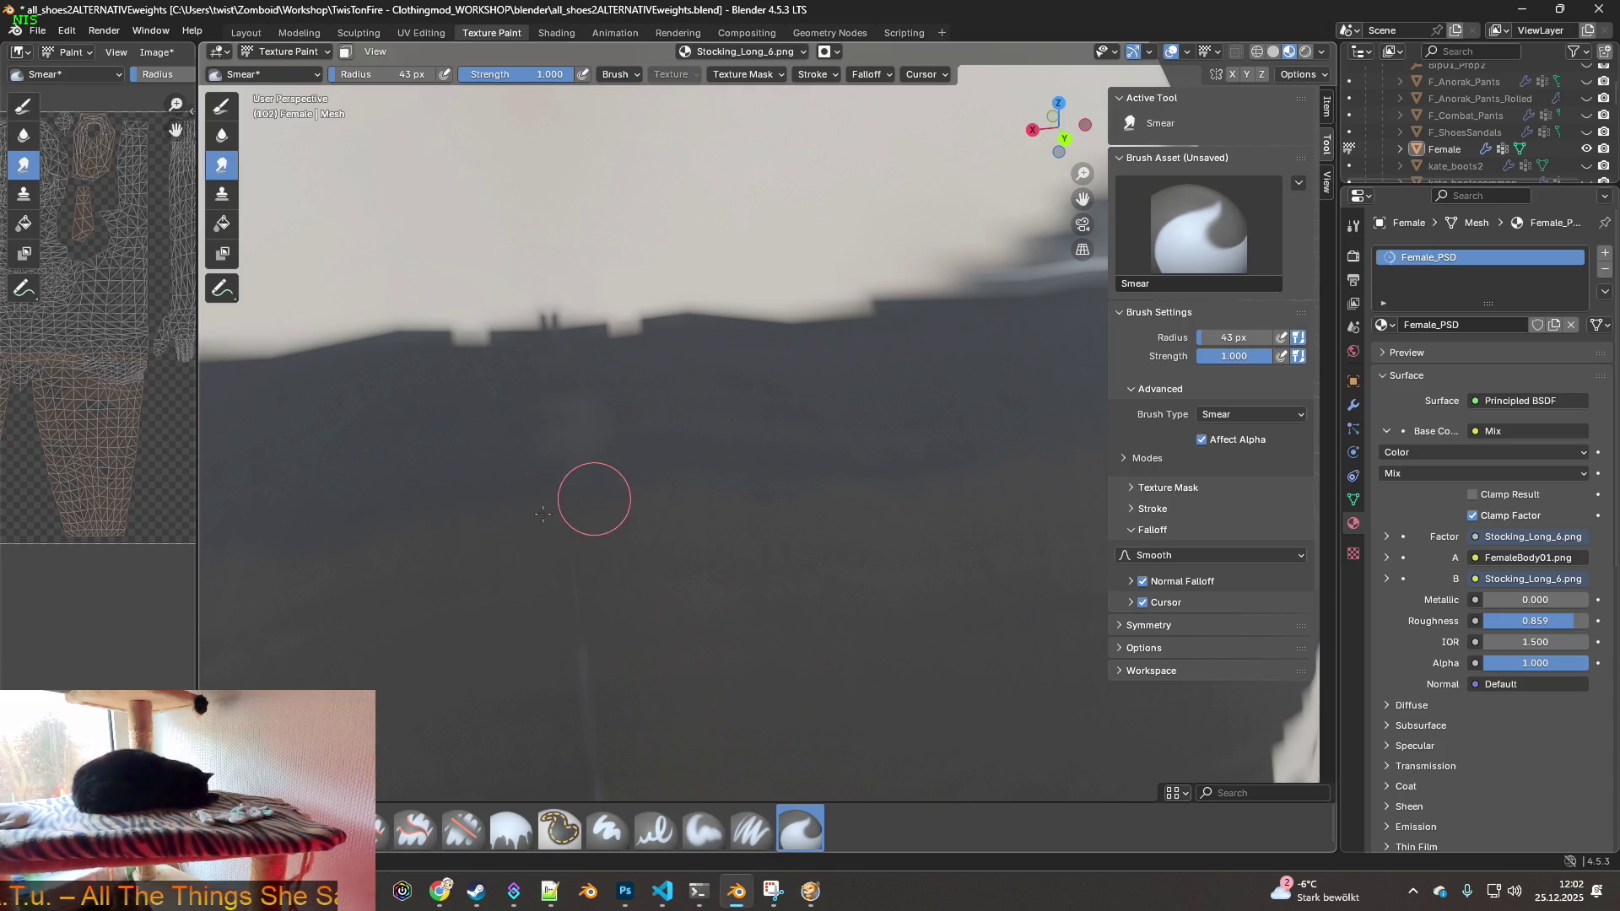
- Follow the stocking seam down the leg and undo the last smear stroke
{"action": "middle_click_drag", "start_coordinate": [730, 595], "coordinate": [484, 431]}
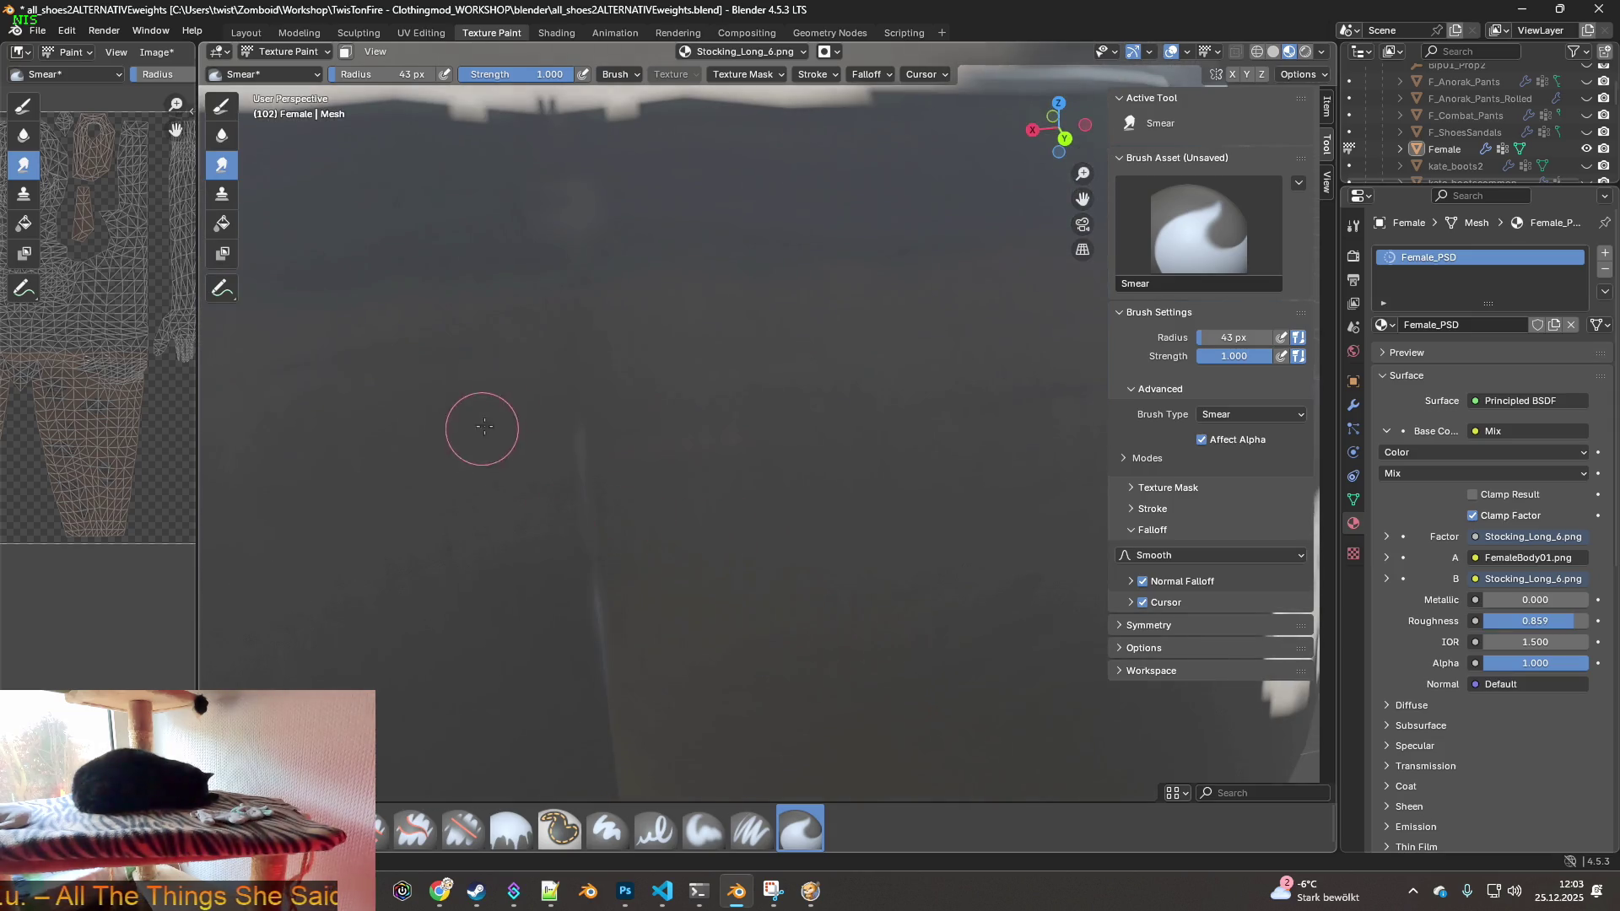
{"action": "middle_click_drag", "start_coordinate": [547, 562], "coordinate": [718, 417]}
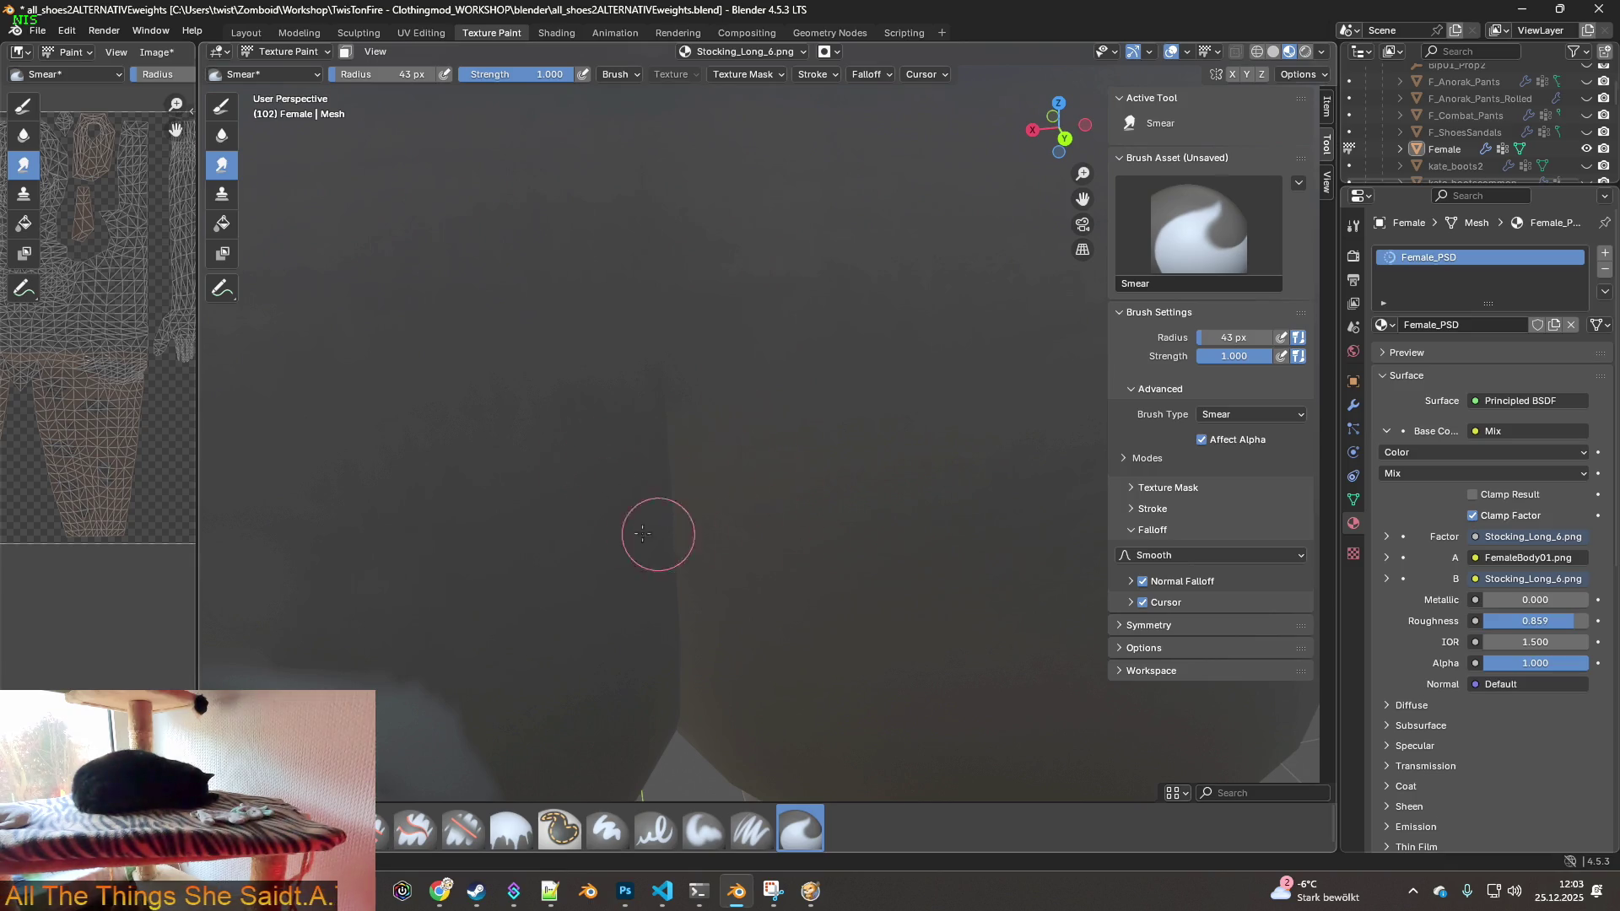
{"action": "scroll", "coordinate": [723, 397], "scroll_direction": "down", "scroll_amount": 5}
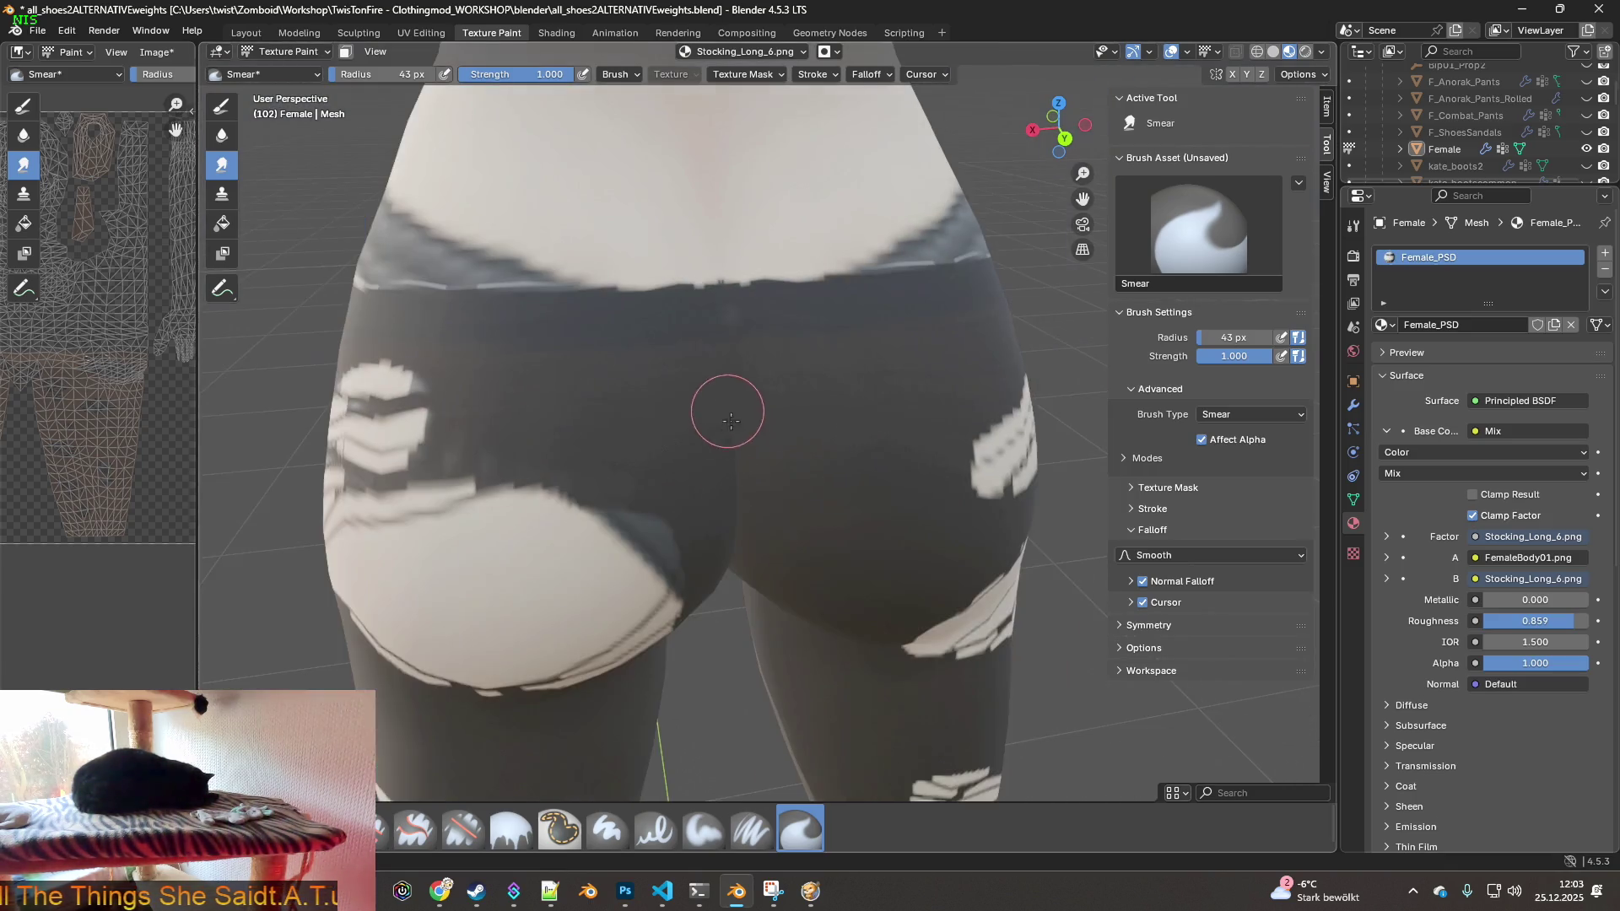
{"action": "scroll", "coordinate": [749, 419], "scroll_direction": "up", "scroll_amount": 5}
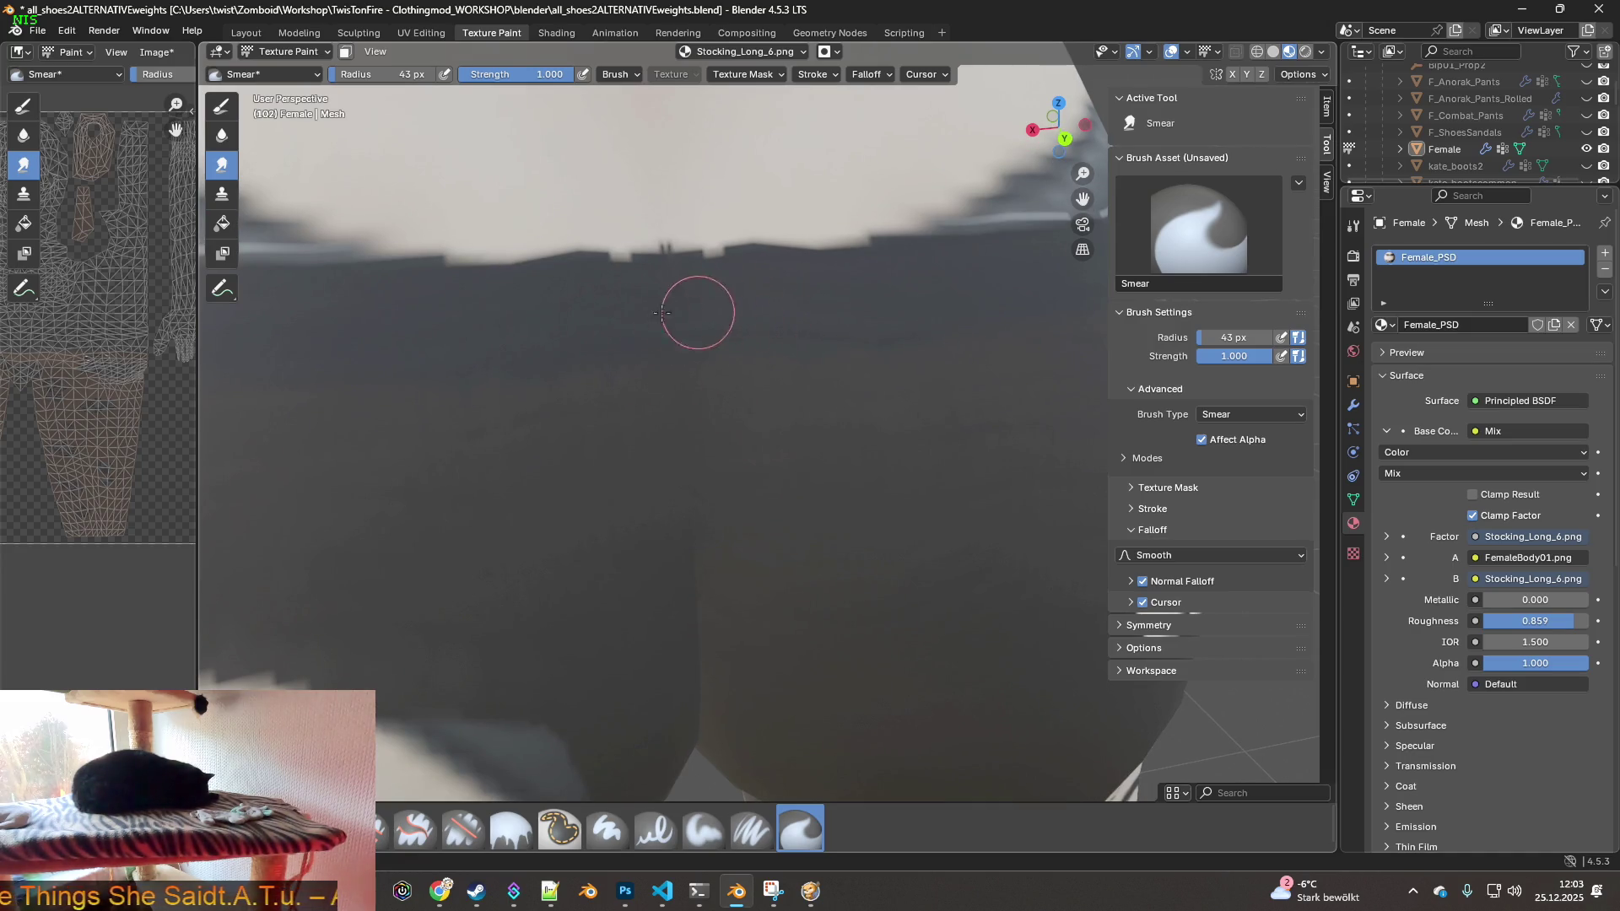
{"action": "scroll", "coordinate": [662, 331], "scroll_direction": "down", "scroll_amount": 5}
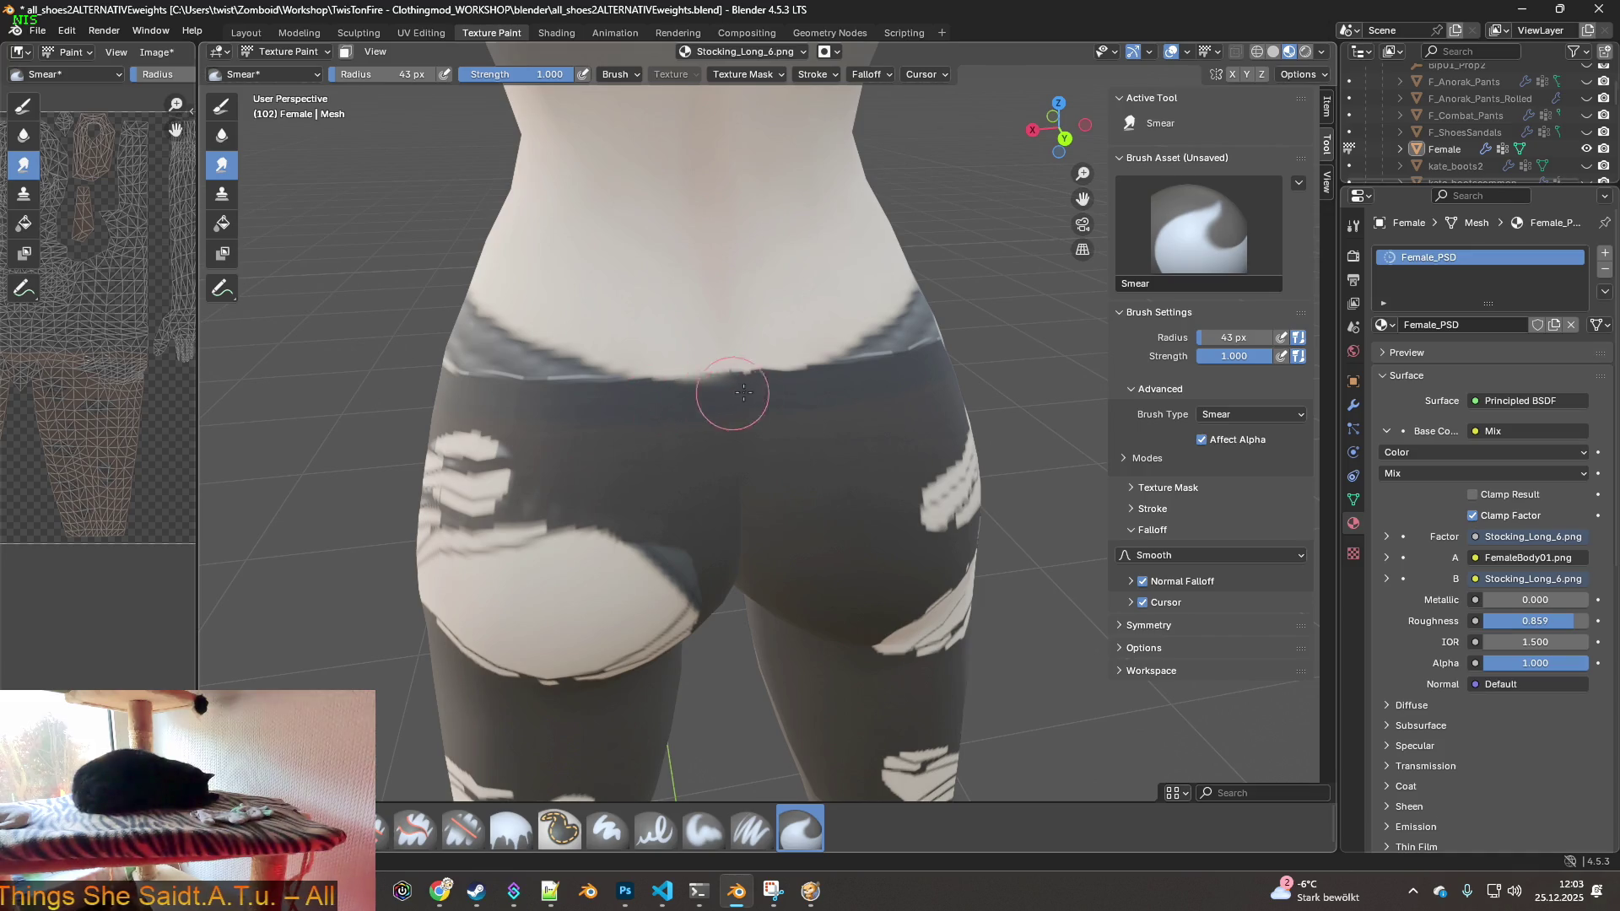
{"action": "left_click", "coordinate": [66, 30]}
{"action": "left_click", "coordinate": [82, 49]}
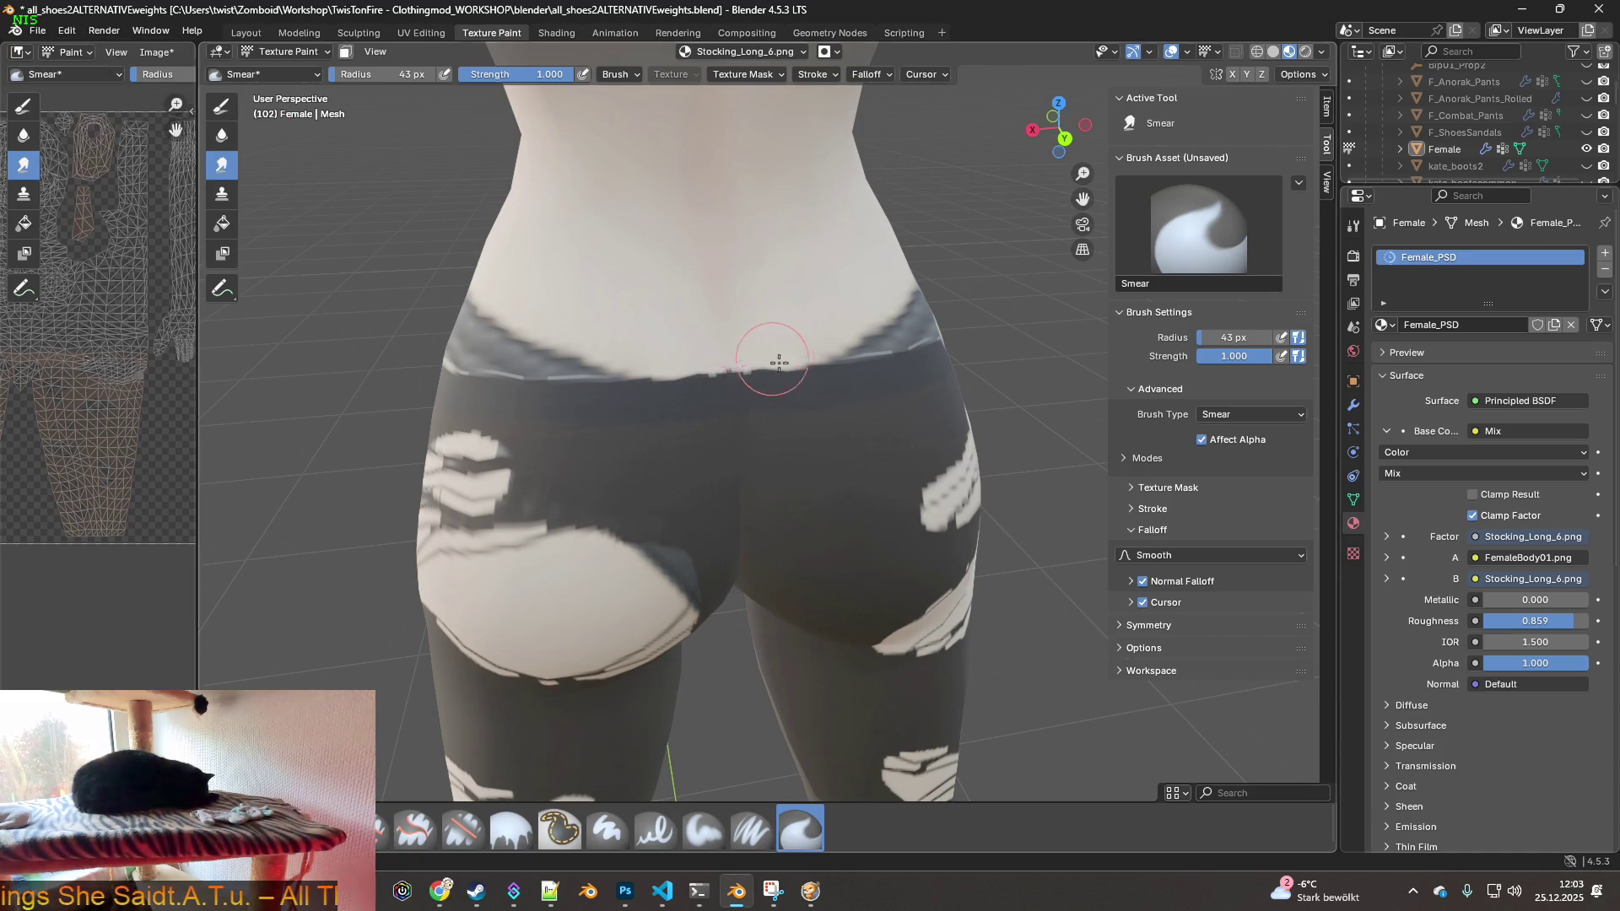
{"action": "scroll", "coordinate": [852, 381], "scroll_direction": "up", "scroll_amount": 5}
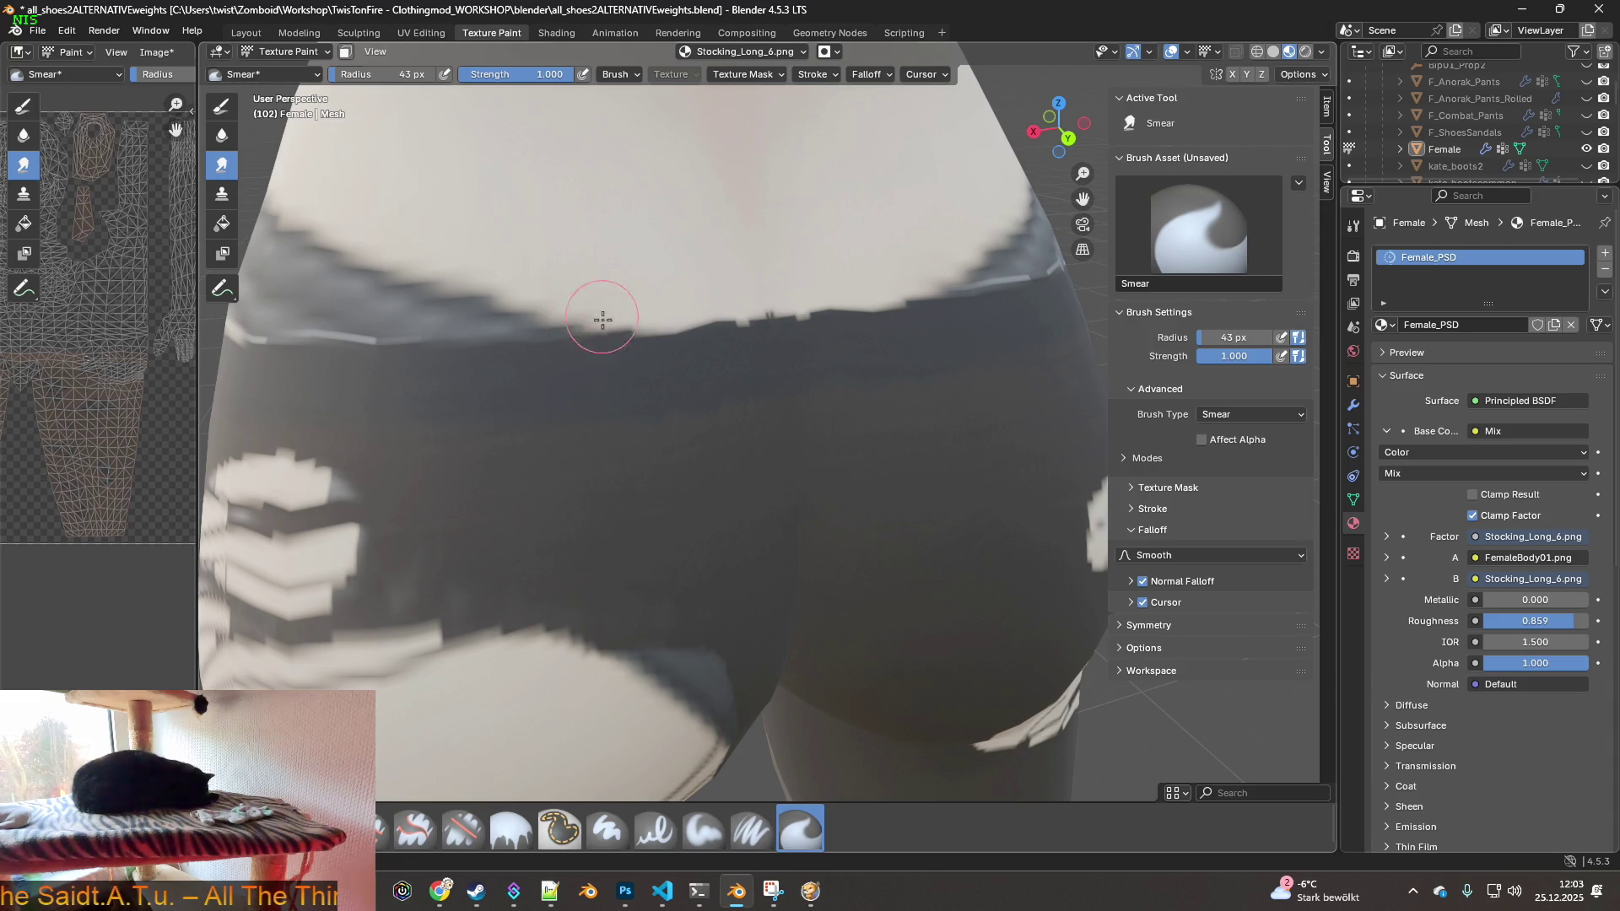
- Smear the white waistband edge down and right, then view the hips from several angles
{"action": "middle_click_drag", "start_coordinate": [427, 362], "coordinate": [875, 351]}
{"action": "mouse_move", "coordinate": [722, 351]}
{"action": "left_mouse_down"}
{"action": "mouse_move", "coordinate": [737, 375]}
{"action": "mouse_move", "coordinate": [610, 382]}
{"action": "left_mouse_up"}
{"action": "mouse_move", "coordinate": [566, 360]}
{"action": "middle_mouse_down"}
{"action": "mouse_move", "coordinate": [975, 376]}
{"action": "mouse_move", "coordinate": [985, 362]}
{"action": "middle_mouse_up"}
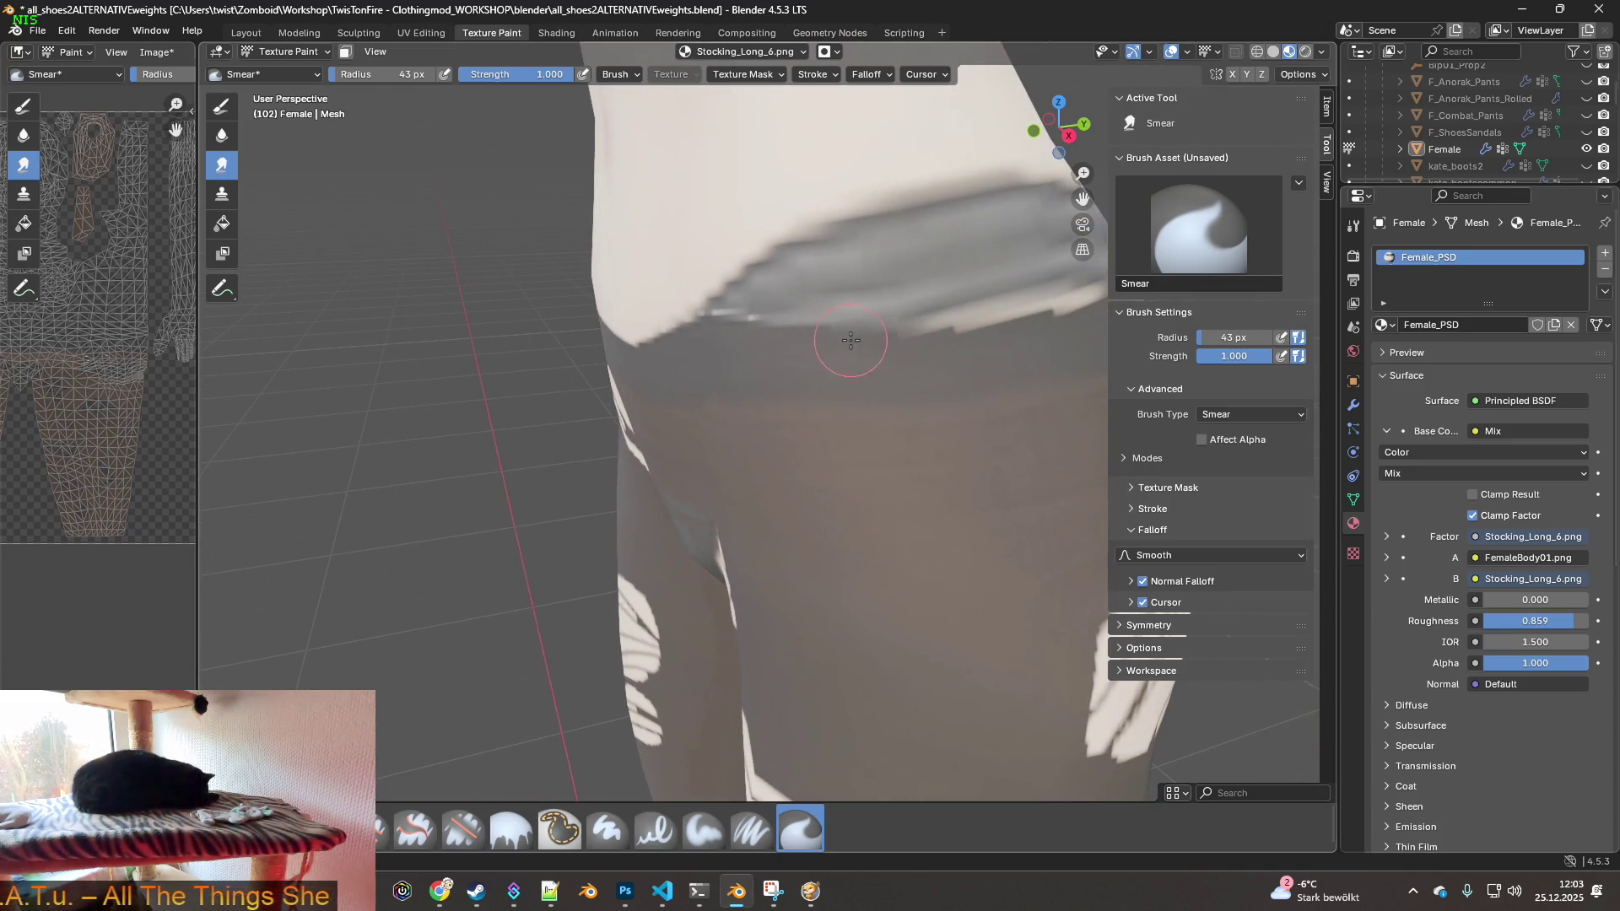
{"action": "middle_click_drag", "start_coordinate": [810, 351], "coordinate": [944, 343]}
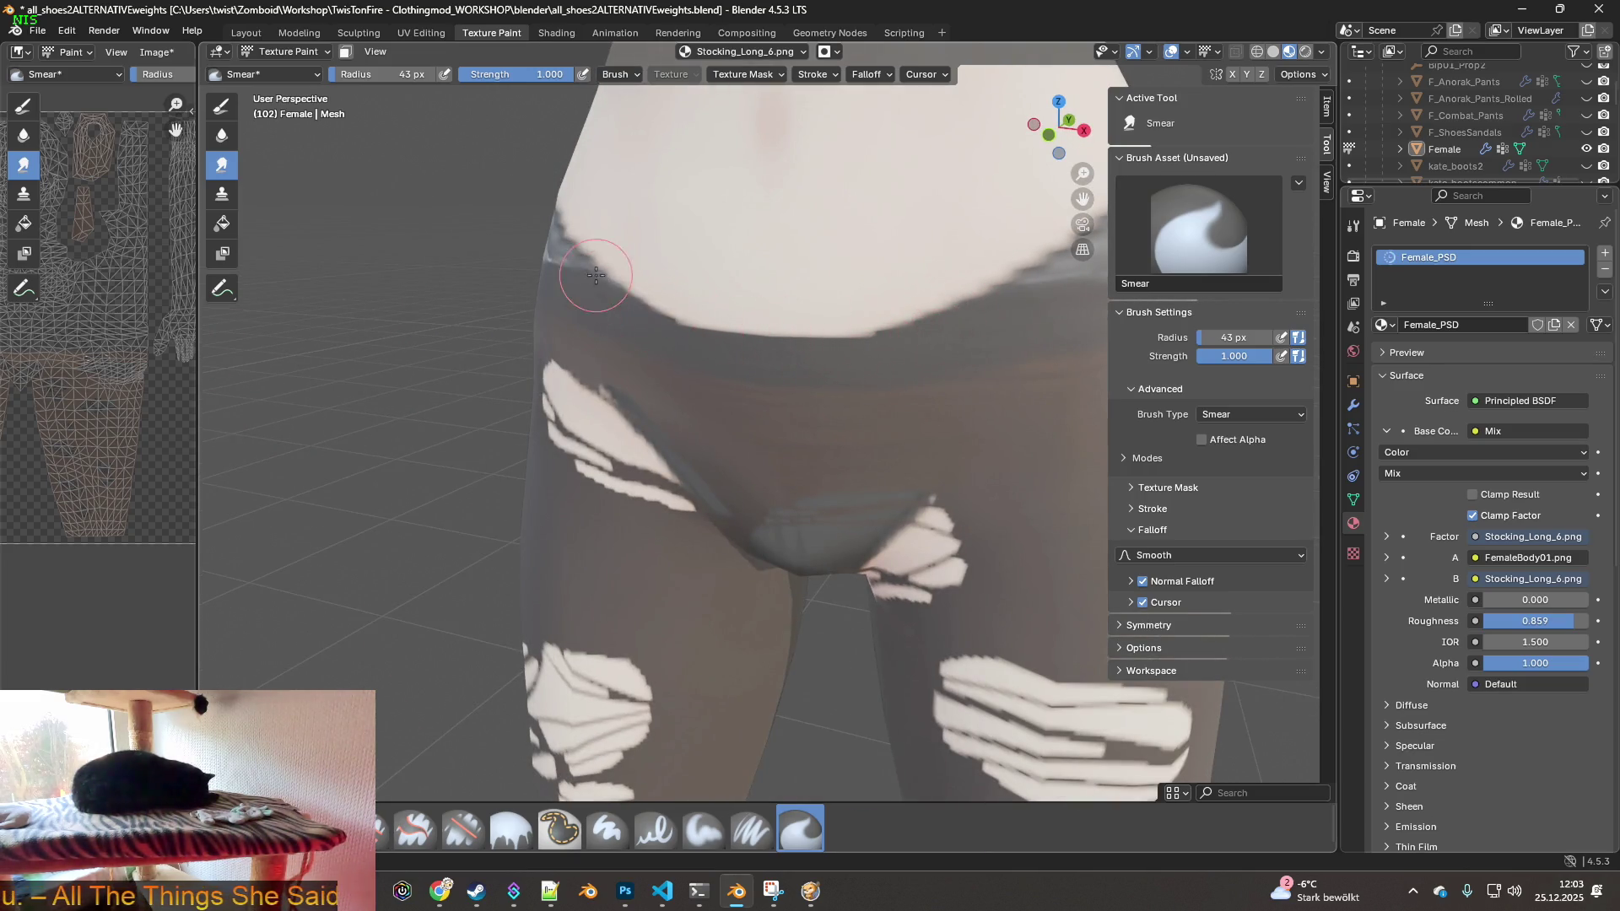
{"action": "middle_click_drag", "start_coordinate": [591, 258], "coordinate": [793, 360]}
{"action": "left_click", "coordinate": [67, 31]}
- Roll the Stocking_Long_6 texture back to an earlier Image Paint step from the Undo History
{"action": "left_click", "coordinate": [68, 31]}
{"action": "left_click", "coordinate": [67, 31]}
{"action": "left_click", "coordinate": [68, 31]}
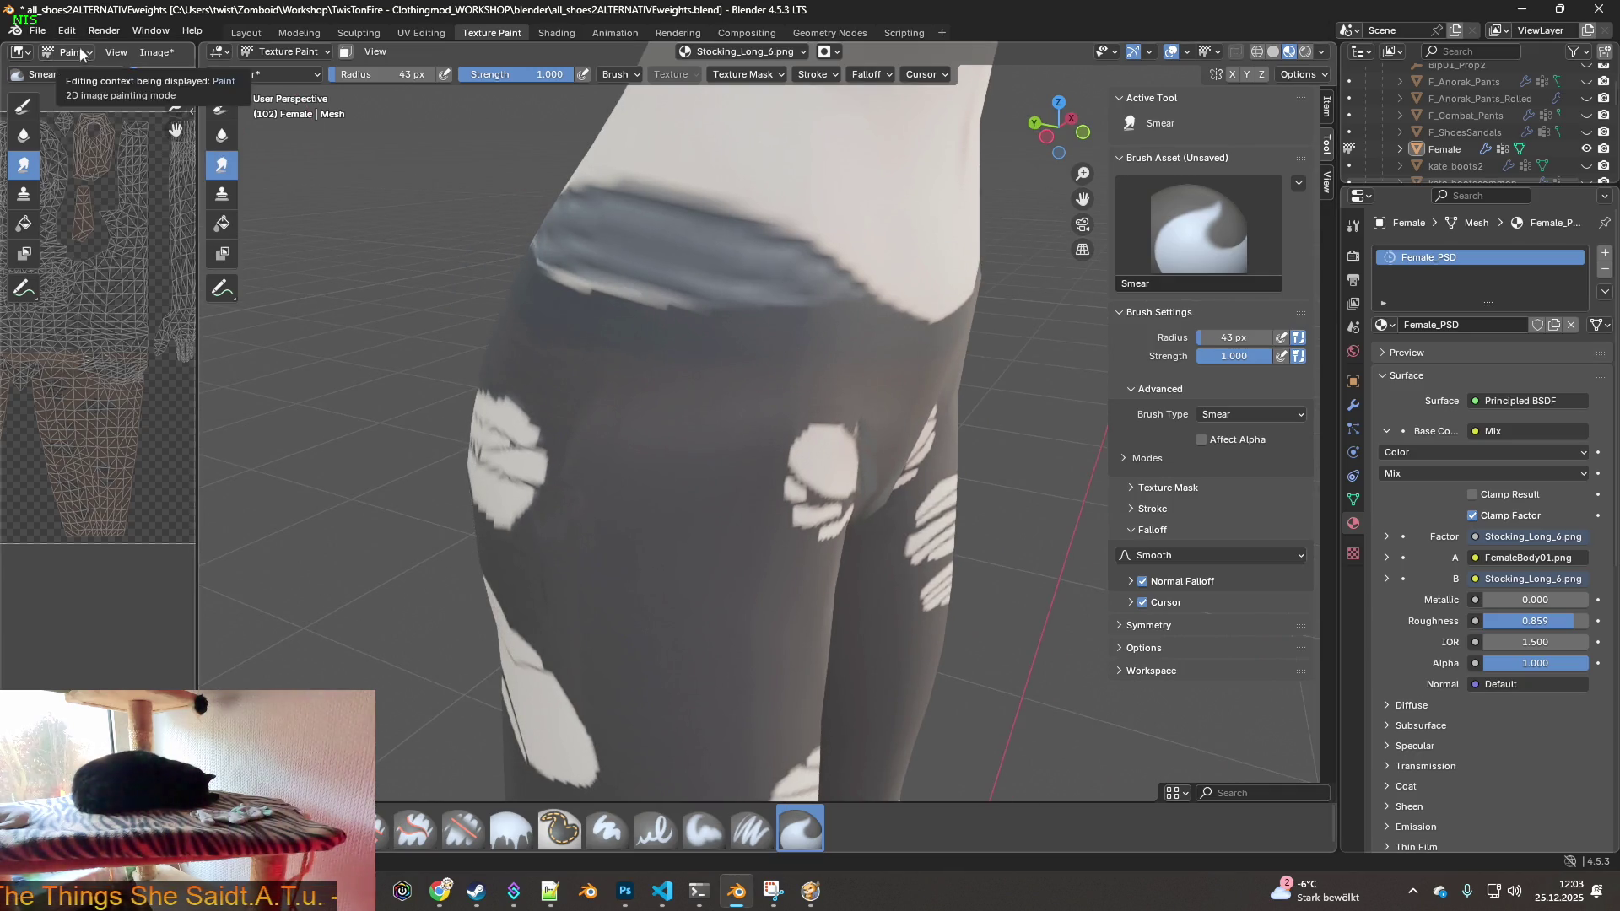
{"action": "left_click", "coordinate": [68, 31]}
{"action": "middle_click_drag", "start_coordinate": [333, 137], "coordinate": [488, 206]}
{"action": "left_click", "coordinate": [67, 32]}
{"action": "left_click", "coordinate": [68, 31]}
{"action": "left_click", "coordinate": [67, 31]}
{"action": "mouse_move", "coordinate": [99, 87]}
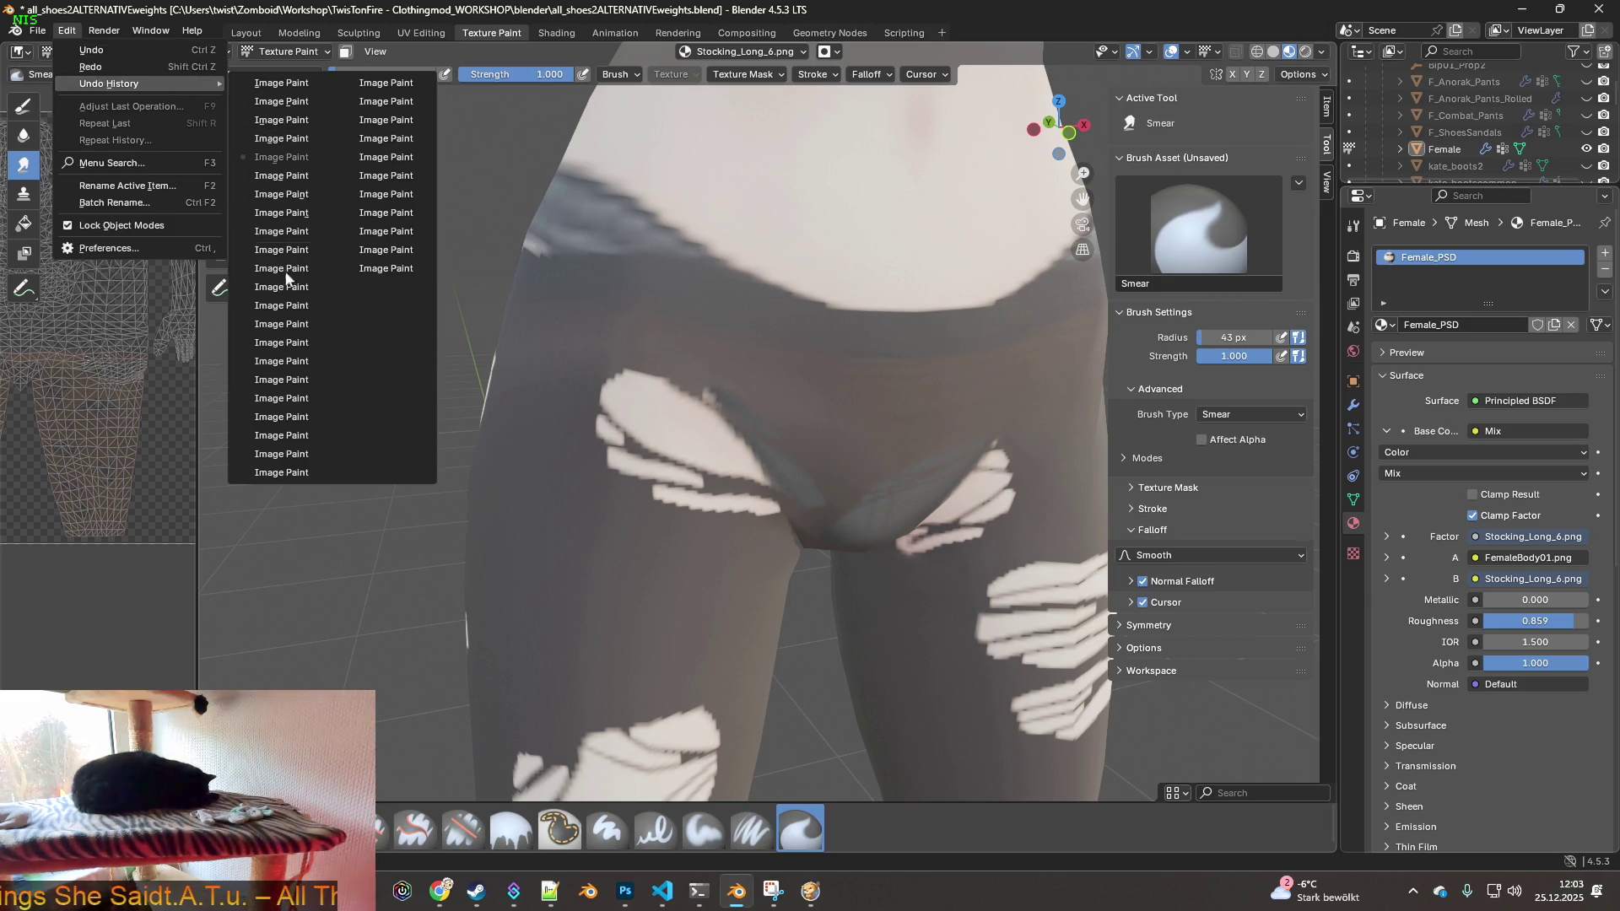
{"action": "left_click", "coordinate": [286, 359]}
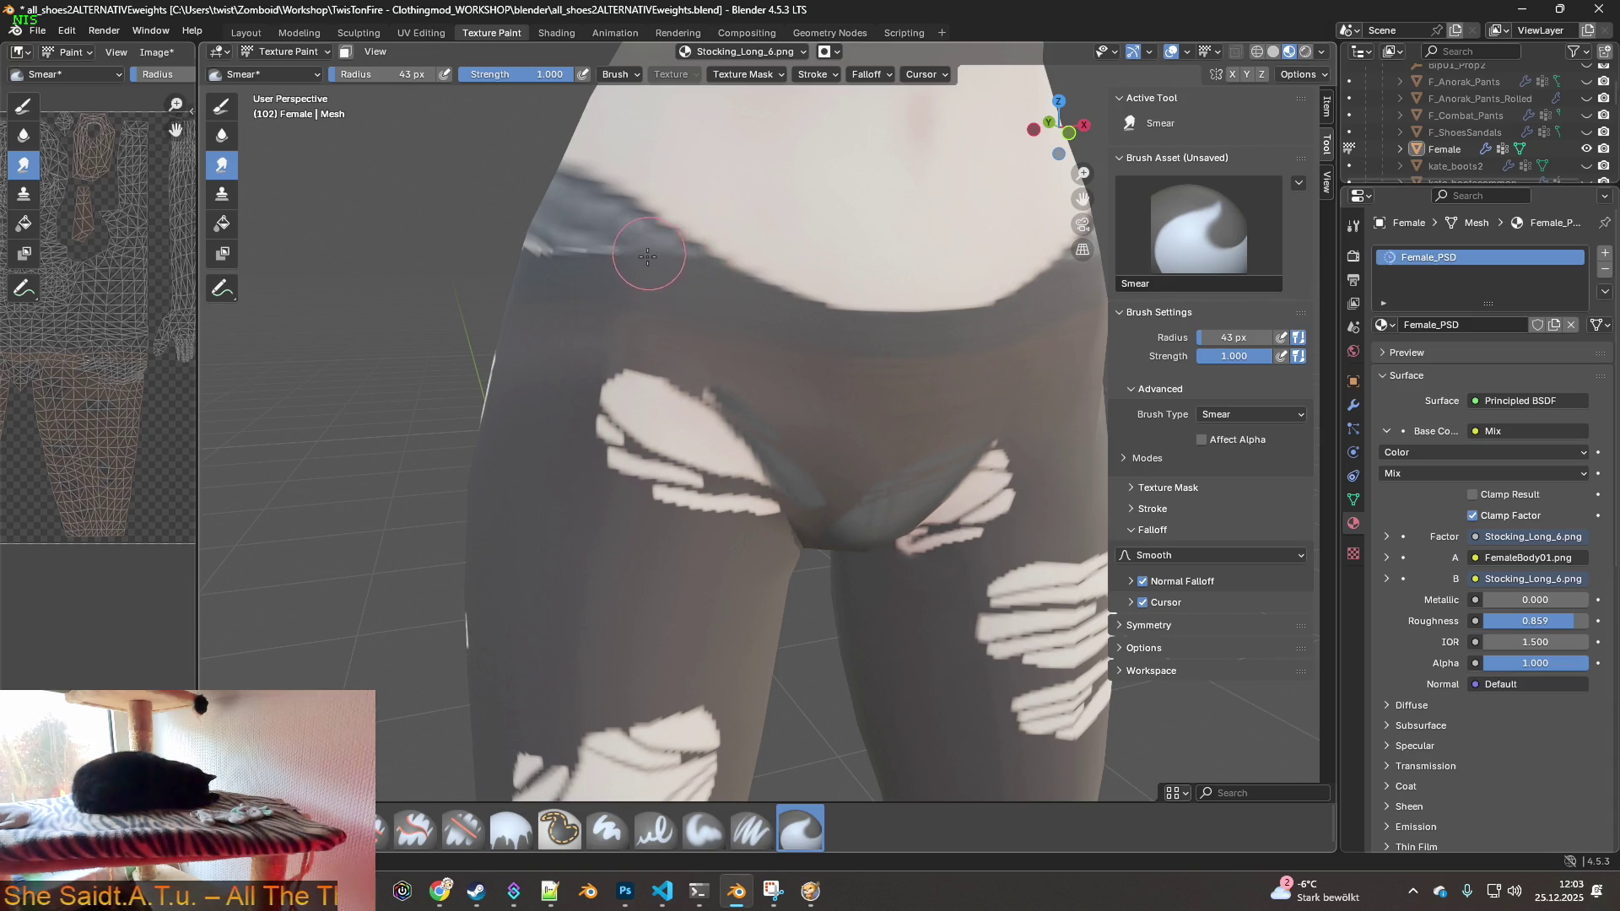
- Smear the dark waistband edge along the hip with the Smear brush
{"action": "middle_click_drag", "start_coordinate": [548, 262], "coordinate": [770, 282]}
{"action": "left_click_drag", "start_coordinate": [658, 245], "coordinate": [943, 264]}
{"action": "middle_click_drag", "start_coordinate": [946, 270], "coordinate": [764, 279]}
{"action": "scroll", "coordinate": [824, 326], "scroll_direction": "down", "scroll_amount": 8}
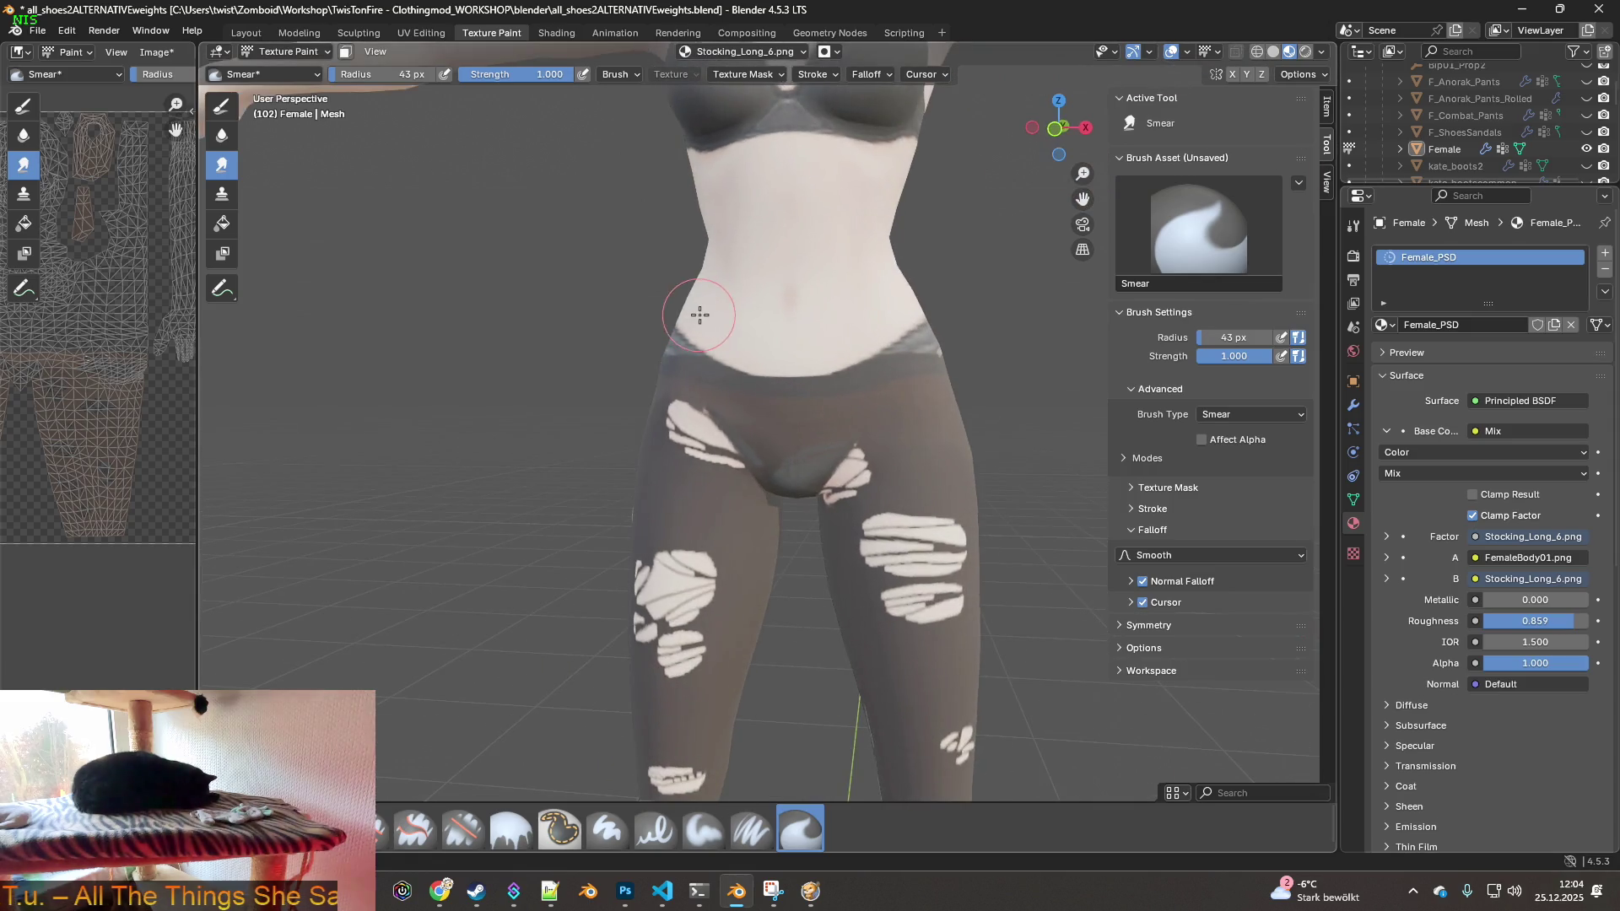
{"action": "mouse_move", "coordinate": [876, 457]}
{"action": "middle_mouse_down"}
{"action": "mouse_move", "coordinate": [897, 460]}
{"action": "mouse_move", "coordinate": [878, 517]}
{"action": "middle_mouse_up"}
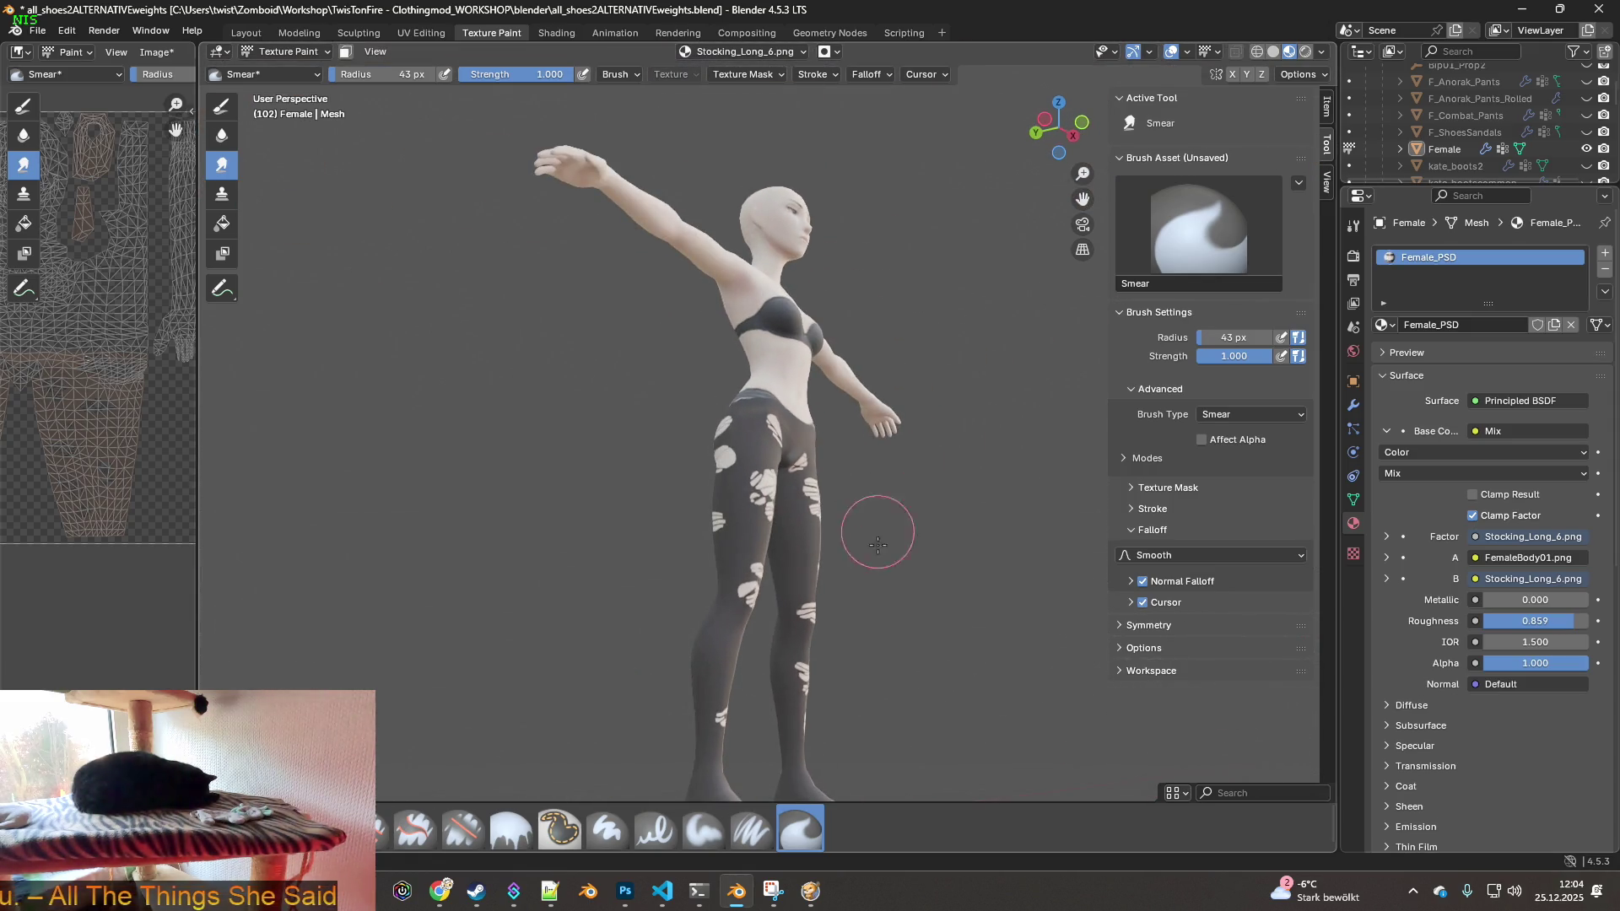
{"action": "mouse_move", "coordinate": [940, 590]}
{"action": "middle_mouse_down"}
{"action": "mouse_move", "coordinate": [897, 643]}
{"action": "mouse_move", "coordinate": [1013, 587]}
{"action": "mouse_move", "coordinate": [726, 405]}
{"action": "mouse_move", "coordinate": [898, 410]}
{"action": "middle_mouse_up"}
- Zoom and orbit around the legs to inspect the ripped tights from all sides
{"action": "scroll", "coordinate": [1028, 577], "scroll_direction": "up", "scroll_amount": 3}
{"action": "scroll", "coordinate": [756, 426], "scroll_direction": "up", "scroll_amount": 1}
{"action": "scroll", "coordinate": [756, 426], "scroll_direction": "up", "scroll_amount": 2}
{"action": "mouse_move", "coordinate": [756, 426]}
{"action": "middle_mouse_down"}
{"action": "mouse_move", "coordinate": [607, 462]}
{"action": "mouse_move", "coordinate": [408, 397]}
{"action": "mouse_move", "coordinate": [702, 490]}
{"action": "middle_mouse_up"}
{"action": "scroll", "coordinate": [414, 404], "scroll_direction": "up", "scroll_amount": 1}
{"action": "scroll", "coordinate": [493, 420], "scroll_direction": "down", "scroll_amount": 1}
{"action": "scroll", "coordinate": [493, 421], "scroll_direction": "down", "scroll_amount": 1}
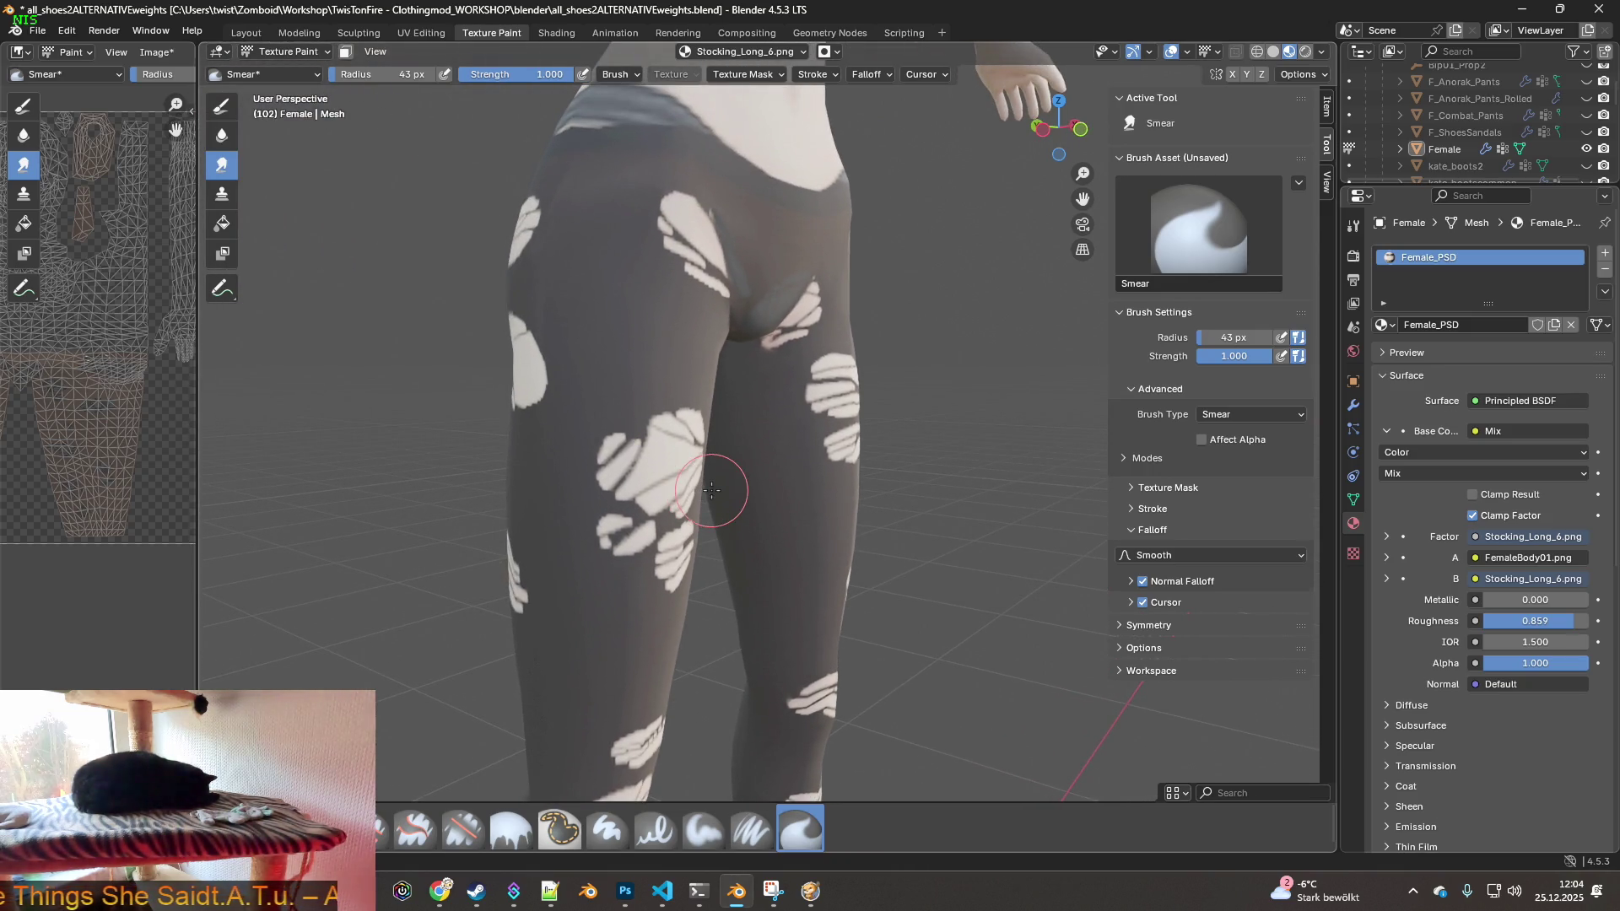
{"action": "scroll", "coordinate": [710, 492], "scroll_direction": "down", "scroll_amount": 4}
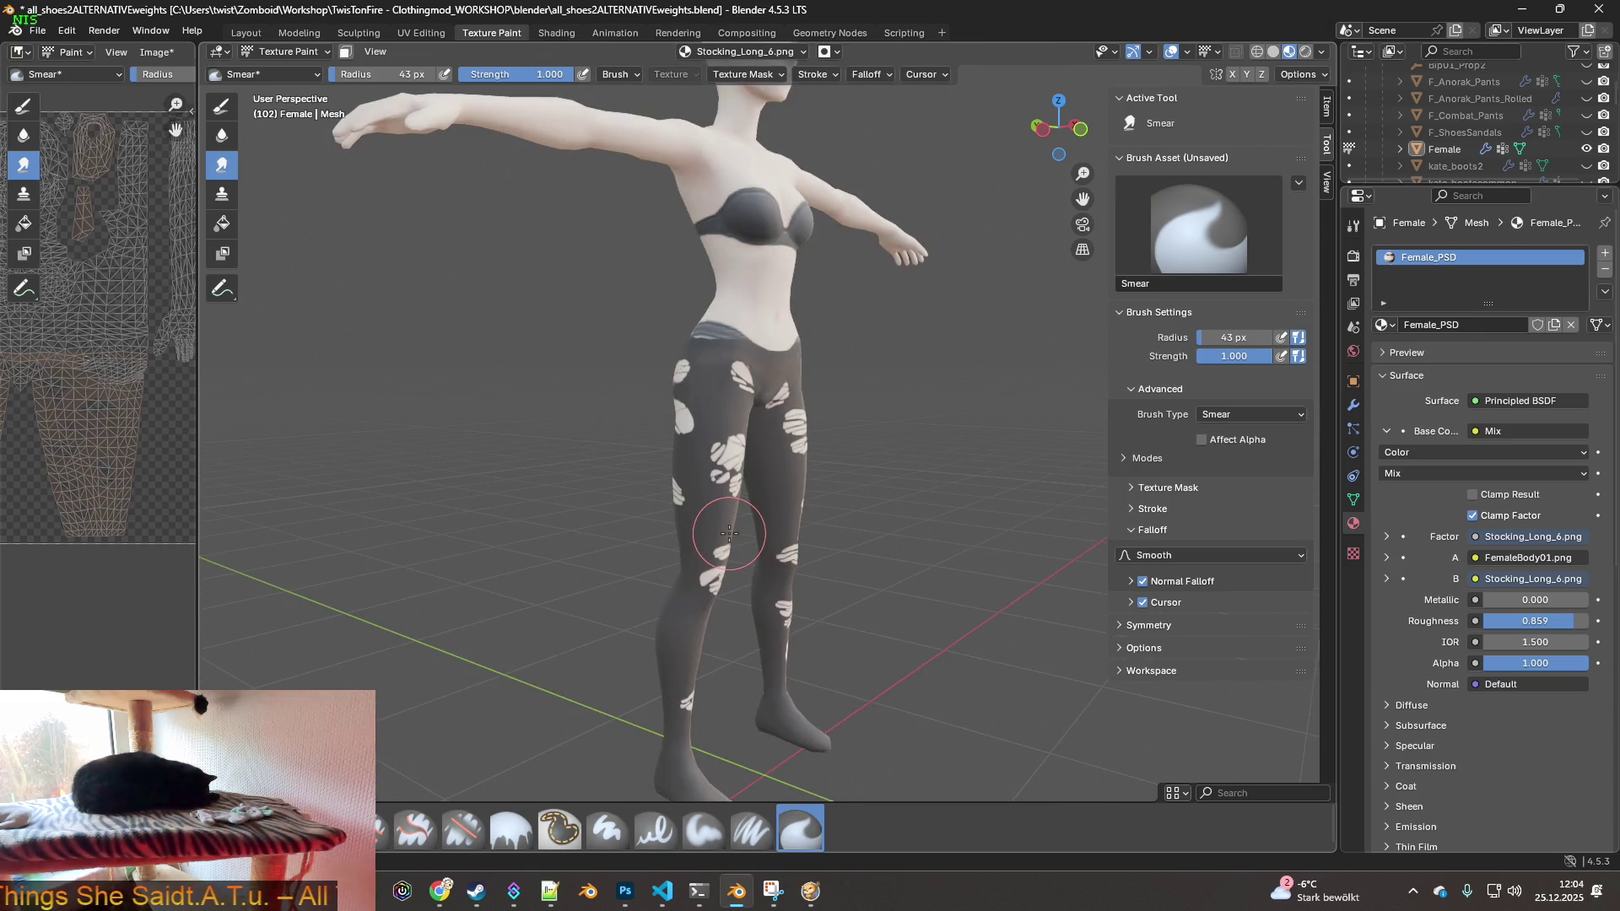
{"action": "mouse_move", "coordinate": [815, 503]}
{"action": "middle_mouse_down"}
{"action": "mouse_move", "coordinate": [681, 488]}
{"action": "mouse_move", "coordinate": [899, 484]}
{"action": "mouse_move", "coordinate": [783, 398]}
{"action": "mouse_move", "coordinate": [874, 493]}
{"action": "mouse_move", "coordinate": [711, 499]}
{"action": "middle_mouse_up"}
{"action": "scroll", "coordinate": [827, 485], "scroll_direction": "up", "scroll_amount": 1}
{"action": "scroll", "coordinate": [874, 494], "scroll_direction": "up", "scroll_amount": 2}
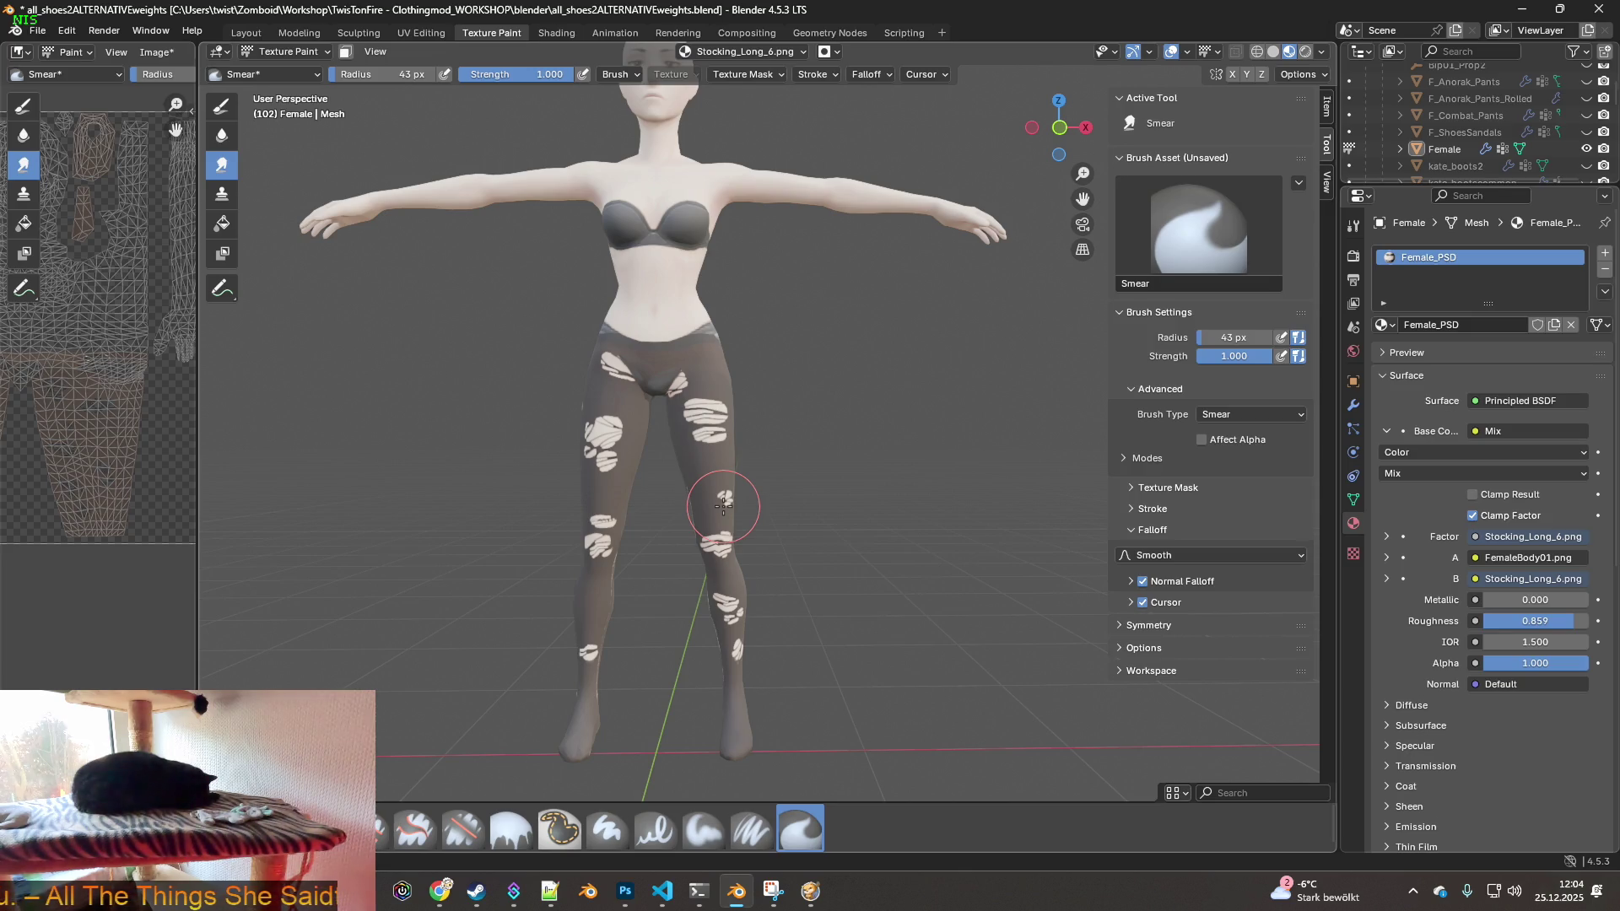
{"action": "mouse_move", "coordinate": [636, 458]}
{"action": "middle_mouse_down"}
{"action": "mouse_move", "coordinate": [778, 484]}
{"action": "mouse_move", "coordinate": [683, 460]}
{"action": "mouse_move", "coordinate": [712, 442]}
{"action": "mouse_move", "coordinate": [652, 435]}
{"action": "mouse_move", "coordinate": [604, 528]}
{"action": "mouse_move", "coordinate": [751, 586]}
{"action": "middle_mouse_up"}
{"action": "scroll", "coordinate": [695, 470], "scroll_direction": "up", "scroll_amount": 3}
{"action": "scroll", "coordinate": [682, 458], "scroll_direction": "up", "scroll_amount": 4}
{"action": "scroll", "coordinate": [652, 435], "scroll_direction": "down", "scroll_amount": 3}
{"action": "scroll", "coordinate": [652, 435], "scroll_direction": "down", "scroll_amount": 3}
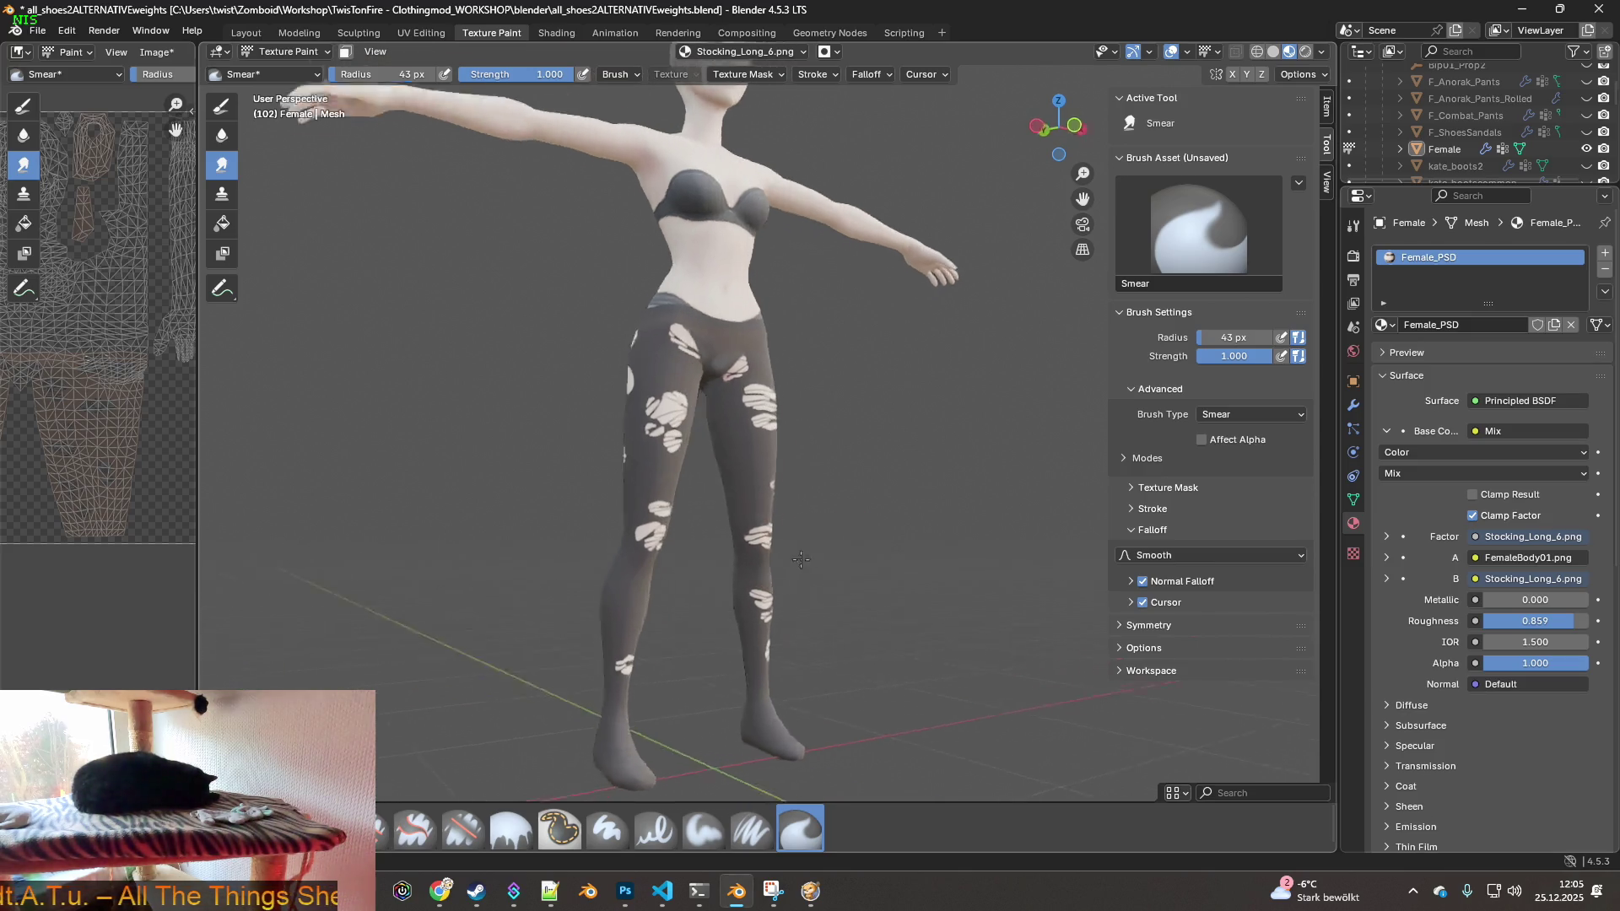
- Check the ripped stockings from three-quarter and front views of the character
{"action": "middle_click_drag", "start_coordinate": [813, 550], "coordinate": [729, 527]}
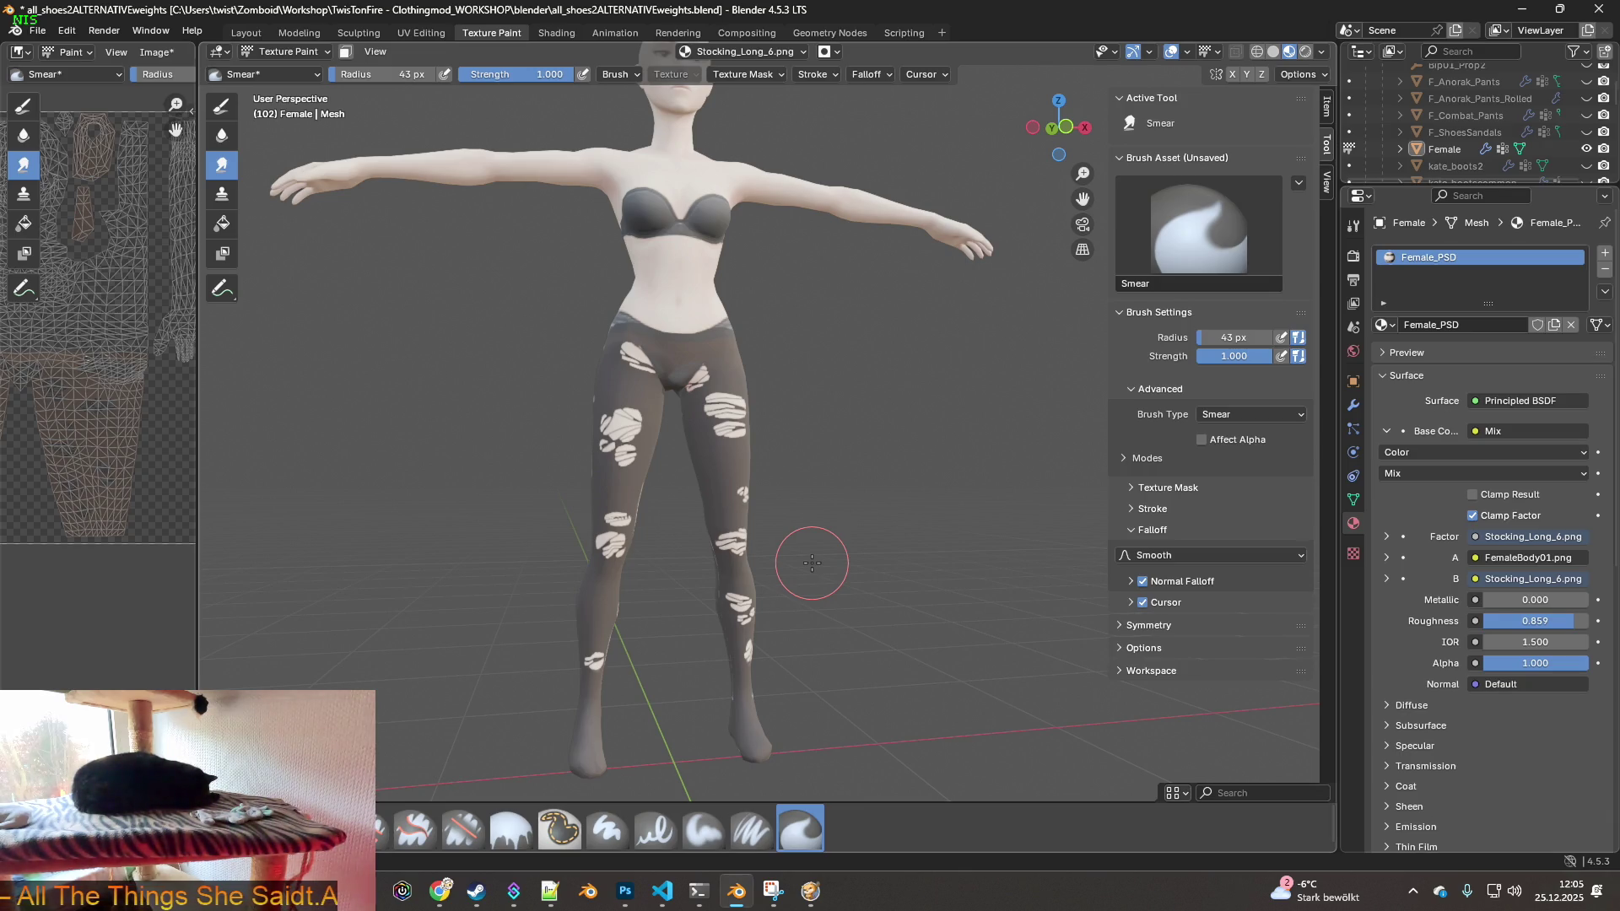
{"action": "middle_click_drag", "start_coordinate": [712, 514], "coordinate": [650, 537]}
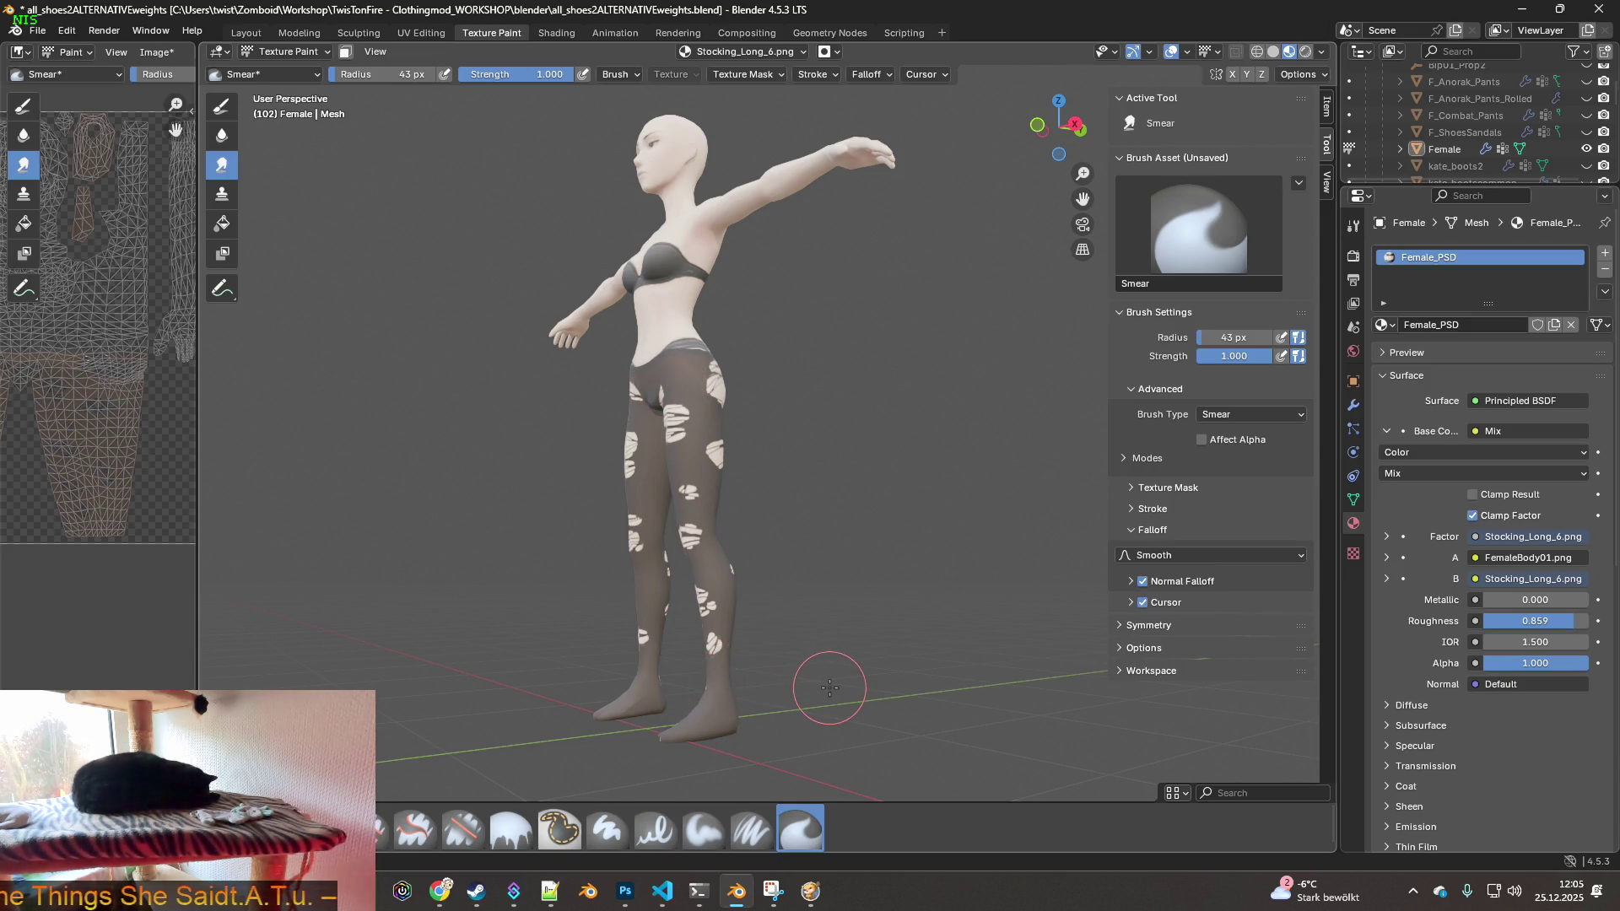
{"action": "middle_click_drag", "start_coordinate": [747, 643], "coordinate": [844, 641]}
{"action": "scroll", "coordinate": [911, 637], "scroll_direction": "up", "scroll_amount": 3}
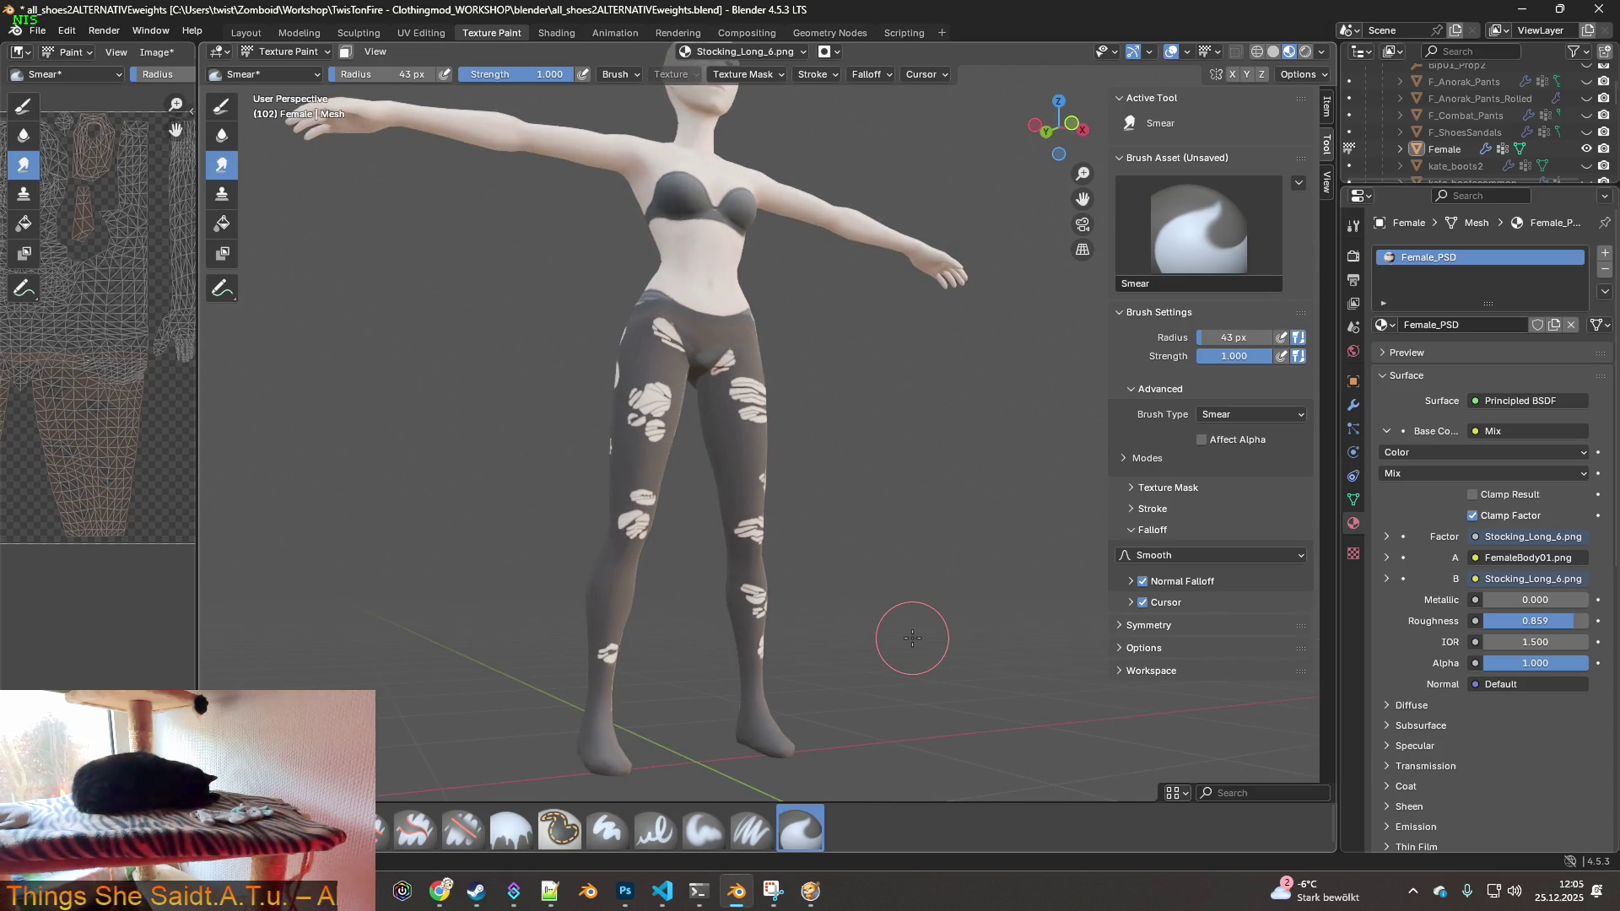
{"action": "mouse_move", "coordinate": [879, 633]}
{"action": "middle_mouse_down"}
{"action": "mouse_move", "coordinate": [826, 643]}
{"action": "mouse_move", "coordinate": [1016, 663]}
{"action": "mouse_move", "coordinate": [976, 590]}
{"action": "mouse_move", "coordinate": [885, 524]}
{"action": "mouse_move", "coordinate": [692, 515]}
{"action": "mouse_move", "coordinate": [591, 473]}
{"action": "mouse_move", "coordinate": [355, 287]}
{"action": "middle_mouse_up"}
{"action": "left_click", "coordinate": [156, 52]}
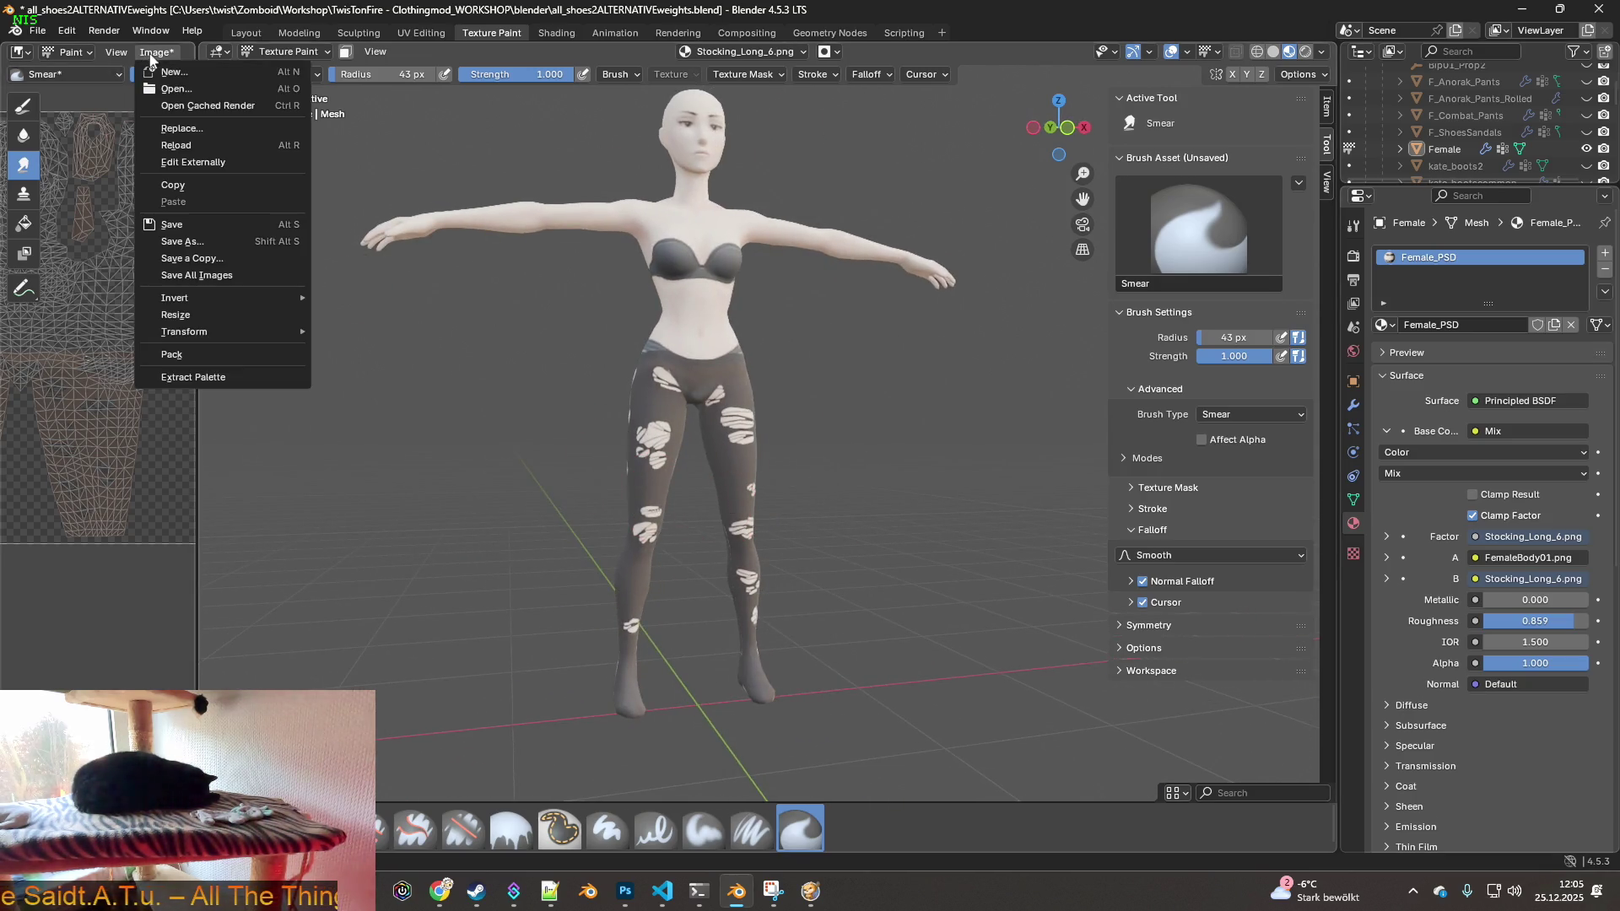
- Save the painted Stocking_Long_6 texture and look at the tights in the running game
{"action": "left_click", "coordinate": [182, 225]}
{"action": "key", "text": "alt+Tab"}
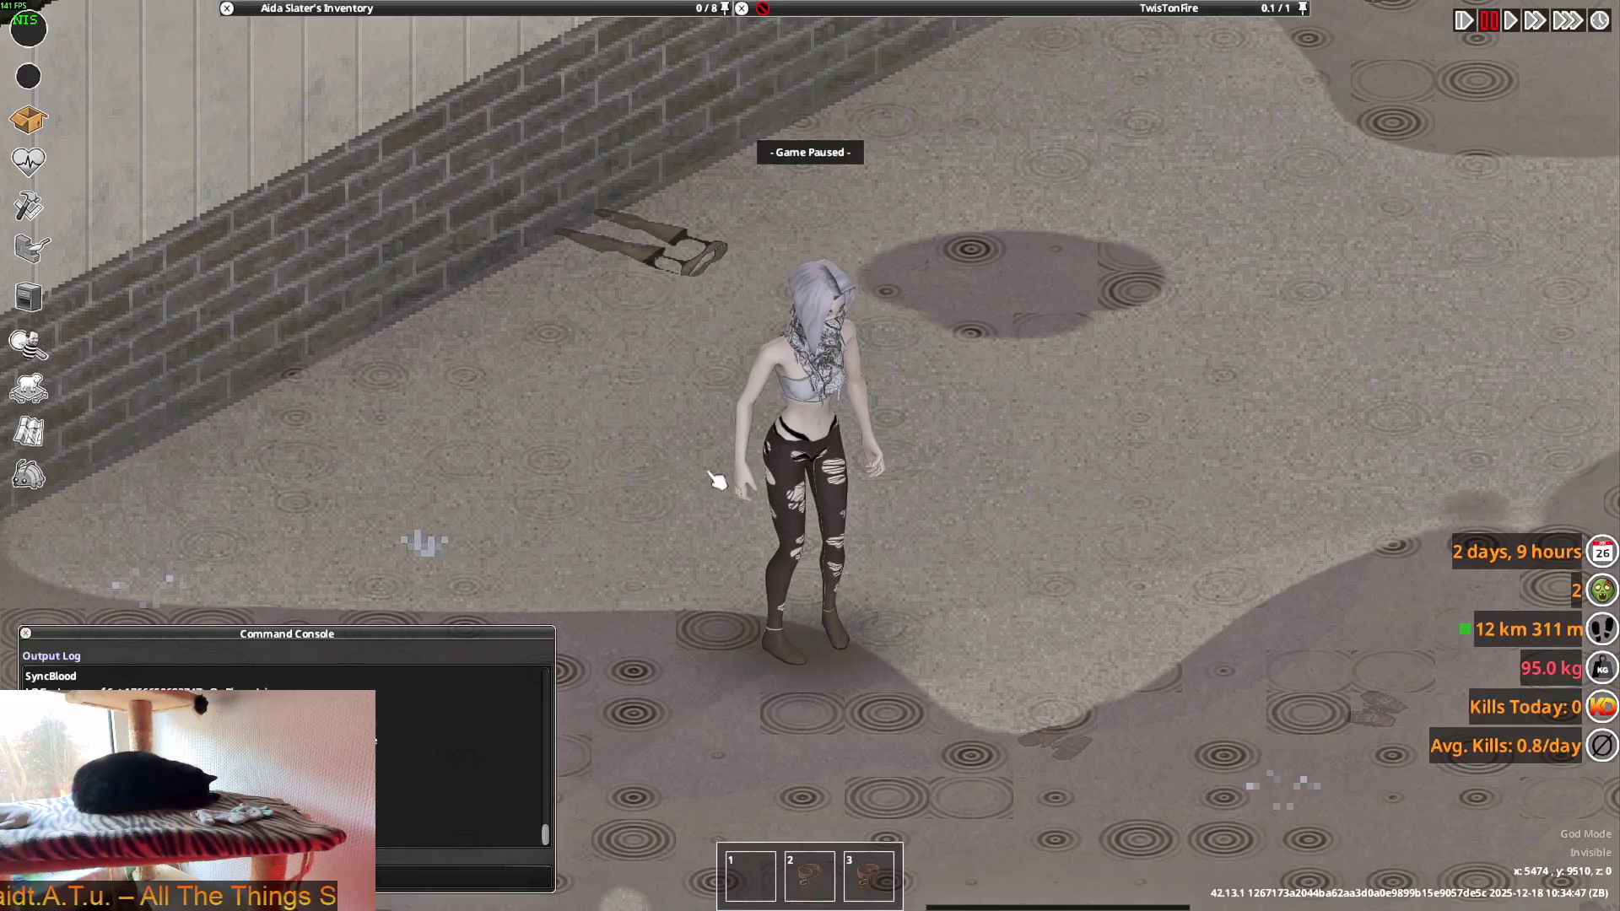
{"action": "mouse_move", "coordinate": [893, 530]}
{"action": "right_mouse_down"}
{"action": "mouse_move", "coordinate": [1070, 771]}
{"action": "mouse_move", "coordinate": [1121, 752]}
{"action": "mouse_move", "coordinate": [1168, 655]}
{"action": "mouse_move", "coordinate": [1175, 583]}
{"action": "mouse_move", "coordinate": [1074, 723]}
{"action": "mouse_move", "coordinate": [868, 799]}
{"action": "mouse_move", "coordinate": [669, 636]}
{"action": "mouse_move", "coordinate": [614, 628]}
{"action": "mouse_move", "coordinate": [716, 535]}
{"action": "mouse_move", "coordinate": [923, 470]}
{"action": "mouse_move", "coordinate": [856, 485]}
{"action": "mouse_move", "coordinate": [716, 160]}
{"action": "right_mouse_up"}
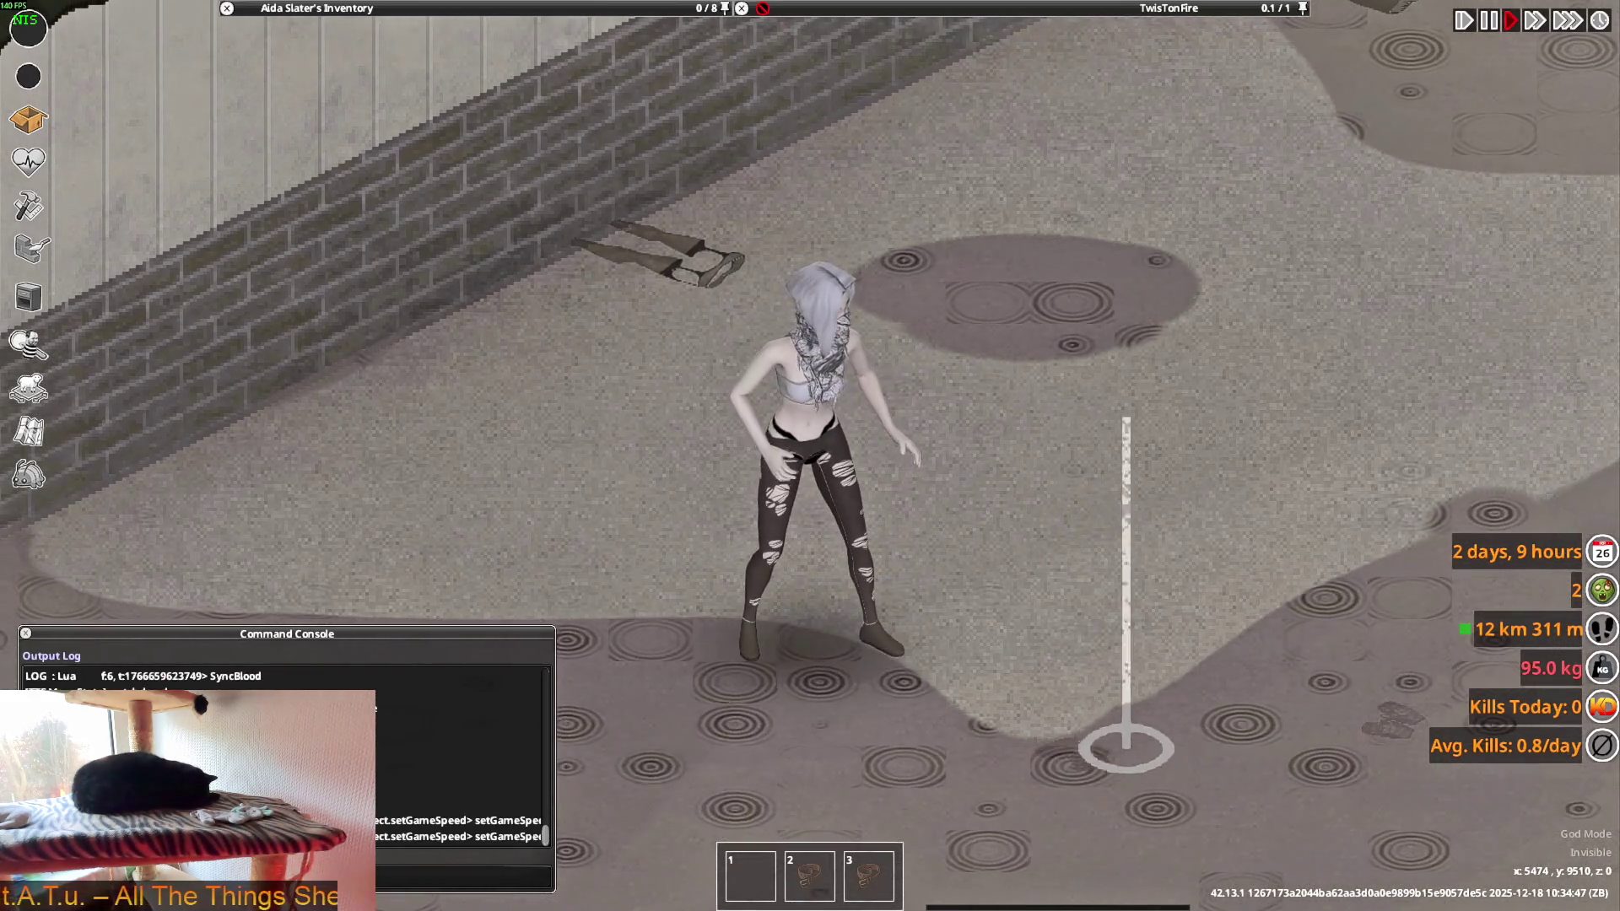
- Quit Project Zomboid to the desktop and bring the Steam library to the front
{"action": "key", "text": "Escape"}
{"action": "left_click", "coordinate": [270, 655]}
{"action": "left_click", "coordinate": [769, 488]}
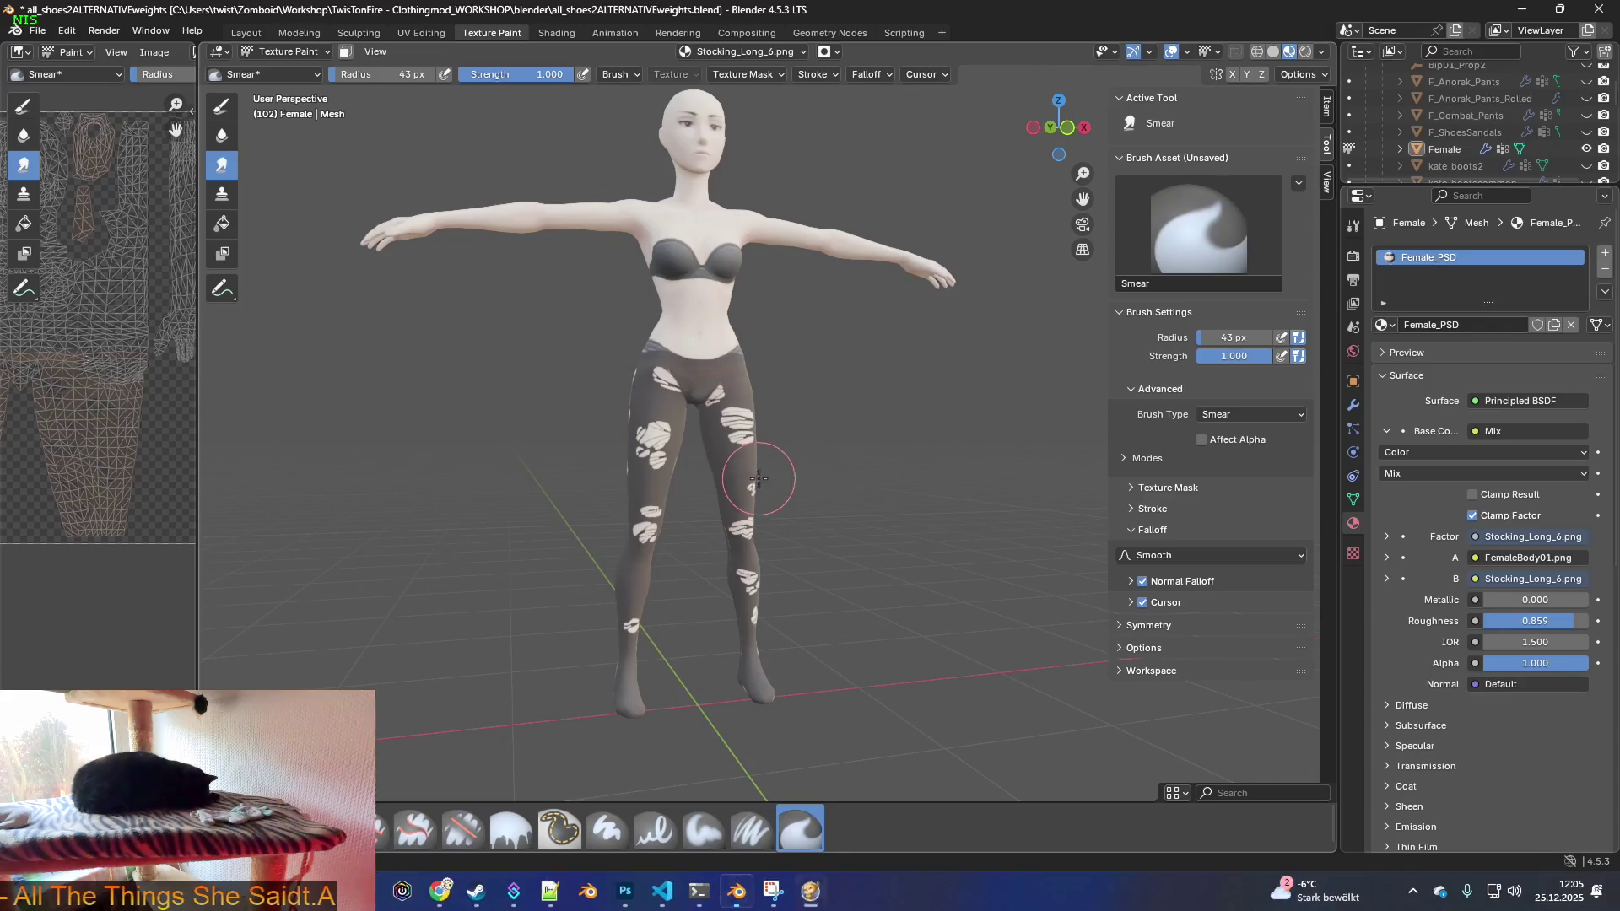
{"action": "left_click", "coordinate": [475, 891]}
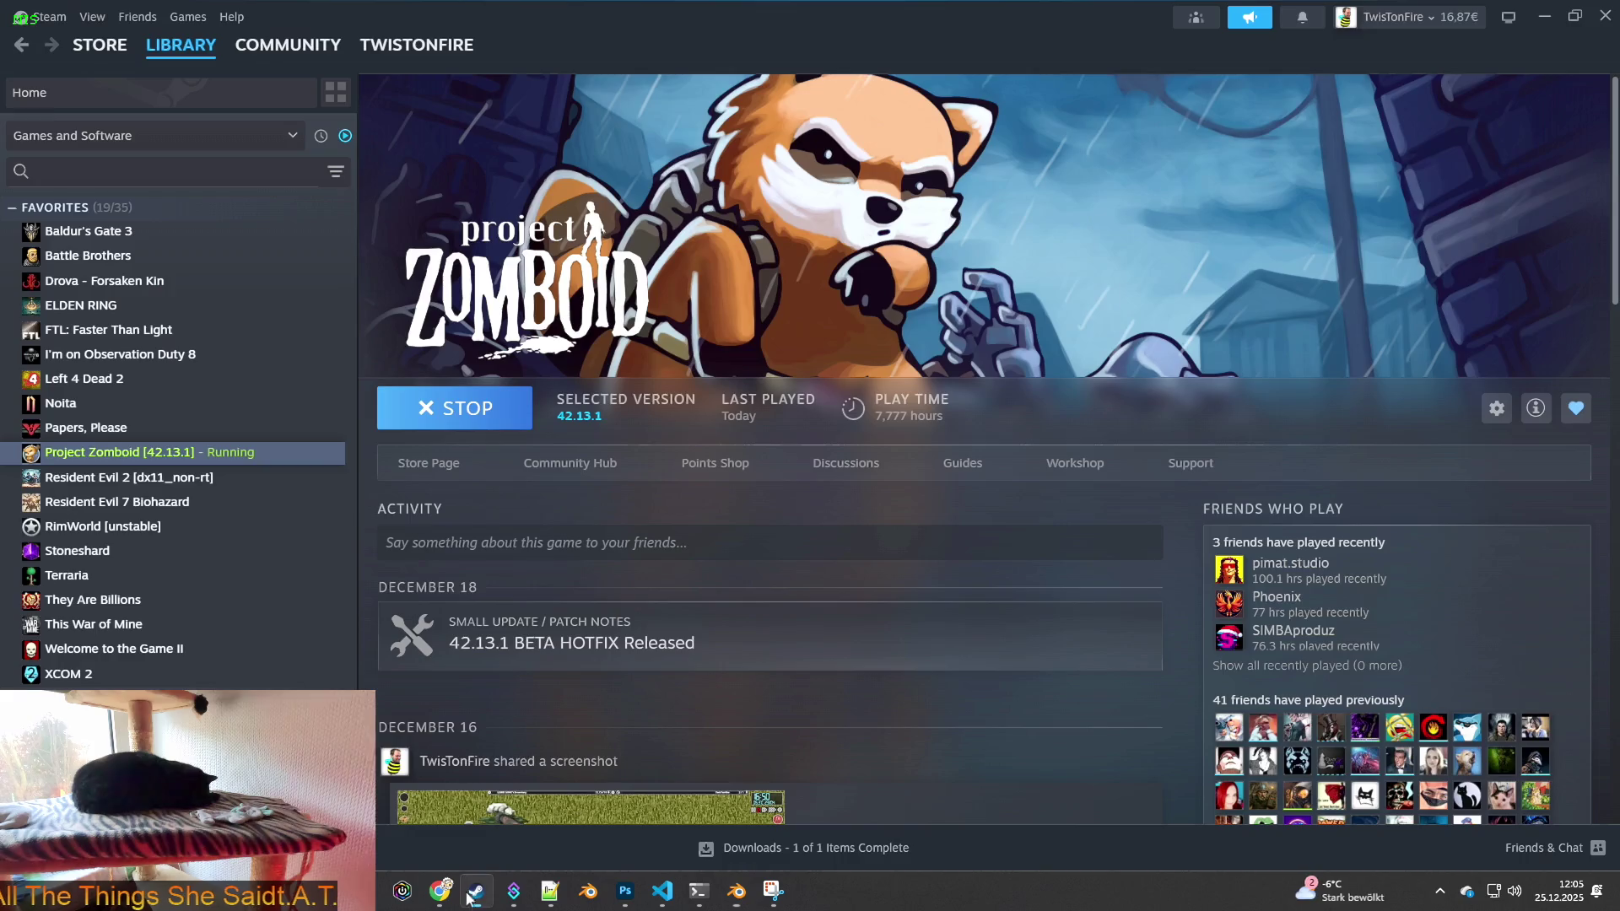
- Launch Project Zomboid from Steam with the default launch option and click past the start screen
{"action": "left_click", "coordinate": [465, 410]}
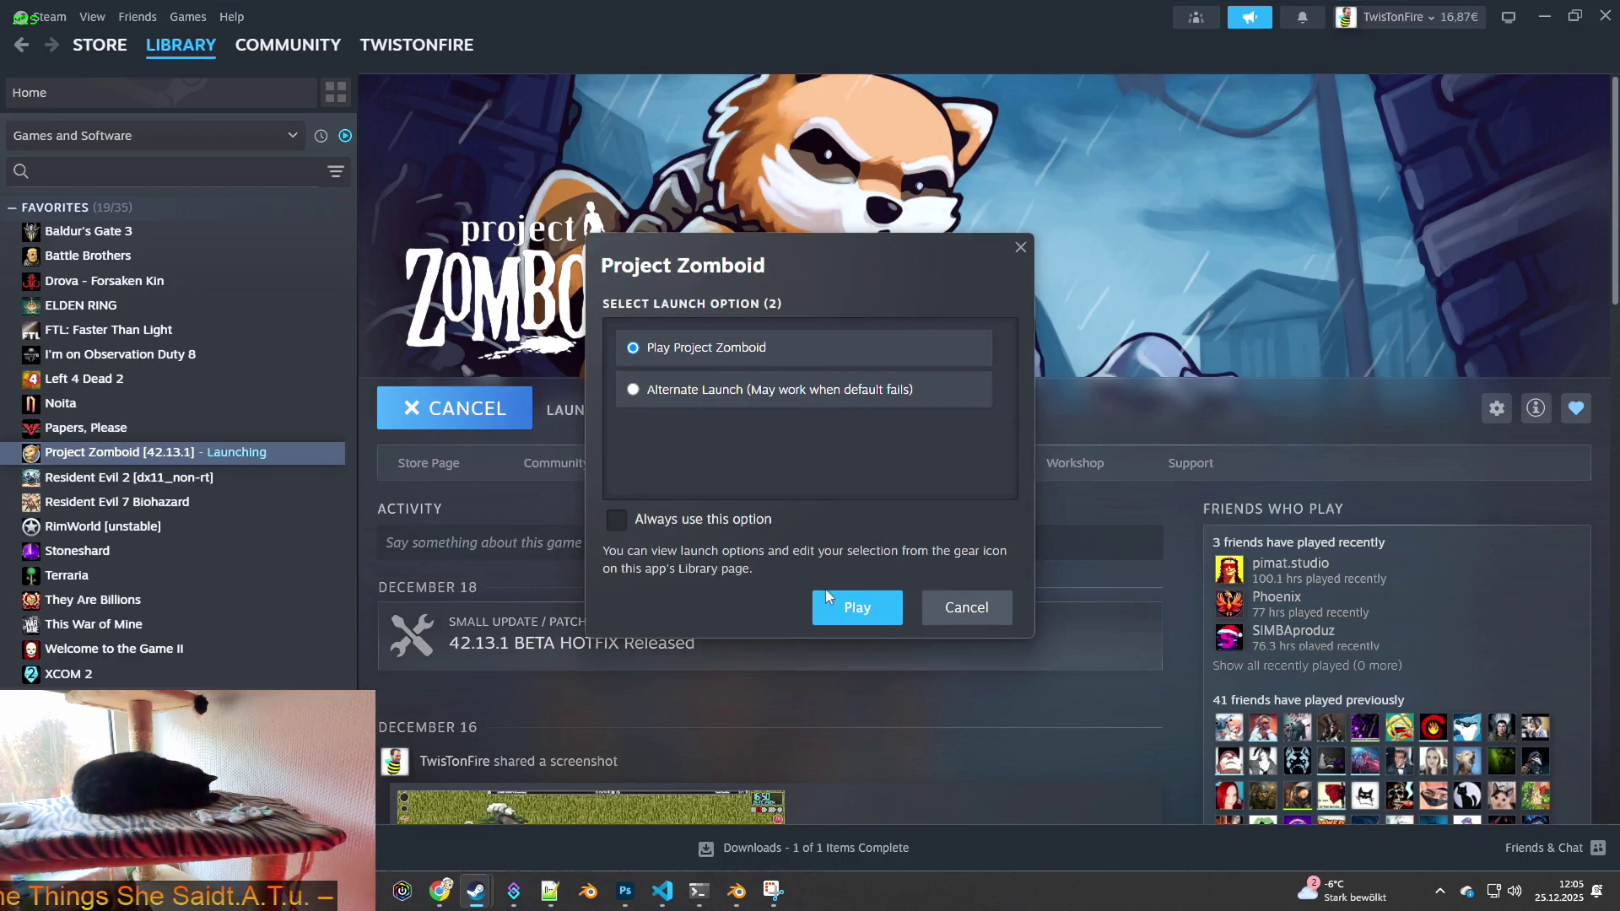
{"action": "left_click", "coordinate": [859, 614]}
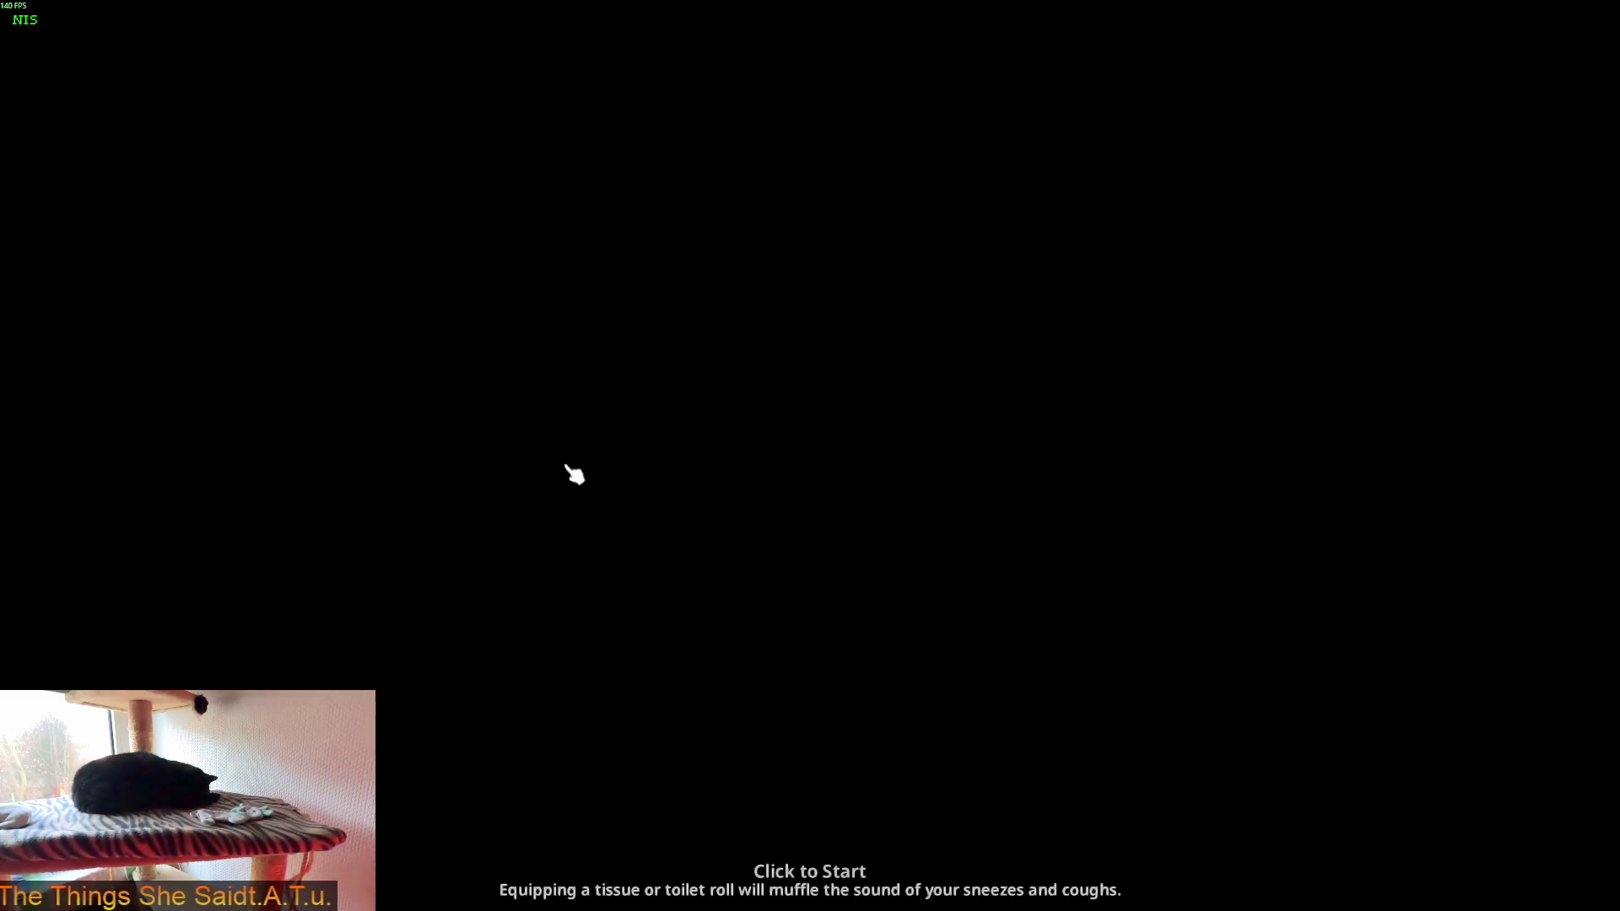
{"action": "left_click", "coordinate": [567, 465]}
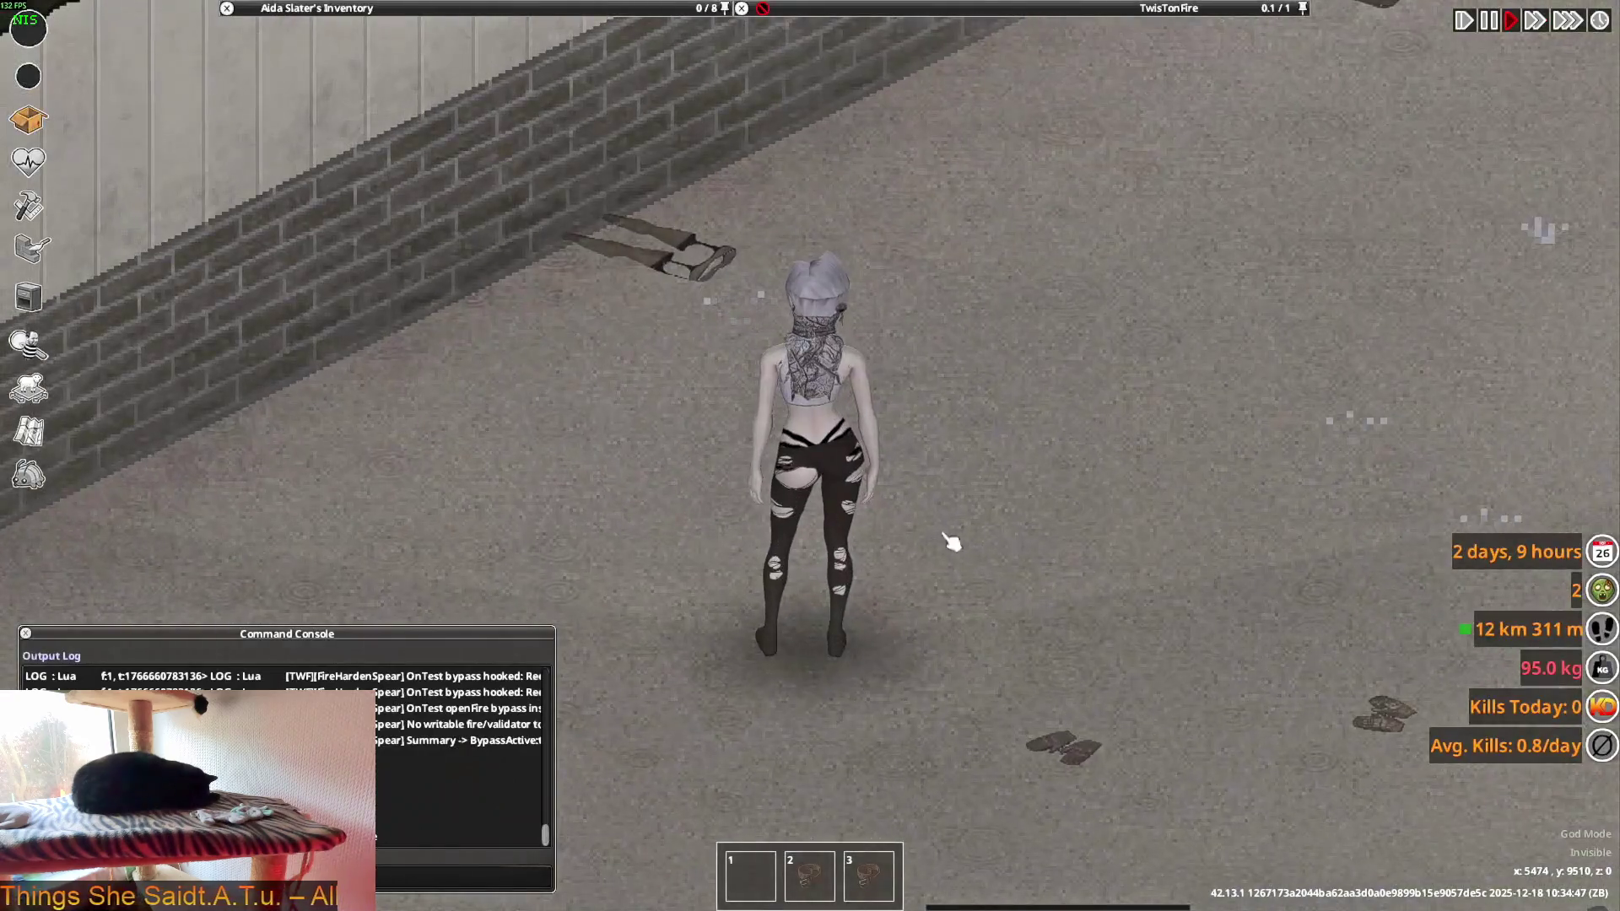
- Turn the character toward the camera to view the new ripped tights in game
{"action": "mouse_move", "coordinate": [952, 543]}
{"action": "right_mouse_down"}
{"action": "mouse_move", "coordinate": [1069, 770]}
{"action": "mouse_move", "coordinate": [1048, 799]}
{"action": "mouse_move", "coordinate": [877, 834]}
{"action": "mouse_move", "coordinate": [673, 788]}
{"action": "mouse_move", "coordinate": [600, 673]}
{"action": "mouse_move", "coordinate": [626, 589]}
{"action": "mouse_move", "coordinate": [836, 510]}
{"action": "mouse_move", "coordinate": [1013, 530]}
{"action": "right_mouse_up"}
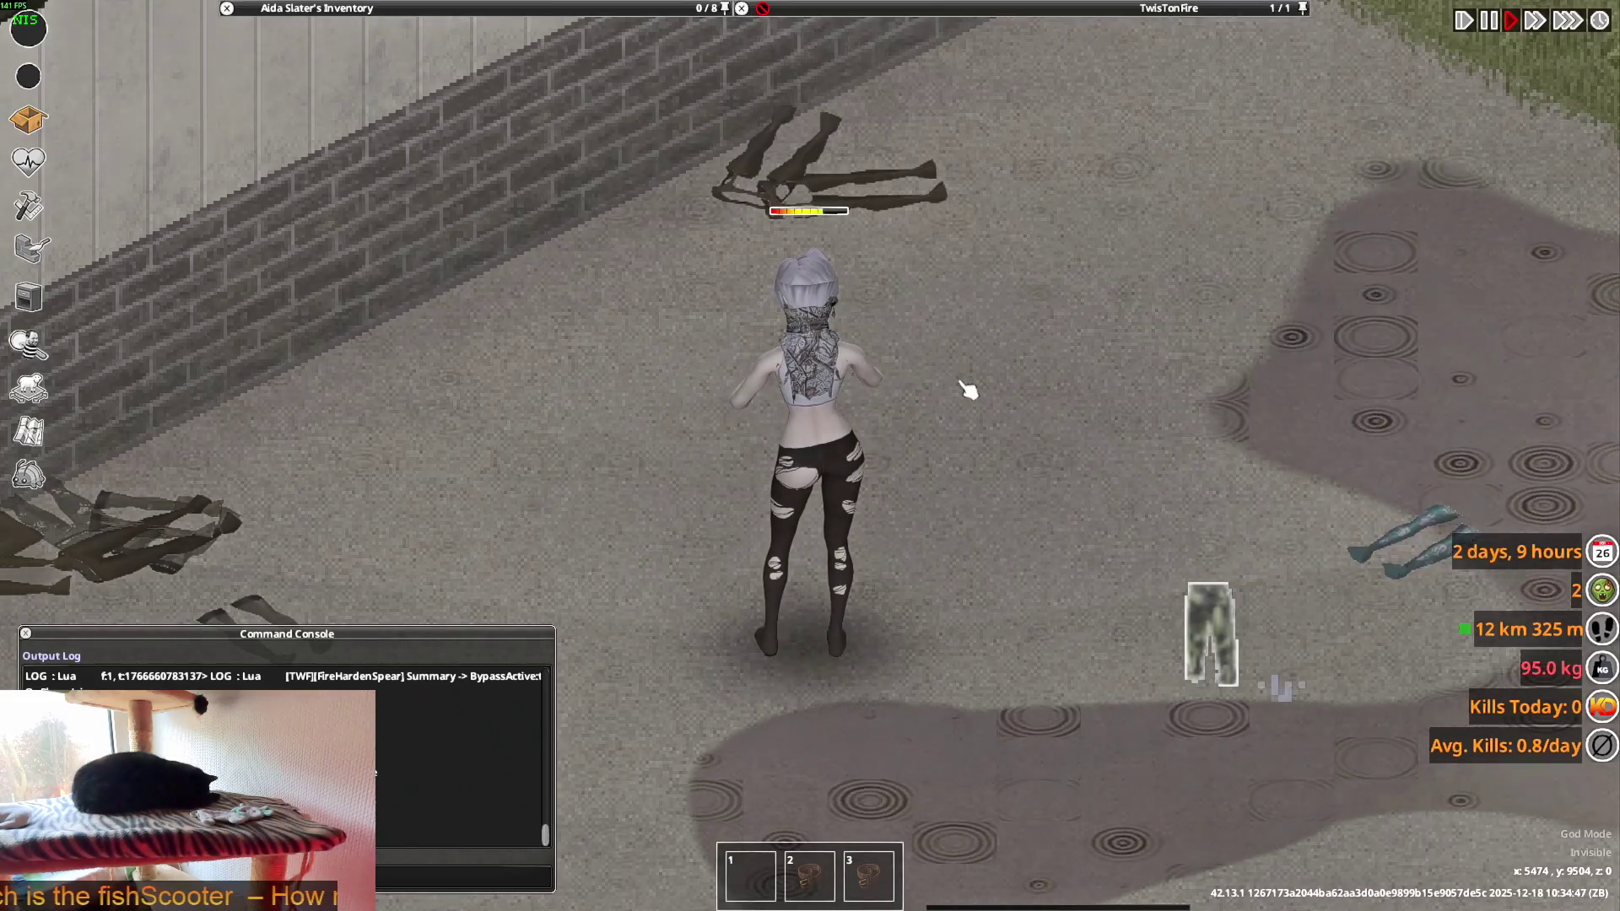
- Walk the character across the yard and take off the Lingerie Tights
{"action": "key", "text": "a"}
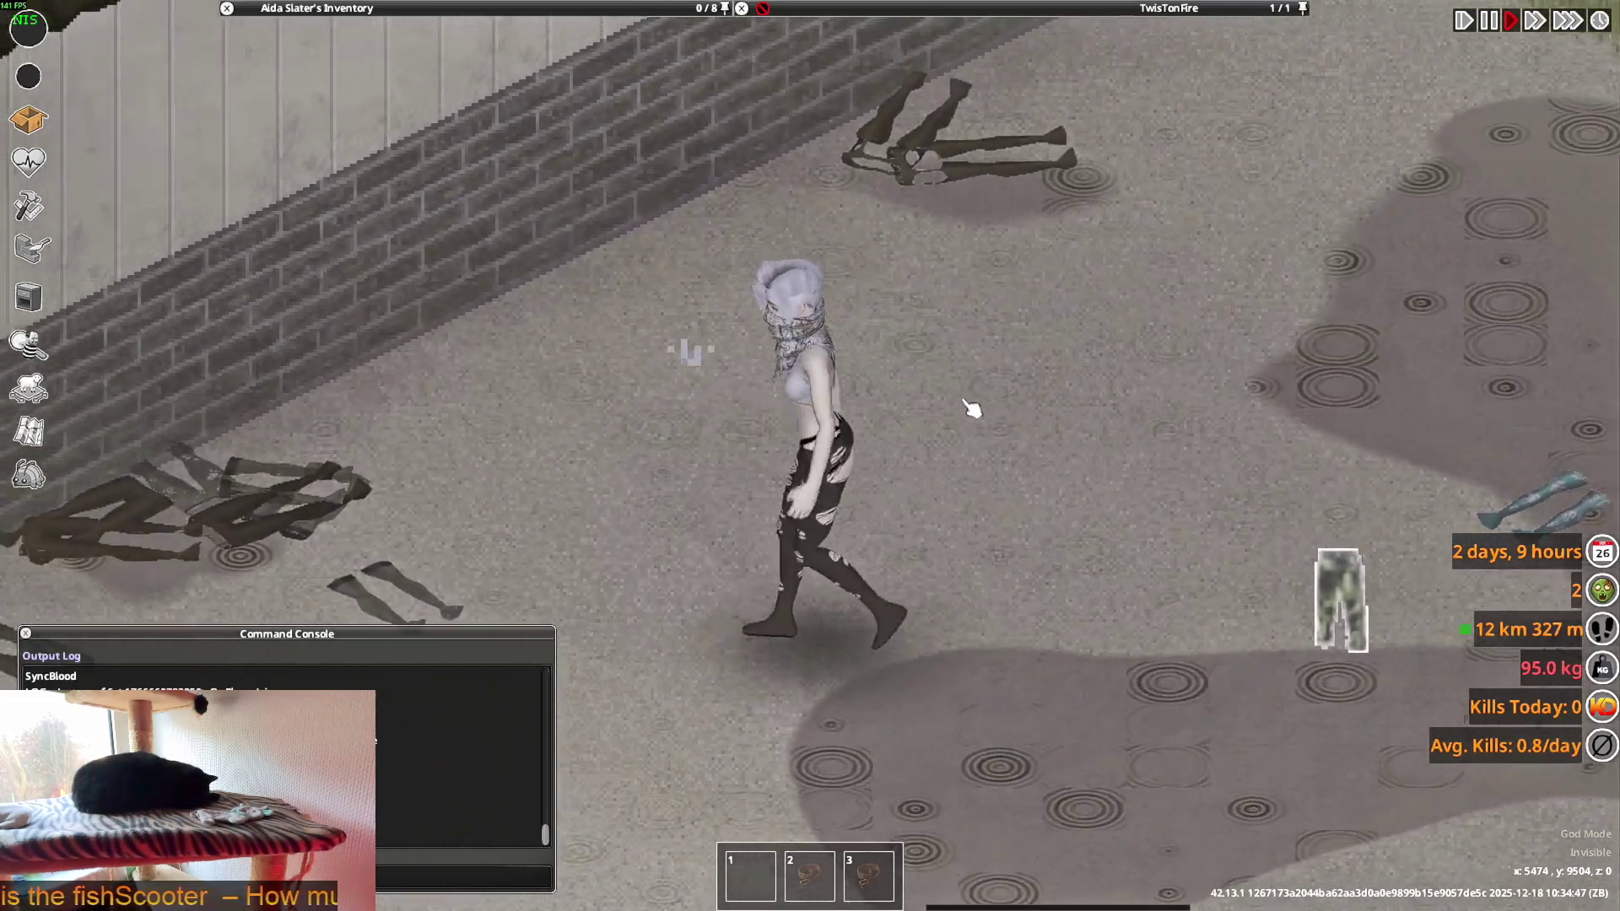
{"action": "scroll", "coordinate": [922, 429], "scroll_direction": "down", "scroll_amount": 5}
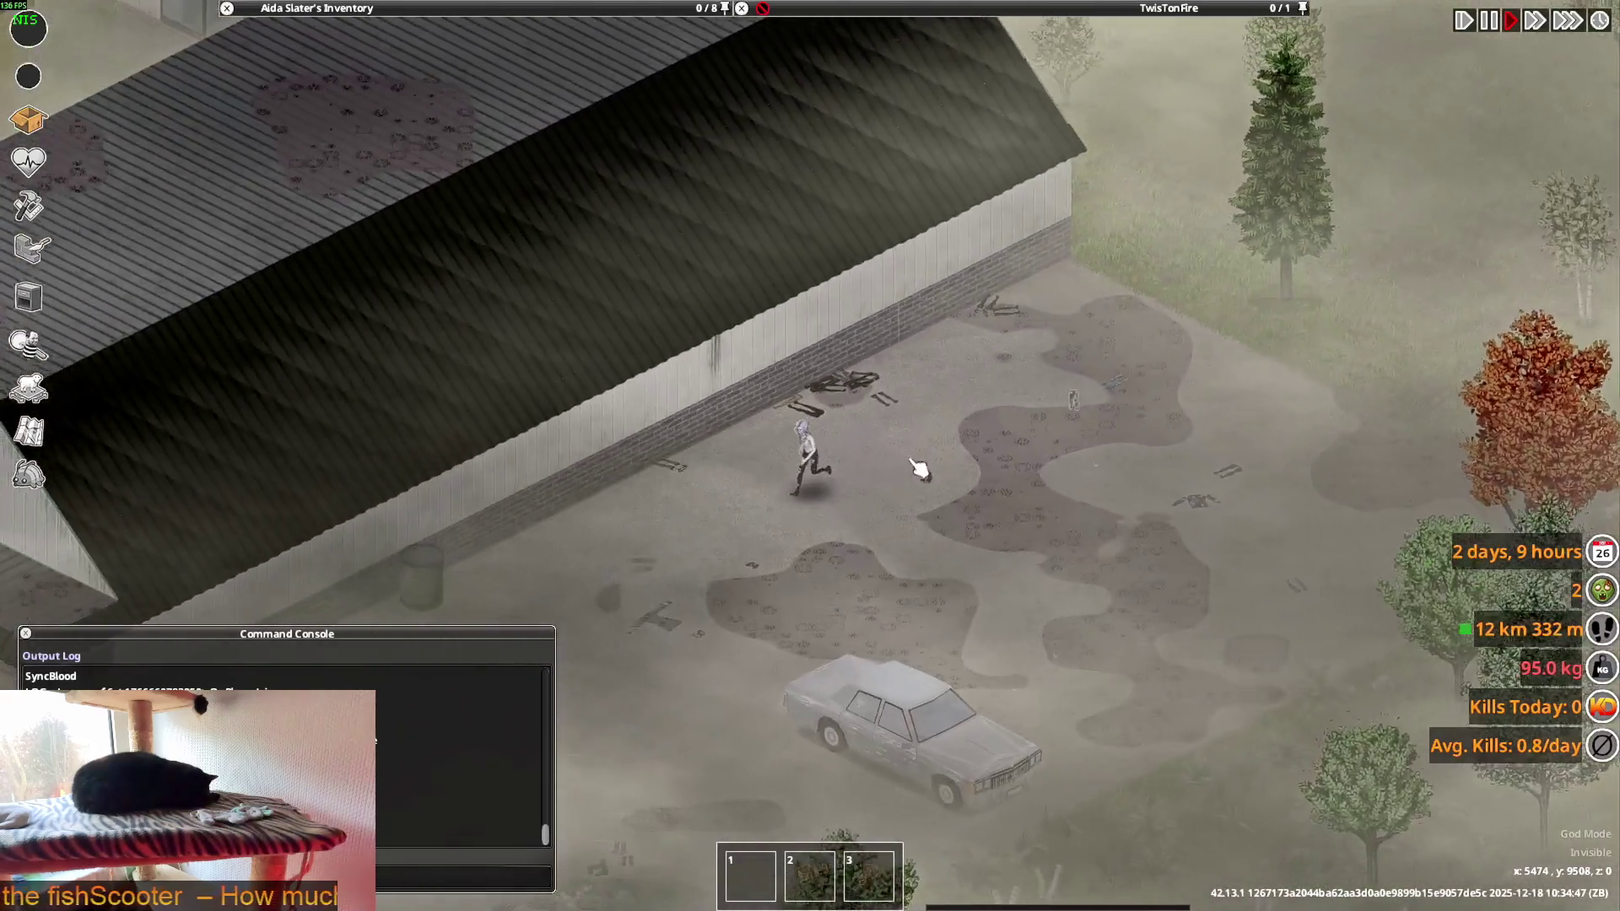
{"action": "scroll", "coordinate": [896, 464], "scroll_direction": "up", "scroll_amount": 5}
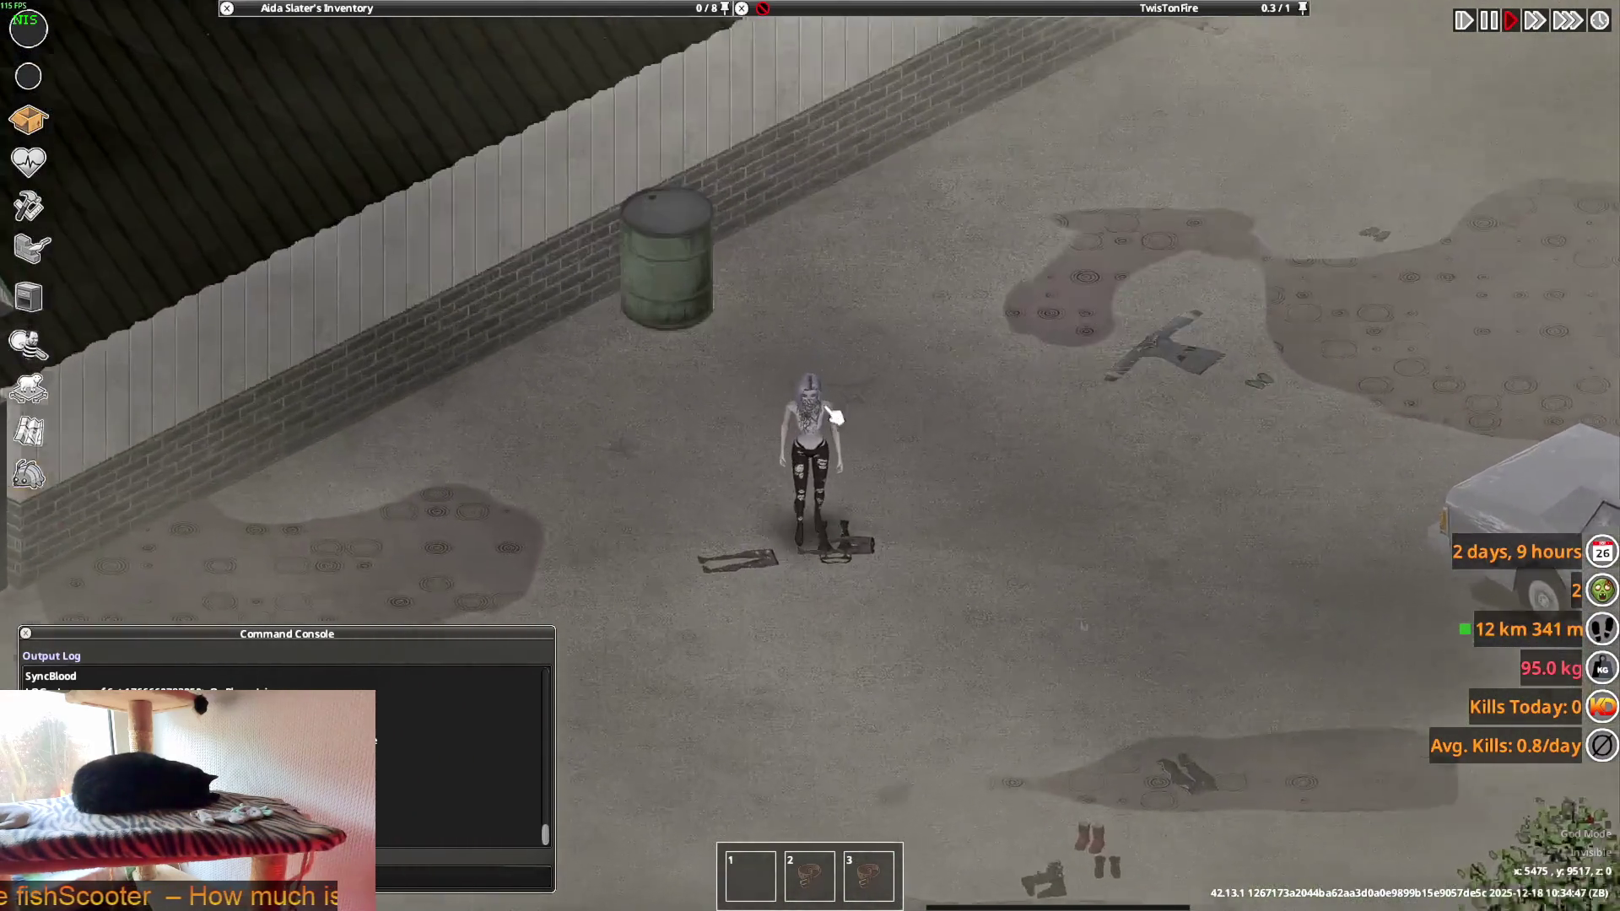
{"action": "mouse_move", "coordinate": [682, 121]}
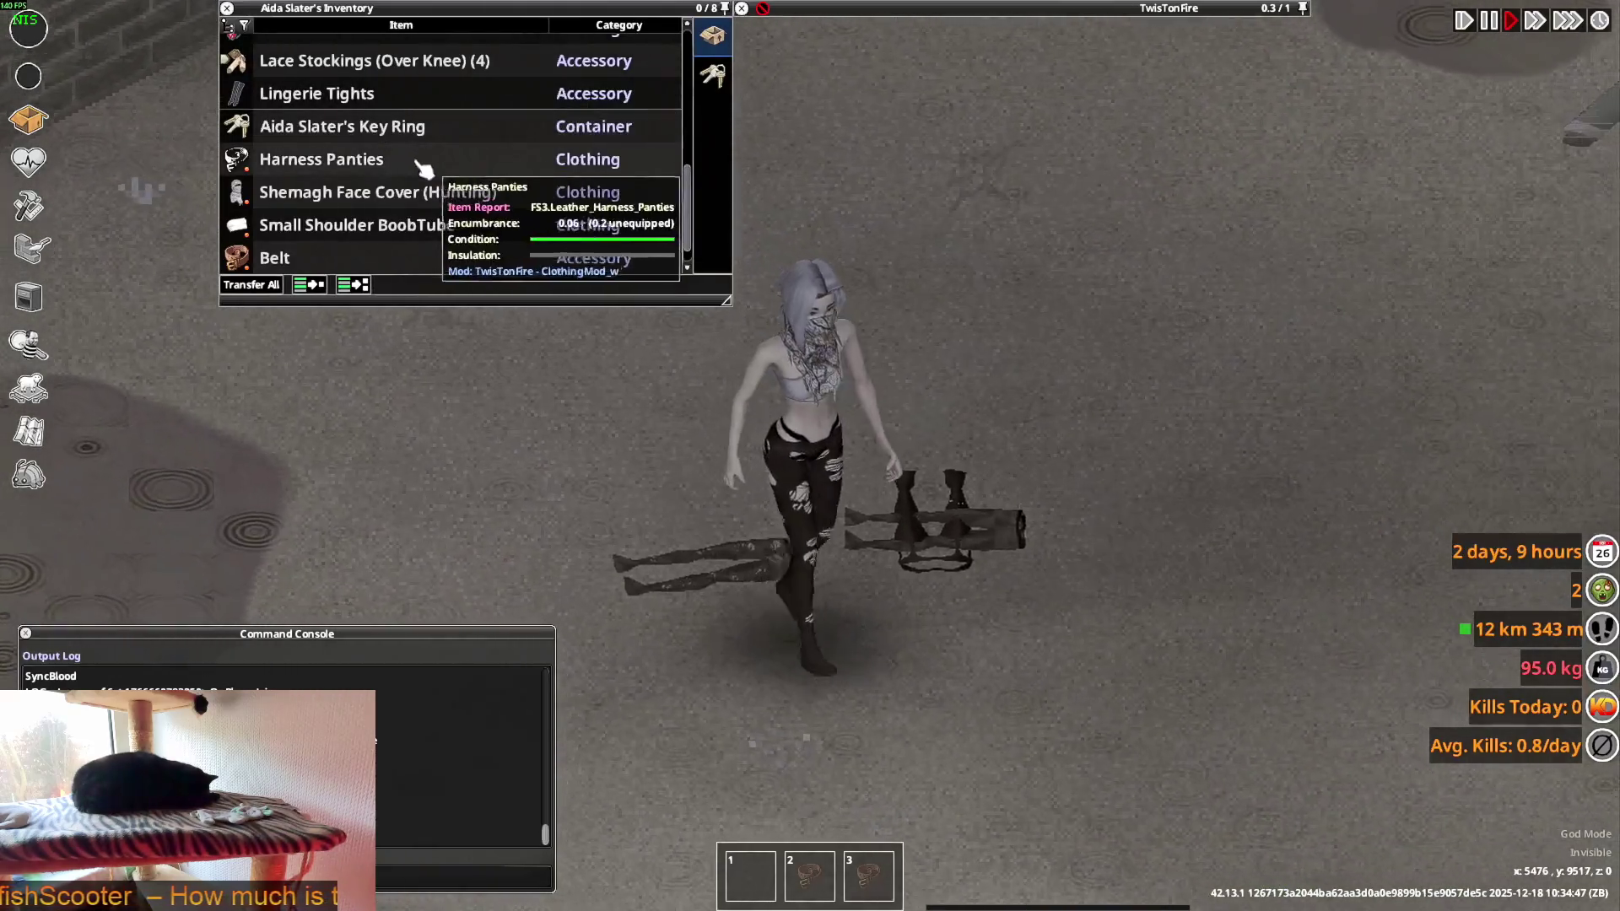
{"action": "mouse_move", "coordinate": [310, 106]}
{"action": "scroll", "coordinate": [346, 219], "scroll_direction": "down", "scroll_amount": 1}
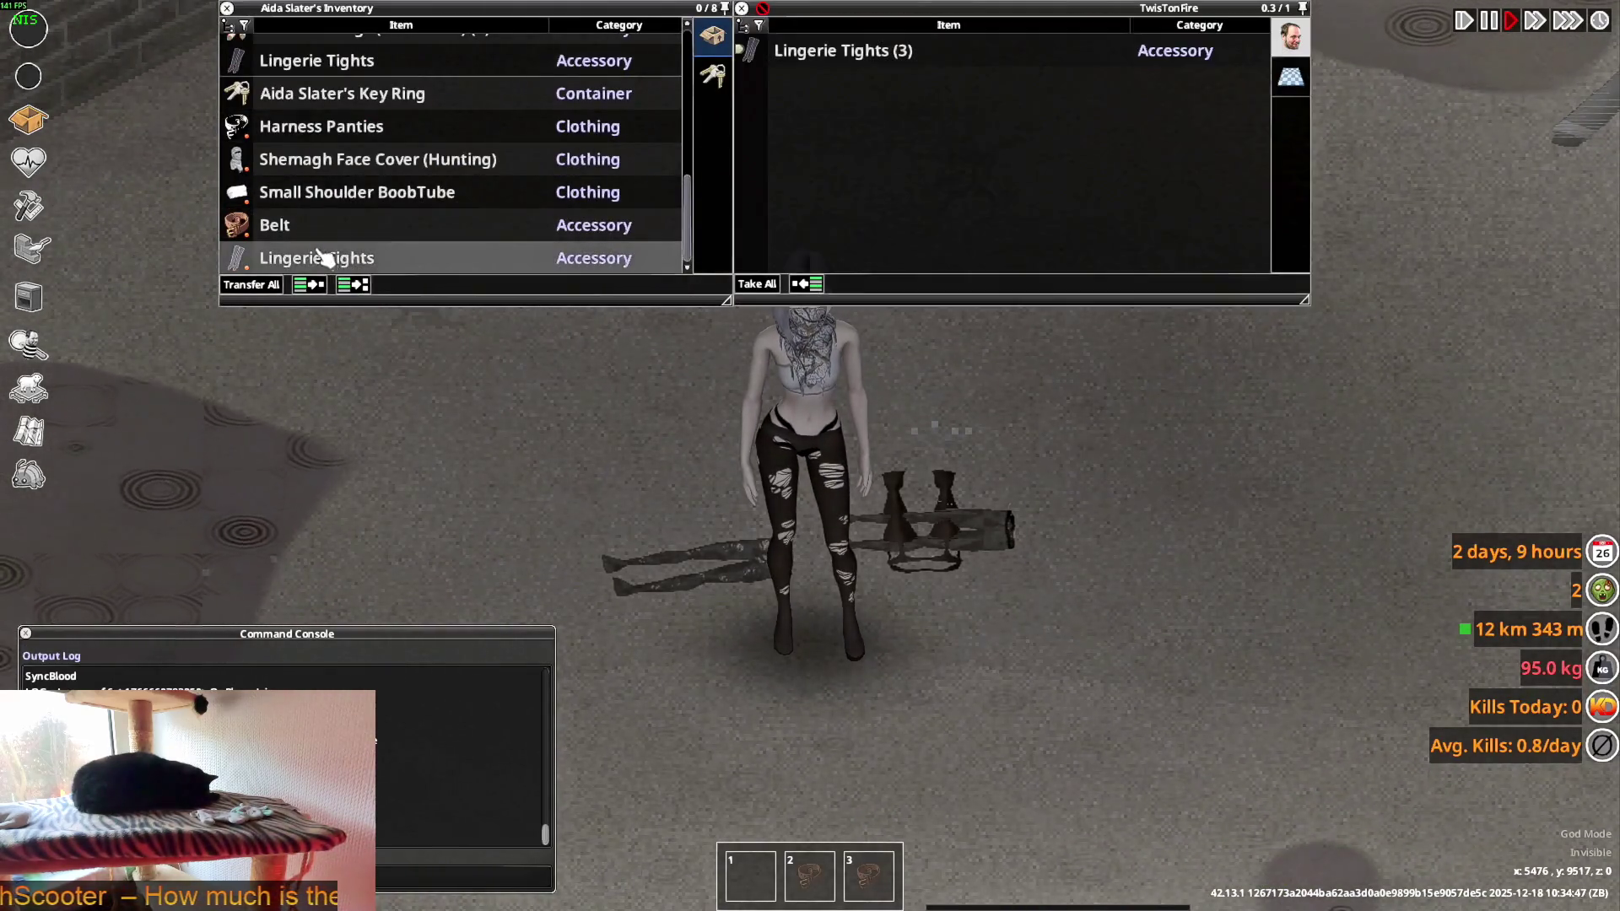
{"action": "double_click", "coordinate": [320, 255]}
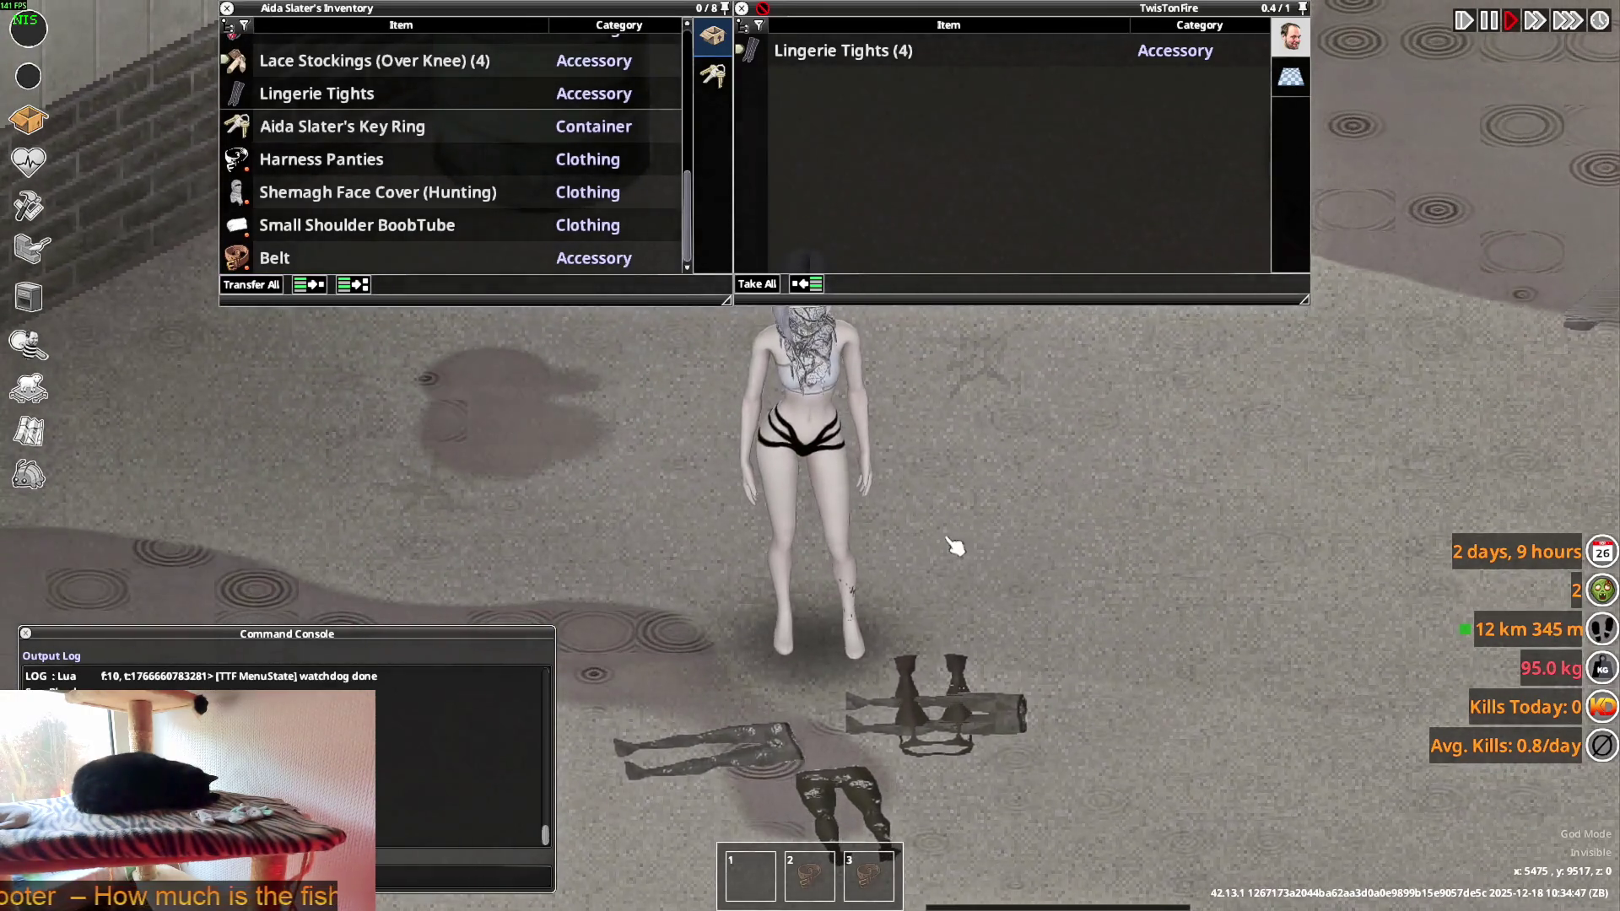
{"action": "key", "text": "w"}
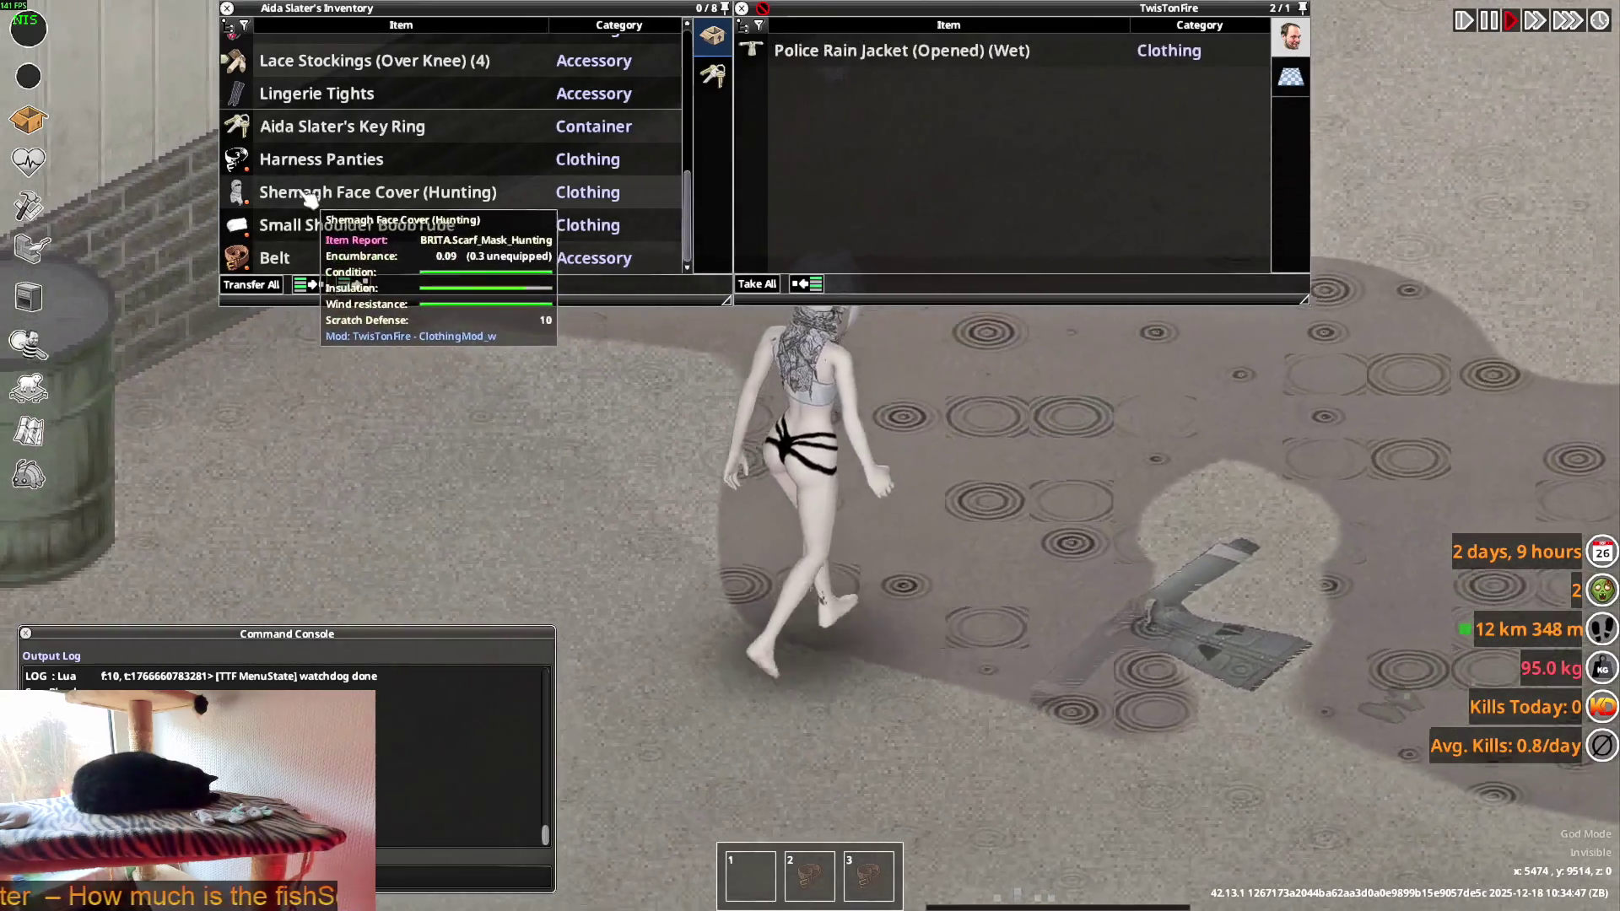
- Put the Lingerie Tights back on, walk along the brick wall, and return to Blender
{"action": "scroll", "coordinate": [380, 152], "scroll_direction": "up", "scroll_amount": 2}
{"action": "right_click", "coordinate": [317, 149]}
{"action": "left_click", "coordinate": [371, 186]}
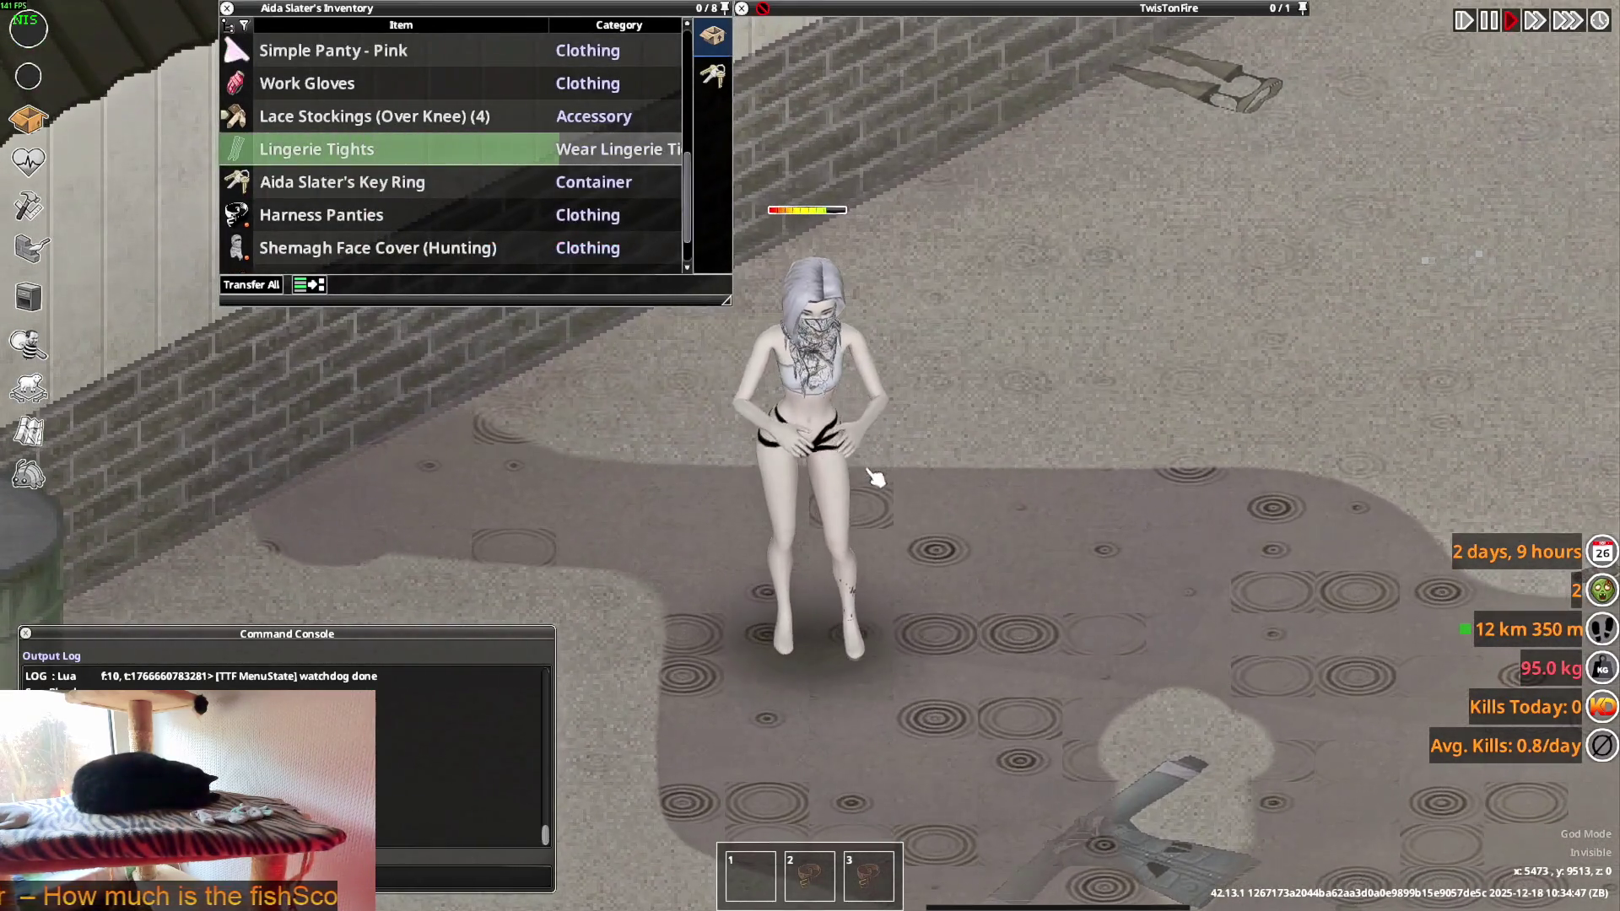
{"action": "key", "text": "w"}
{"action": "key", "text": "w"}
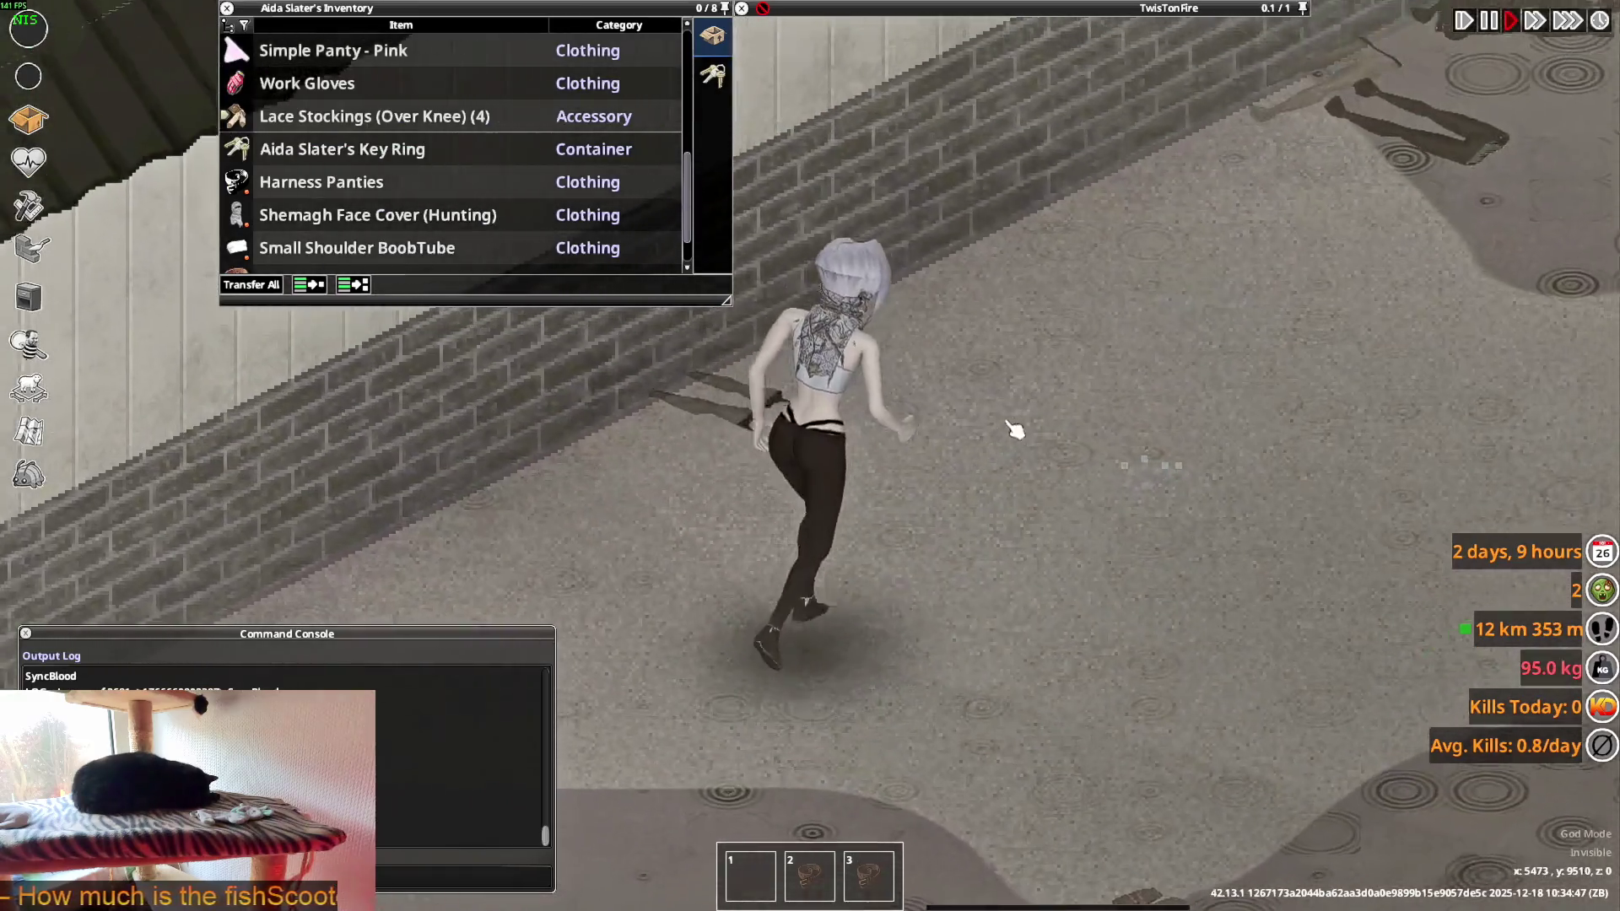
{"action": "key", "text": "w"}
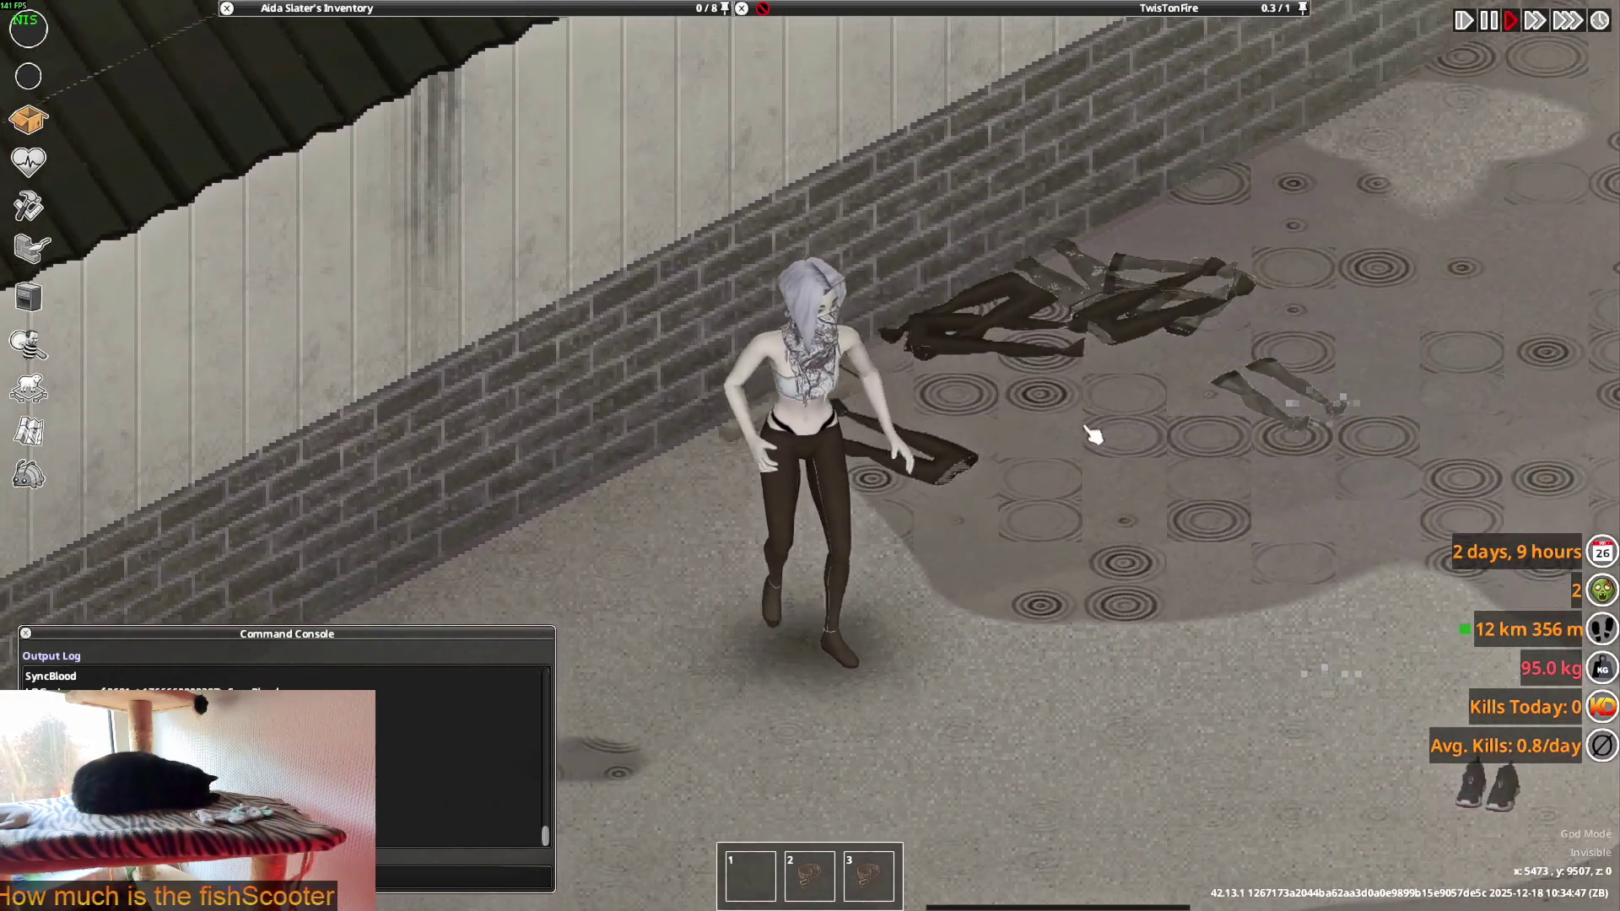
{"action": "key", "text": "alt+Tab"}
{"action": "key", "text": "alt+Tab"}
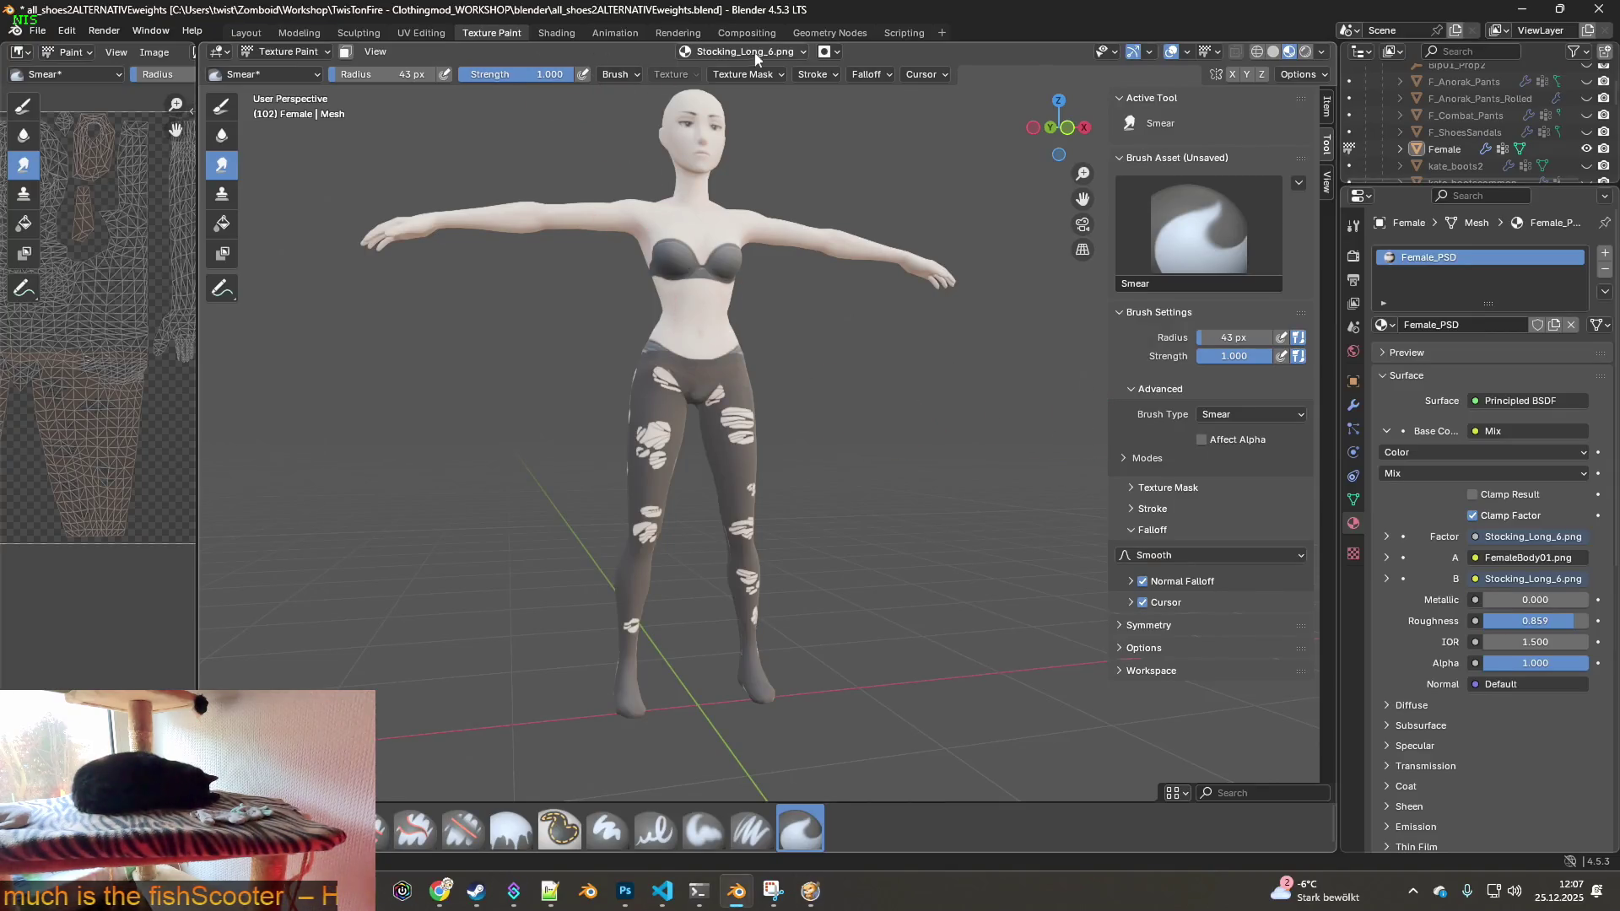
- In the Shading workspace, load Stocking_Long.png into the stocking image node
{"action": "left_click", "coordinate": [553, 33]}
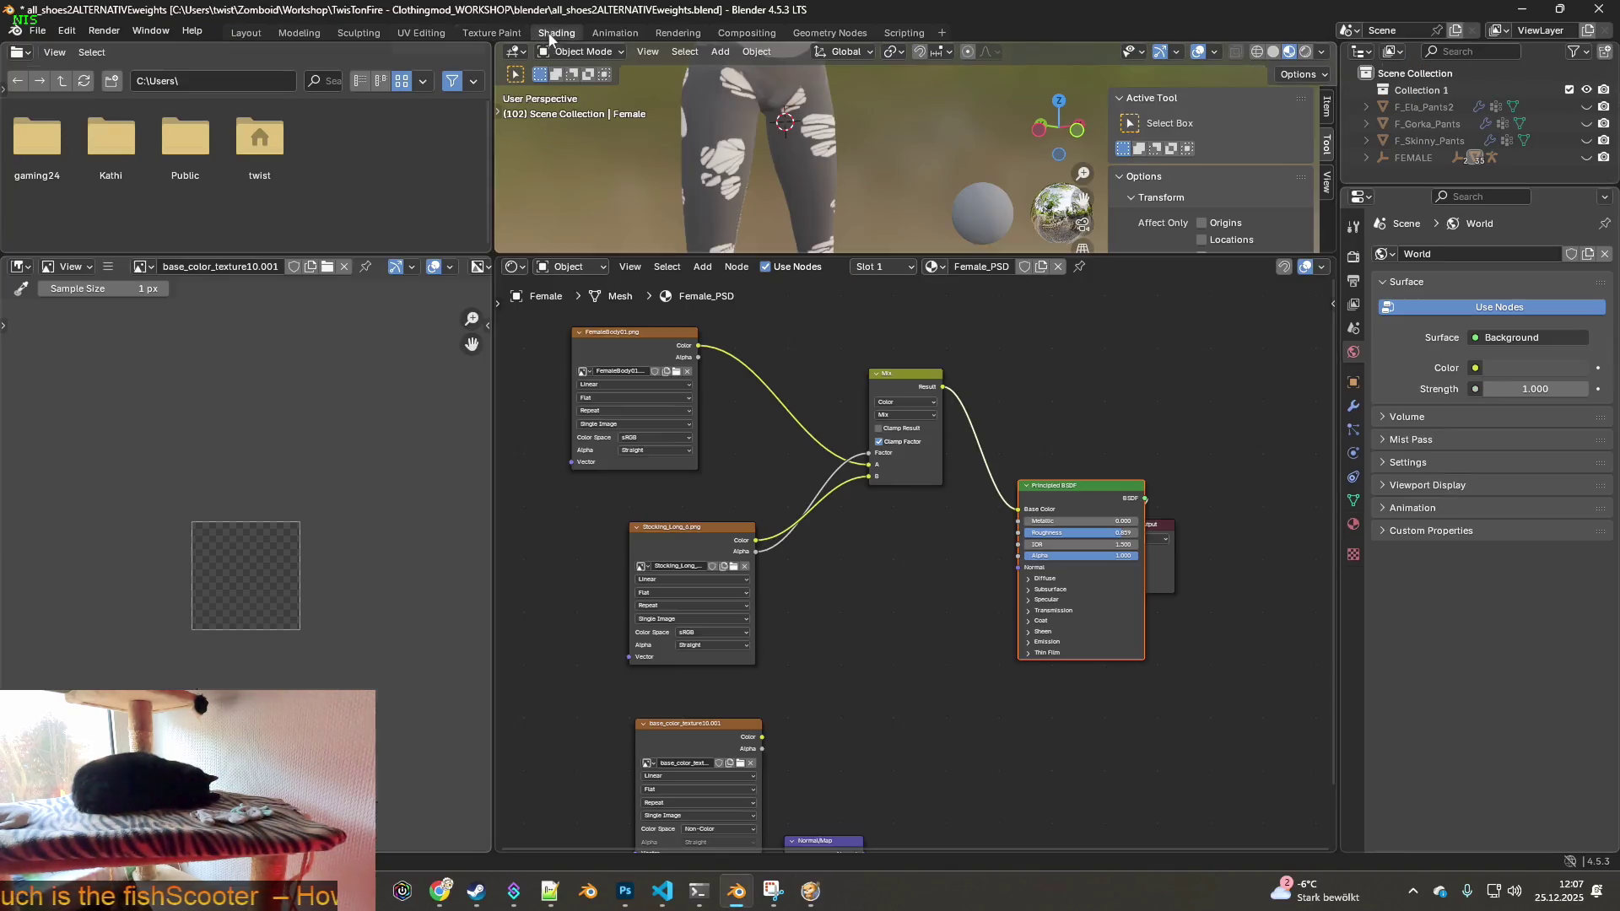
{"action": "left_click", "coordinate": [733, 567]}
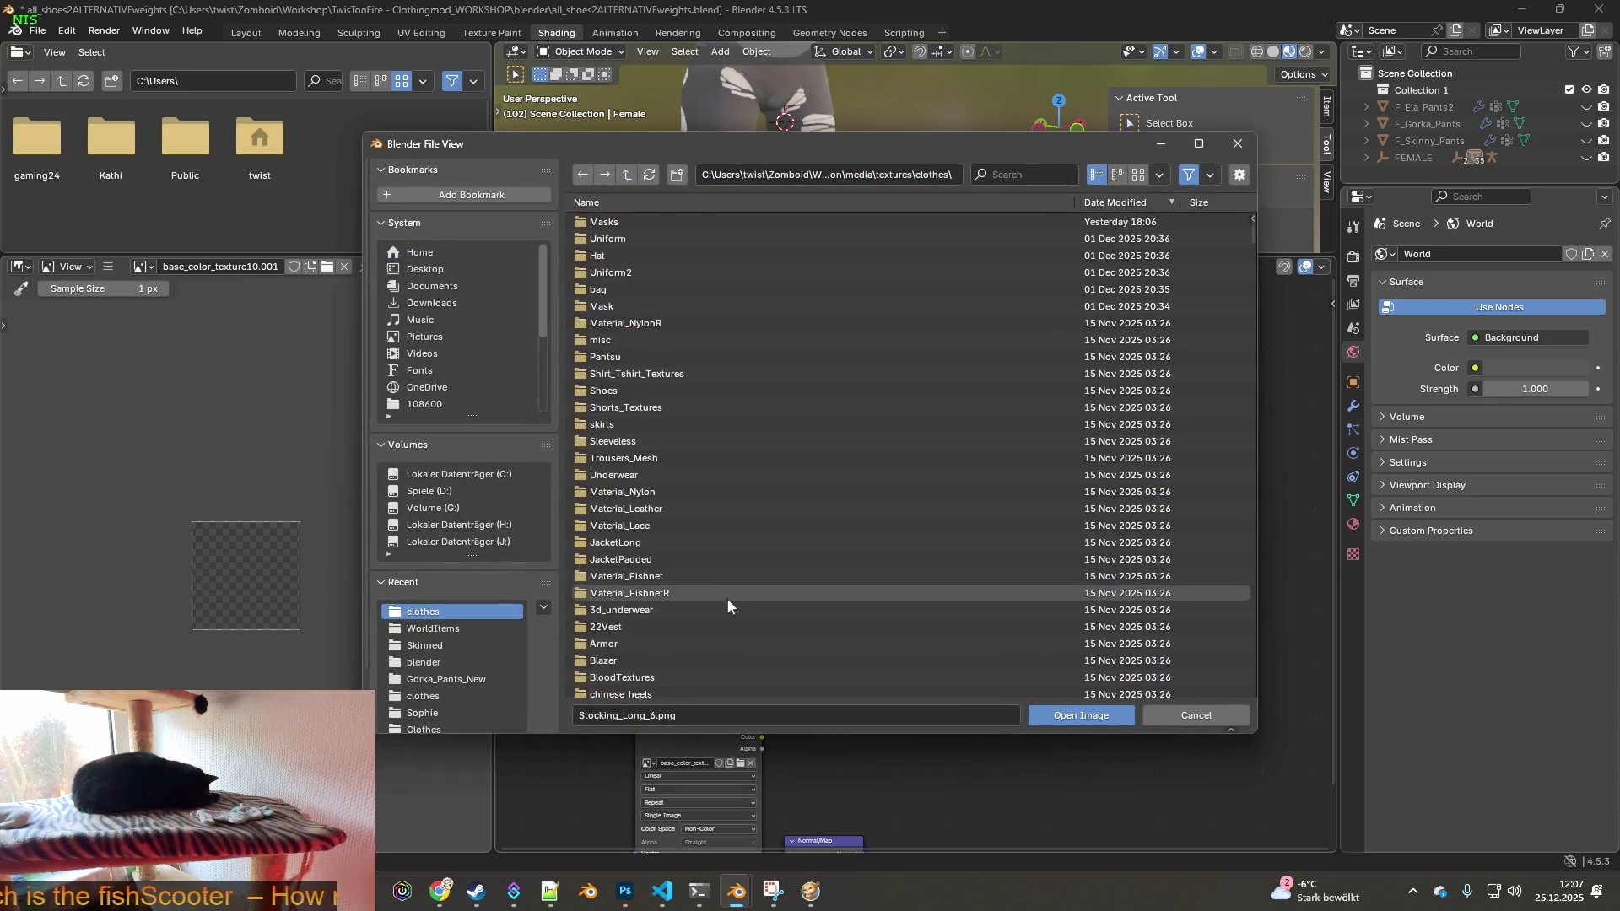
{"action": "left_click", "coordinate": [663, 716]}
{"action": "left_click", "coordinate": [652, 717]}
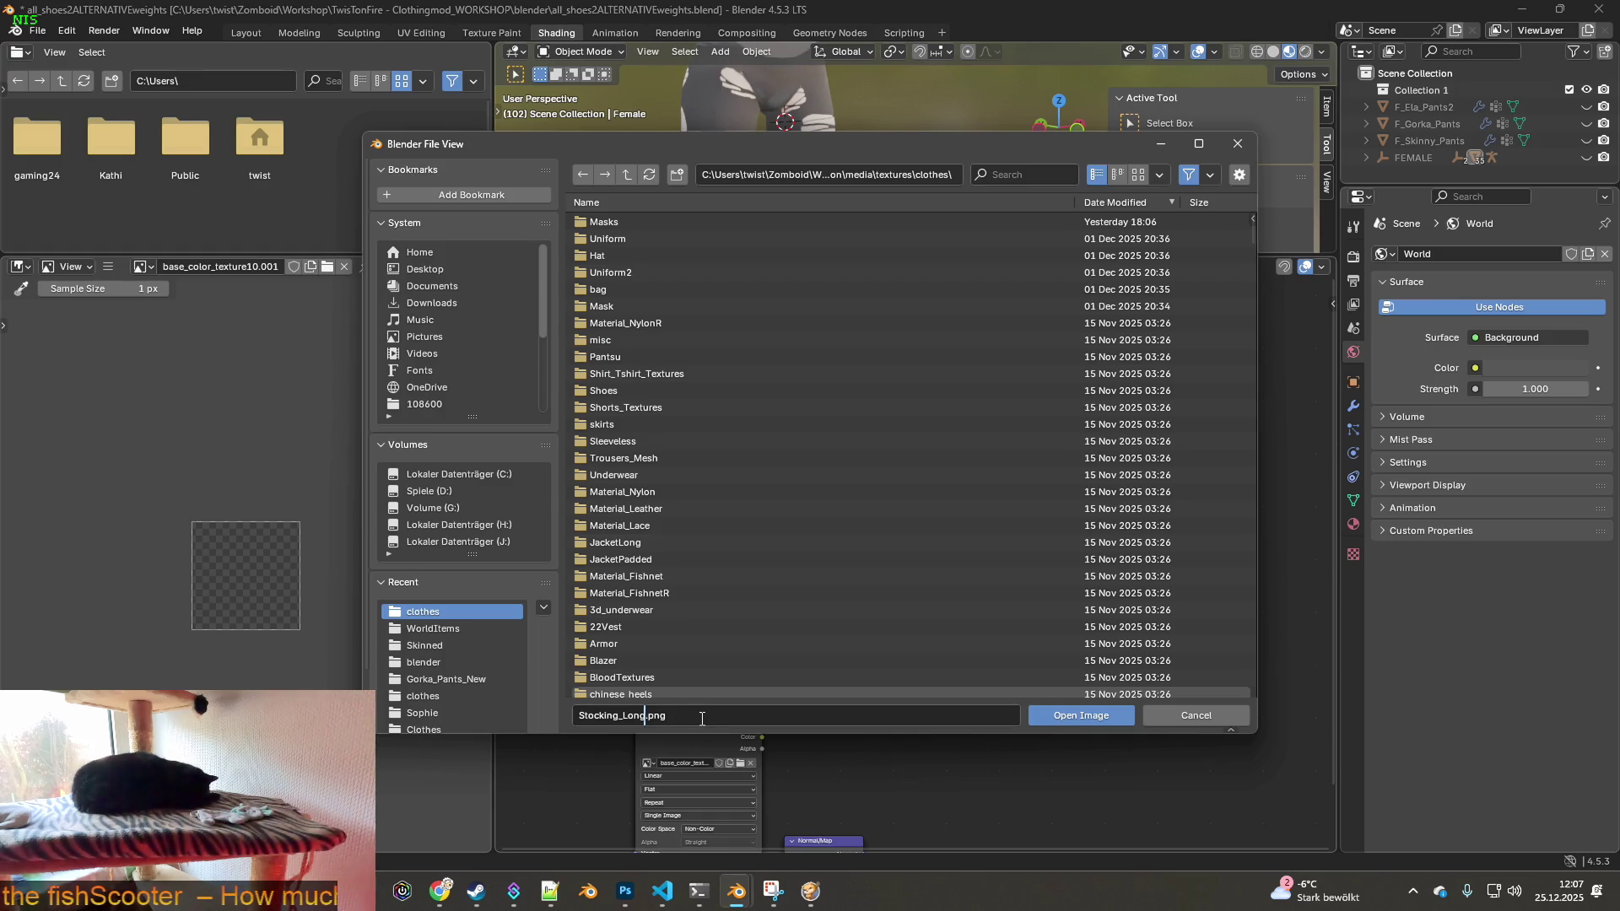
{"action": "left_click", "coordinate": [1065, 715]}
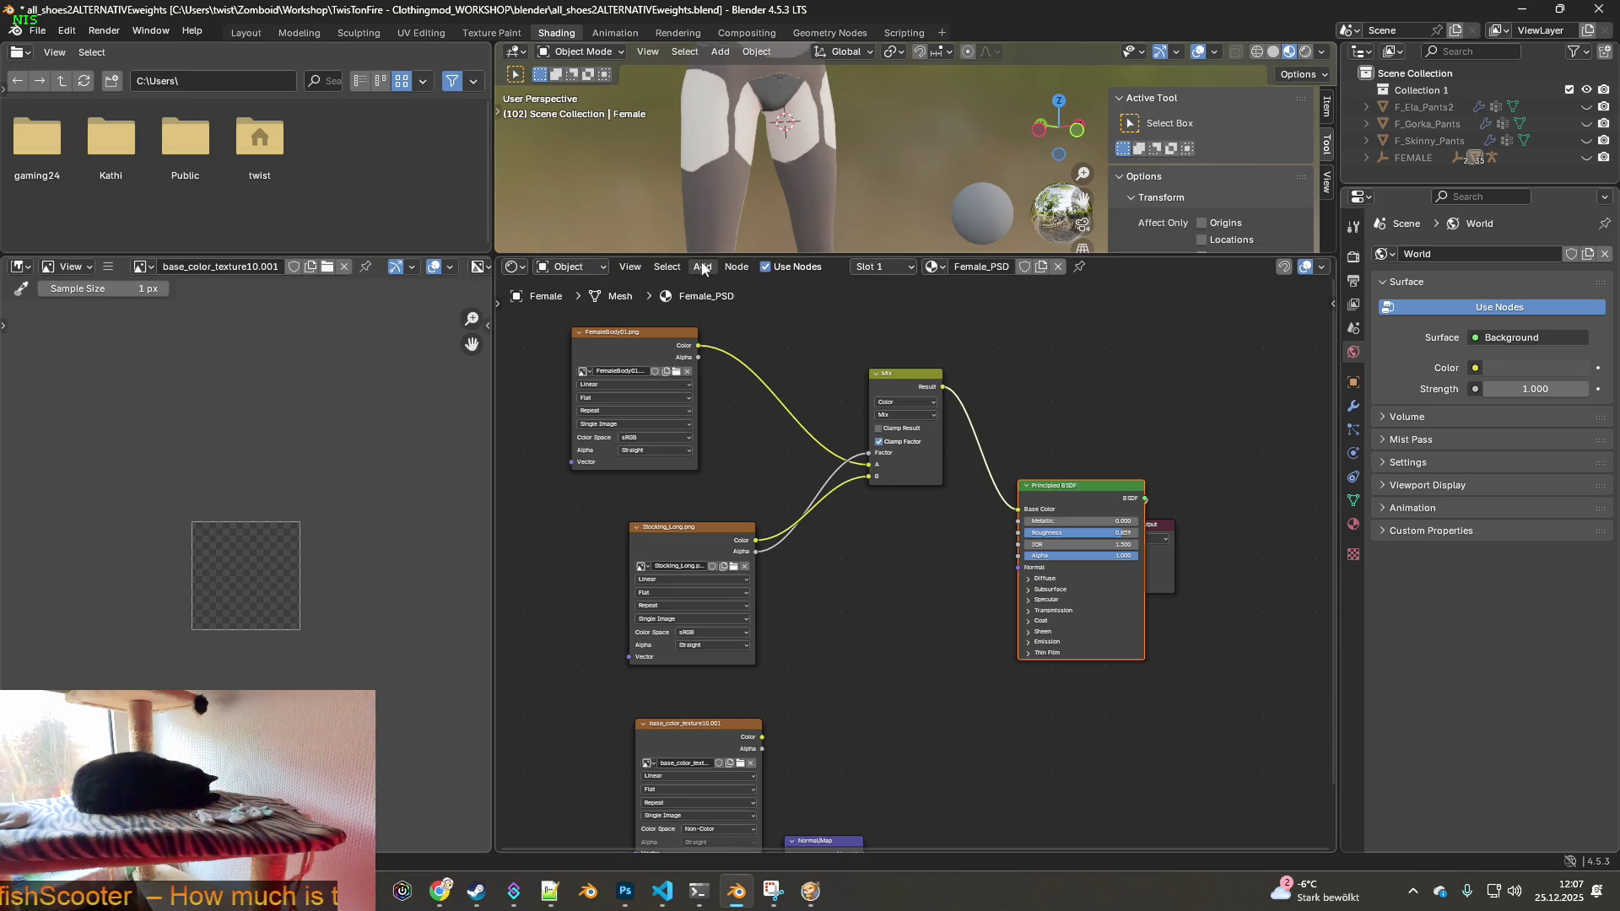
{"action": "mouse_move", "coordinate": [742, 175]}
{"action": "middle_mouse_down"}
{"action": "mouse_move", "coordinate": [660, 173]}
{"action": "mouse_move", "coordinate": [861, 175]}
{"action": "mouse_move", "coordinate": [519, 167]}
{"action": "mouse_move", "coordinate": [772, 164]}
{"action": "mouse_move", "coordinate": [751, 172]}
{"action": "middle_mouse_up"}
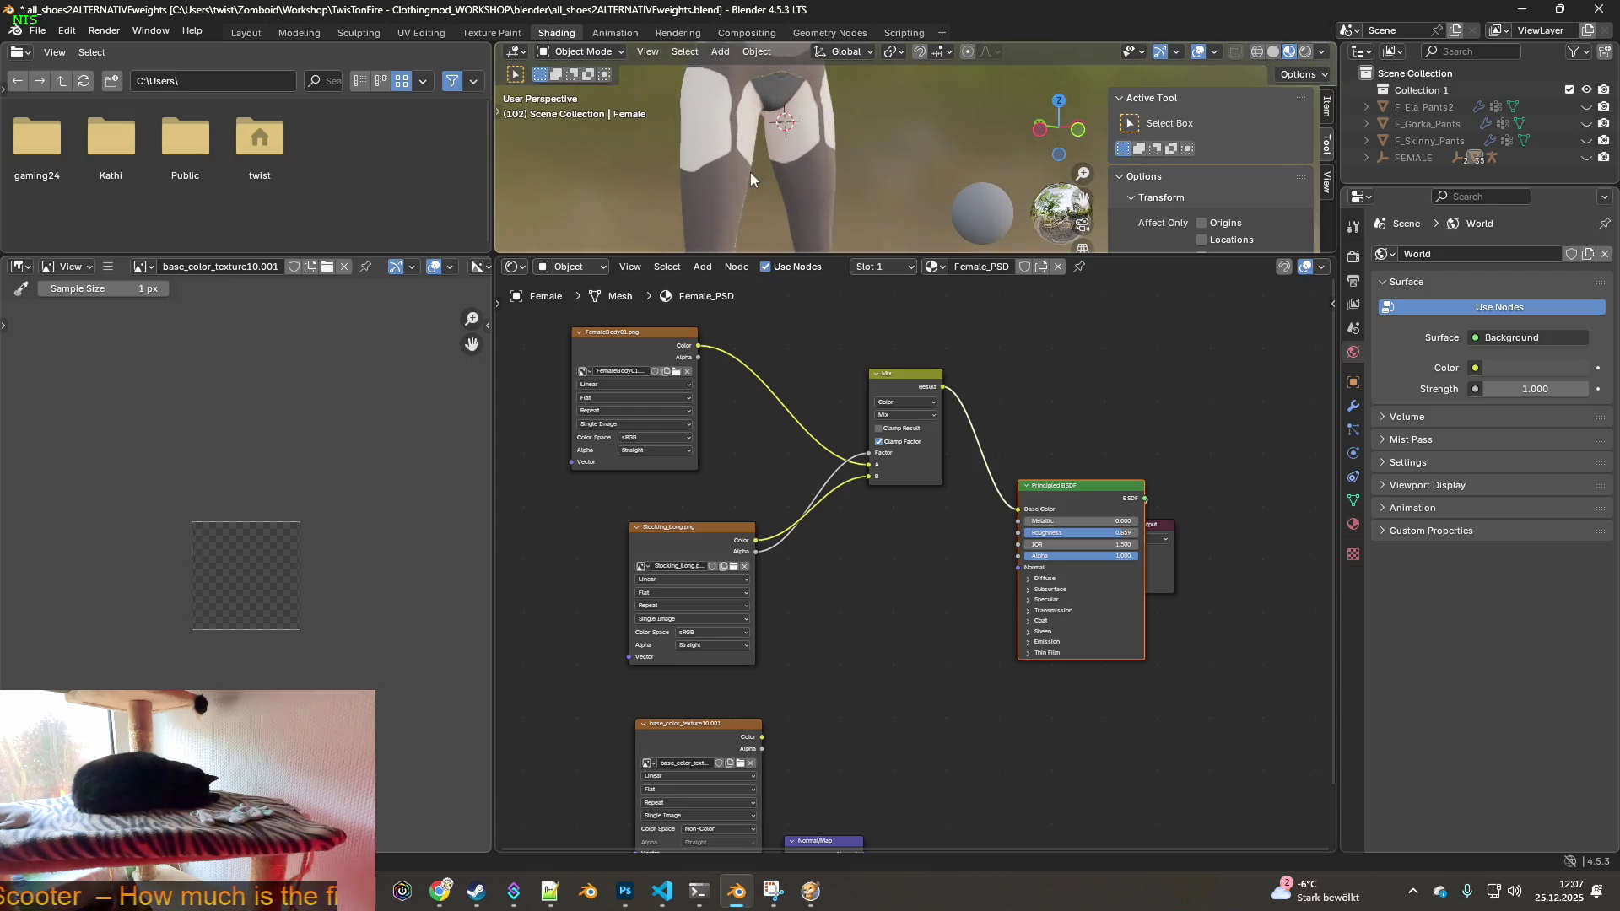
- Filter files to Stocking_Long, open Stocking_Long_3.png, and go back to Texture Paint
{"action": "left_click", "coordinate": [733, 566]}
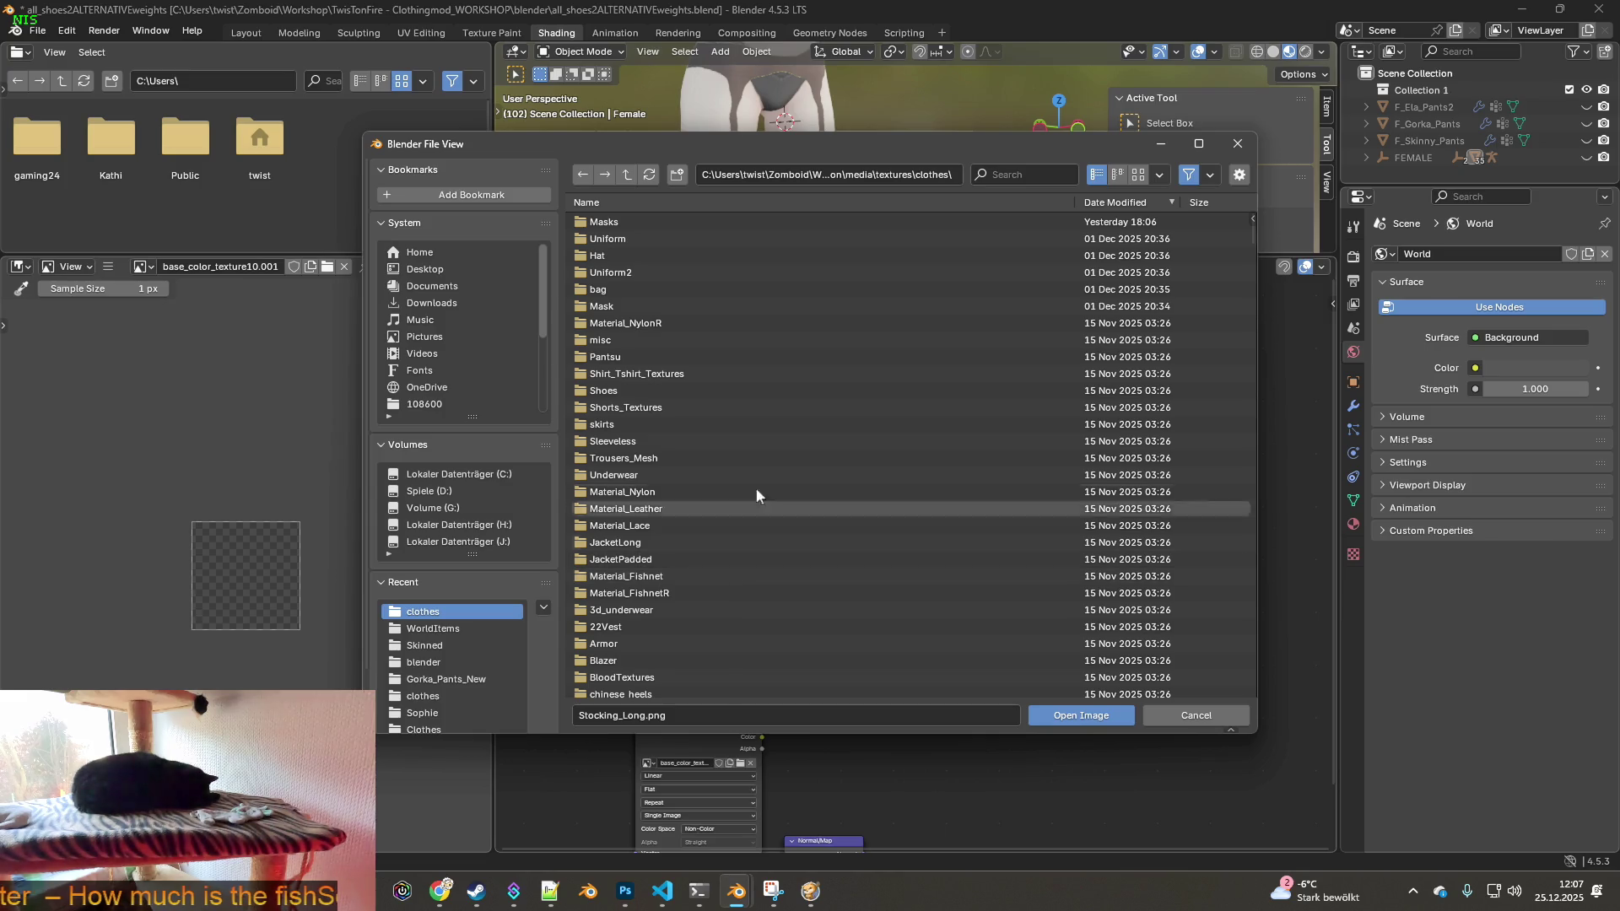
{"action": "left_click", "coordinate": [575, 716]}
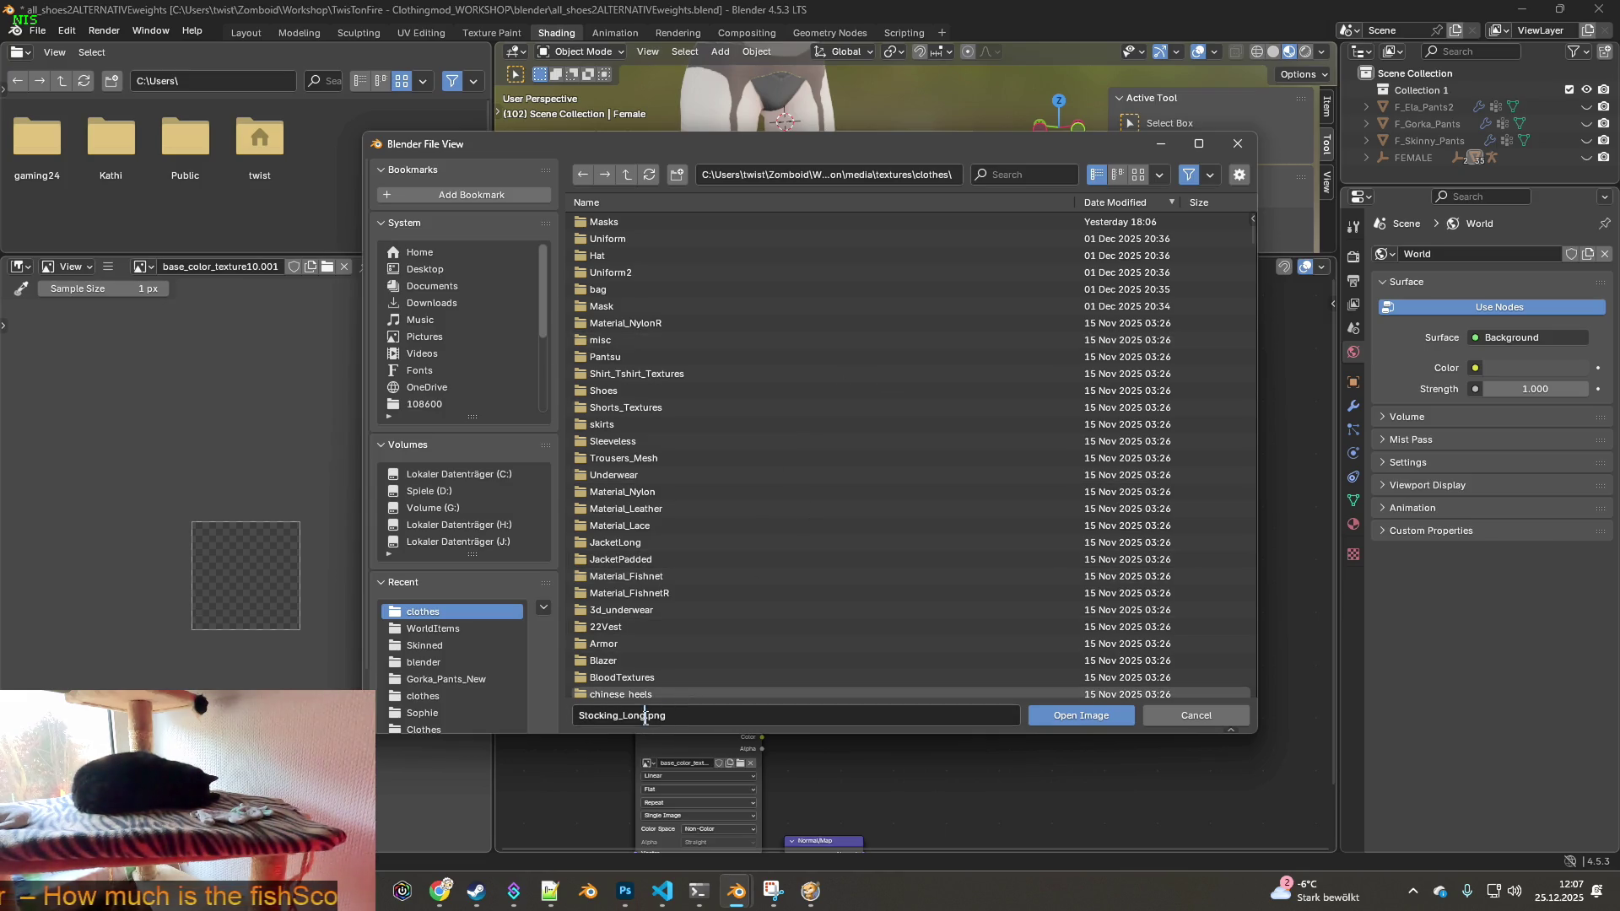
{"action": "key", "text": "Escape"}
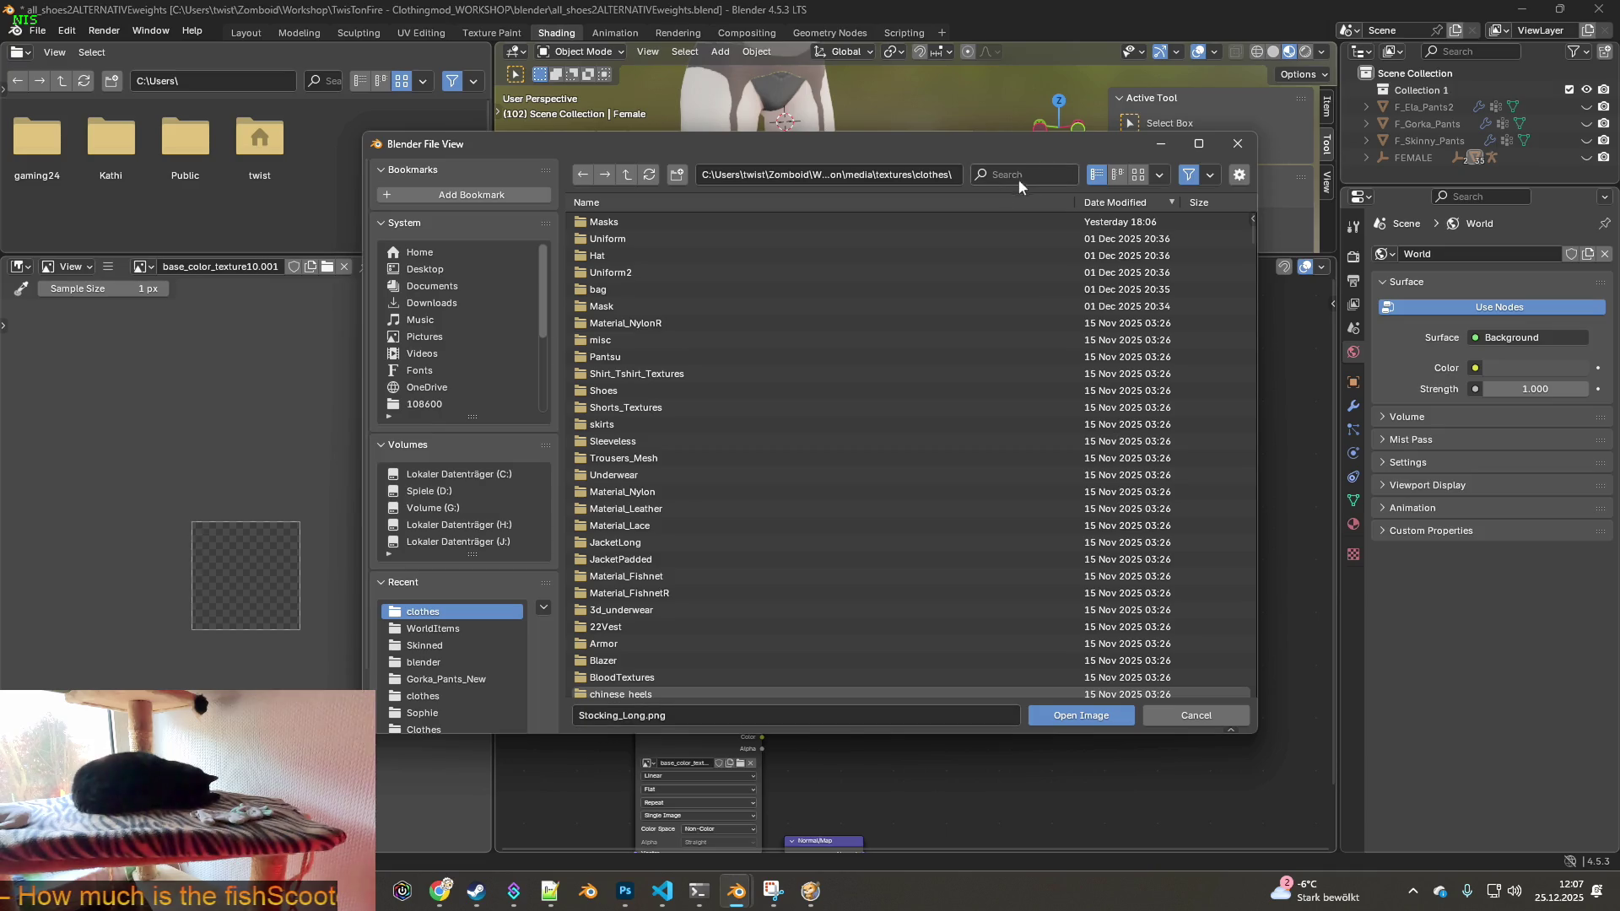
{"action": "key", "text": "ctrl+v"}
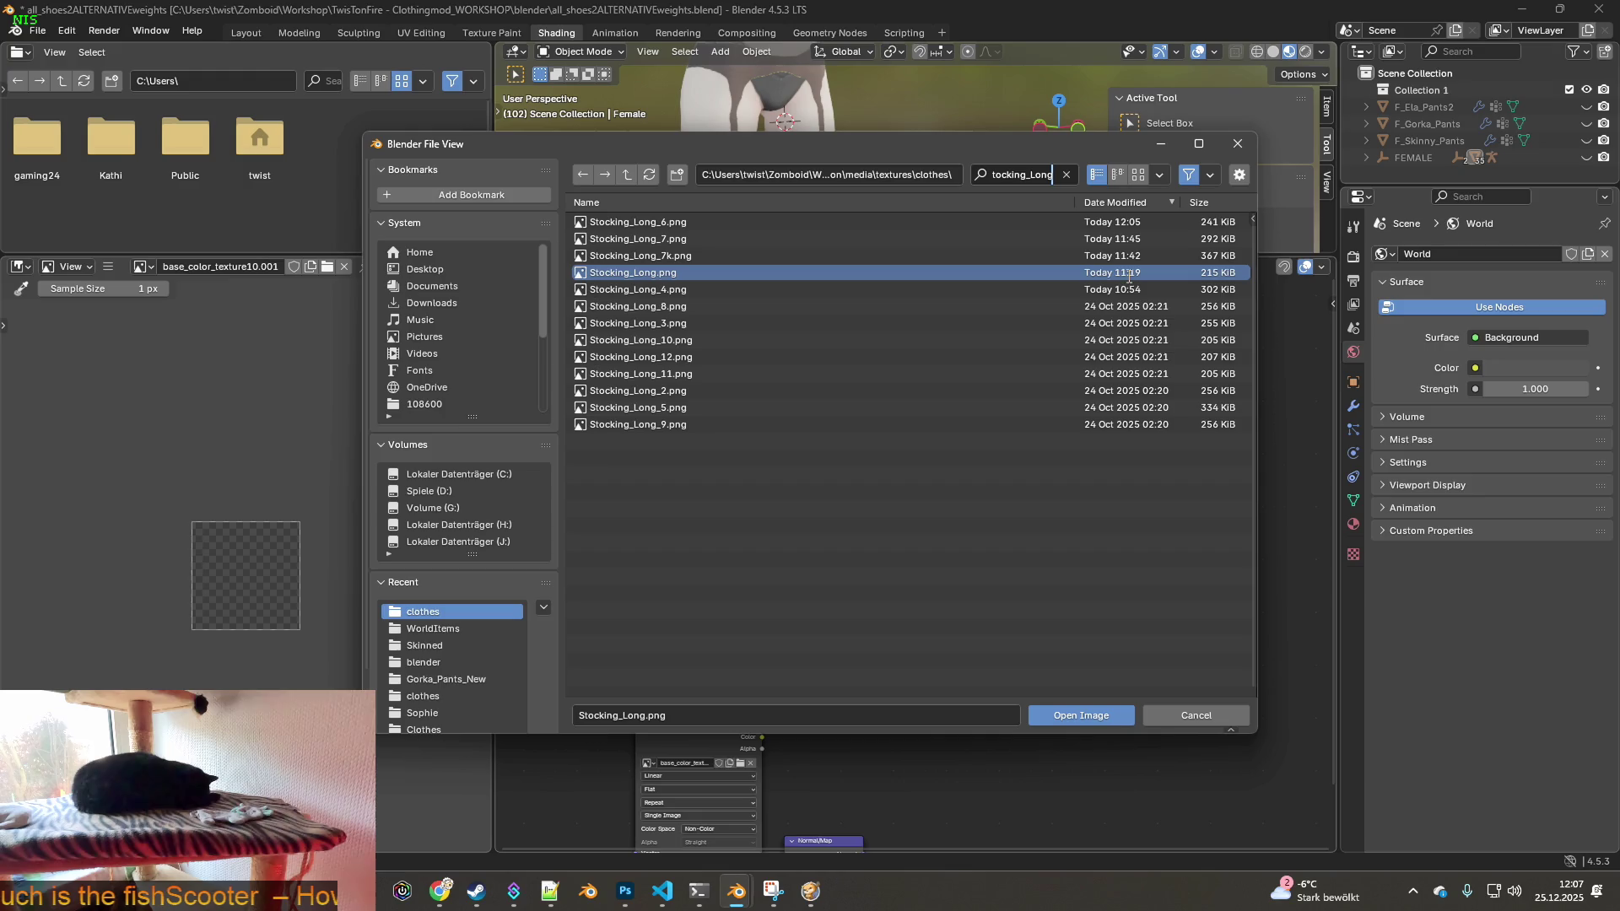
{"action": "key", "text": "Return"}
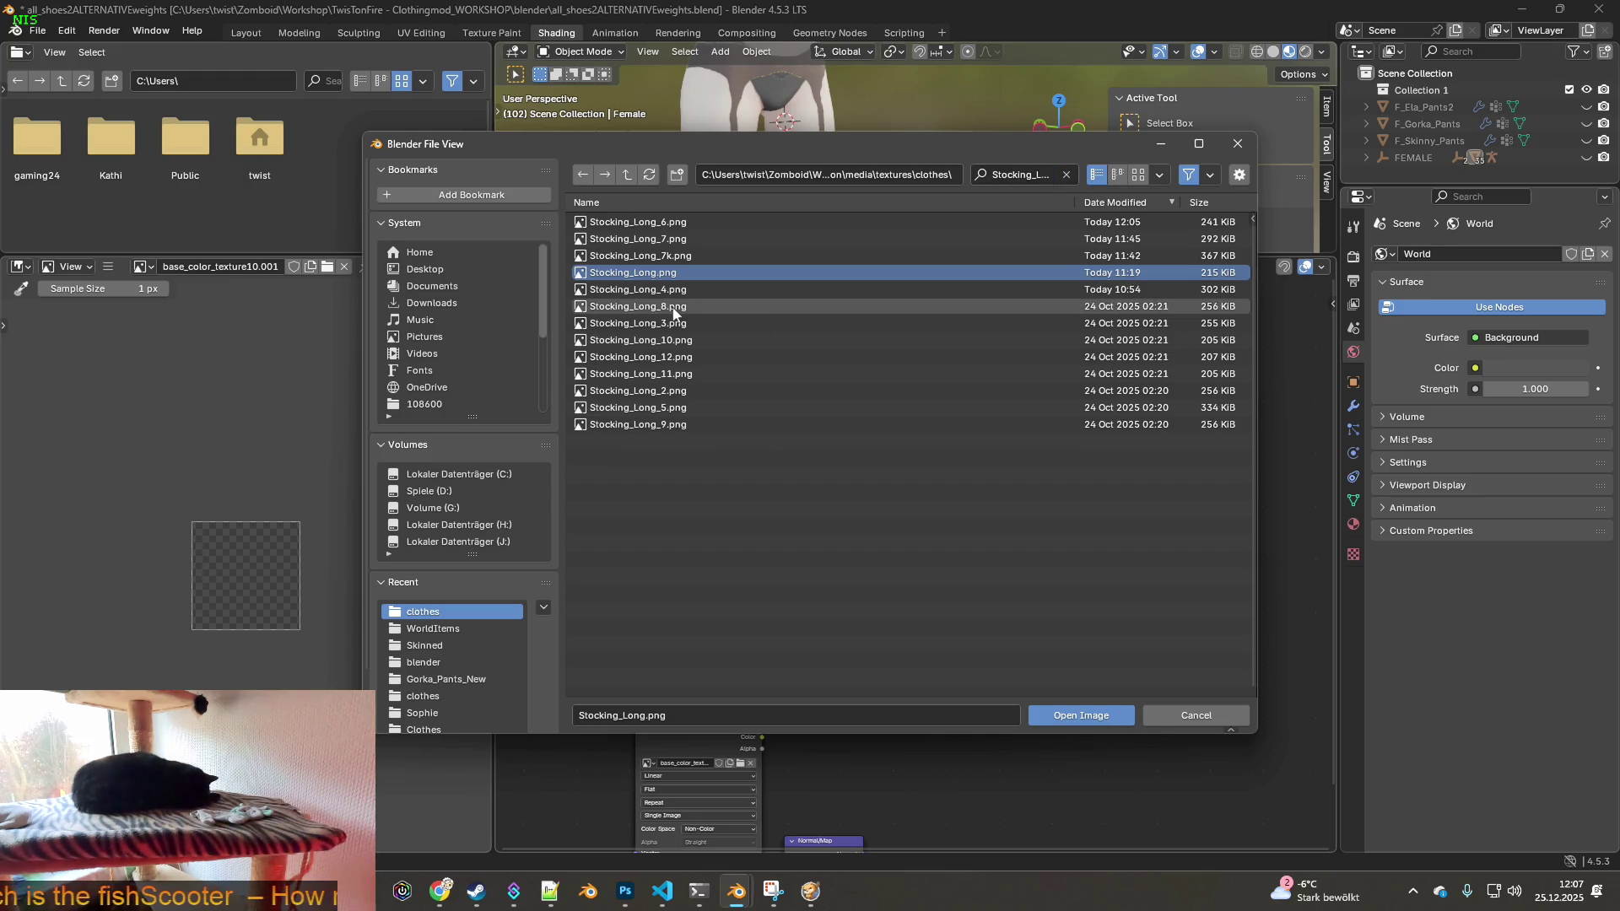
{"action": "left_click", "coordinate": [660, 324]}
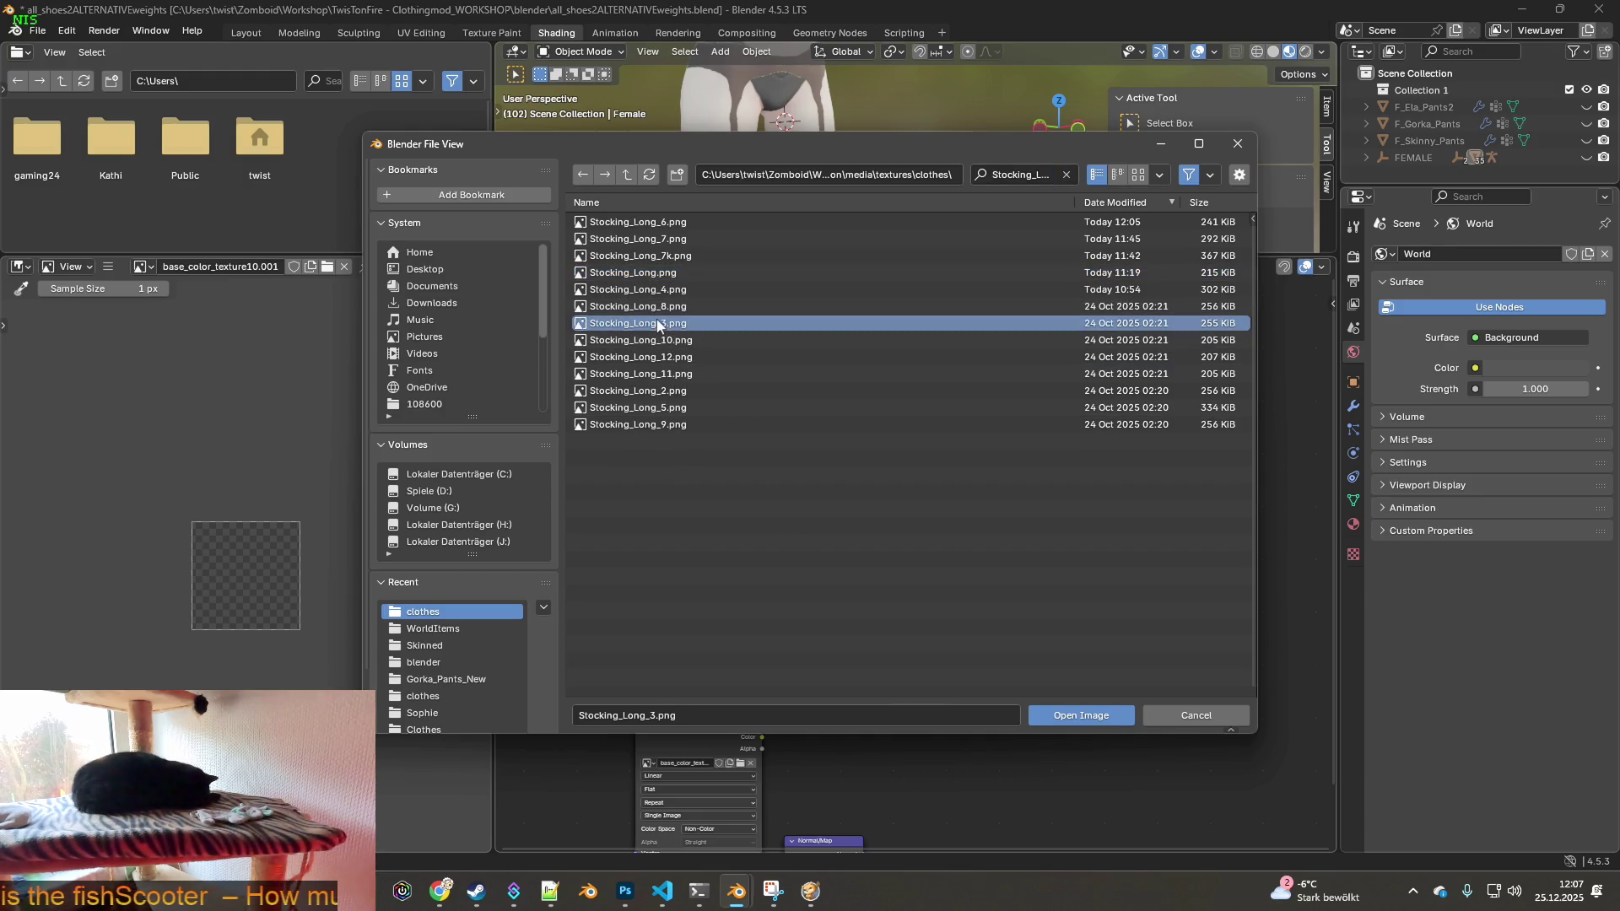
{"action": "mouse_move", "coordinate": [659, 325]}
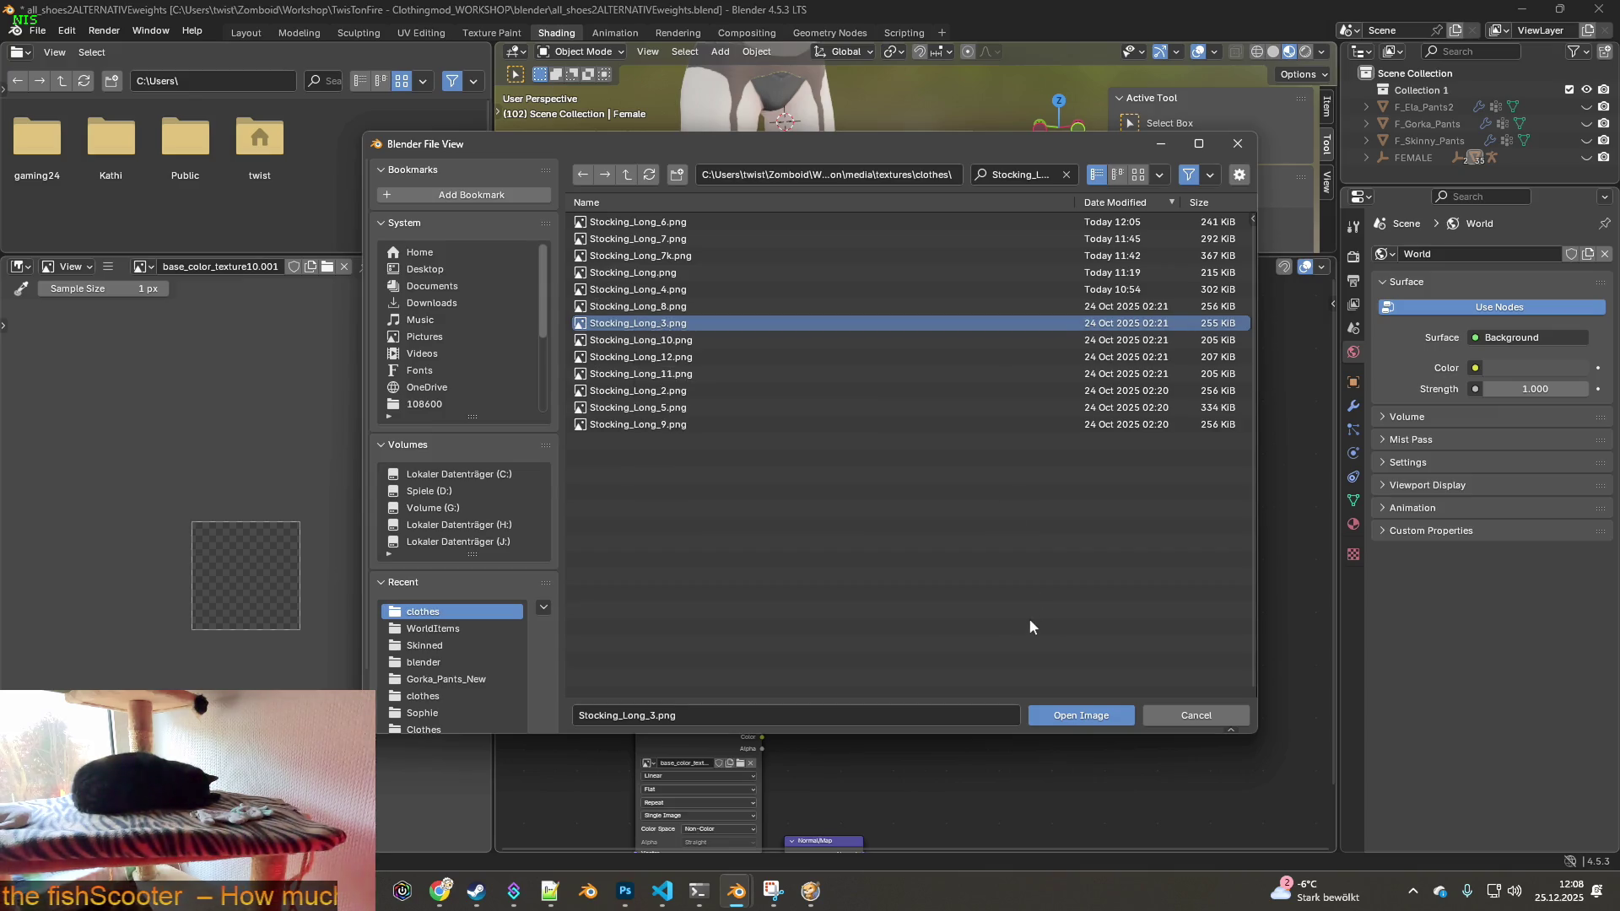
{"action": "left_click", "coordinate": [1099, 715]}
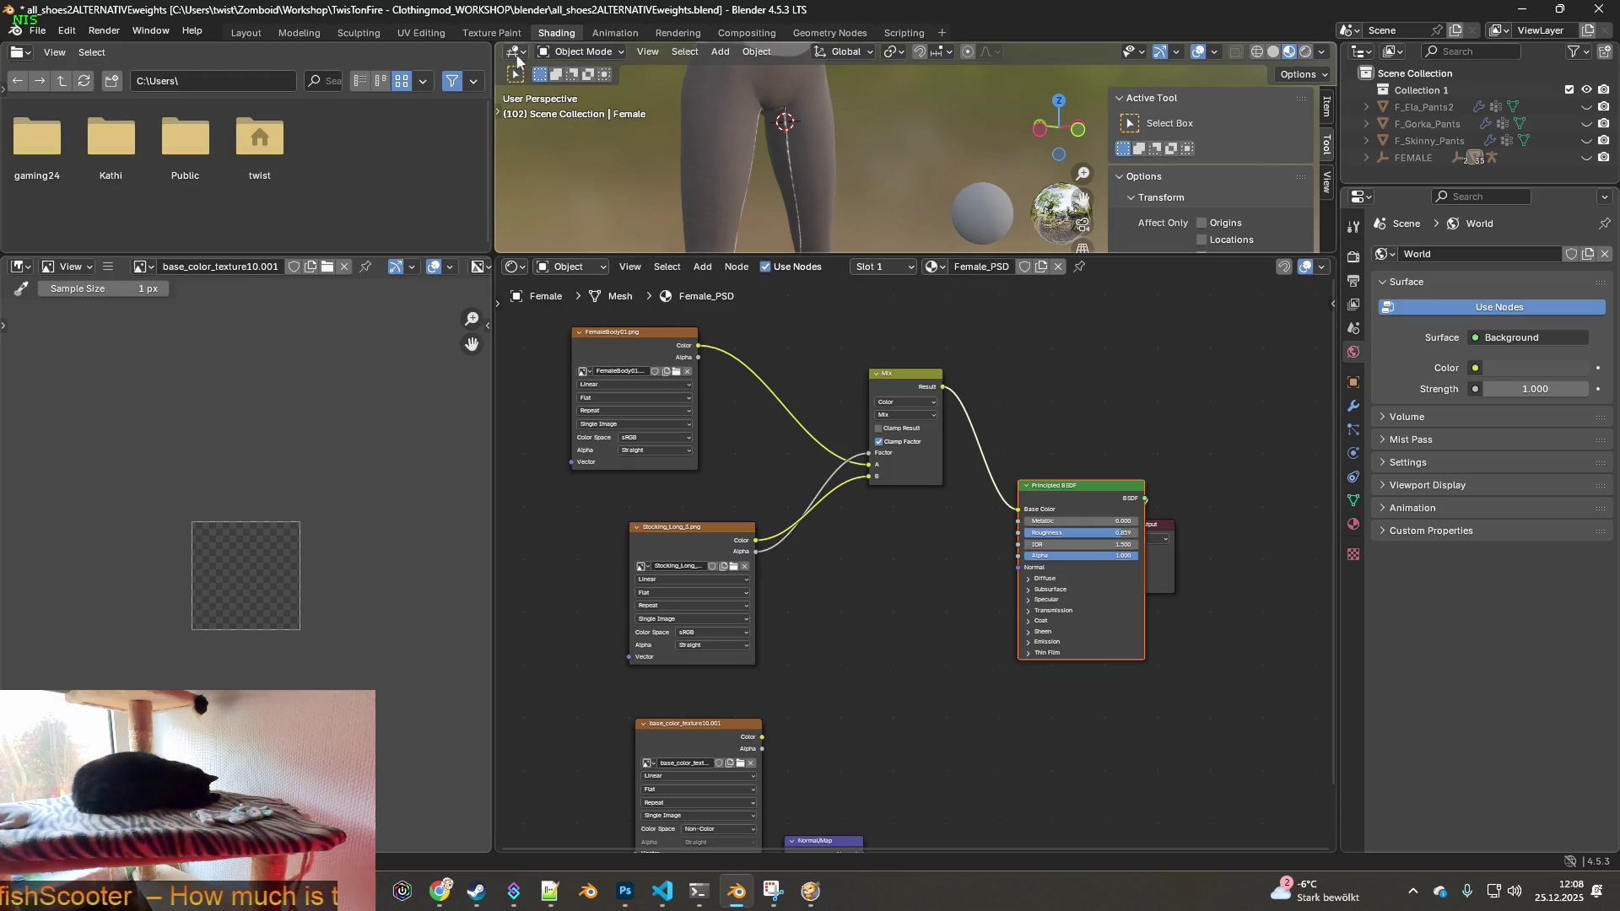
{"action": "left_click", "coordinate": [492, 32]}
{"action": "mouse_move", "coordinate": [661, 417]}
{"action": "middle_mouse_down"}
{"action": "mouse_move", "coordinate": [785, 507]}
{"action": "mouse_move", "coordinate": [858, 469]}
{"action": "mouse_move", "coordinate": [725, 439]}
{"action": "mouse_move", "coordinate": [742, 422]}
{"action": "mouse_move", "coordinate": [842, 423]}
{"action": "mouse_move", "coordinate": [754, 408]}
{"action": "middle_mouse_up"}
- Orbit and zoom around the seamed grey tights, then open the Viewport Shading dropdown
{"action": "scroll", "coordinate": [786, 489], "scroll_direction": "up", "scroll_amount": 3}
{"action": "scroll", "coordinate": [698, 427], "scroll_direction": "up", "scroll_amount": 4}
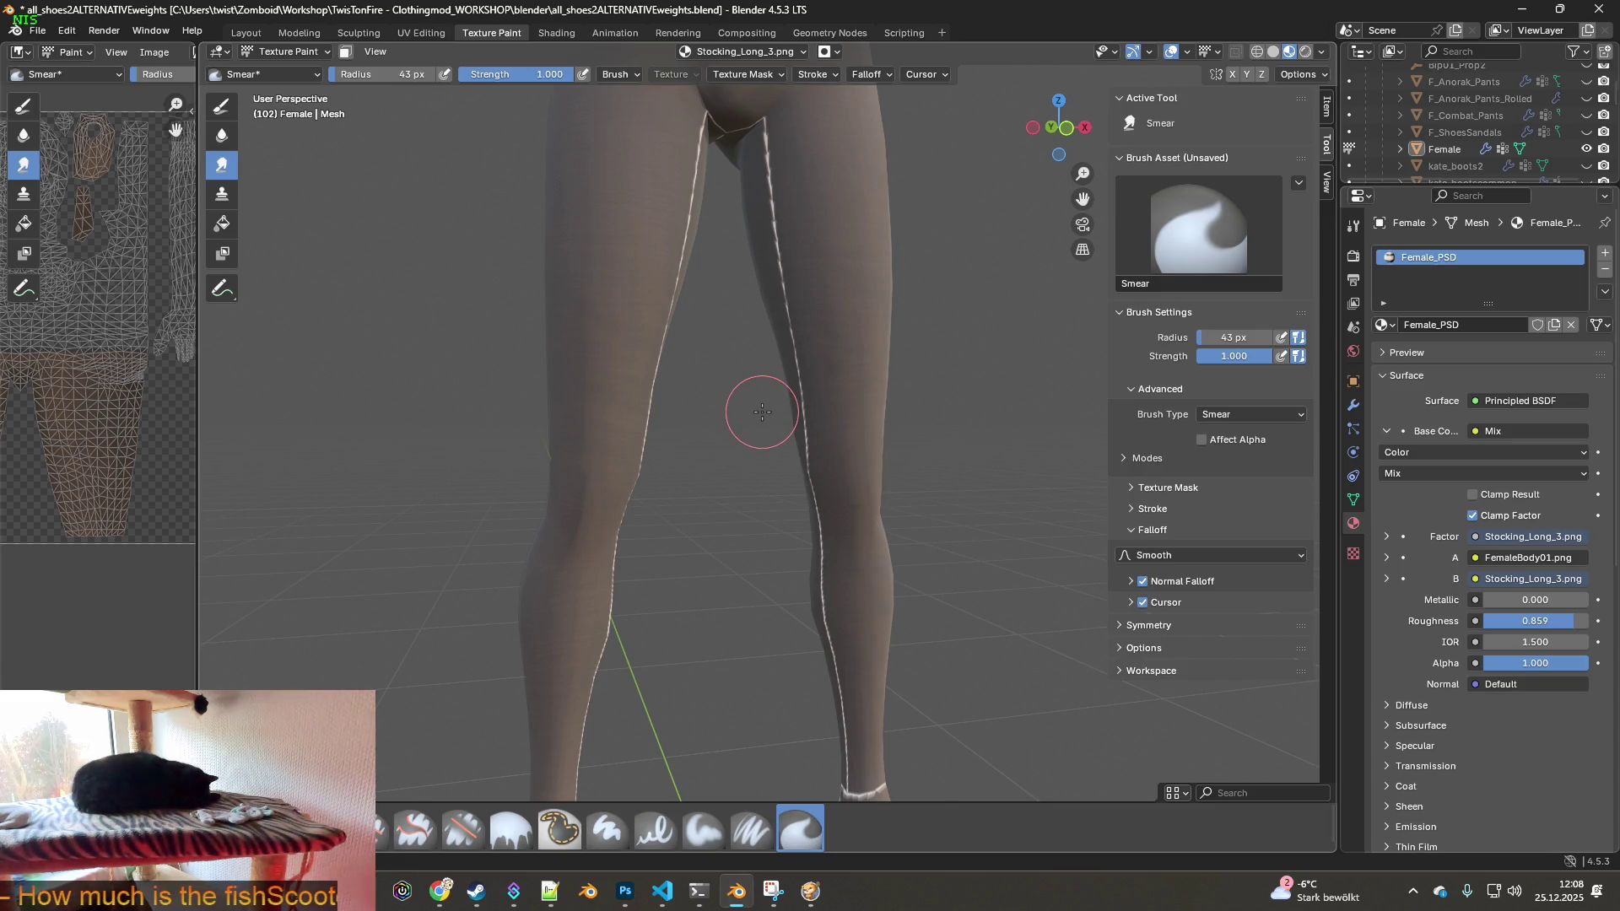
{"action": "mouse_move", "coordinate": [591, 398]}
{"action": "middle_mouse_down"}
{"action": "mouse_move", "coordinate": [616, 424]}
{"action": "mouse_move", "coordinate": [899, 424]}
{"action": "middle_mouse_up"}
{"action": "scroll", "coordinate": [899, 425], "scroll_direction": "down", "scroll_amount": 5}
{"action": "mouse_move", "coordinate": [771, 427]}
{"action": "middle_mouse_down"}
{"action": "mouse_move", "coordinate": [835, 426]}
{"action": "mouse_move", "coordinate": [590, 433]}
{"action": "middle_mouse_up"}
{"action": "scroll", "coordinate": [590, 434], "scroll_direction": "up", "scroll_amount": 5}
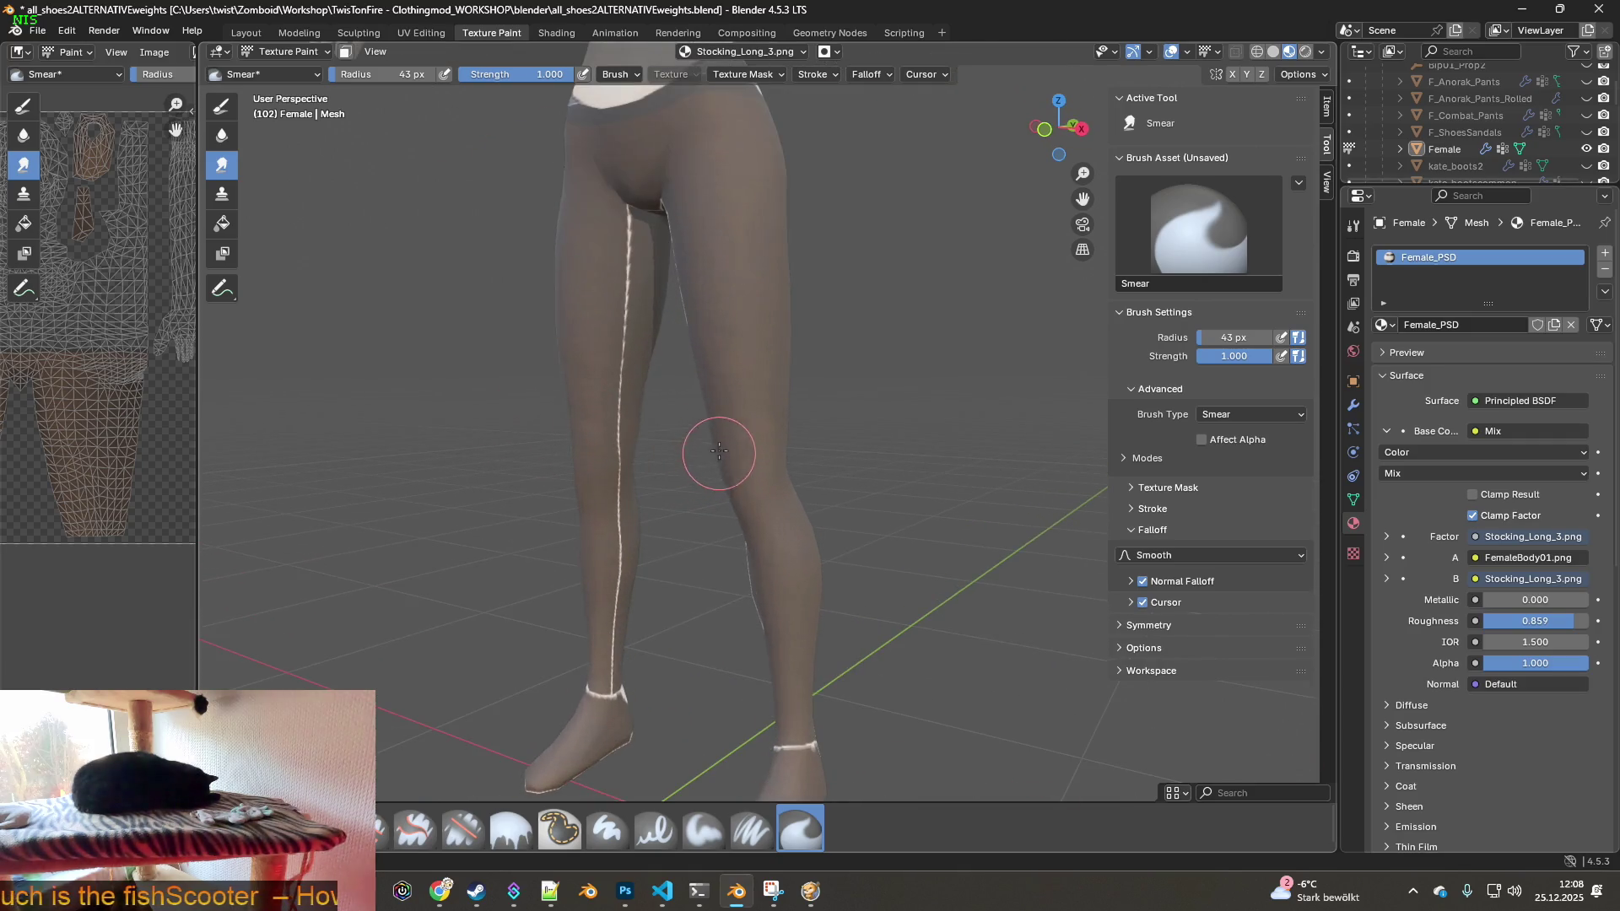
{"action": "mouse_move", "coordinate": [747, 396]}
{"action": "middle_mouse_down"}
{"action": "mouse_move", "coordinate": [742, 319]}
{"action": "mouse_move", "coordinate": [793, 359]}
{"action": "mouse_move", "coordinate": [867, 380]}
{"action": "mouse_move", "coordinate": [835, 349]}
{"action": "mouse_move", "coordinate": [856, 396]}
{"action": "mouse_move", "coordinate": [852, 334]}
{"action": "mouse_move", "coordinate": [727, 364]}
{"action": "mouse_move", "coordinate": [964, 306]}
{"action": "middle_mouse_up"}
{"action": "left_click", "coordinate": [1323, 52]}
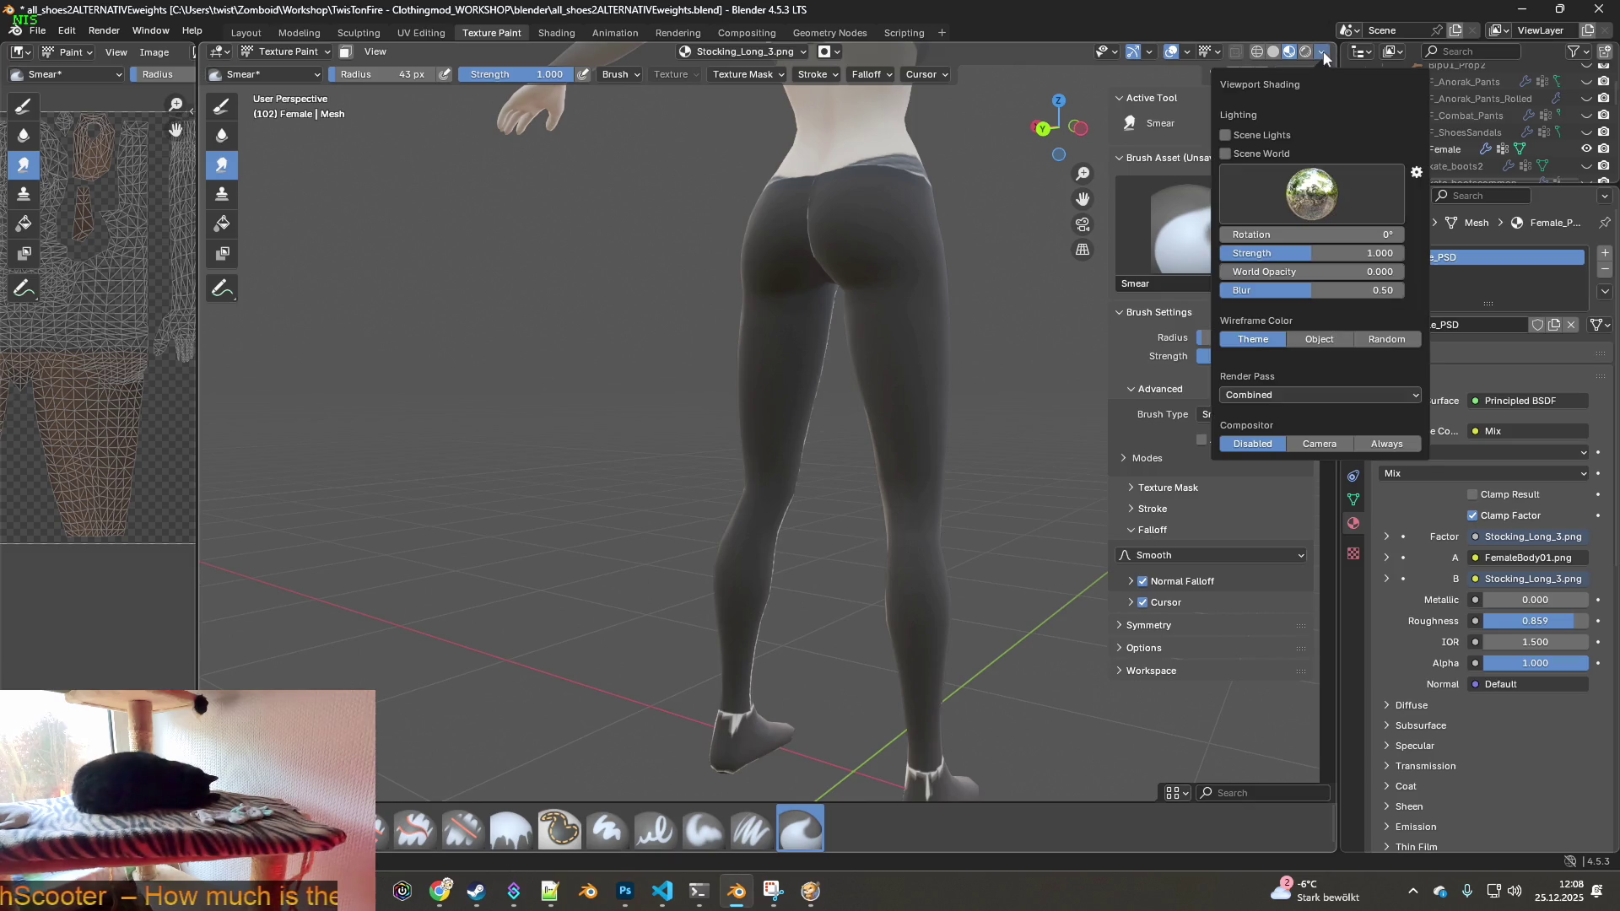
- Rotate the viewport HDRI lighting to 24.9° and close the shading popover
{"action": "mouse_move", "coordinate": [1308, 235]}
{"action": "left_mouse_down"}
{"action": "mouse_move", "coordinate": [1404, 234]}
{"action": "mouse_move", "coordinate": [1317, 234]}
{"action": "left_mouse_up"}
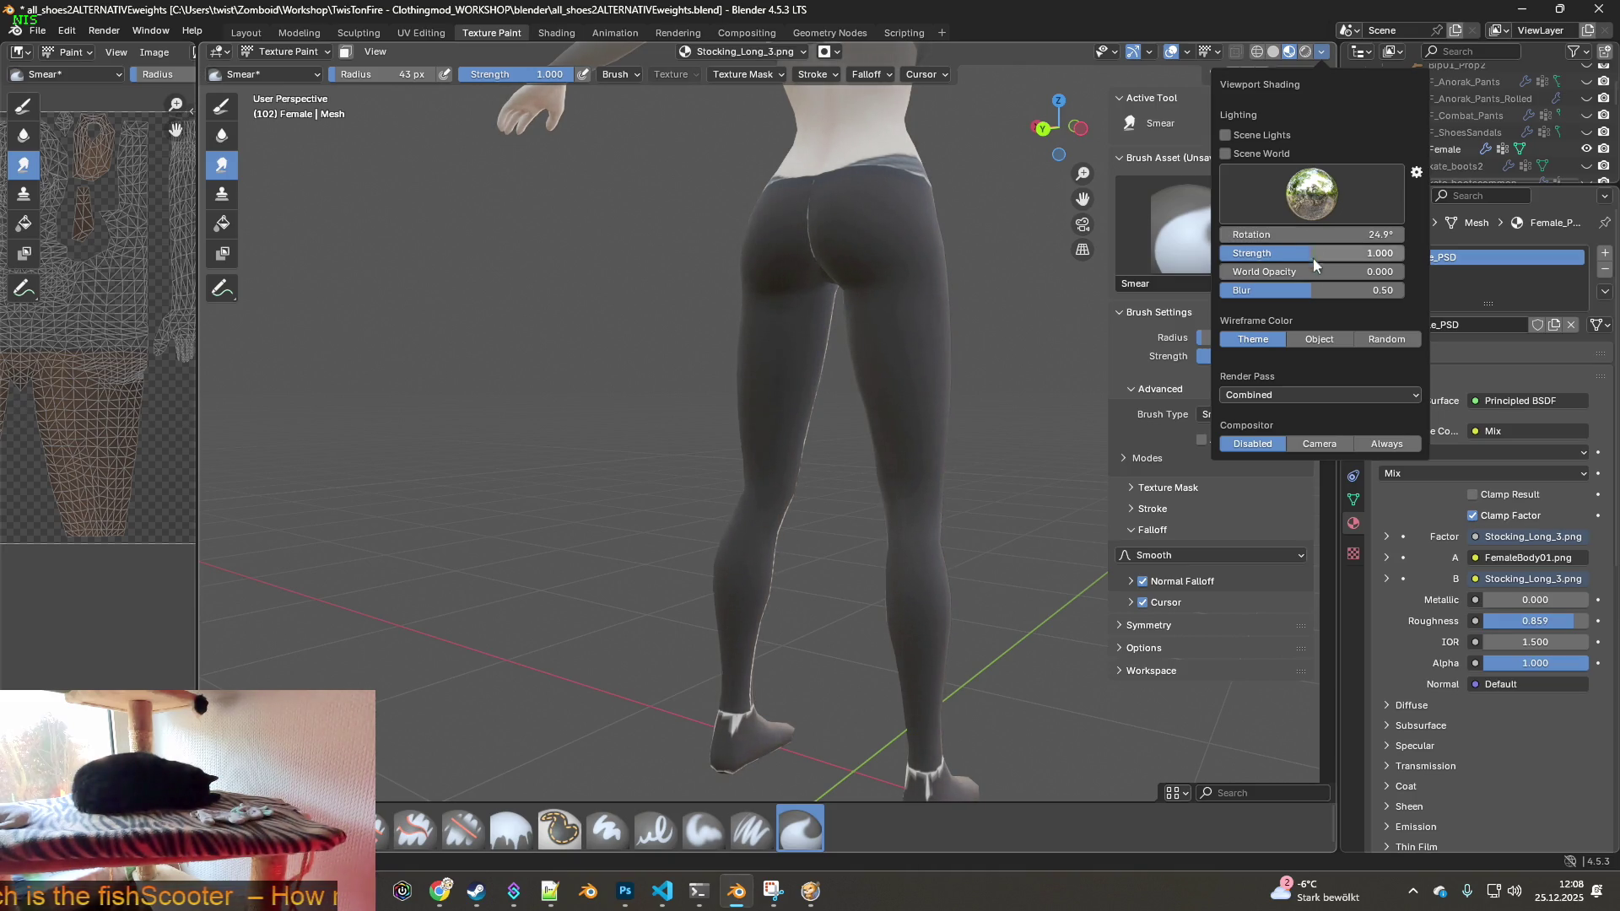
{"action": "mouse_move", "coordinate": [957, 309]}
{"action": "middle_mouse_down"}
{"action": "mouse_move", "coordinate": [772, 320]}
{"action": "mouse_move", "coordinate": [865, 323]}
{"action": "middle_mouse_up"}
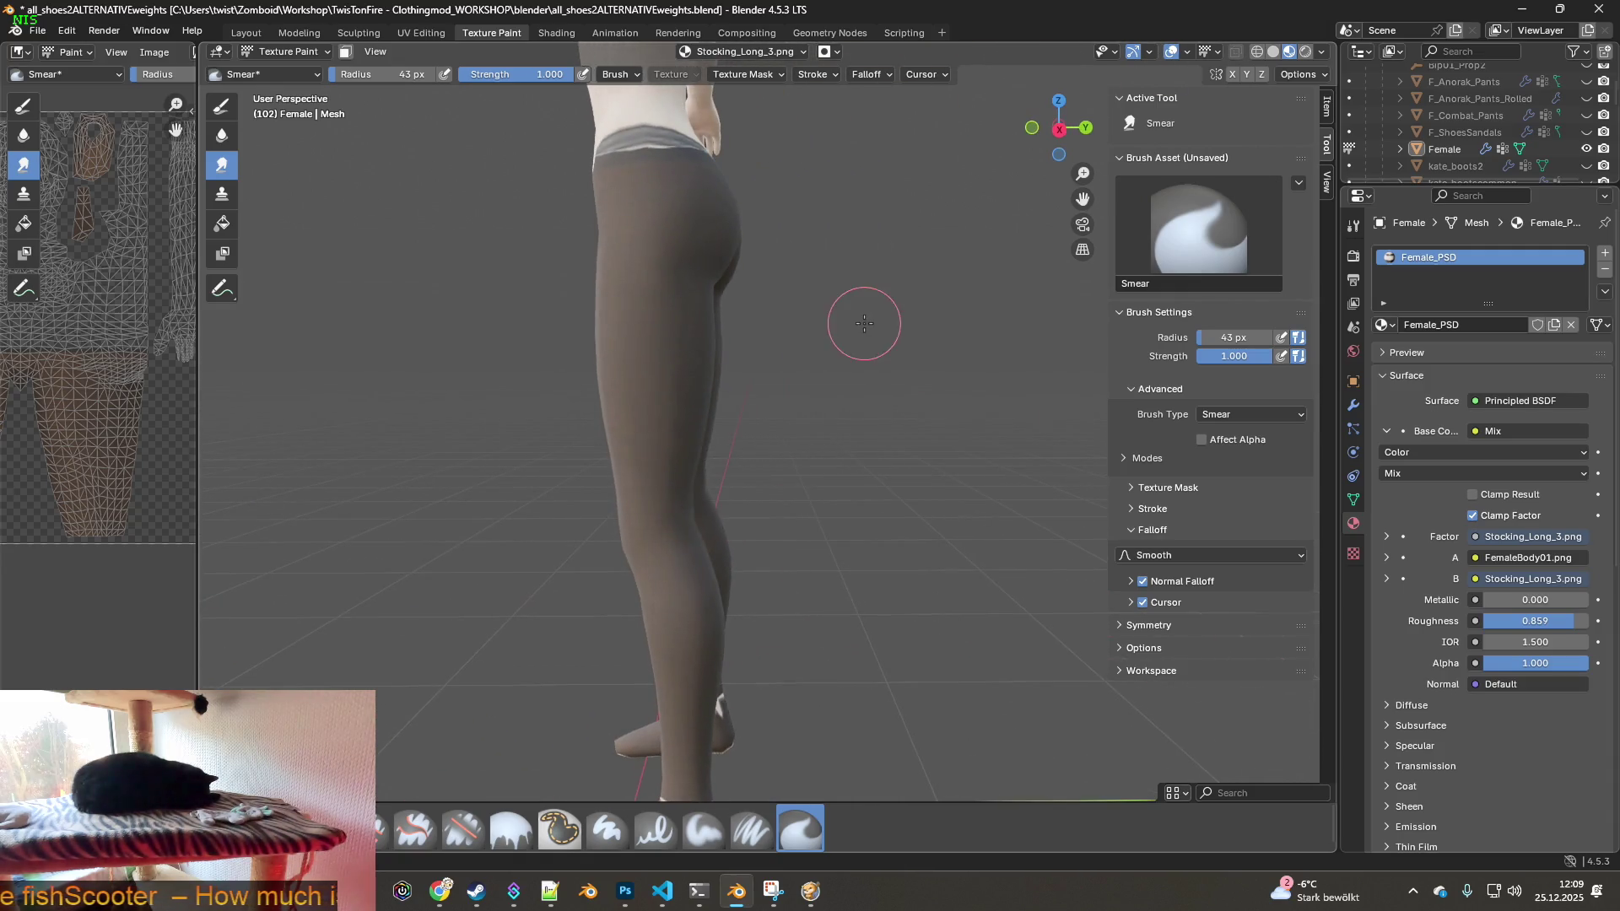
{"action": "mouse_move", "coordinate": [713, 332]}
{"action": "middle_mouse_down"}
{"action": "mouse_move", "coordinate": [706, 318]}
{"action": "mouse_move", "coordinate": [897, 351]}
{"action": "middle_mouse_up"}
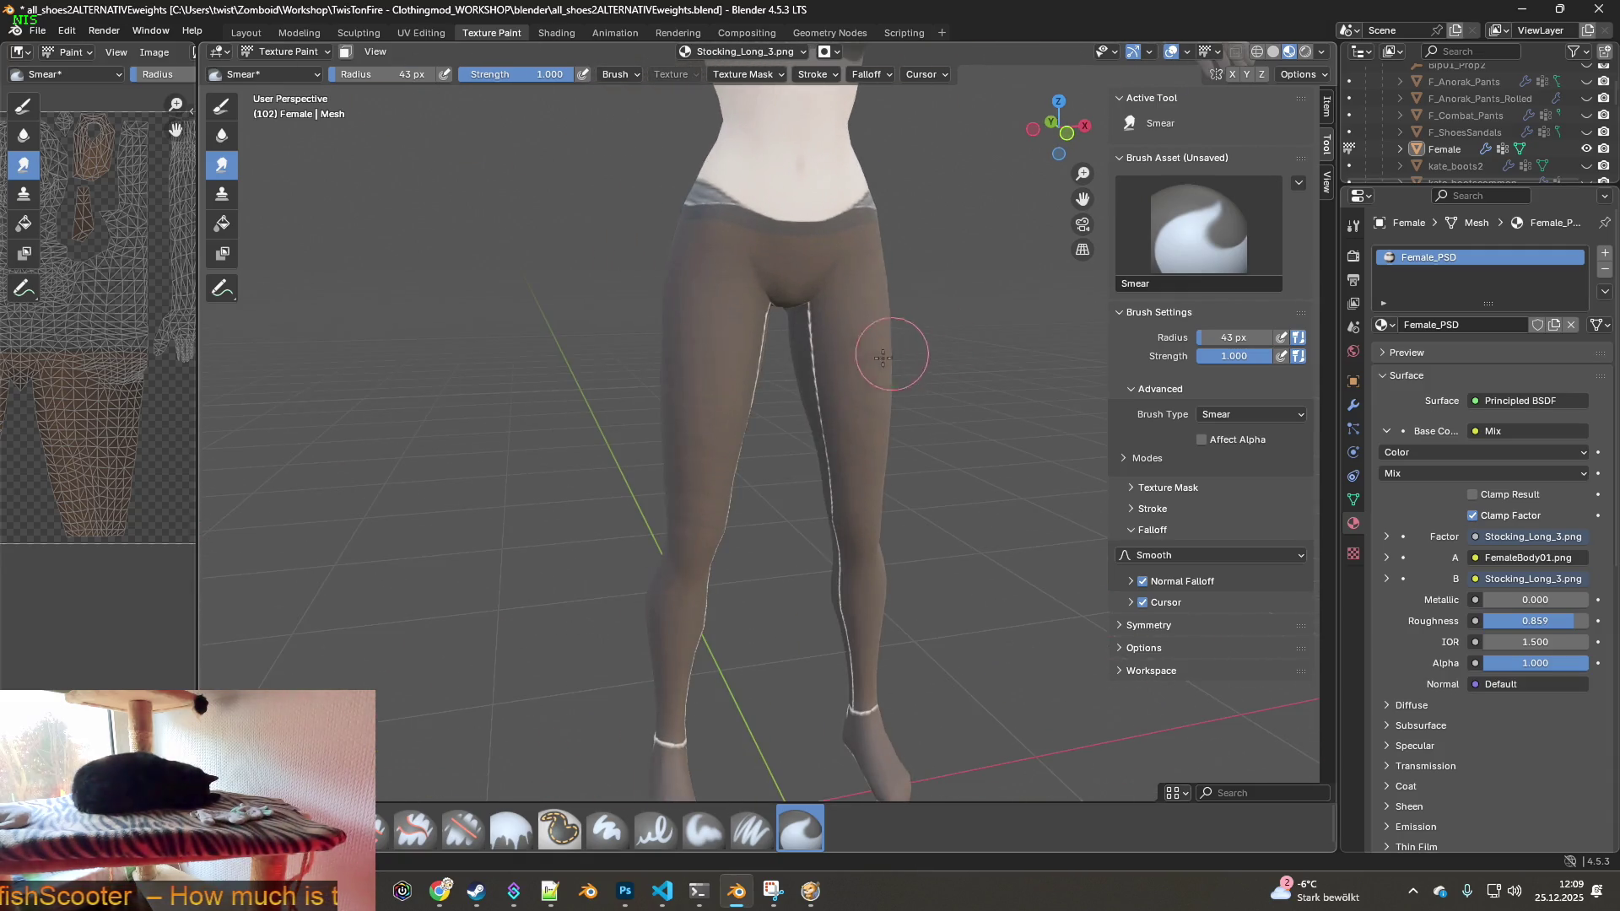
{"action": "mouse_move", "coordinate": [911, 420]}
{"action": "middle_mouse_down"}
{"action": "mouse_move", "coordinate": [969, 383]}
{"action": "mouse_move", "coordinate": [763, 340]}
{"action": "middle_mouse_up"}
{"action": "scroll", "coordinate": [672, 362], "scroll_direction": "up", "scroll_amount": 5}
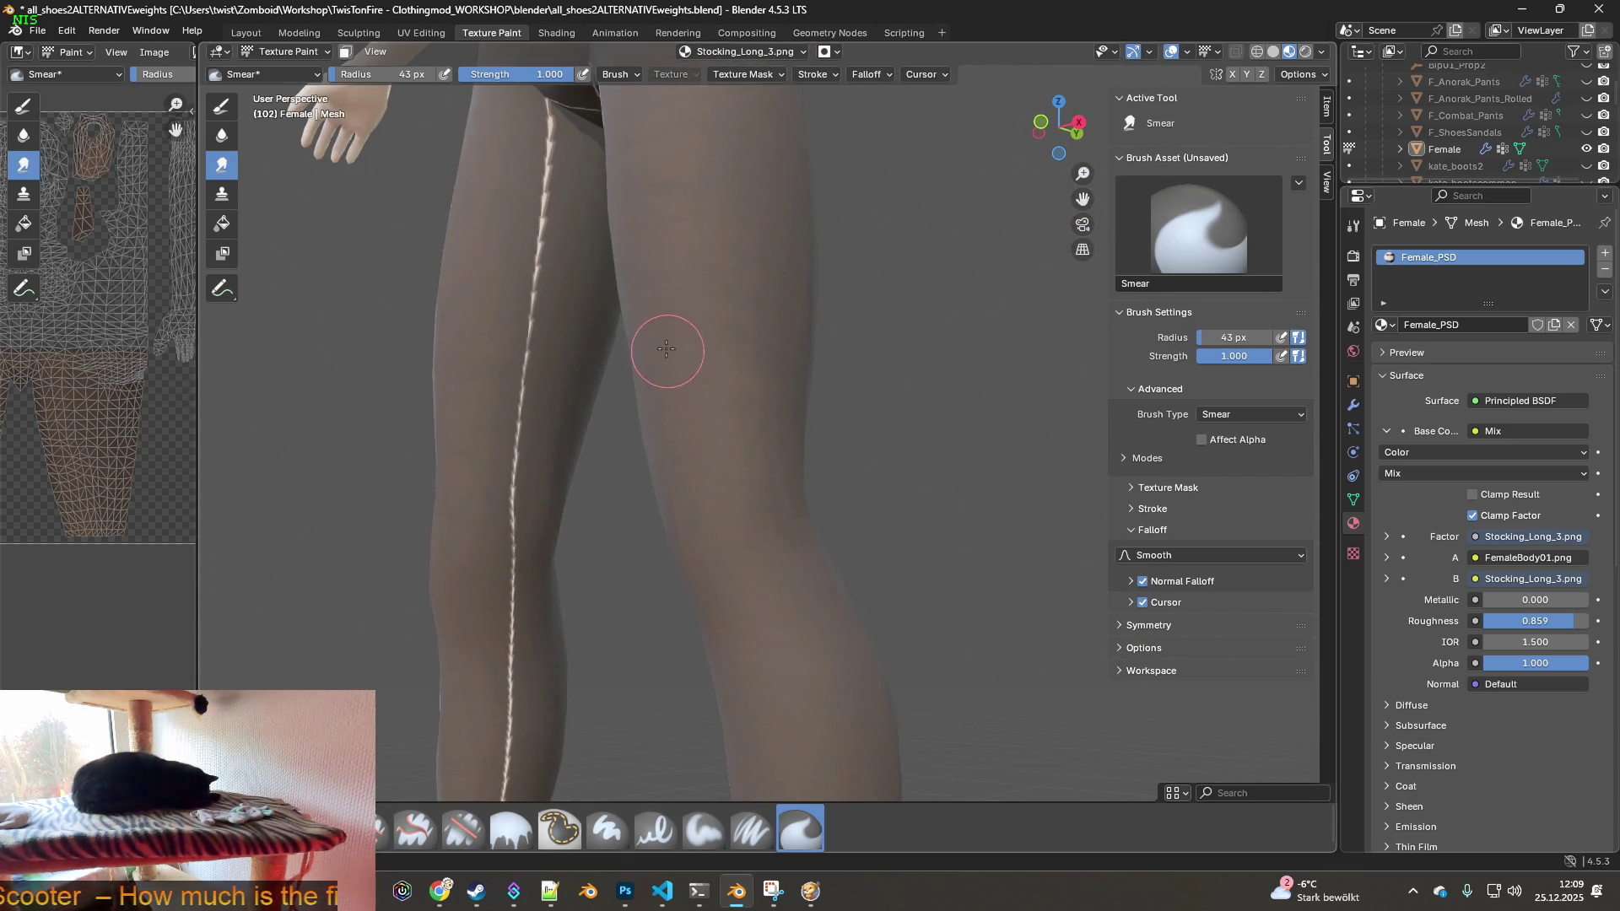
{"action": "mouse_move", "coordinate": [661, 352]}
{"action": "middle_mouse_down", "text": "shift"}
{"action": "mouse_move", "coordinate": [777, 478]}
{"action": "mouse_move", "coordinate": [951, 437]}
{"action": "mouse_move", "coordinate": [874, 412]}
{"action": "mouse_move", "coordinate": [800, 422]}
{"action": "middle_mouse_up", "text": "shift"}
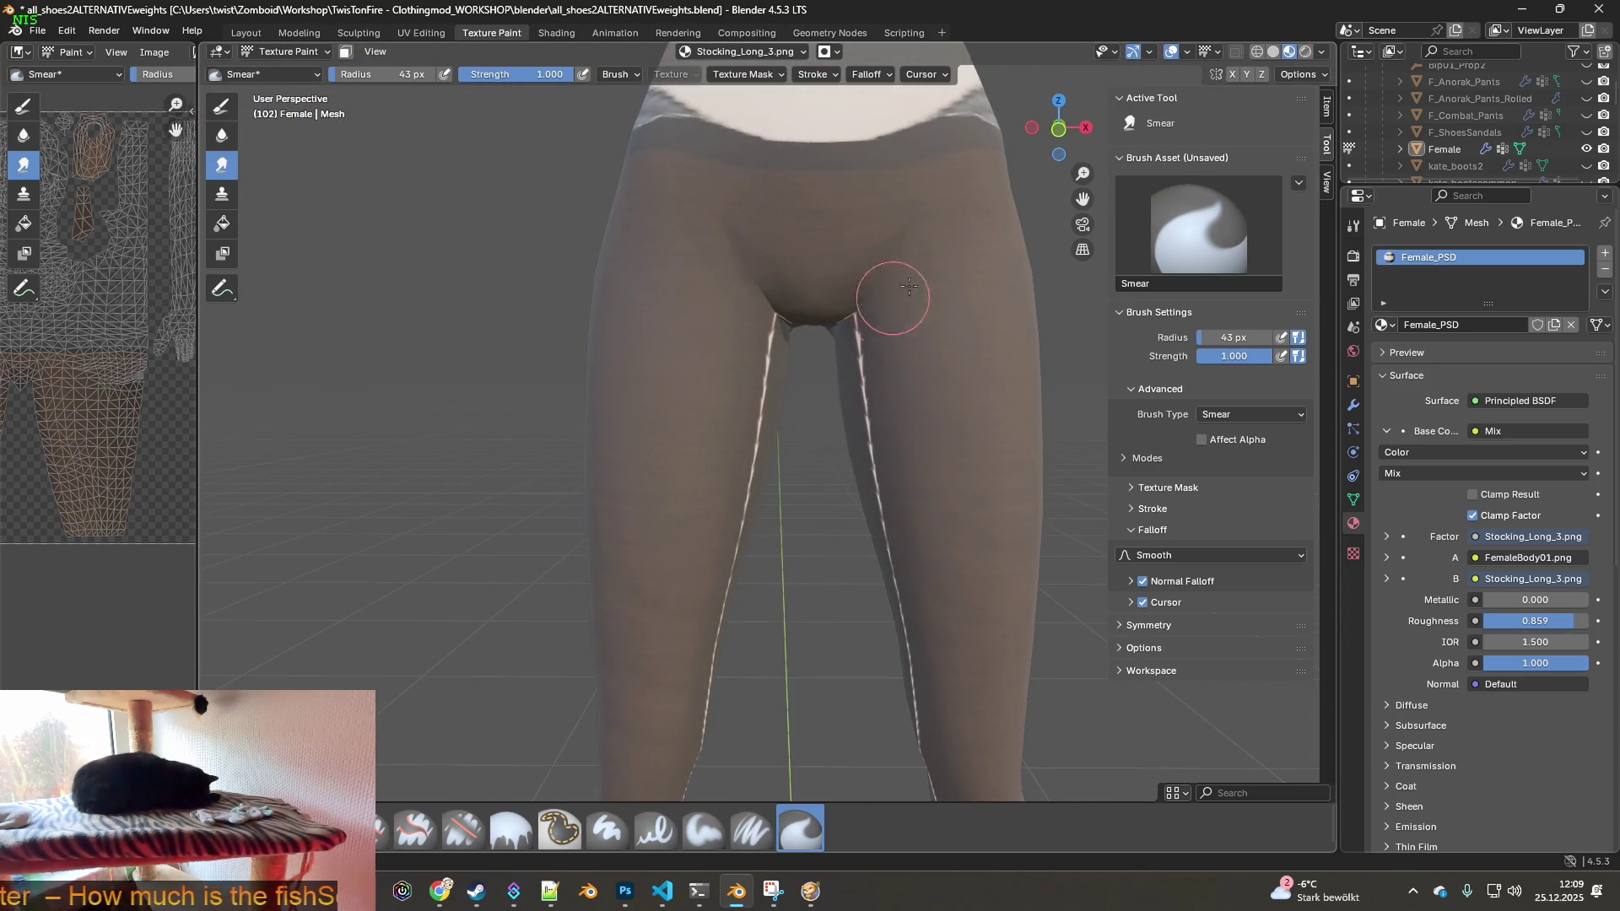
{"action": "middle_click_drag", "start_coordinate": [907, 317], "coordinate": [825, 283]}
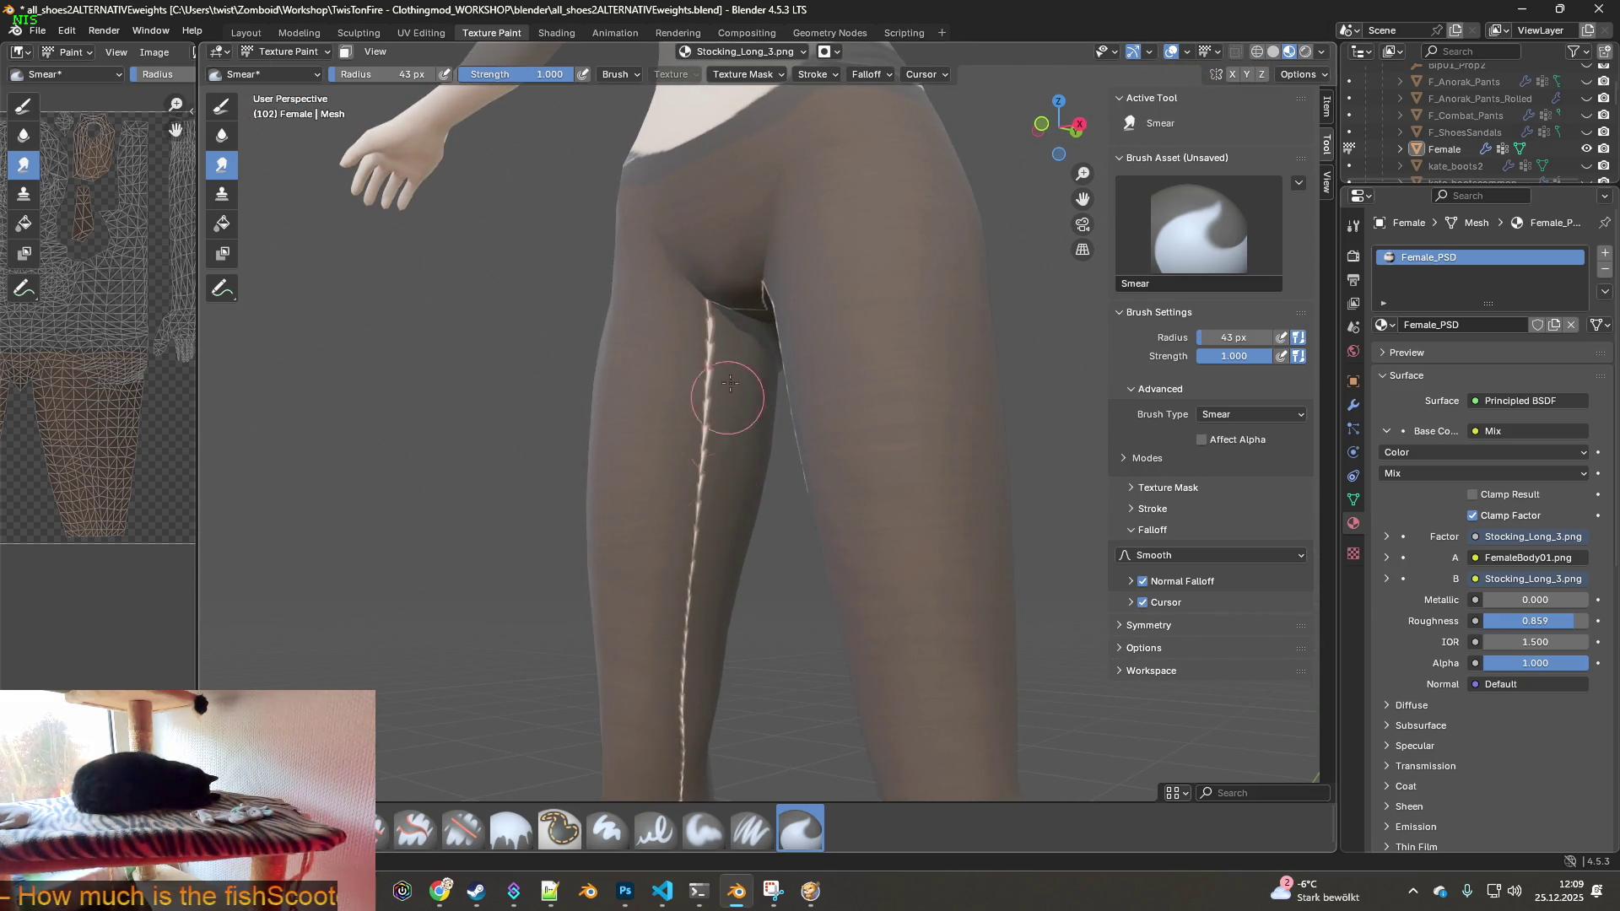